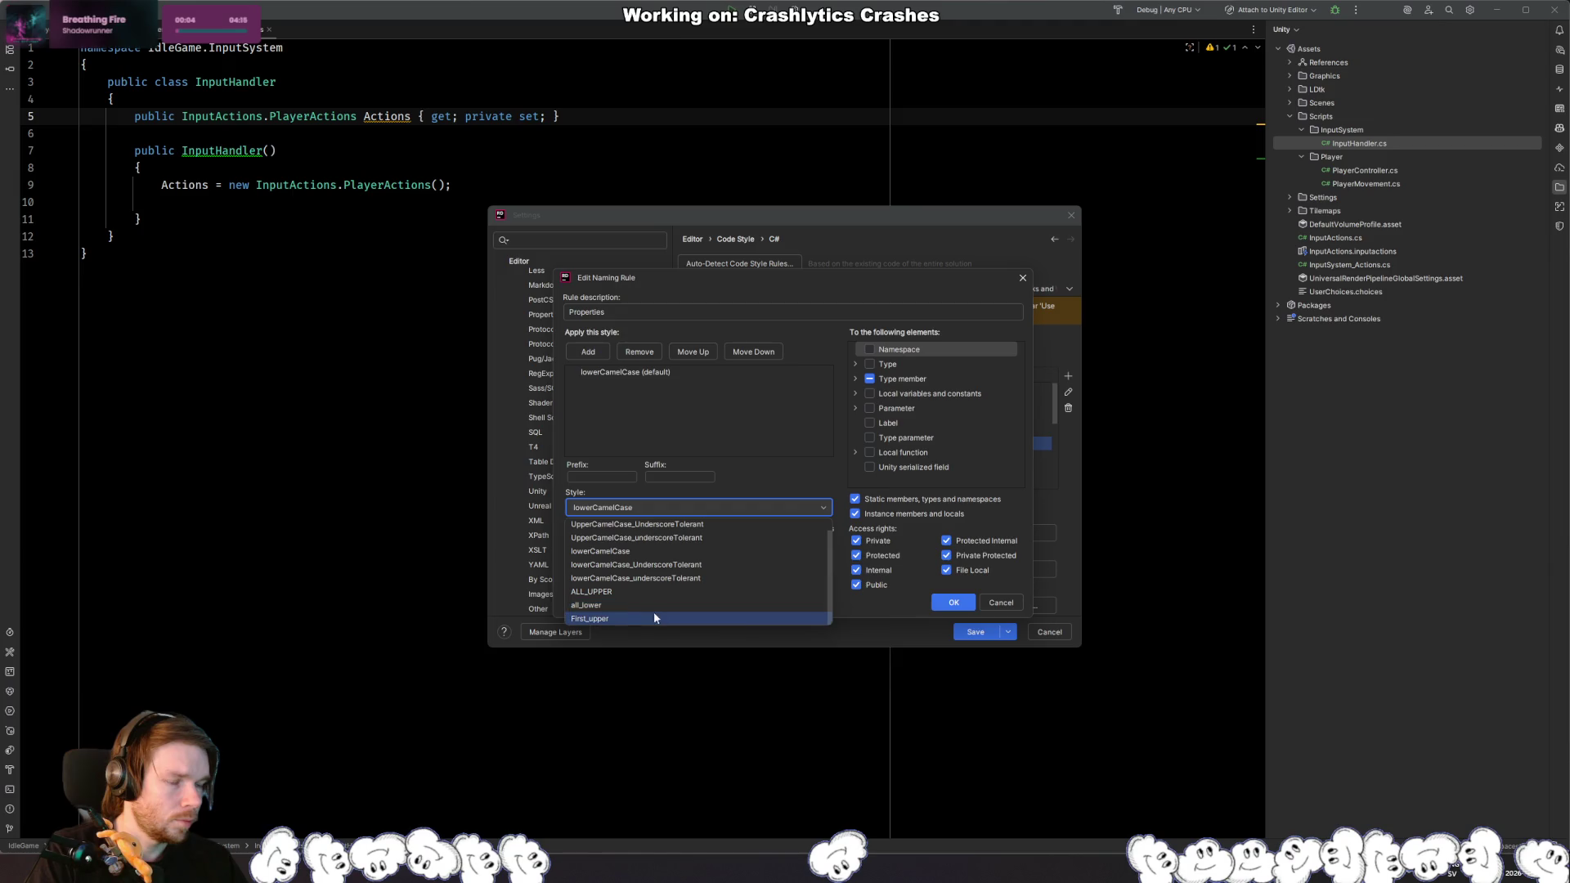
Step: Change the Properties naming rule style to UpperCamelCase, confirm the rule and save the C# code style
{"action": "left_click", "coordinate": [610, 618]}
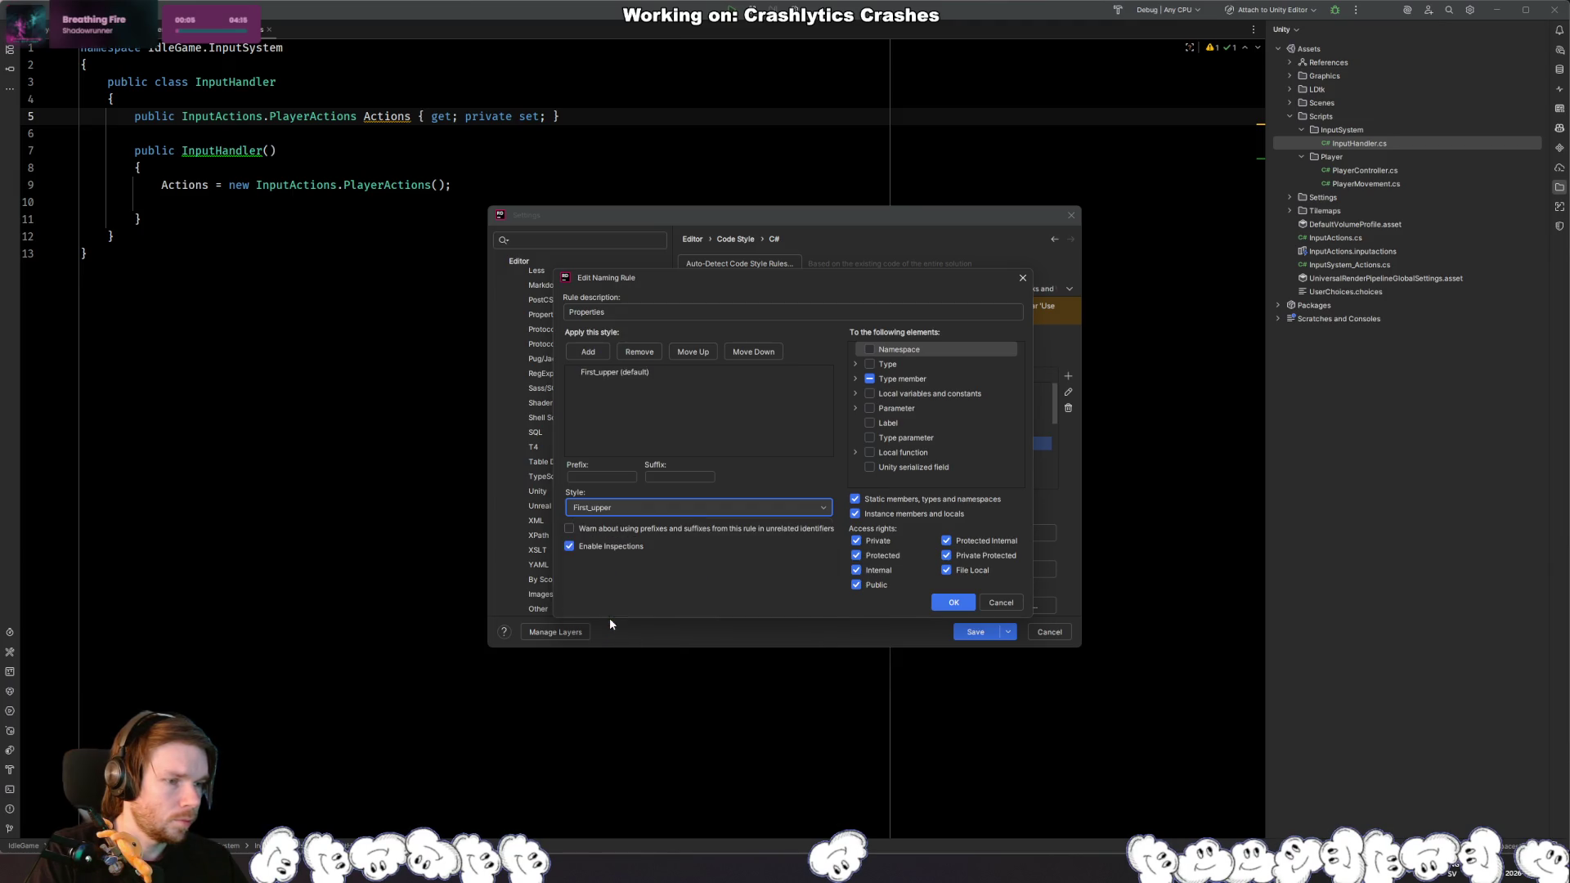
{"action": "left_click", "coordinate": [632, 505]}
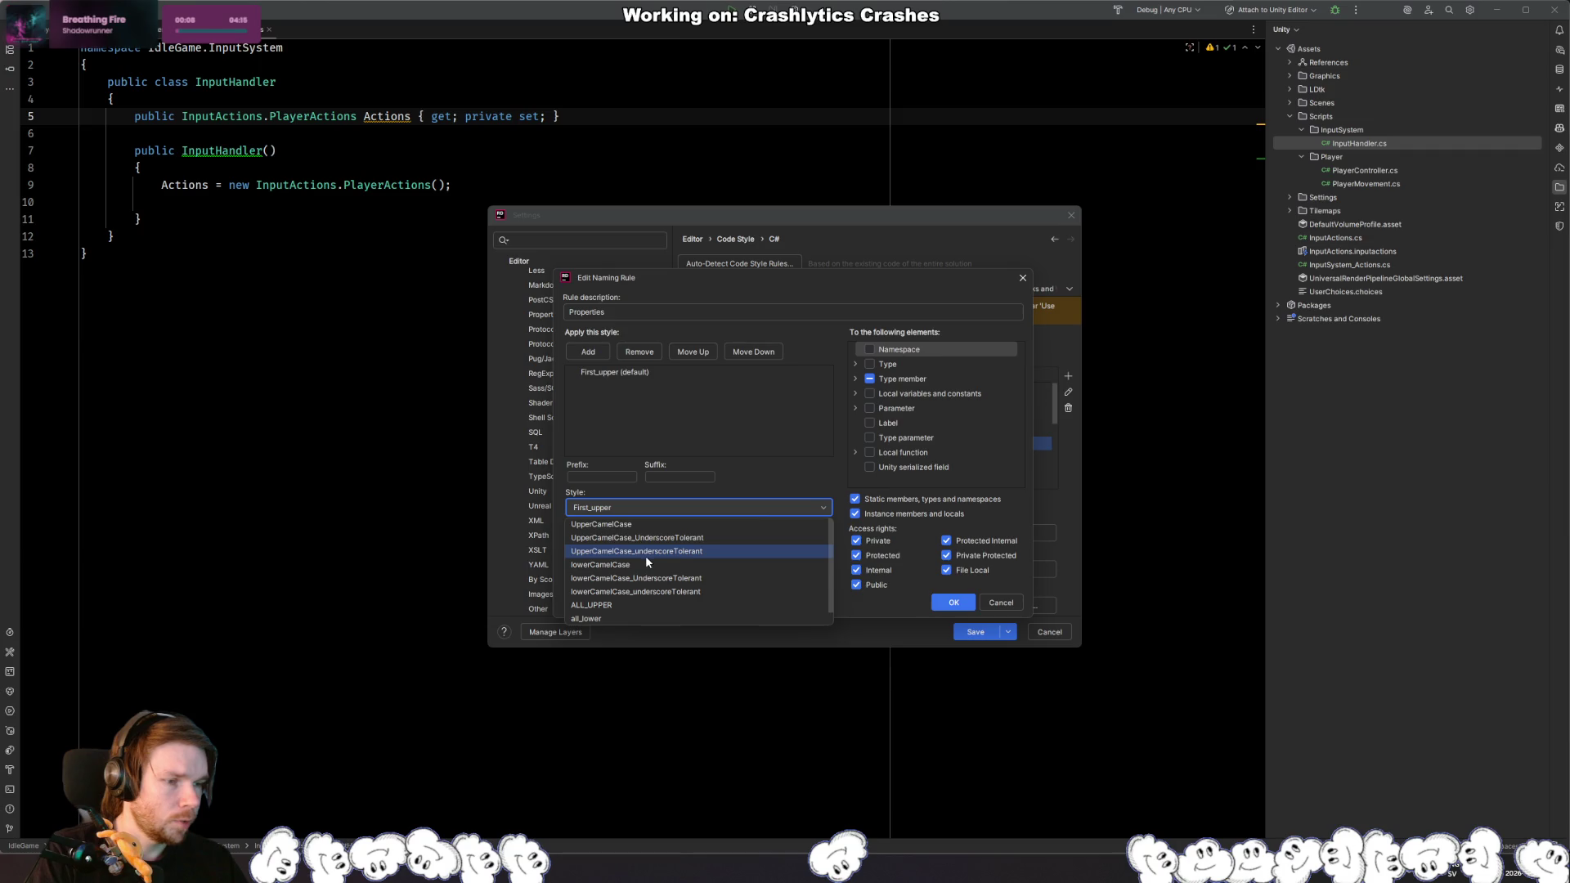
{"action": "left_click", "coordinate": [654, 528]}
{"action": "left_click", "coordinate": [954, 602]}
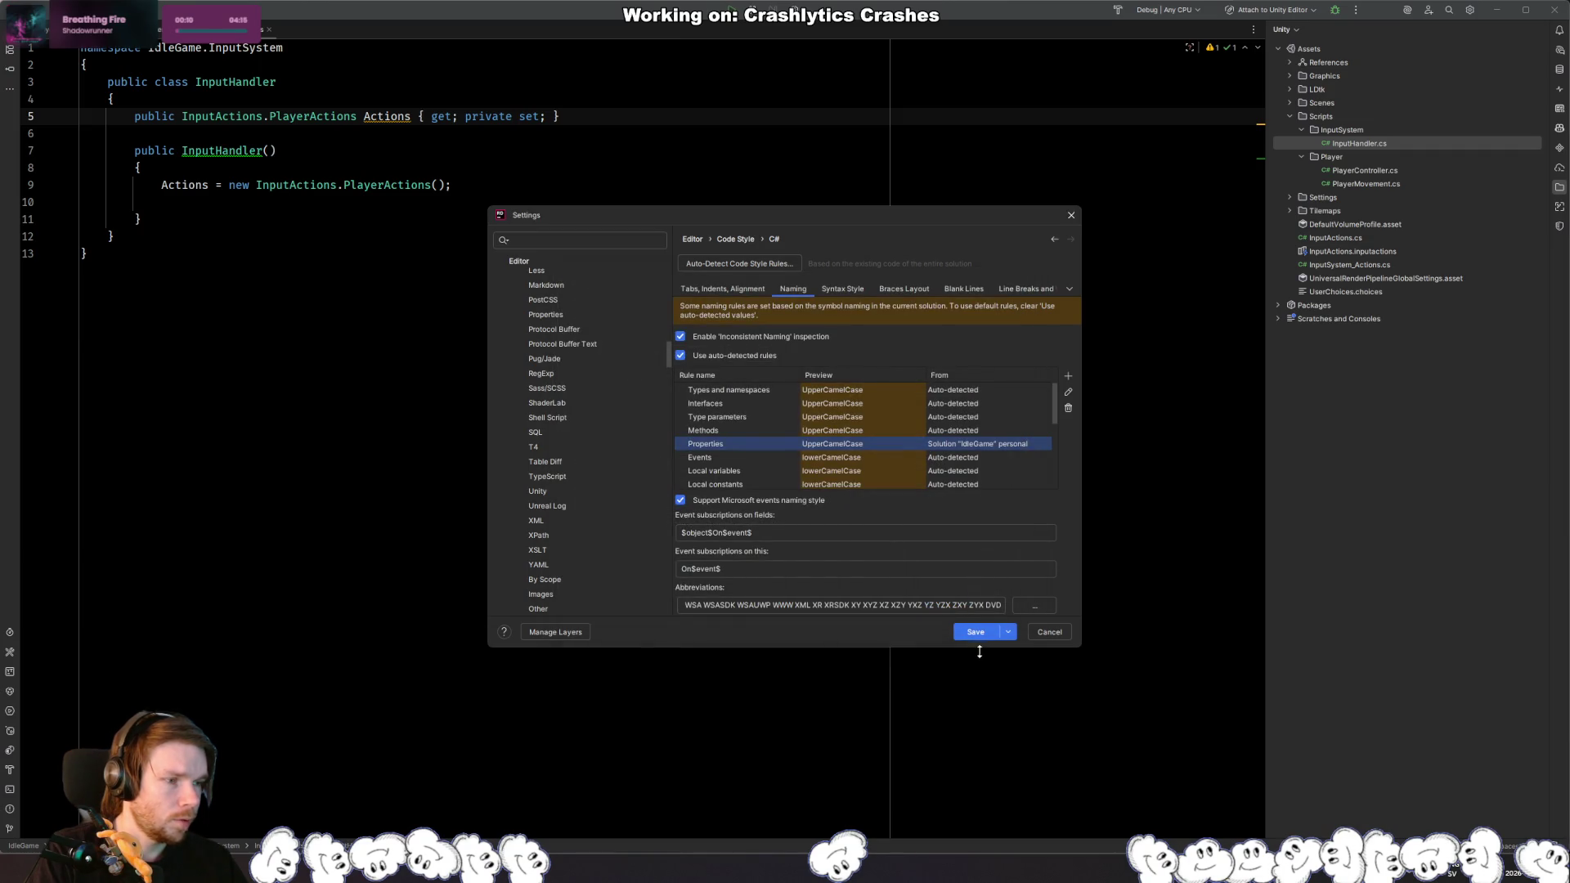
{"action": "left_click", "coordinate": [975, 633]}
{"action": "left_click", "coordinate": [487, 215]}
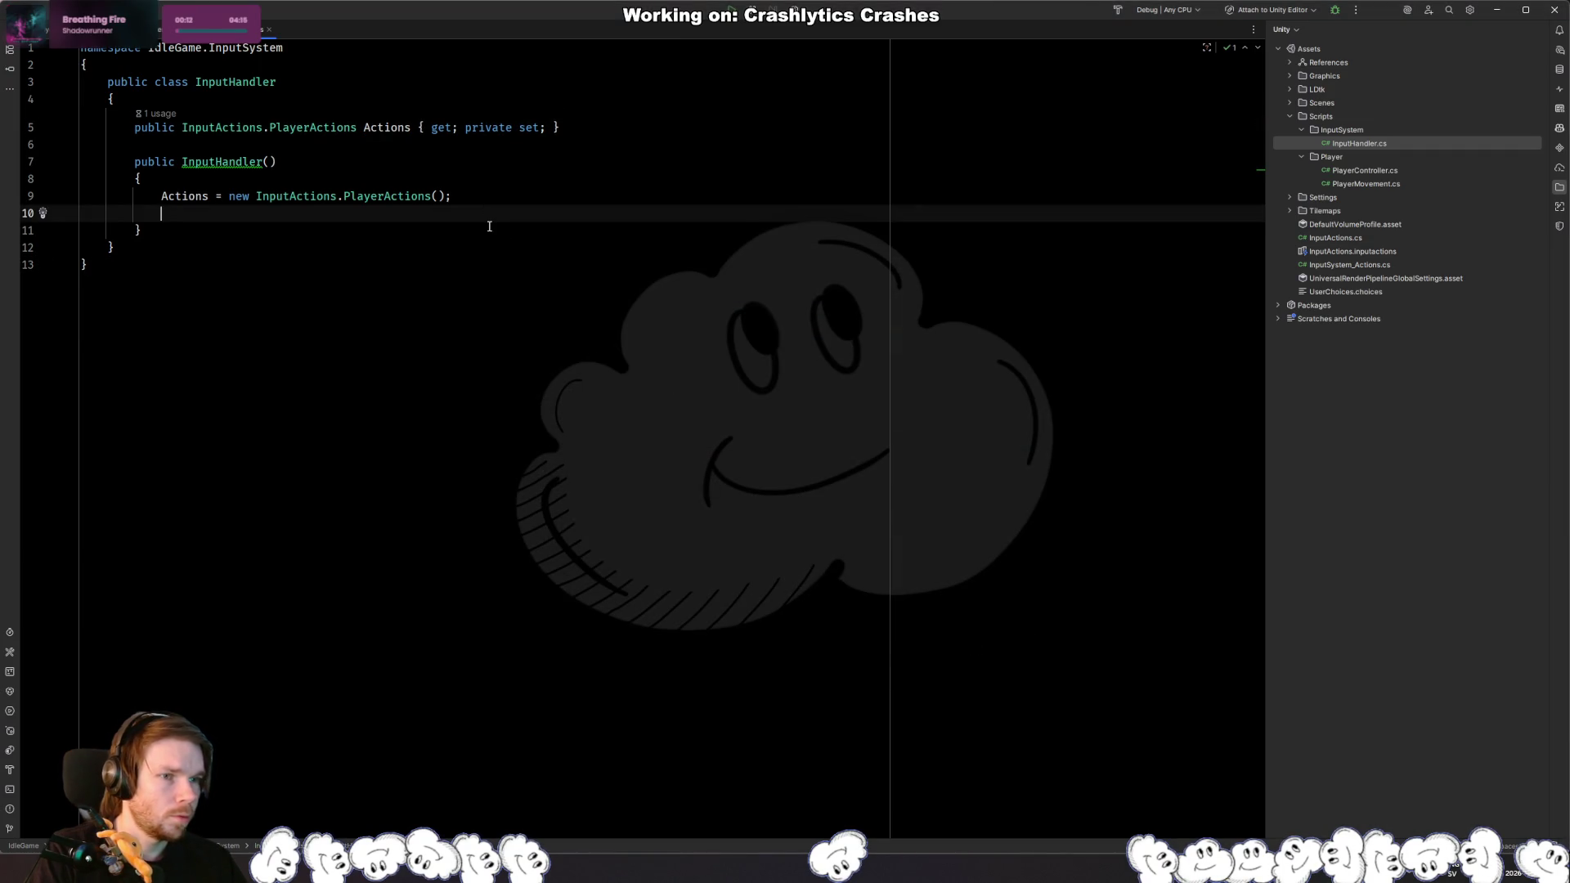
Step: Delete the blank line inside InputHandler's constructor, then switch to Unity's Edit menu
{"action": "left_click", "coordinate": [368, 146]}
{"action": "mouse_move", "coordinate": [214, 161]}
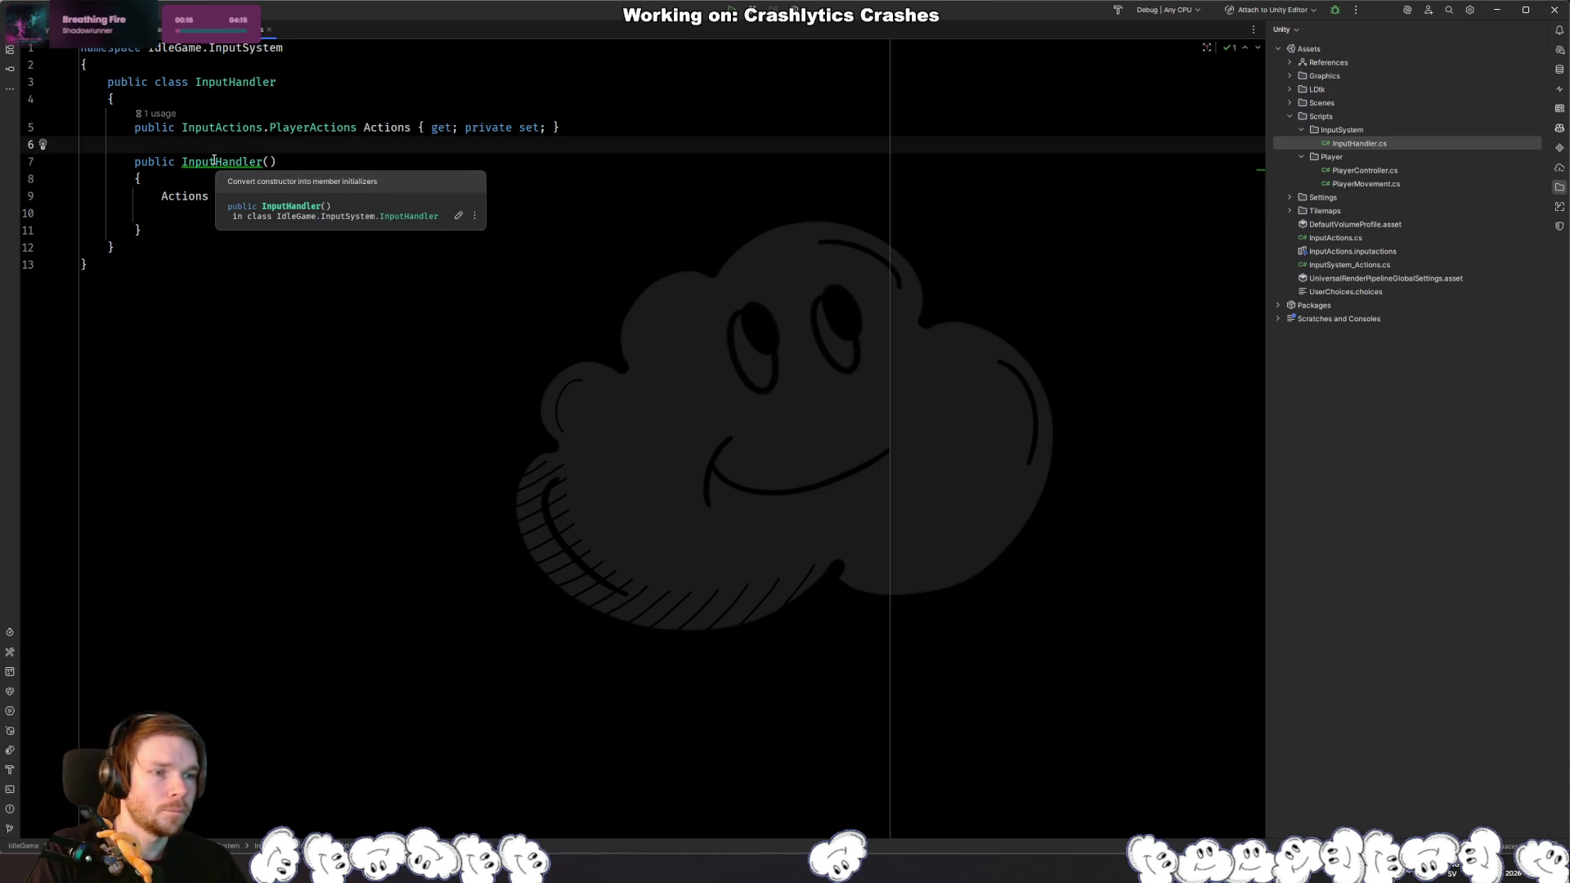
{"action": "left_click", "coordinate": [246, 229]}
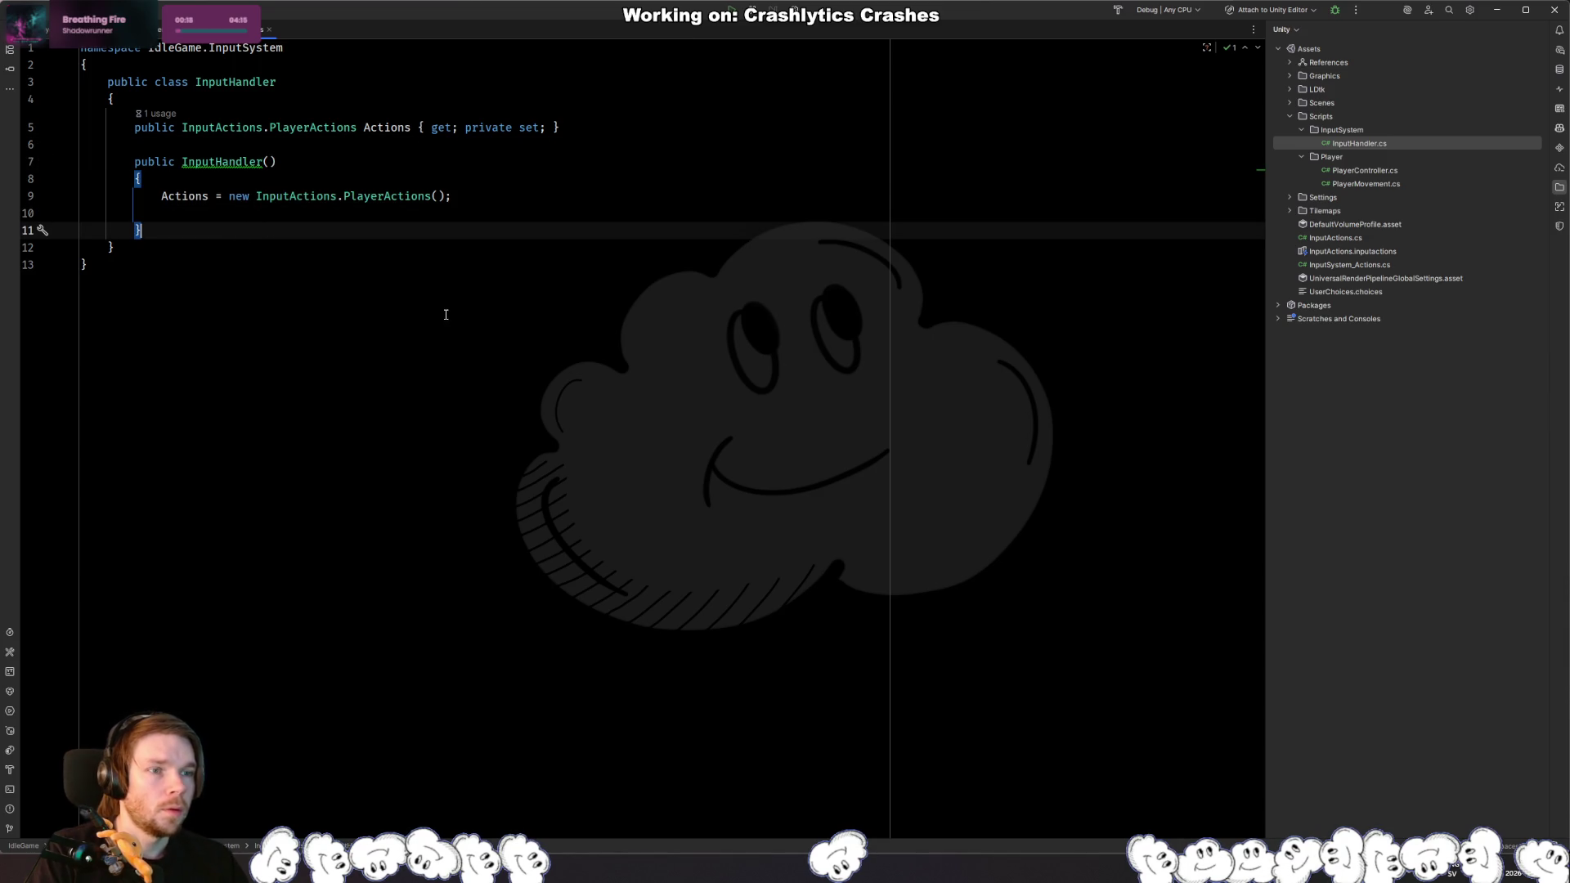
{"action": "key", "text": "BackSpace"}
{"action": "key", "text": "Up"}
{"action": "key", "text": "End"}
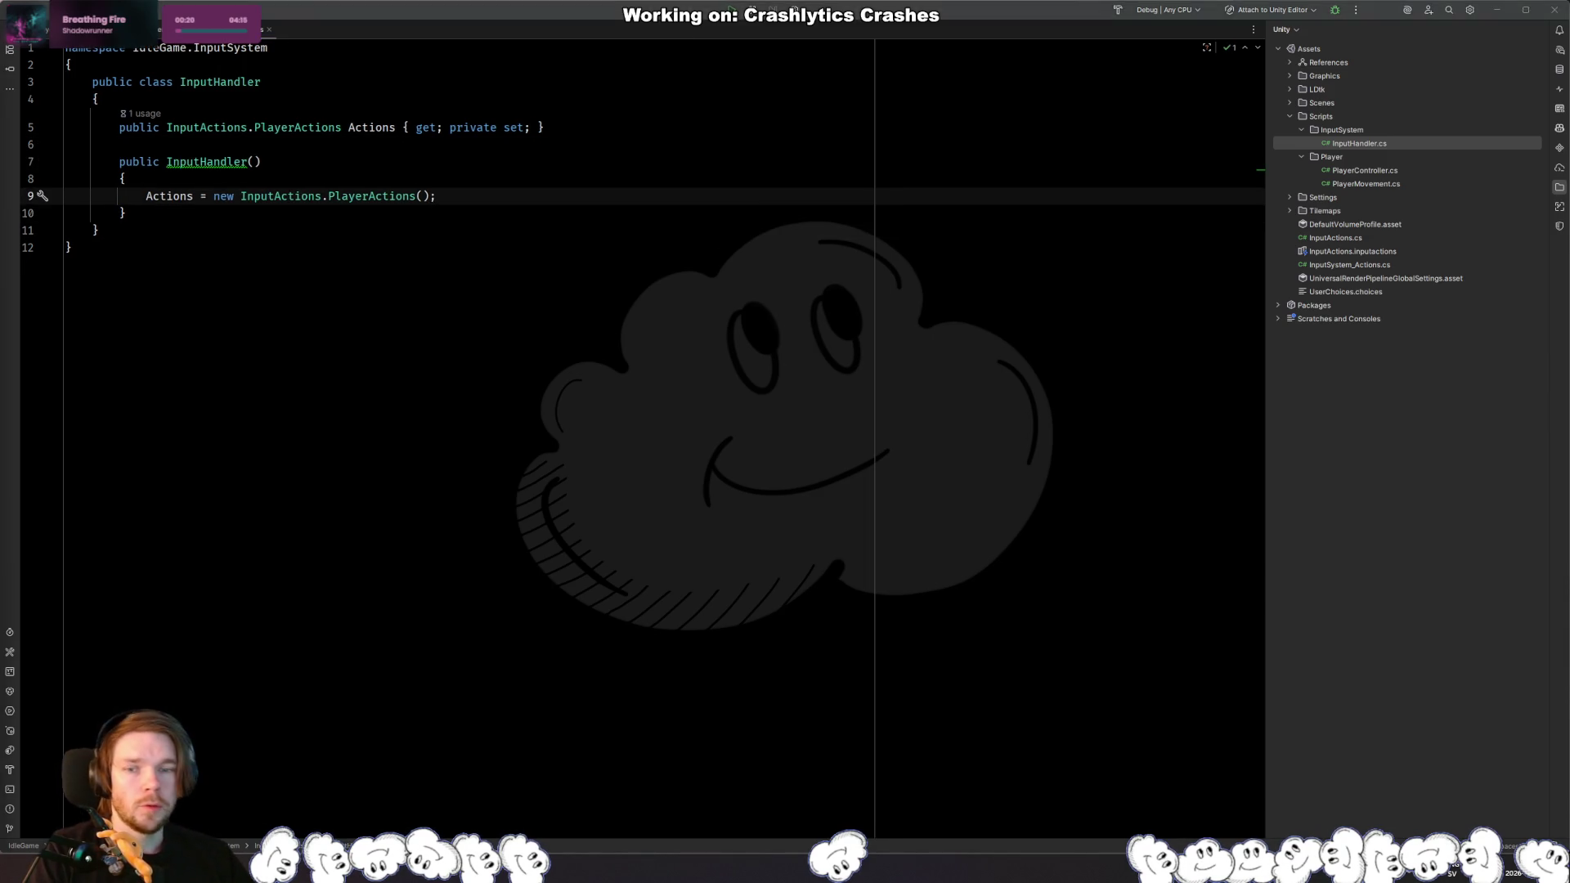
{"action": "key", "text": "alt+Tab"}
{"action": "left_click", "coordinate": [32, 25]}
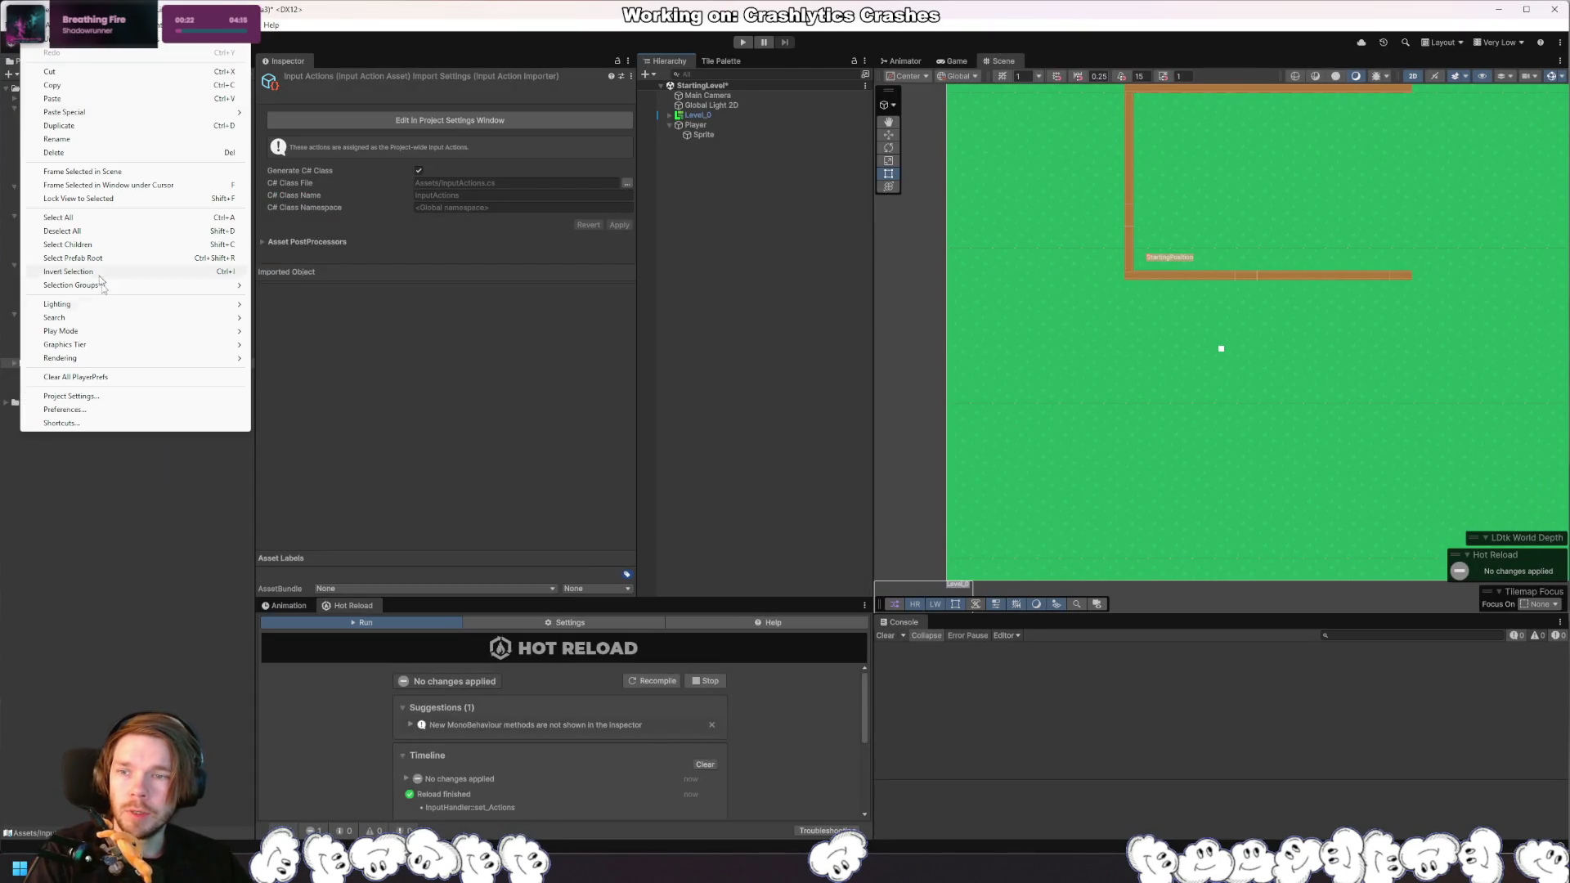
Step: Open Player Other Settings and review API compatibility and scripting backend choices, keeping Mono
{"action": "left_click", "coordinate": [138, 400]}
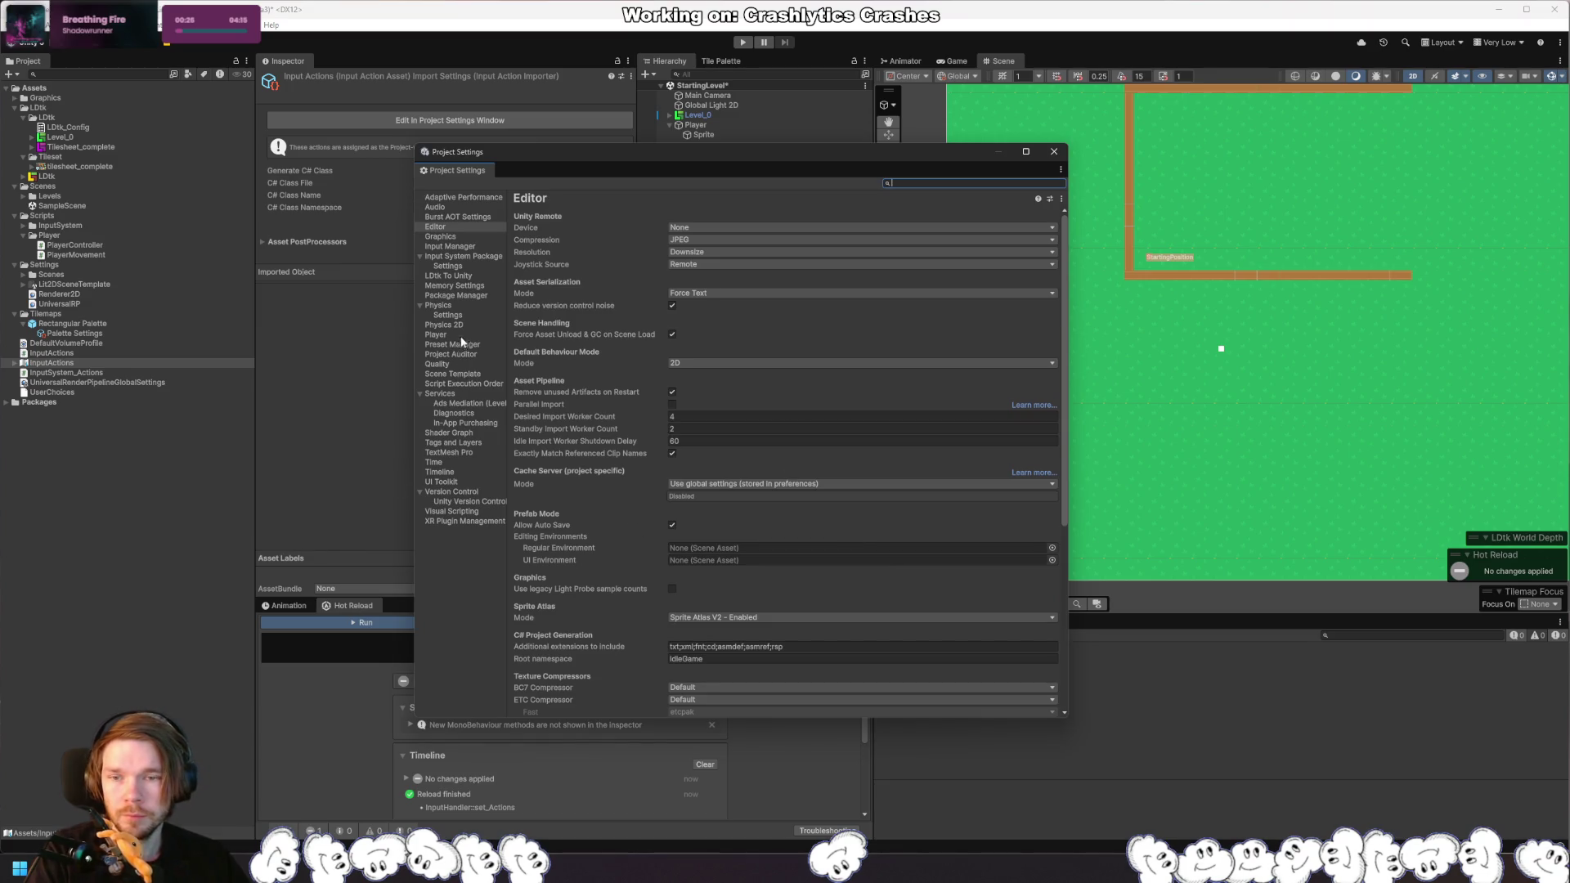
{"action": "left_click", "coordinate": [436, 335]}
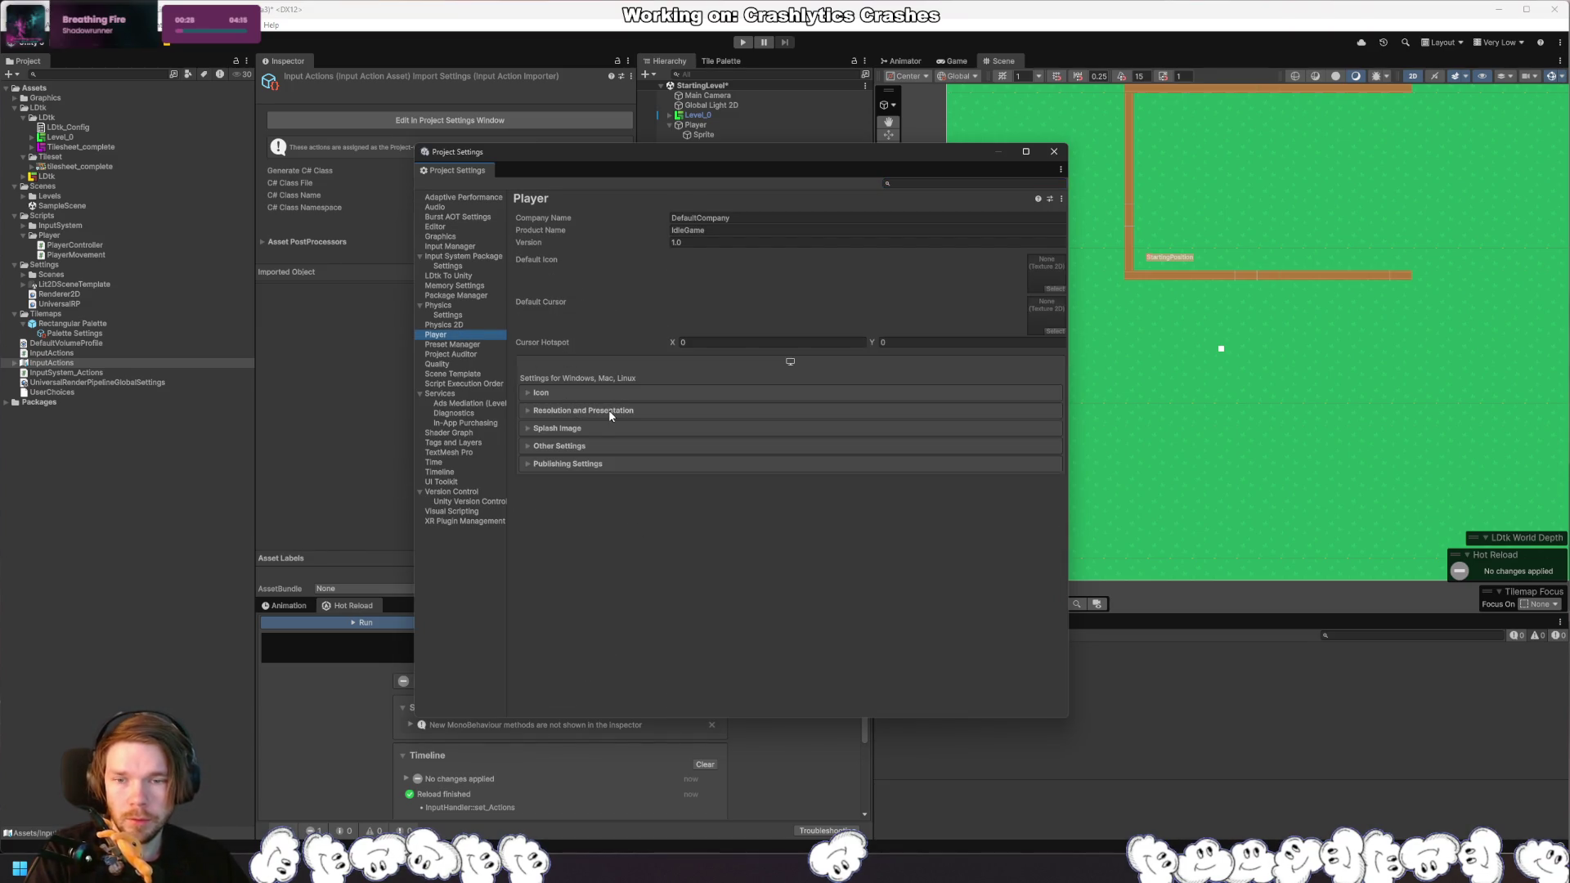
{"action": "left_click", "coordinate": [559, 446]}
{"action": "scroll", "coordinate": [610, 409], "scroll_direction": "down", "scroll_amount": 3}
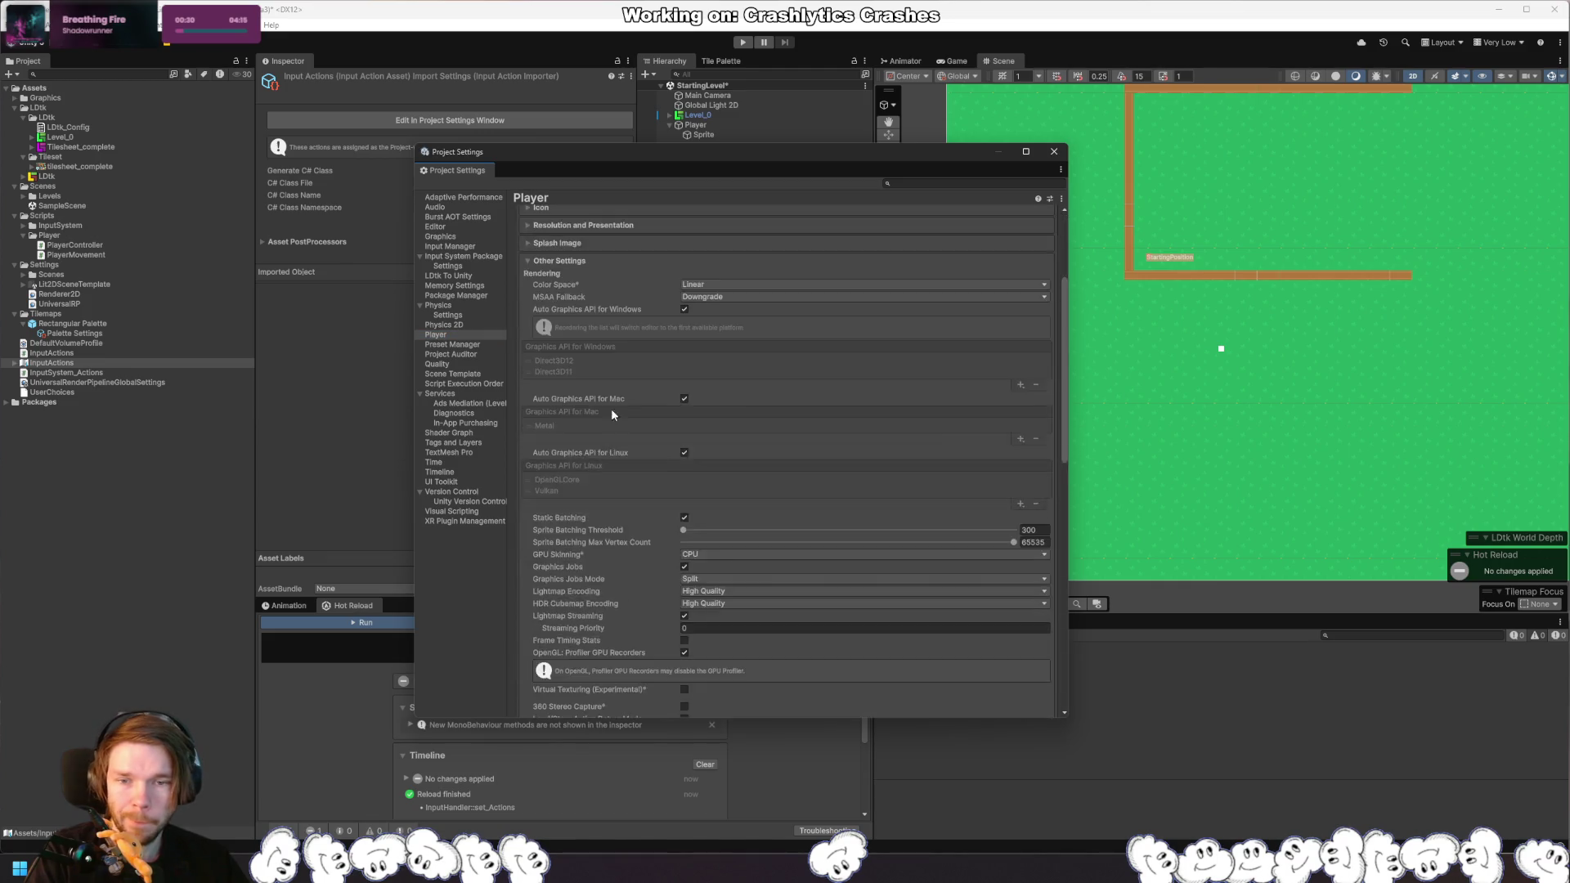
{"action": "scroll", "coordinate": [610, 413], "scroll_direction": "down", "scroll_amount": 5}
{"action": "left_click", "coordinate": [724, 468]}
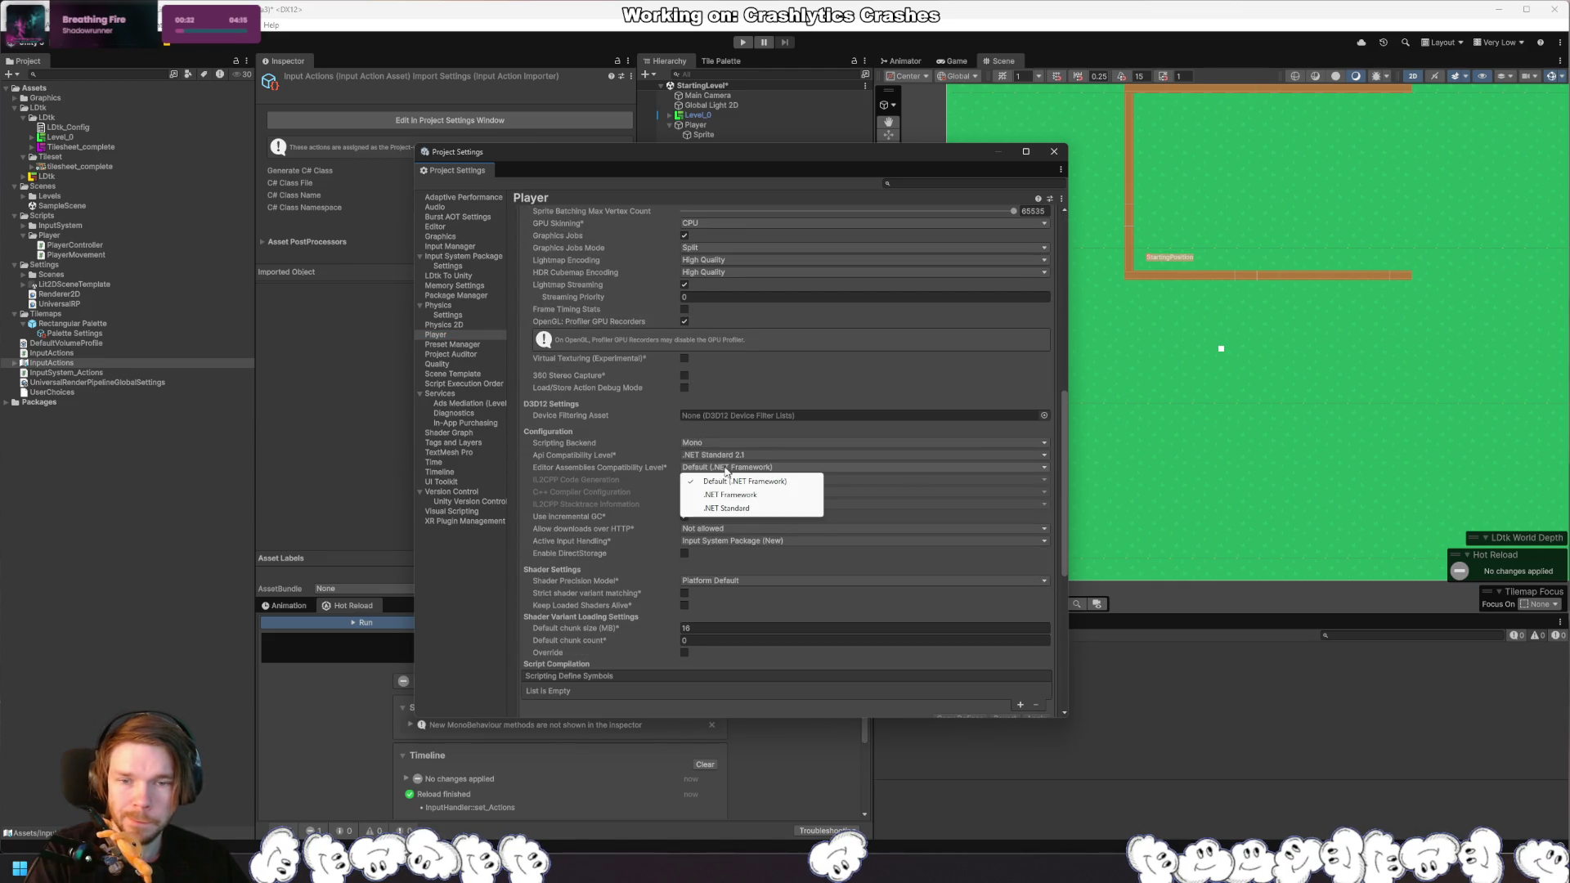
{"action": "left_click", "coordinate": [718, 457]}
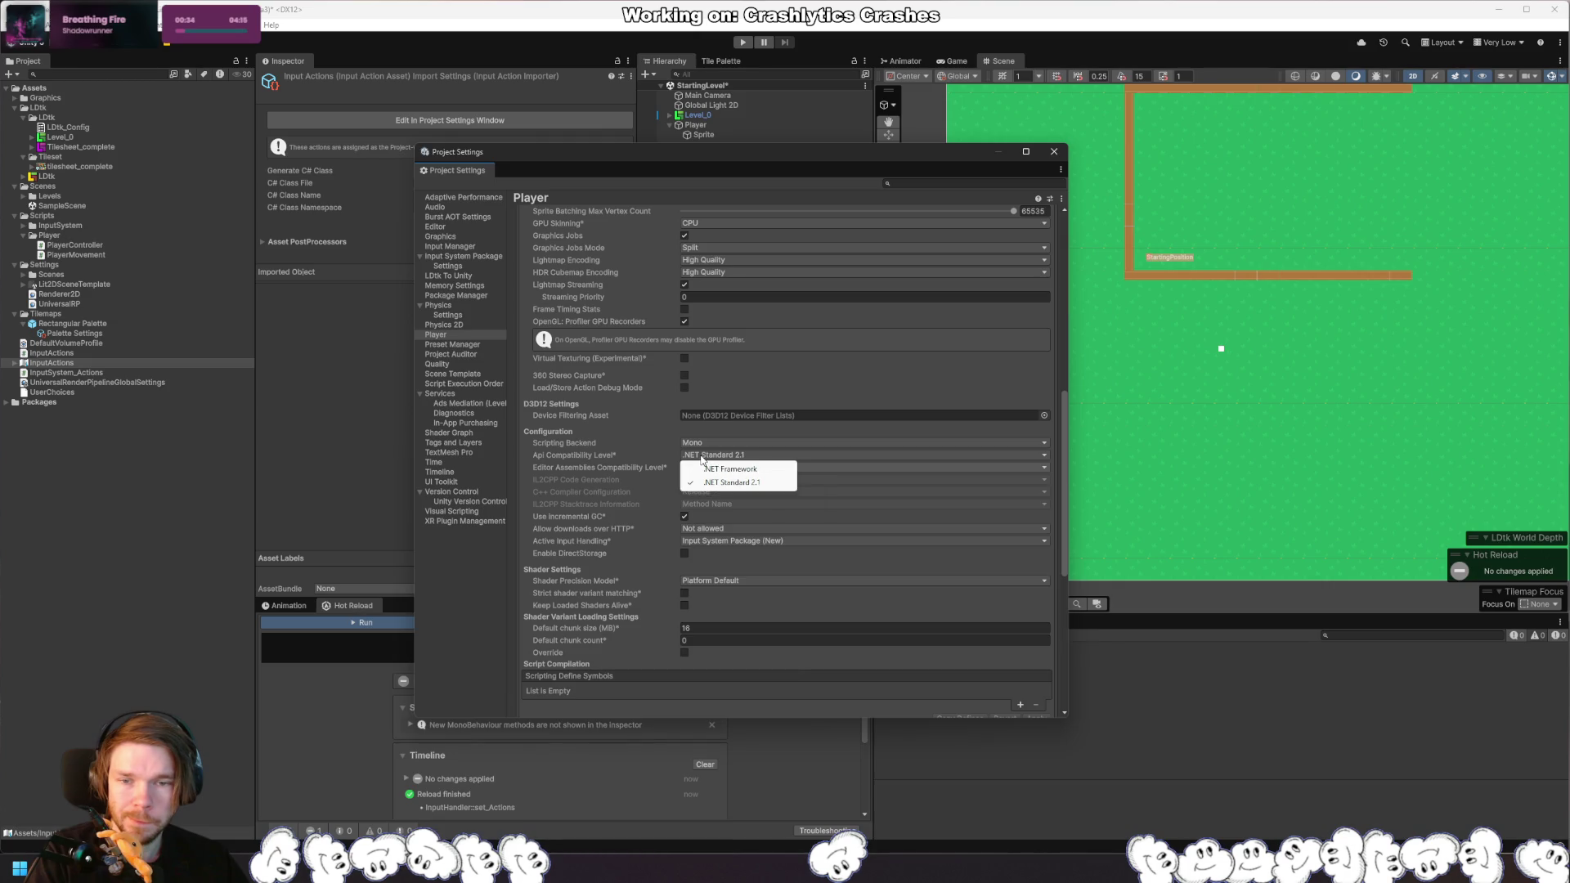
{"action": "left_click", "coordinate": [703, 444]}
{"action": "left_click", "coordinate": [619, 452]}
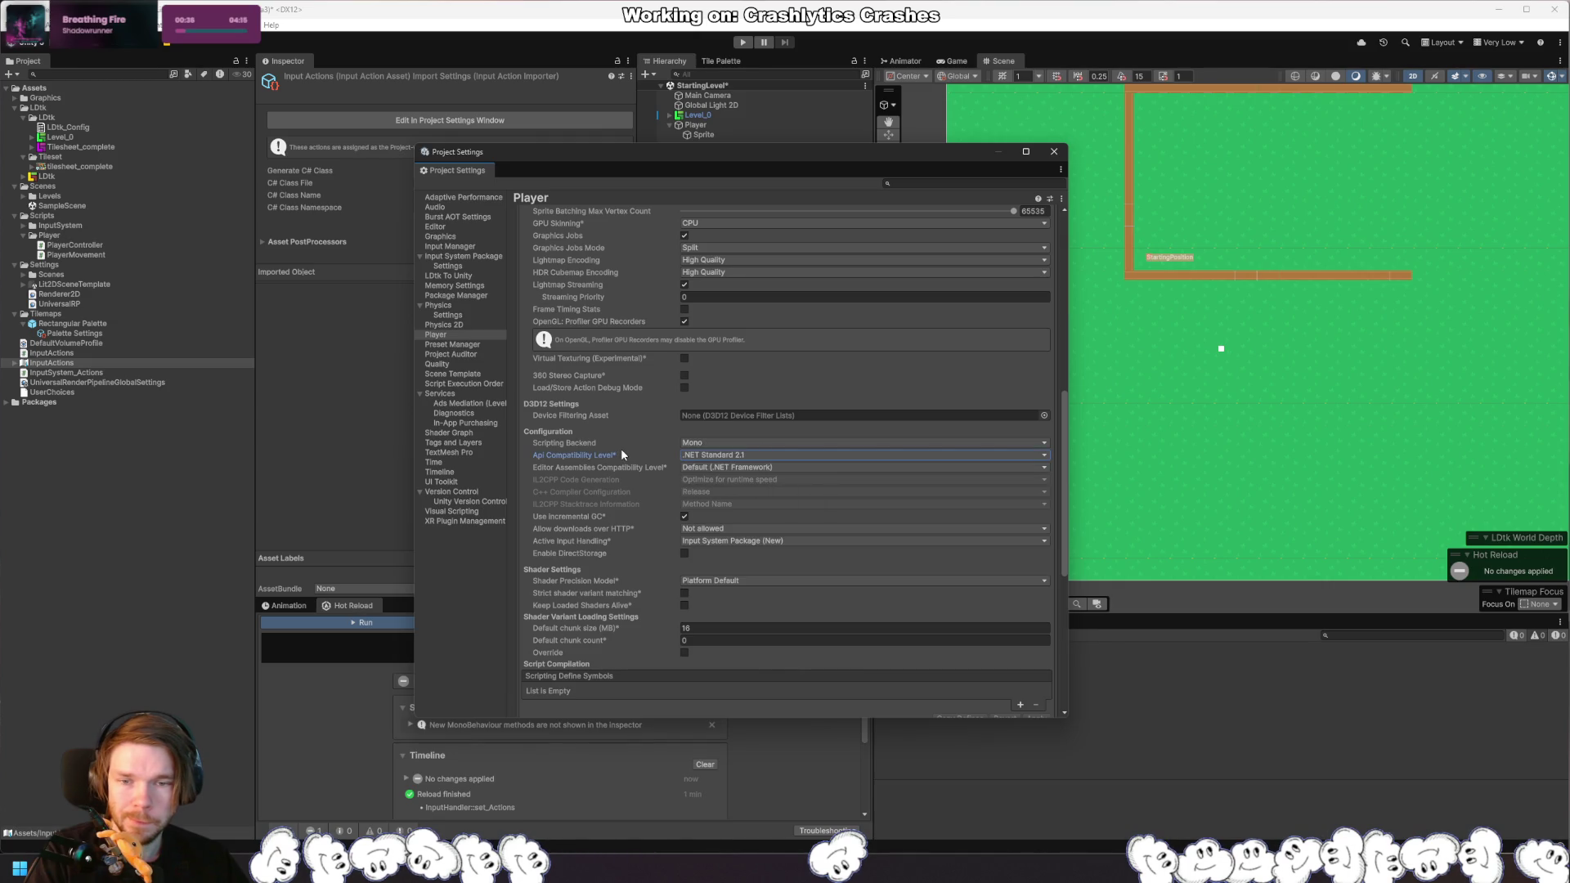
Step: Look over the remaining Player settings, close Project Settings and return to Rider
{"action": "scroll", "coordinate": [620, 449], "scroll_direction": "down", "scroll_amount": 10}
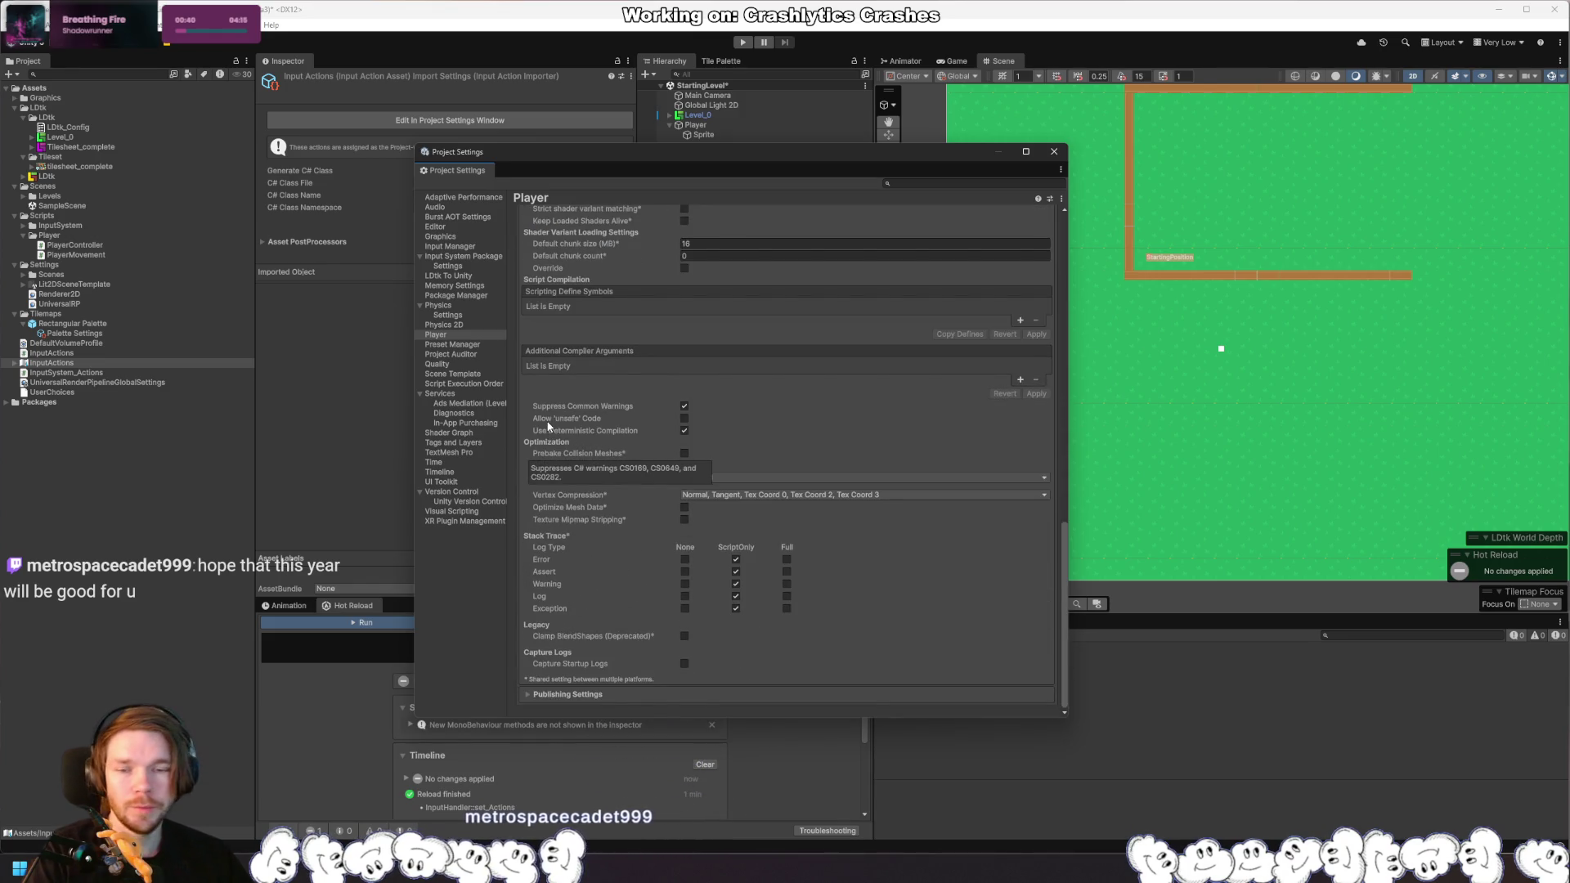
{"action": "scroll", "coordinate": [602, 411], "scroll_direction": "up", "scroll_amount": 6}
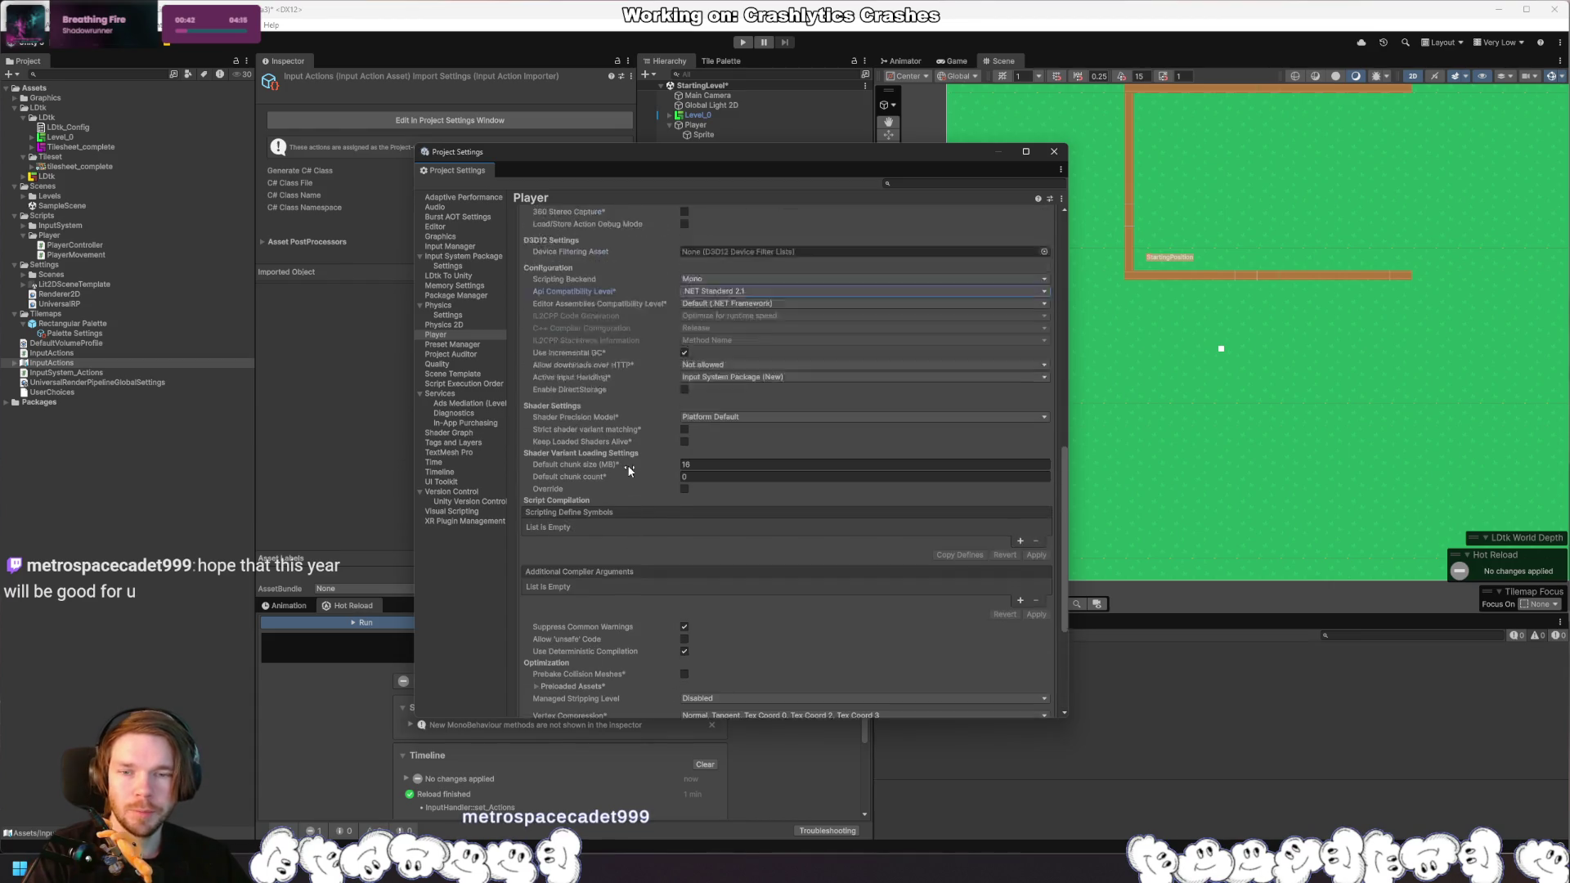
{"action": "scroll", "coordinate": [629, 471], "scroll_direction": "up", "scroll_amount": 1}
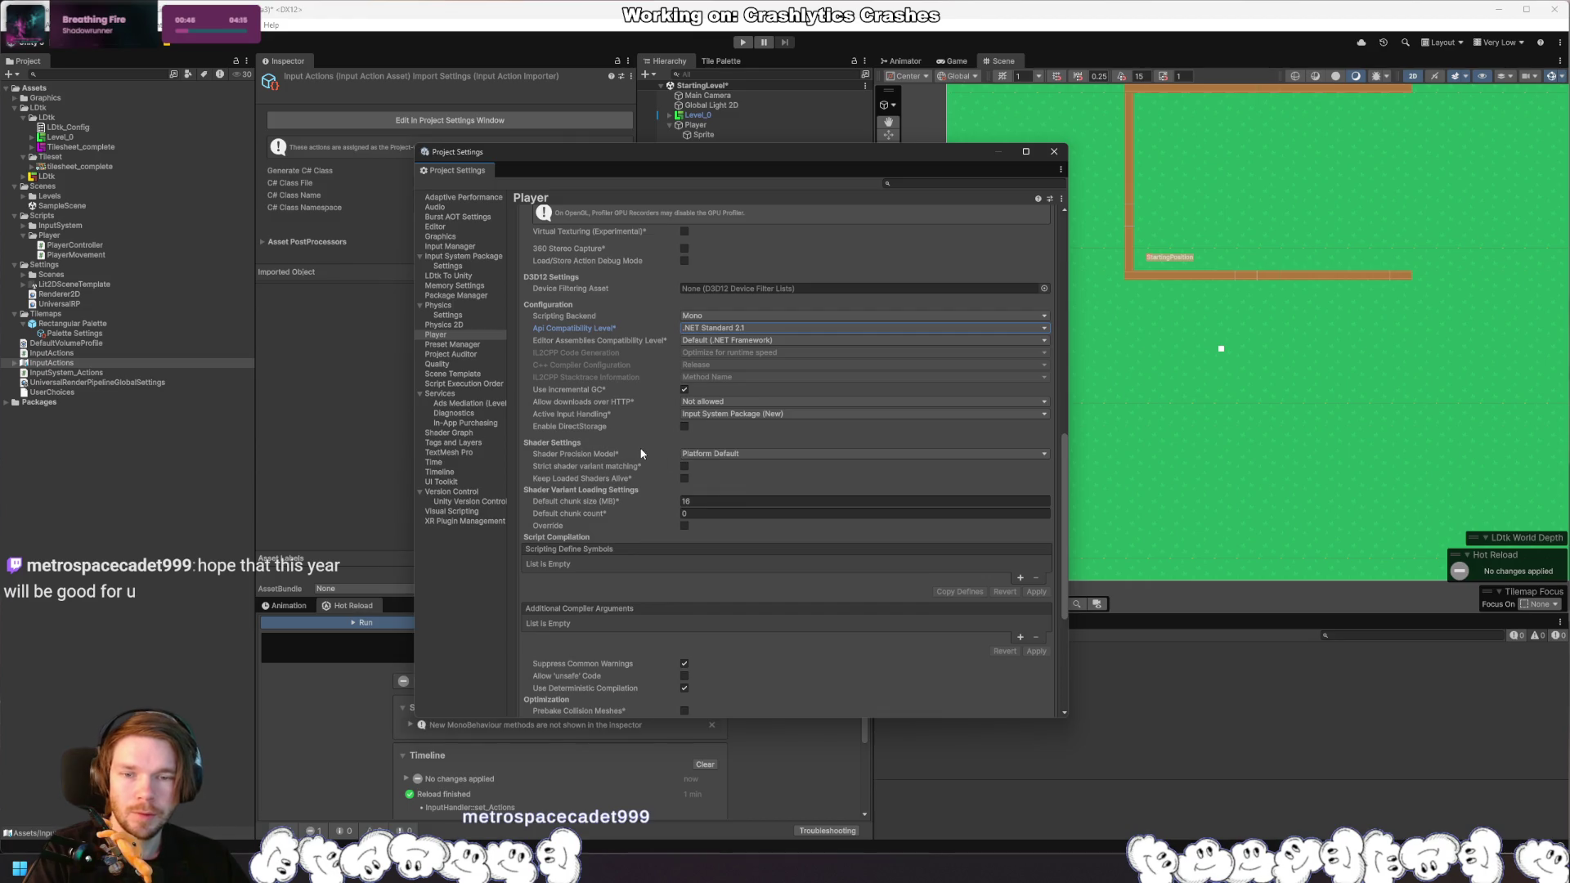
{"action": "mouse_move", "coordinate": [641, 453]}
{"action": "scroll", "coordinate": [799, 438], "scroll_direction": "up", "scroll_amount": 4}
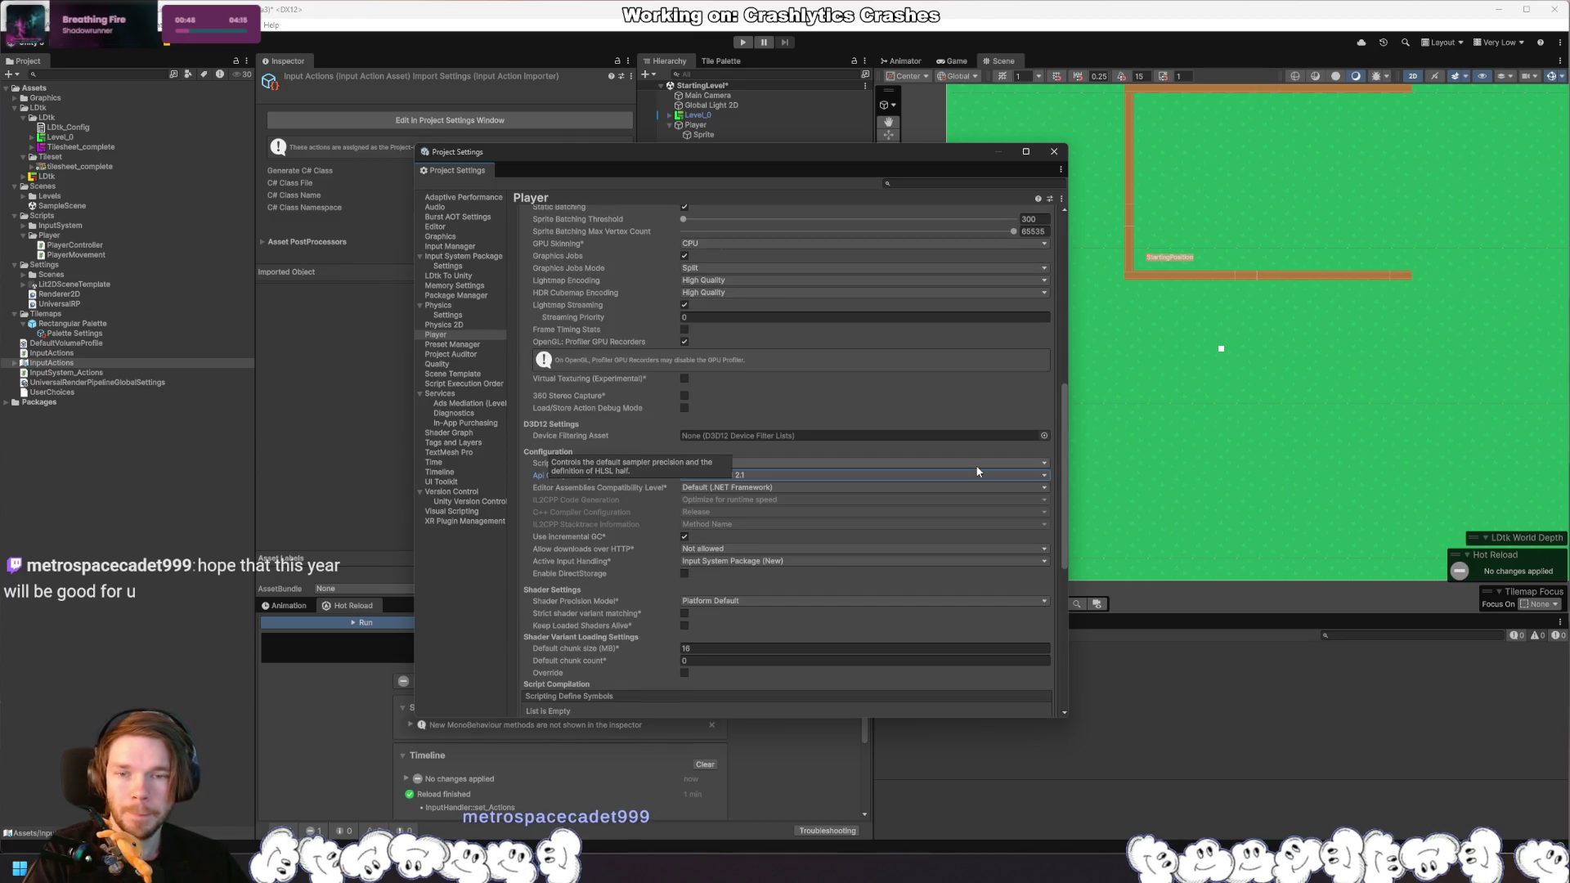
{"action": "scroll", "coordinate": [975, 468], "scroll_direction": "up", "scroll_amount": 12}
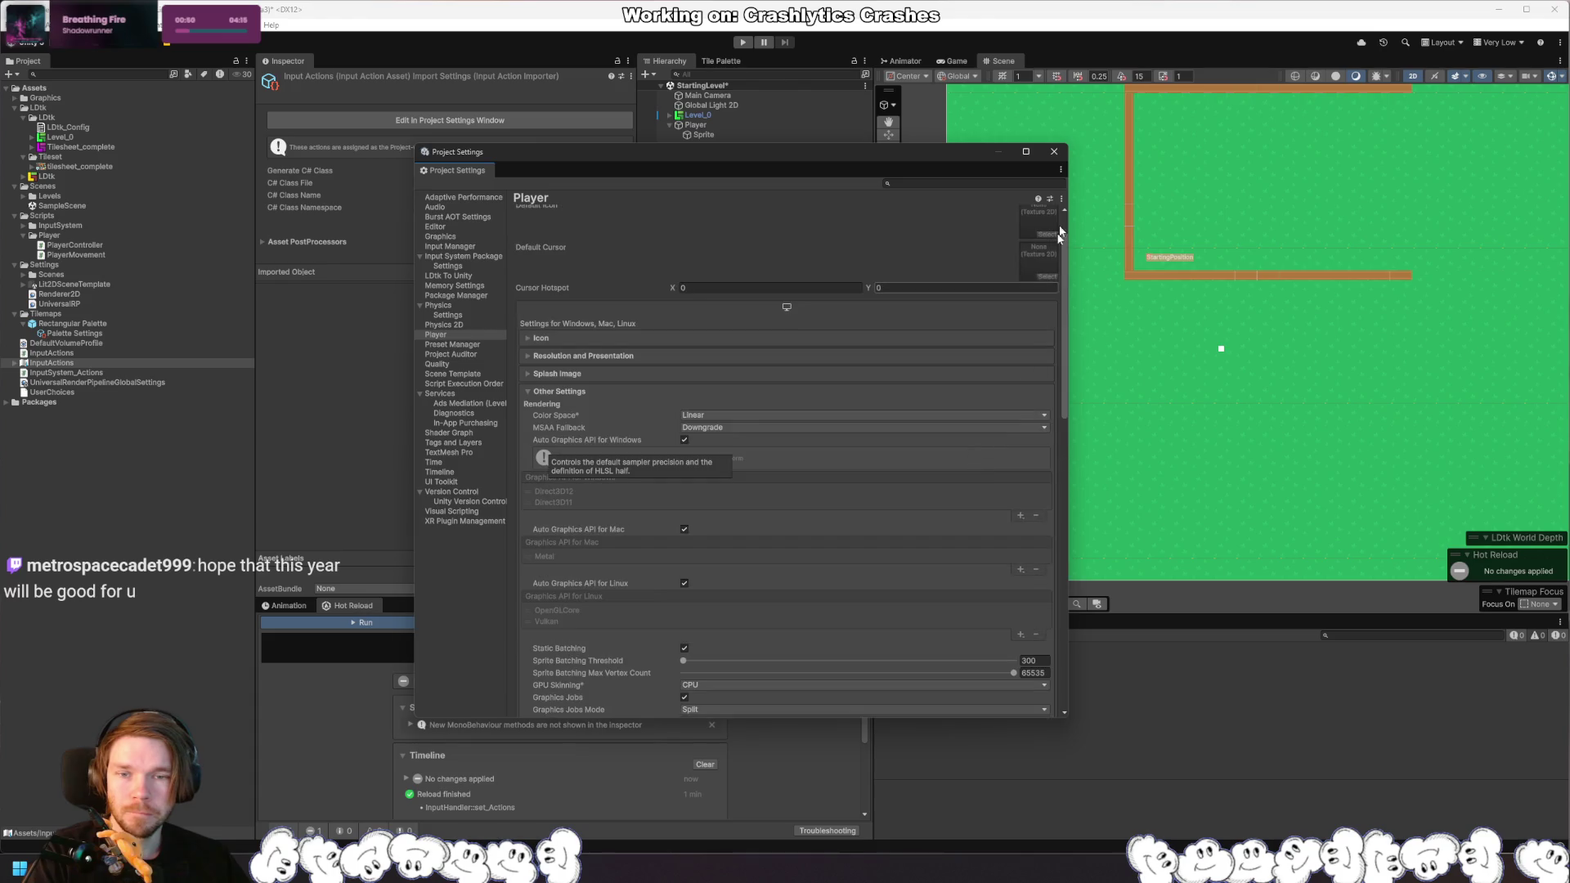
{"action": "left_click", "coordinate": [1053, 152]}
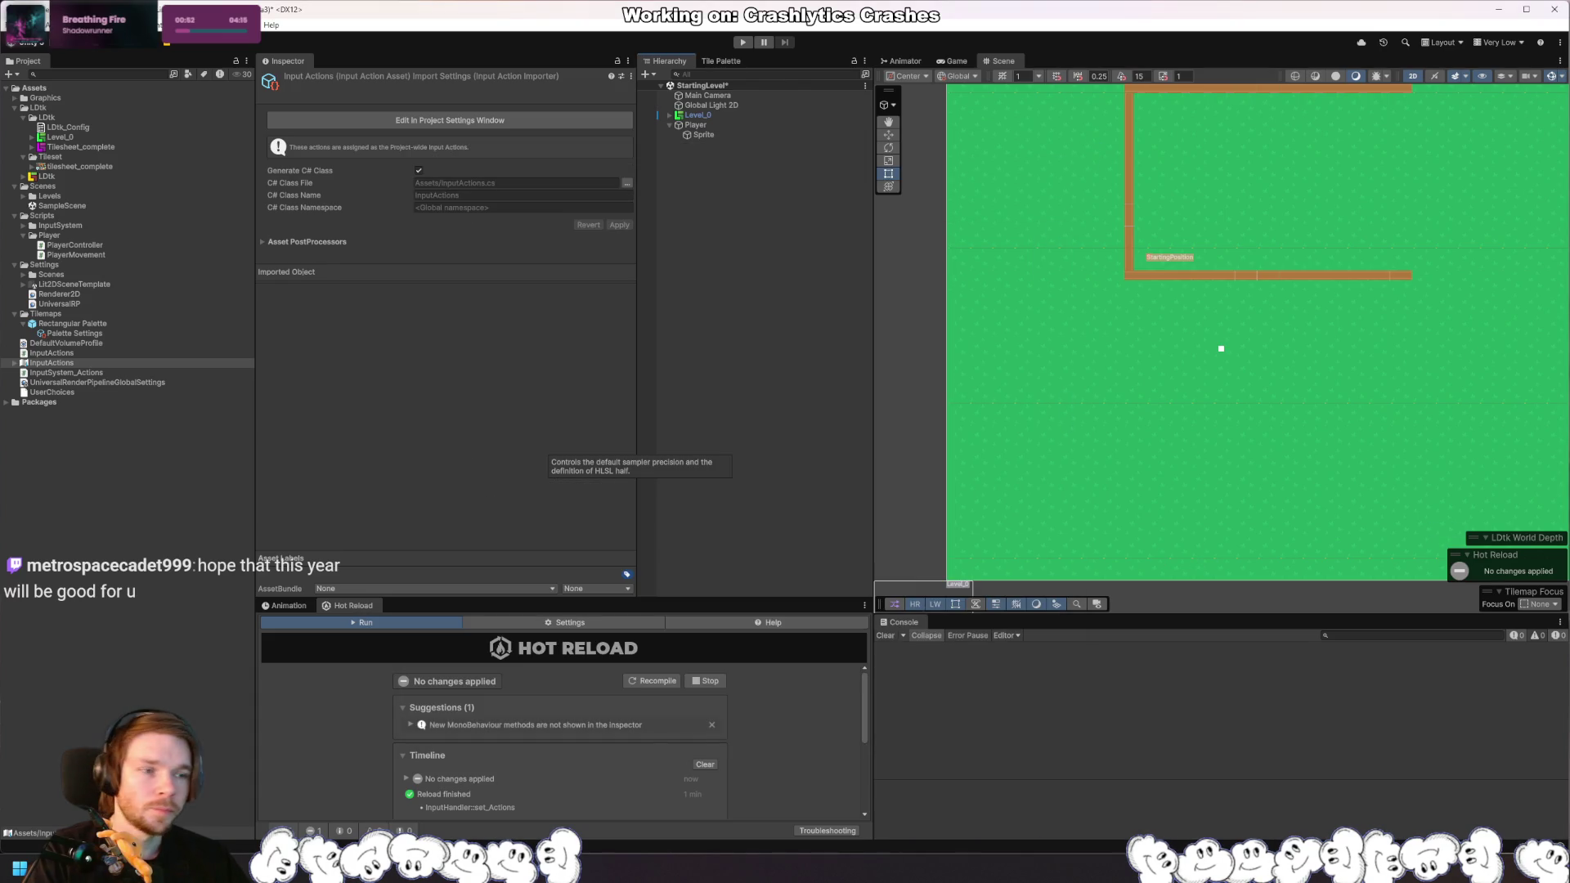
{"action": "key", "text": "alt+Tab"}
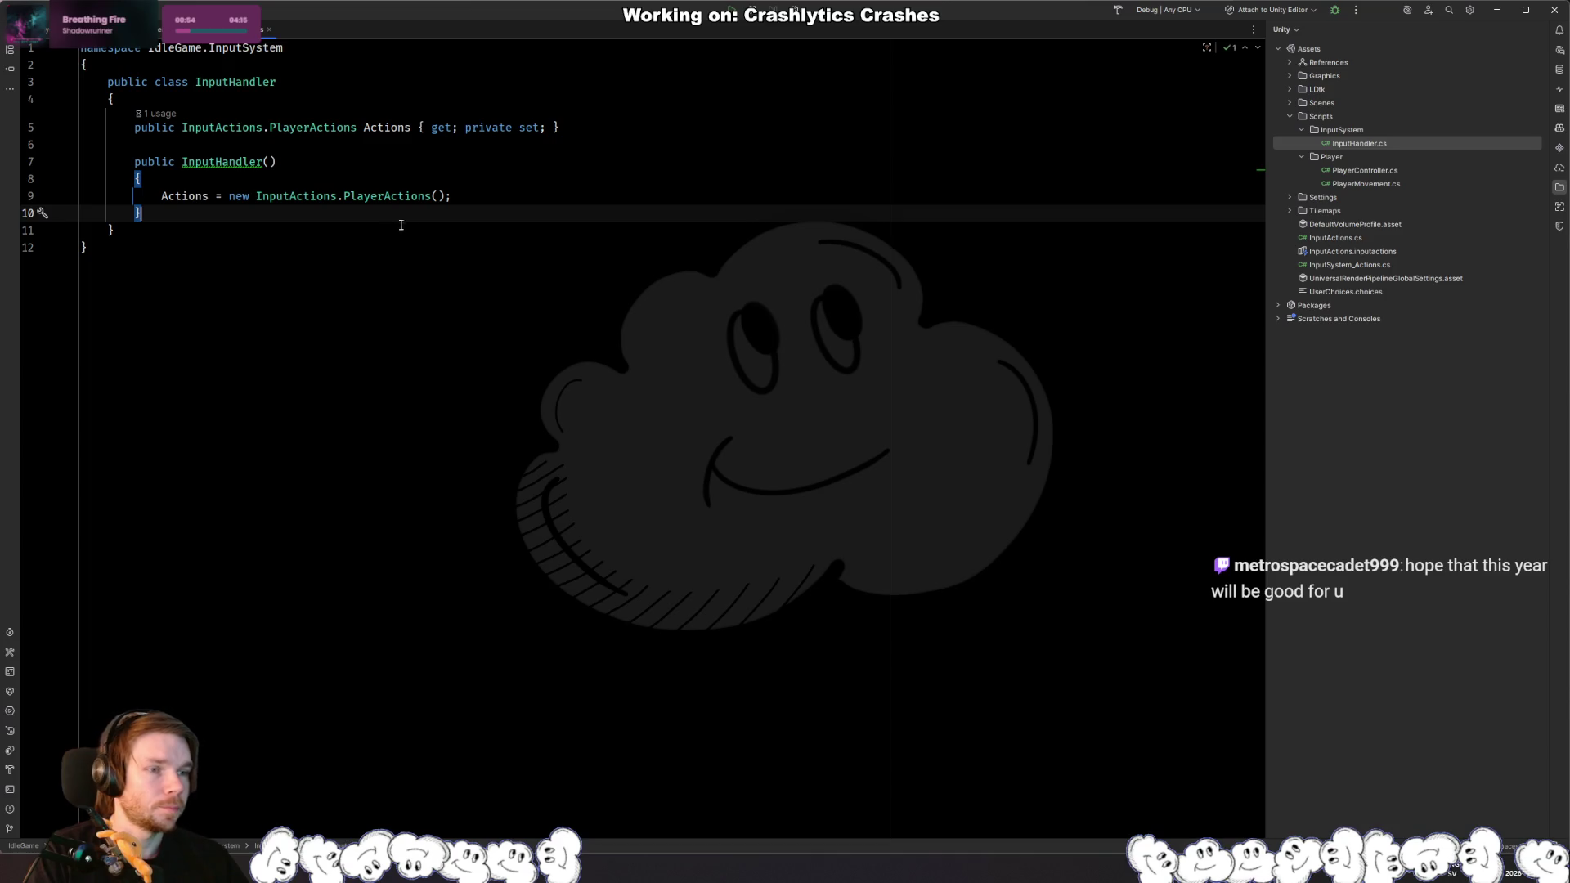
Step: Read the InputActions documentation popup, then insert a blank line after the InputHandler constructor
{"action": "left_click", "coordinate": [329, 251]}
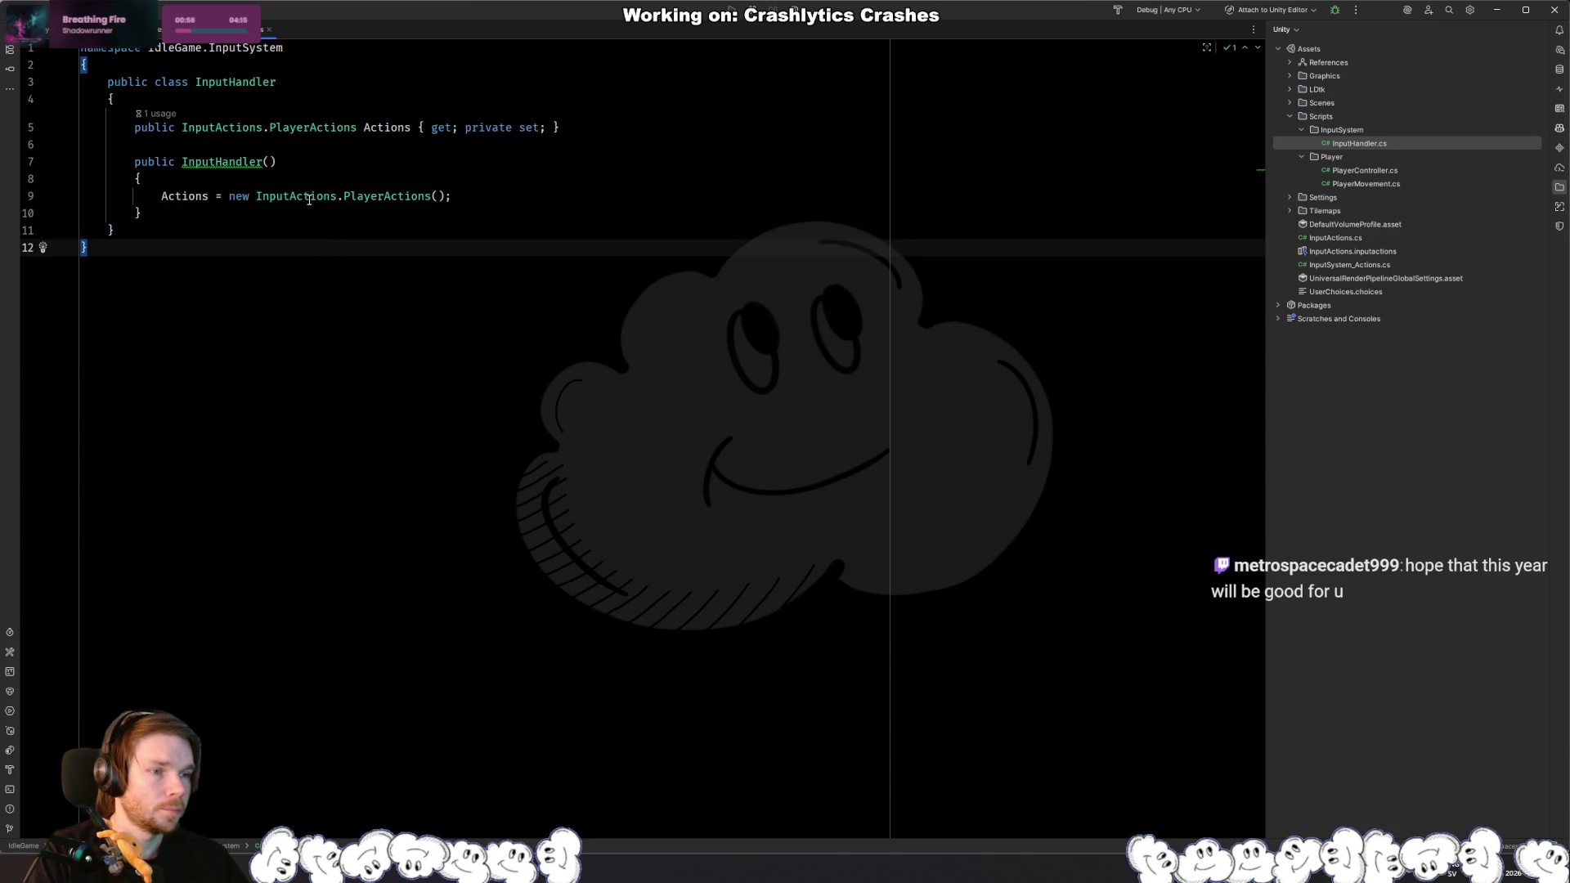
{"action": "mouse_move", "coordinate": [309, 200]}
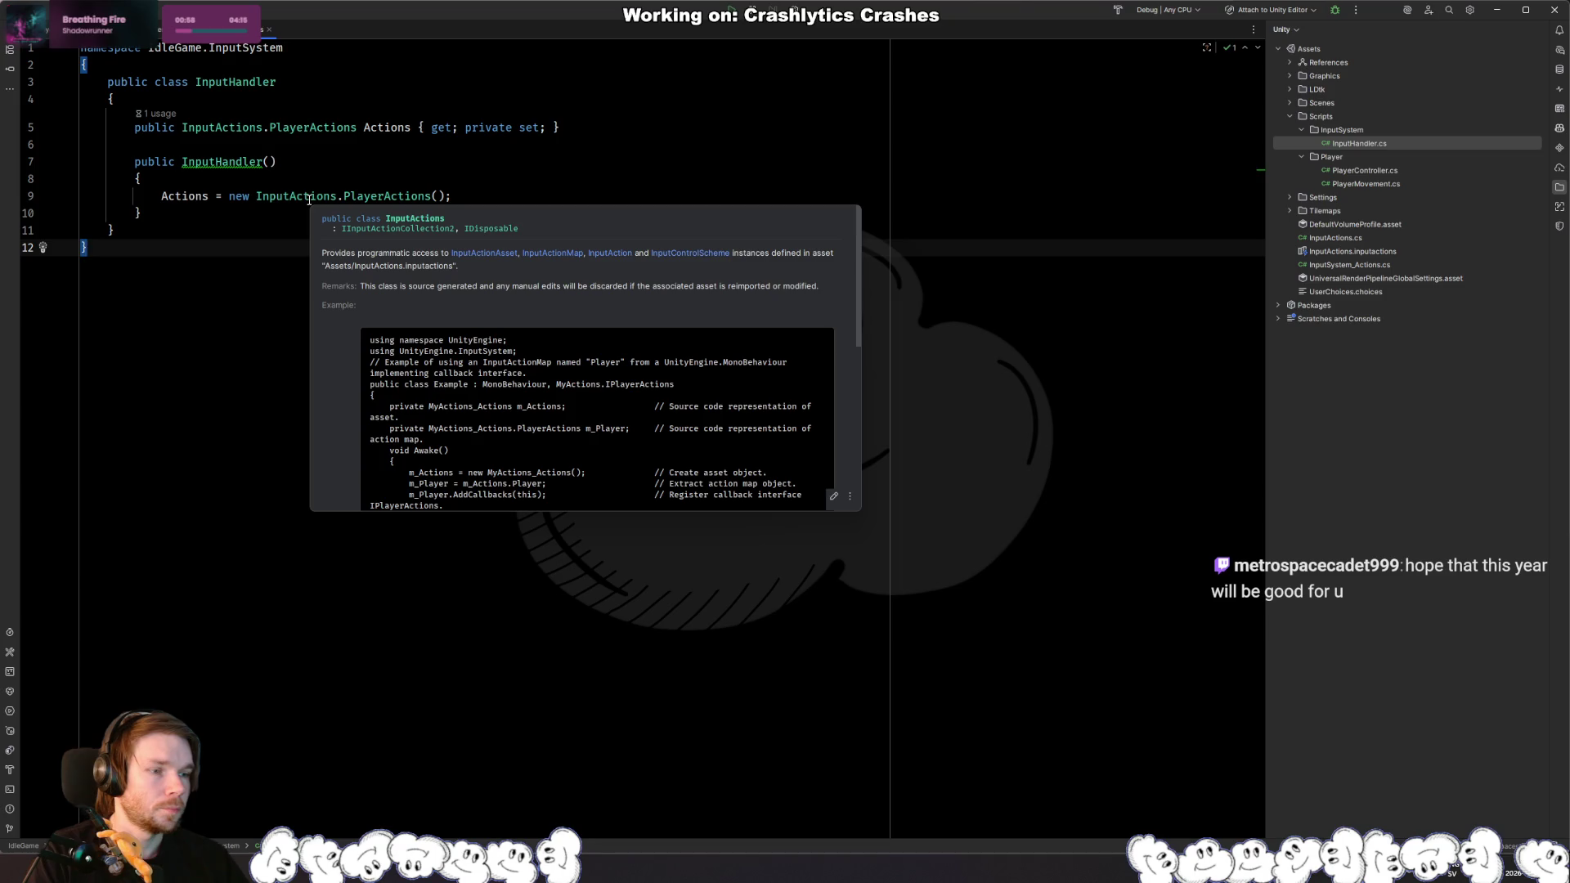
{"action": "scroll", "coordinate": [484, 317], "scroll_direction": "down", "scroll_amount": 5}
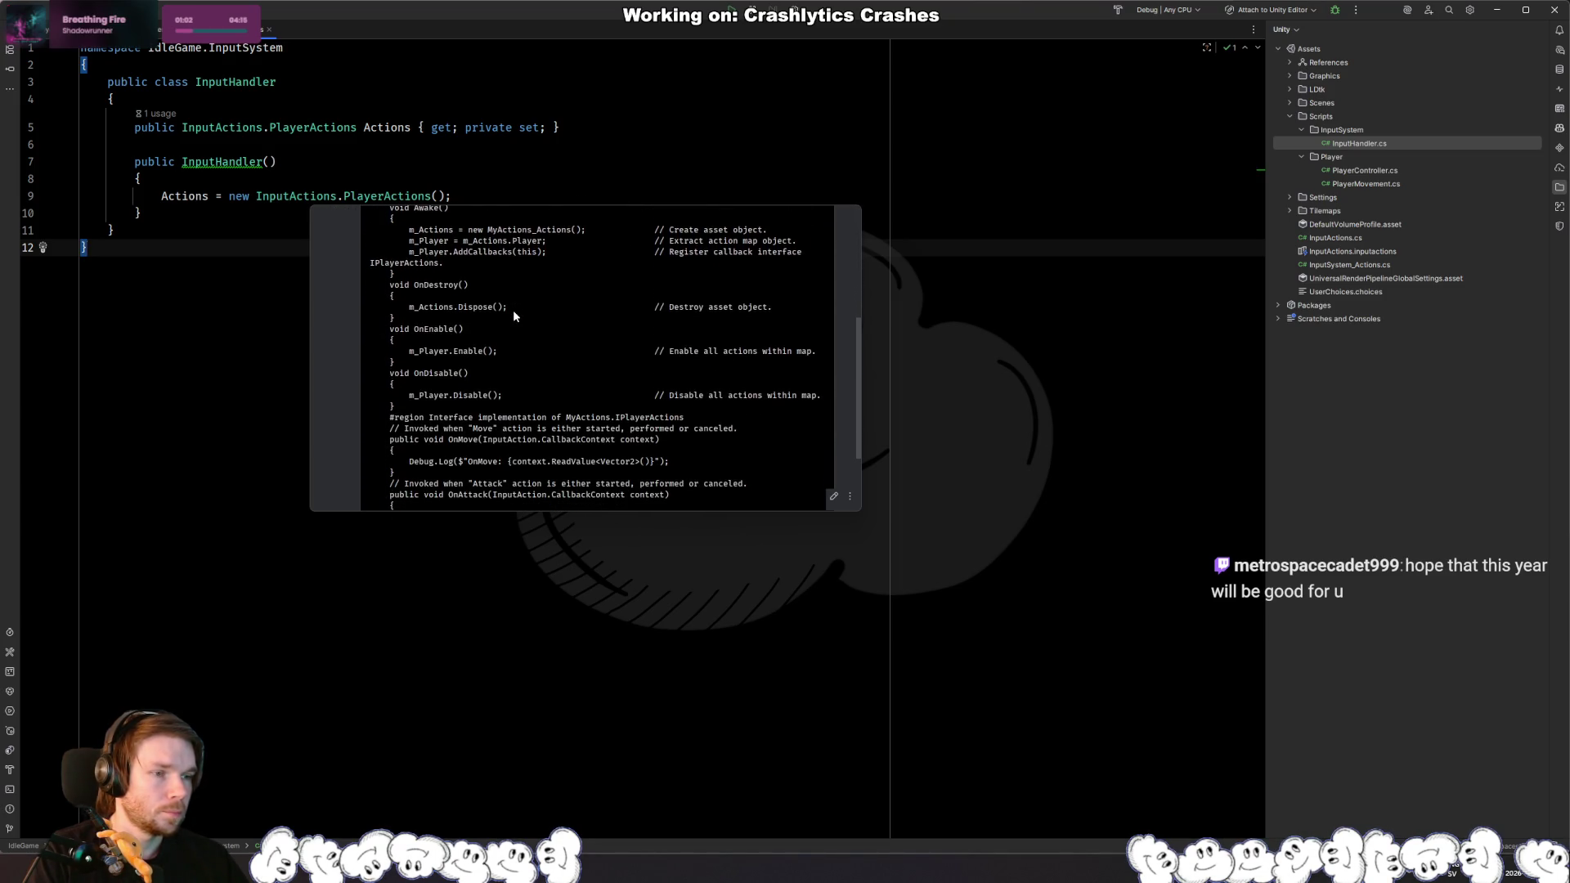
{"action": "scroll", "coordinate": [514, 315], "scroll_direction": "up", "scroll_amount": 4}
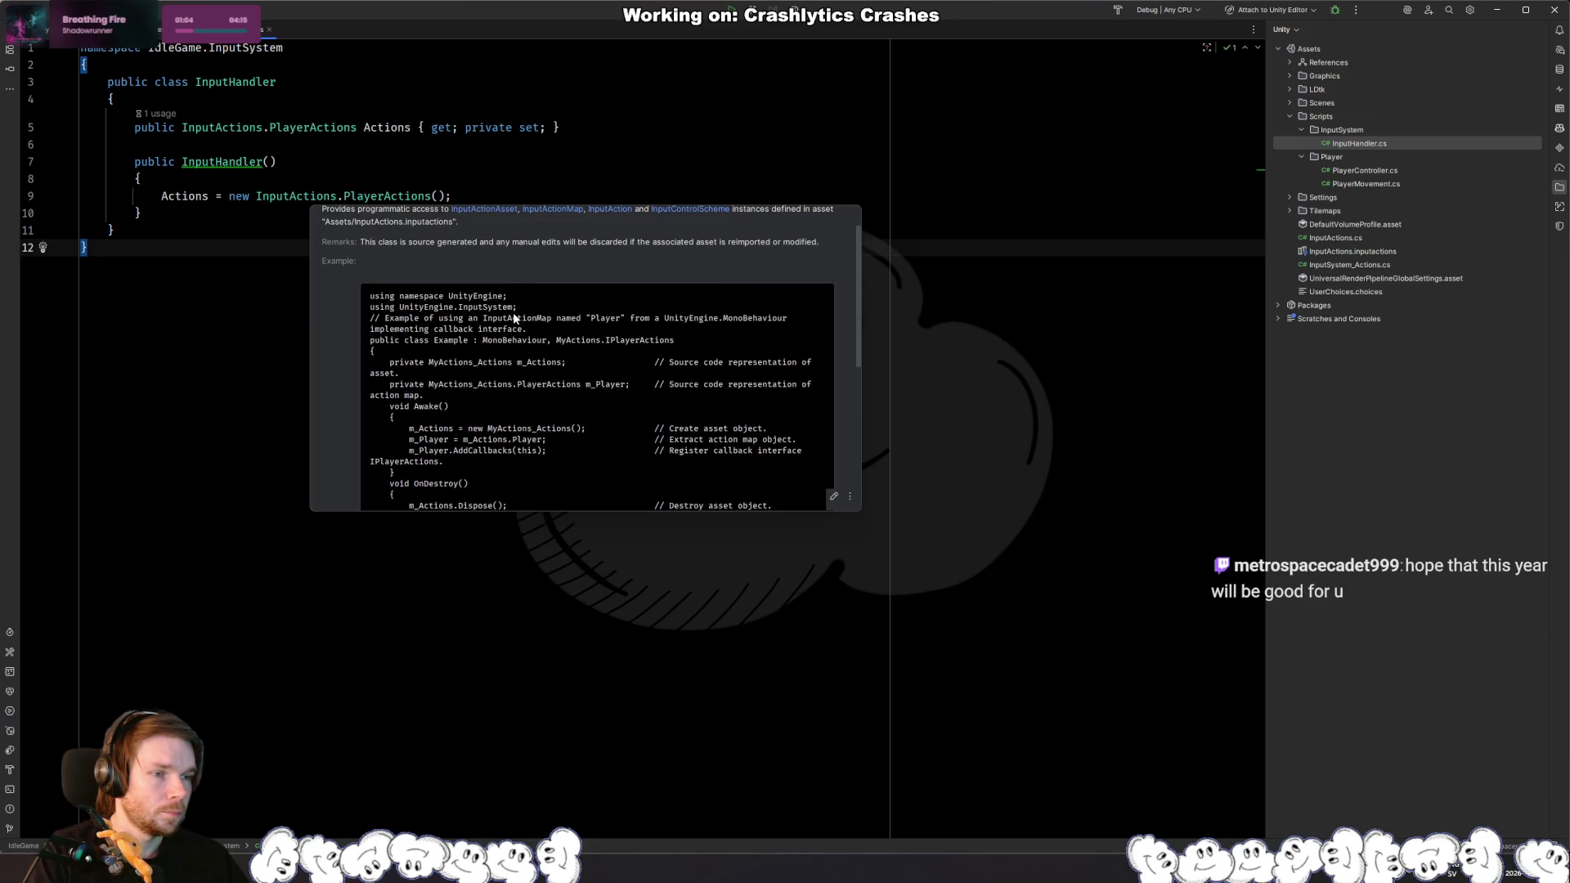
{"action": "scroll", "coordinate": [513, 317], "scroll_direction": "down", "scroll_amount": 2}
{"action": "left_click", "coordinate": [229, 210]}
{"action": "key", "text": "Return"}
{"action": "key", "text": "Return"}
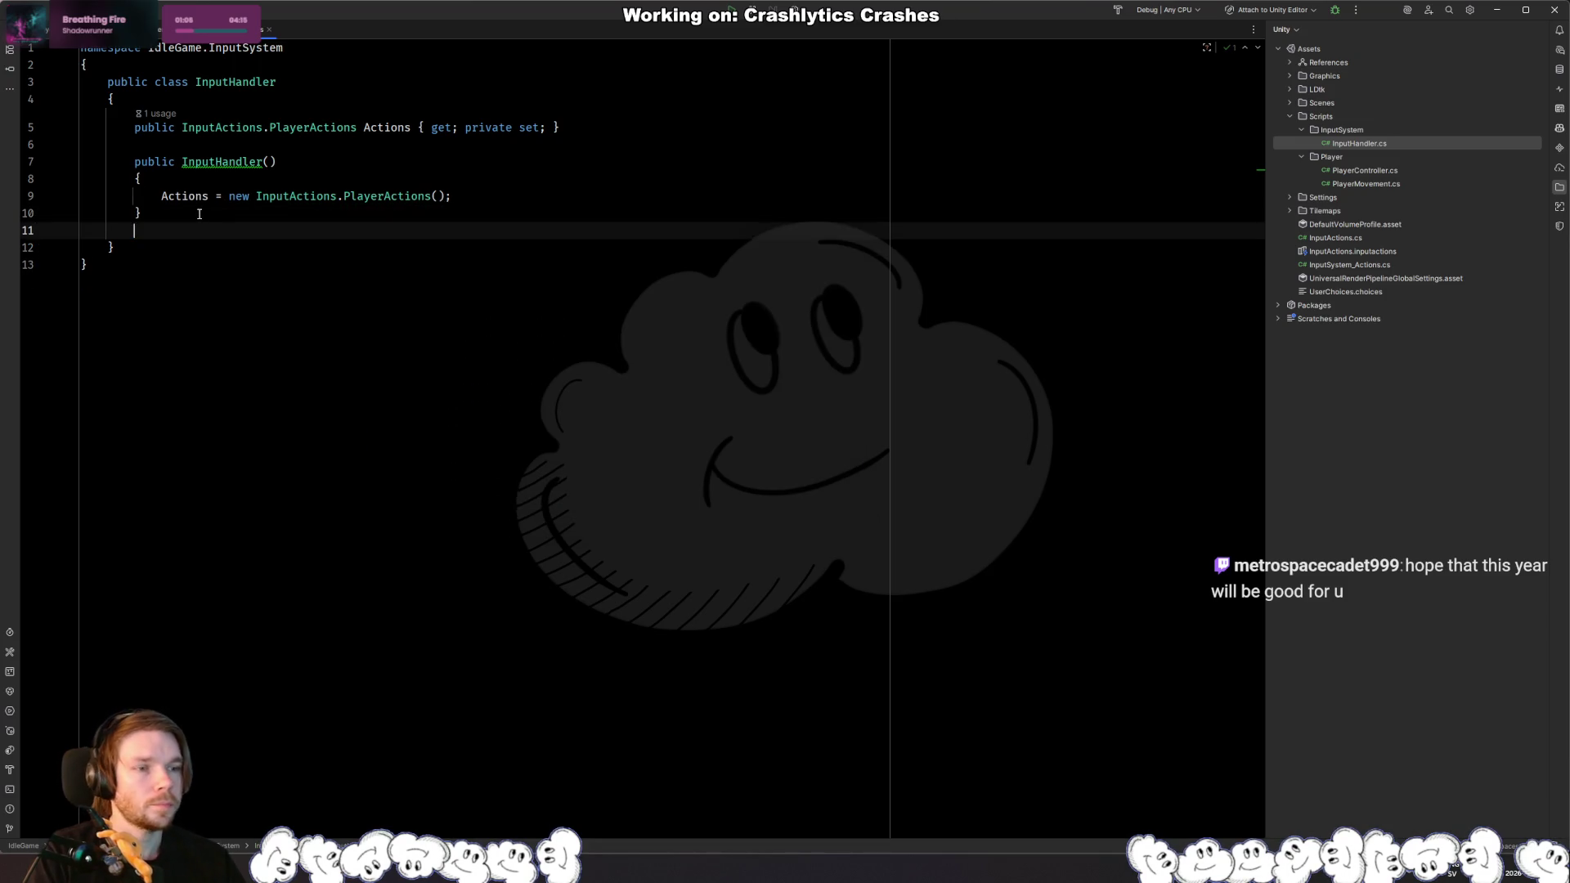
{"action": "type", "text": "public "}
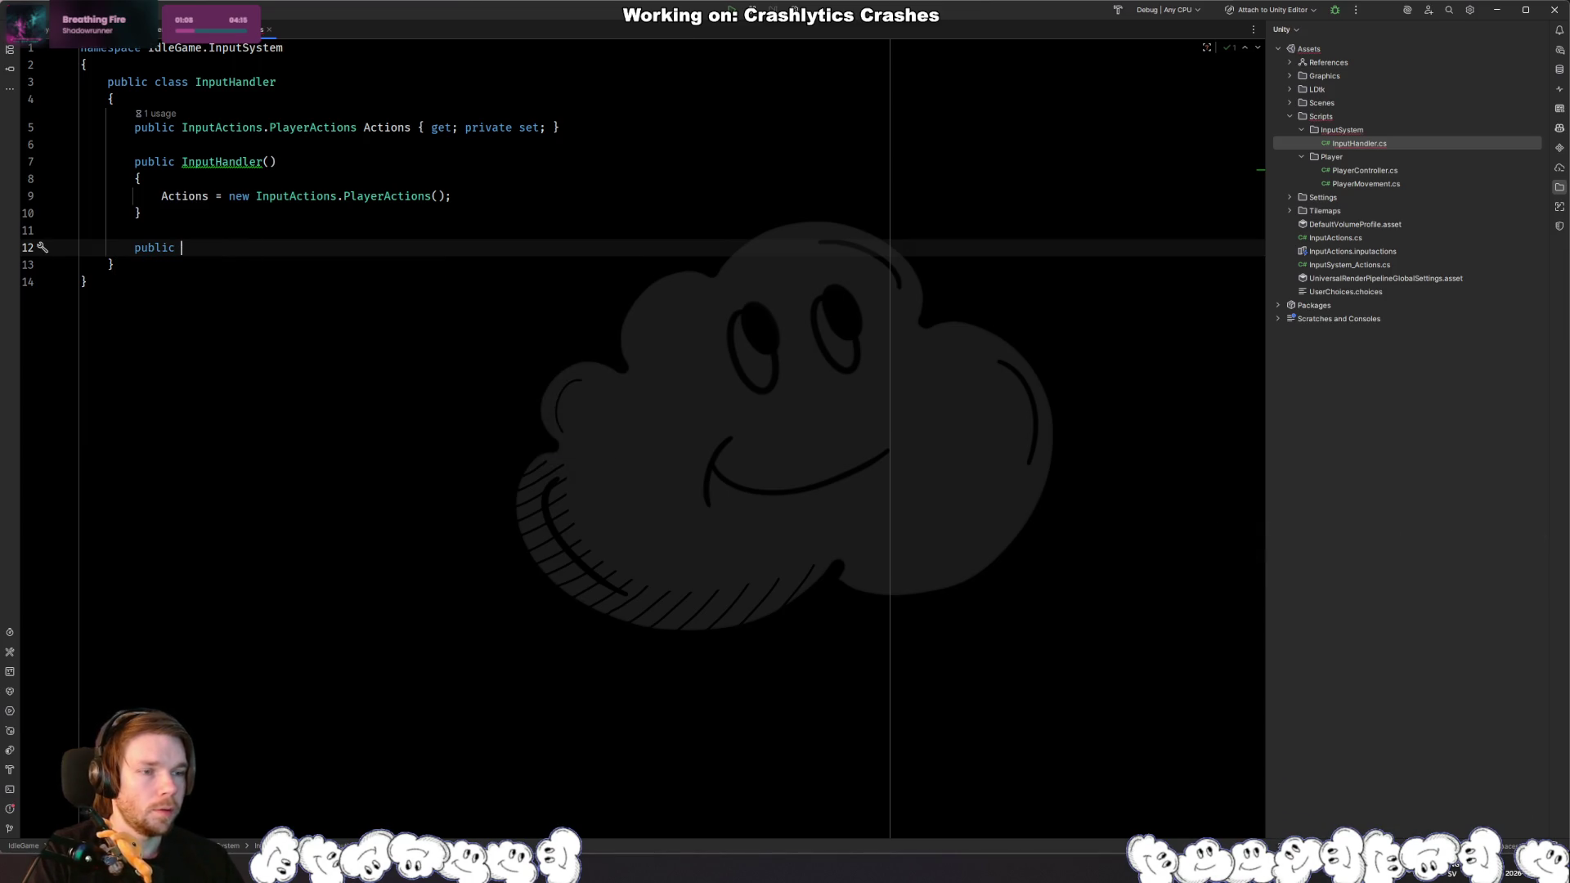
{"action": "type", "text": "viod Enabvoid EnablePlayerActions"}
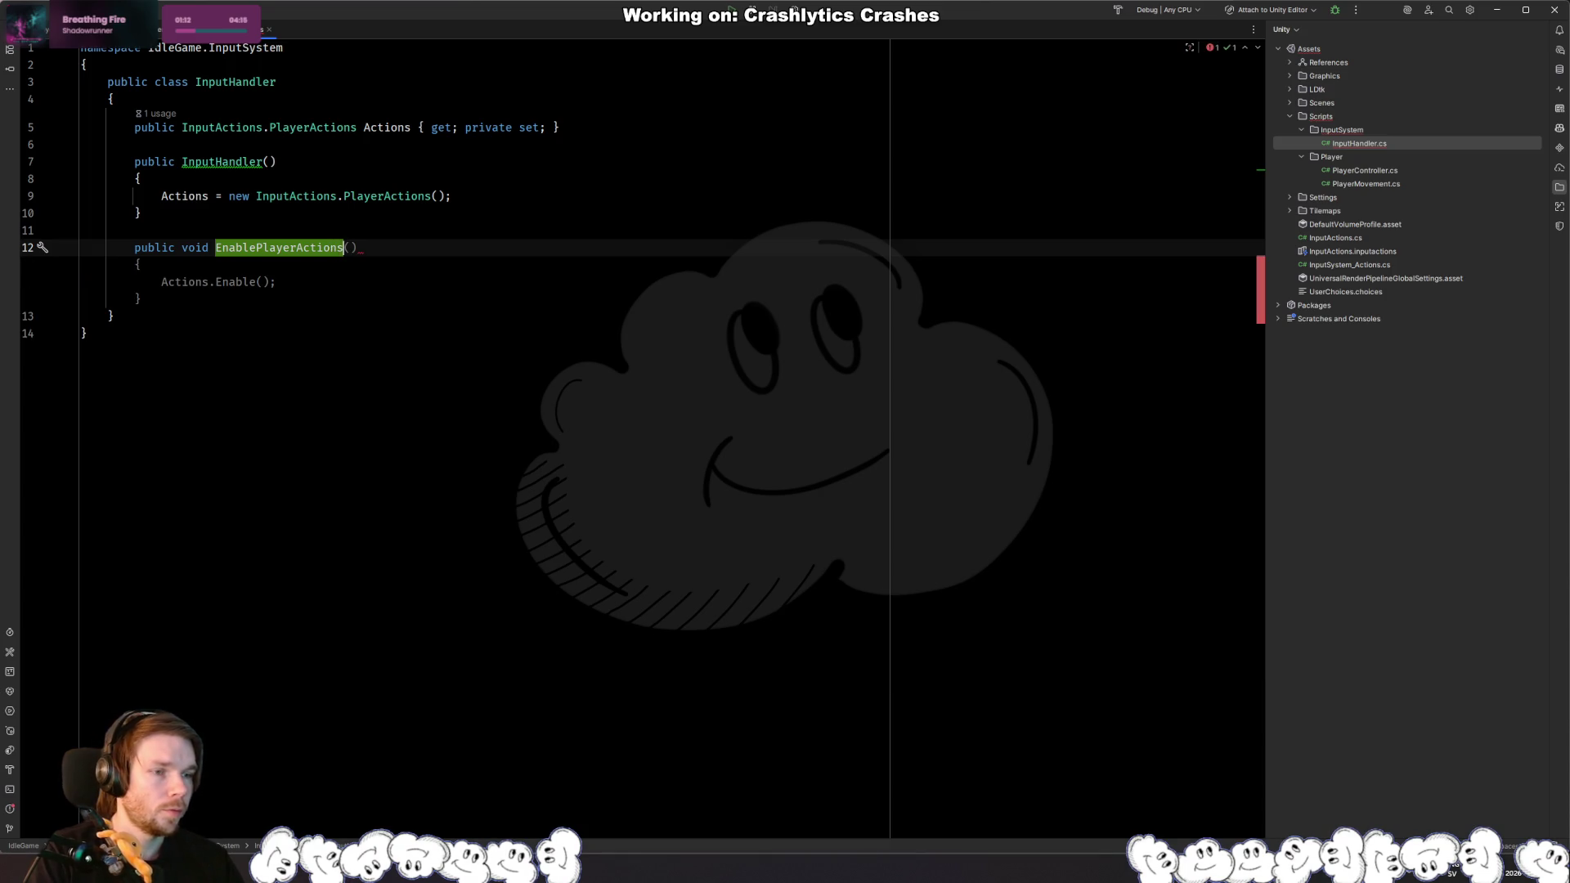
{"action": "type", "text": "()"}
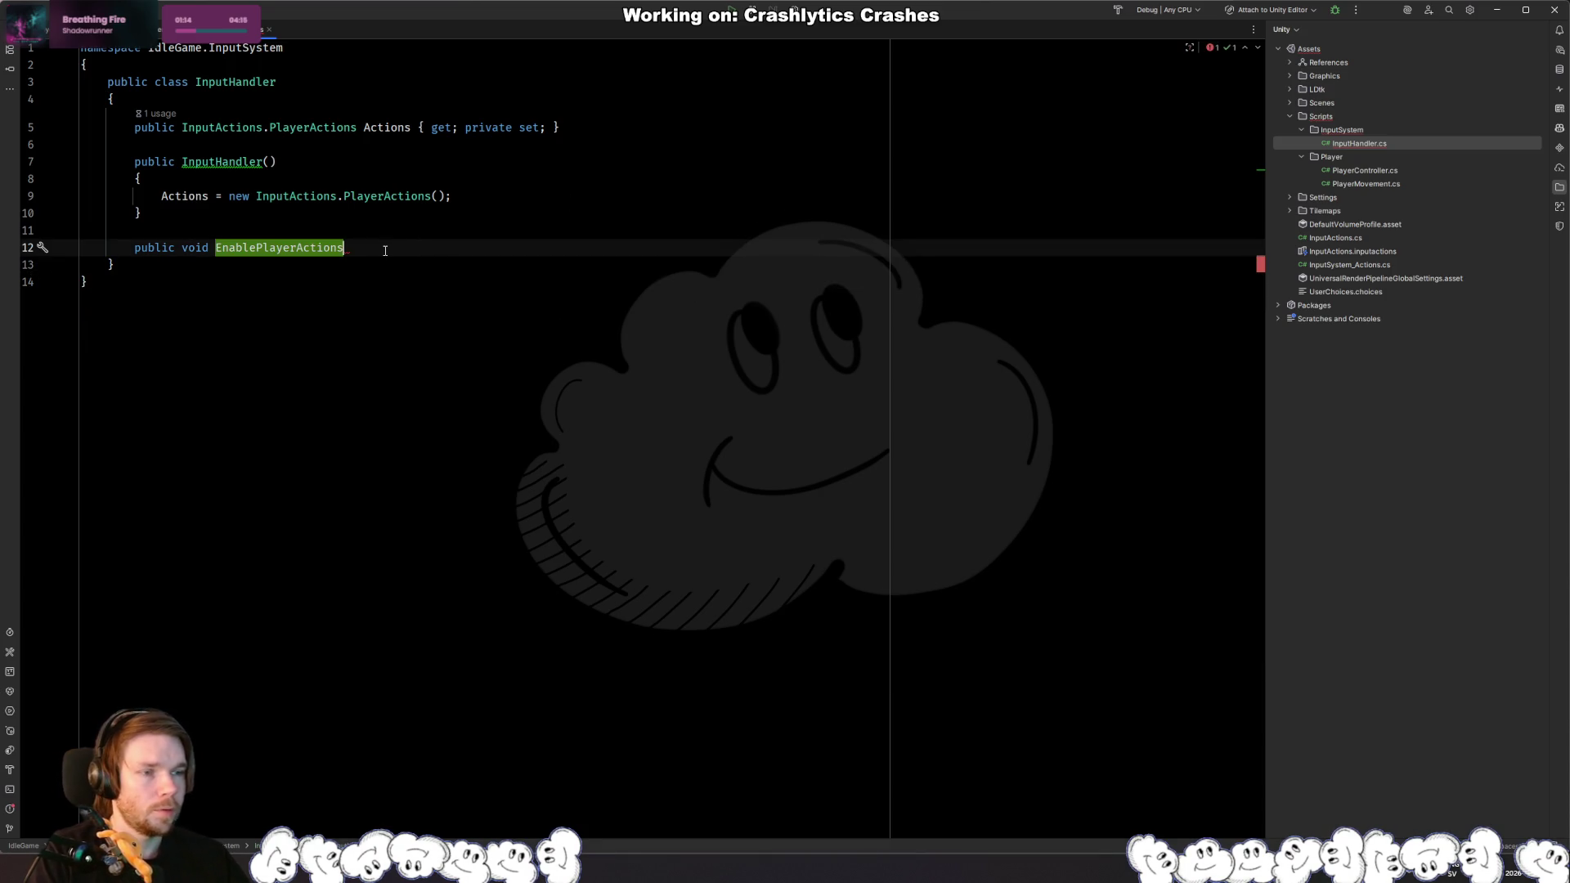
{"action": "key", "text": "ctrl+shift+Return"}
{"action": "type", "text": "Actions.Enable();"}
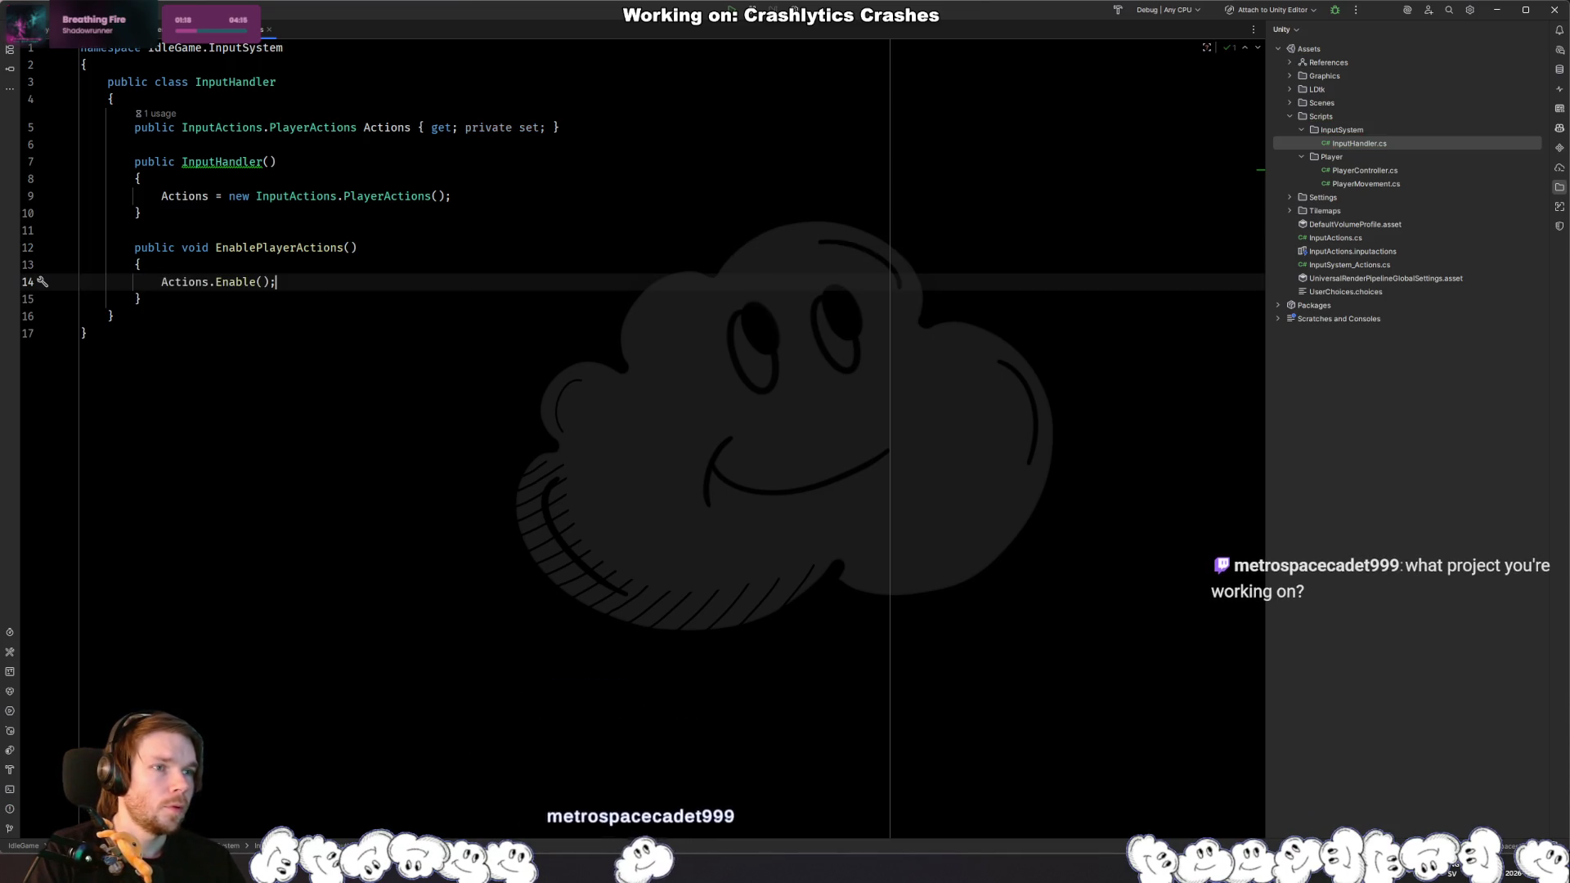
{"action": "key", "text": "Down"}
{"action": "key", "text": "shift+Up"}
{"action": "key", "text": "shift+Up"}
{"action": "key", "text": "shift+Up"}
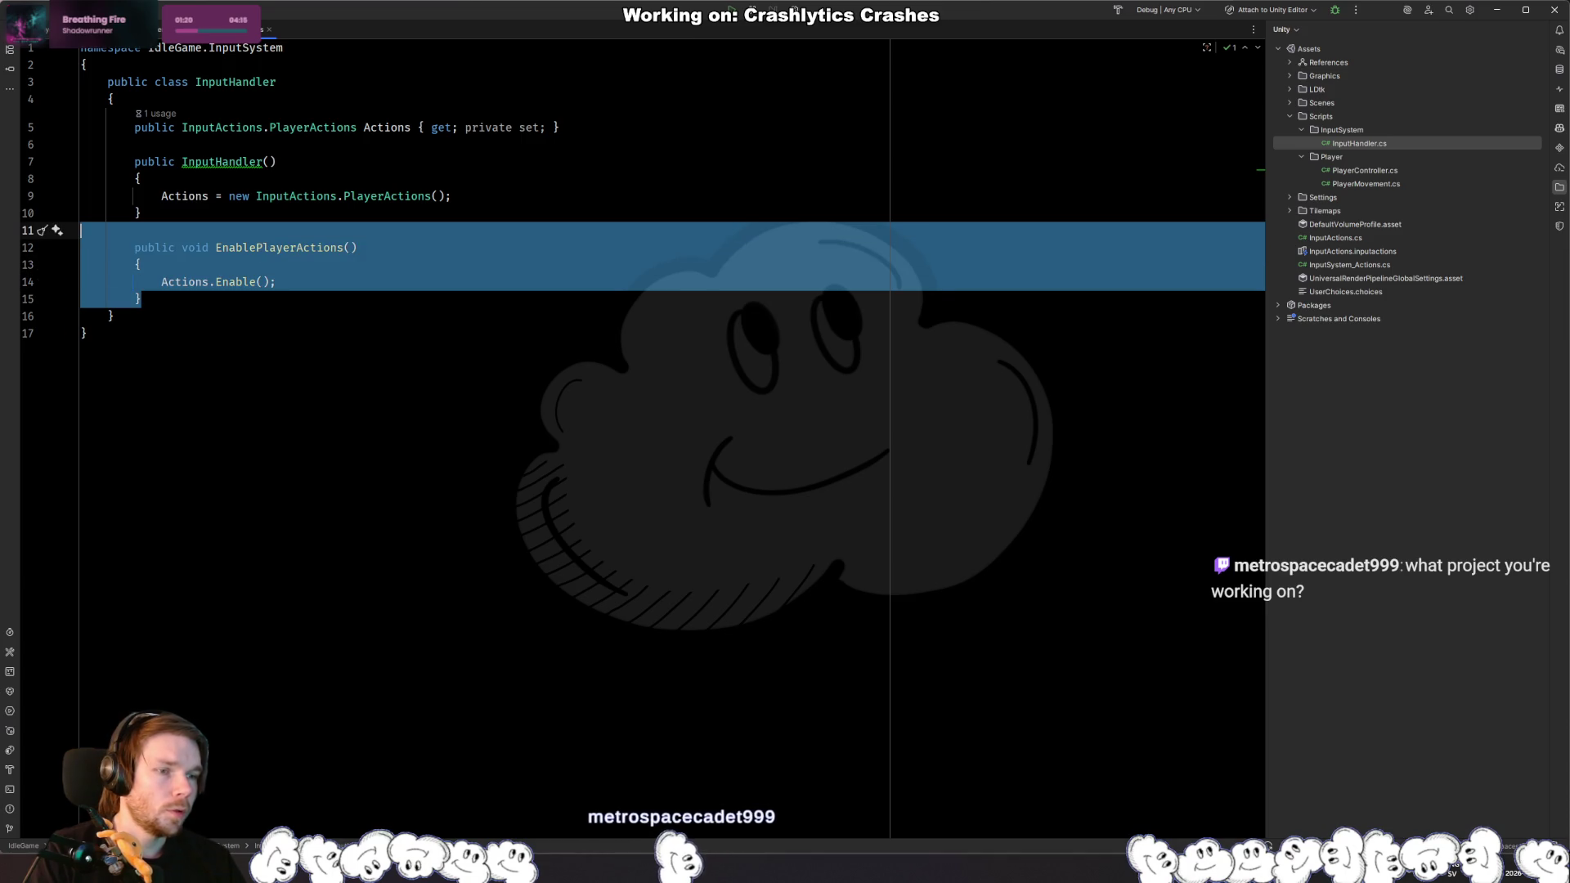
{"action": "key", "text": "Right"}
{"action": "key", "text": "Down"}
{"action": "left_click", "coordinate": [288, 293]}
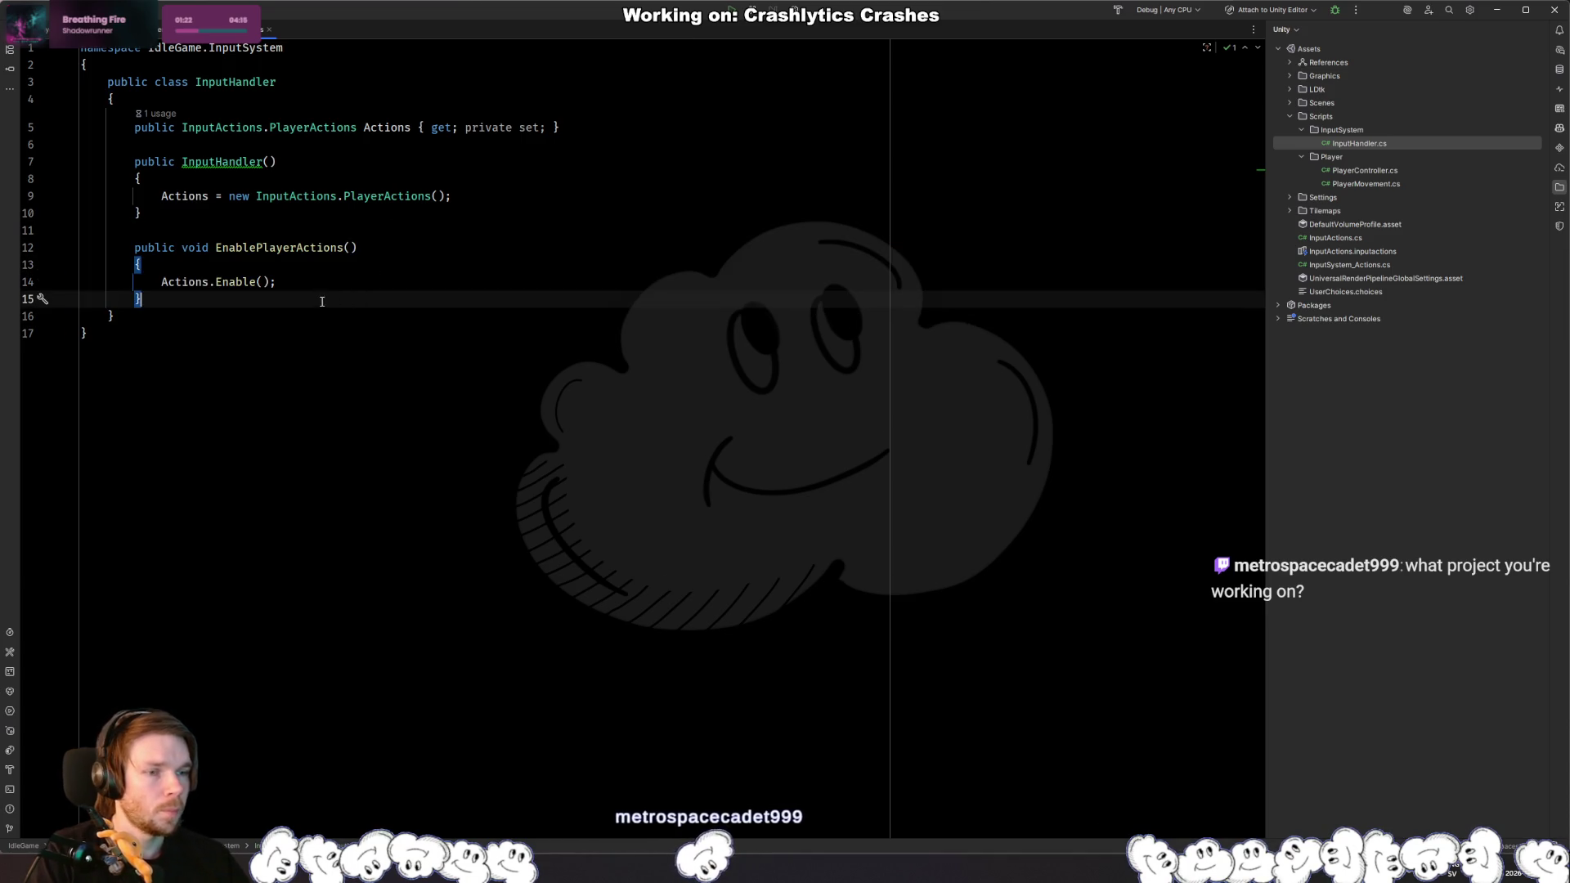
{"action": "left_click", "coordinate": [313, 127], "text": "ctrl"}
{"action": "key", "text": "ctrl+alt+Left"}
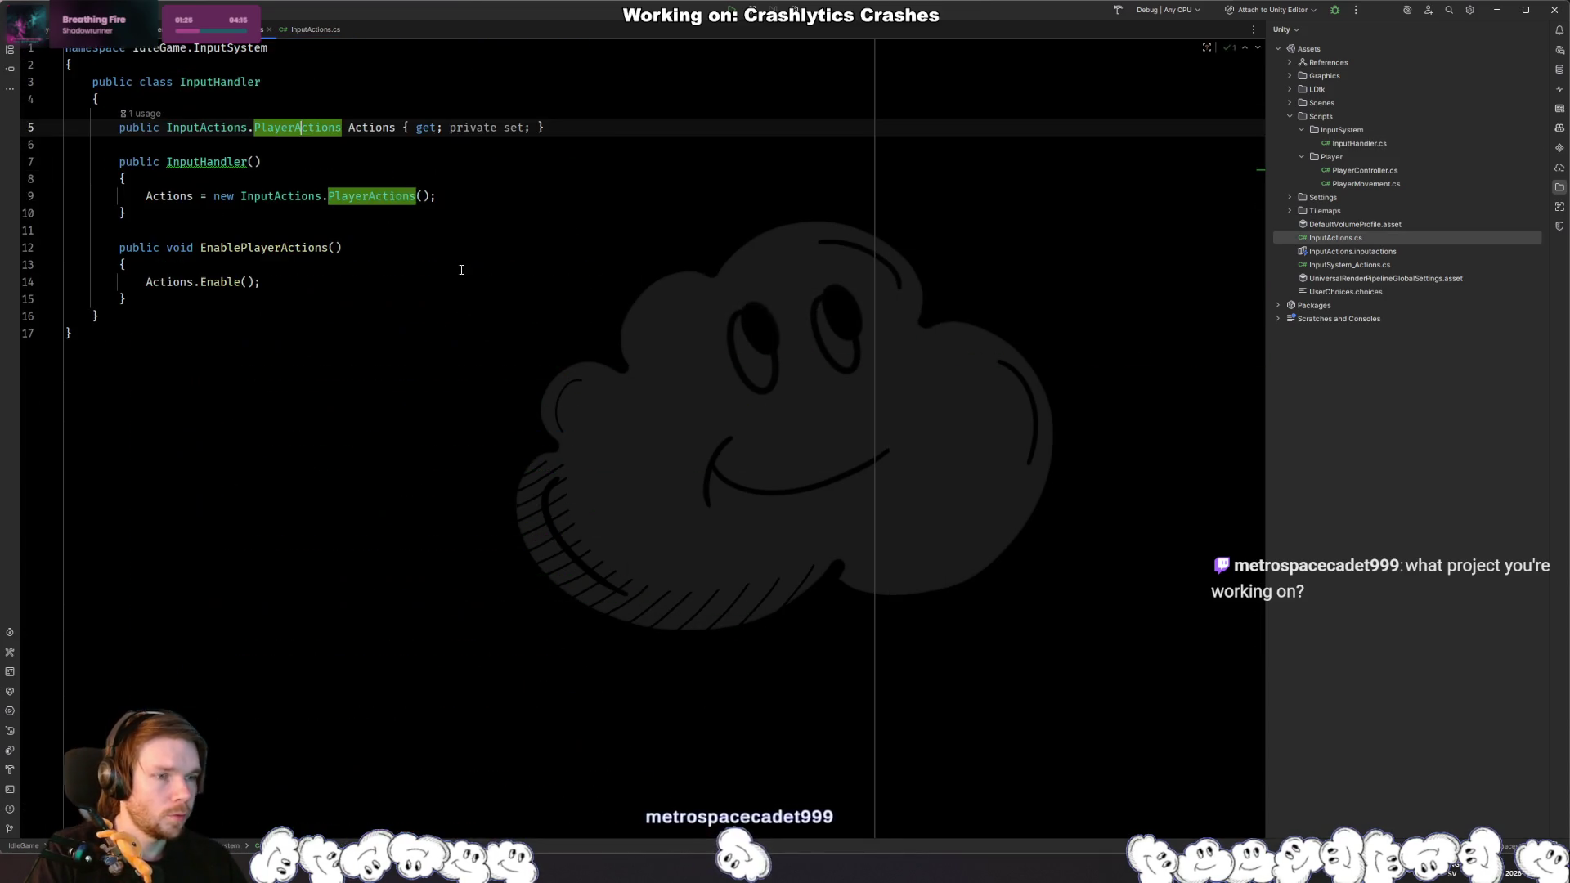
Step: Start a new property of type InputActions.UIActions below the Actions property
{"action": "left_click", "coordinate": [646, 128]}
{"action": "key", "text": "Return"}
{"action": "type", "text": "public InputActions."}
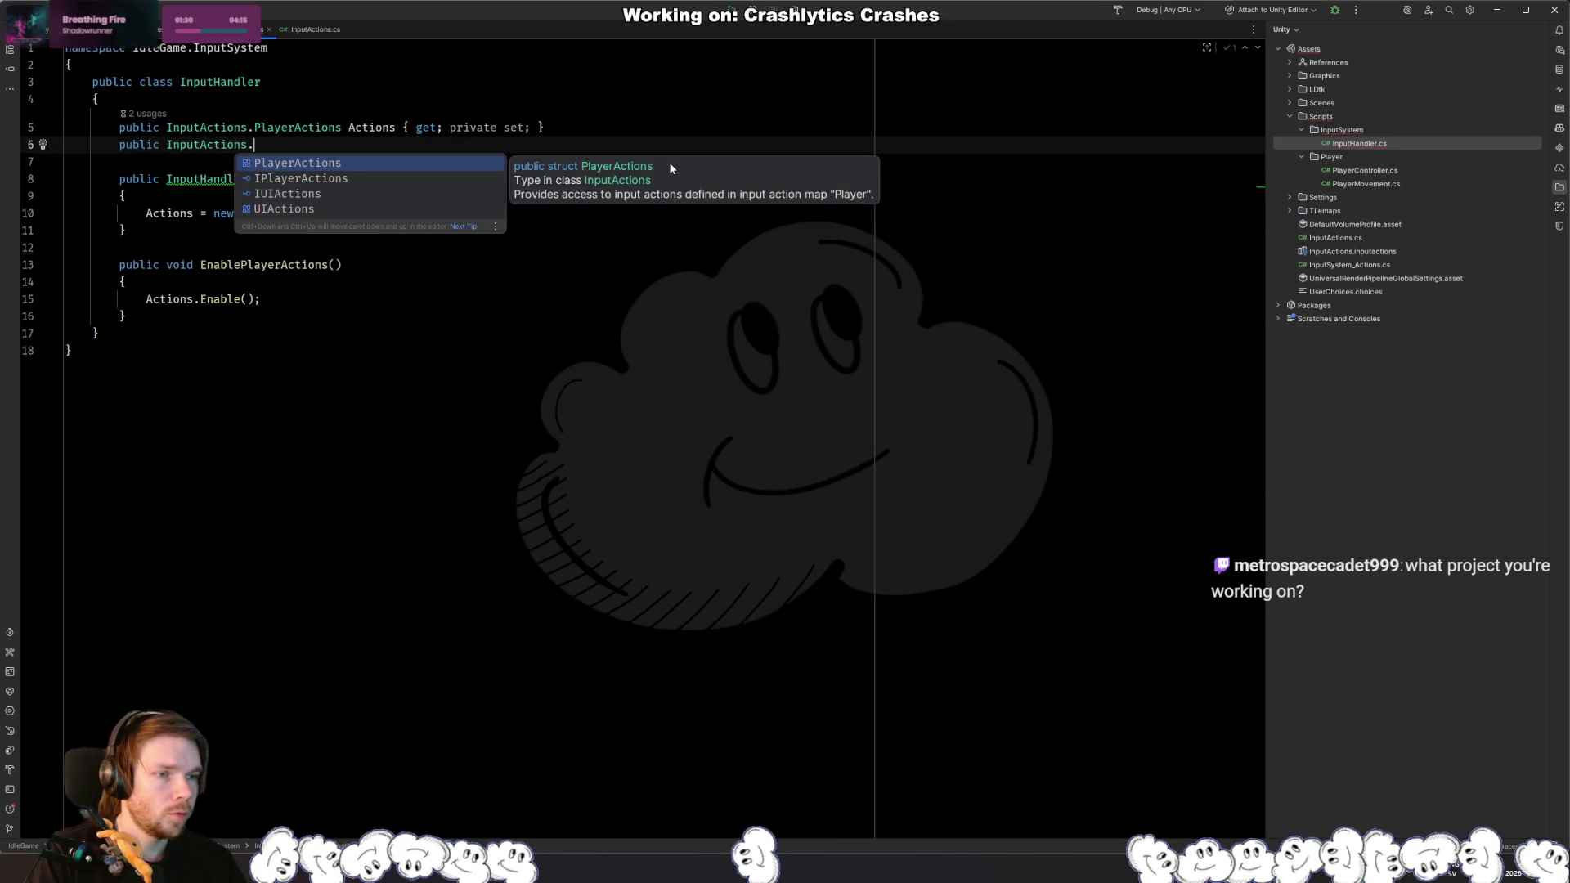
{"action": "key", "text": "Down"}
{"action": "key", "text": "Down"}
{"action": "key", "text": "Down"}
{"action": "key", "text": "Return"}
Step: Rename the Actions property to PlayerActions across all its usages
{"action": "key", "text": "Up"}
{"action": "key", "text": "ctrl+Right"}
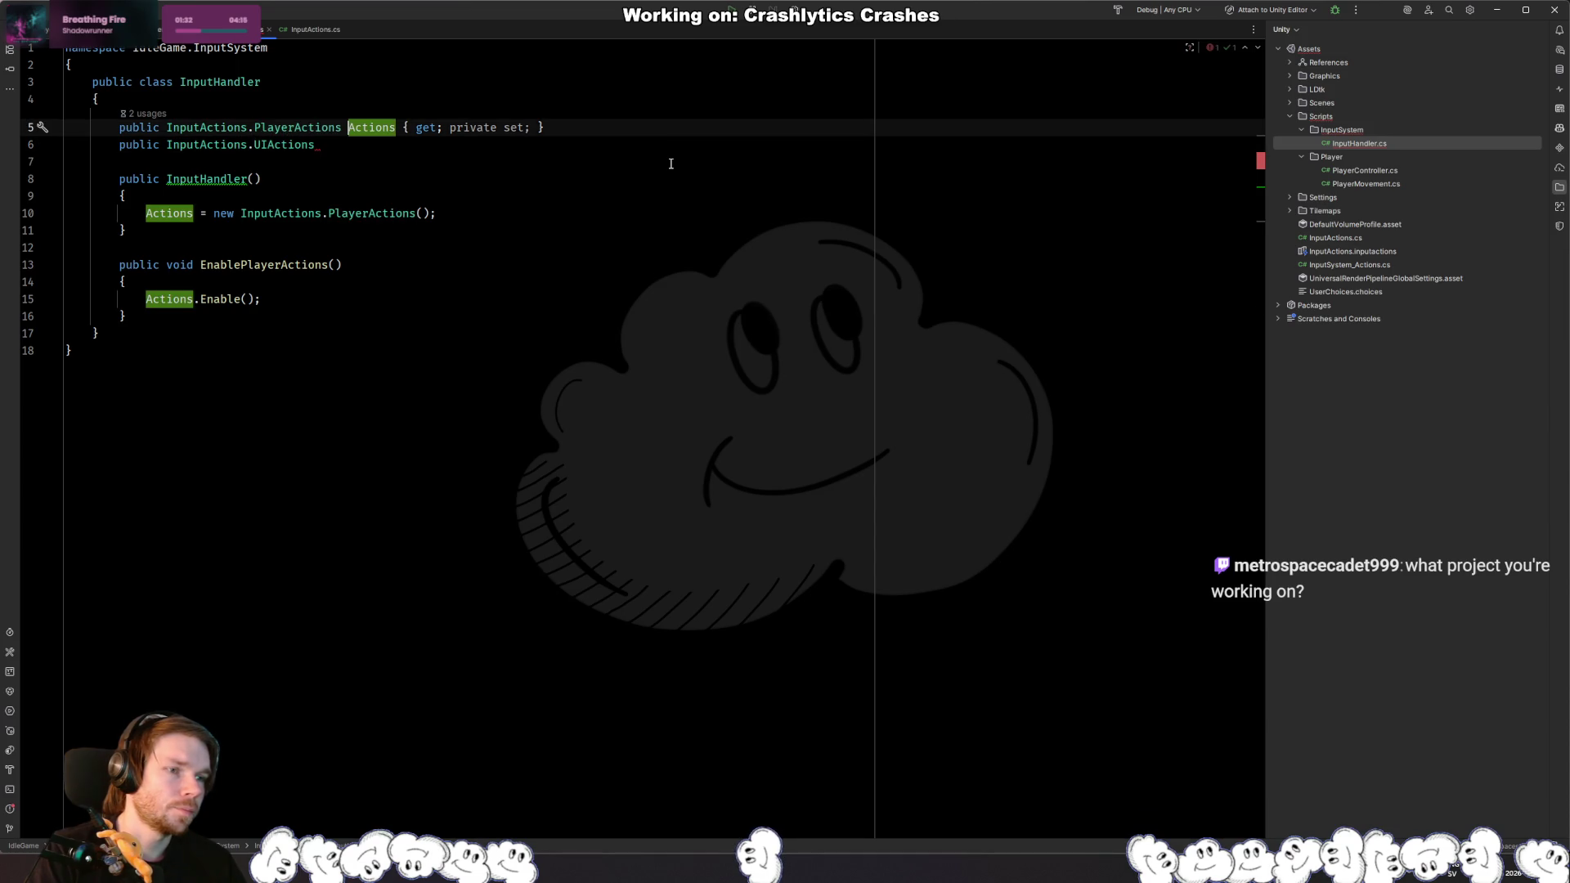
{"action": "type", "text": "Player"}
{"action": "key", "text": "Escape"}
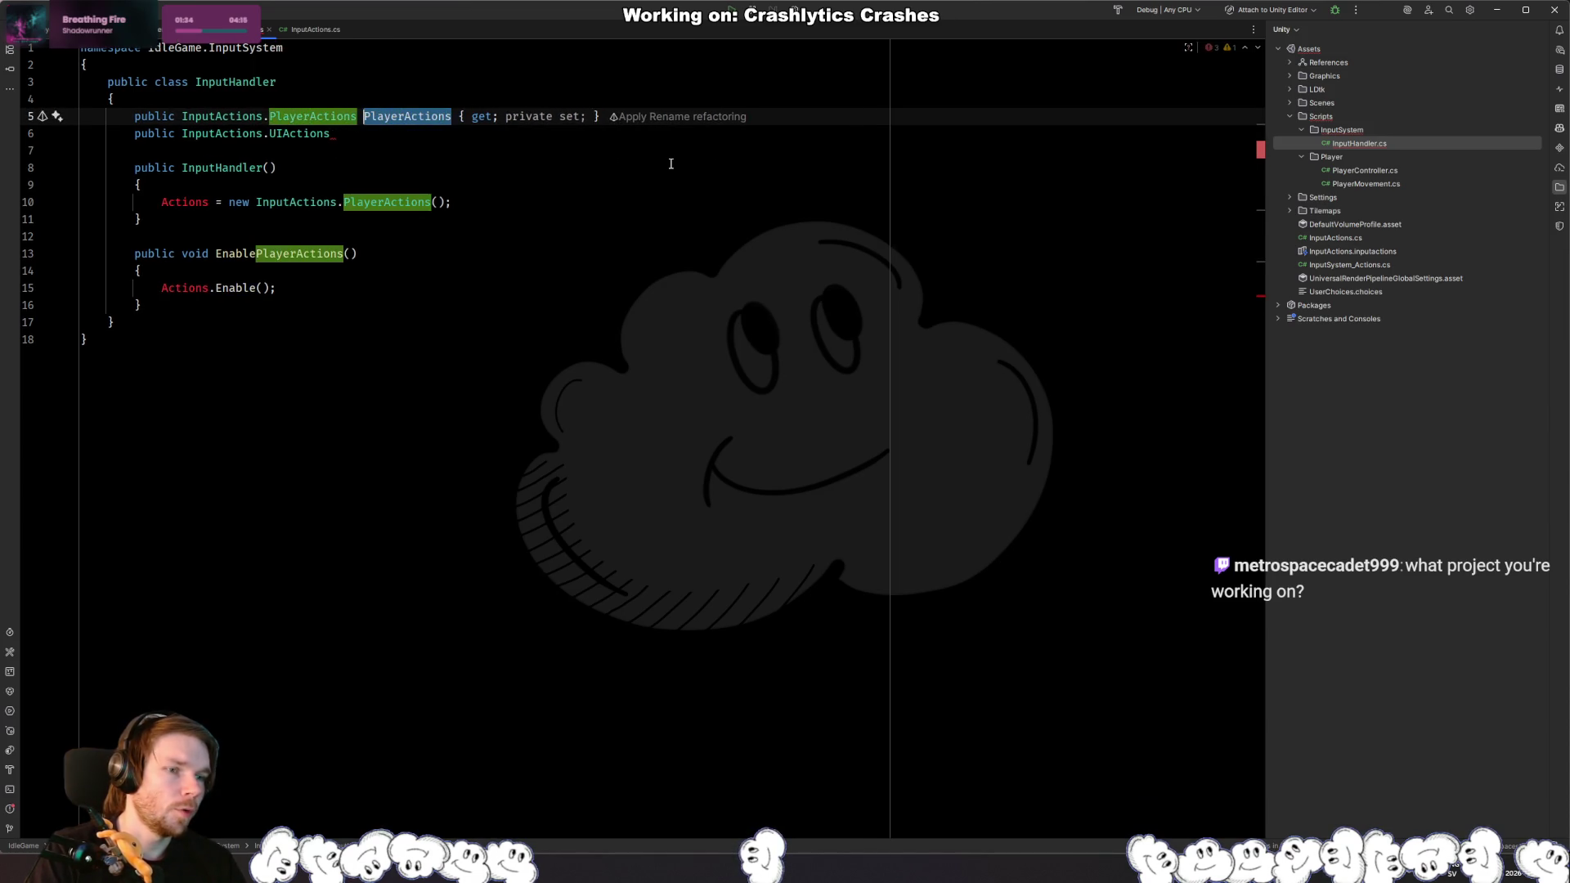
{"action": "left_click", "coordinate": [199, 202]}
{"action": "key", "text": "alt+Return"}
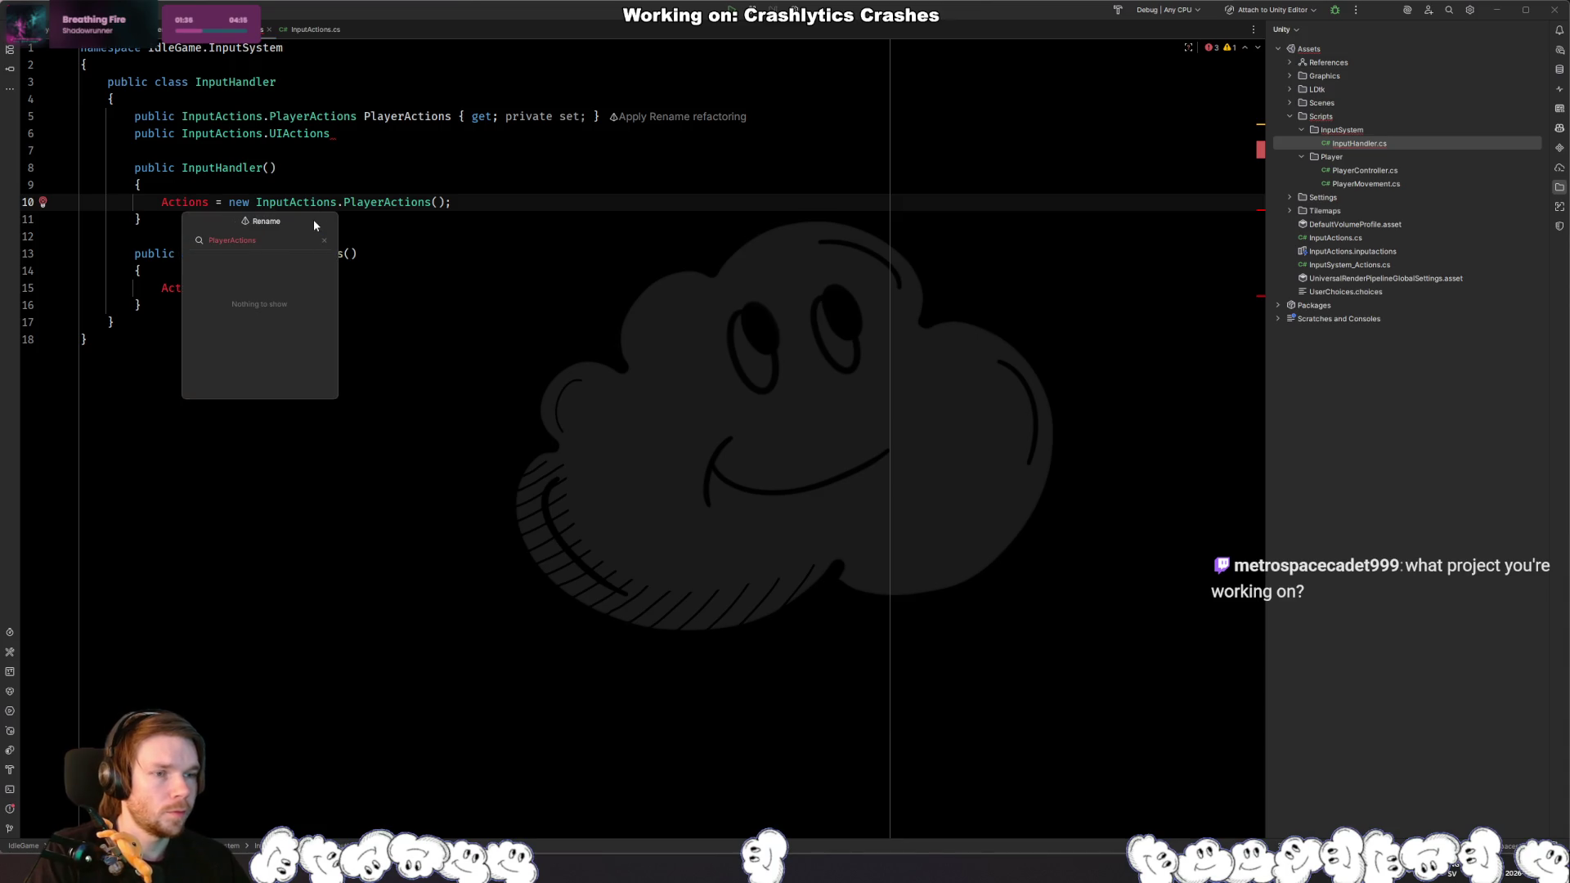
{"action": "key", "text": "Return"}
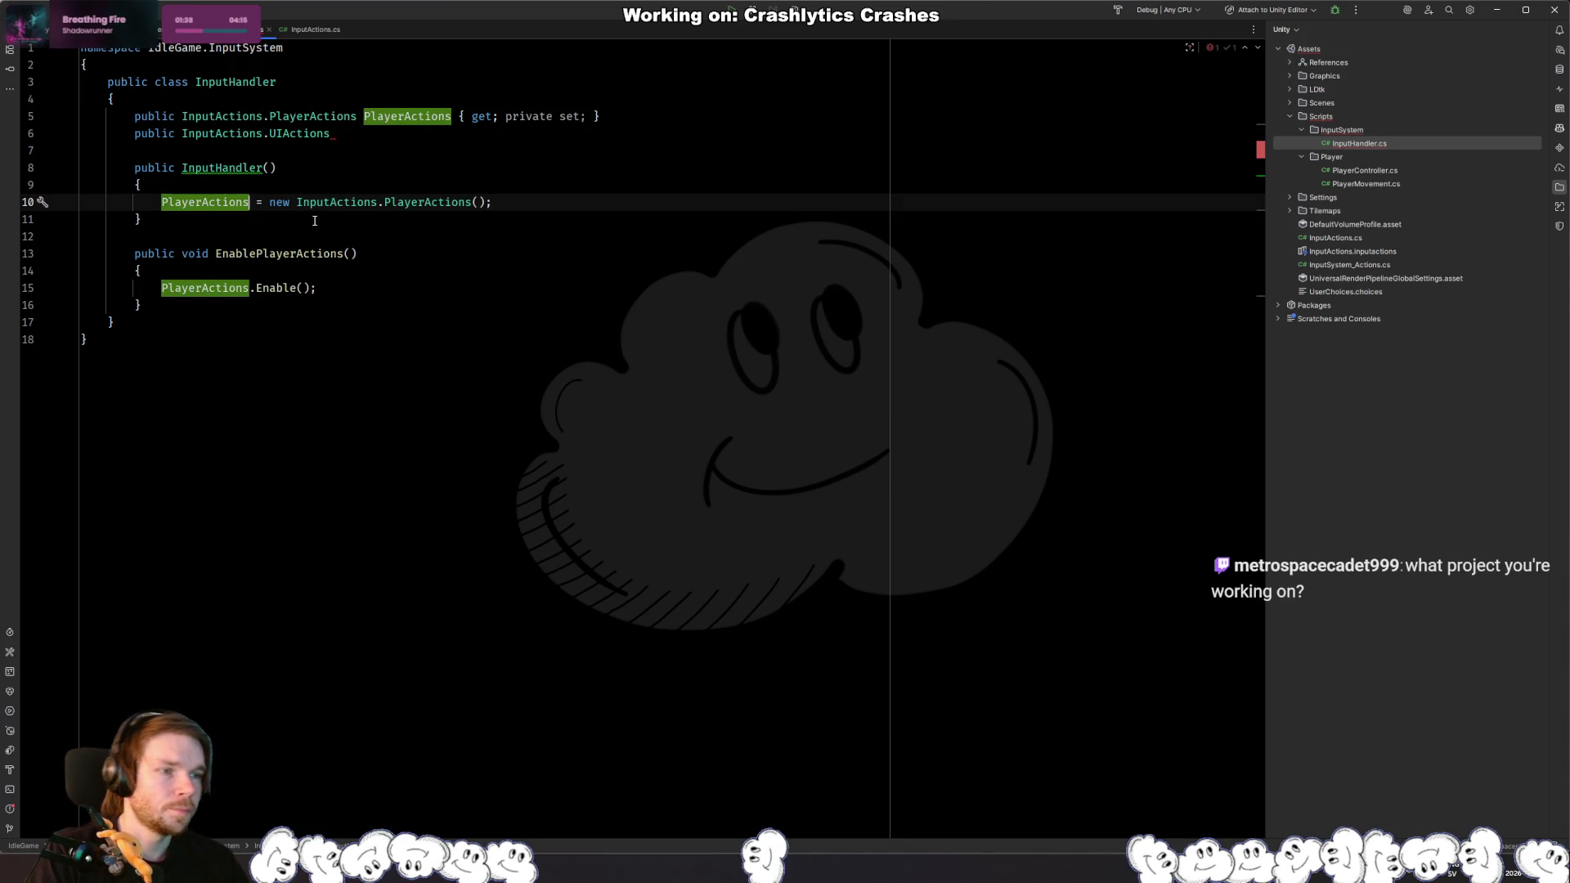
Step: Finish the UIActions property with { get; private set; }, then bring the IdleOn window forward
{"action": "left_click", "coordinate": [455, 127]}
{"action": "type", "text": "UIActions"}
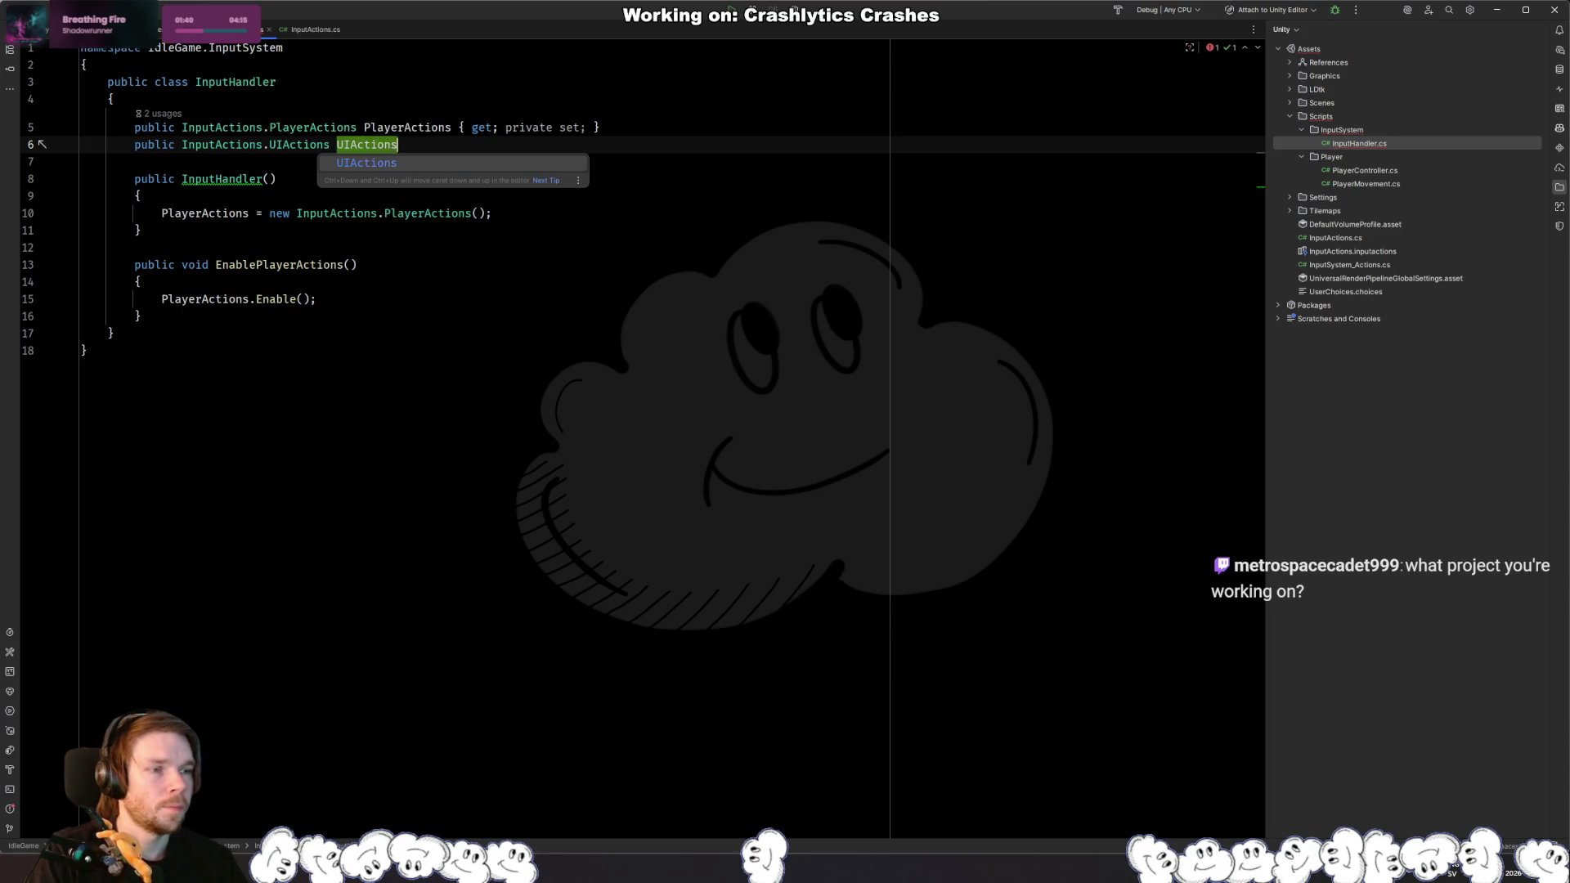
{"action": "type", "text": " { get; private "}
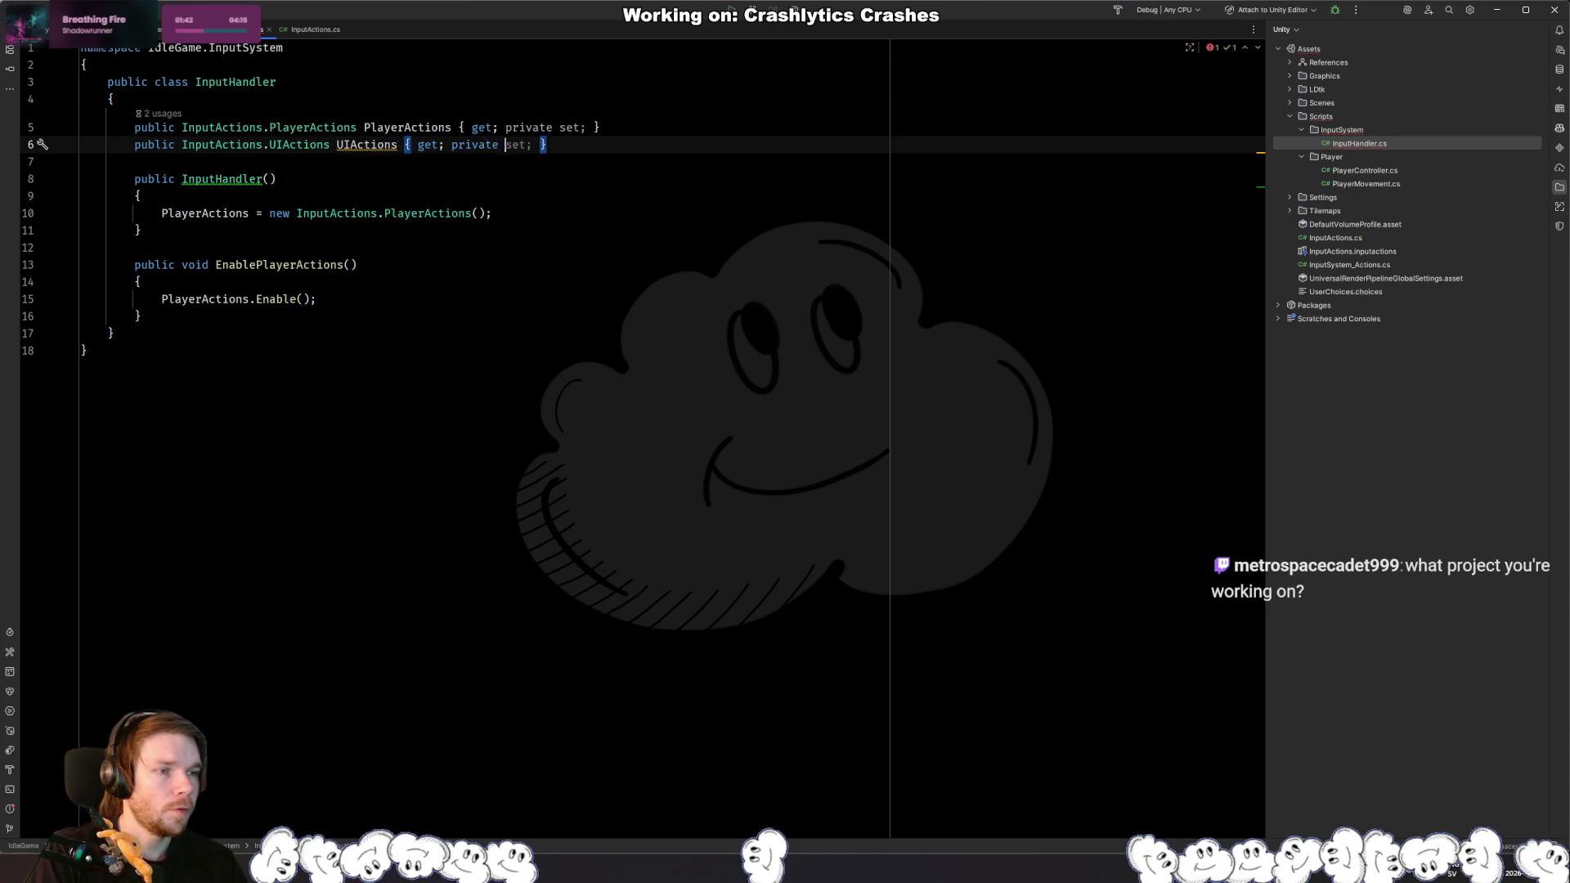
{"action": "type", "text": "set;"}
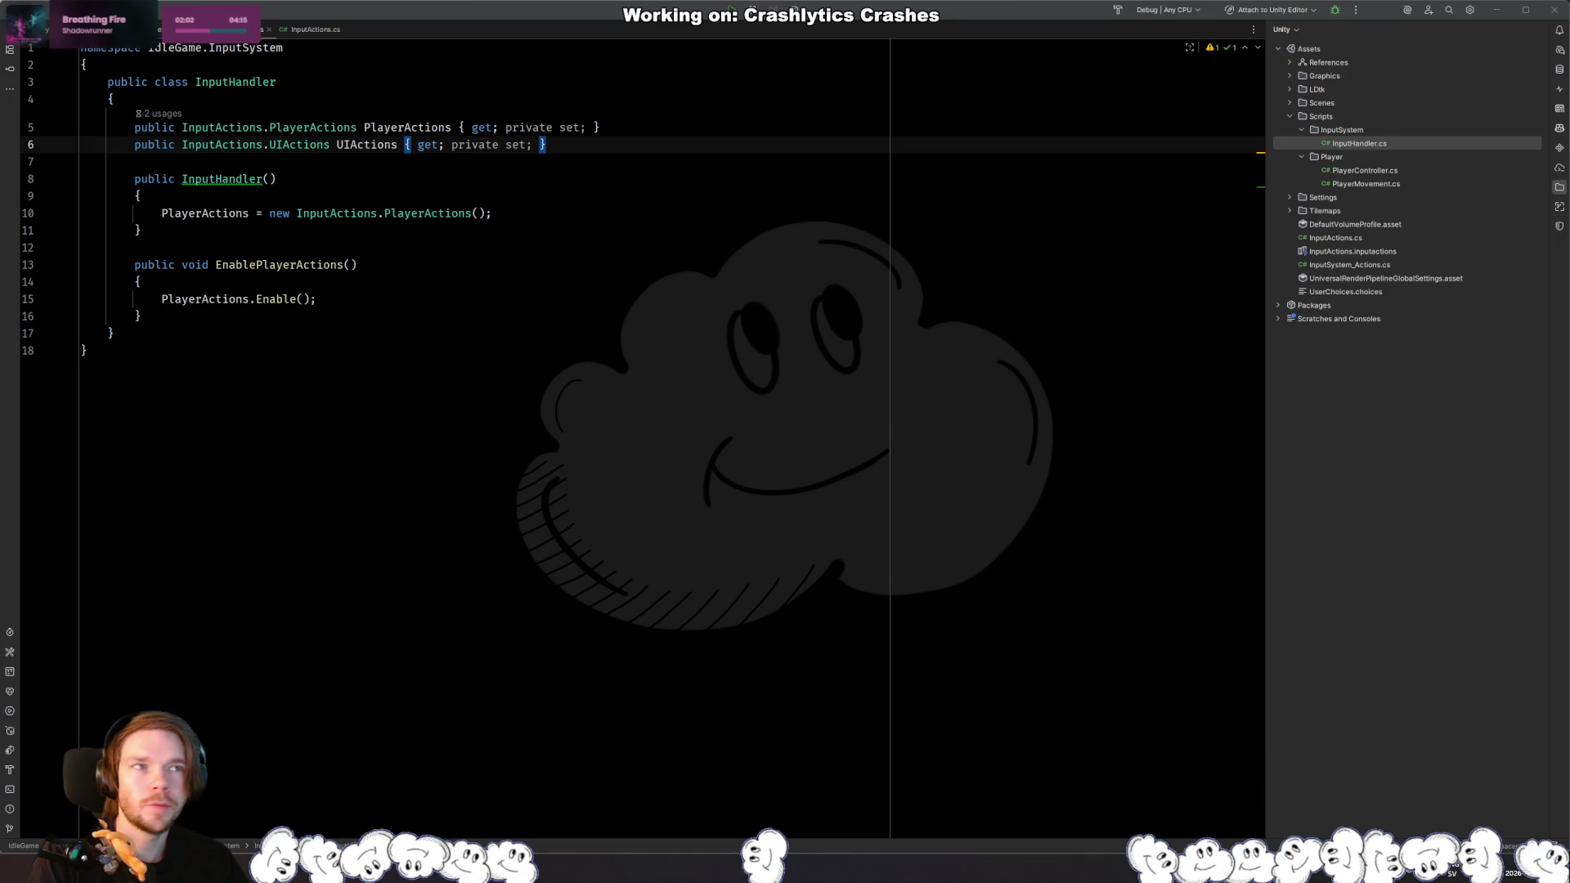
{"action": "mouse_move", "coordinate": [0, 166]}
{"action": "left_mouse_down"}
{"action": "mouse_move", "coordinate": [279, 166]}
{"action": "mouse_move", "coordinate": [543, 130]}
{"action": "mouse_move", "coordinate": [596, 148]}
{"action": "mouse_move", "coordinate": [622, 103]}
{"action": "left_mouse_up"}
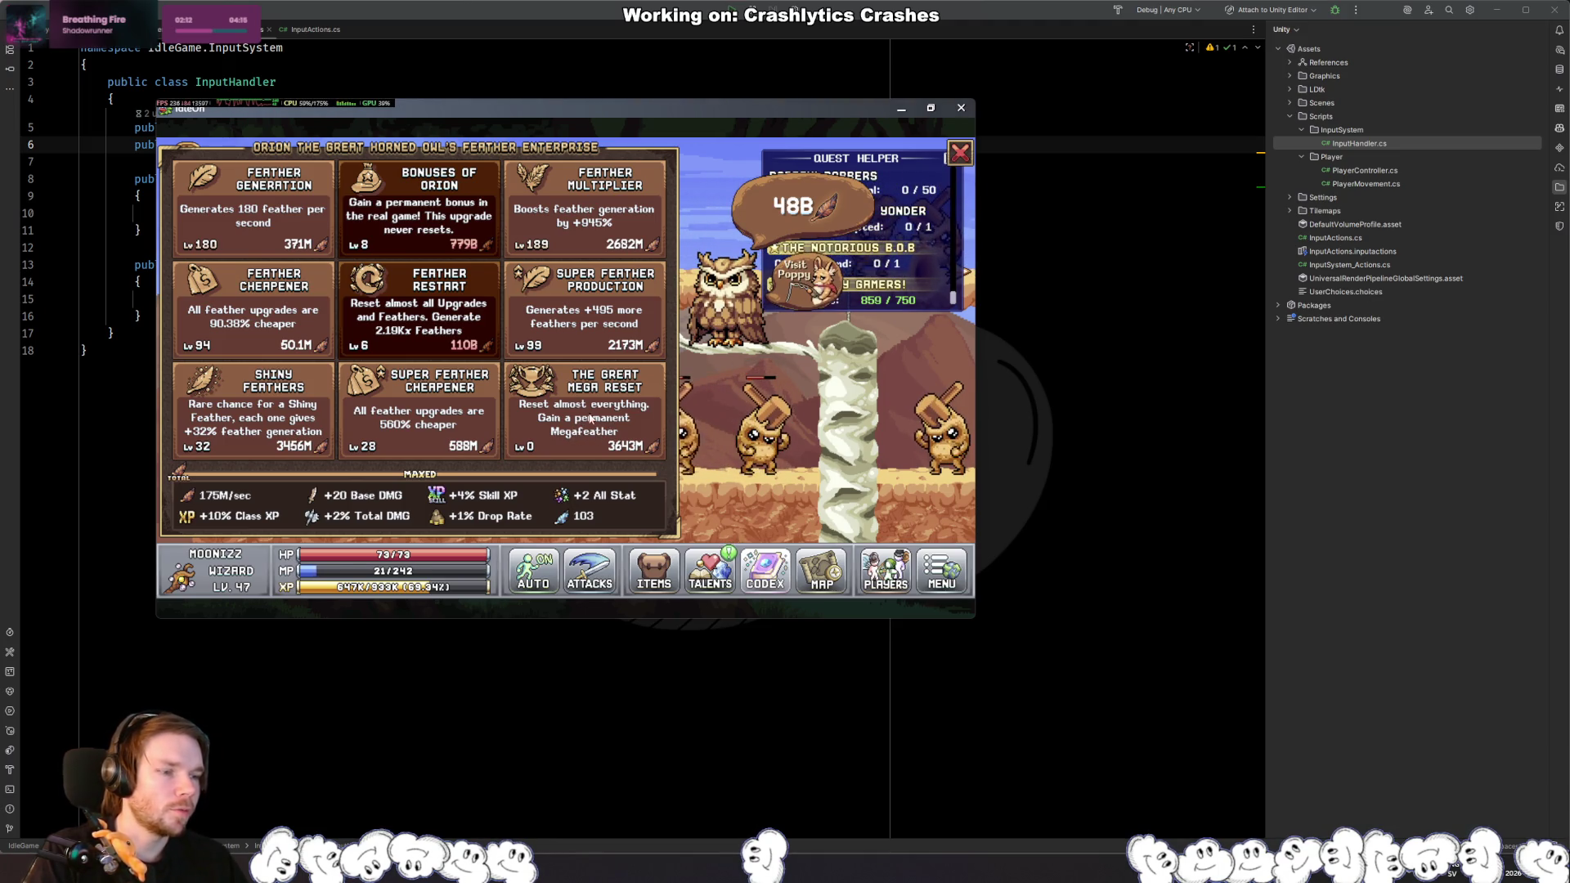
Step: Perform The Great Mega Reset, pick the Maple Megafeather, and level Feather Generation to 5
{"action": "left_click", "coordinate": [590, 418]}
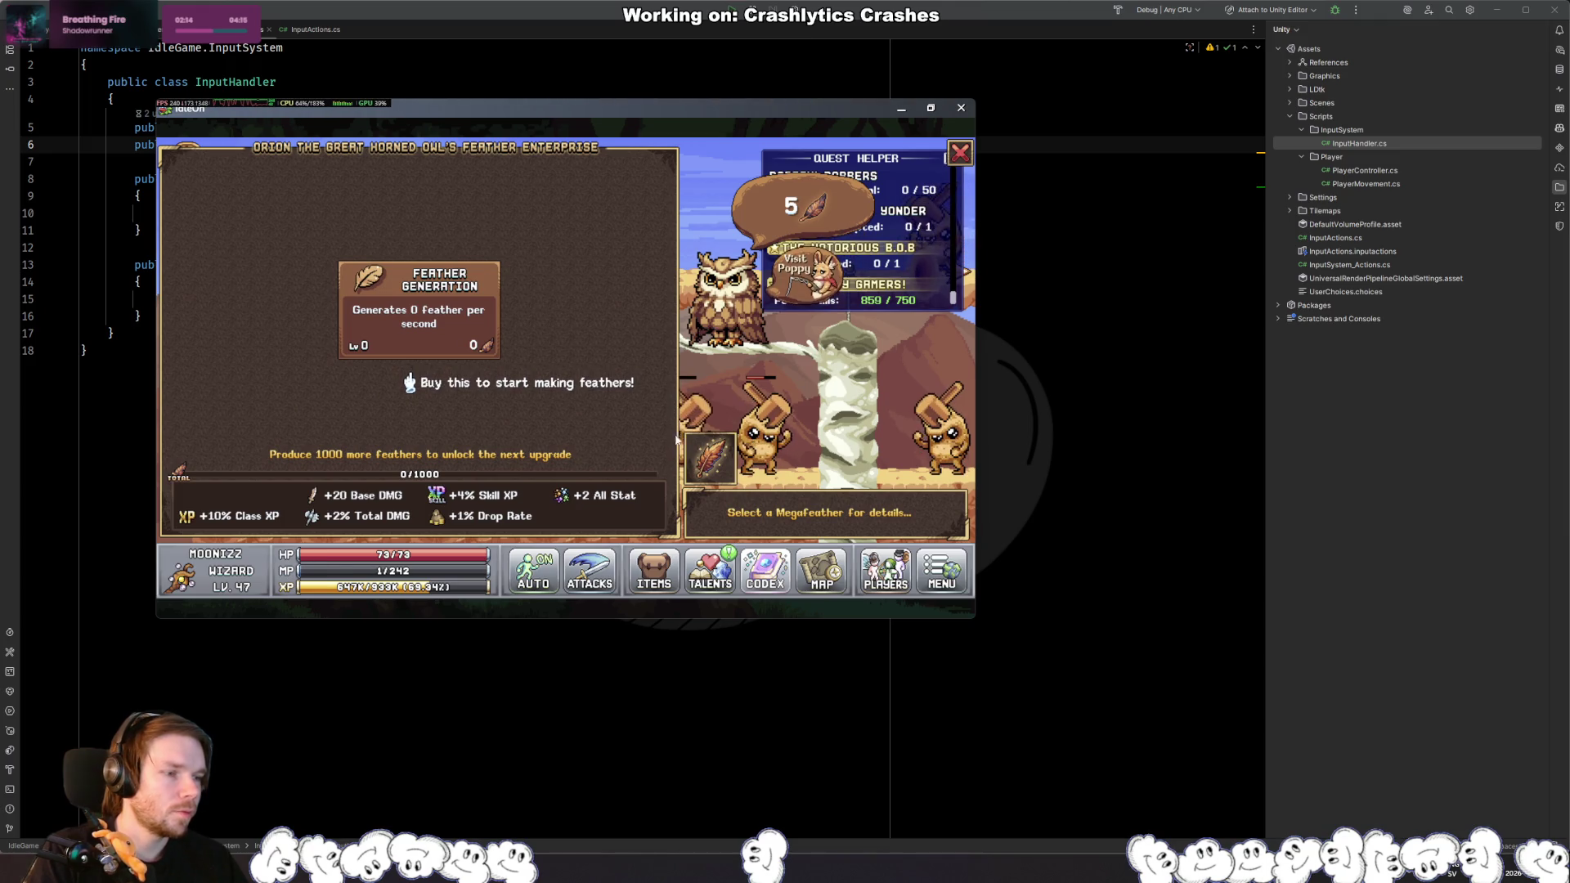
{"action": "left_click", "coordinate": [719, 459]}
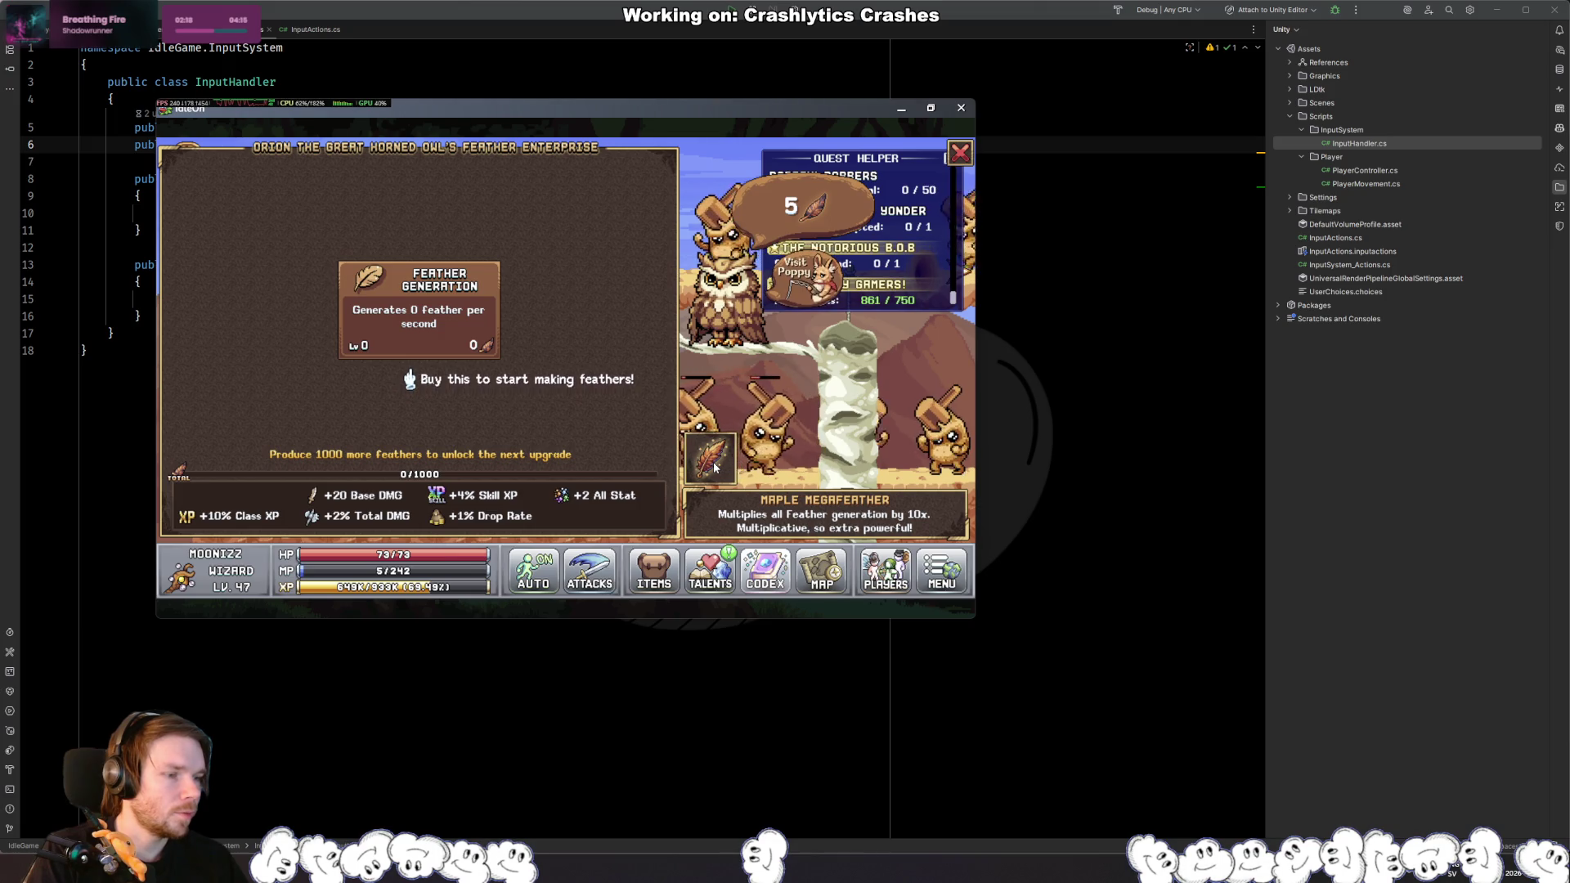
{"action": "left_click", "coordinate": [433, 327]}
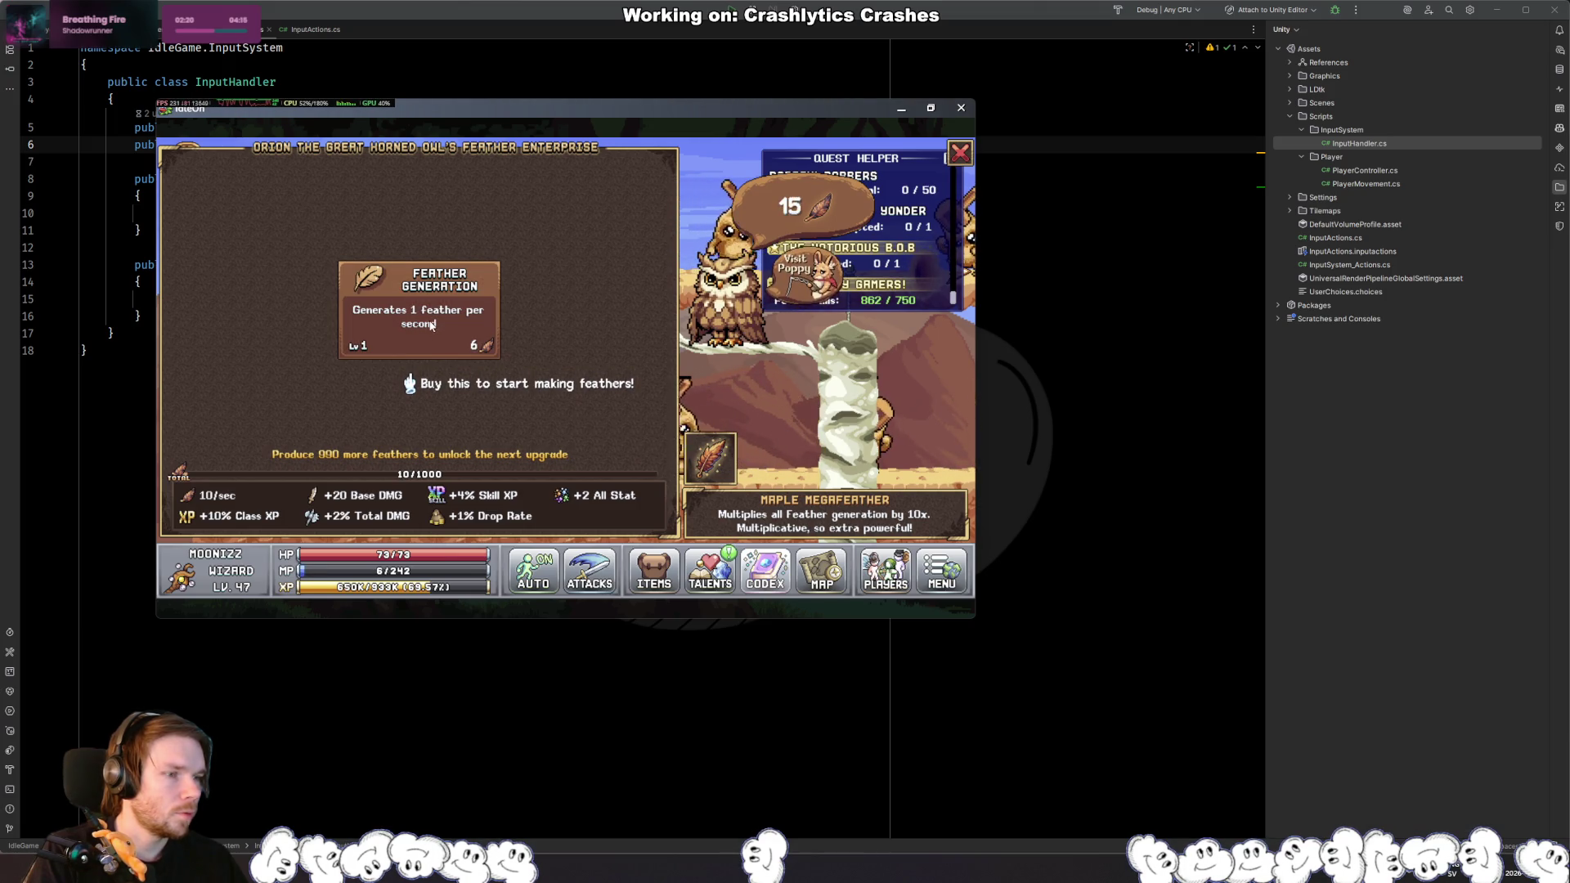
{"action": "left_click", "coordinate": [431, 324]}
{"action": "left_click", "coordinate": [430, 324]}
{"action": "left_click", "coordinate": [431, 324]}
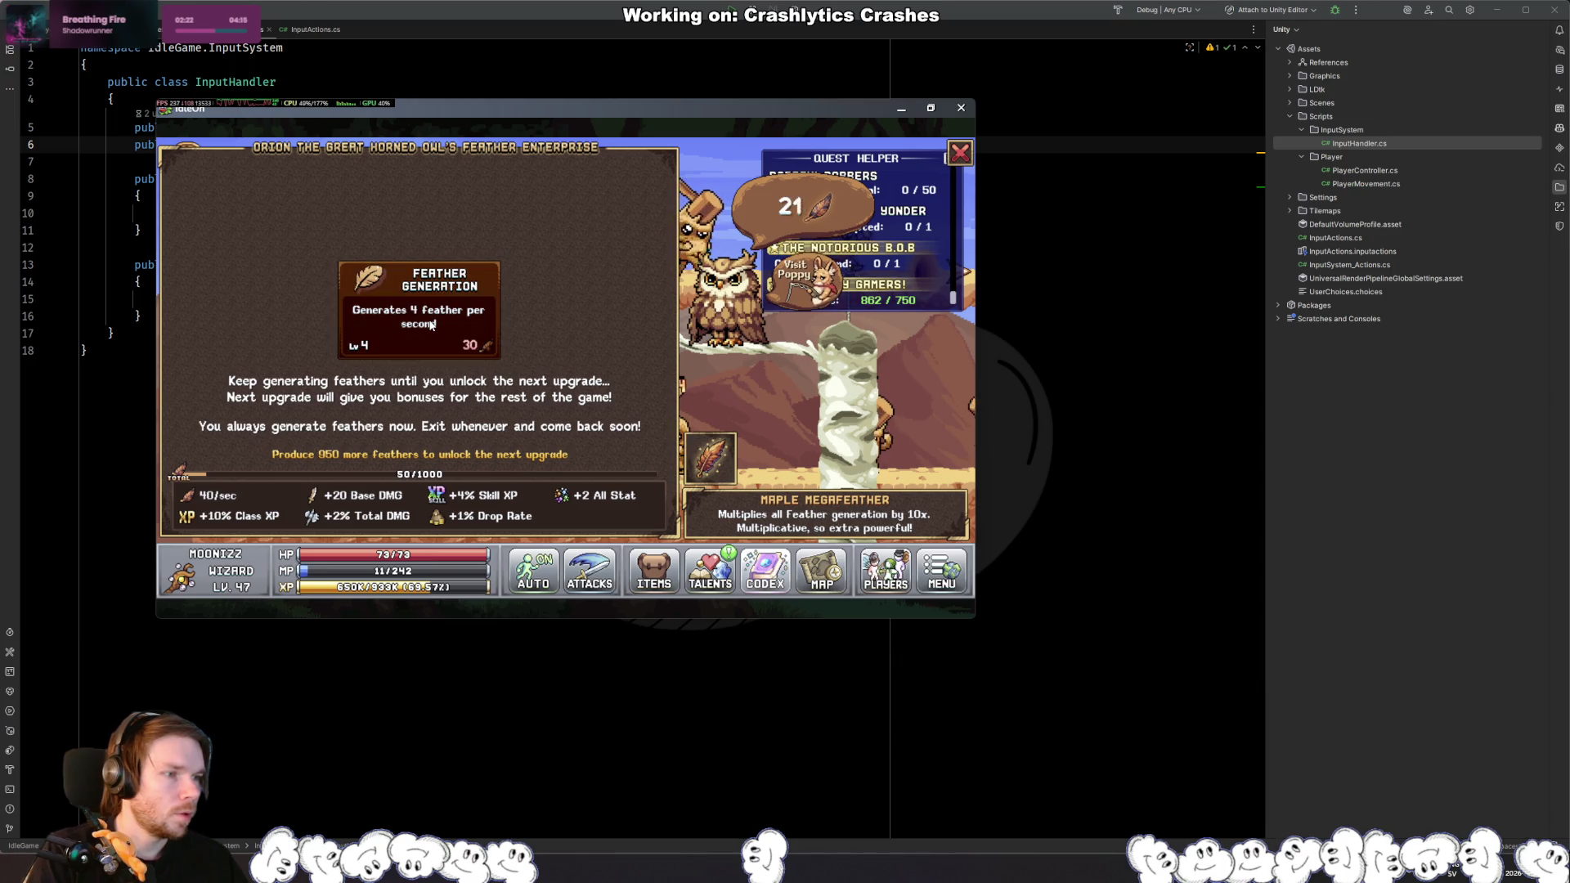
{"action": "left_click", "coordinate": [430, 325]}
Step: Keep upgrading Feather Generation from level 5 up to 19, then return to Rider
{"action": "left_click", "coordinate": [406, 323]}
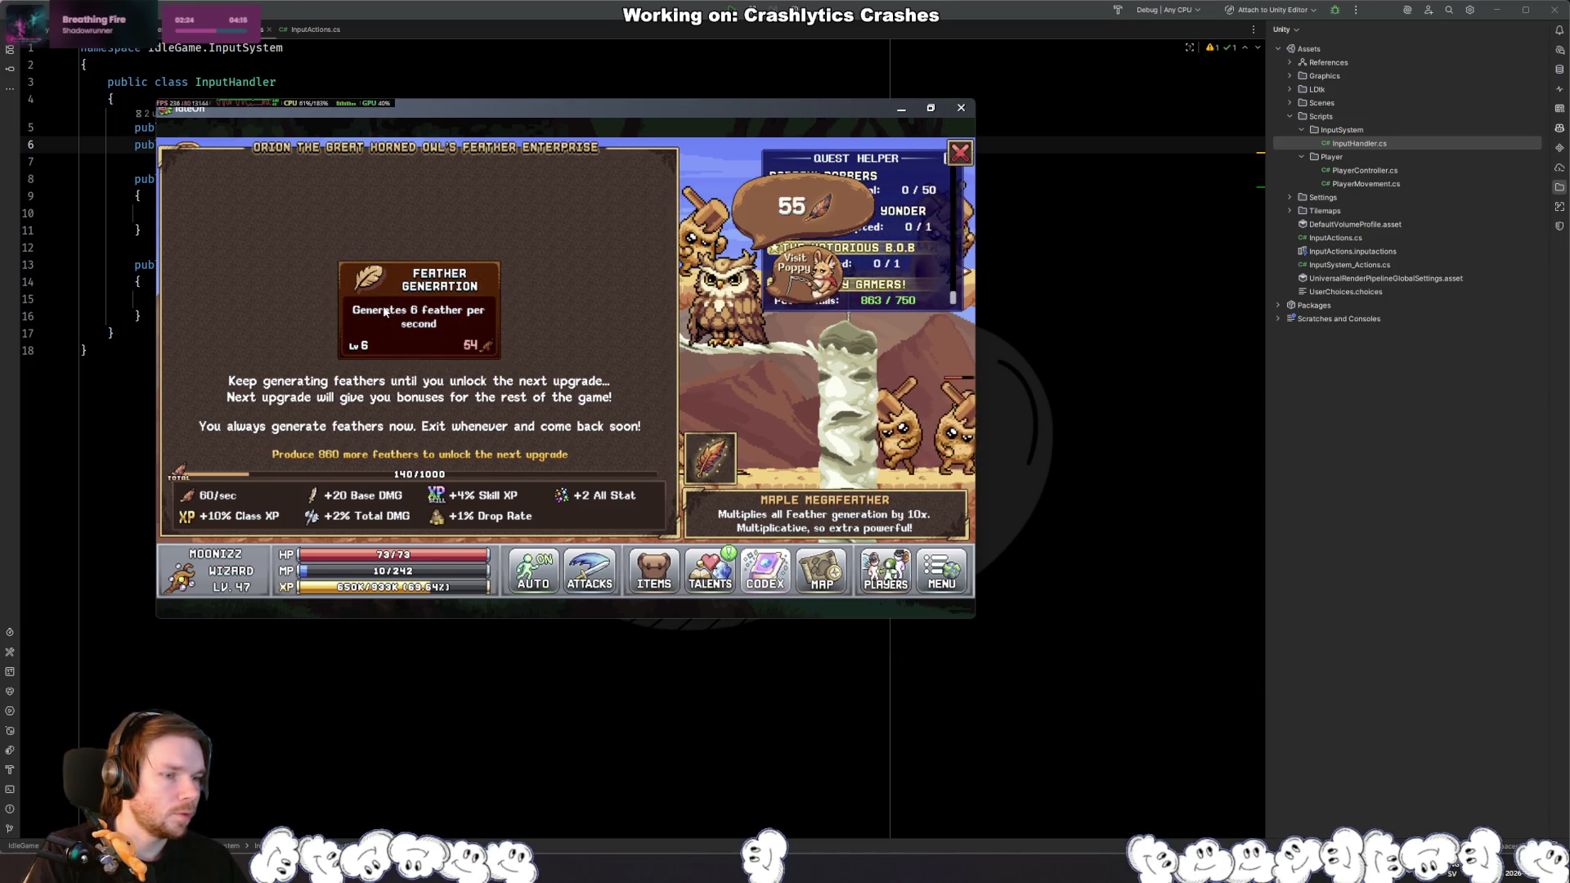
{"action": "left_click", "coordinate": [392, 315]}
{"action": "left_click", "coordinate": [385, 309]}
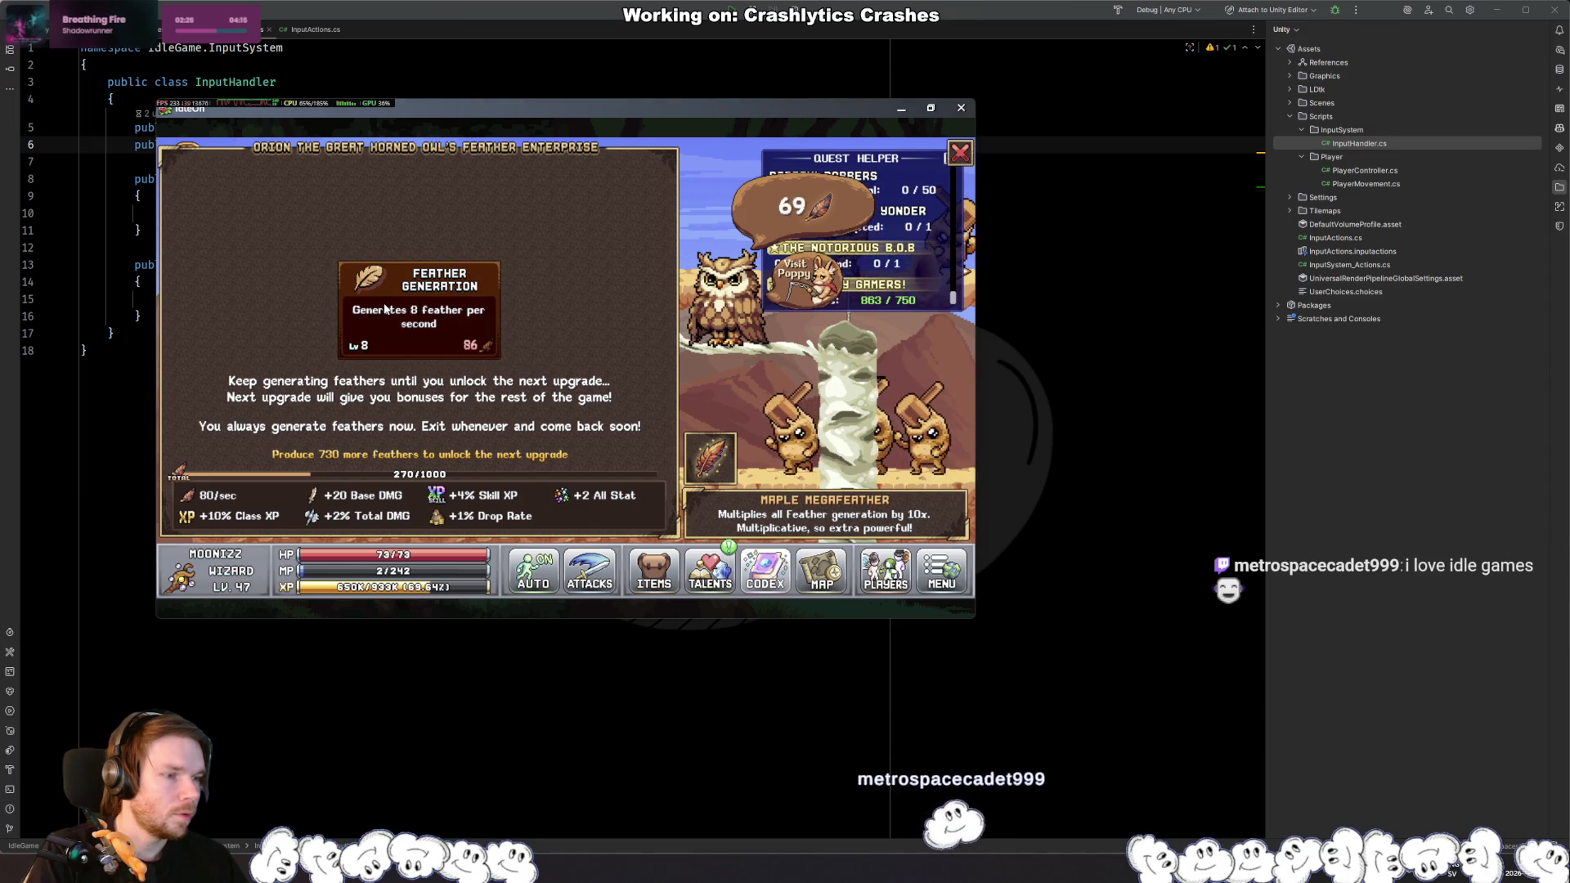
{"action": "left_click", "coordinate": [385, 309]}
{"action": "left_click", "coordinate": [386, 309]}
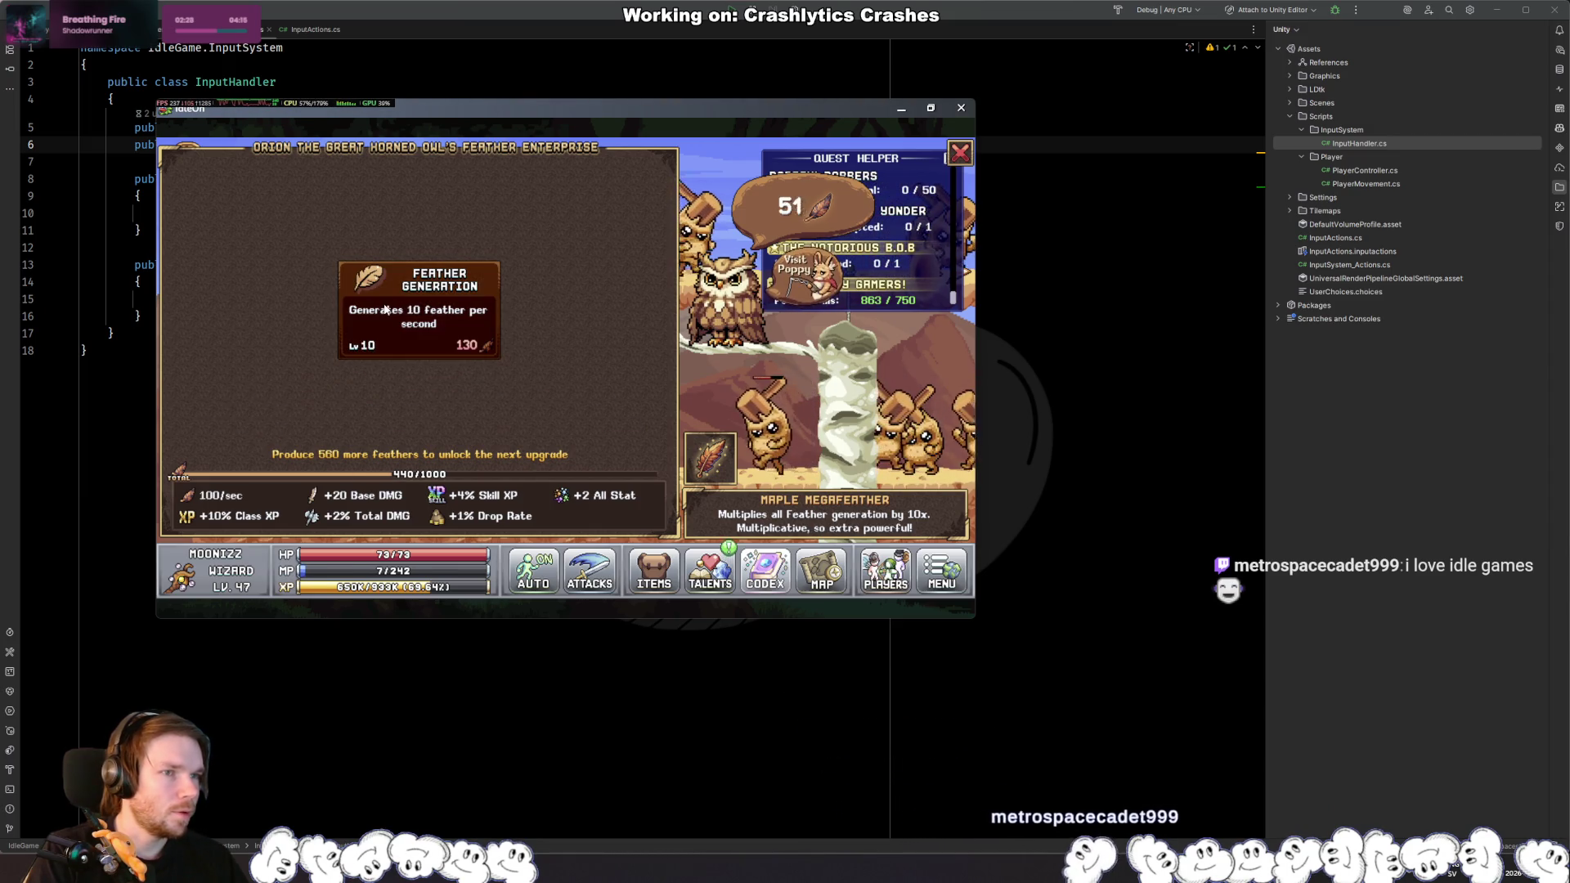
{"action": "left_click", "coordinate": [387, 312]}
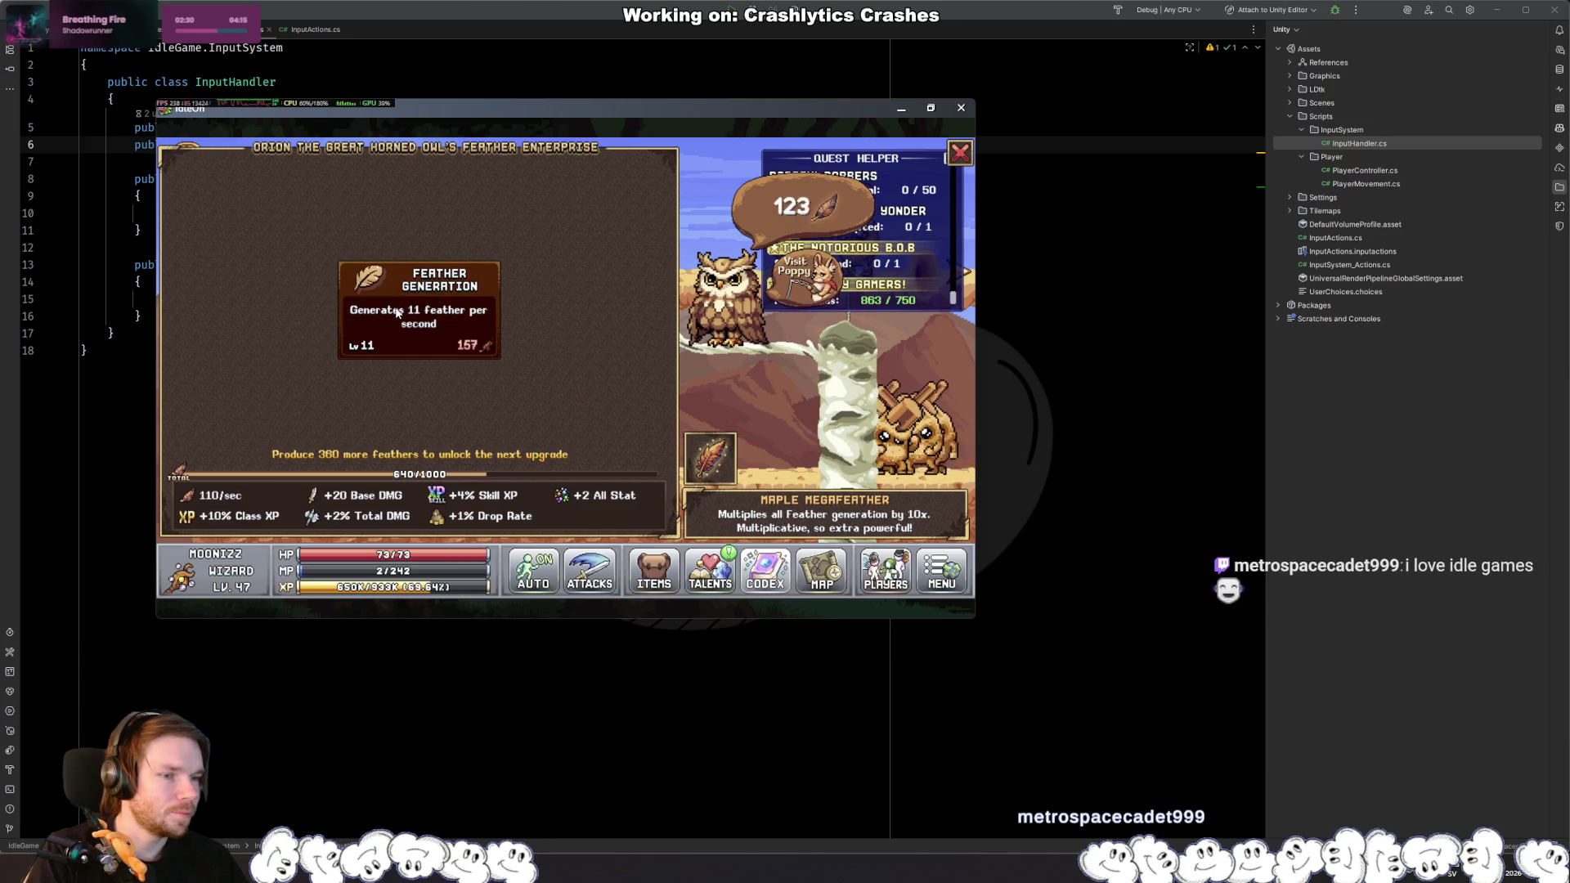
{"action": "left_click", "coordinate": [389, 317]}
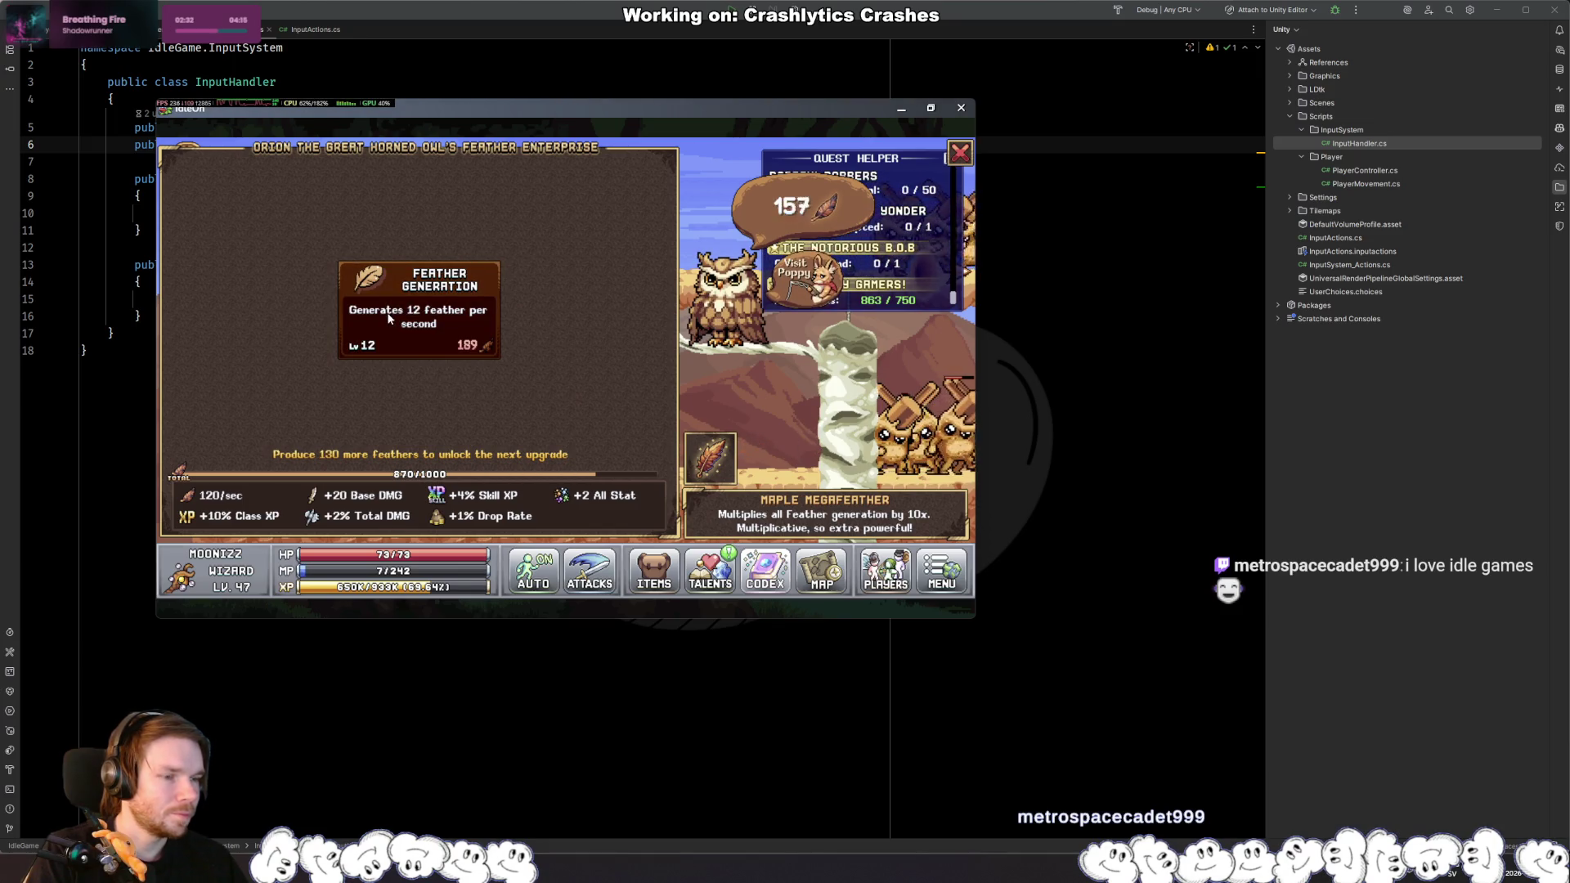
{"action": "left_click", "coordinate": [389, 319]}
{"action": "left_click", "coordinate": [405, 320]}
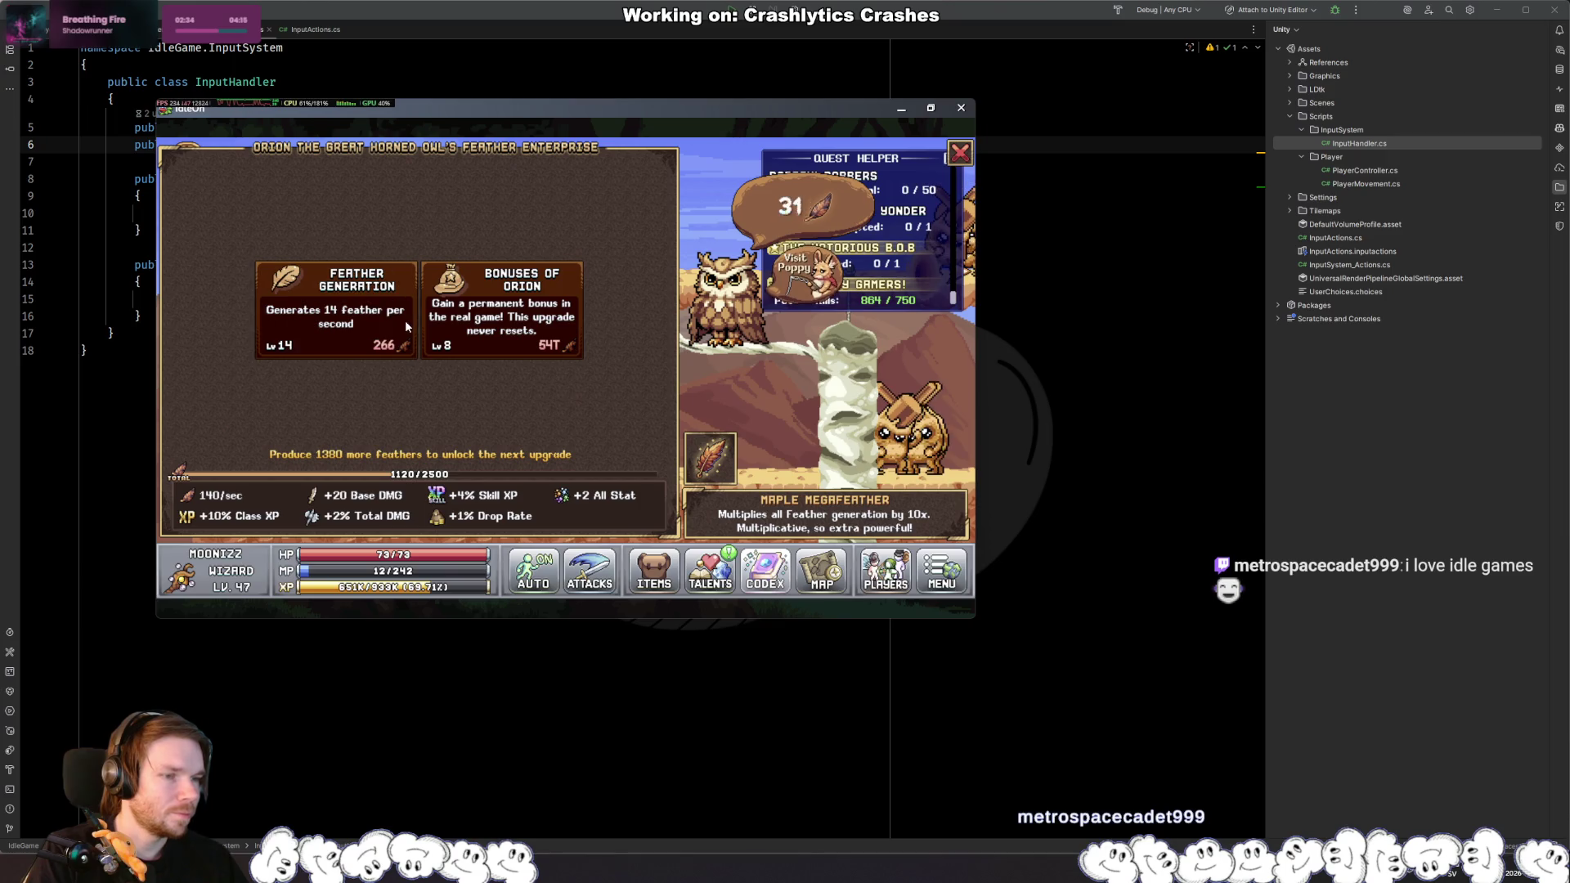
{"action": "left_click", "coordinate": [327, 318]}
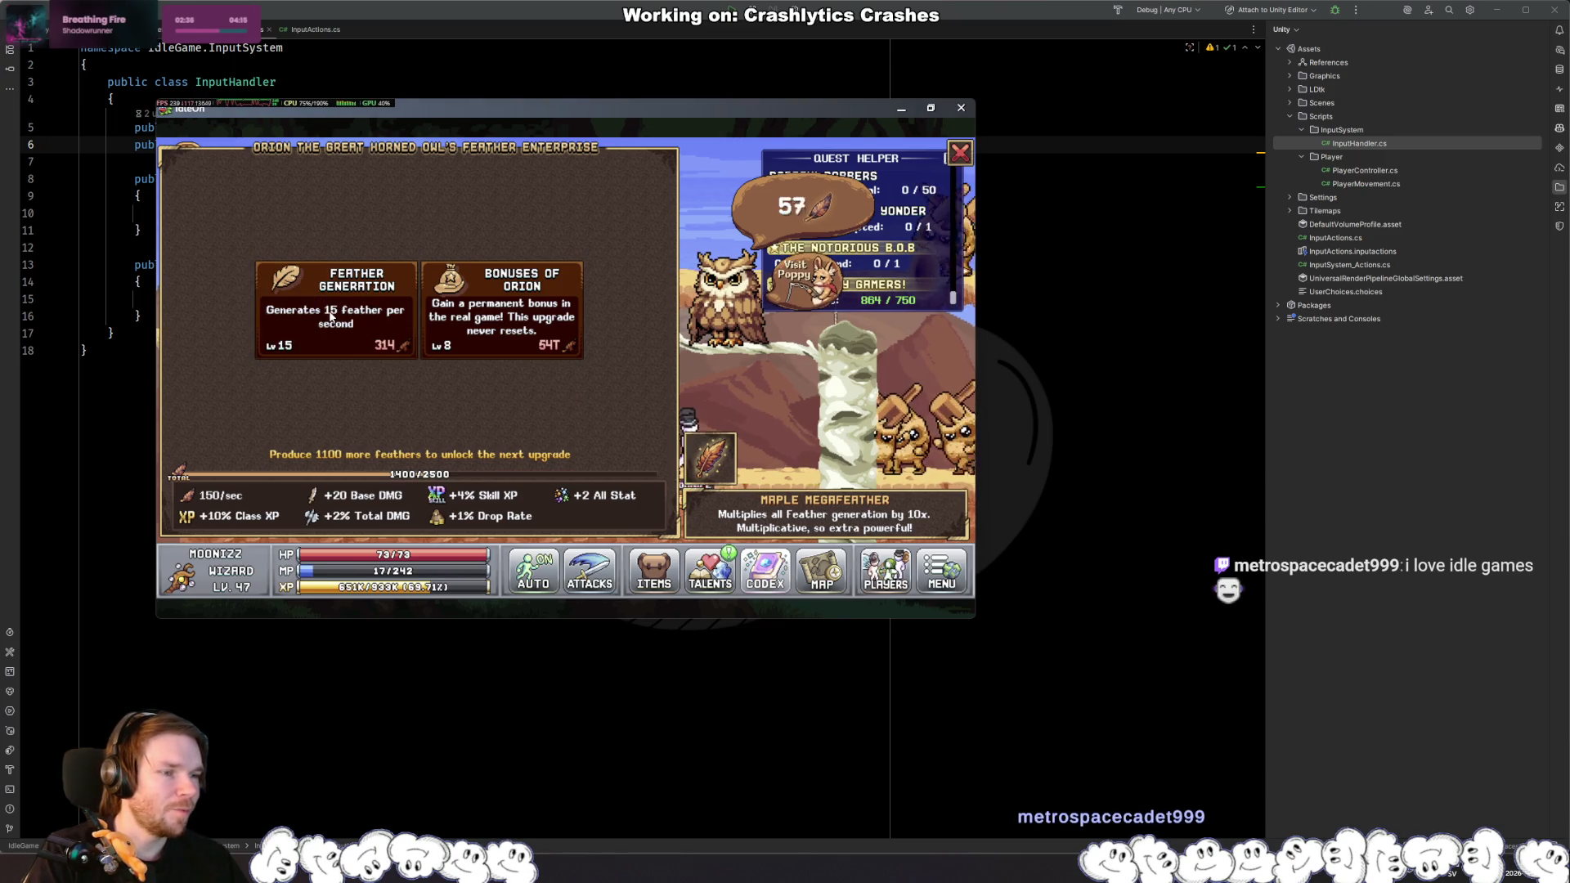
{"action": "left_click", "coordinate": [327, 321]}
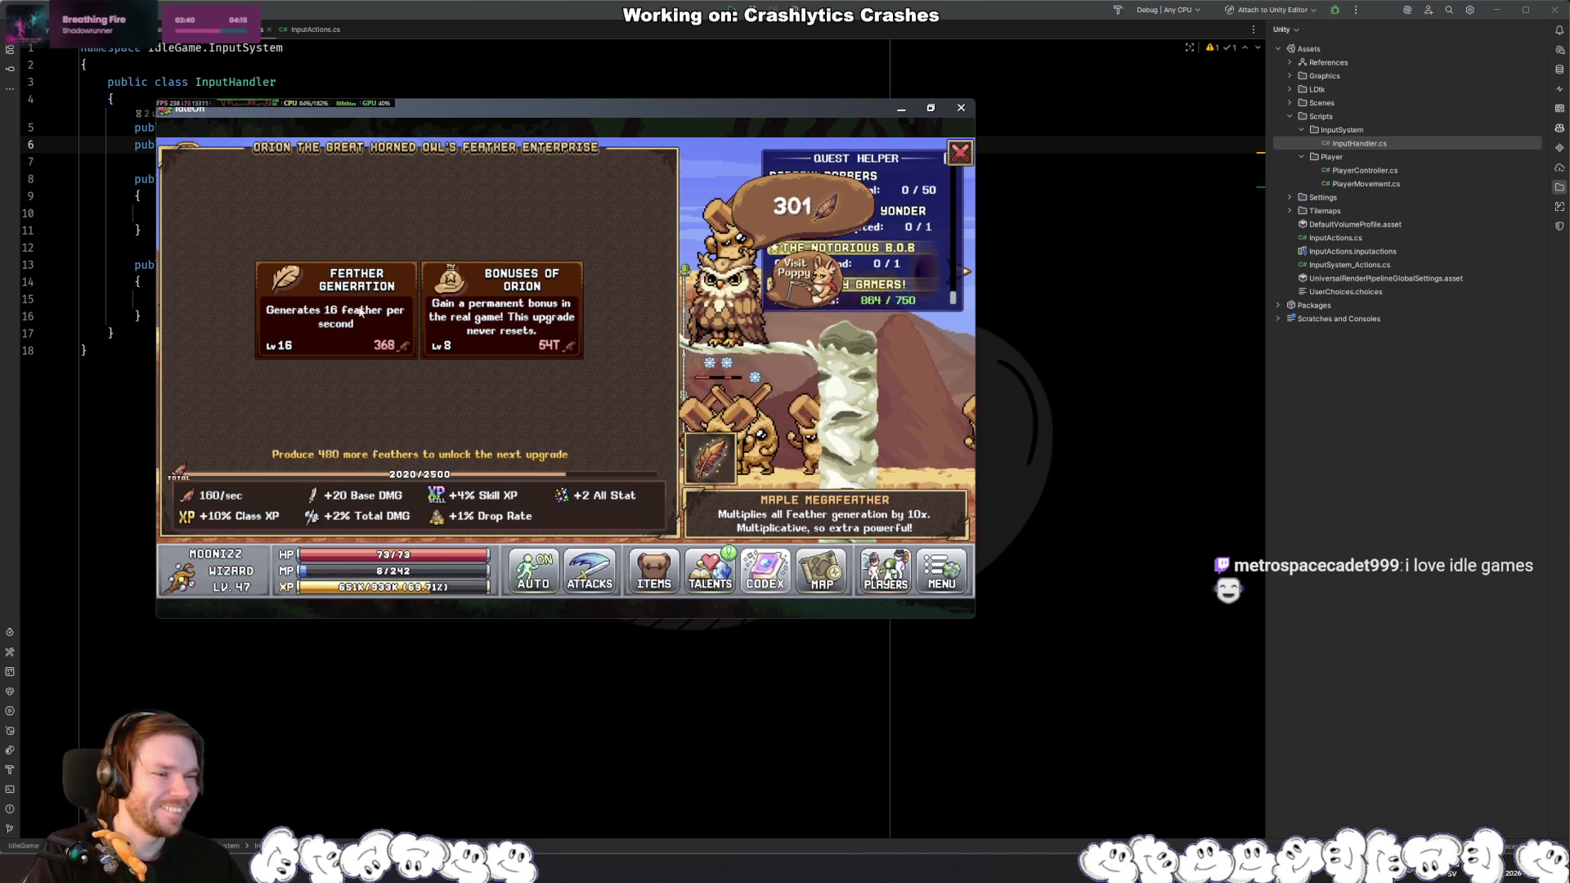
{"action": "left_click", "coordinate": [335, 311]}
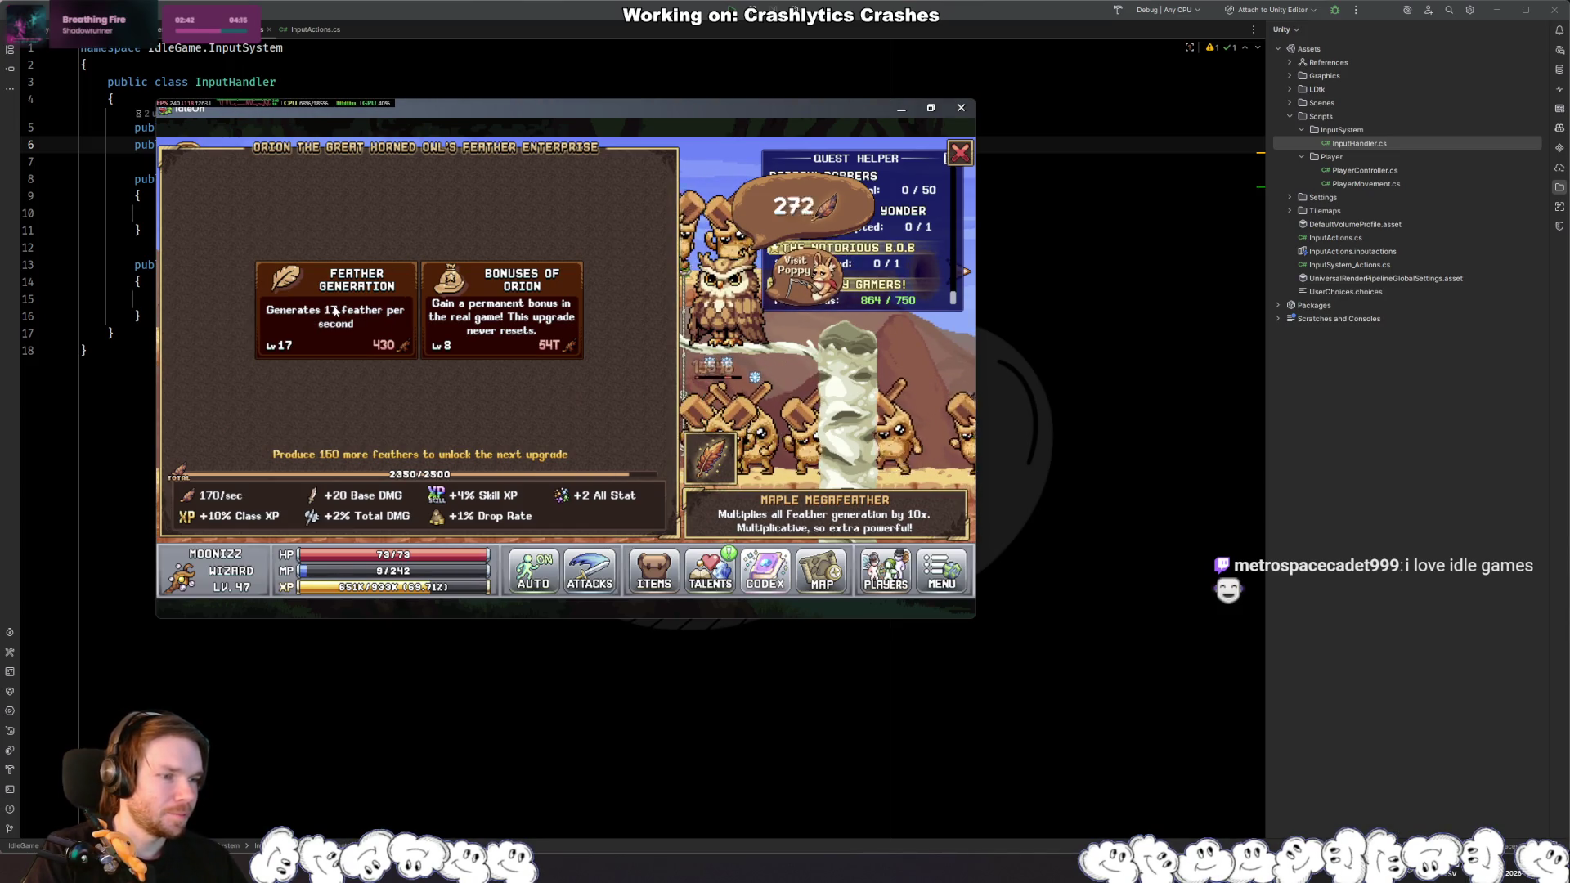
{"action": "left_click", "coordinate": [319, 314]}
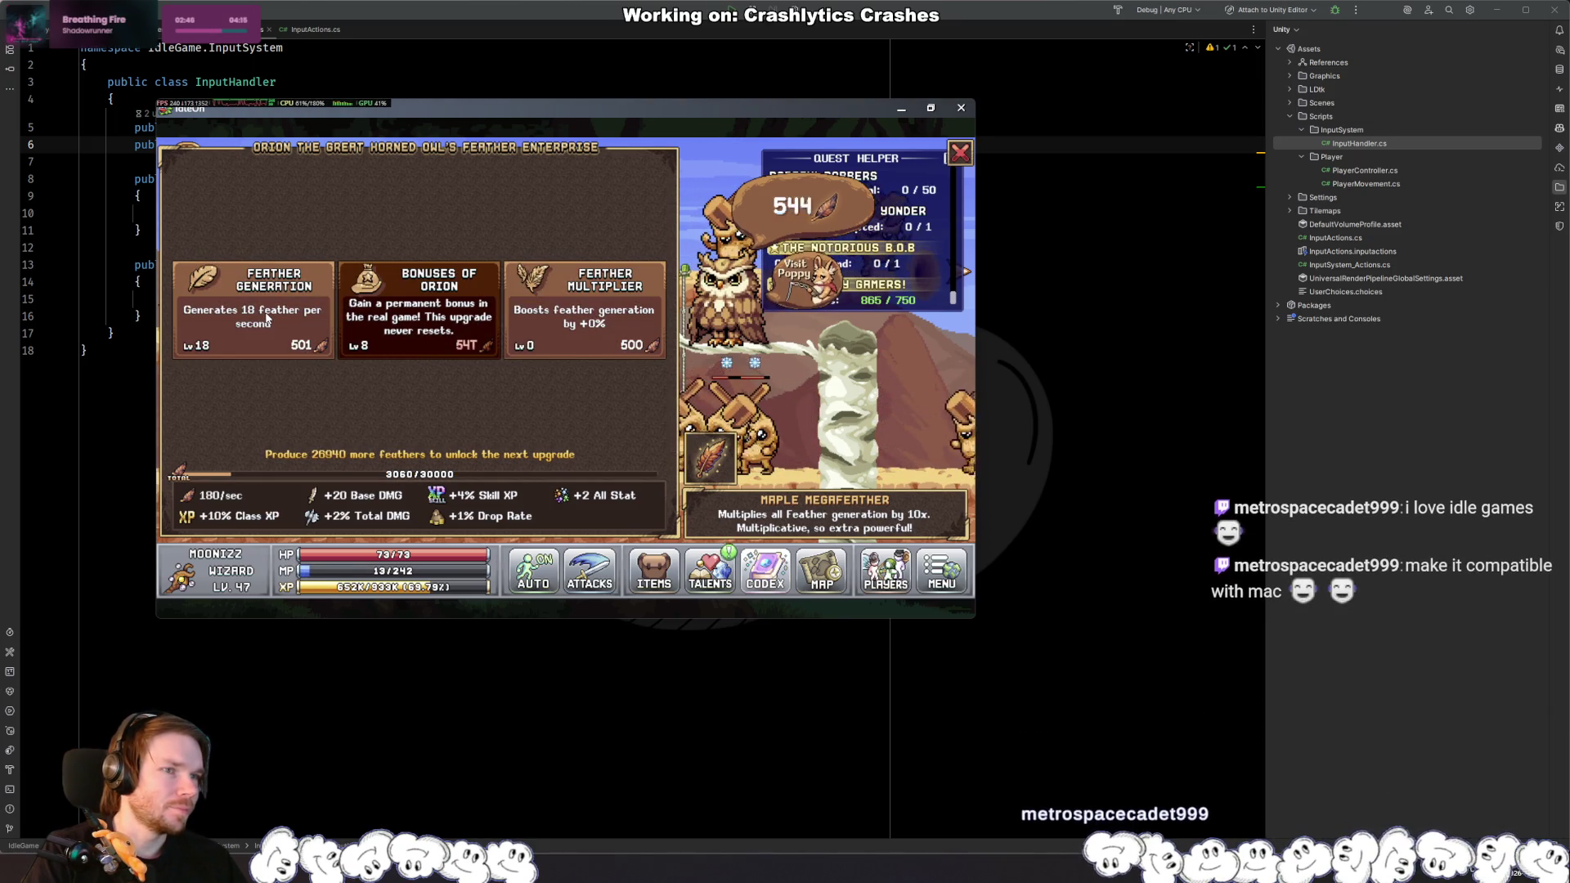
{"action": "left_click", "coordinate": [266, 319]}
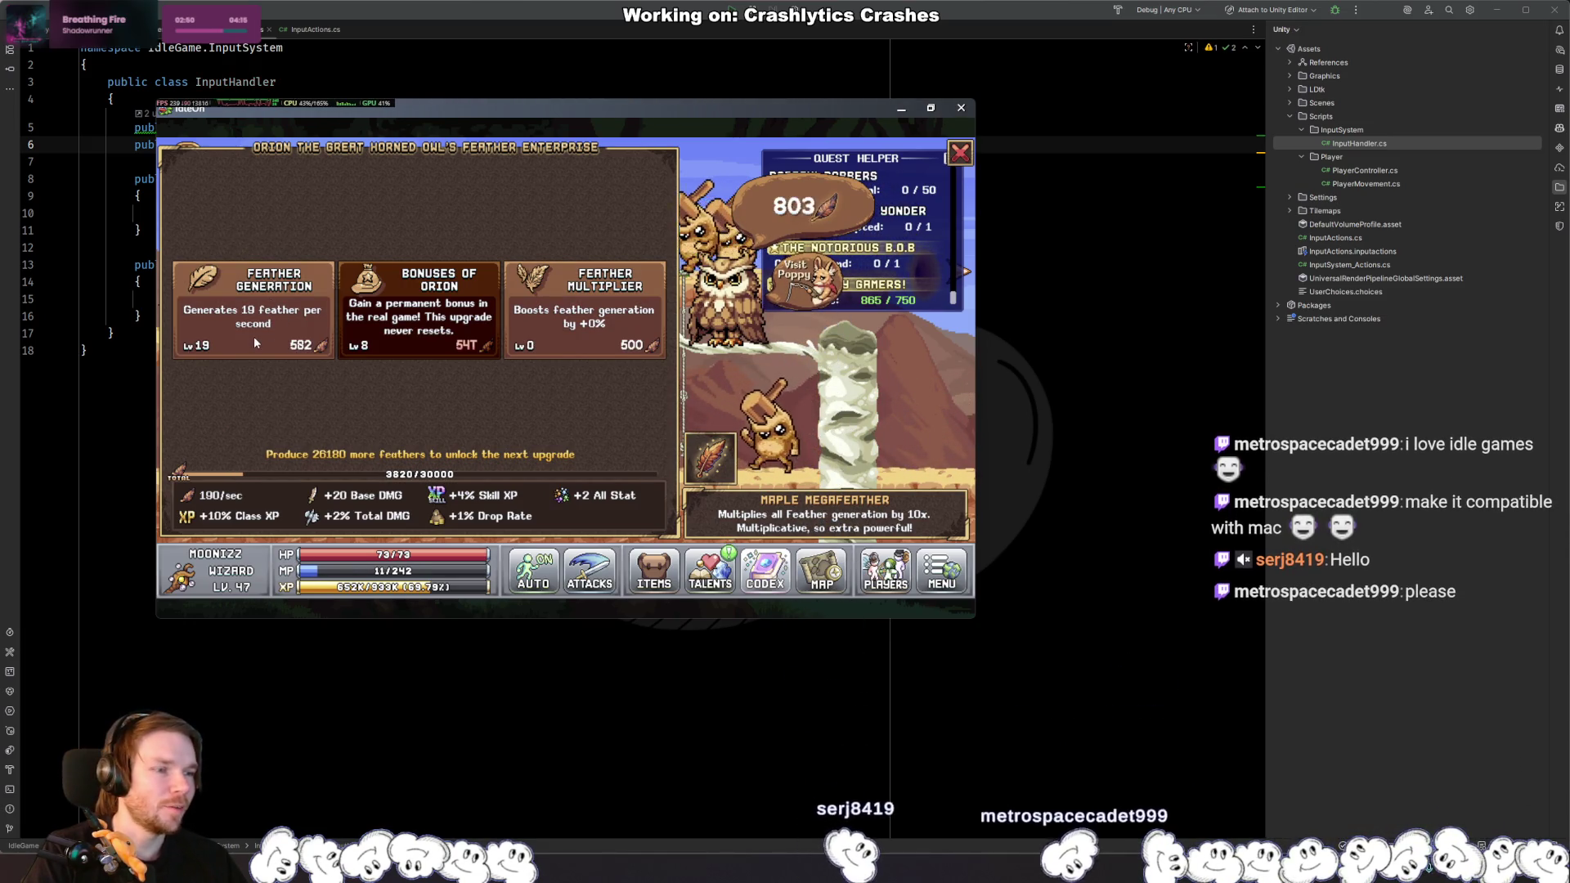
{"action": "key", "text": "alt+Tab"}
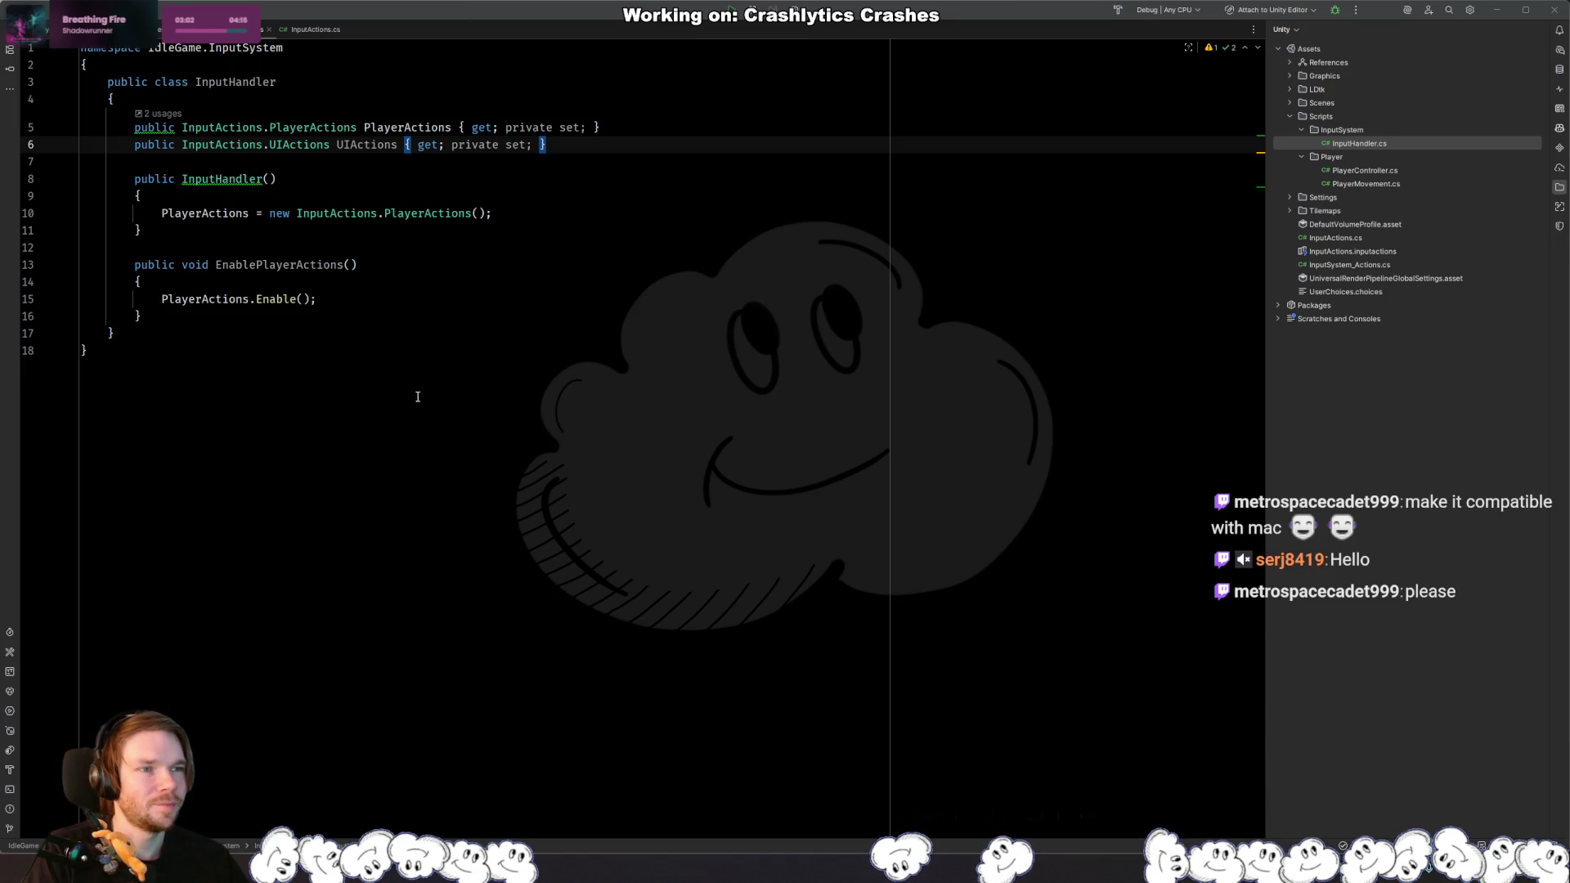
Step: Add a DisablePlayerActions() method that calls PlayerActions.Disable()
{"action": "left_click", "coordinate": [402, 318]}
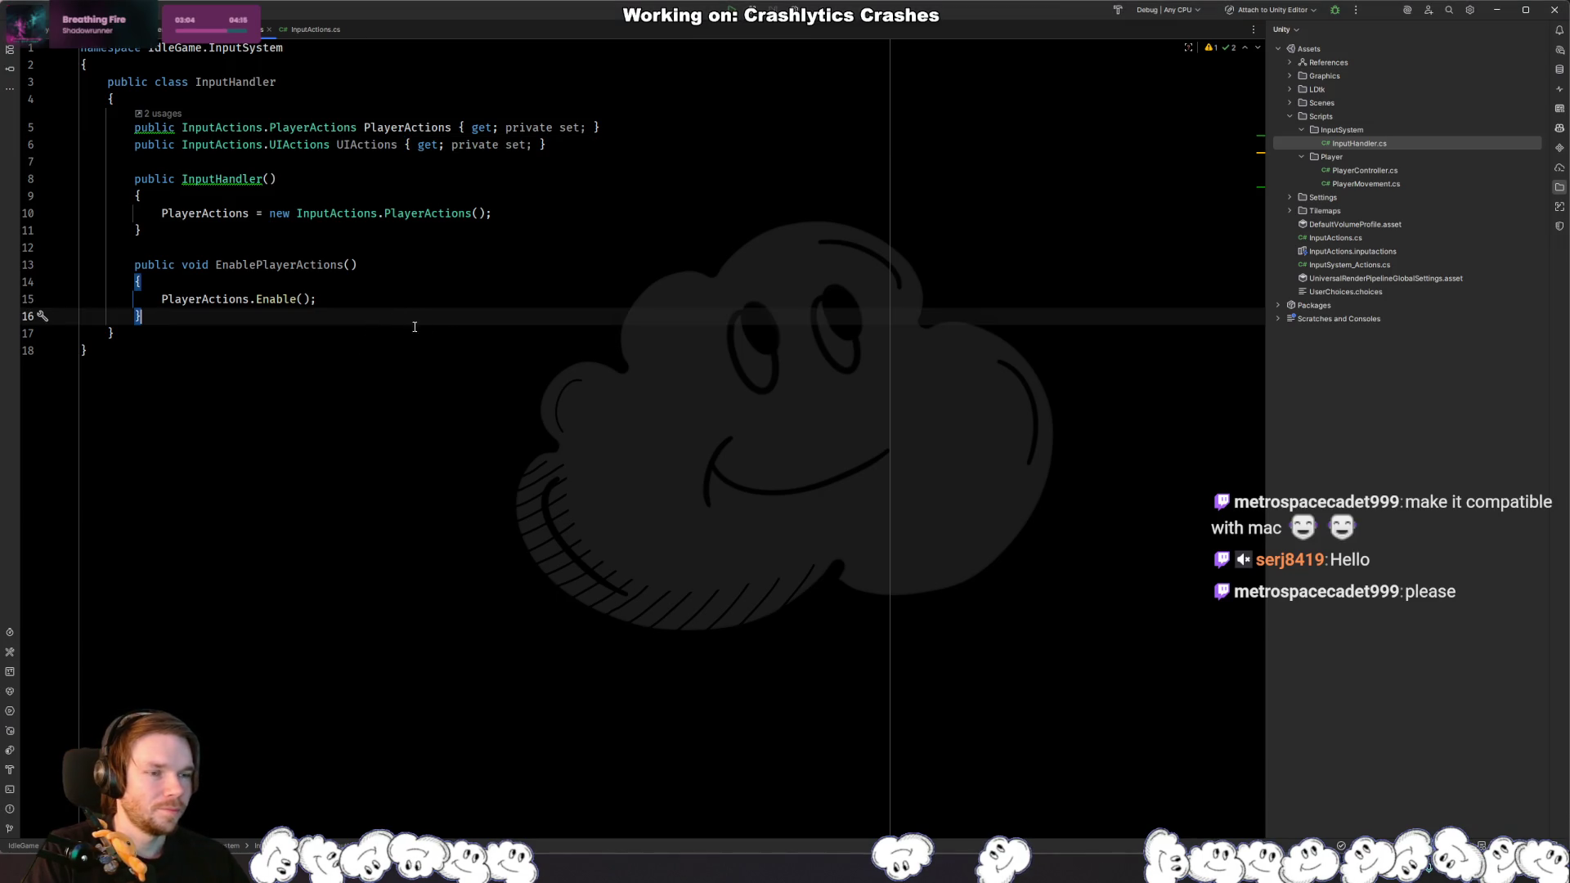
{"action": "left_click", "coordinate": [363, 302]}
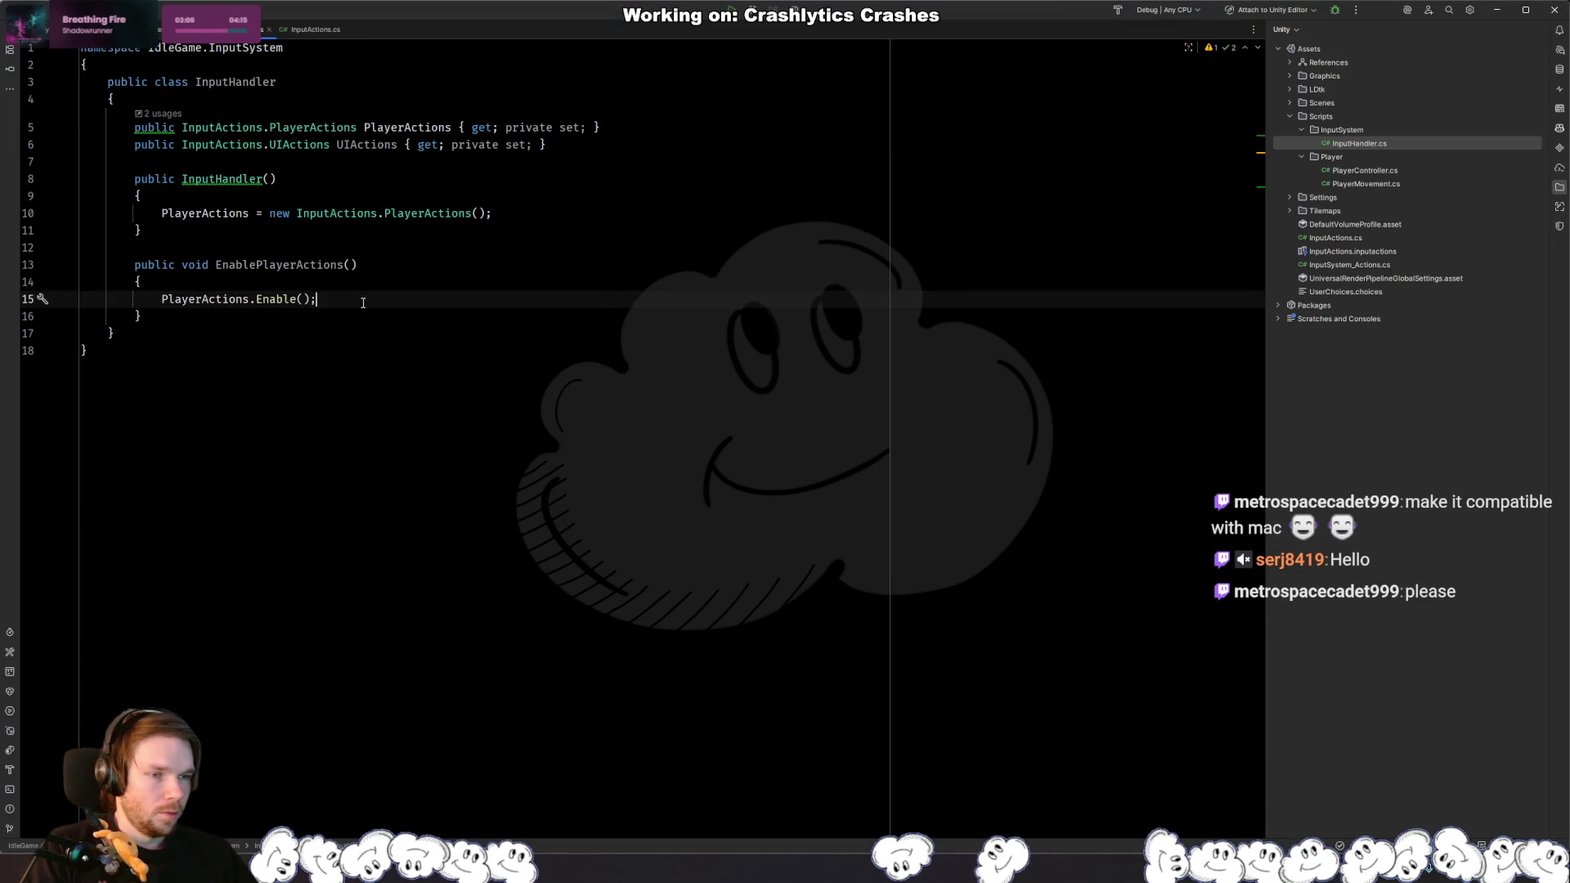
{"action": "left_click", "coordinate": [345, 321]}
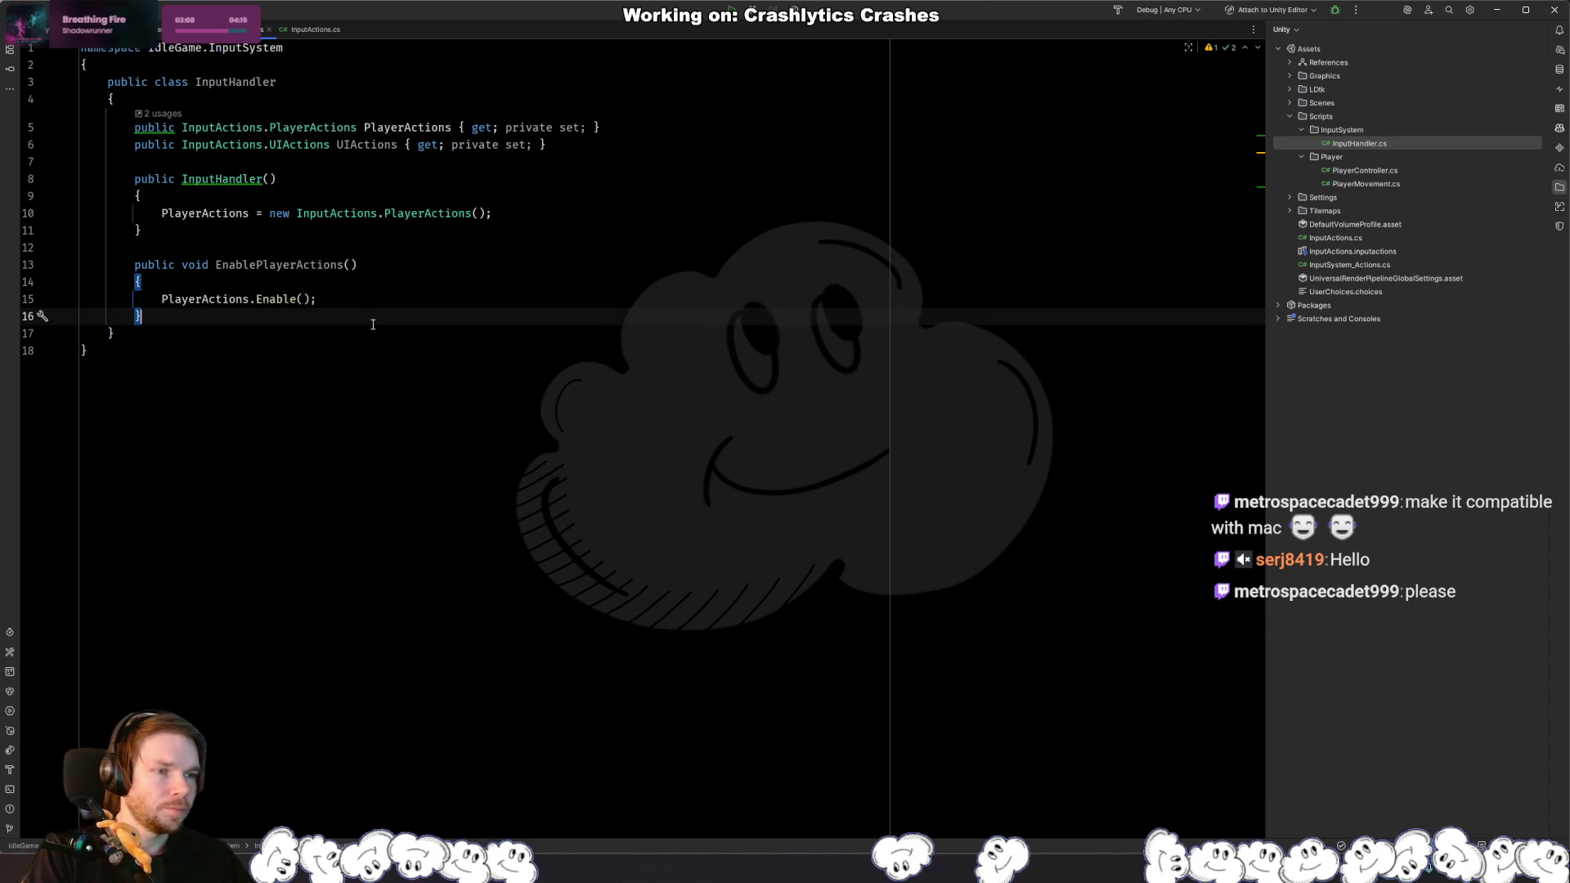
{"action": "key", "text": "Return"}
{"action": "key", "text": "Return"}
{"action": "type", "text": "public void DisablePlayerA"}
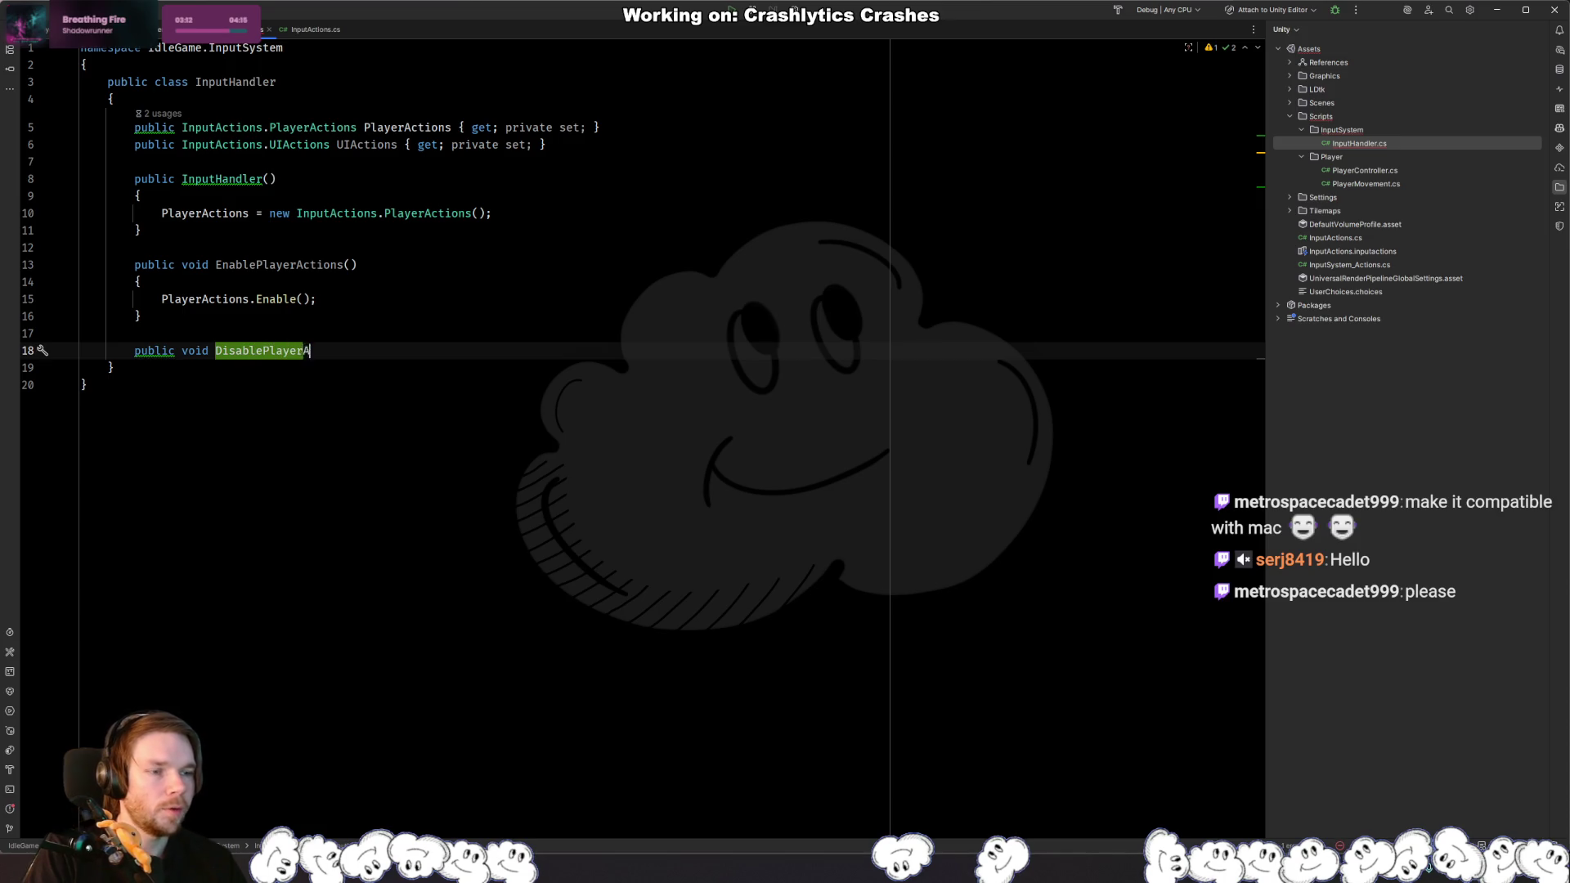
{"action": "type", "text": "({"}
{"action": "key", "text": "Return"}
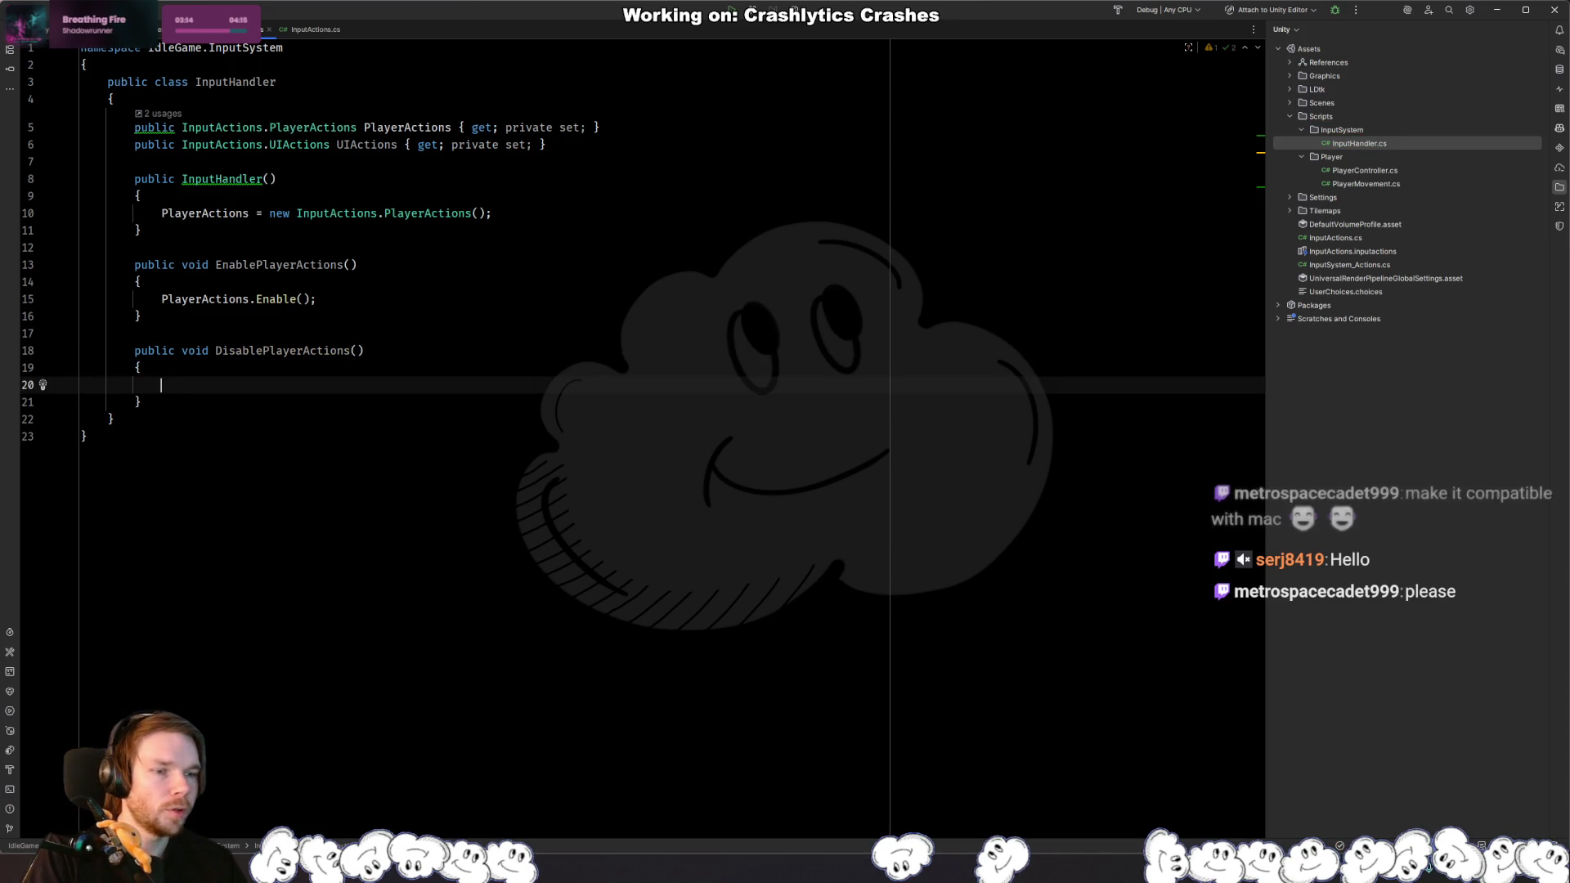
{"action": "type", "text": "PlayerA"}
{"action": "key", "text": "Return"}
{"action": "type", "text": ".Dis"}
{"action": "key", "text": "Return"}
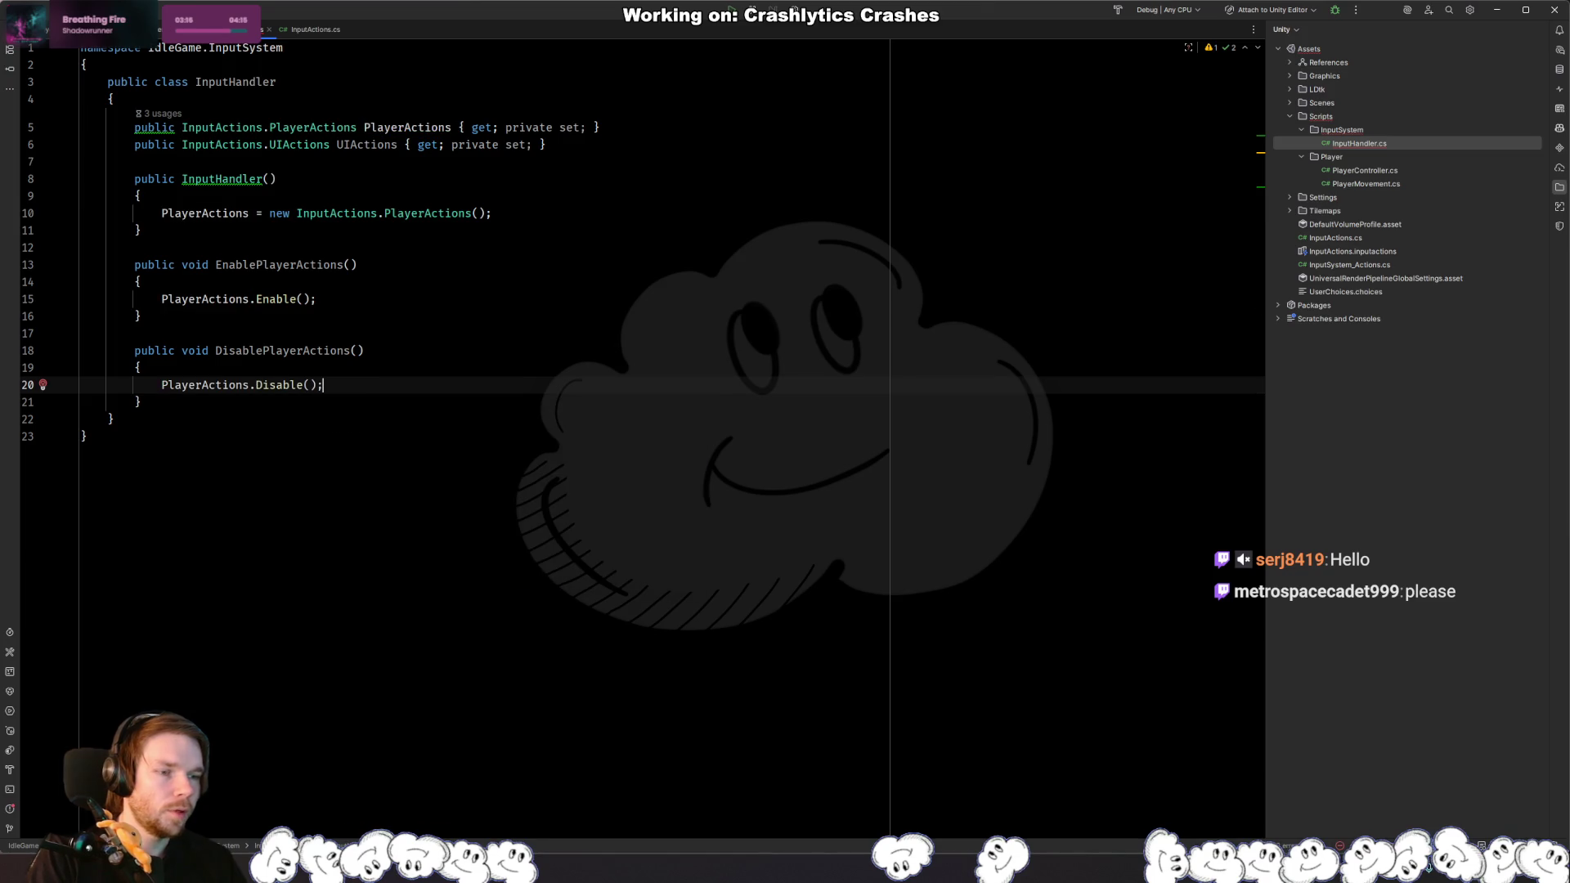
{"action": "type", "text": ";"}
Step: Add the UIActions creation line to the constructor and insert the suggested EnableUIActions and DisableUIActions methods
{"action": "left_click", "coordinate": [536, 214]}
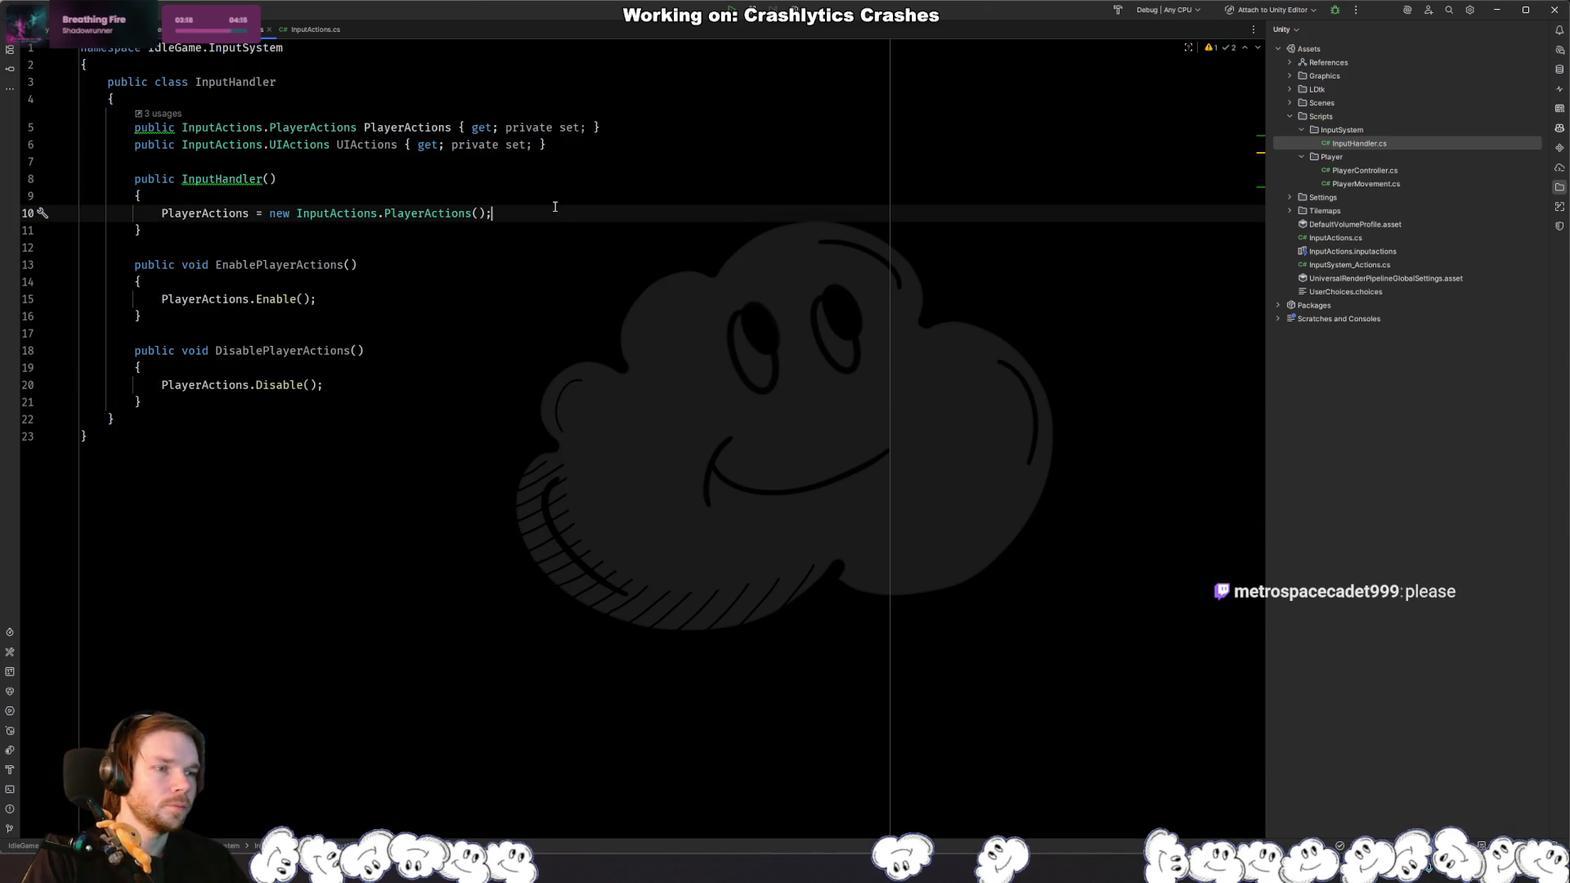
{"action": "key", "text": "Return"}
{"action": "type", "text": "UIActions = new InputActions.UIActions();"}
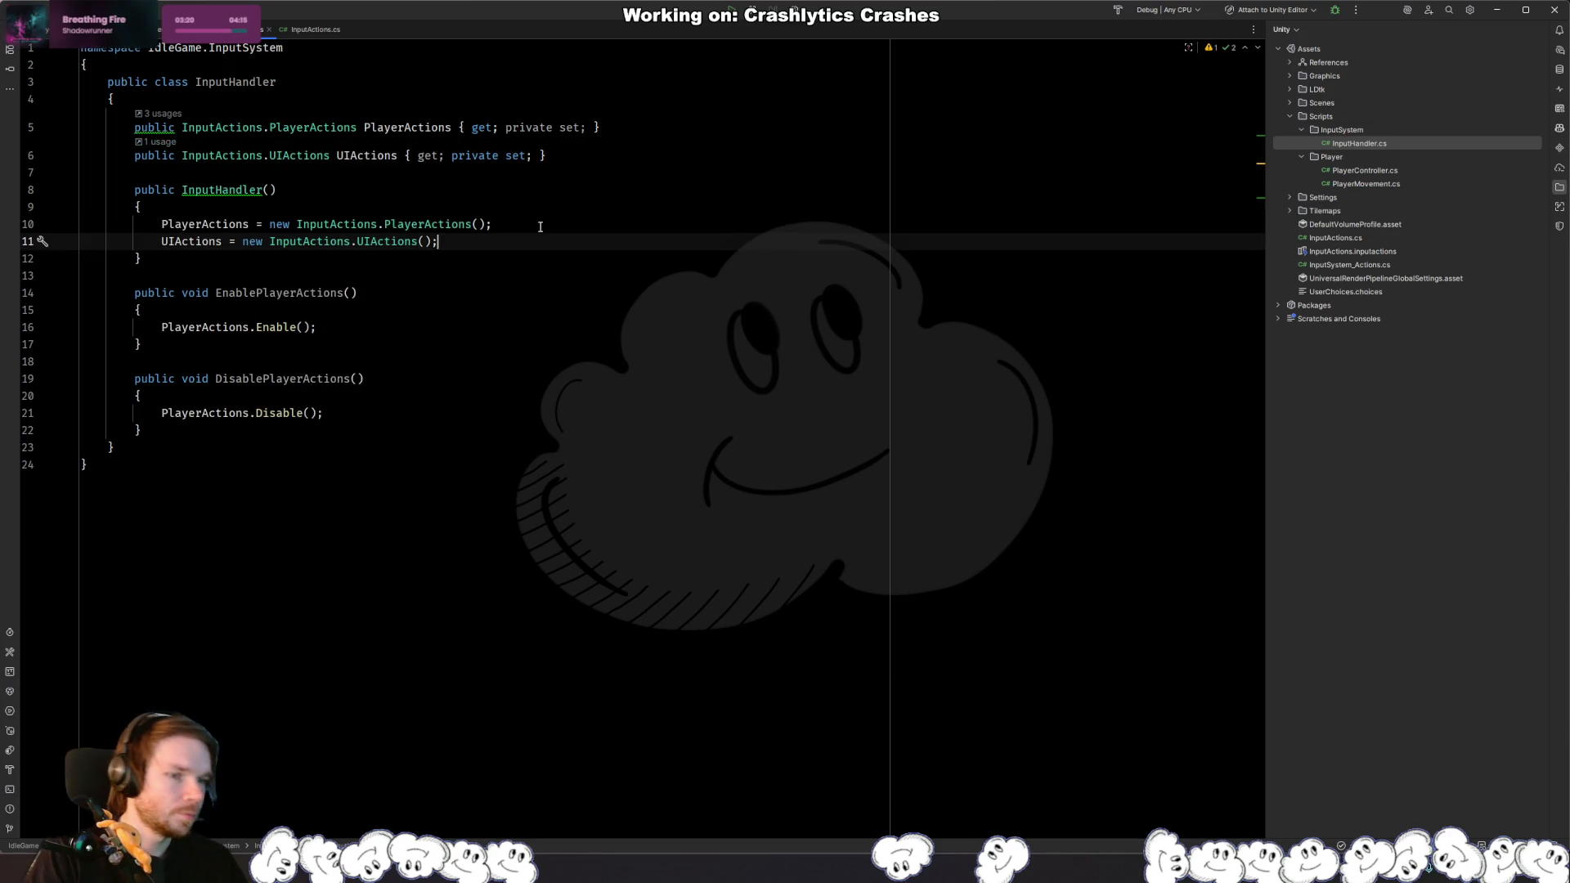
{"action": "left_click", "coordinate": [223, 440]}
{"action": "key", "text": "Return"}
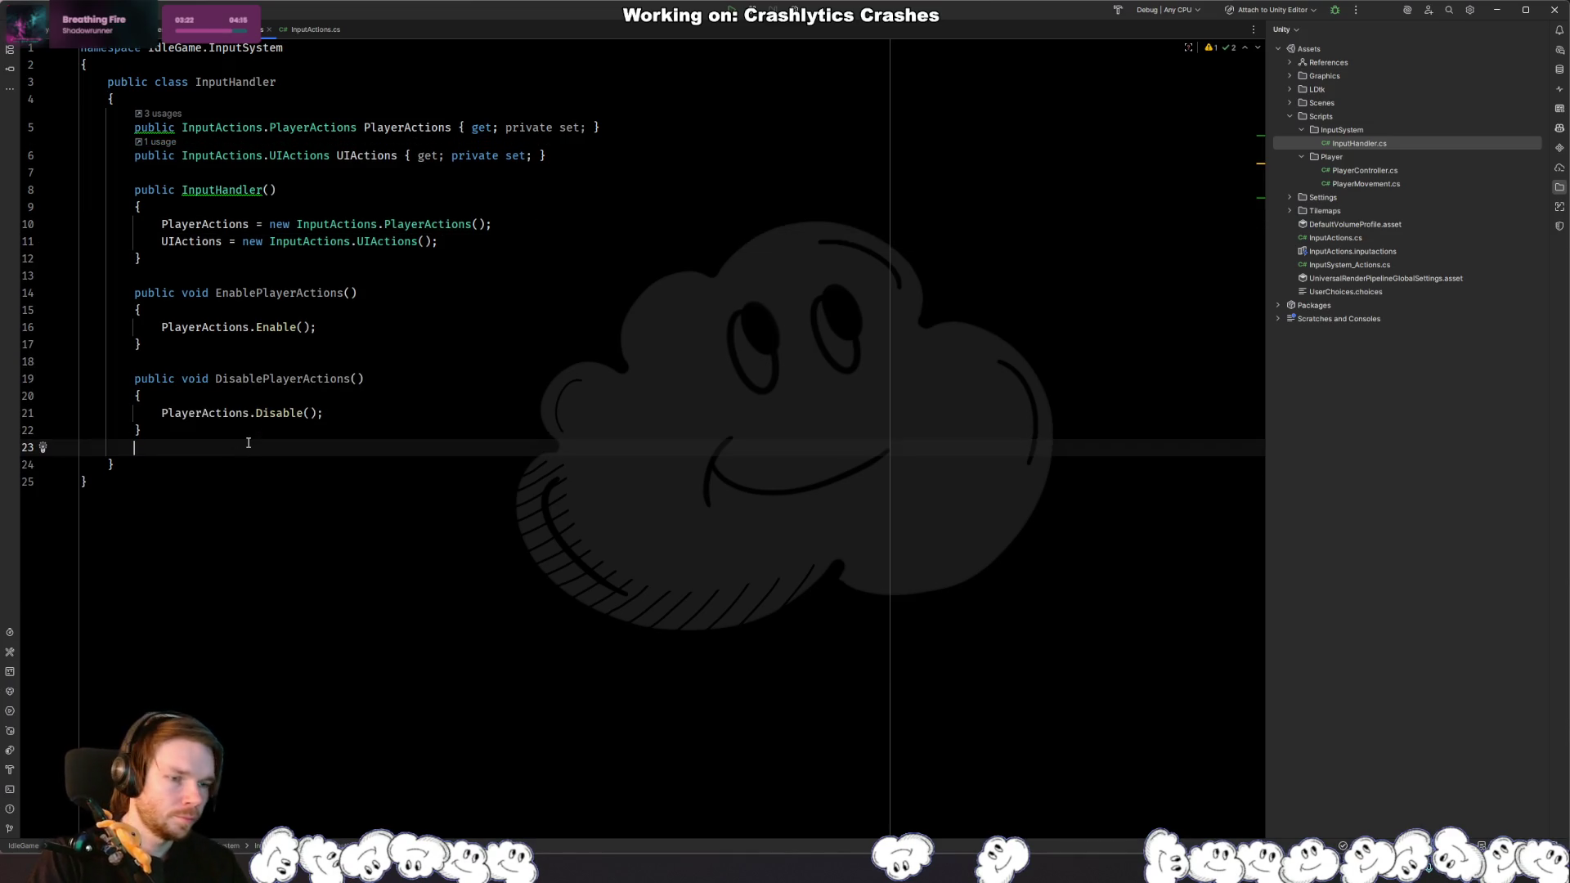
{"action": "key", "text": "Return"}
{"action": "key", "text": "Tab"}
{"action": "key", "text": "Return"}
{"action": "key", "text": "Return"}
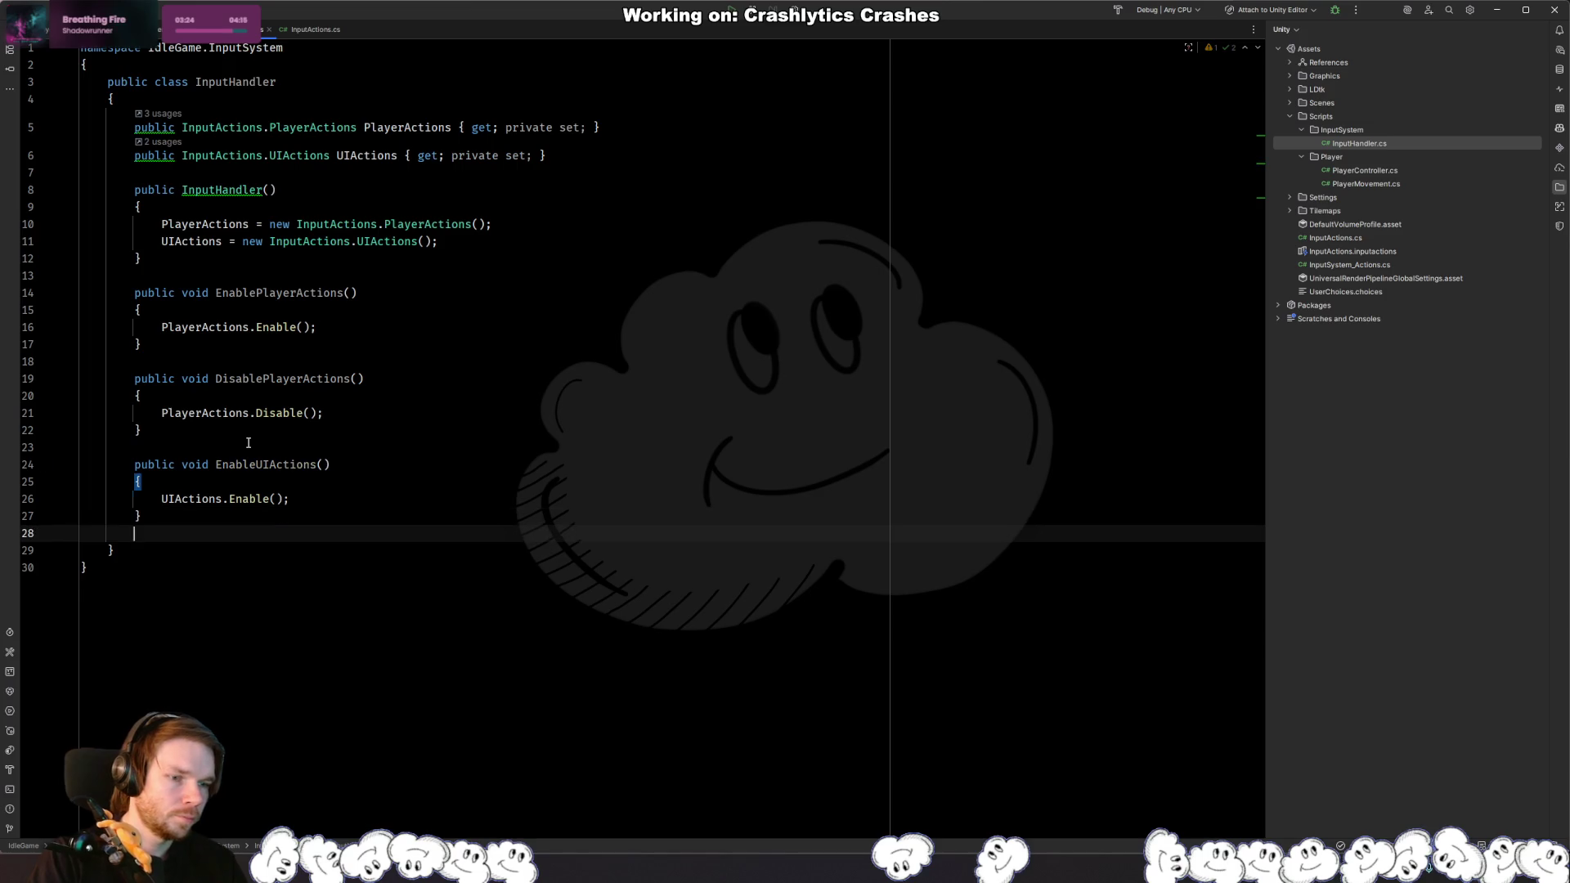
{"action": "key", "text": "Tab"}
{"action": "key", "text": "Up"}
{"action": "key", "text": "Up"}
{"action": "key", "text": "Up"}
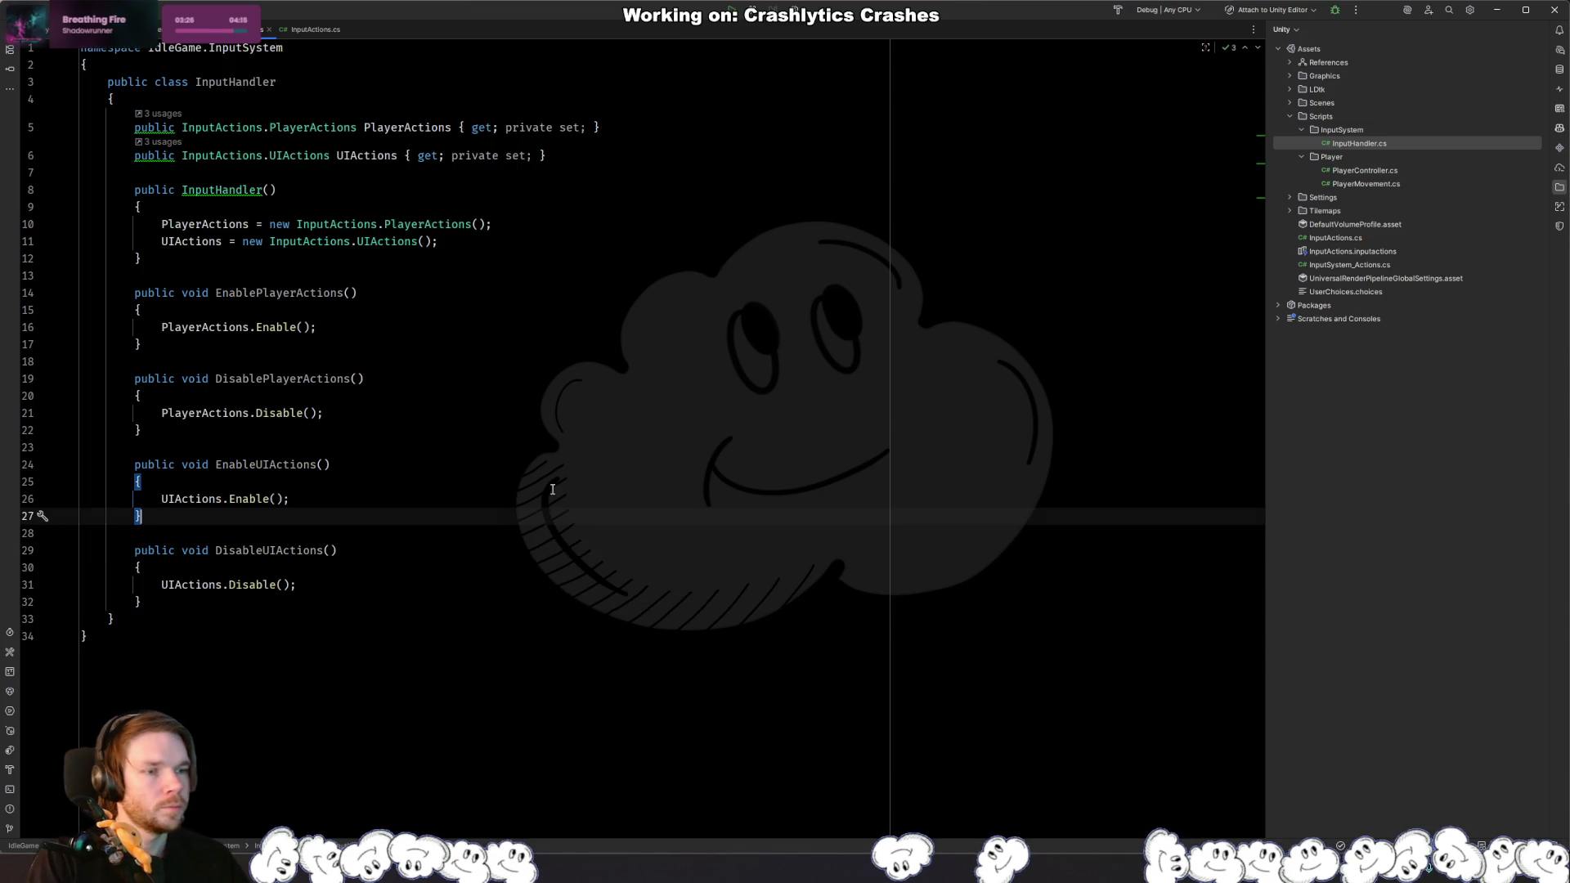
Step: Add an EnablePlayerActions() call to the constructor, then cut it back out
{"action": "left_click", "coordinate": [446, 241]}
{"action": "key", "text": "Return"}
{"action": "type", "text": "Enable"}
{"action": "key", "text": "Tab"}
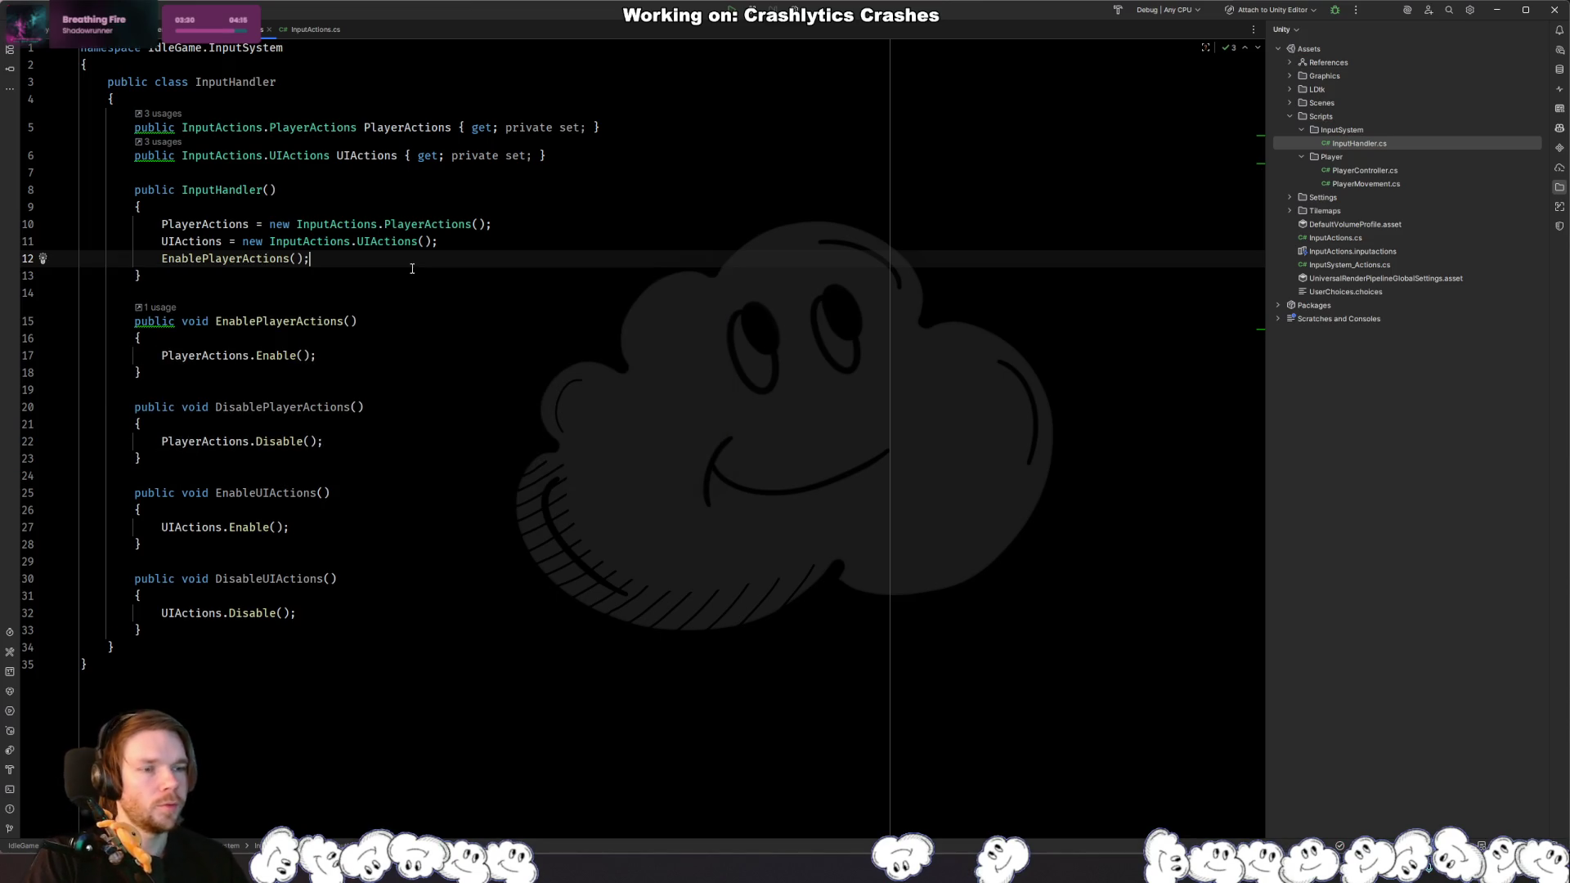
{"action": "key", "text": "ctrl+x"}
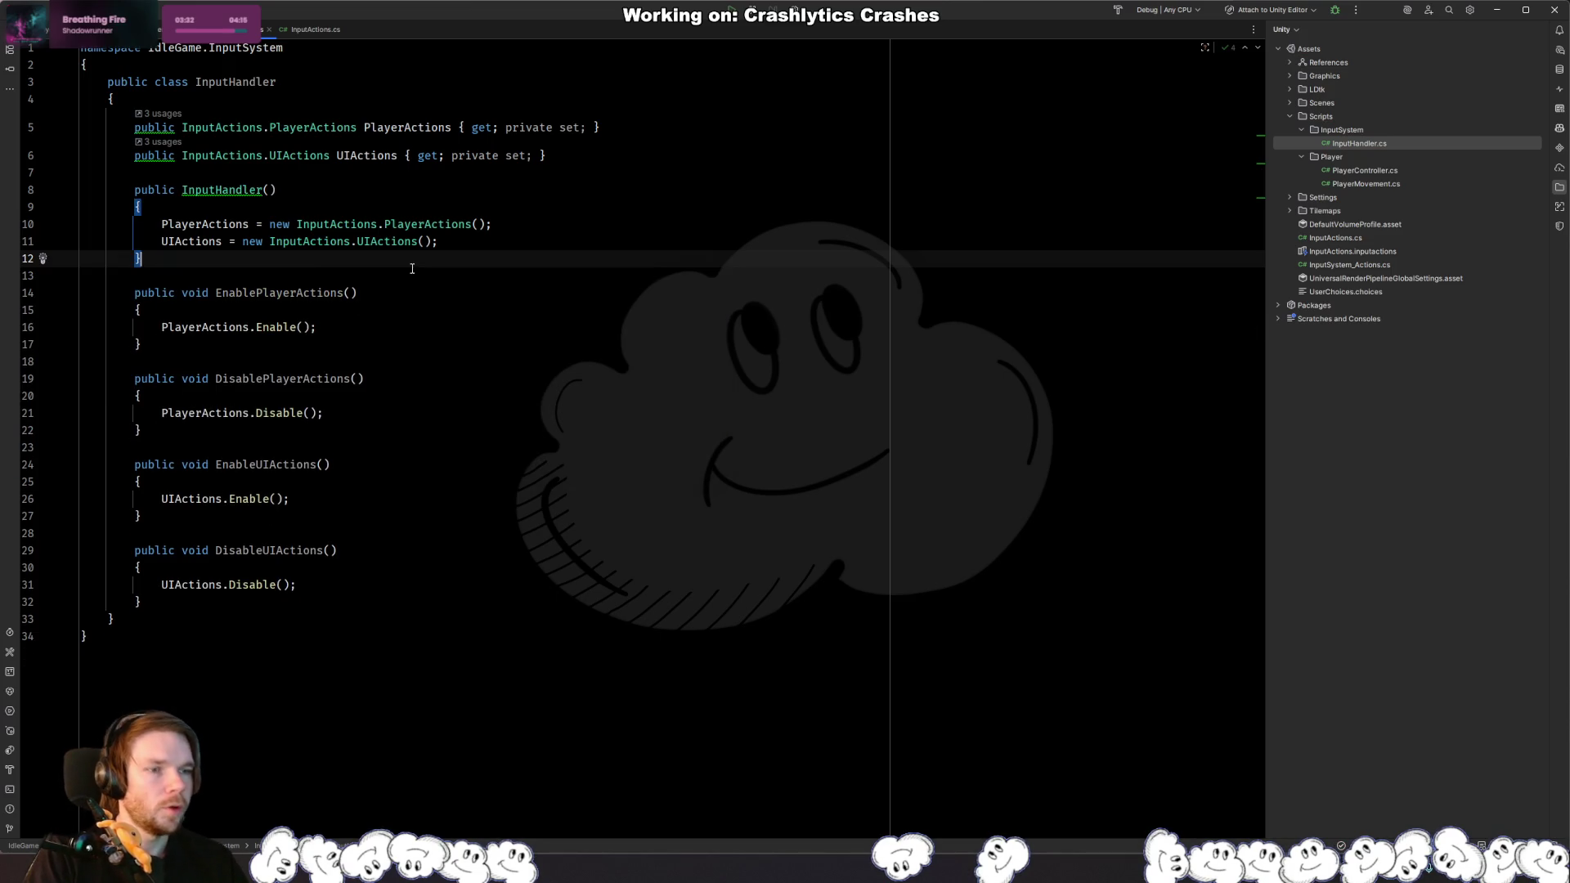
{"action": "left_click", "coordinate": [544, 276]}
Step: Check where PlayerActions is declared in InputActions.cs, then open PlayerController.cs
{"action": "left_click", "coordinate": [425, 224], "text": "ctrl"}
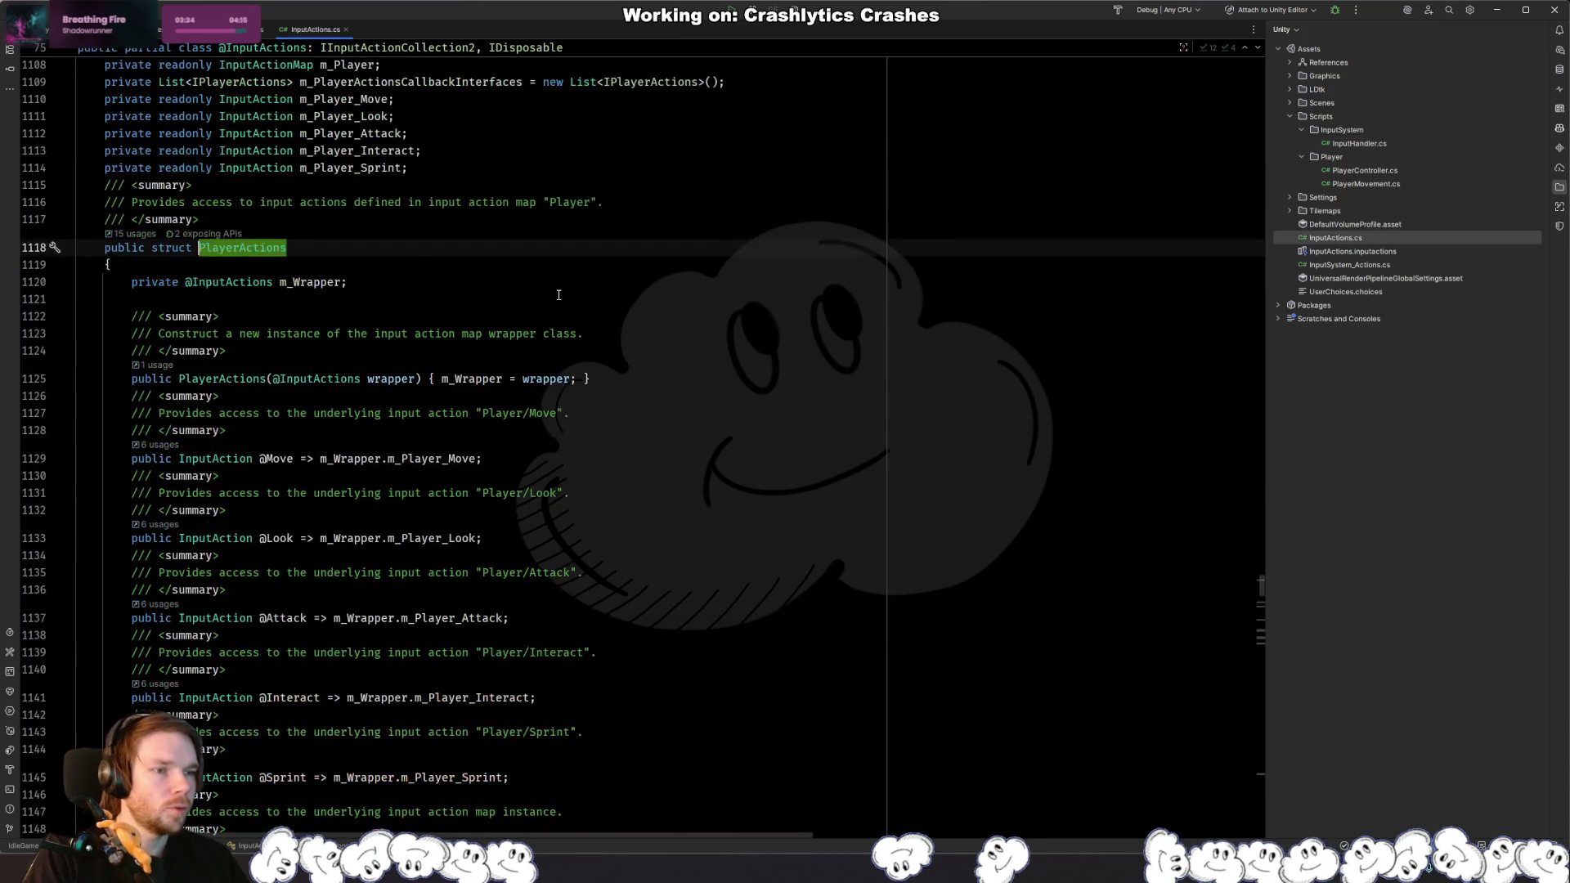
{"action": "key", "text": "ctrl+minus"}
{"action": "key", "text": "ctrl+shift+minus"}
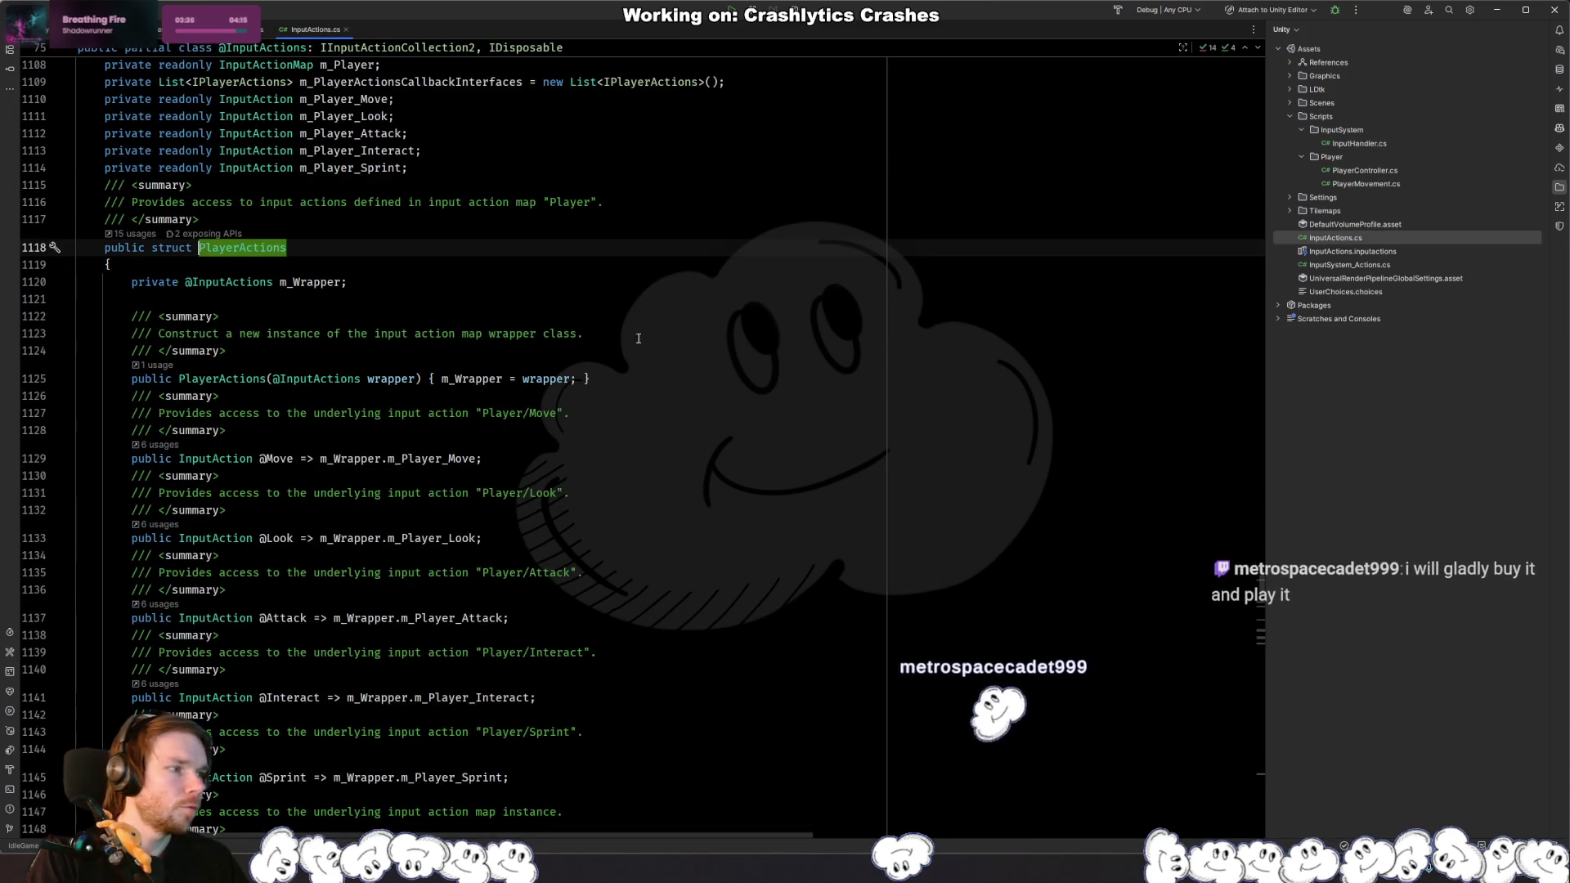
{"action": "double_click", "coordinate": [1357, 171]}
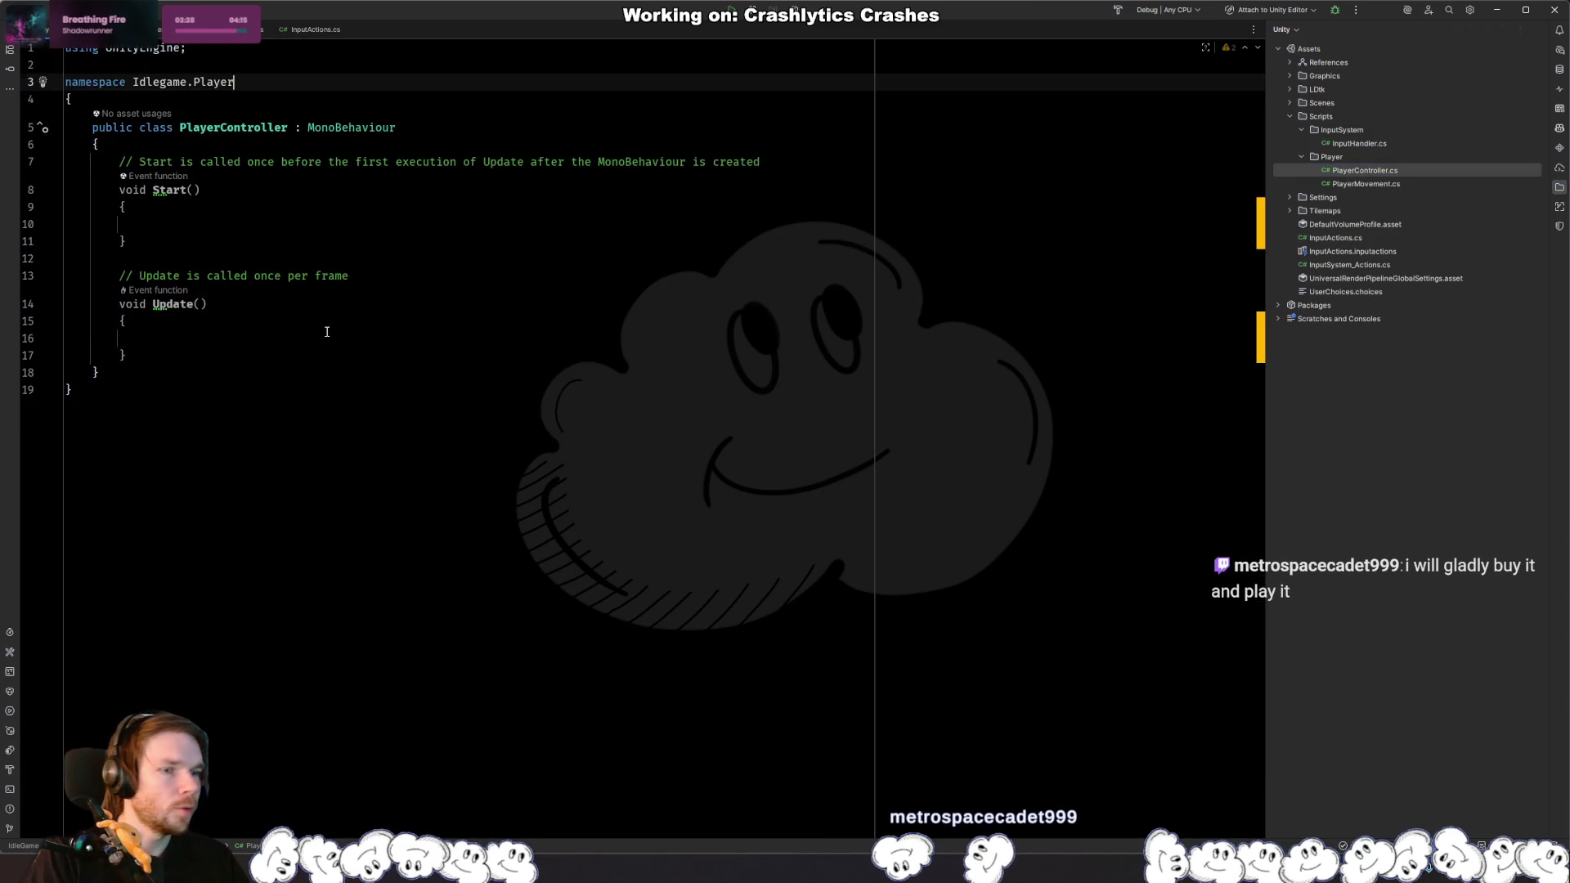
Step: Add an Awake() method at the top of the PlayerController class
{"action": "key", "text": "Down"}
{"action": "key", "text": "End"}
{"action": "key", "text": "Return"}
{"action": "key", "text": "Return"}
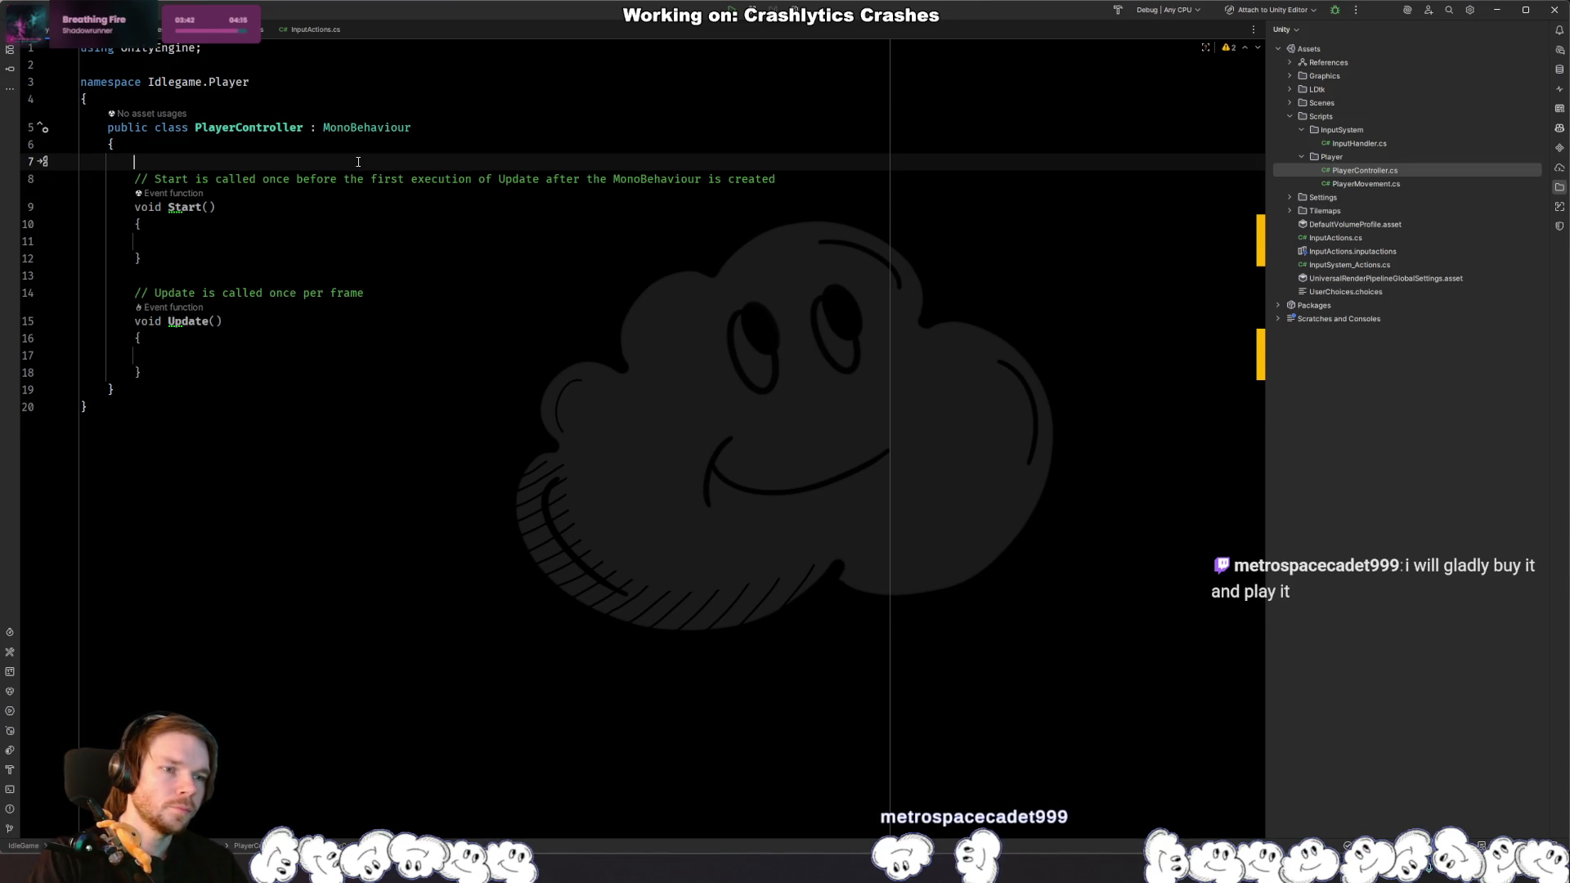
{"action": "type", "text": "void awa"}
{"action": "key", "text": "Return"}
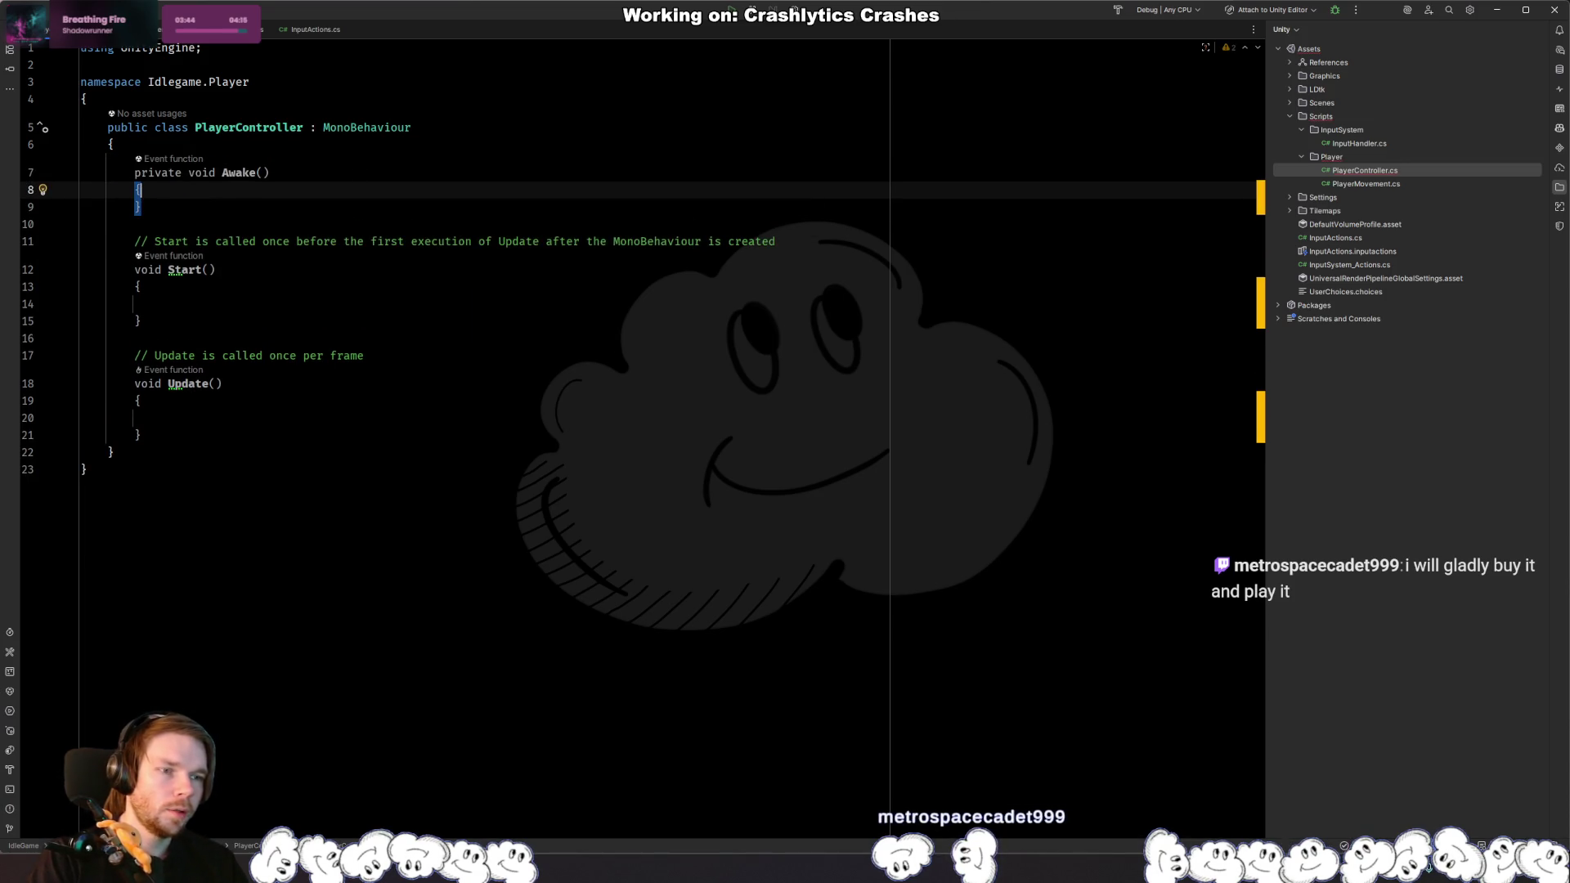
Step: Declare a private InputHandler _inputHandler field above Awake, importing its namespace
{"action": "key", "text": "Up"}
{"action": "key", "text": "Up"}
{"action": "key", "text": "Return"}
{"action": "key", "text": "Up"}
{"action": "type", "text": "private"}
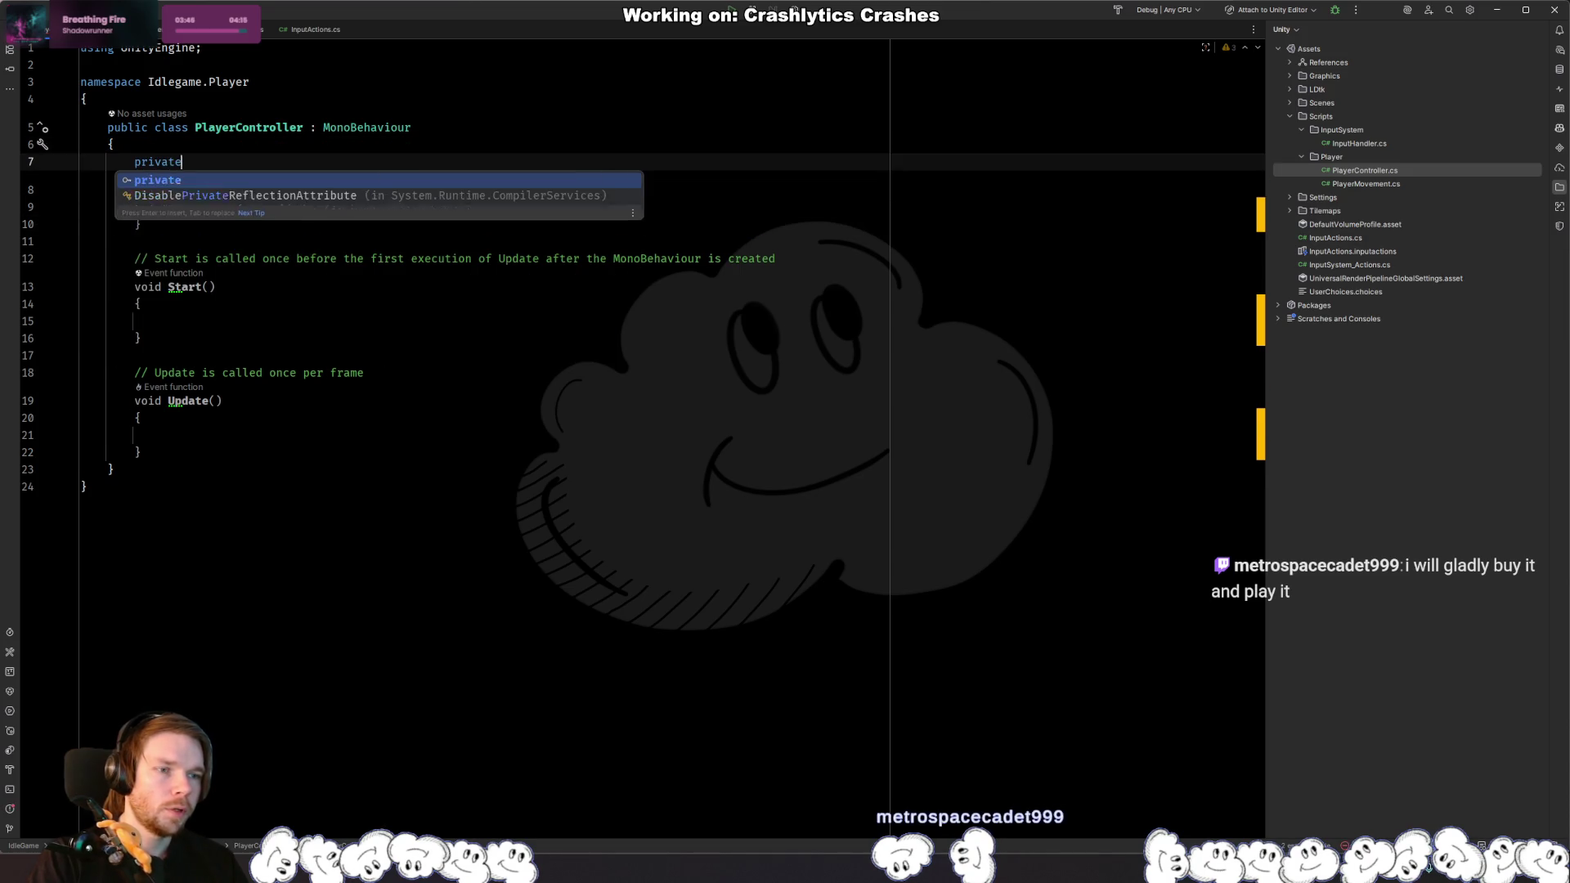
{"action": "type", "text": " InputH"}
{"action": "key", "text": "Return"}
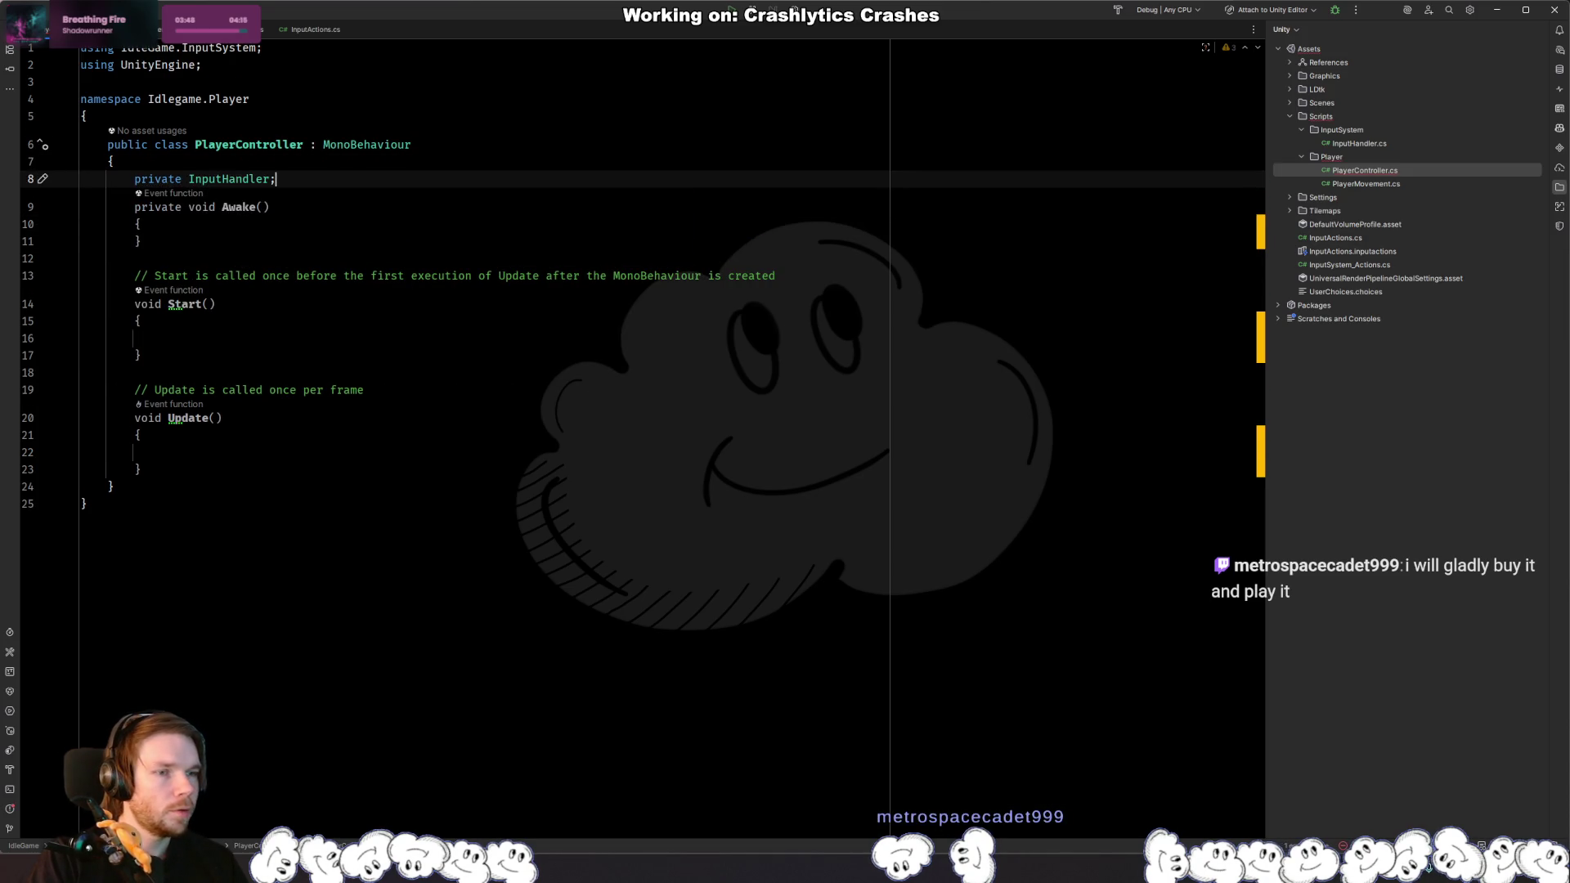
{"action": "type", "text": ";"}
{"action": "key", "text": "Down"}
{"action": "key", "text": "Down"}
{"action": "key", "text": "Up"}
{"action": "key", "text": "Up"}
{"action": "key", "text": "Left"}
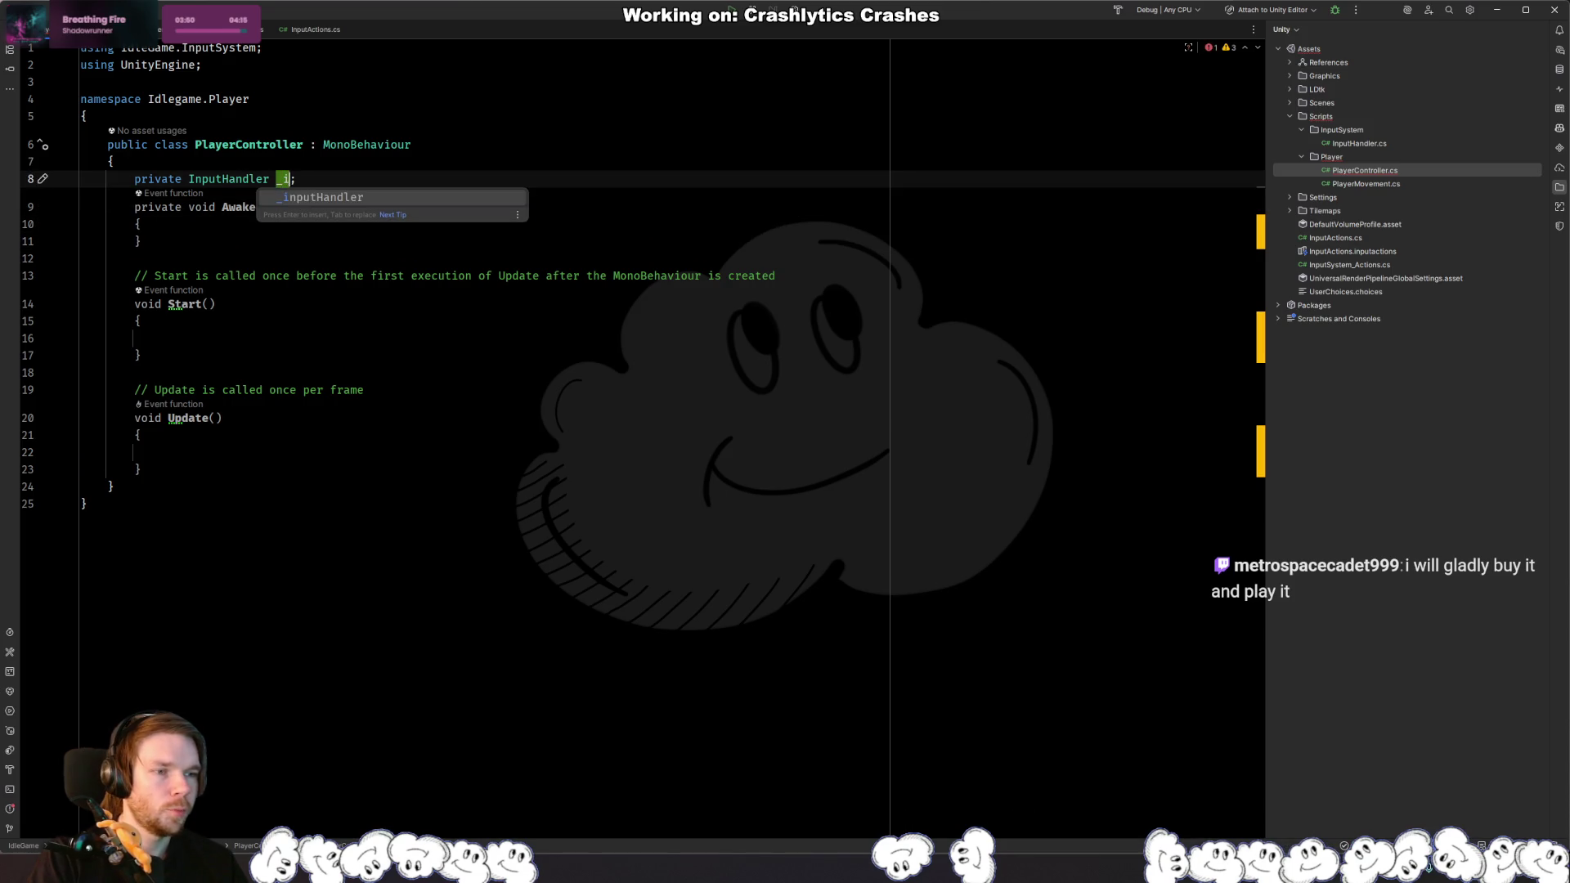
{"action": "key", "text": "Return"}
Step: Create a new InputHandler into _inputHandler inside Awake, dropping the suggested Enable line, then go to its constructor
{"action": "key", "text": "Down"}
{"action": "key", "text": "Down"}
{"action": "key", "text": "Return"}
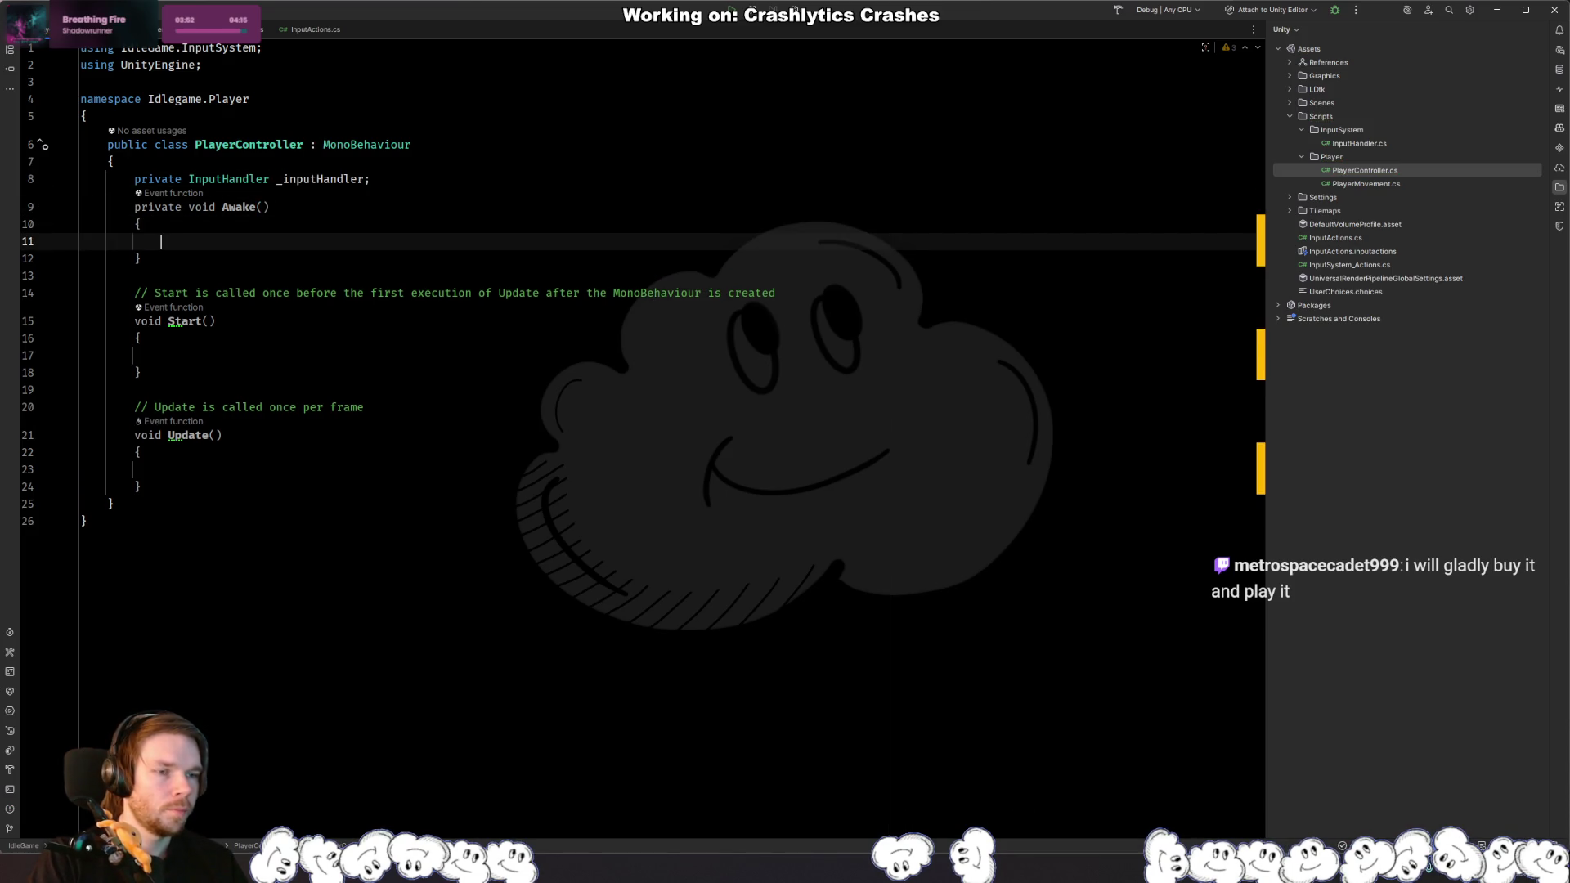
{"action": "type", "text": "_inpu"}
{"action": "key", "text": "Return"}
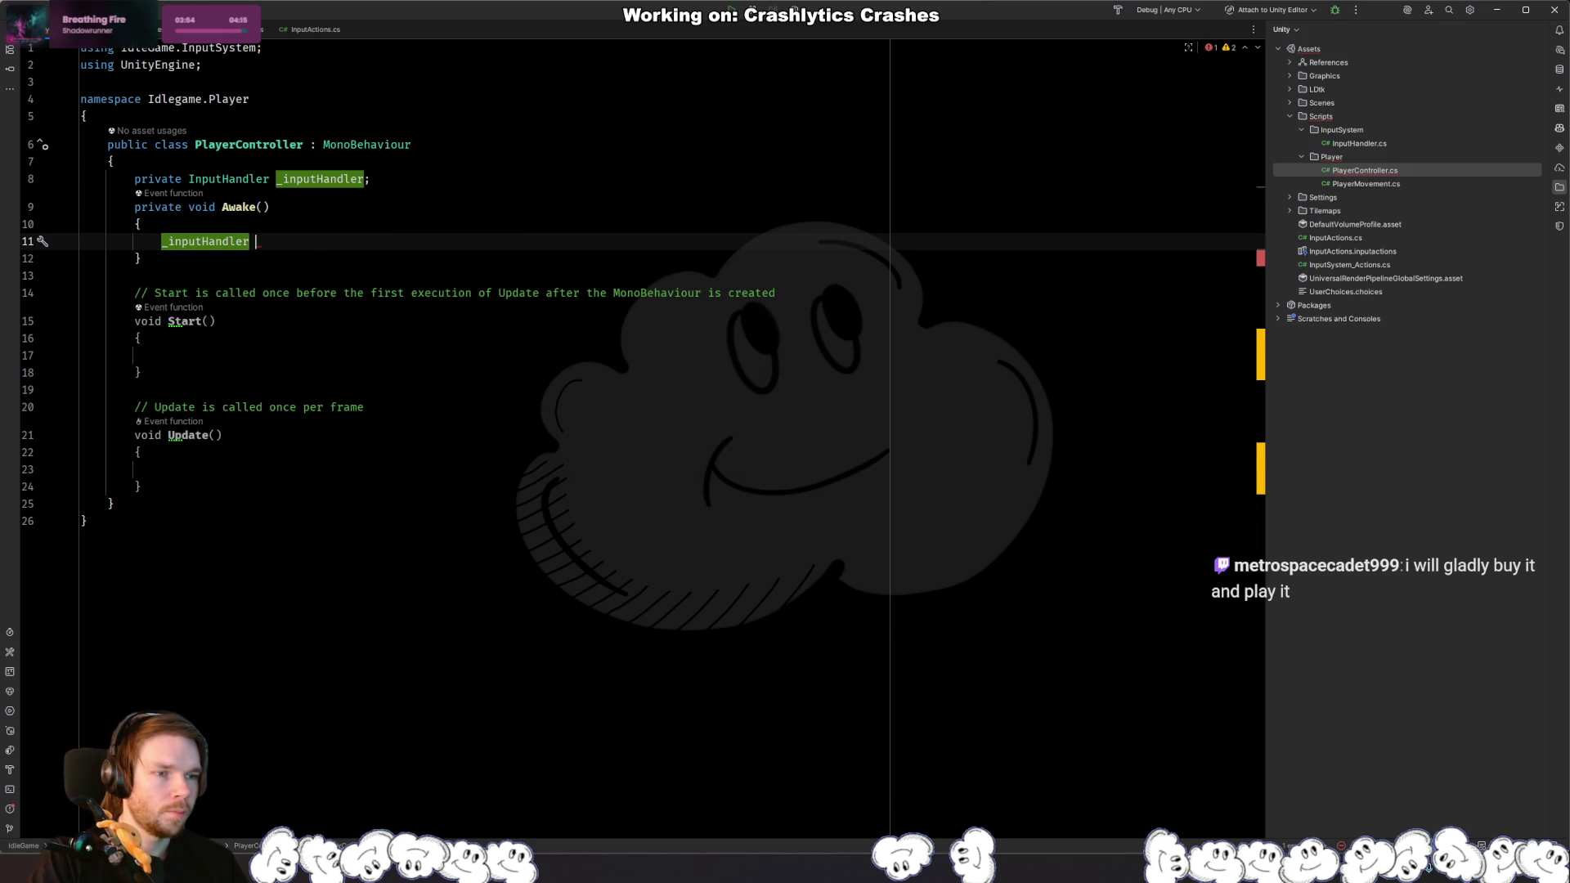
{"action": "key", "text": "Tab"}
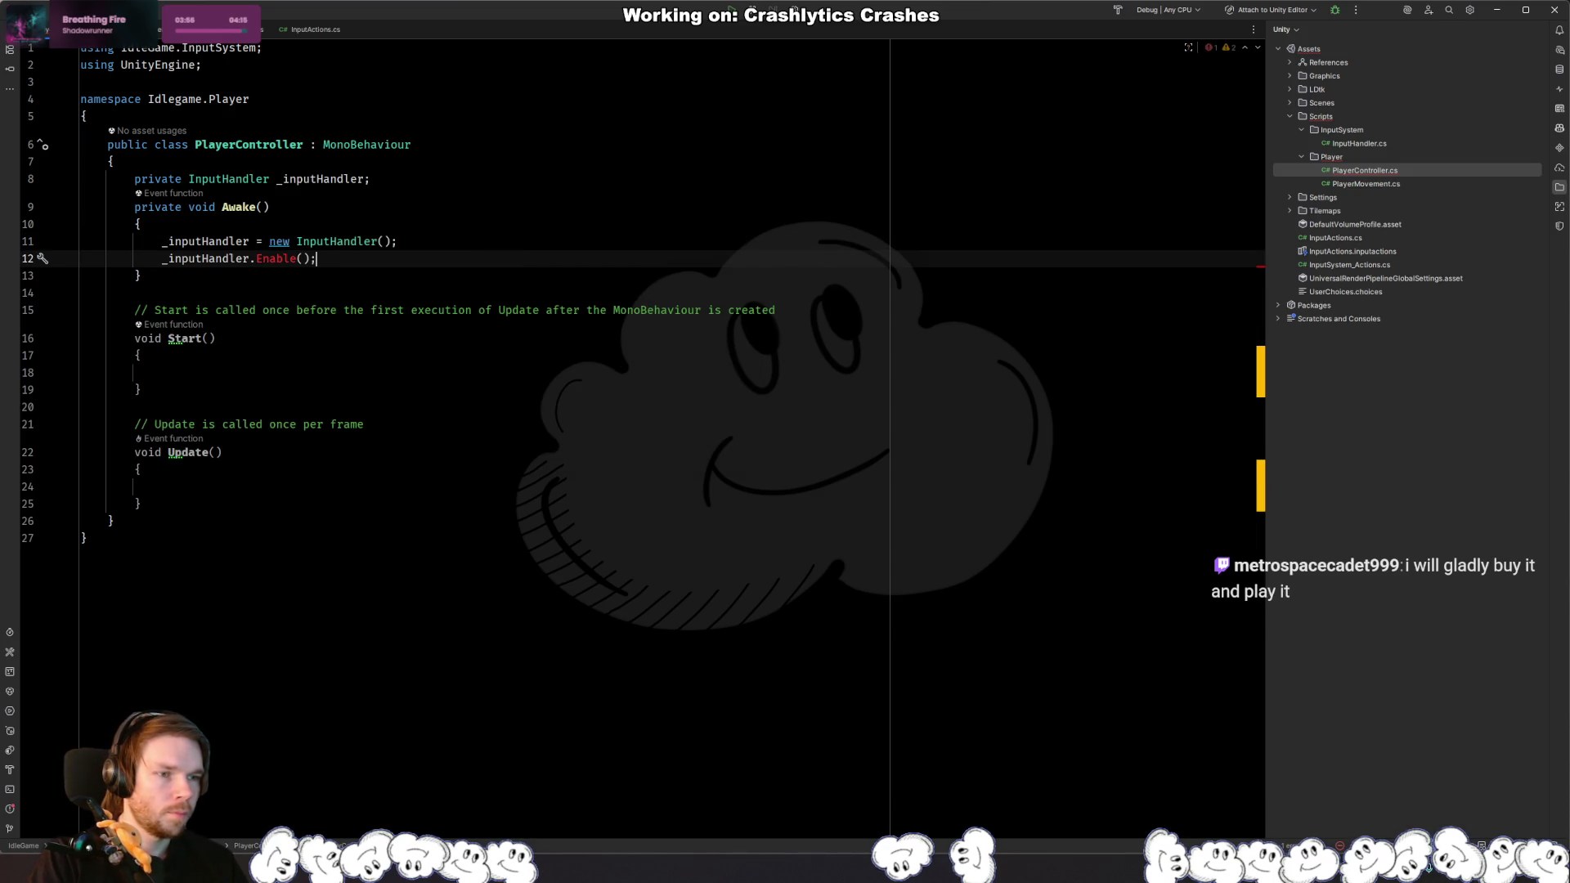
{"action": "key", "text": "ctrl+y"}
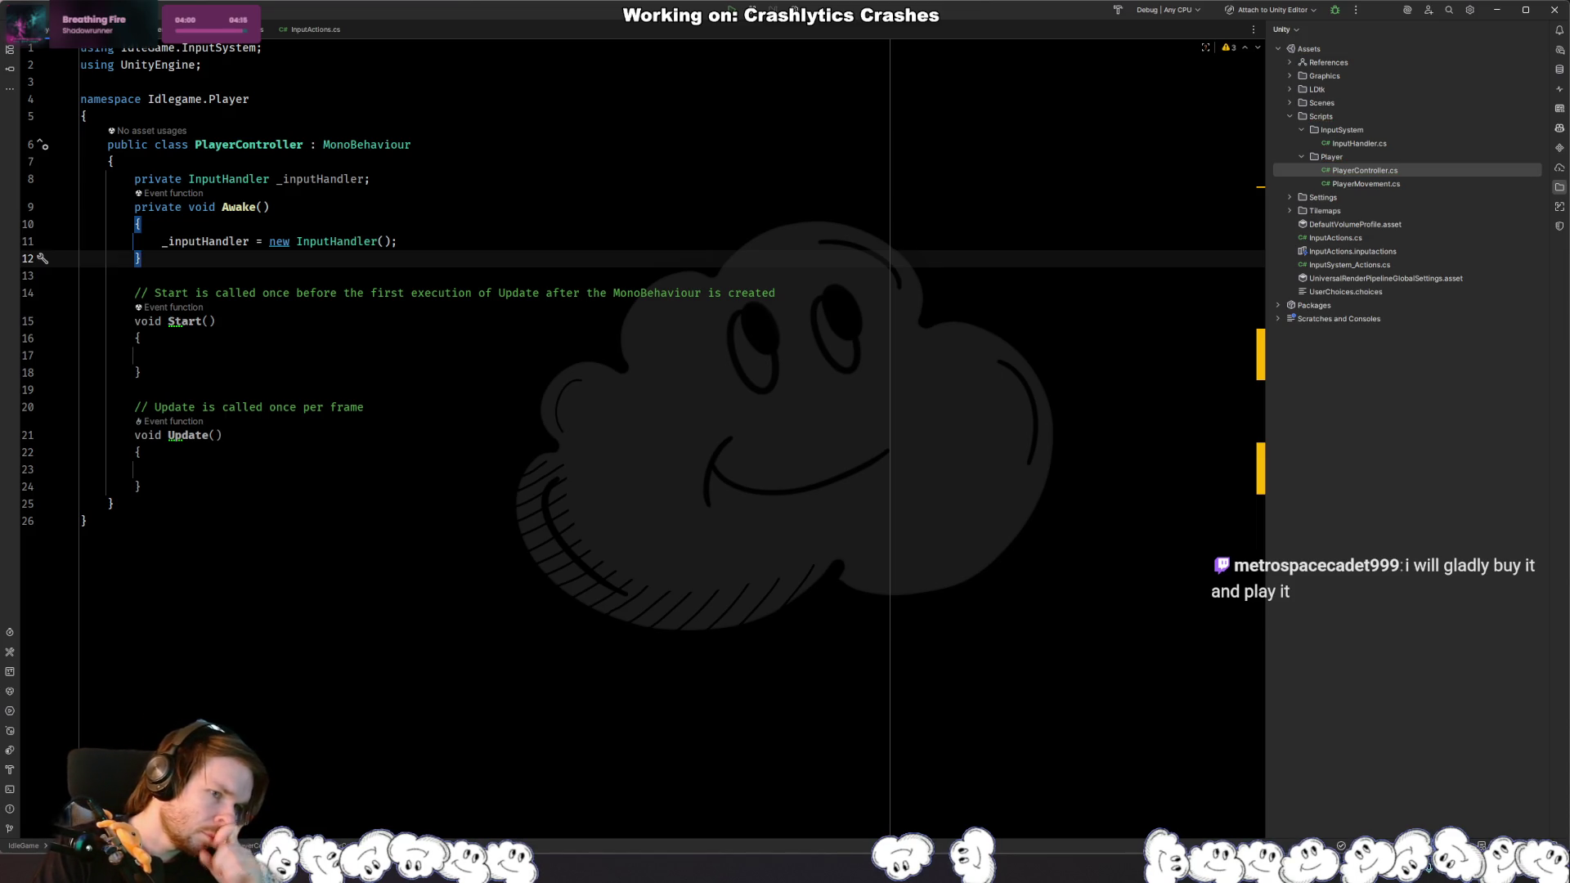
{"action": "left_click", "coordinate": [327, 242], "text": "ctrl"}
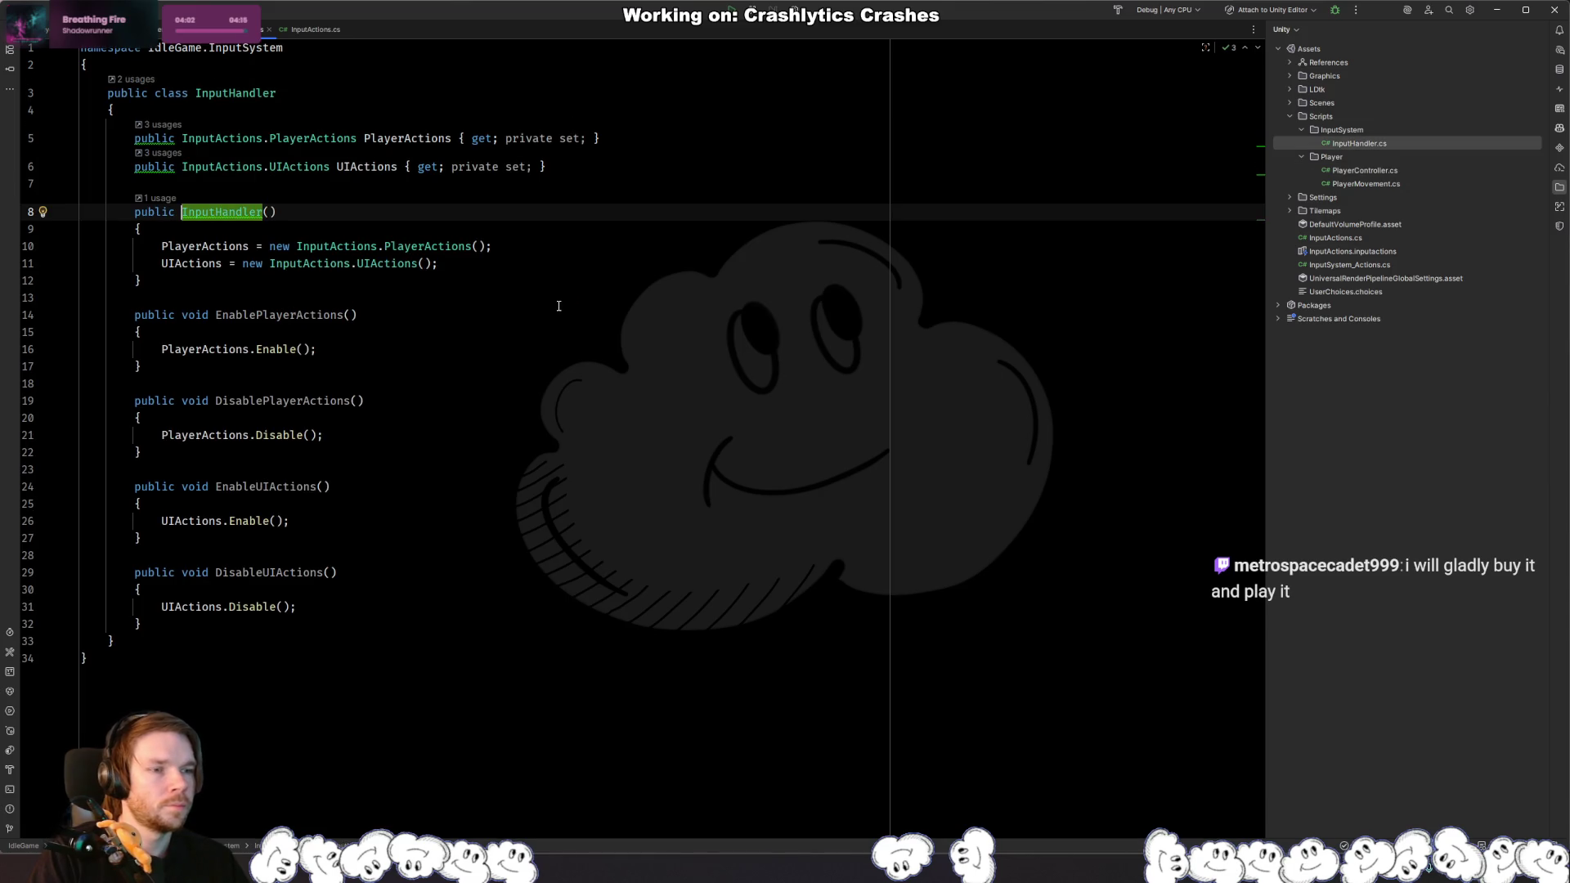
Step: Back in PlayerController.cs, make the input handler field public static
{"action": "left_click", "coordinate": [522, 264]}
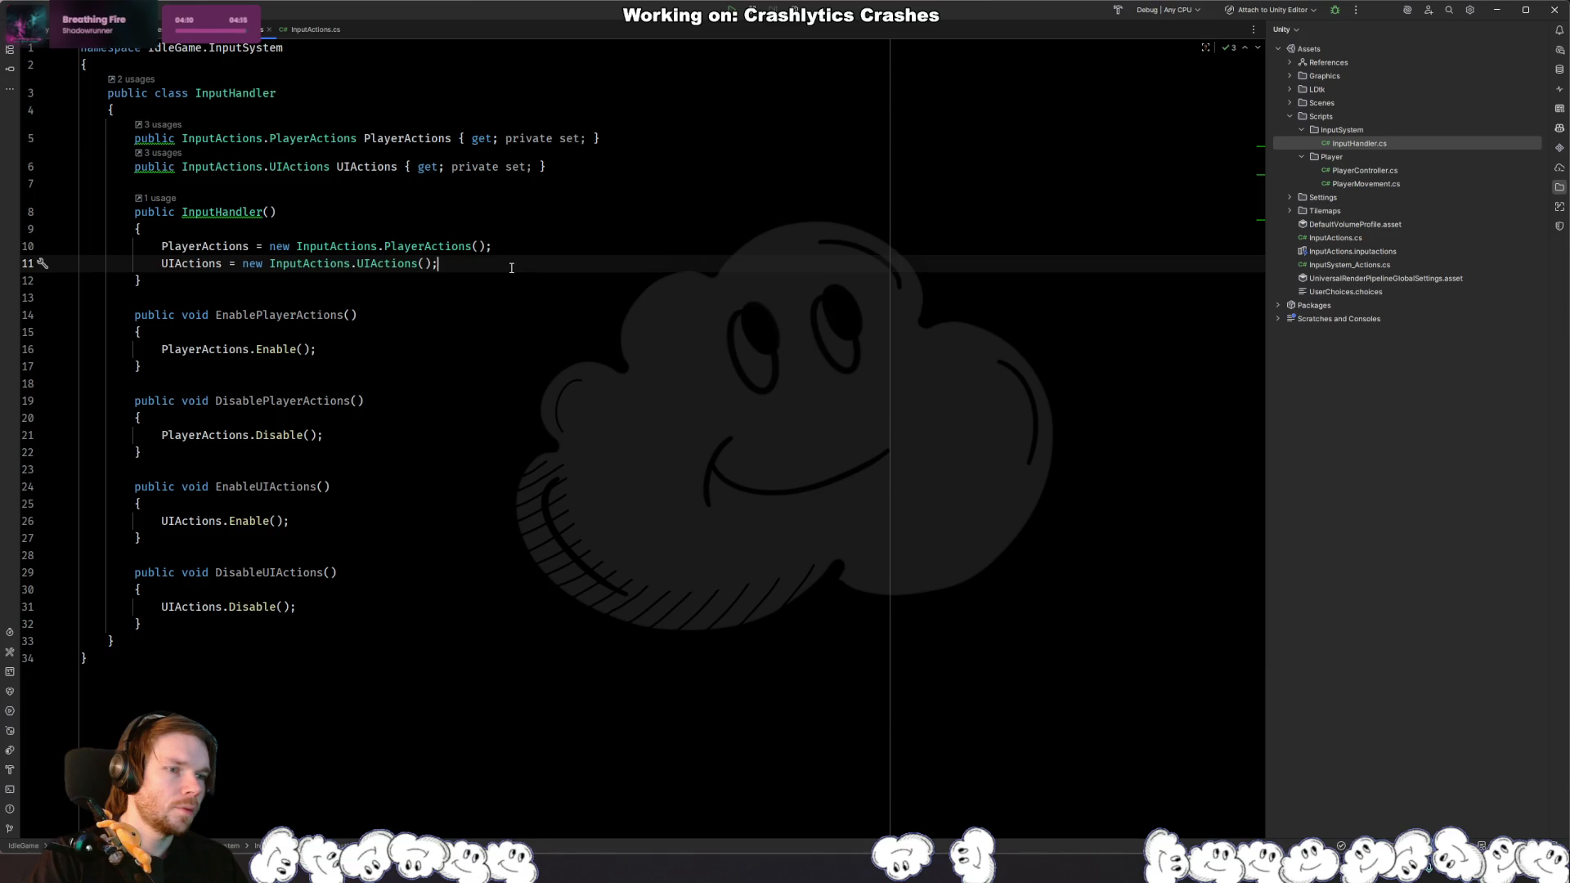
{"action": "key", "text": "ctrl+Tab"}
{"action": "left_click", "coordinate": [397, 162]}
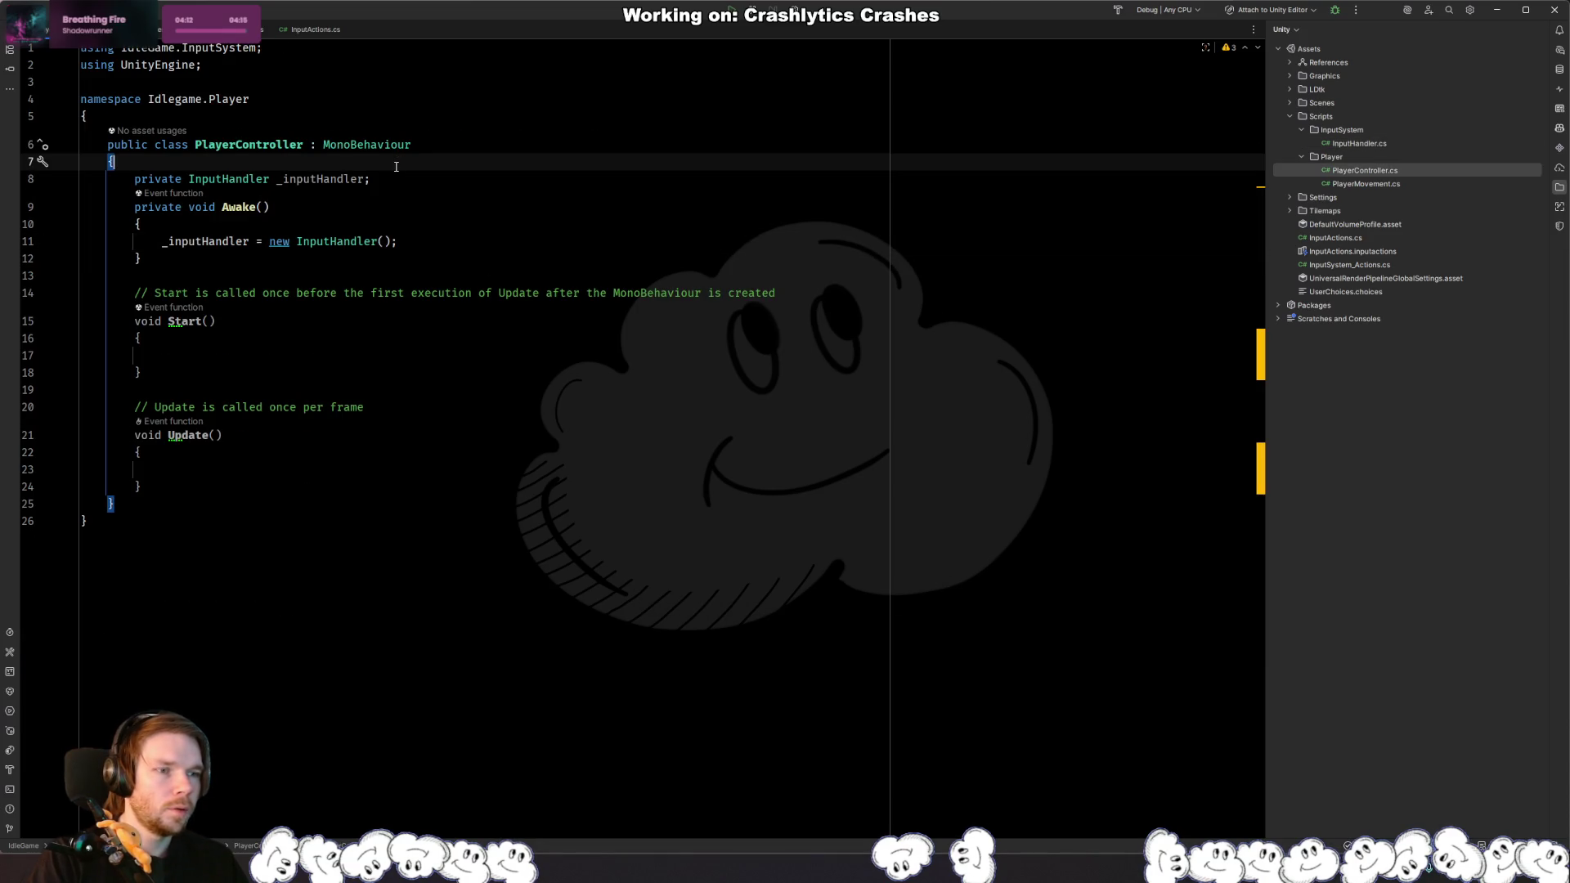
{"action": "key", "text": "Down"}
{"action": "key", "text": "ctrl+w"}
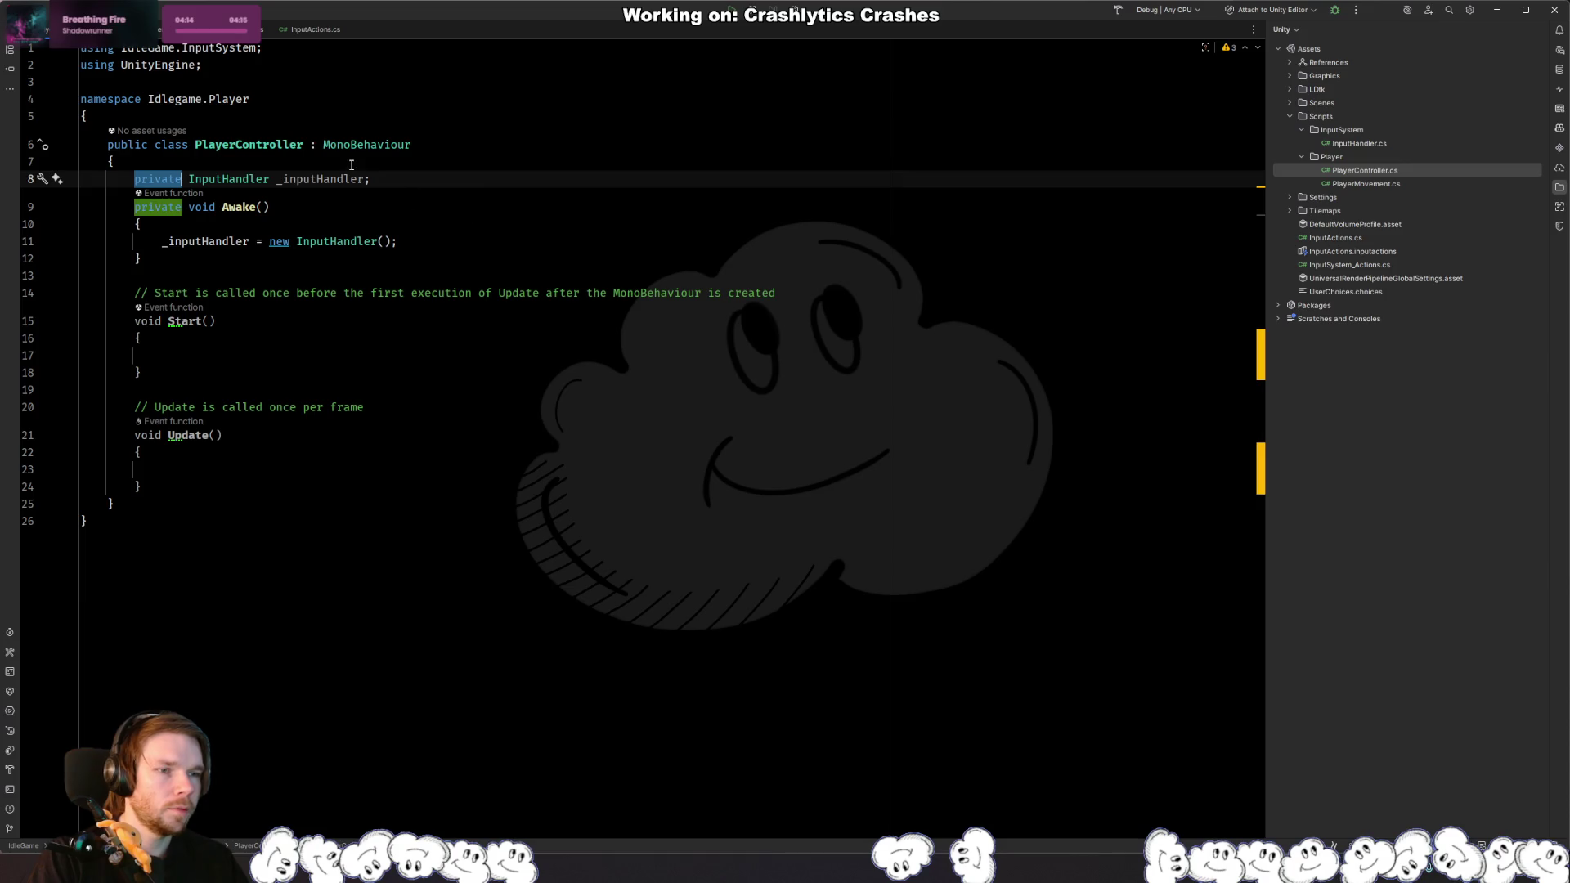
{"action": "left_click", "coordinate": [188, 178]}
{"action": "type", "text": "static"}
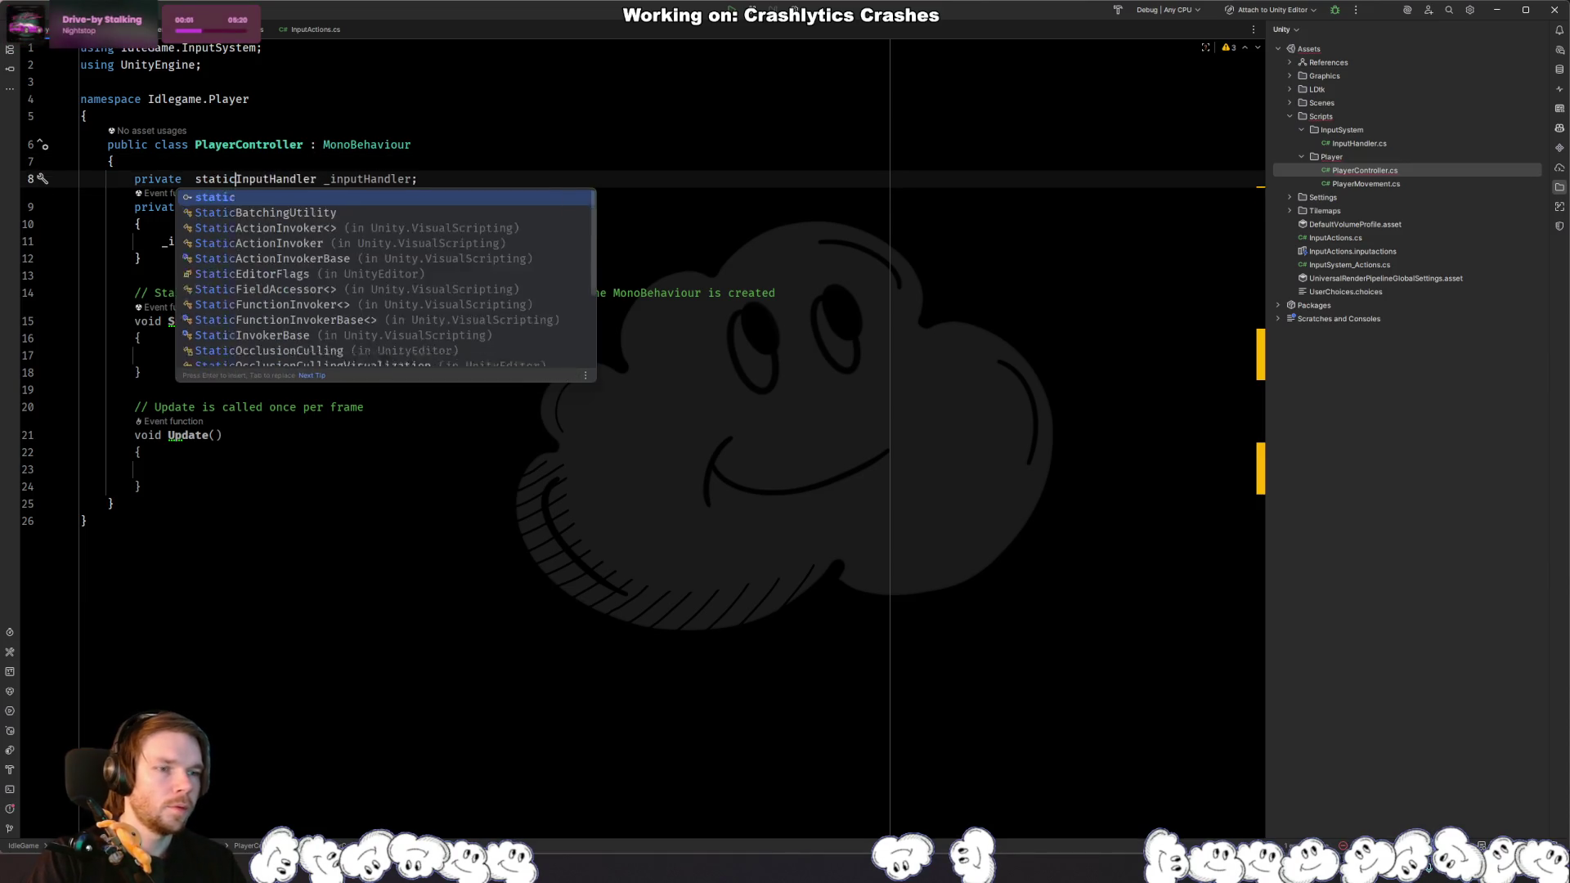
{"action": "key", "text": "ctrl+w"}
{"action": "type", "text": "public"}
{"action": "key", "text": "Escape"}
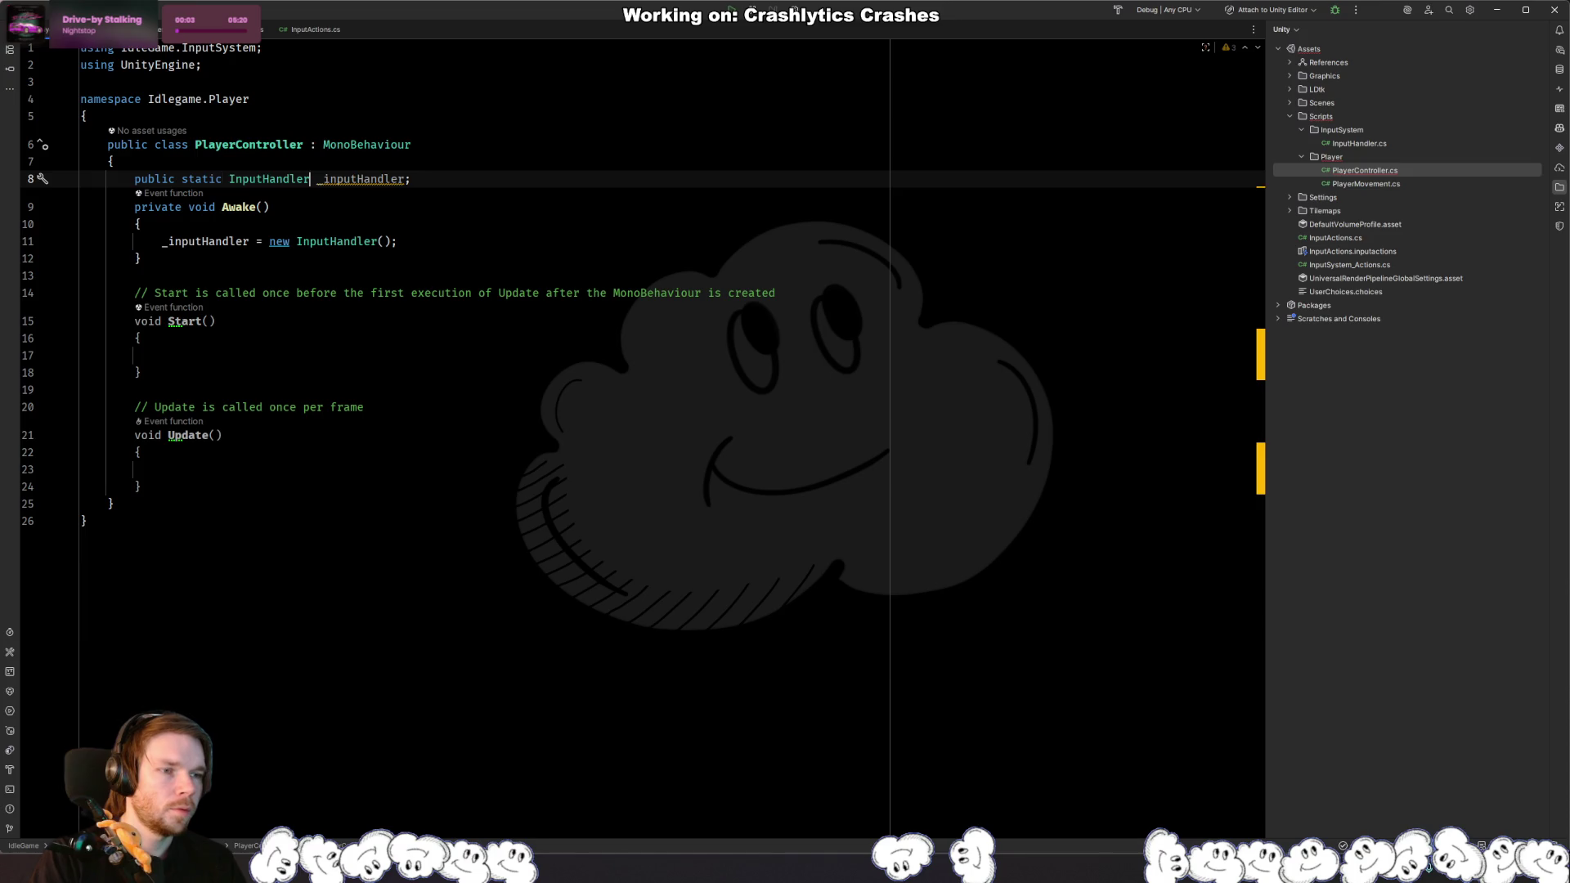
Step: Rename the field to InputHandler and update the Awake assignment to match
{"action": "key", "text": "Right"}
{"action": "key", "text": "ctrl+w"}
{"action": "type", "text": "InputHandler"}
{"action": "key", "text": "Escape"}
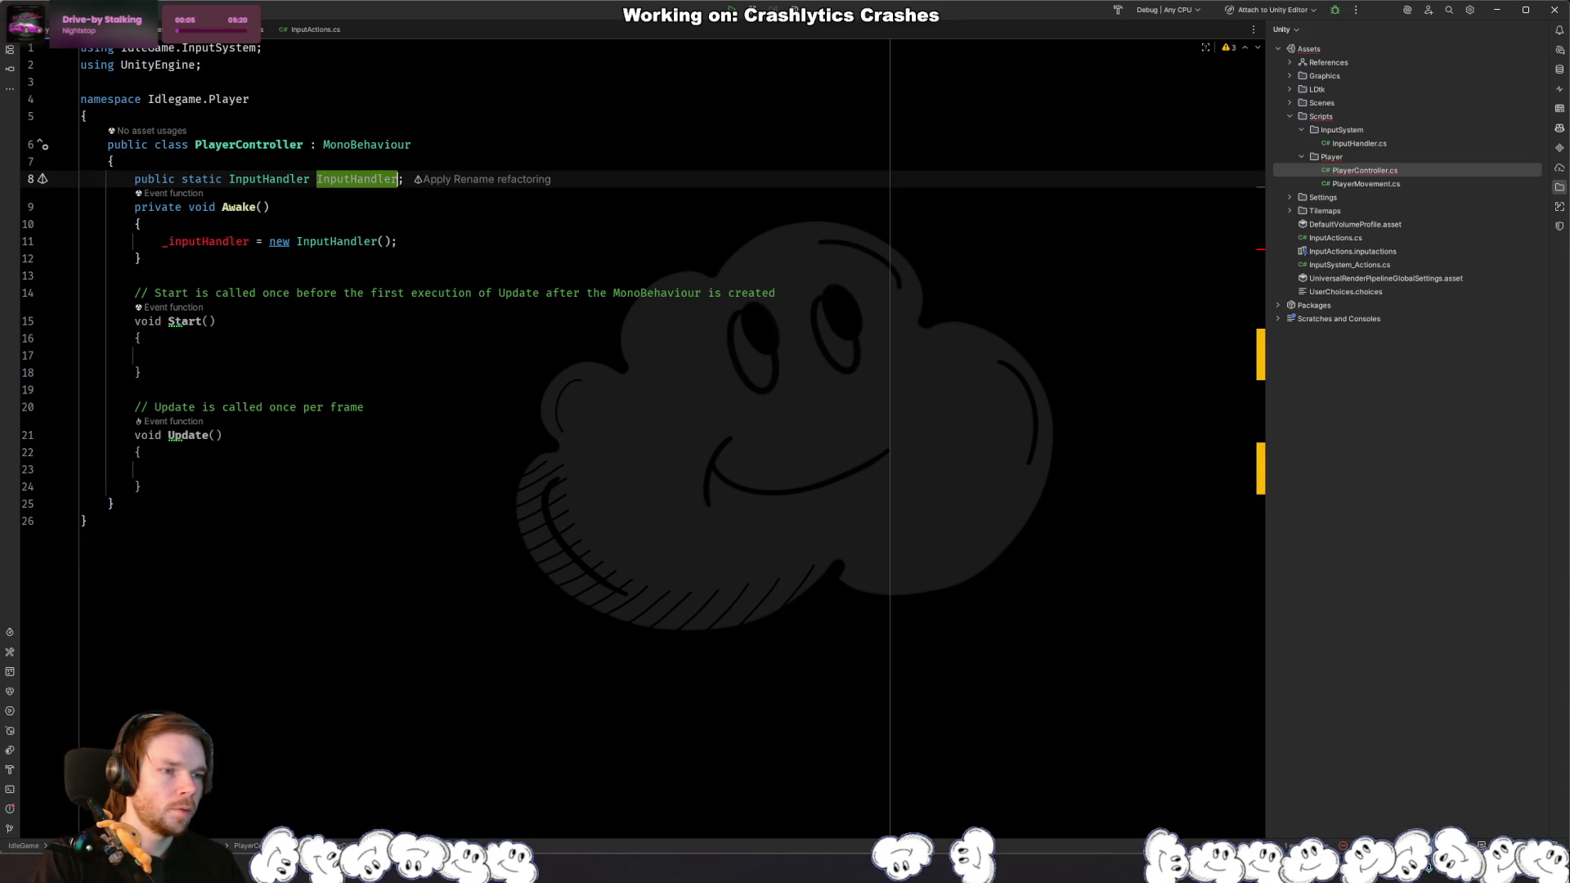
{"action": "key", "text": "Down"}
{"action": "key", "text": "Down"}
{"action": "key", "text": "Down"}
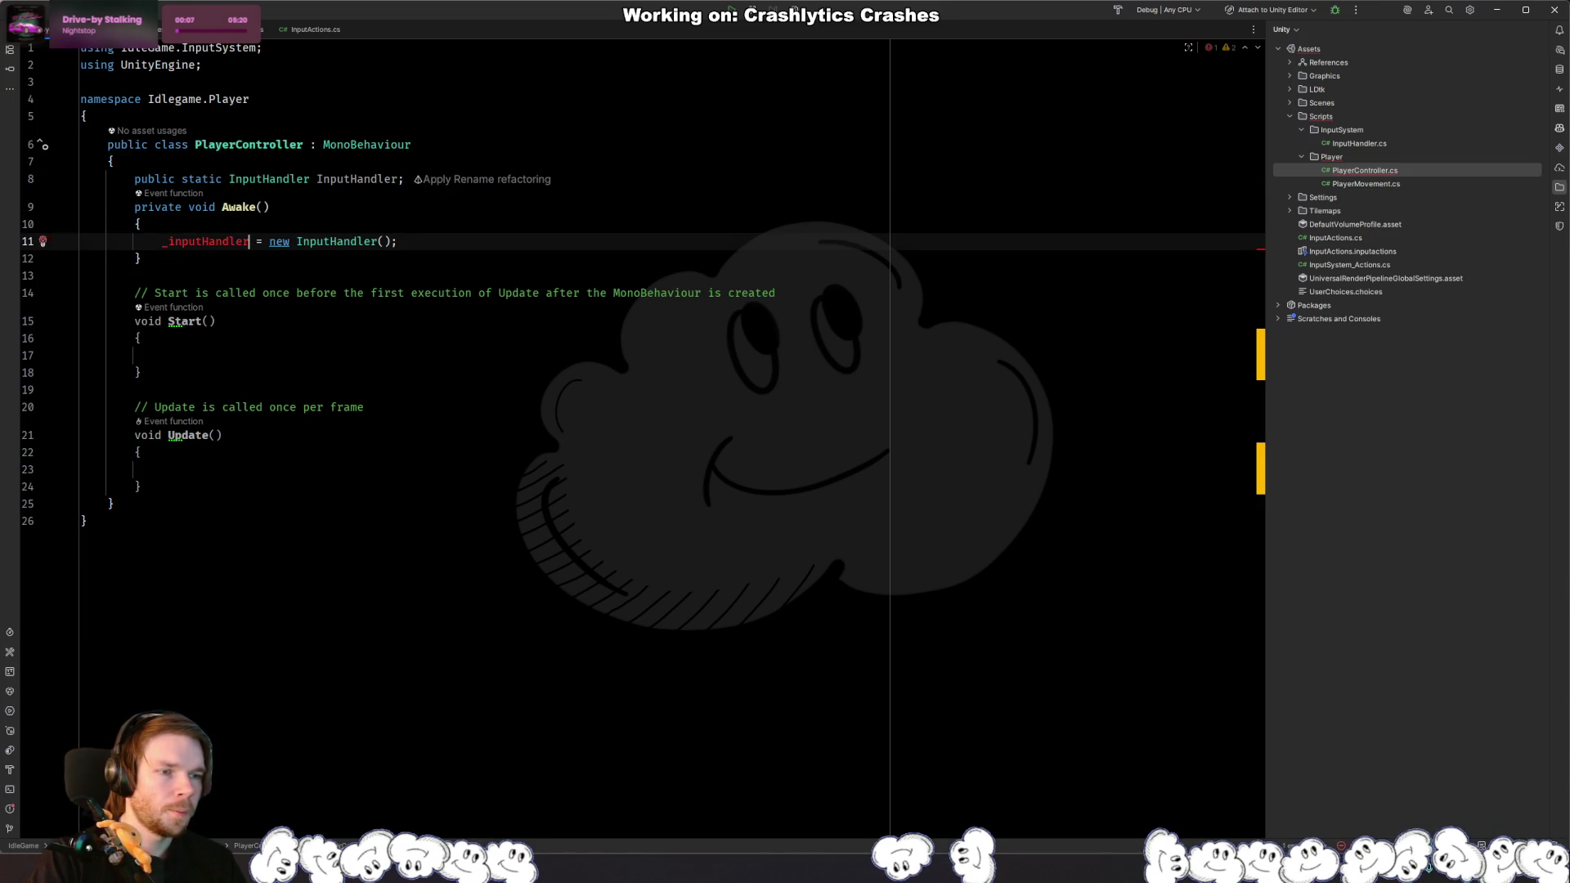
{"action": "key", "text": "ctrl+Left"}
{"action": "key", "text": "ctrl+Left"}
{"action": "key", "text": "ctrl+w"}
{"action": "type", "text": "Input"}
{"action": "key", "text": "Escape"}
{"action": "type", "text": "Handler"}
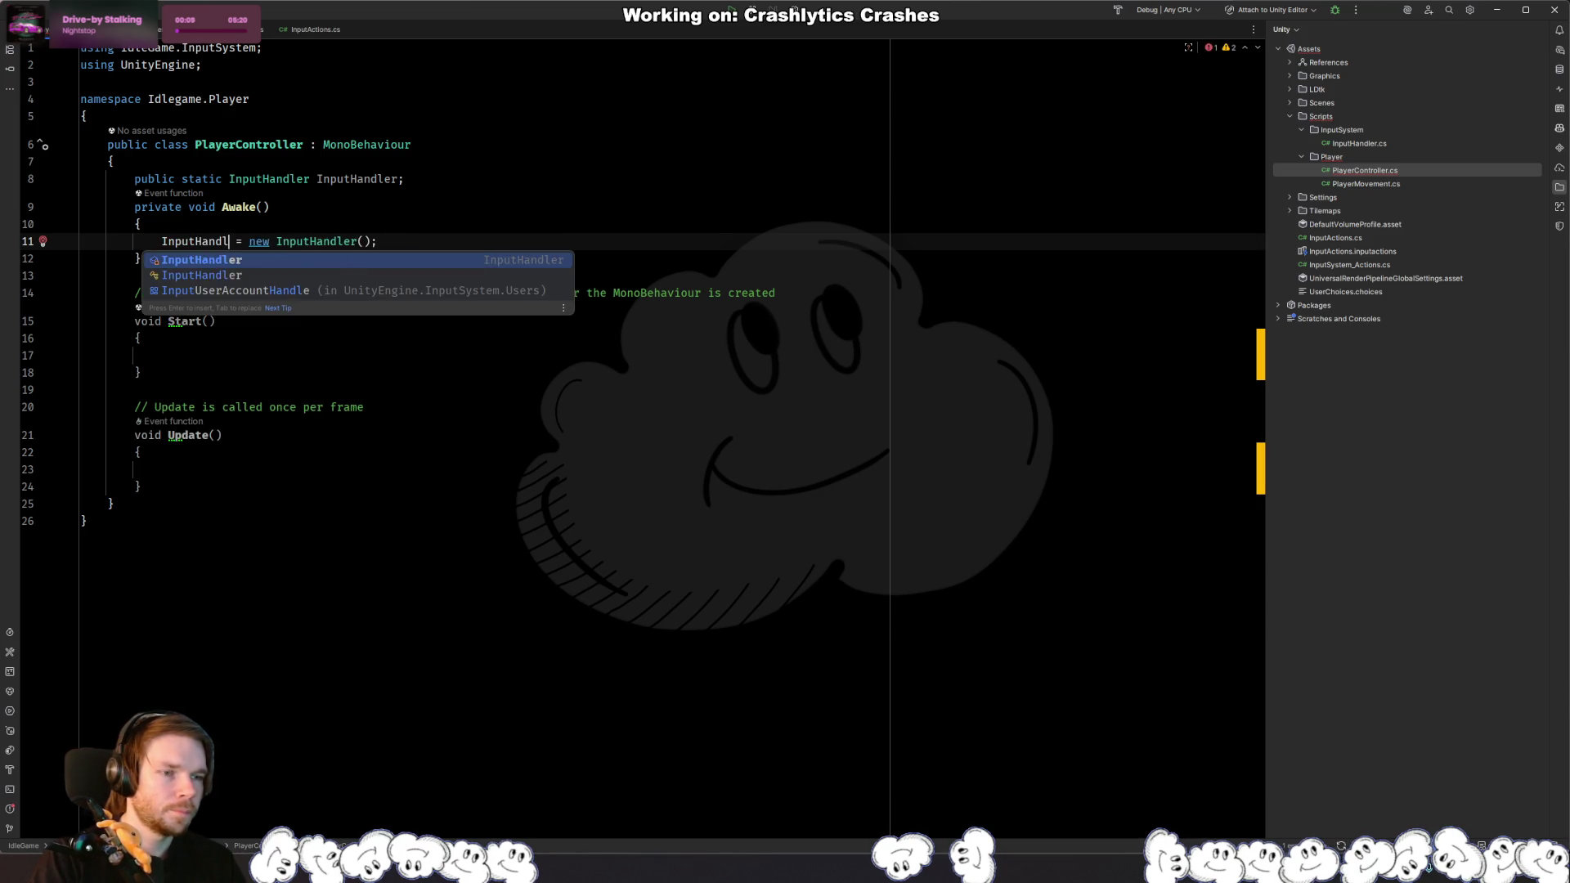
{"action": "key", "text": "Escape"}
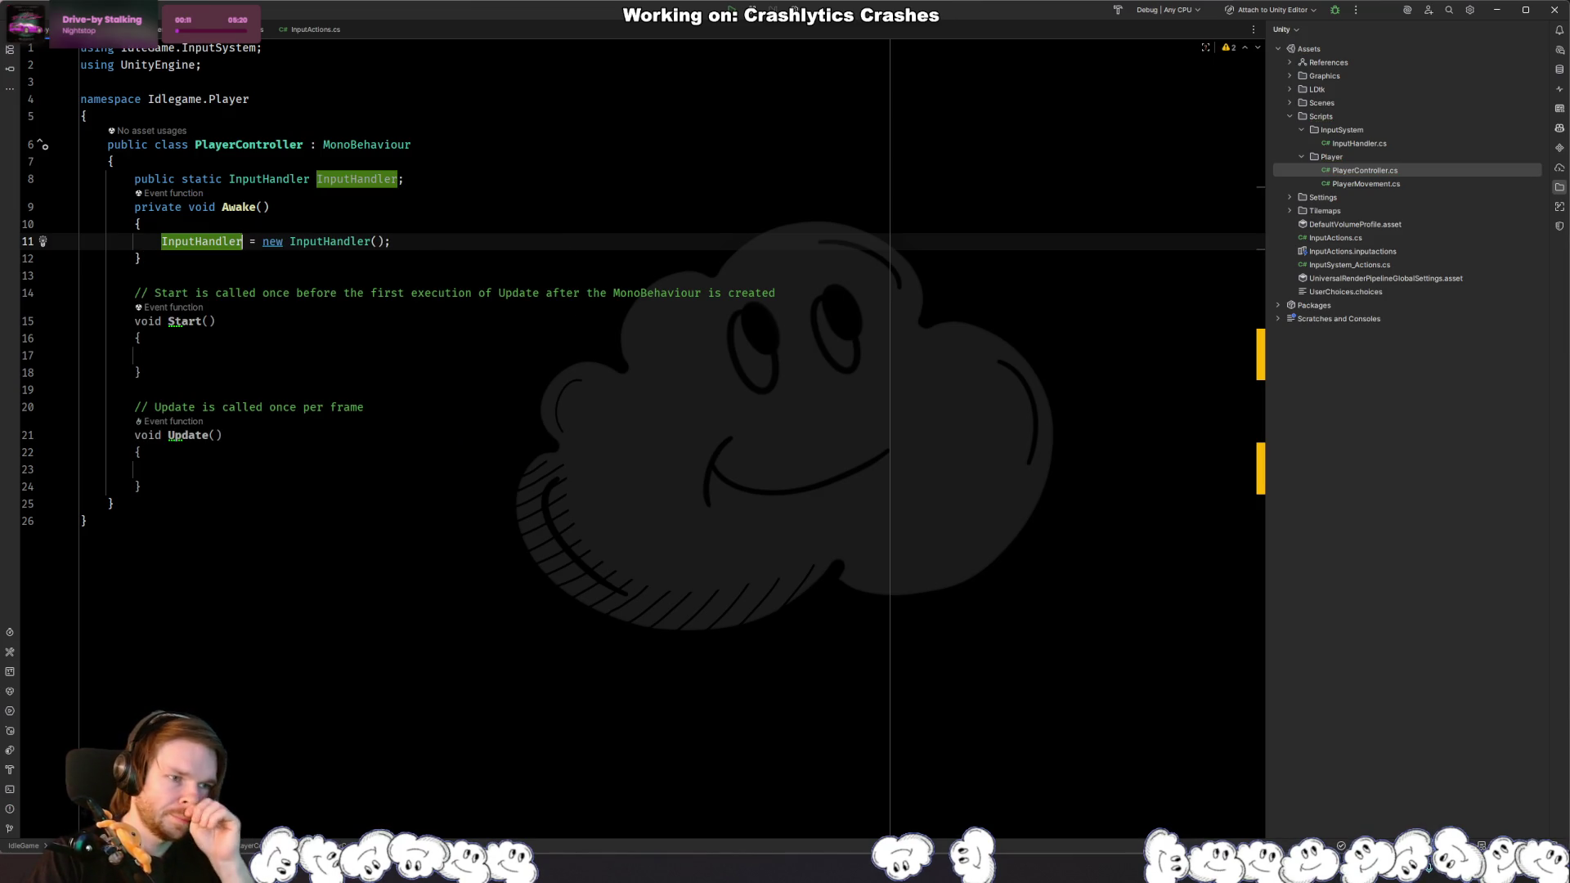
{"action": "left_click", "coordinate": [415, 299]}
{"action": "left_click", "coordinate": [225, 354]}
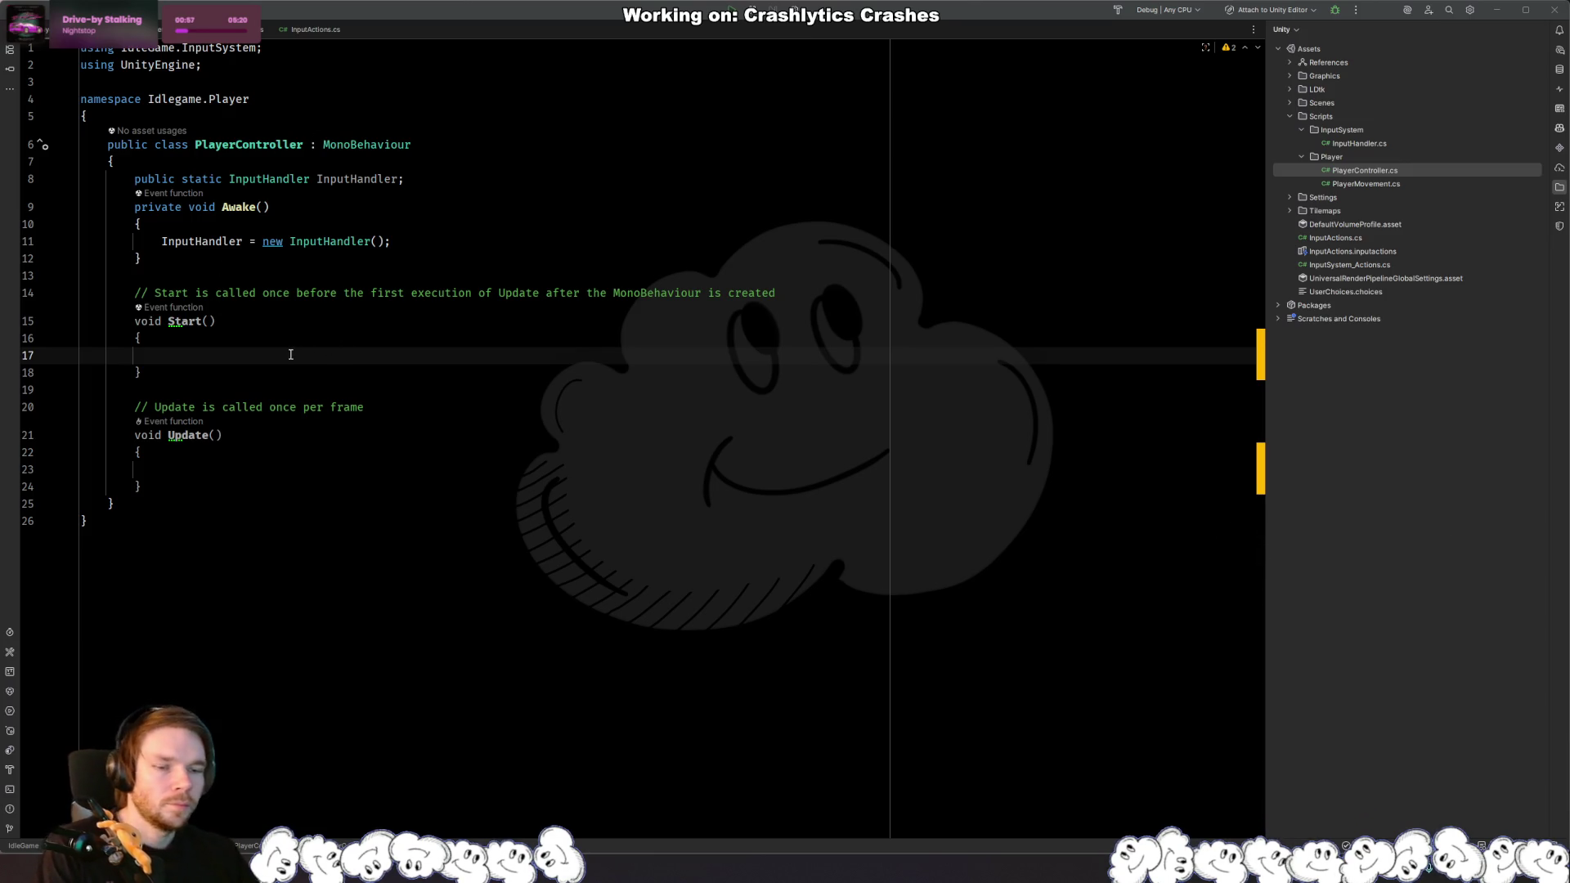
{"action": "left_click", "coordinate": [351, 342]}
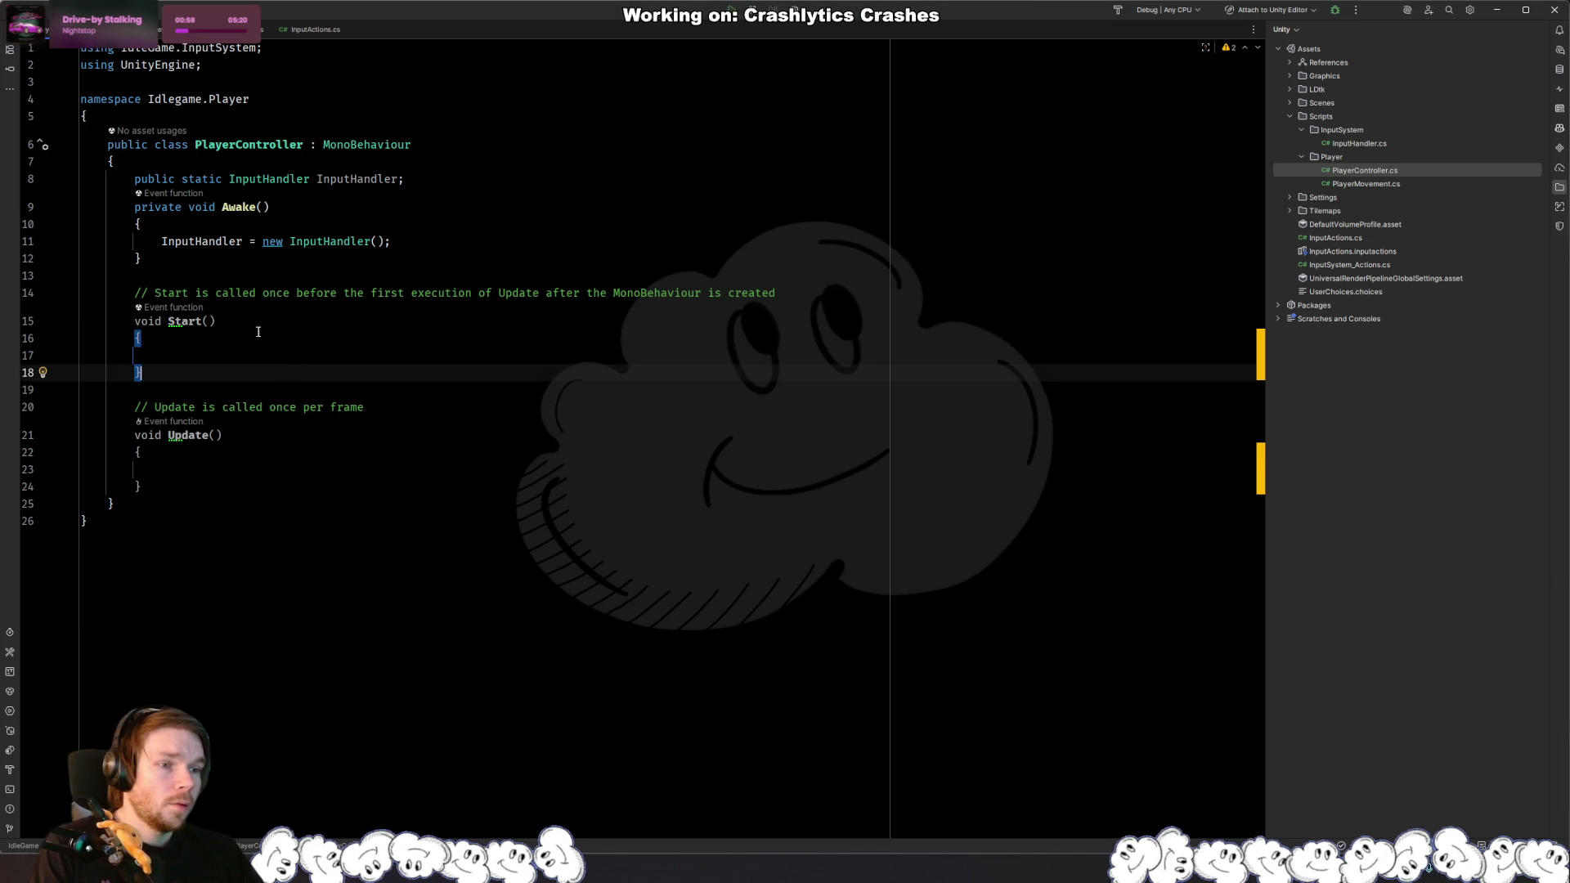
{"action": "left_click", "coordinate": [274, 206]}
{"action": "left_click", "coordinate": [408, 179]}
{"action": "left_click", "coordinate": [444, 225]}
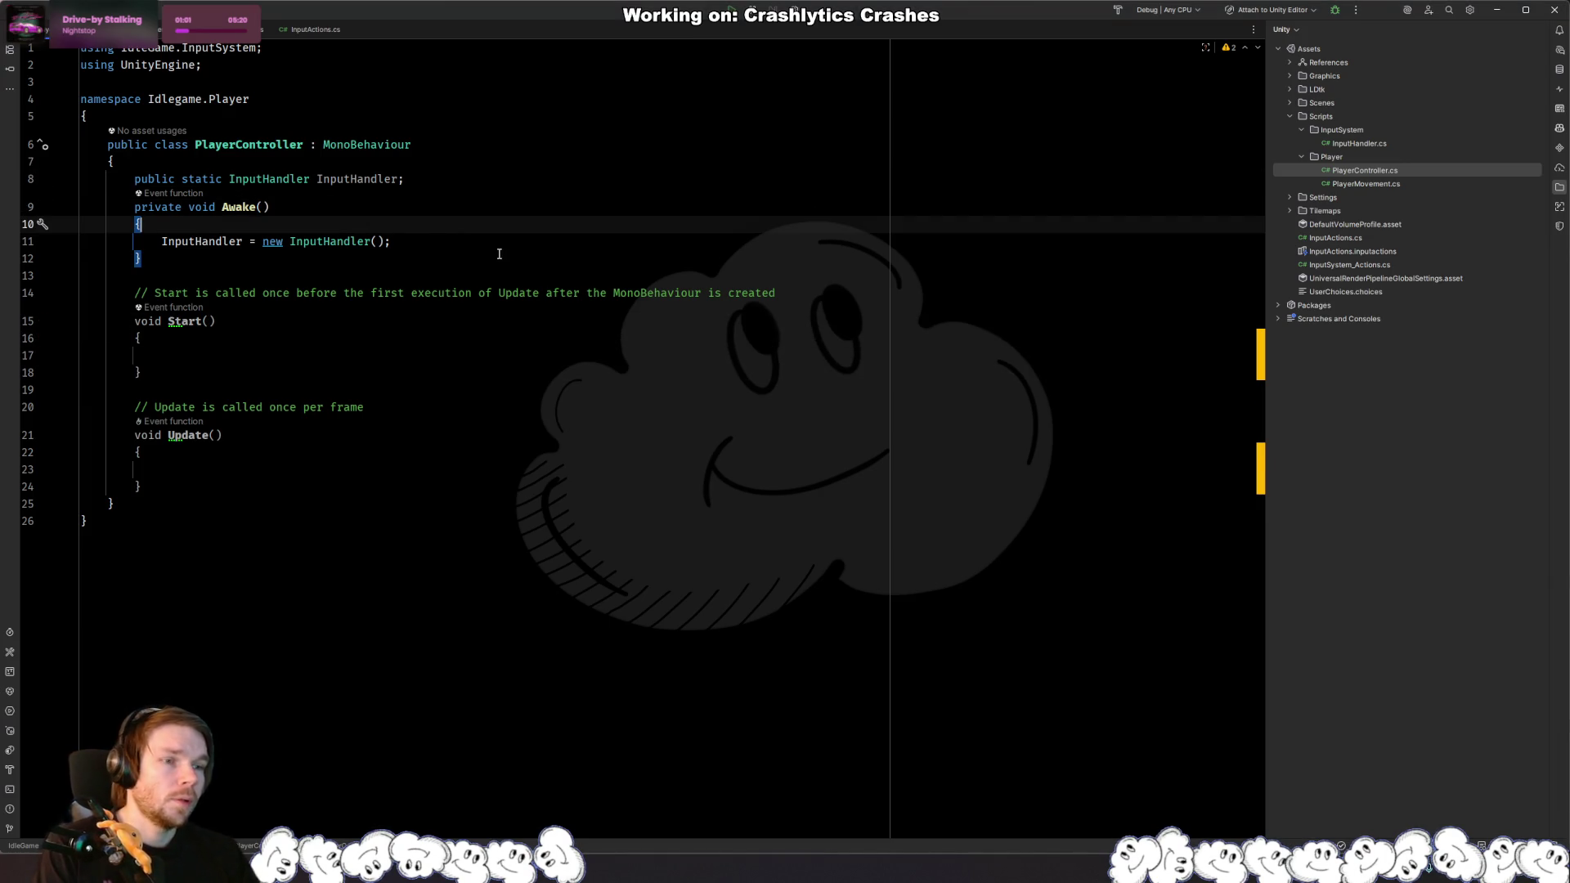
{"action": "key", "text": "Return"}
{"action": "type", "text": "if (InputHandler."}
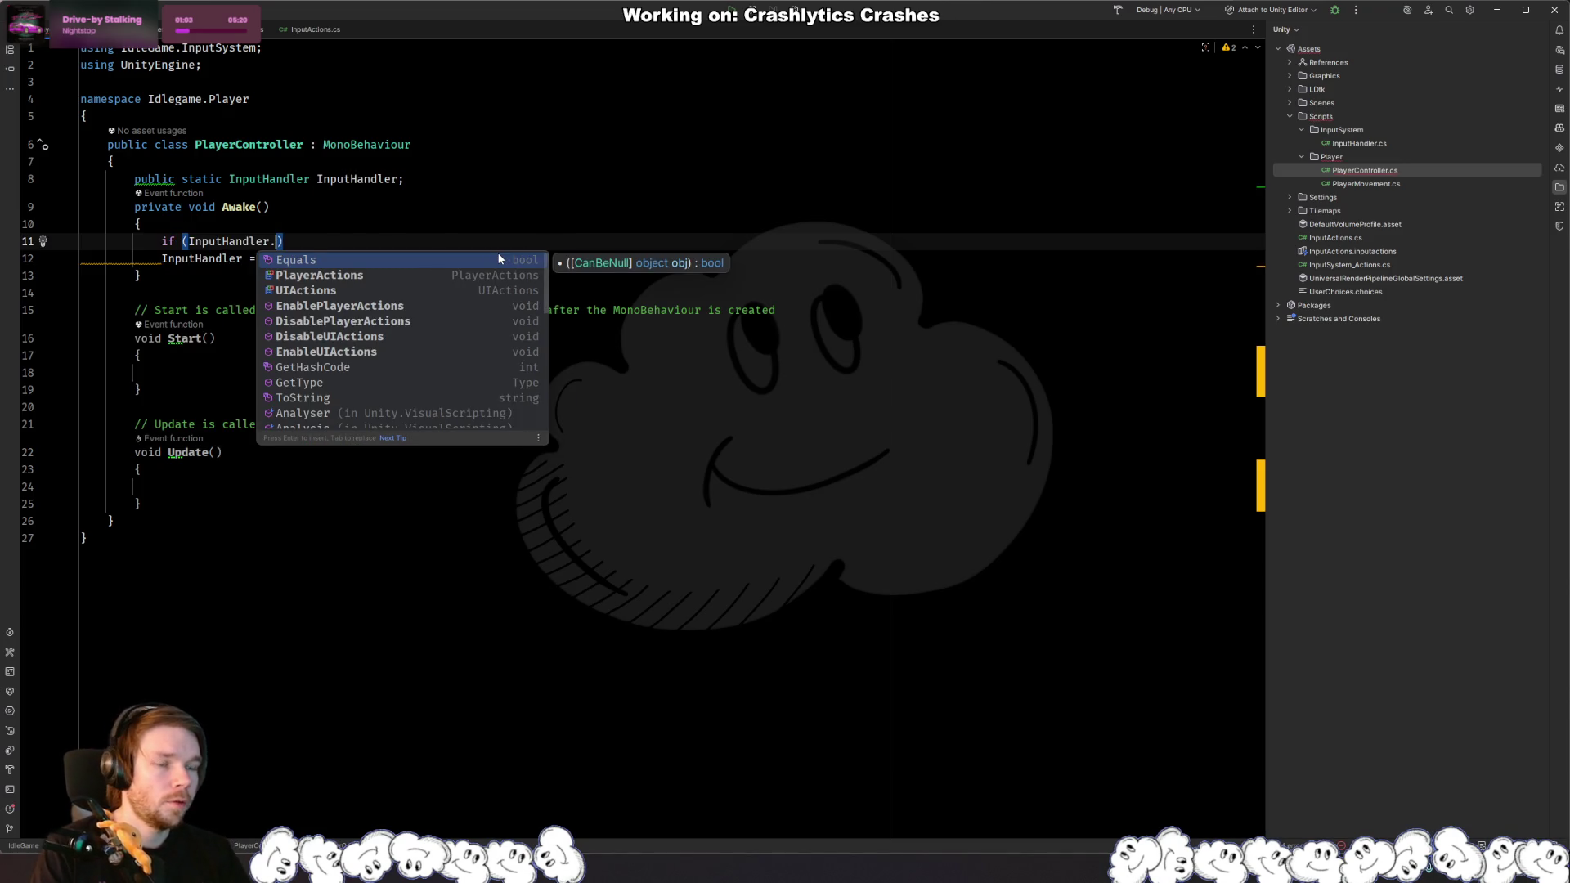
{"action": "key", "text": "Escape"}
{"action": "key", "text": "ctrl+b"}
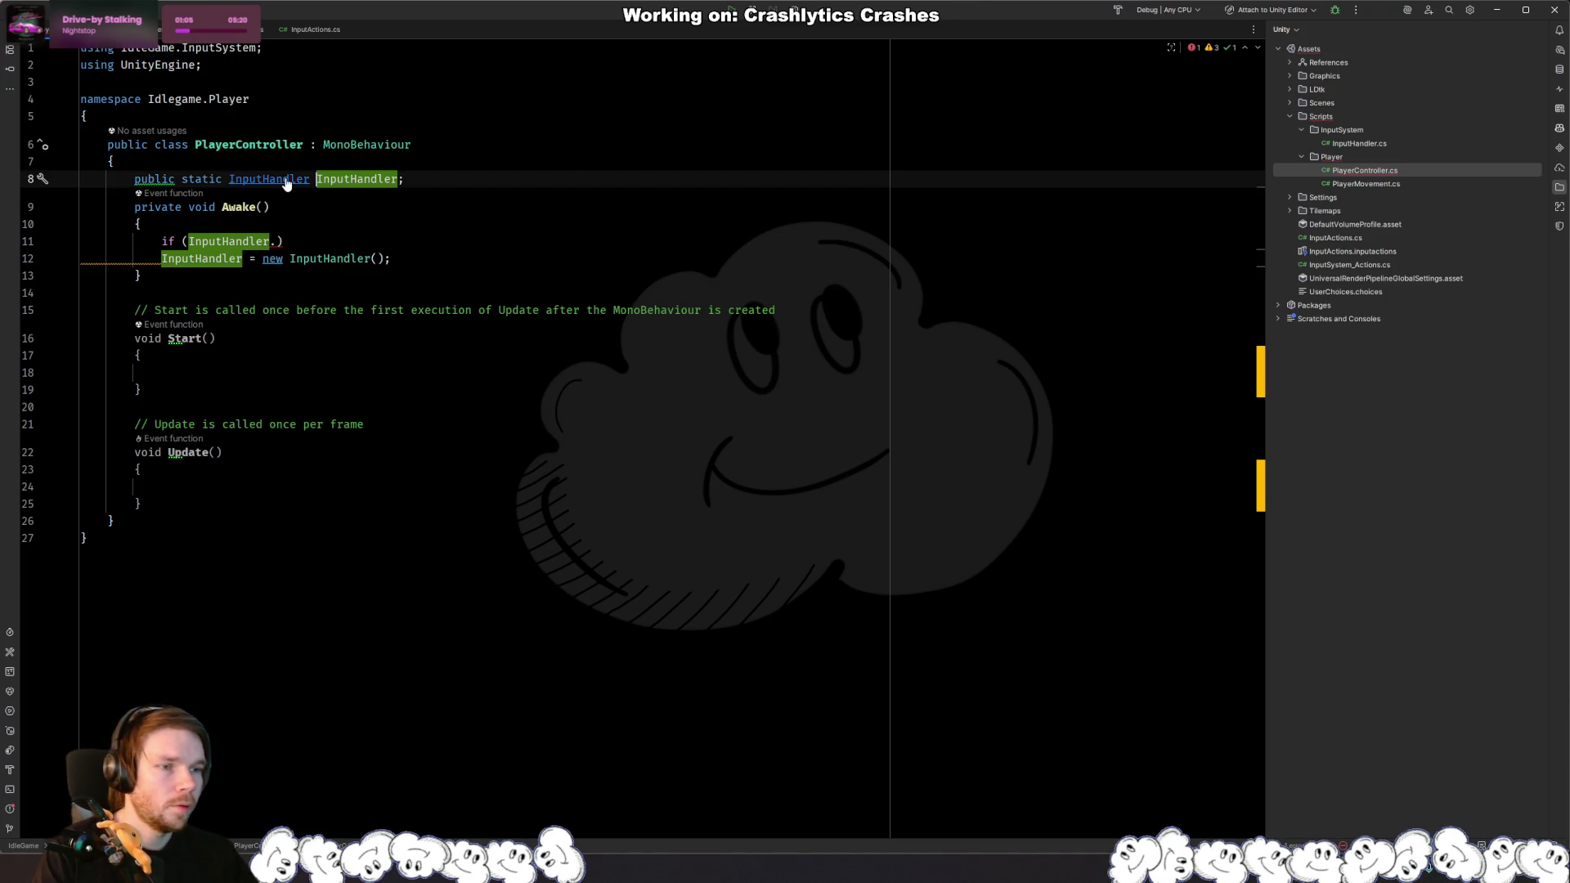
{"action": "left_click", "coordinate": [286, 183], "text": "ctrl"}
{"action": "left_click", "coordinate": [491, 280]}
{"action": "left_click", "coordinate": [495, 266]}
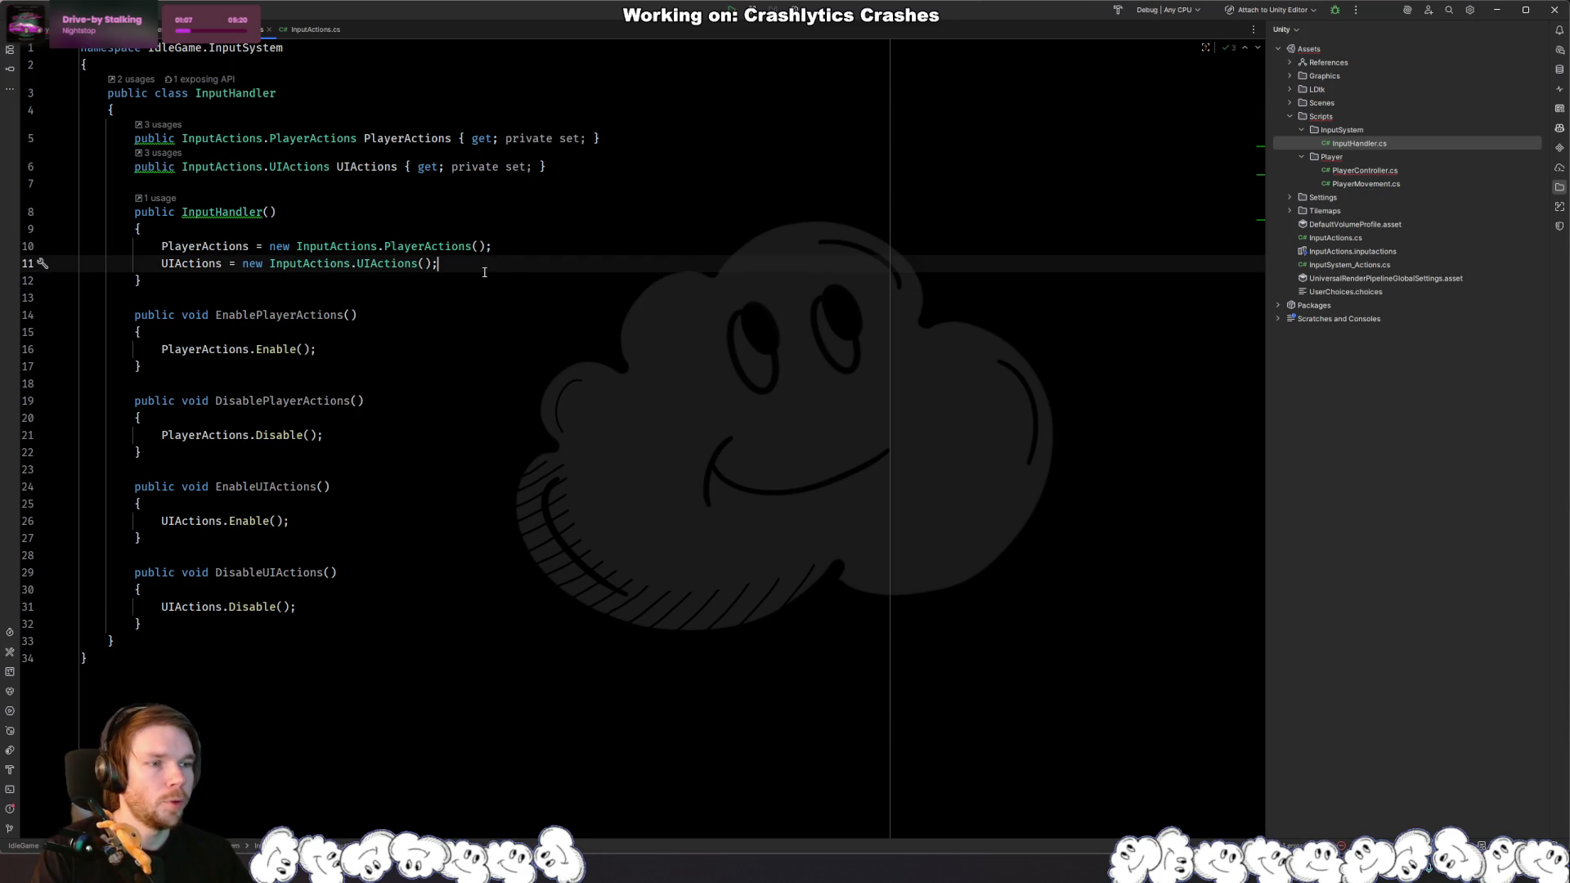
{"action": "key", "text": "Return"}
{"action": "key", "text": "Return"}
{"action": "type", "text": "PlayerActions"}
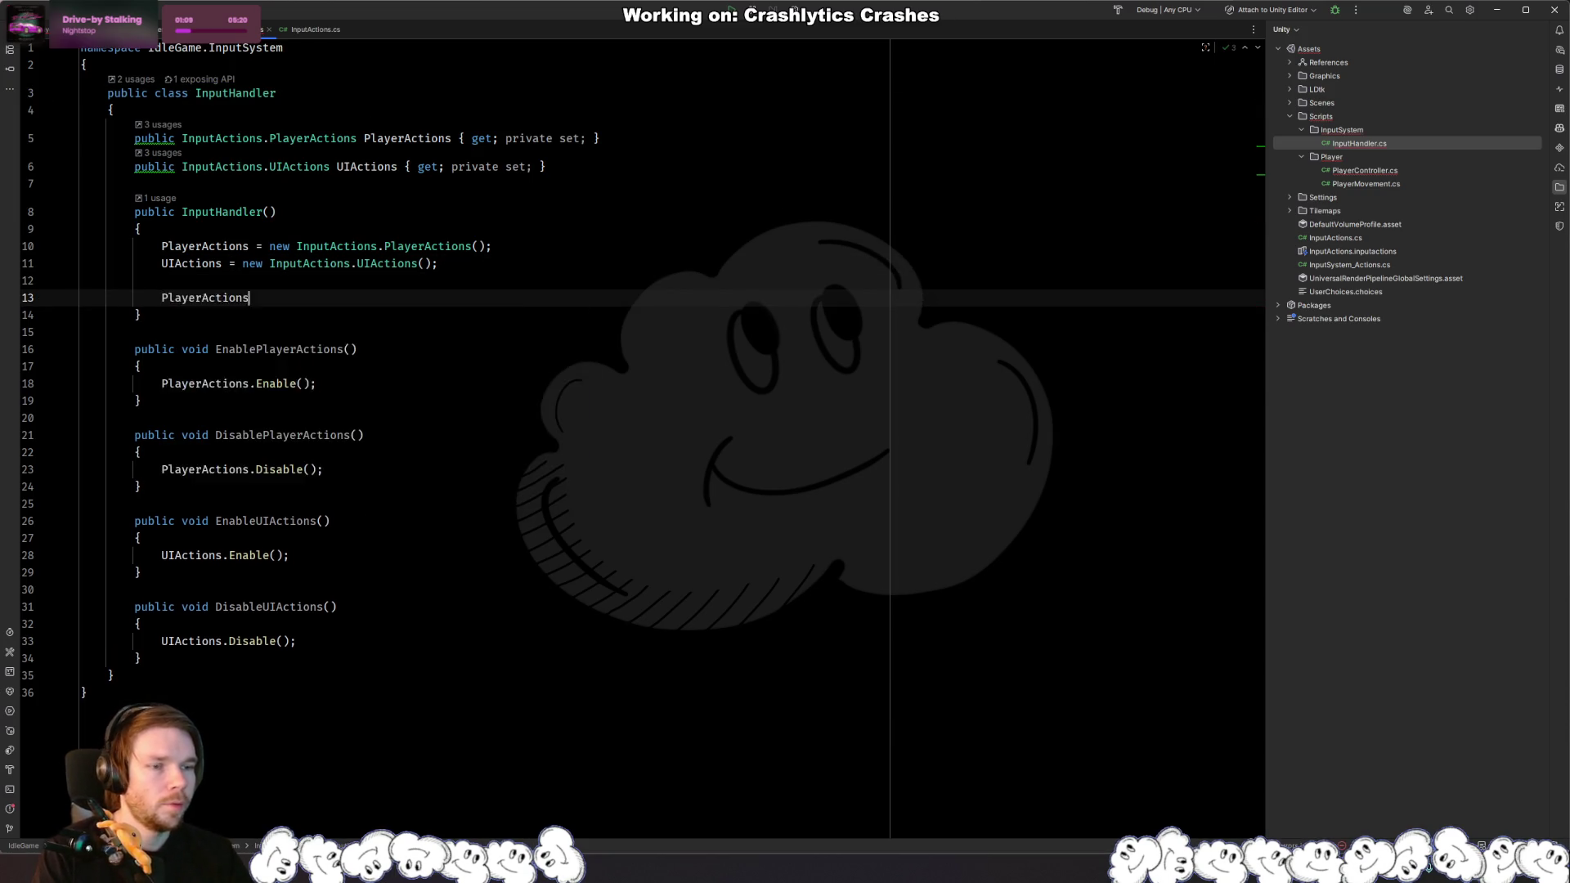
{"action": "type", "text": "."}
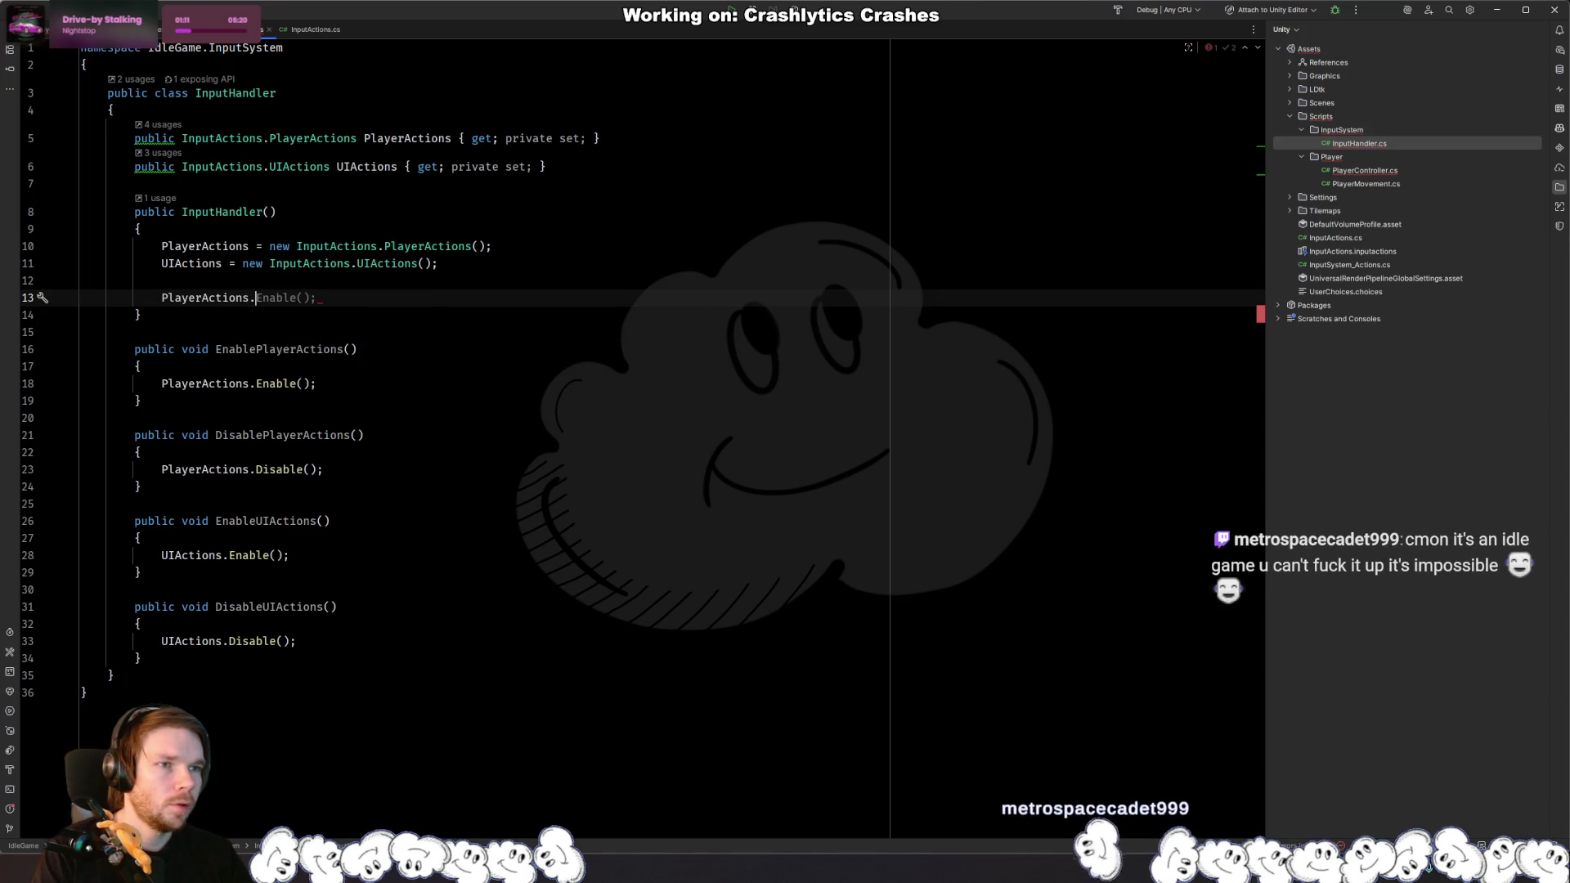
{"action": "key", "text": "ctrl+z"}
{"action": "key", "text": "ctrl+z"}
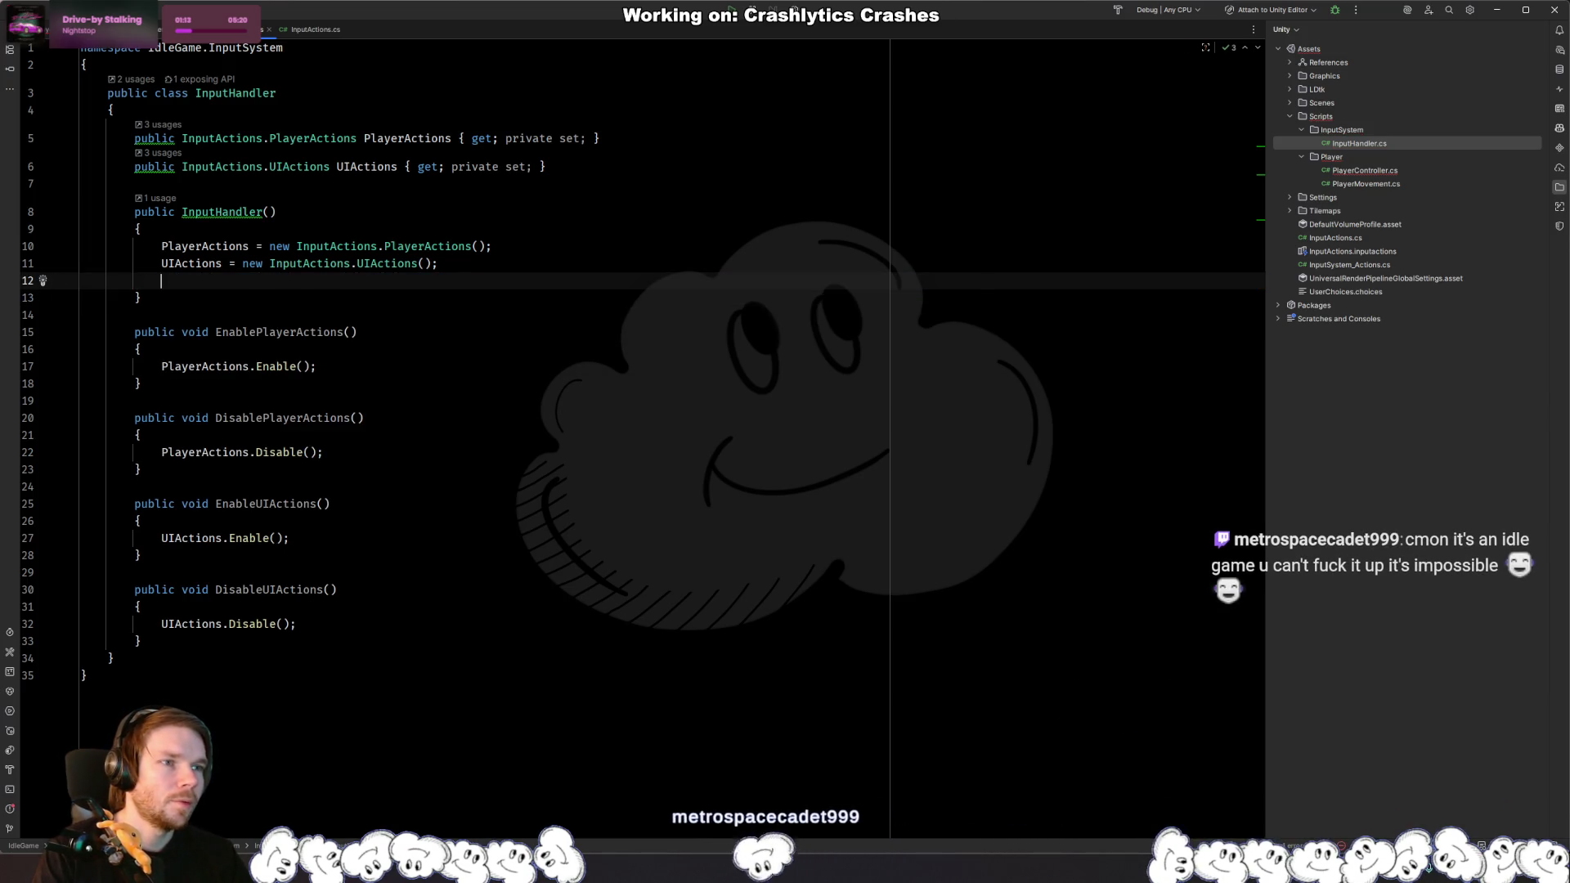
{"action": "key", "text": "ctrl+Tab"}
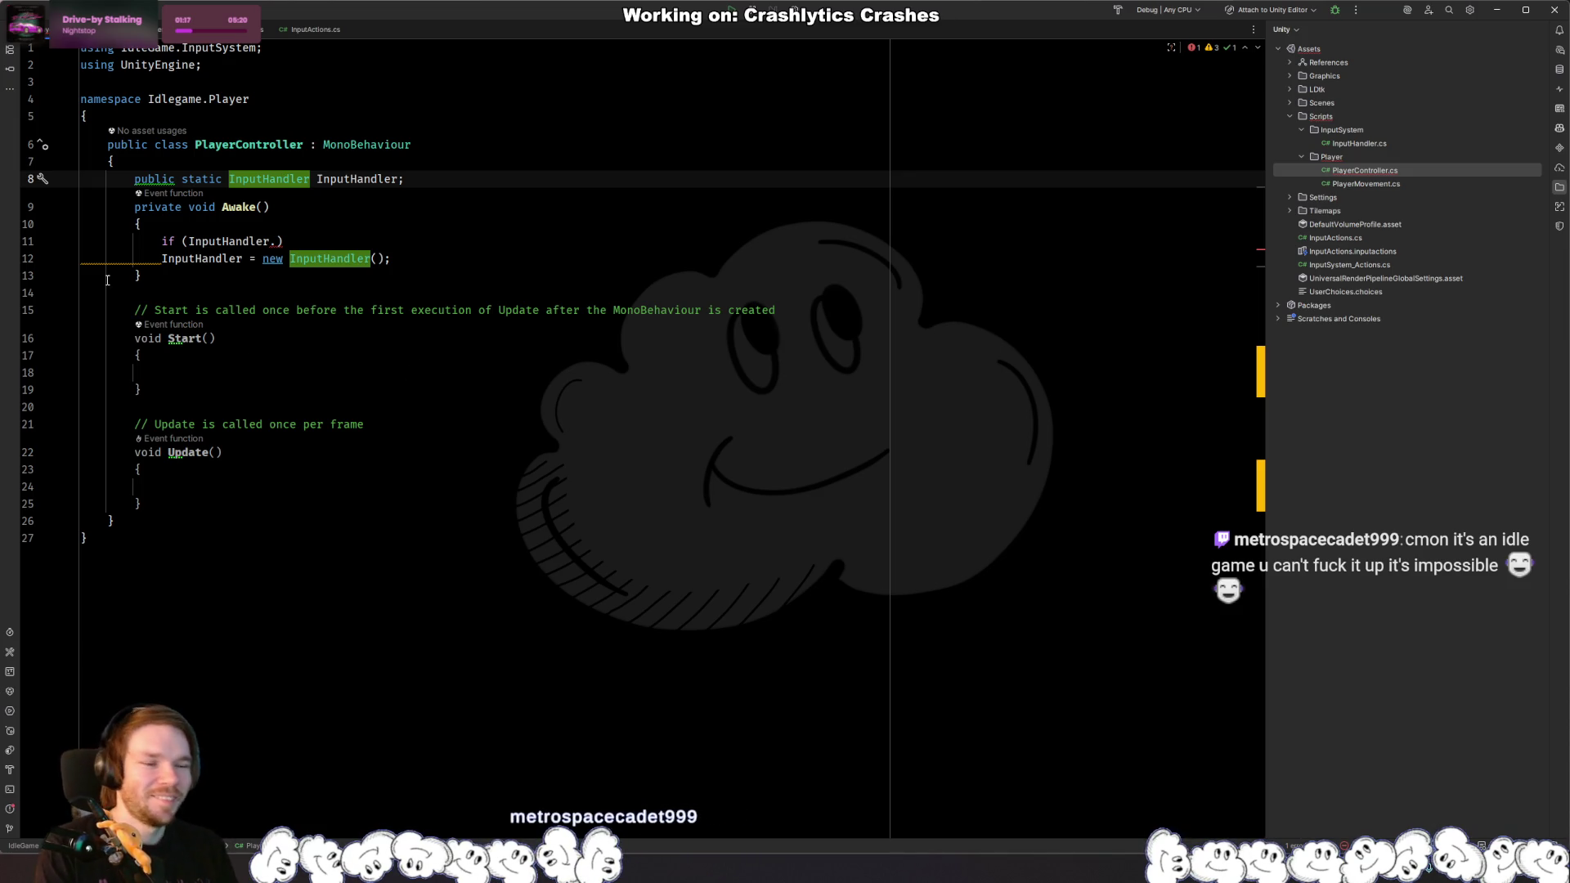
{"action": "left_click", "coordinate": [441, 494]}
{"action": "left_click", "coordinate": [378, 247]}
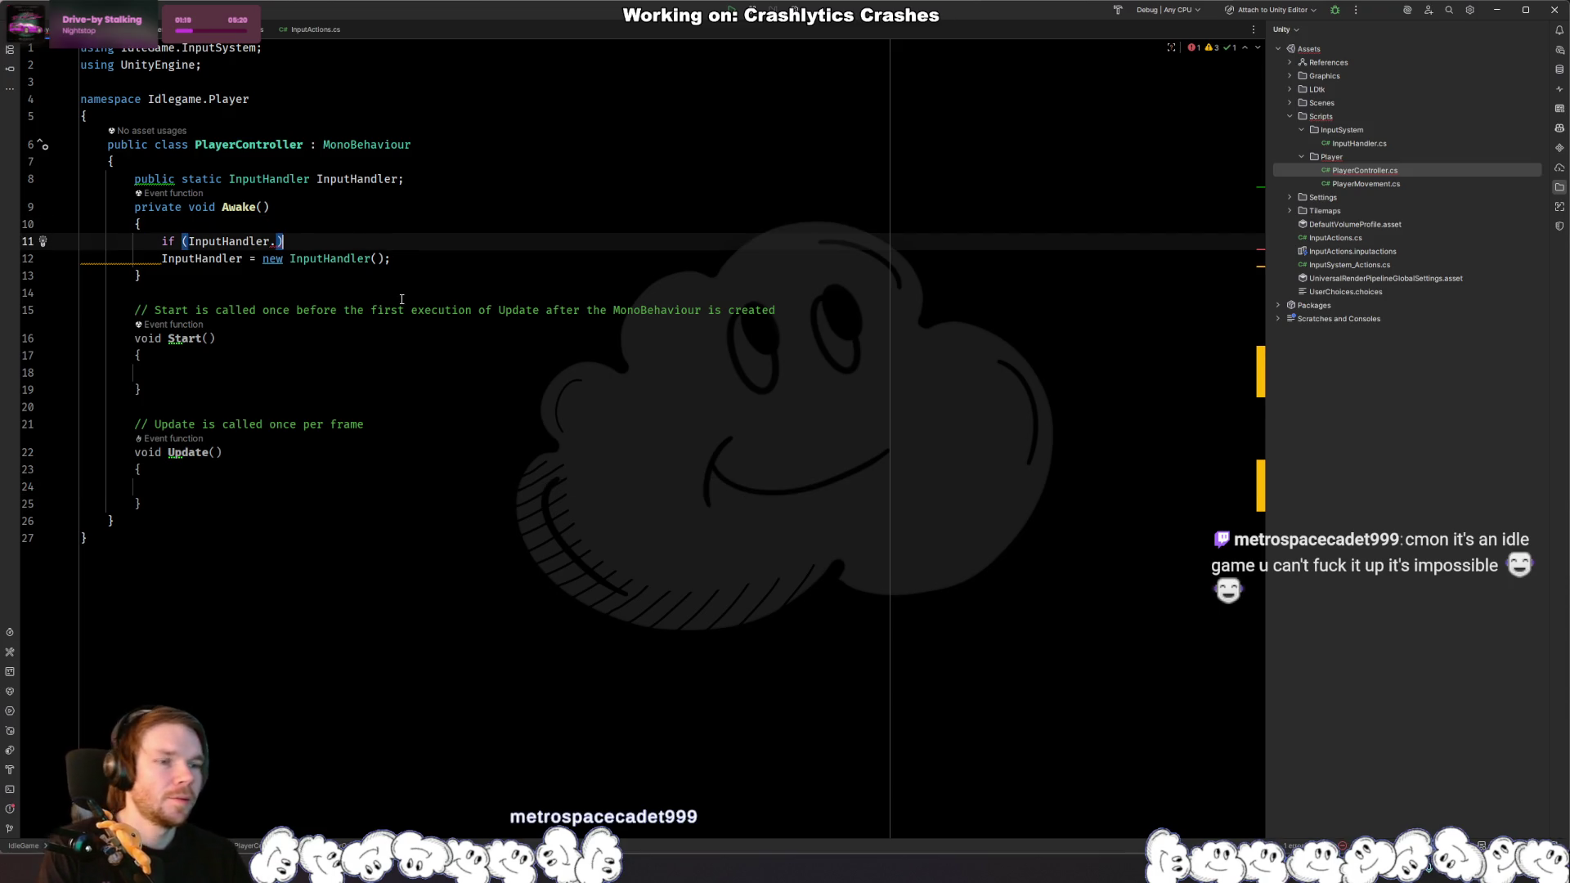
{"action": "key", "text": "ctrl+y"}
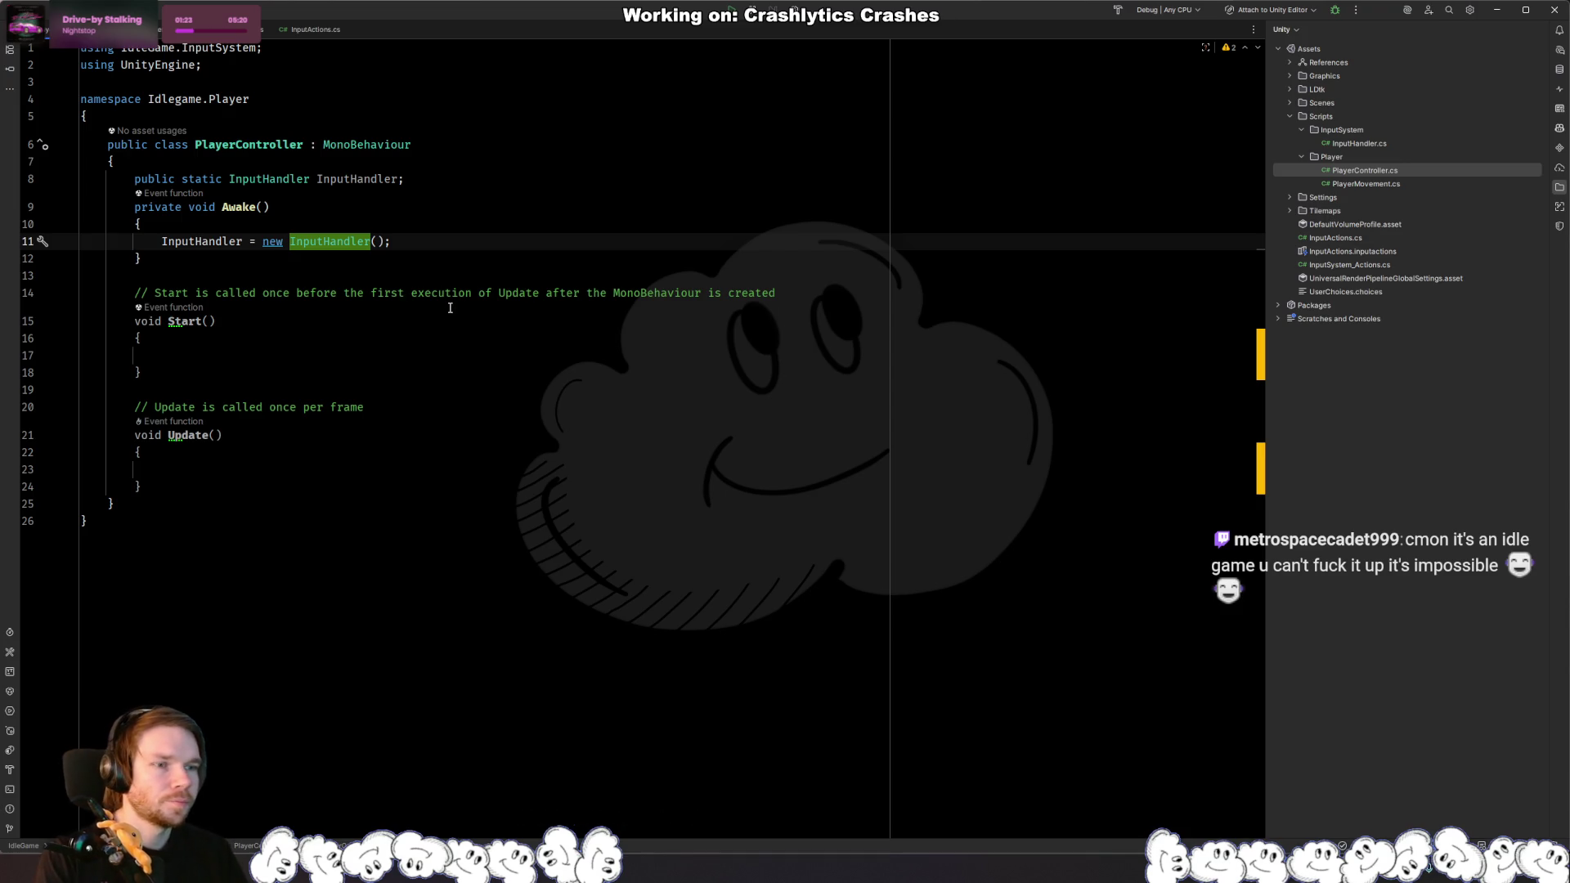
{"action": "left_click", "coordinate": [347, 334]}
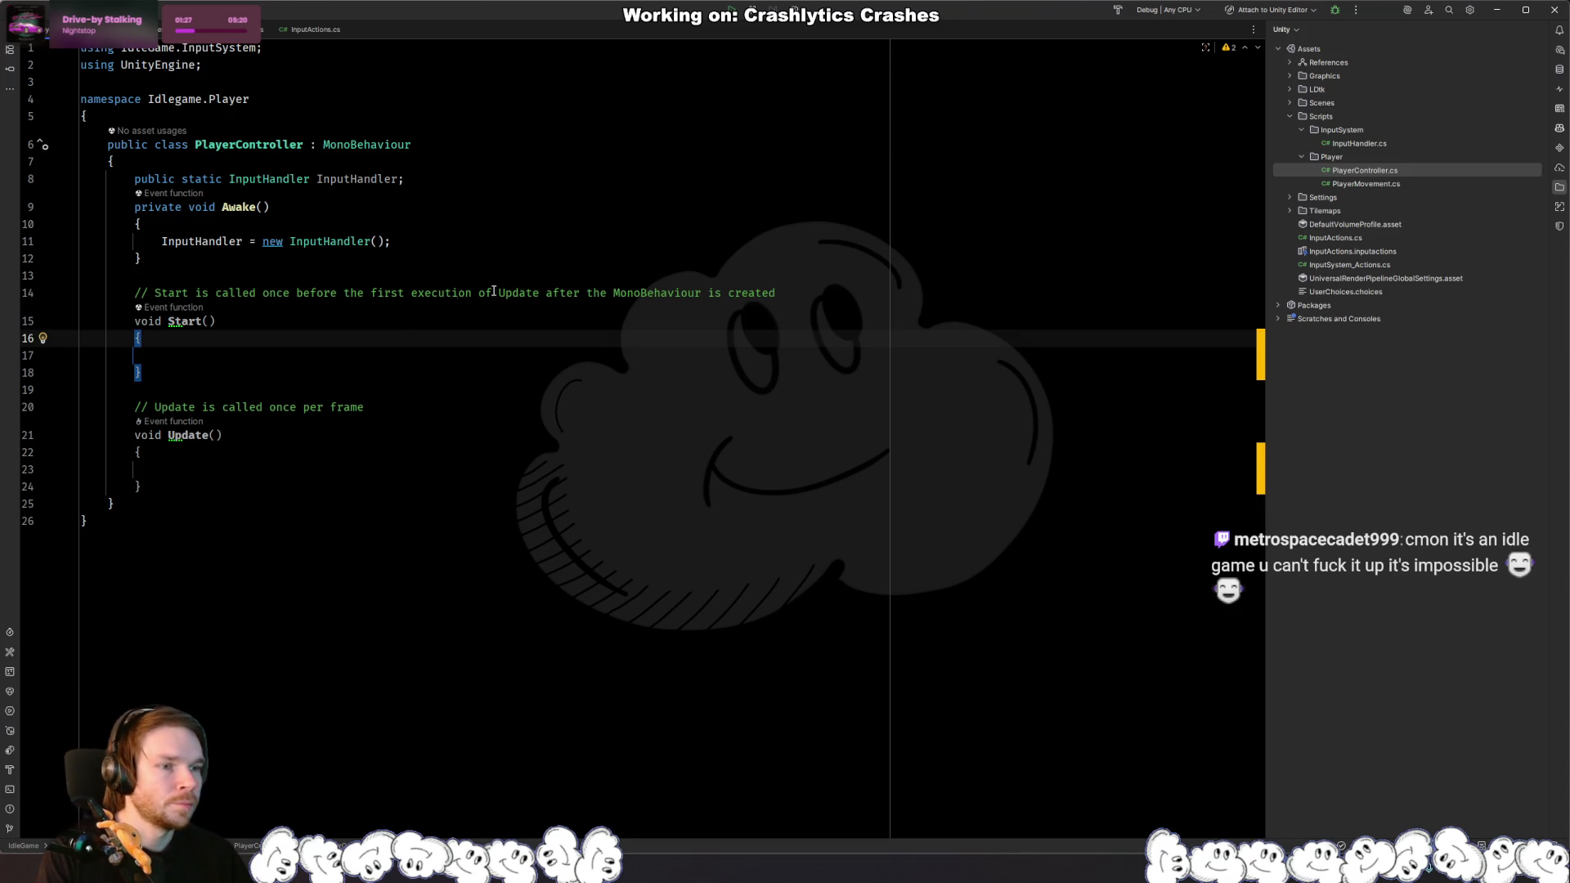
Step: Turn the line 8 InputHandler declaration into a { get; private set; } property, removing the stray semicolon
{"action": "left_click", "coordinate": [399, 178]}
{"action": "type", "text": "{ get; p };"}
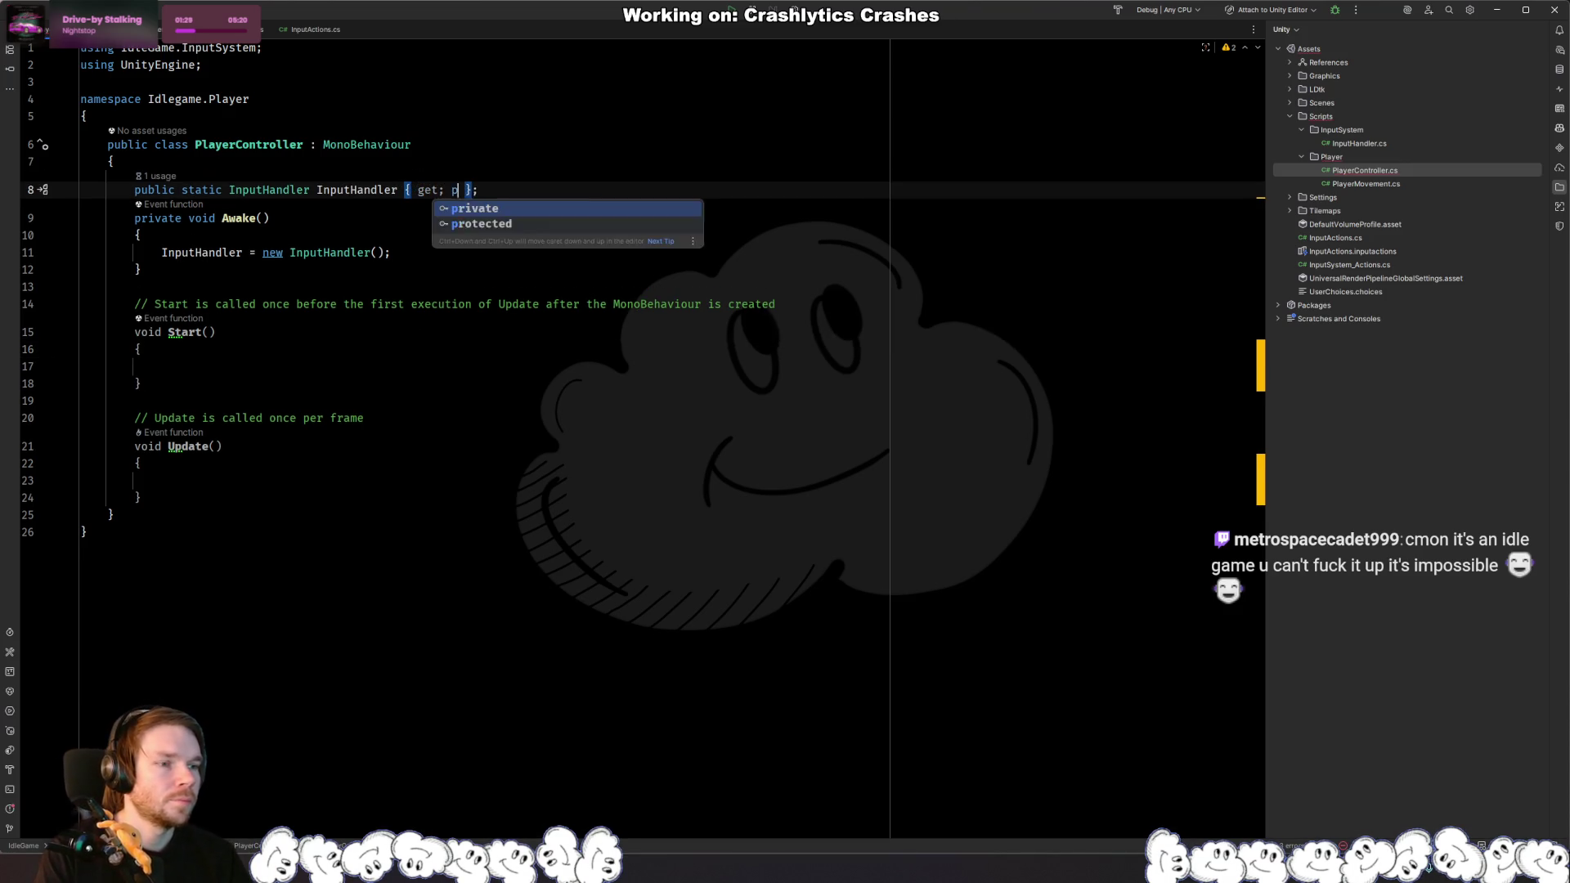
{"action": "key", "text": "Return"}
{"action": "type", "text": "set;"}
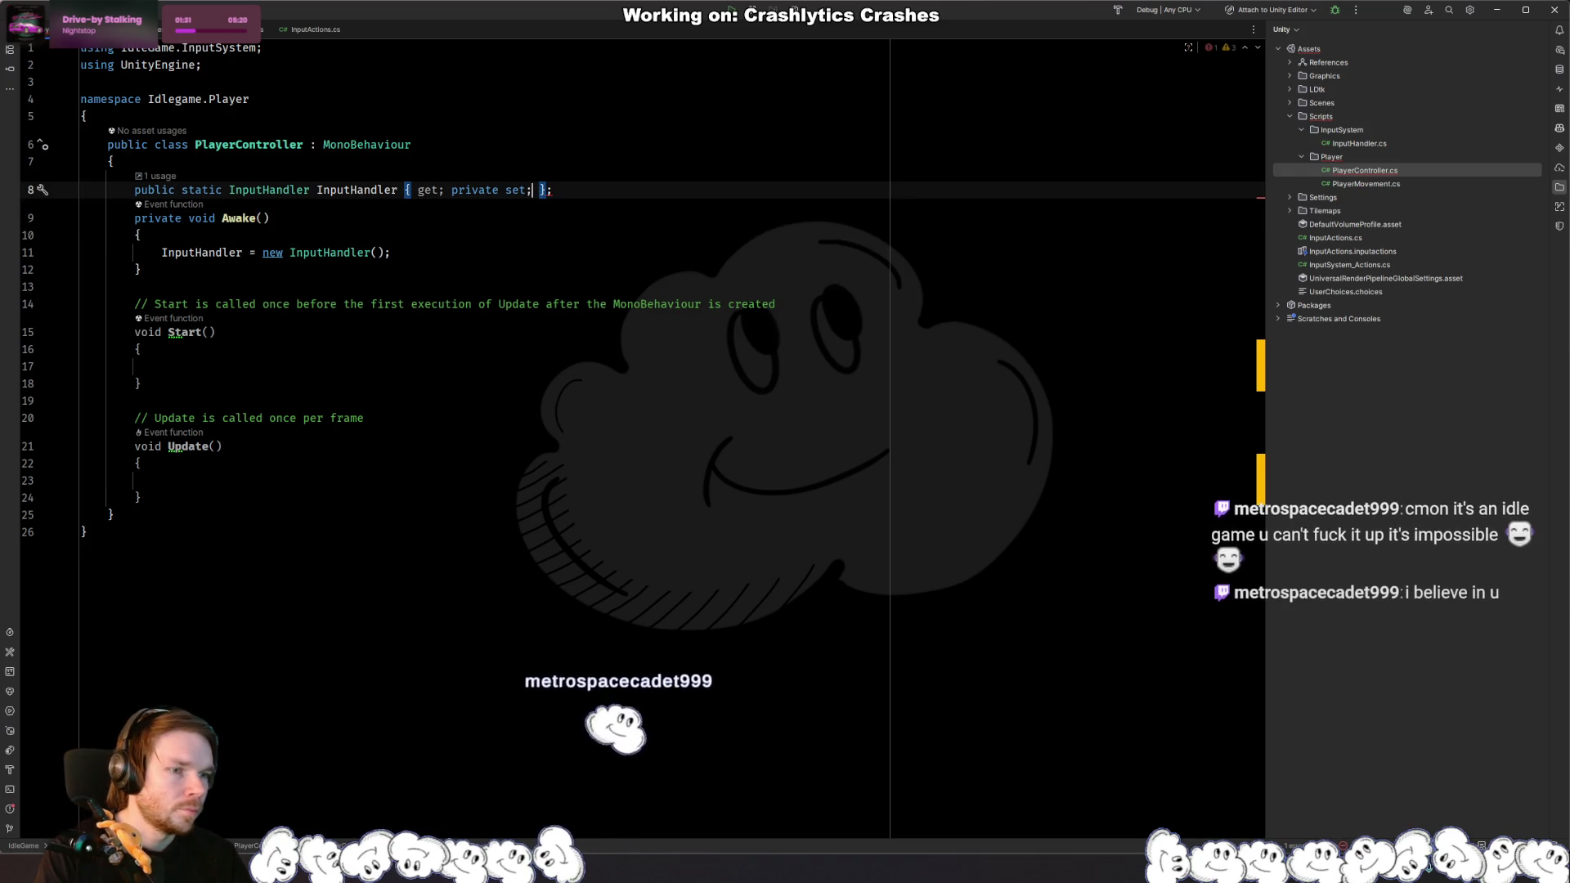
{"action": "key", "text": "End"}
{"action": "key", "text": "BackSpace"}
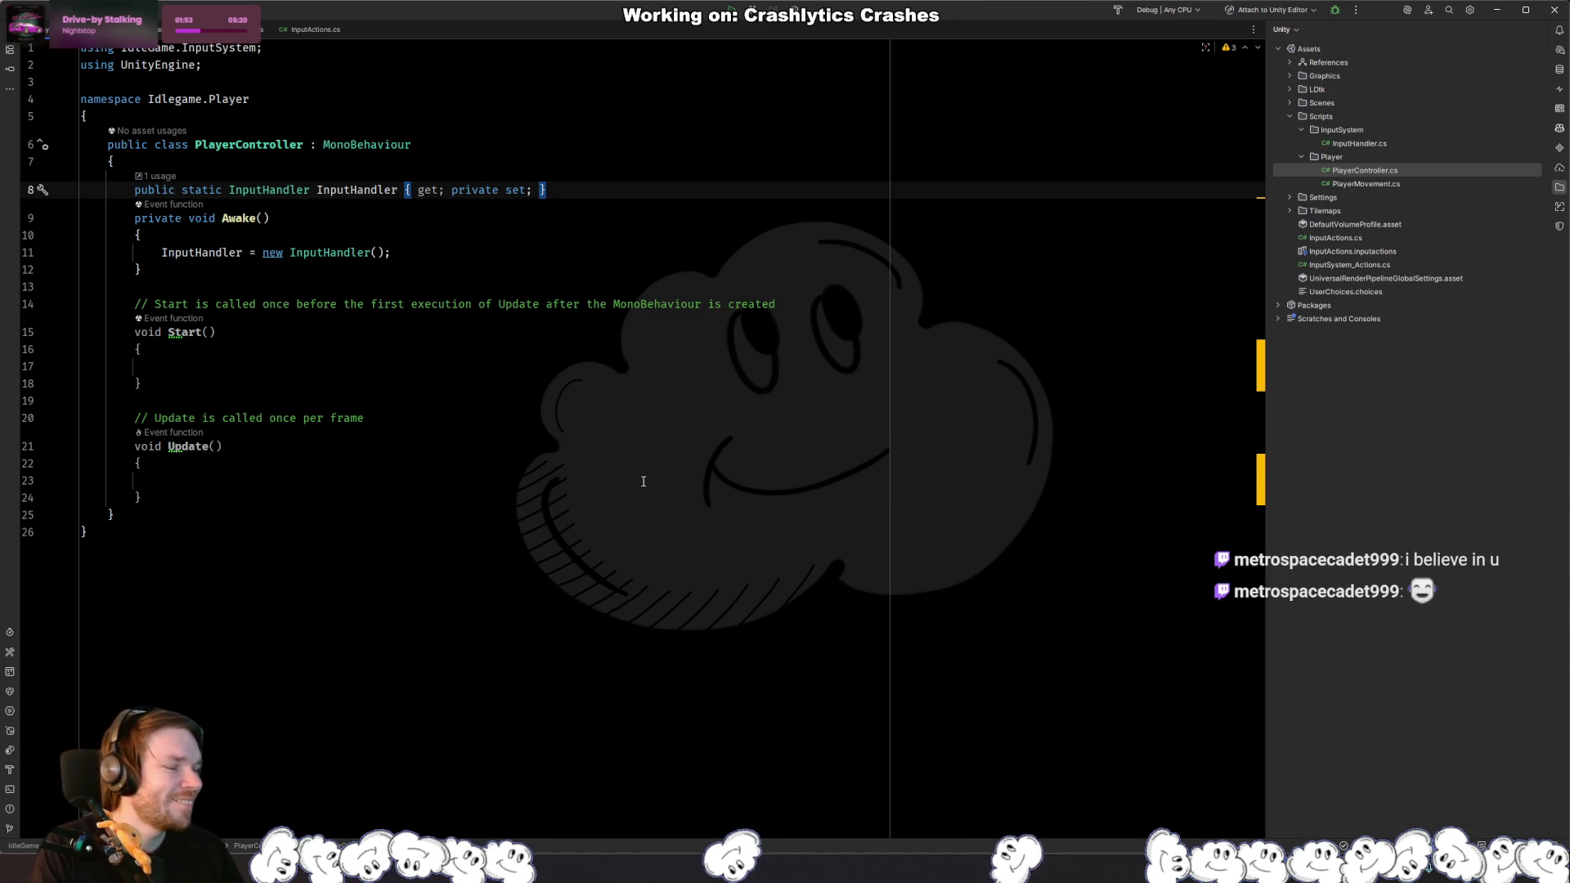
Step: Let Unity recompile, then return to the PlayerController code in Rider
{"action": "key", "text": "alt+Tab"}
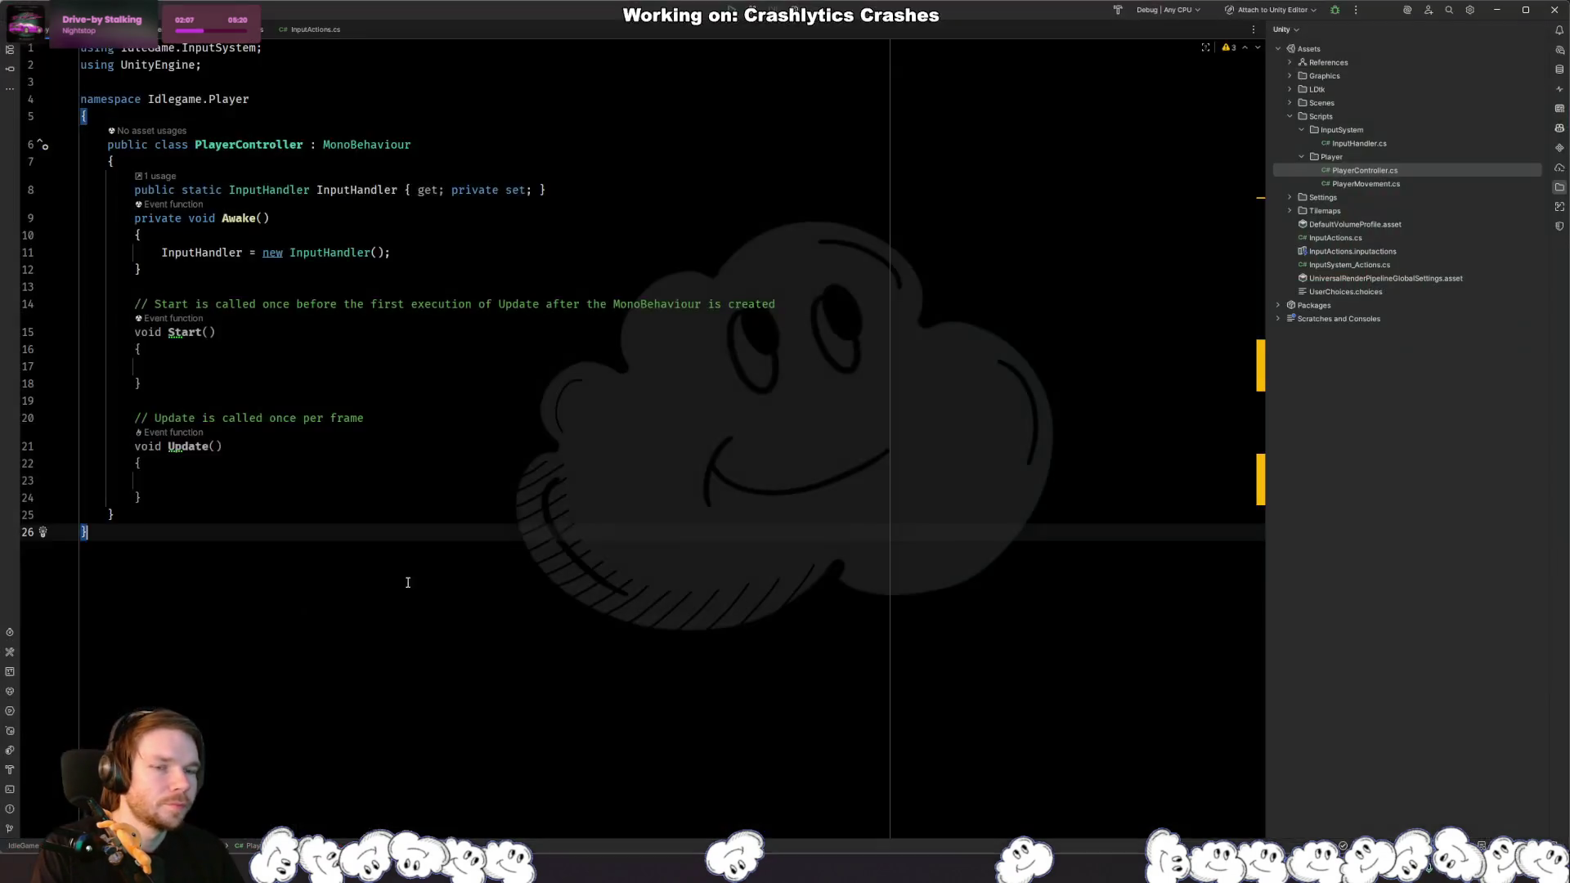
{"action": "key", "text": "alt+Tab"}
{"action": "left_click", "coordinate": [410, 472]}
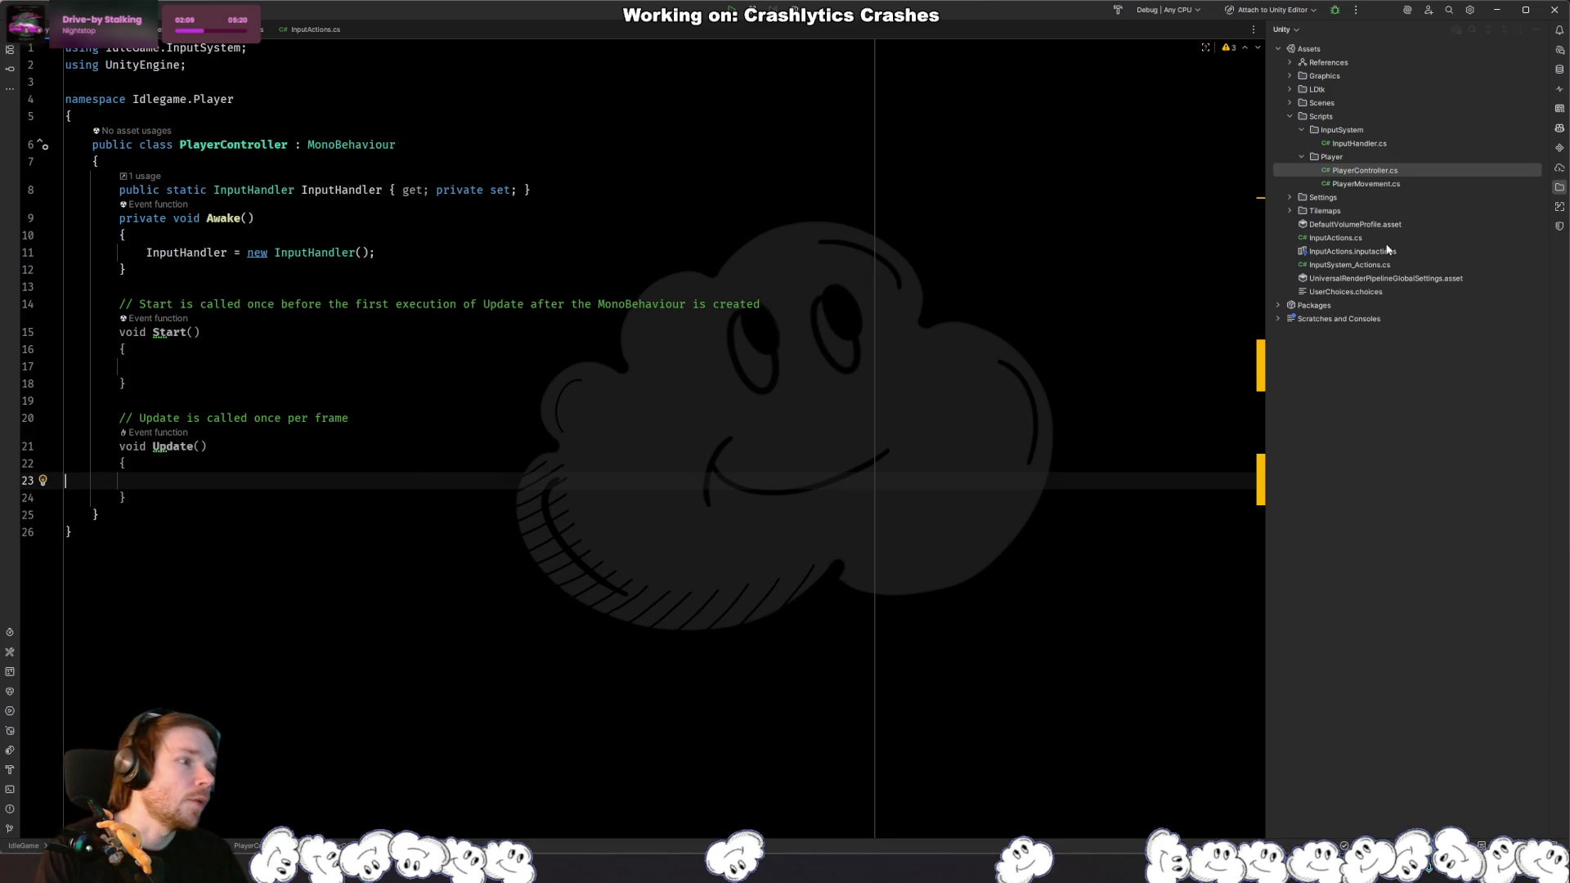
Step: Open PlayerMovement.cs and delete the _inputActions field line
{"action": "double_click", "coordinate": [1366, 183]}
{"action": "left_click", "coordinate": [479, 447]}
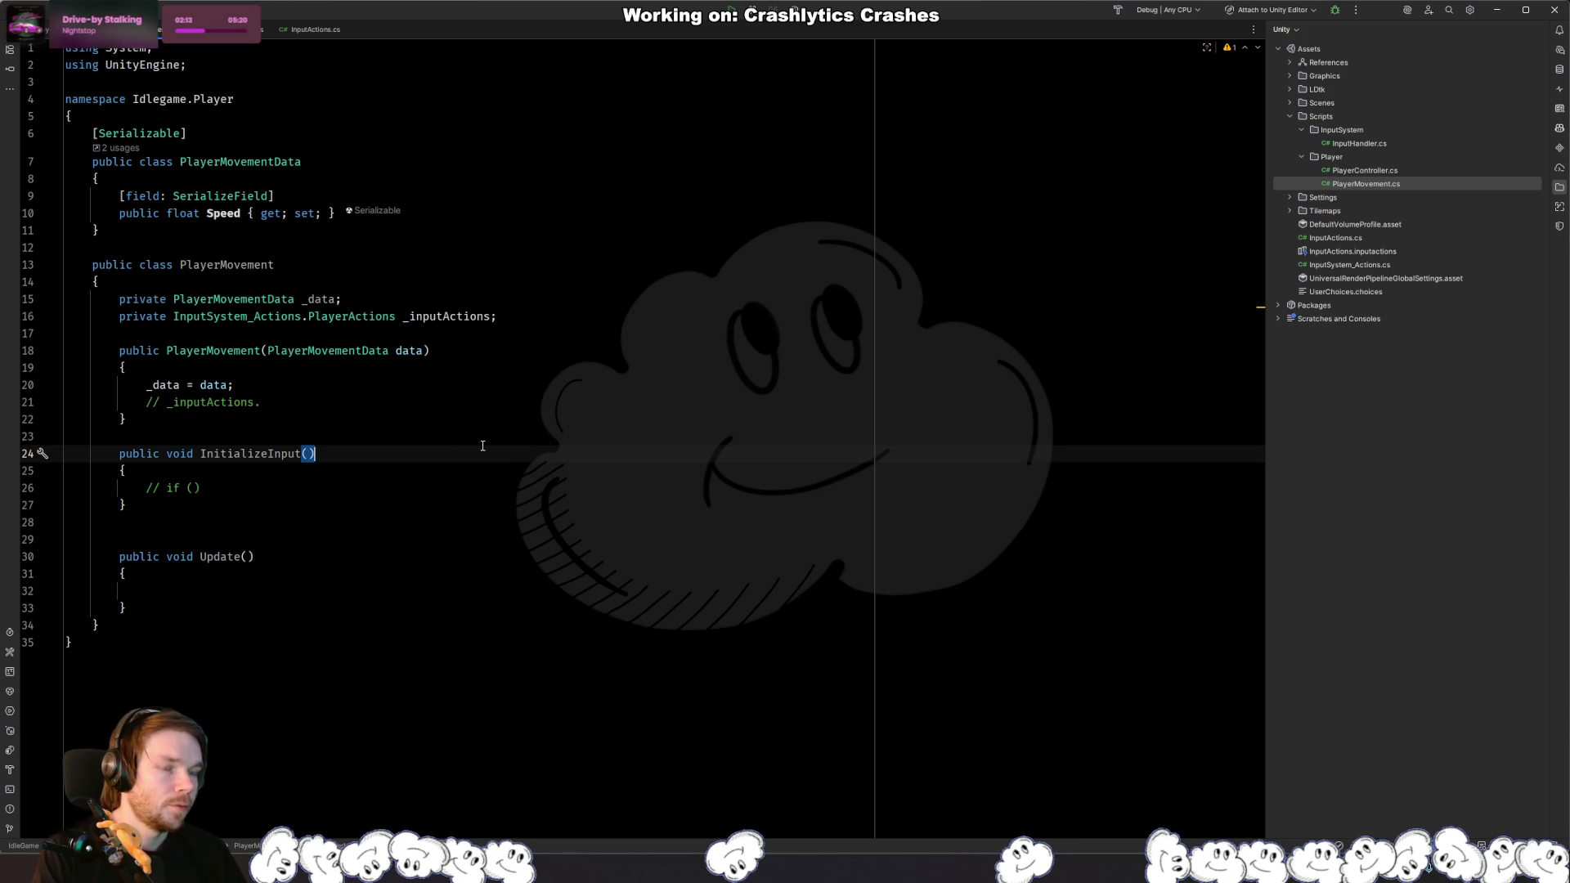
{"action": "left_click", "coordinate": [519, 315]}
{"action": "left_click", "coordinate": [431, 368]}
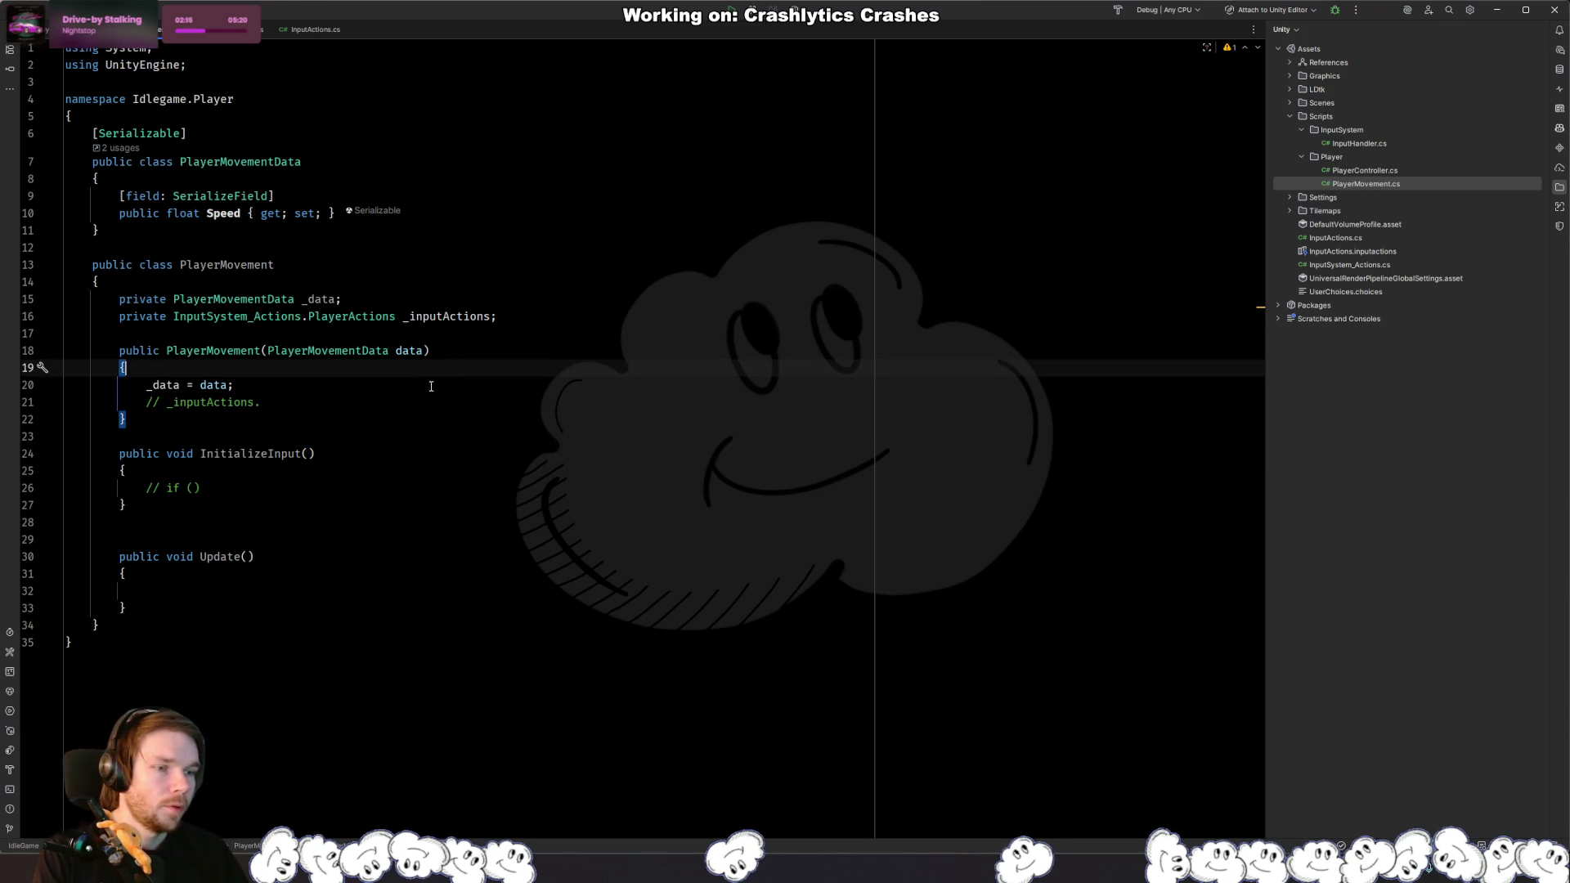
{"action": "left_click", "coordinate": [420, 385]}
{"action": "triple_click", "coordinate": [578, 321]}
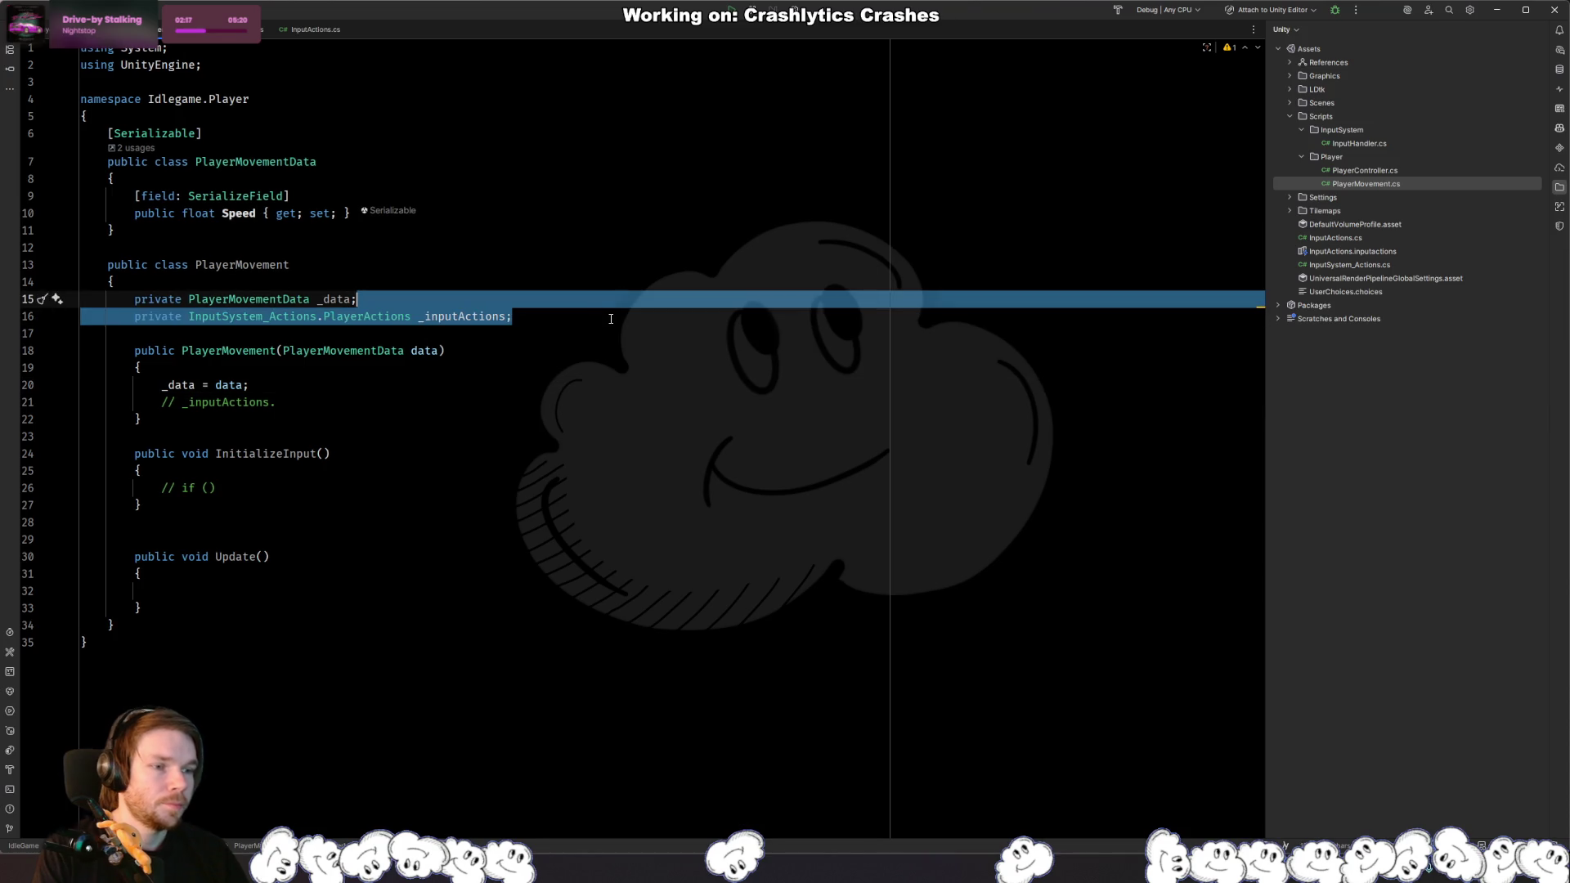
{"action": "key", "text": "BackSpace"}
Step: Call InitializeInput(); in the constructor after the _data assignment
{"action": "key", "text": "Down"}
{"action": "key", "text": "Down"}
{"action": "key", "text": "Down"}
{"action": "key", "text": "End"}
{"action": "key", "text": "Up"}
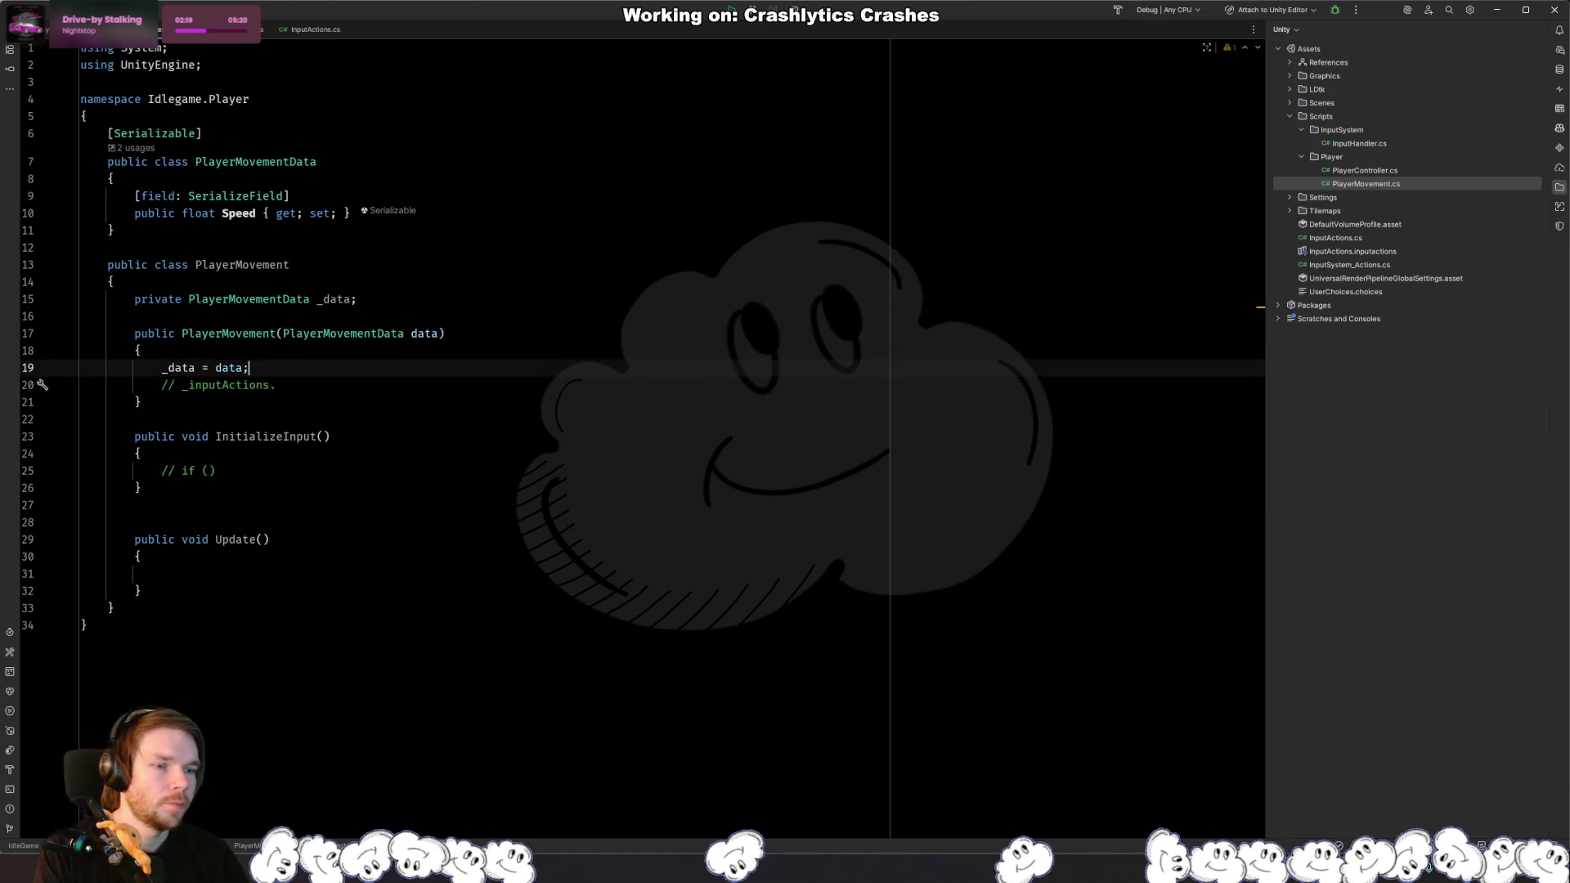
{"action": "key", "text": "Return"}
{"action": "type", "text": "Ini"}
{"action": "key", "text": "Return"}
Step: In InitializeInput, start a line referencing PlayerController.InputHandler.PlayerActions.Move
{"action": "left_click", "coordinate": [81, 437]}
{"action": "left_click", "coordinate": [141, 481]}
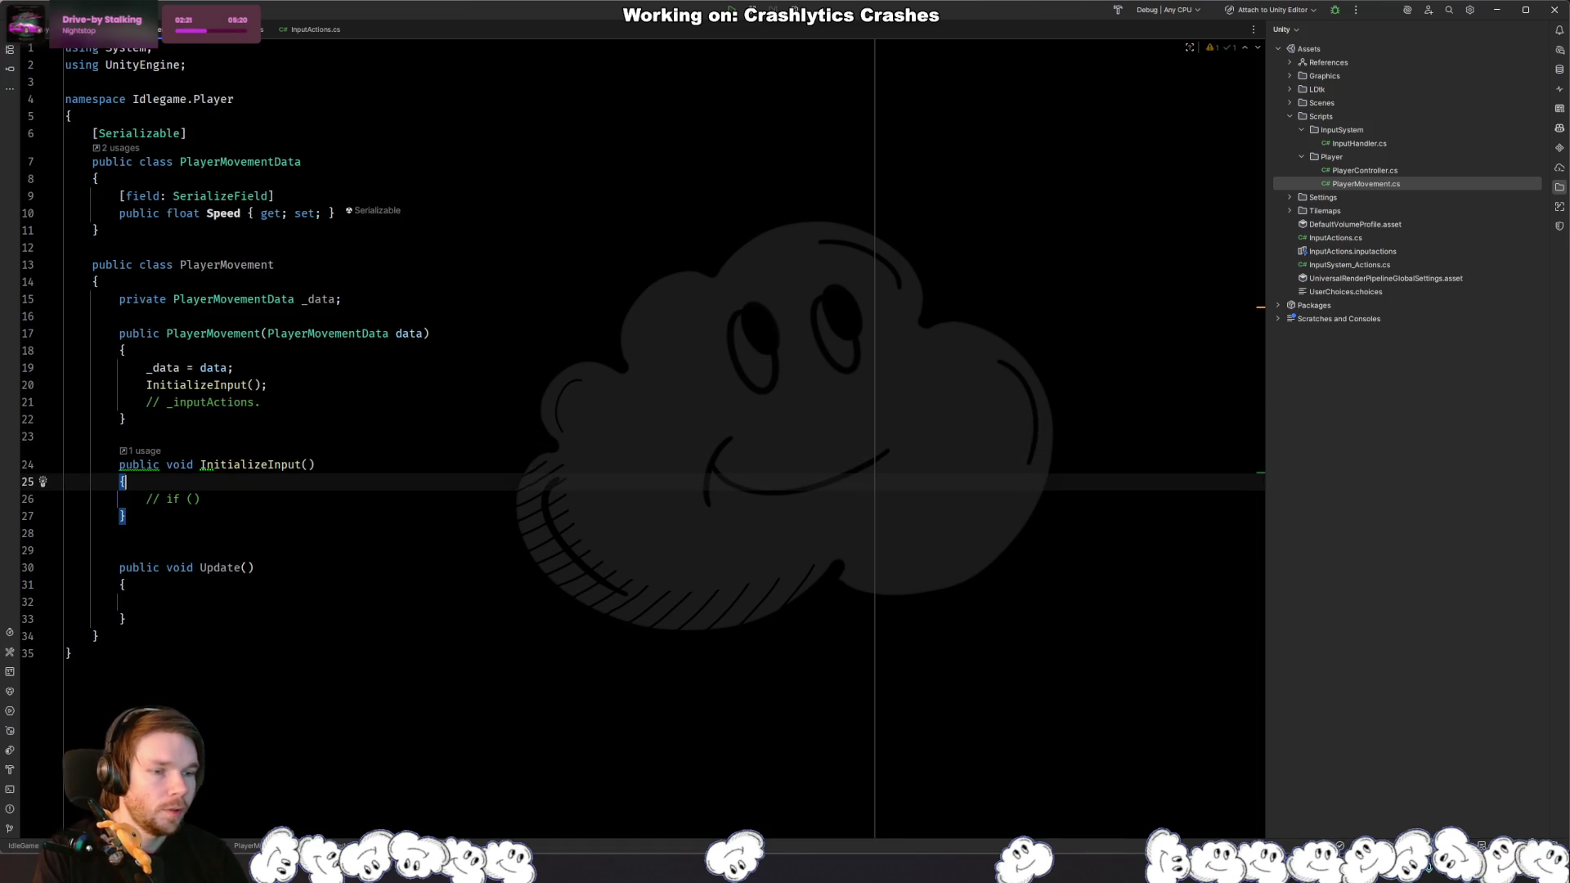
{"action": "key", "text": "Return"}
{"action": "type", "text": "Playe"}
{"action": "key", "text": "Return"}
{"action": "type", "text": "."}
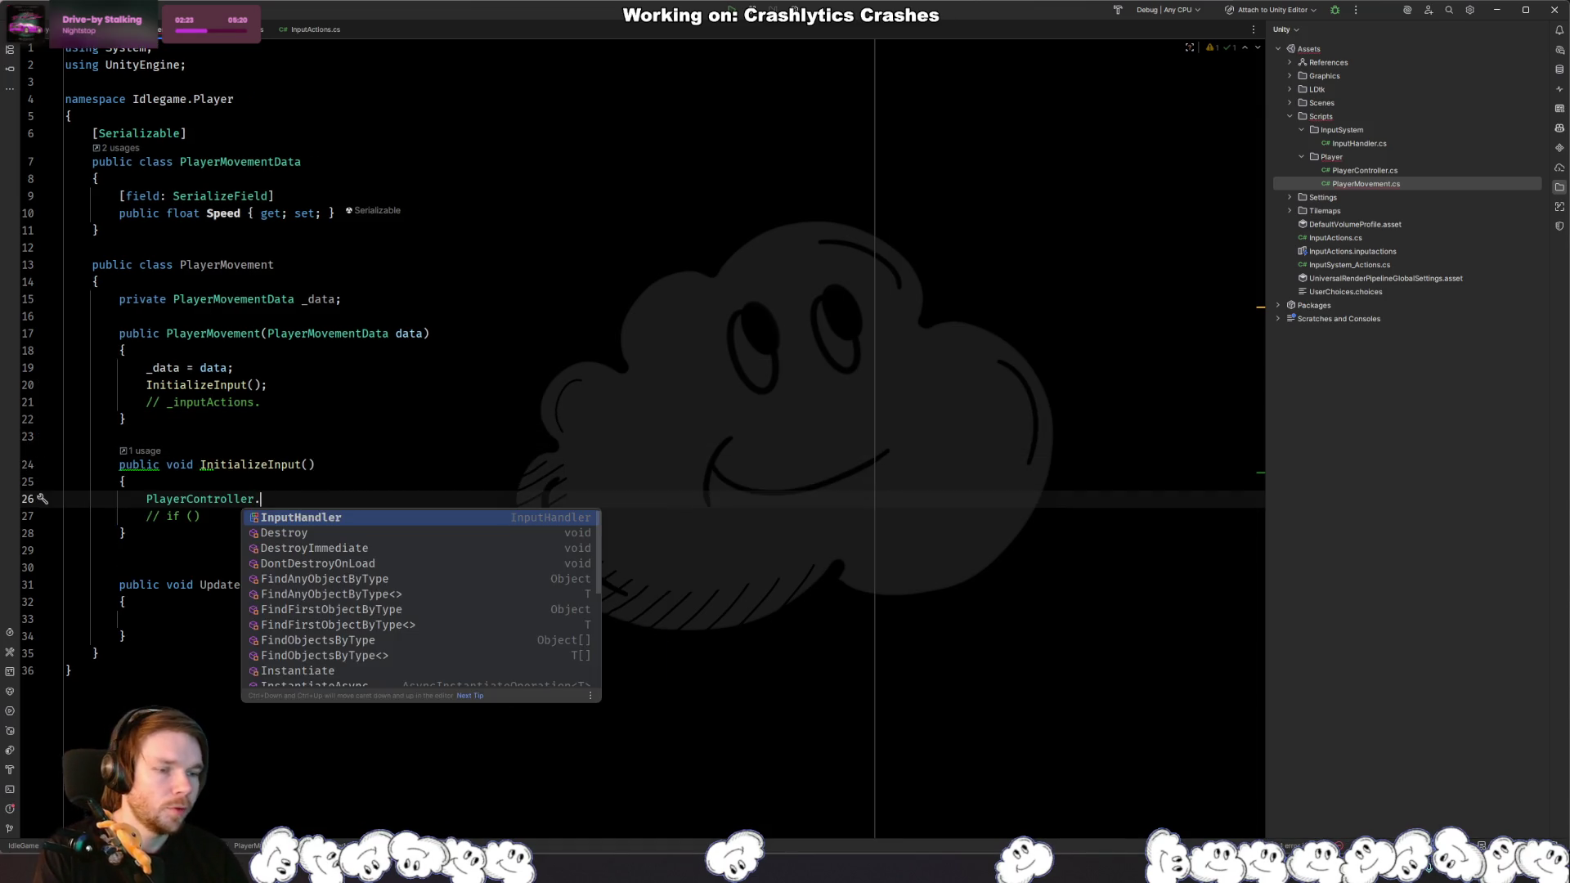
{"action": "key", "text": "Return"}
{"action": "type", "text": ".PlayerActions."}
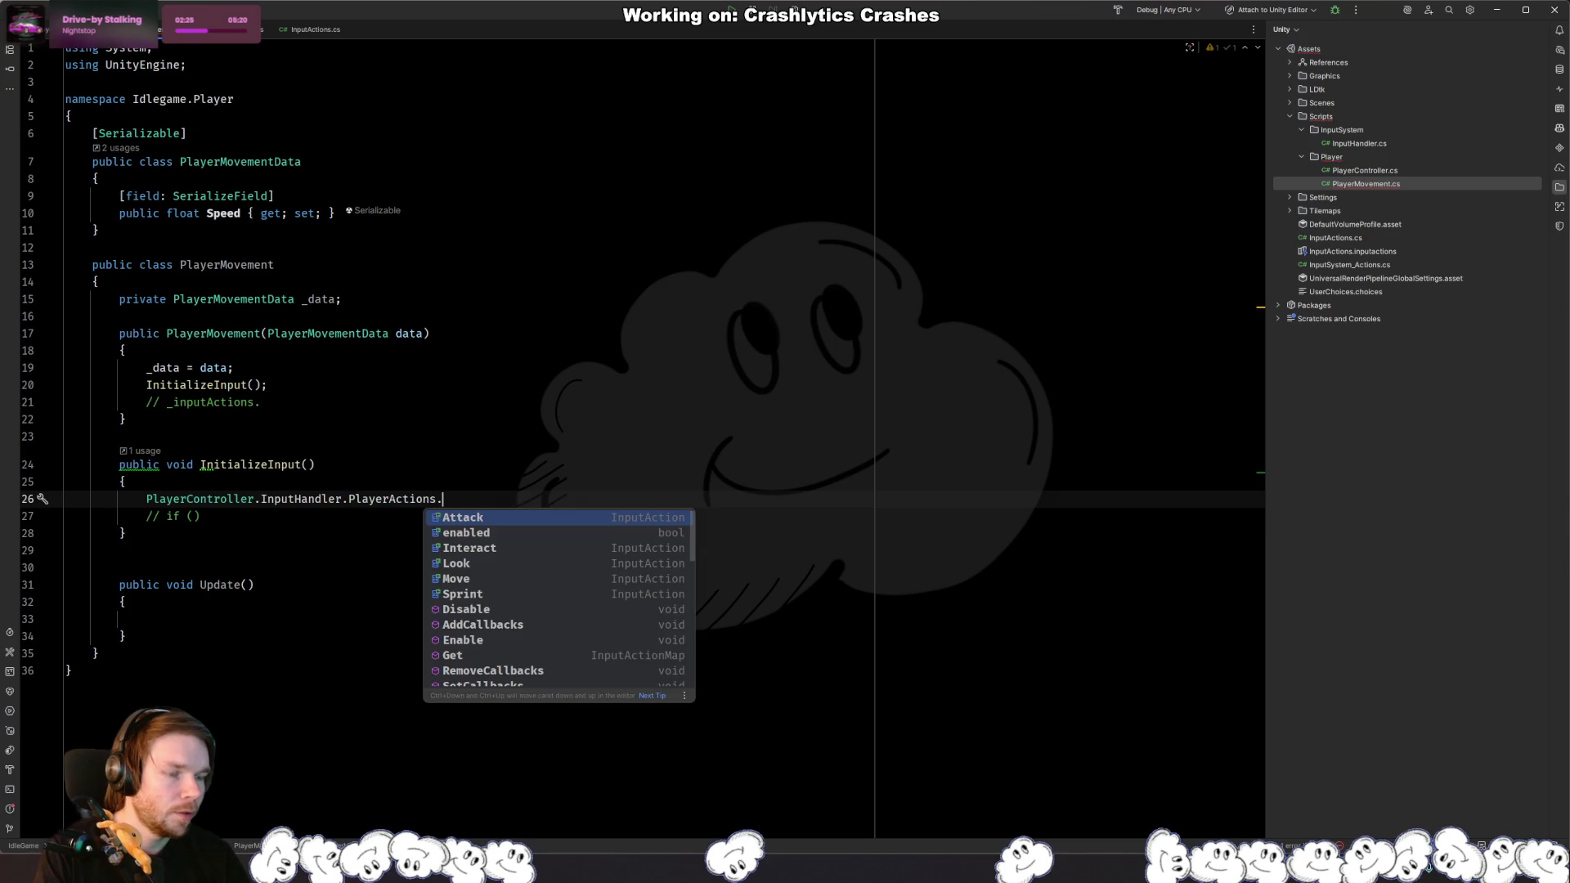
{"action": "key", "text": "Down"}
{"action": "key", "text": "Down"}
{"action": "key", "text": "Down"}
{"action": "key", "text": "Return"}
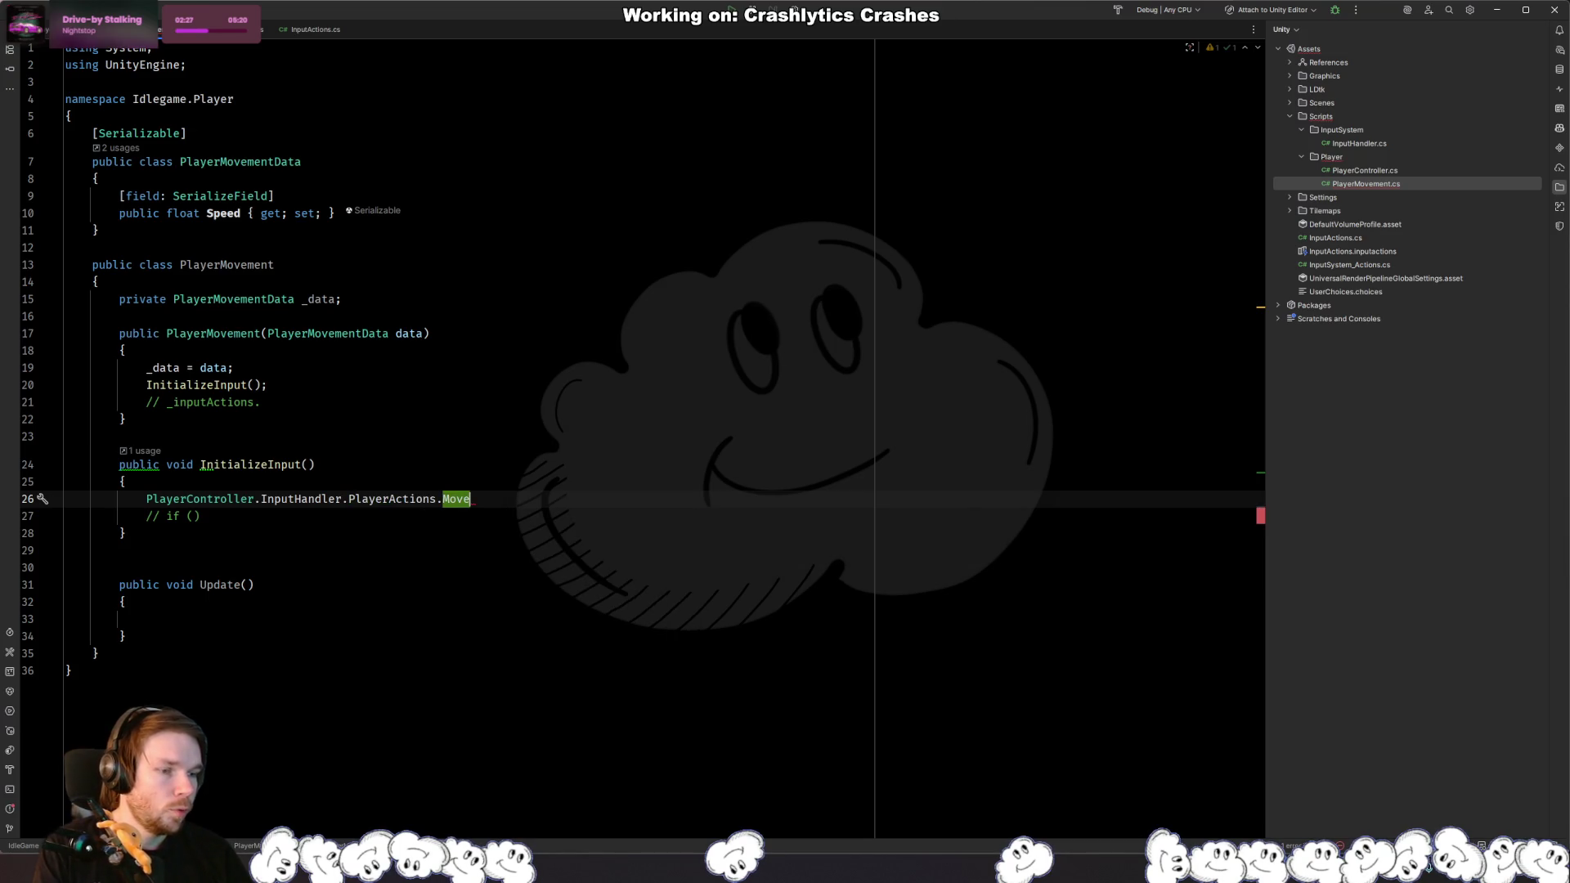
Step: Append the performed event and begin a '+= OnPlayerM' subscription
{"action": "type", "text": "."}
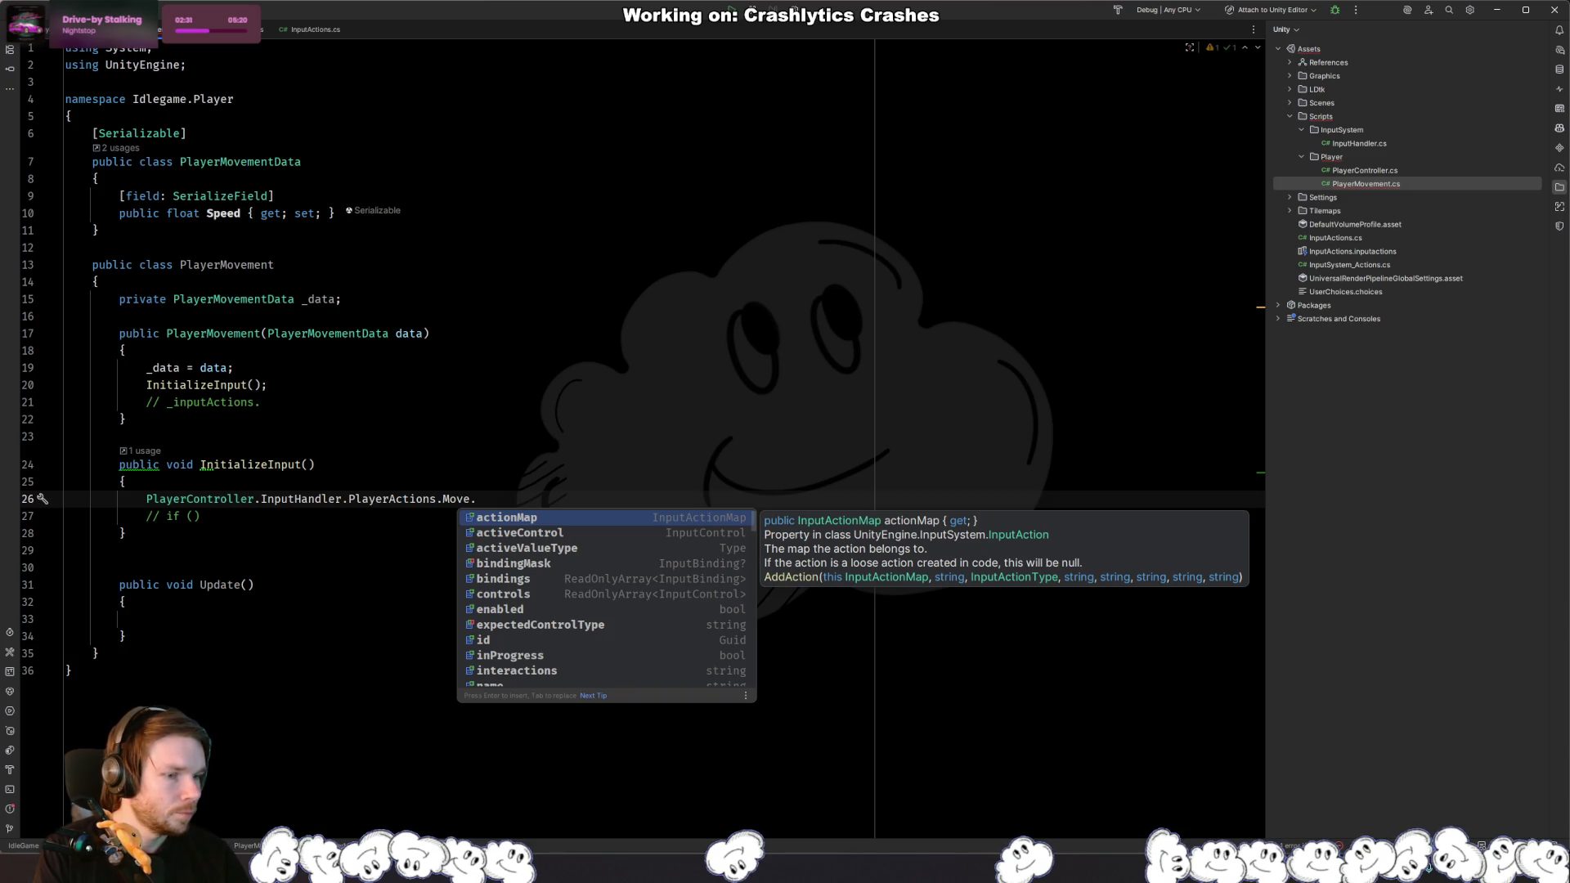
{"action": "type", "text": "was"}
{"action": "key", "text": "BackSpace"}
{"action": "key", "text": "BackSpace"}
{"action": "key", "text": "BackSpace"}
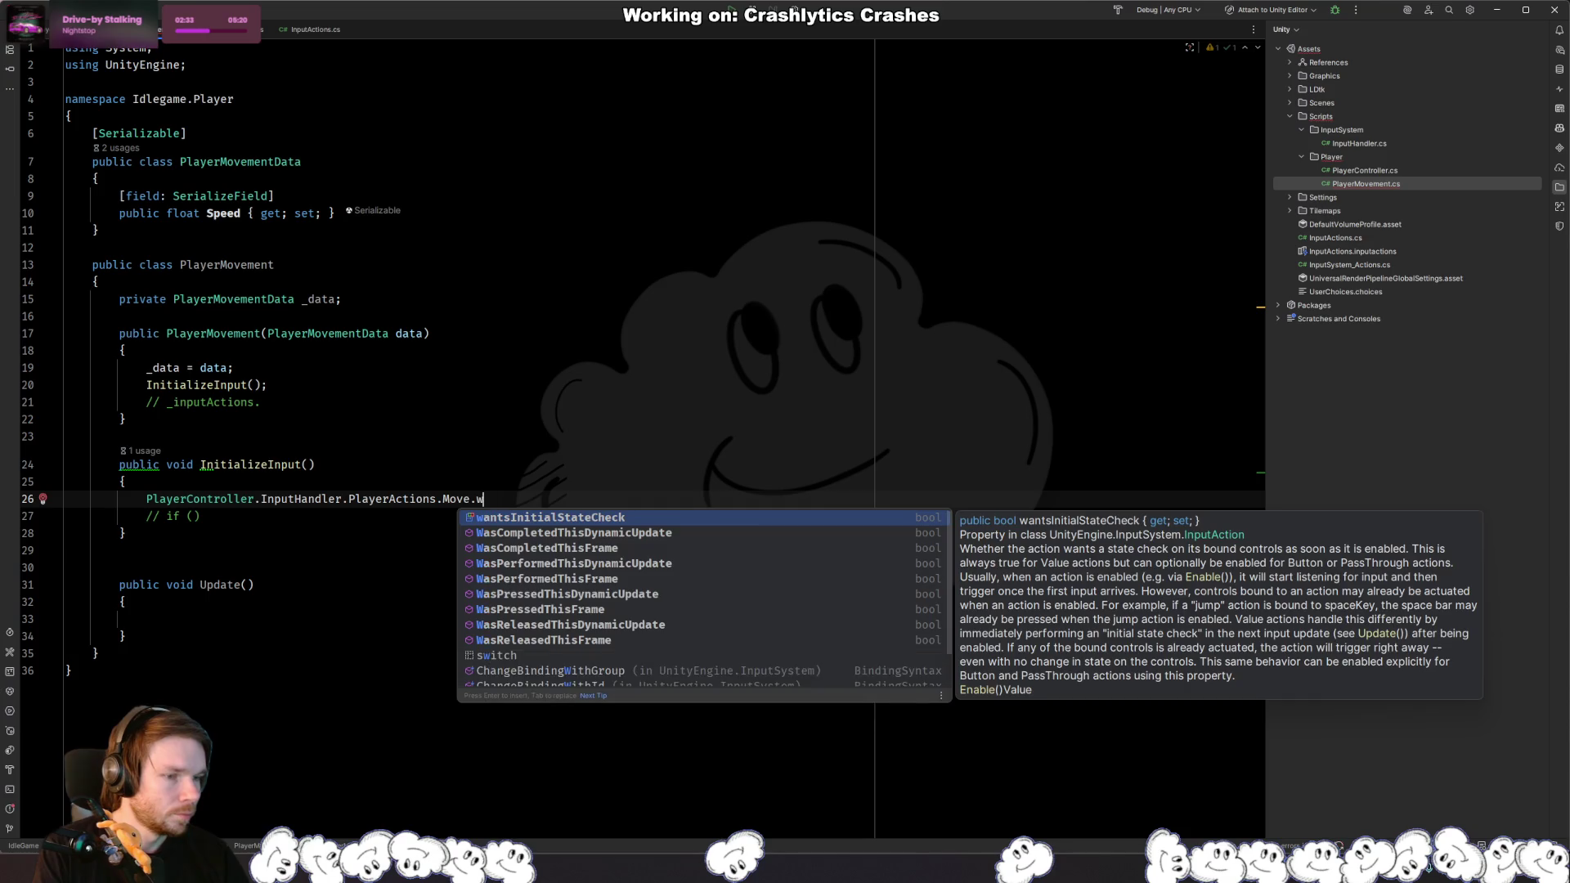
{"action": "key", "text": "Down"}
{"action": "key", "text": "Down"}
{"action": "key", "text": "Down"}
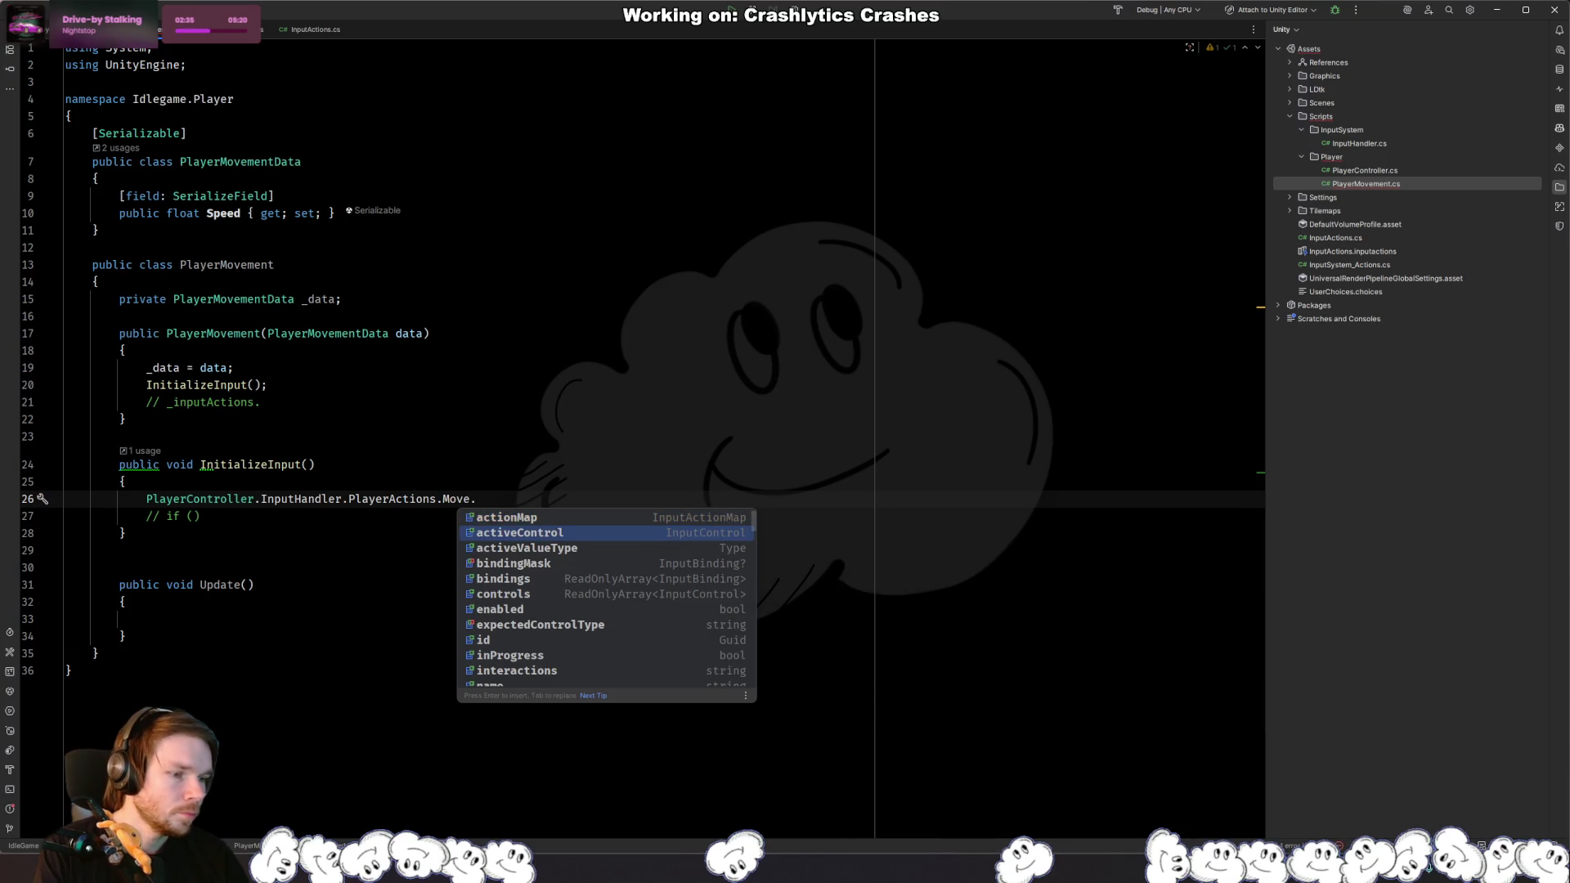
{"action": "key", "text": "Down"}
{"action": "key", "text": "Down"}
{"action": "key", "text": "Down"}
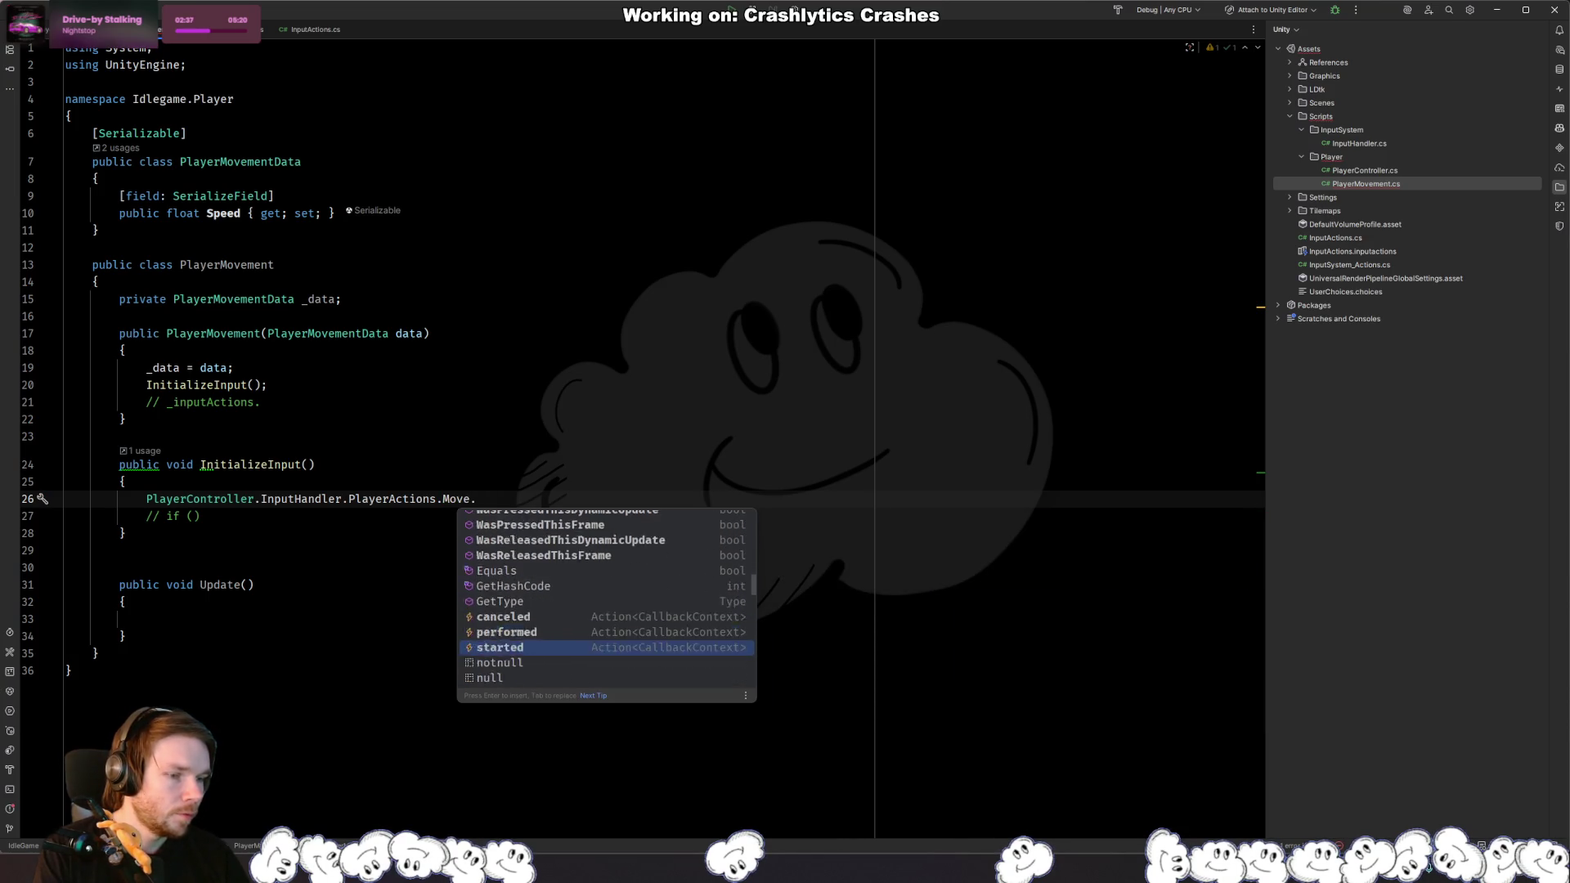
{"action": "key", "text": "Up"}
{"action": "key", "text": "Up"}
{"action": "key", "text": "Up"}
{"action": "key", "text": "Down"}
{"action": "key", "text": "Down"}
{"action": "key", "text": "Down"}
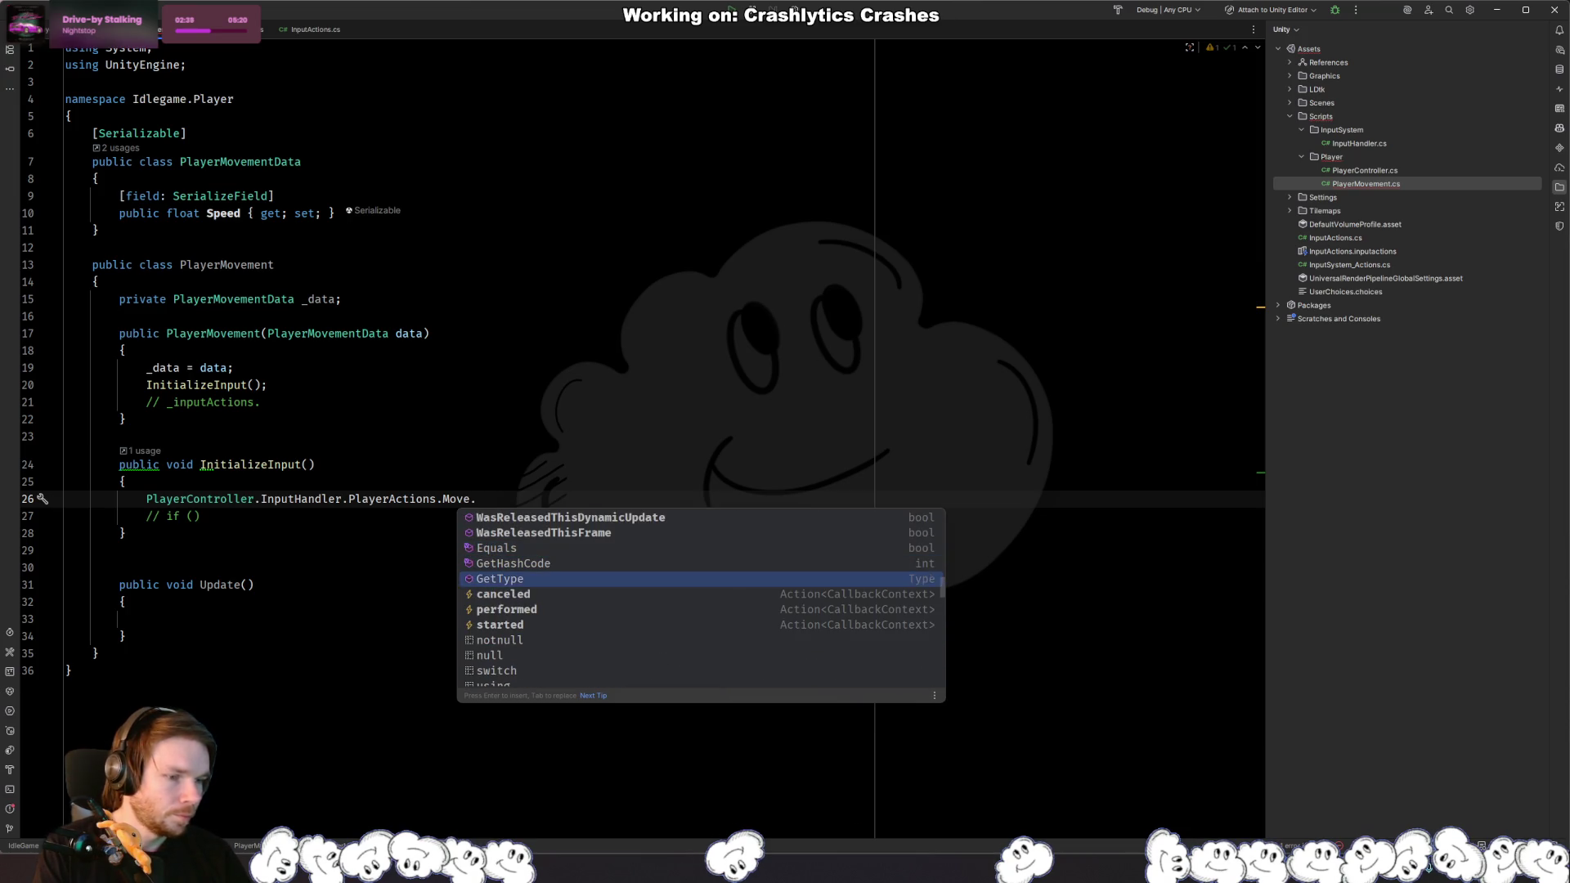
{"action": "key", "text": "Return"}
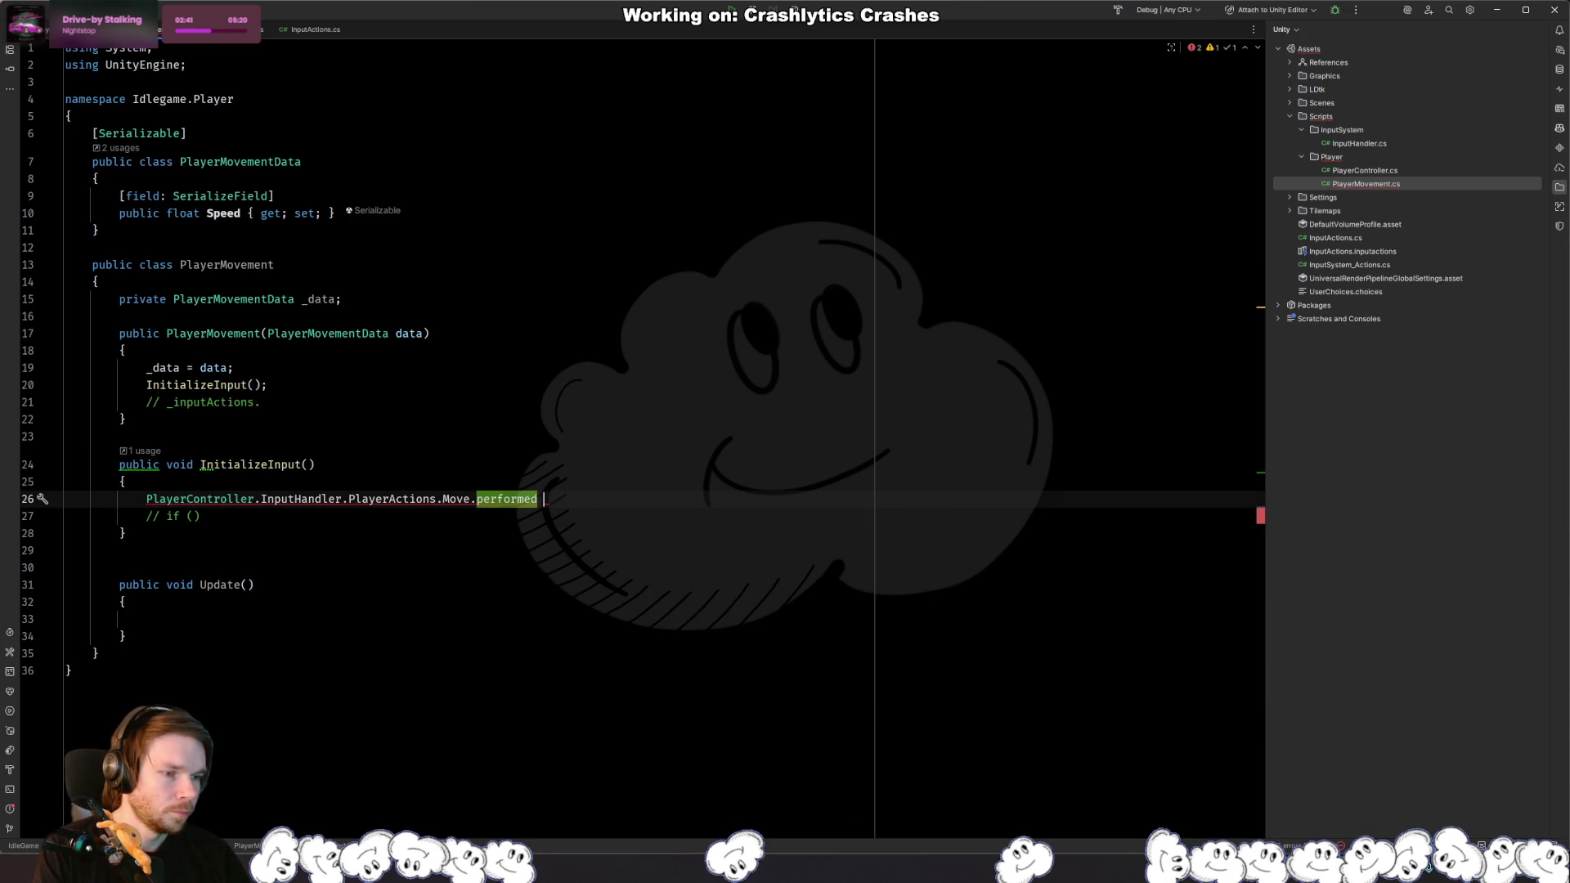
{"action": "type", "text": "+= "}
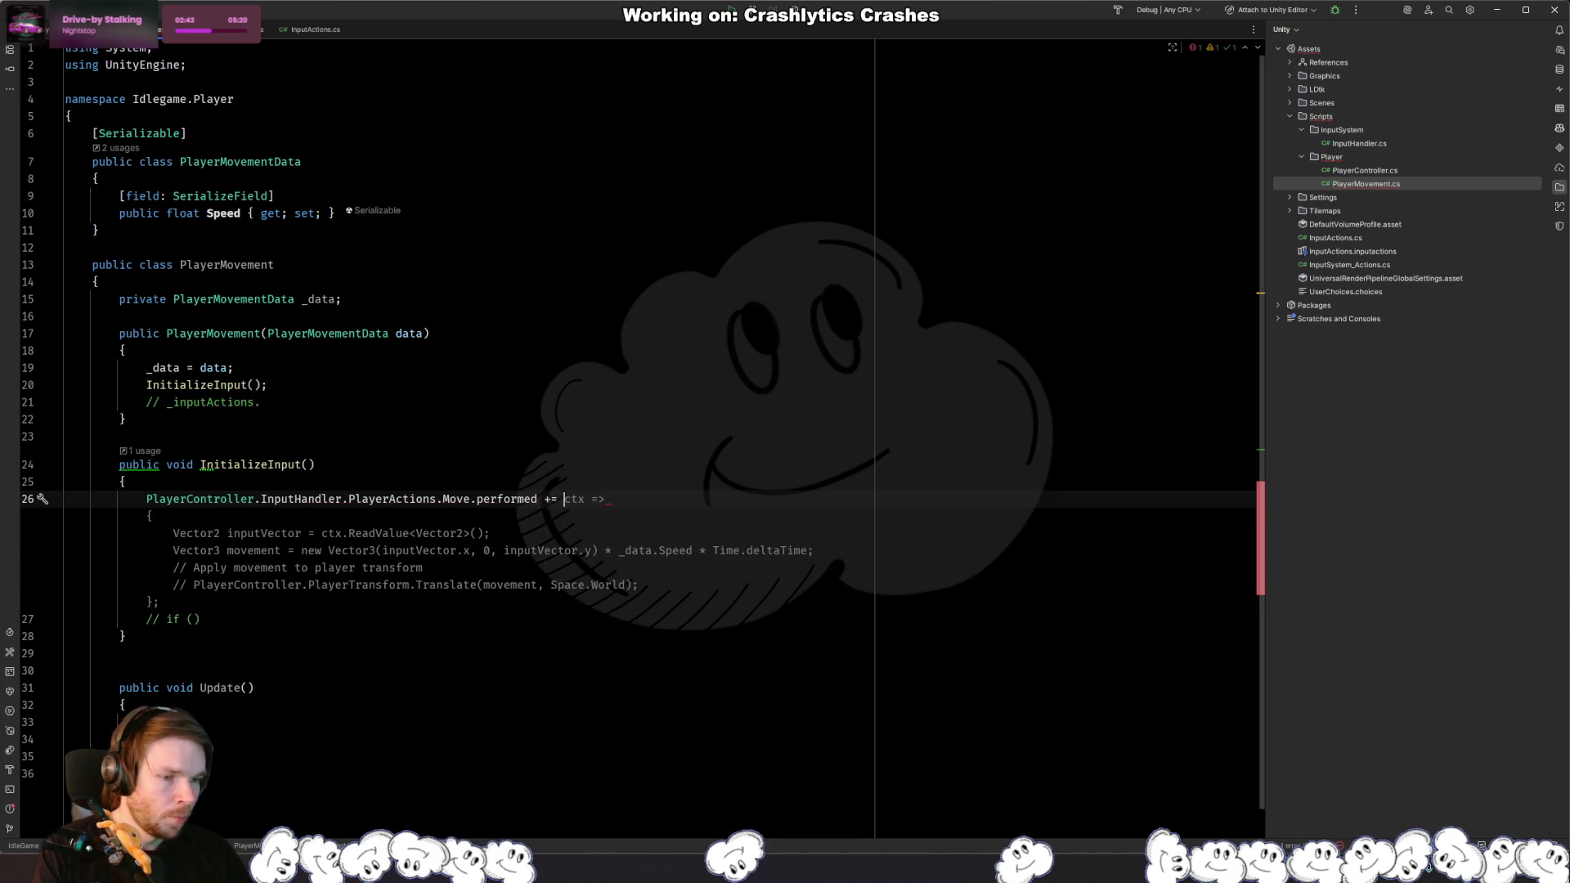
{"action": "type", "text": "OnPlayerMoved;"}
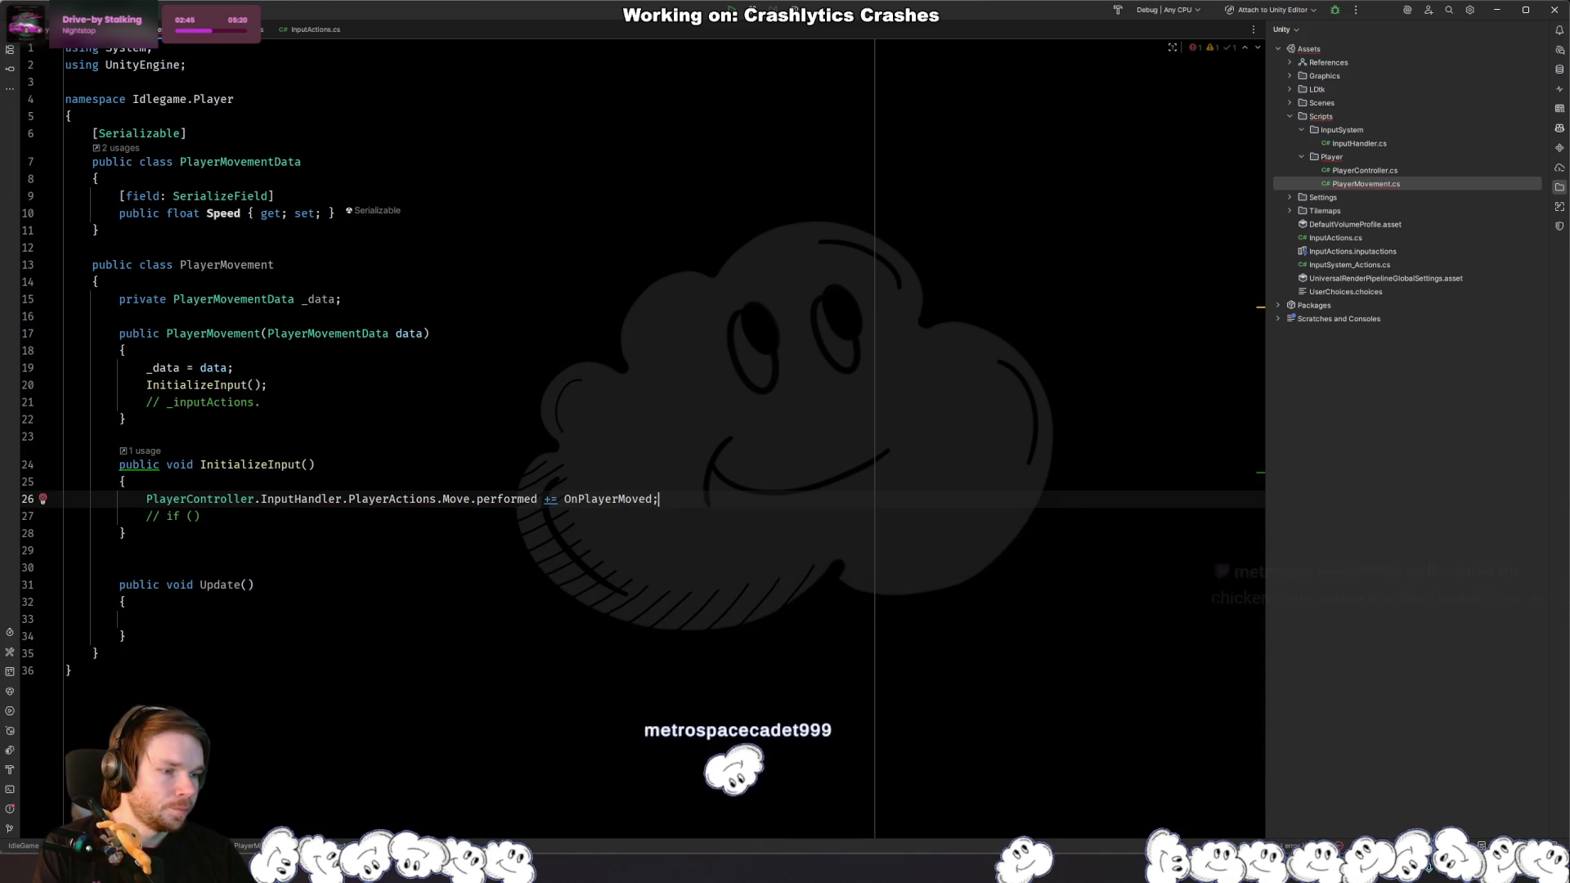
Step: Generate the OnPlayerMoved handler method and rename its parameter to ctx
{"action": "key", "text": "alt+Return"}
{"action": "key", "text": "Return"}
{"action": "key", "text": "Return"}
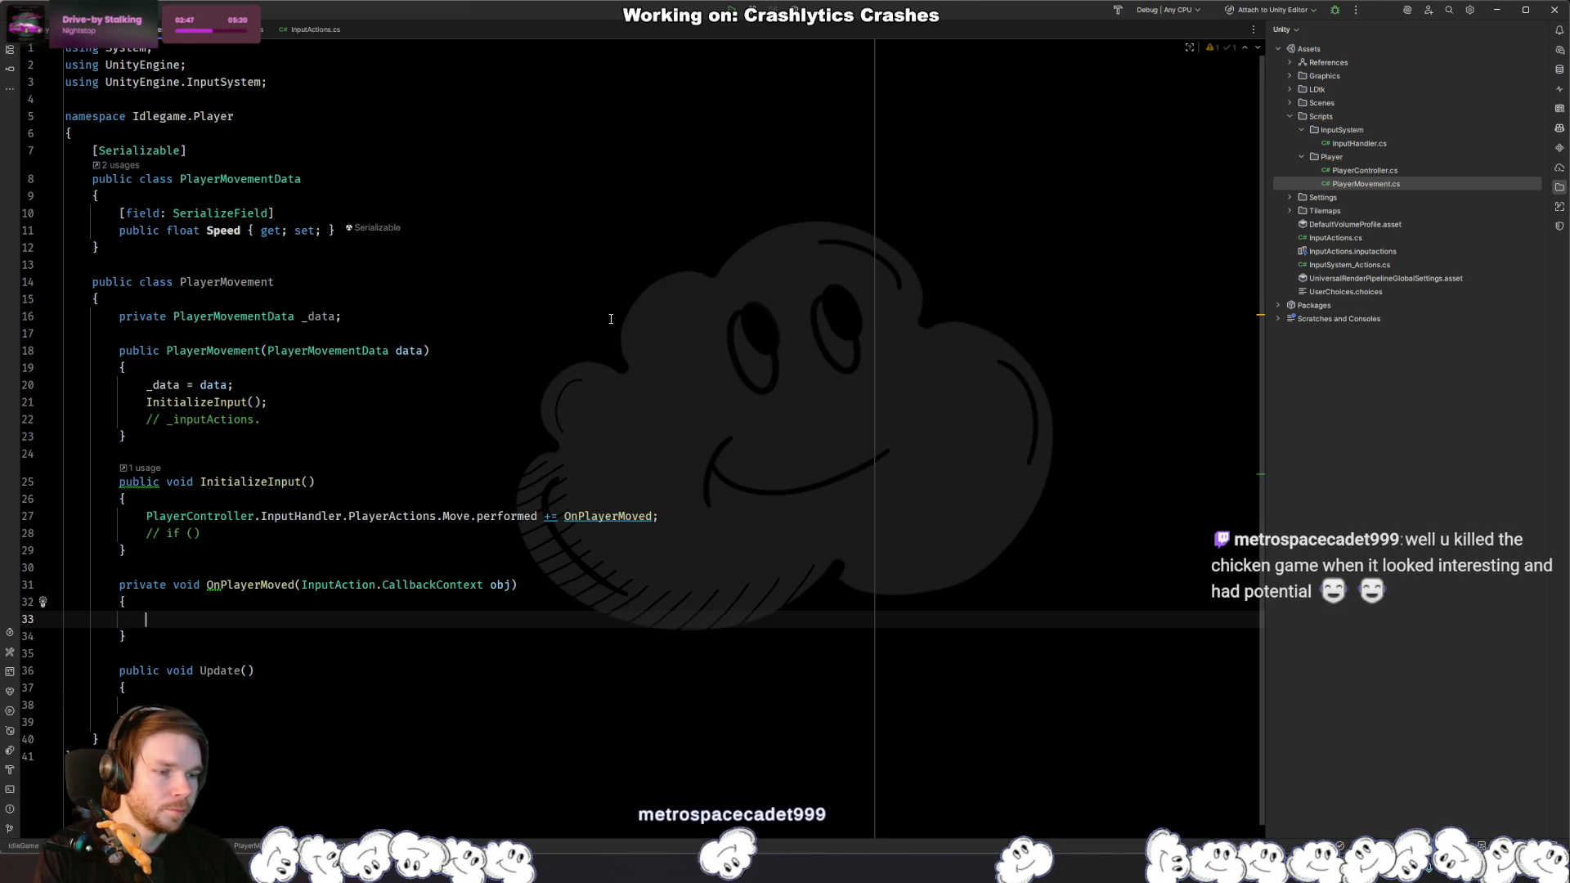
{"action": "key", "text": "Up"}
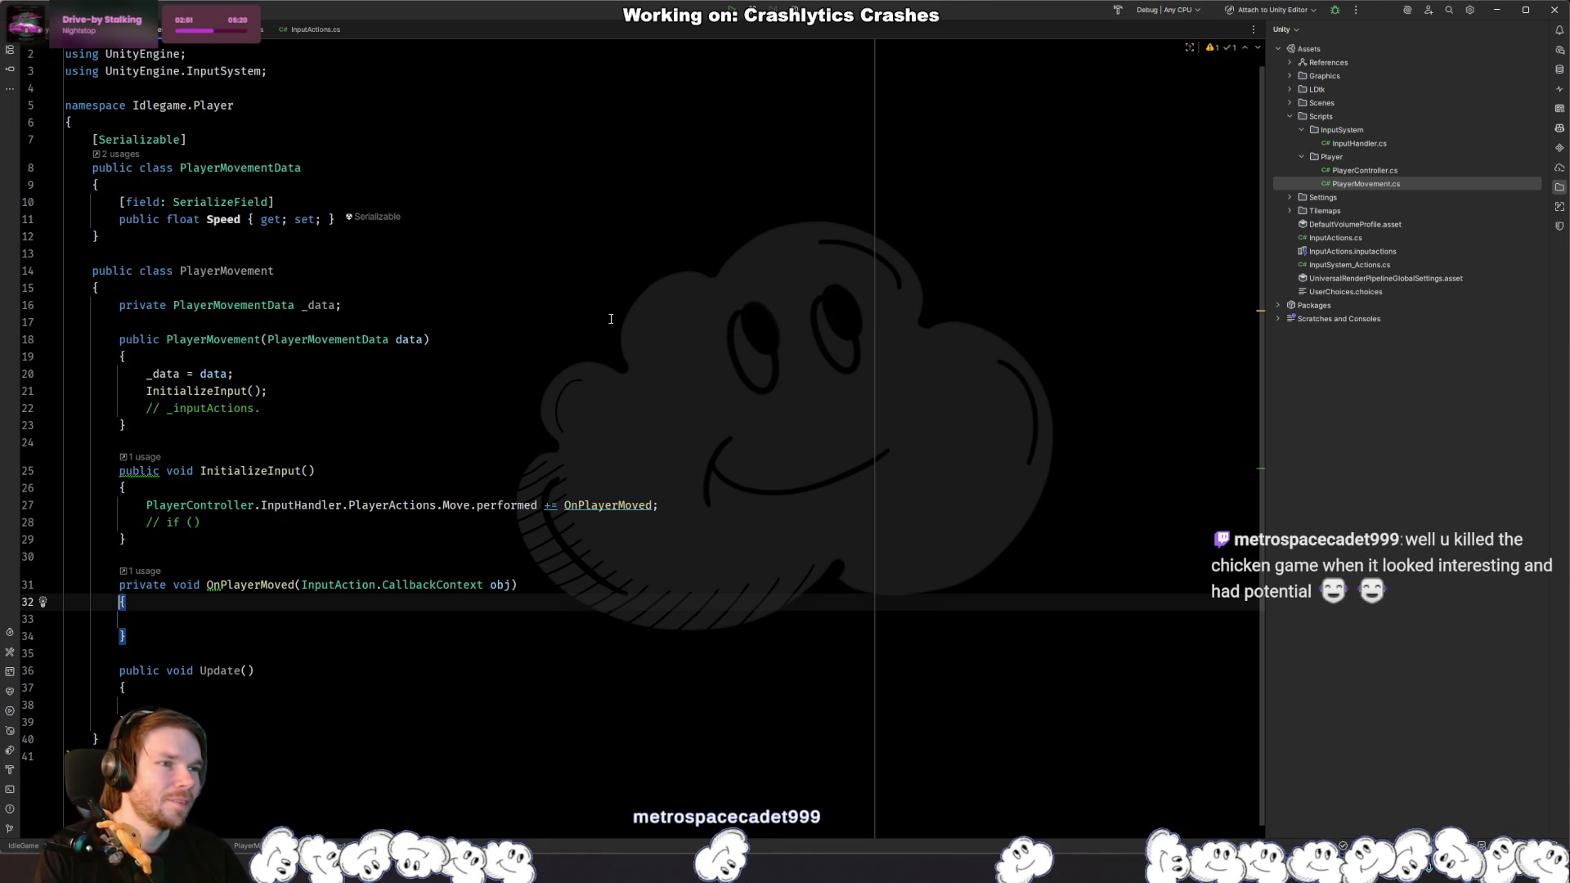
{"action": "key", "text": "Up"}
{"action": "key", "text": "End"}
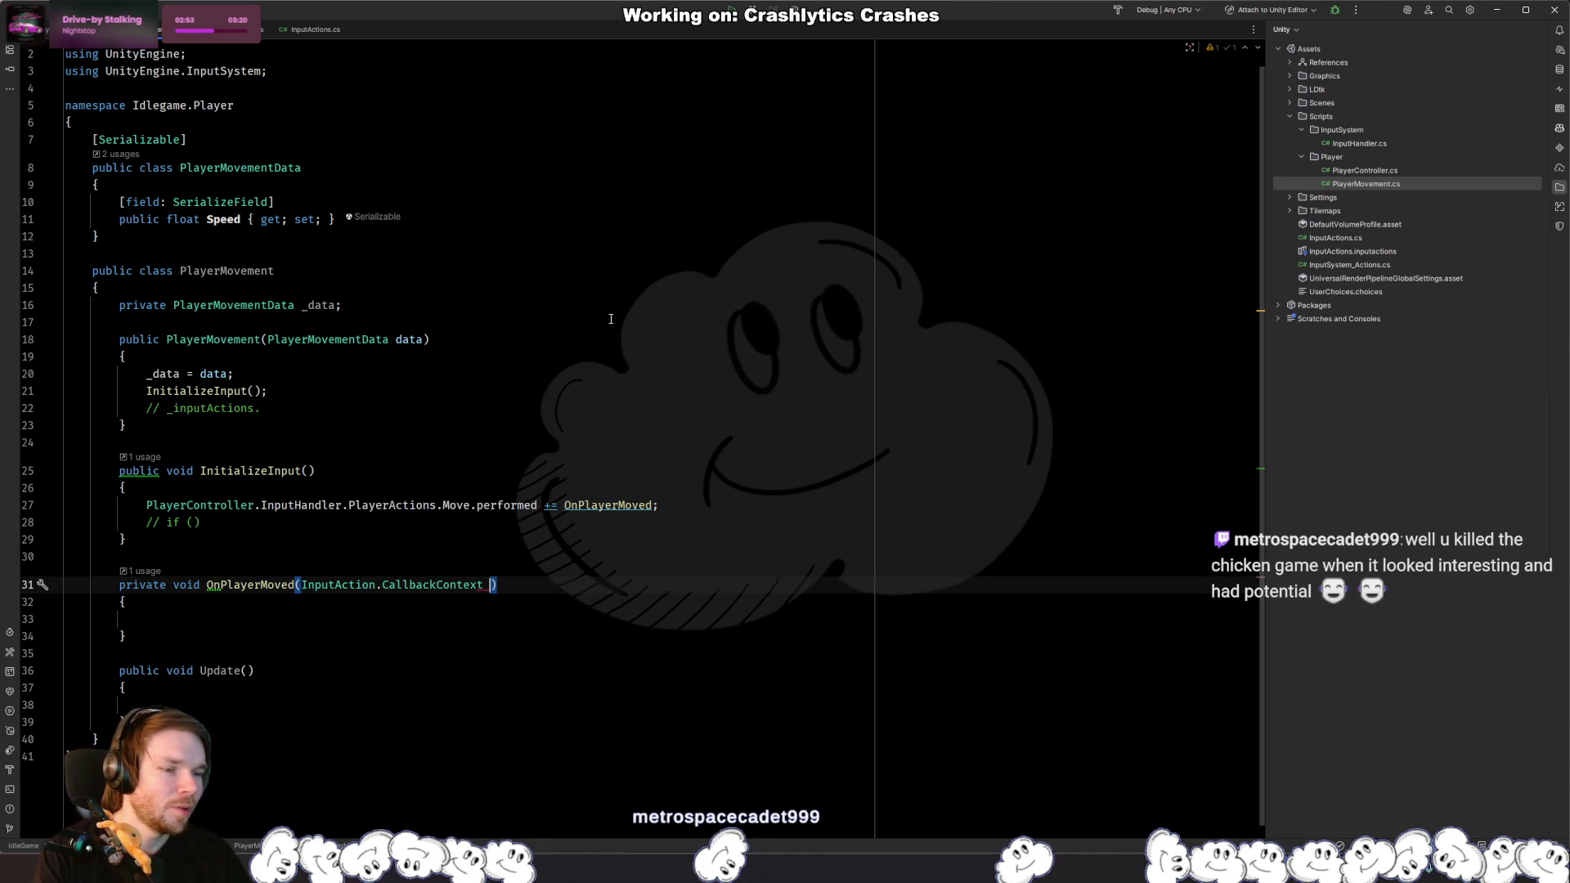
{"action": "type", "text": "ctx"}
{"action": "key", "text": "Down"}
{"action": "key", "text": "Down"}
Step: Fill the handler with the suggested Vector2 input and PlayerTransform translation code, plus a blank line
{"action": "type", "text": "c"}
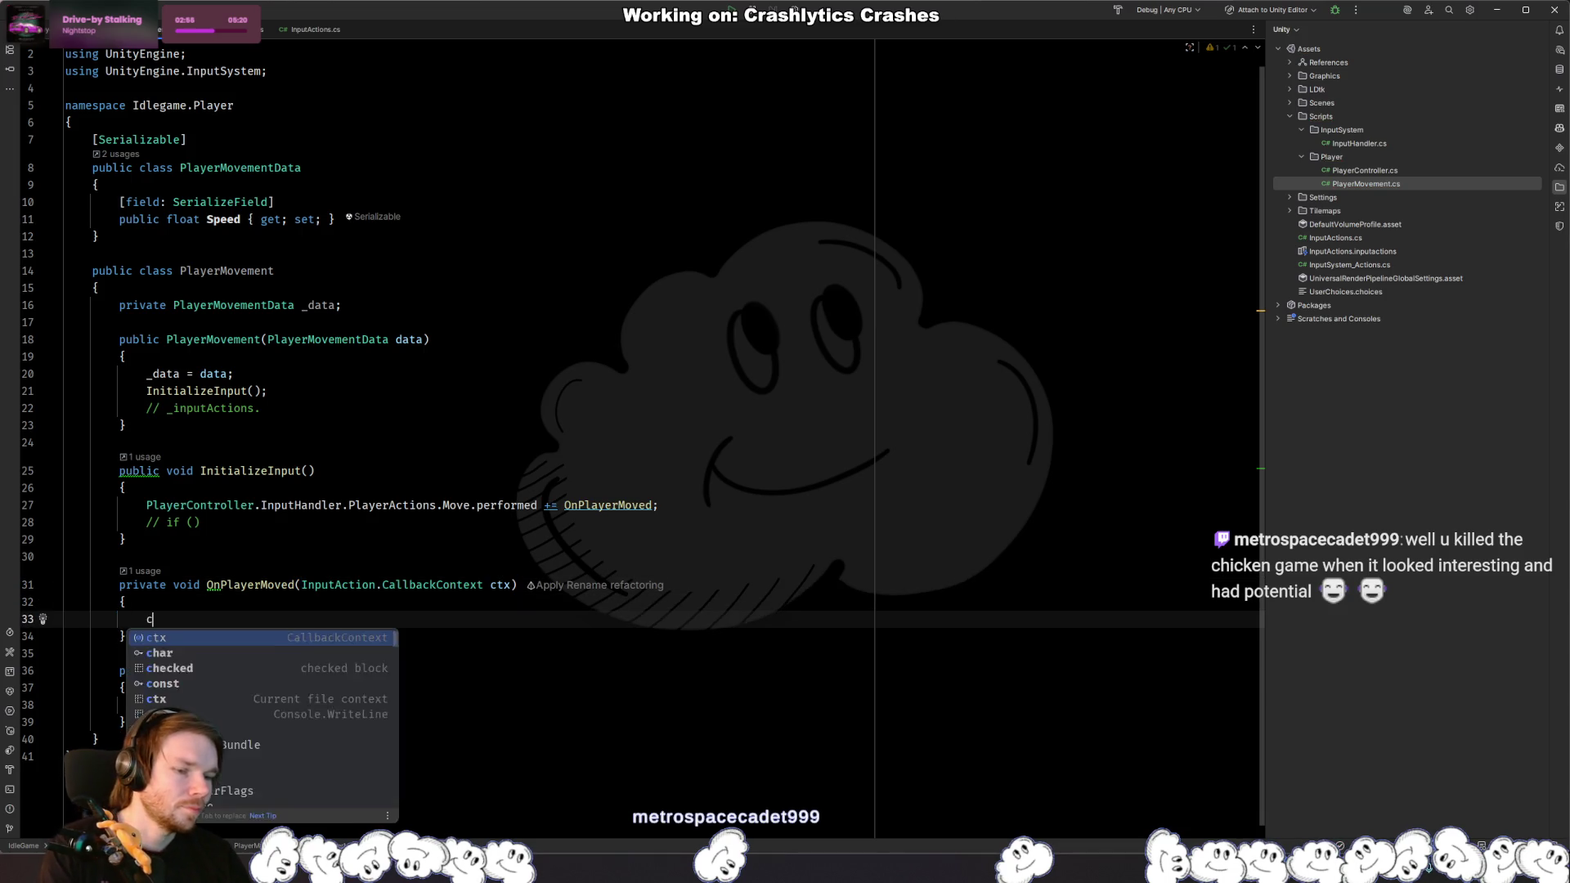
{"action": "key", "text": "Return"}
{"action": "type", "text": "."}
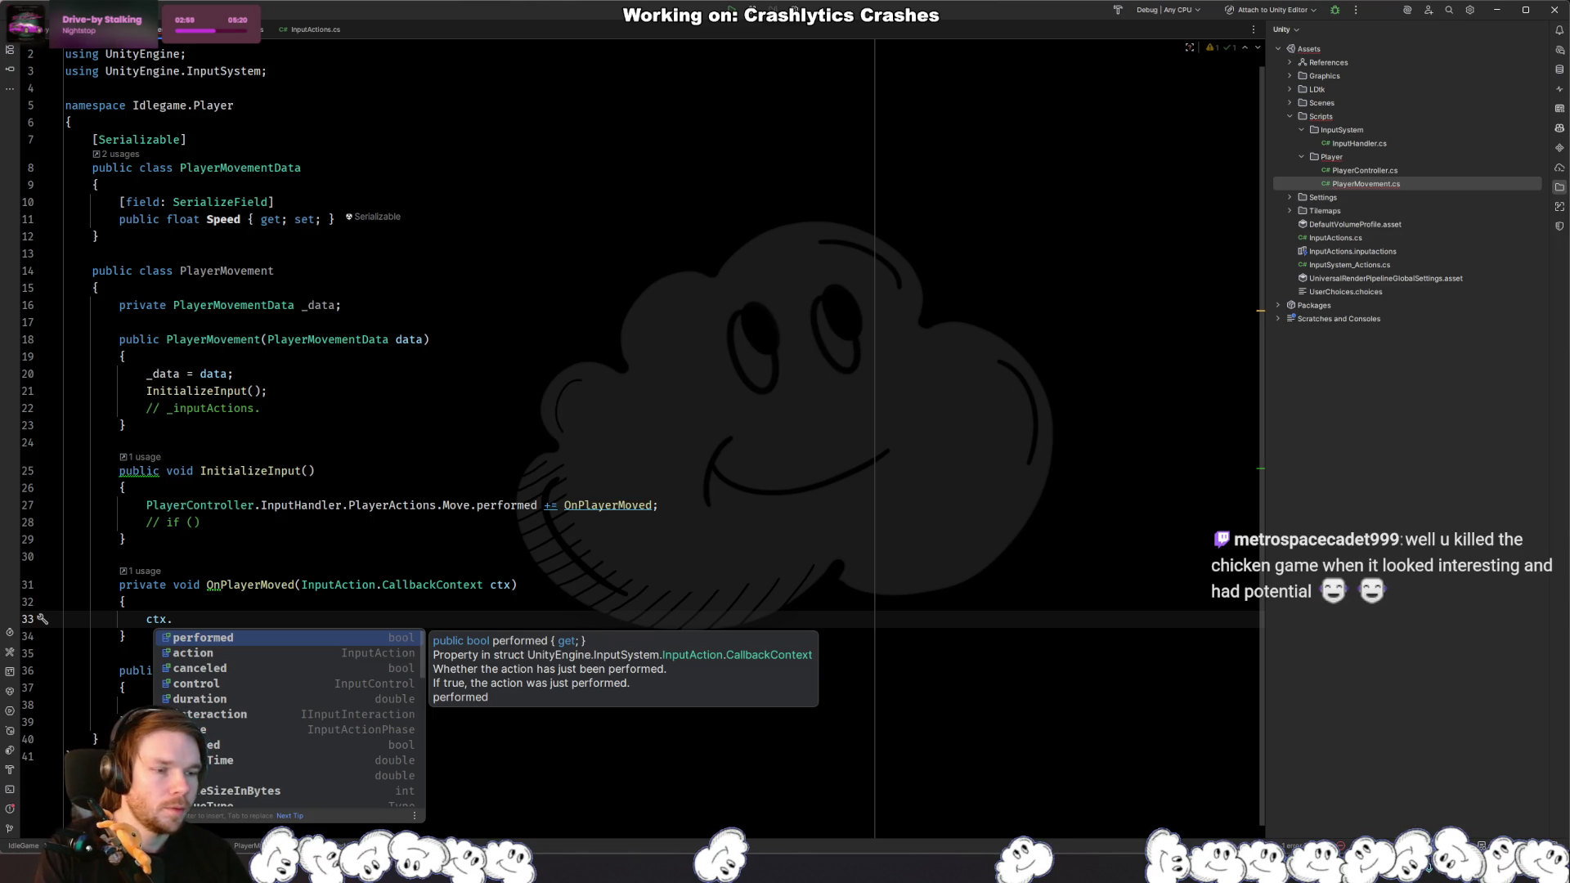
{"action": "key", "text": "BackSpace"}
{"action": "key", "text": "BackSpace"}
{"action": "key", "text": "BackSpace"}
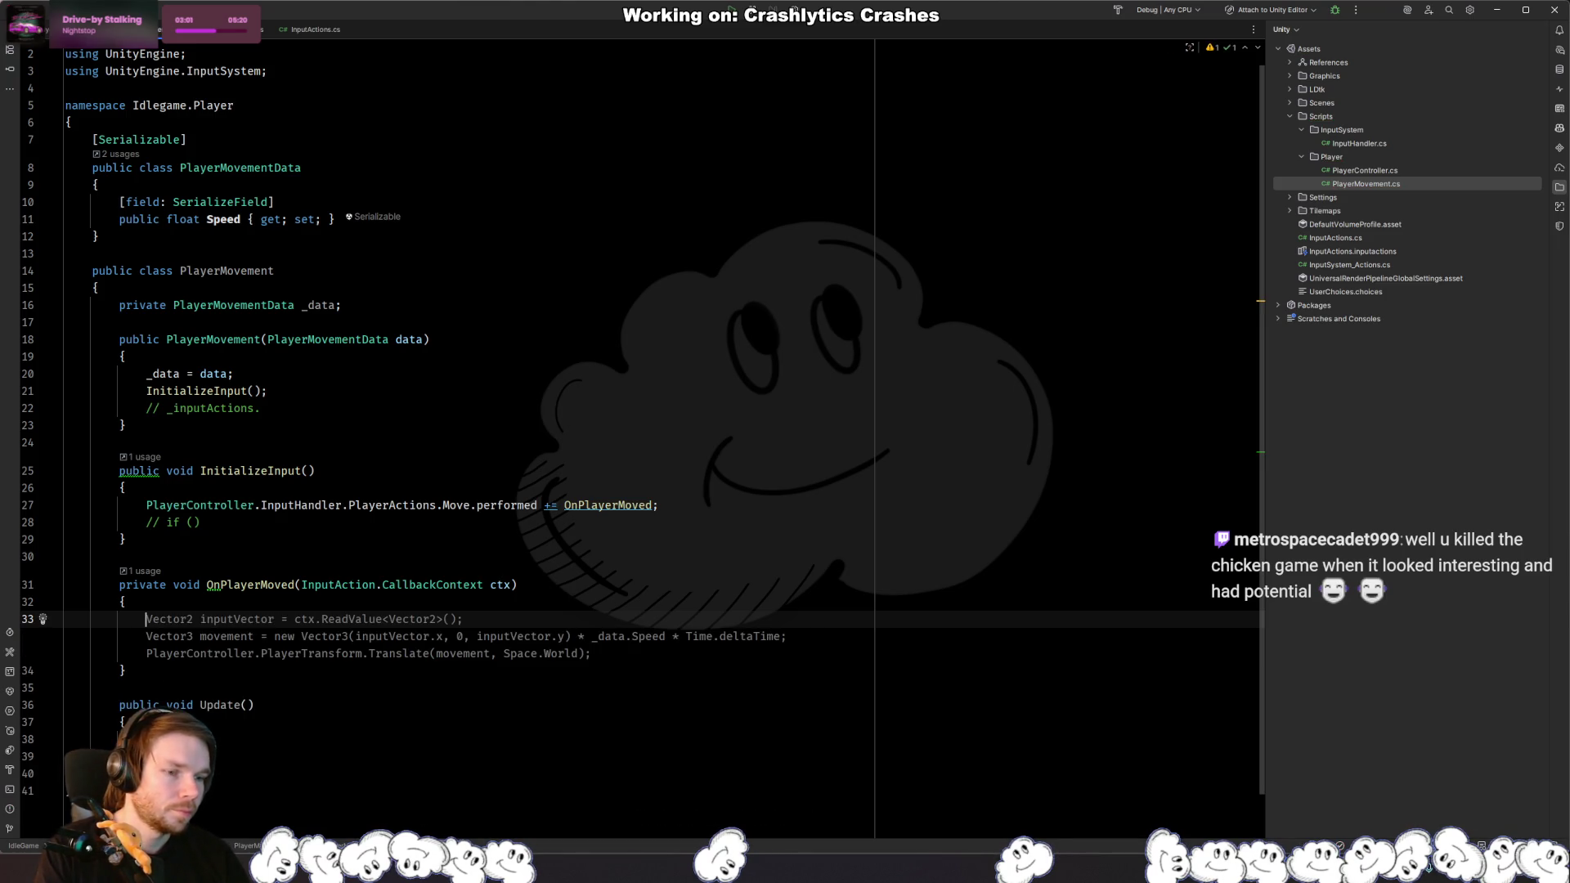
{"action": "key", "text": "Tab"}
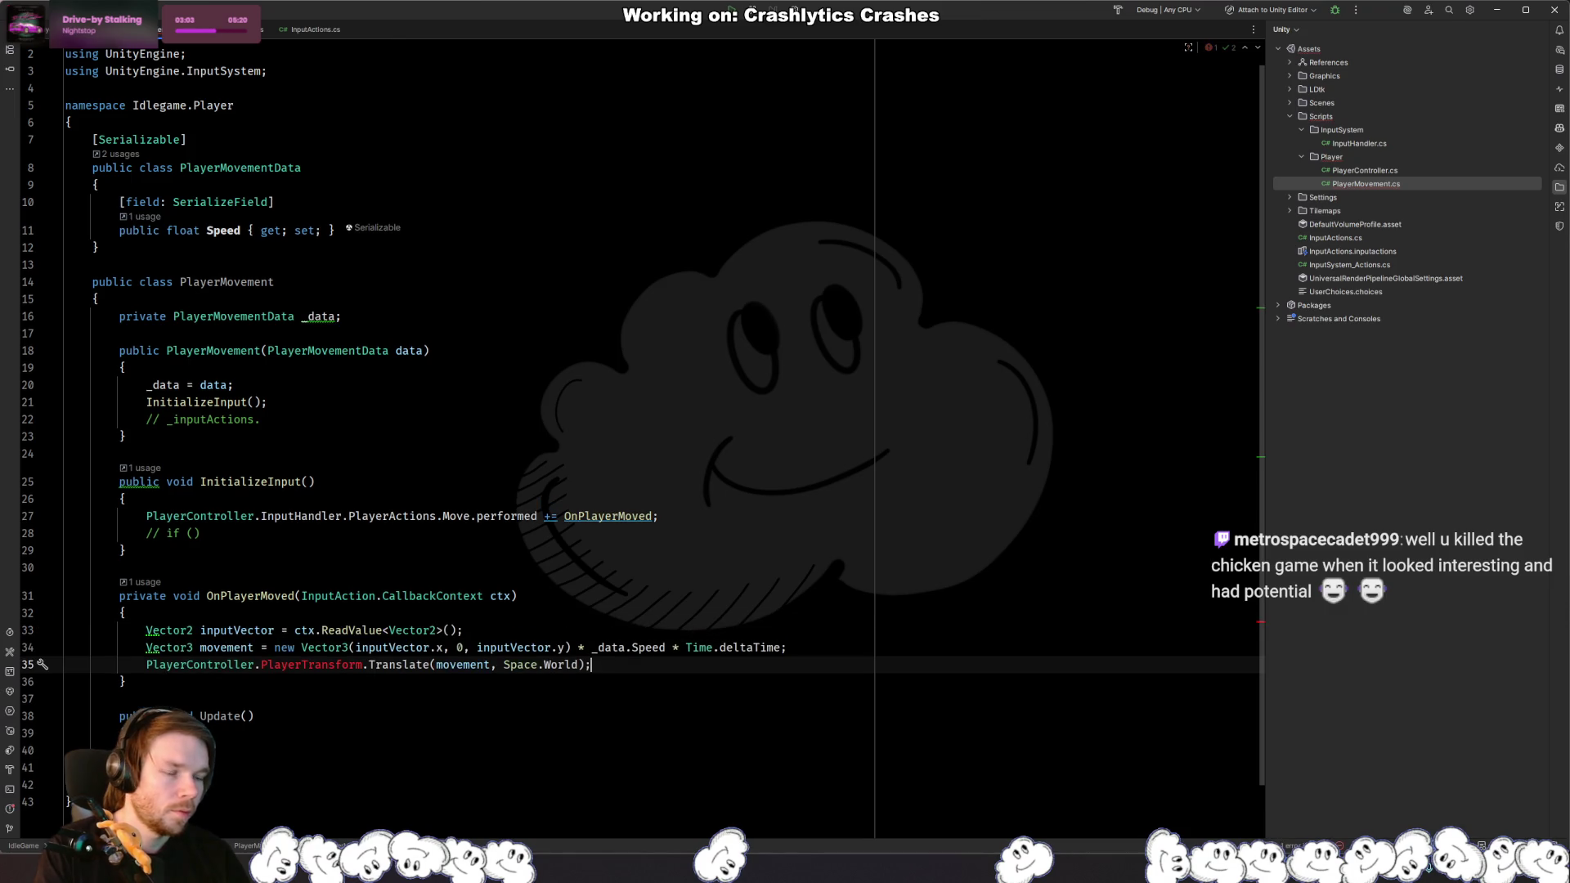
{"action": "key", "text": "ctrl+alt+Return"}
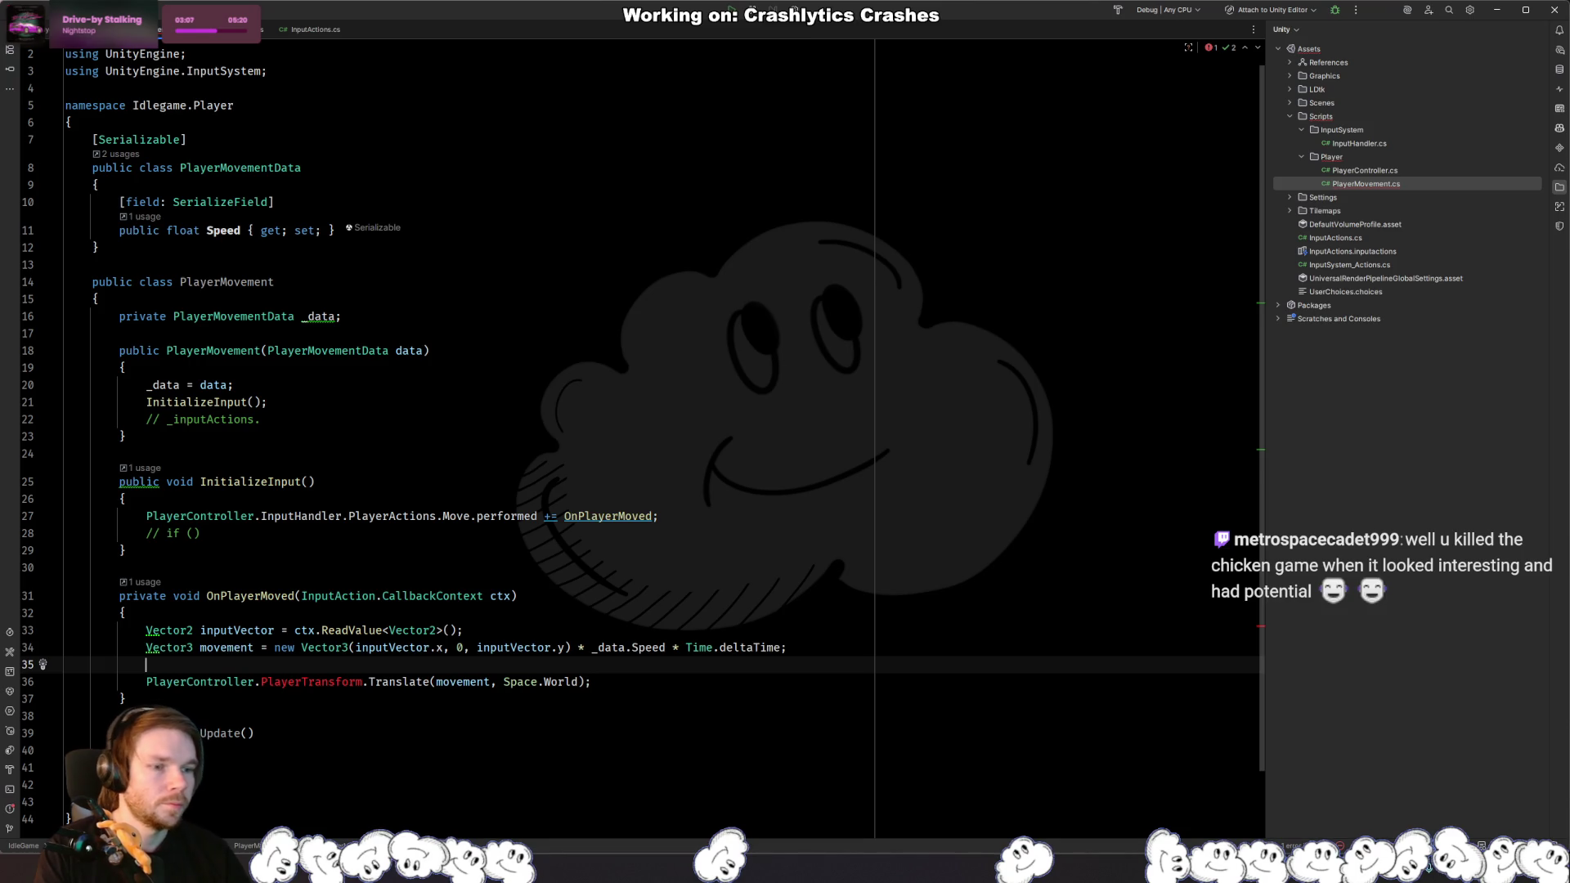
{"action": "left_click", "coordinate": [252, 682]}
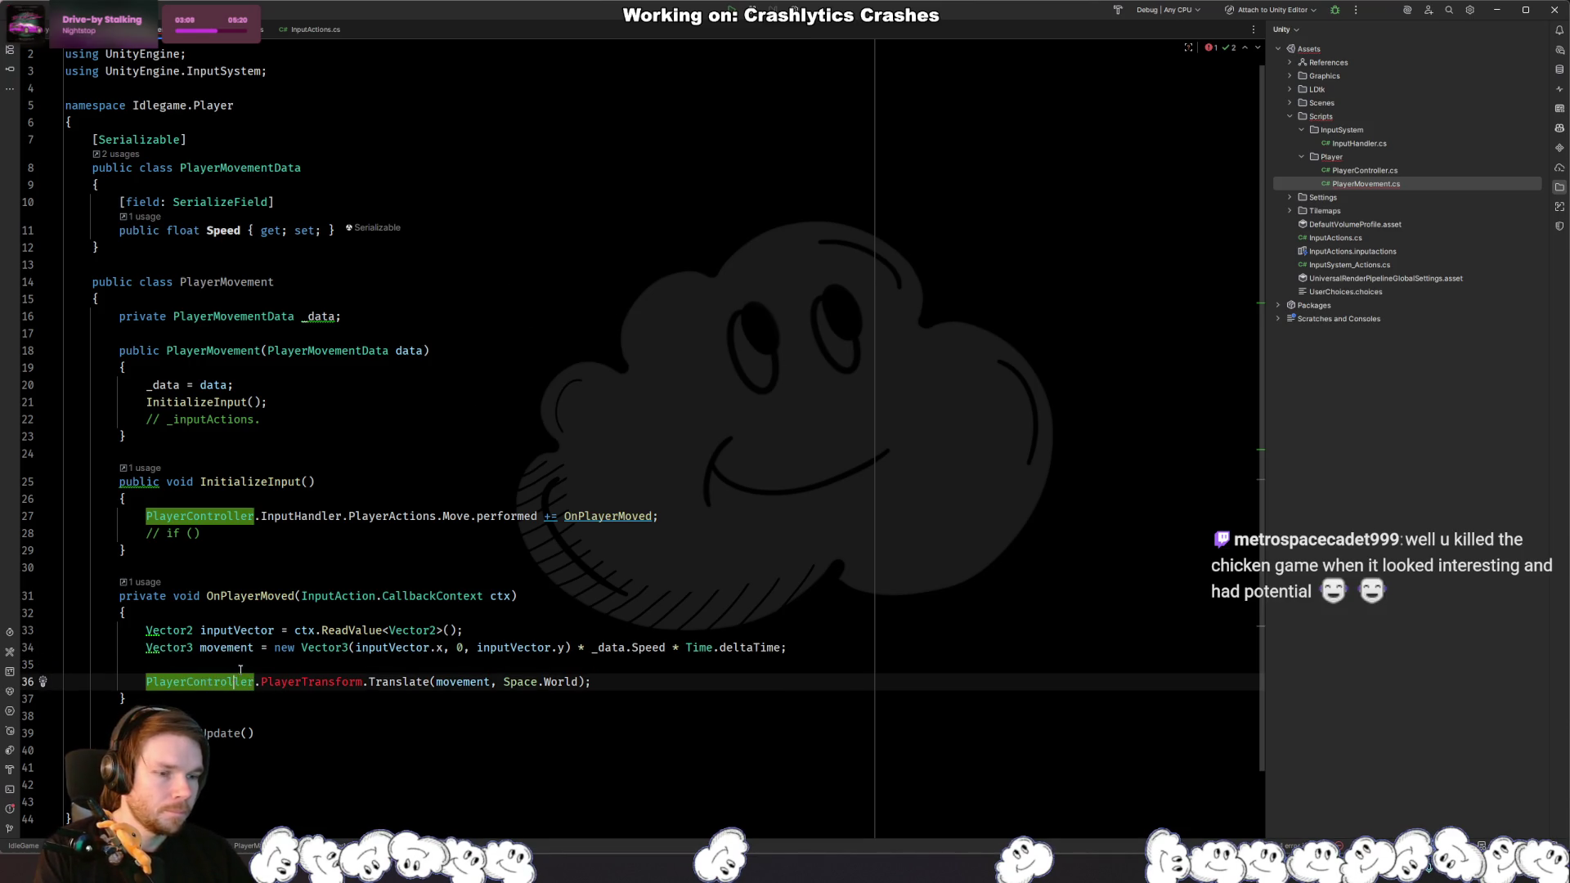
{"action": "left_click", "coordinate": [389, 671]}
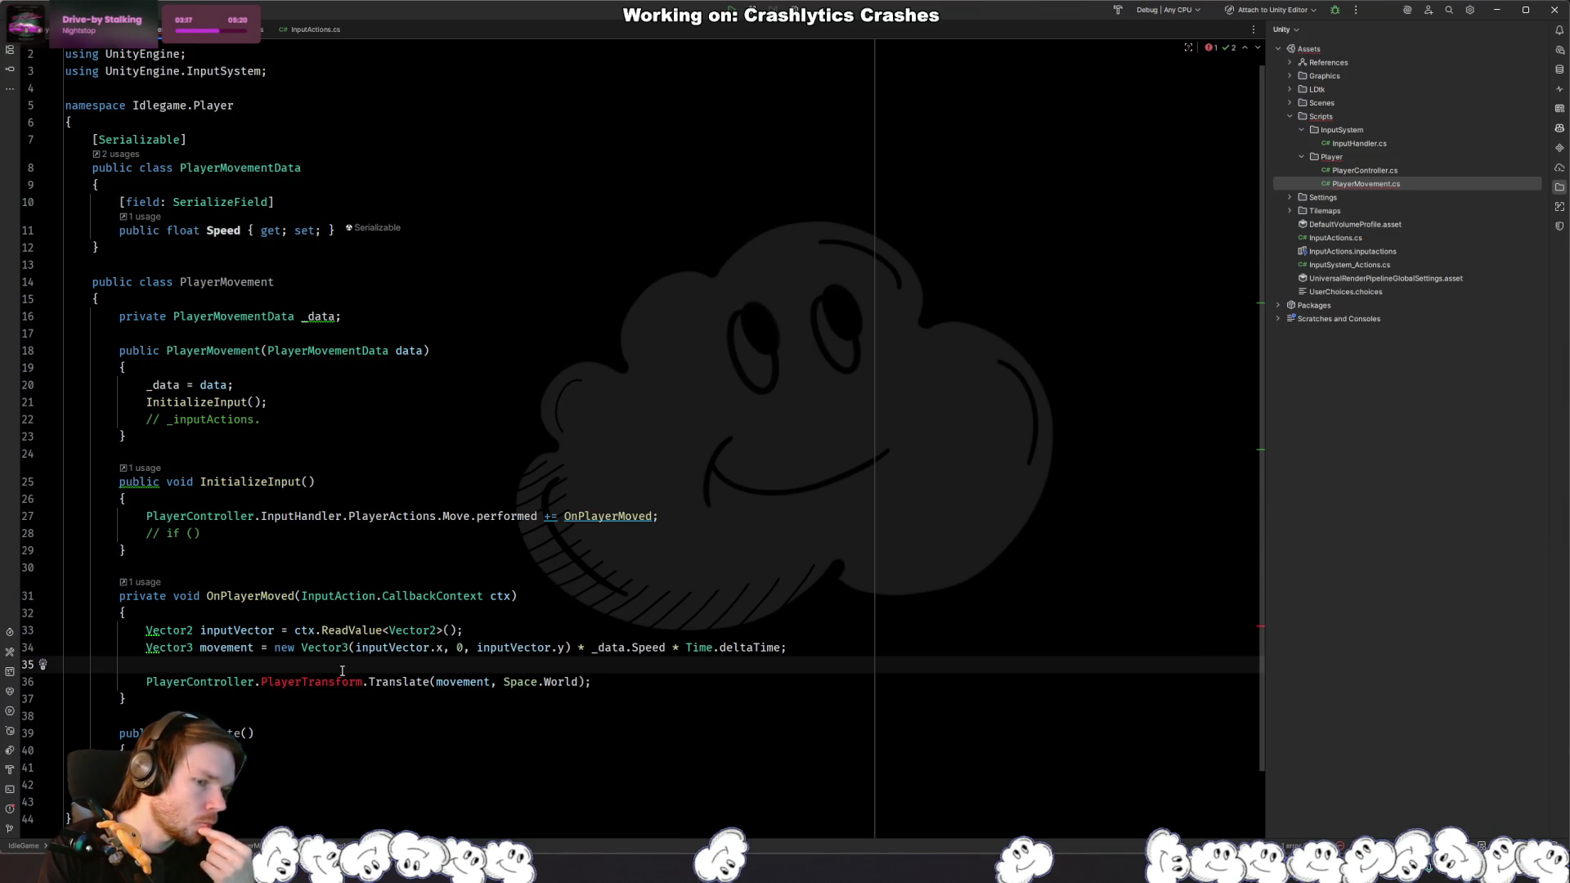
Step: Move the Vector2 inputVector line from the handler into Update()
{"action": "left_click", "coordinate": [504, 627]}
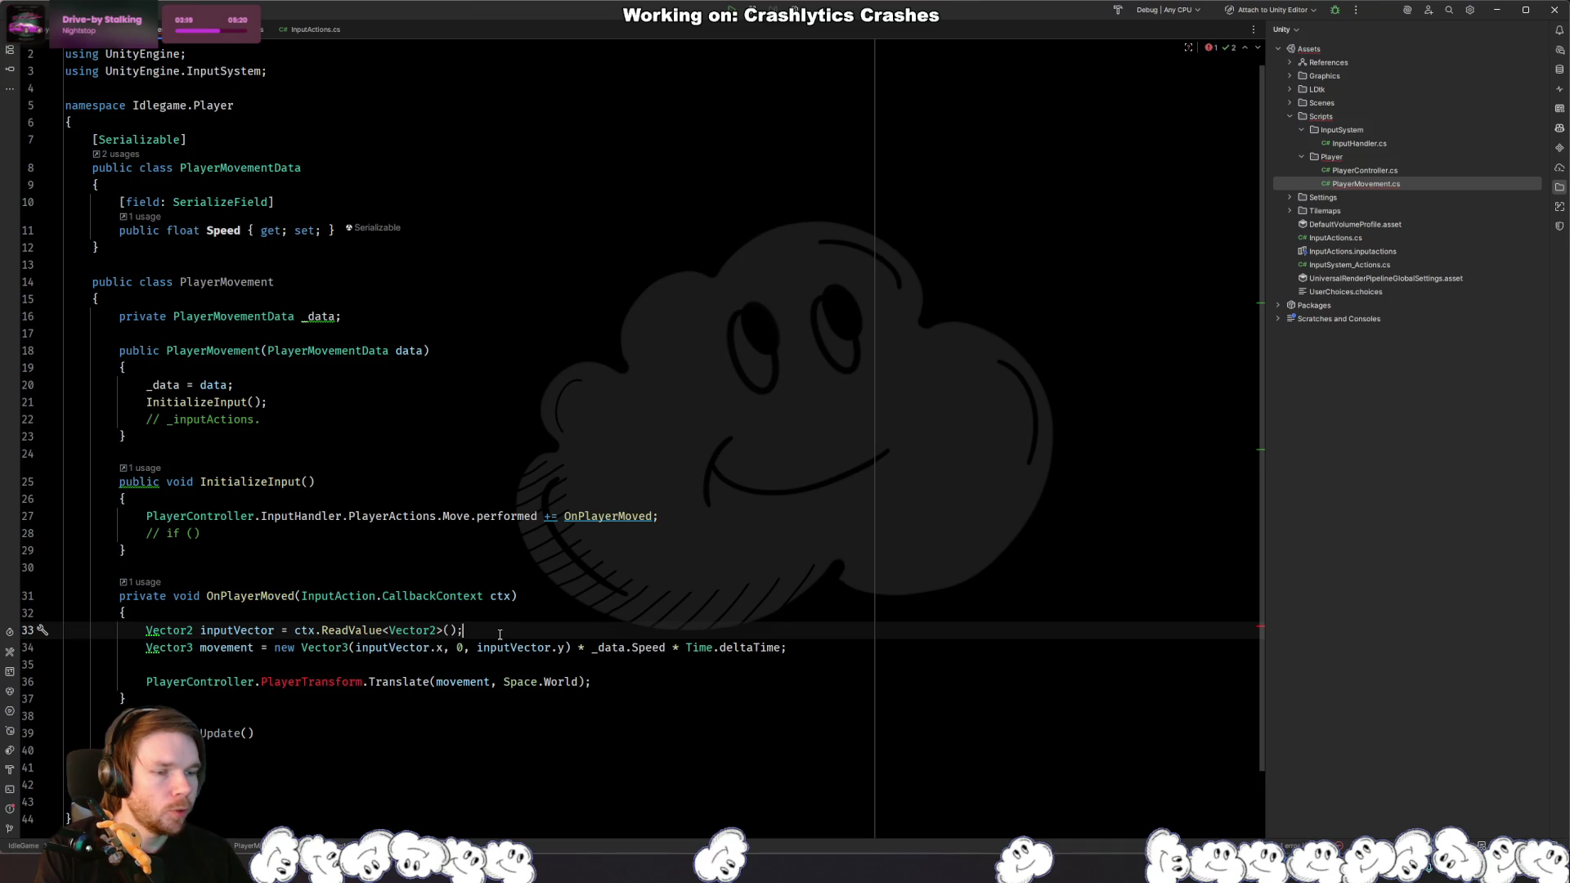
{"action": "key", "text": "ctrl+x"}
{"action": "left_click", "coordinate": [327, 733]}
{"action": "key", "text": "Down"}
{"action": "key", "text": "ctrl+v"}
Step: Move the PlayerController.InputHandler.PlayerActions.Move reference into Update with .ReadValue<>()
{"action": "left_click", "coordinate": [703, 513]}
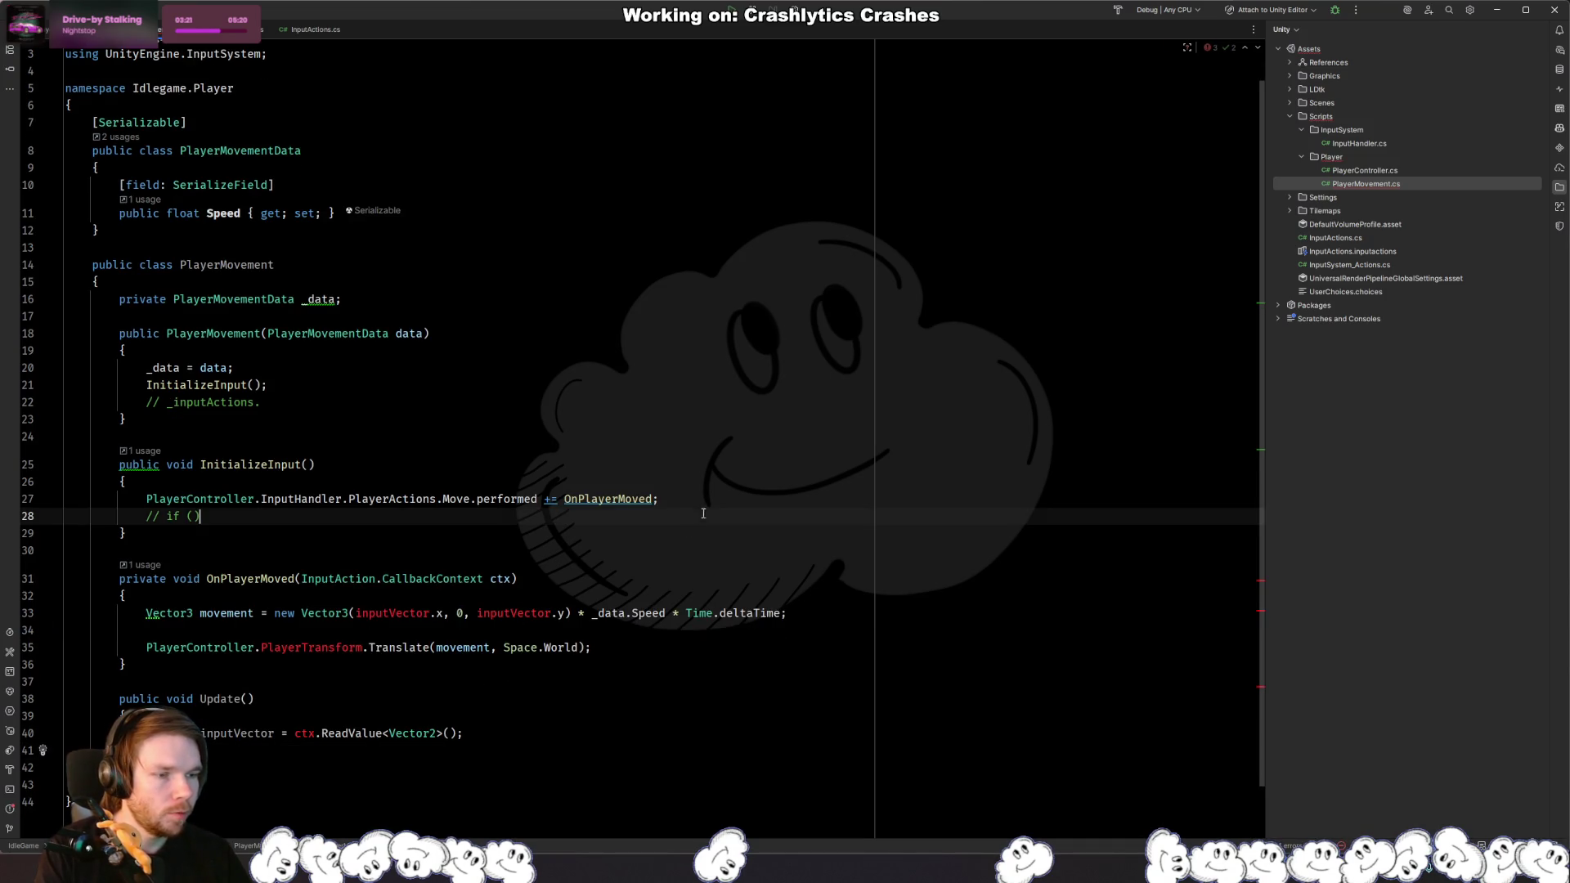
{"action": "left_click", "coordinate": [477, 499]}
{"action": "key", "text": "shift+Home"}
{"action": "key", "text": "BackSpace"}
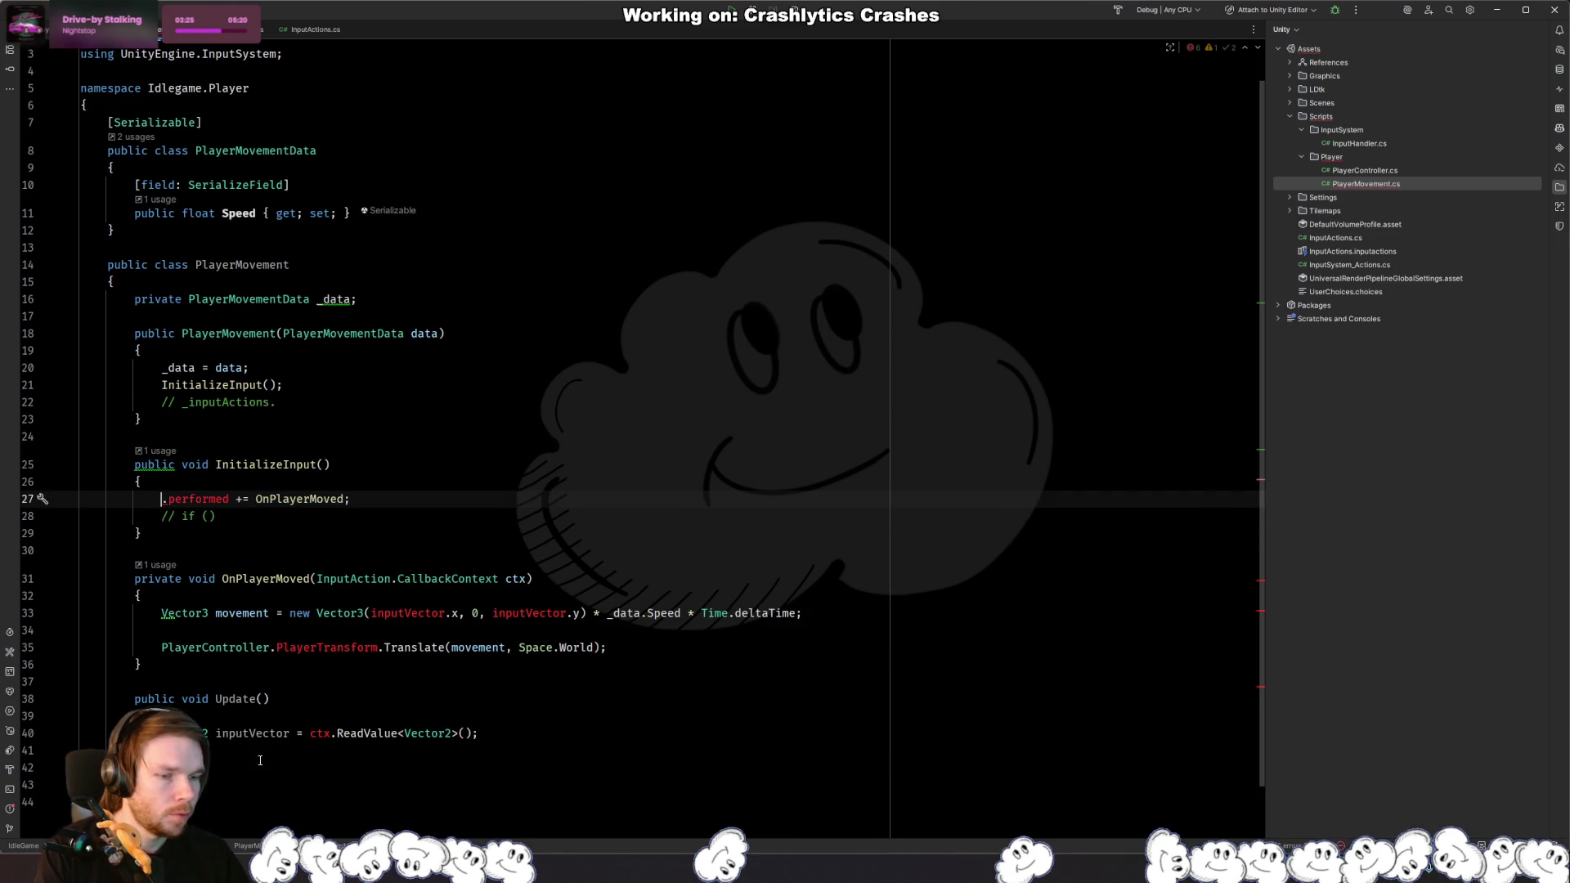
{"action": "left_click", "coordinate": [260, 756]}
{"action": "key", "text": "ctrl+v"}
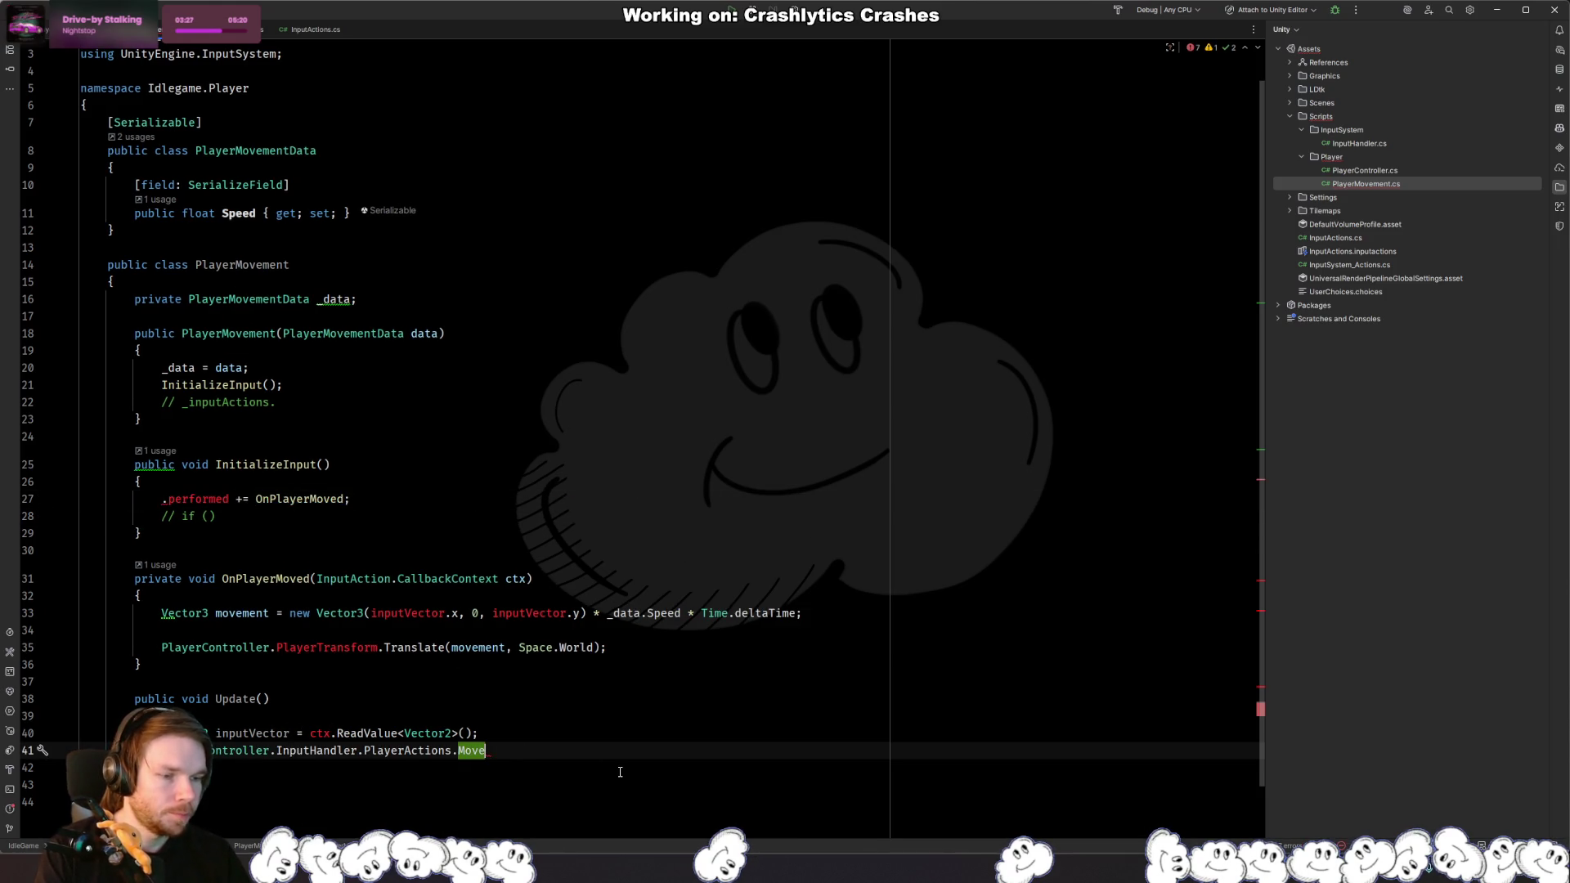
{"action": "type", "text": "."}
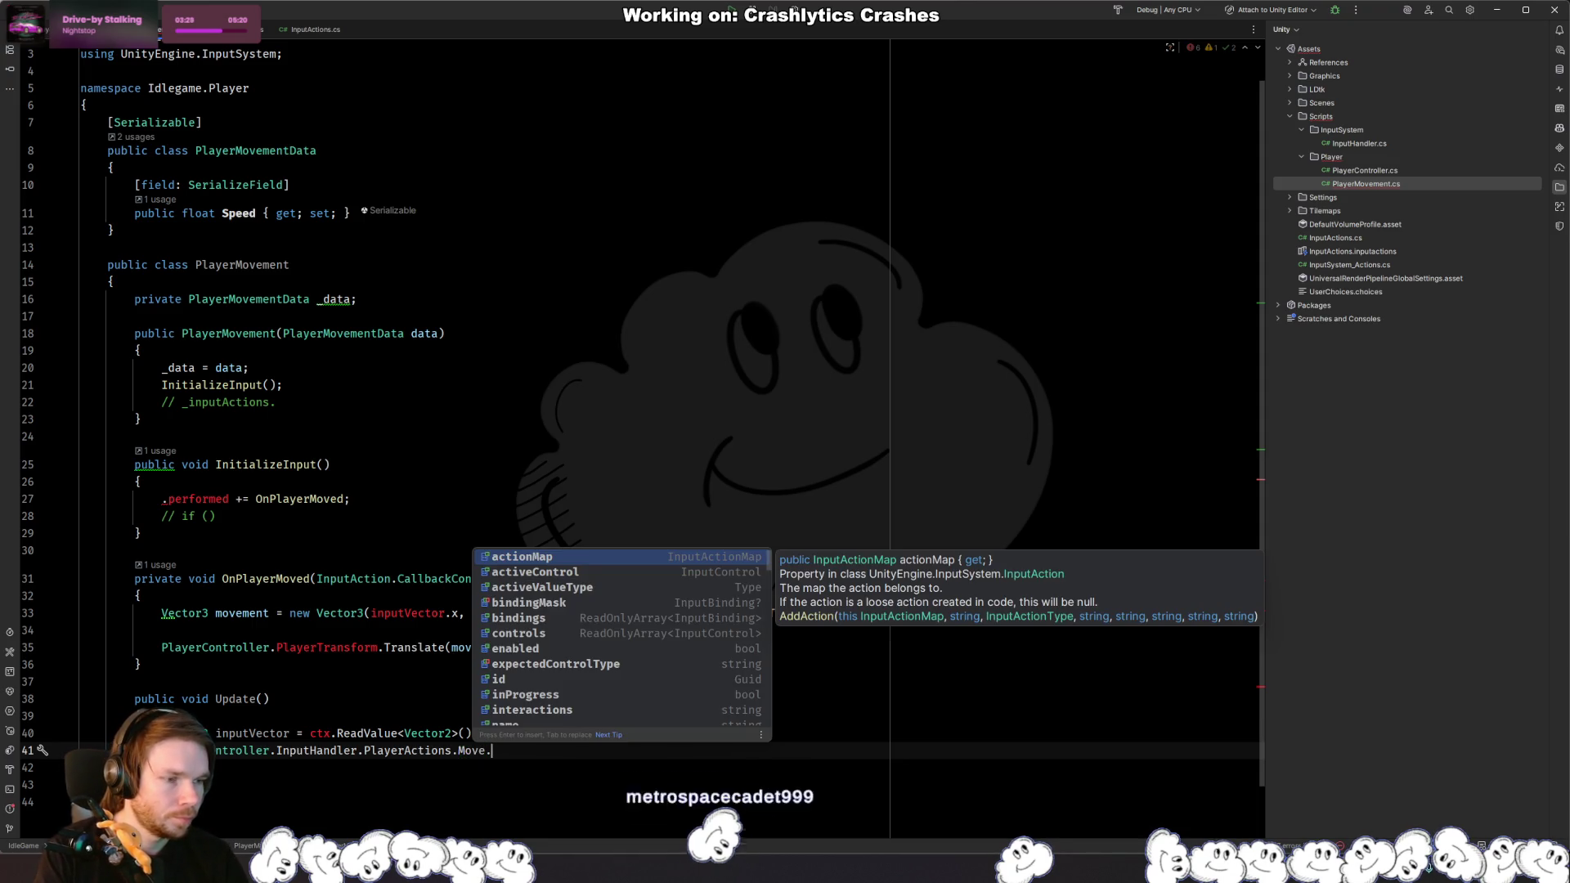
{"action": "type", "text": "read"}
{"action": "key", "text": "Return"}
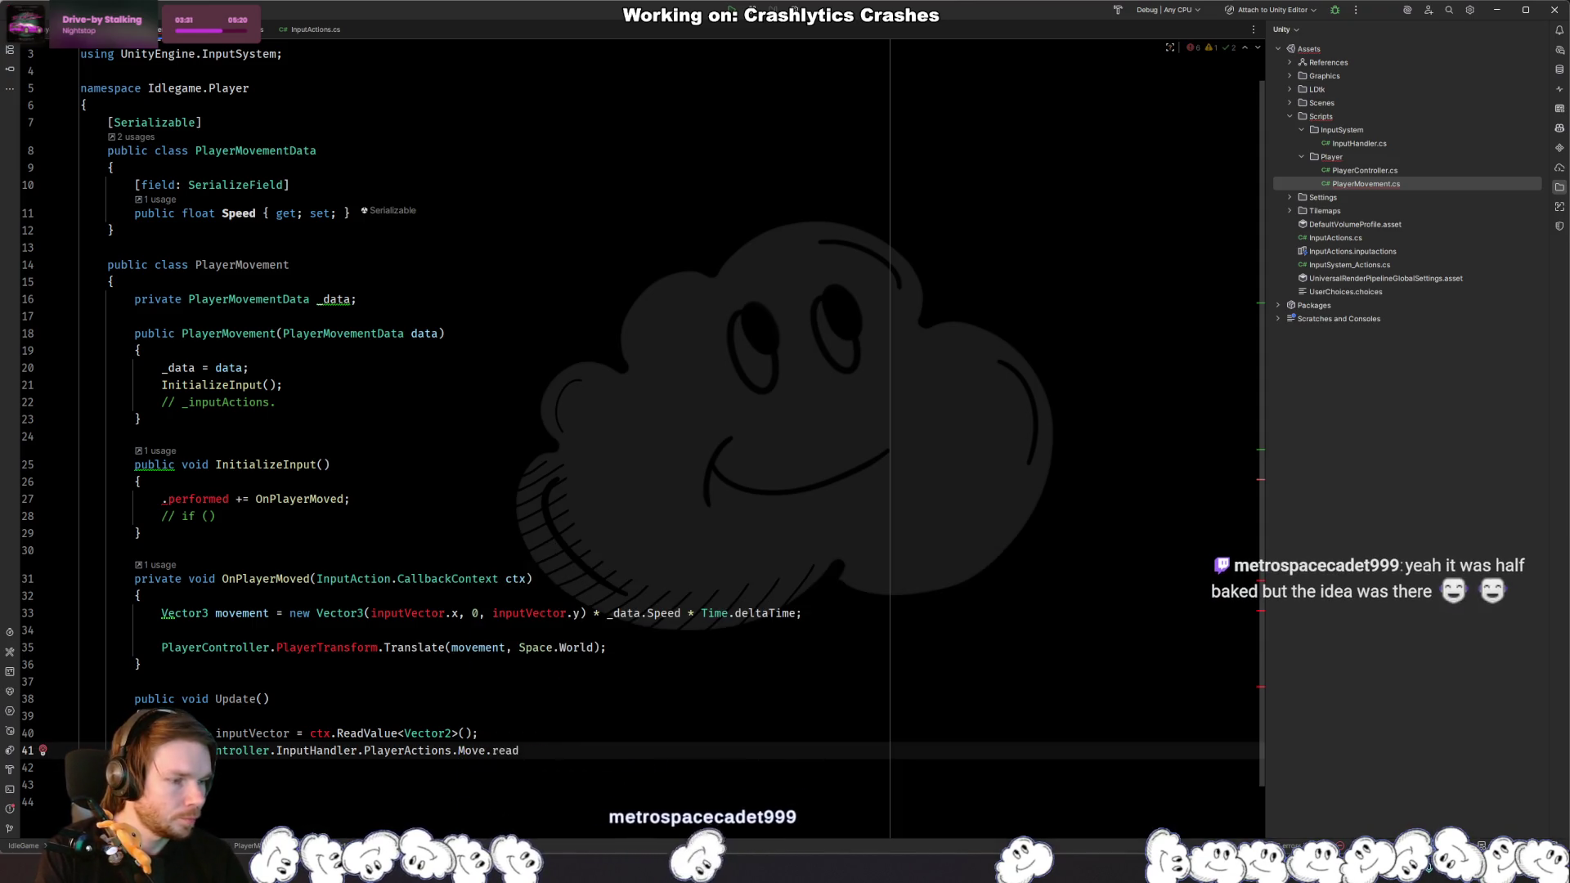
Step: Add an InputHandler null-check line above ReadValue and go to the InputHandler class
{"action": "key", "text": "ctrl+alt+Return"}
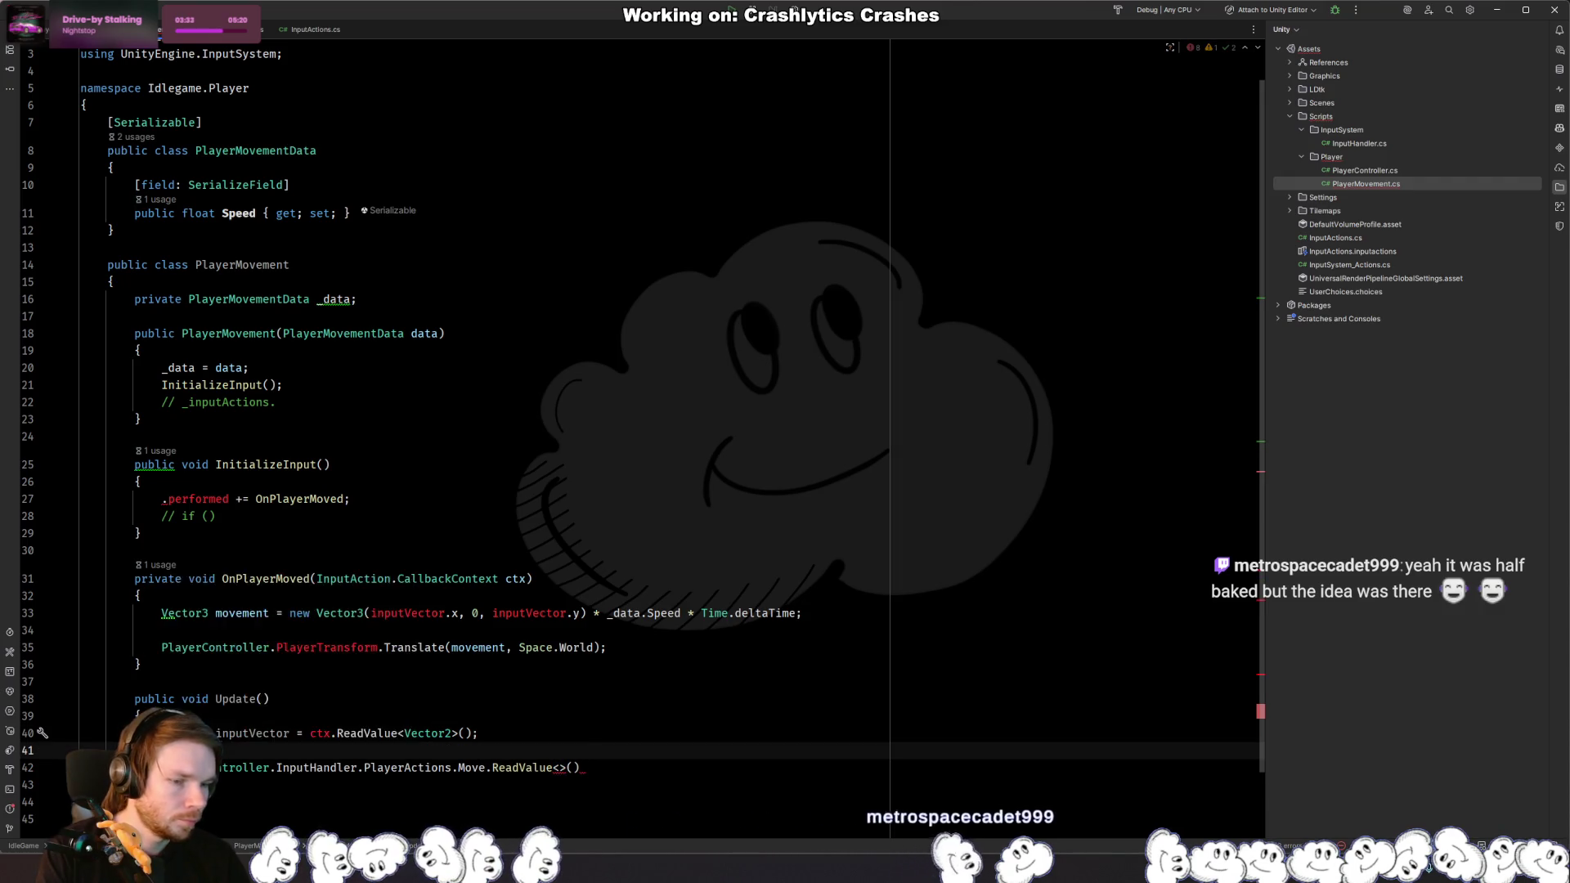
{"action": "type", "text": "v"}
{"action": "key", "text": "Return"}
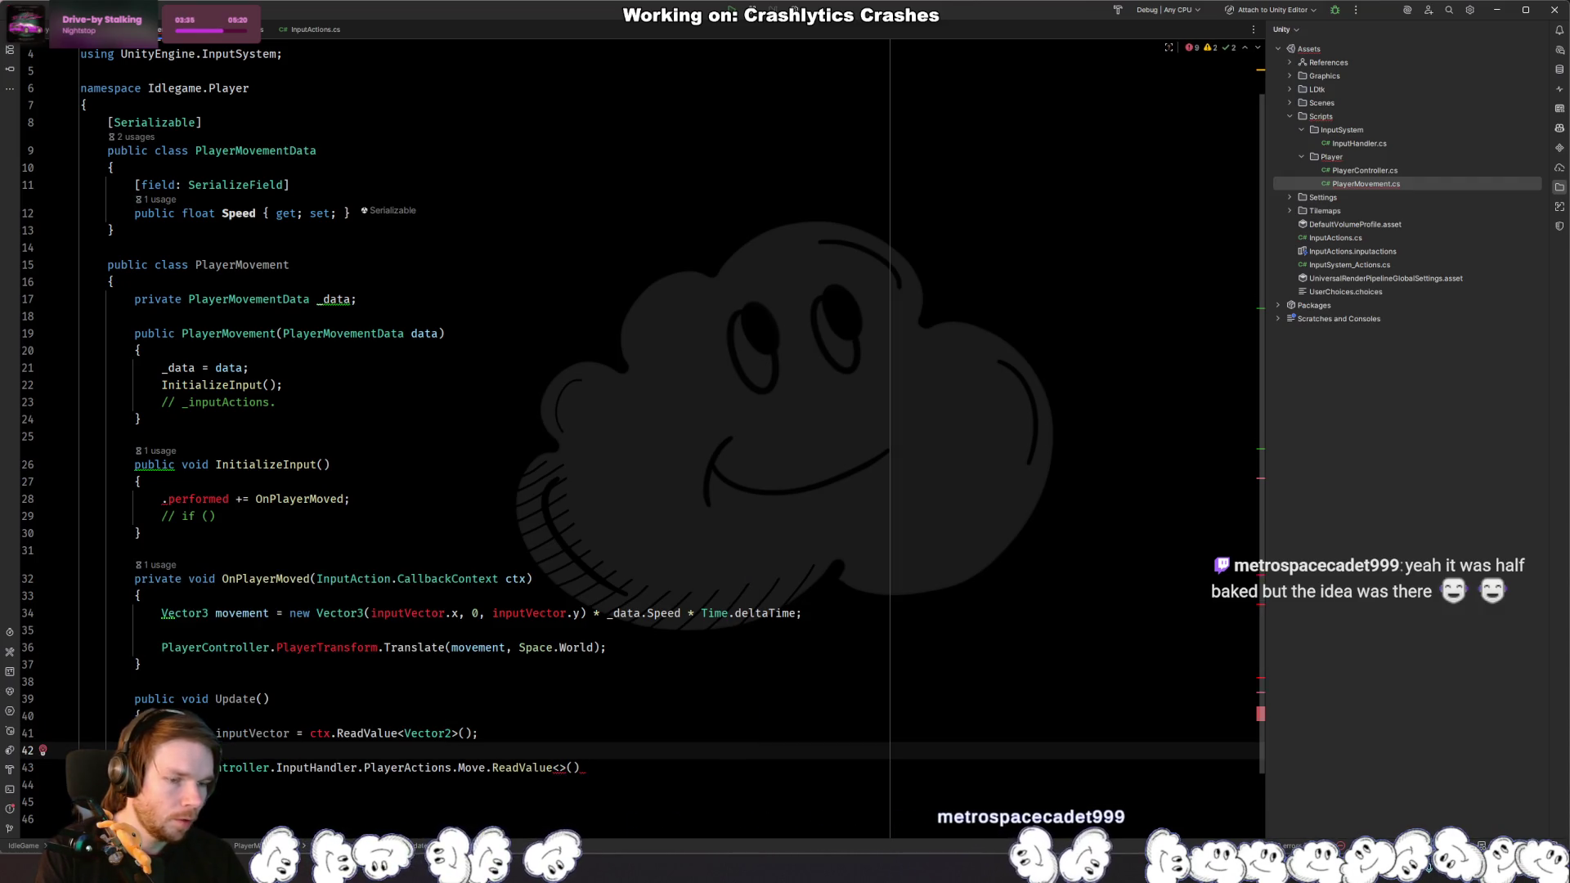
{"action": "type", "text": "PlayerController.inpu"}
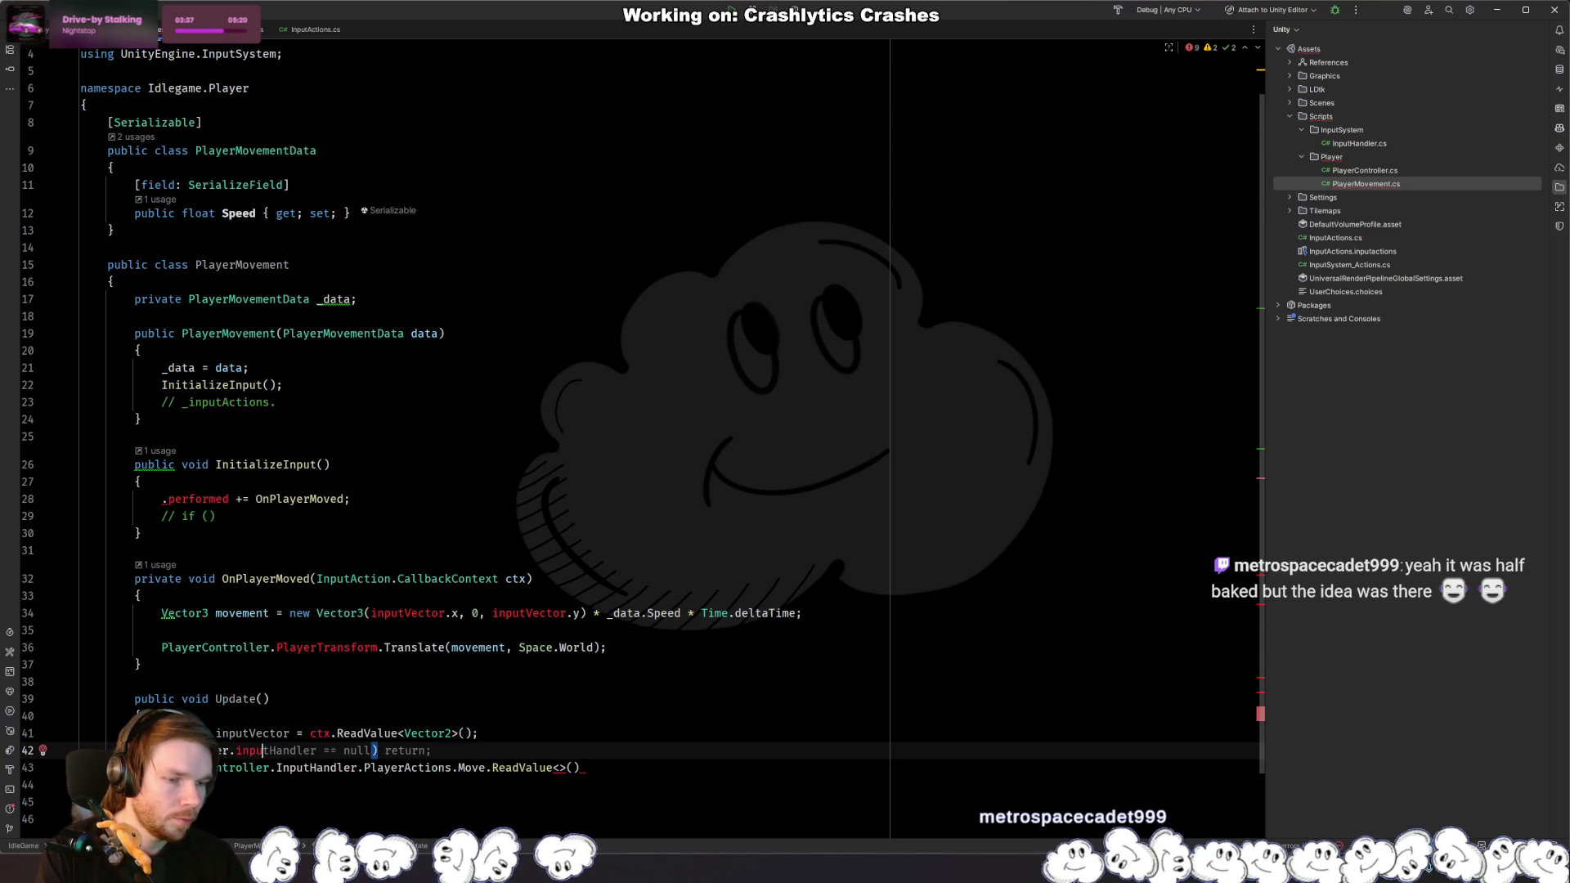
{"action": "key", "text": "ctrl+x"}
{"action": "left_click", "coordinate": [417, 751], "text": "ctrl"}
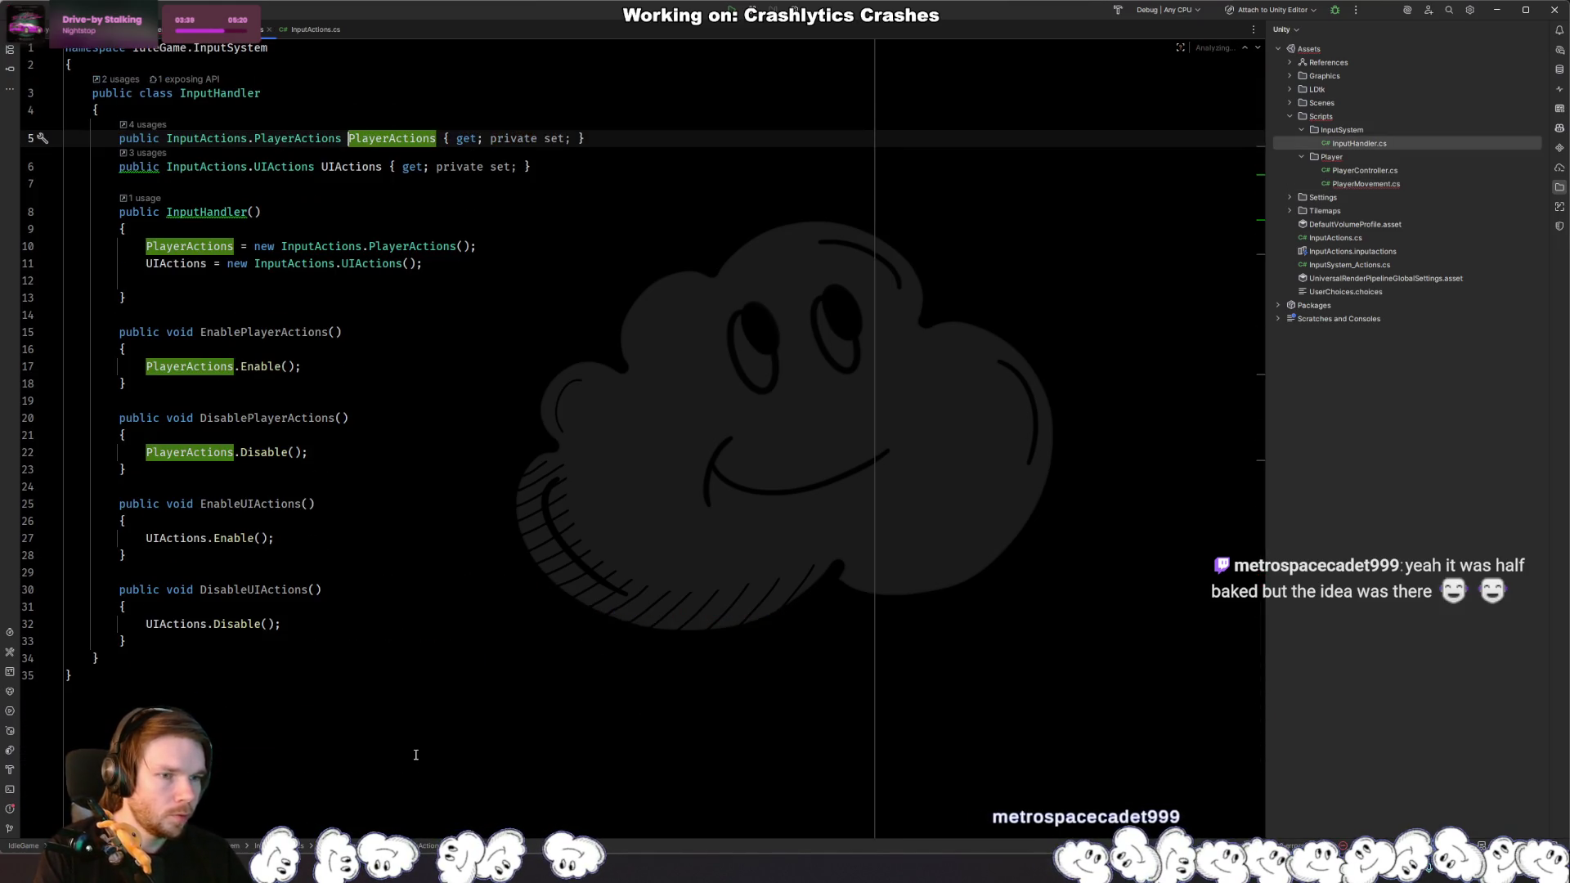
Step: Inspect the PlayerActions definition, then declare a private InputHandler _inputHandler field in PlayerMovement
{"action": "left_click", "coordinate": [417, 243], "text": "ctrl"}
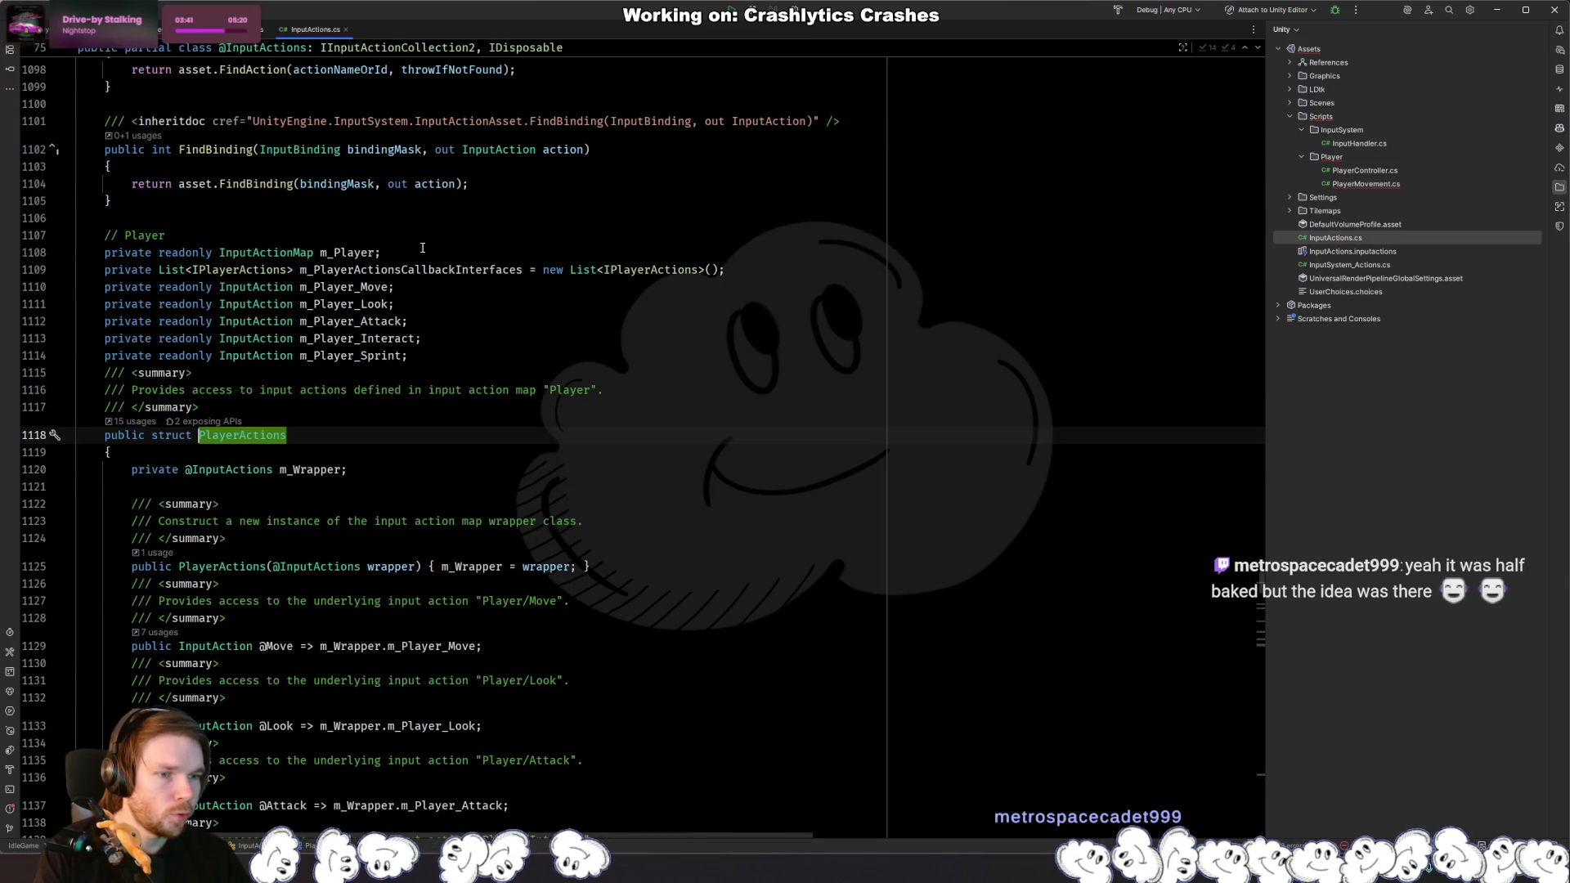
{"action": "key", "text": "ctrl+alt+Left"}
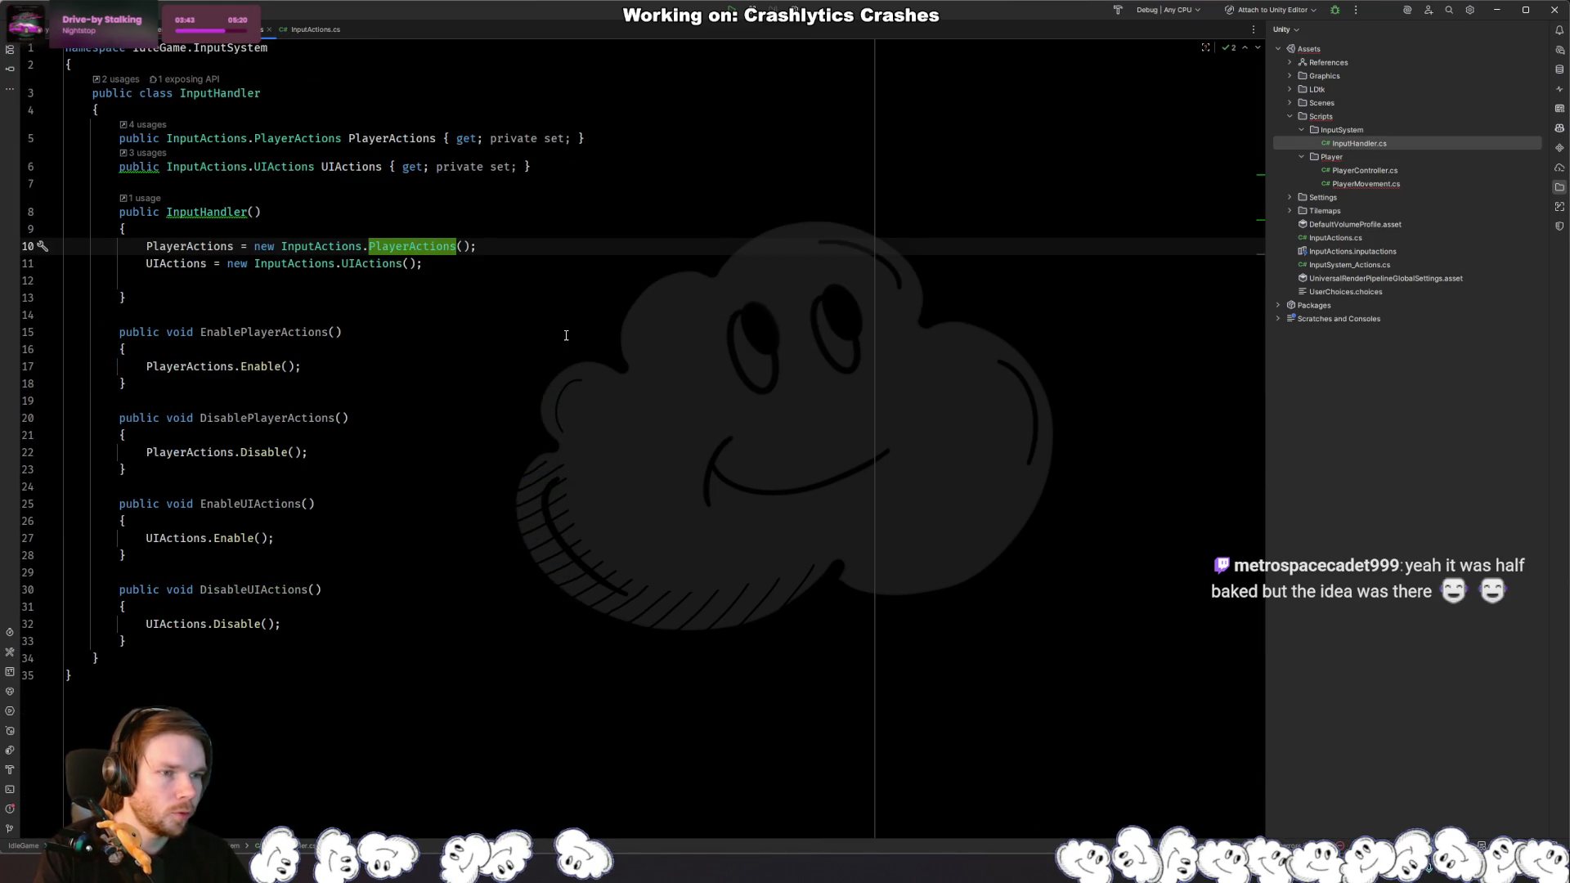
{"action": "key", "text": "ctrl+alt+Left"}
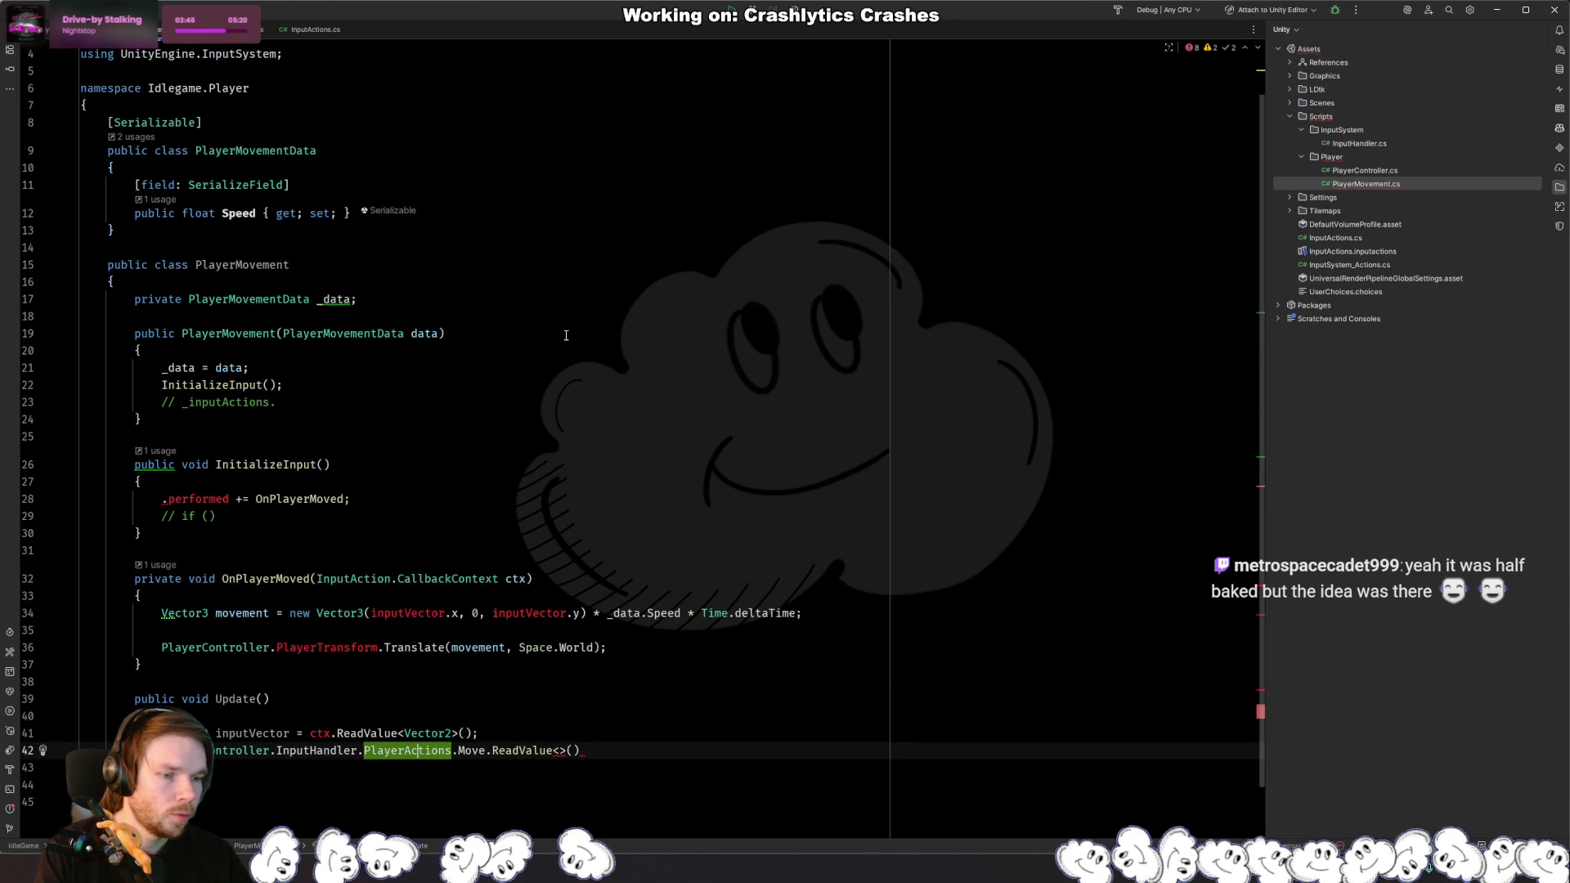
{"action": "left_click", "coordinate": [359, 299]}
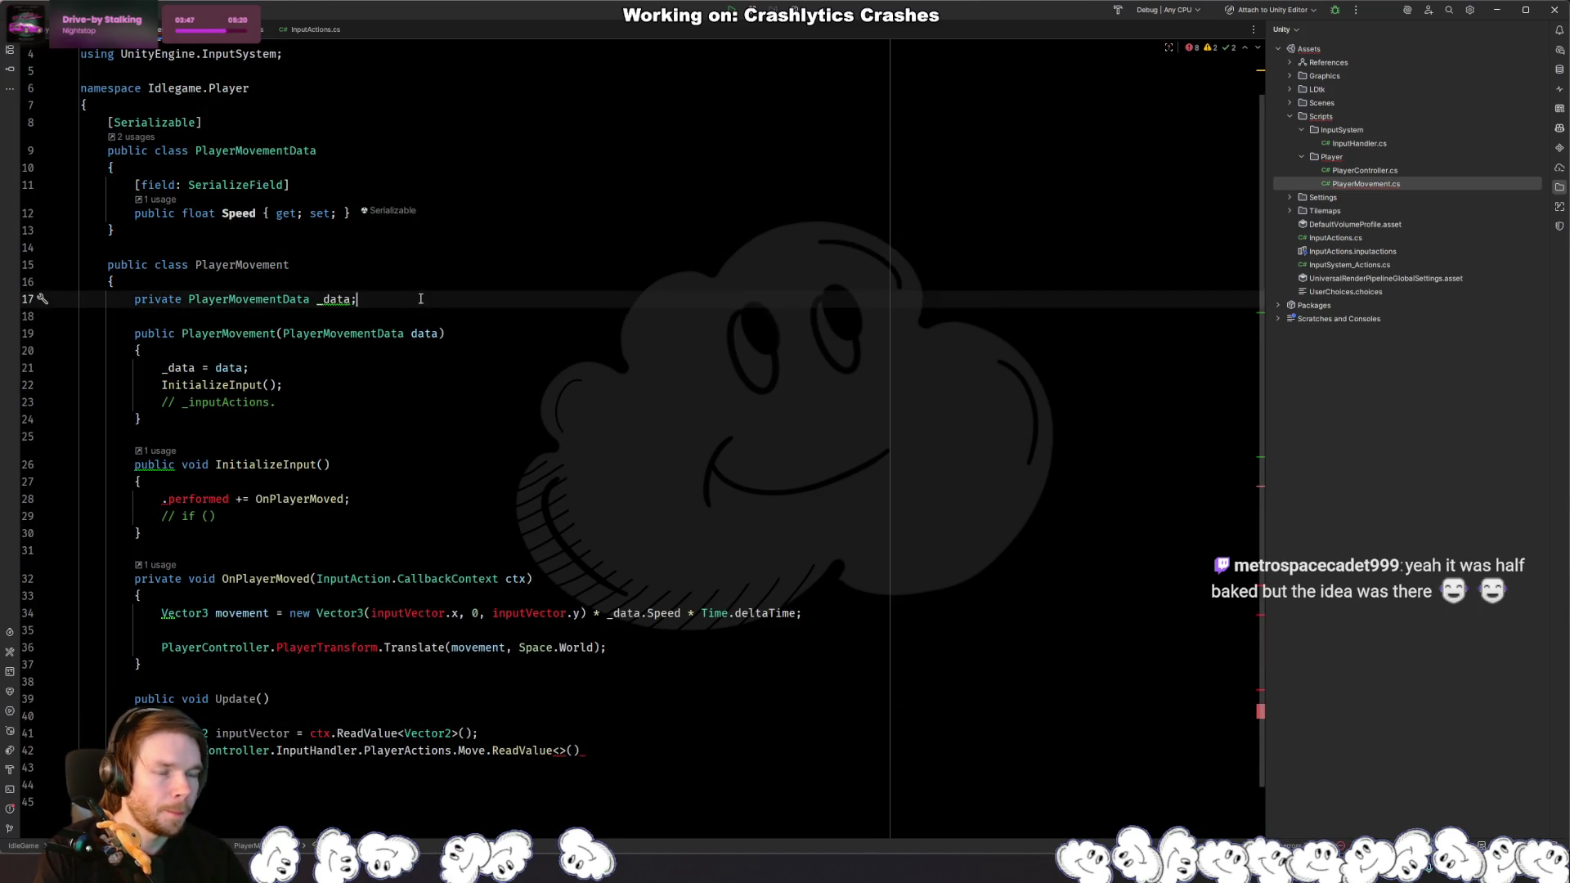
{"action": "key", "text": "Return"}
{"action": "type", "text": "pri"}
{"action": "key", "text": "Return"}
{"action": "type", "text": "private Inputha"}
{"action": "key", "text": "Return"}
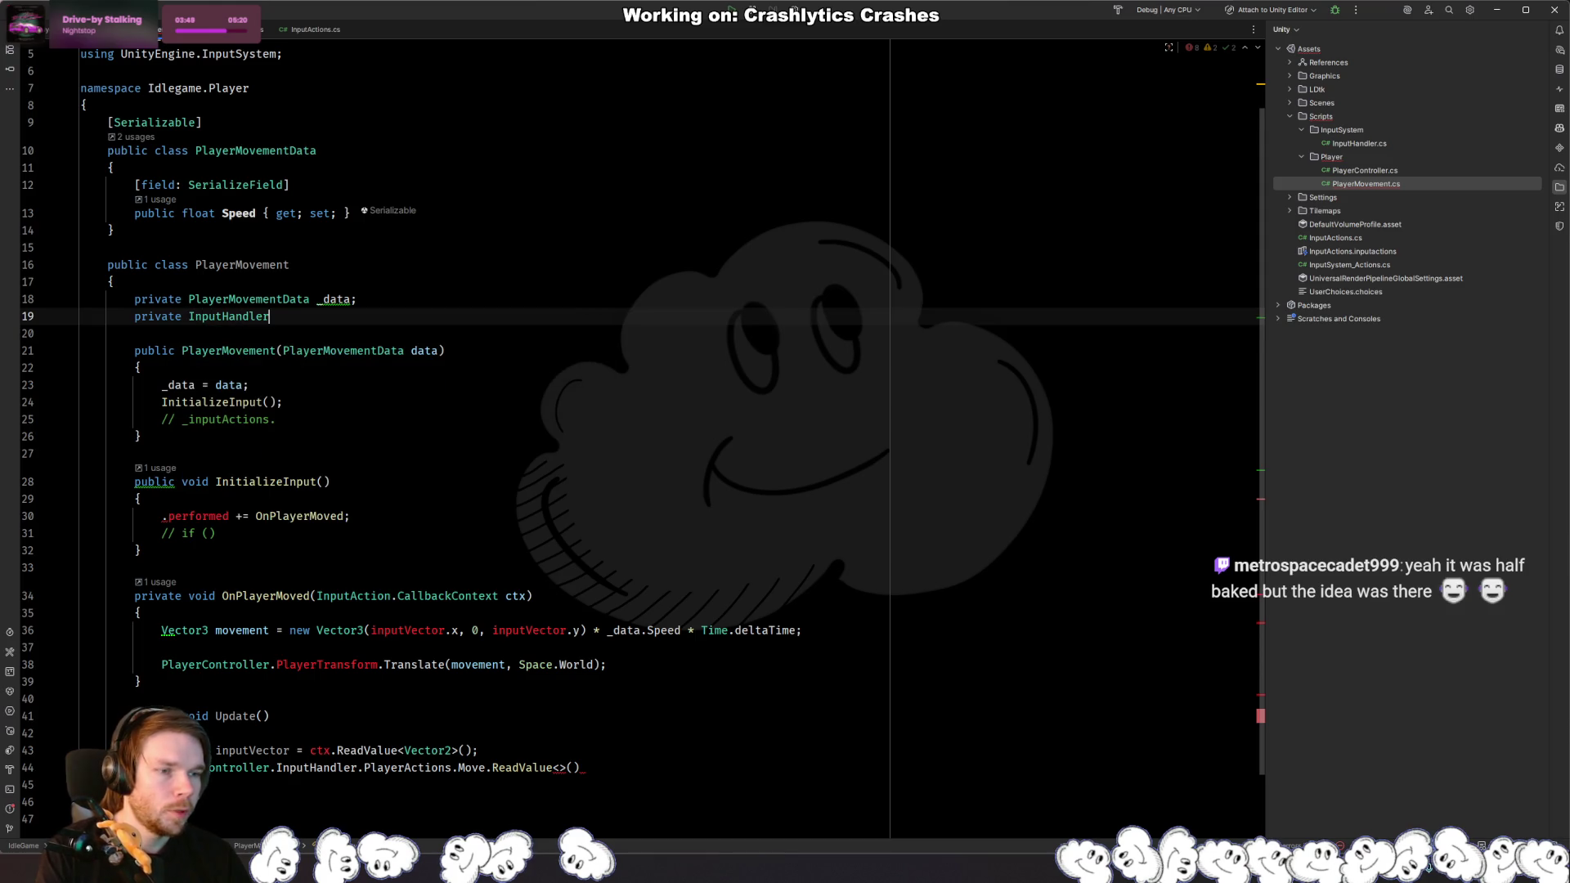
{"action": "key", "text": "Return"}
{"action": "type", "text": ";"}
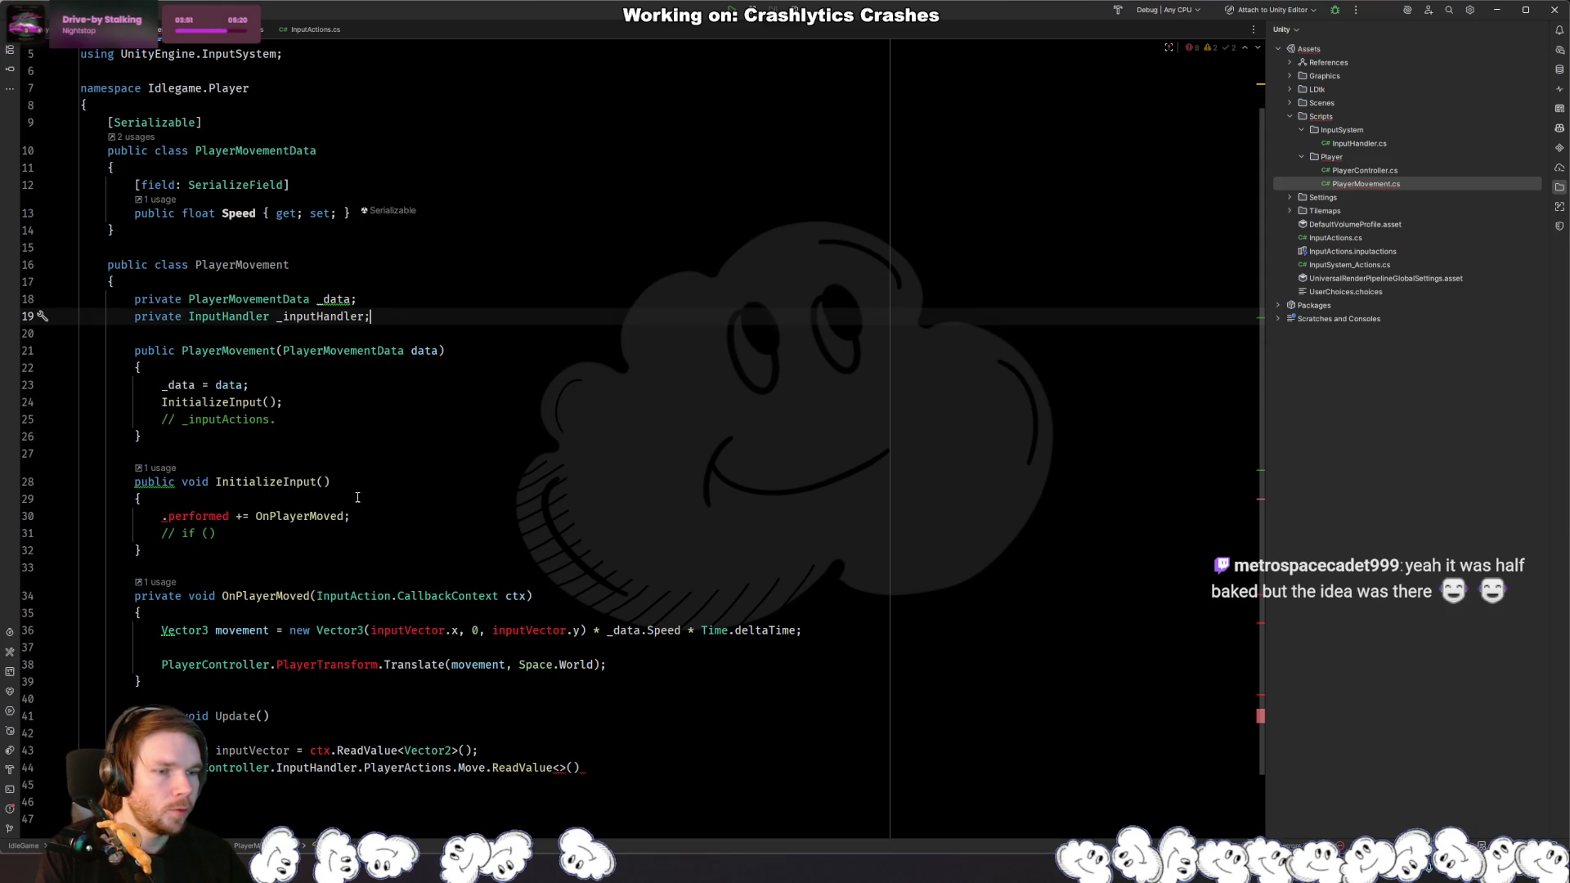
Step: Assign _inputHandler = PlayerController.InputHandler in the constructor after the InitializeInput call
{"action": "left_click", "coordinate": [283, 401]}
{"action": "key", "text": "Return"}
{"action": "type", "text": "Playerin"}
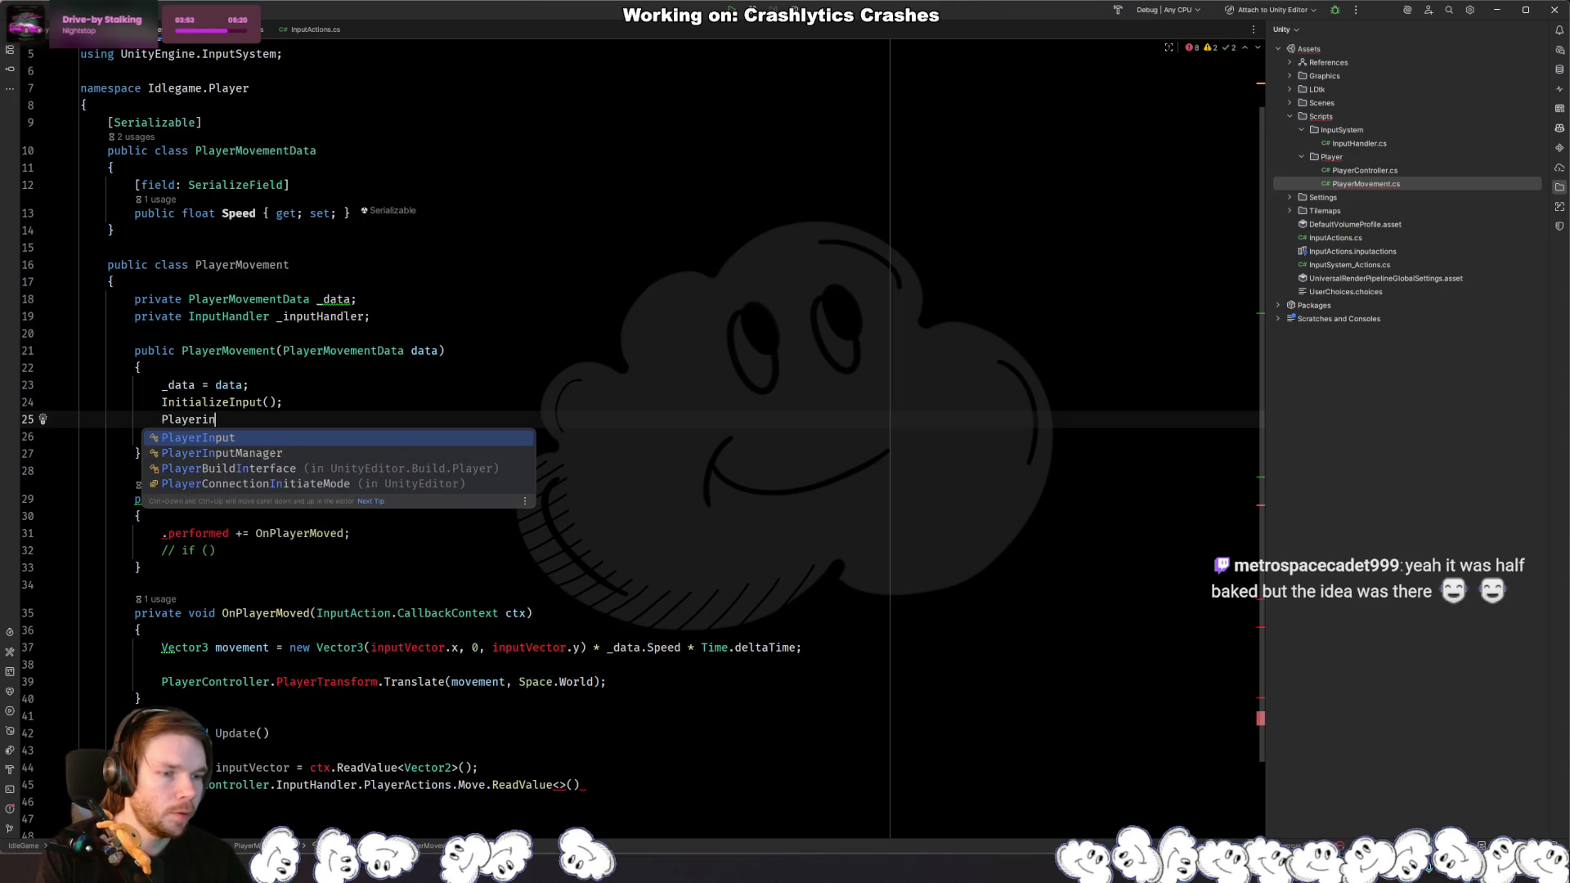
{"action": "key", "text": "BackSpace"}
{"action": "key", "text": "BackSpace"}
{"action": "type", "text": "C"}
{"action": "key", "text": "Return"}
{"action": "type", "text": ".Inp"}
{"action": "key", "text": "Return"}
{"action": "type", "text": "="}
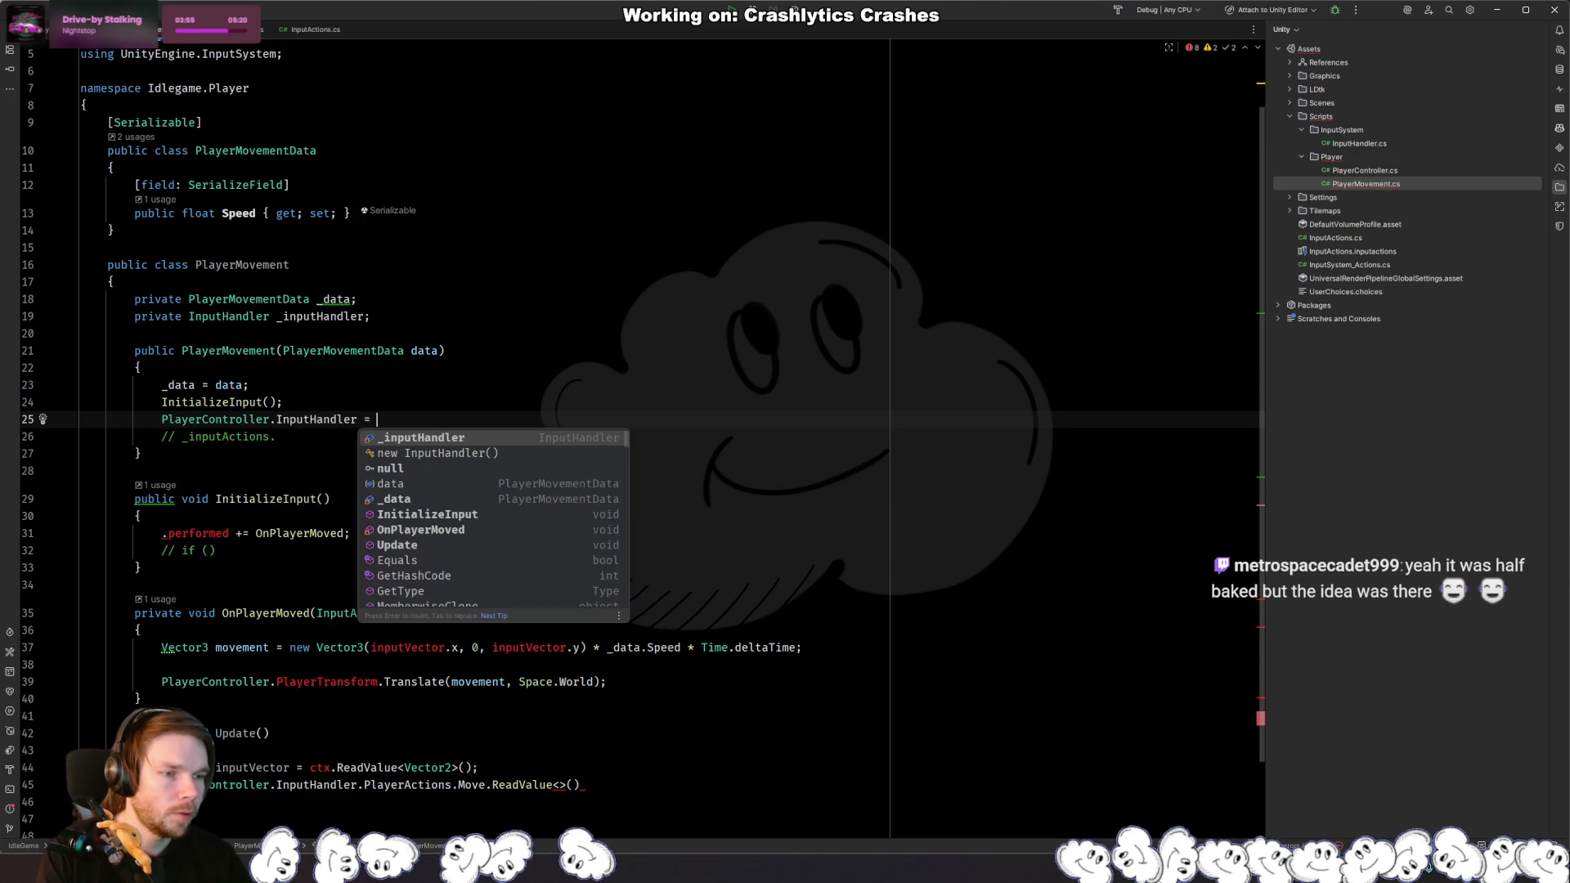
{"action": "key", "text": "BackSpace"}
{"action": "key", "text": "Home"}
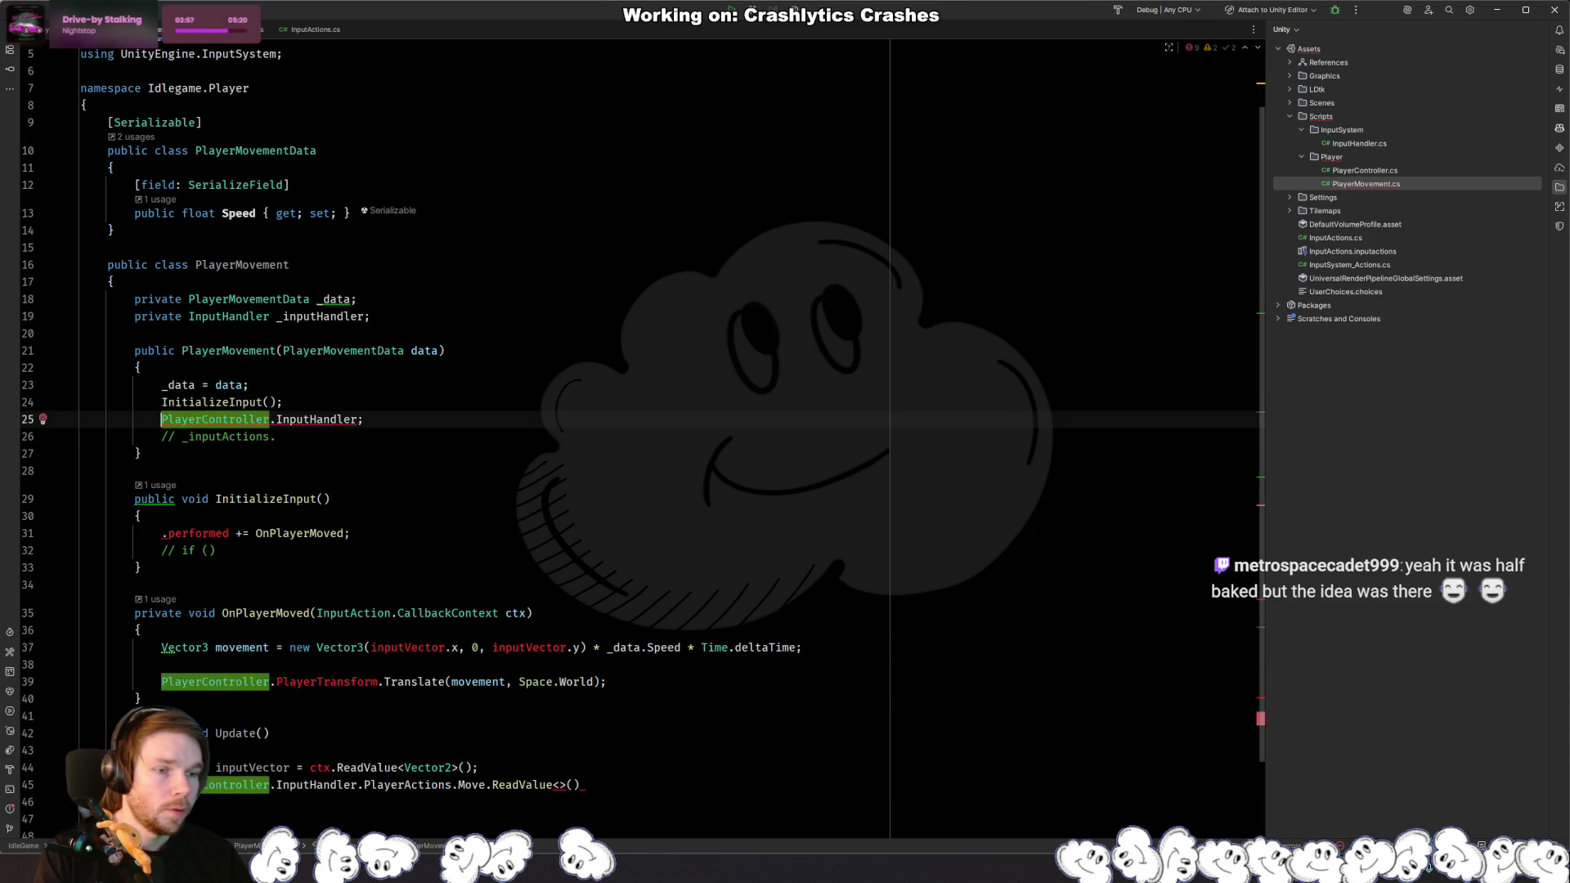
{"action": "type", "text": "_inpu"}
{"action": "key", "text": "Escape"}
{"action": "type", "text": "tHandler ="}
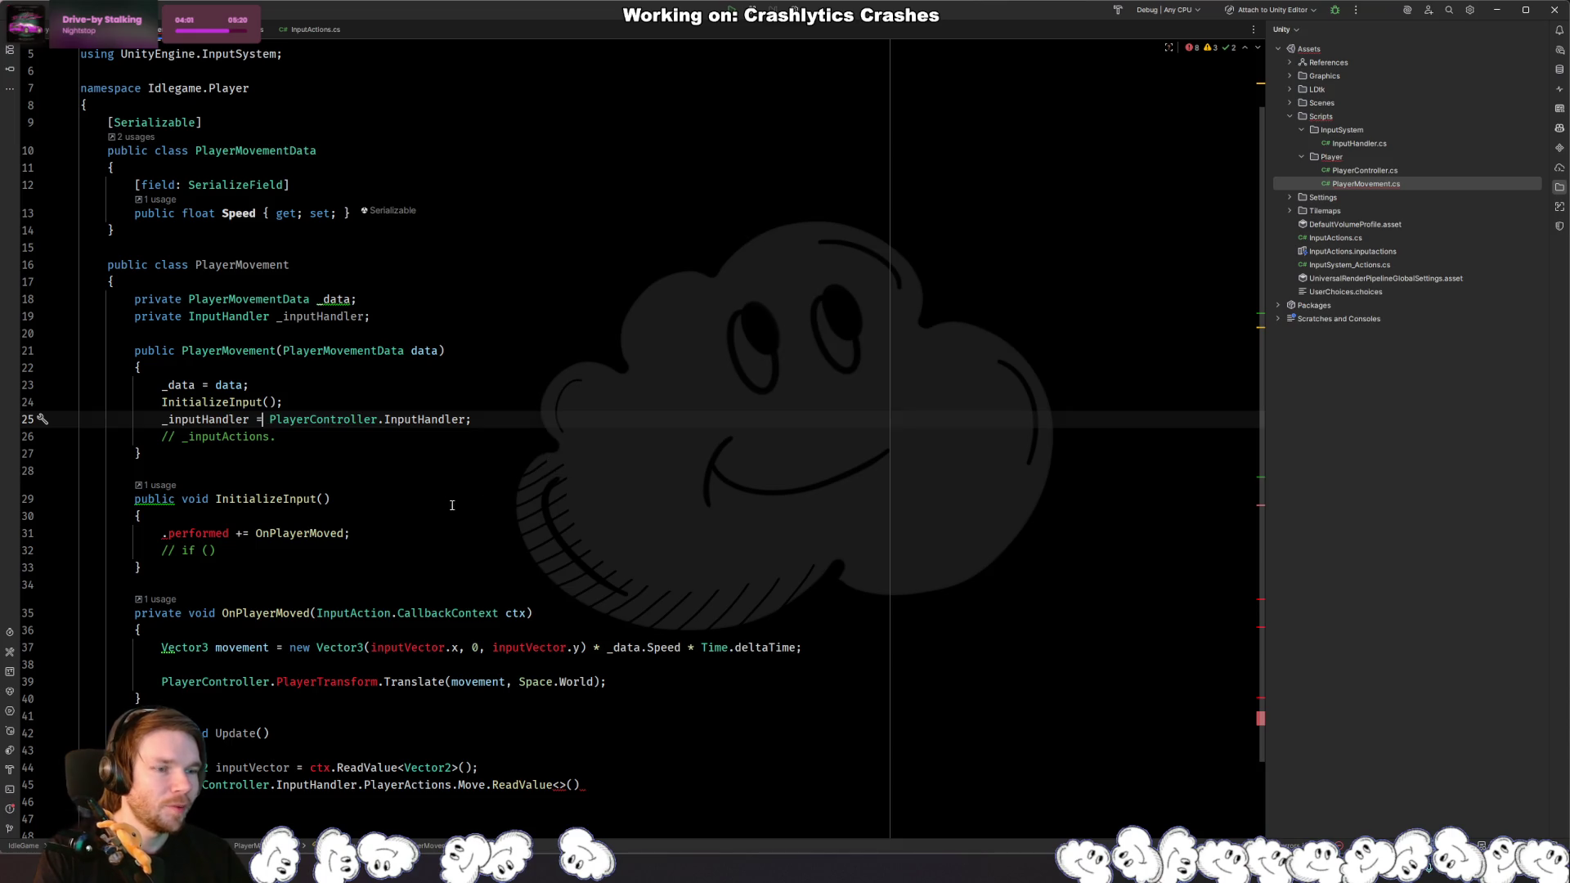
{"action": "left_click", "coordinate": [394, 538]}
{"action": "key", "text": "ctrl+w"}
{"action": "key", "text": "ctrl+w"}
{"action": "key", "text": "ctrl+w"}
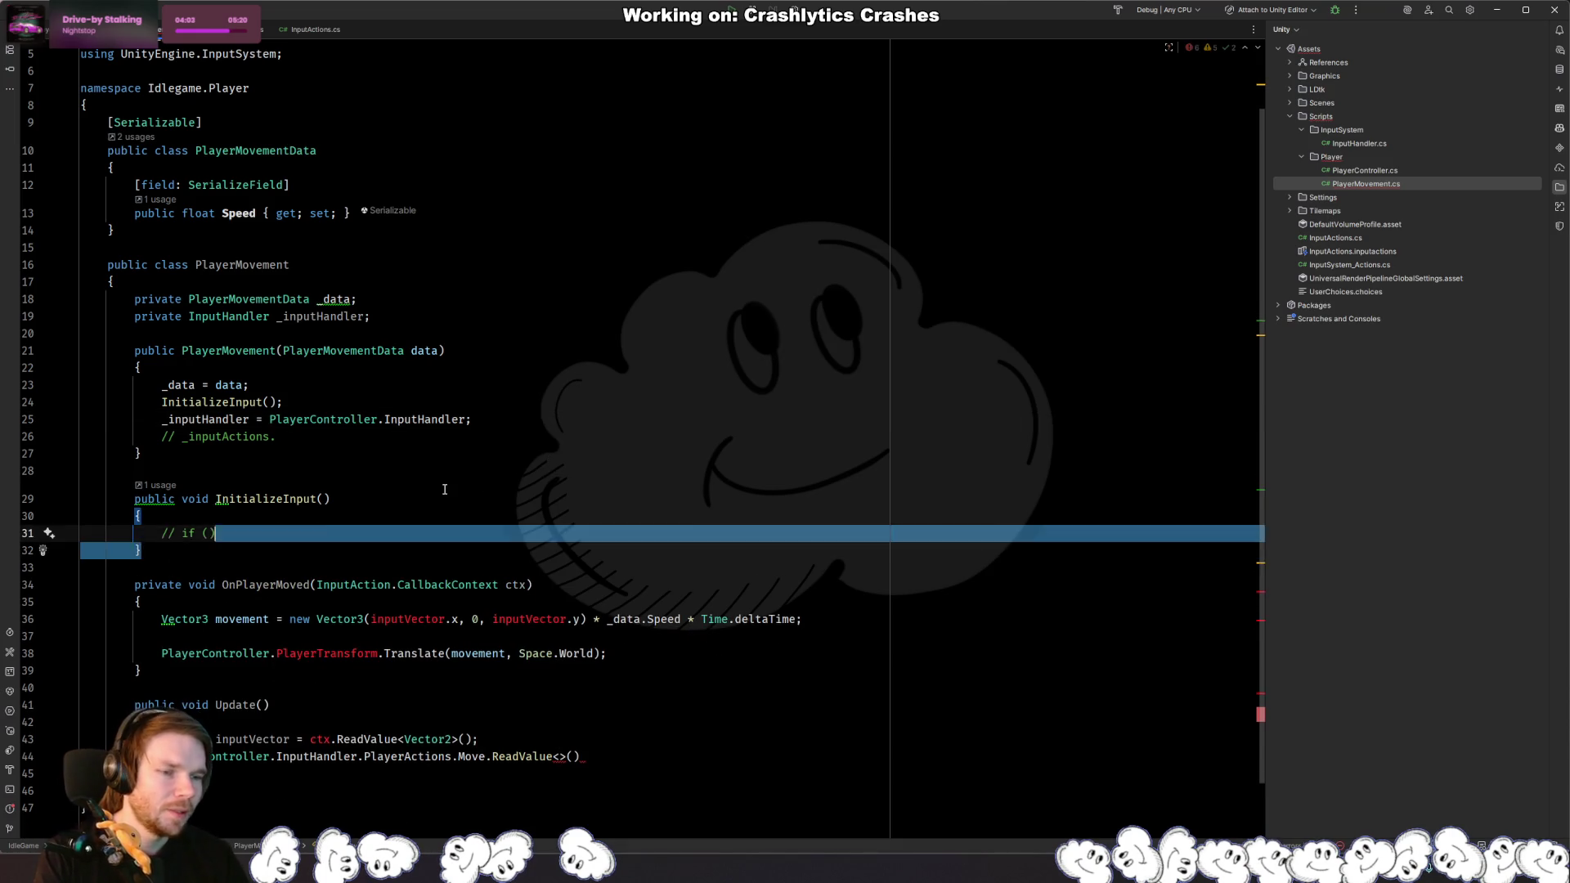
Step: Delete the leftover InitializeInput lines and the whole OnPlayerMoved method
{"action": "key", "text": "Delete"}
{"action": "key", "text": "Up"}
{"action": "key", "text": "ctrl+y"}
{"action": "key", "text": "Up"}
{"action": "key", "text": "Up"}
{"action": "key", "text": "ctrl+y"}
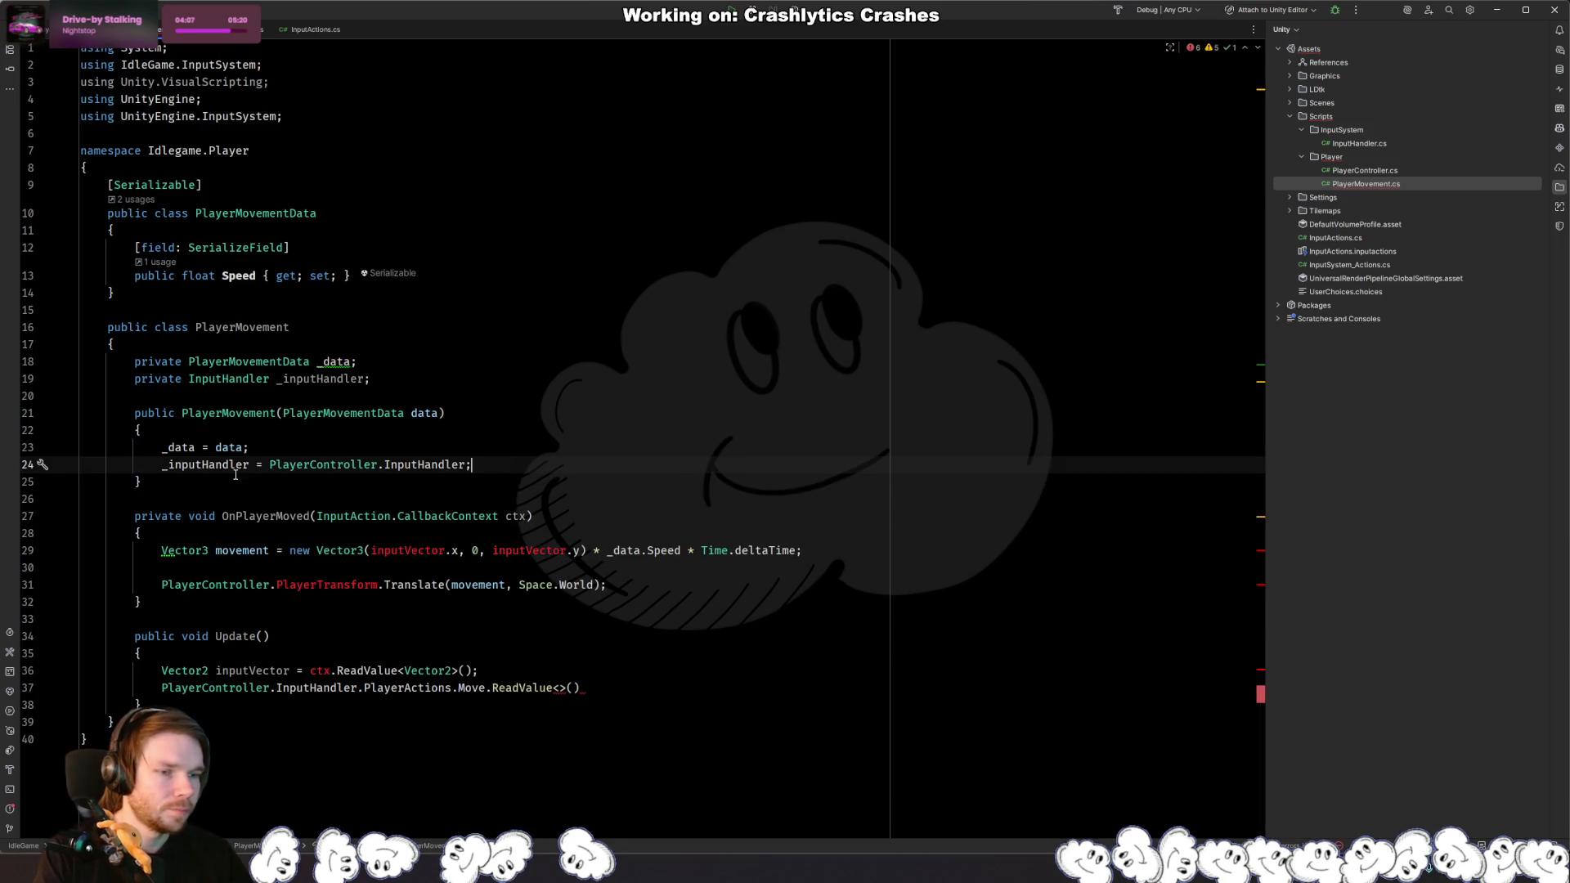
{"action": "key", "text": "ctrl+b"}
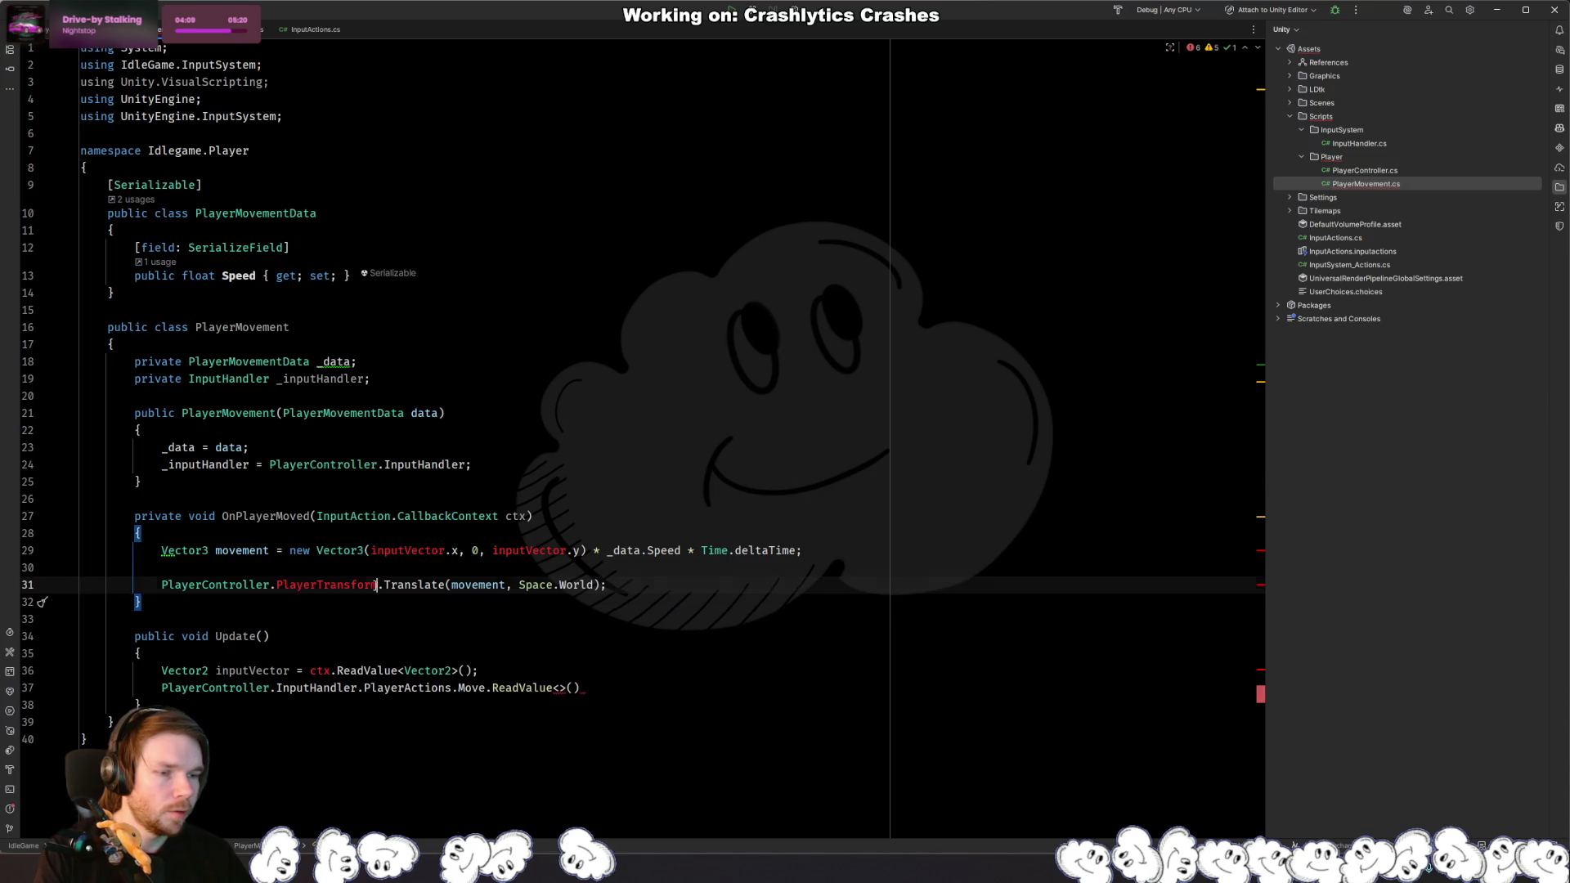
{"action": "left_click", "coordinate": [331, 607]}
{"action": "left_click", "coordinate": [404, 491], "text": "shift"}
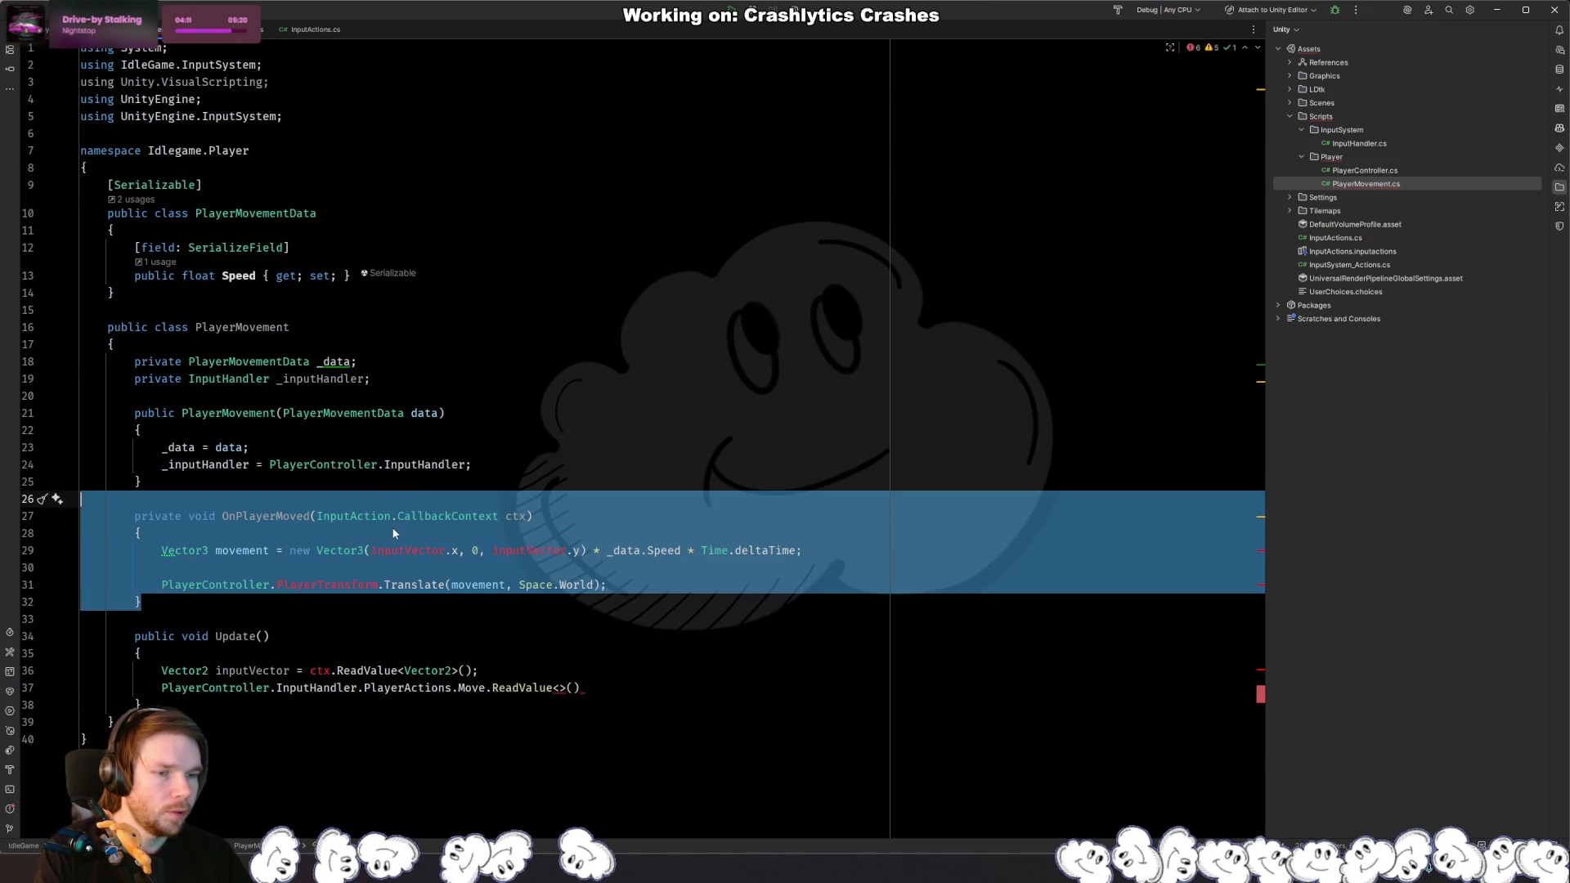
{"action": "key", "text": "BackSpace"}
Step: Rewrite the inputVector line in Update to reference _inputHandler.PlayerActions.Move
{"action": "left_click", "coordinate": [292, 557]}
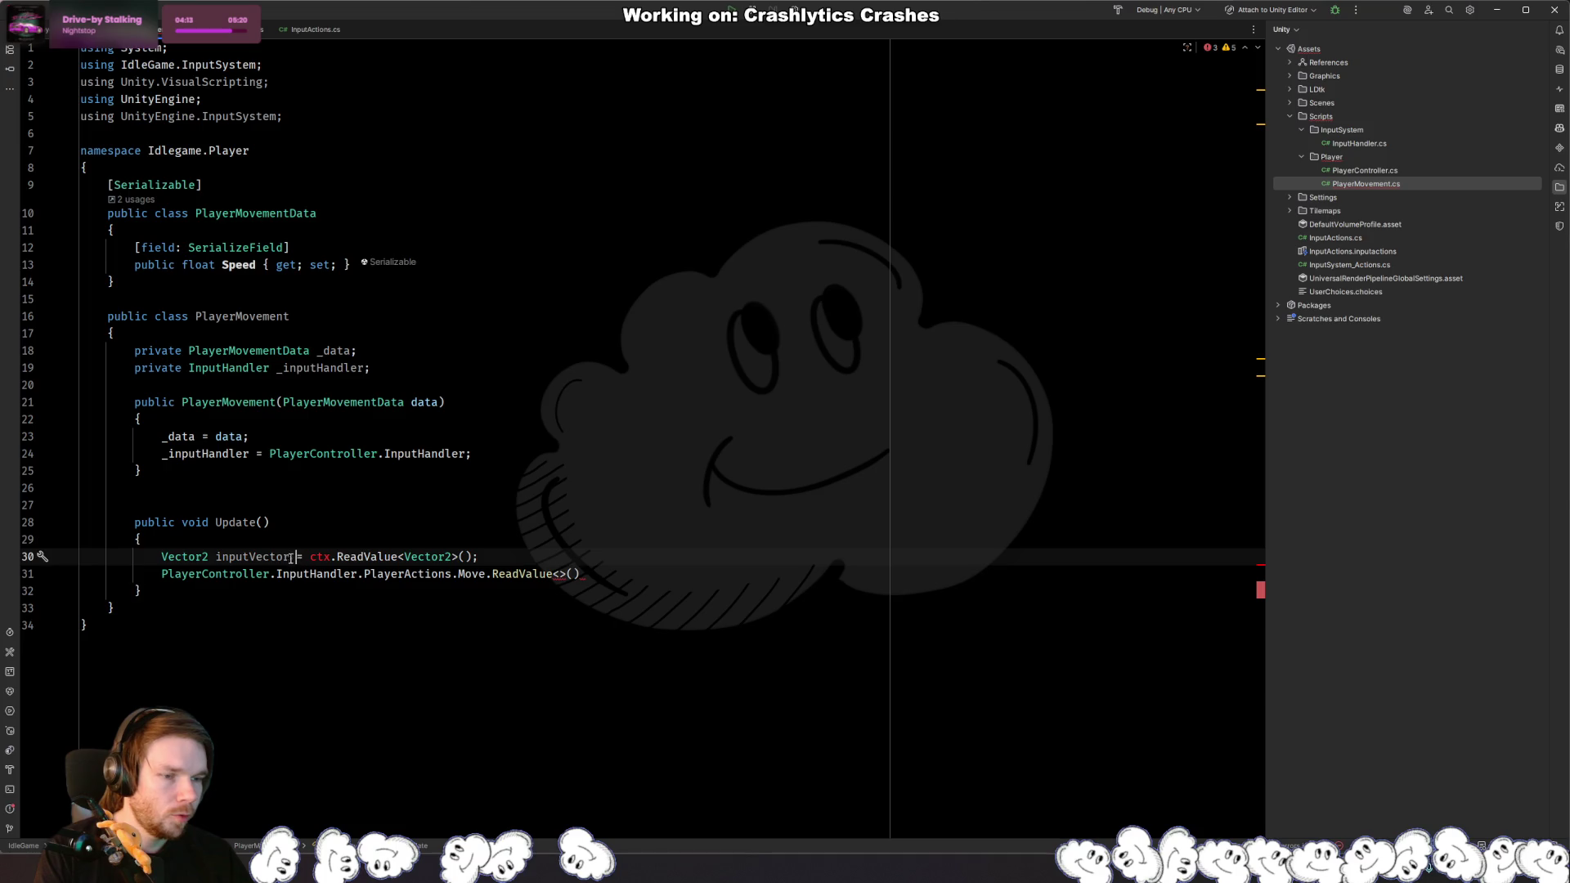
{"action": "key", "text": "Home"}
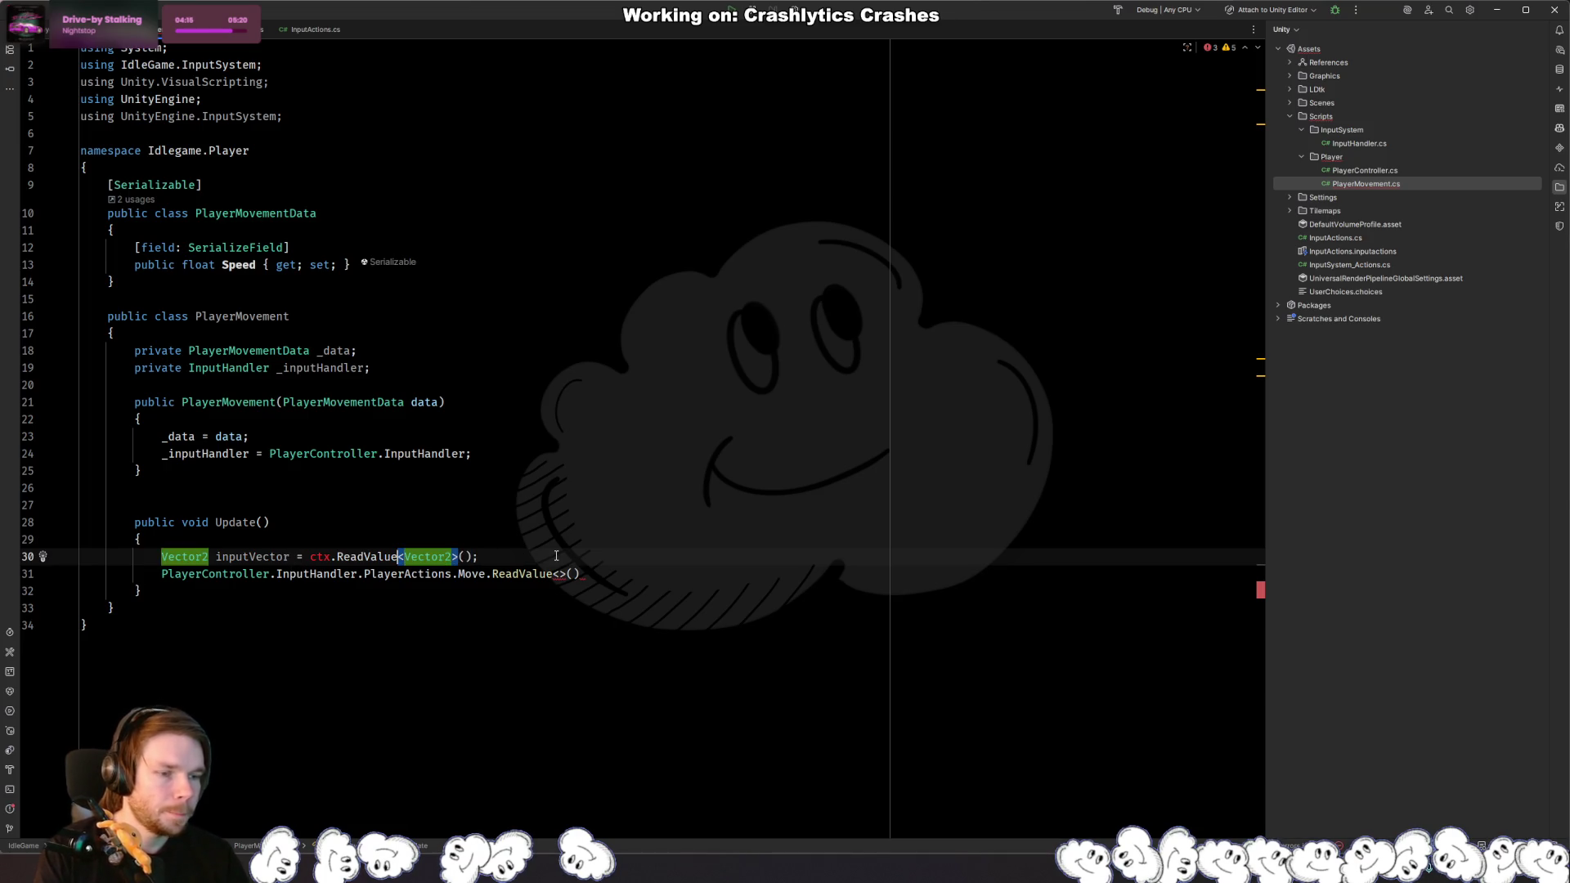
{"action": "key", "text": "ctrl+Right"}
{"action": "key", "text": "ctrl+Right"}
{"action": "key", "text": "ctrl+Right"}
{"action": "type", "text": "_in"}
{"action": "key", "text": "Return"}
{"action": "type", "text": "."}
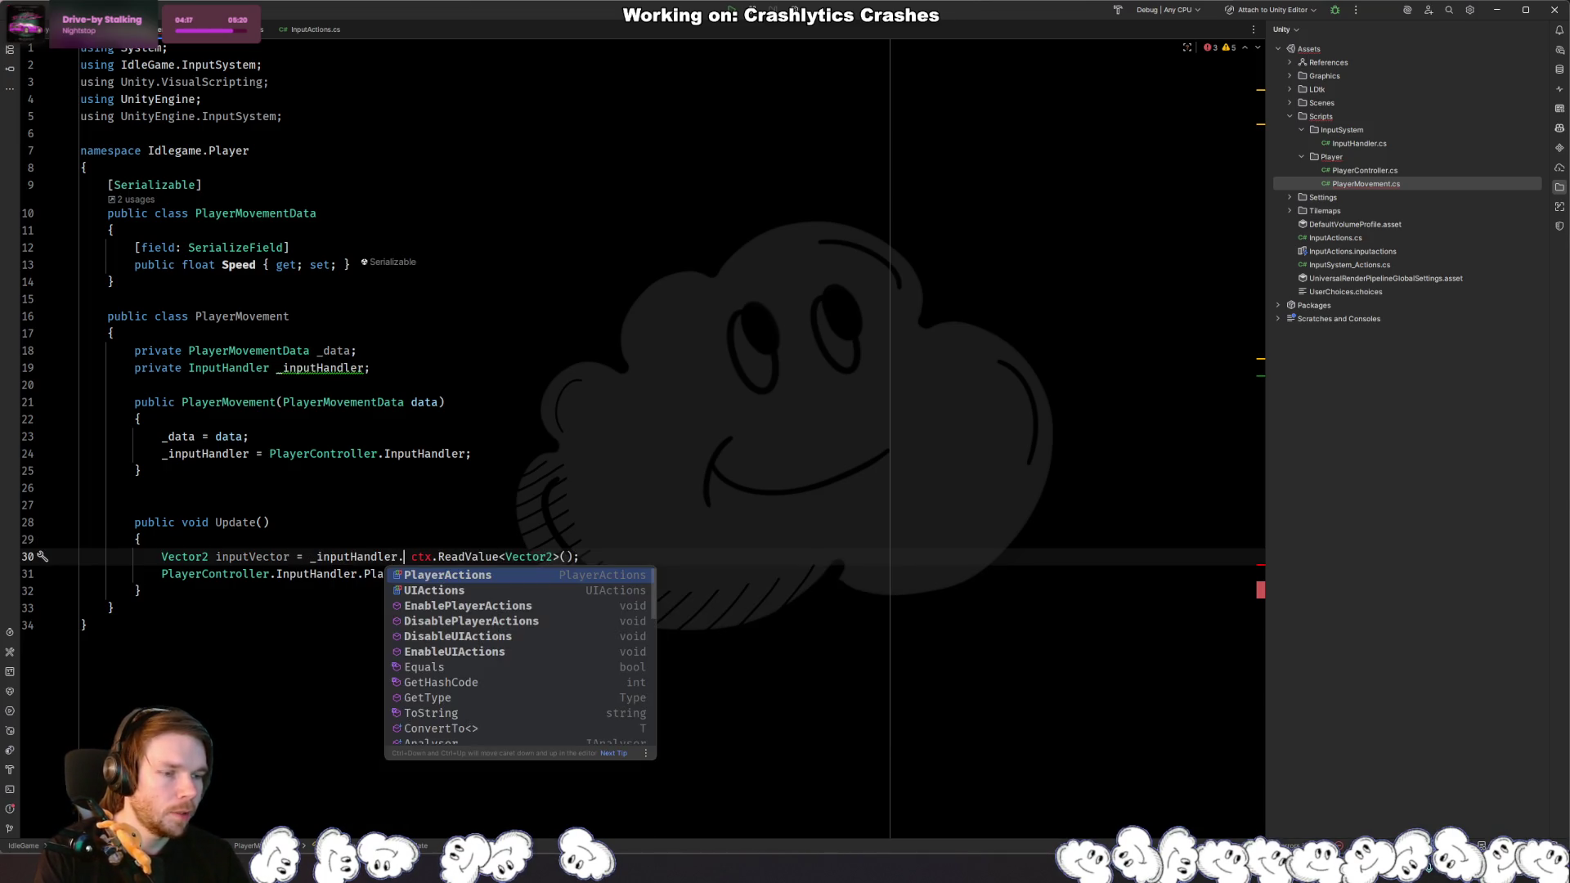
{"action": "key", "text": "Return"}
{"action": "type", "text": "."}
{"action": "key", "text": "Return"}
Step: Call WasPerformedThisFrame() on the Move action instead of the wrongly inserted RemoveAction
{"action": "type", "text": ".Move.r"}
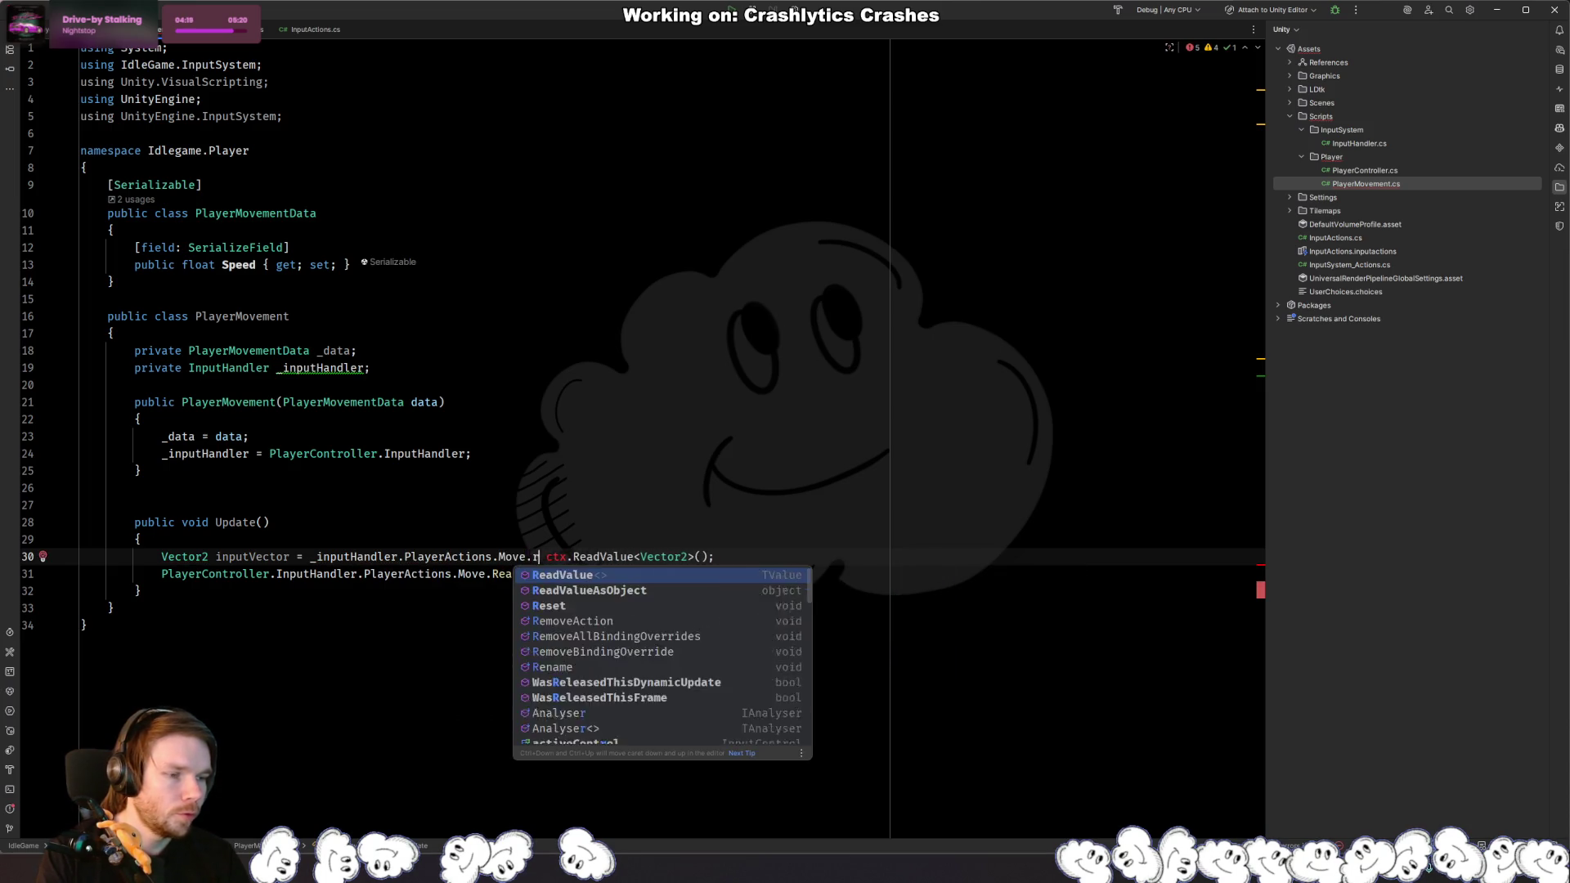
{"action": "key", "text": "Return"}
{"action": "key", "text": "ctrl+BackSpace"}
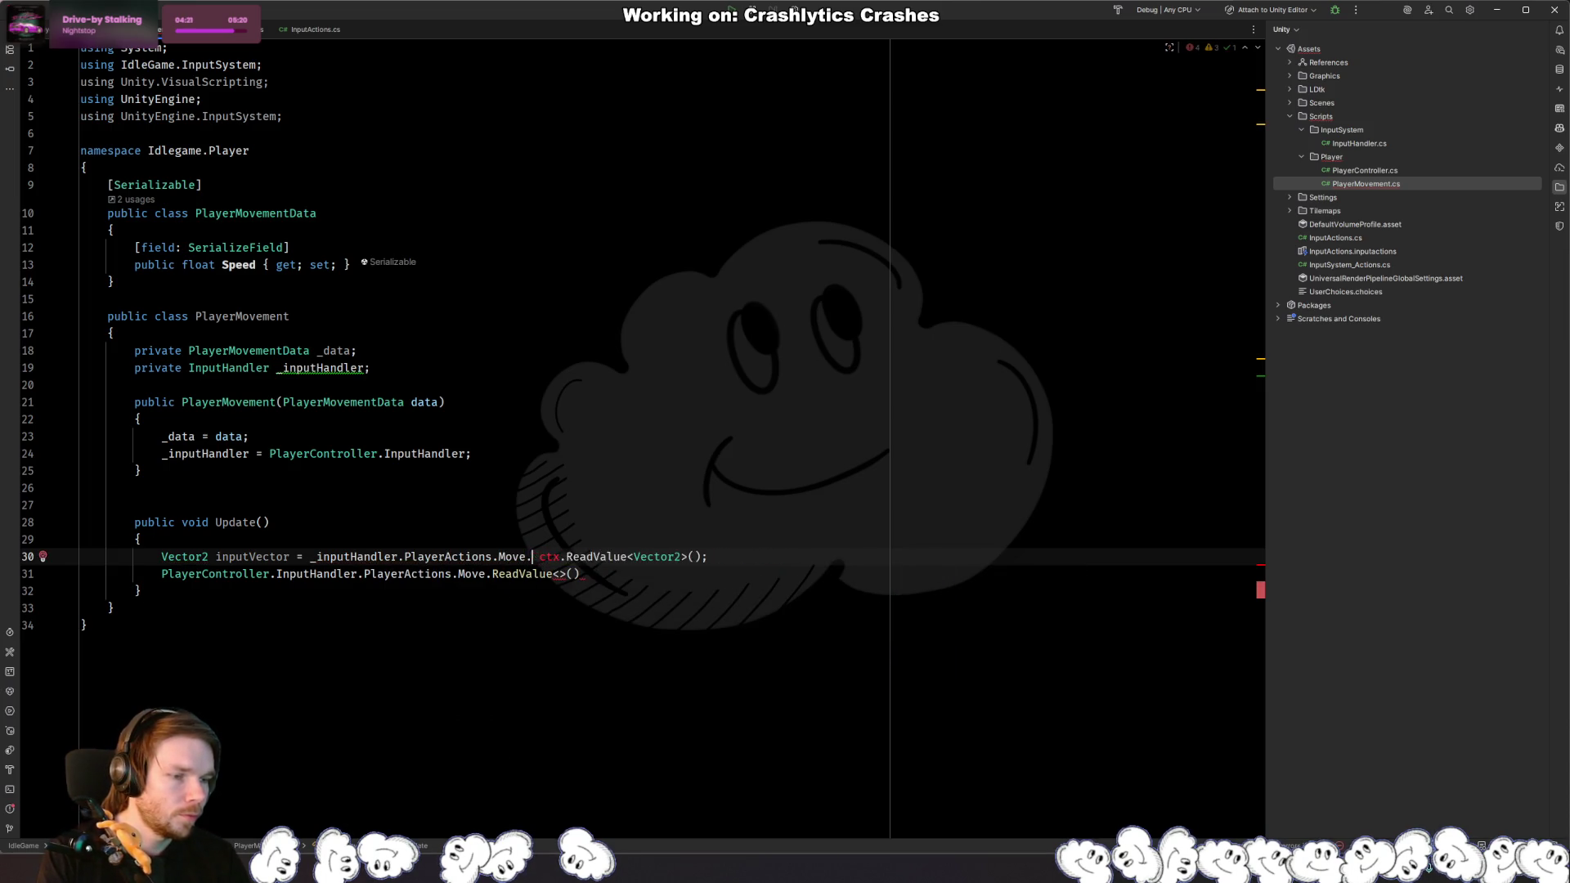
{"action": "type", "text": "was"}
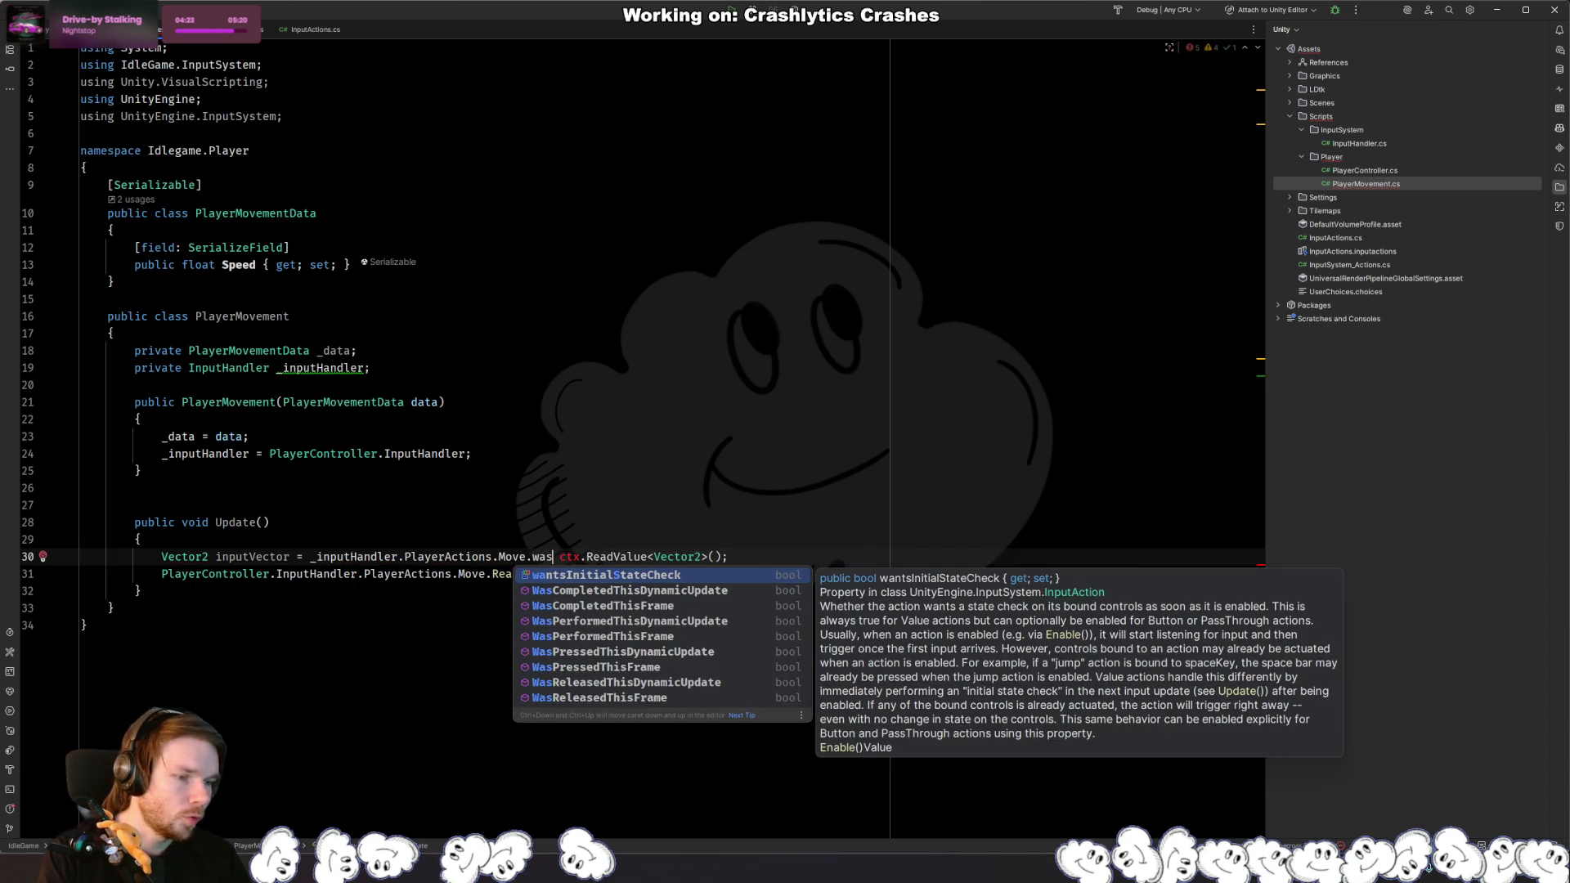
{"action": "key", "text": "Down"}
{"action": "key", "text": "Down"}
{"action": "key", "text": "Down"}
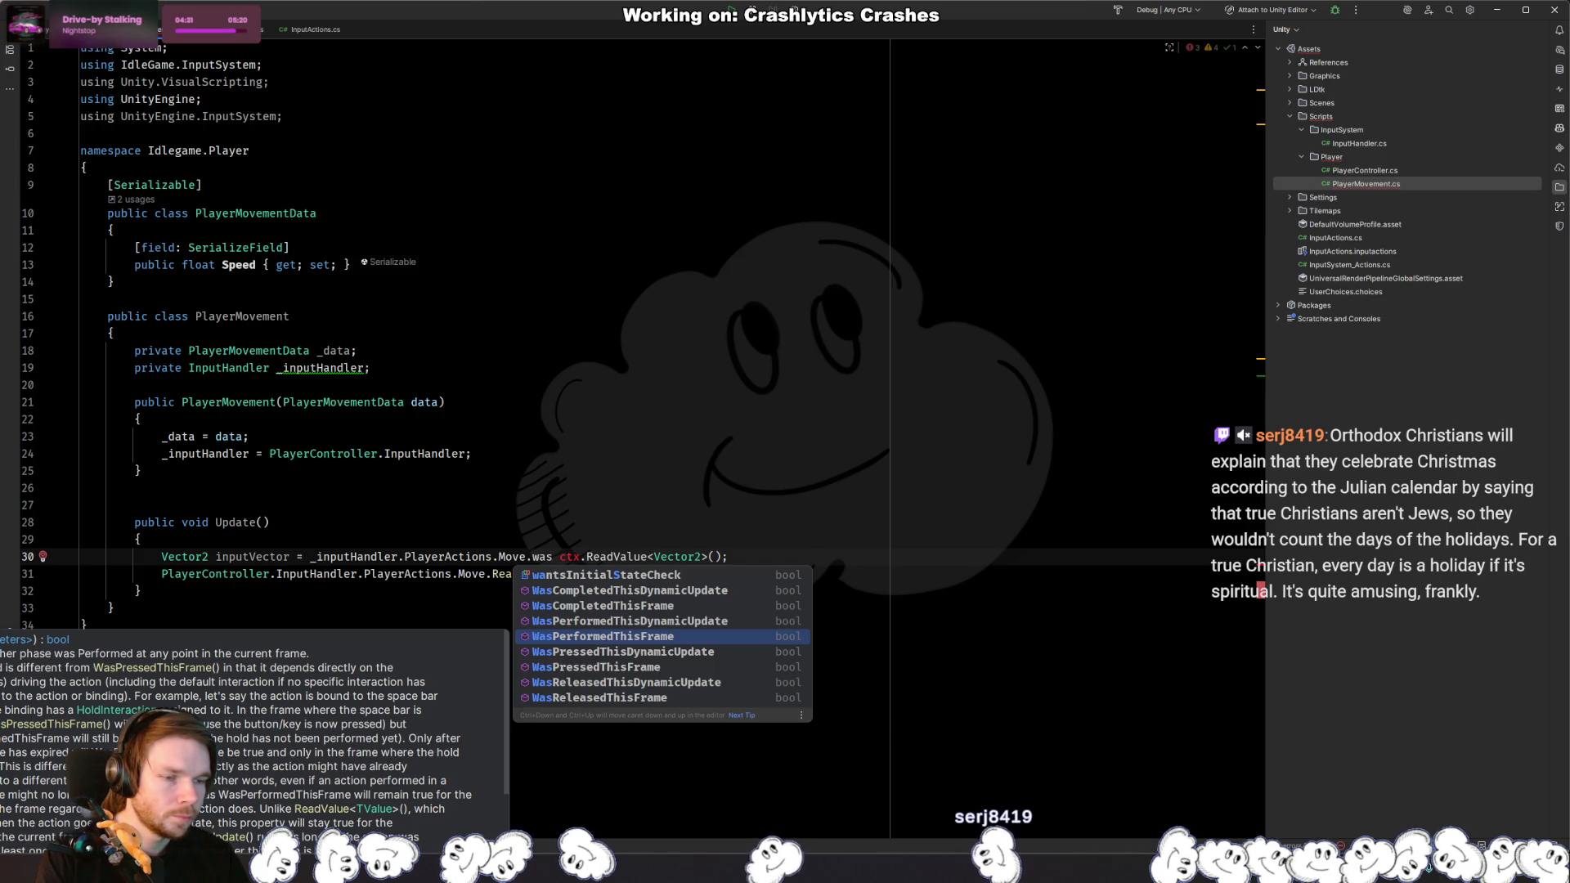
{"action": "key", "text": "Return"}
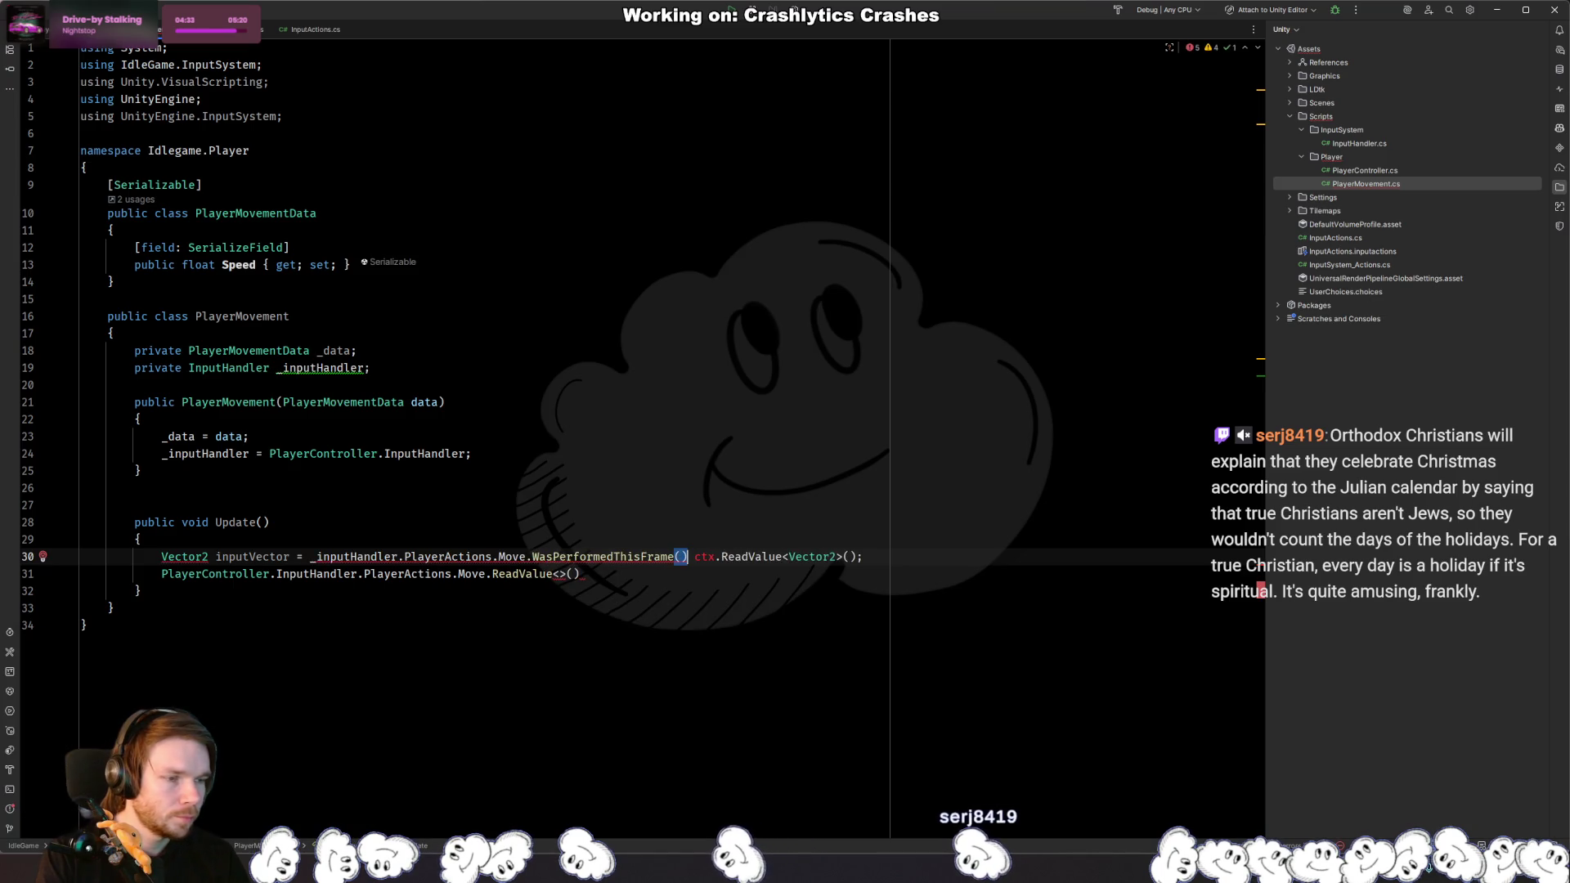
{"action": "type", "text": ";"}
Step: Turn the statement into an if (…WasPerformedThisFrame()) block, dropping the Vector2 declaration and ctx ReadValue
{"action": "key", "text": "Home"}
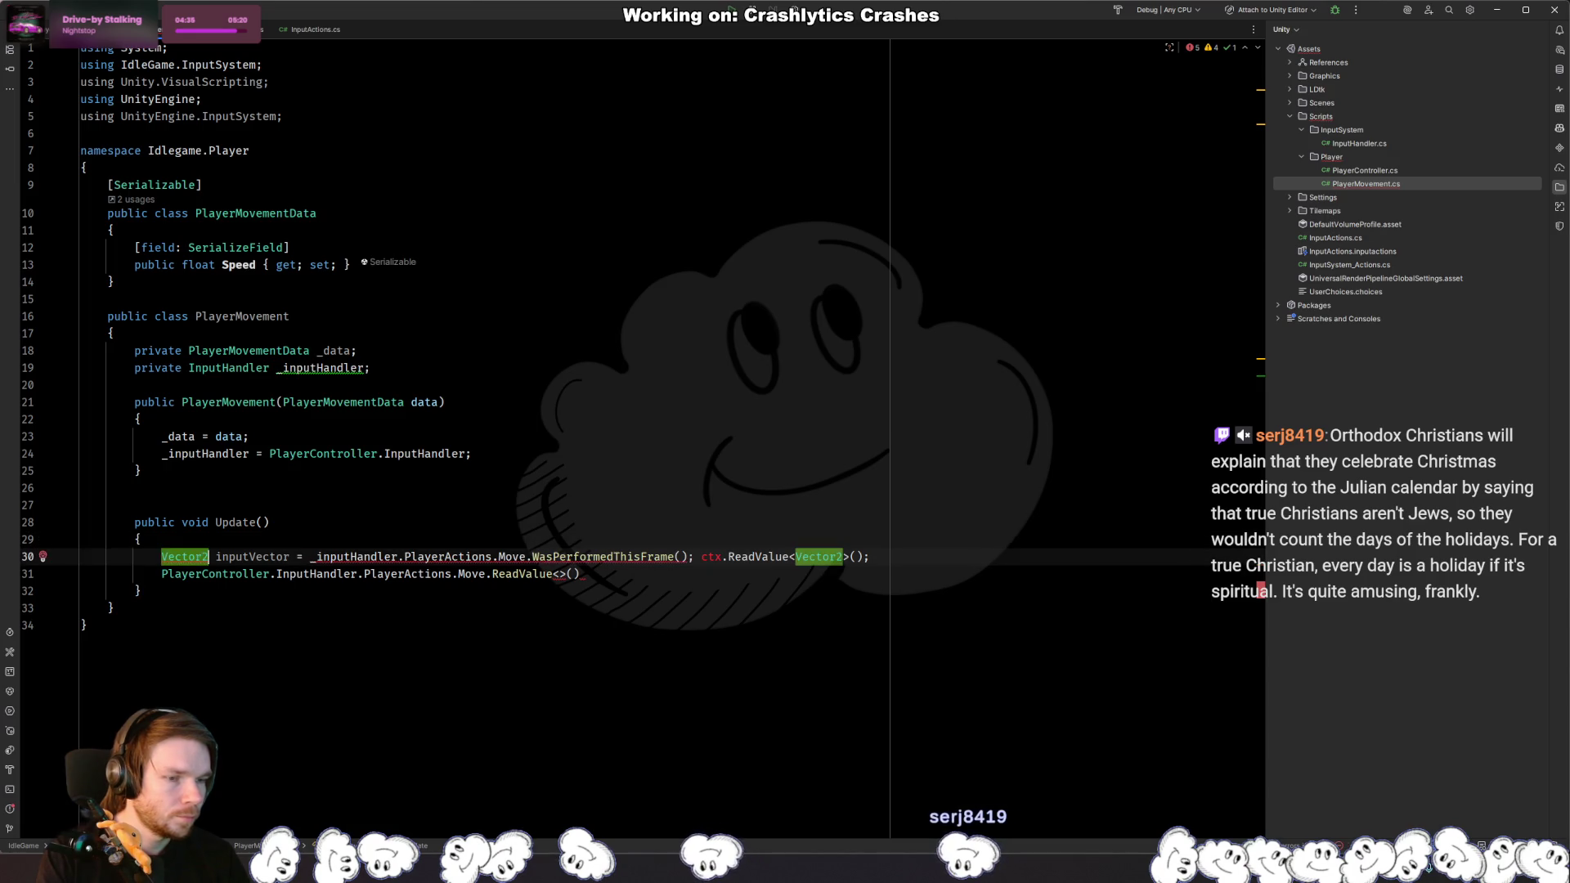
{"action": "key", "text": "ctrl+Right"}
{"action": "key", "text": "ctrl+Right"}
{"action": "key", "text": "ctrl+Right"}
{"action": "key", "text": "shift+Home"}
{"action": "key", "text": "BackSpace"}
{"action": "type", "text": "if ("}
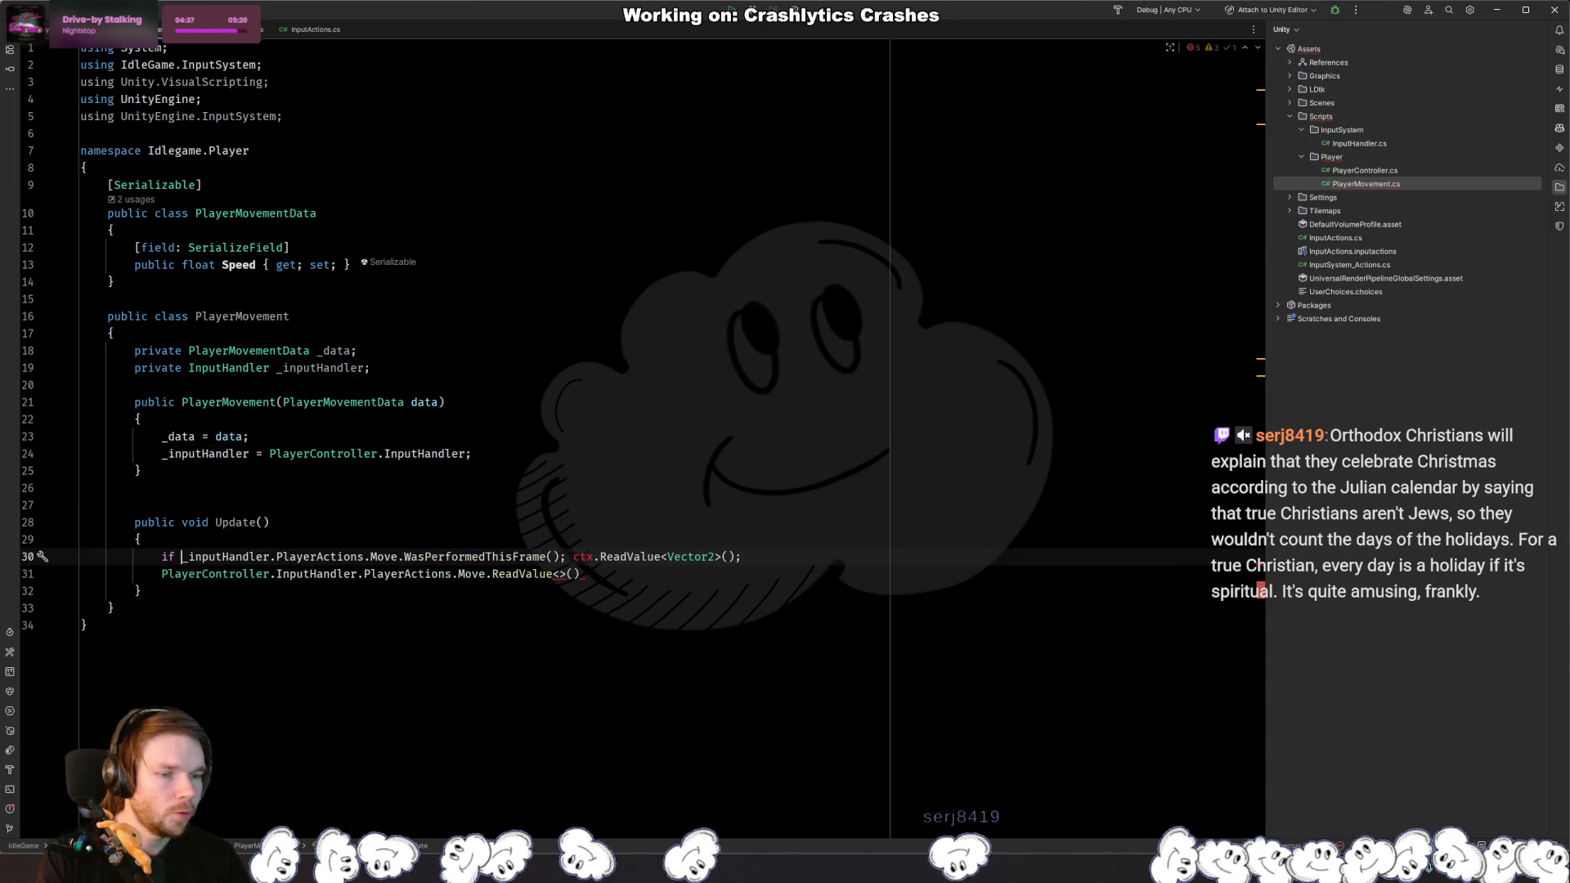
{"action": "key", "text": "End"}
{"action": "key", "text": "ctrl+shift+Left"}
{"action": "key", "text": "ctrl+shift+Left"}
{"action": "key", "text": "ctrl+shift+Left"}
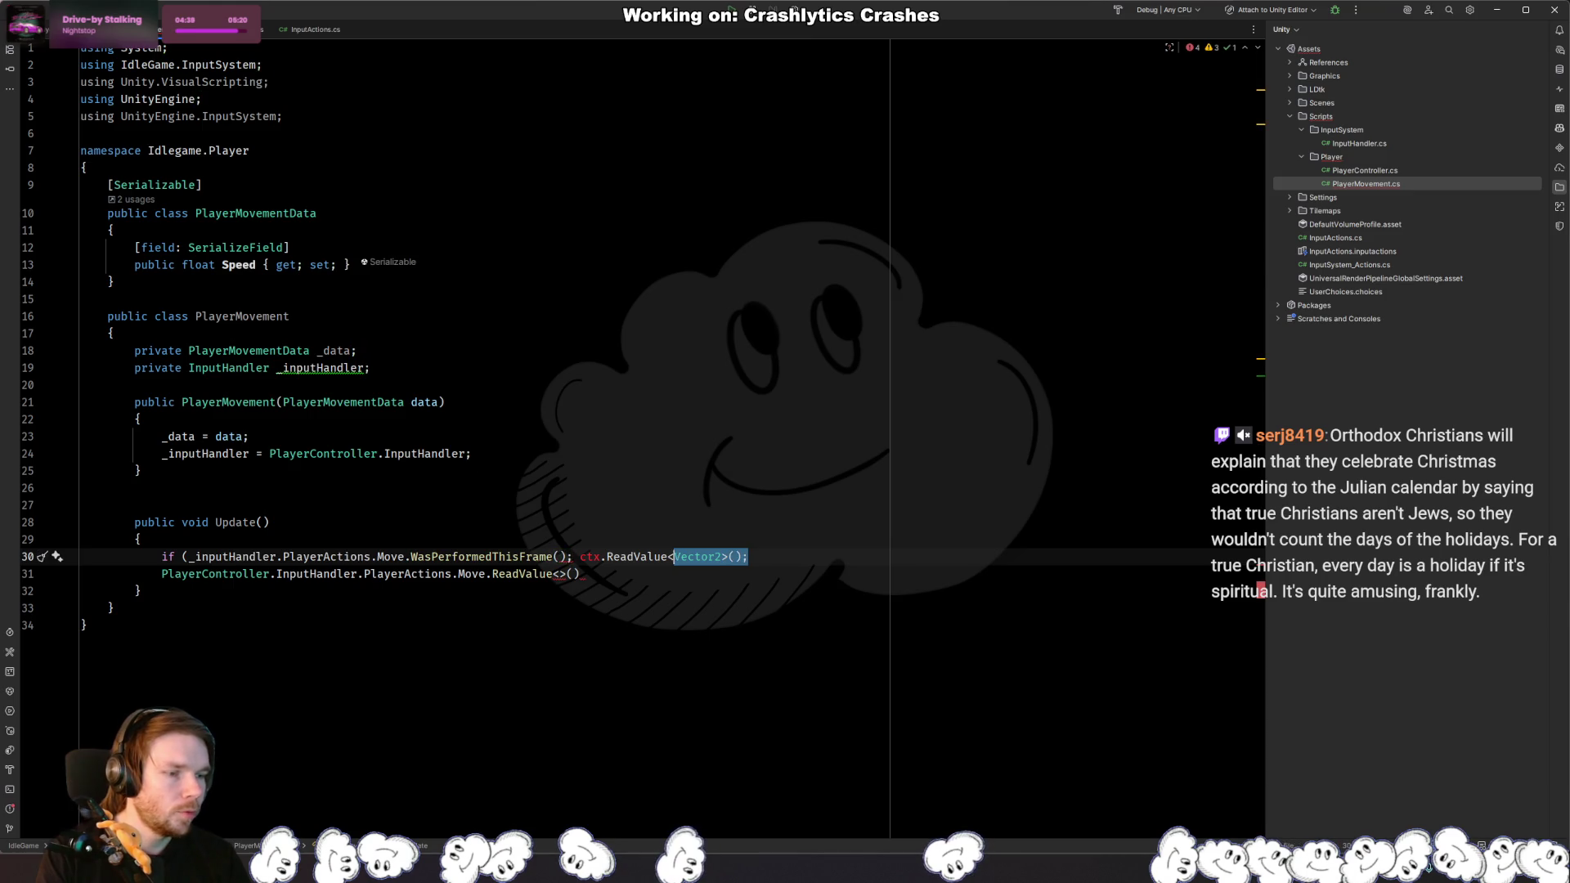
{"action": "key", "text": "BackSpace"}
{"action": "key", "text": "BackSpace"}
{"action": "key", "text": "BackSpace"}
{"action": "type", "text": ")"}
{"action": "key", "text": "Return"}
{"action": "type", "text": "{"}
{"action": "key", "text": "Return"}
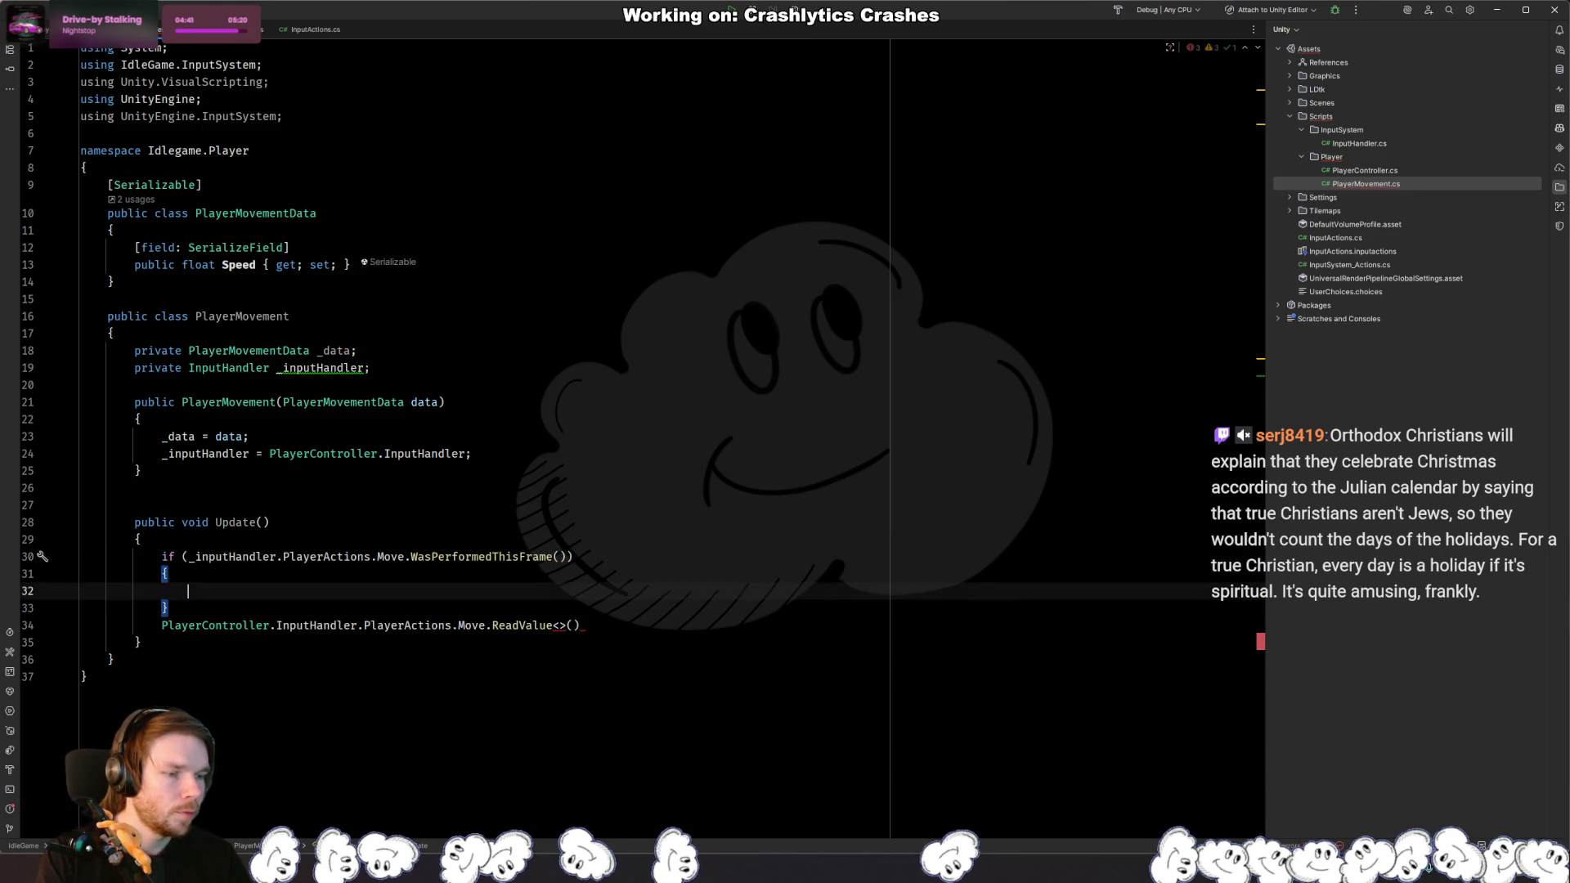
Step: Add a Debug.Log call inside the if block with the 'Move Input Detected: ' message
{"action": "key", "text": "Down"}
{"action": "key", "text": "Home"}
{"action": "key", "text": "Tab"}
{"action": "key", "text": "Up"}
{"action": "type", "text": "Debug.log"}
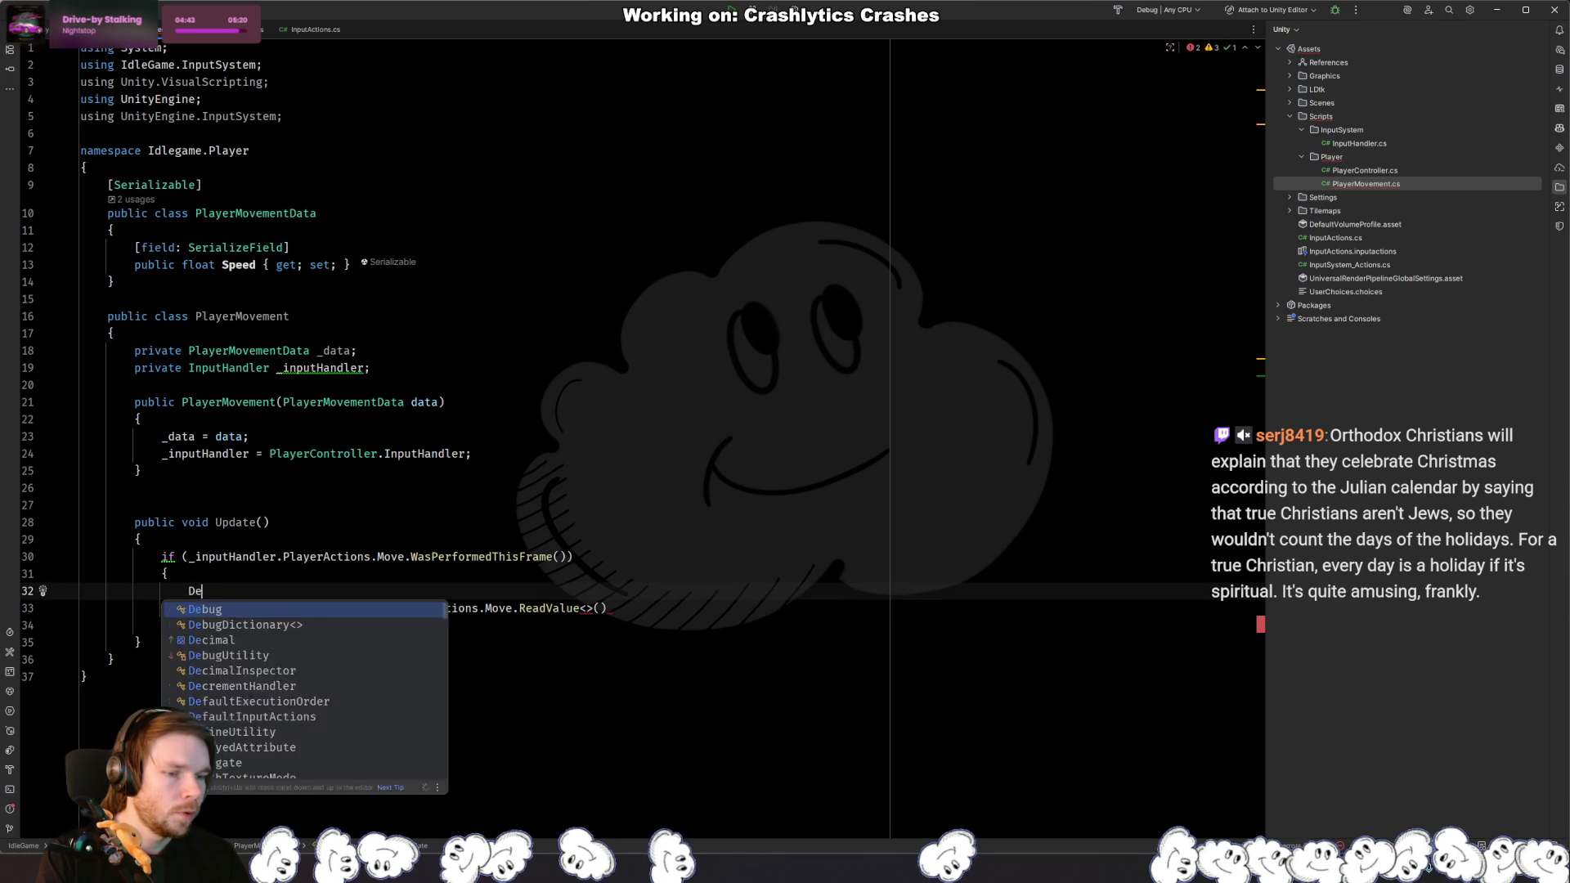
{"action": "key", "text": "Up"}
{"action": "key", "text": "Return"}
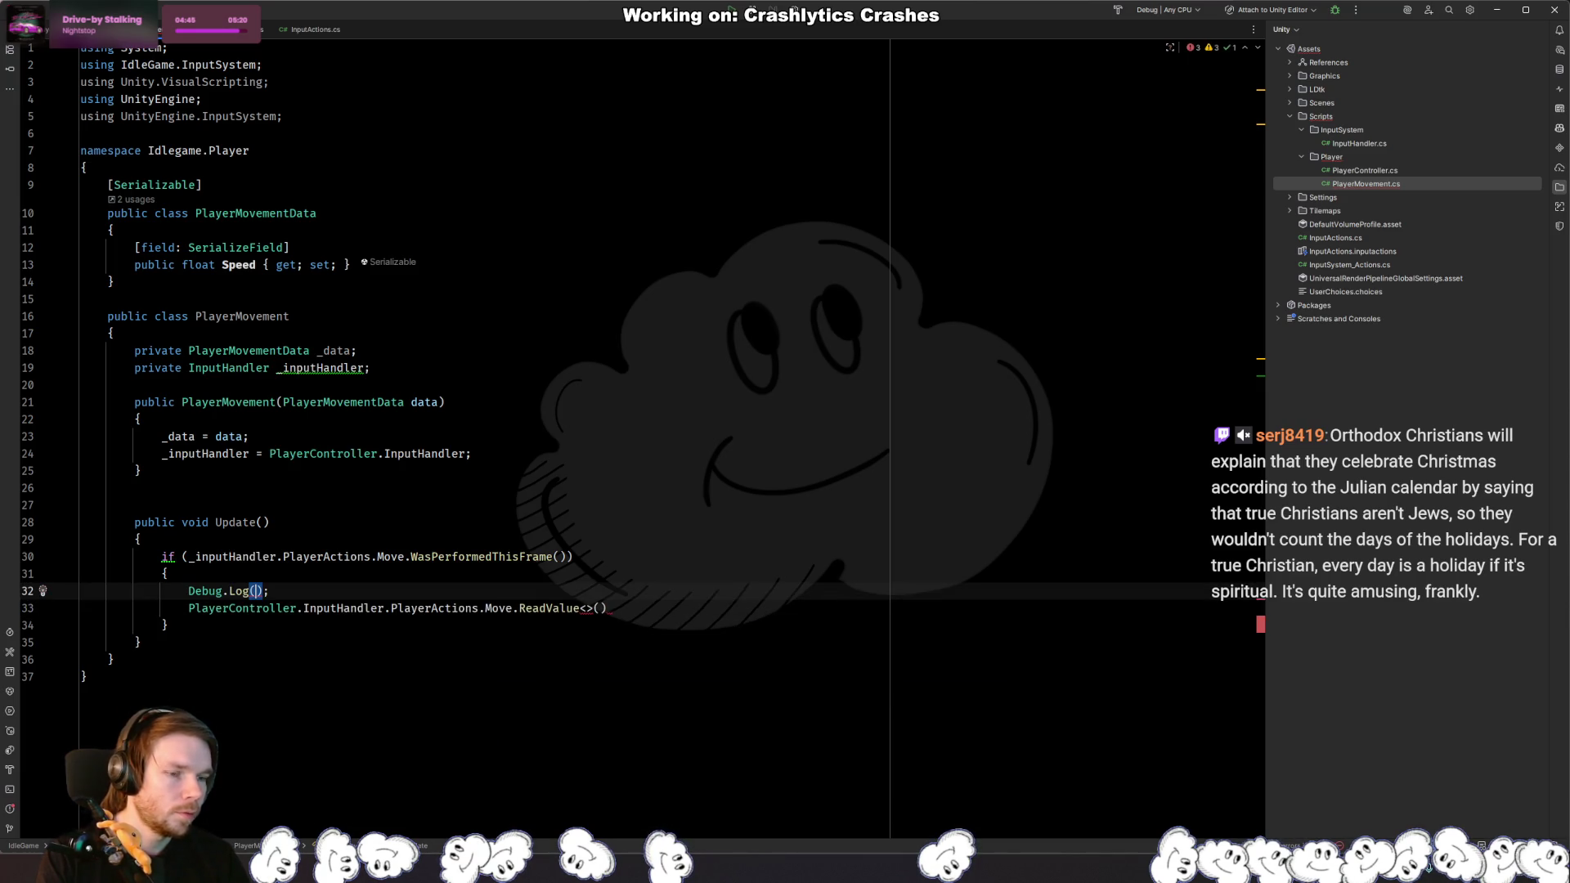
{"action": "key", "text": "Tab"}
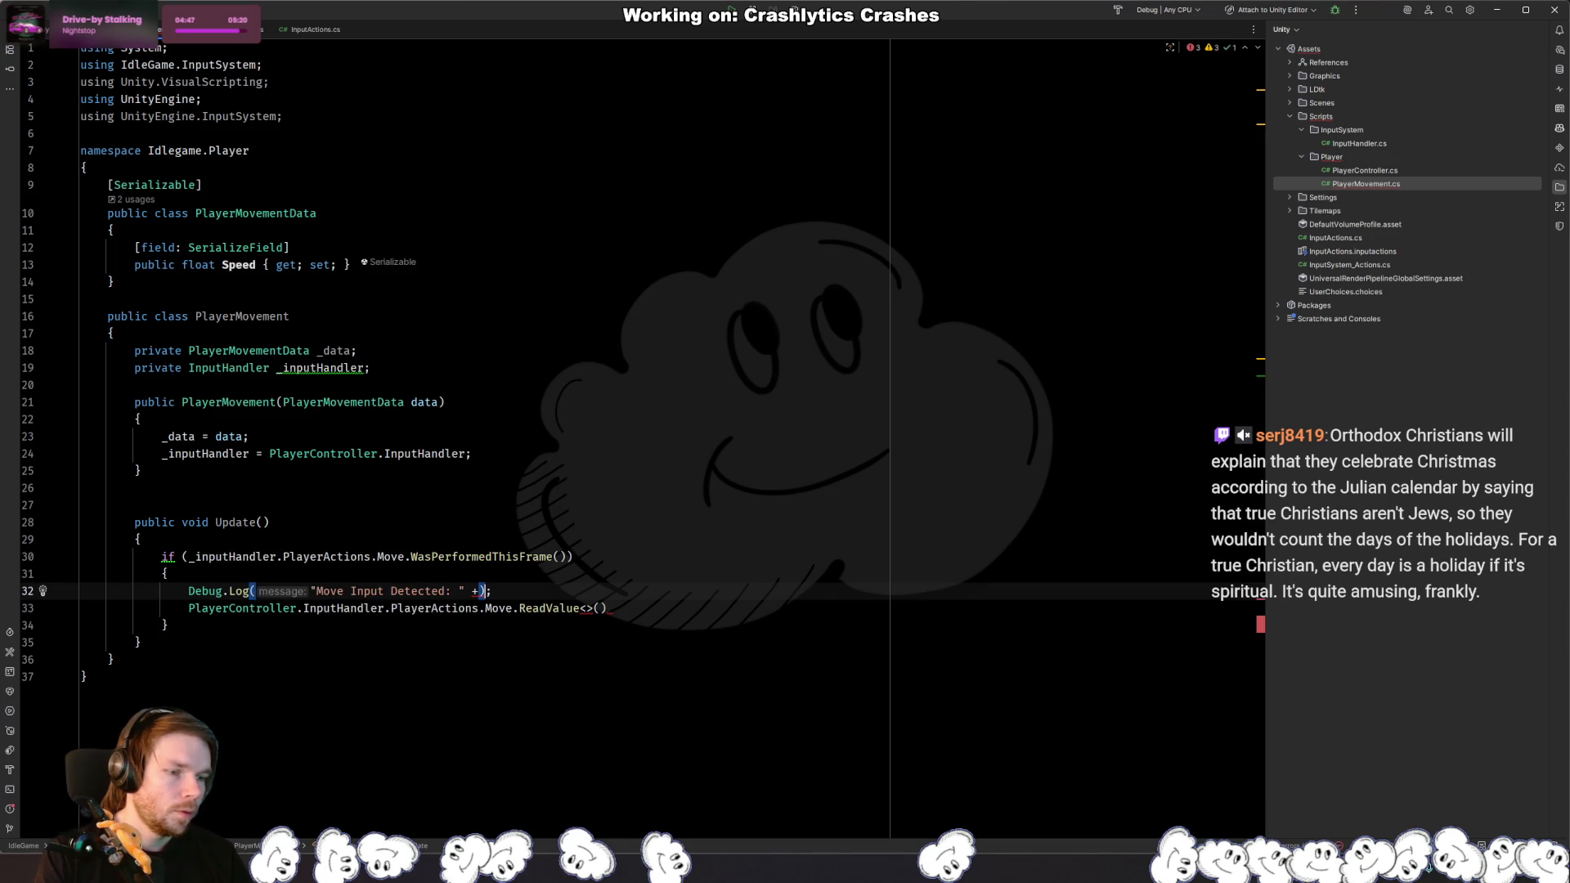
Step: Log _inputHandler.PlayerActions.Move.ReadValue<Vector2>() and cut the old PlayerController line
{"action": "type", "text": "_inputHandler."}
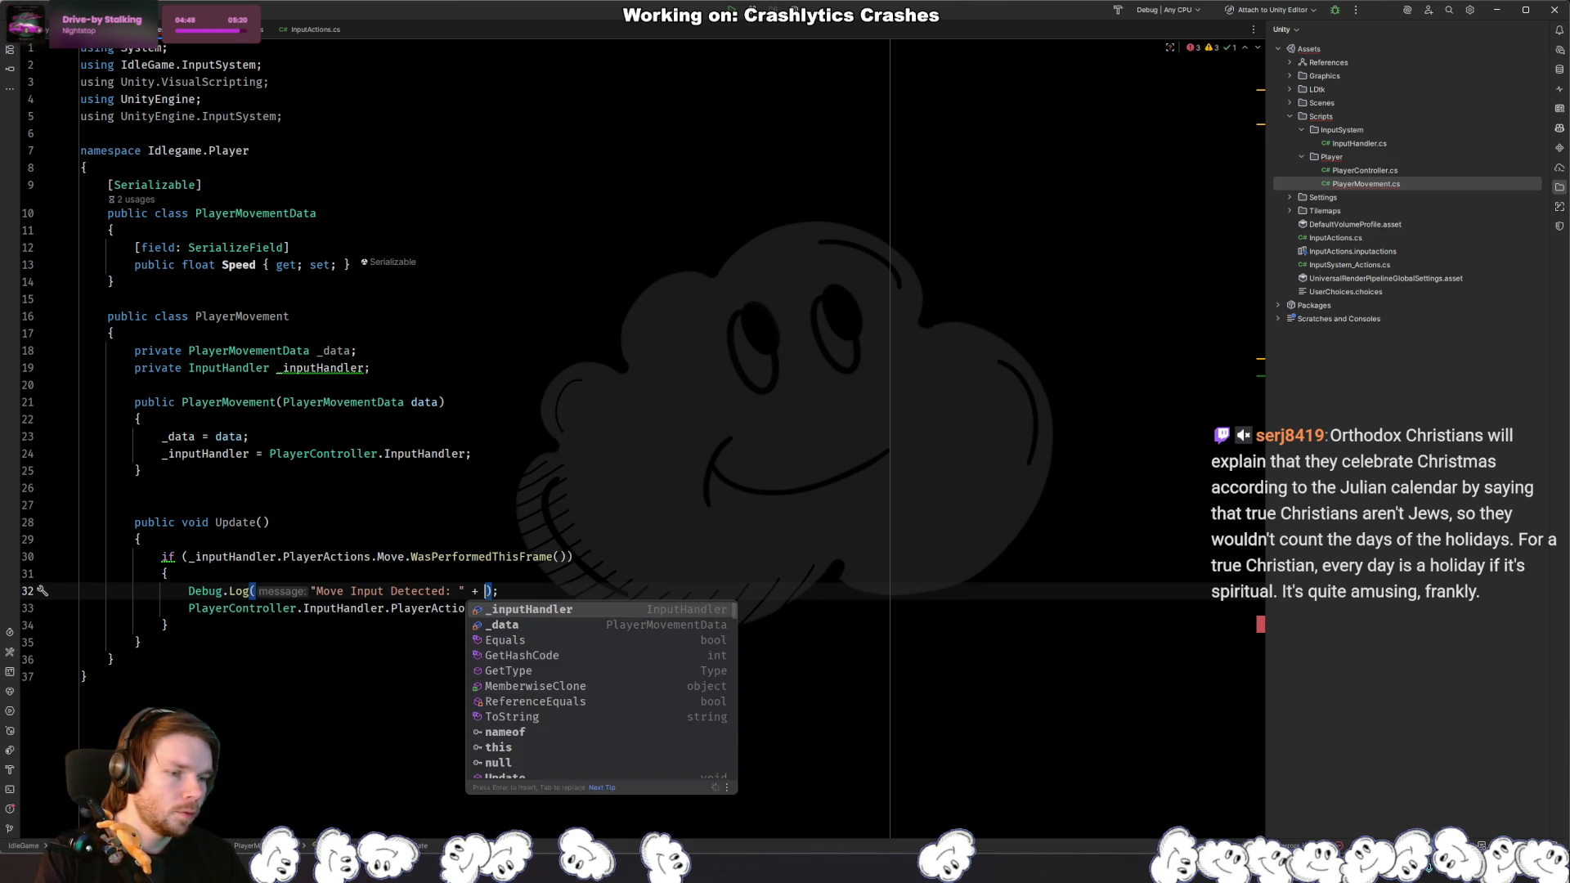
{"action": "key", "text": "Return"}
{"action": "type", "text": ".PlayerActions."}
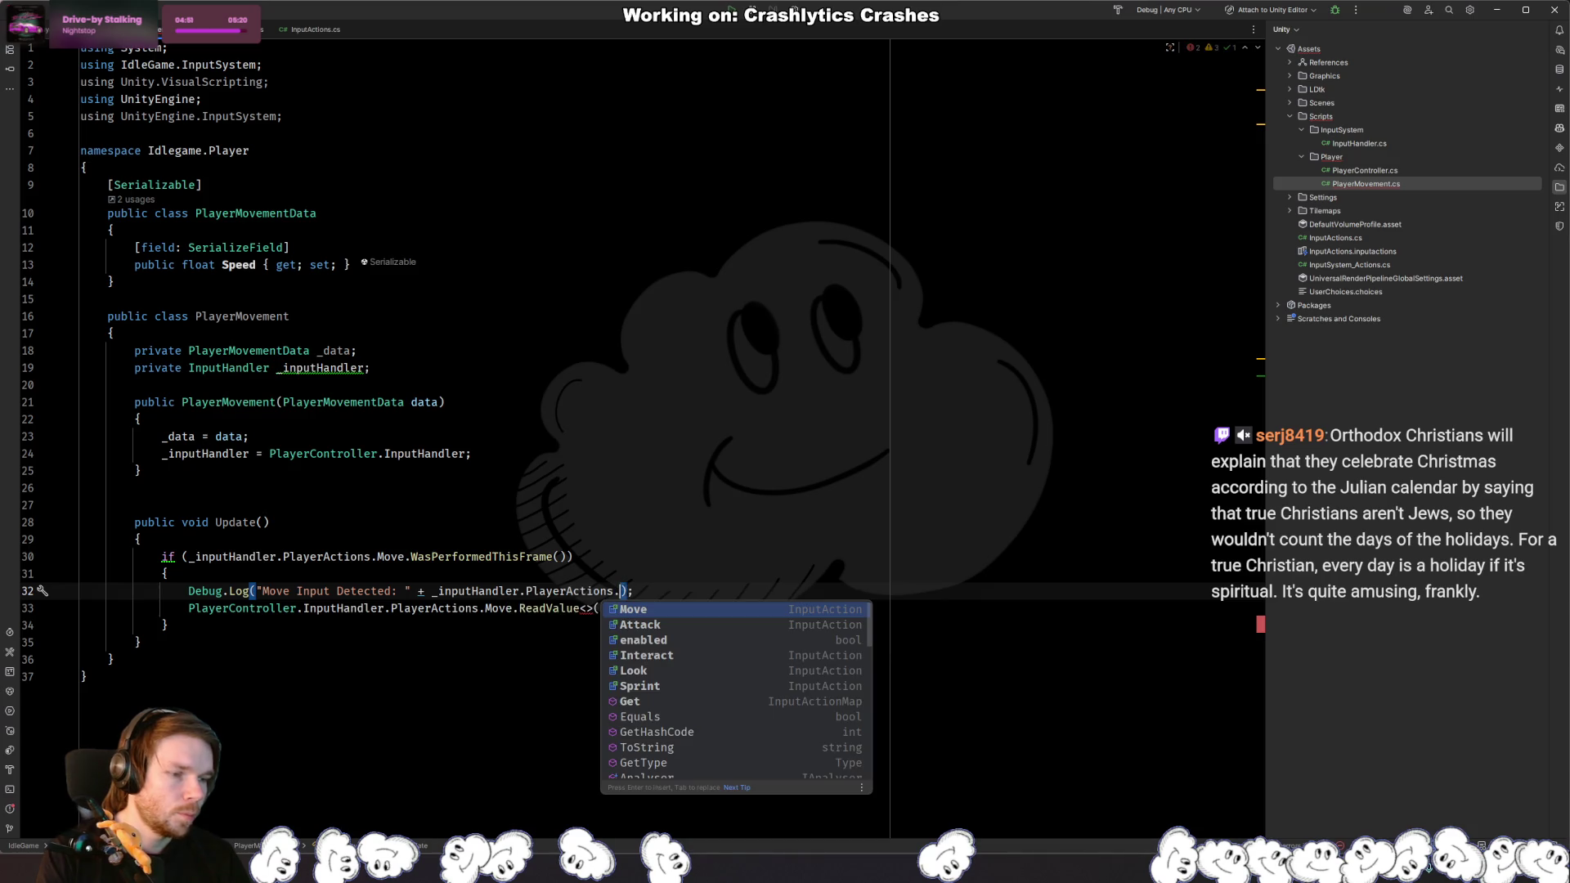
{"action": "key", "text": "Return"}
{"action": "type", "text": ".Read"}
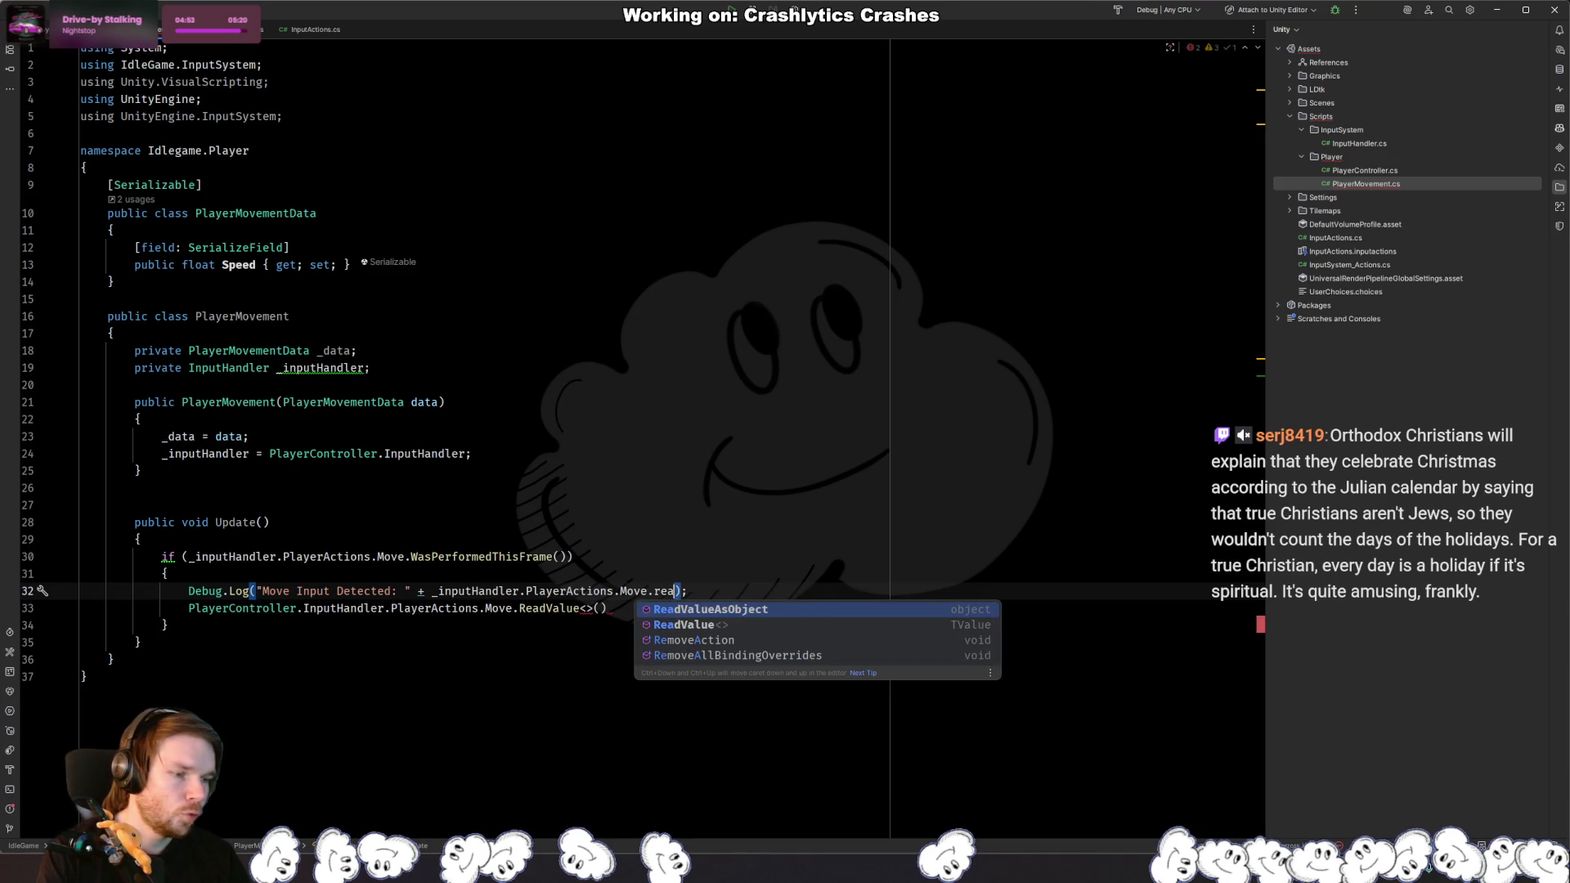
{"action": "key", "text": "Return"}
{"action": "type", "text": "Vec"}
{"action": "key", "text": "Return"}
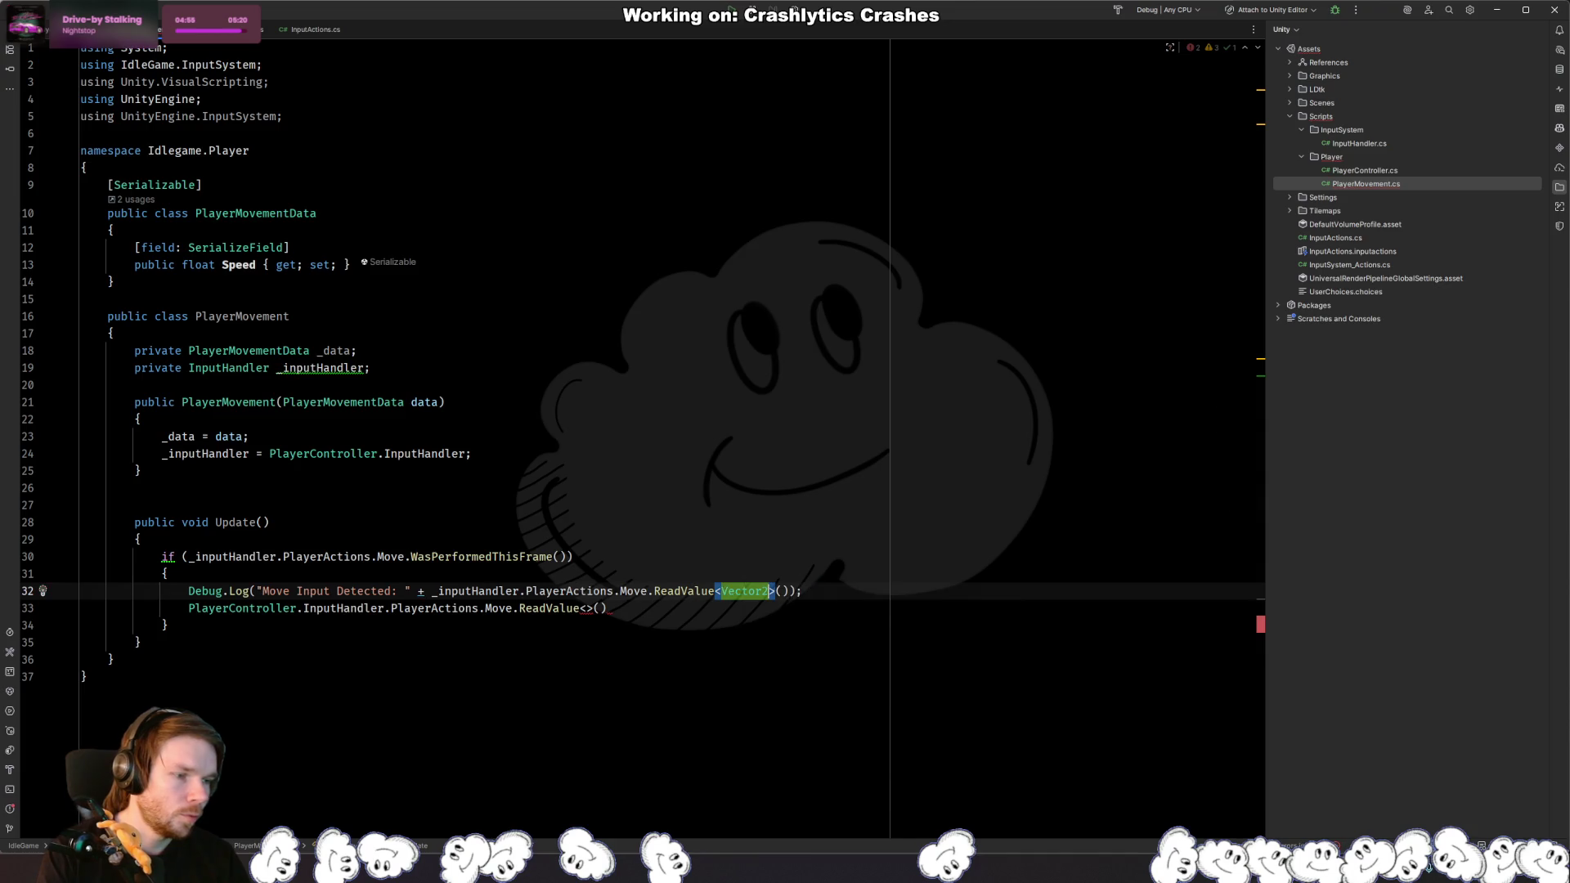
{"action": "key", "text": "Down"}
{"action": "key", "text": "ctrl+x"}
{"action": "key", "text": "alt+Tab"}
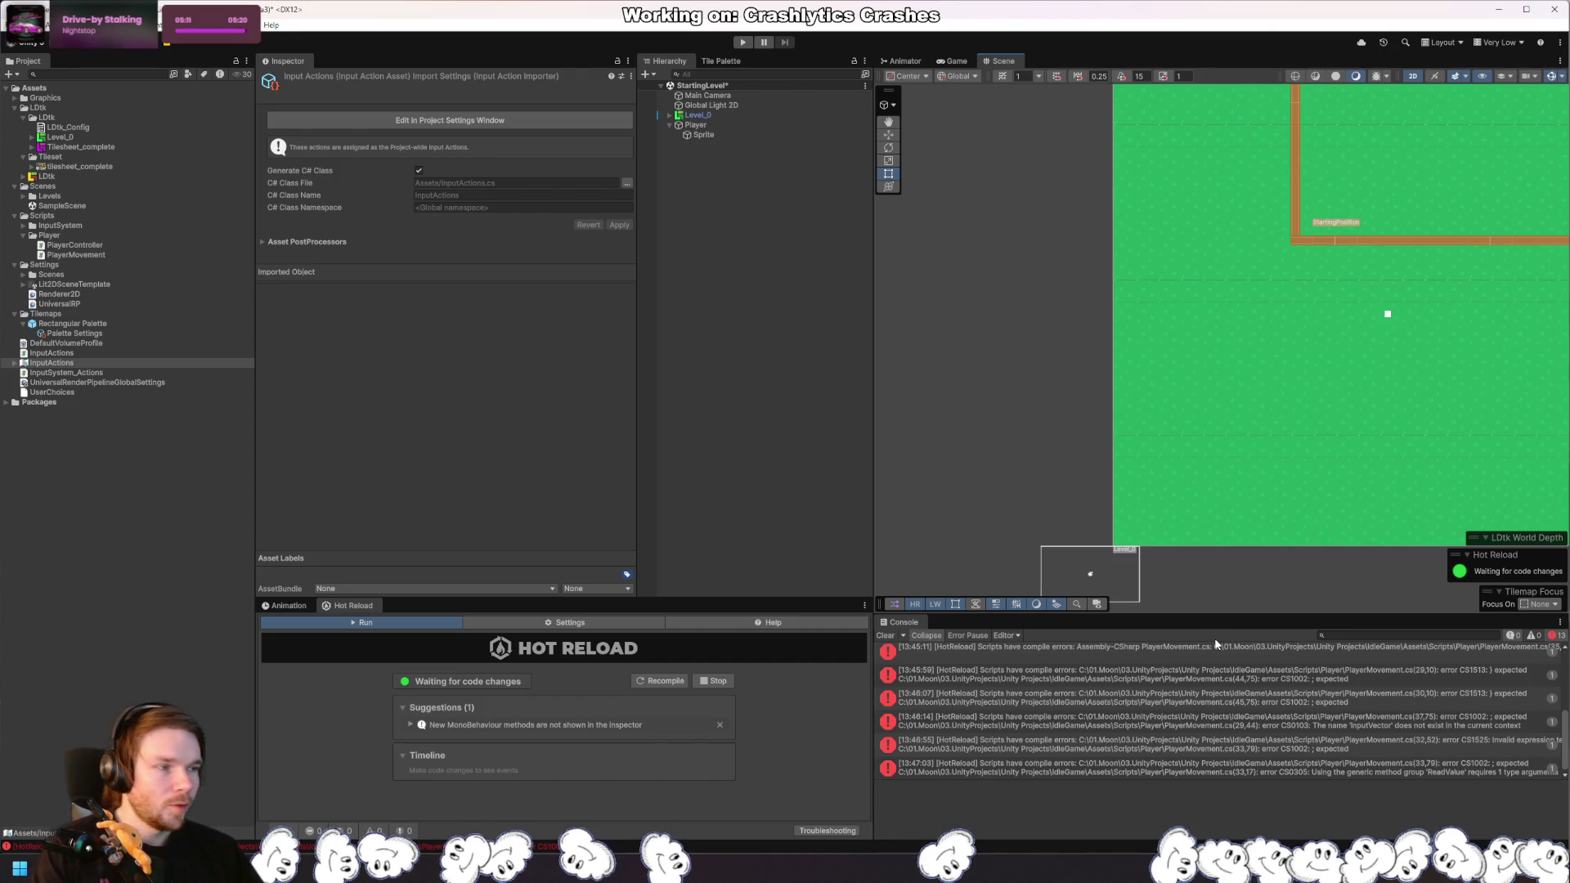
Step: Clear the Console errors, raise the Player higher in the level, and run a brief Play test
{"action": "left_click", "coordinate": [897, 642]}
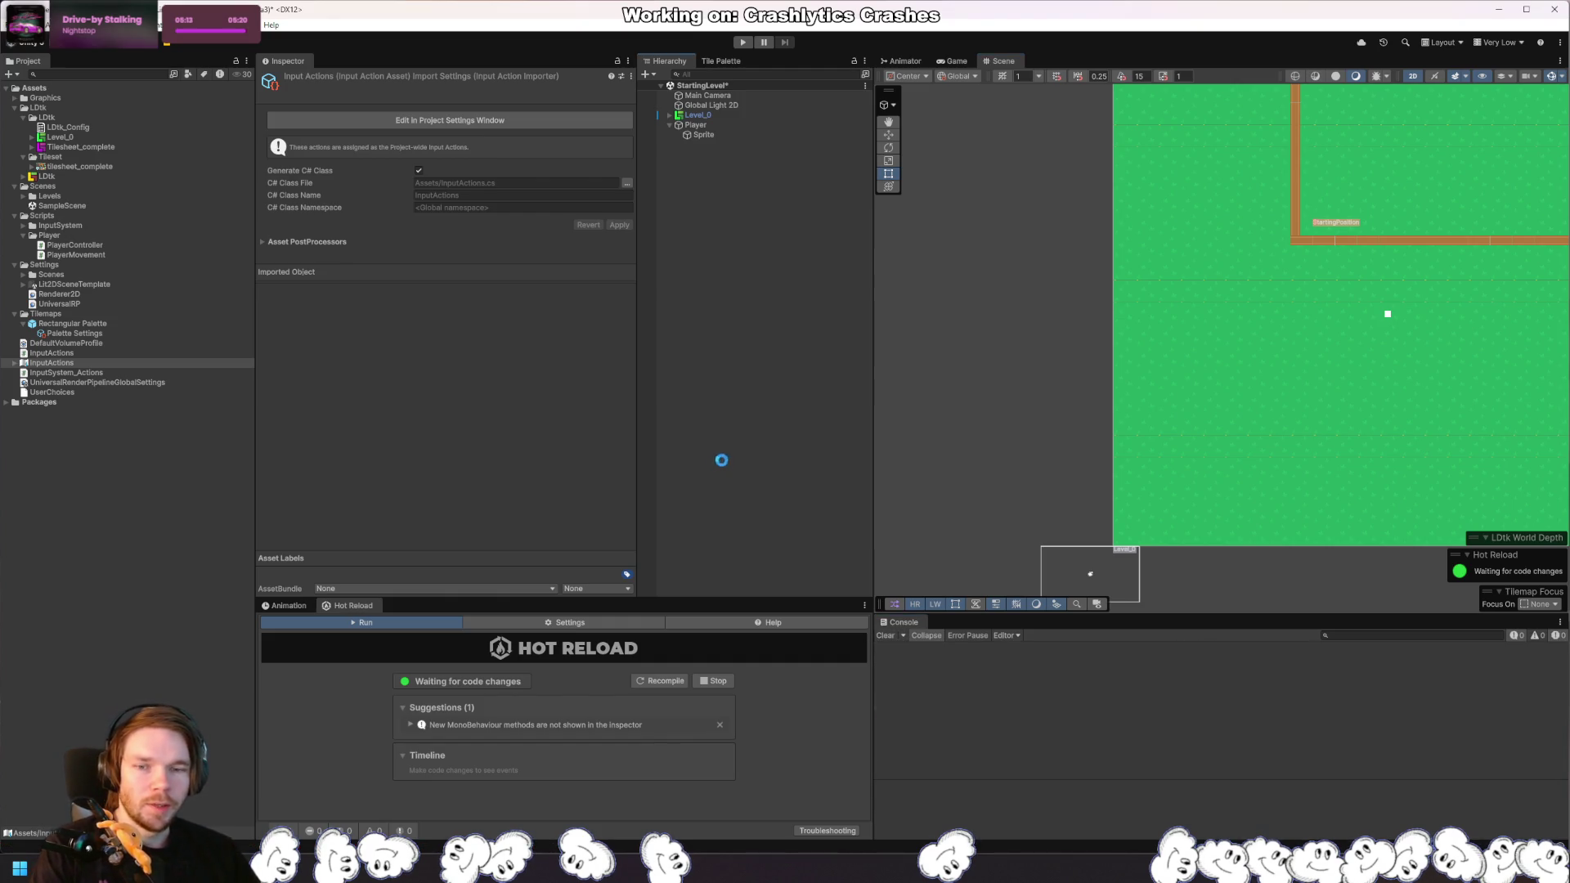
{"action": "left_click_drag", "start_coordinate": [1402, 386], "coordinate": [1209, 384]}
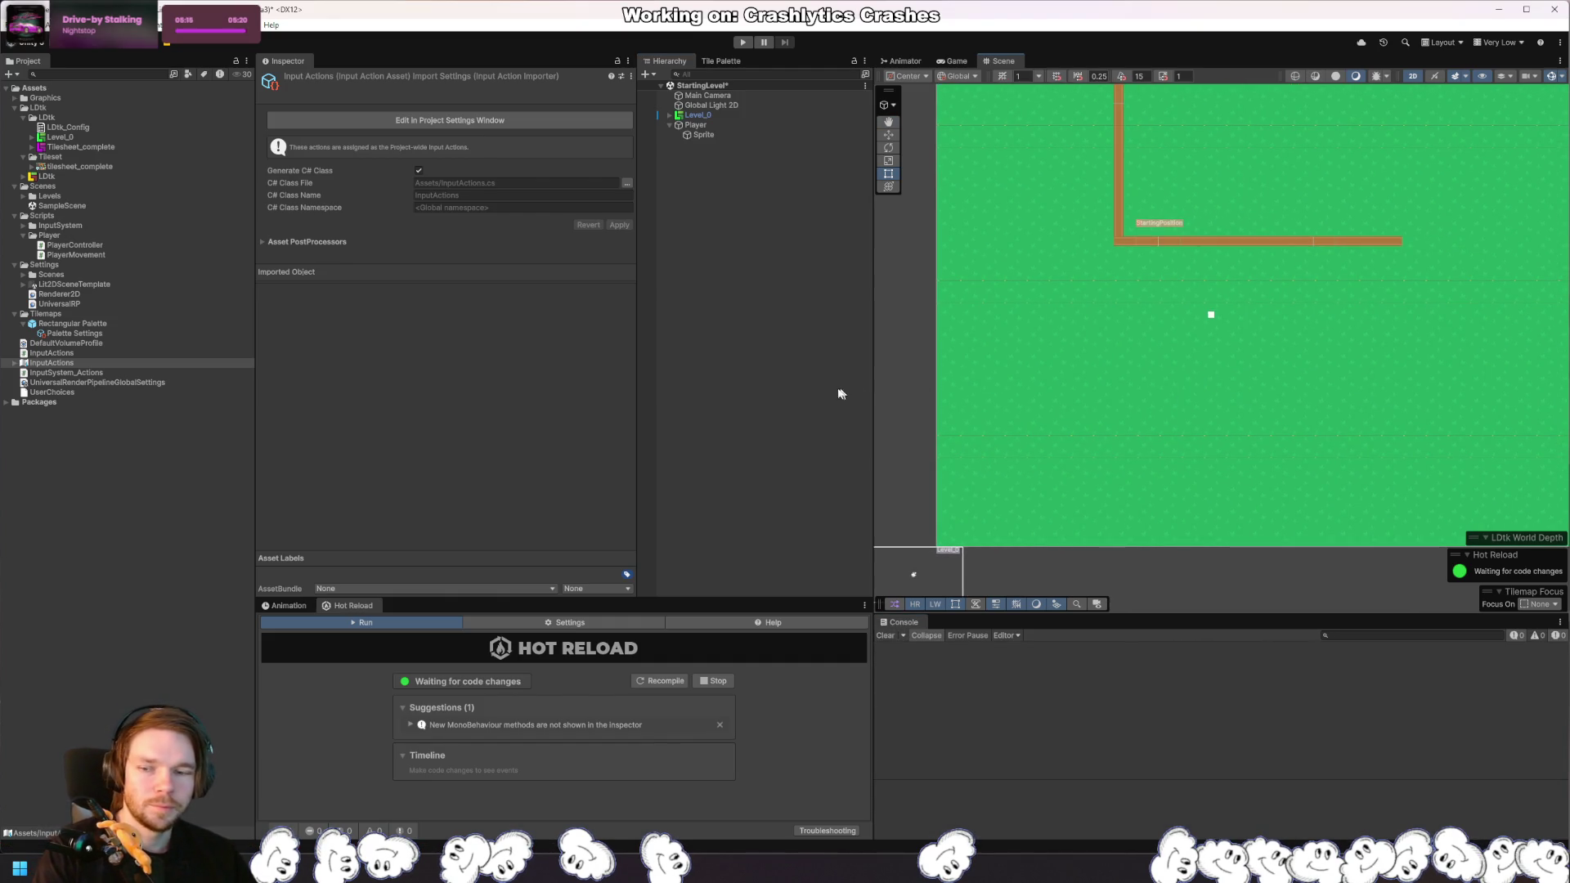
{"action": "left_click", "coordinate": [760, 373]}
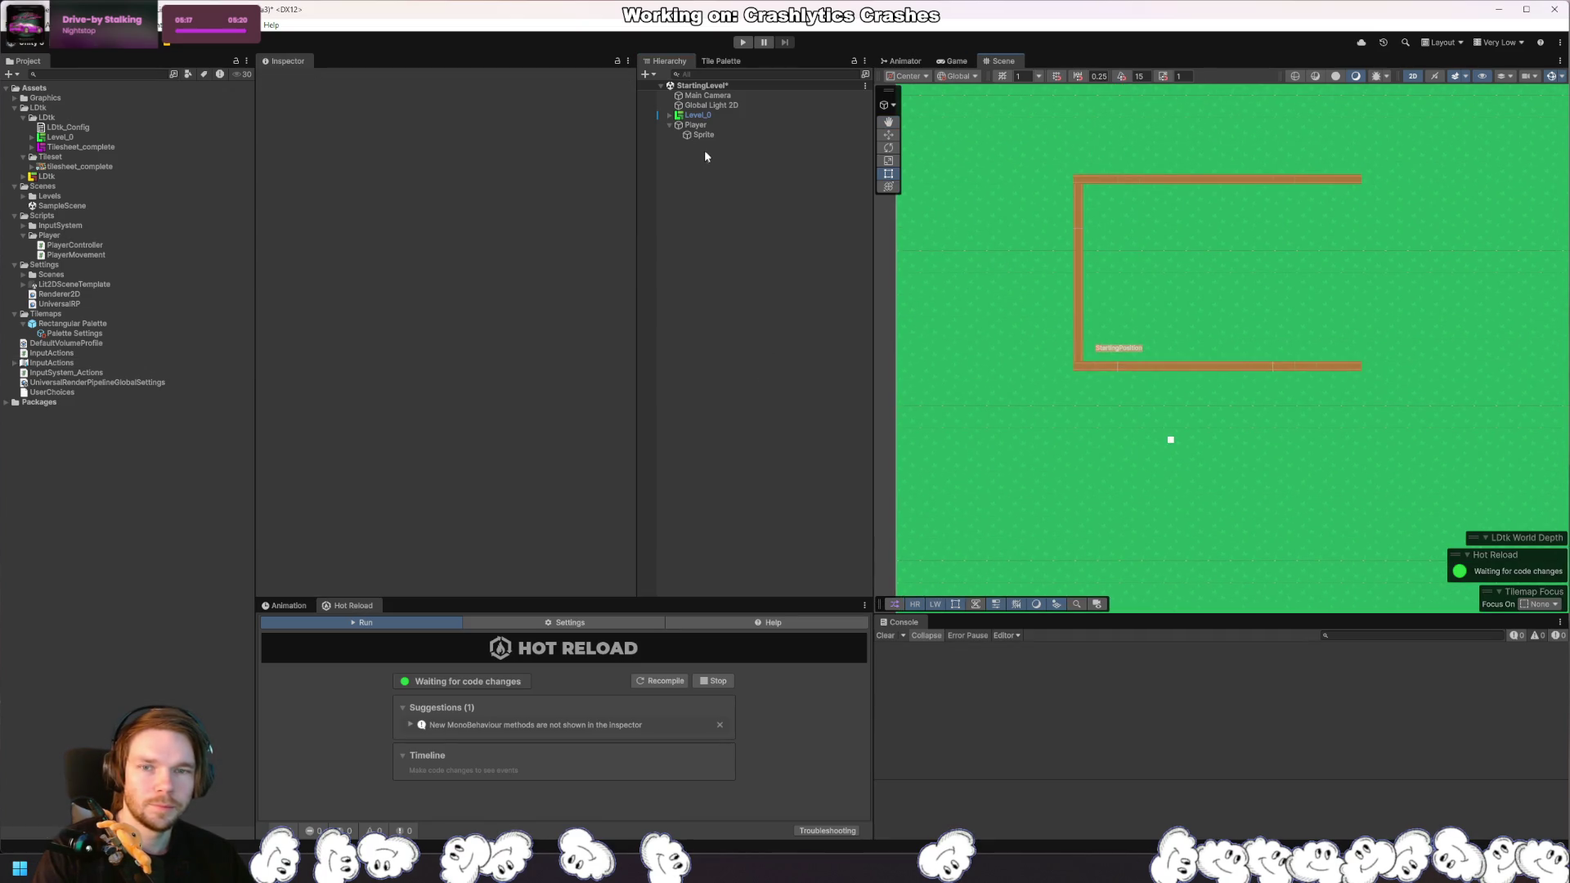
{"action": "left_click_drag", "start_coordinate": [1167, 419], "coordinate": [1170, 293]}
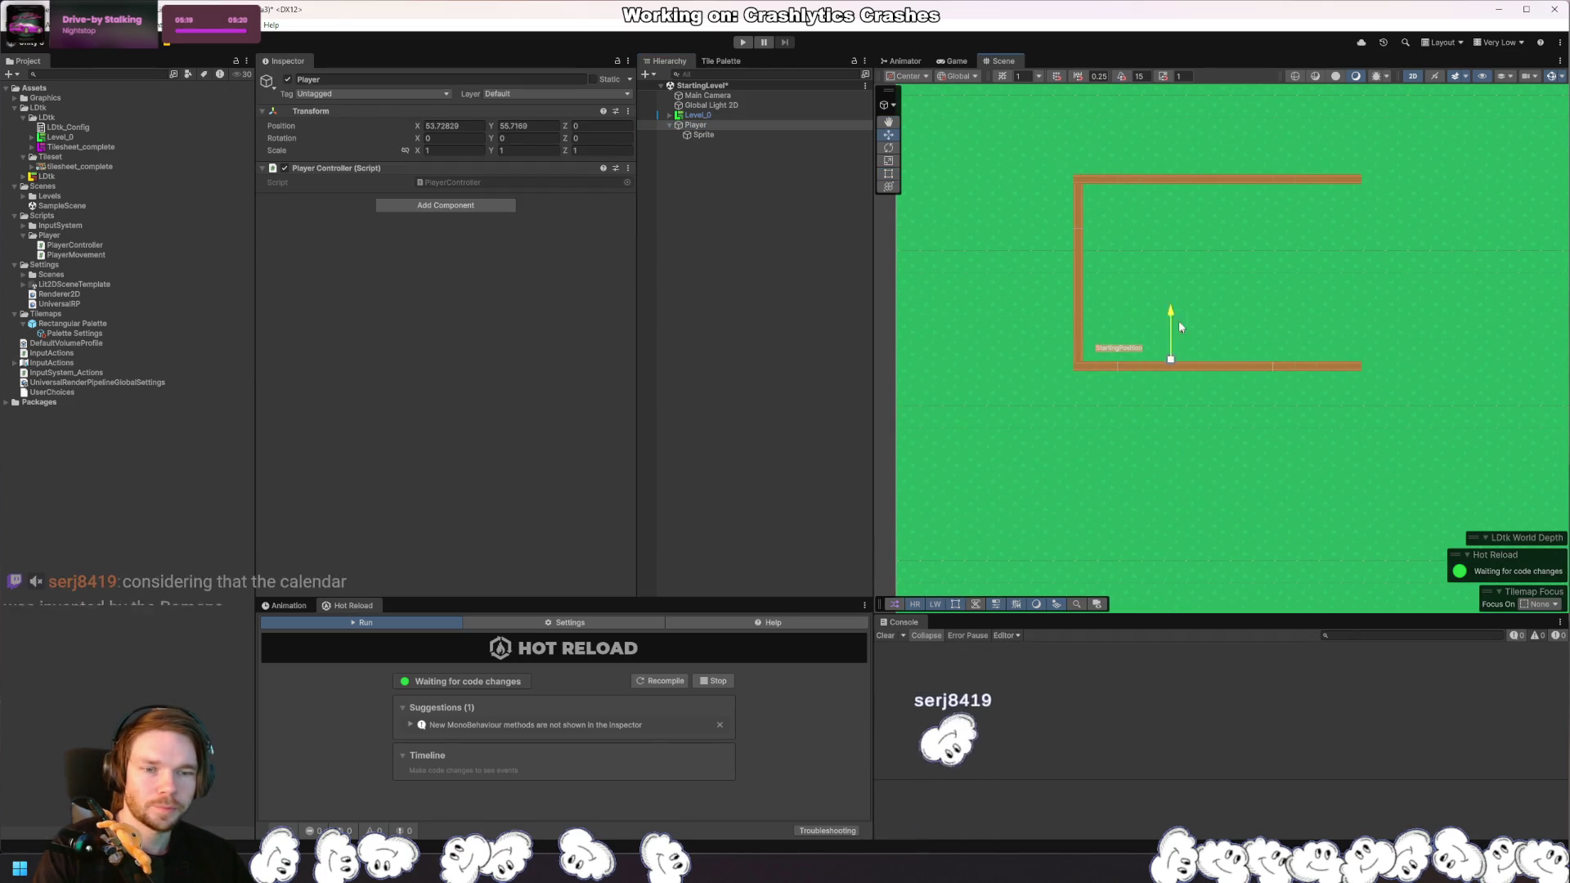
{"action": "left_click", "coordinate": [742, 43]}
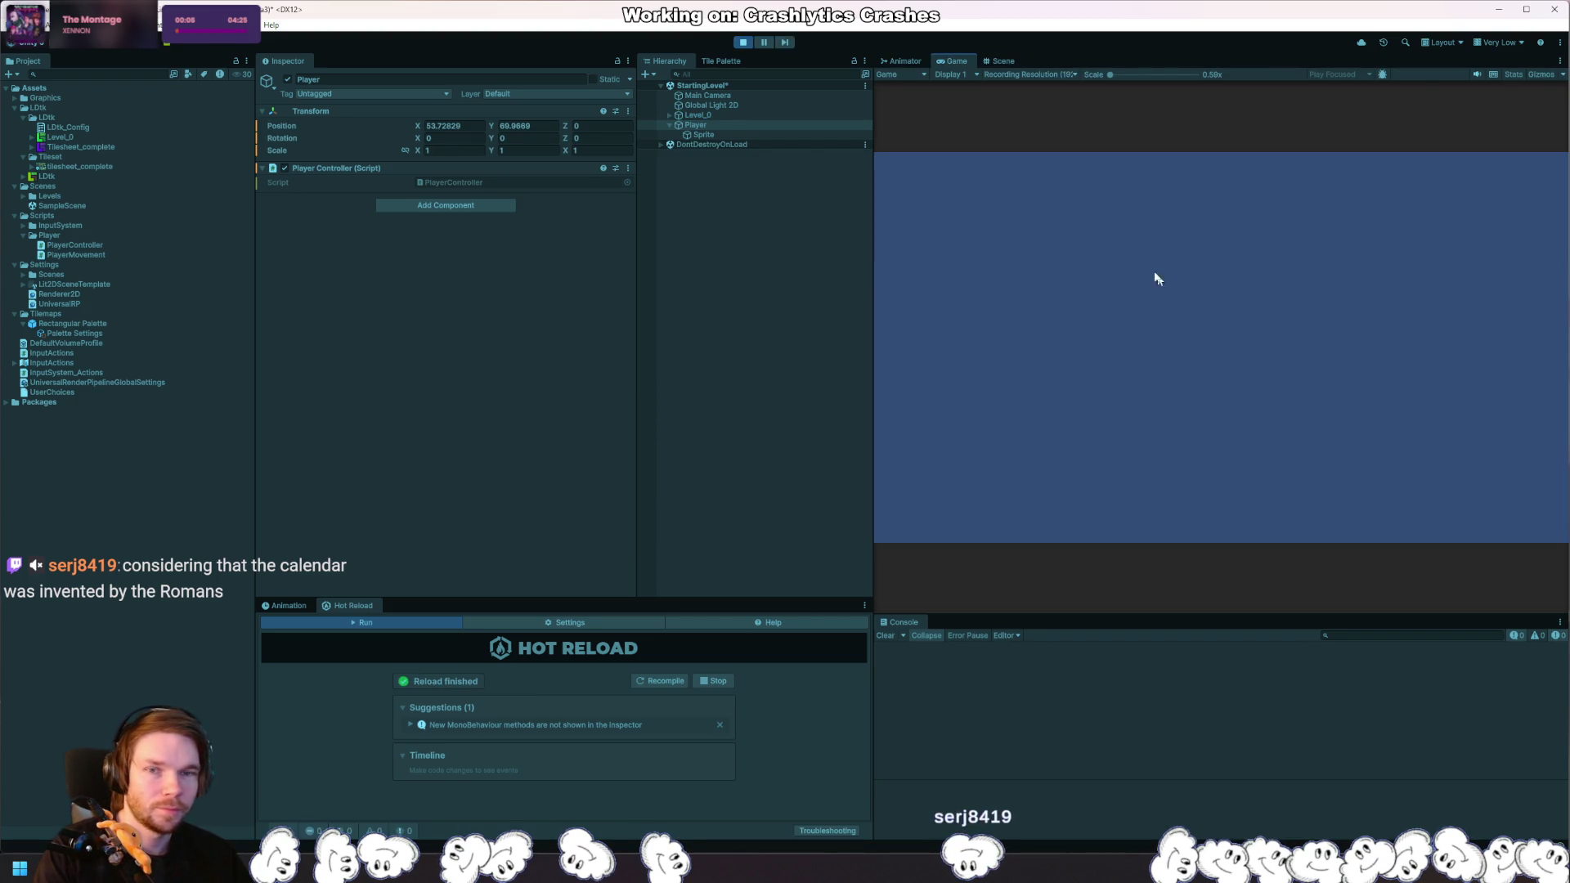
{"action": "left_click", "coordinate": [742, 41]}
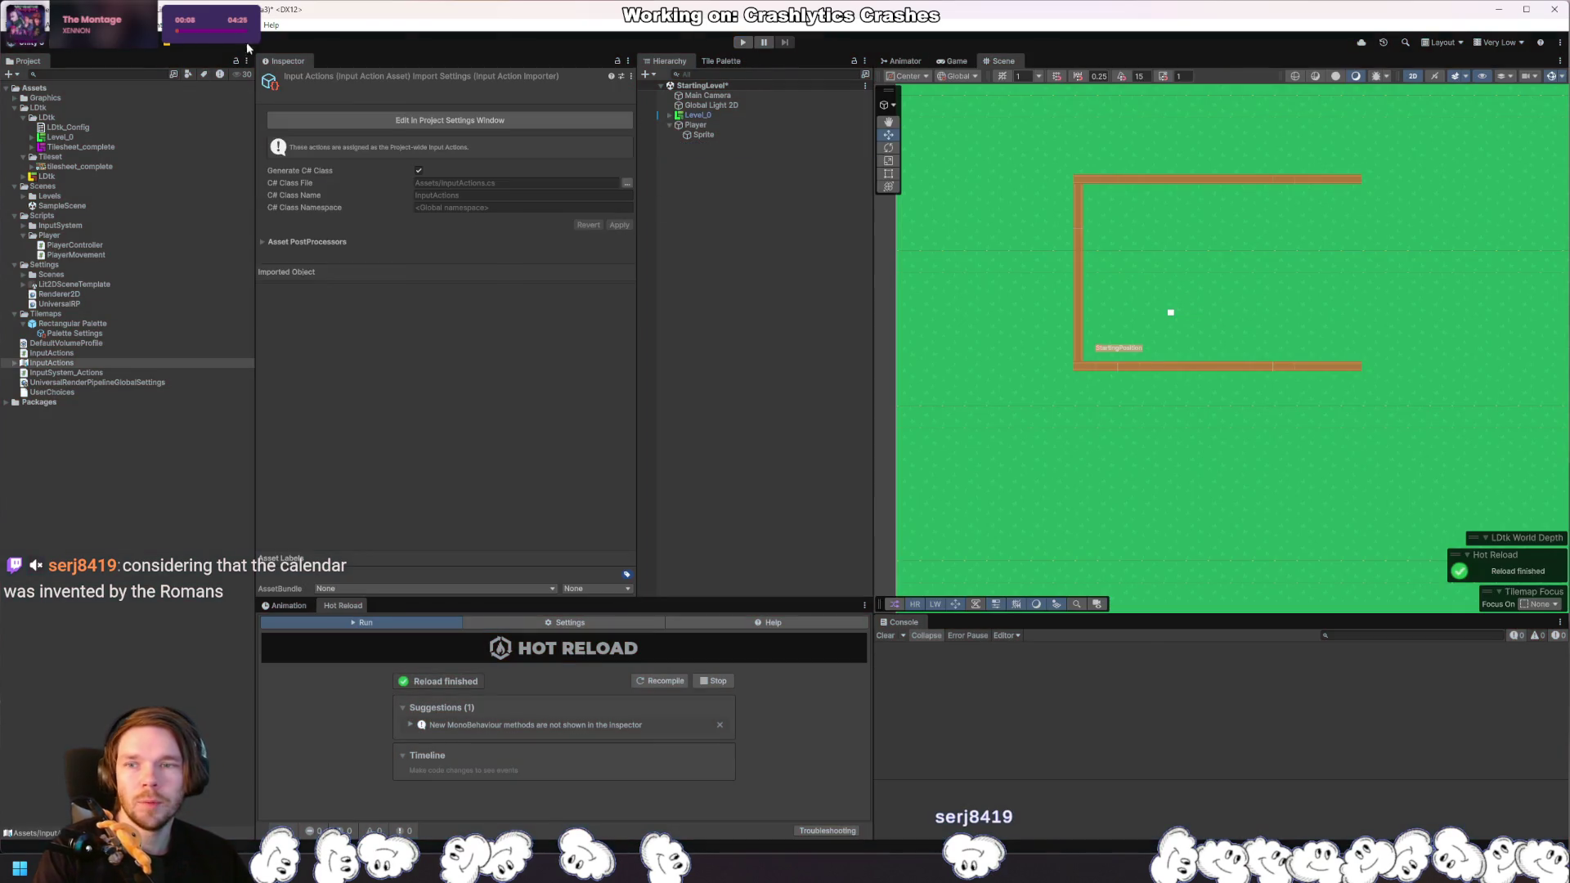
Step: In Window > Package Manager, list Unity Registry packages and select Cinemachine 3.1.5
{"action": "left_click", "coordinate": [245, 24]}
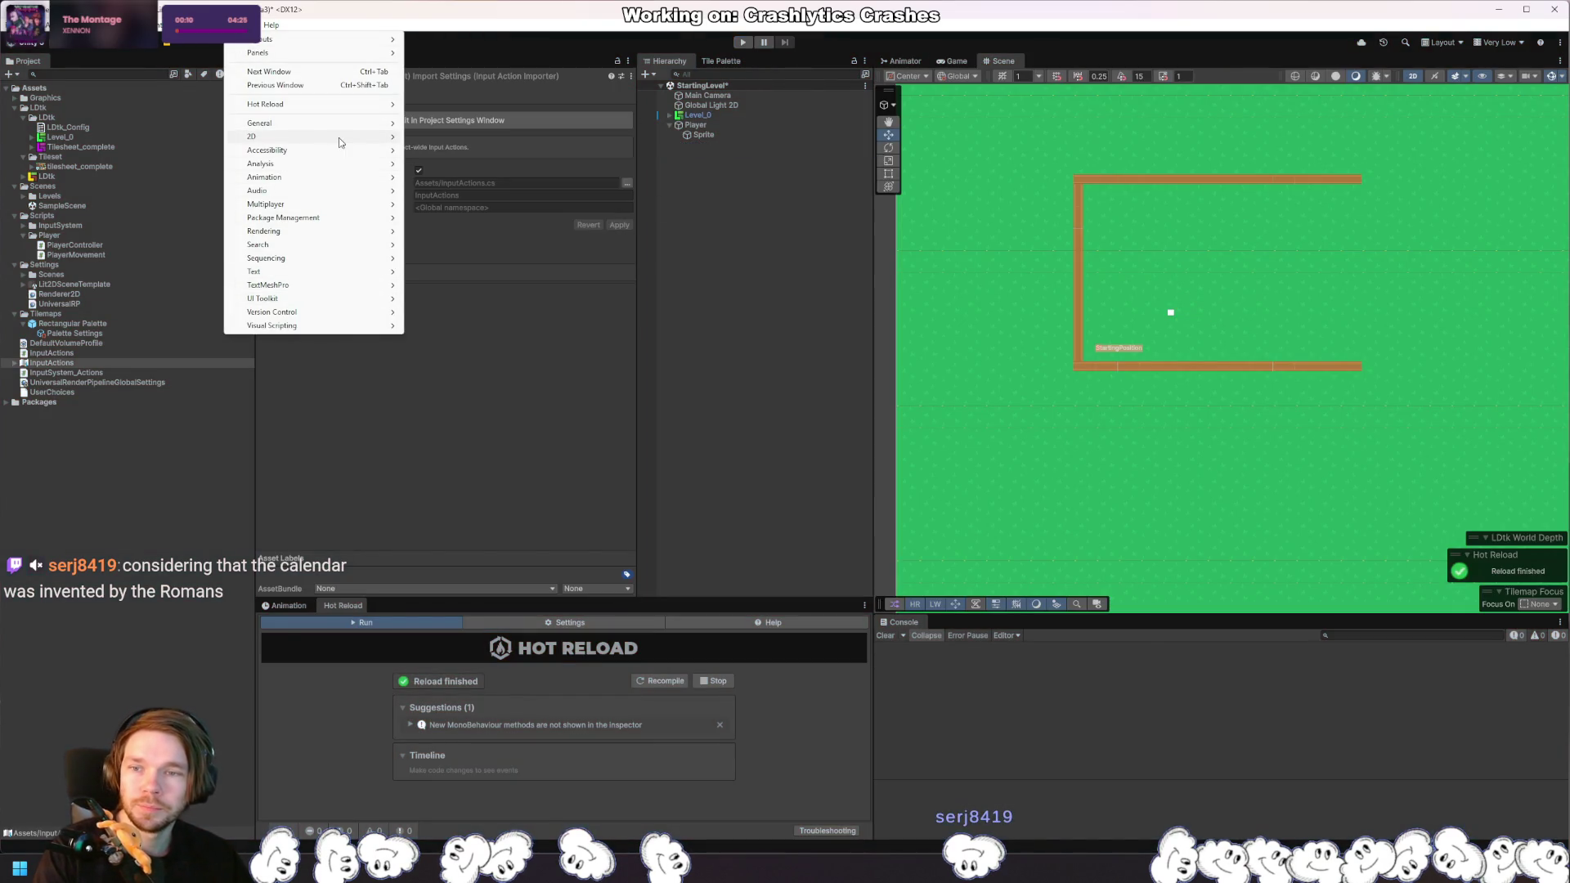
{"action": "key", "text": "Left"}
{"action": "key", "text": "Left"}
{"action": "left_click", "coordinate": [378, 56]}
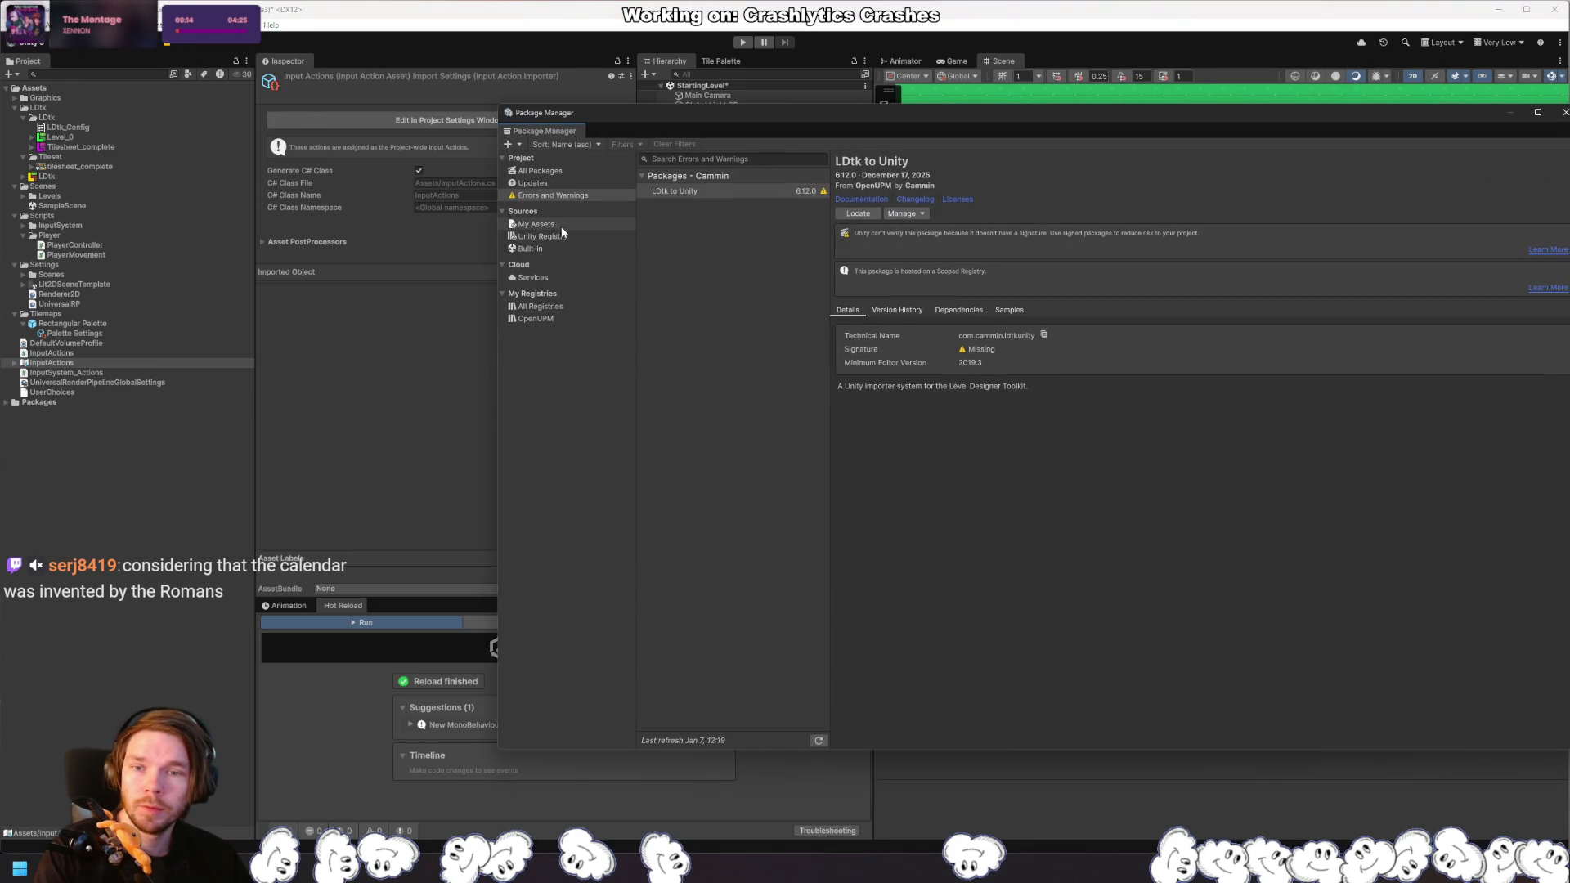
{"action": "left_click", "coordinate": [563, 236]}
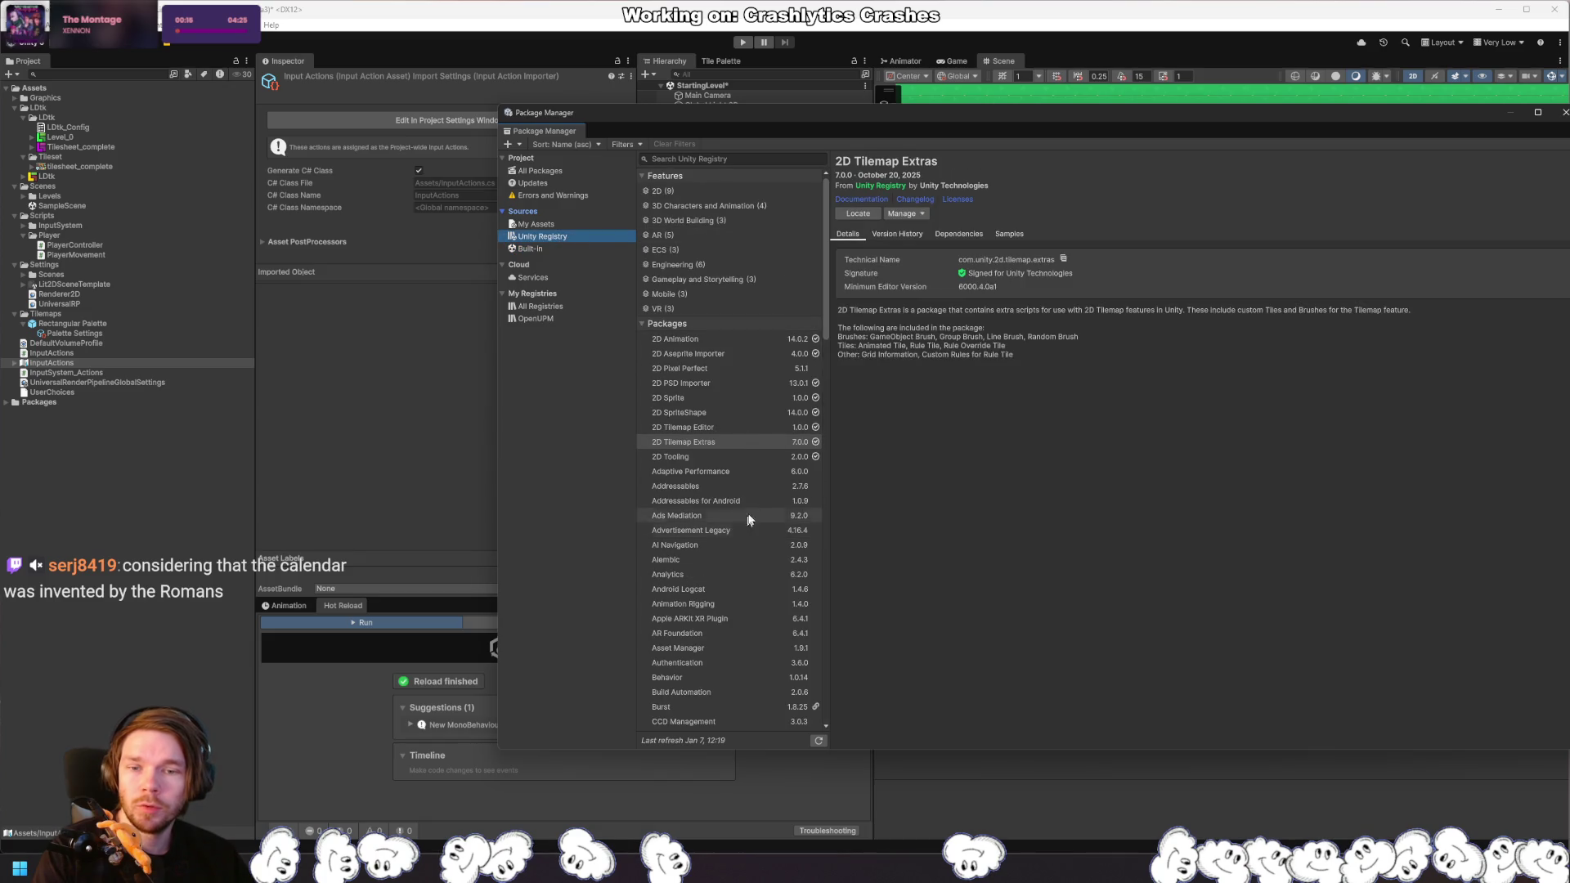
{"action": "scroll", "coordinate": [756, 556], "scroll_direction": "down", "scroll_amount": 5}
{"action": "left_click", "coordinate": [750, 585]}
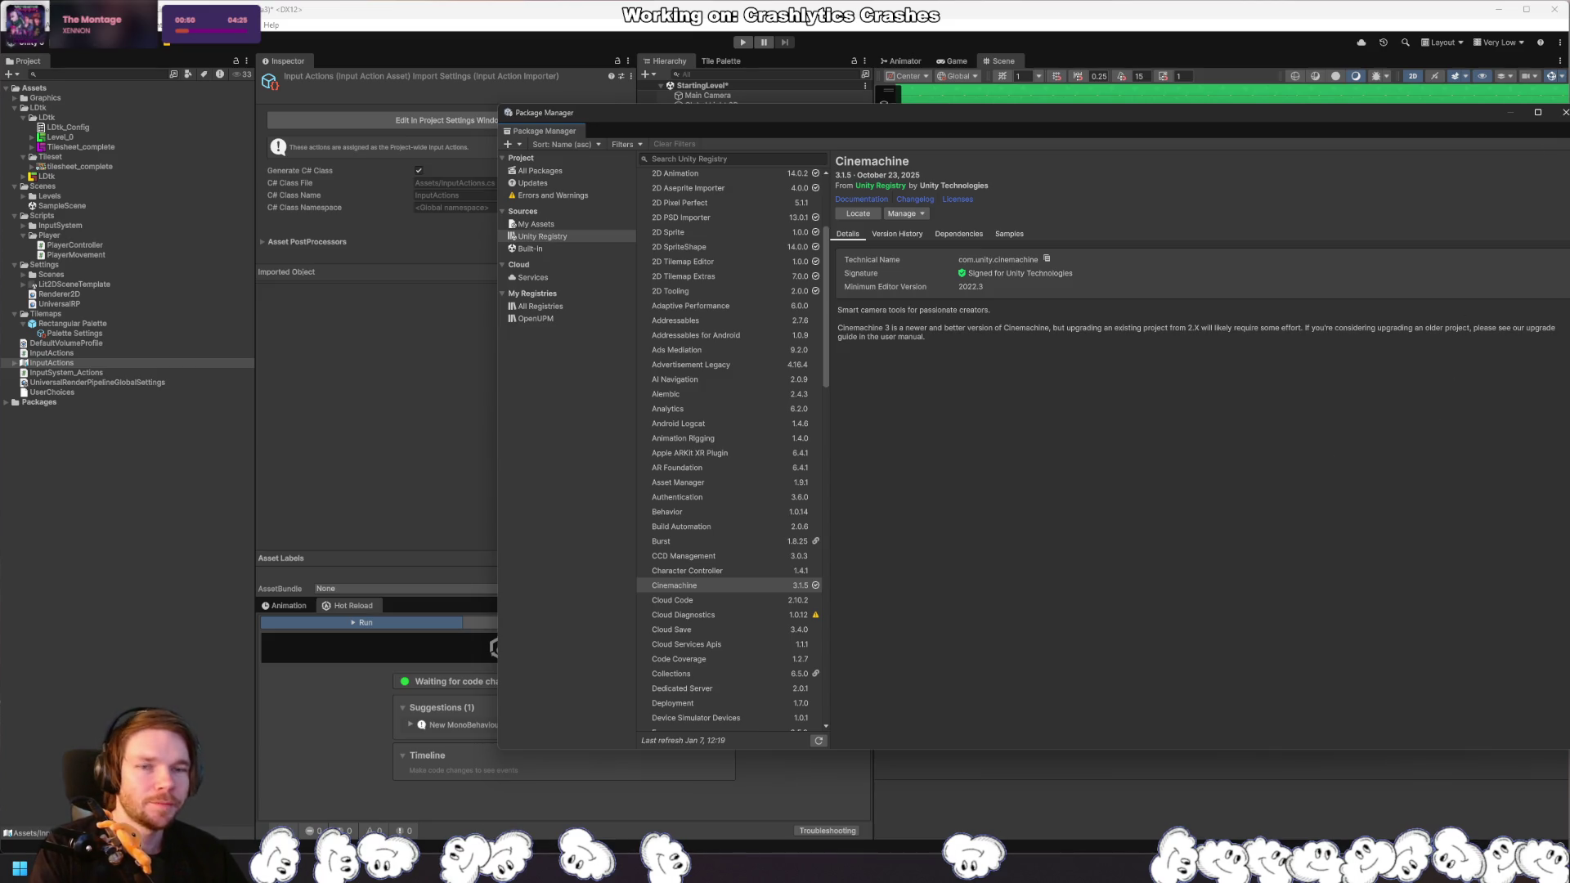
{"action": "left_click", "coordinate": [1565, 113]}
Step: Add a Cinemachine > Targeted Cameras > 2D Camera from the Hierarchy and compare Game and Scene views
{"action": "left_click", "coordinate": [728, 380]}
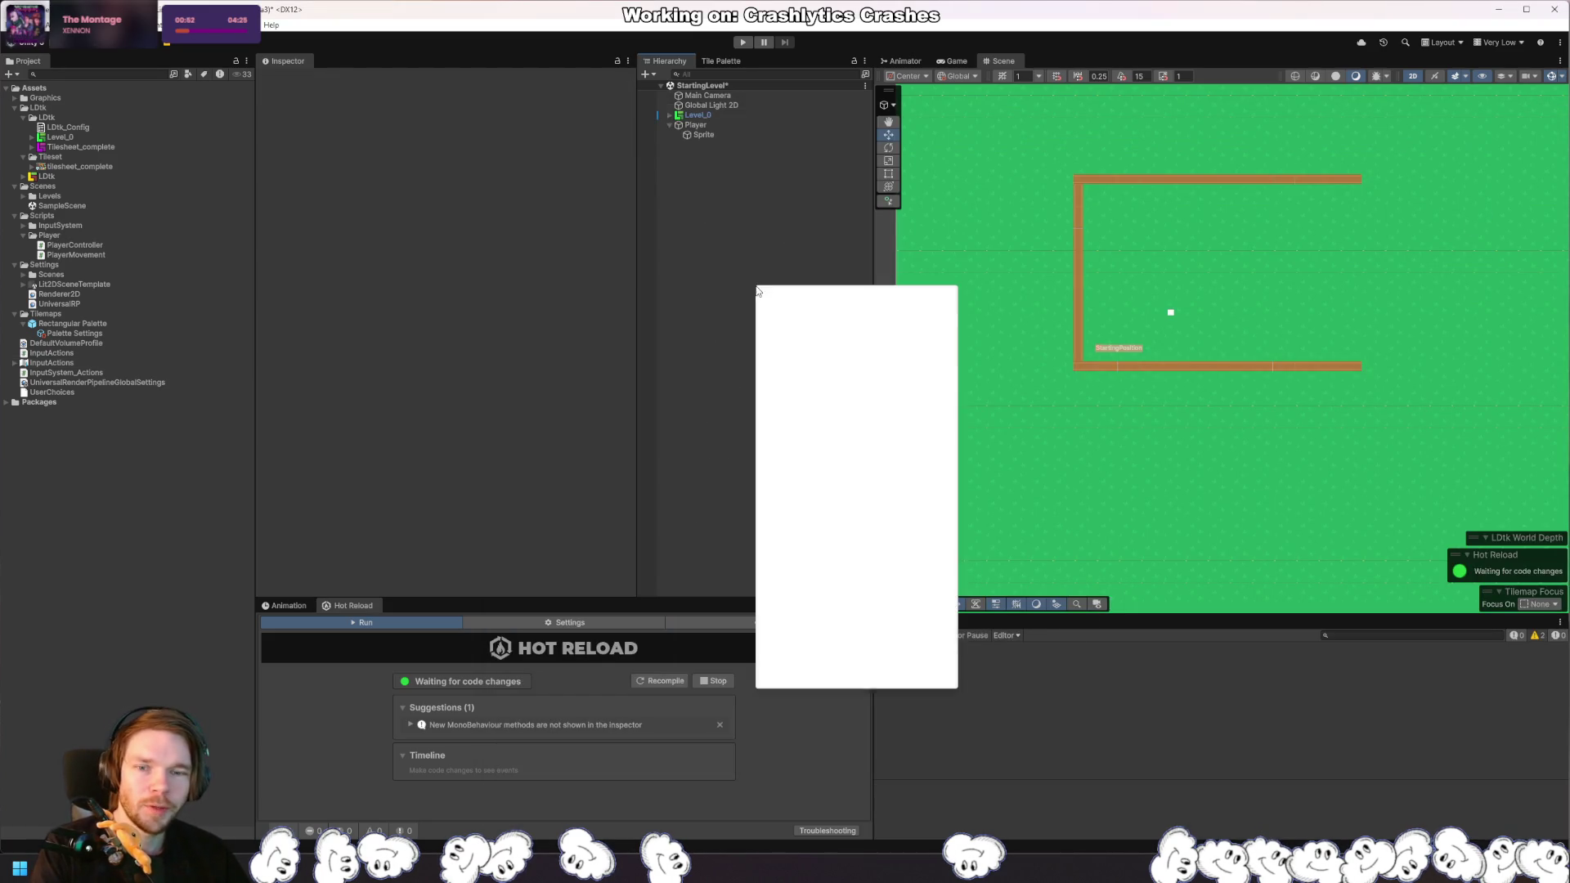
{"action": "right_click", "coordinate": [757, 286]}
{"action": "mouse_move", "coordinate": [897, 667]}
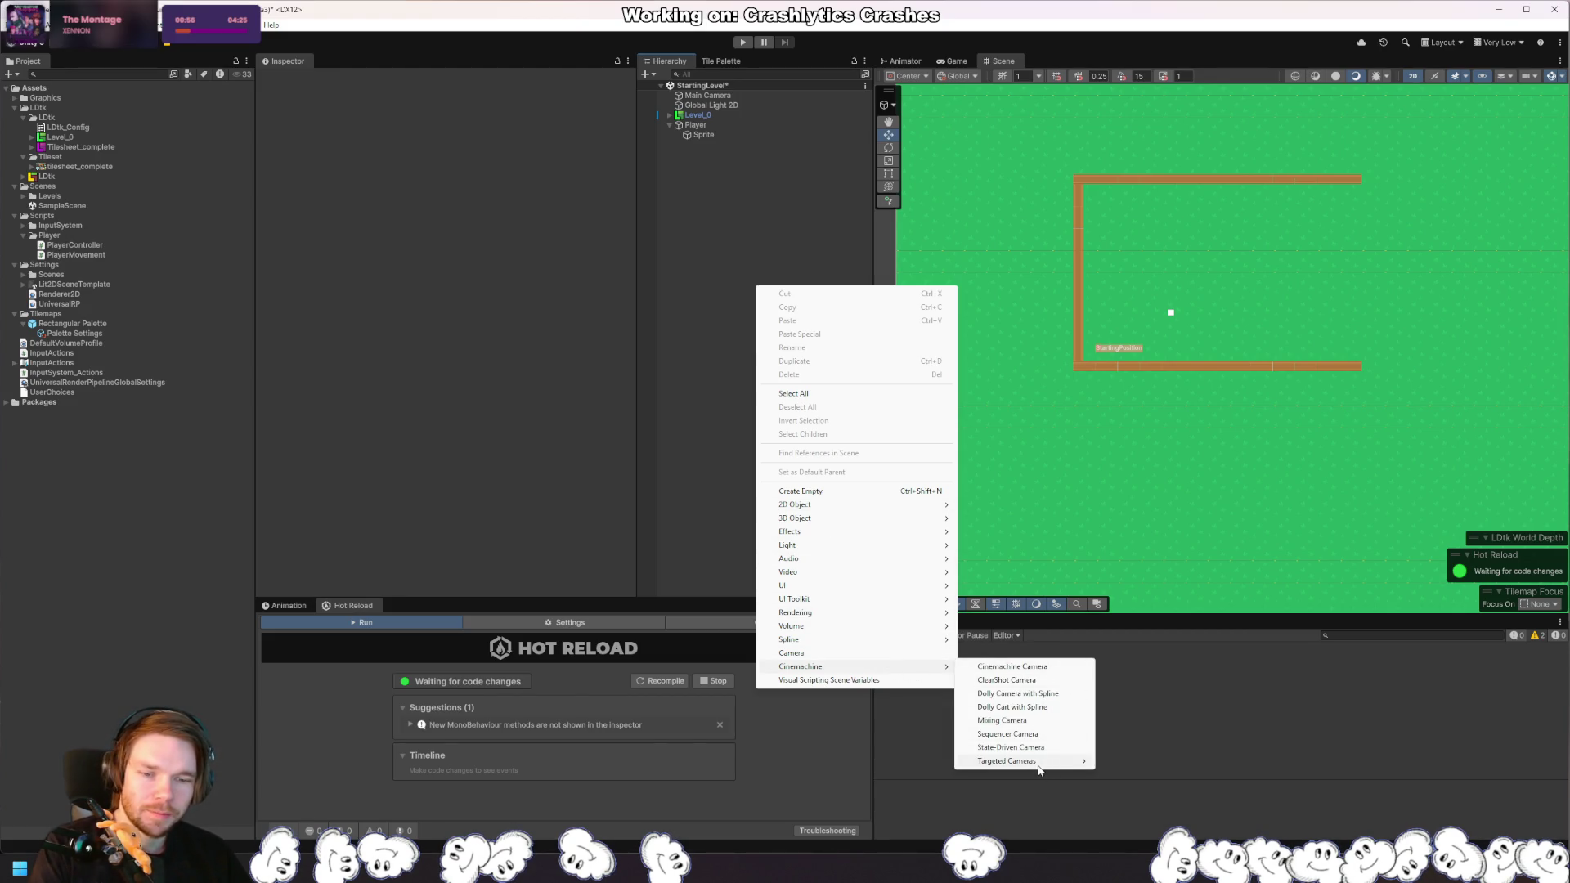
{"action": "mouse_move", "coordinate": [1039, 768]}
{"action": "left_click", "coordinate": [1156, 762]}
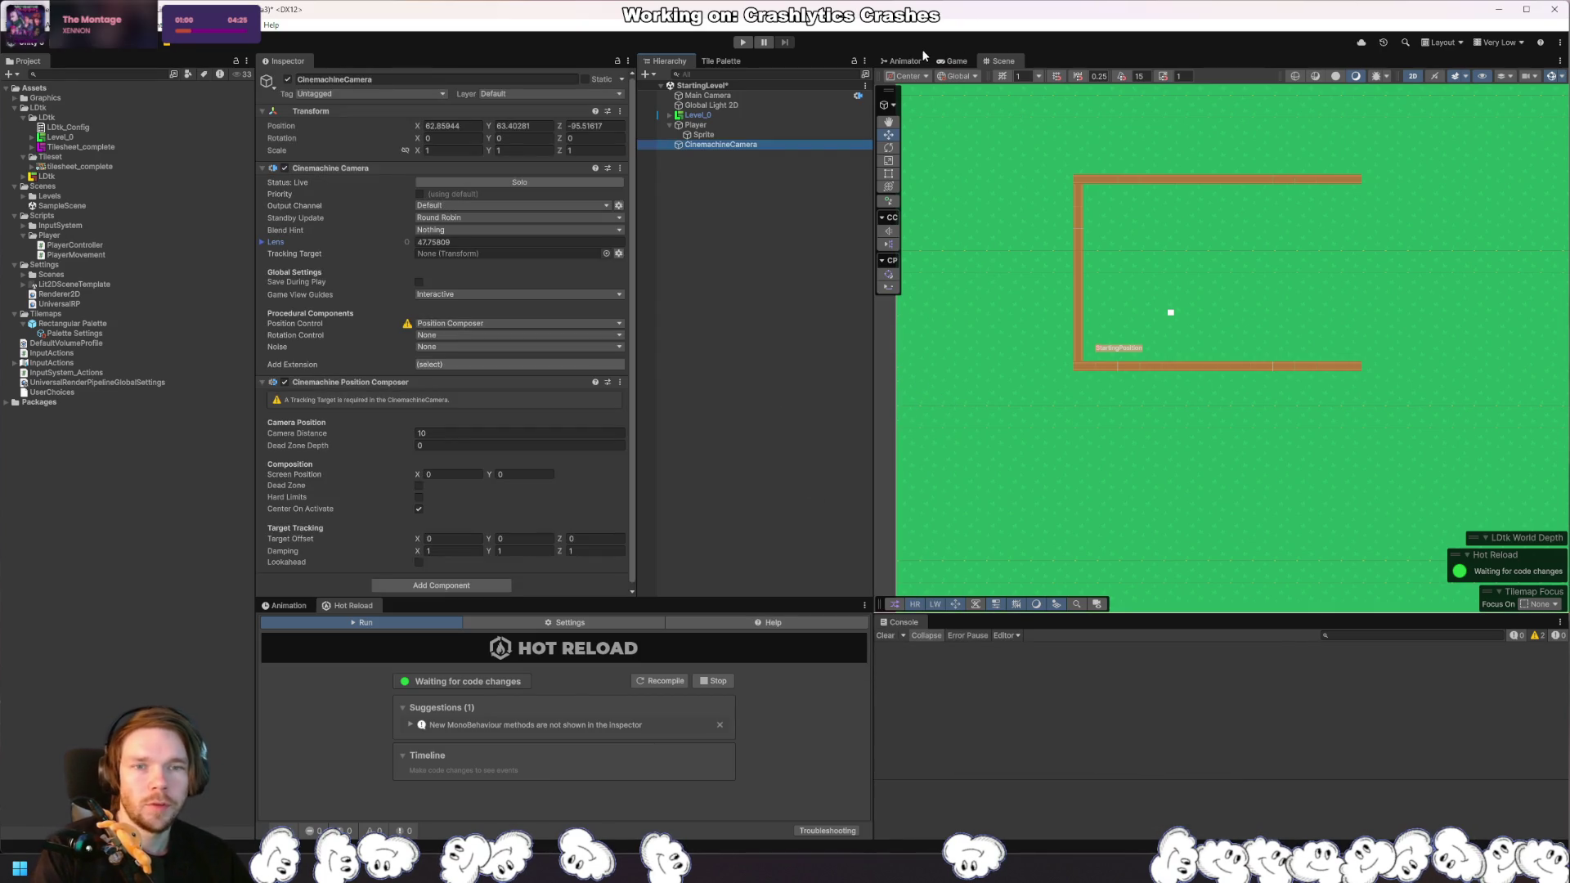
{"action": "left_click", "coordinate": [954, 60]}
{"action": "left_click", "coordinate": [1000, 60]}
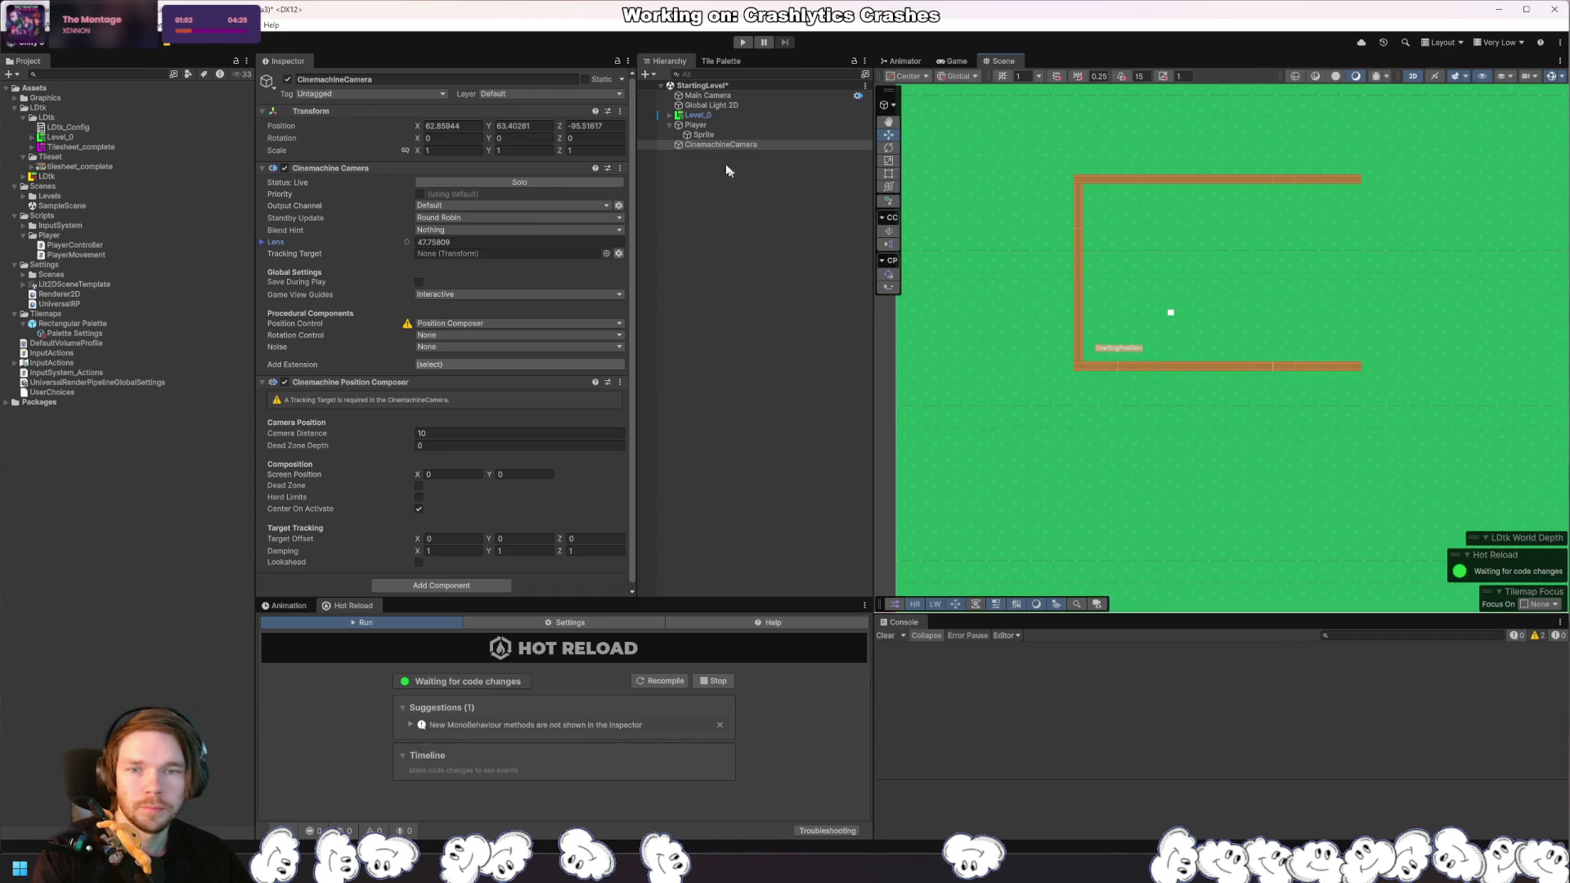
{"action": "scroll", "coordinate": [1068, 302], "scroll_direction": "up", "scroll_amount": 3}
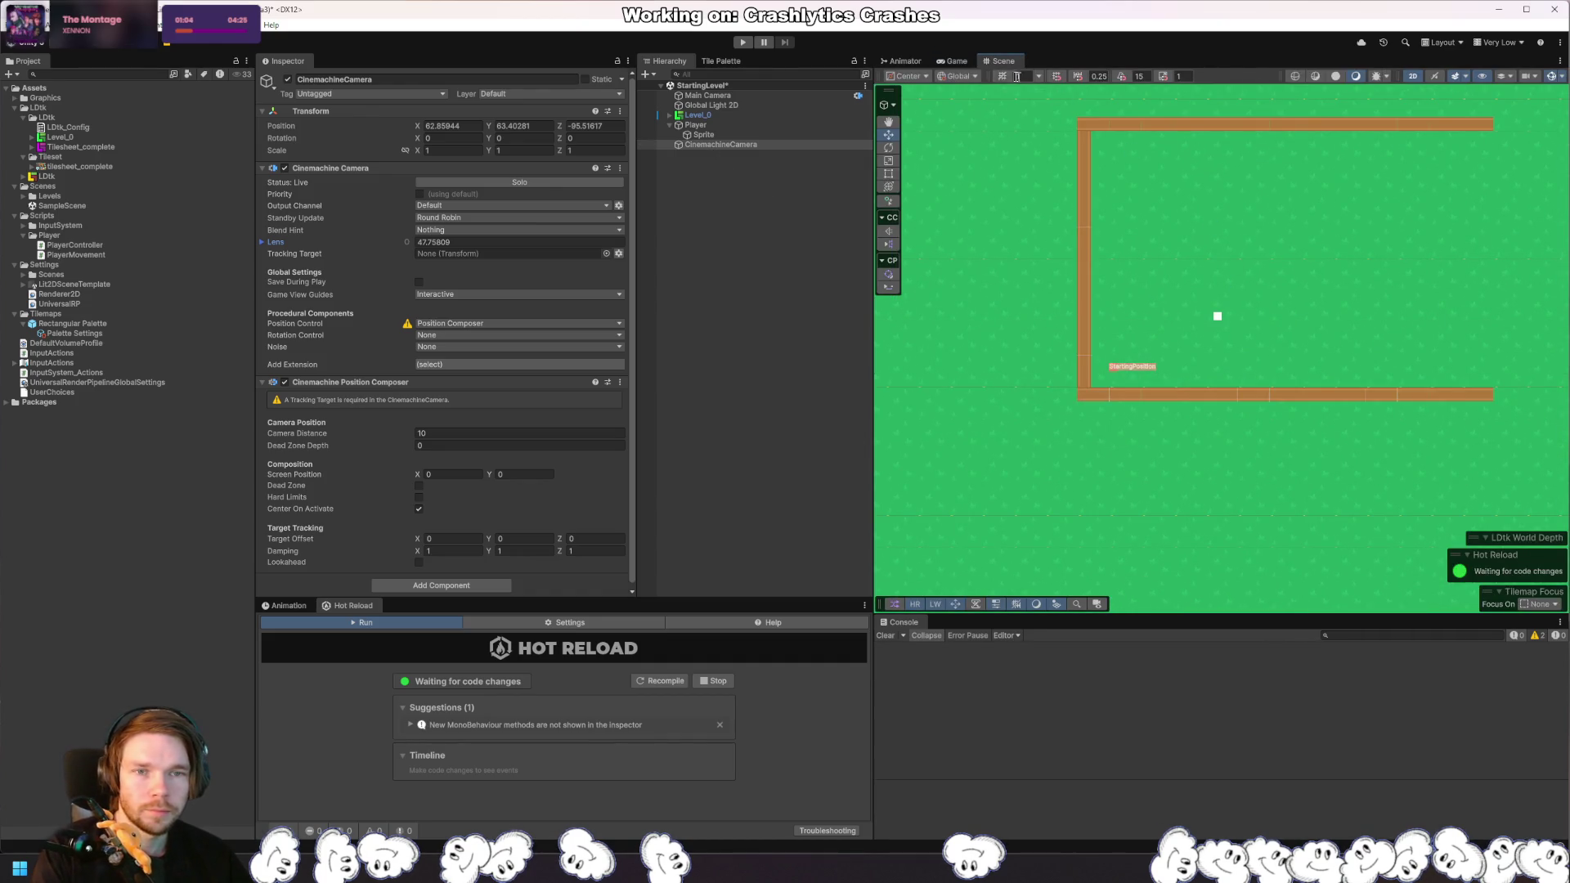
{"action": "left_click", "coordinate": [953, 61]}
{"action": "left_click", "coordinate": [1000, 61]}
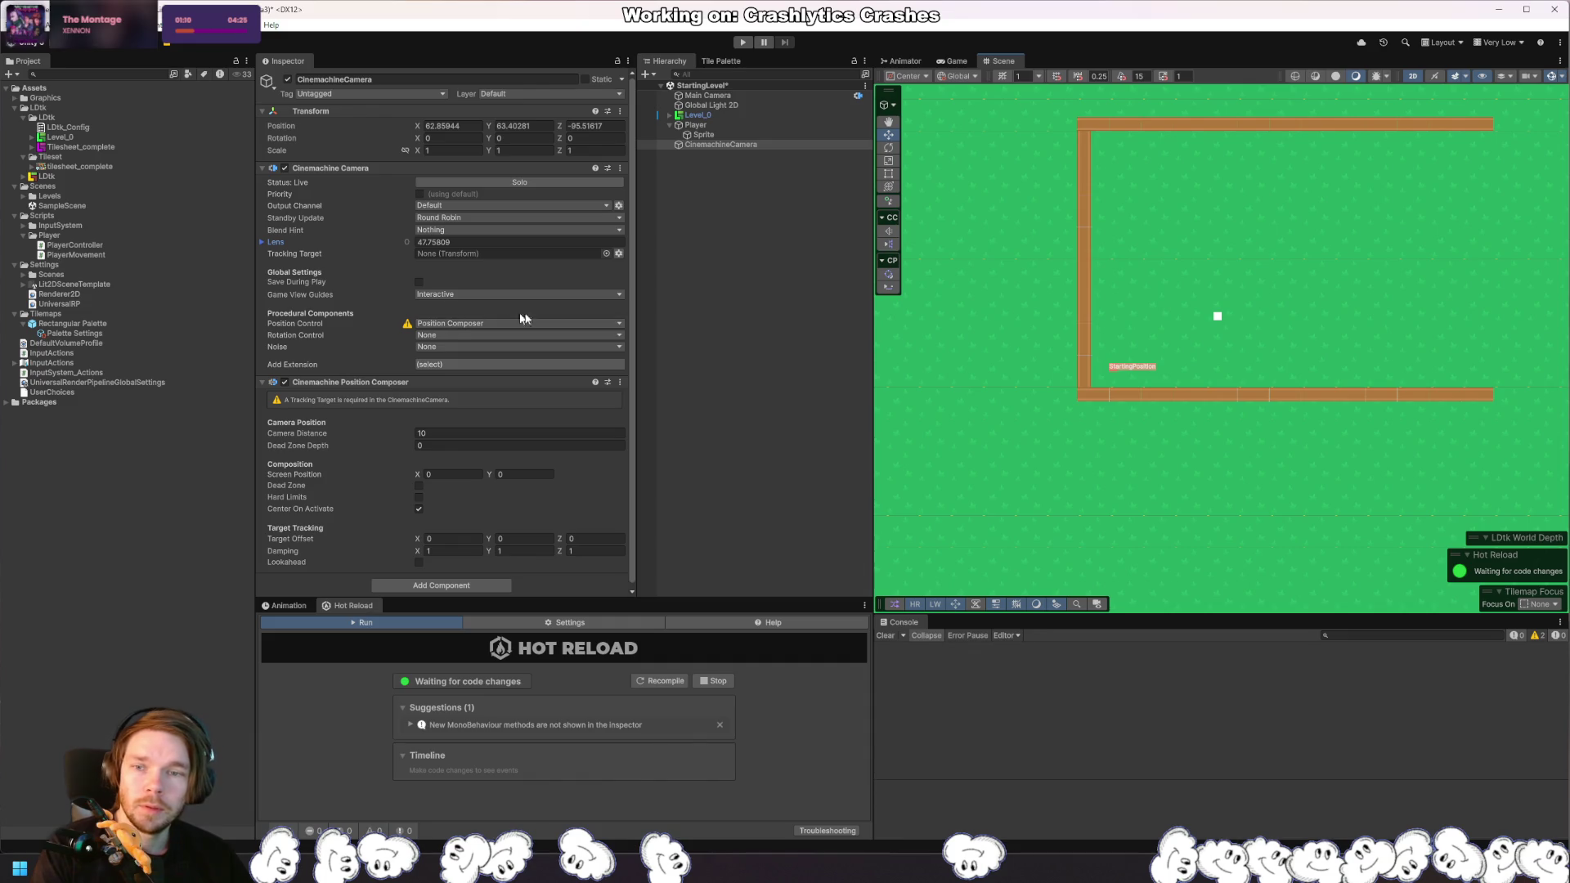
Step: Set Player as the camera's Tracking Target and check the framing in the Game view
{"action": "left_click_drag", "start_coordinate": [697, 124], "coordinate": [810, 260]}
{"action": "left_click_drag", "start_coordinate": [663, 328], "coordinate": [468, 257]}
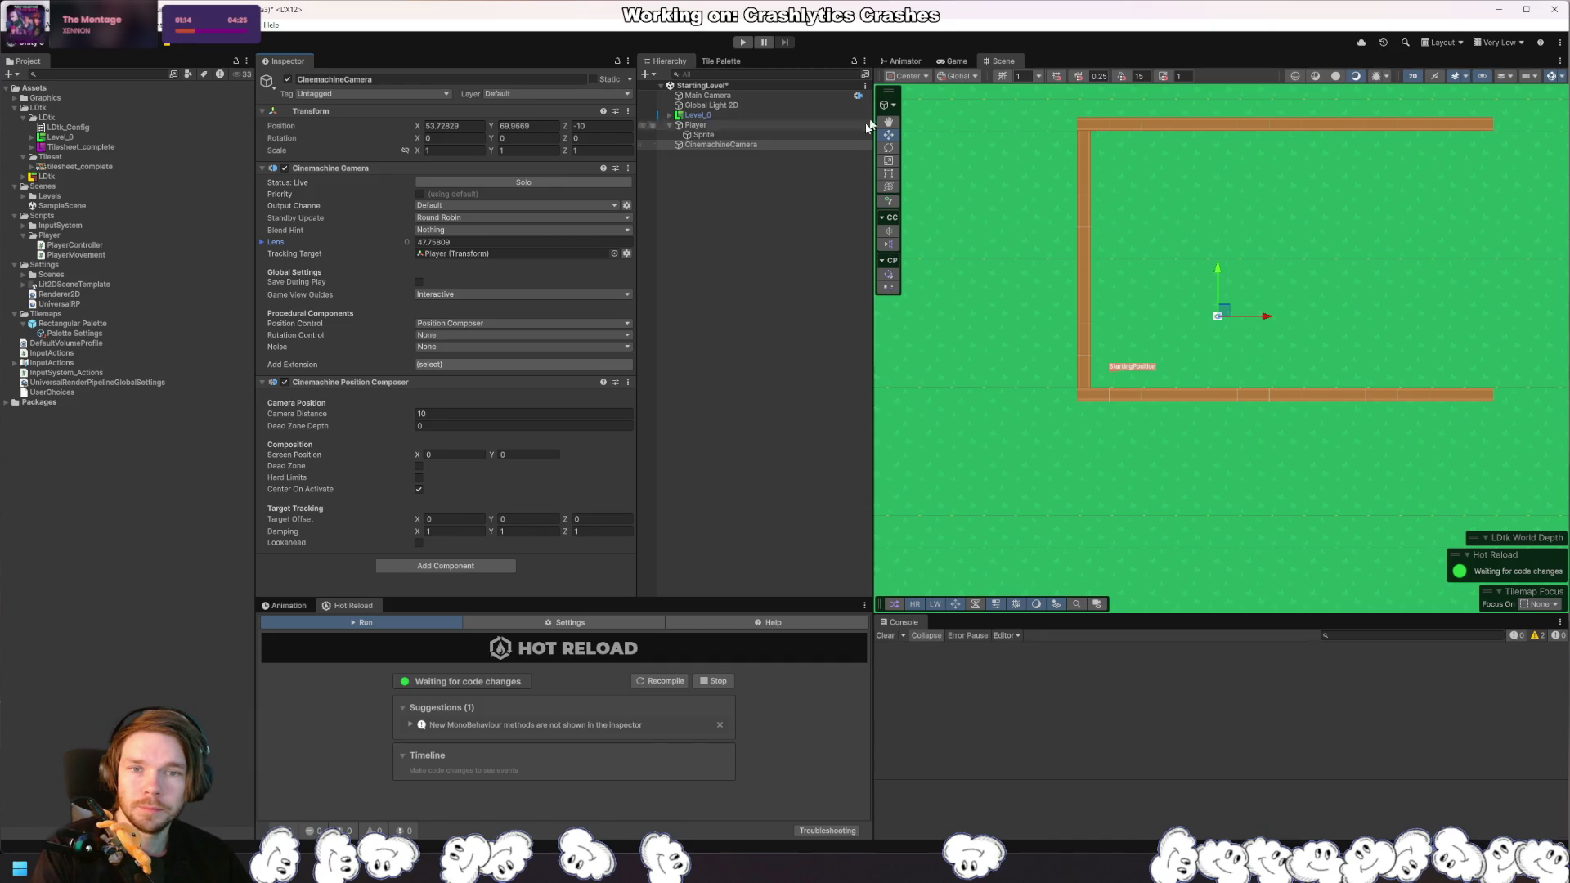
{"action": "left_click", "coordinate": [954, 63]}
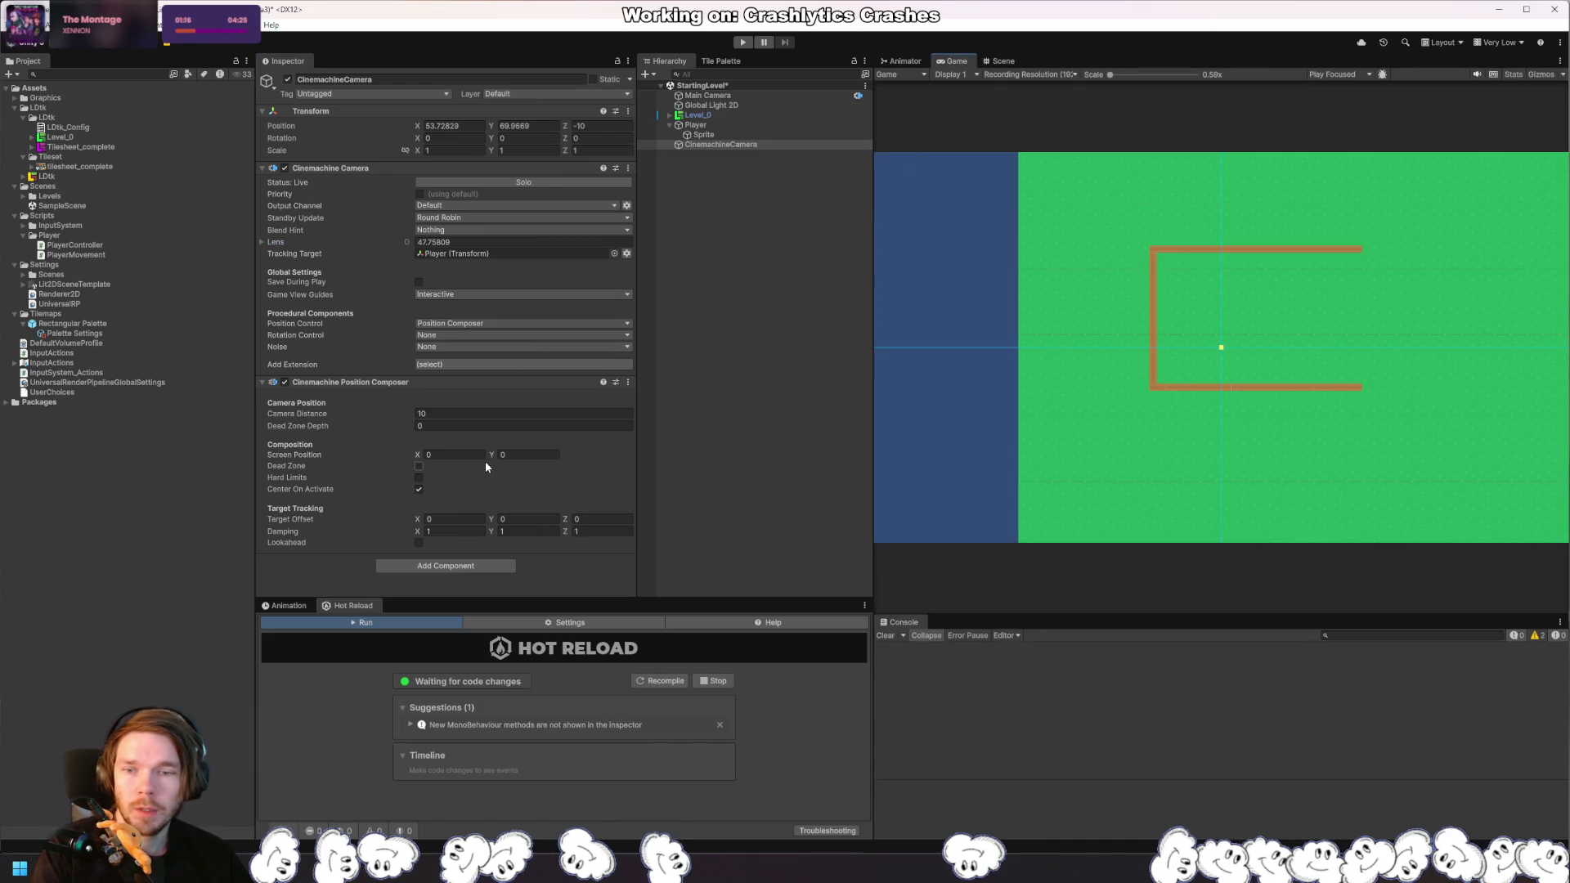
Step: Keep Camera Distance at 10 and review the Lens, extension and mode override options
{"action": "left_click_drag", "start_coordinate": [379, 418], "coordinate": [315, 422]}
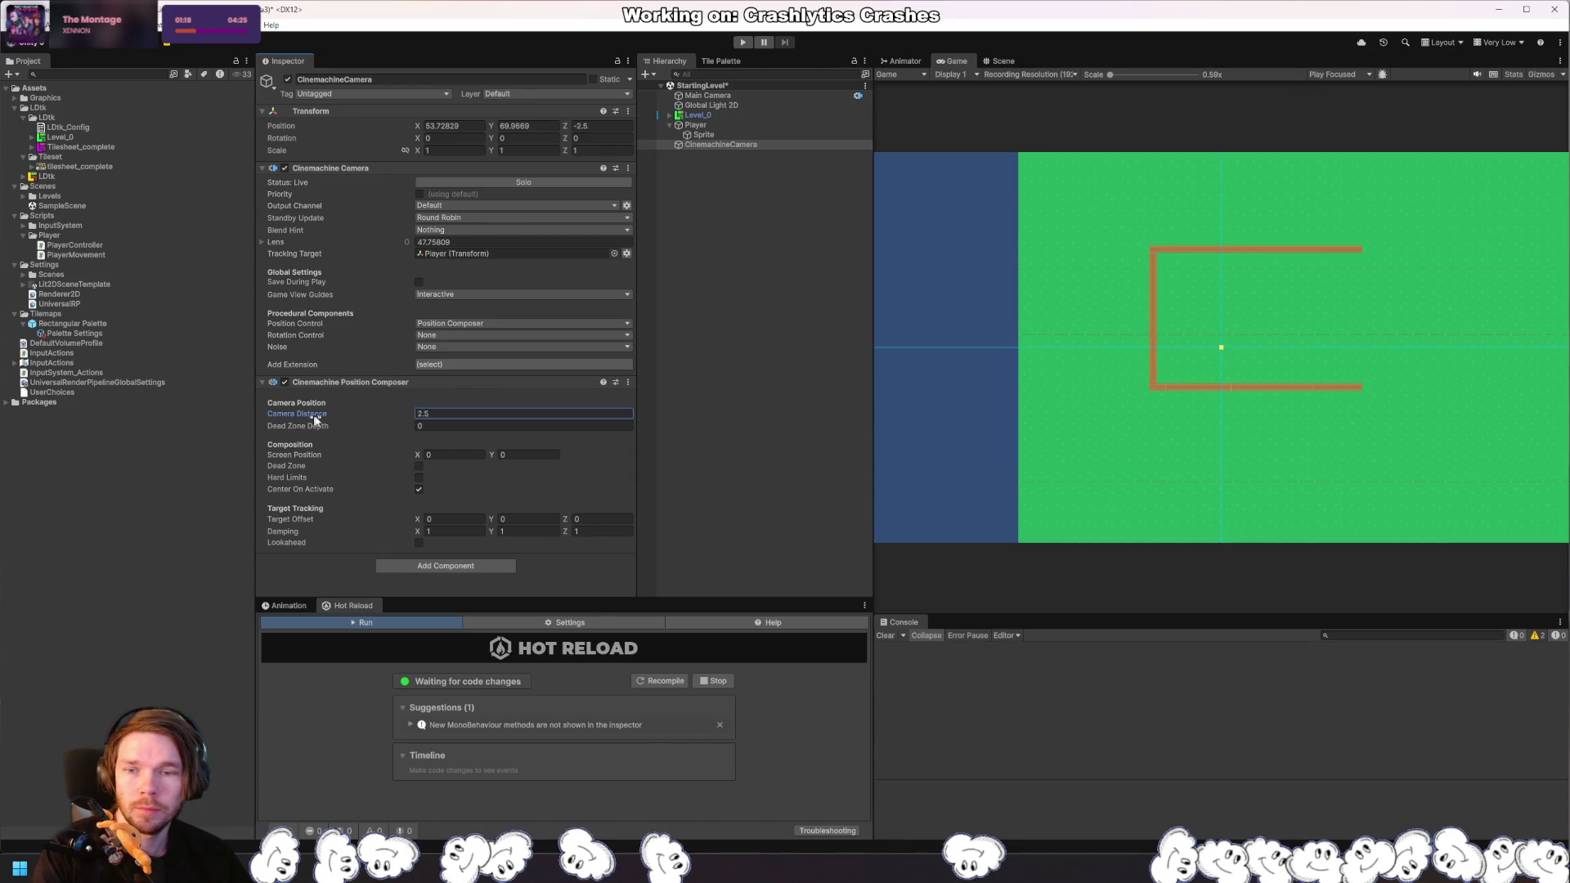
{"action": "type", "text": "10"}
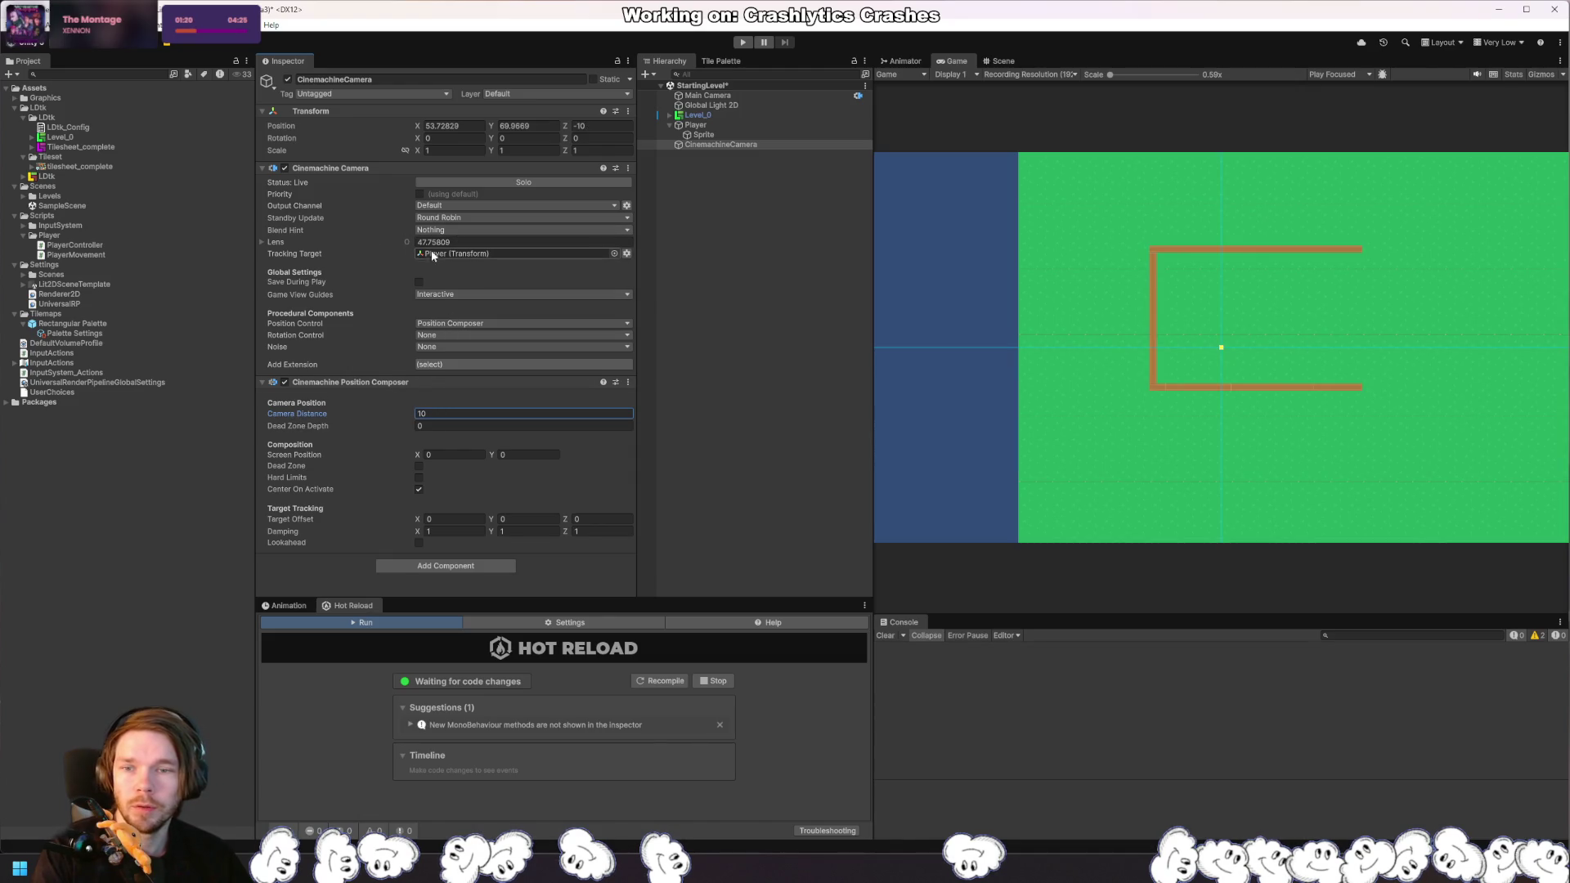
{"action": "left_click", "coordinate": [263, 243]}
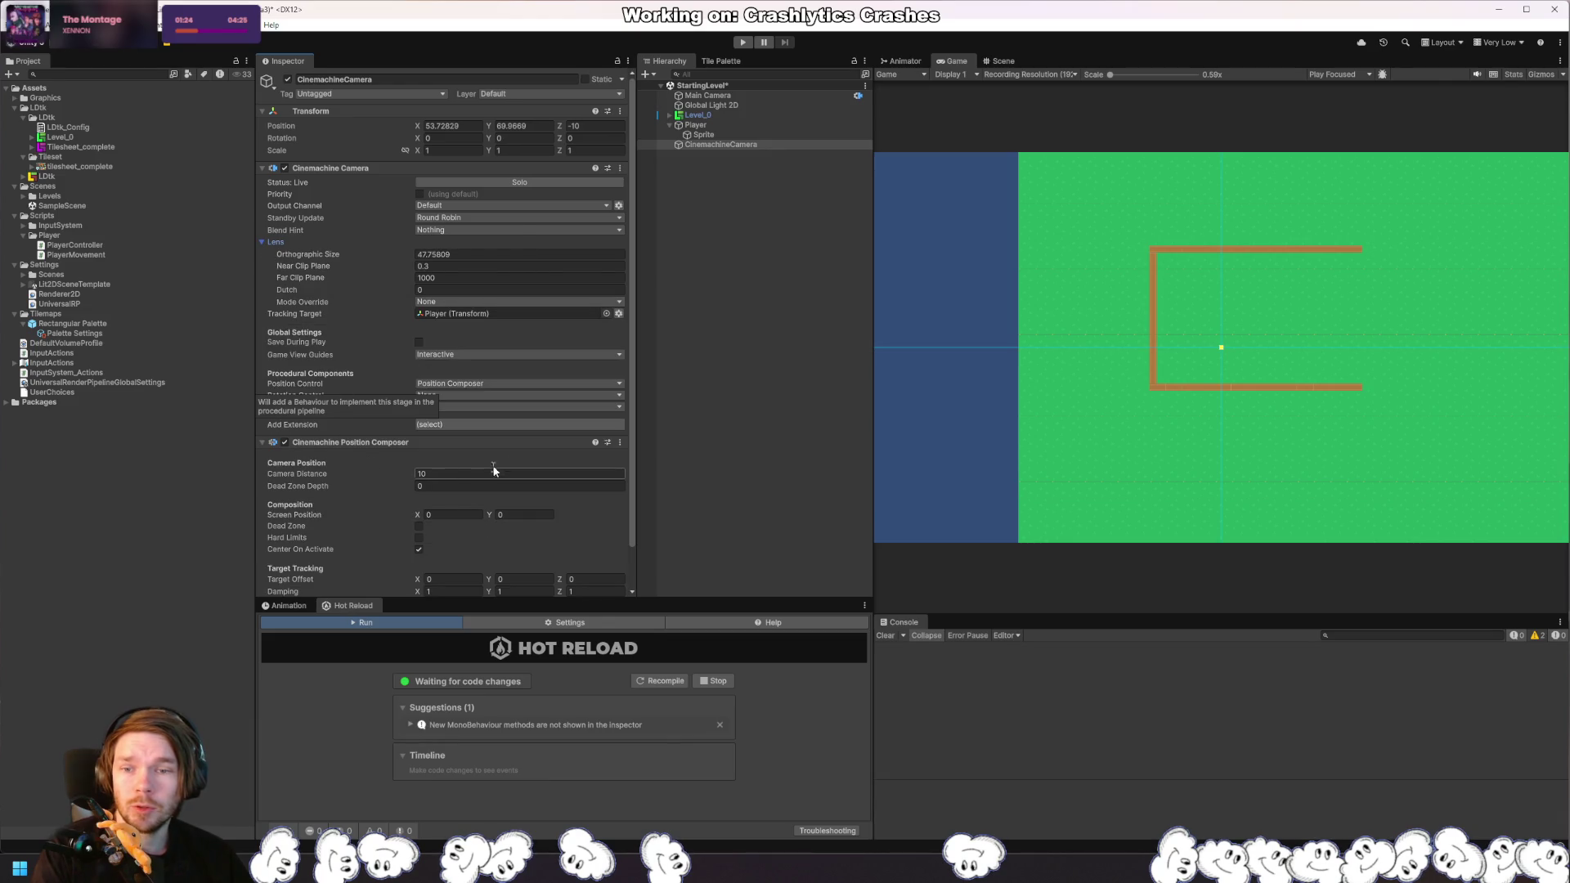
{"action": "left_click", "coordinate": [468, 425]}
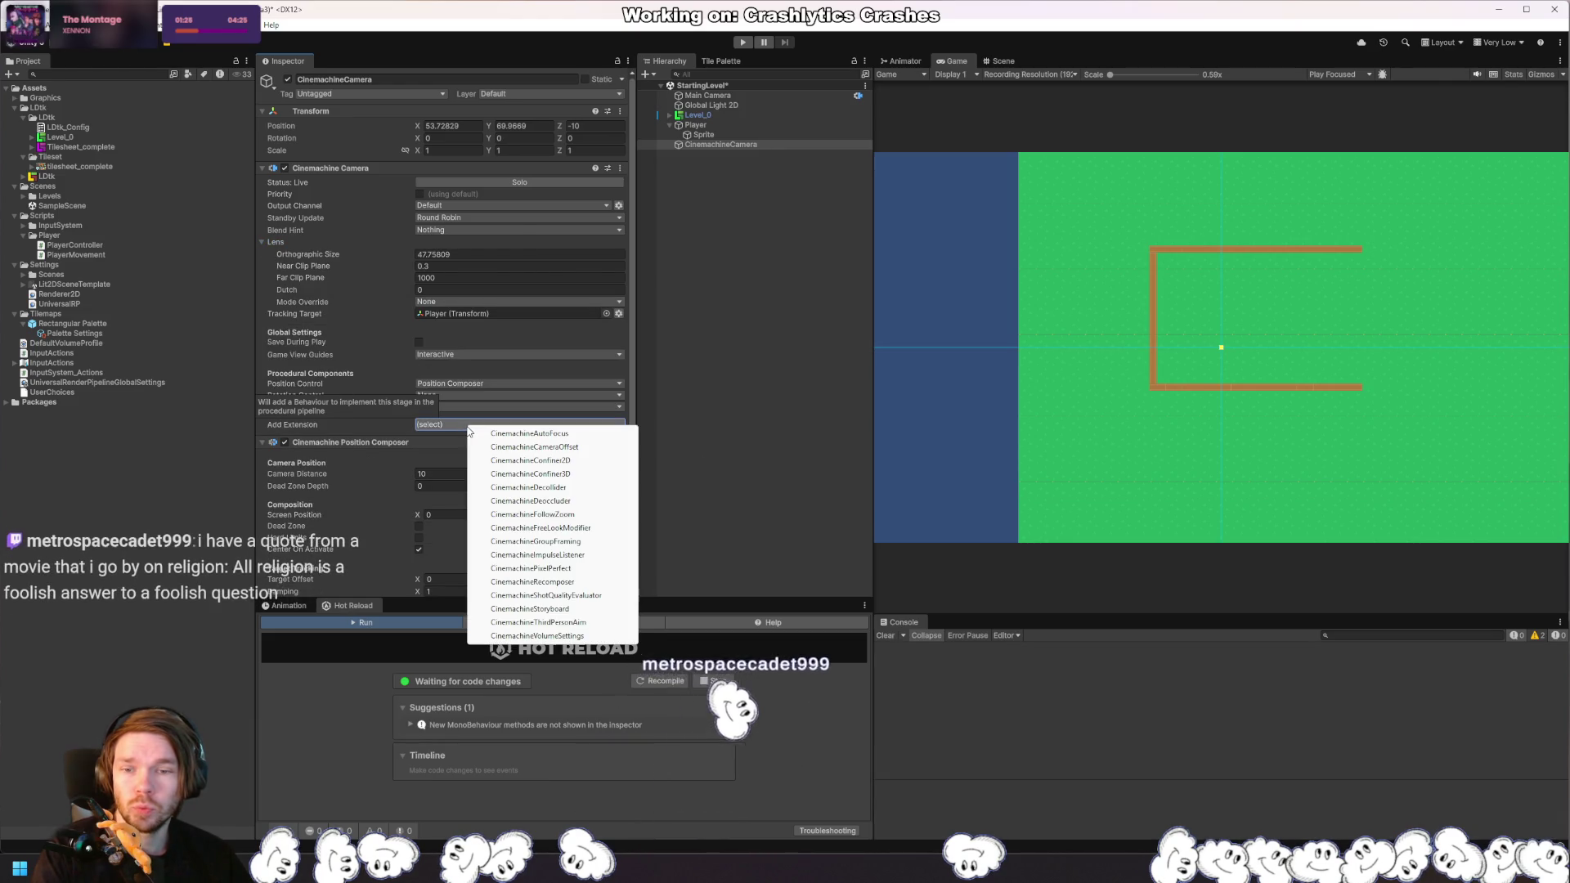
{"action": "left_click", "coordinate": [636, 335]}
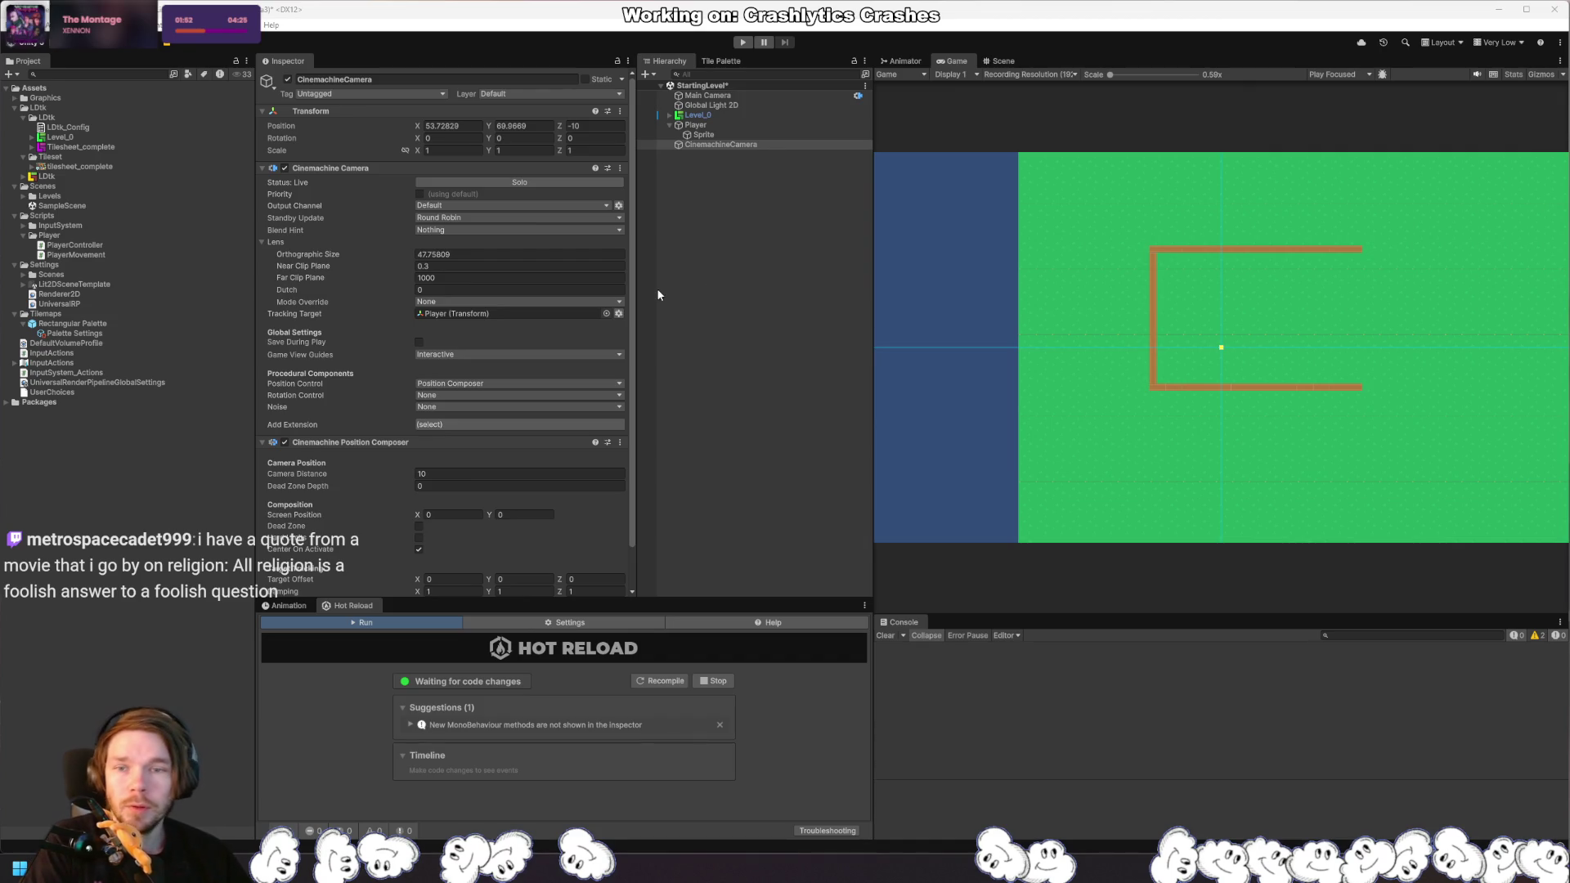
{"action": "scroll", "coordinate": [600, 416], "scroll_direction": "down", "scroll_amount": 3}
{"action": "scroll", "coordinate": [599, 416], "scroll_direction": "up", "scroll_amount": 3}
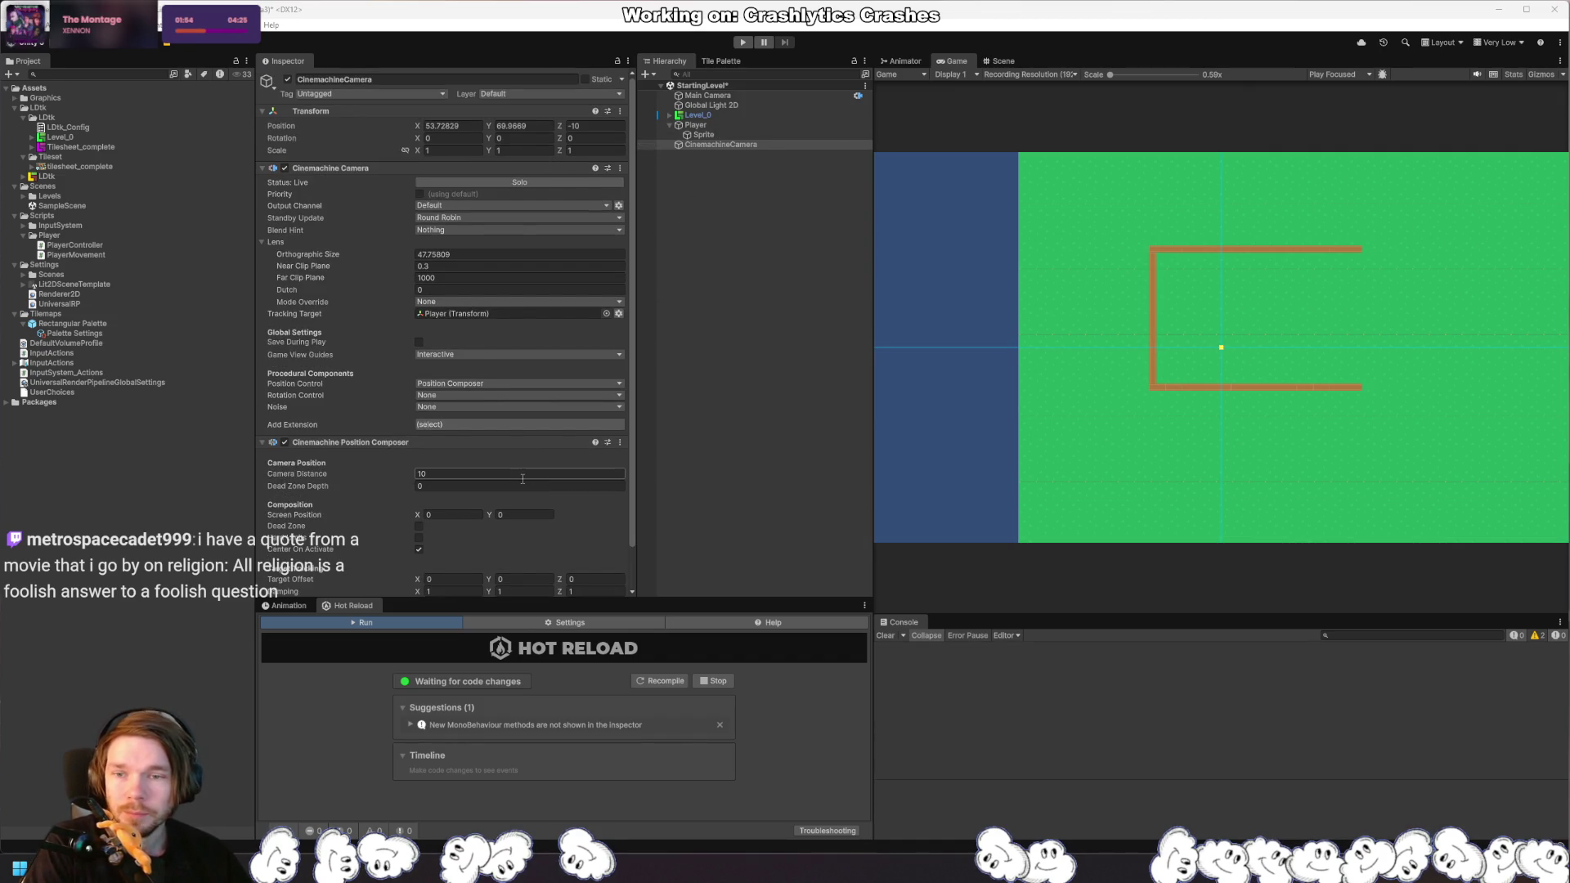
{"action": "left_click", "coordinate": [426, 303]}
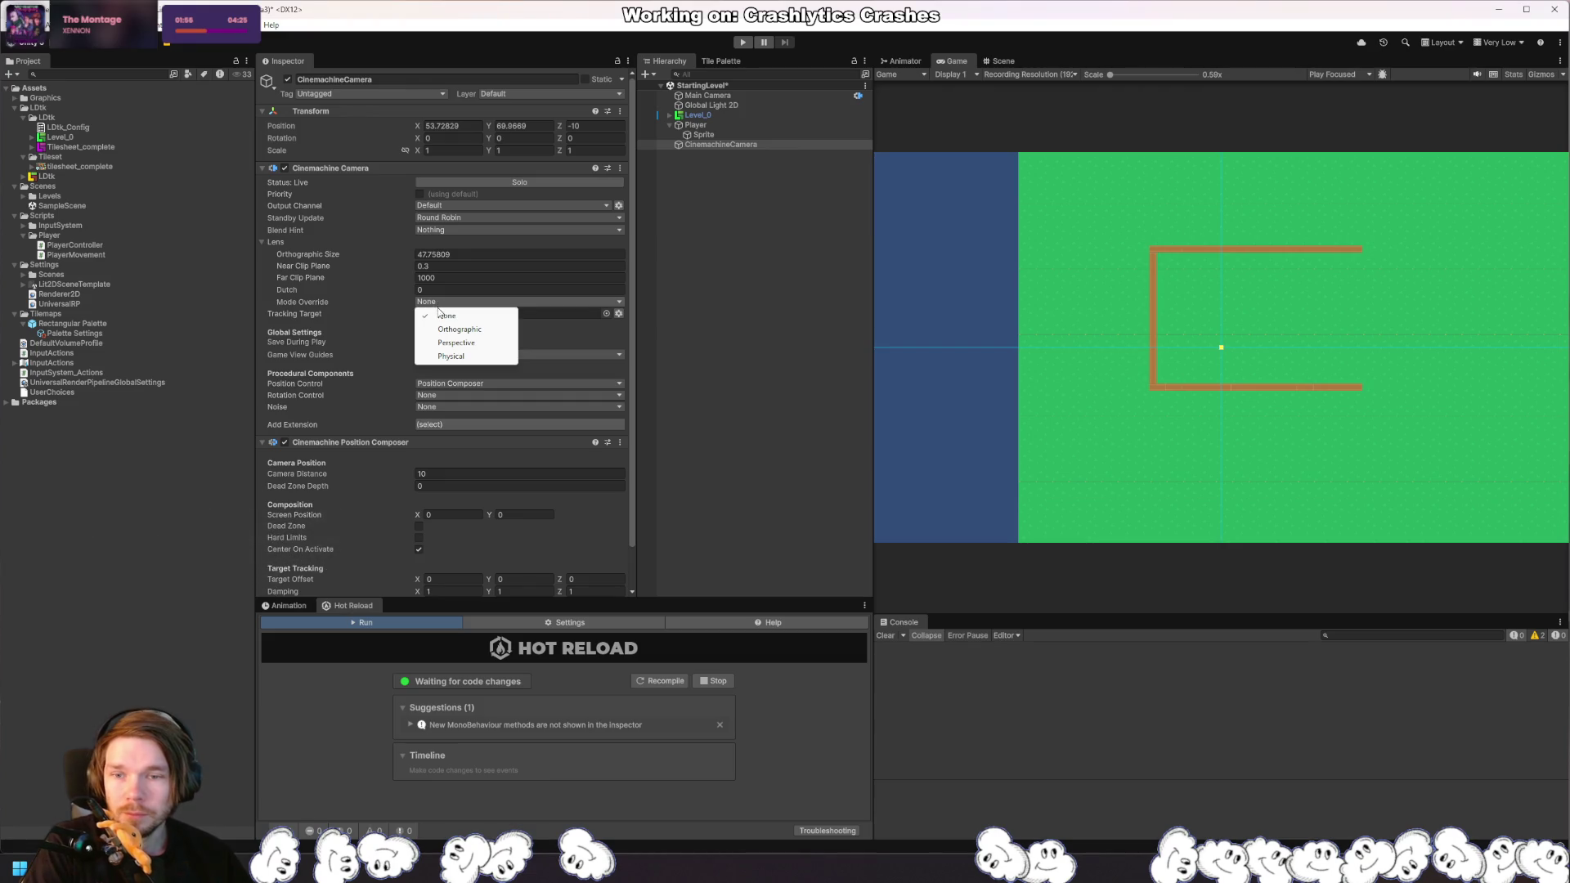
{"action": "left_click", "coordinate": [735, 105]}
Step: Check the Main Camera's Cinemachine Brain settings
{"action": "left_click", "coordinate": [733, 96]}
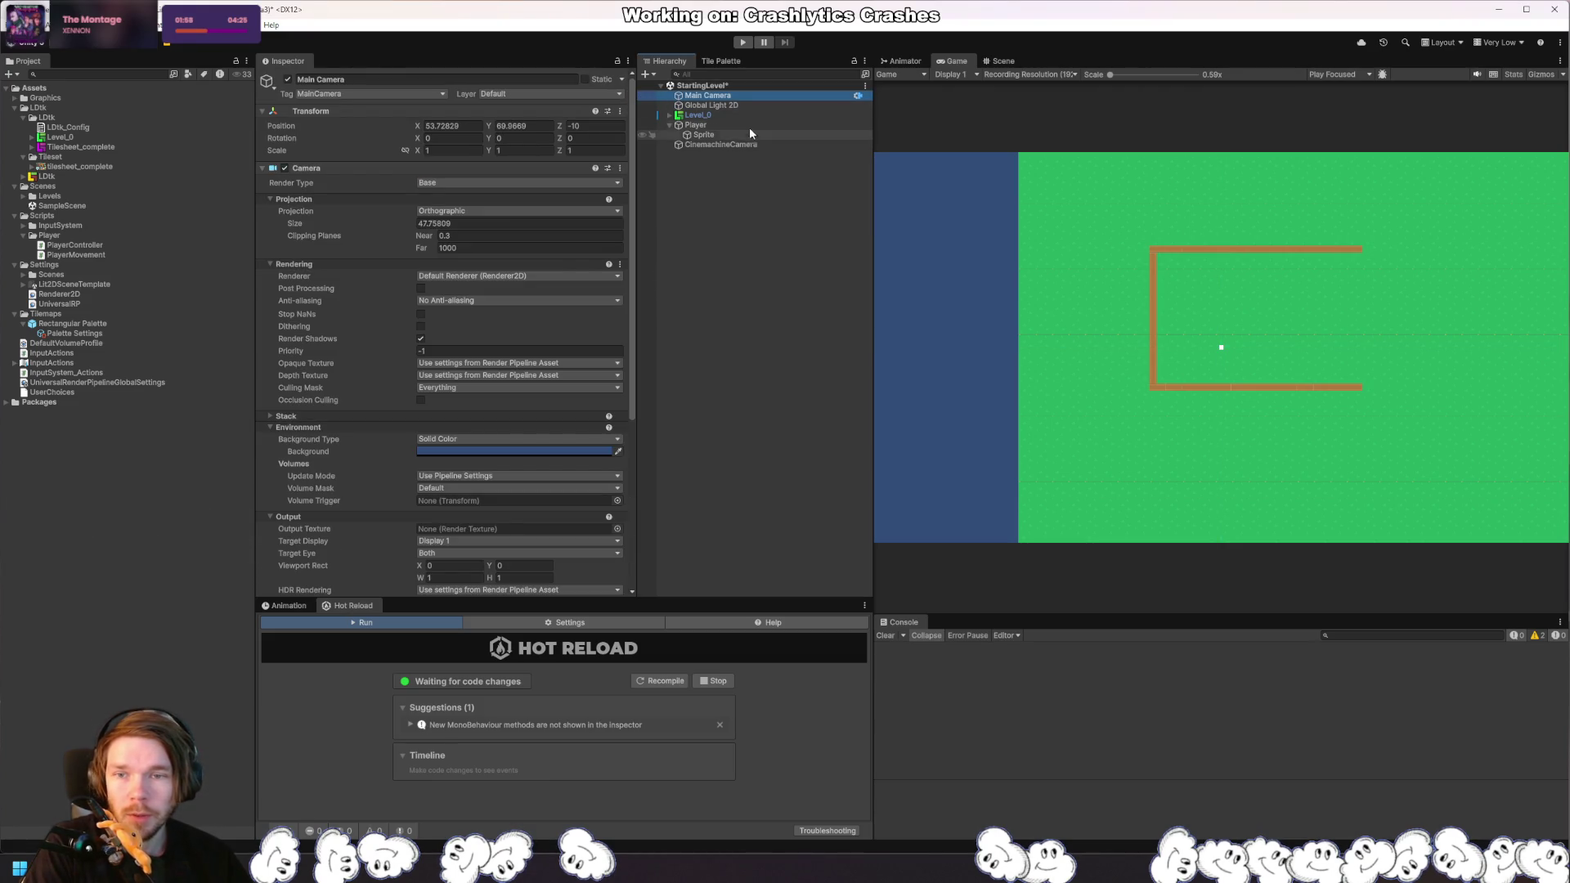
{"action": "scroll", "coordinate": [497, 399], "scroll_direction": "down", "scroll_amount": 6}
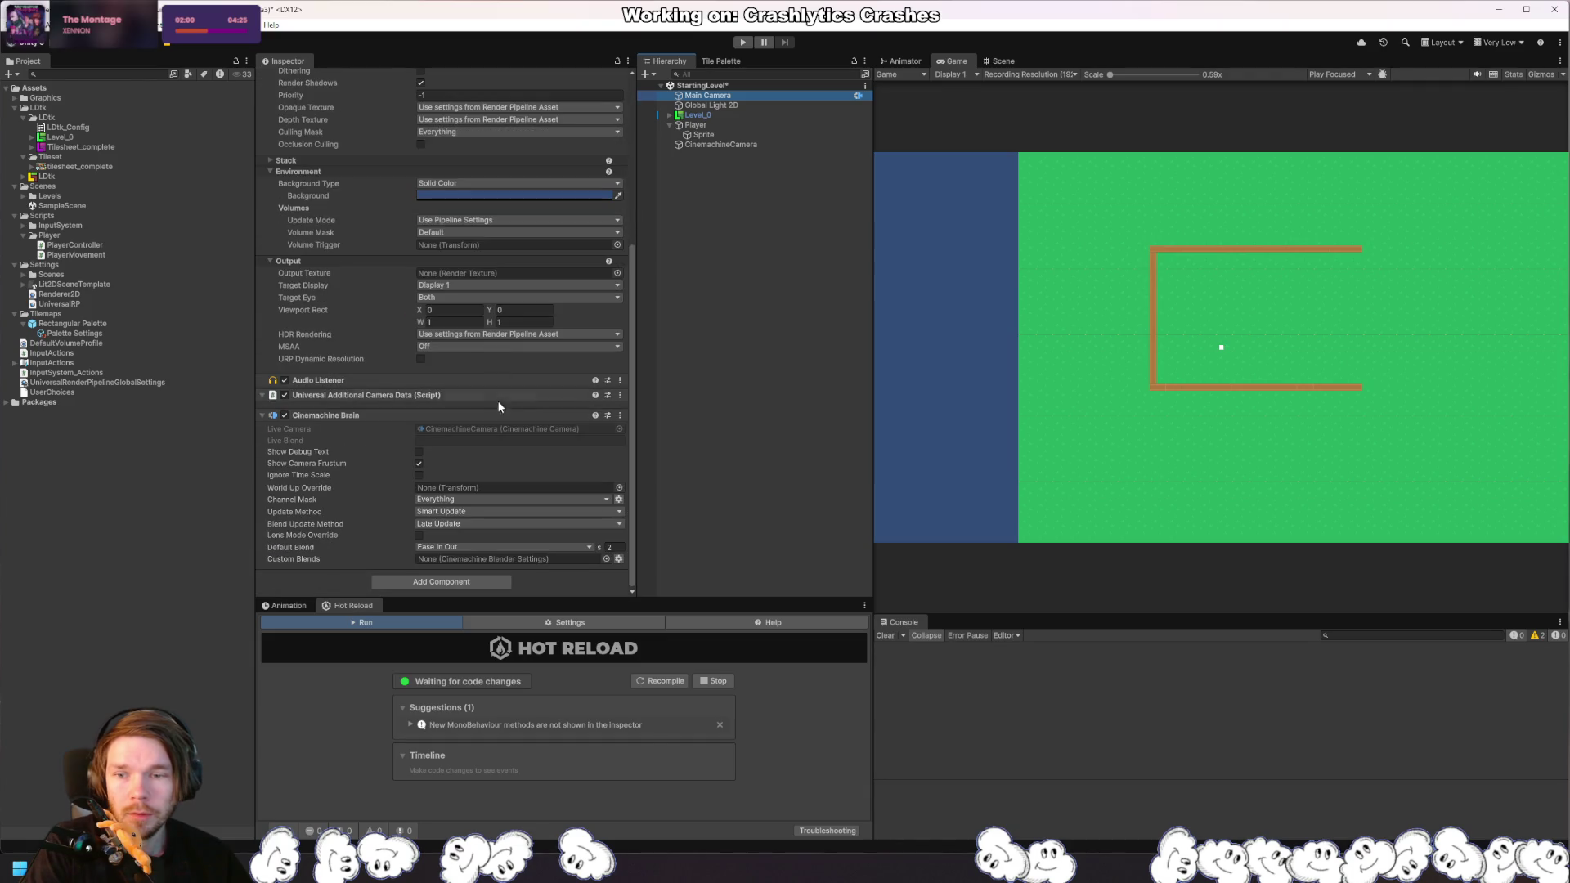
{"action": "scroll", "coordinate": [539, 470], "scroll_direction": "up", "scroll_amount": 6}
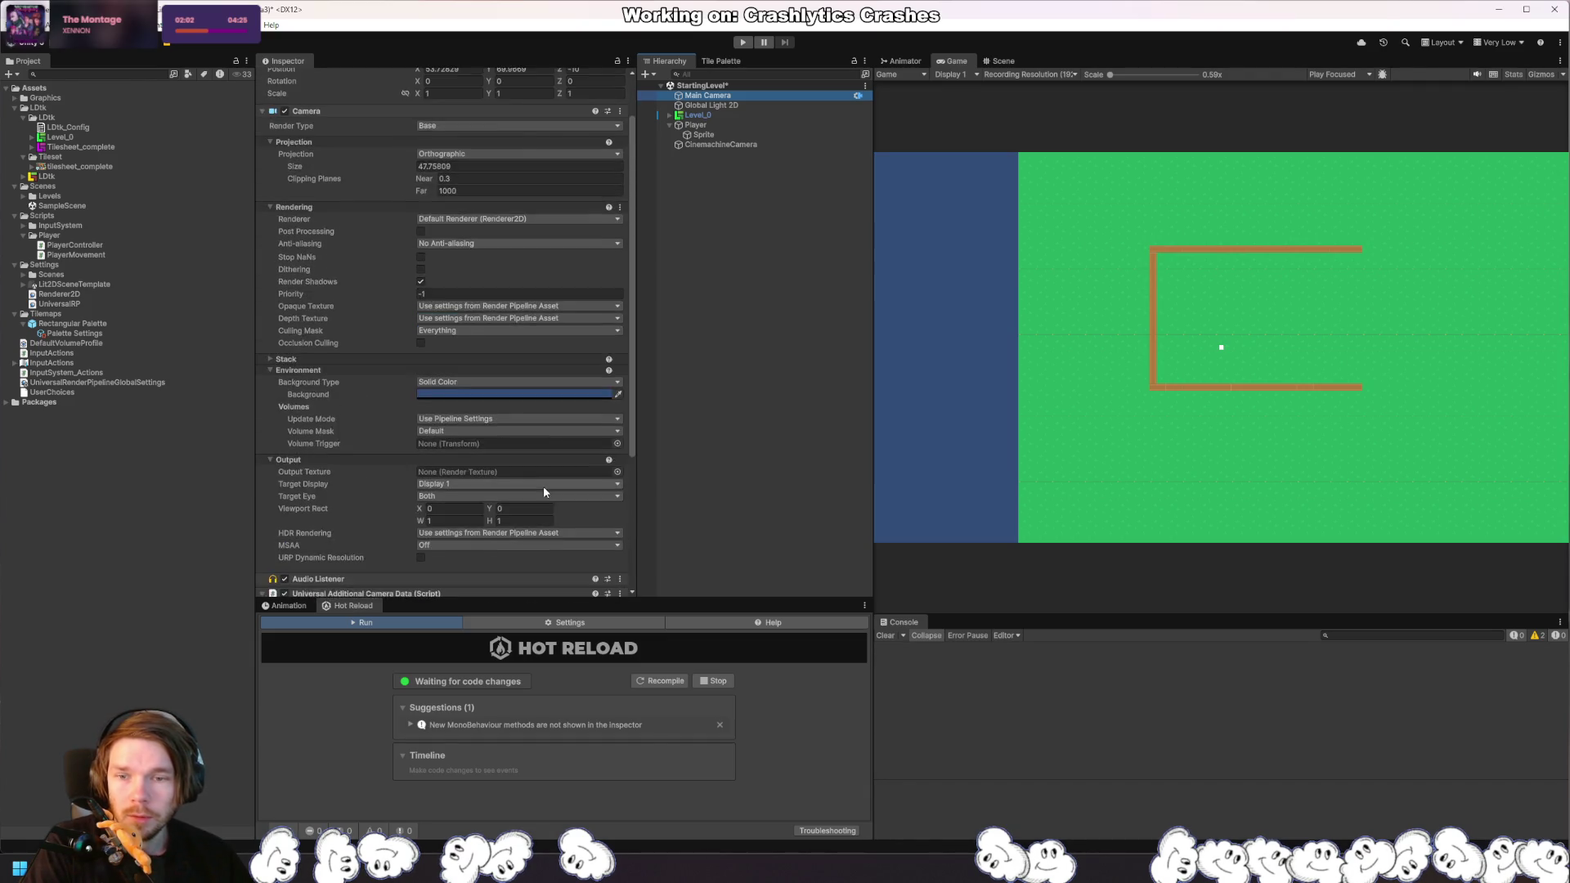
{"action": "left_click", "coordinate": [740, 144]}
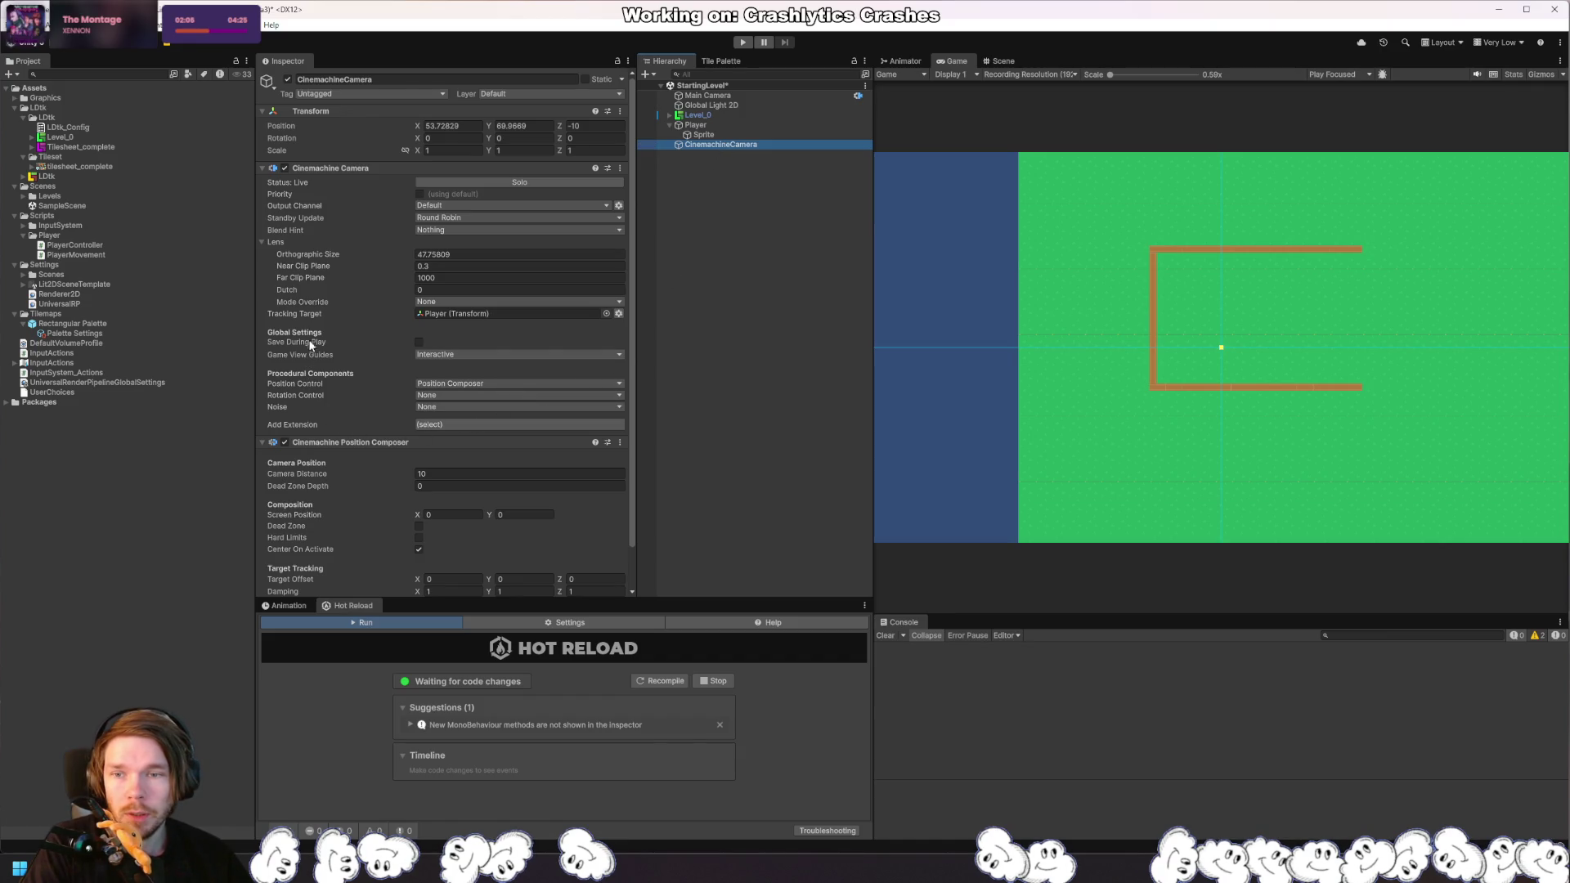
Step: Set the lens Orthographic Size to 13 and play-test the follow camera
{"action": "left_click_drag", "start_coordinate": [390, 254], "coordinate": [296, 257]}
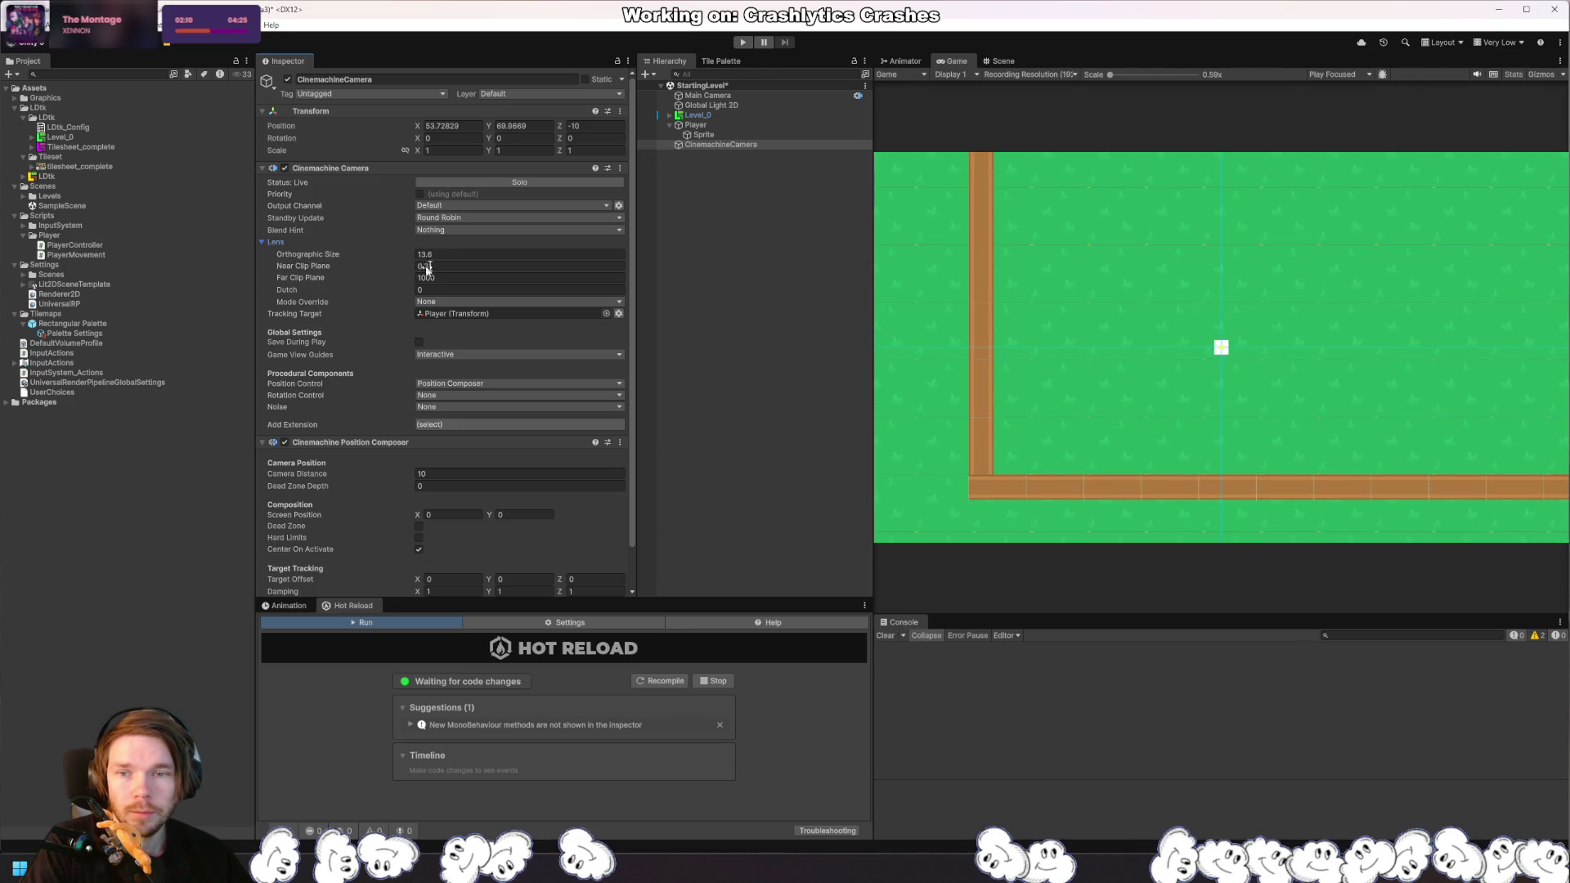
{"action": "left_click", "coordinate": [524, 253]}
{"action": "type", "text": "13"}
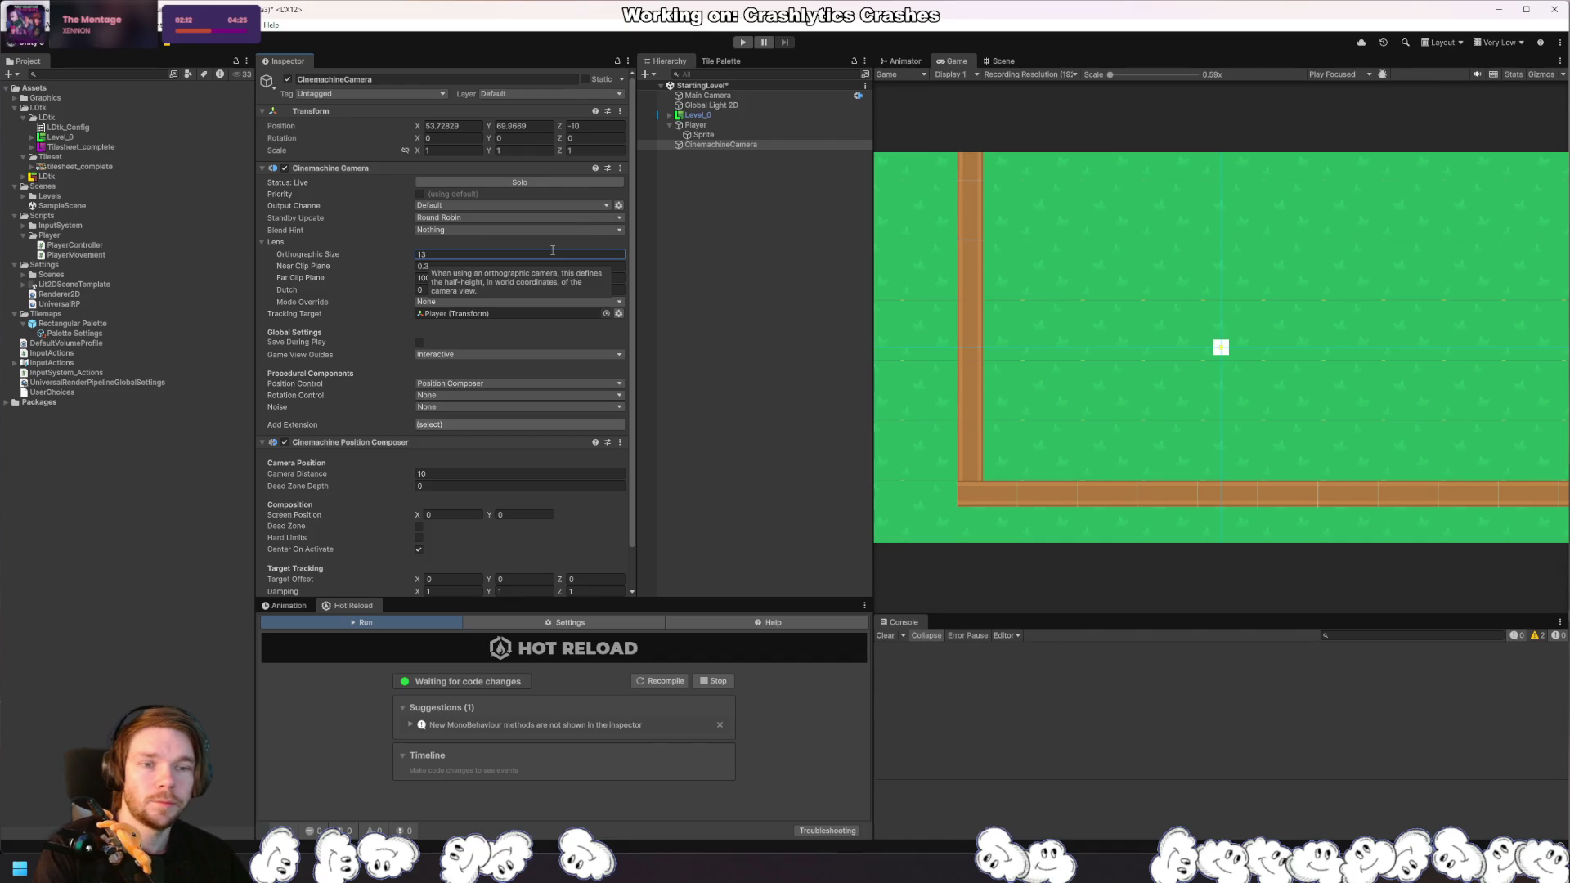
{"action": "left_click", "coordinate": [742, 198]}
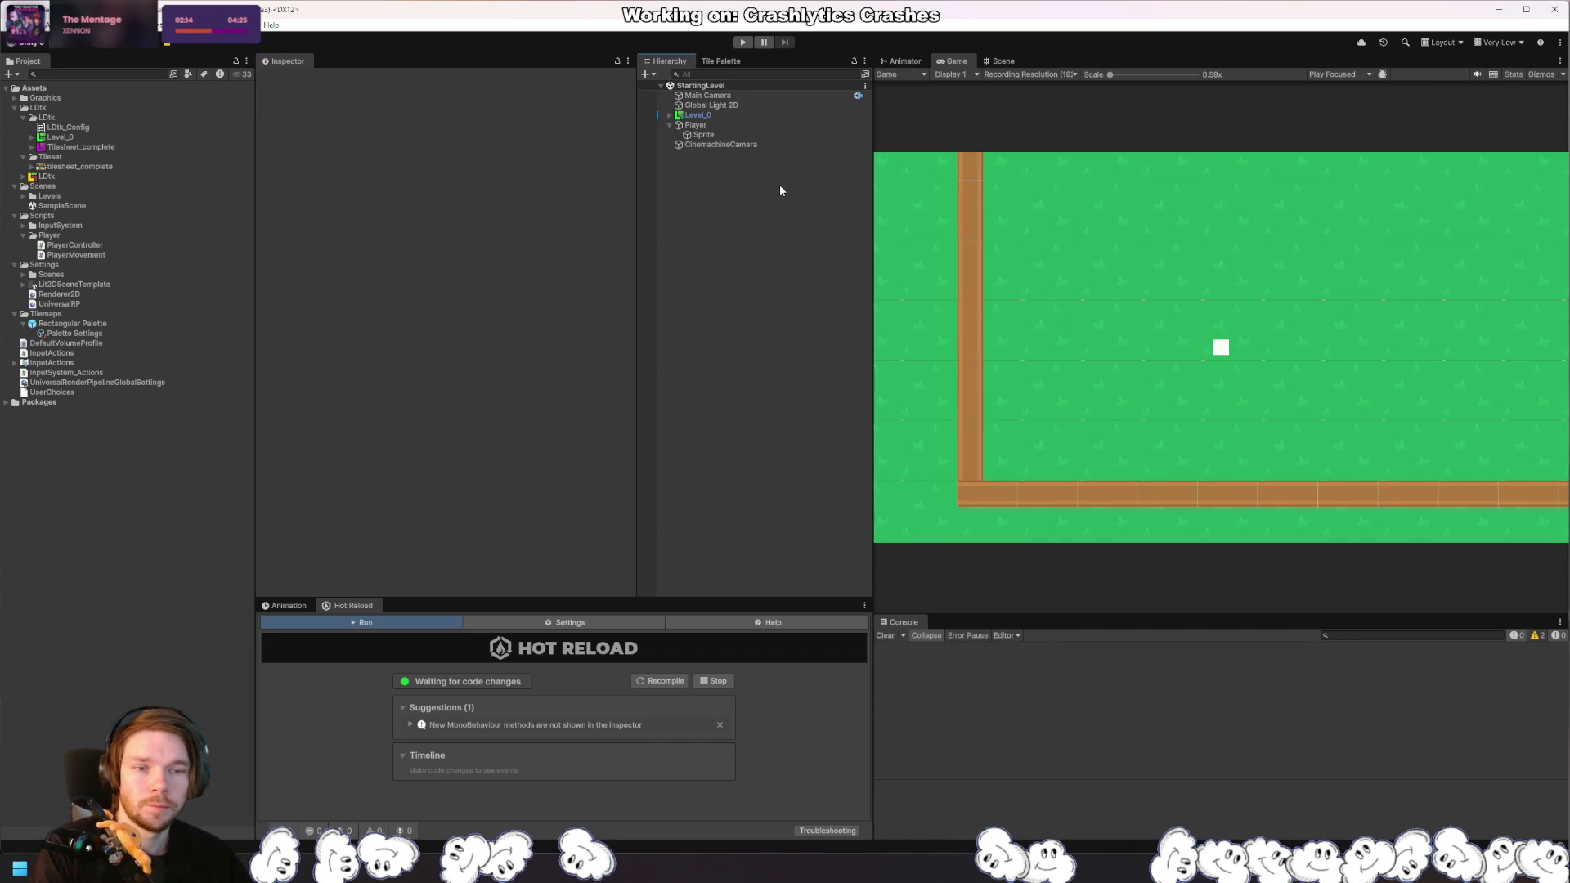
{"action": "key", "text": "ctrl+p"}
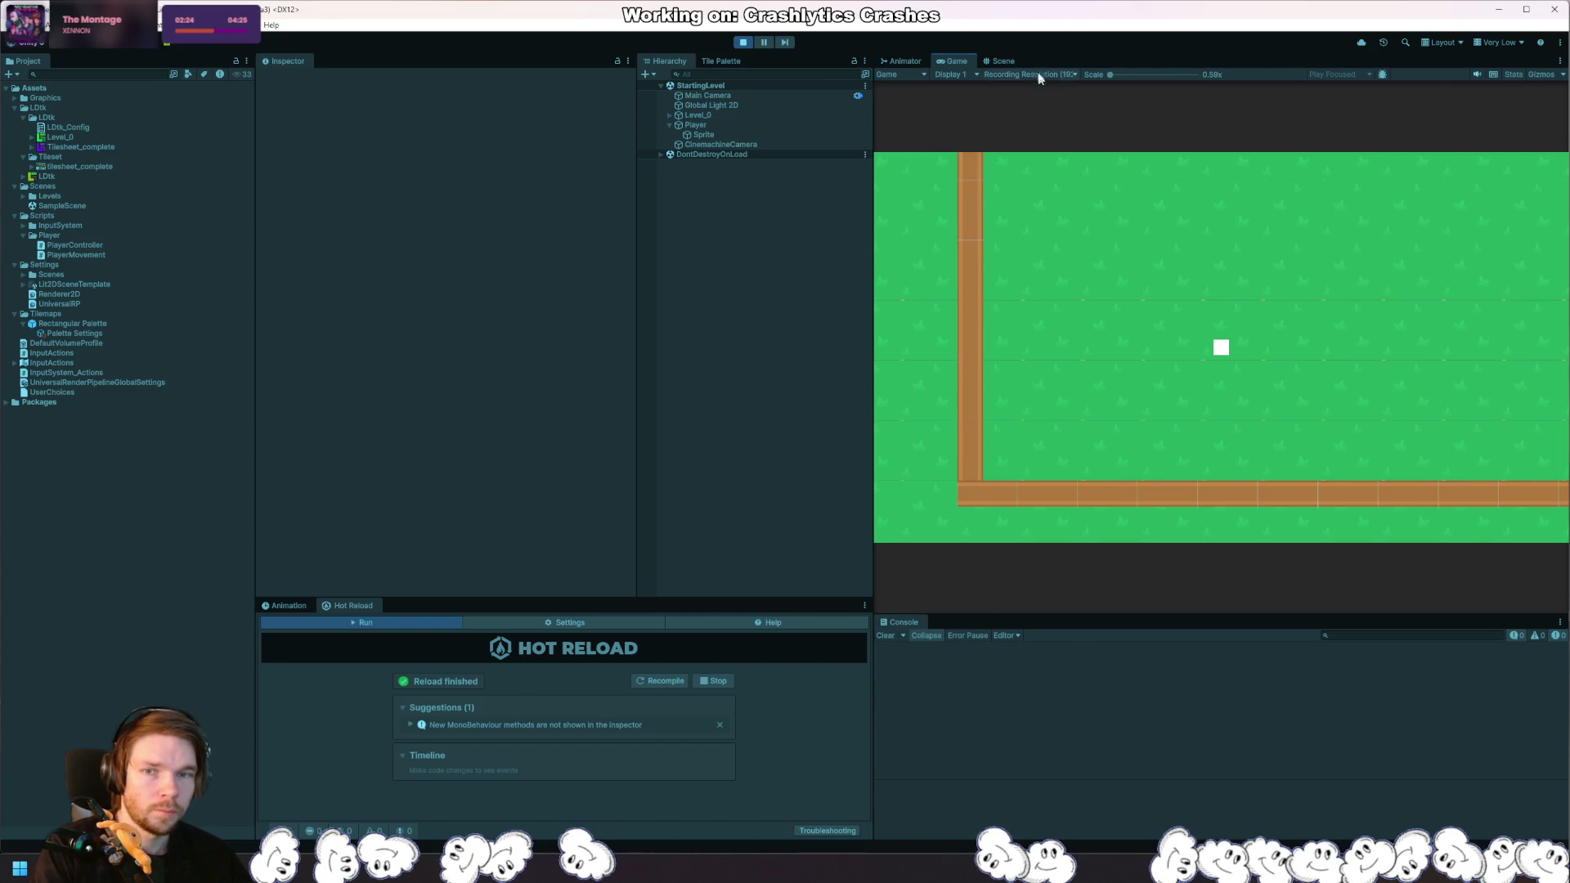
{"action": "left_click", "coordinate": [743, 42]}
Step: In PlayerController, add a private PlayerMovement _playerMovement field below the InputHandler property
{"action": "key", "text": "alt+Tab"}
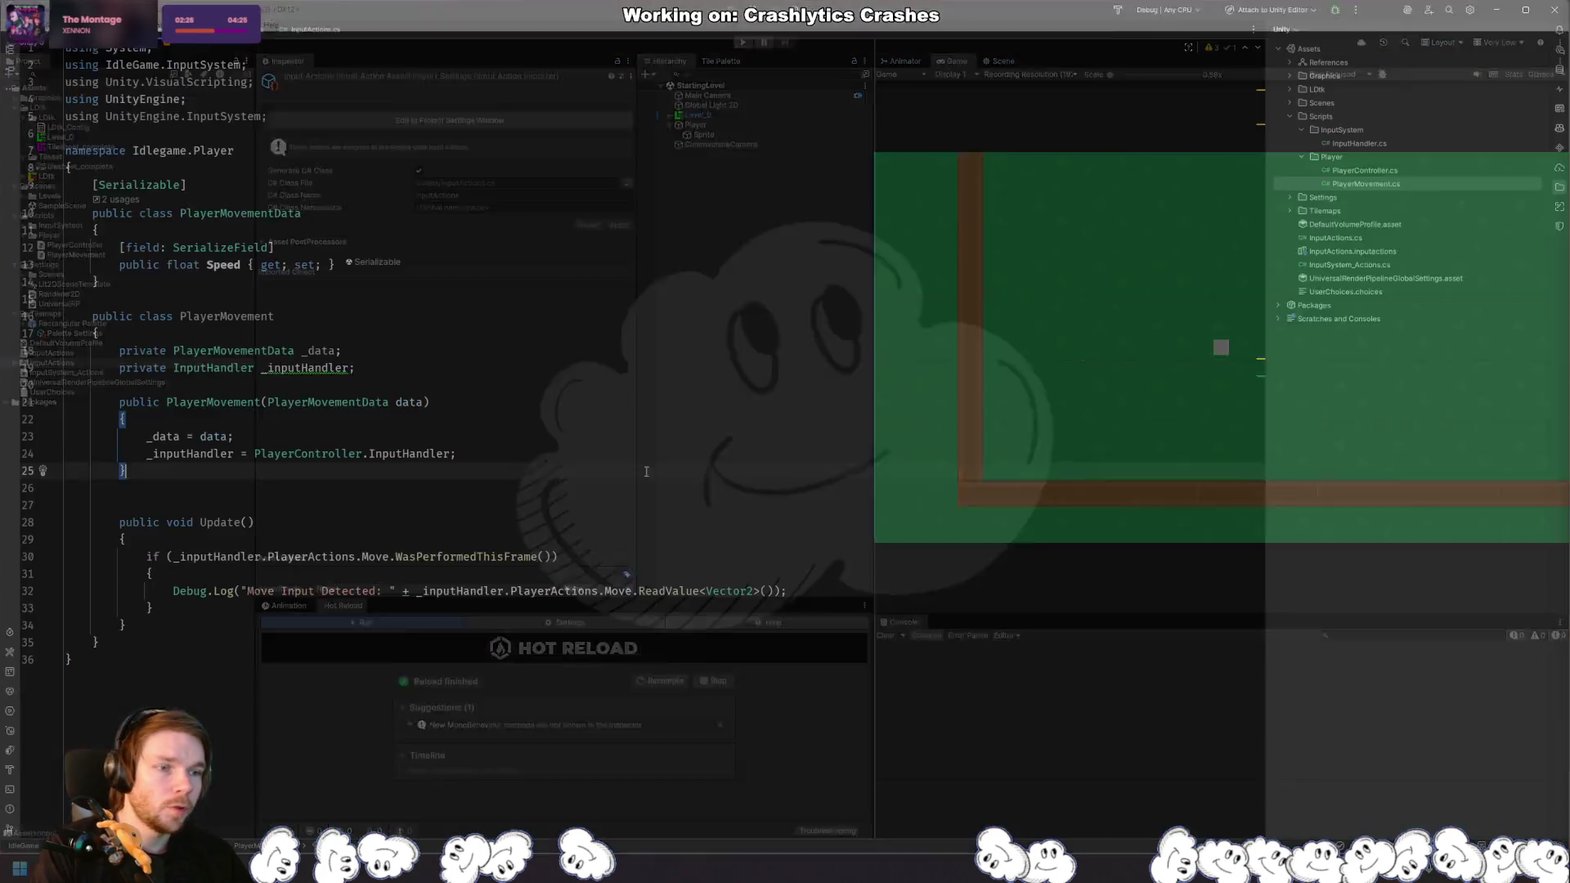
{"action": "left_click", "coordinate": [1358, 143]}
{"action": "left_click", "coordinate": [1365, 183]}
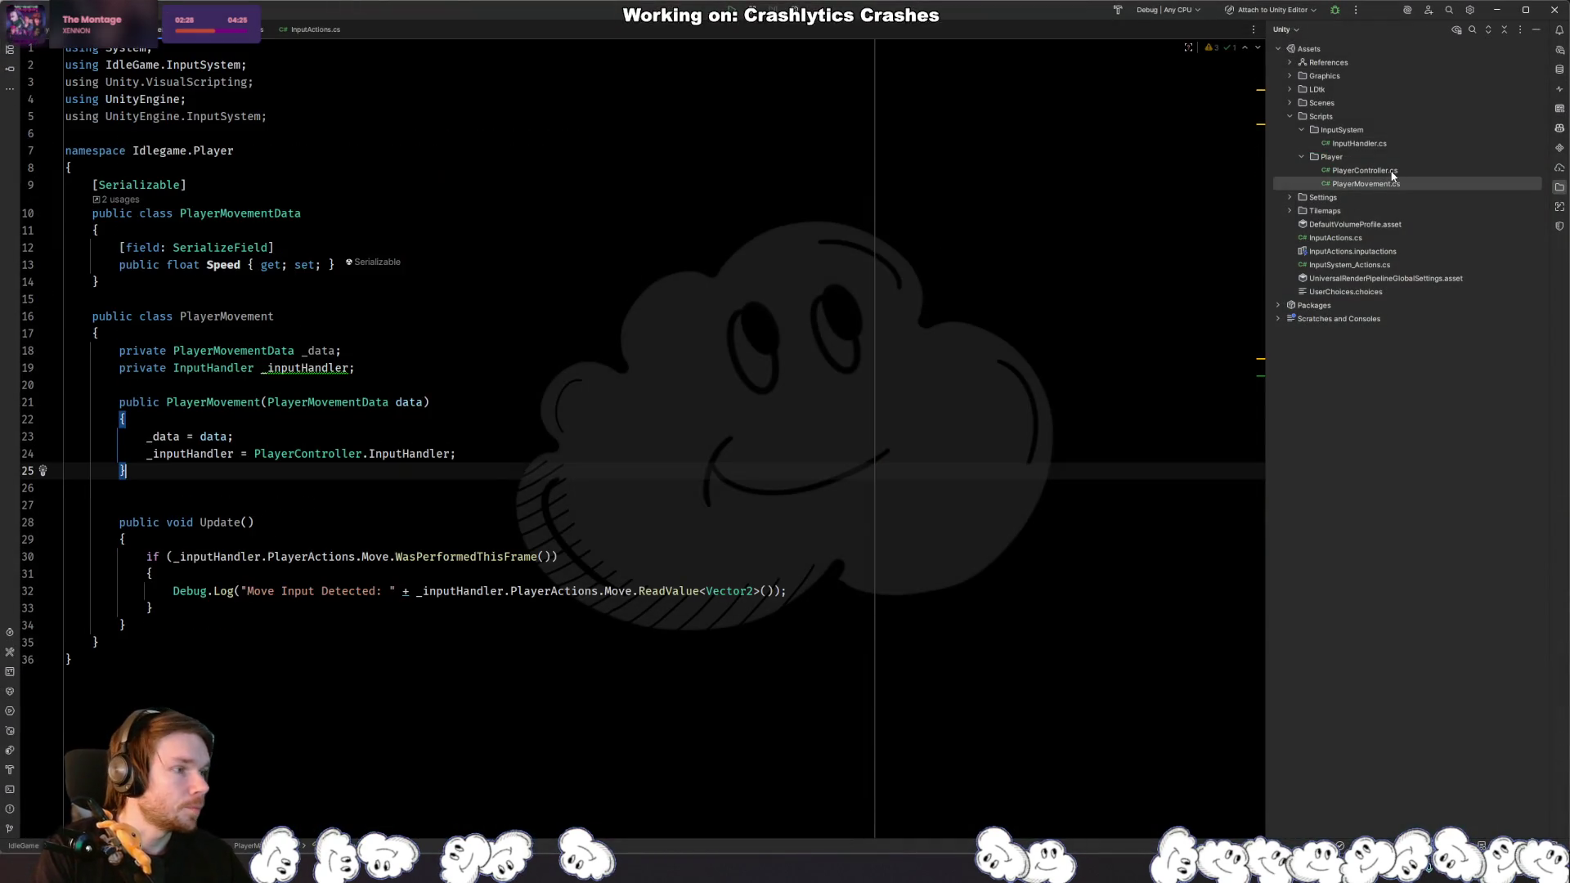
{"action": "left_click", "coordinate": [1390, 170]}
{"action": "left_click", "coordinate": [660, 196]}
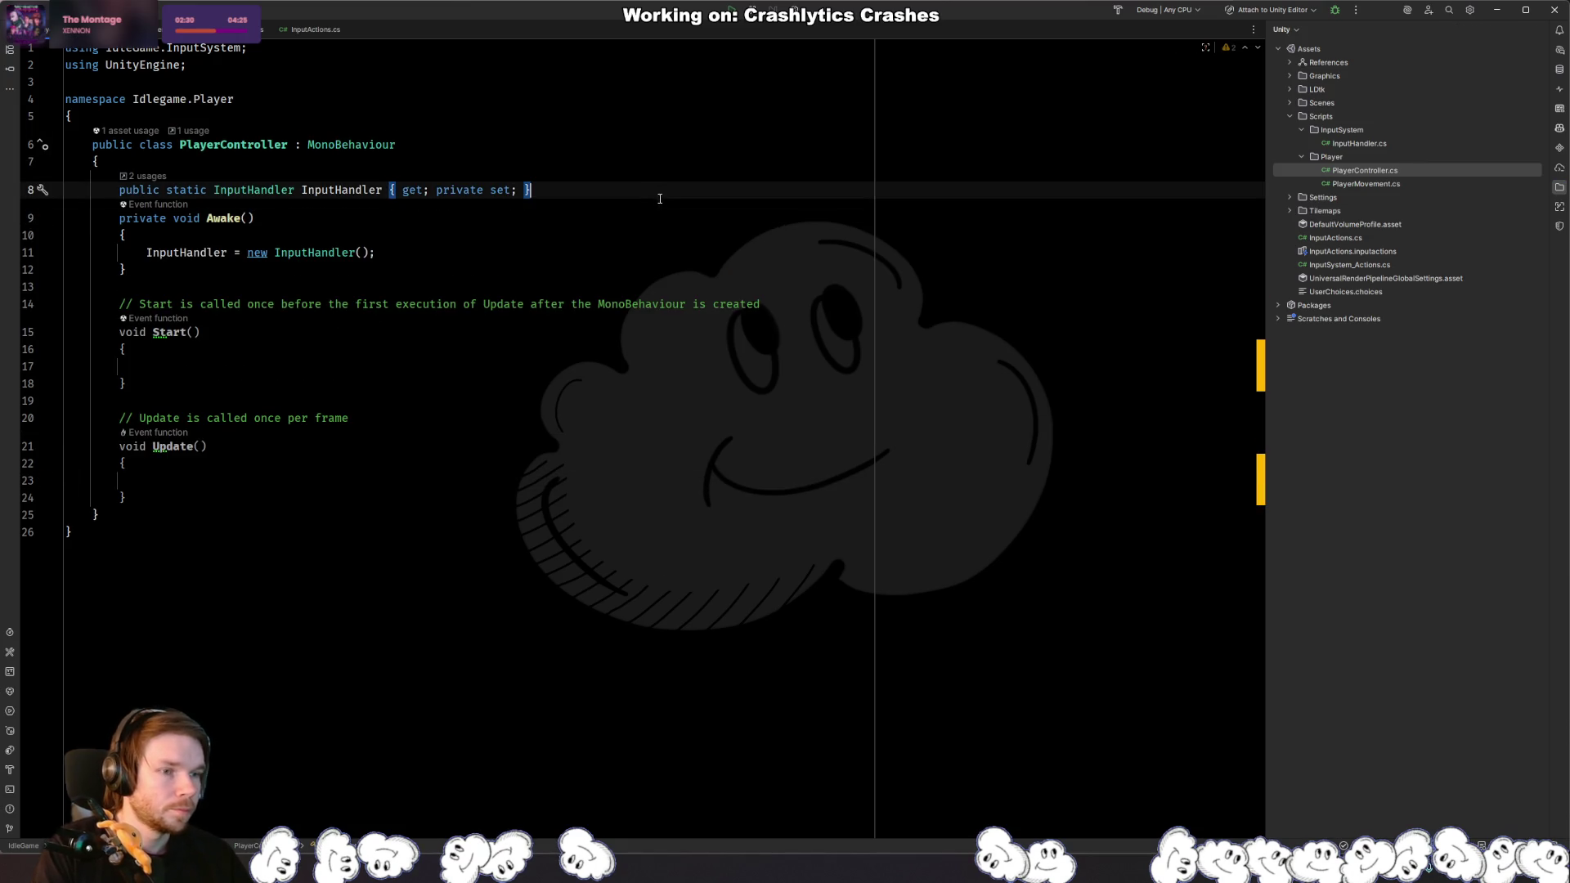
{"action": "key", "text": "Return"}
{"action": "type", "text": "private Pla"}
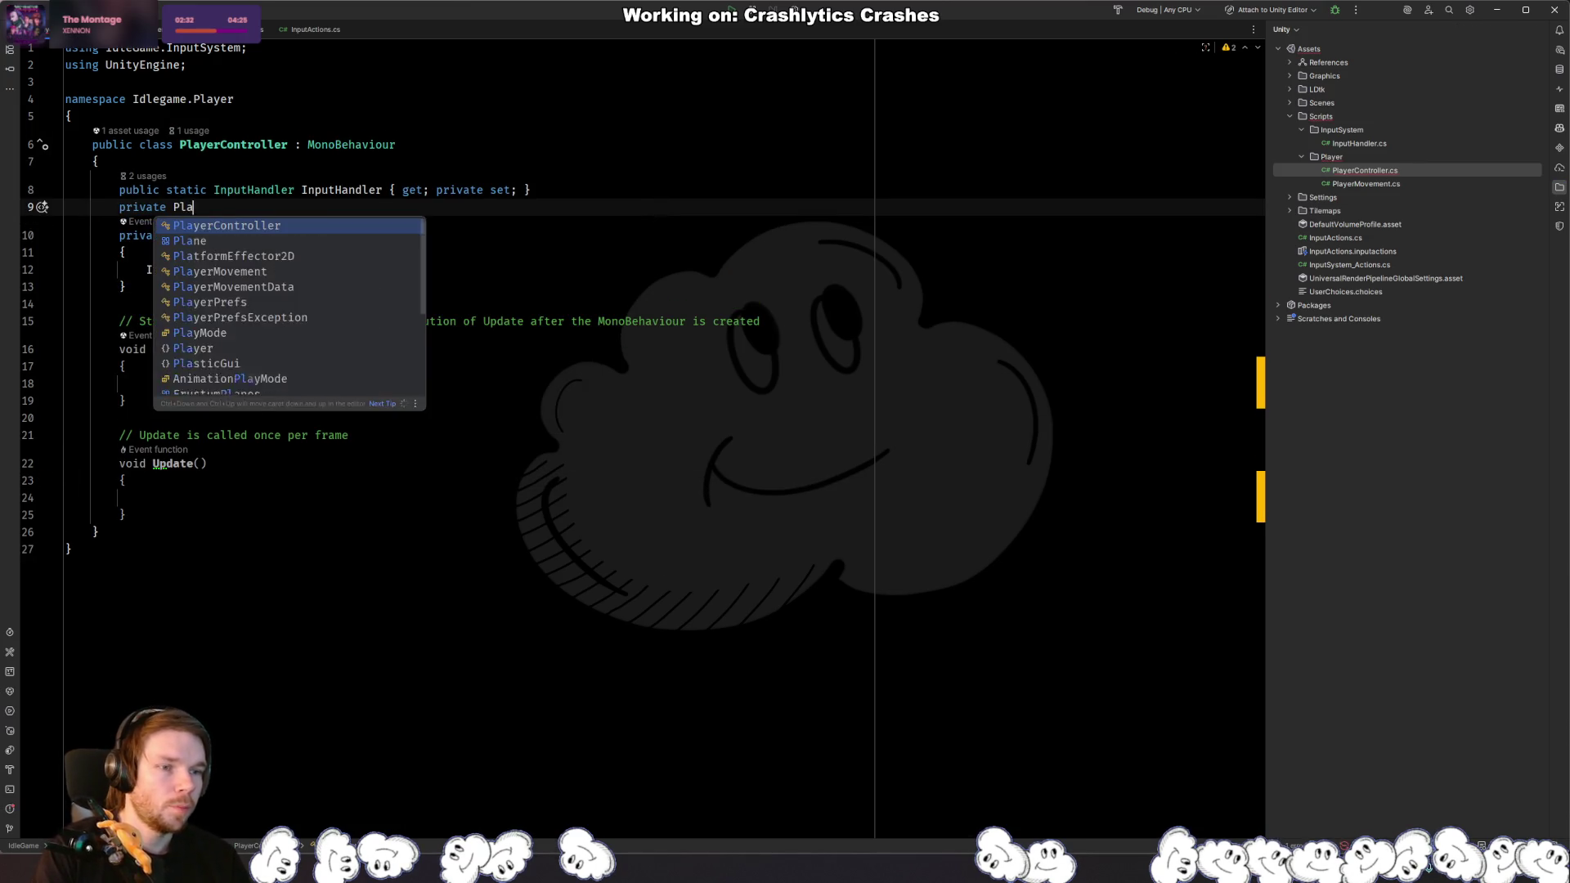
{"action": "type", "text": "yerMovem"}
{"action": "key", "text": "Return"}
{"action": "type", "text": "_pl"}
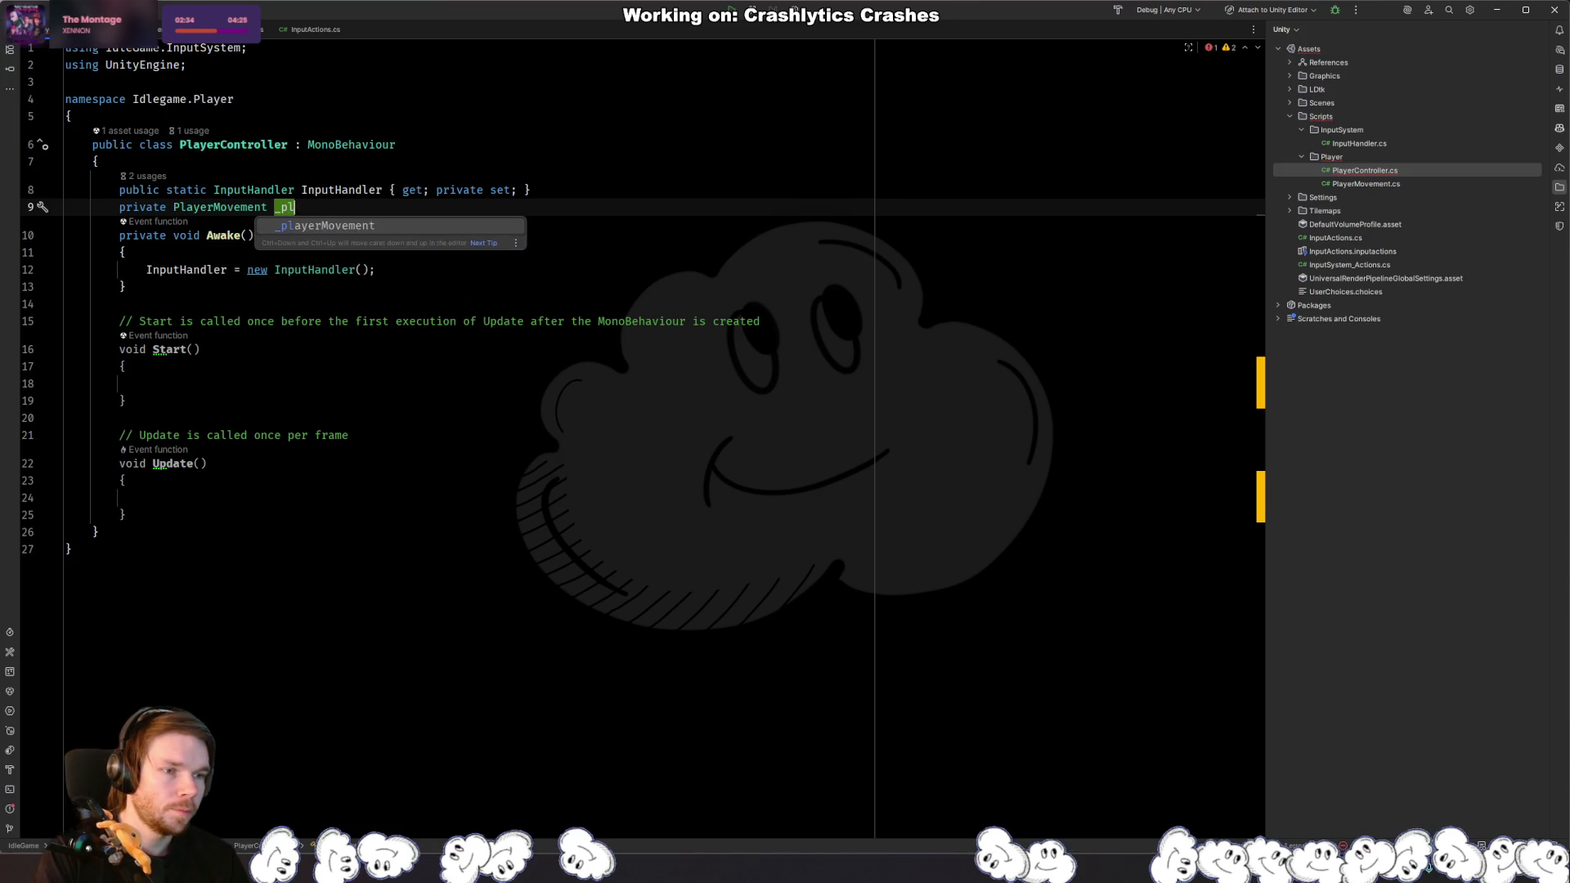
{"action": "key", "text": "Return"}
{"action": "type", "text": ";"}
Step: In Awake, assign _playerMovement = new PlayerMovement();
{"action": "key", "text": "Down"}
{"action": "key", "text": "Down"}
{"action": "key", "text": "Down"}
{"action": "key", "text": "Return"}
{"action": "type", "text": "_p"}
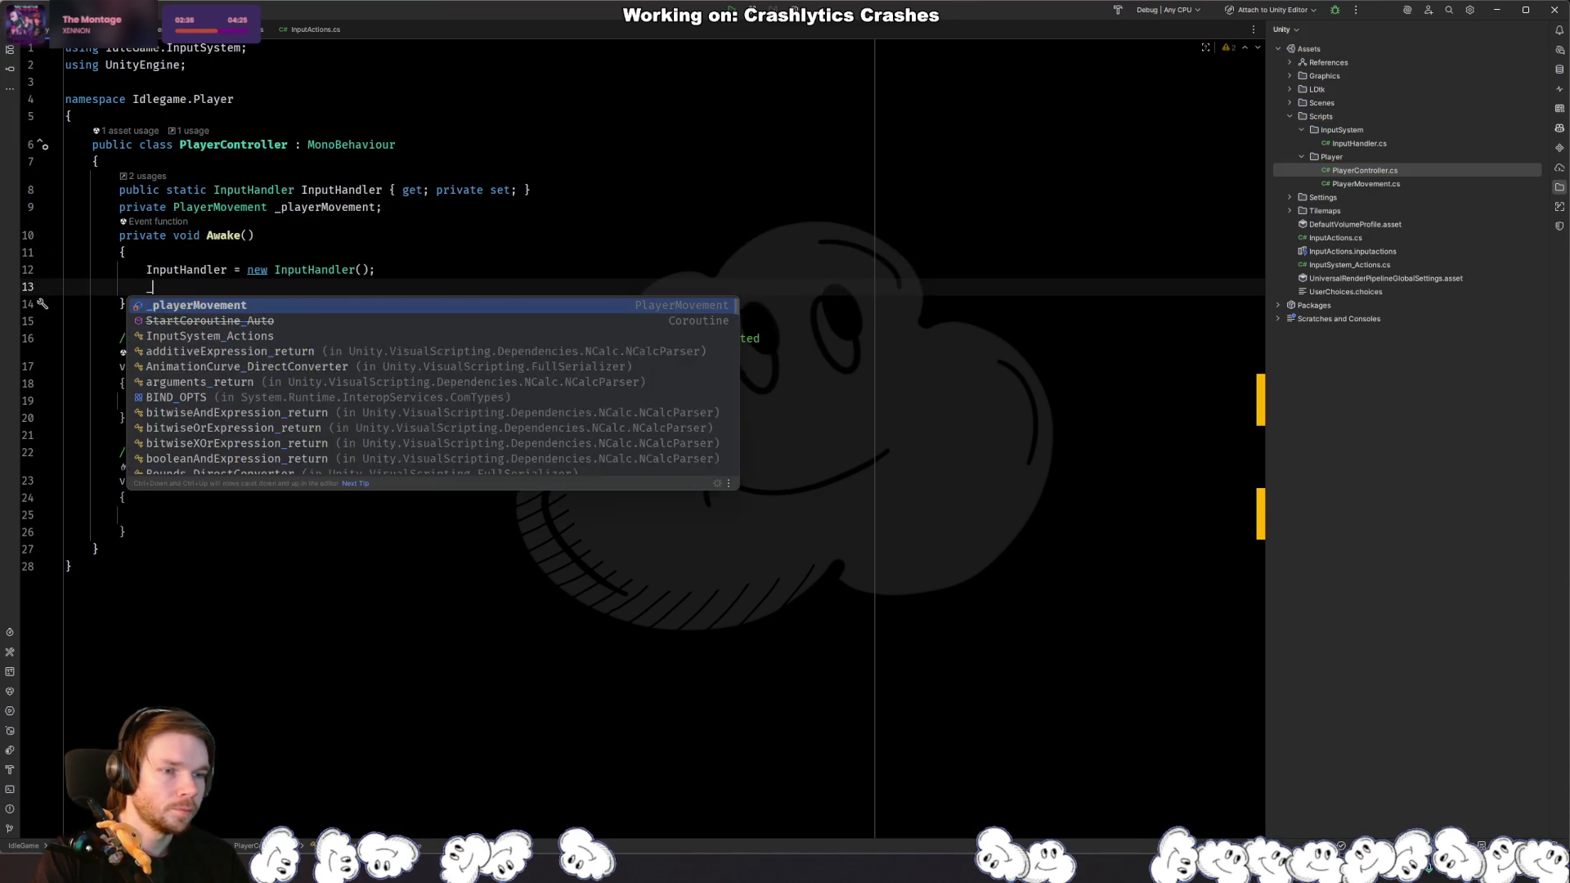
{"action": "key", "text": "Return"}
{"action": "type", "text": "= n"}
{"action": "key", "text": "Return"}
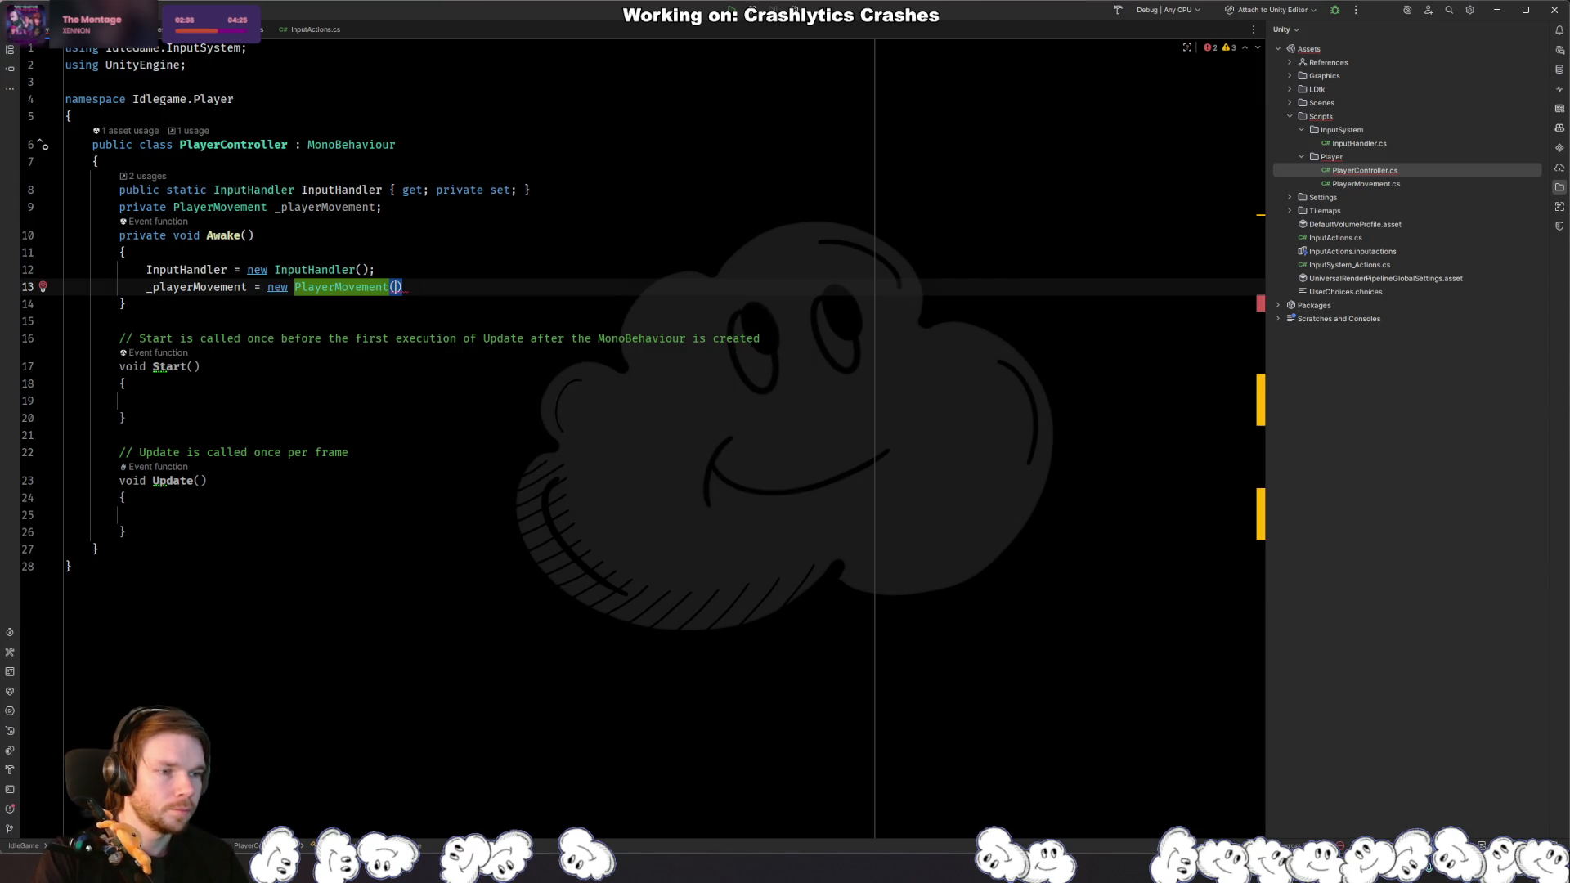
{"action": "type", "text": ";"}
{"action": "left_click", "coordinate": [397, 287]}
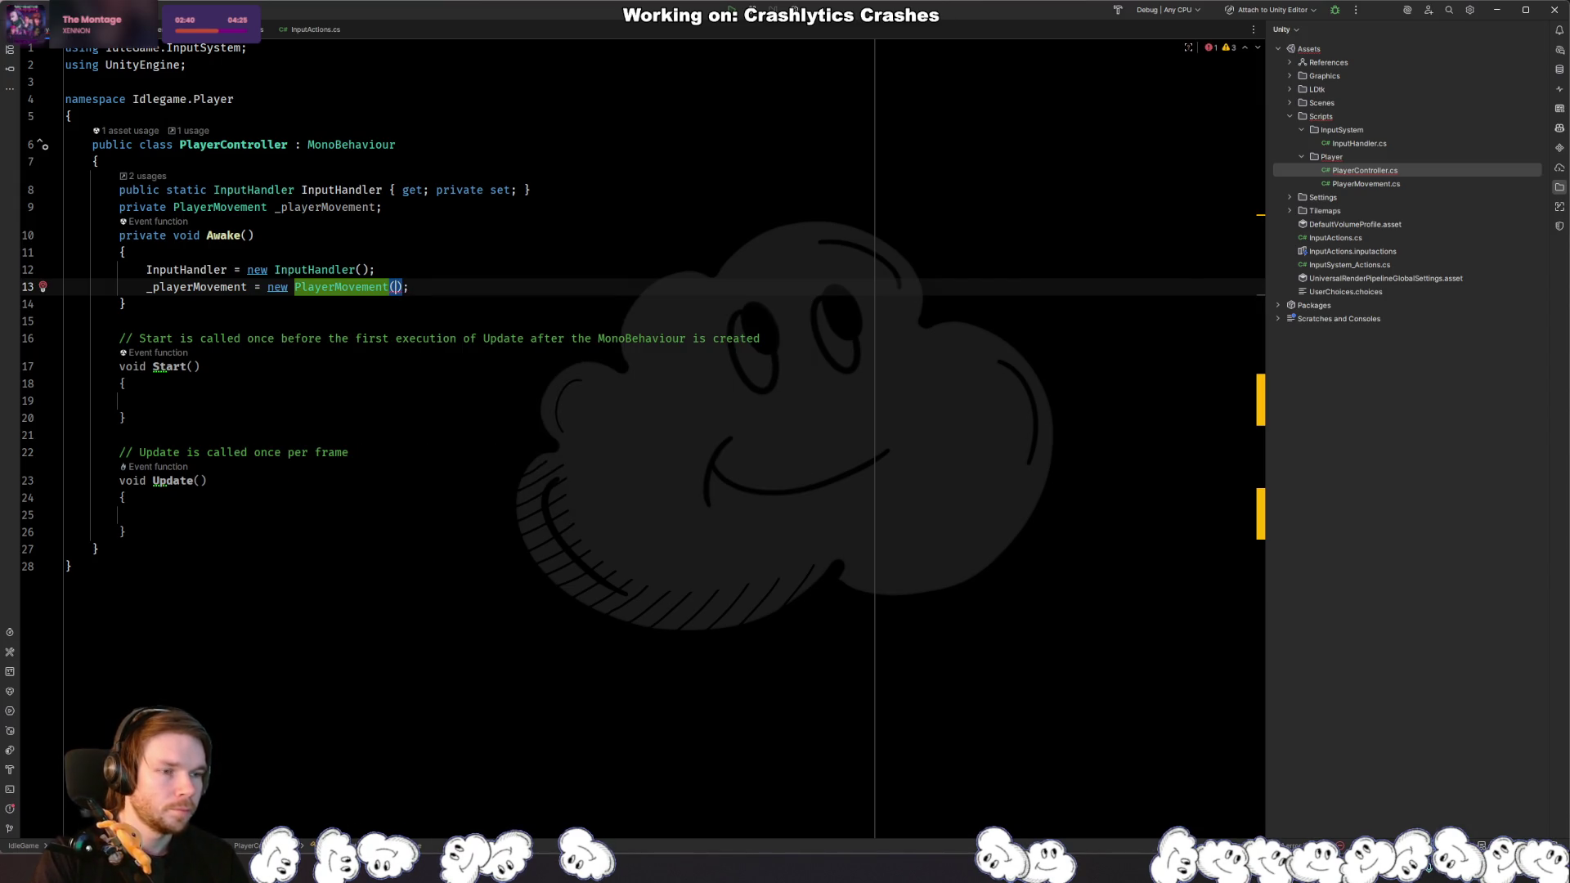
Step: Add a [SerializeField] private PlayerMovementData _playerMovementData field at the top of the class
{"action": "key", "text": "Up"}
{"action": "key", "text": "Up"}
{"action": "key", "text": "Up"}
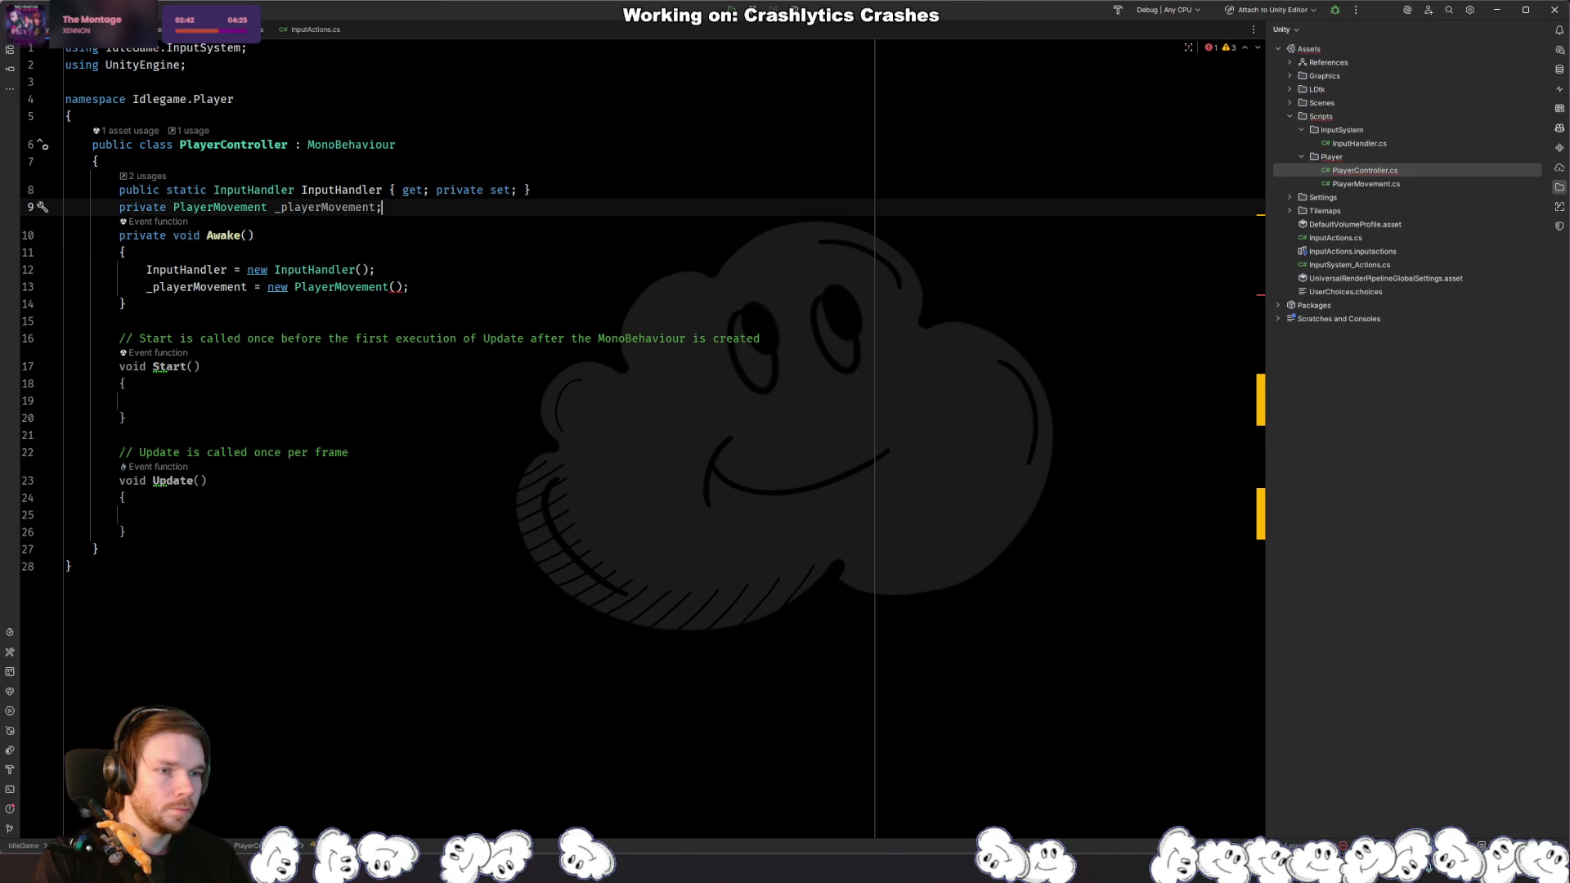
{"action": "key", "text": "Return"}
{"action": "key", "text": "Up"}
{"action": "key", "text": "Up"}
{"action": "key", "text": "Up"}
{"action": "key", "text": "Return"}
{"action": "key", "text": "Return"}
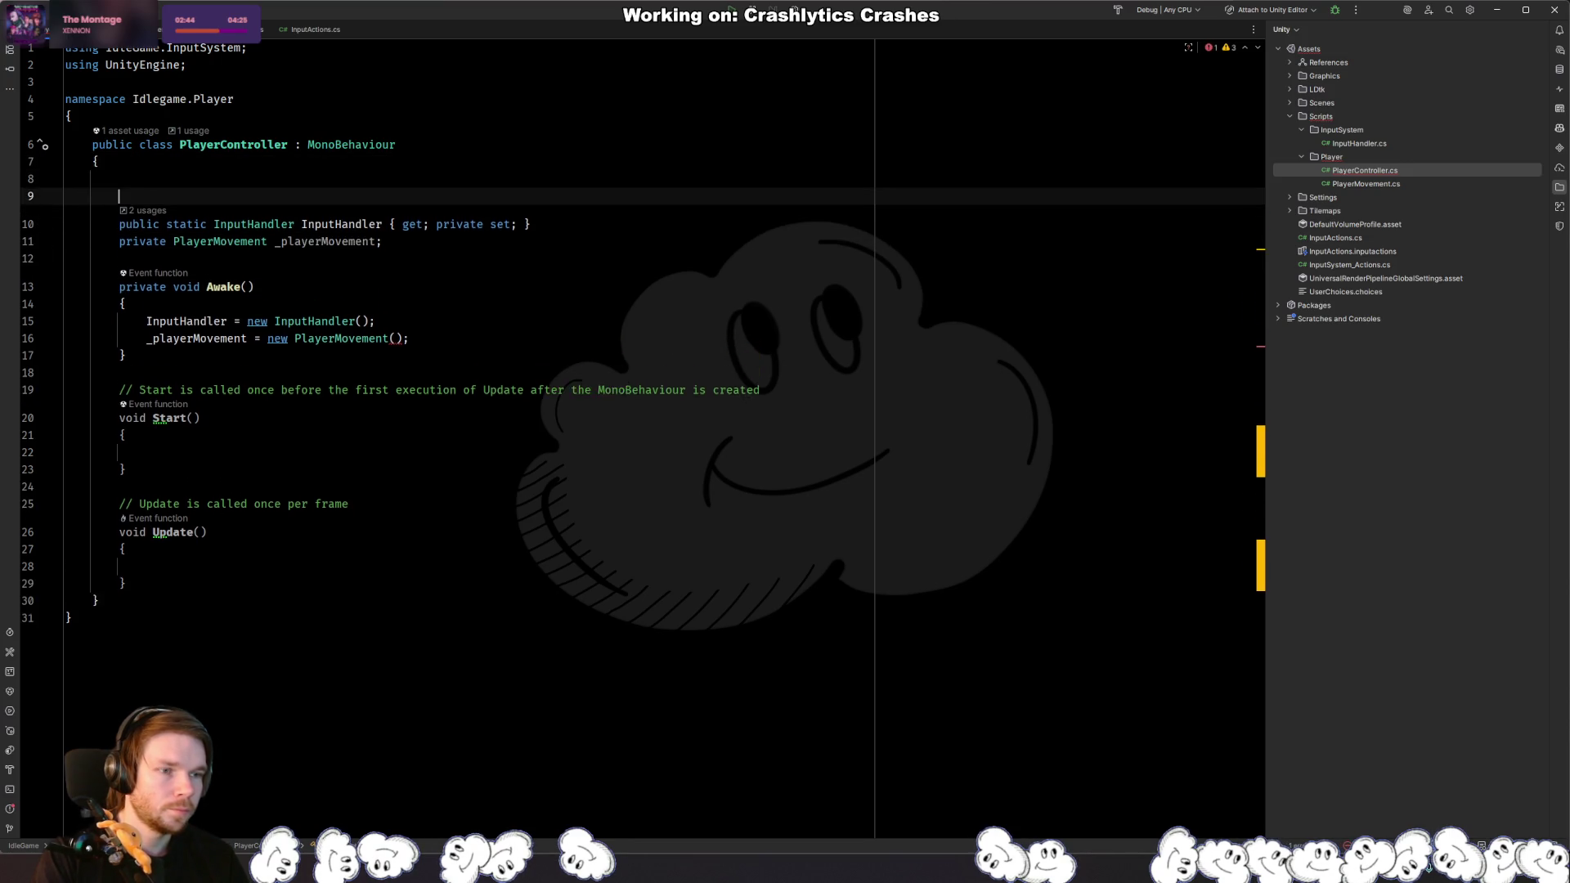
{"action": "key", "text": "Return"}
{"action": "key", "text": "Up"}
{"action": "type", "text": "[Serialize"}
{"action": "key", "text": "Return"}
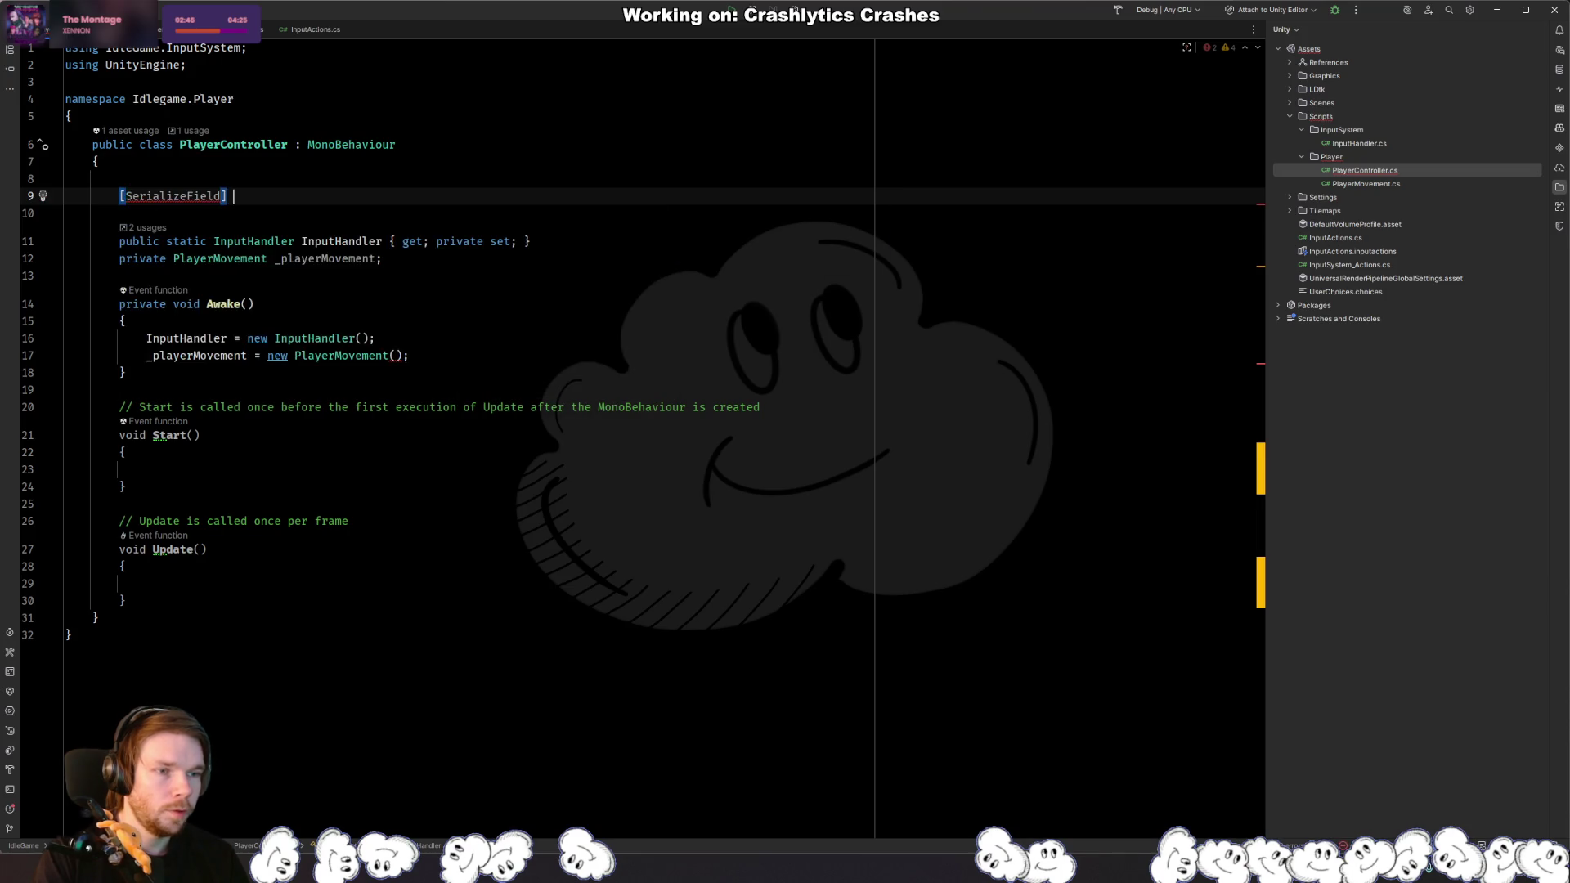
{"action": "key", "text": "ctrl+space"}
{"action": "type", "text": "Pl"}
{"action": "key", "text": "BackSpace"}
{"action": "key", "text": "BackSpace"}
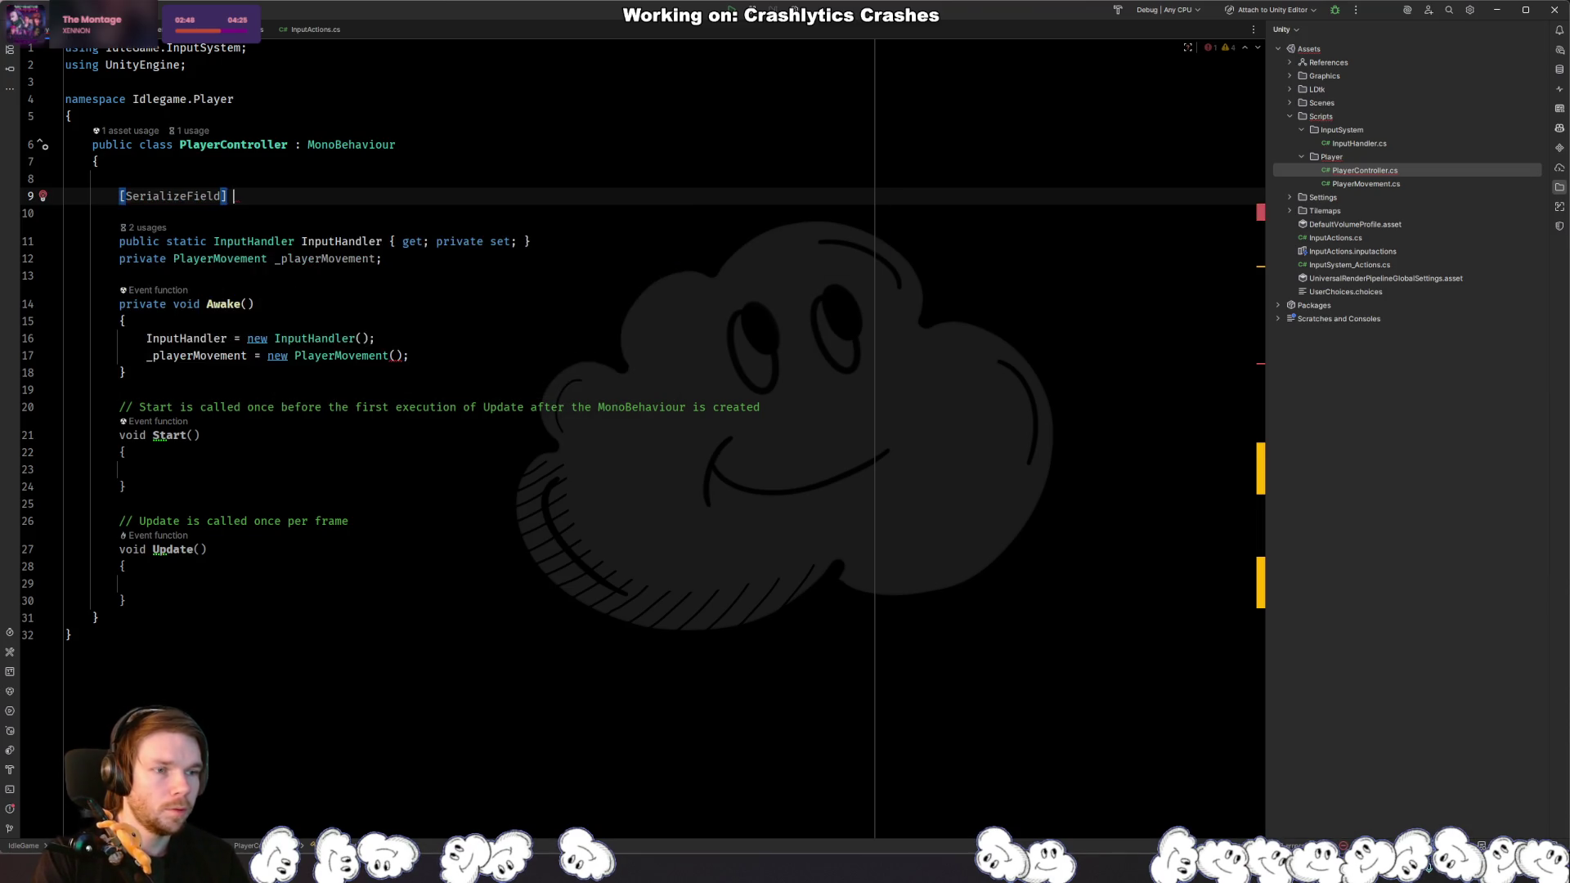
{"action": "type", "text": "private PlayerMOvementda"}
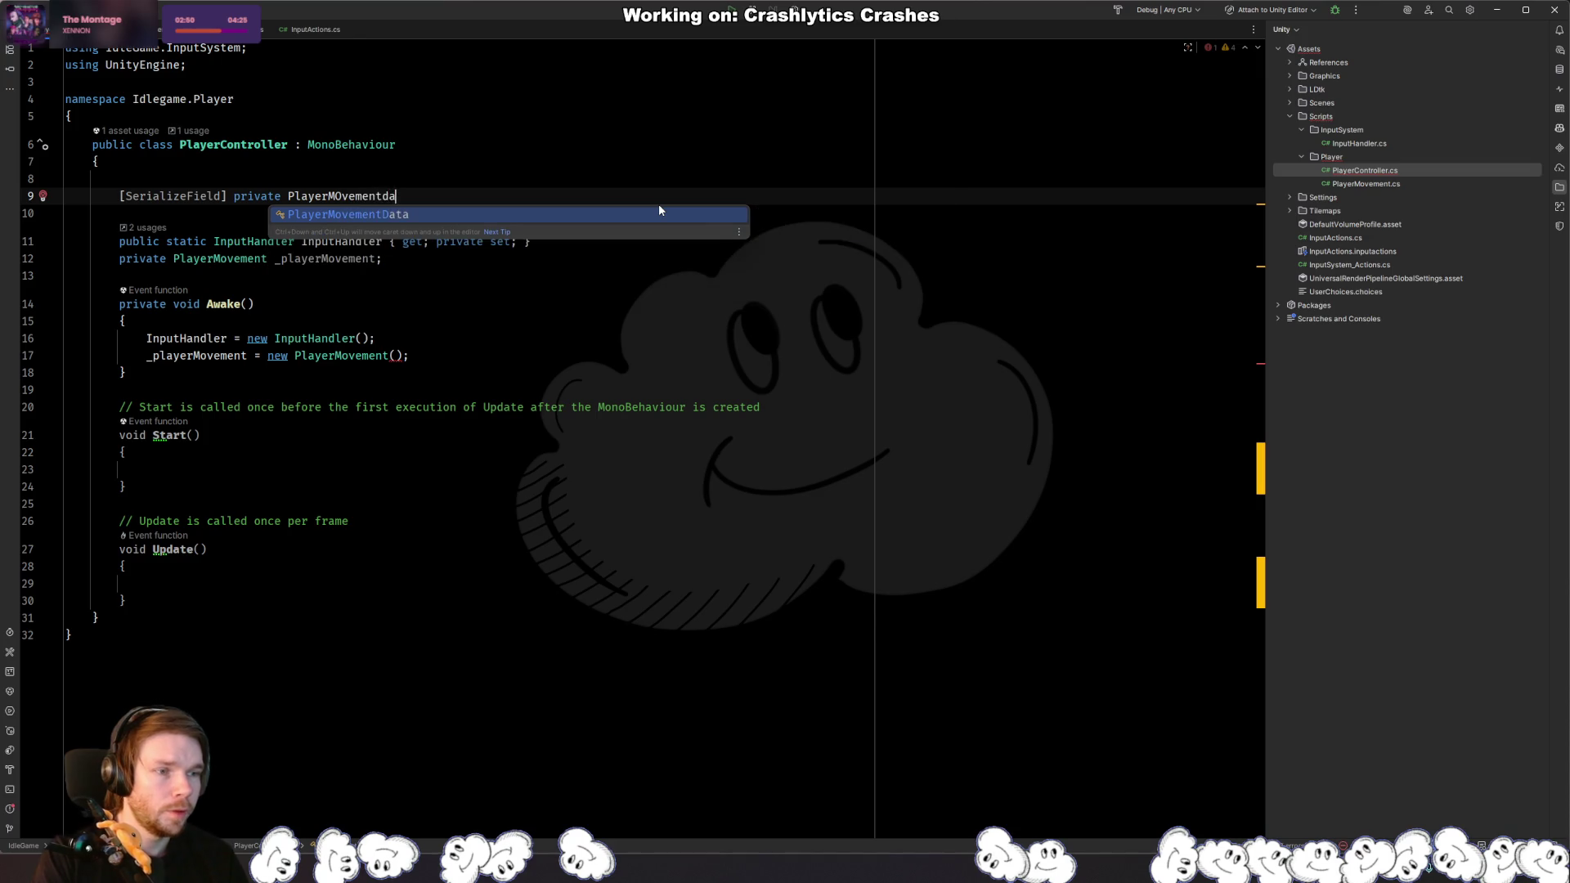
{"action": "key", "text": "Return"}
{"action": "type", "text": "_"}
{"action": "key", "text": "Return"}
{"action": "type", "text": ";"}
Step: Pass _playerMovementData into new PlayerMovement() and jump to the PlayerMovement constructor declaration
{"action": "key", "text": "Down"}
{"action": "key", "text": "Down"}
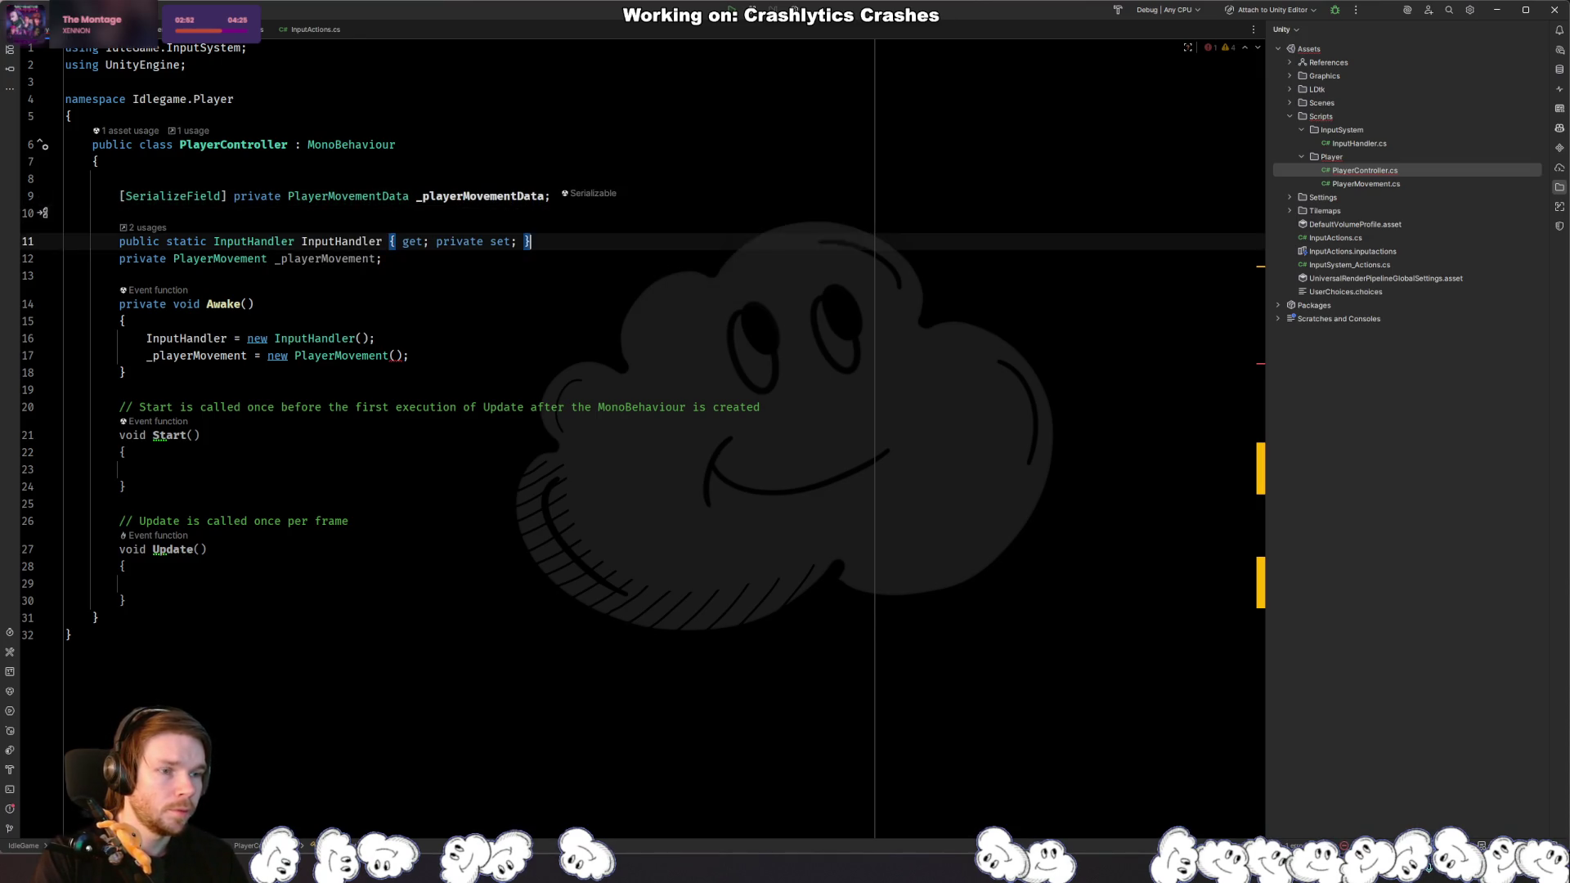
{"action": "key", "text": "Up"}
{"action": "key", "text": "Down"}
{"action": "key", "text": "Down"}
{"action": "key", "text": "Down"}
{"action": "key", "text": "Left"}
{"action": "key", "text": "Left"}
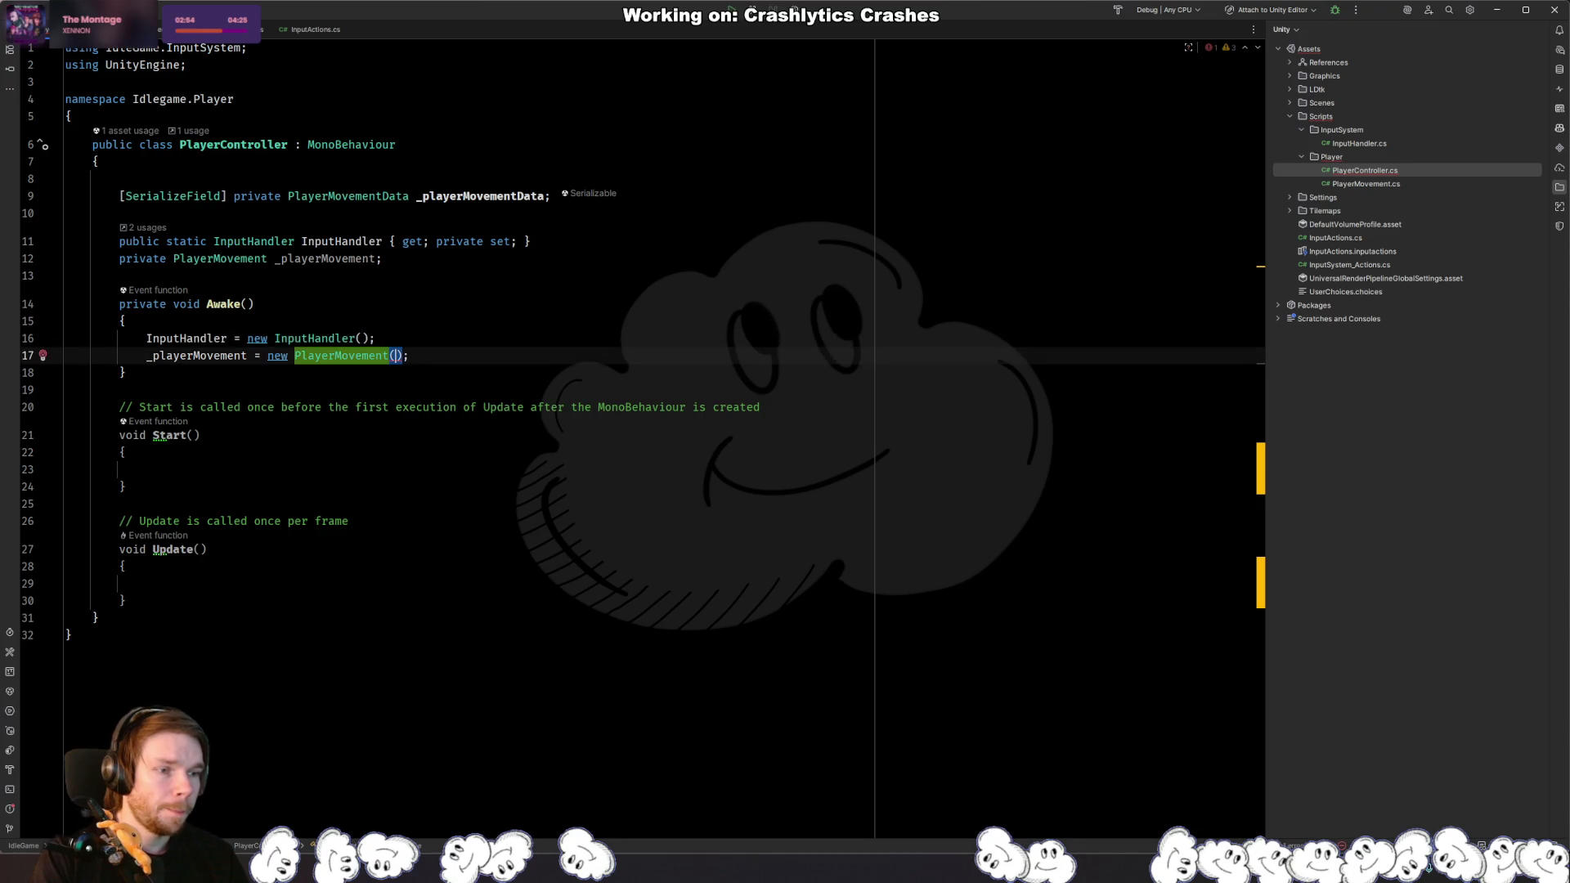
{"action": "type", "text": "_pl"}
{"action": "key", "text": "Down"}
{"action": "key", "text": "Return"}
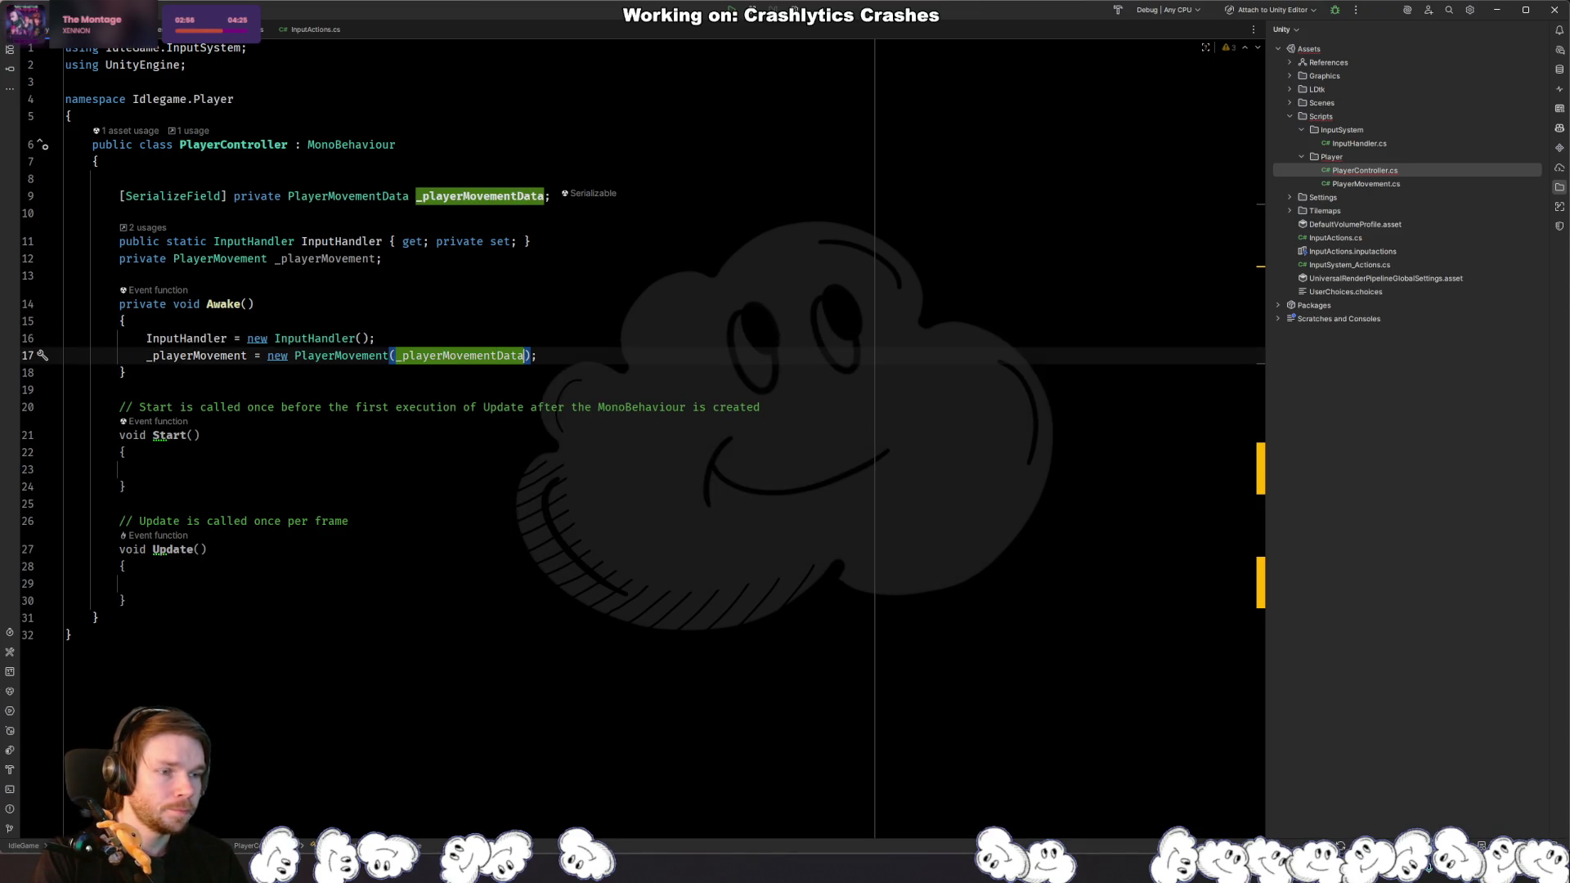
{"action": "key", "text": "ctrl+Left"}
{"action": "key", "text": "ctrl+Left"}
{"action": "key", "text": "ctrl+b"}
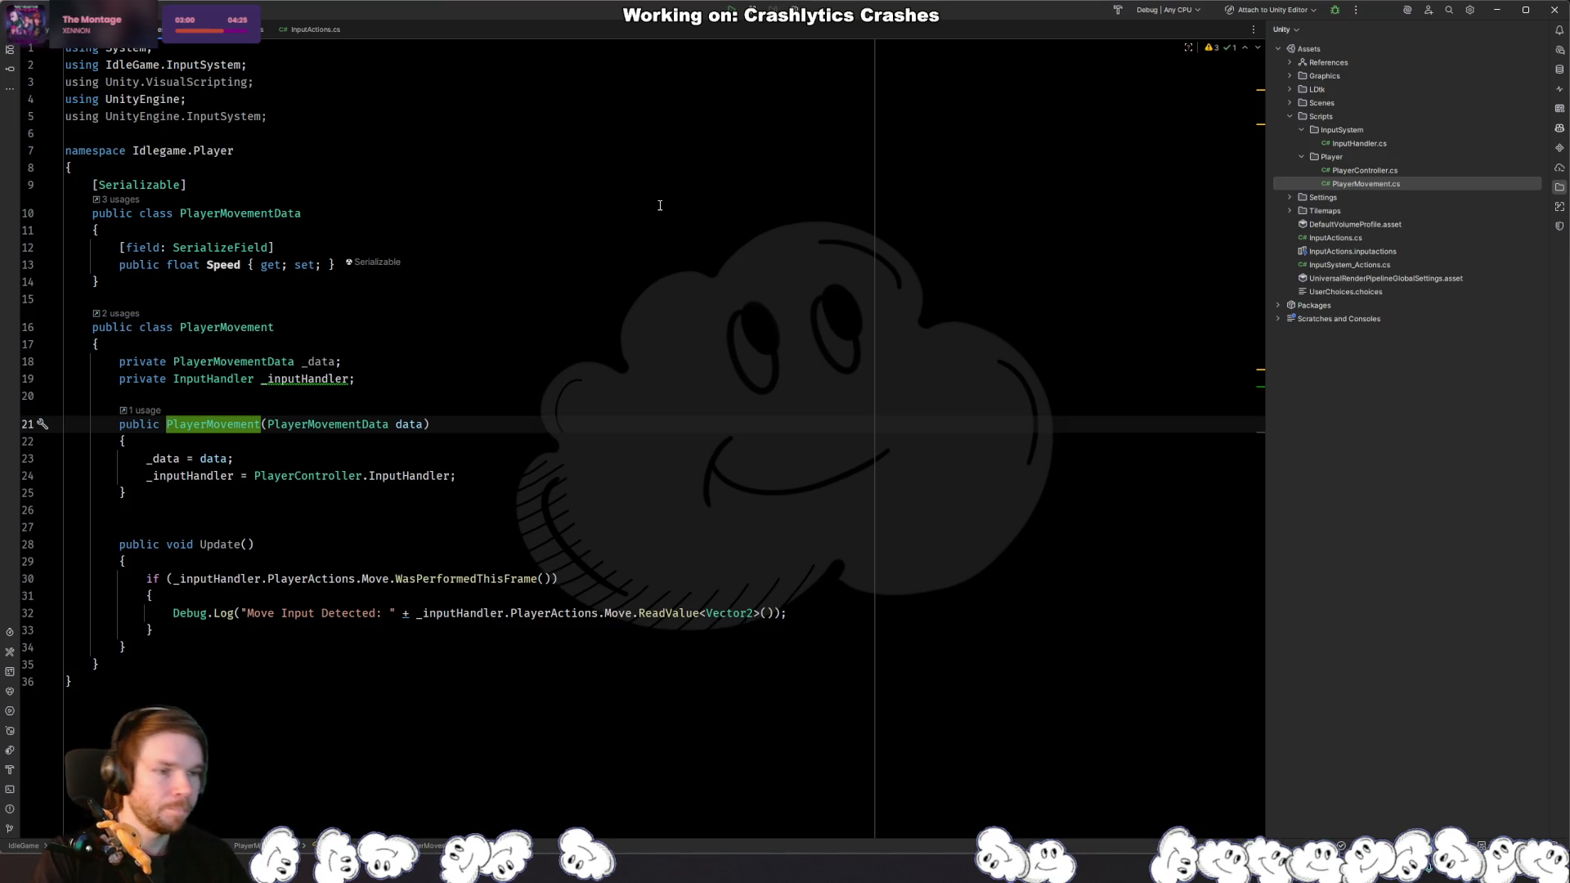
Step: Add an InputHandler inputHandler constructor parameter and assign it to _inputHandler
{"action": "left_click", "coordinate": [428, 423]}
{"action": "type", "text": ", Inputhan"}
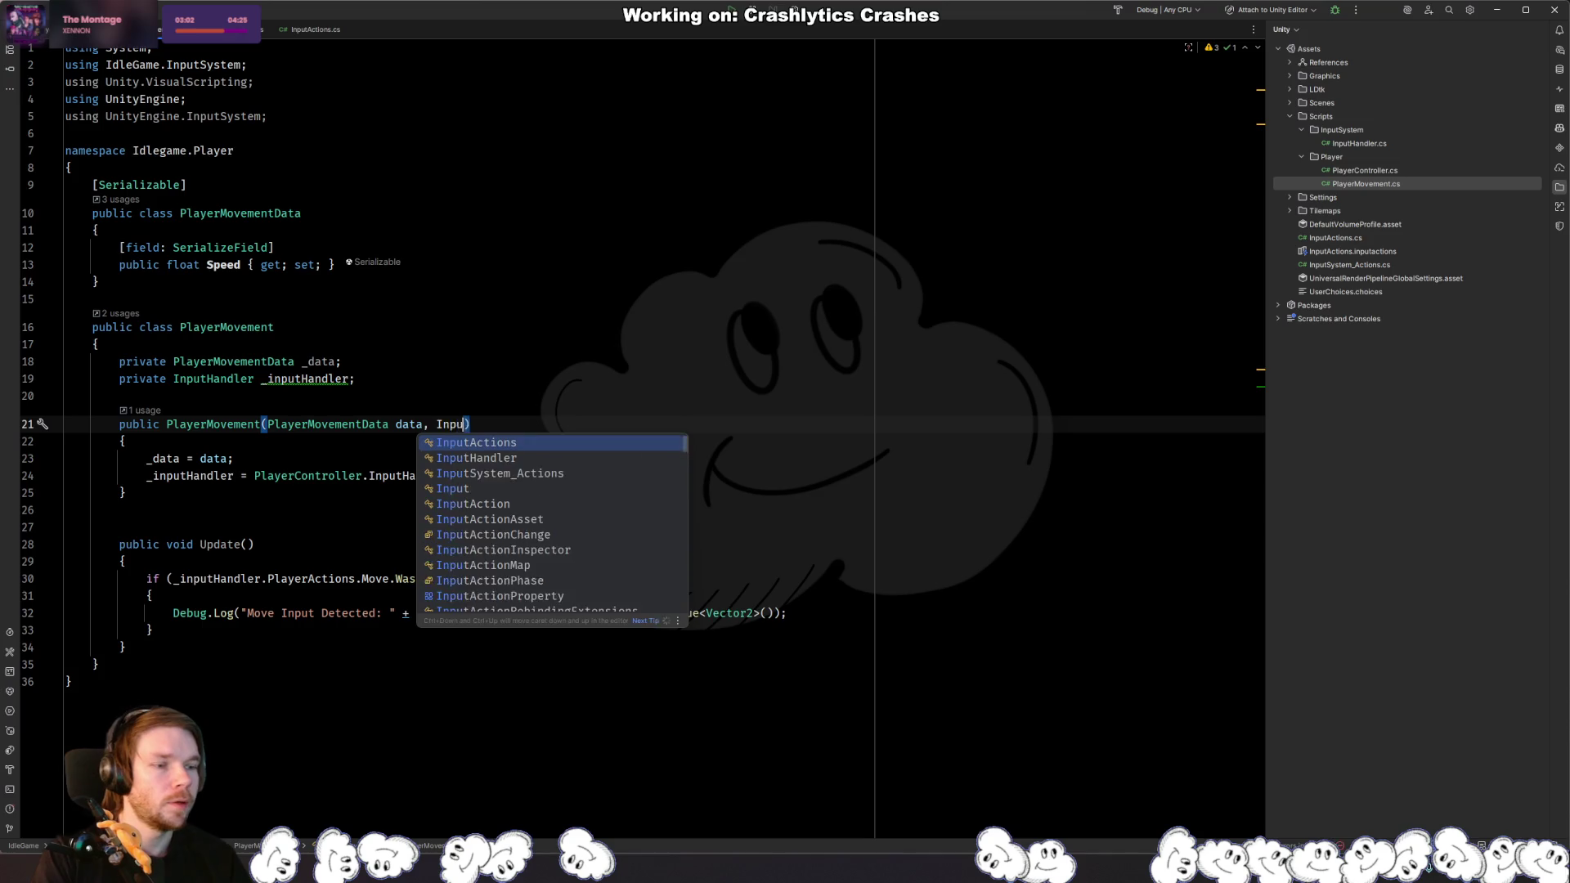
{"action": "key", "text": "Tab"}
{"action": "type", "text": "inputHandler"}
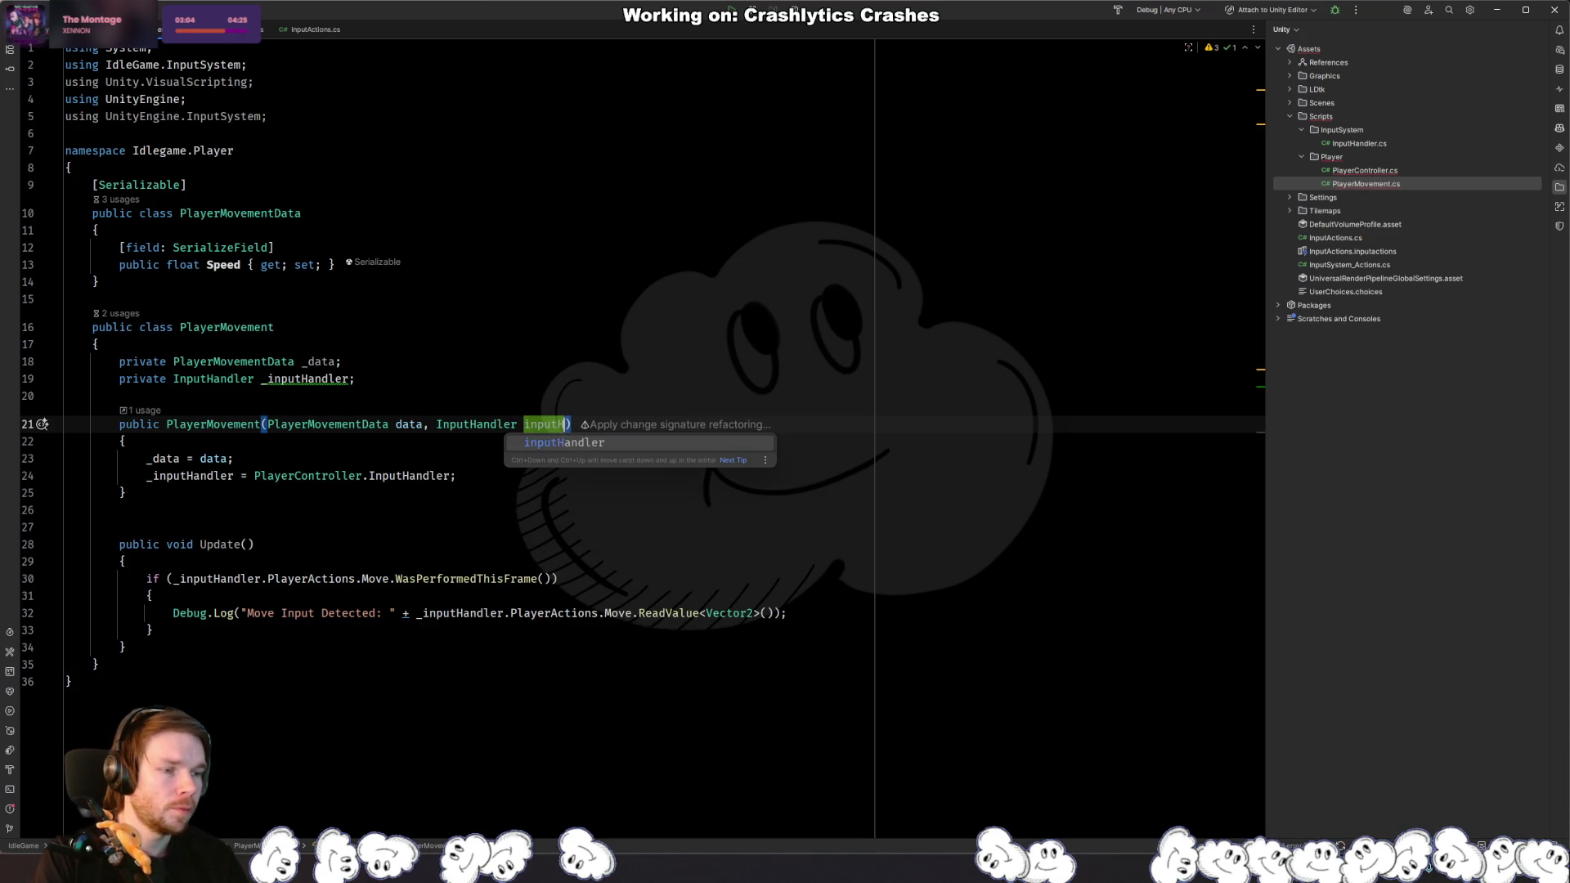
{"action": "key", "text": "Down"}
{"action": "key", "text": "Down"}
{"action": "key", "text": "Down"}
{"action": "key", "text": "Down"}
{"action": "key", "text": "Up"}
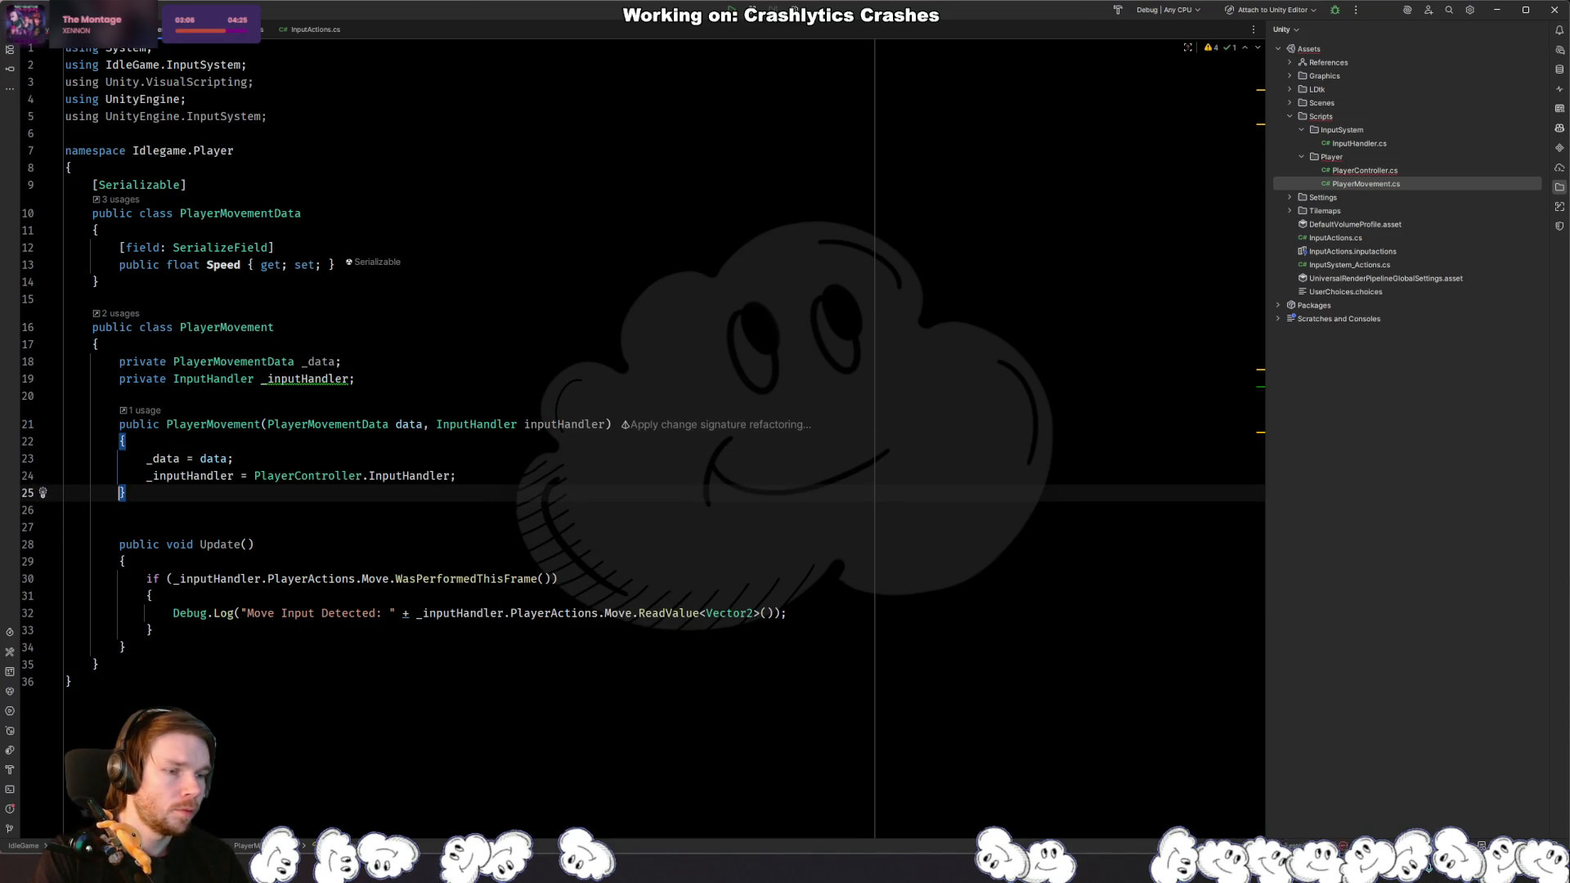
{"action": "key", "text": "End"}
{"action": "key", "text": "Left"}
{"action": "key", "text": "ctrl+BackSpace"}
{"action": "key", "text": "ctrl+BackSpace"}
{"action": "key", "text": "ctrl+BackSpace"}
{"action": "type", "text": "inpu"}
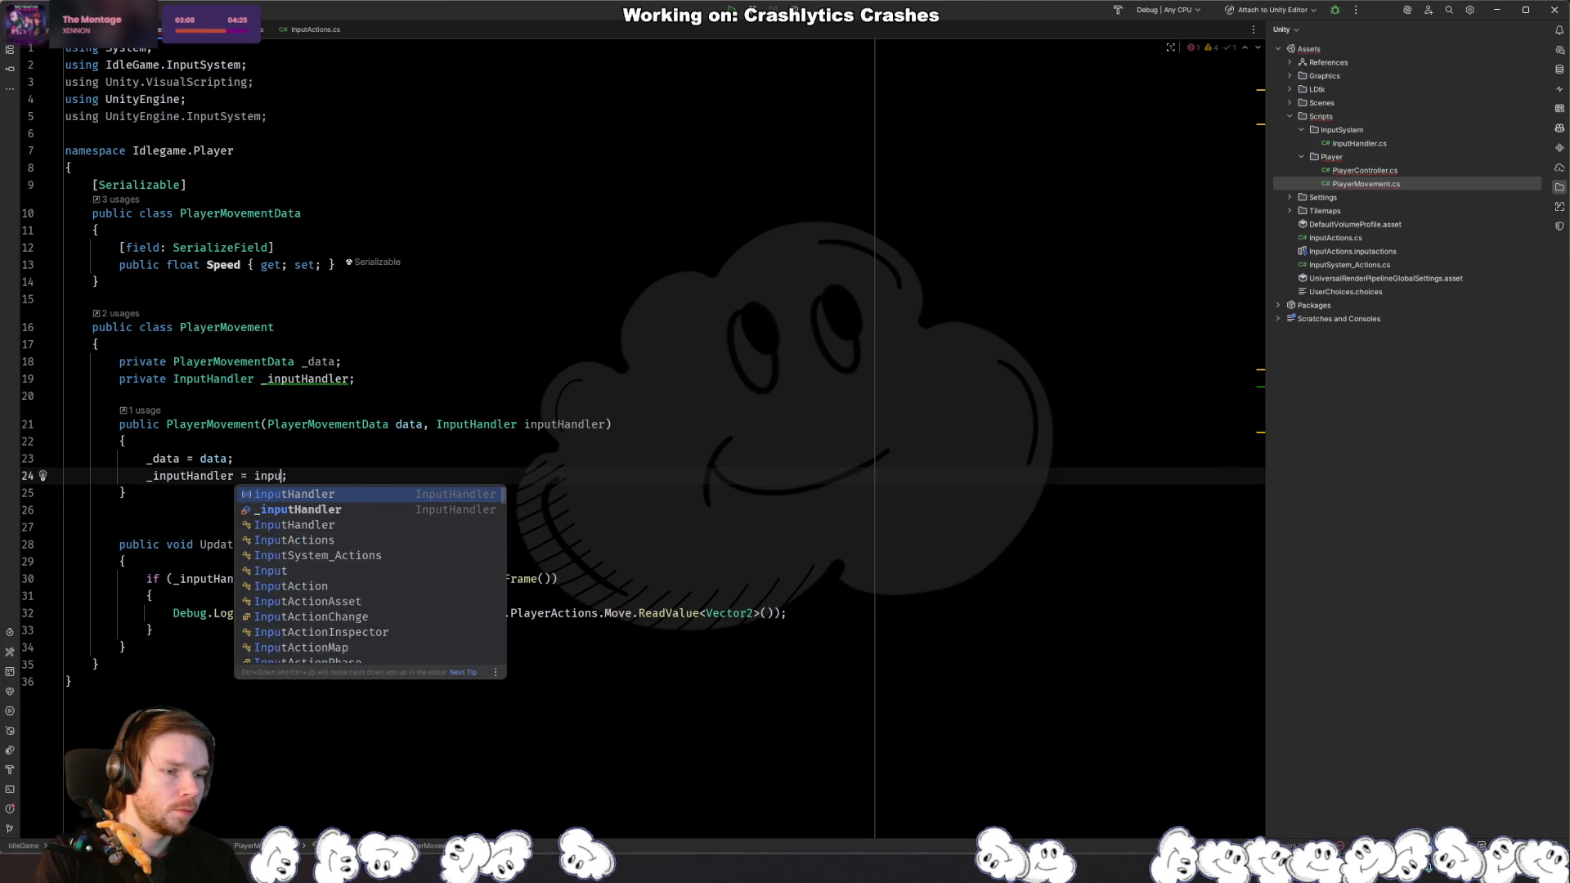
{"action": "key", "text": "Tab"}
Step: In PlayerController, pass InputHandler as the second PlayerMovement constructor argument
{"action": "key", "text": "Up"}
{"action": "key", "text": "Up"}
{"action": "key", "text": "Up"}
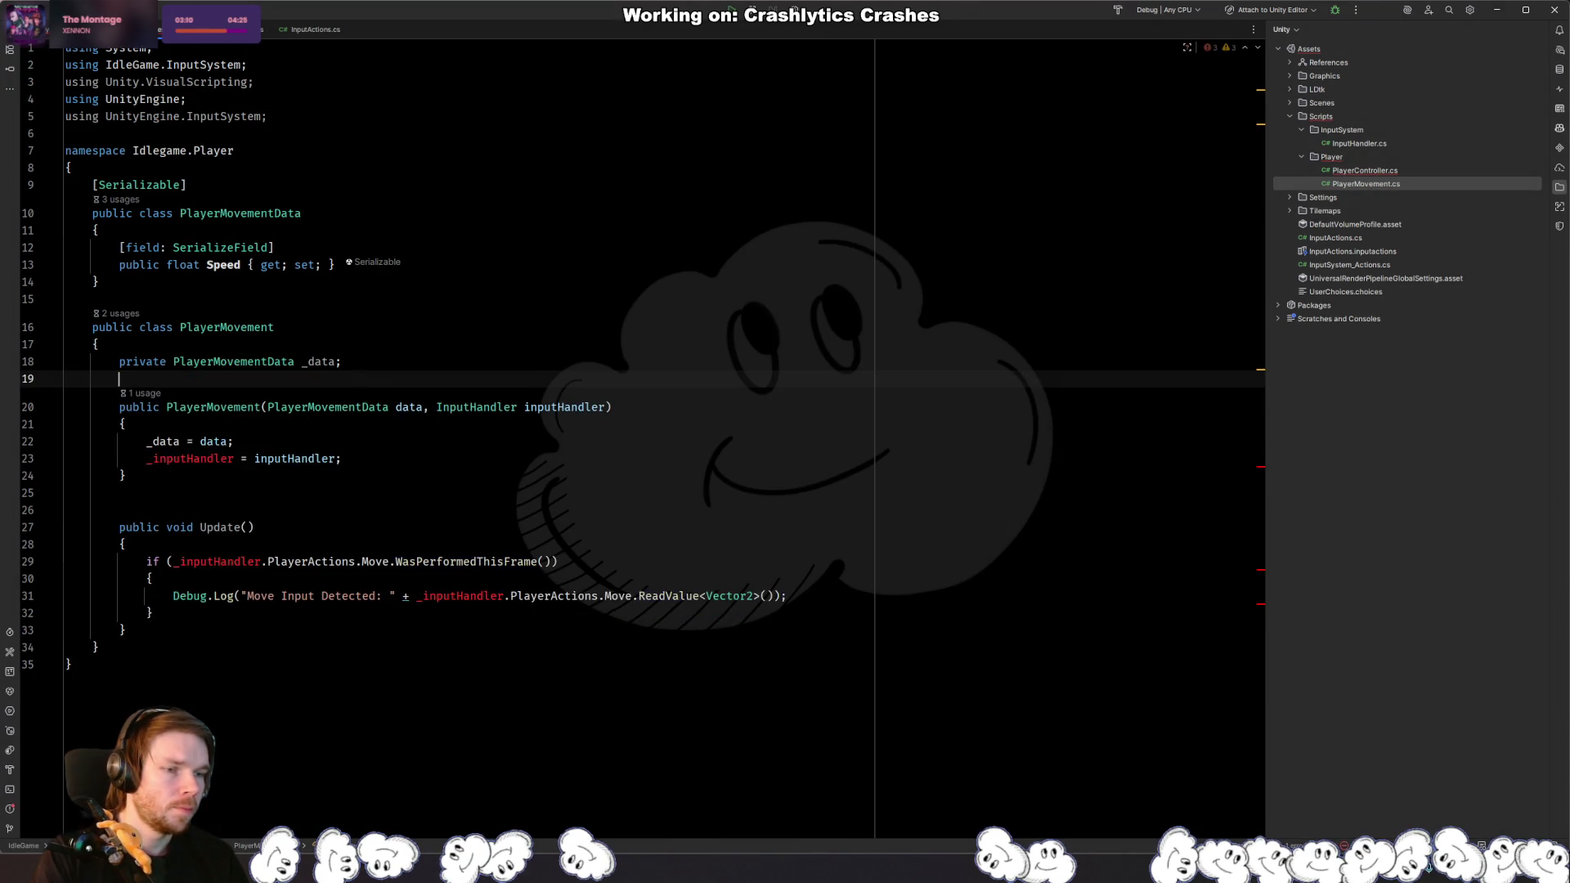
{"action": "key", "text": "ctrl+b"}
{"action": "key", "text": "ctrl+alt+Left"}
{"action": "type", "text": "private InputHandler _inputHandler;"}
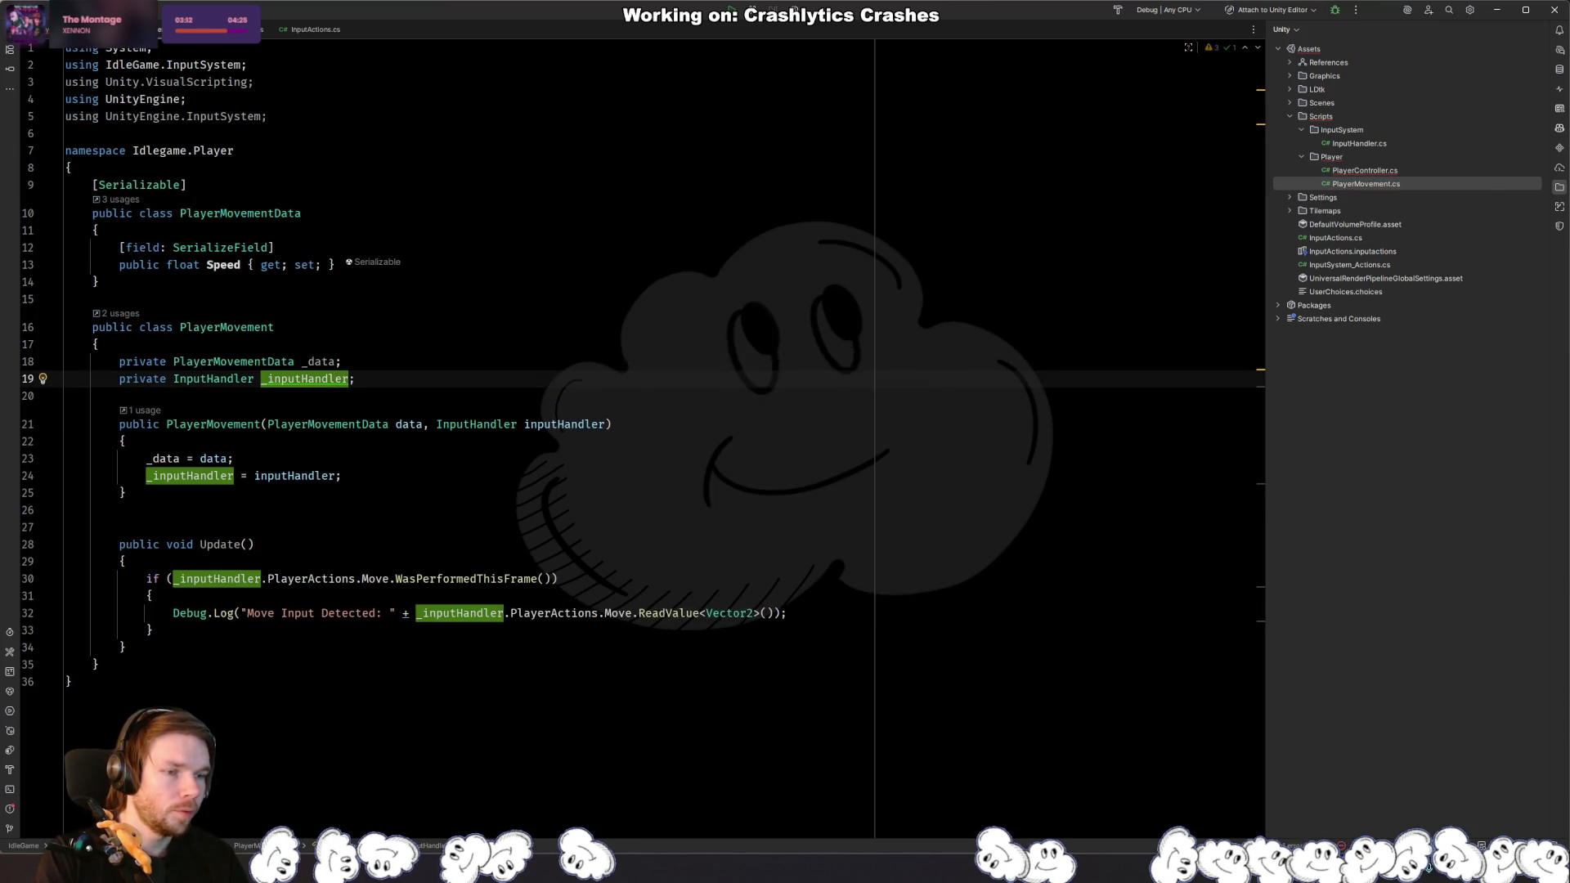
{"action": "key", "text": "ctrl+alt+Right"}
{"action": "key", "text": "End"}
{"action": "key", "text": "Left"}
{"action": "key", "text": "Left"}
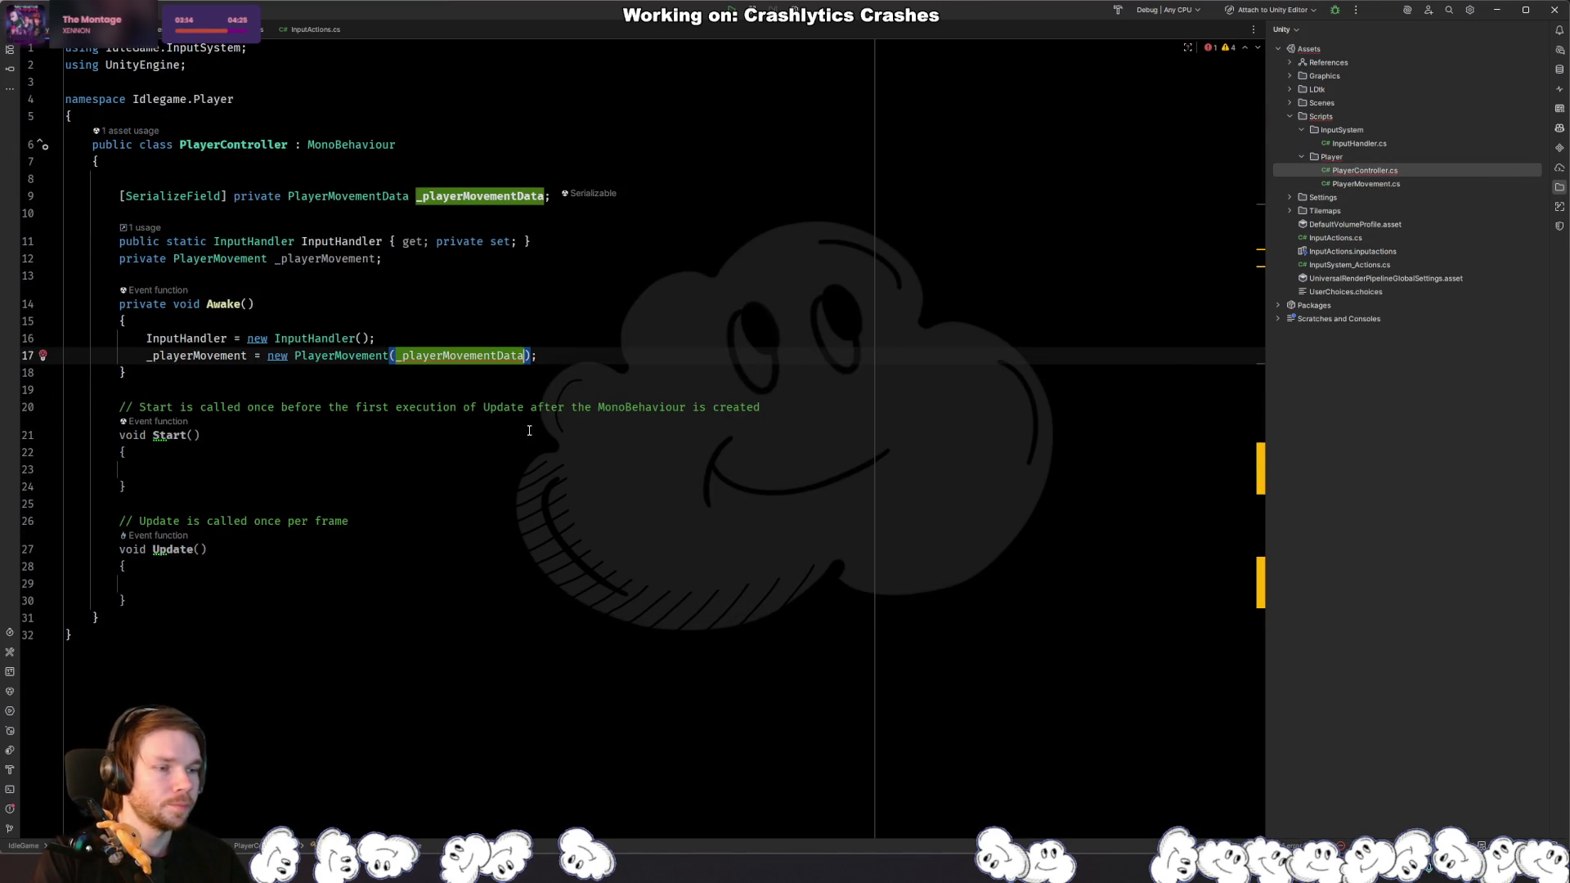
{"action": "type", "text": ", "}
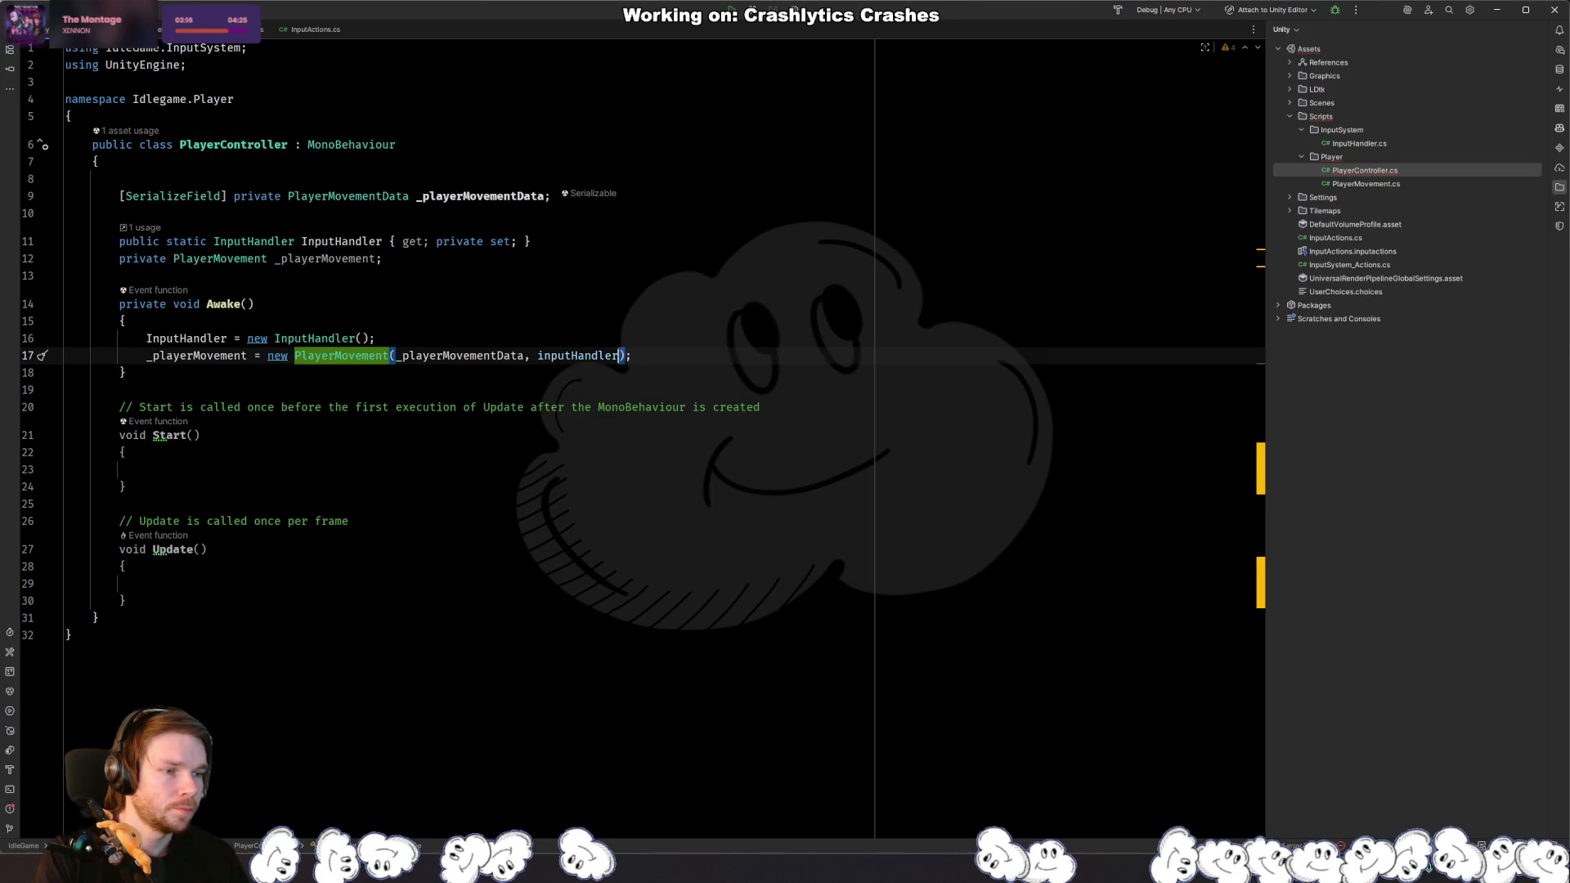
{"action": "type", "text": "I"}
{"action": "key", "text": "ctrl+Right"}
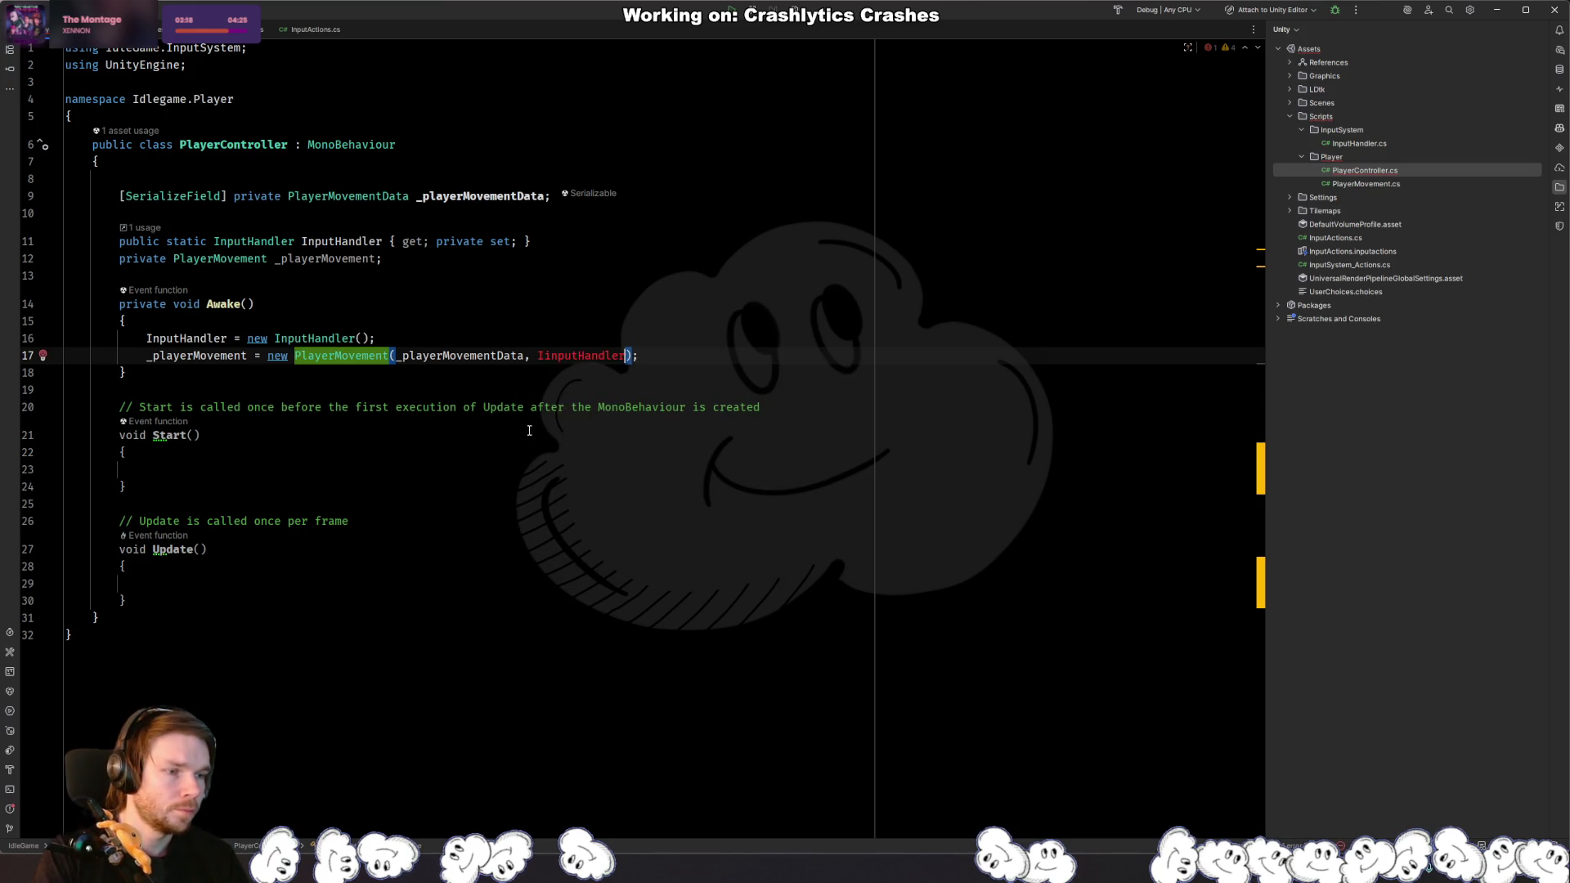
{"action": "key", "text": "Delete"}
Step: Remove 'static' from the InputHandler property, then return to Unity
{"action": "key", "text": "Up"}
{"action": "key", "text": "Up"}
{"action": "key", "text": "Up"}
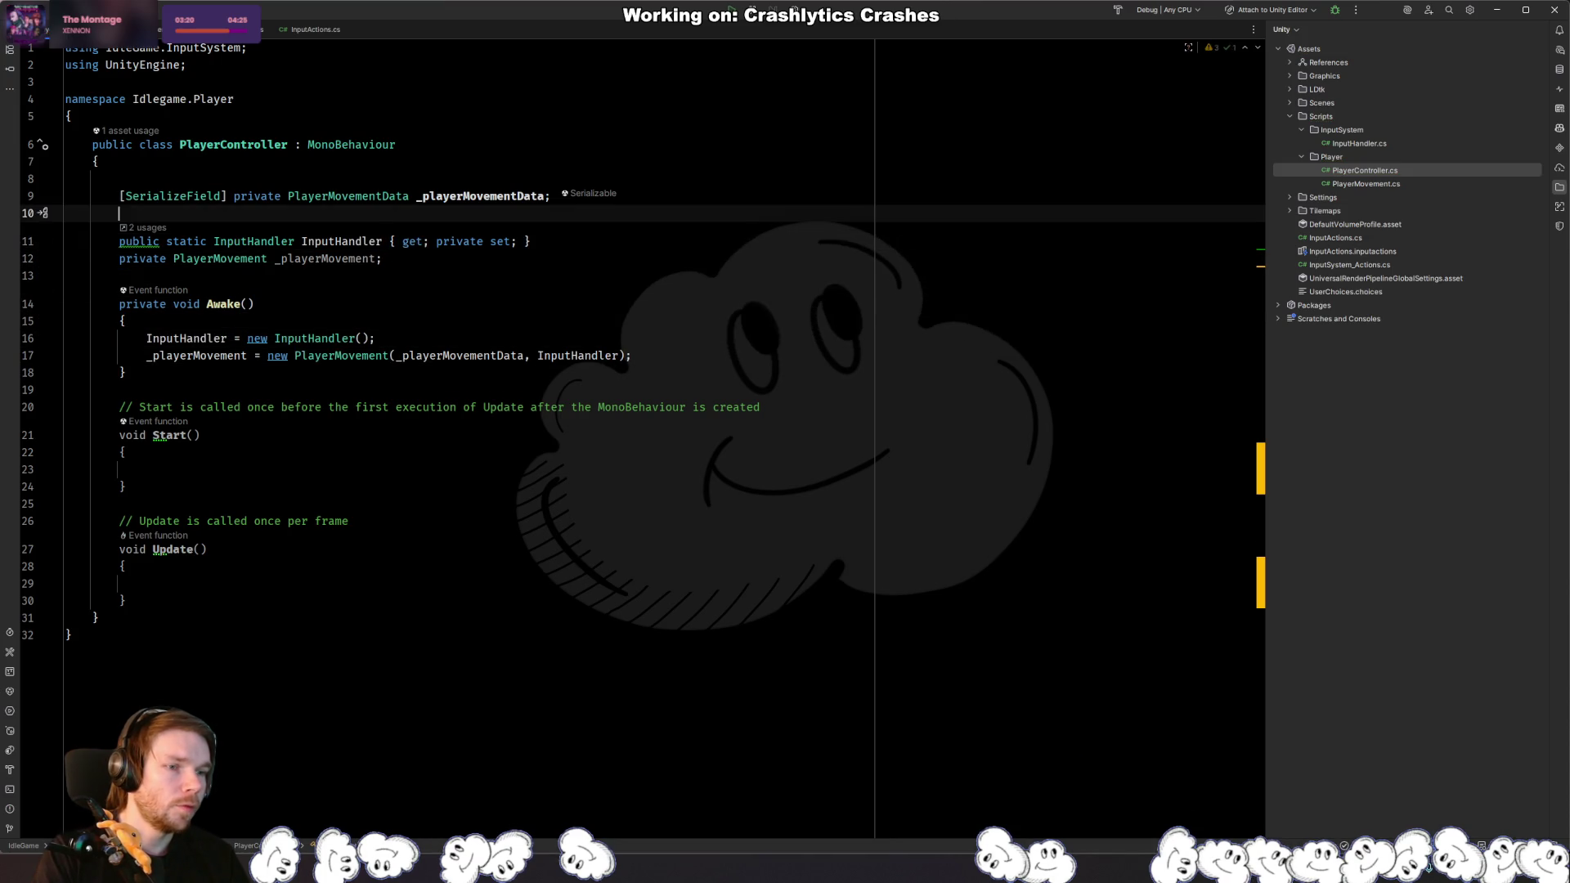
{"action": "key", "text": "Down"}
{"action": "key", "text": "ctrl+Delete"}
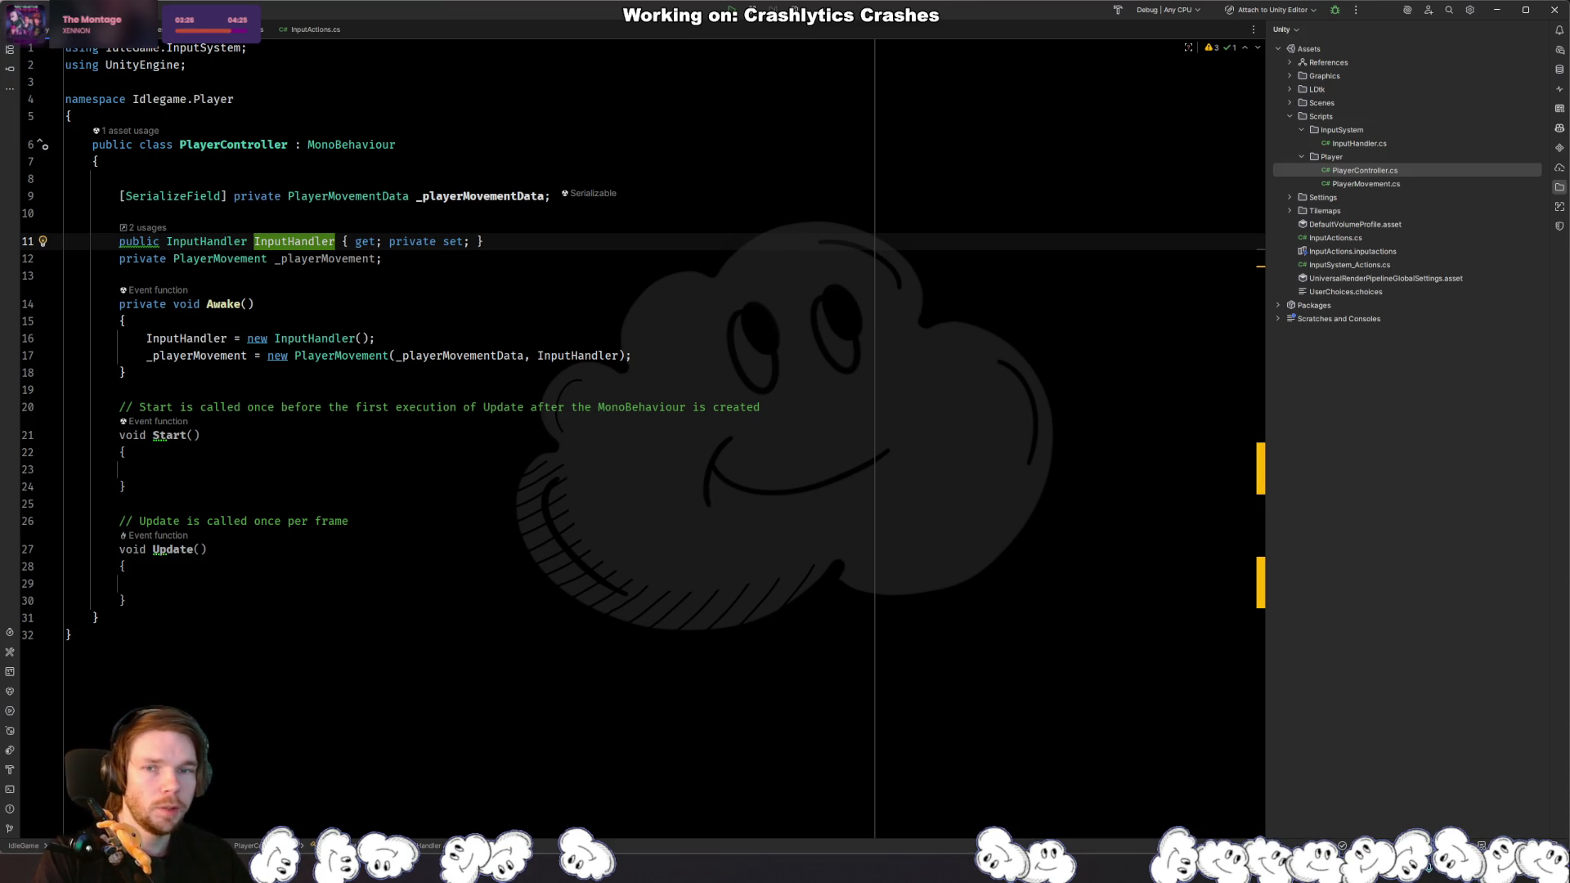
{"action": "key", "text": "alt+Tab"}
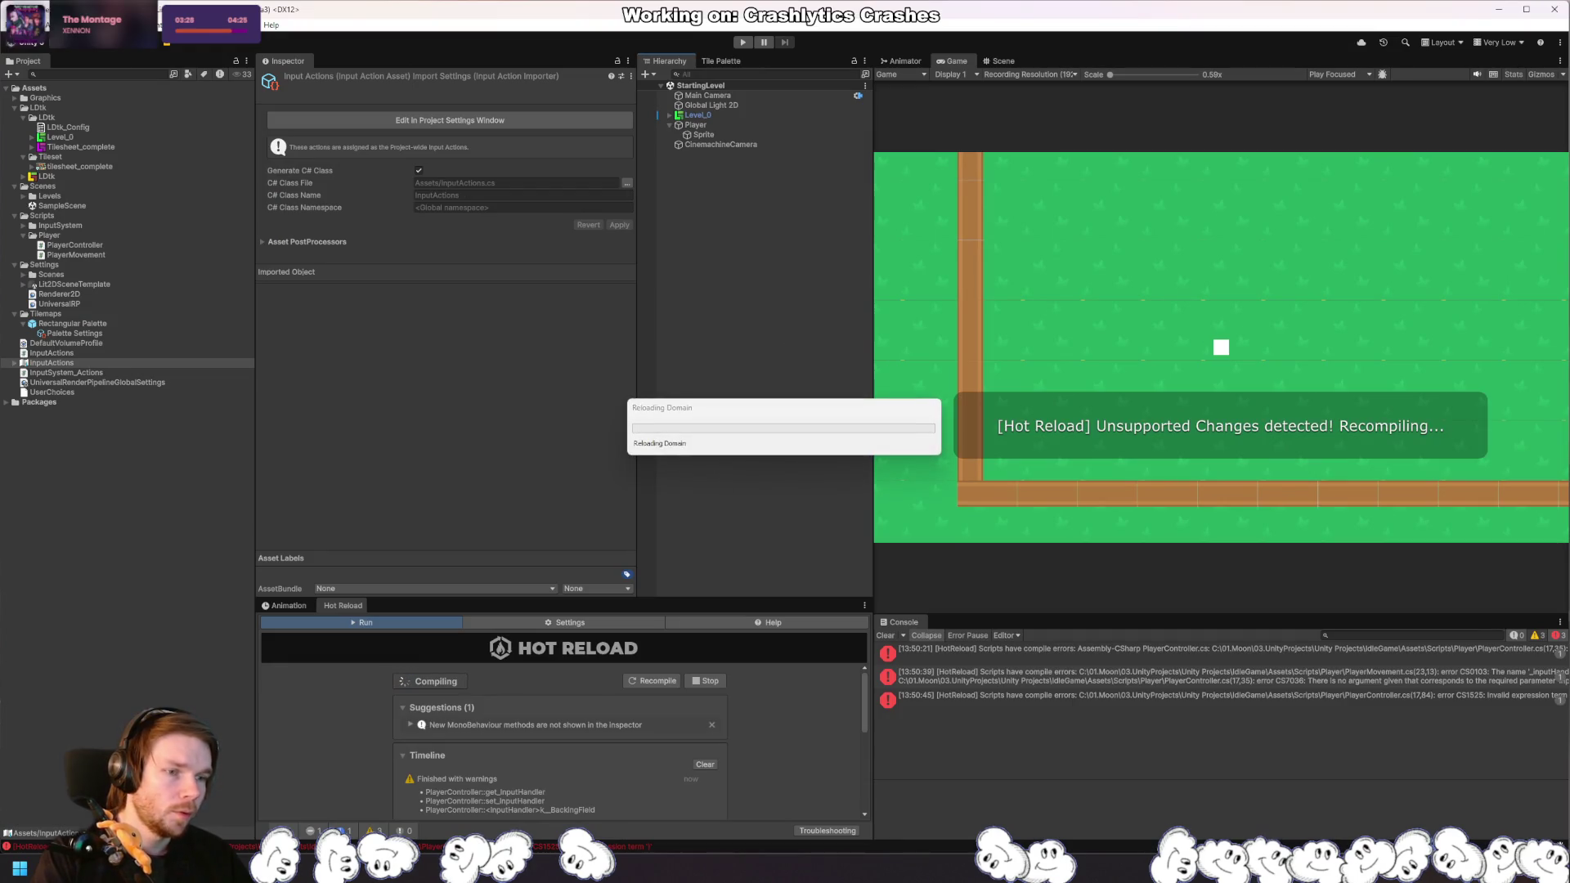
Step: Add _playerMovement.Update(); inside PlayerController's Update method, then switch to Unity to recompile
{"action": "key", "text": "alt+Tab"}
{"action": "key", "text": "ctrl+Tab"}
{"action": "left_click", "coordinate": [420, 480]}
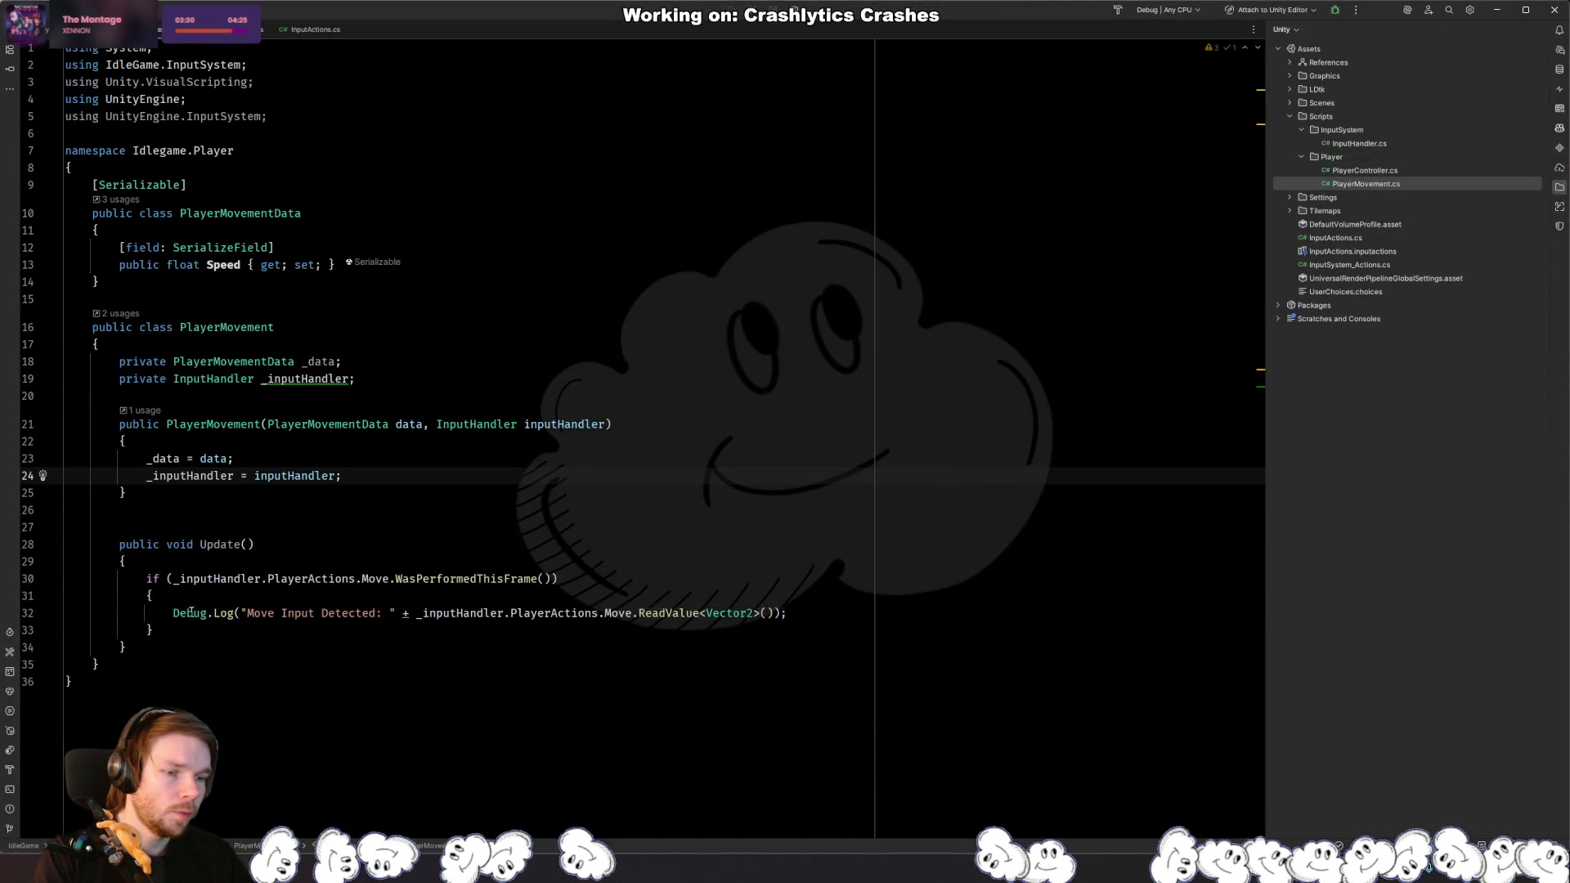
{"action": "key", "text": "ctrl+Tab"}
{"action": "left_click", "coordinate": [206, 582]}
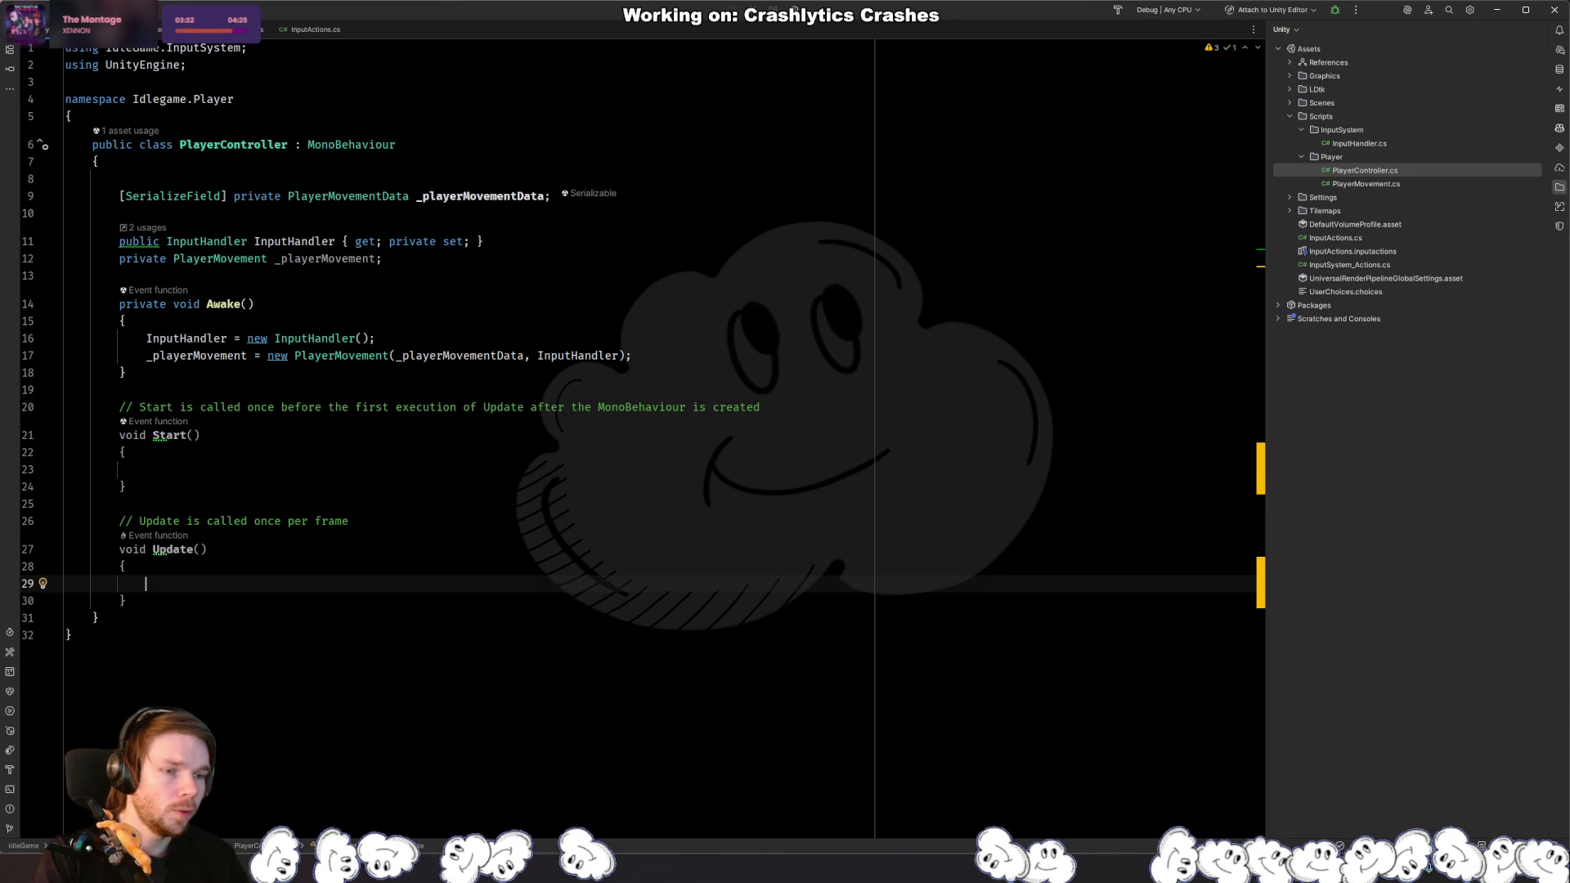
{"action": "type", "text": "_play"}
{"action": "key", "text": "Return"}
{"action": "type", "text": ".U"}
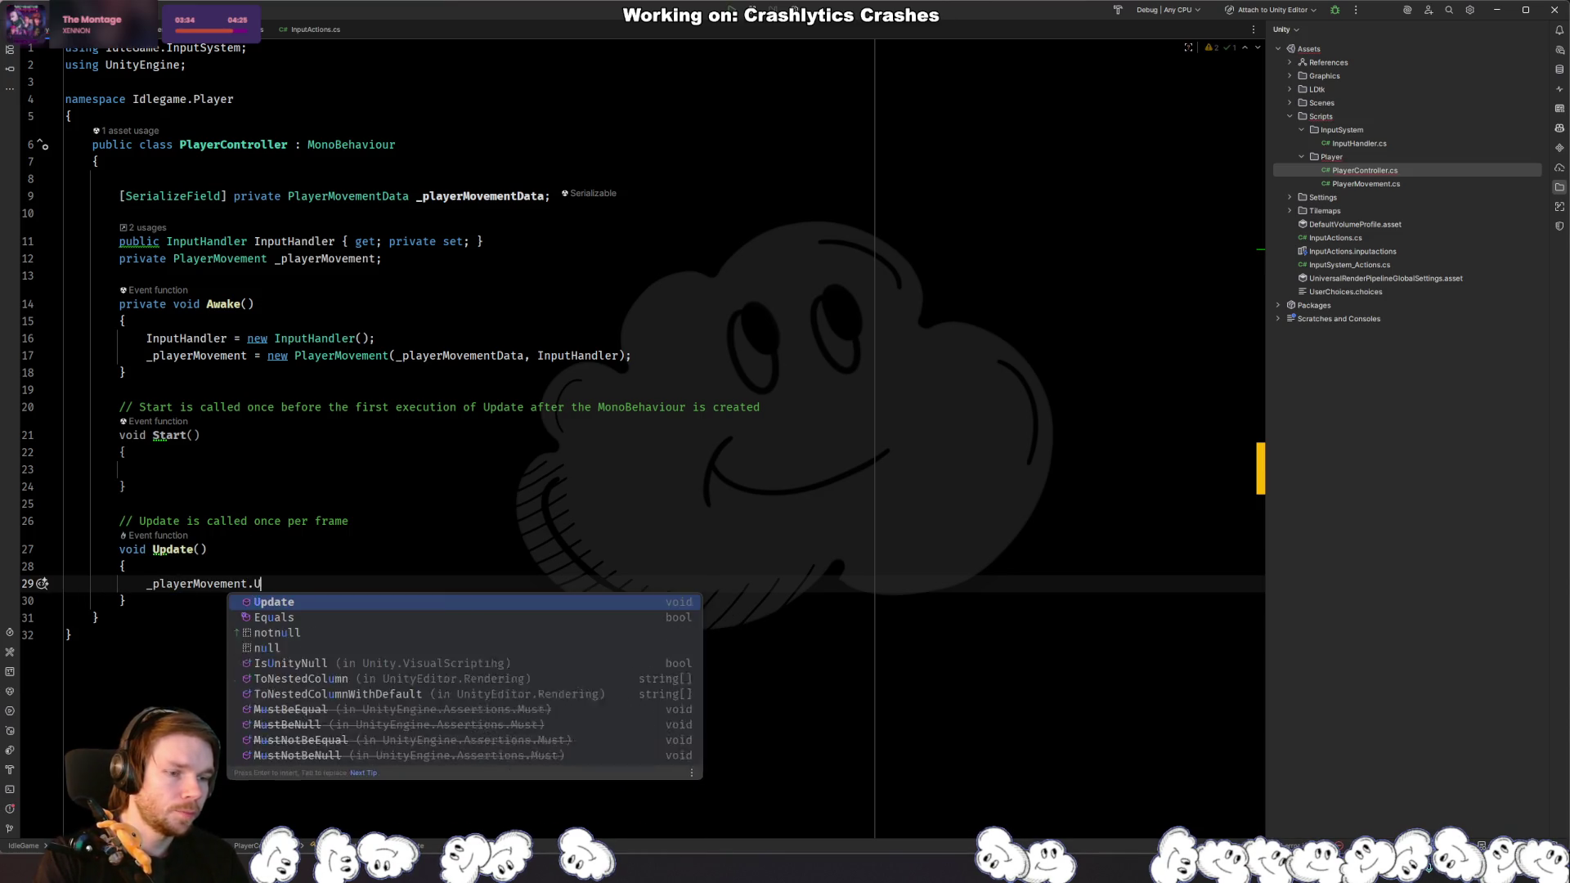
{"action": "key", "text": "Return"}
{"action": "type", "text": ";"}
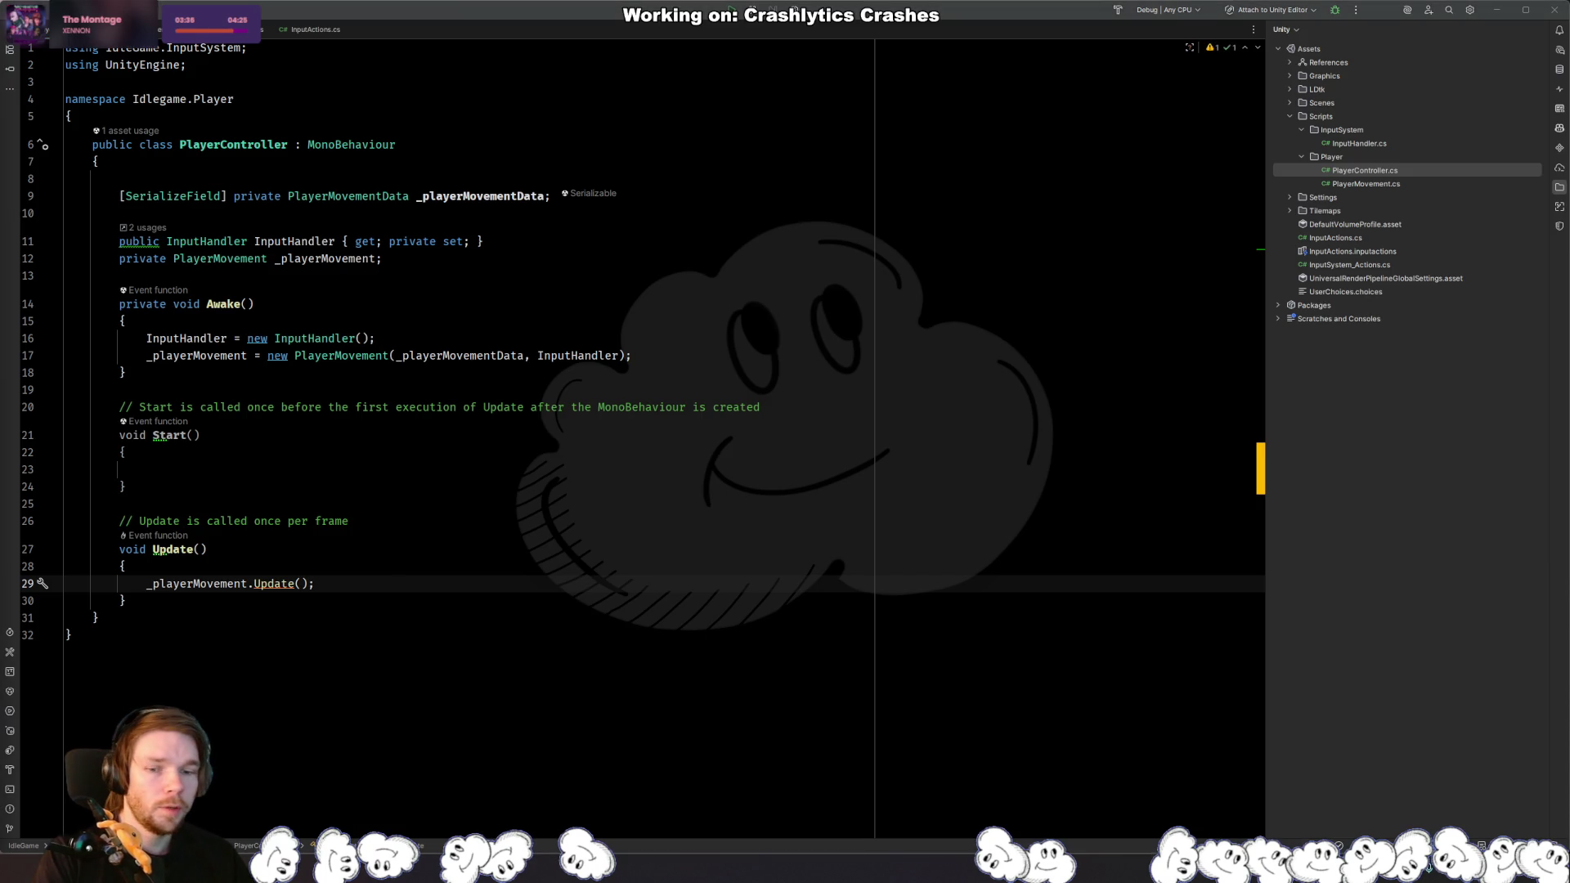
{"action": "key", "text": "alt+Tab"}
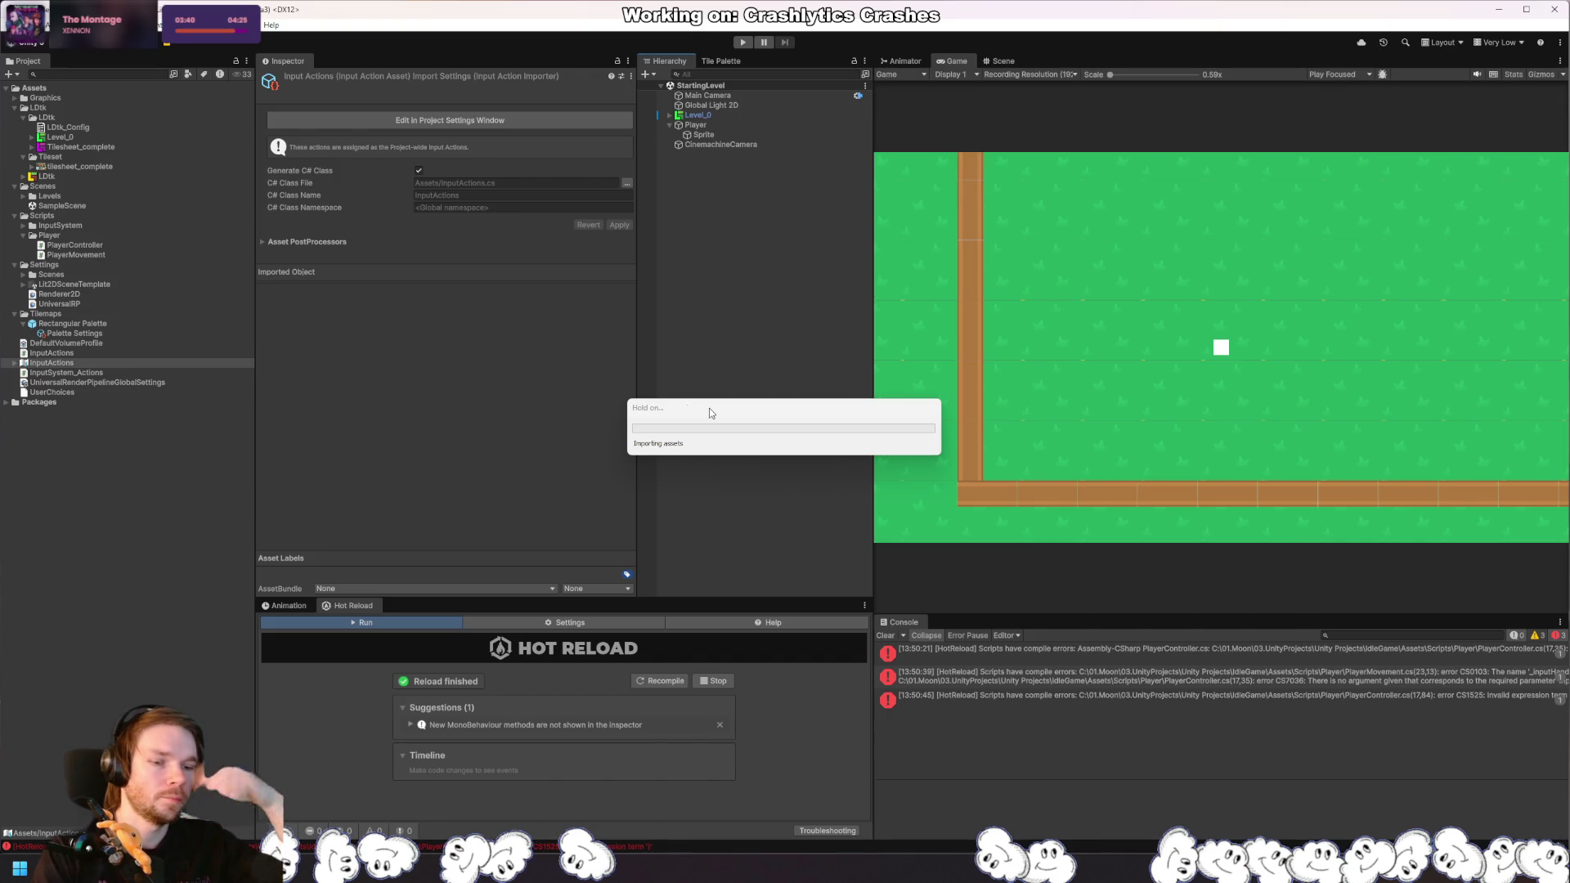
Step: Deselect the InputActions asset and start Play mode from the toolbar
{"action": "left_click", "coordinate": [793, 549]}
{"action": "left_click", "coordinate": [886, 635]}
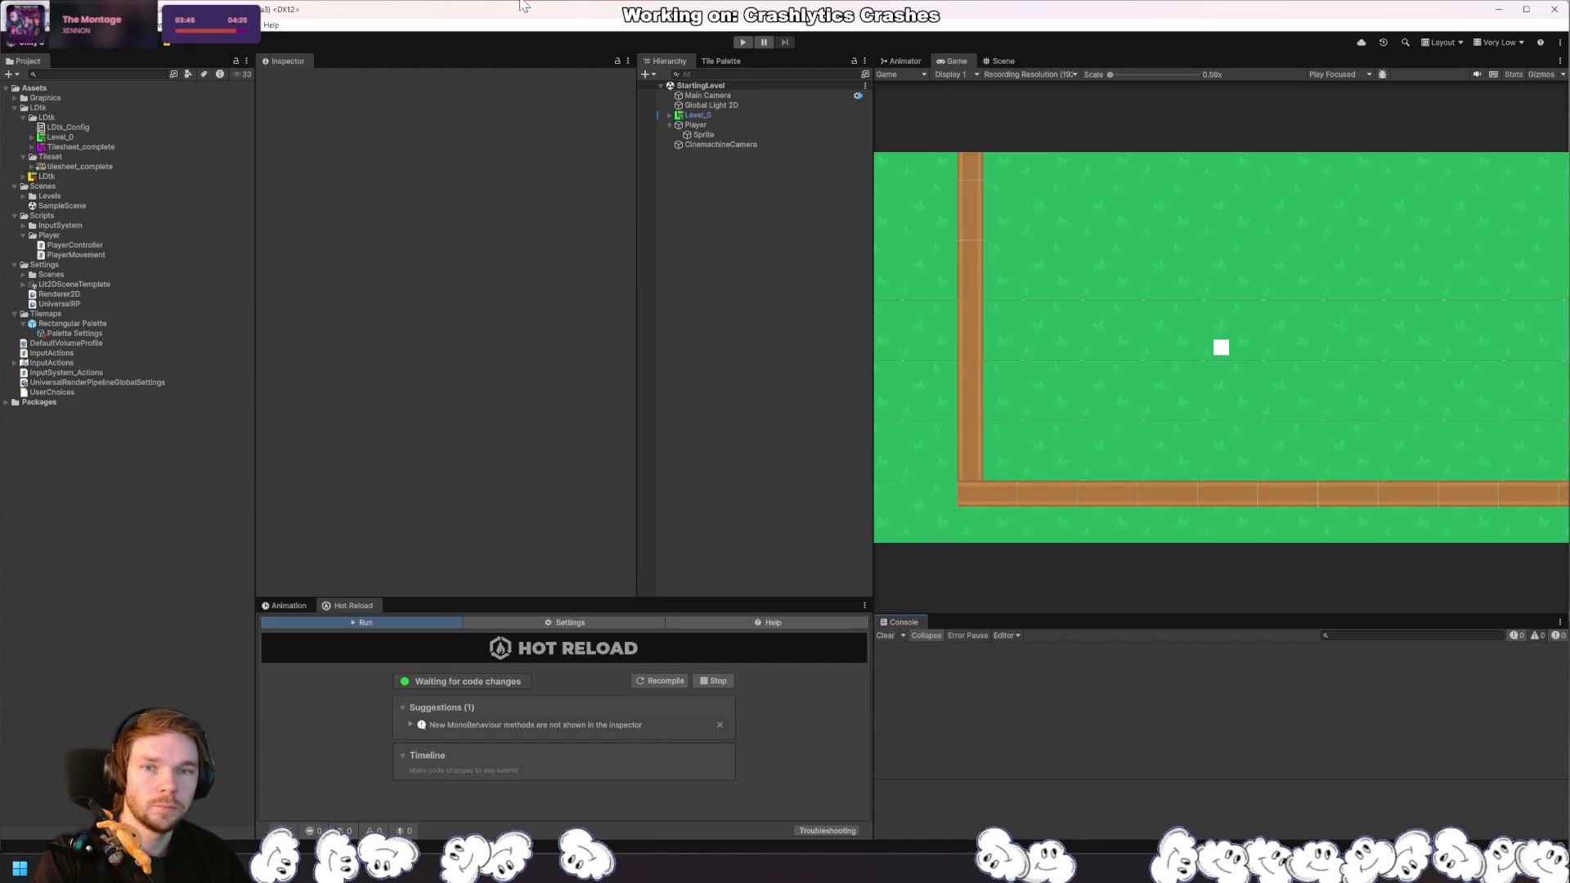
{"action": "left_click", "coordinate": [743, 44]}
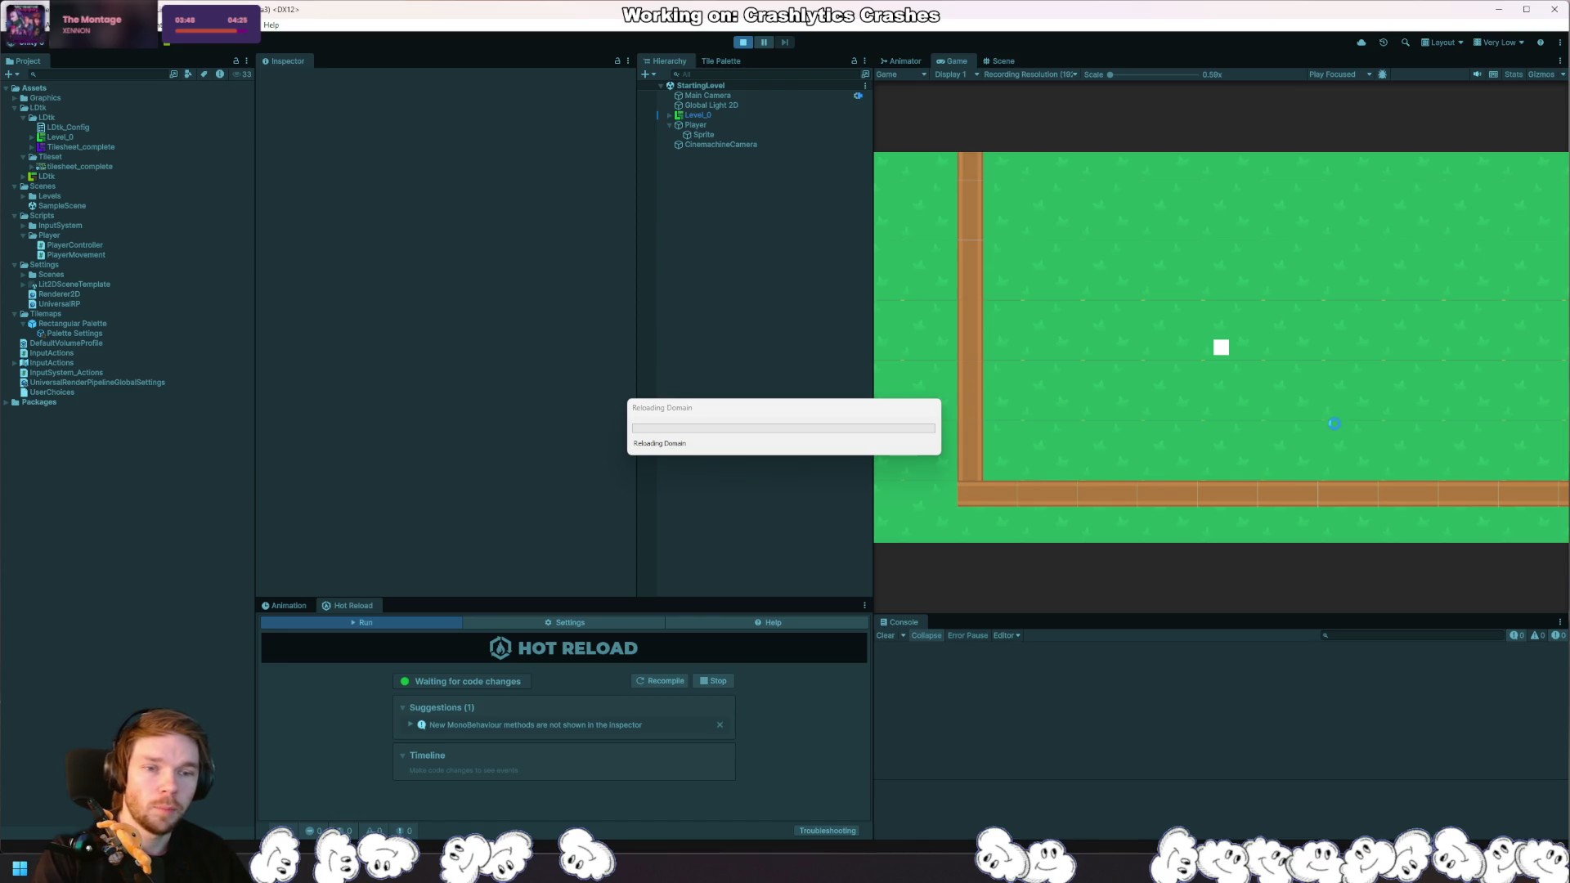
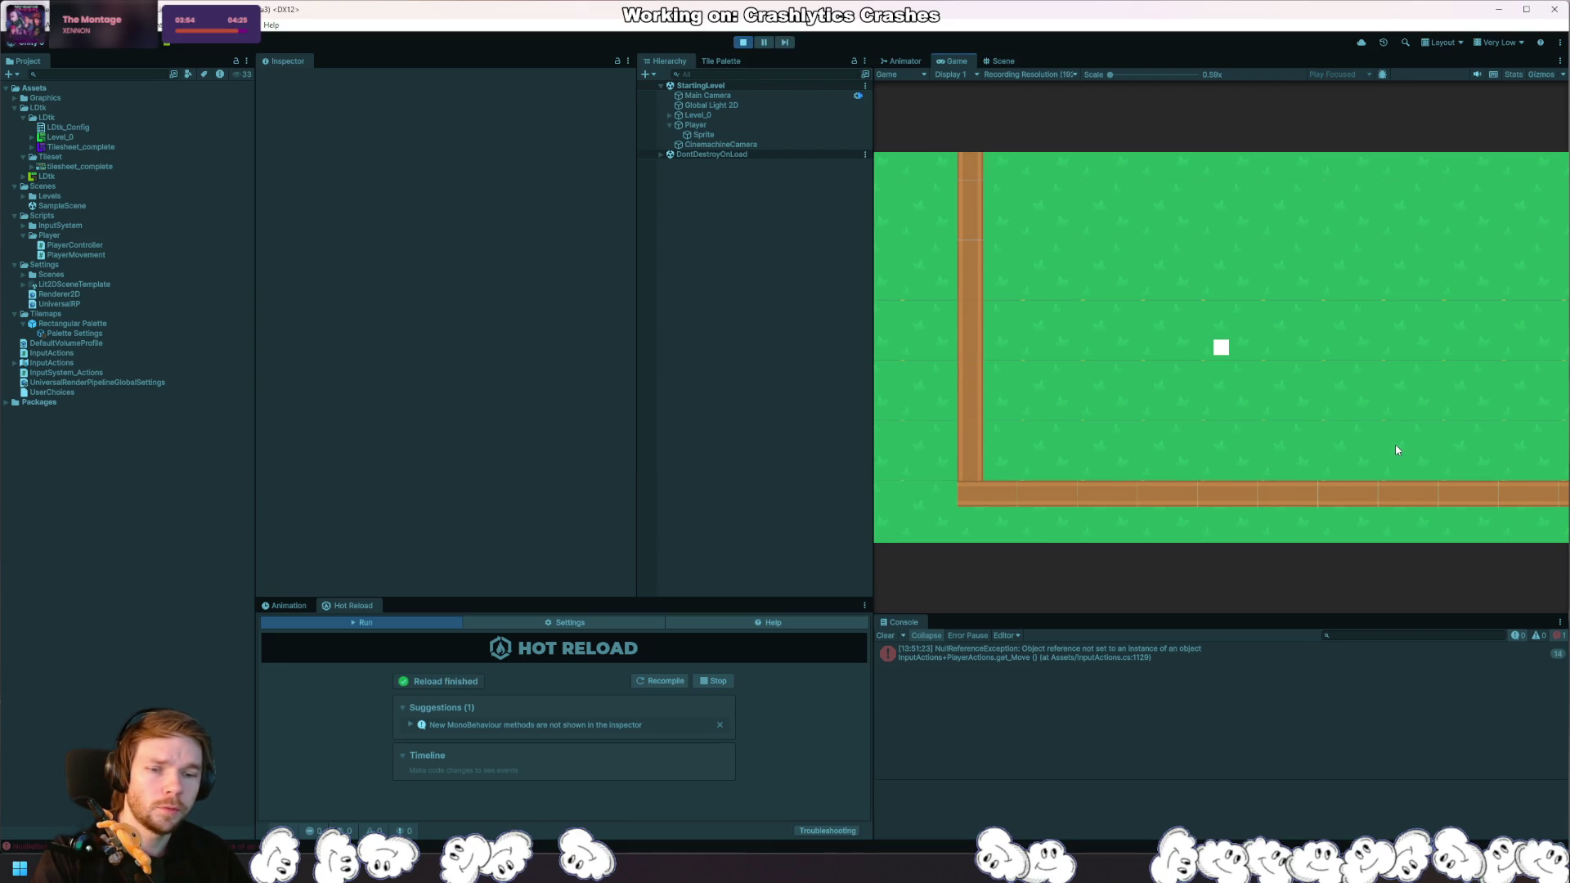
Step: Follow the PlayerActions.get_Move NullReferenceException's stack trace to the InputHandler constructor in Rider
{"action": "left_click", "coordinate": [1331, 655]}
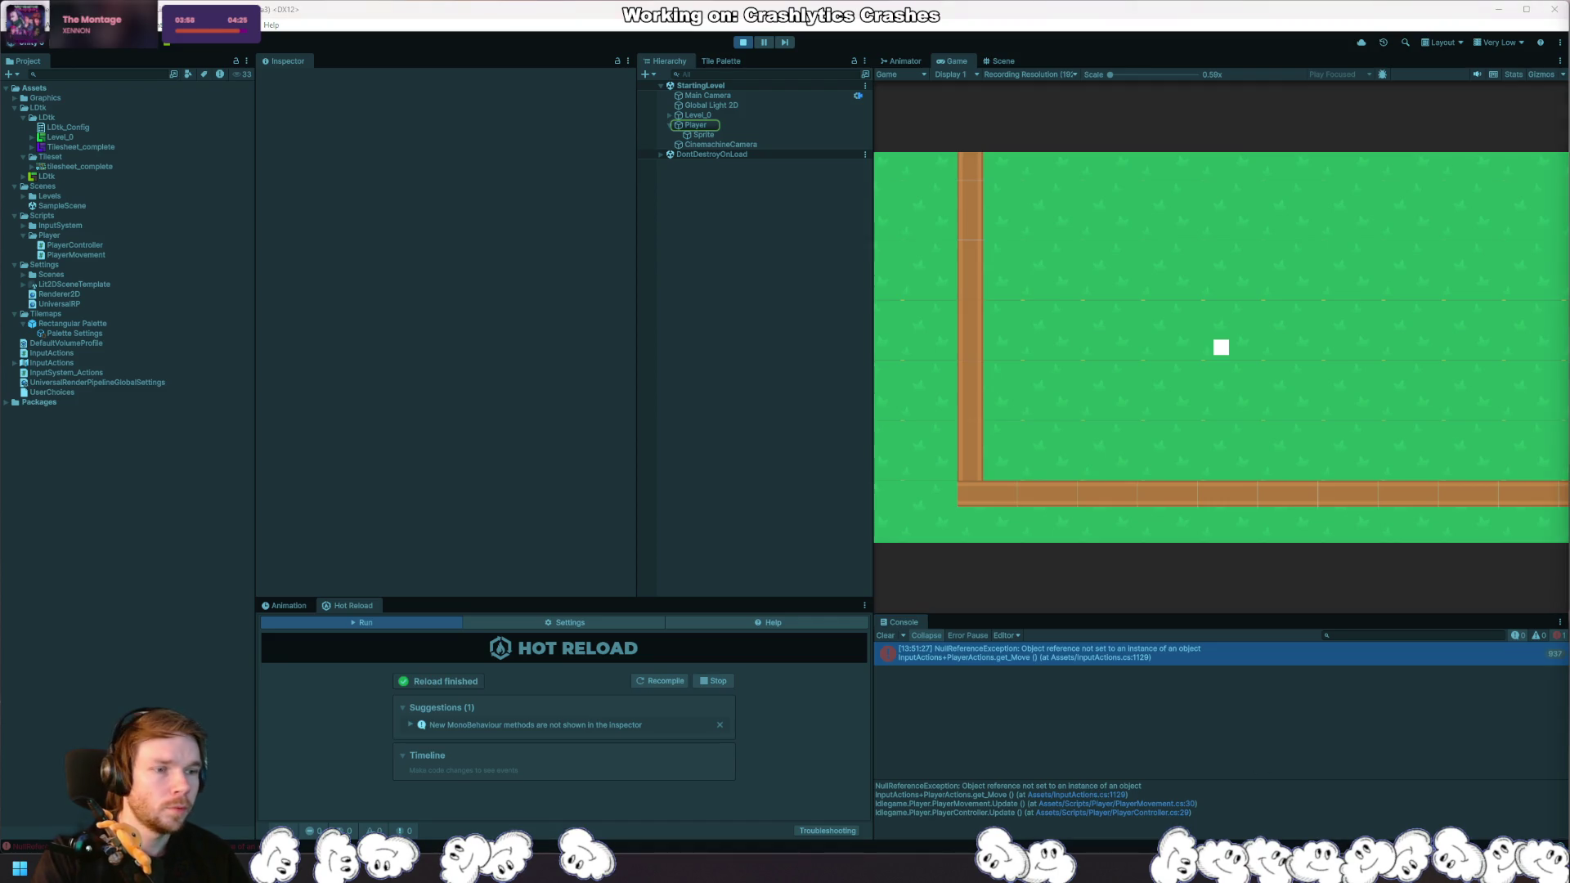
{"action": "left_click", "coordinate": [1115, 813]}
{"action": "left_click", "coordinate": [307, 340], "text": "ctrl"}
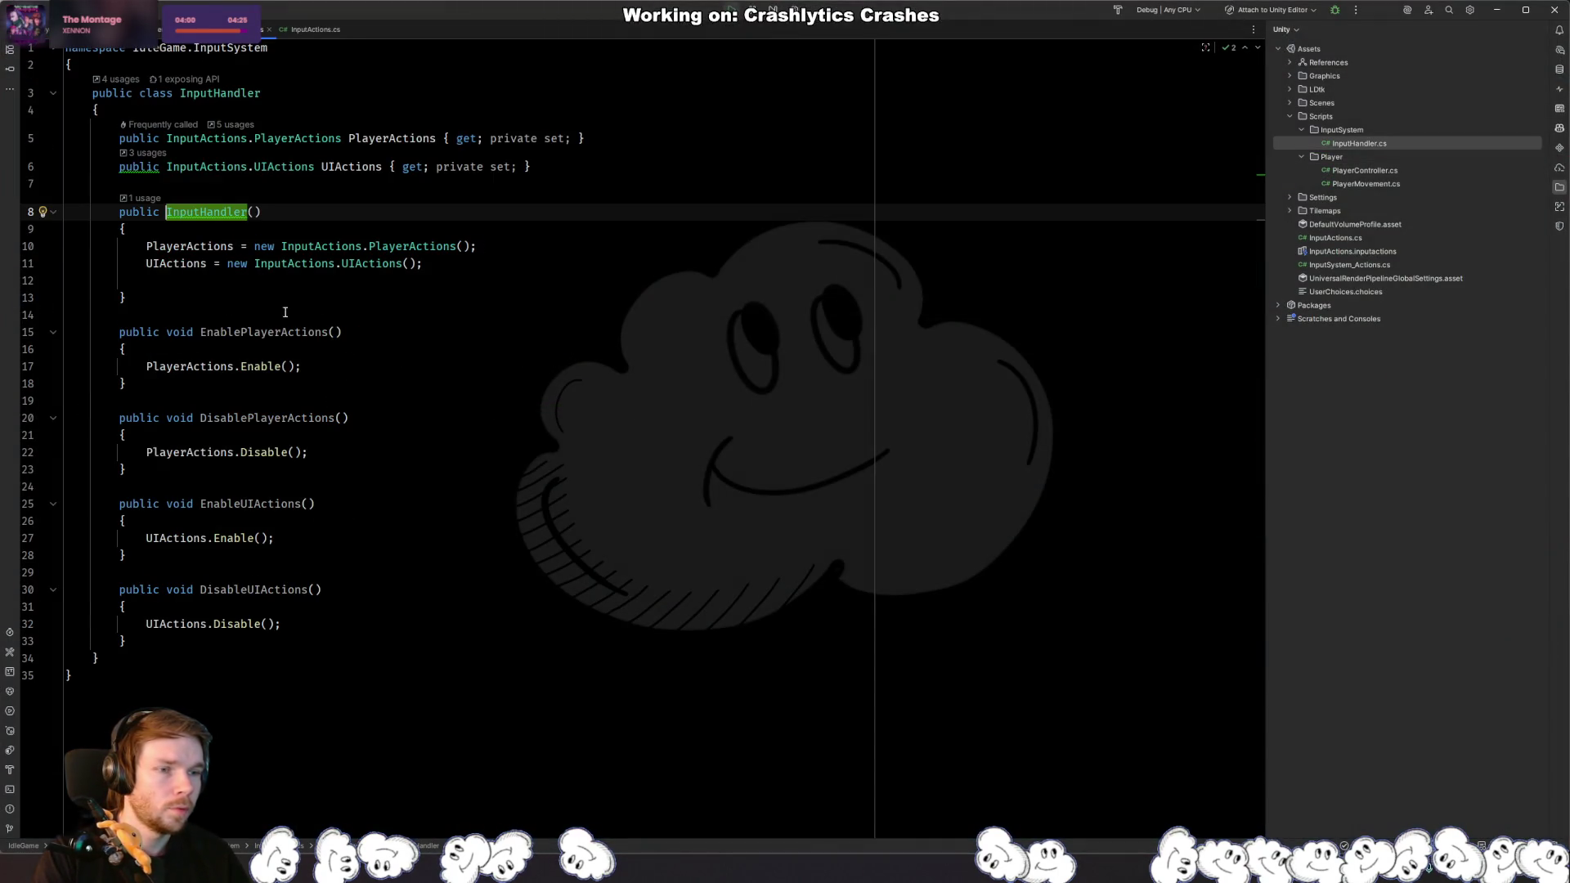
Step: Show every usage of PlayerActions from the InputHandler constructor
{"action": "left_click", "coordinate": [499, 260]}
{"action": "left_click", "coordinate": [191, 248]}
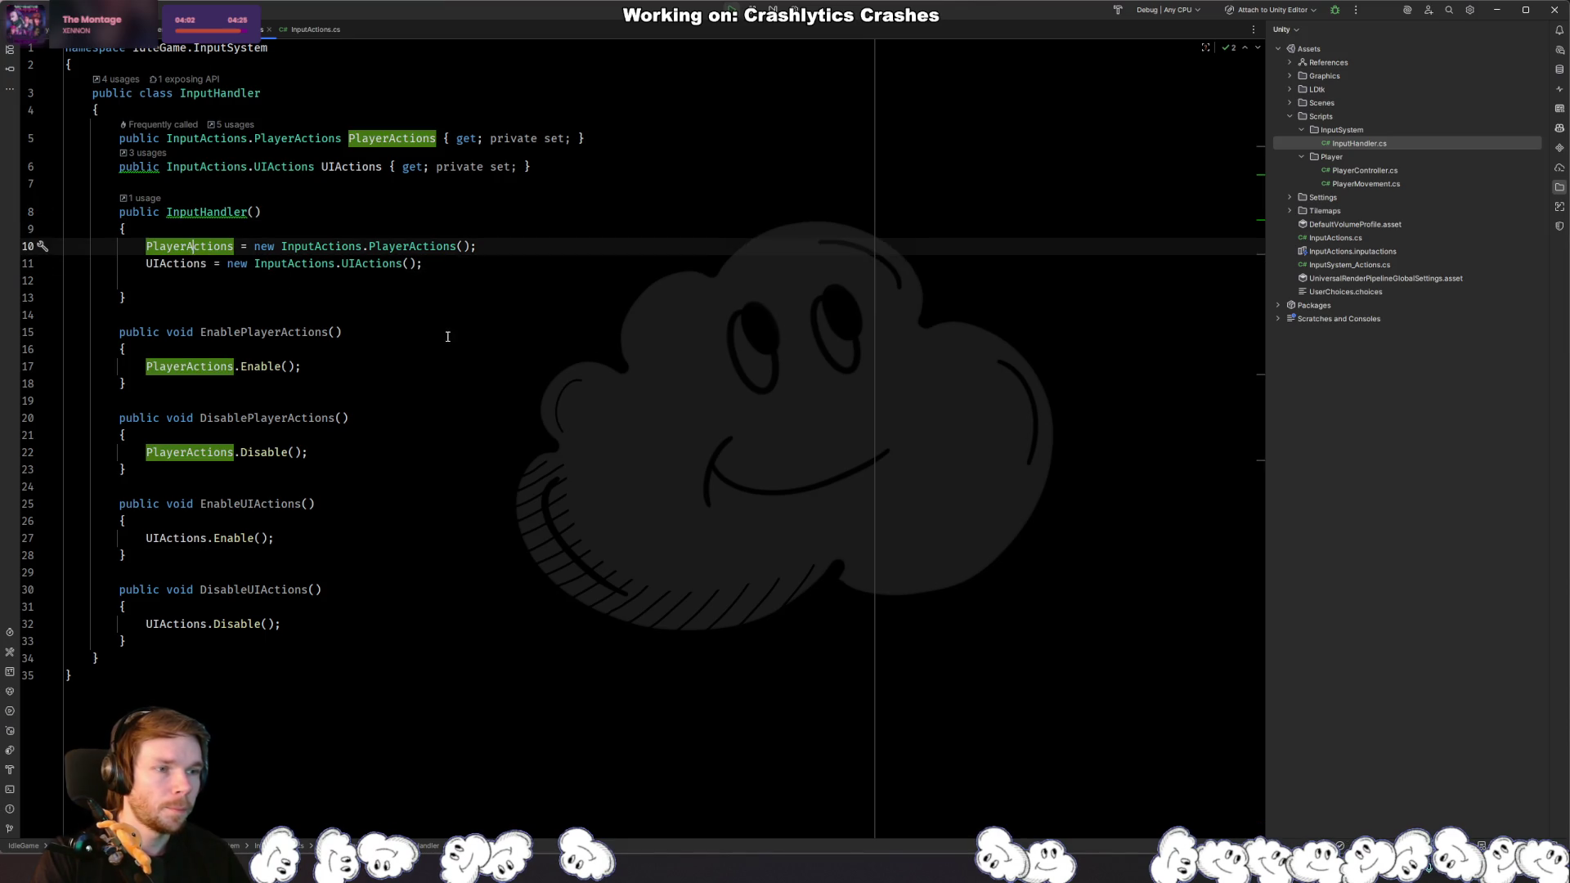
{"action": "left_click", "coordinate": [273, 279]}
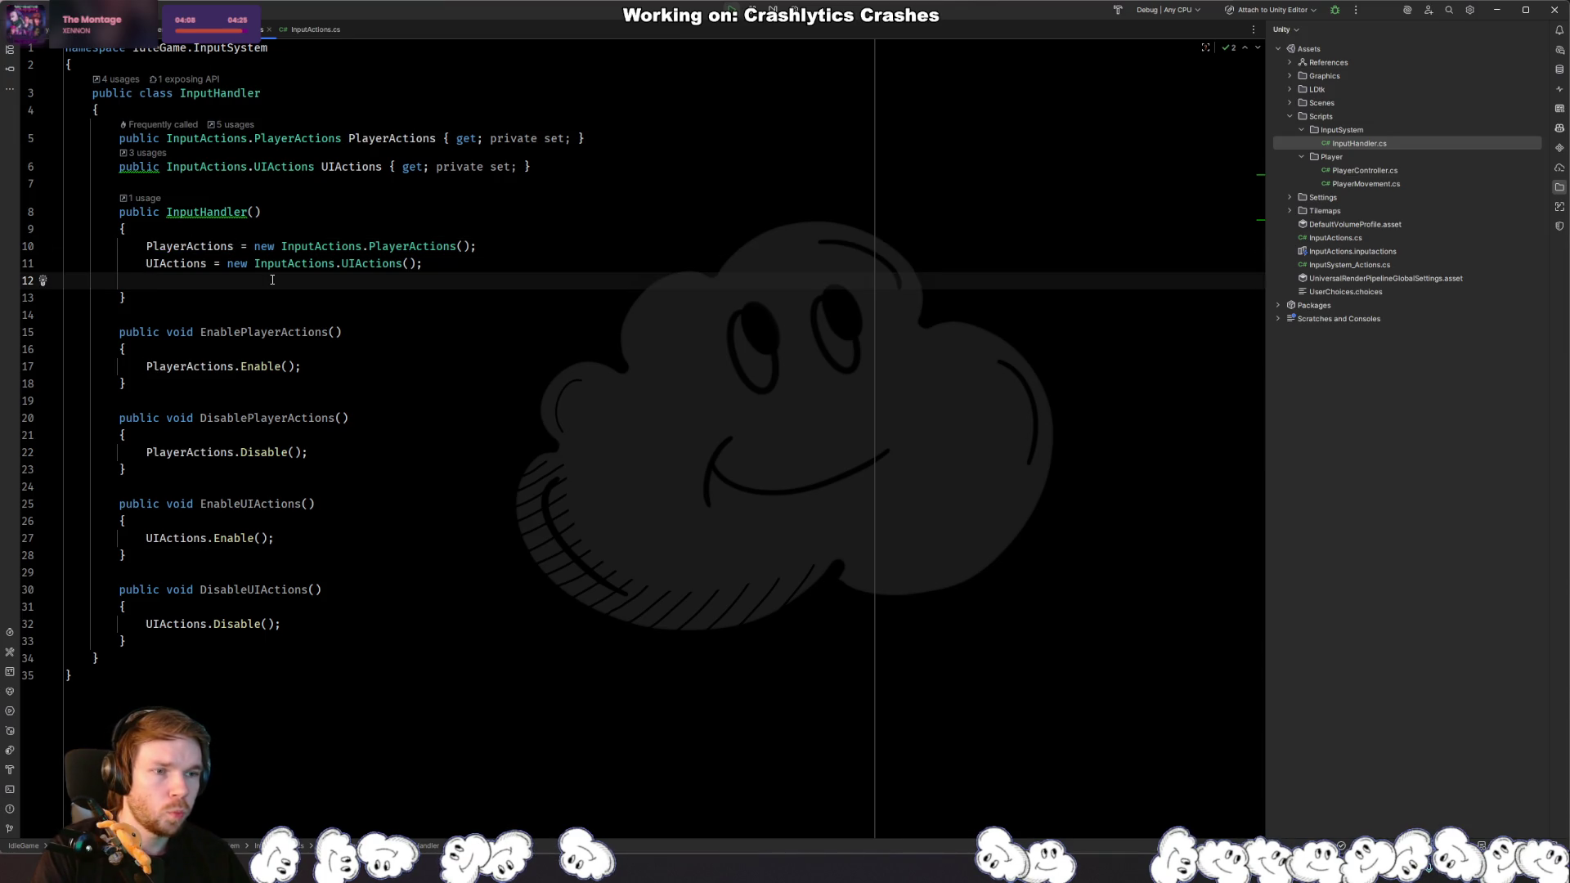
Step: Trace Move through PlayerController, InputActions.cs and PlayerMovement.cs, then delete InputSystem_Actions.cs in Unity
{"action": "key", "text": "ctrl+alt+Left"}
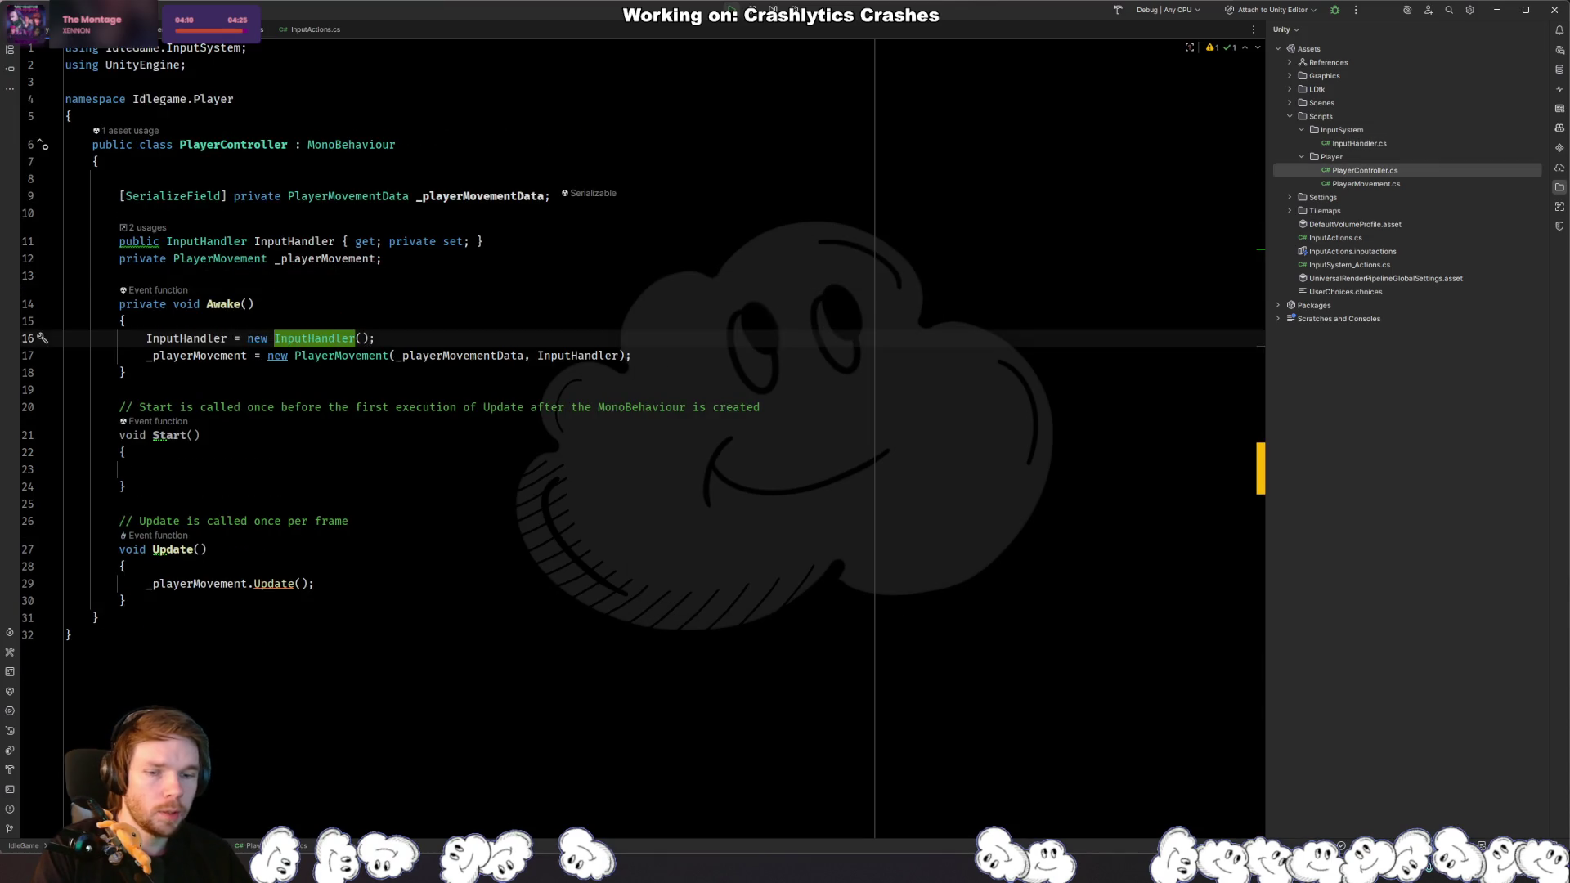
{"action": "key", "text": "ctrl+alt+Left"}
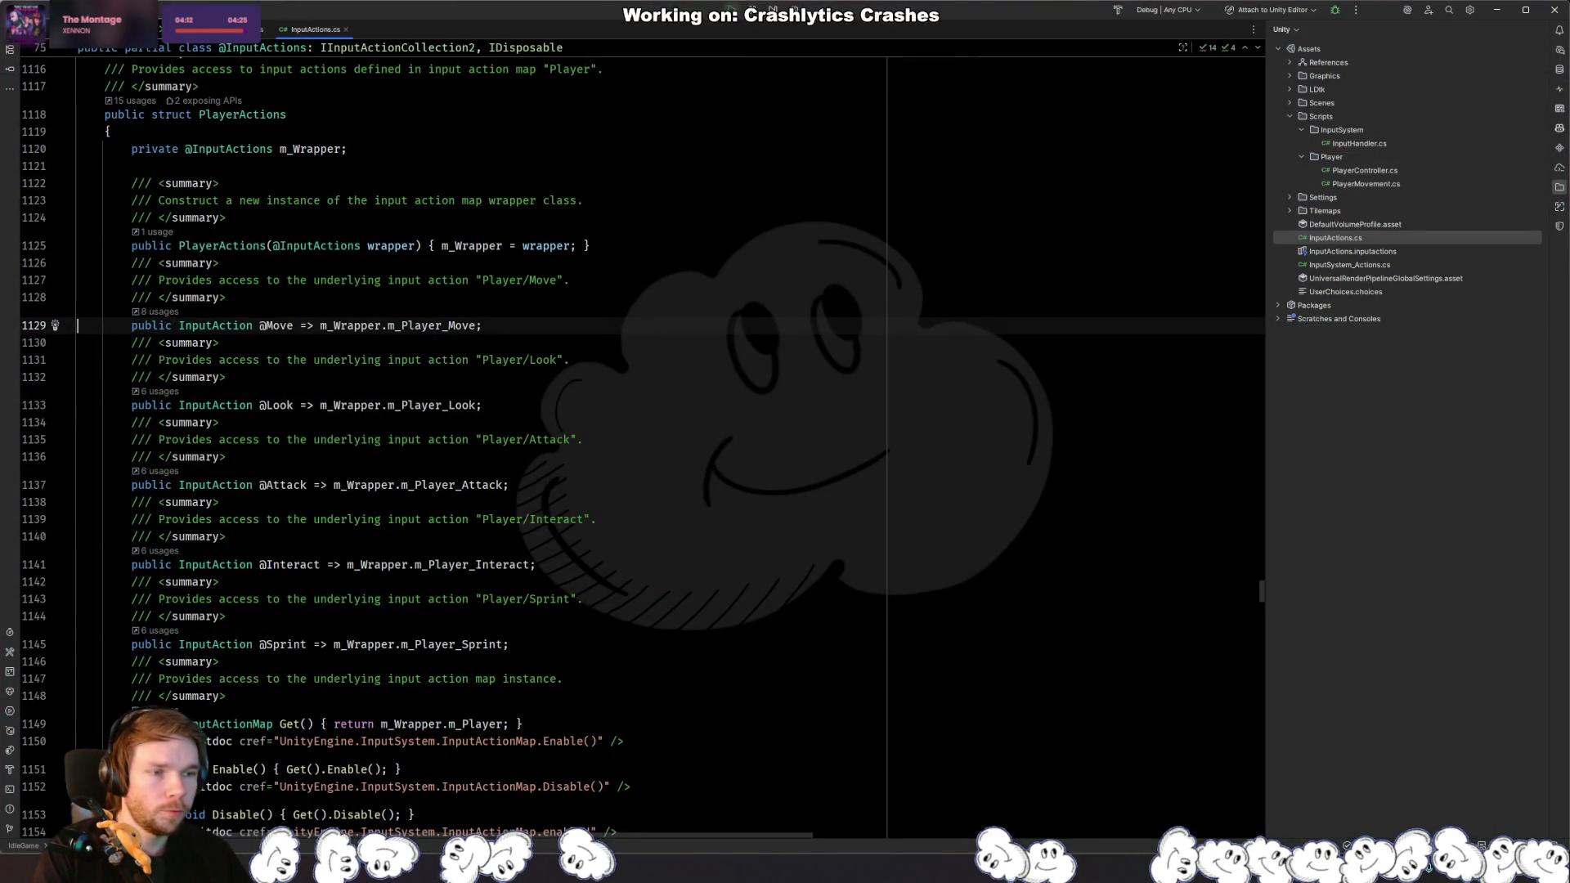
{"action": "key", "text": "ctrl+alt+Left"}
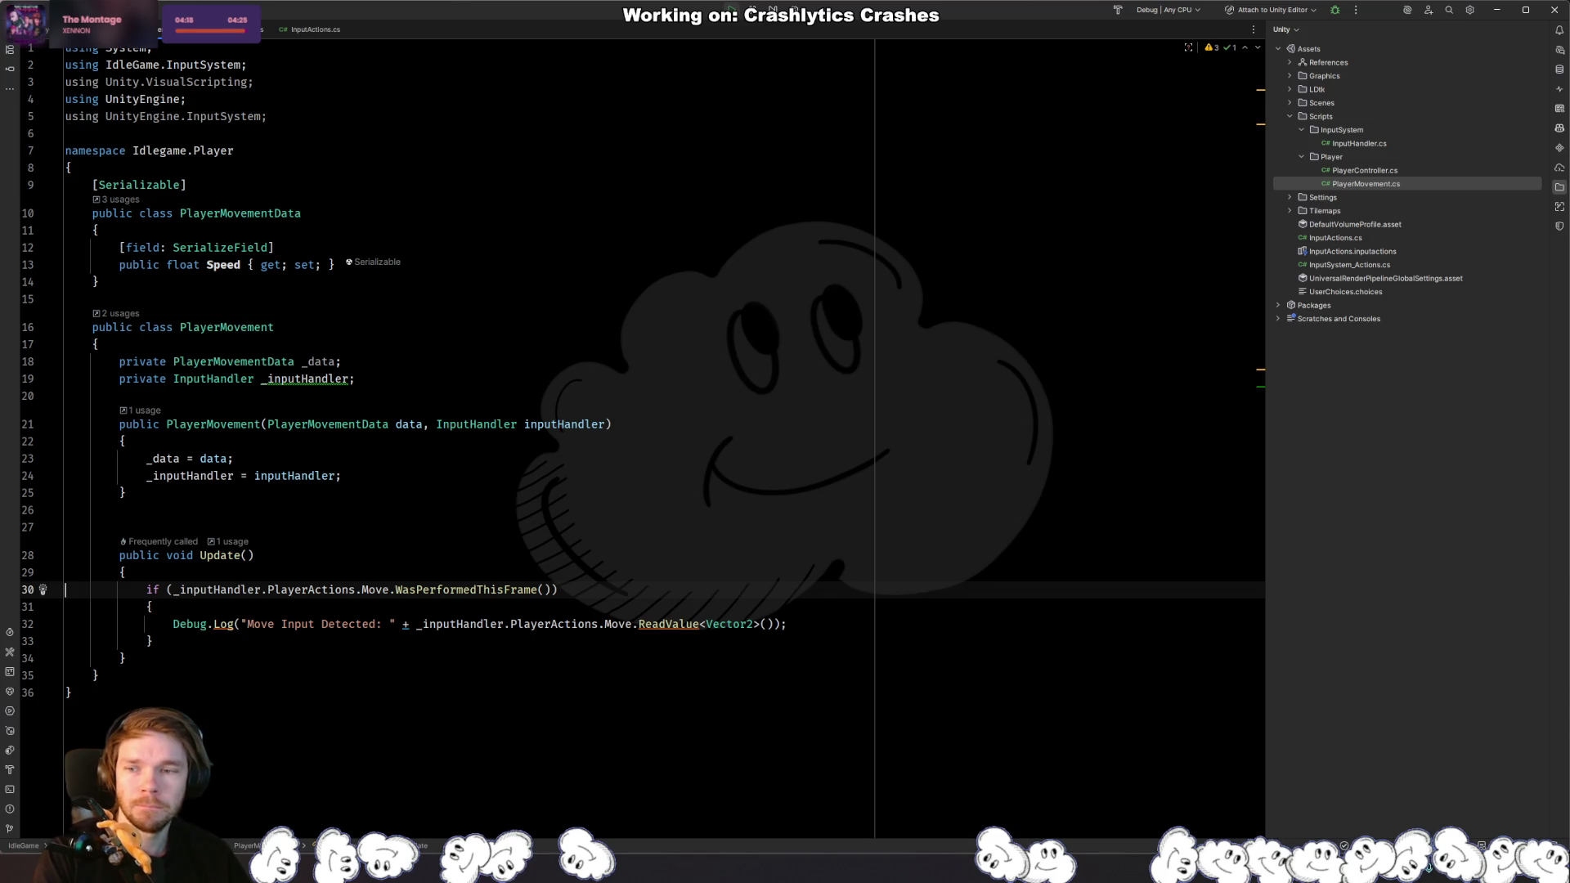
{"action": "key", "text": "alt+Tab"}
{"action": "key", "text": "Delete"}
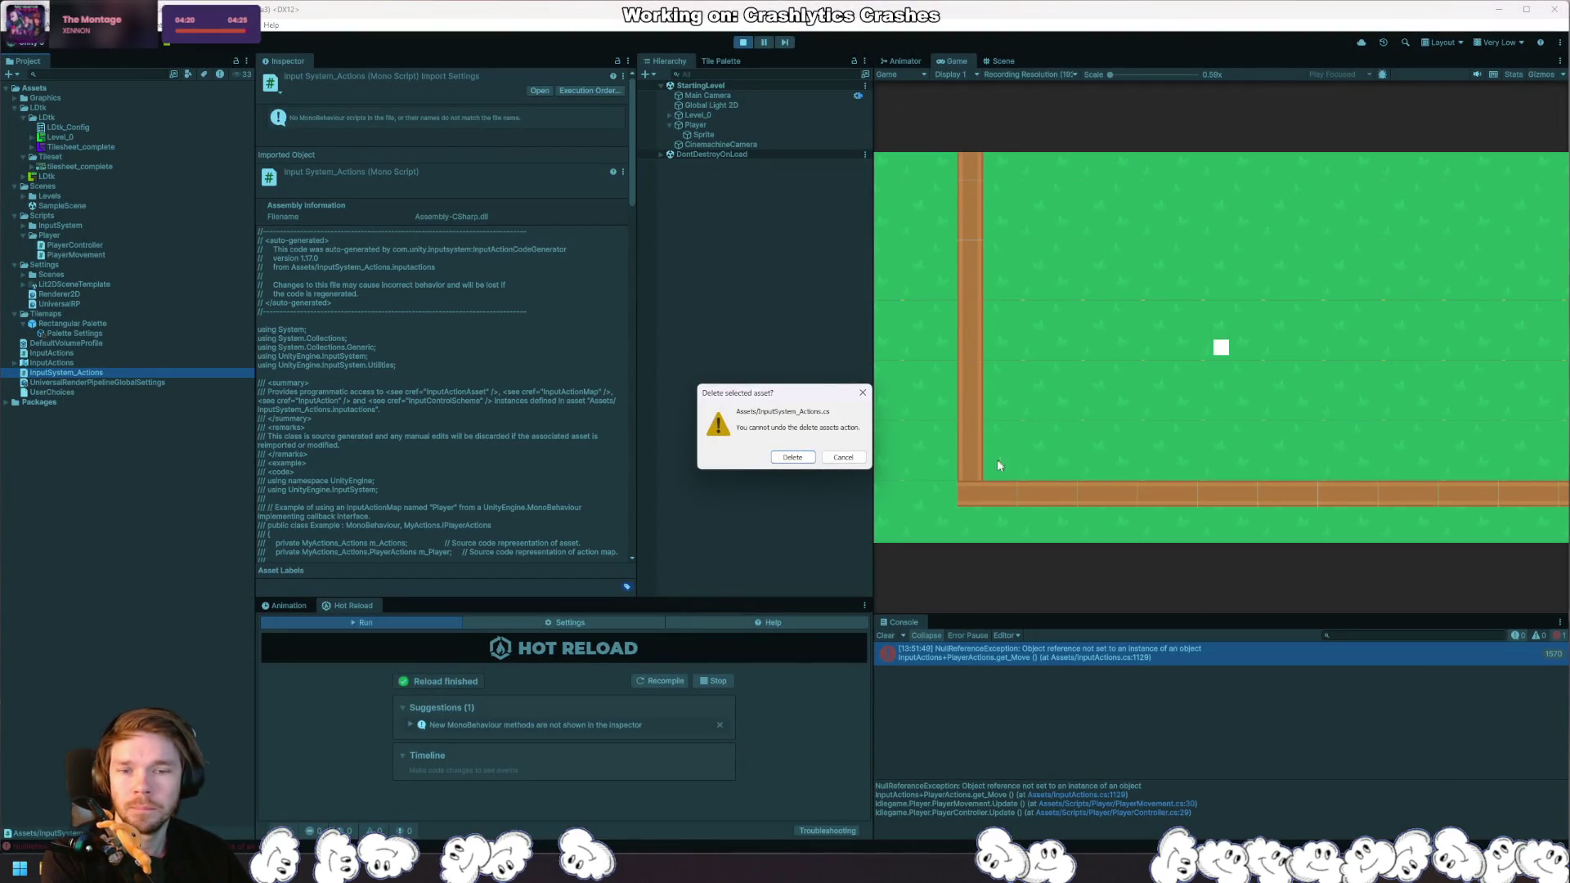
Step: Confirm deleting InputSystem_Actions.cs, then return to the InputHandler class in Rider after recompiling
{"action": "left_click", "coordinate": [797, 455]}
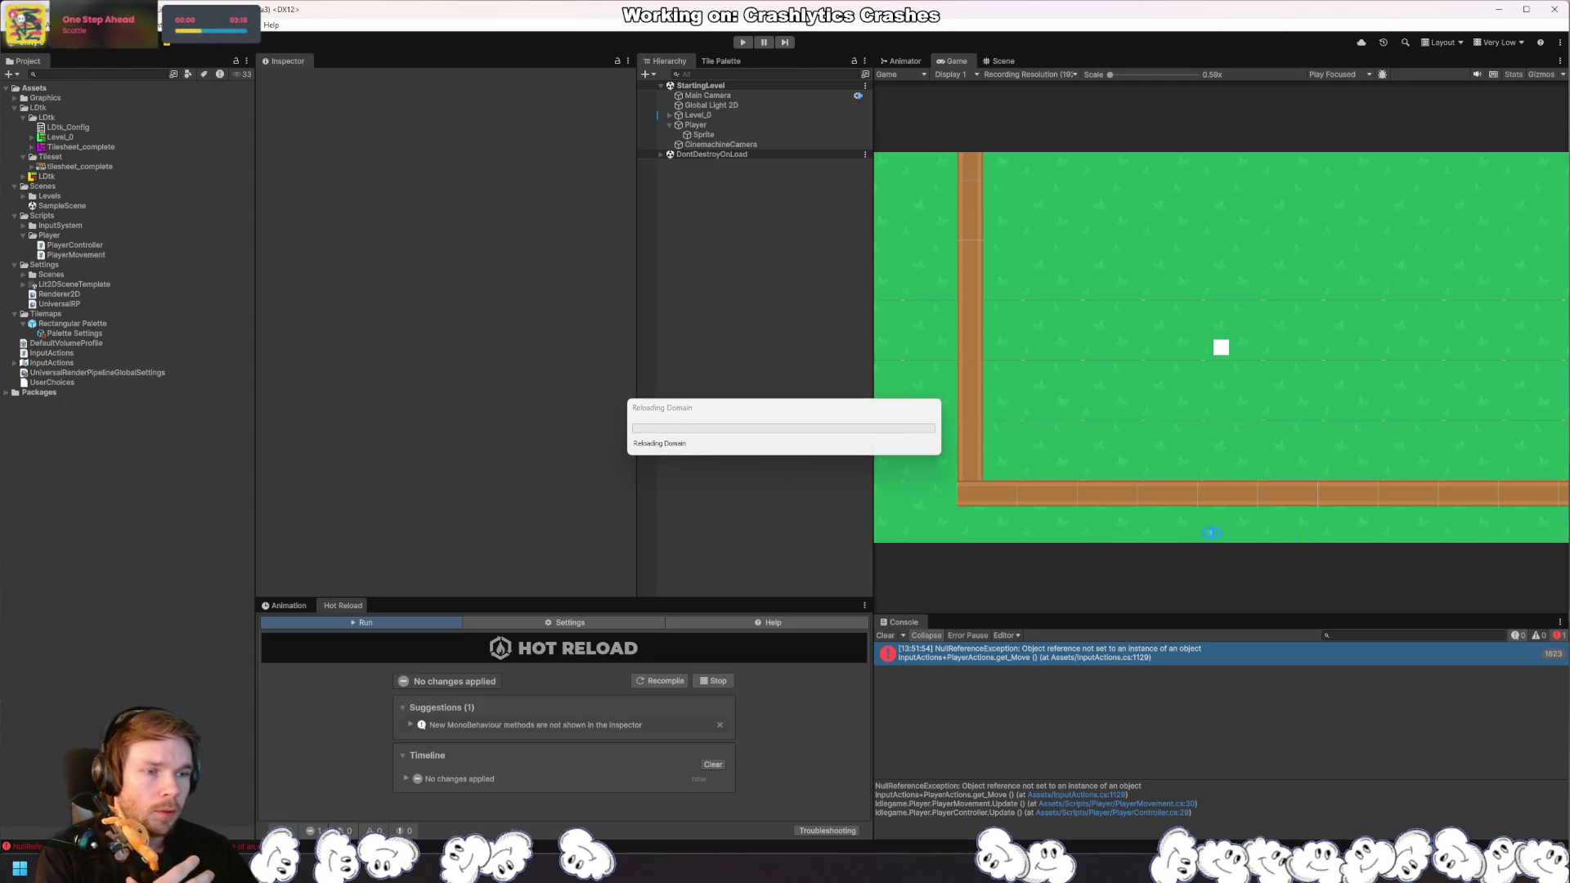
{"action": "key", "text": "alt+Tab"}
{"action": "left_click", "coordinate": [226, 379], "text": "ctrl"}
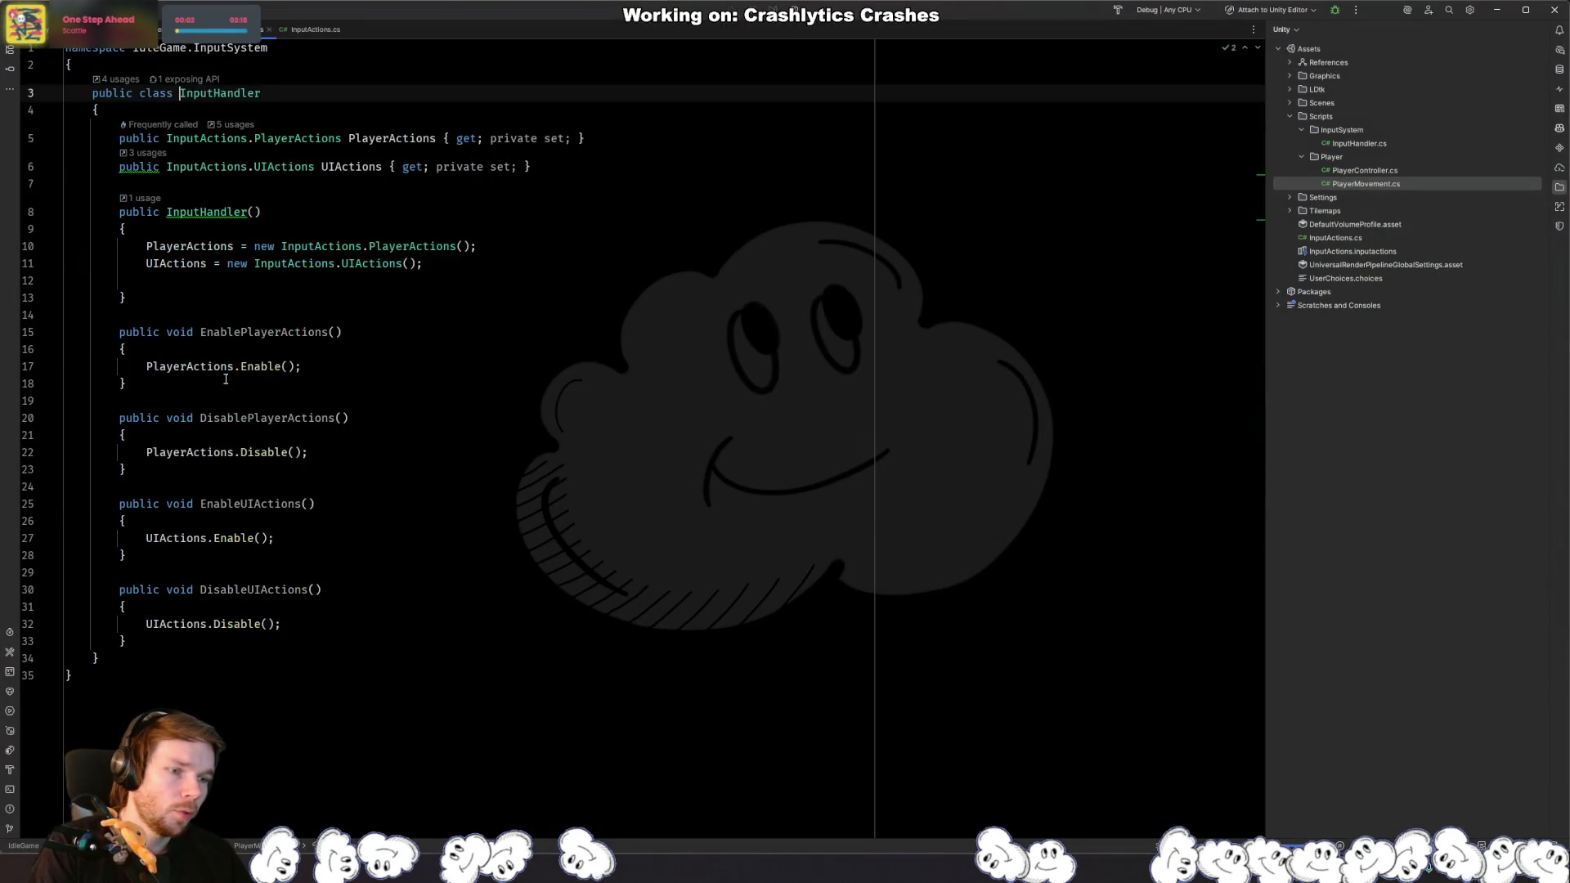
Step: Add the field 'public InputActions InputActions;' at the top of InputHandler
{"action": "left_click", "coordinate": [305, 246], "text": "ctrl"}
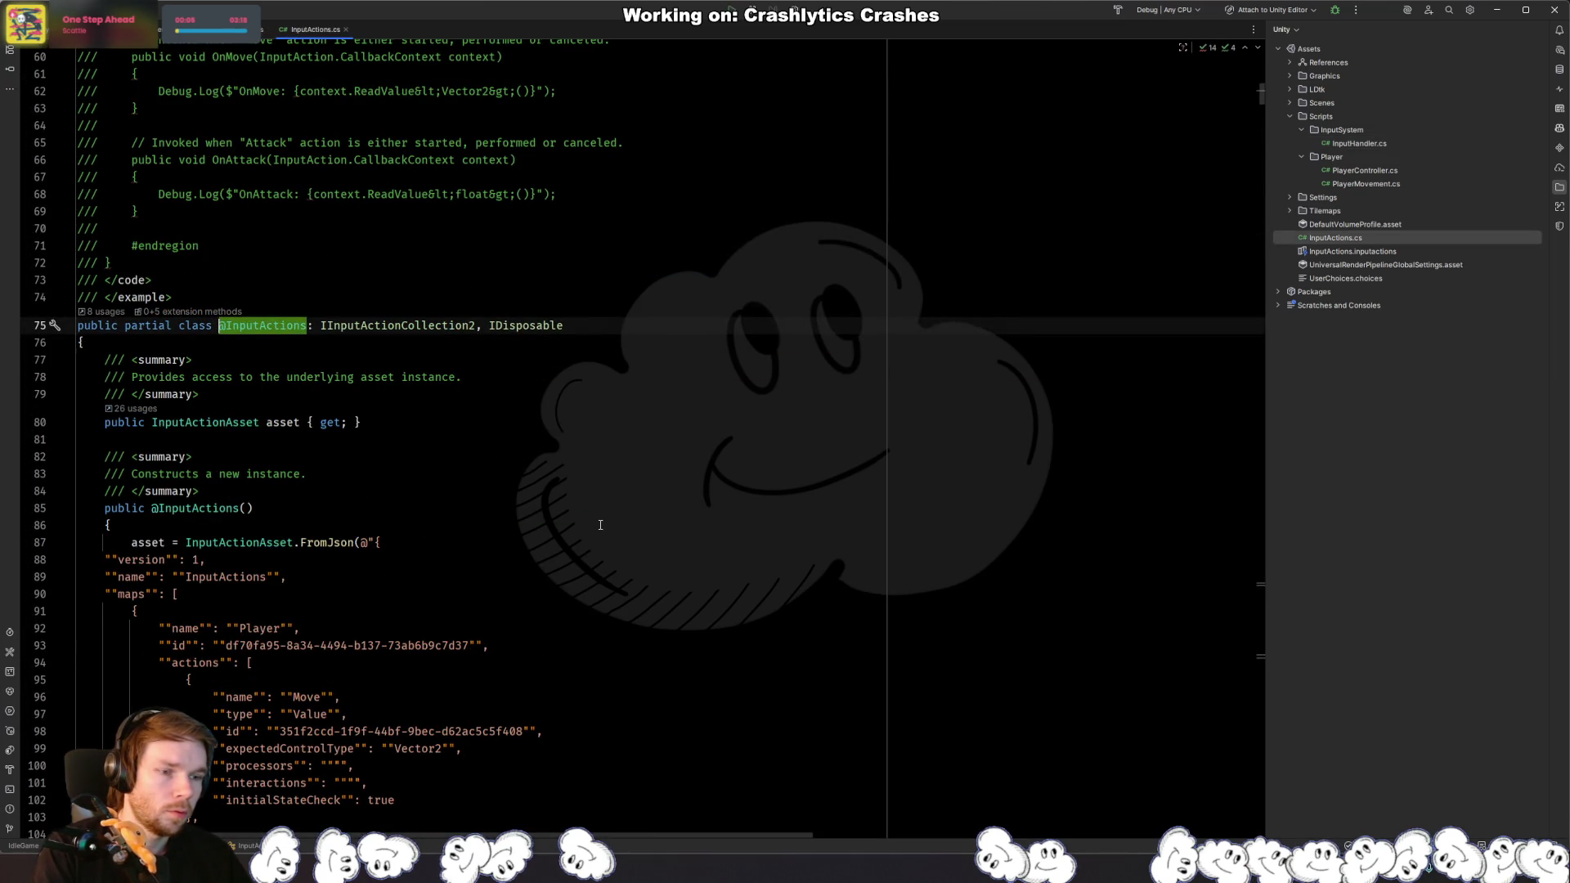
{"action": "key", "text": "ctrl+alt+Left"}
{"action": "left_click", "coordinate": [267, 110]}
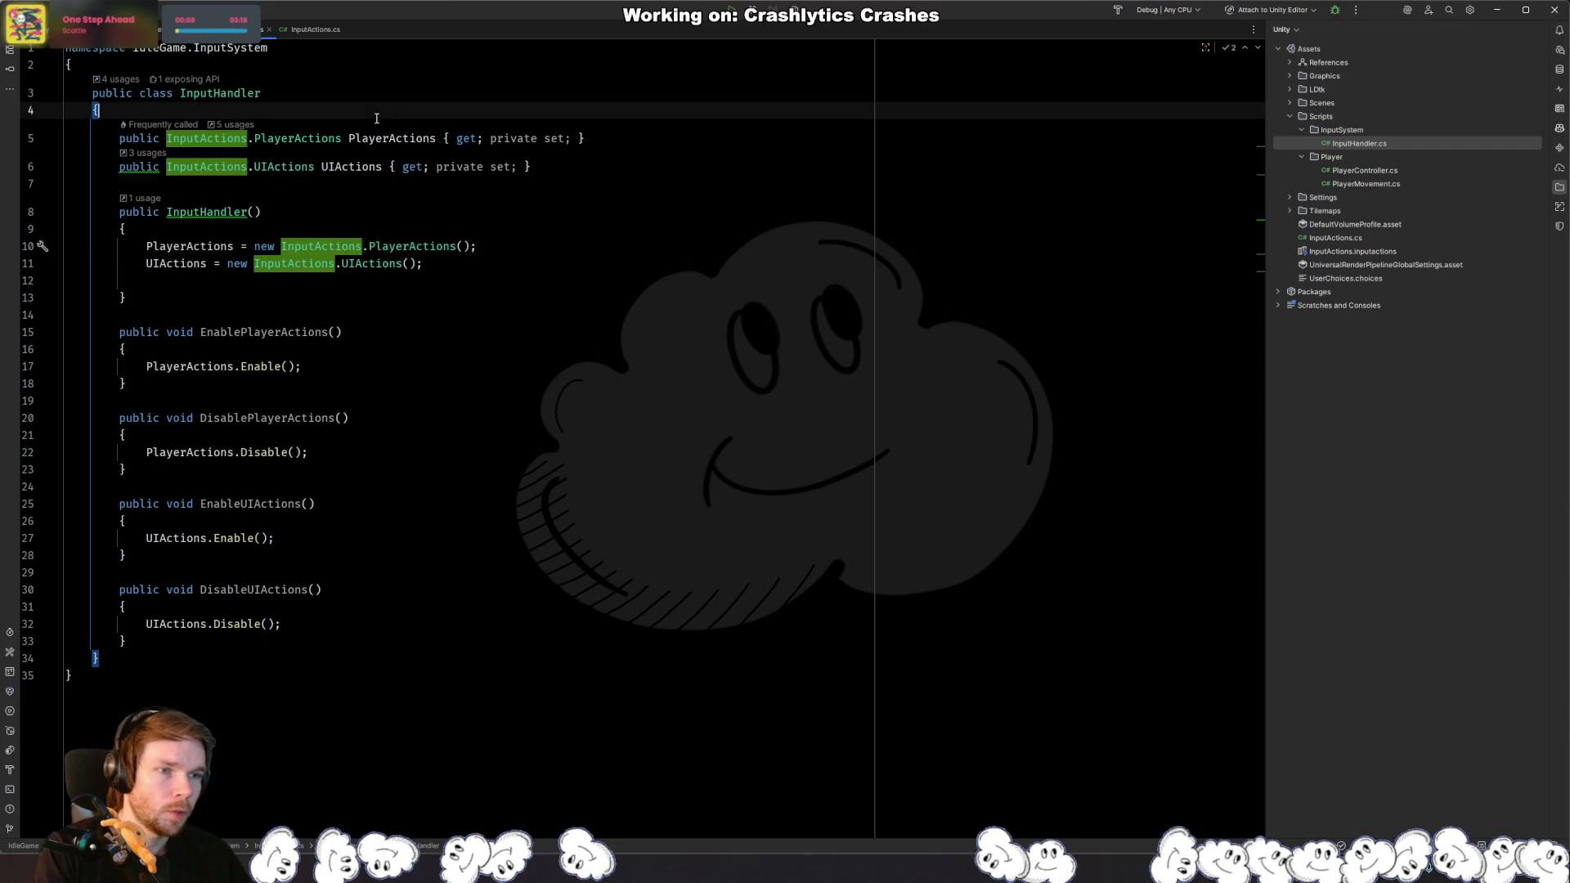
{"action": "key", "text": "Return"}
{"action": "type", "text": "v"}
{"action": "key", "text": "BackSpace"}
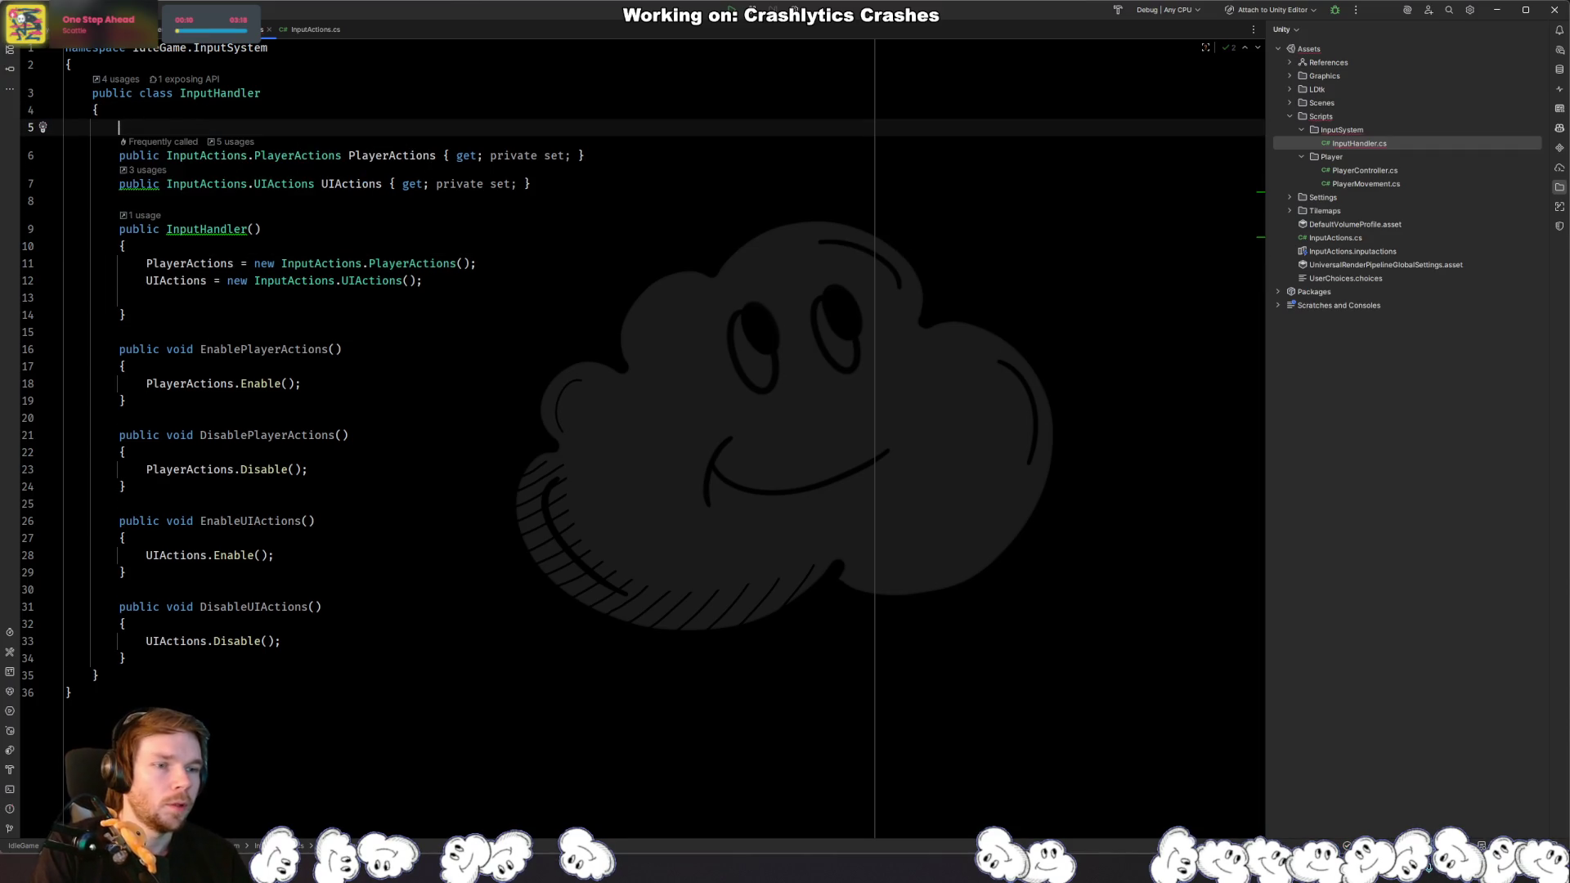
{"action": "type", "text": "public InputAc"}
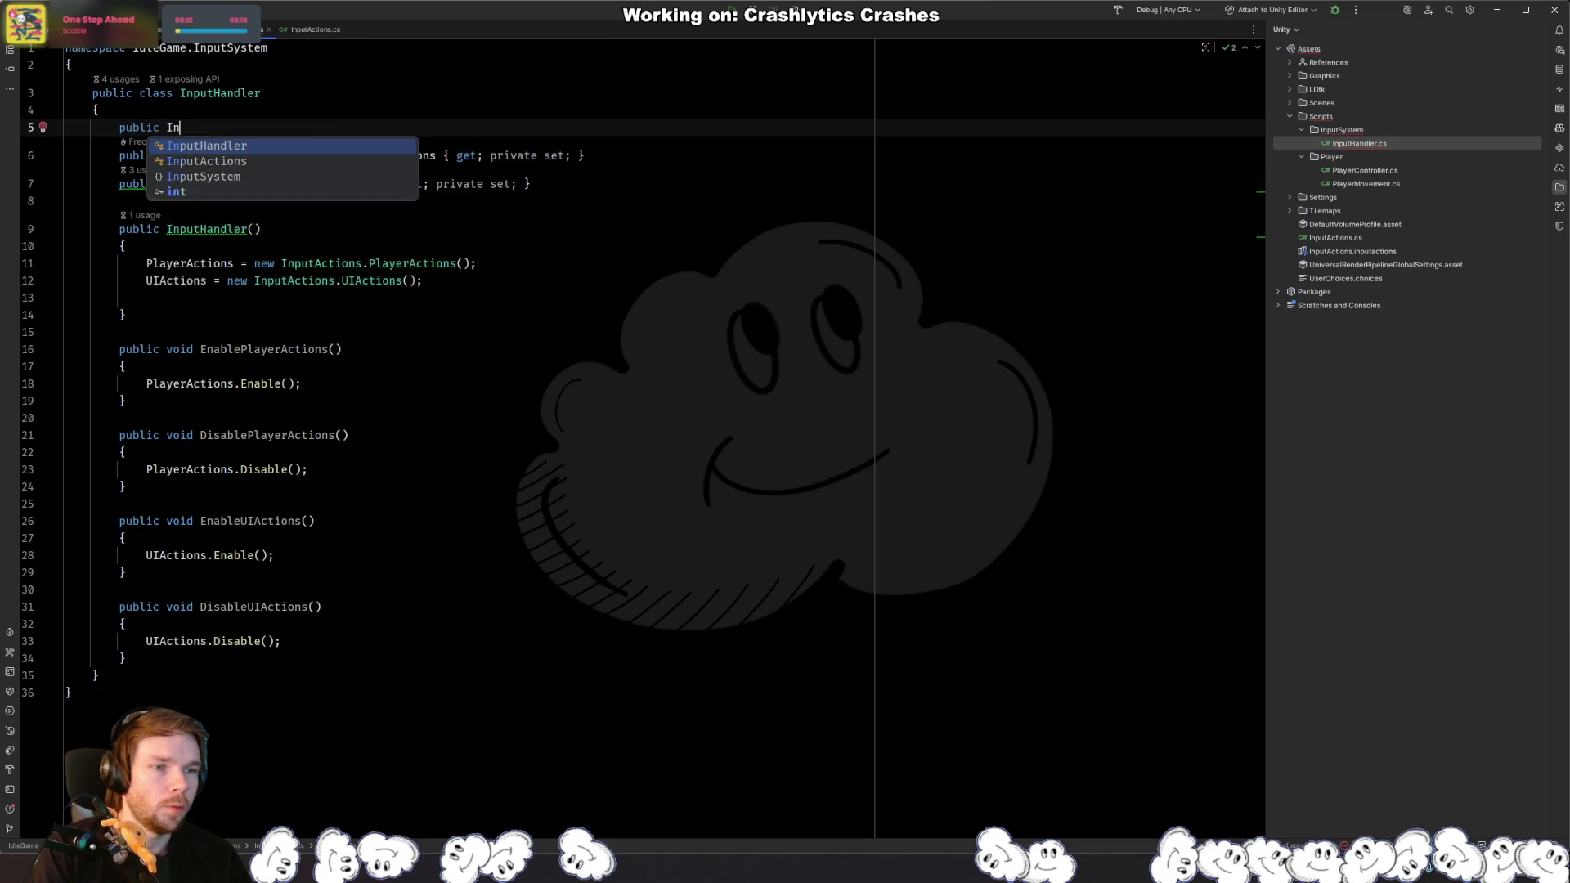
{"action": "key", "text": "Return"}
{"action": "type", "text": "Inputa"}
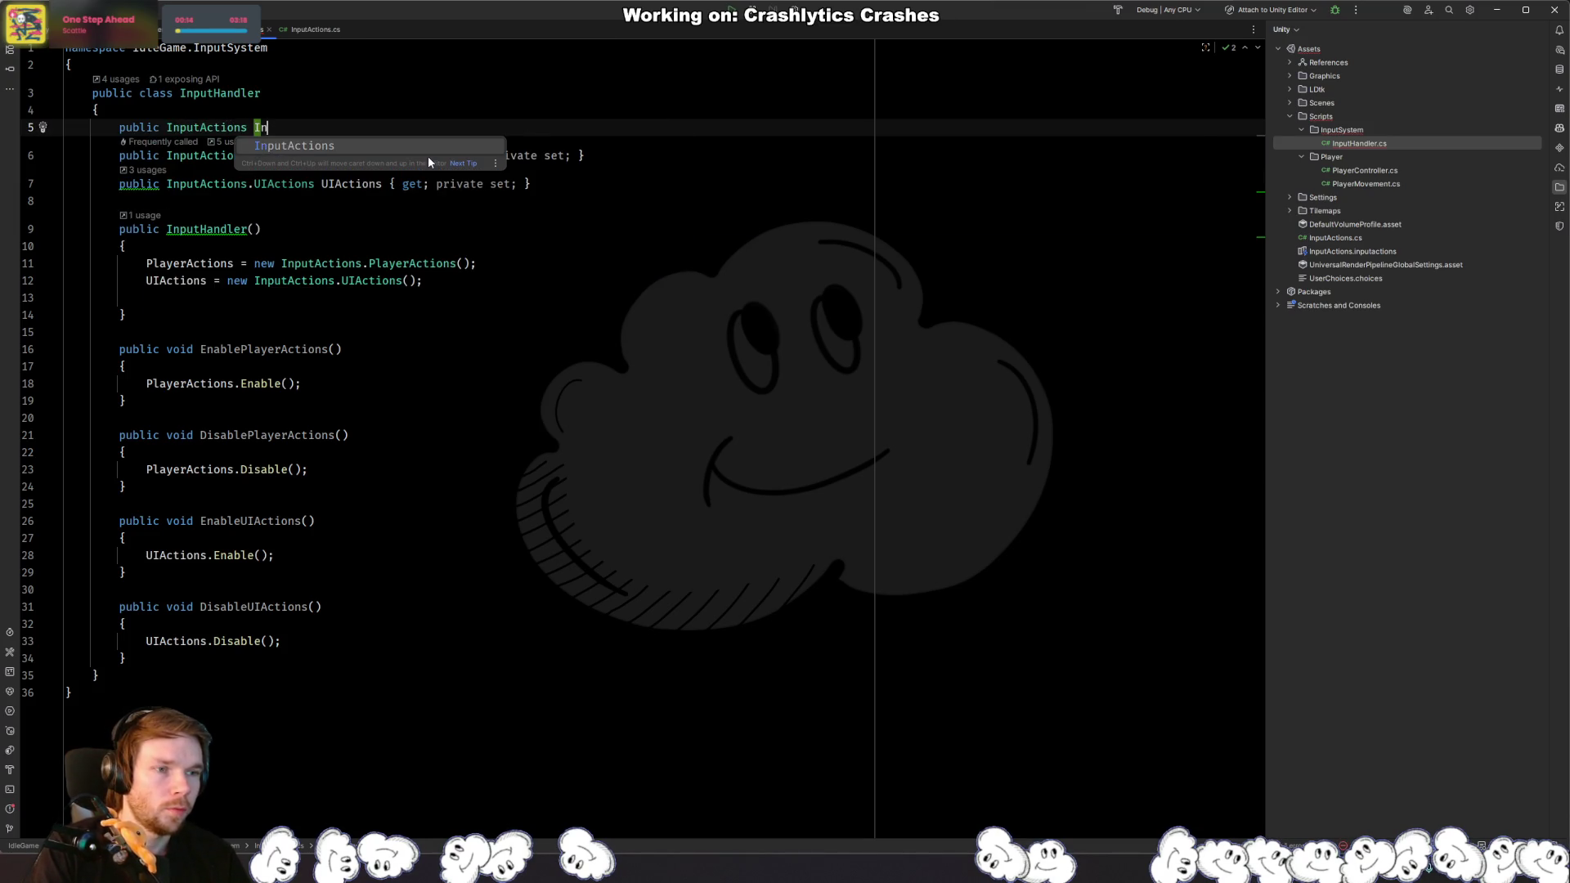
{"action": "type", "text": "ctions;"}
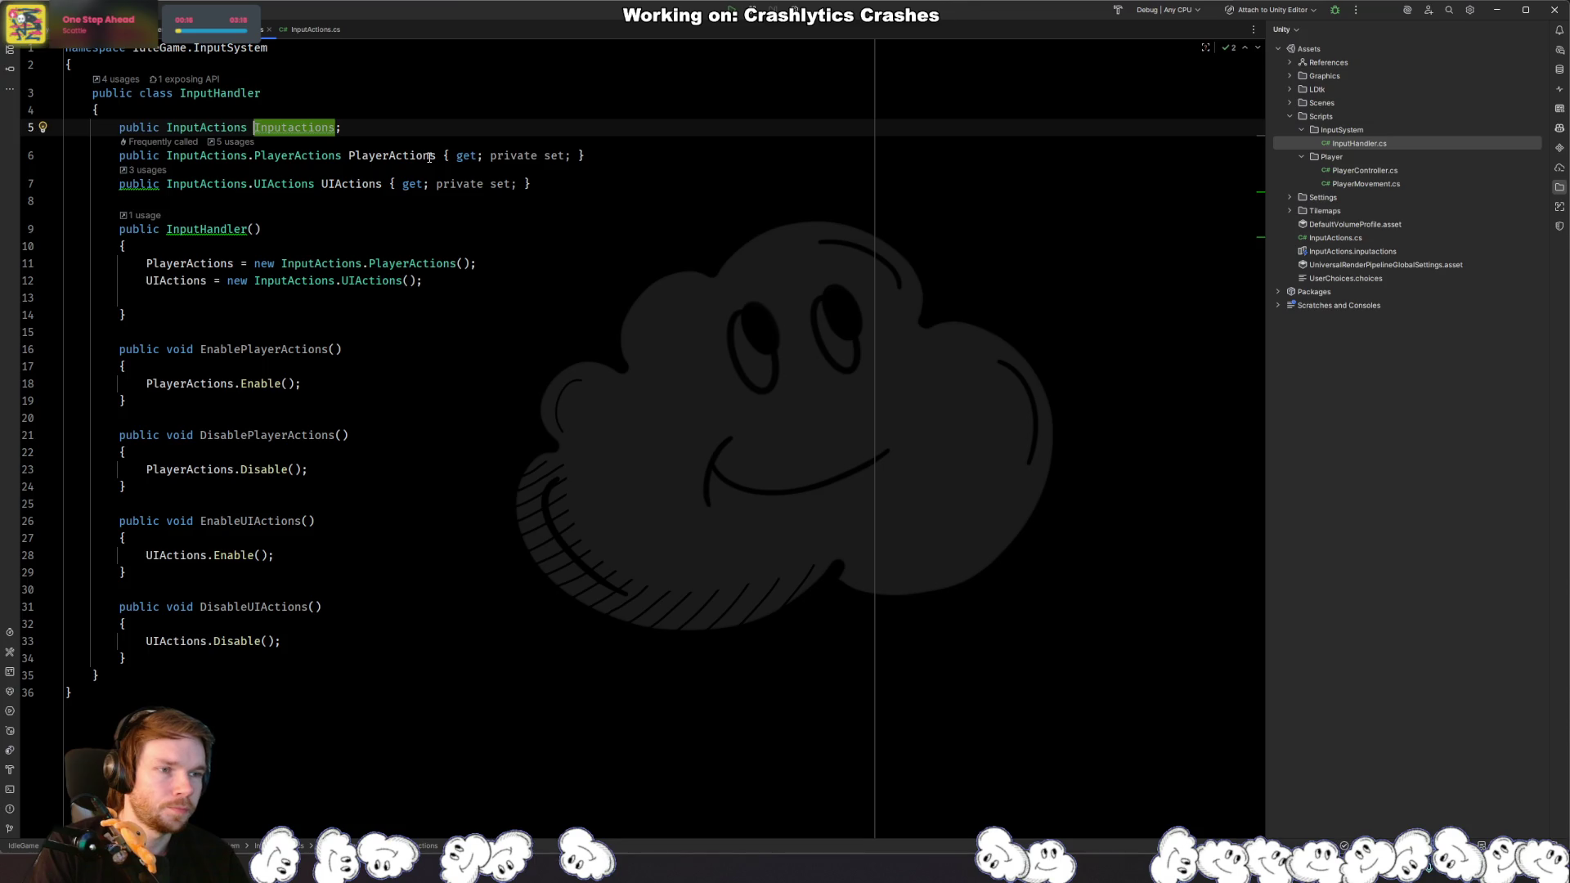
{"action": "key", "text": "BackSpace"}
{"action": "type", "text": "A"}
Step: Delete the old PlayerActions and UIActions property lines
{"action": "left_click", "coordinate": [490, 280]}
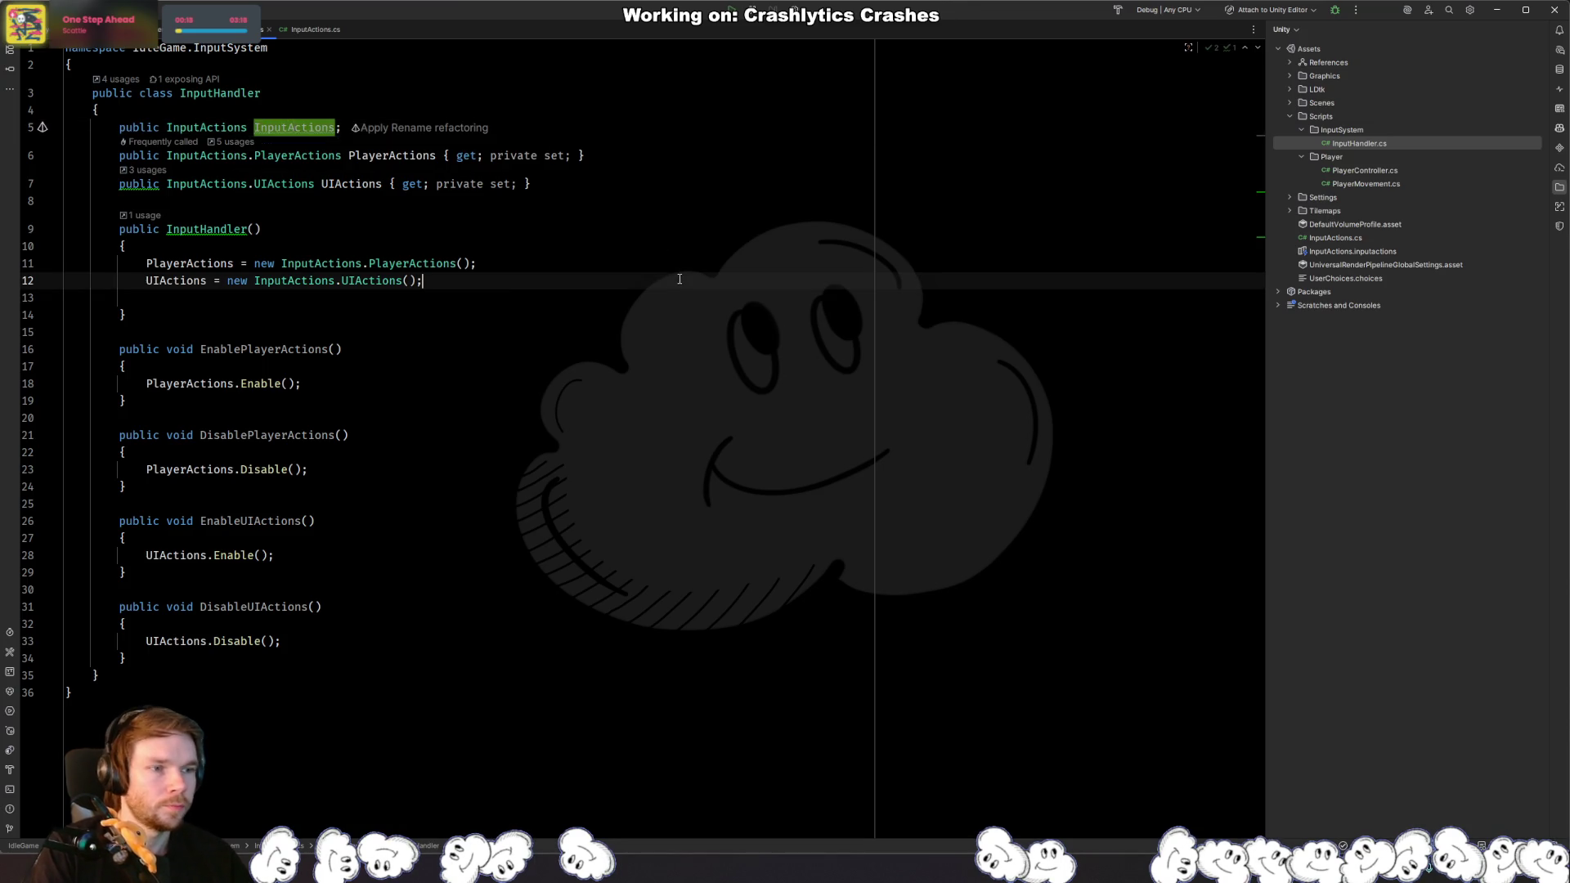
{"action": "left_click", "coordinate": [297, 155], "text": "ctrl"}
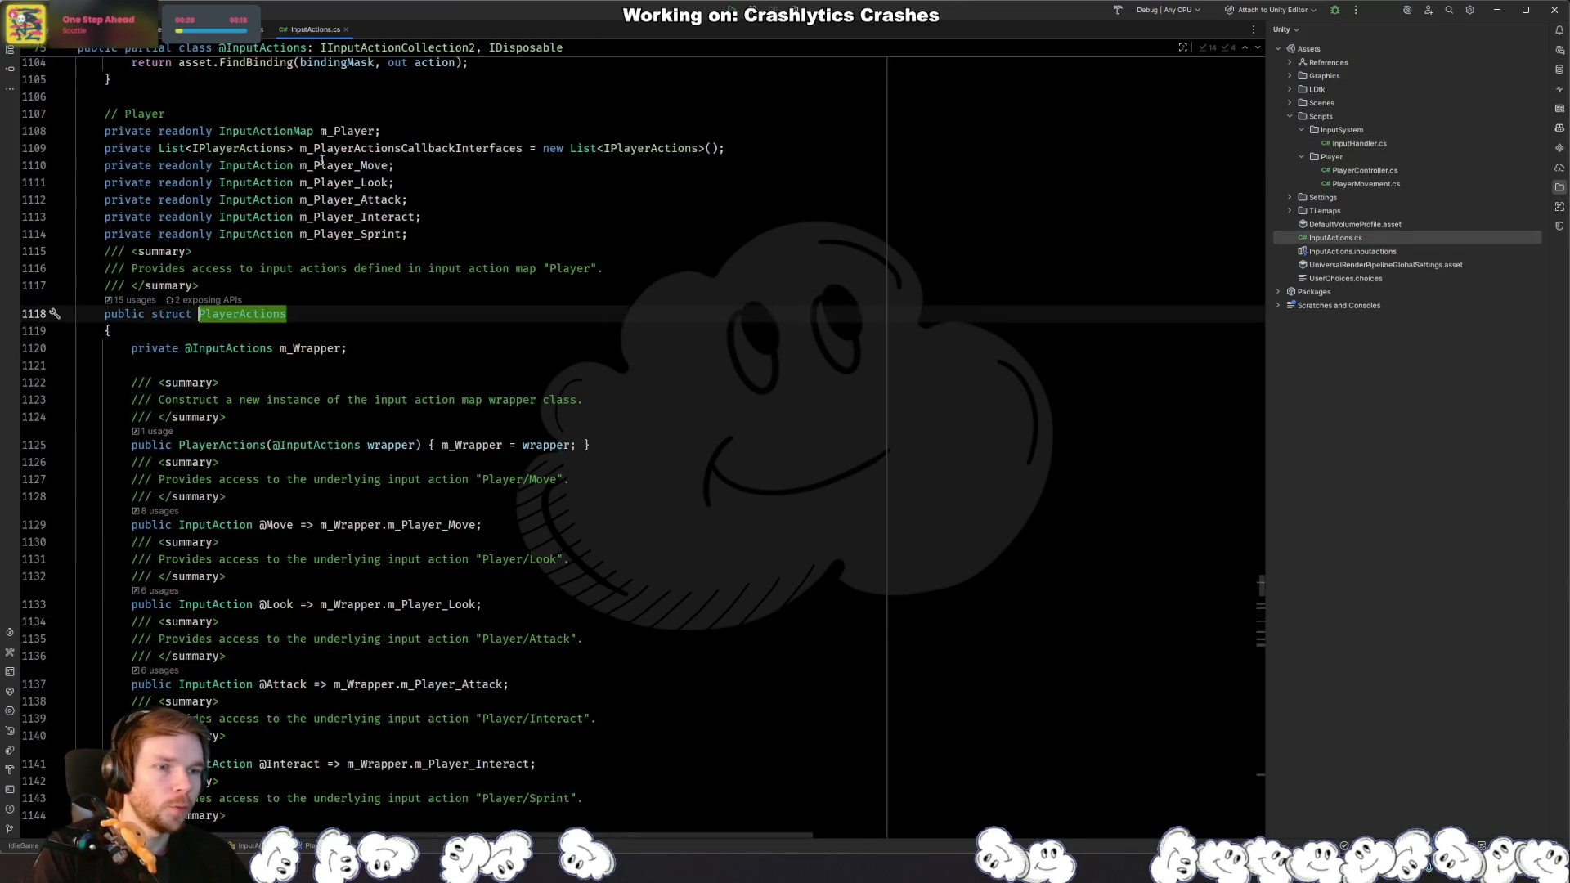
{"action": "key", "text": "ctrl+alt+Left"}
{"action": "mouse_move", "coordinate": [119, 200]}
{"action": "left_mouse_down"}
{"action": "mouse_move", "coordinate": [626, 170]}
{"action": "mouse_move", "coordinate": [342, 128]}
{"action": "left_mouse_up"}
{"action": "key", "text": "BackSpace"}
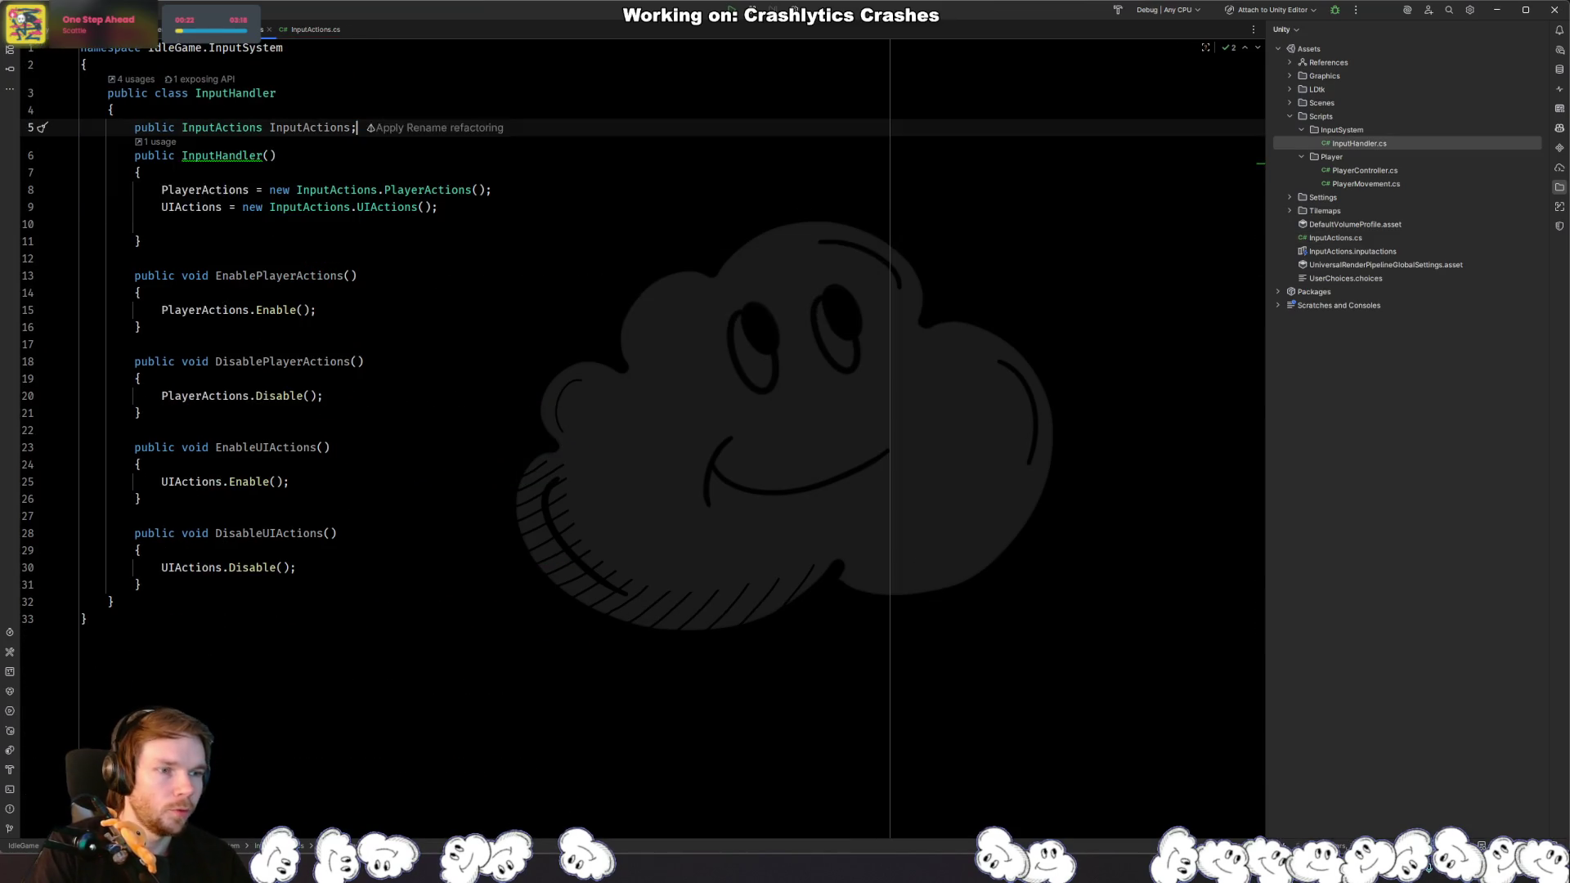
Step: Reduce the constructor to creating InputActions, removing the .PlayerActions and UIActions assignments
{"action": "double_click", "coordinate": [332, 127]}
{"action": "key", "text": "ctrl+c"}
{"action": "double_click", "coordinate": [204, 190]}
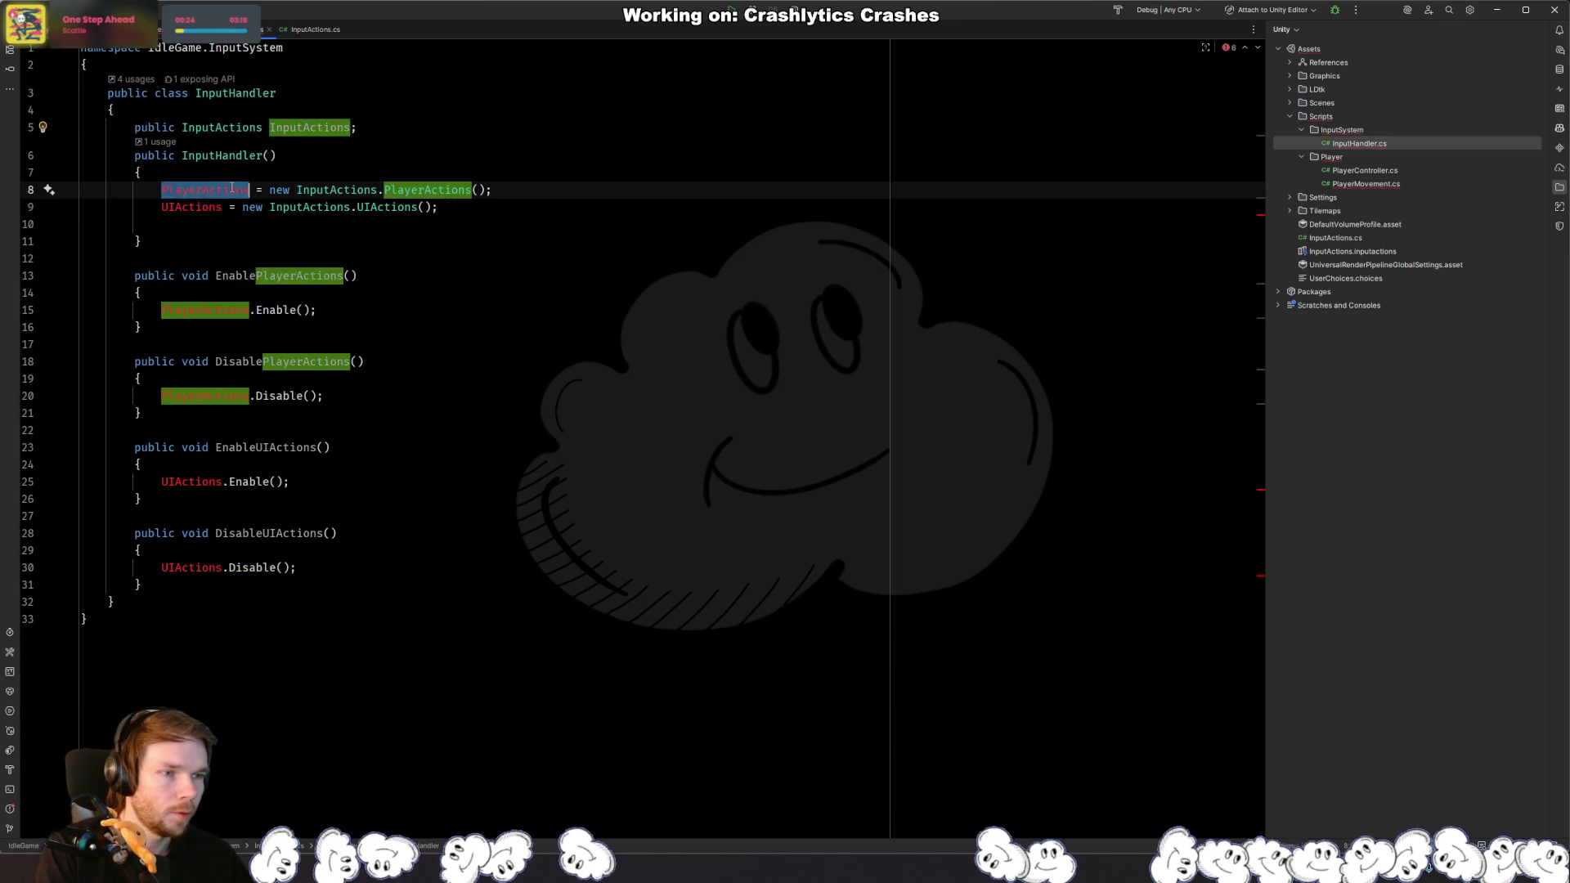
{"action": "key", "text": "ctrl+v"}
{"action": "double_click", "coordinate": [421, 189]}
{"action": "key", "text": "BackSpace"}
{"action": "key", "text": "BackSpace"}
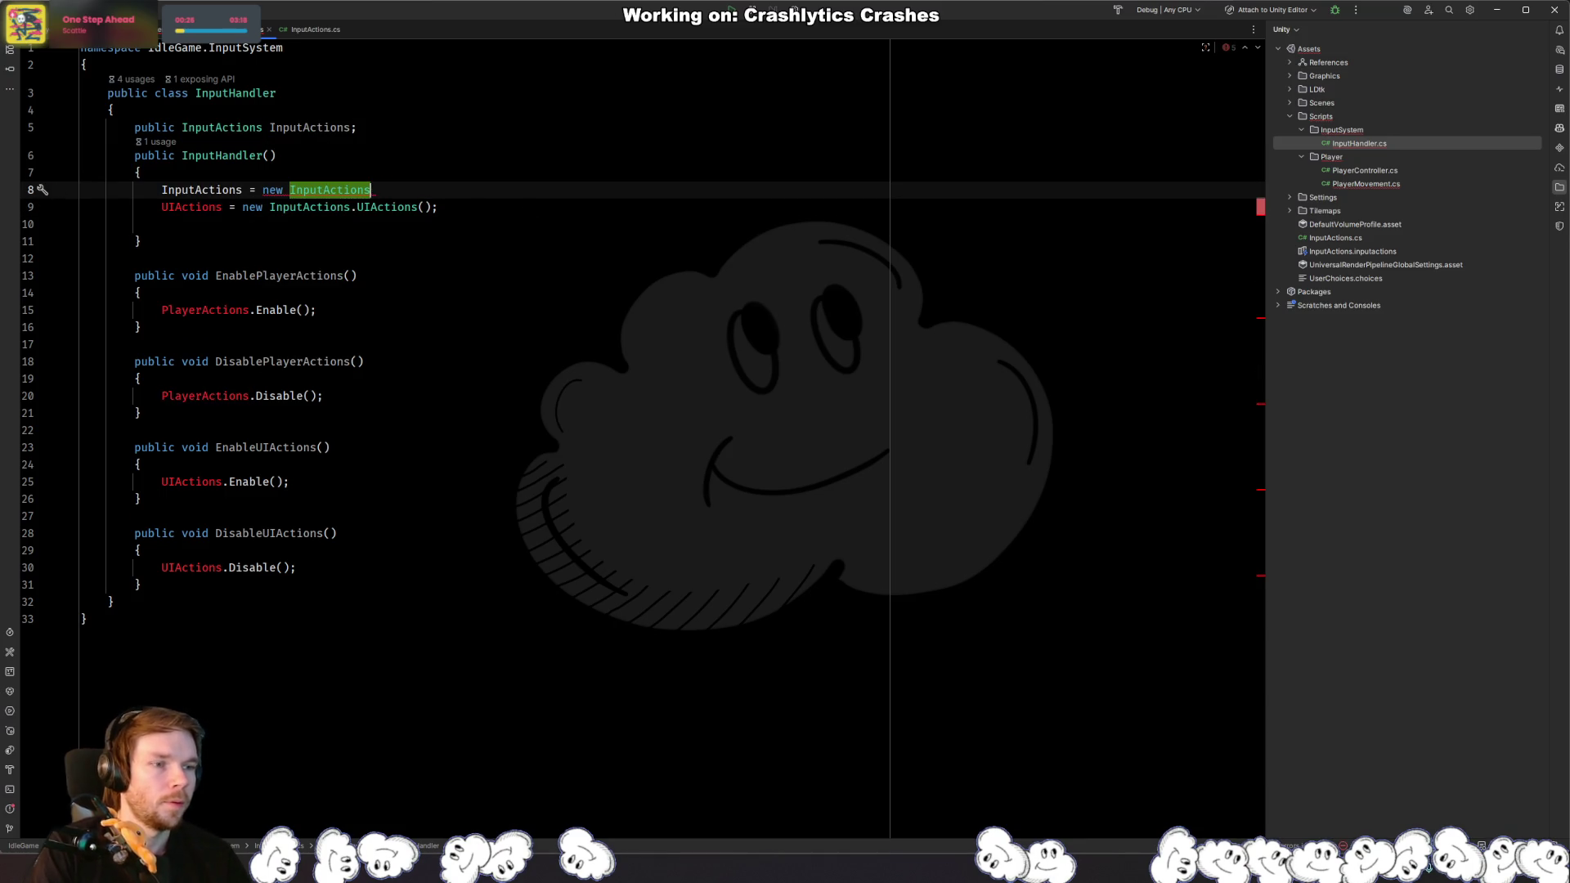
{"action": "key", "text": "Down"}
{"action": "key", "text": "ctrl+x"}
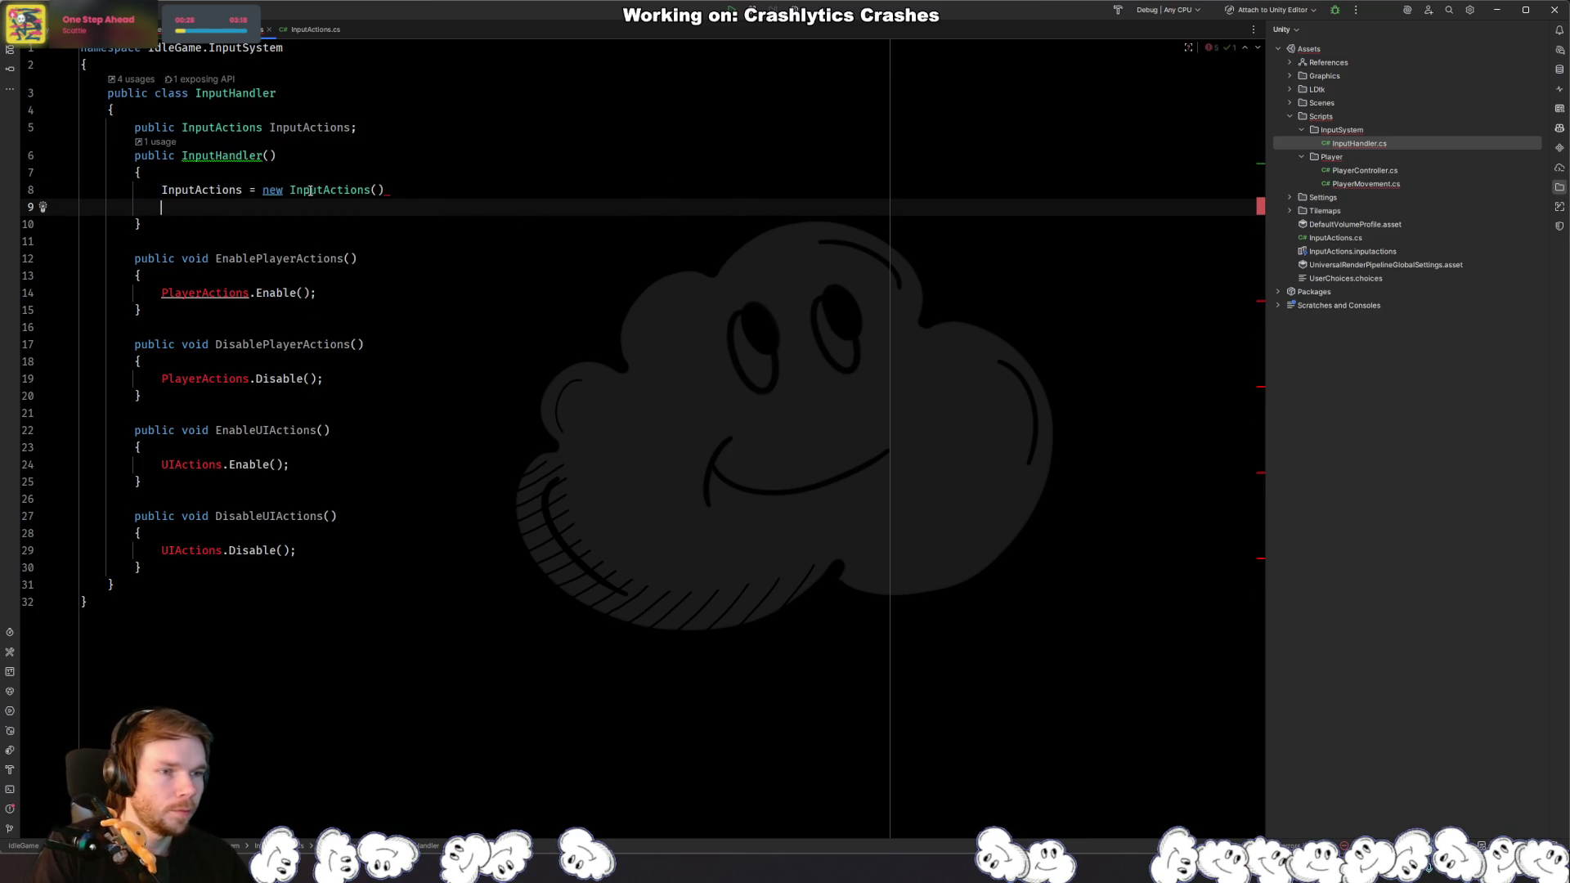
Step: Make EnablePlayerActions on line 16 call InputActions.Player.Enable()
{"action": "left_click", "coordinate": [161, 293]}
{"action": "type", "text": "I "}
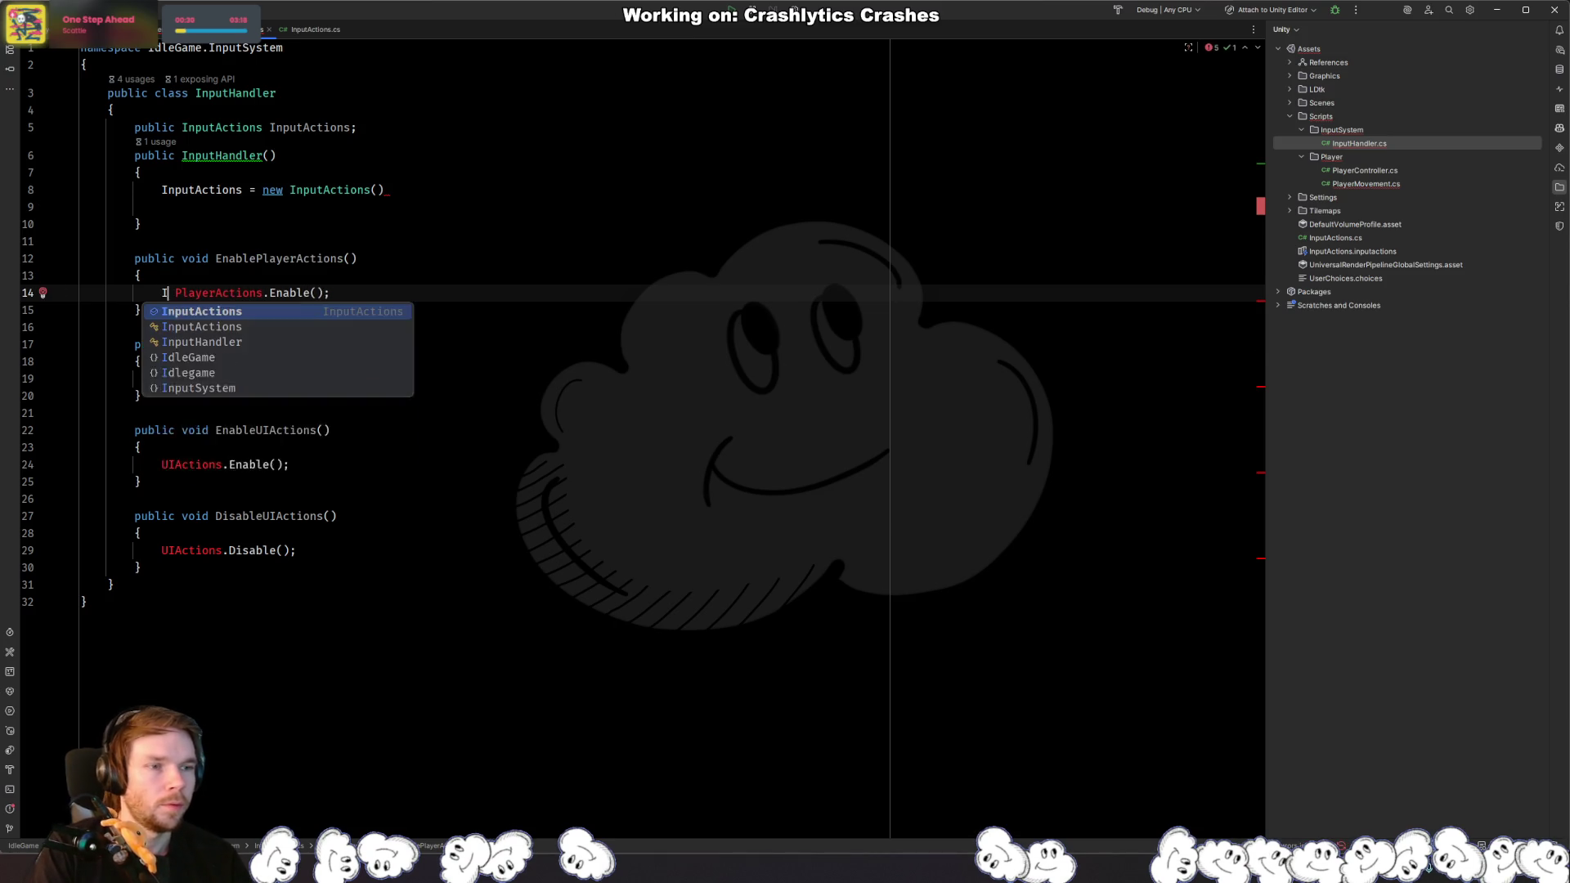
{"action": "type", "text": "nput"}
{"action": "key", "text": "Return"}
{"action": "key", "text": "BackSpace"}
{"action": "key", "text": "BackSpace"}
{"action": "key", "text": "BackSpace"}
{"action": "type", "text": "np"}
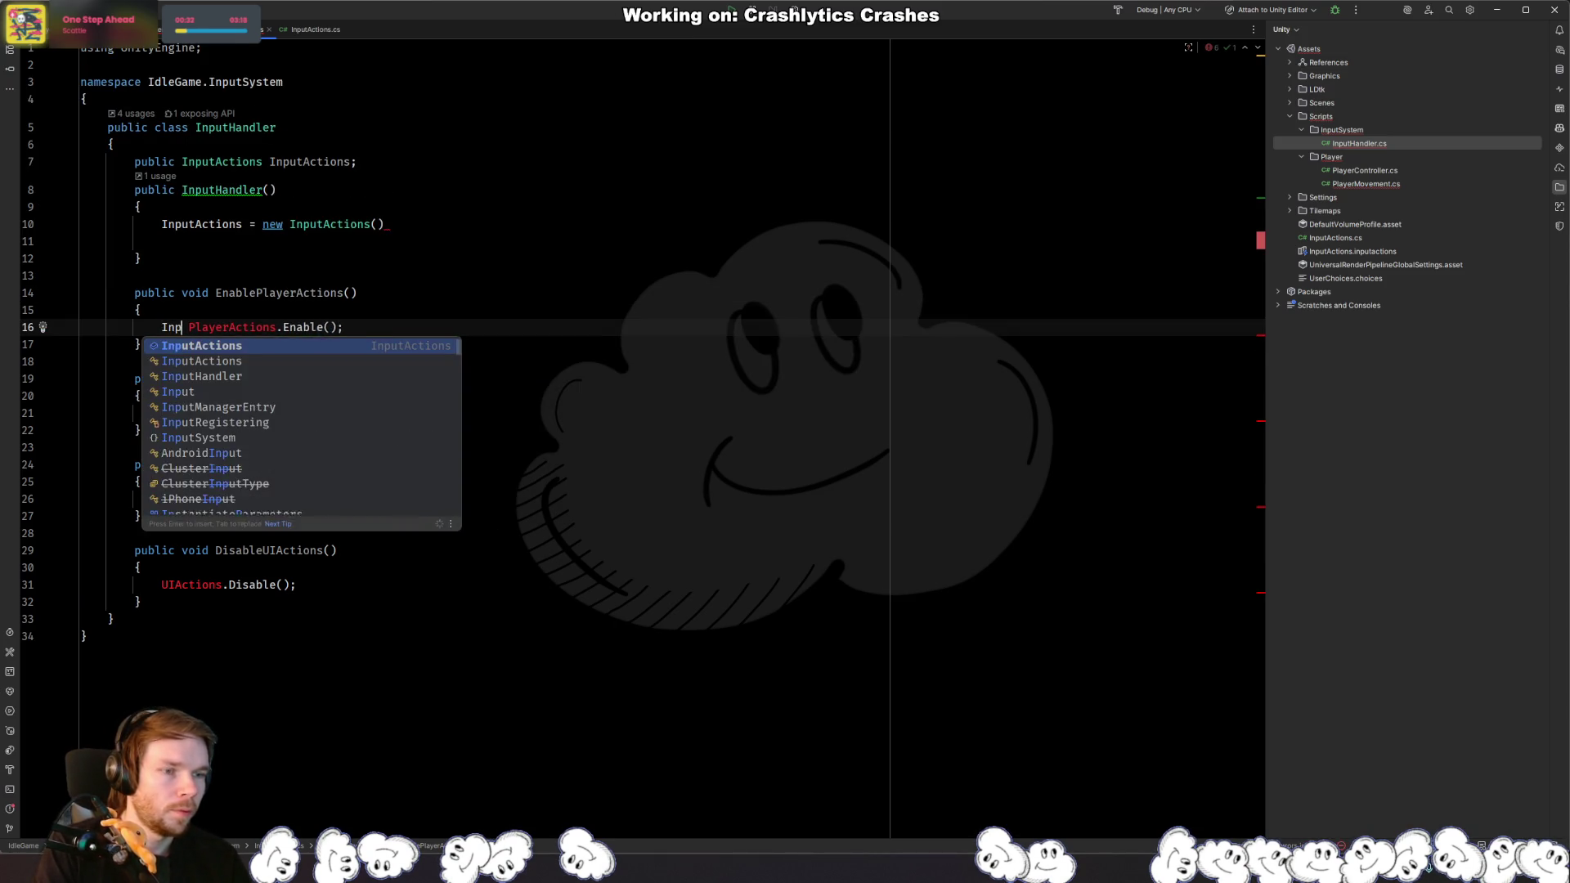
{"action": "type", "text": "uta"}
{"action": "key", "text": "Return"}
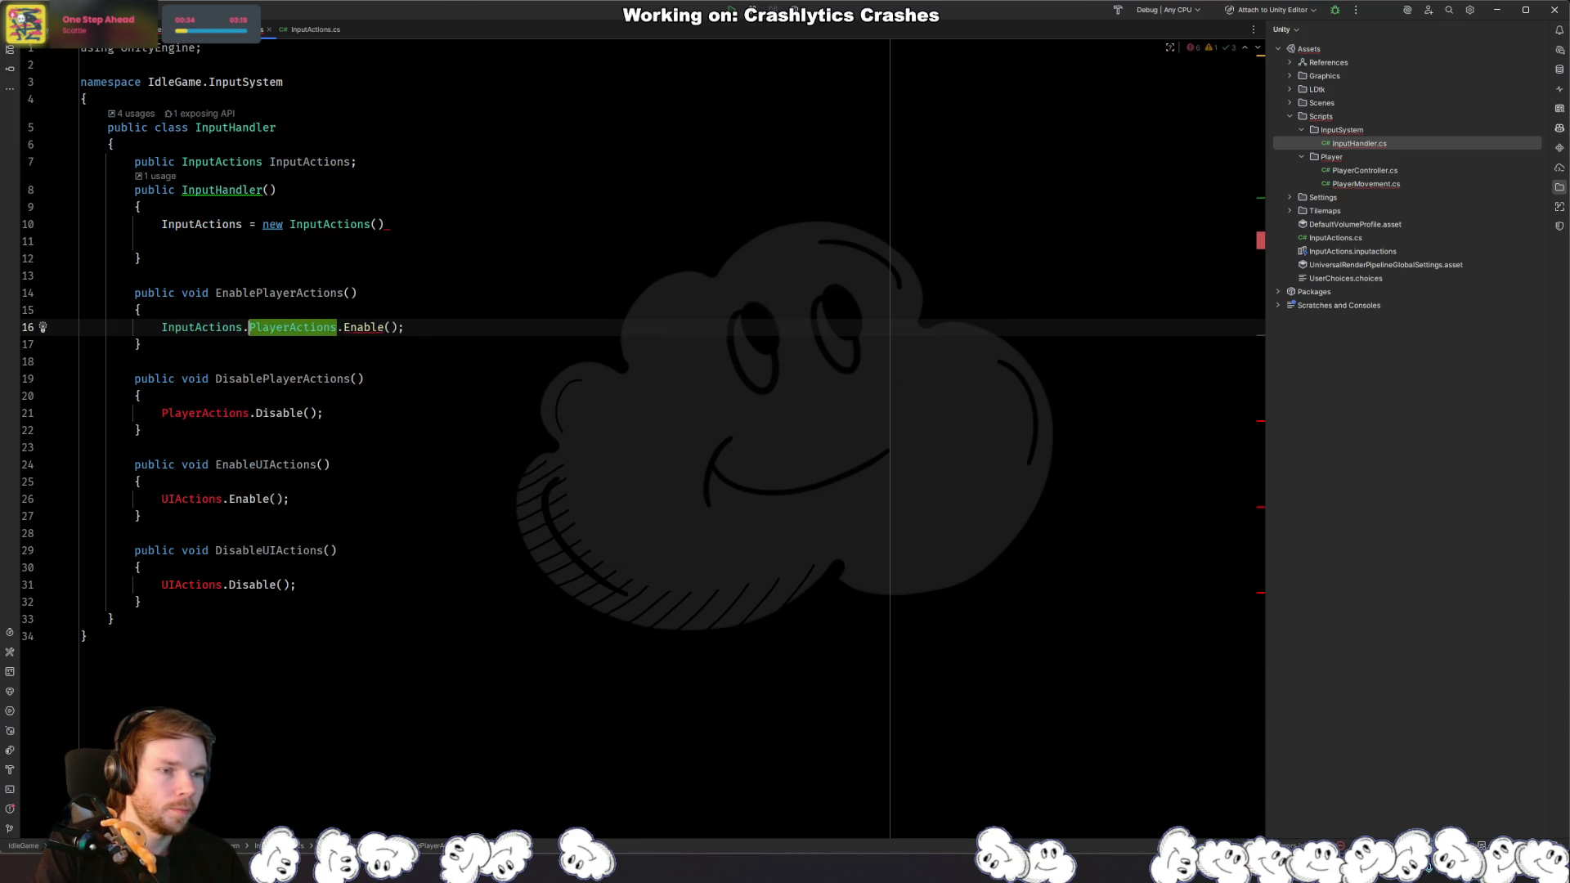
{"action": "key", "text": "Left"}
{"action": "left_click", "coordinate": [357, 327]}
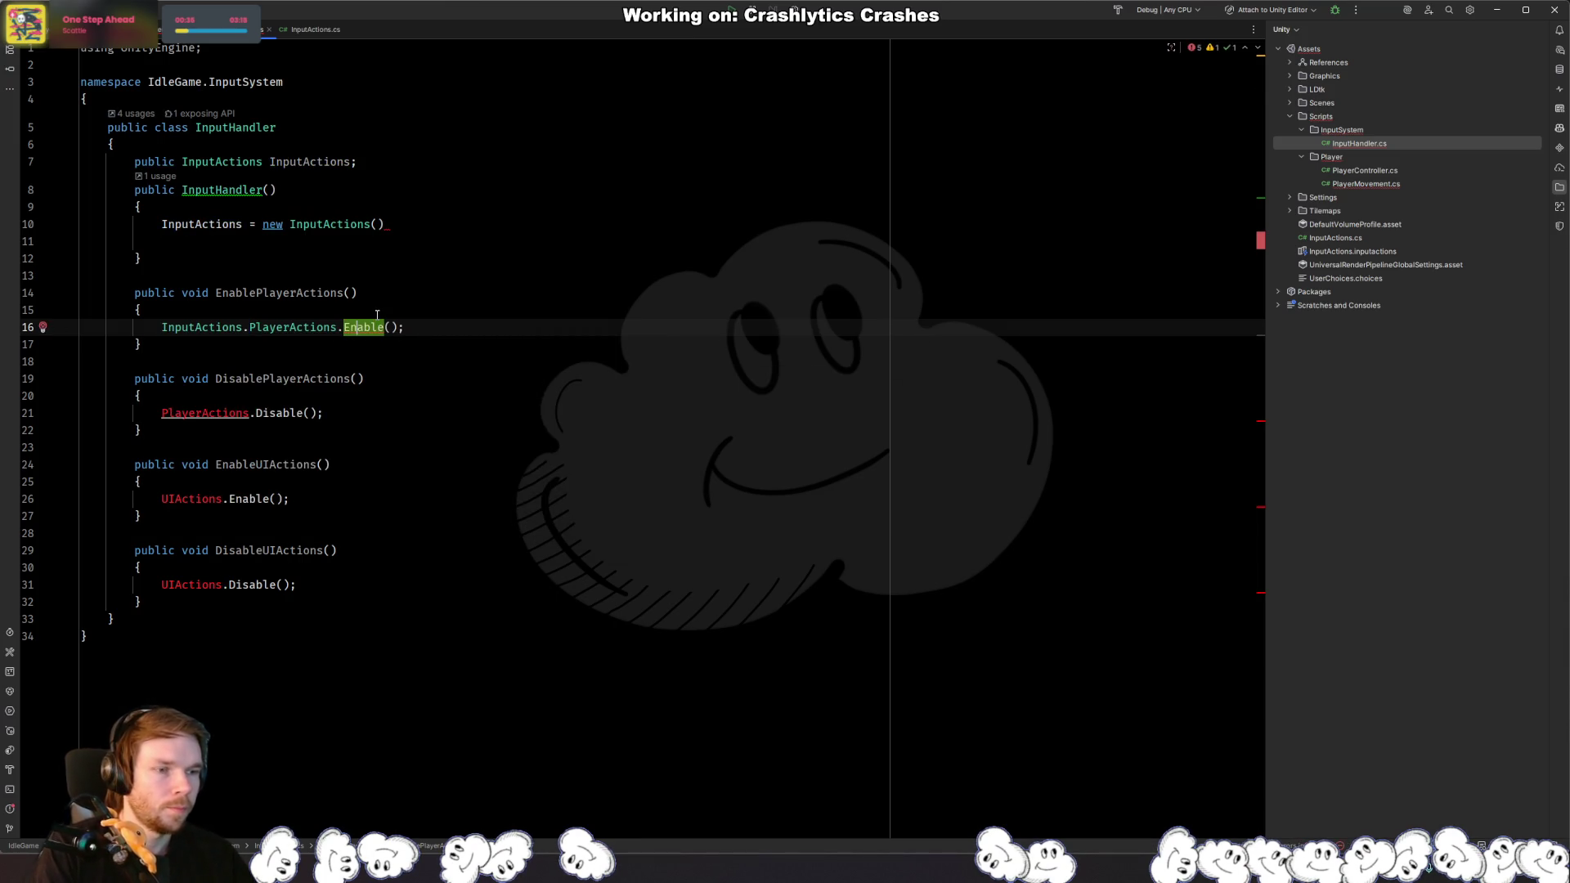
{"action": "key", "text": "Left"}
{"action": "key", "text": "Left"}
{"action": "key", "text": "Left"}
{"action": "key", "text": "Left"}
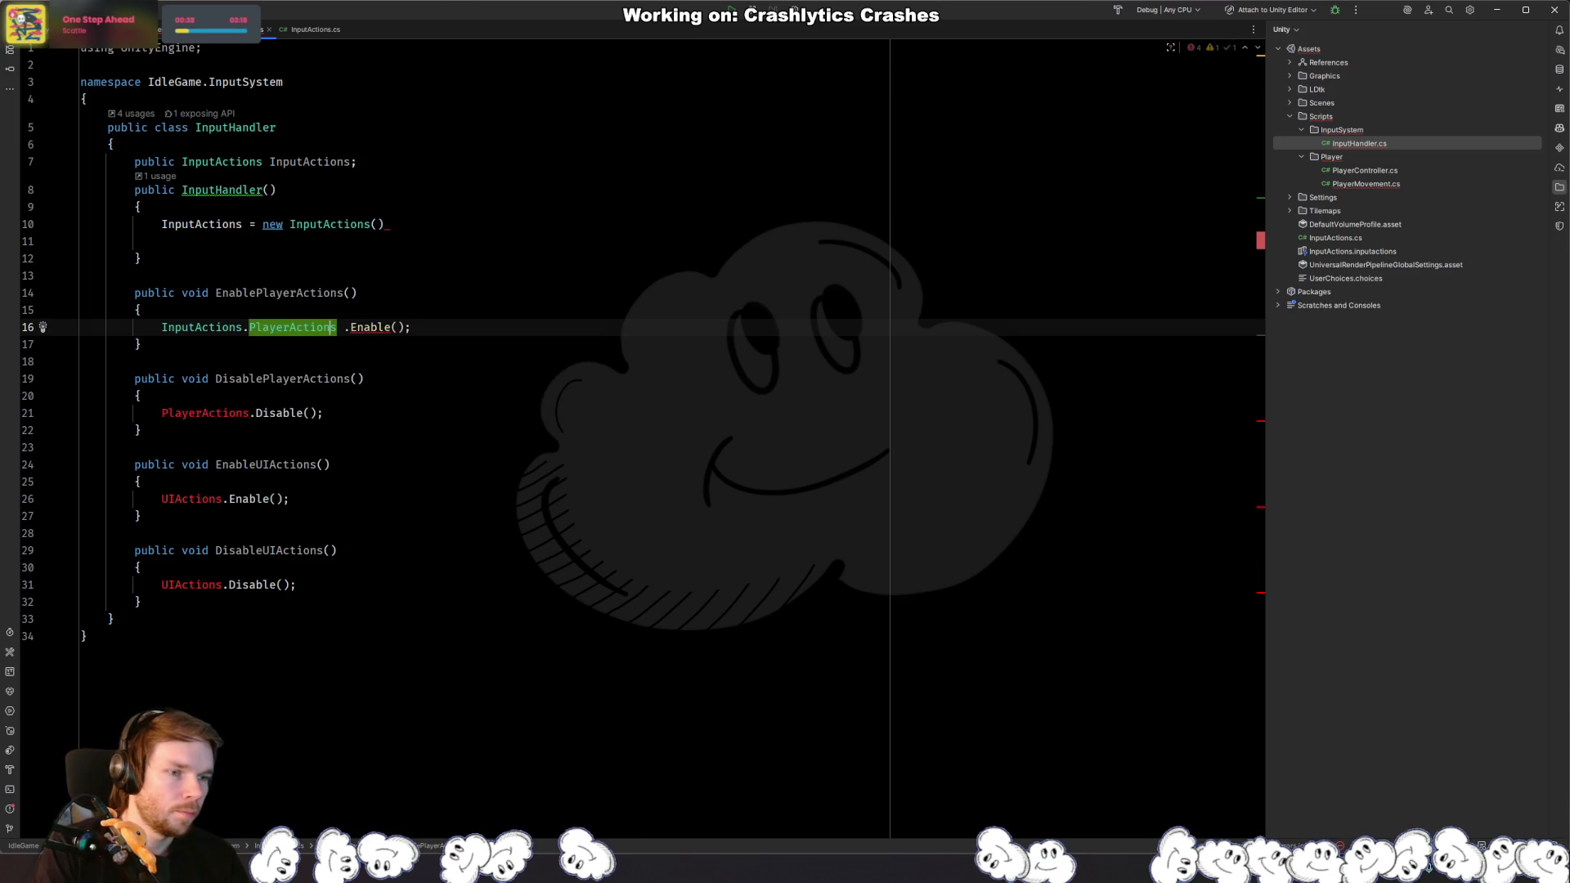
{"action": "key", "text": "ctrl+Left"}
{"action": "key", "text": "ctrl+Left"}
{"action": "type", "text": "."}
{"action": "key", "text": "Return"}
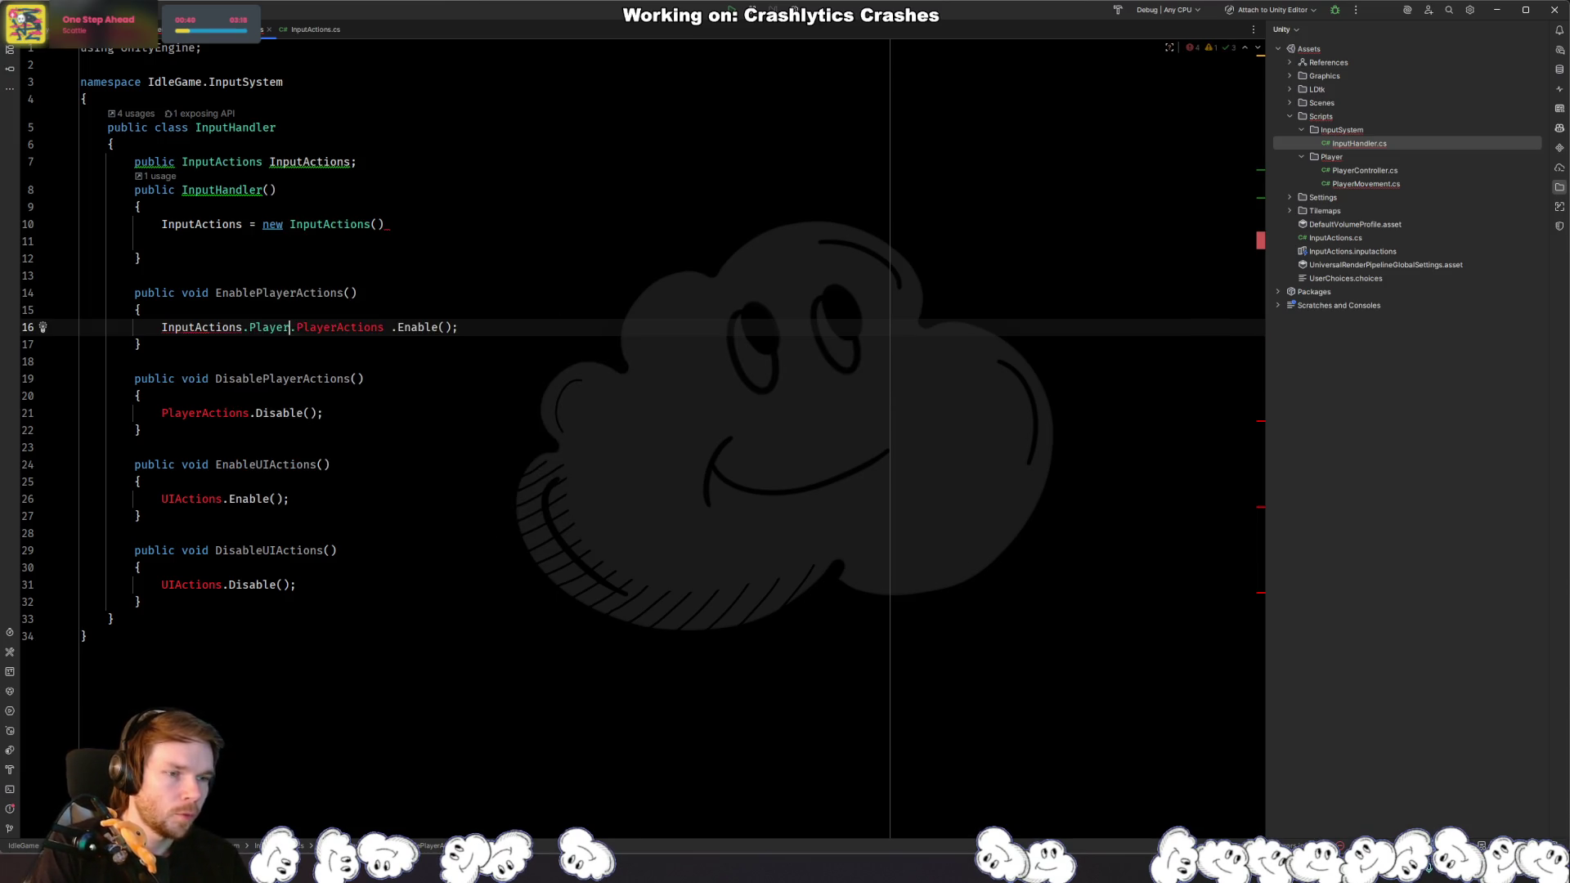
{"action": "key", "text": "ctrl+shift+Right"}
{"action": "key", "text": "Delete"}
{"action": "key", "text": "Delete"}
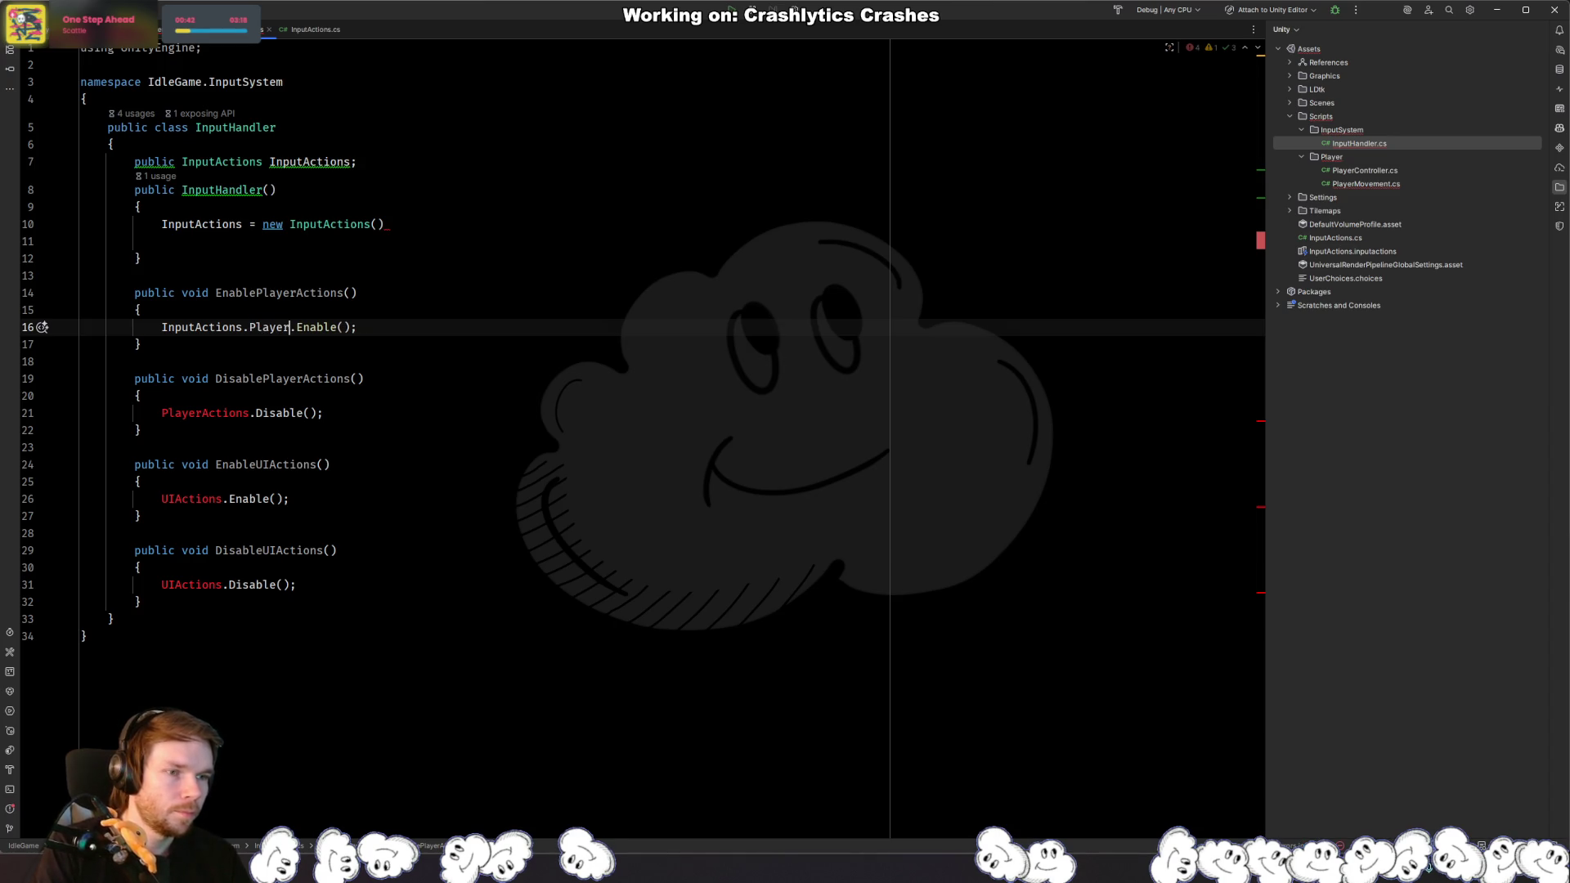
Step: Use InputActions.Player on line 21 and InputActions.UI on lines 26 and 31
{"action": "key", "text": "ctrl+shift+Left"}
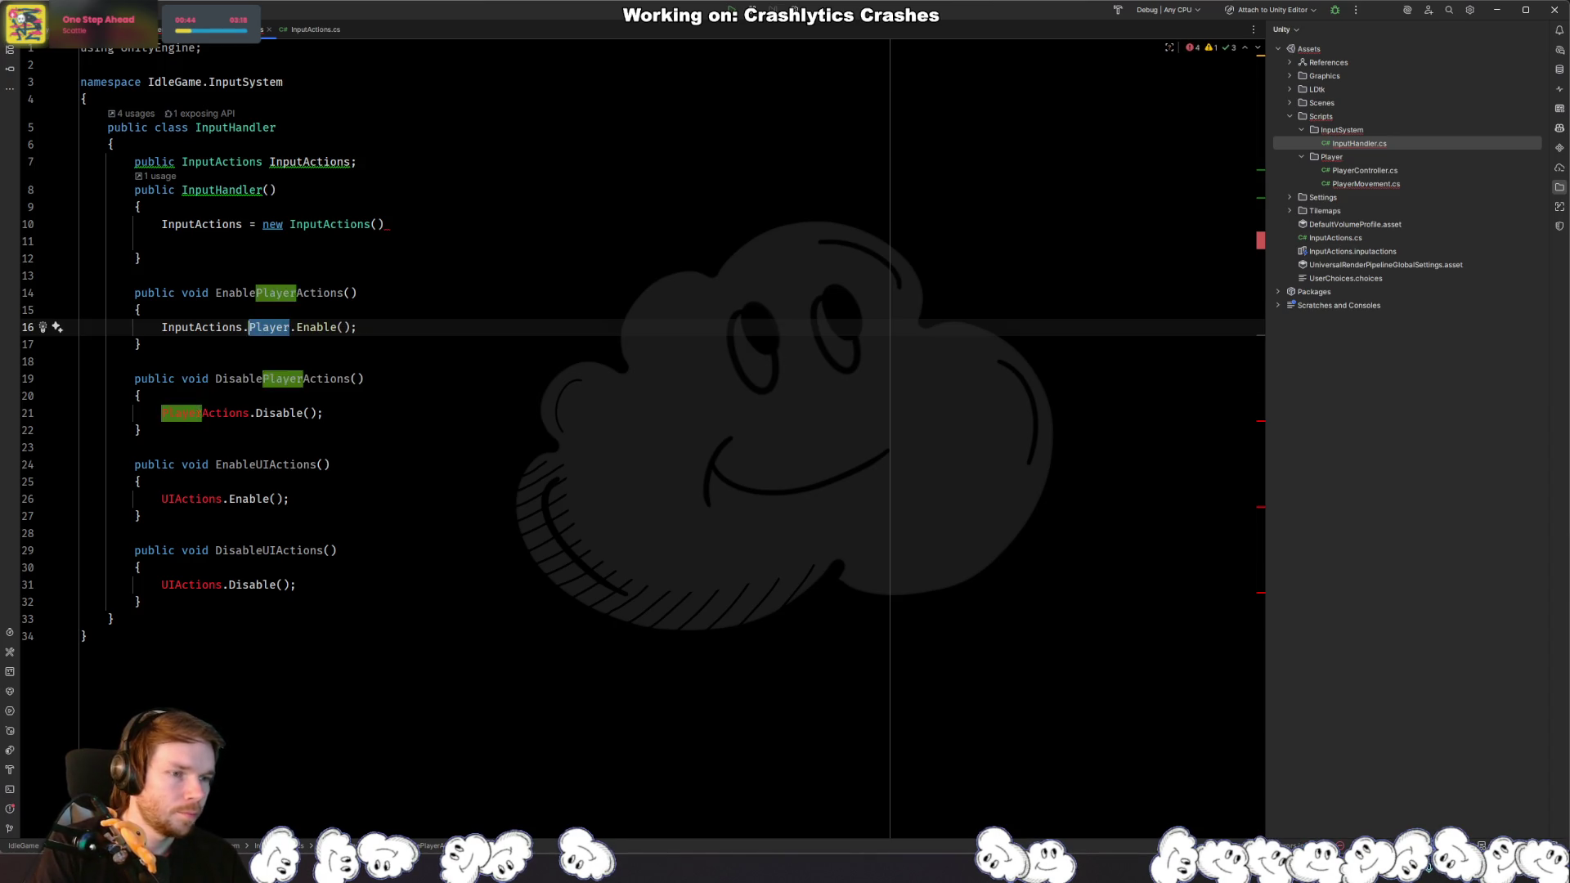
{"action": "key", "text": "ctrl+shift+Left"}
{"action": "key", "text": "ctrl+c"}
{"action": "double_click", "coordinate": [205, 413]}
{"action": "key", "text": "ctrl+v"}
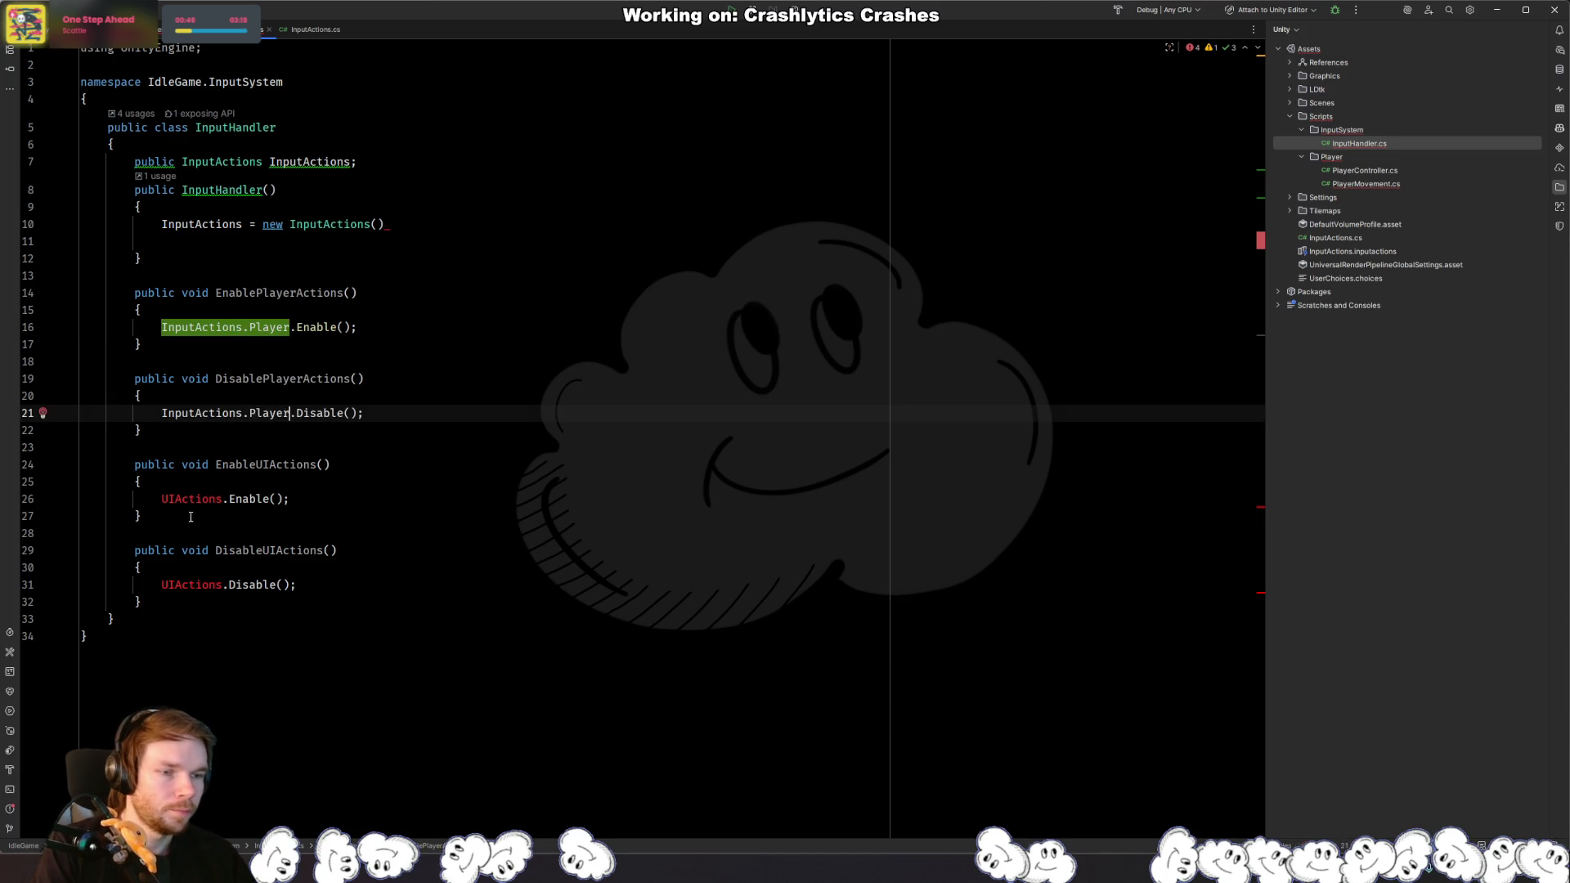
{"action": "double_click", "coordinate": [190, 498]}
{"action": "key", "text": "ctrl+v"}
{"action": "key", "text": "ctrl+shift+Left"}
{"action": "type", "text": "UI"}
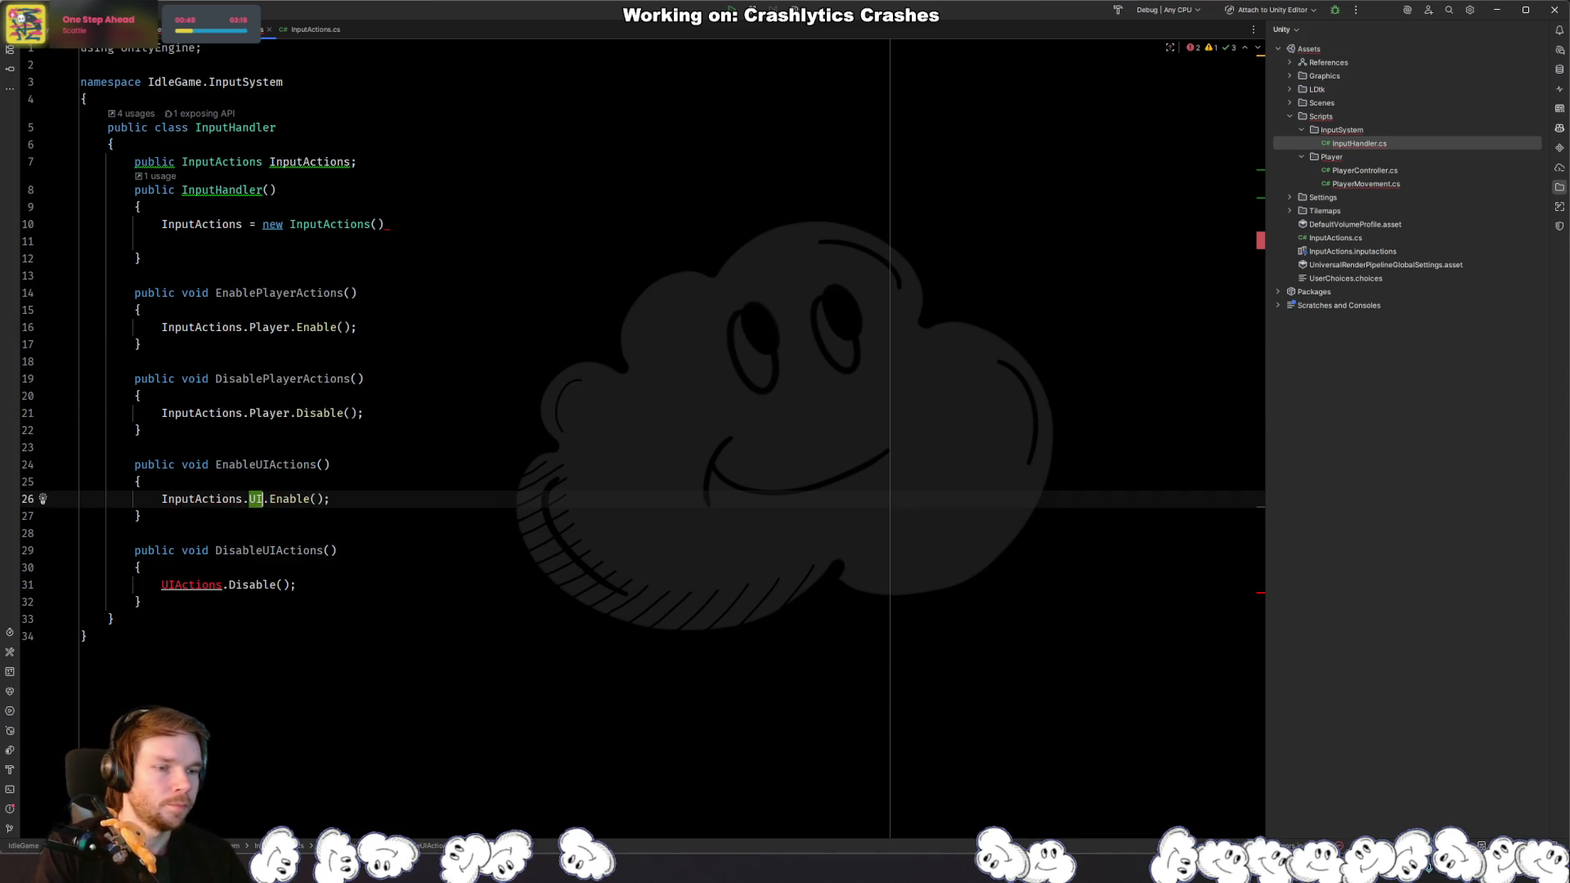
{"action": "key", "text": "ctrl+shift+Left"}
{"action": "key", "text": "ctrl+shift+Left"}
{"action": "key", "text": "ctrl+c"}
{"action": "double_click", "coordinate": [190, 584]}
{"action": "key", "text": "ctrl+v"}
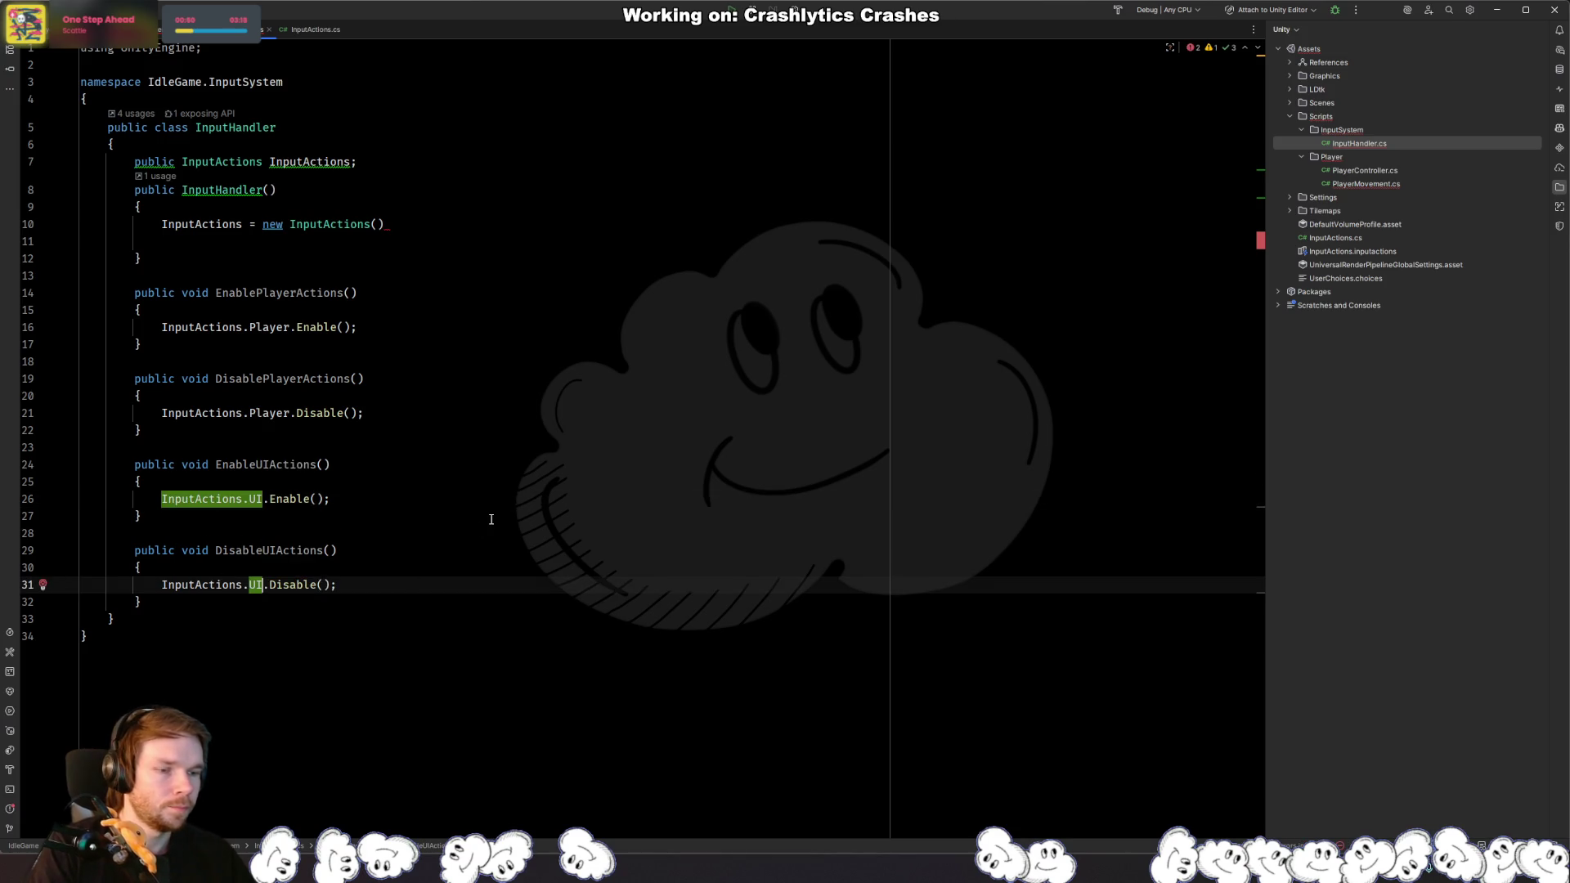
Step: Remove the empty constructor line and add the missing semicolon
{"action": "left_click", "coordinate": [447, 234]}
{"action": "key", "text": "BackSpace"}
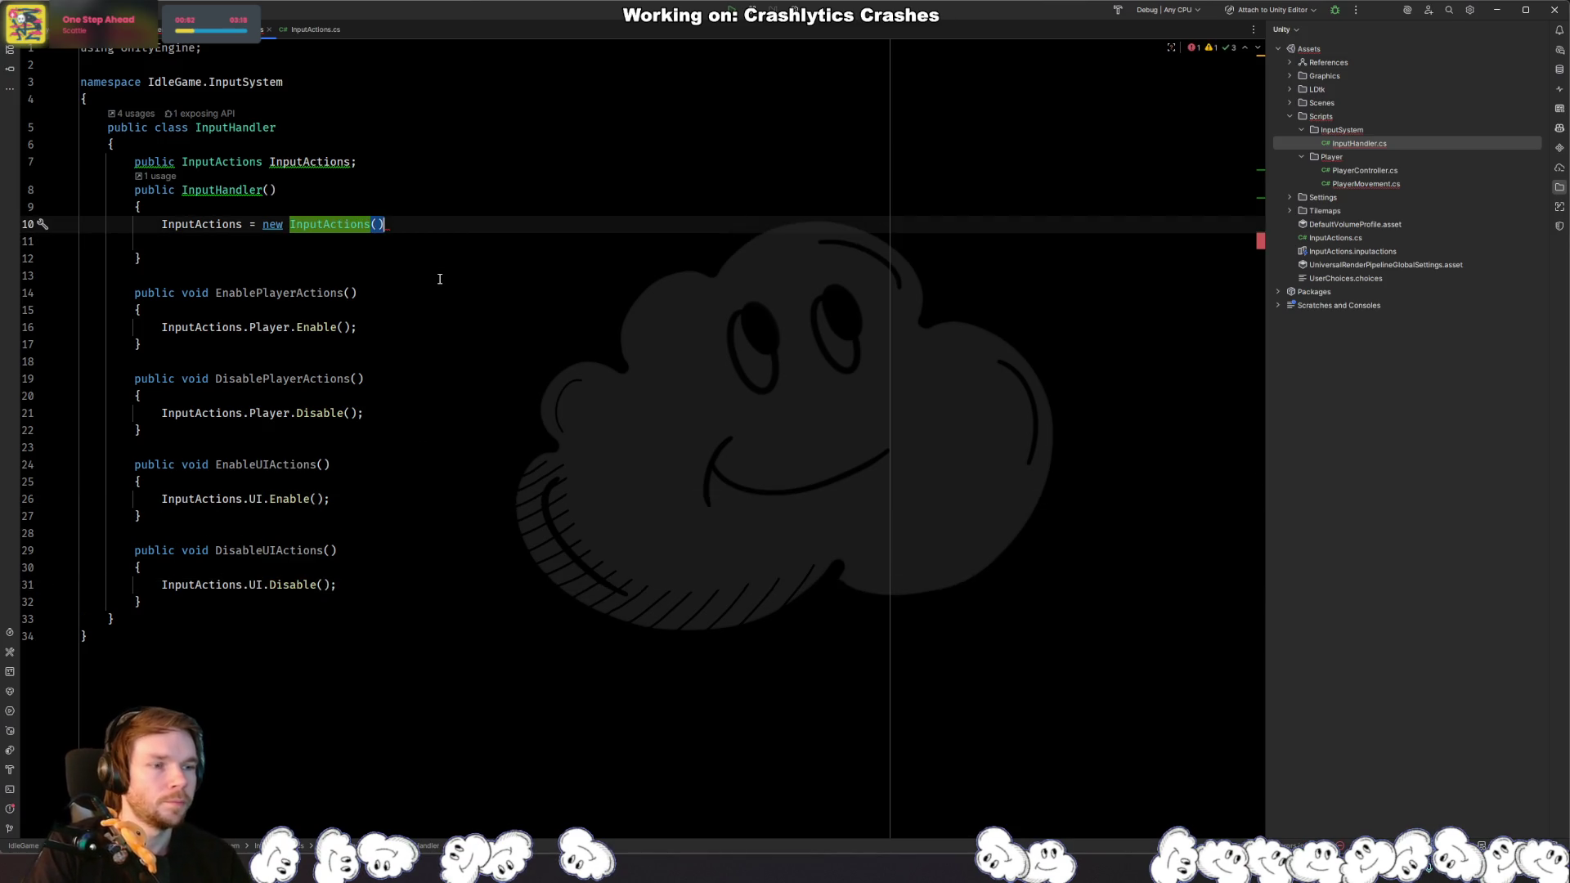
{"action": "type", "text": ";"}
{"action": "key", "text": "ctrl+Tab"}
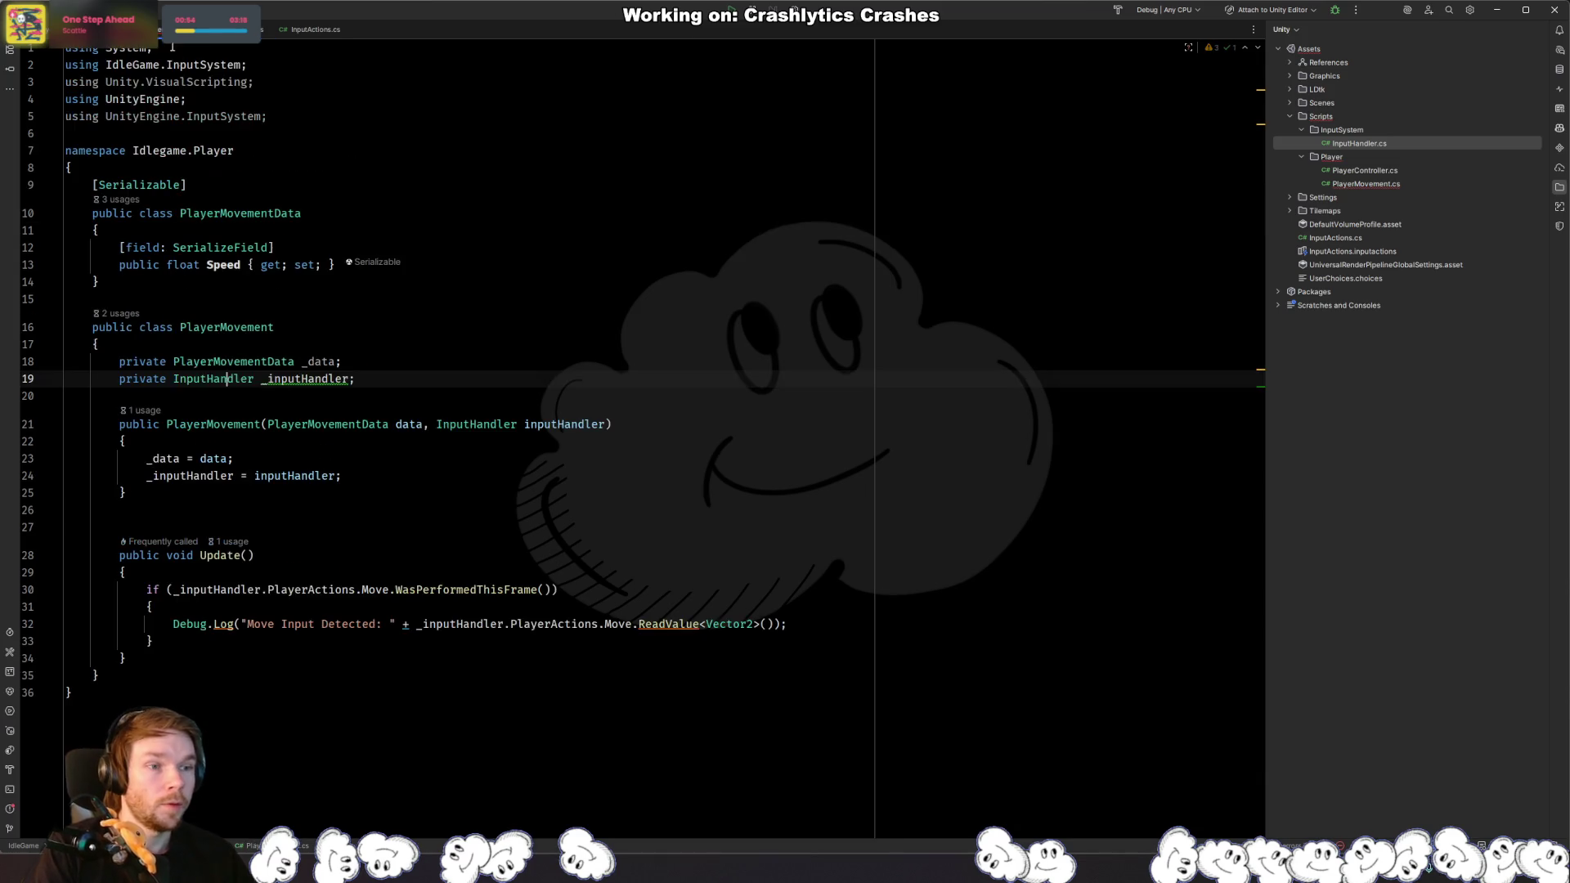
Step: Change PlayerMovement's line 30 Move check to go through _inputHandler.InputActions
{"action": "left_click", "coordinate": [277, 590]}
{"action": "type", "text": "."}
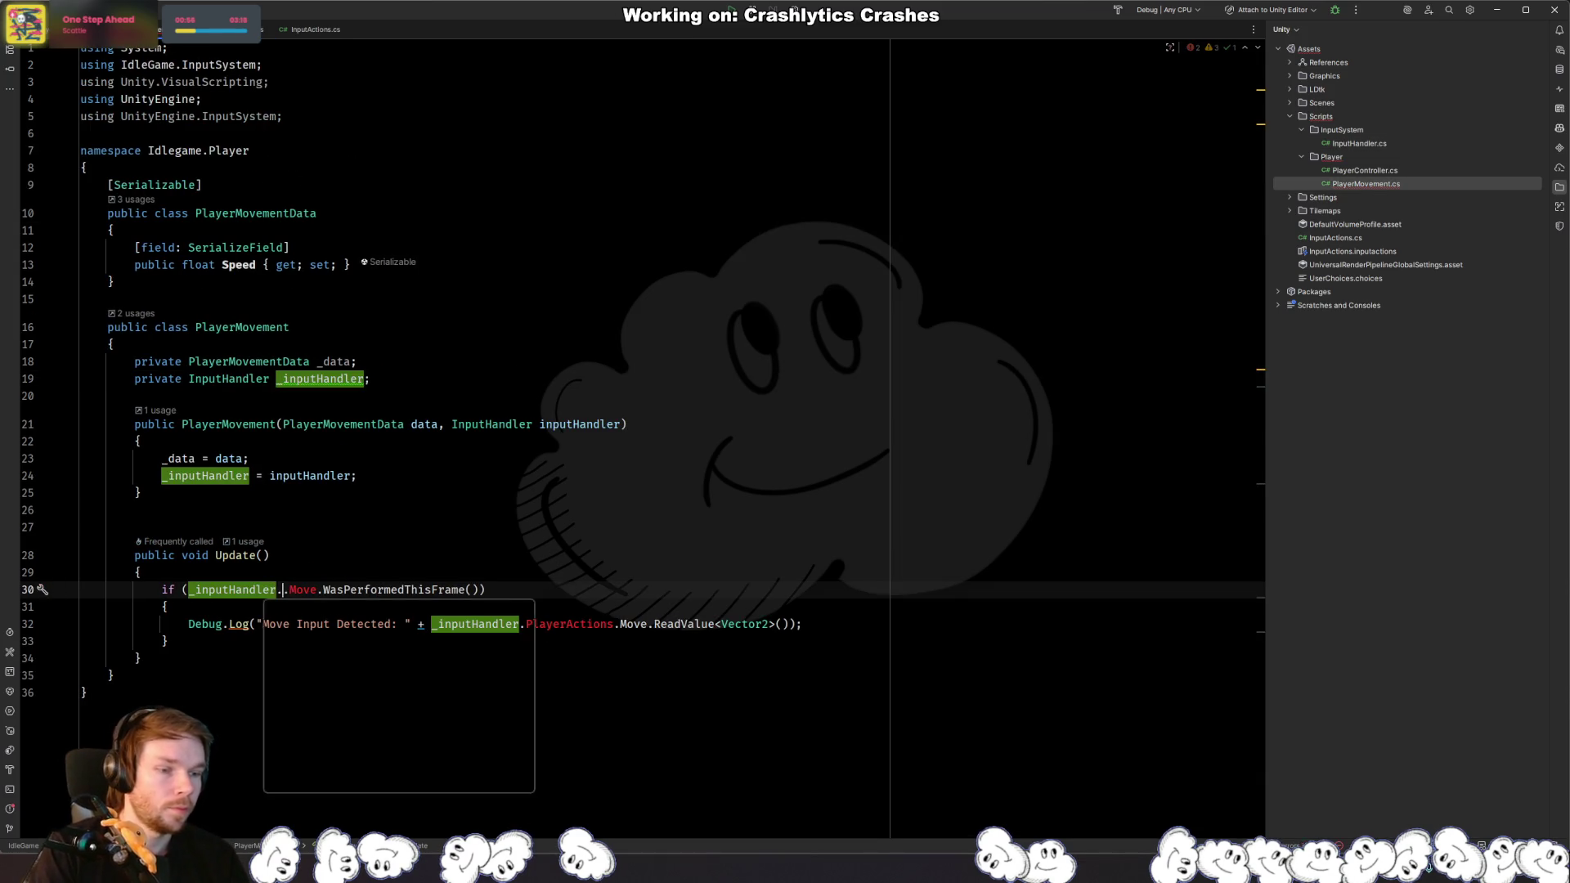
{"action": "key", "text": "Escape"}
{"action": "type", "text": "Pla"}
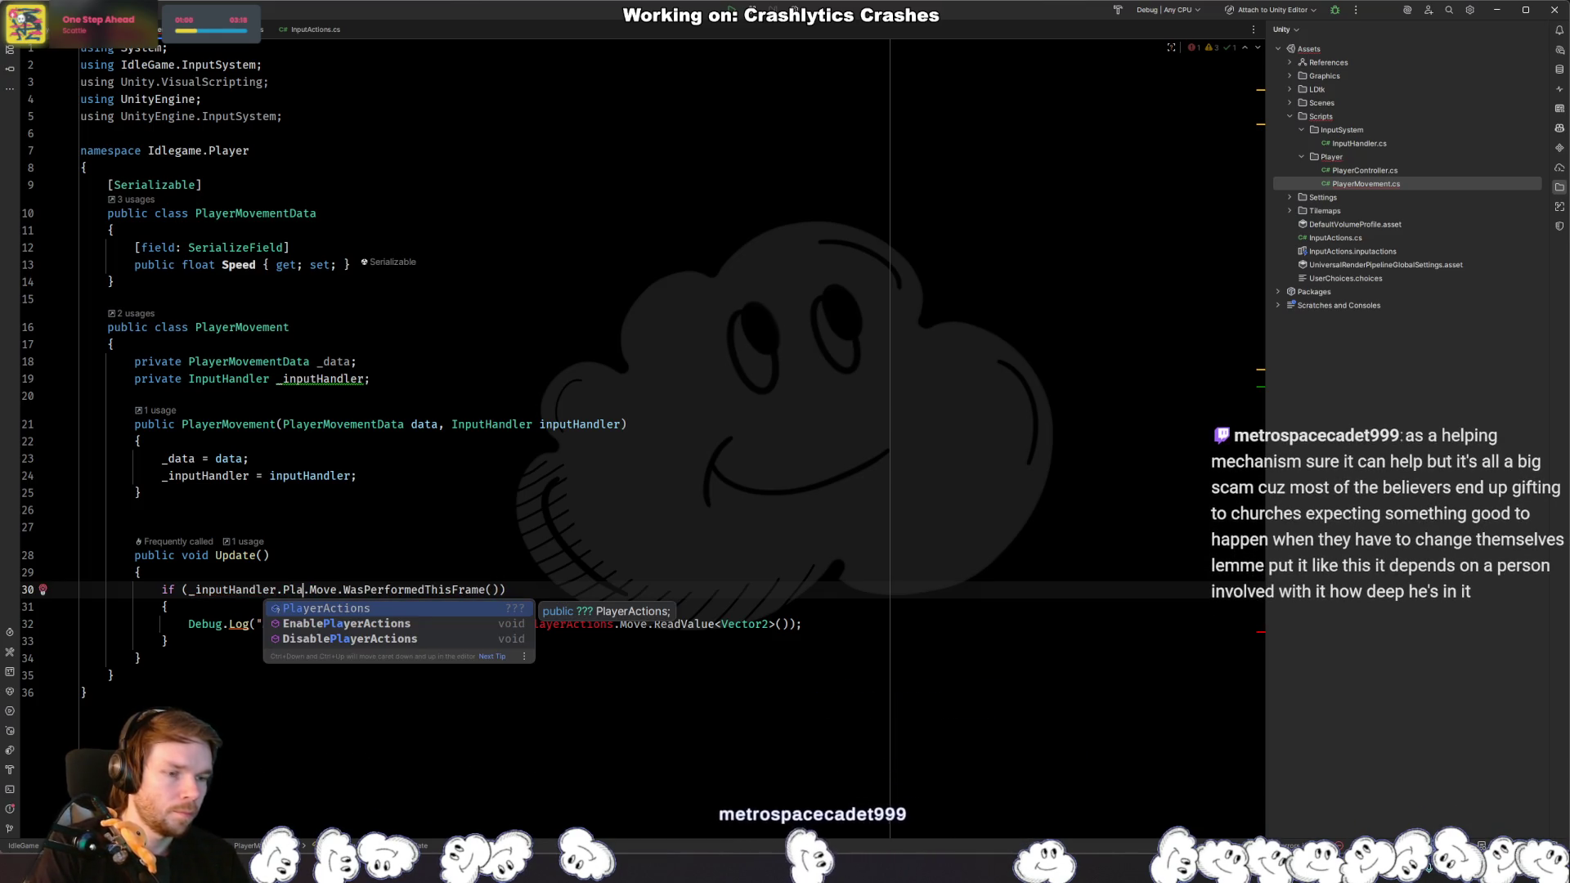
{"action": "key", "text": "BackSpace"}
{"action": "key", "text": "BackSpace"}
{"action": "key", "text": "BackSpace"}
{"action": "key", "text": "ctrl+space"}
{"action": "key", "text": "ctrl+Tab"}
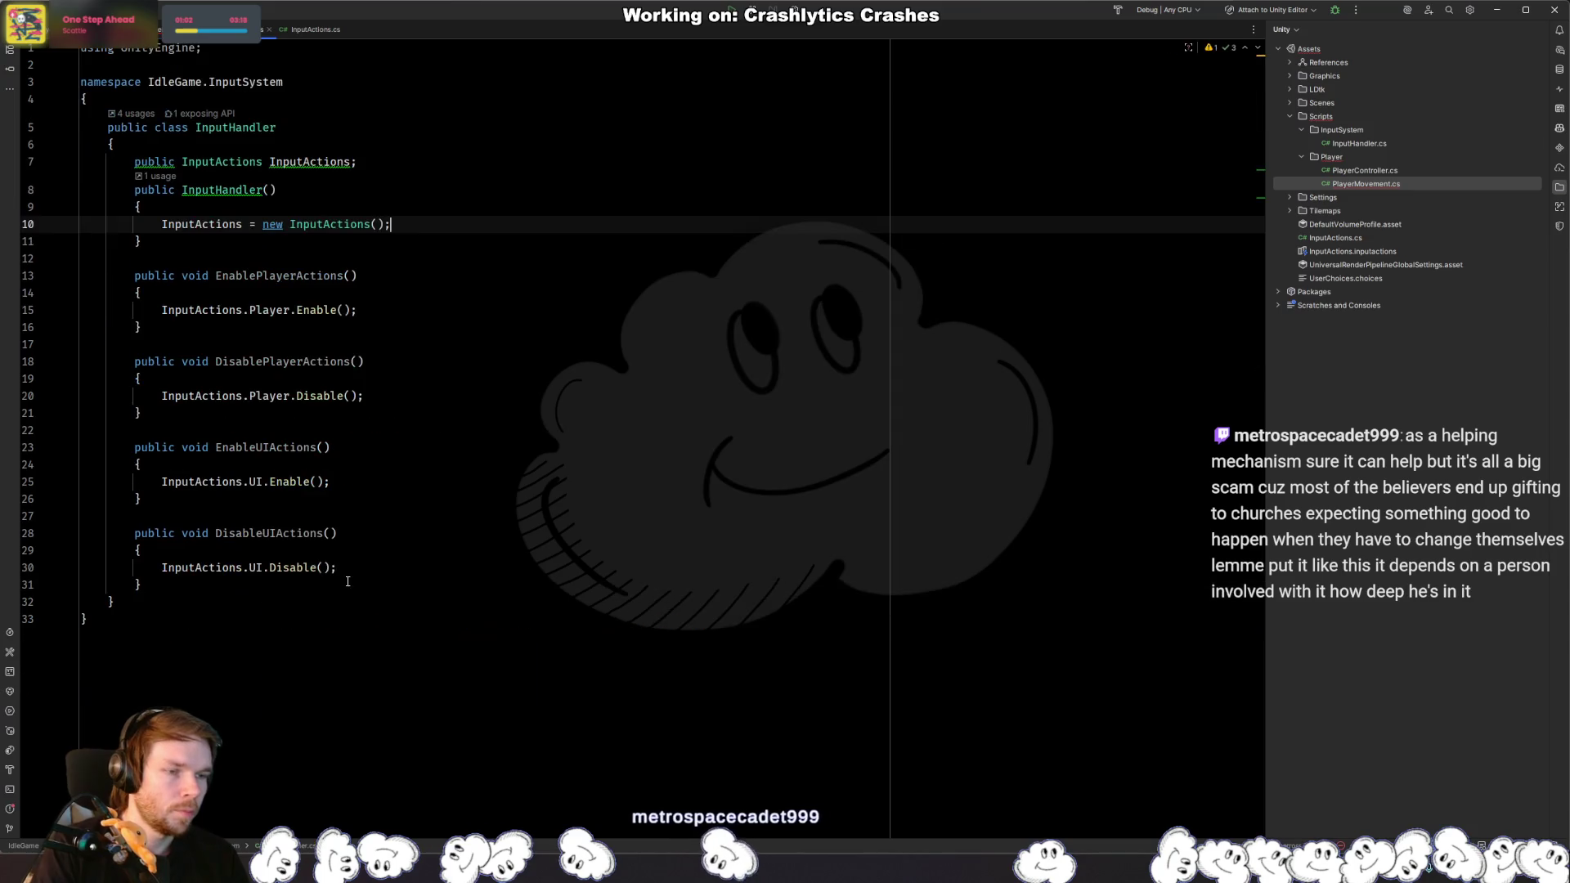
{"action": "key", "text": "ctrl+Tab"}
{"action": "type", "text": "Inp"}
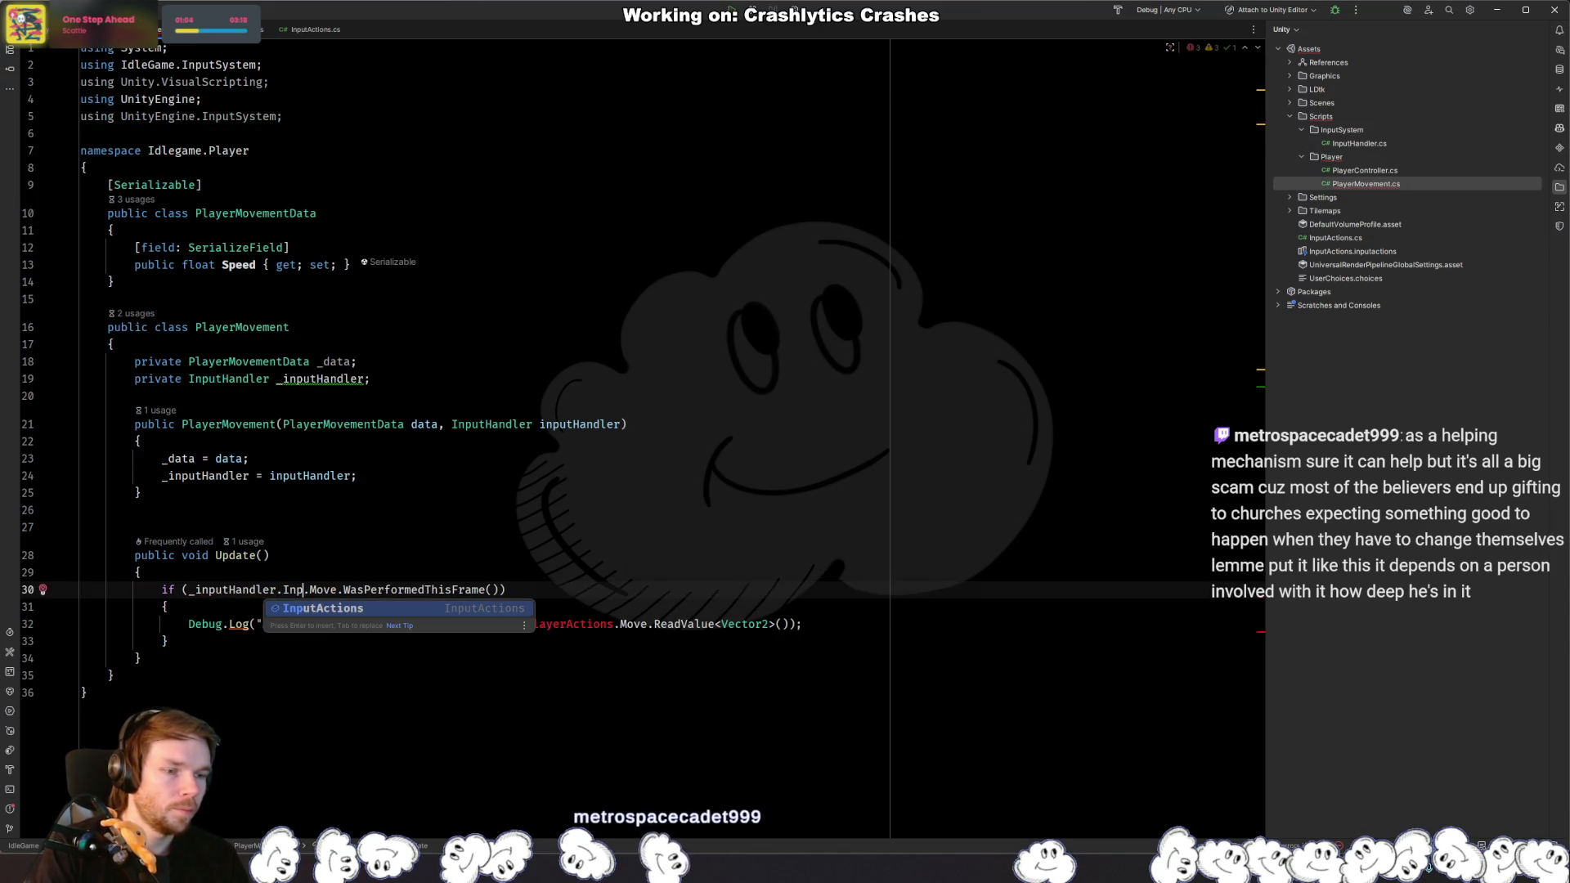
{"action": "key", "text": "Return"}
{"action": "type", "text": "."}
{"action": "key", "text": "Escape"}
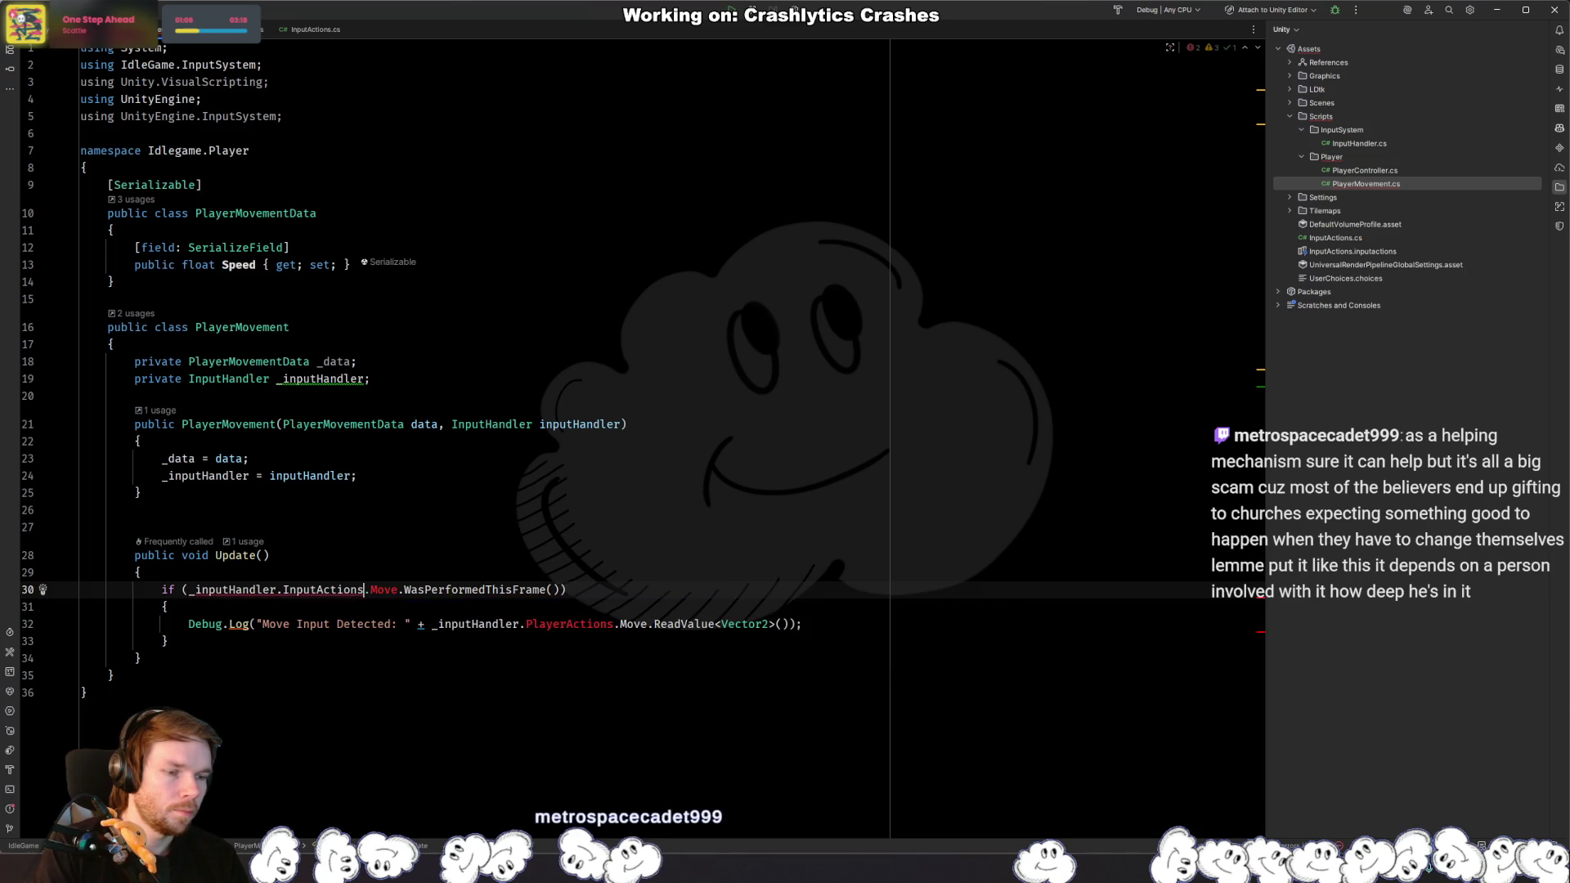
Step: In InputHandler, add a blank line below the field and make InputActions private
{"action": "key", "text": "ctrl+Tab"}
{"action": "key", "text": "Up"}
{"action": "key", "text": "Up"}
{"action": "key", "text": "Up"}
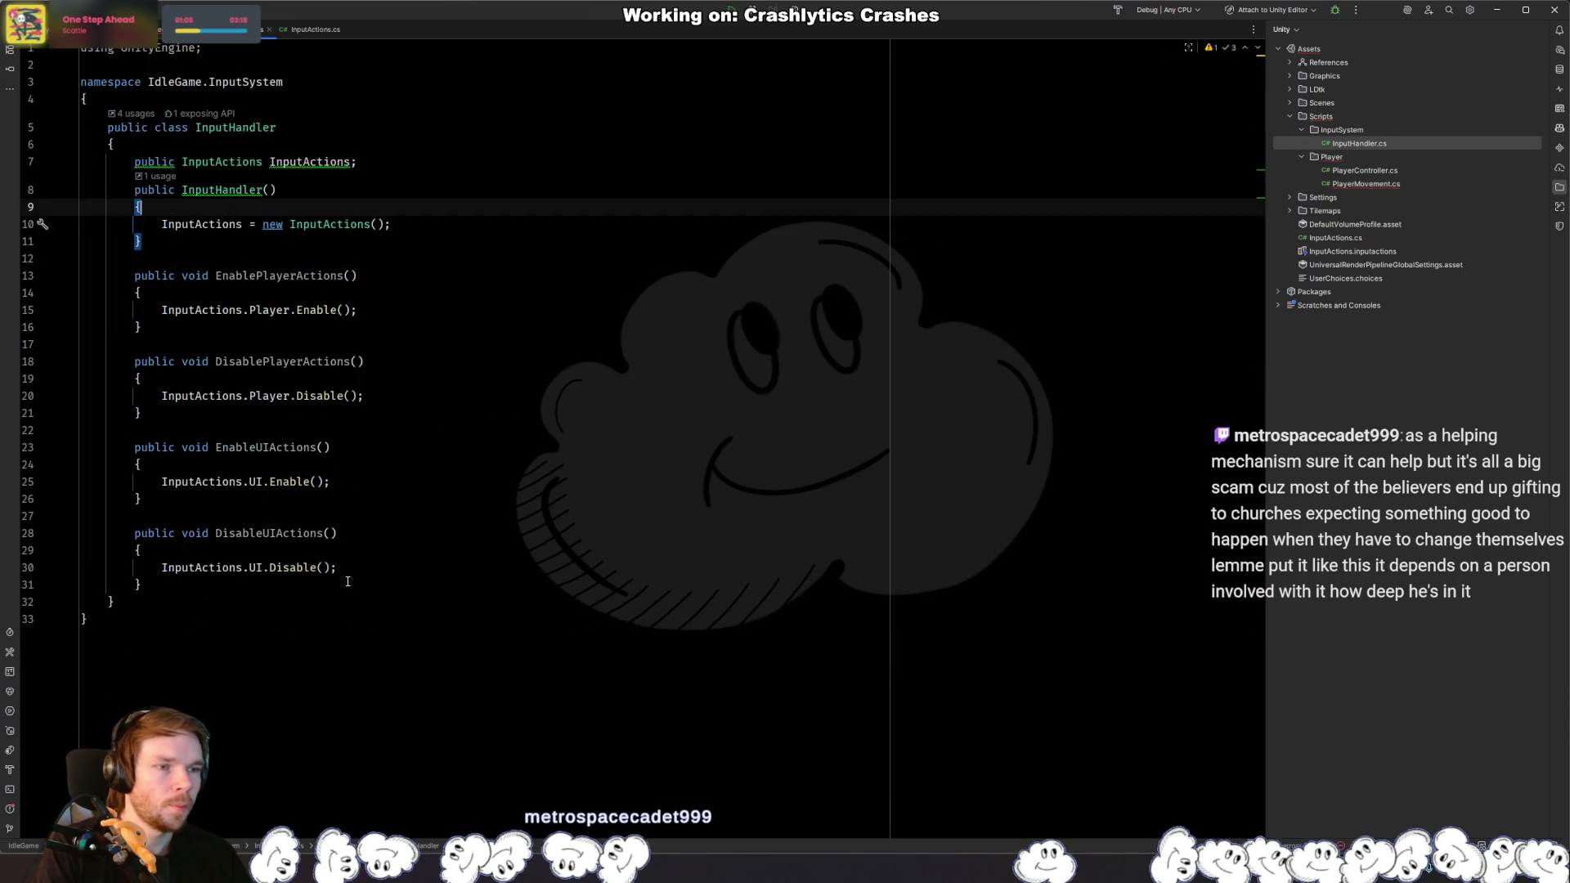
{"action": "key", "text": "Return"}
{"action": "key", "text": "Return"}
{"action": "type", "text": "p"}
{"action": "key", "text": "BackSpace"}
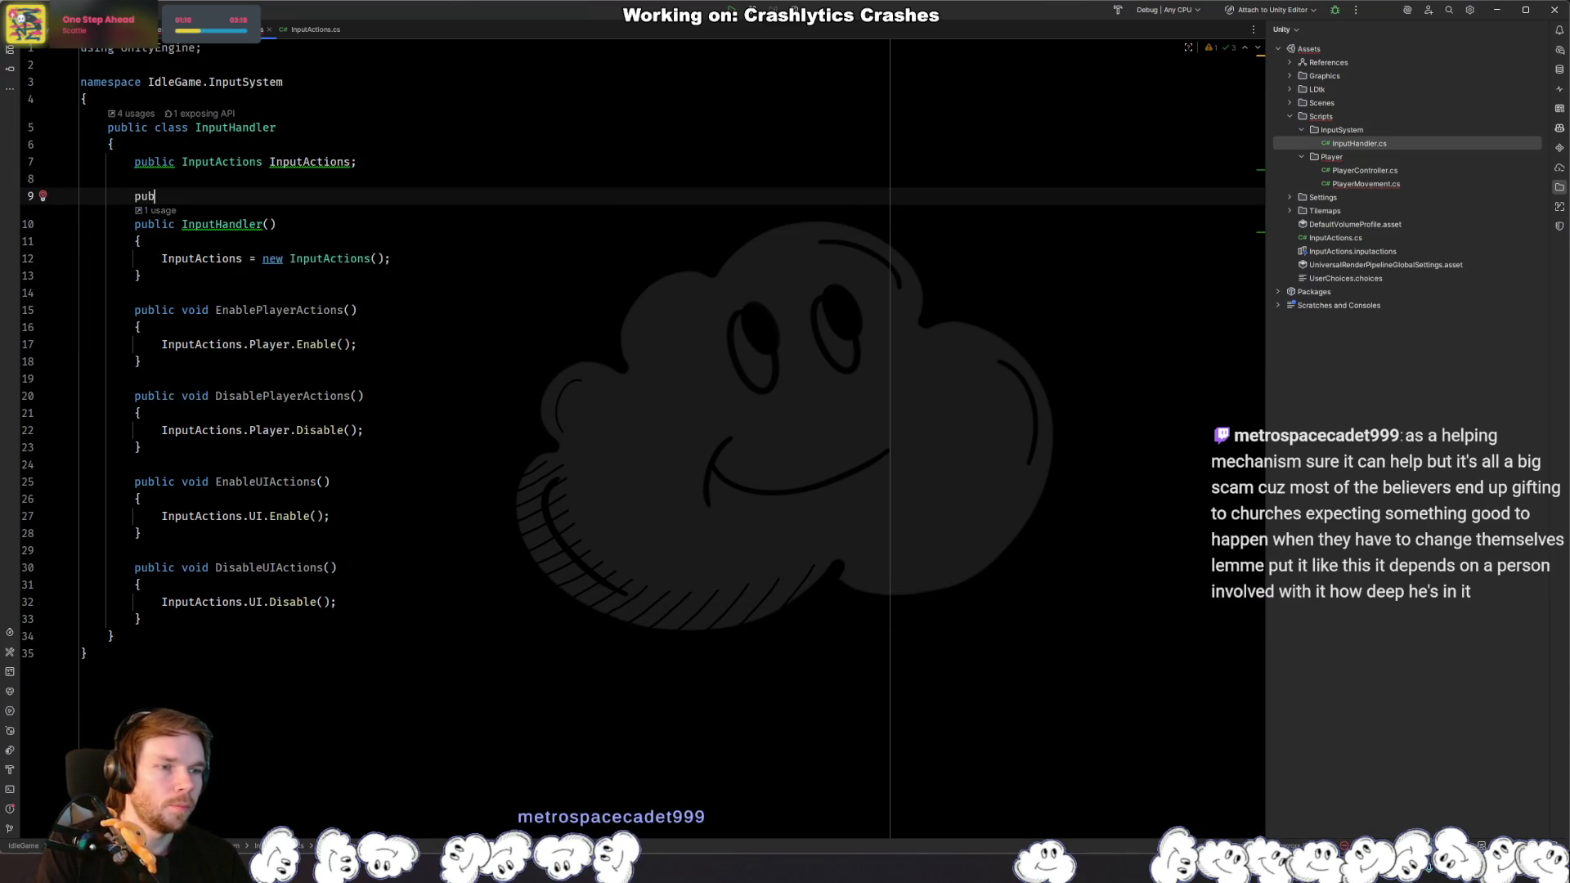
{"action": "key", "text": "Up"}
{"action": "key", "text": "Up"}
{"action": "key", "text": "ctrl+shift+Right"}
{"action": "type", "text": "private"}
{"action": "key", "text": "Escape"}
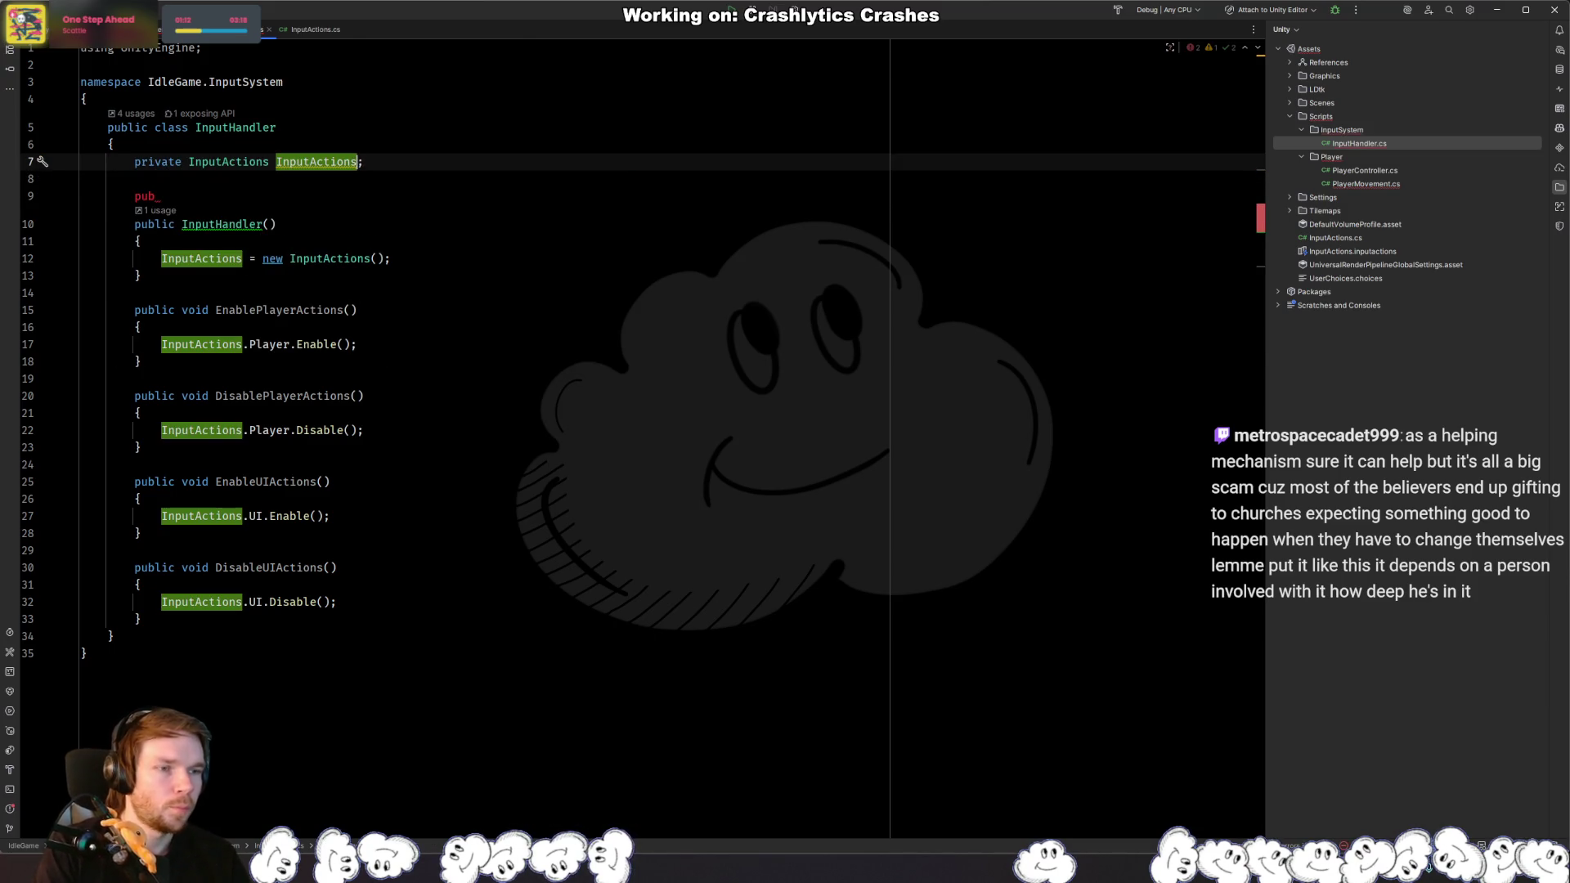
Step: Rename the field to _inputActions and begin a public InputActions declaration below it
{"action": "key", "text": "ctrl+r"}
{"action": "type", "text": "r_i"}
{"action": "key", "text": "Return"}
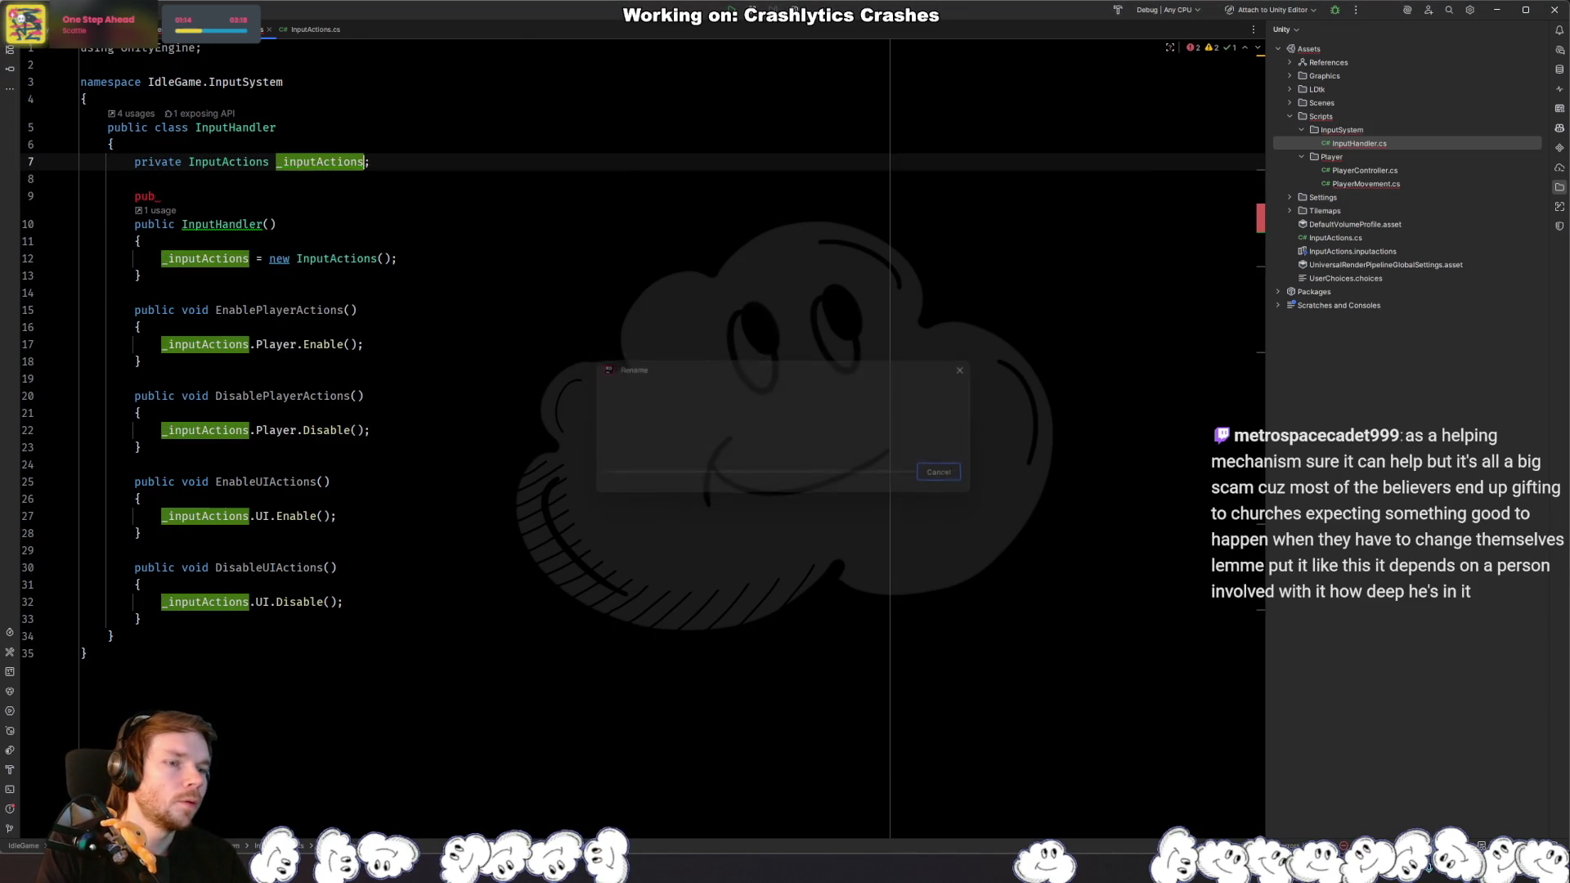
{"action": "key", "text": "Down"}
{"action": "key", "text": "Down"}
{"action": "type", "text": "lic InputActions."}
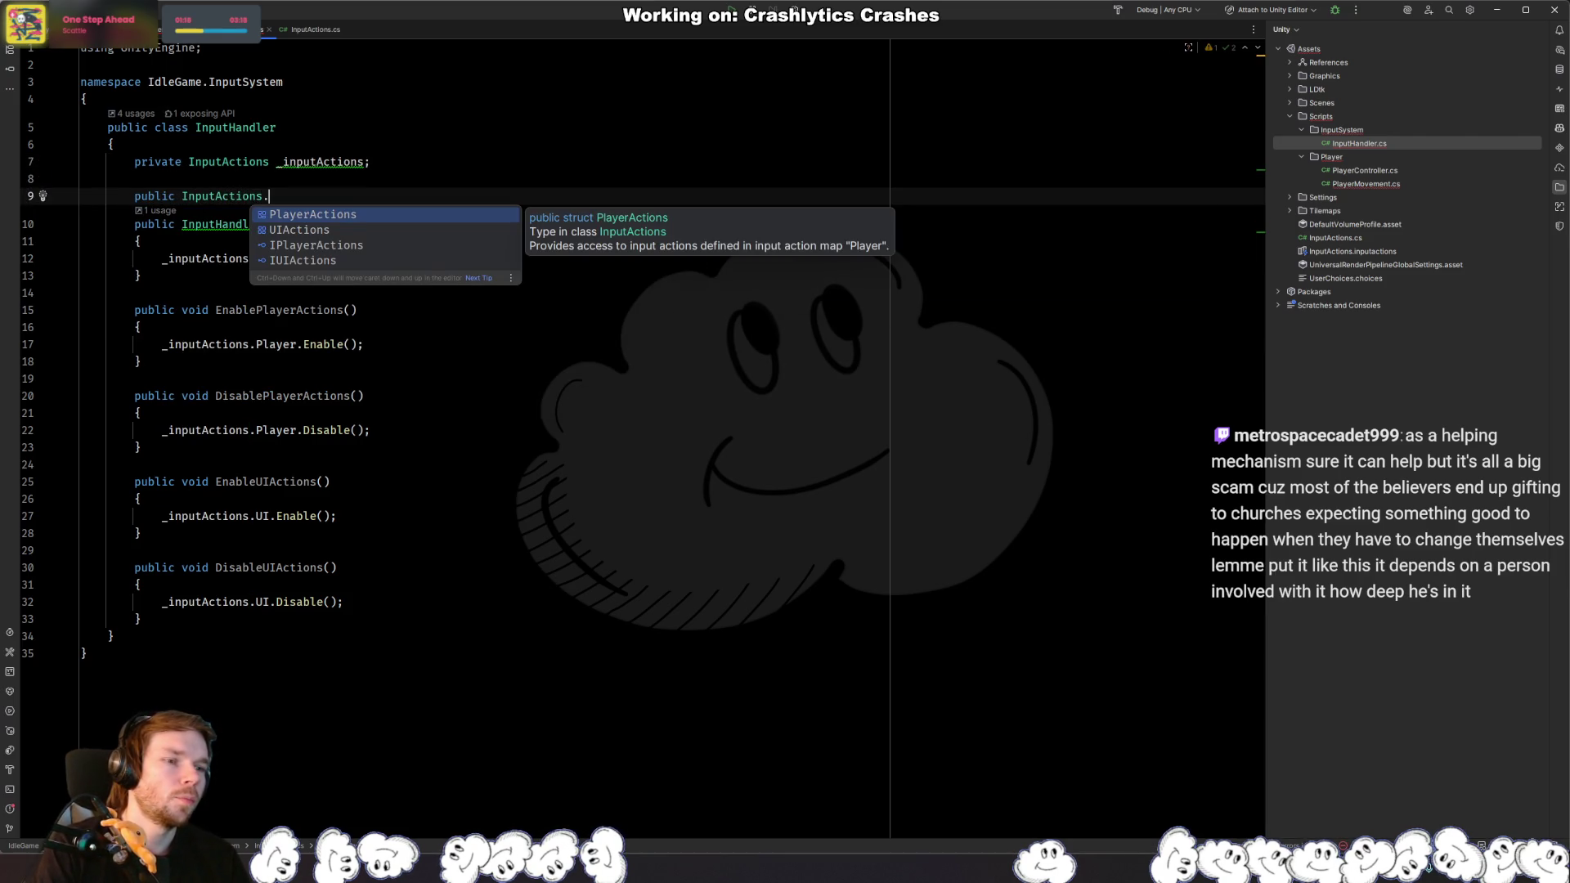
{"action": "key", "text": "Down"}
{"action": "key", "text": "Down"}
{"action": "key", "text": "Down"}
{"action": "key", "text": "Up"}
{"action": "key", "text": "Up"}
{"action": "key", "text": "Up"}
{"action": "key", "text": "BackSpace"}
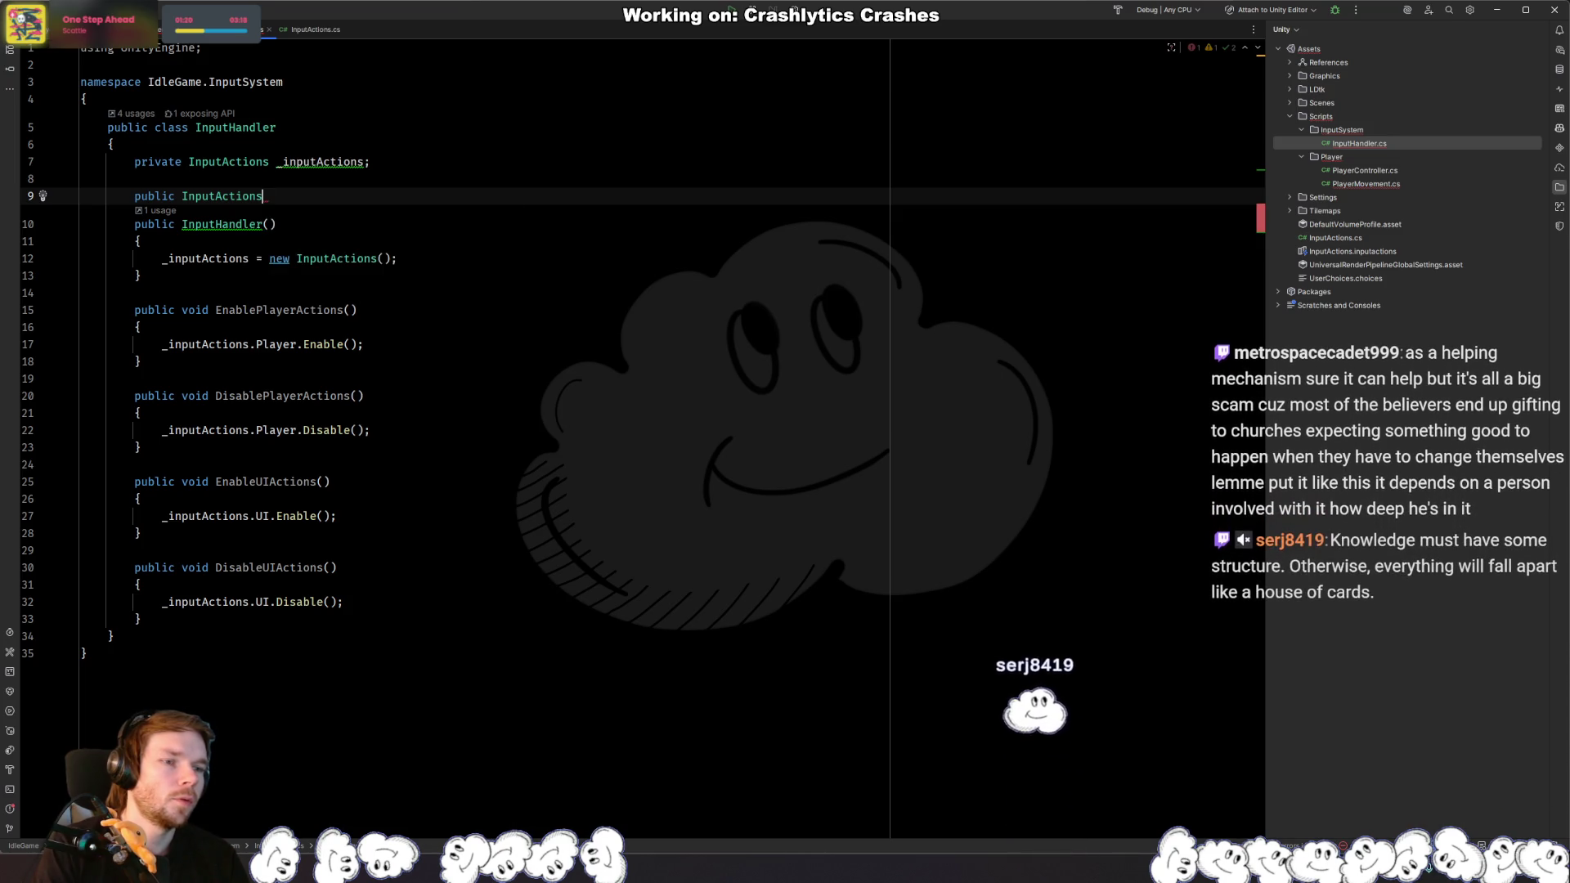
{"action": "key", "text": "BackSpace"}
{"action": "key", "text": "BackSpace"}
{"action": "key", "text": "BackSpace"}
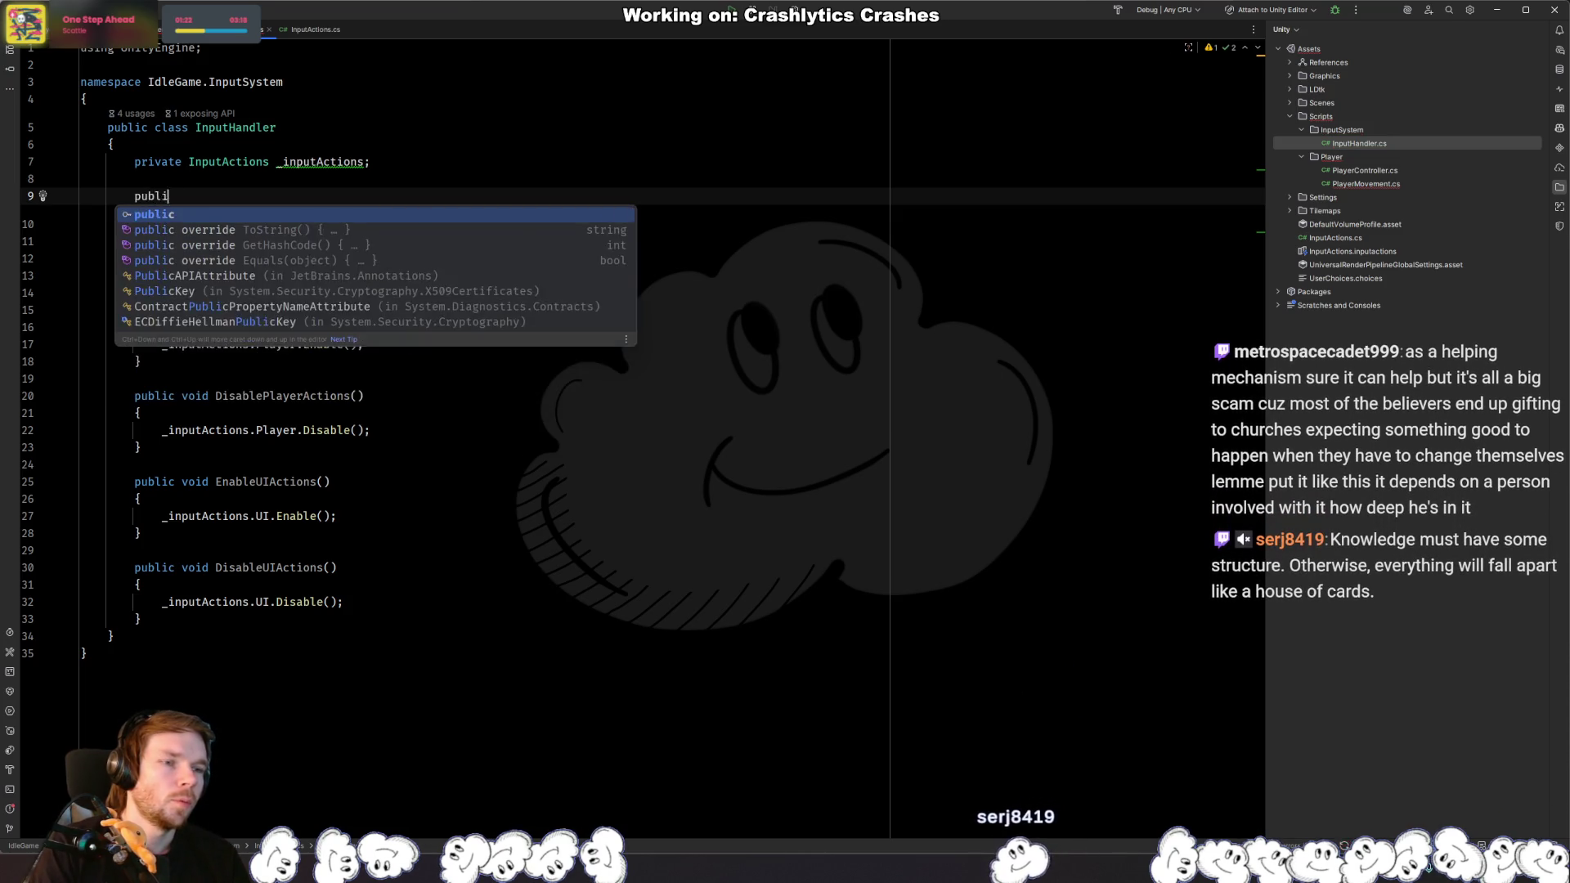
{"action": "key", "text": "ctrl+z"}
Step: Point PlayerMovement's line 30 at _inputHandler.PlayerActions
{"action": "key", "text": "ctrl+Tab"}
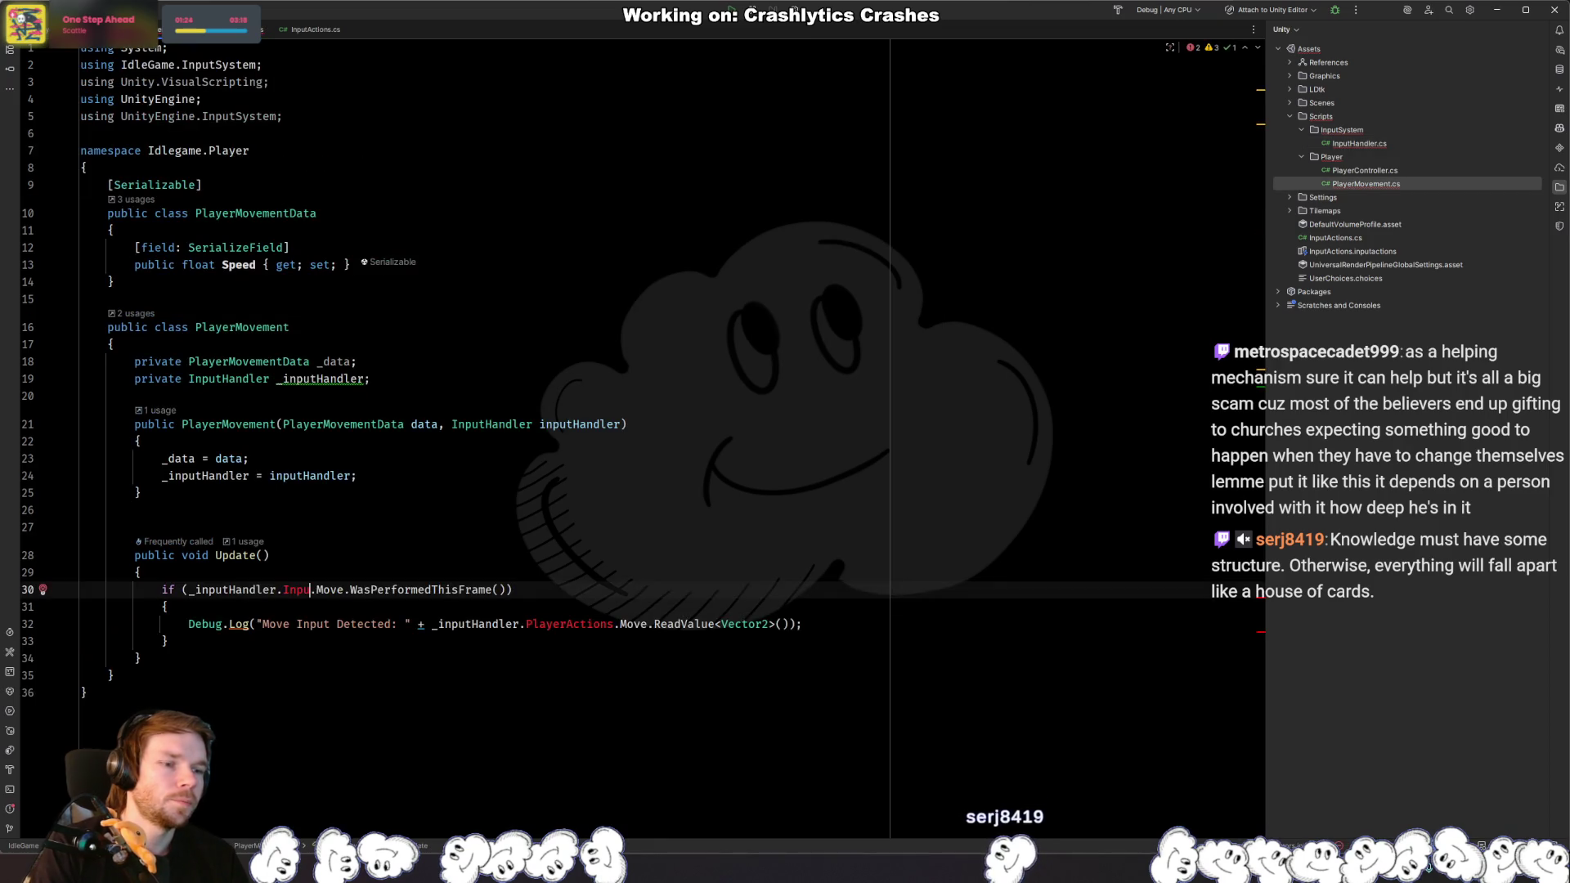
{"action": "key", "text": "BackSpace"}
{"action": "key", "text": "BackSpace"}
{"action": "key", "text": "BackSpace"}
{"action": "key", "text": "Escape"}
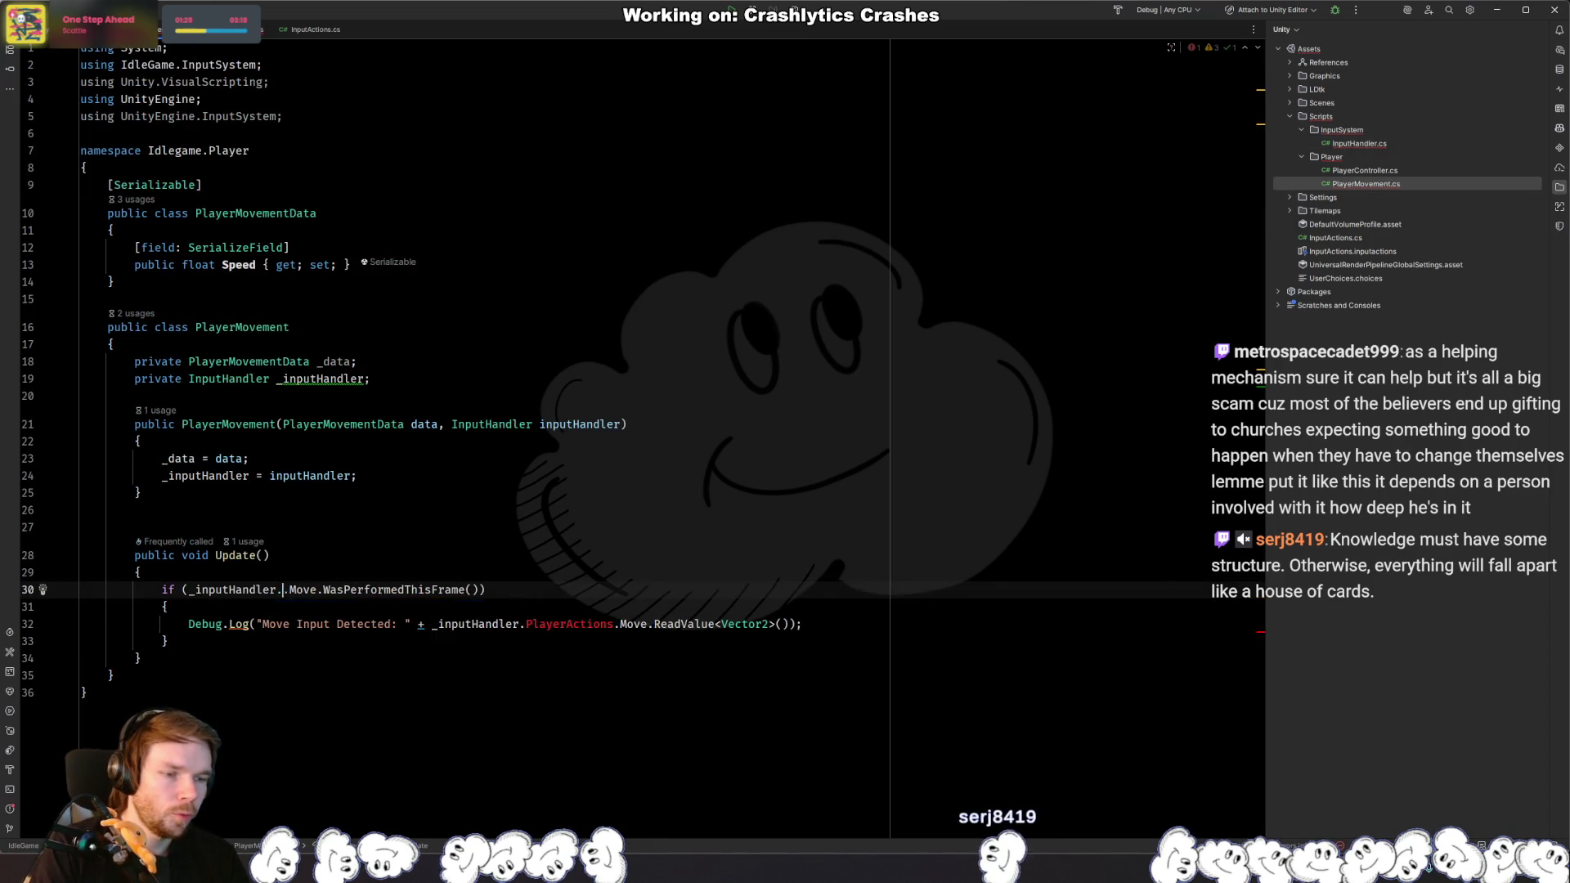
{"action": "type", "text": "Pla"}
{"action": "key", "text": "Return"}
Step: Start an _inputActions.P line in the constructor, then remove the unfinished line
{"action": "key", "text": "ctrl+Tab"}
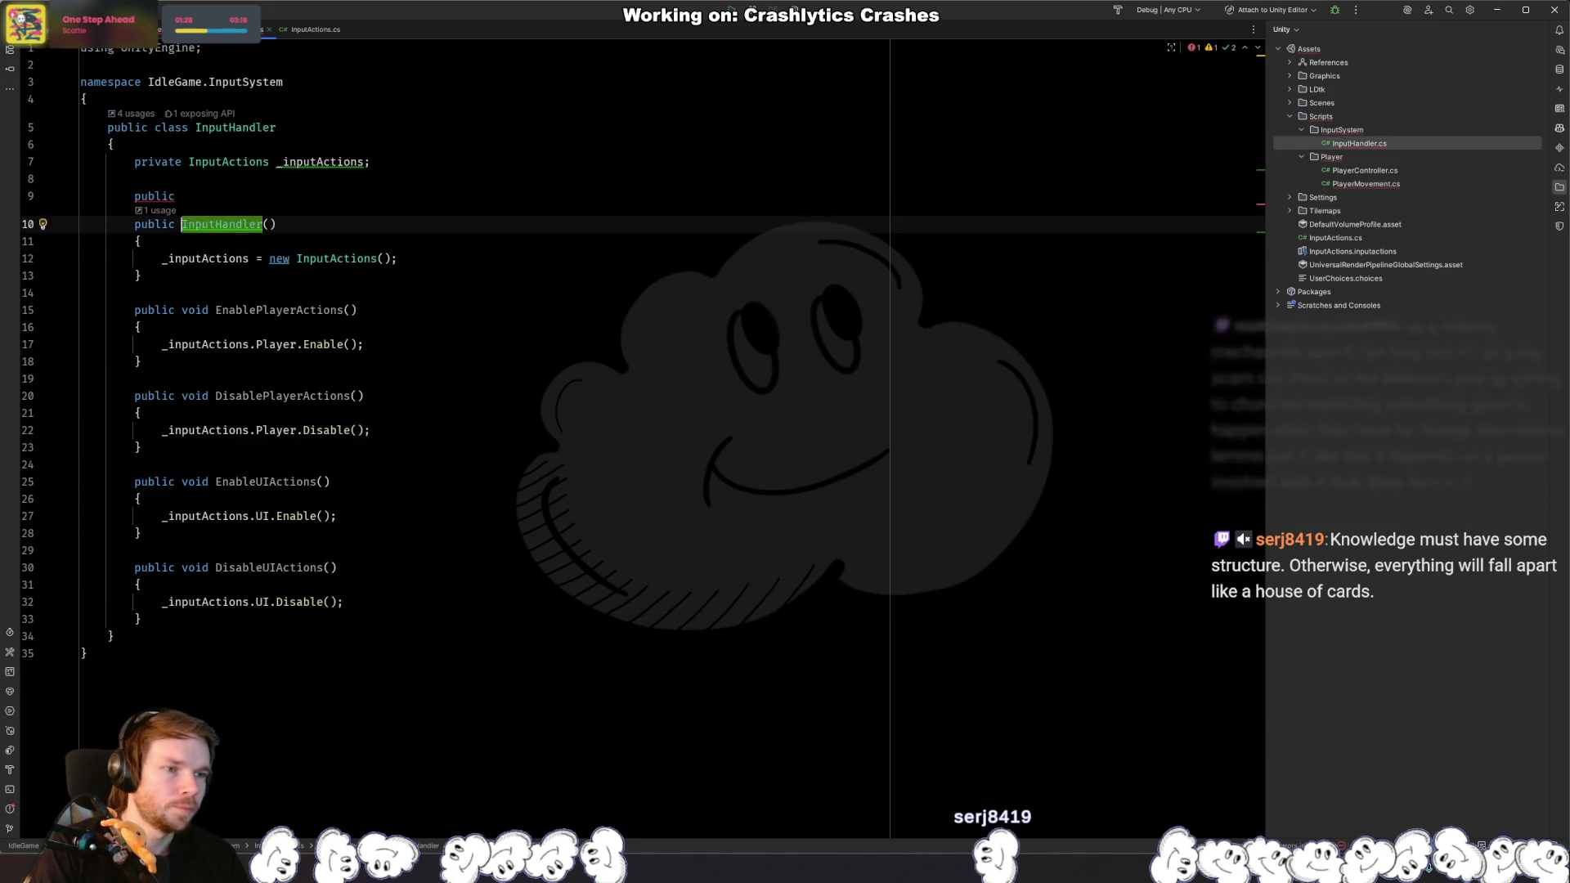
{"action": "key", "text": "Down"}
{"action": "key", "text": "Down"}
{"action": "key", "text": "End"}
{"action": "key", "text": "Return"}
{"action": "type", "text": "_i"}
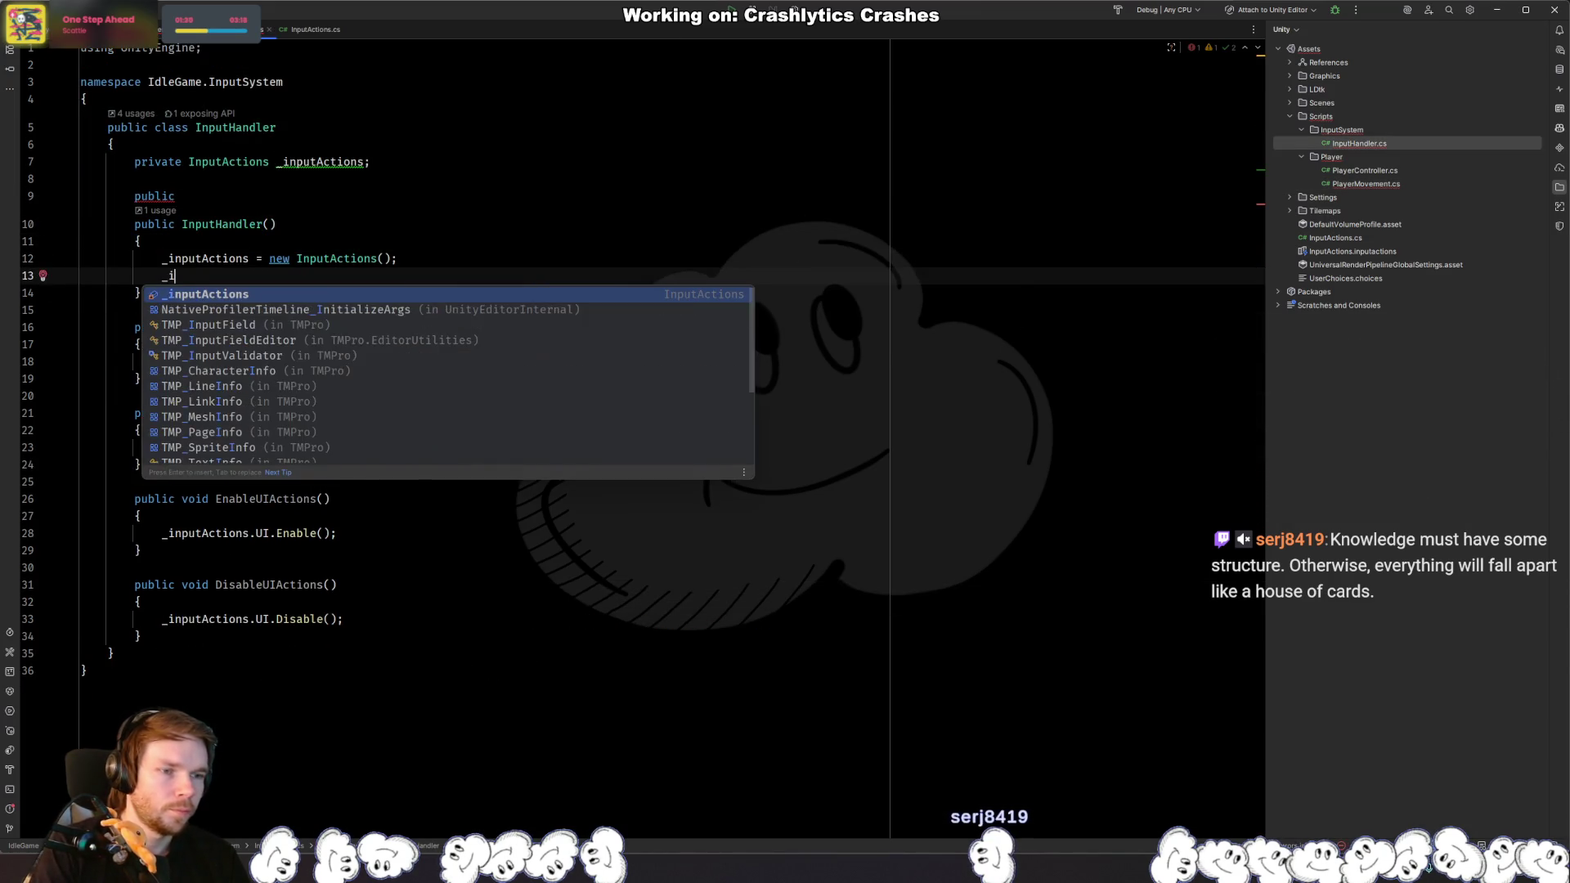
{"action": "key", "text": "Return"}
{"action": "type", "text": ".P"}
{"action": "key", "text": "ctrl+y"}
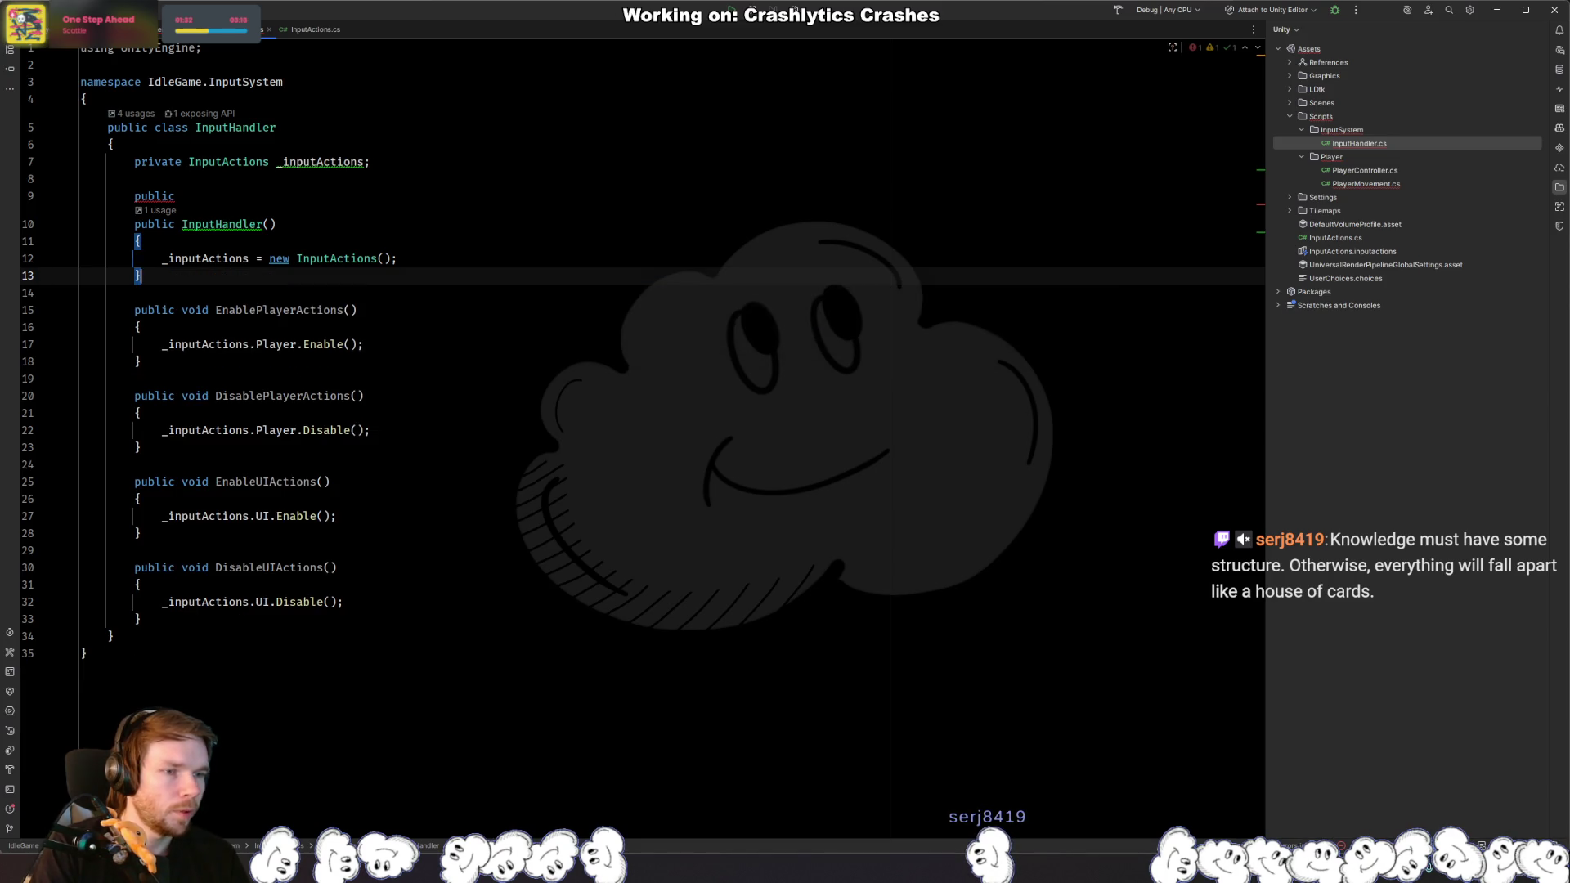
Step: Add PlayerActions => _inputActions.Player and the matching UIActions property below the field
{"action": "key", "text": "Up"}
{"action": "key", "text": "Up"}
{"action": "key", "text": "Up"}
{"action": "key", "text": "End"}
{"action": "type", "text": "Playera"}
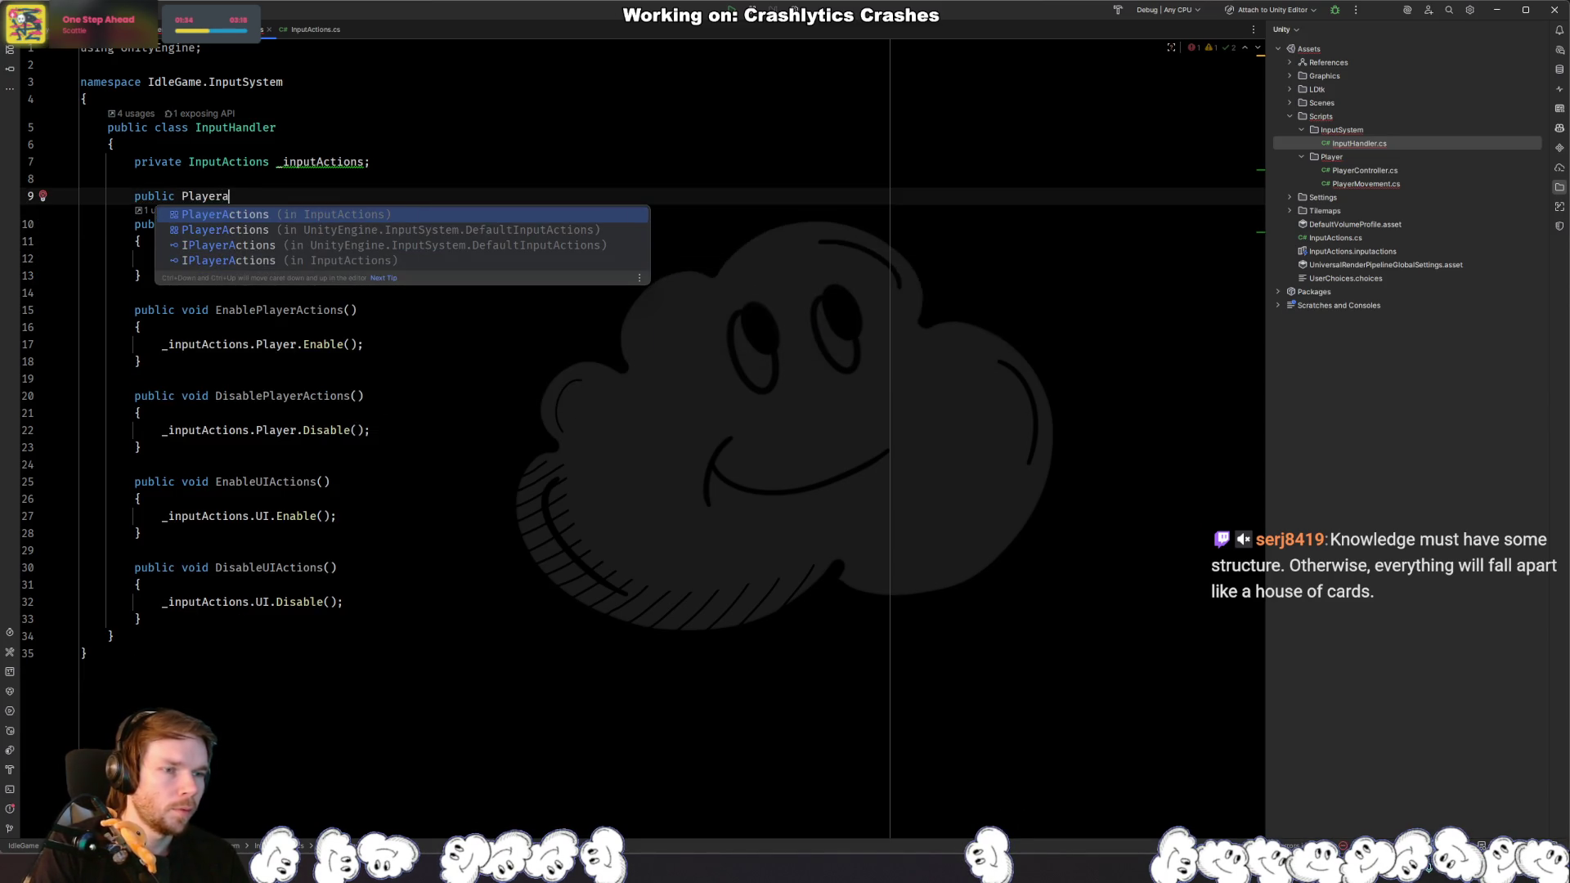
{"action": "key", "text": "Return"}
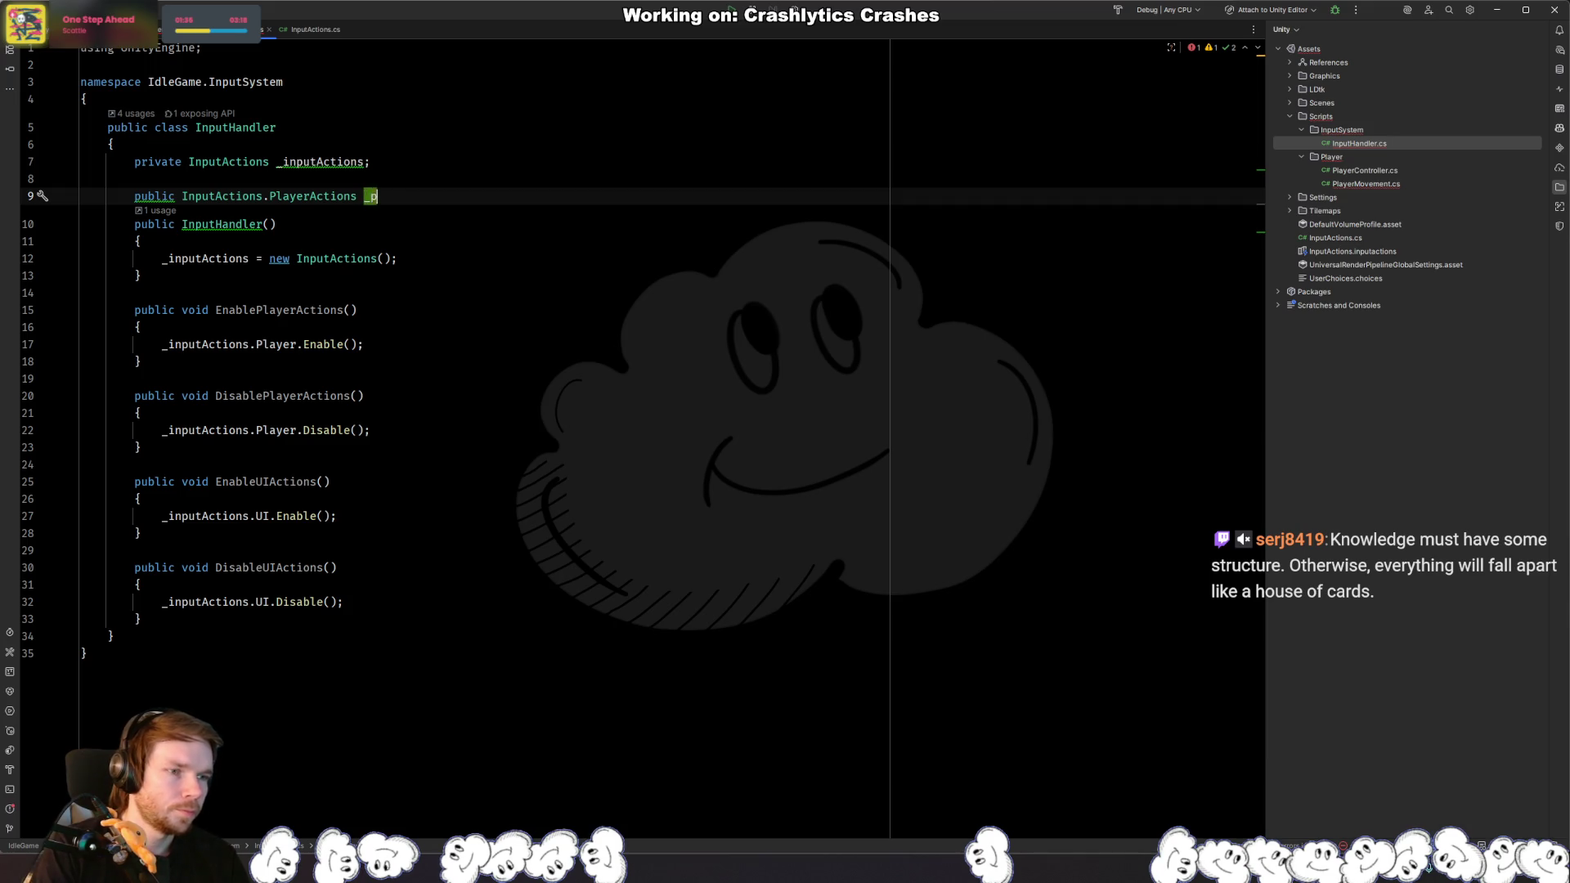
{"action": "type", "text": "PlayerActions=>"}
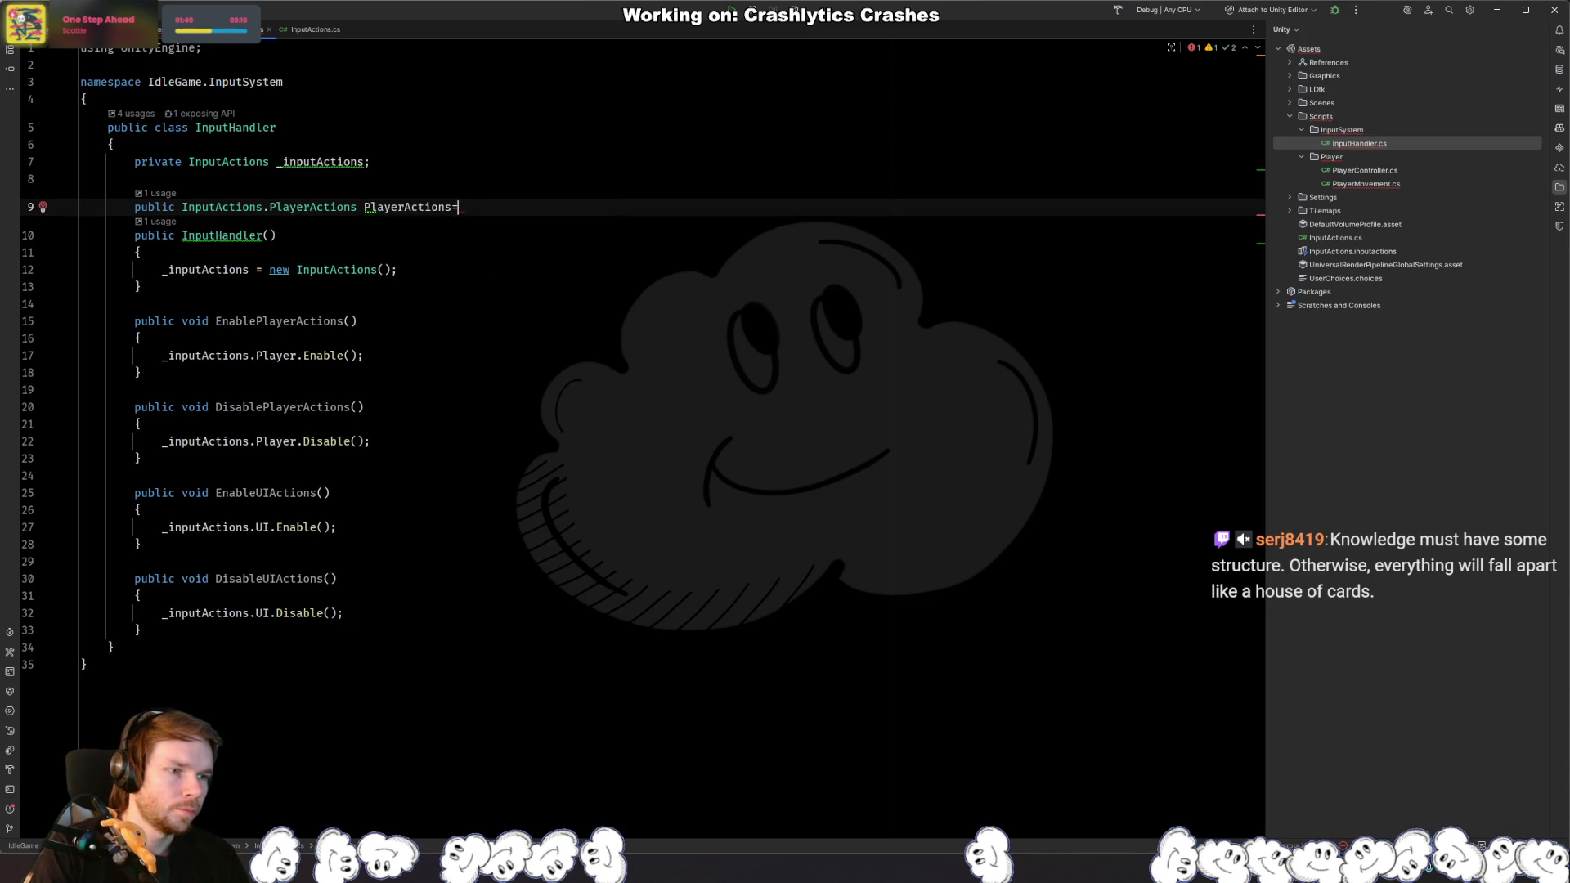
{"action": "key", "text": "Tab"}
{"action": "key", "text": "Tab"}
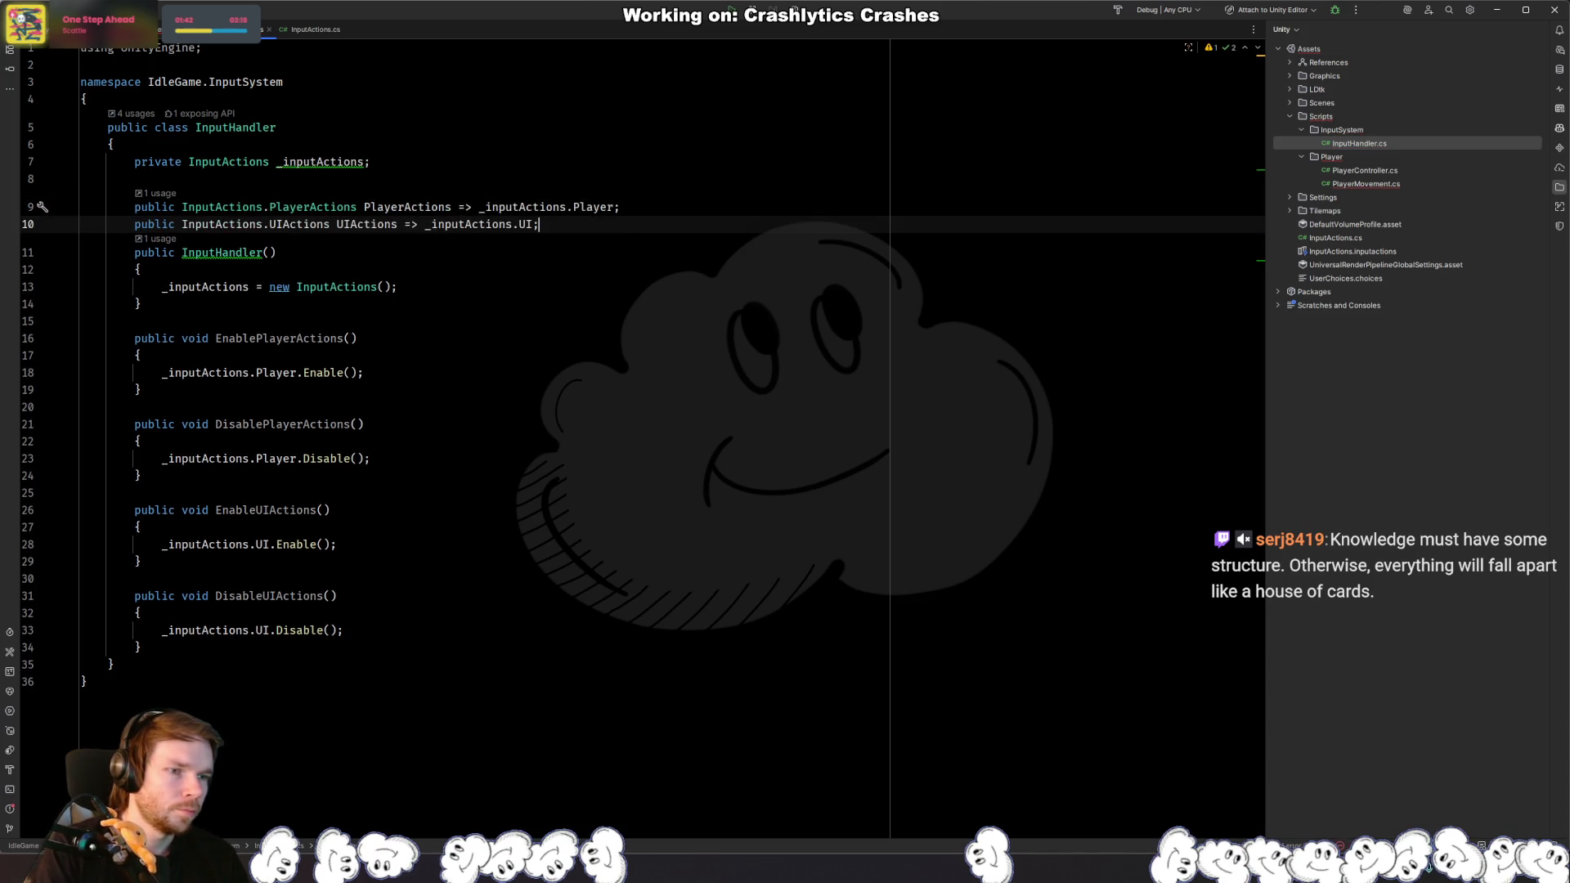
{"action": "key", "text": "Return"}
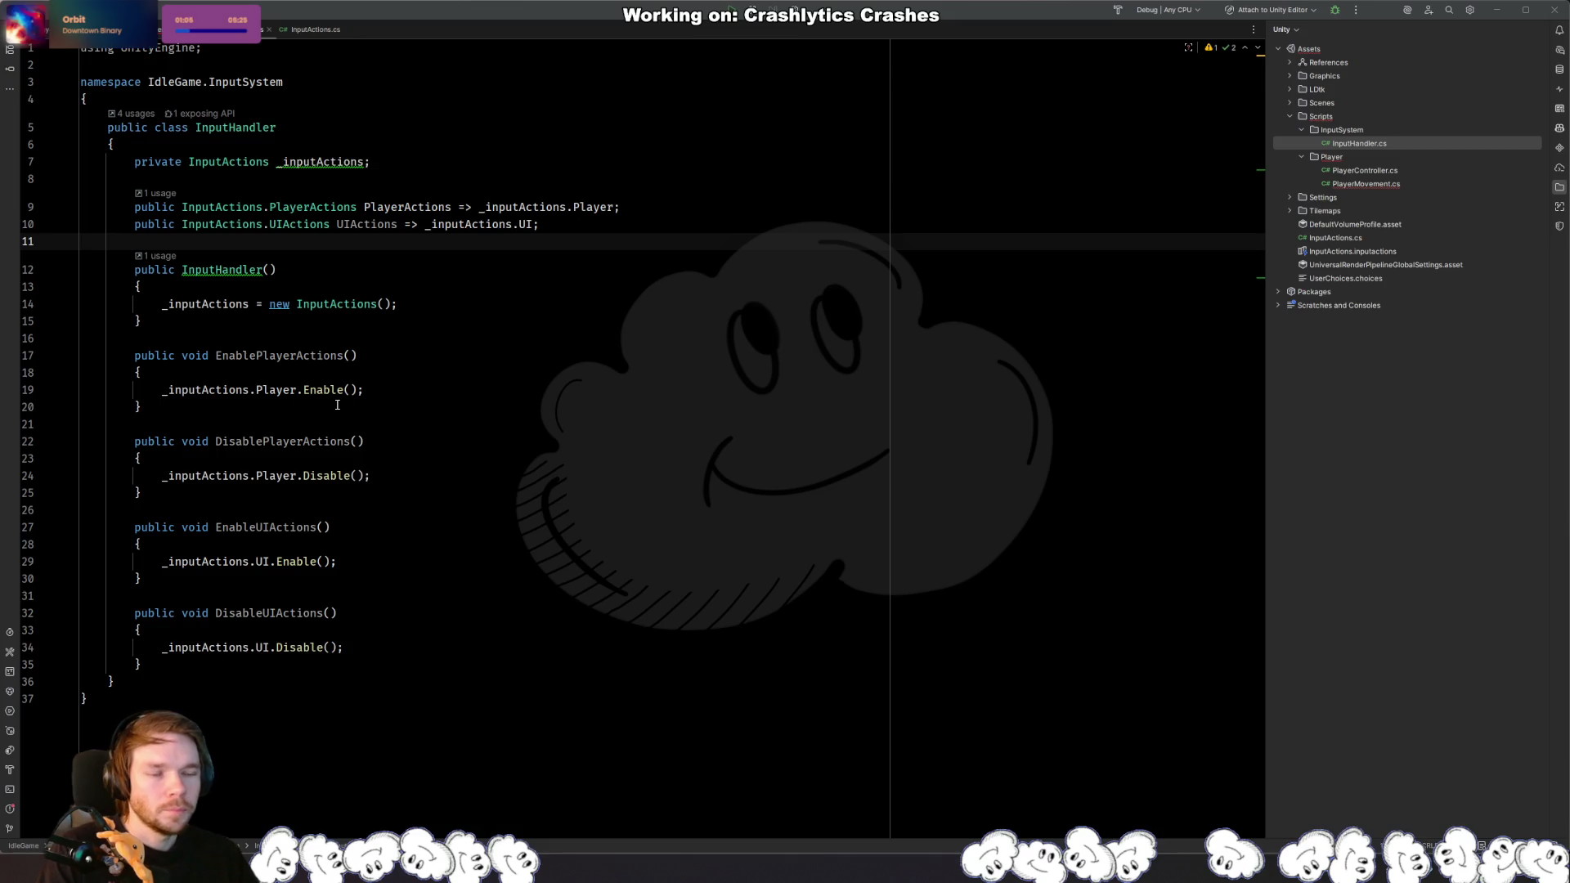
Step: Complete PlayerMovement's line 30 as _inputHandler.PlayerActions and return to Unity to recompile
{"action": "left_click", "coordinate": [631, 358]}
{"action": "key", "text": "ctrl+alt+Left"}
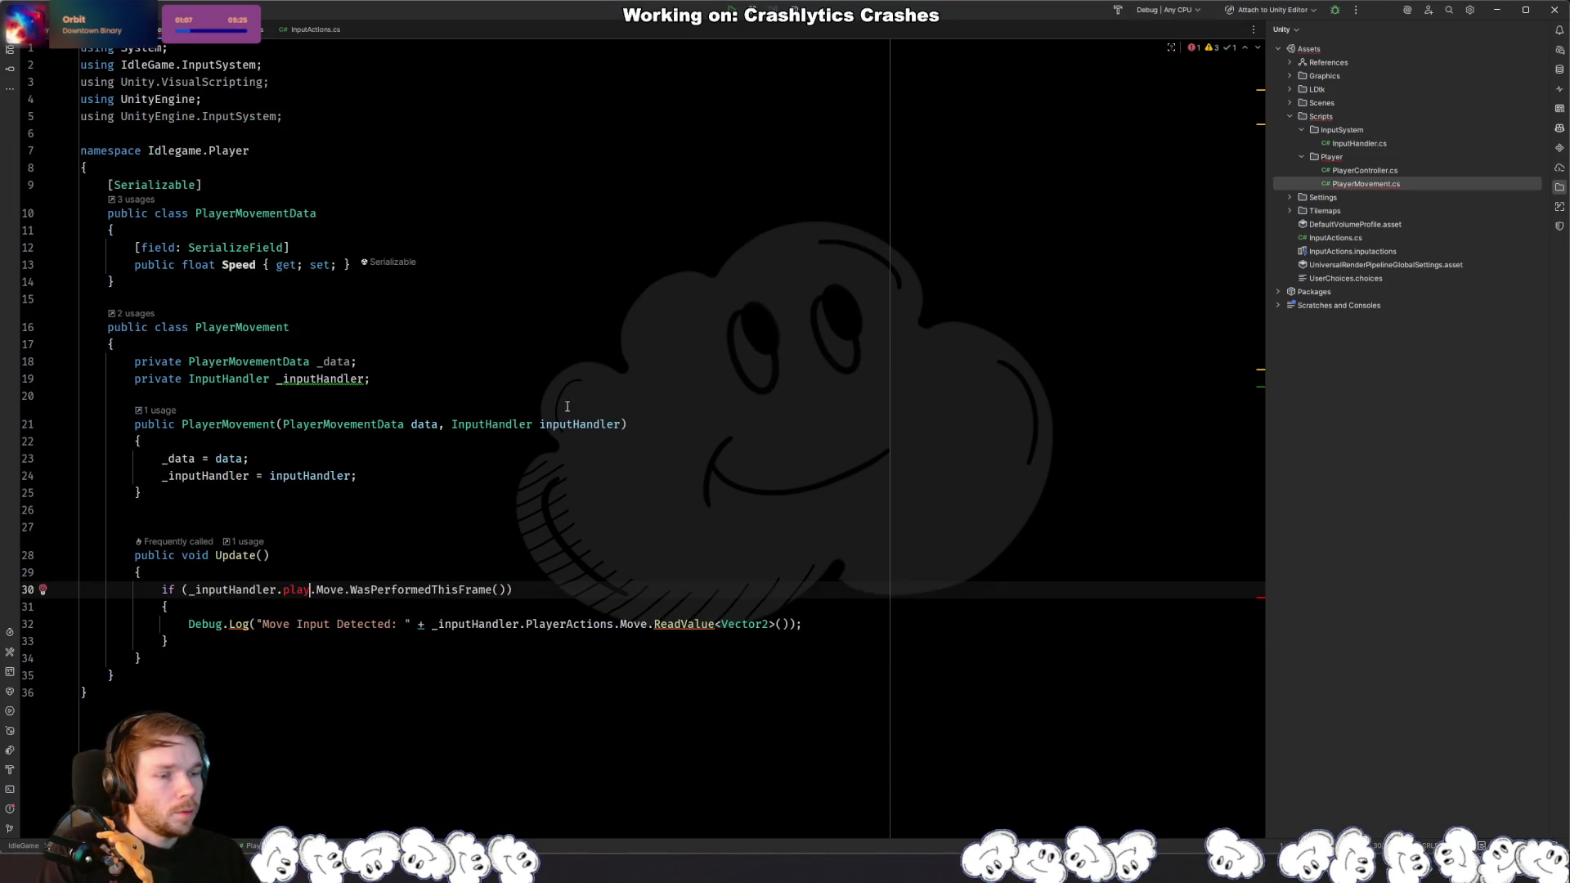
{"action": "key", "text": "BackSpace"}
{"action": "key", "text": "BackSpace"}
{"action": "type", "text": "."}
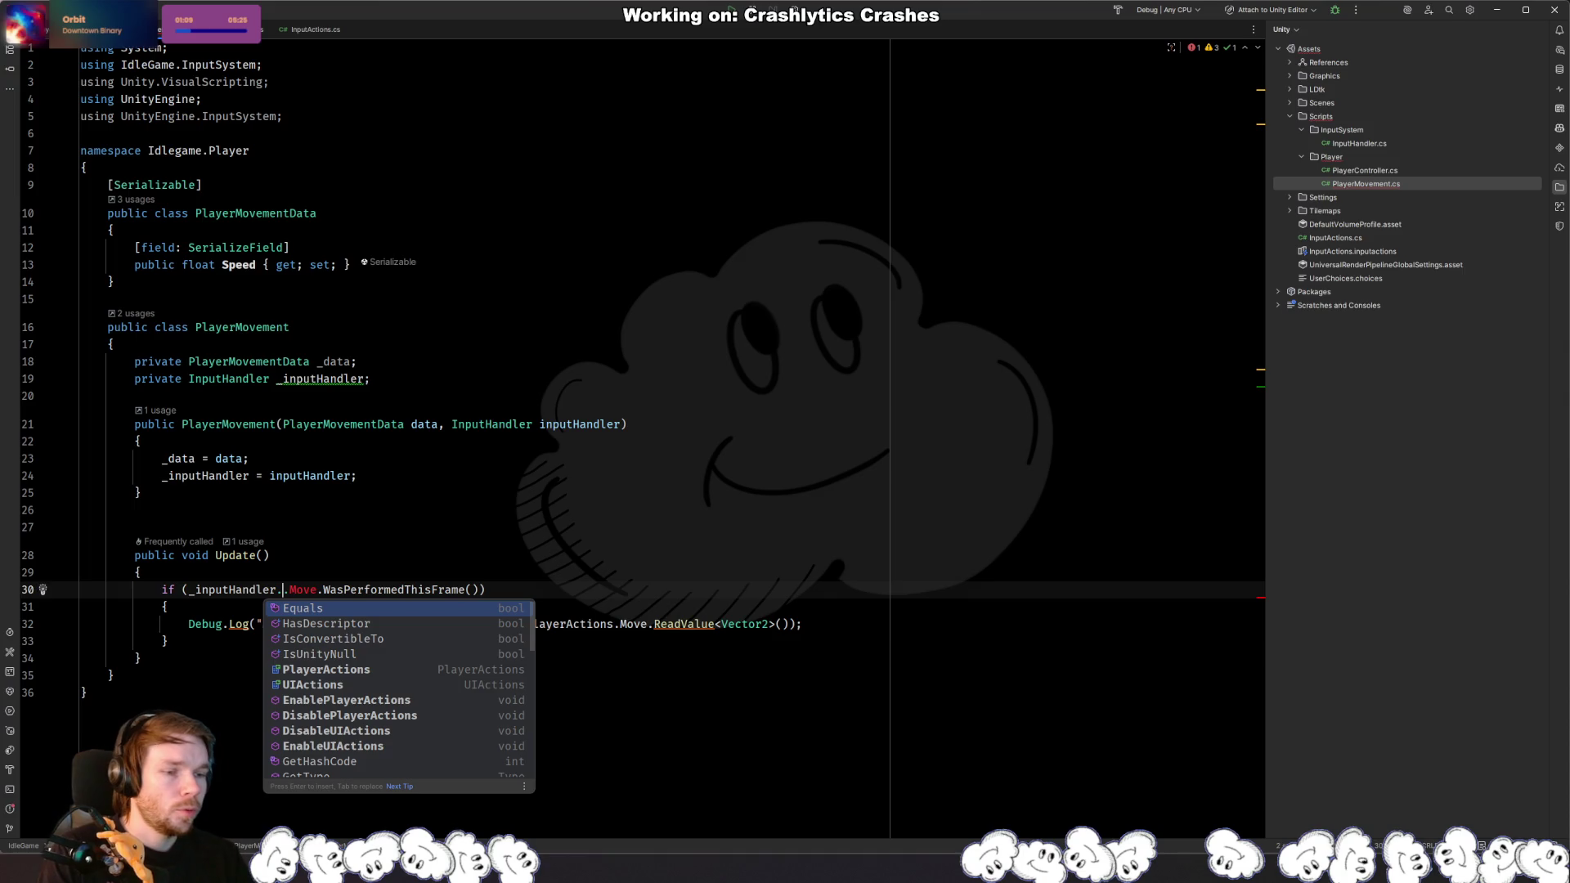
{"action": "key", "text": "BackSpace"}
{"action": "type", "text": ".P"}
{"action": "key", "text": "Return"}
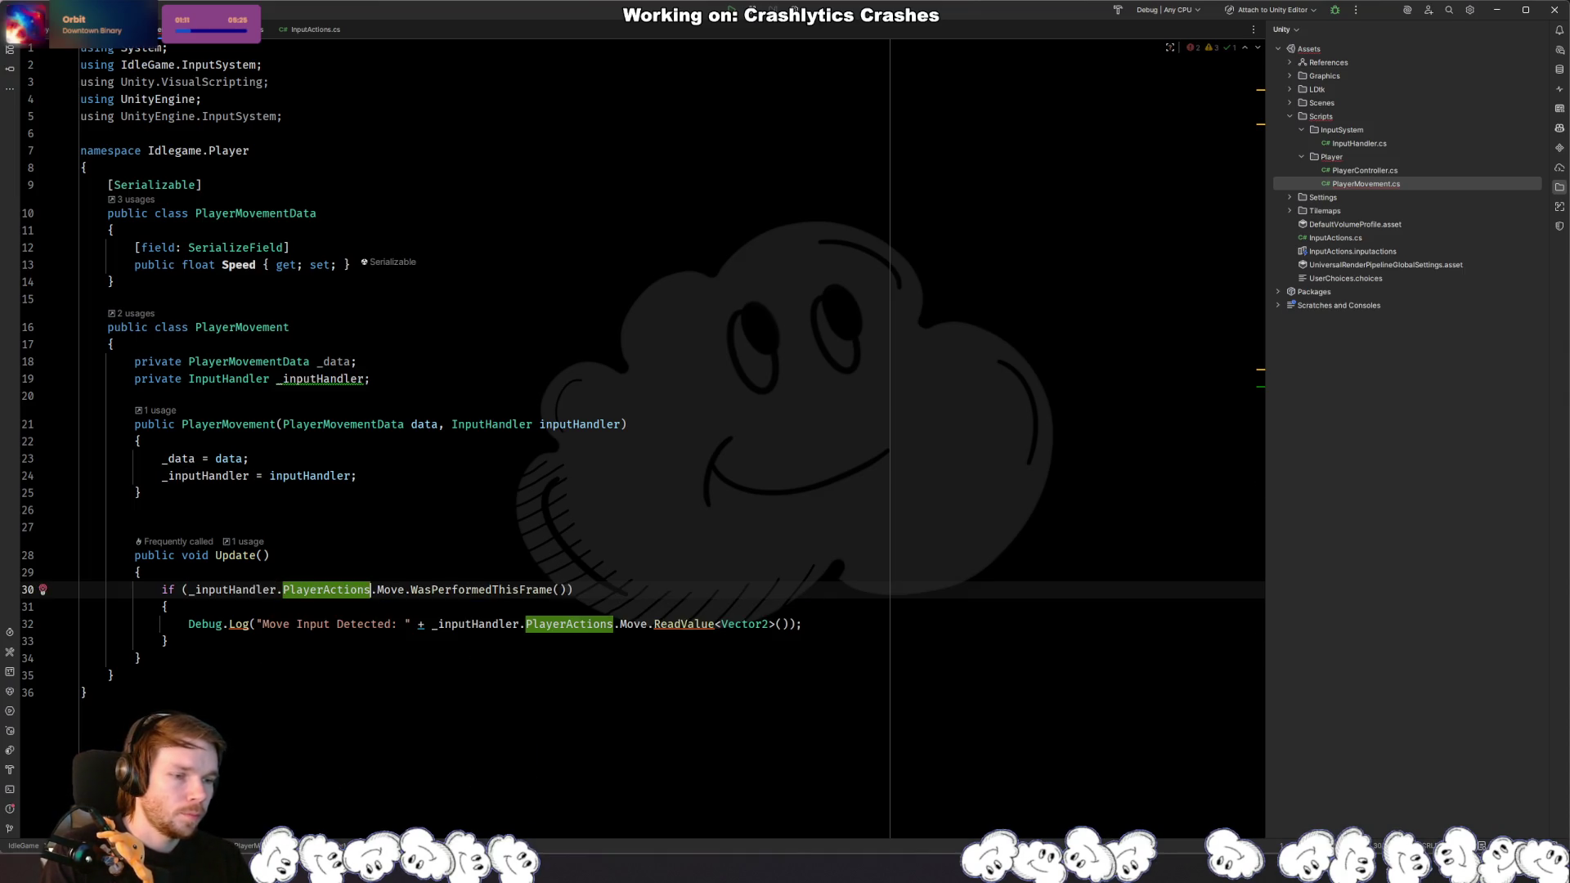
{"action": "type", "text": "."}
{"action": "key", "text": "BackSpace"}
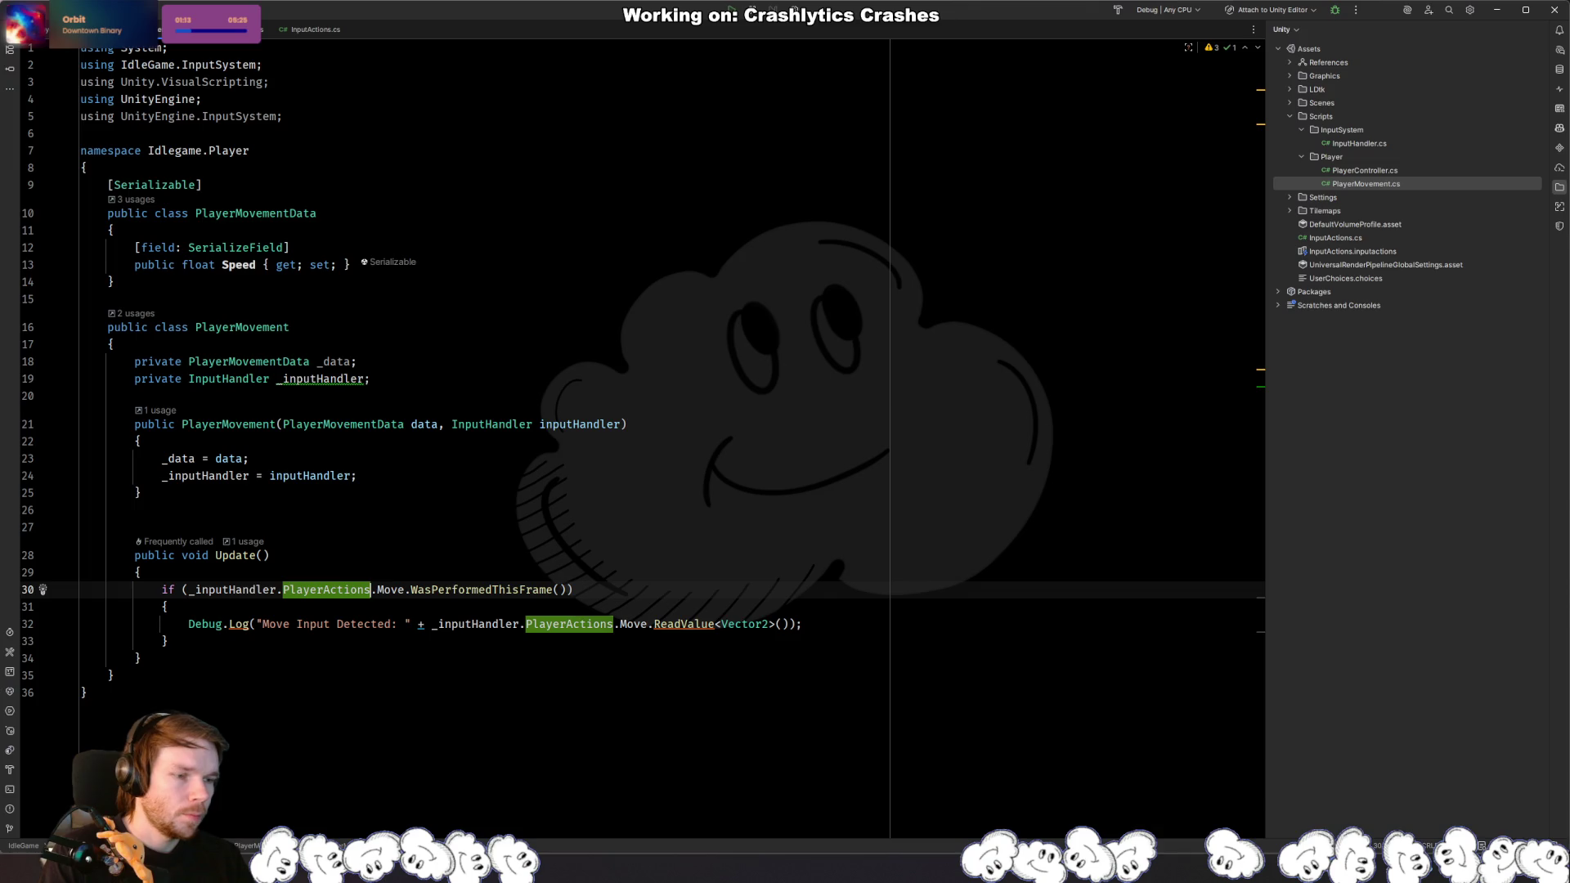
{"action": "key", "text": "alt+Tab"}
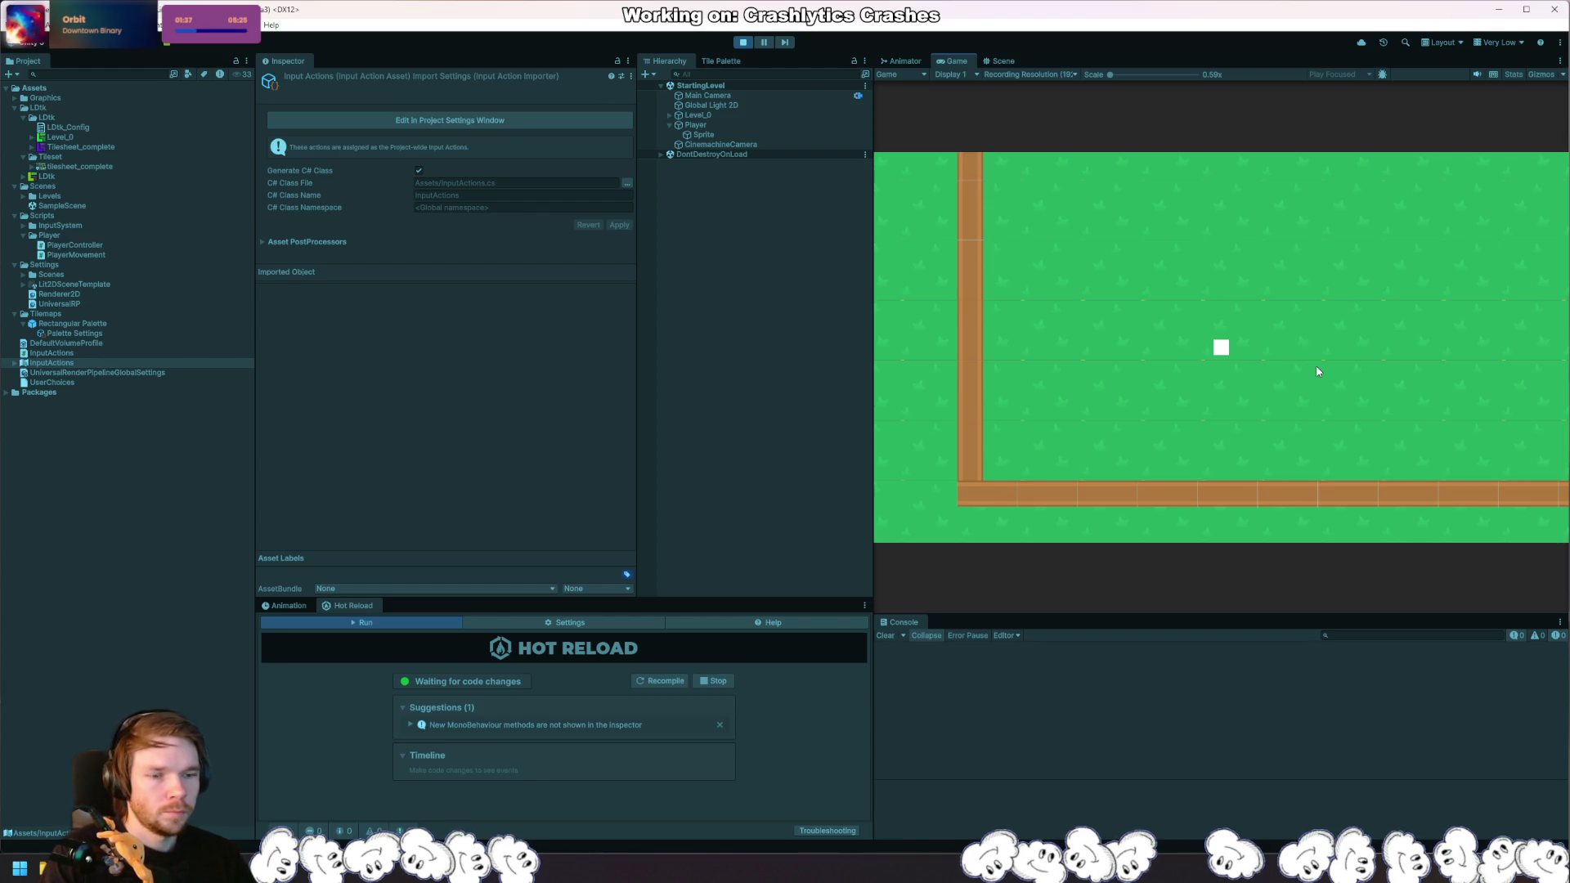
Step: Attach Rider's debugger to the Unity Editor from the PlayerMovement code
{"action": "key", "text": "alt+Tab"}
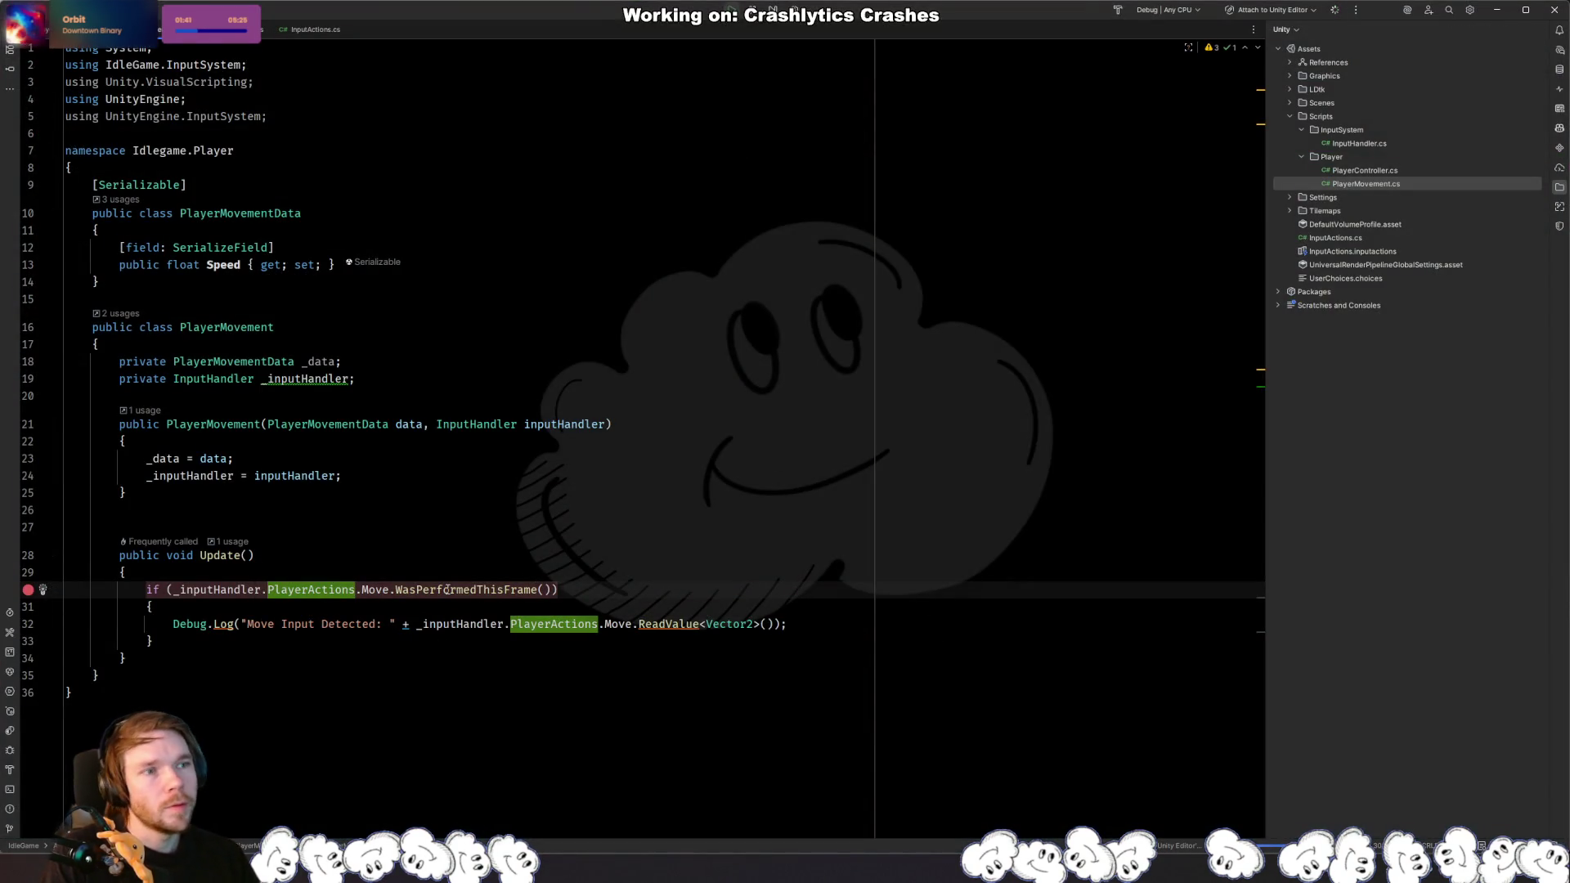
{"action": "mouse_move", "coordinate": [447, 589]}
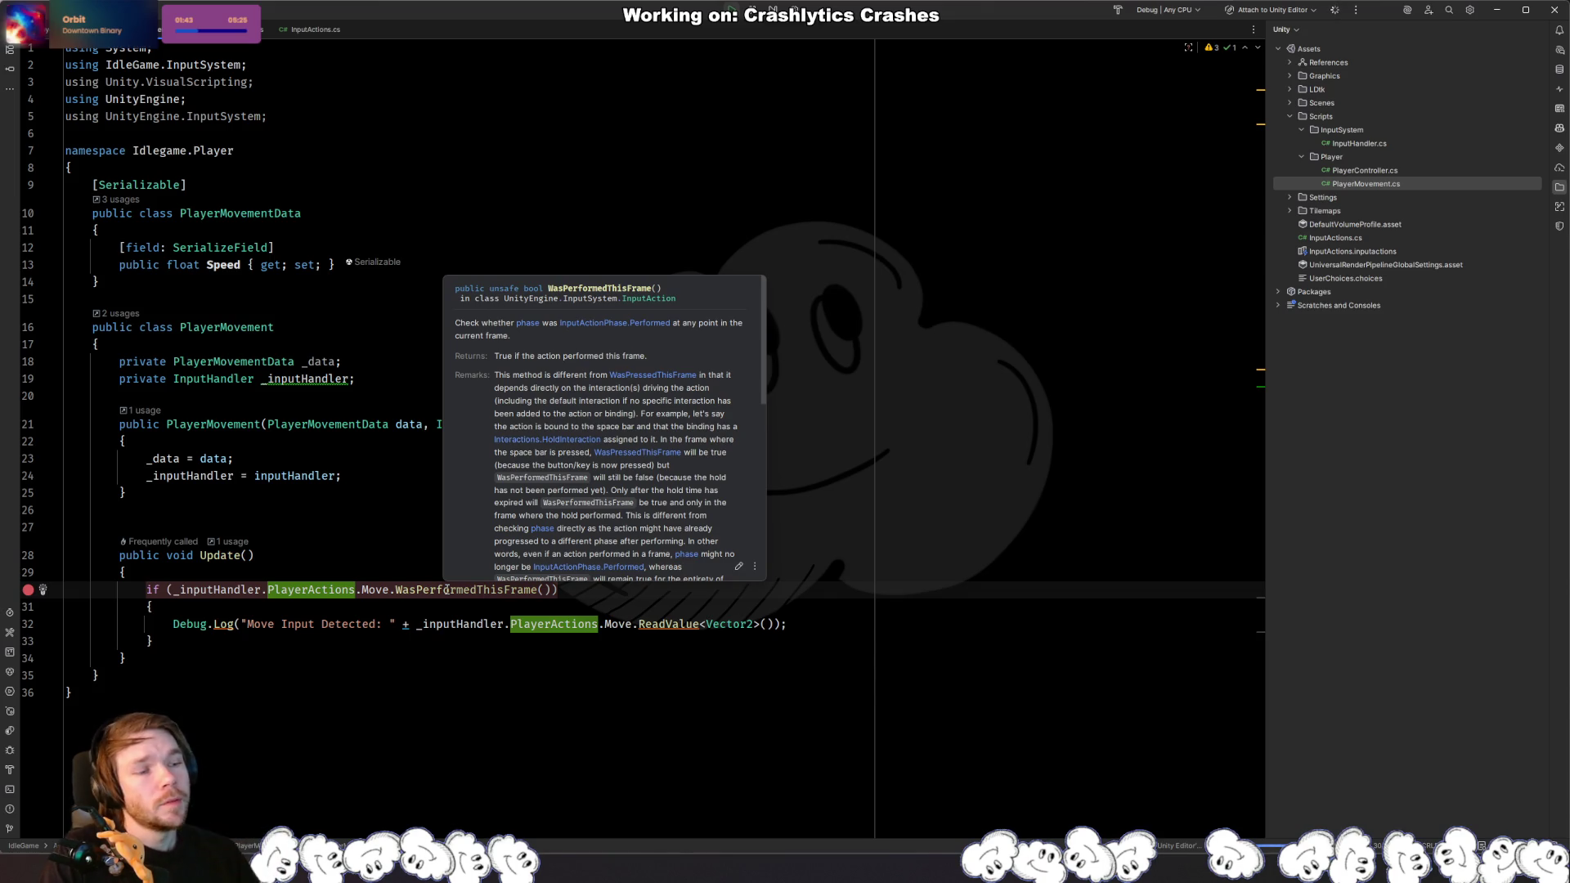
{"action": "key", "text": "shift+F9"}
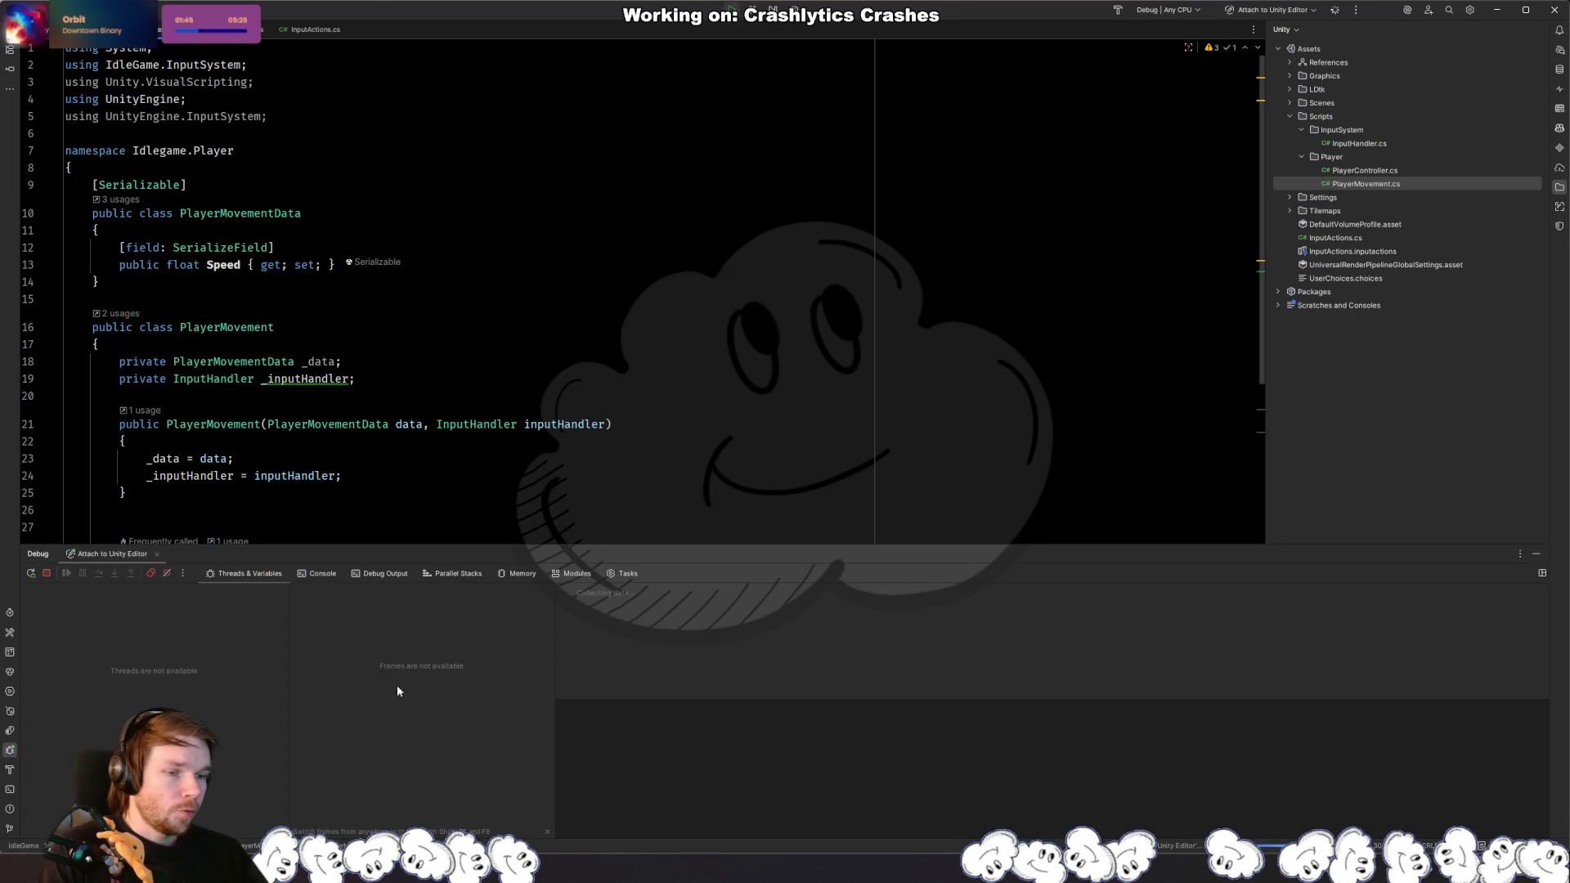
{"action": "left_click", "coordinate": [486, 458]}
{"action": "scroll", "coordinate": [441, 454], "scroll_direction": "down", "scroll_amount": 4}
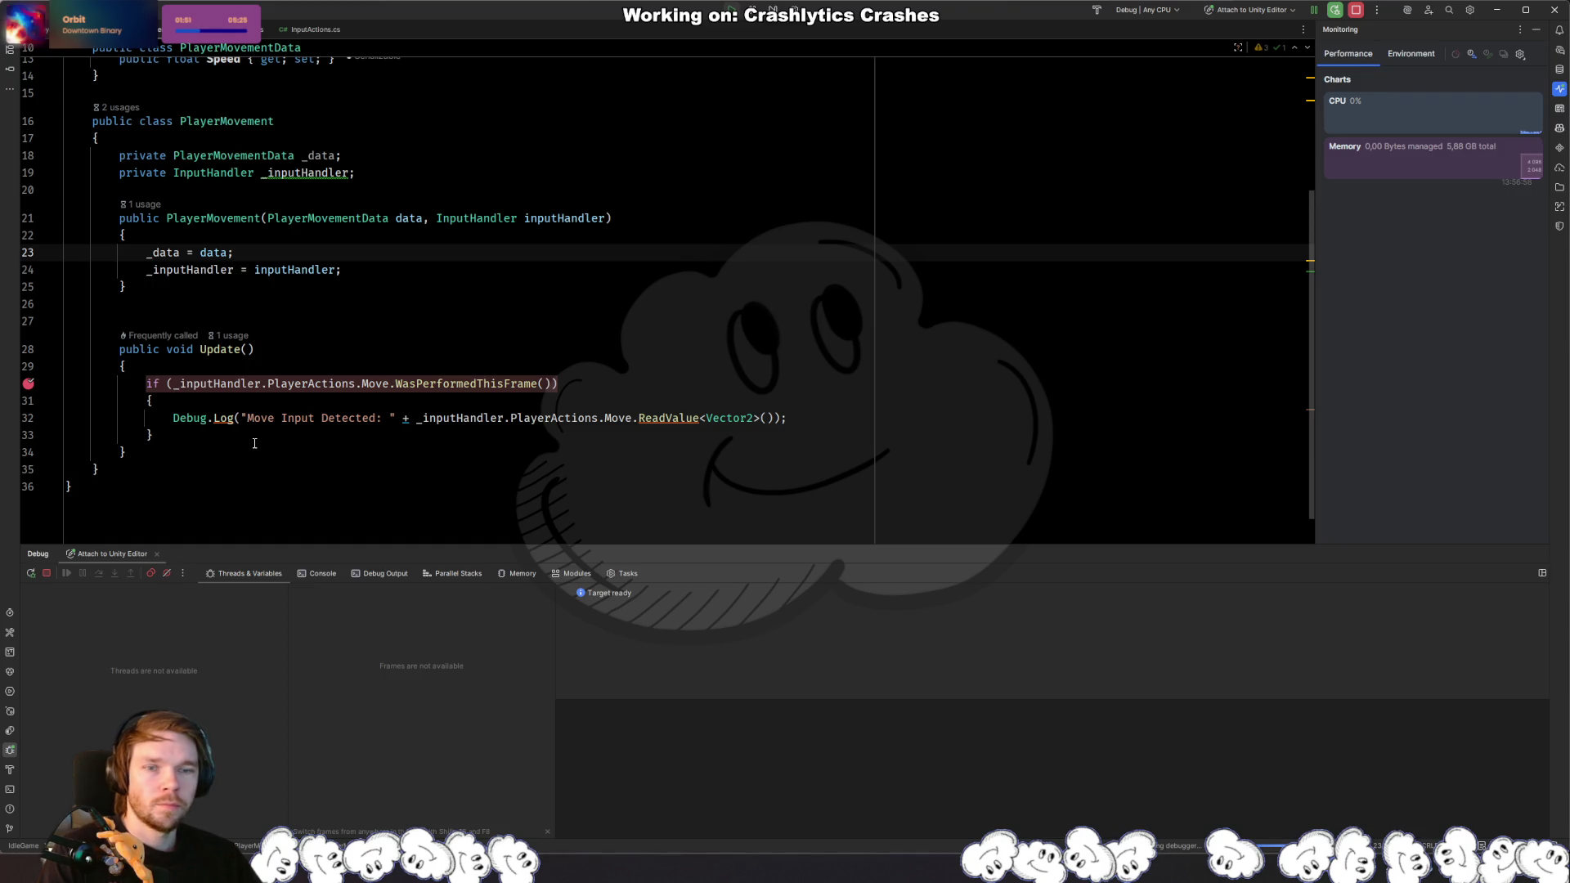
Step: Inspect the Move action's value, move the breakpoint from the move check to the Debug.Log line, and resume
{"action": "left_click", "coordinate": [315, 362]}
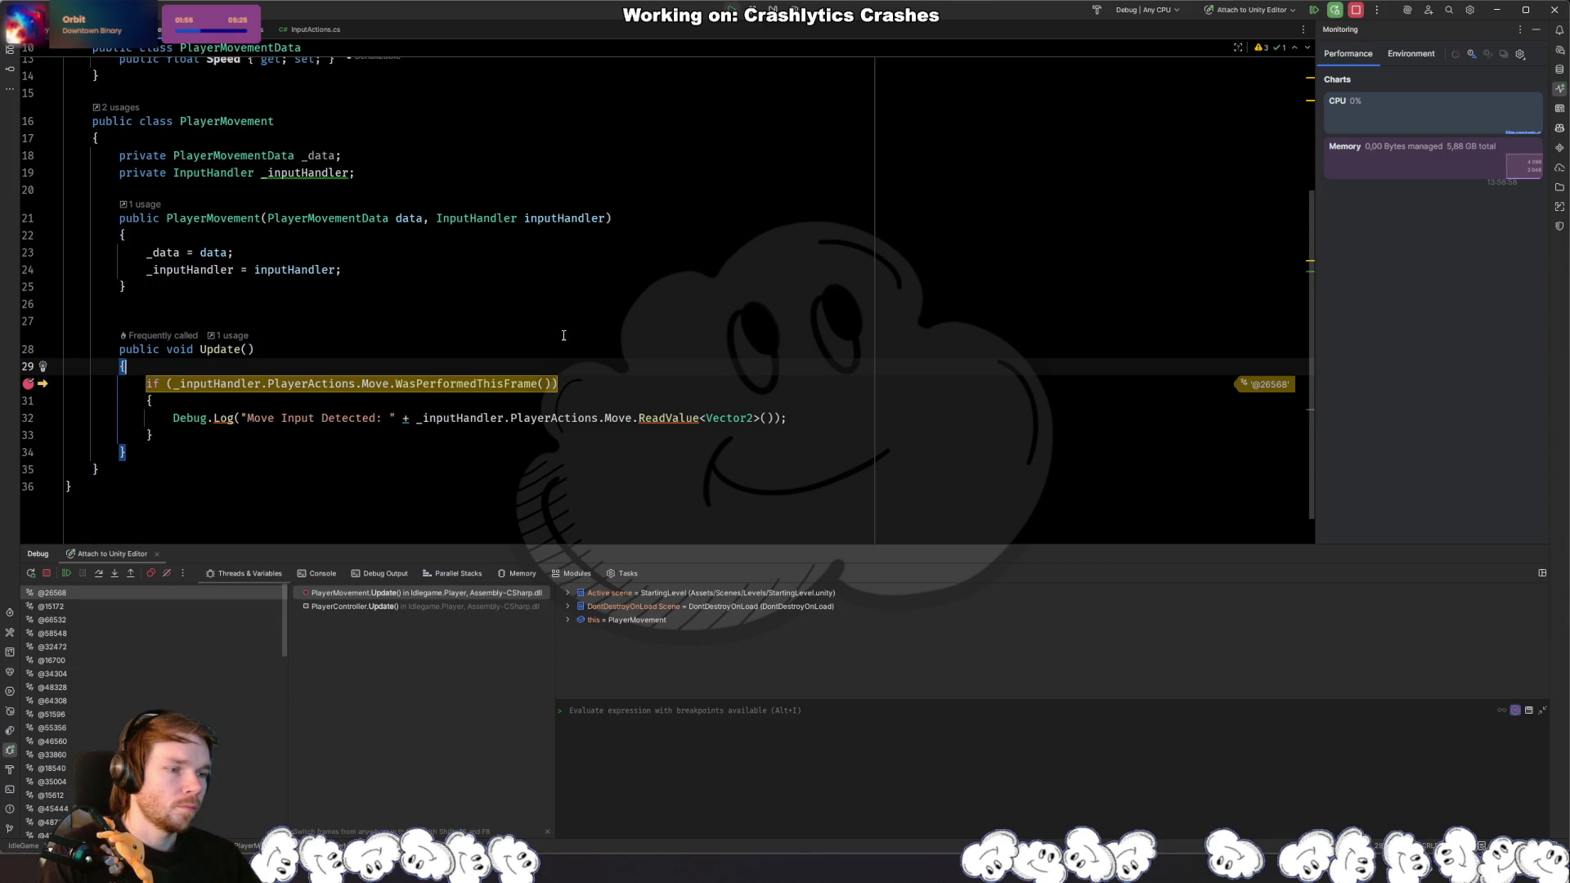
{"action": "left_click", "coordinate": [379, 402]}
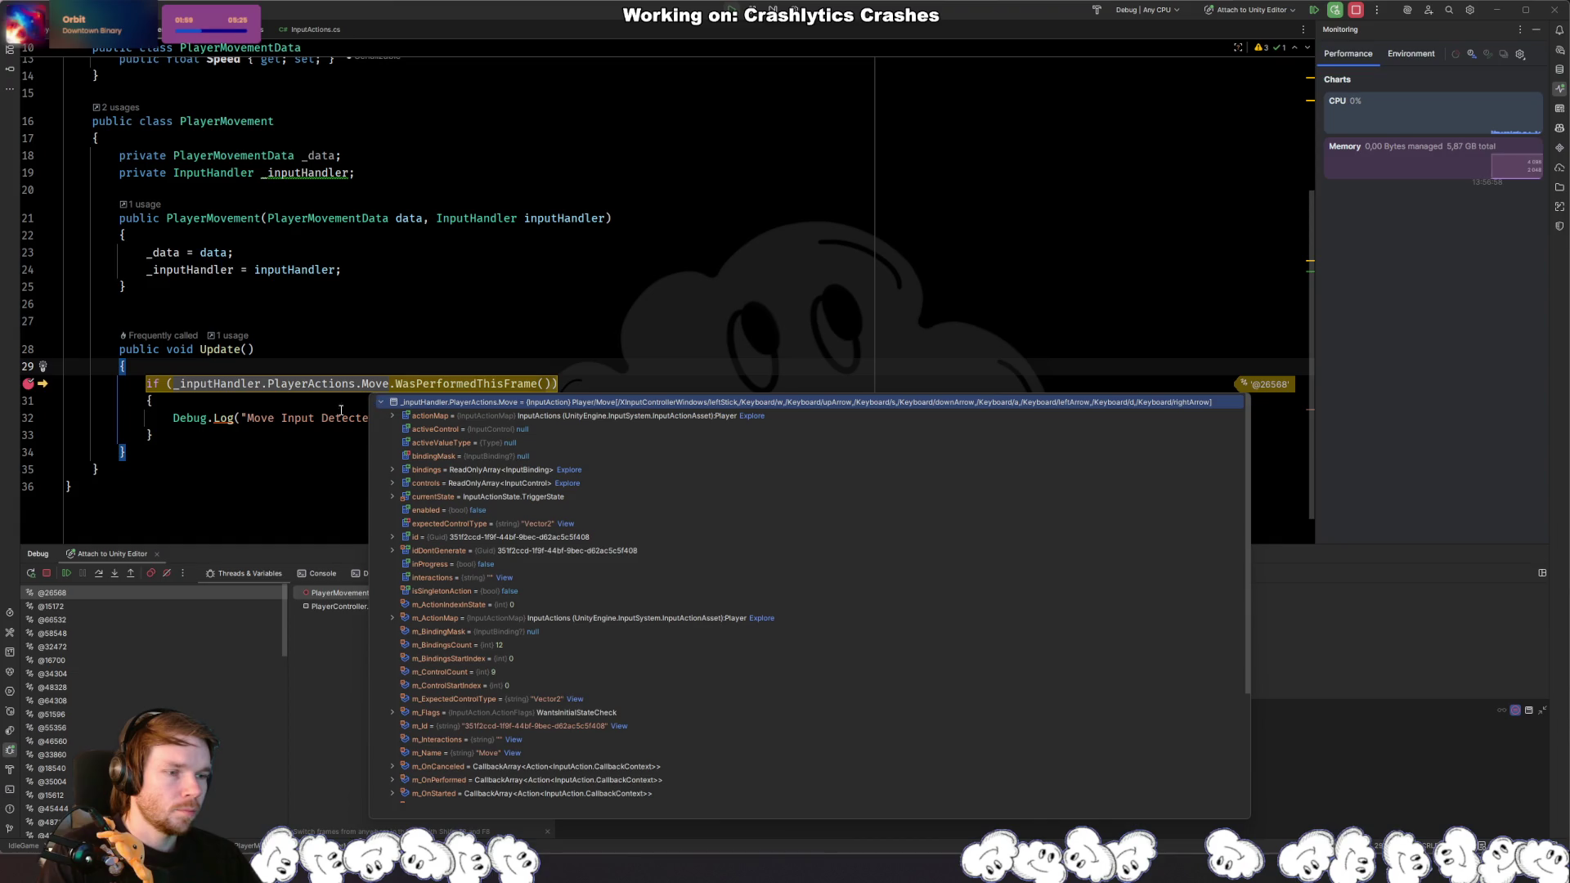
{"action": "left_click", "coordinate": [28, 417]}
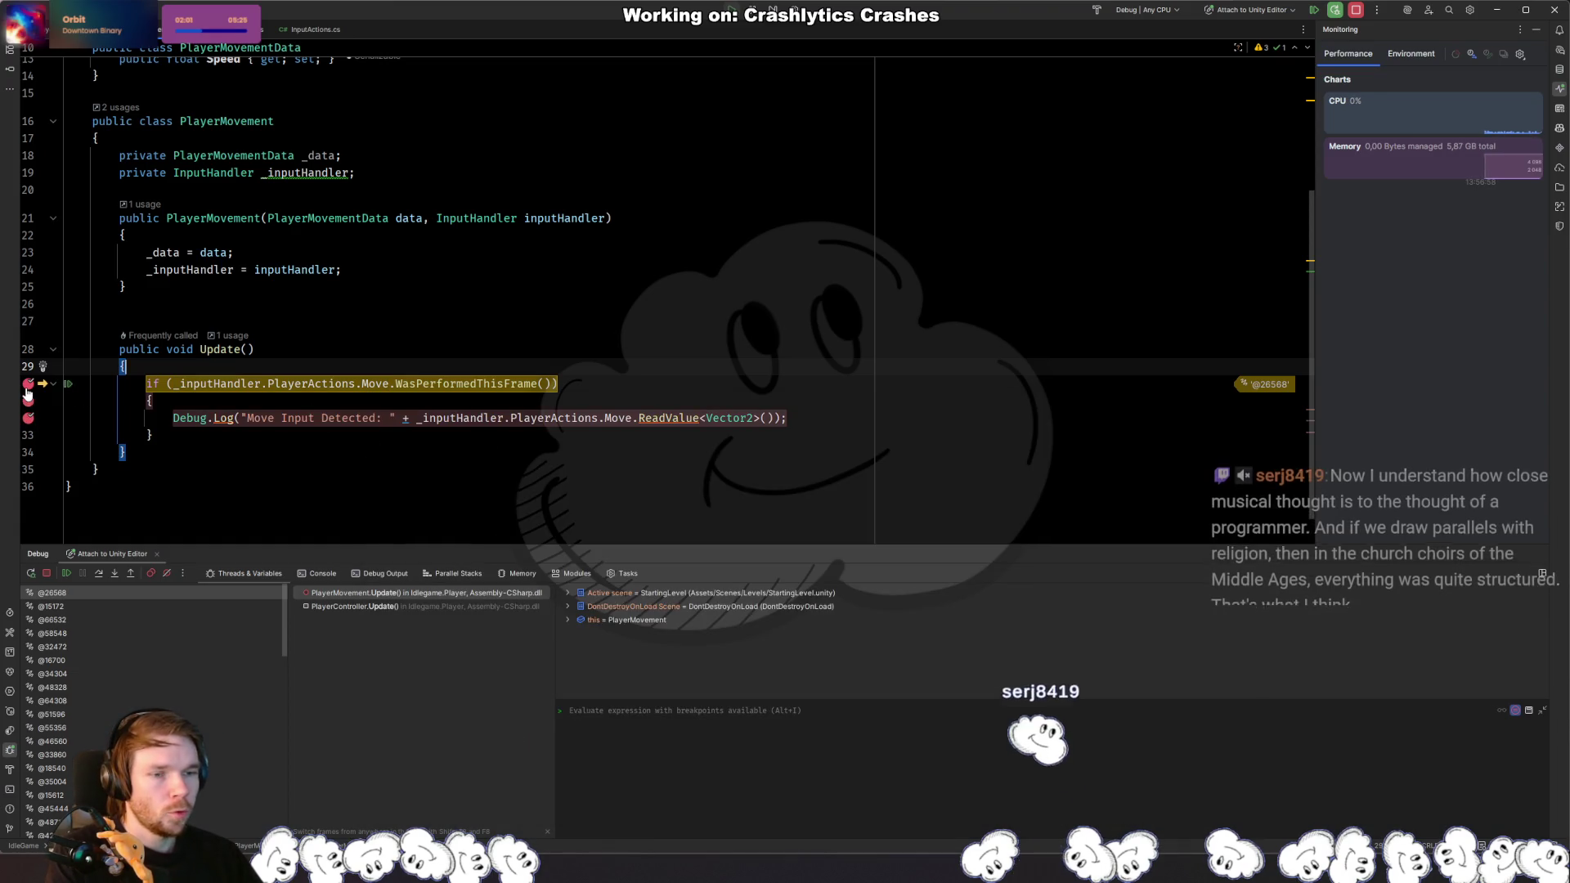
{"action": "left_click", "coordinate": [27, 383]}
{"action": "key", "text": "F5"}
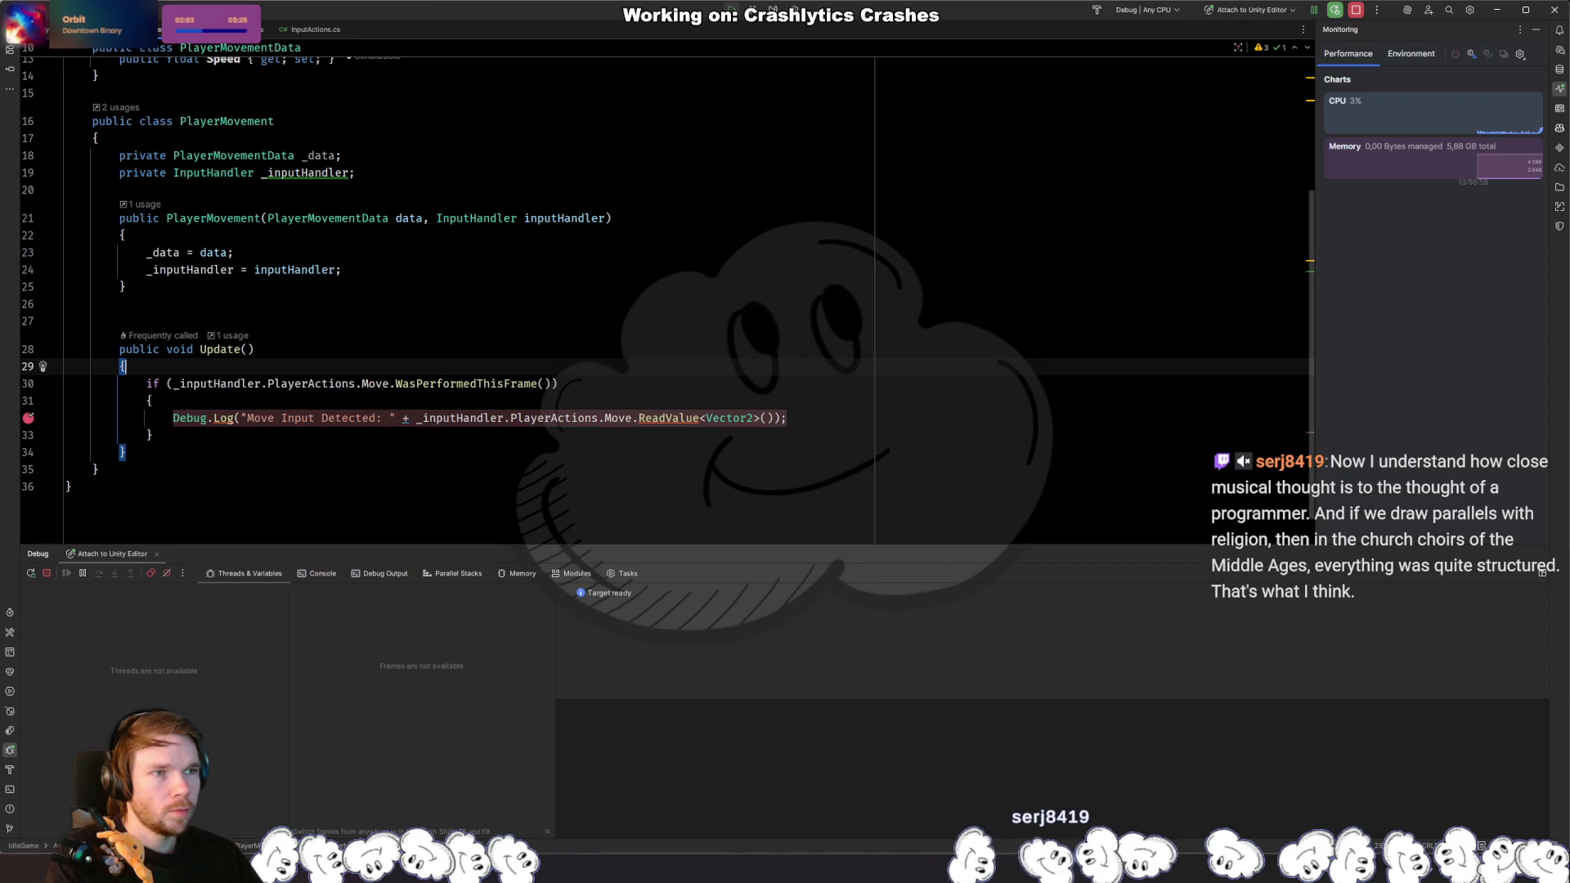
{"action": "key", "text": "alt+Tab"}
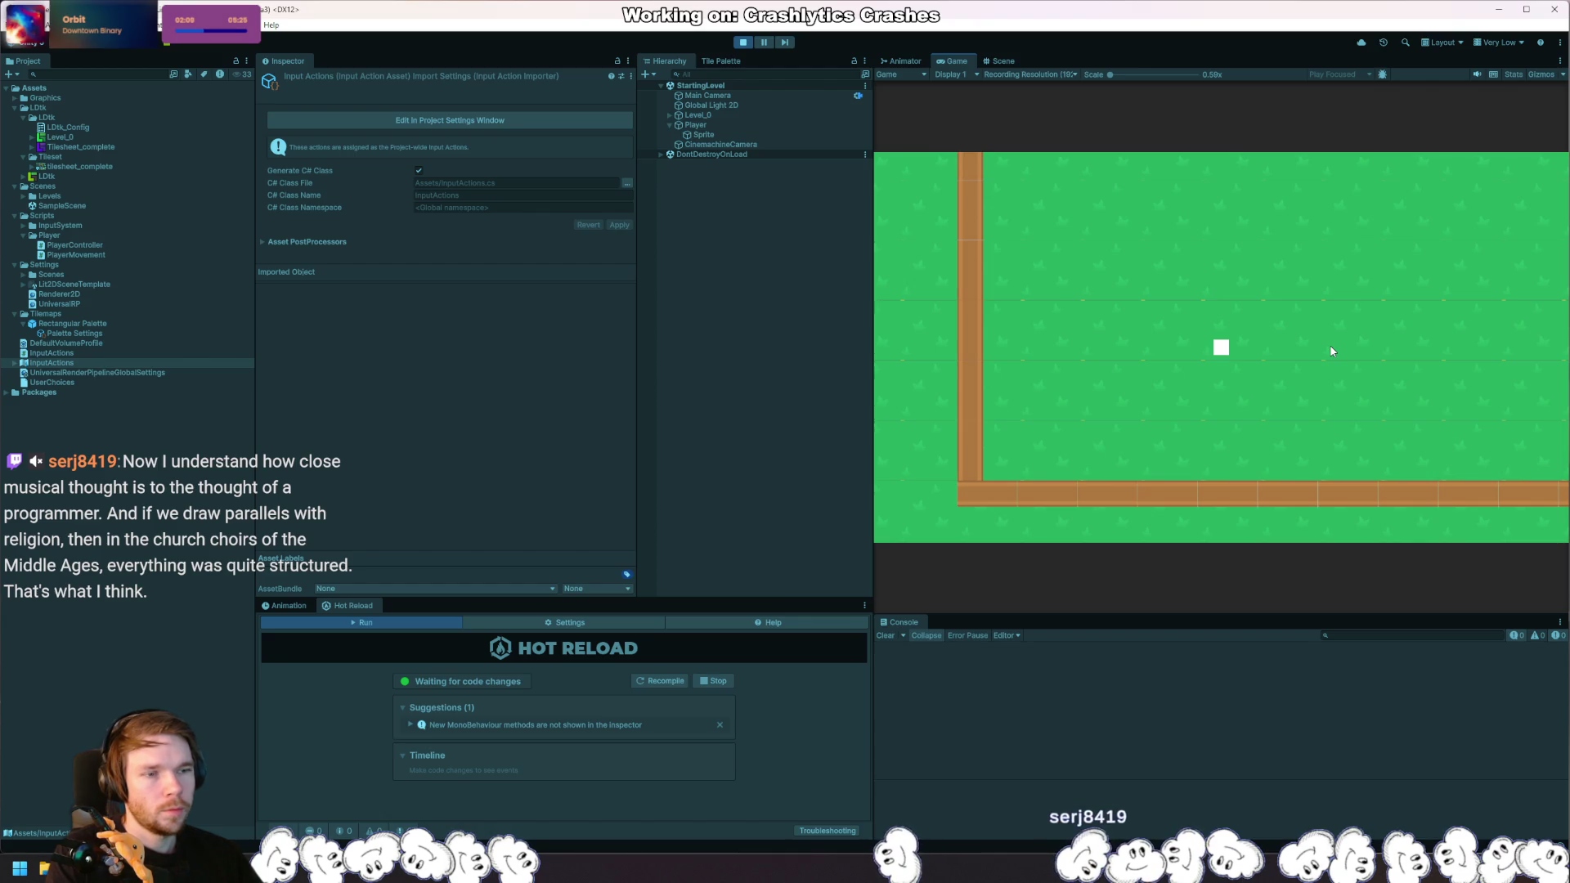
{"action": "key", "text": "alt+Tab"}
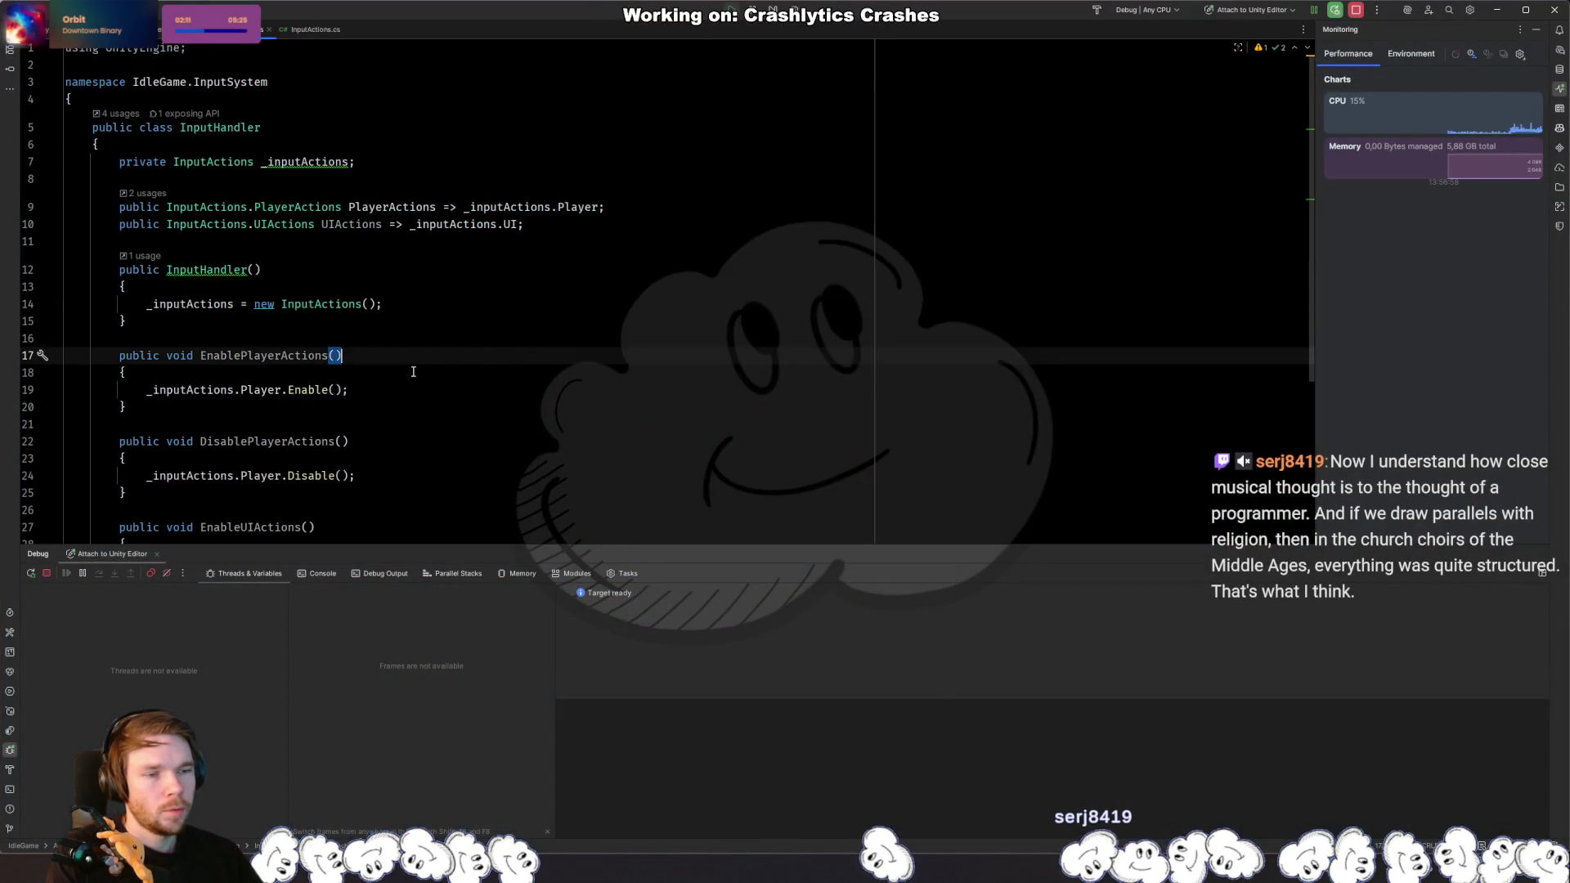
Step: In PlayerController's Awake, add InputHandler.PlayerActions.Enable(); after the input handler is created
{"action": "left_click", "coordinate": [413, 372]}
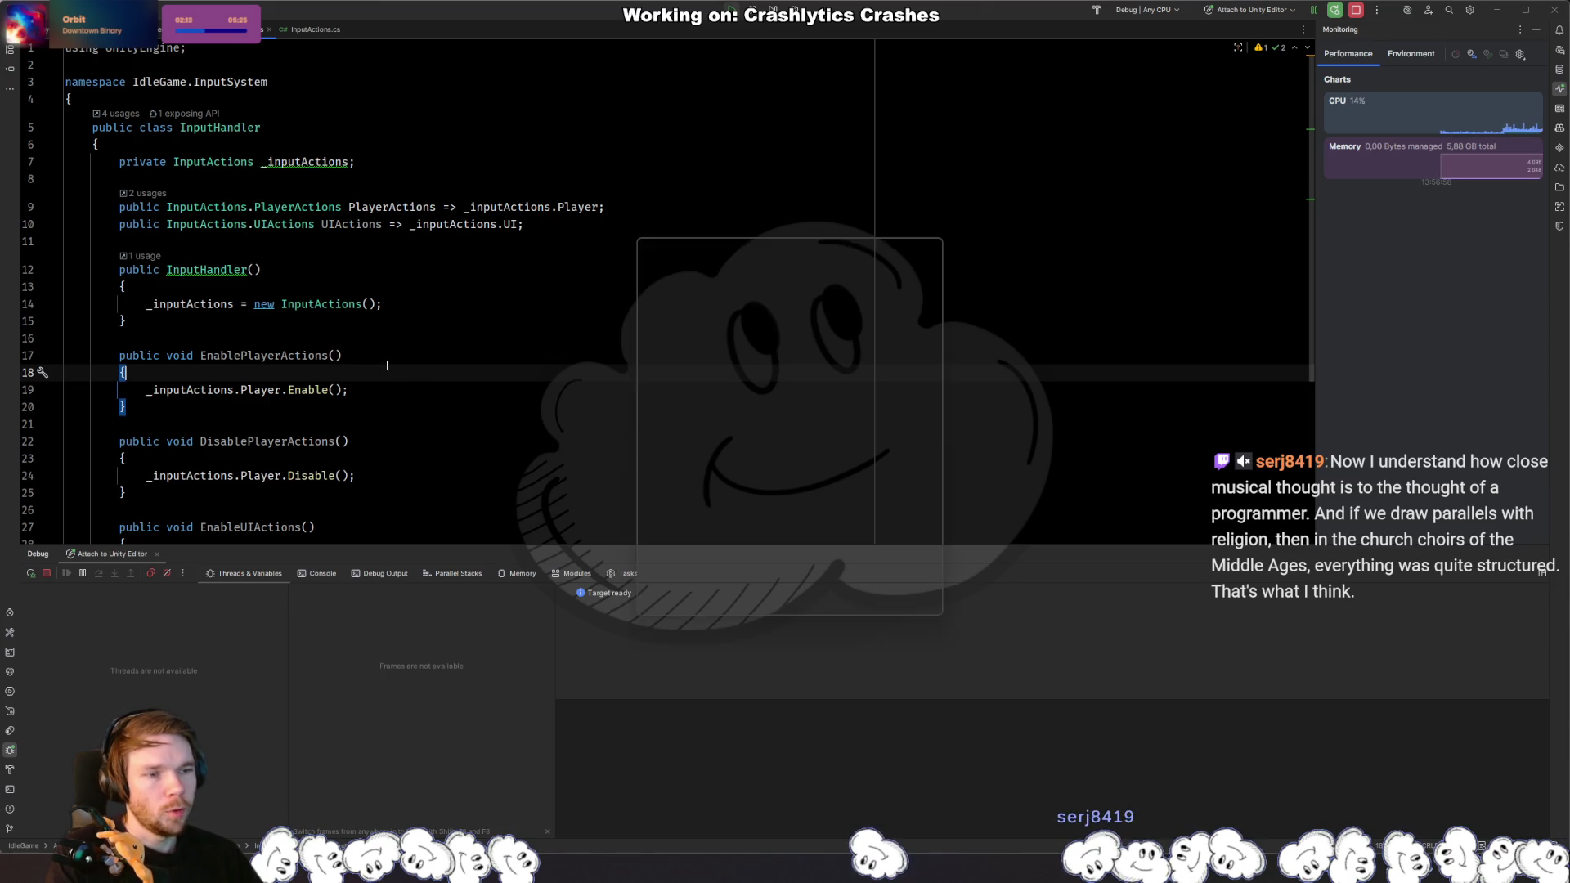
{"action": "key", "text": "ctrl+Tab"}
{"action": "key", "text": "ctrl+Tab"}
{"action": "key", "text": "ctrl+Tab"}
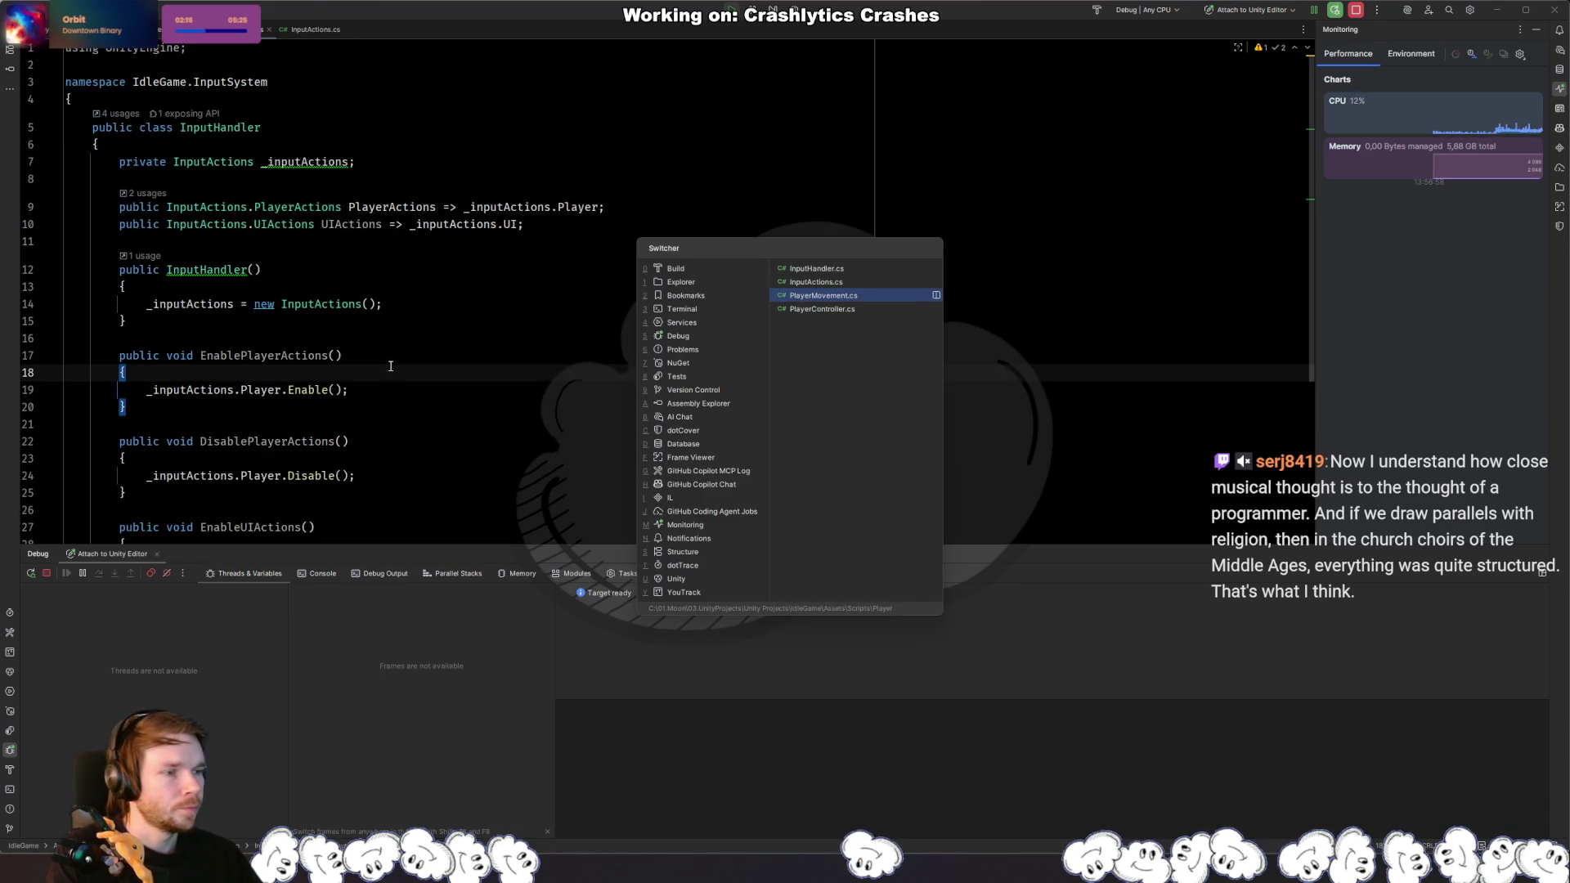
{"action": "key", "text": "ctrl+Tab"}
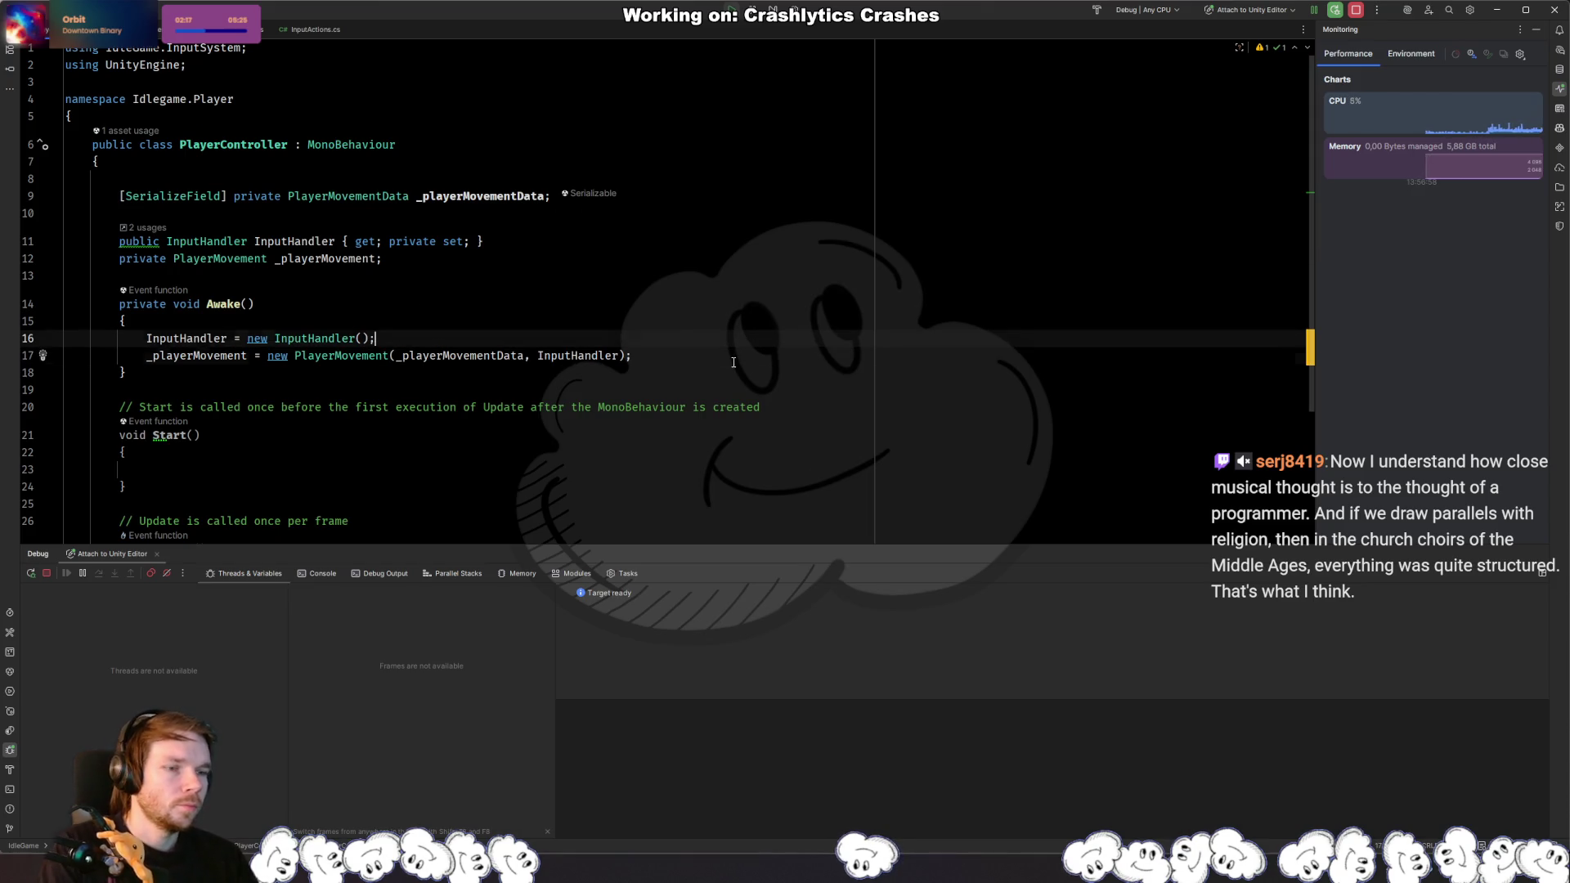
{"action": "left_click", "coordinate": [733, 363]}
{"action": "key", "text": "Return"}
{"action": "type", "text": "_"}
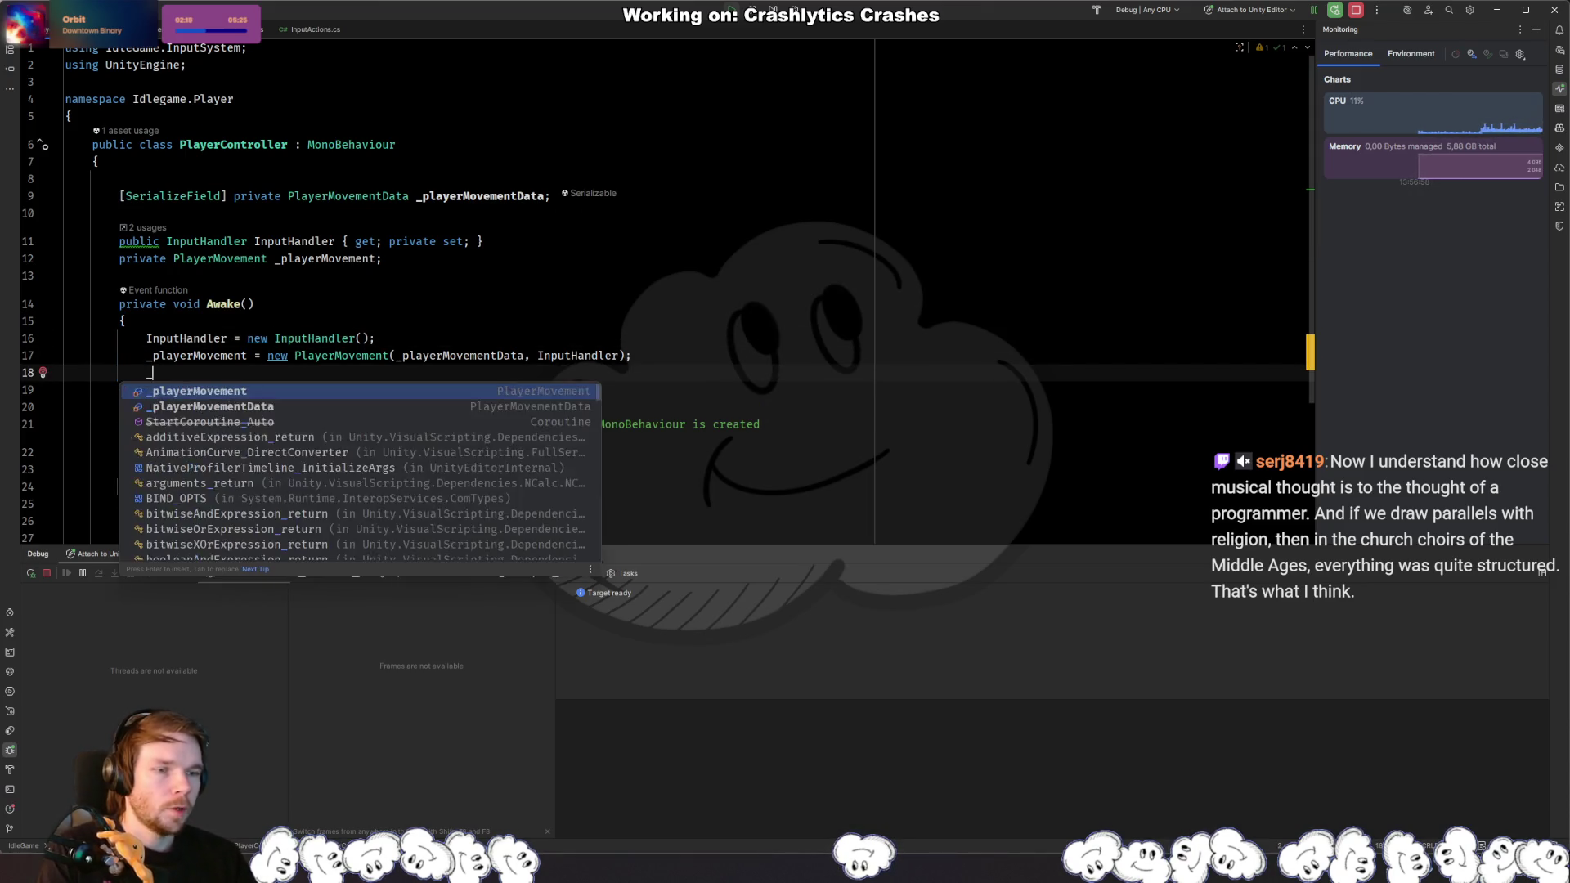
{"action": "key", "text": "BackSpace"}
{"action": "type", "text": "InputHandler.PlayerActions."}
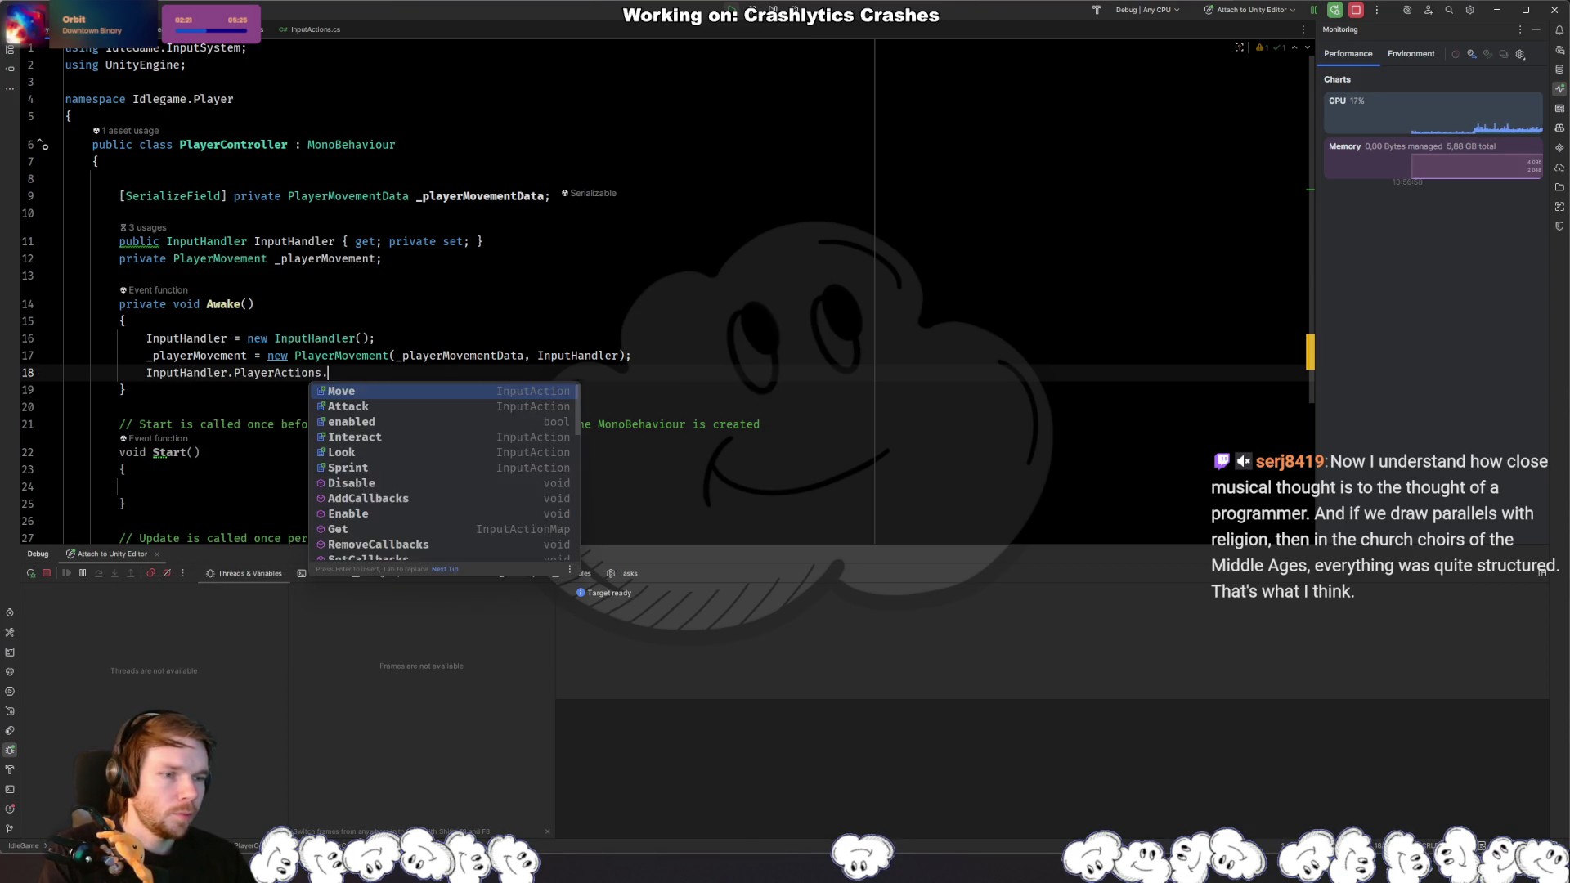
{"action": "type", "text": "Ena"}
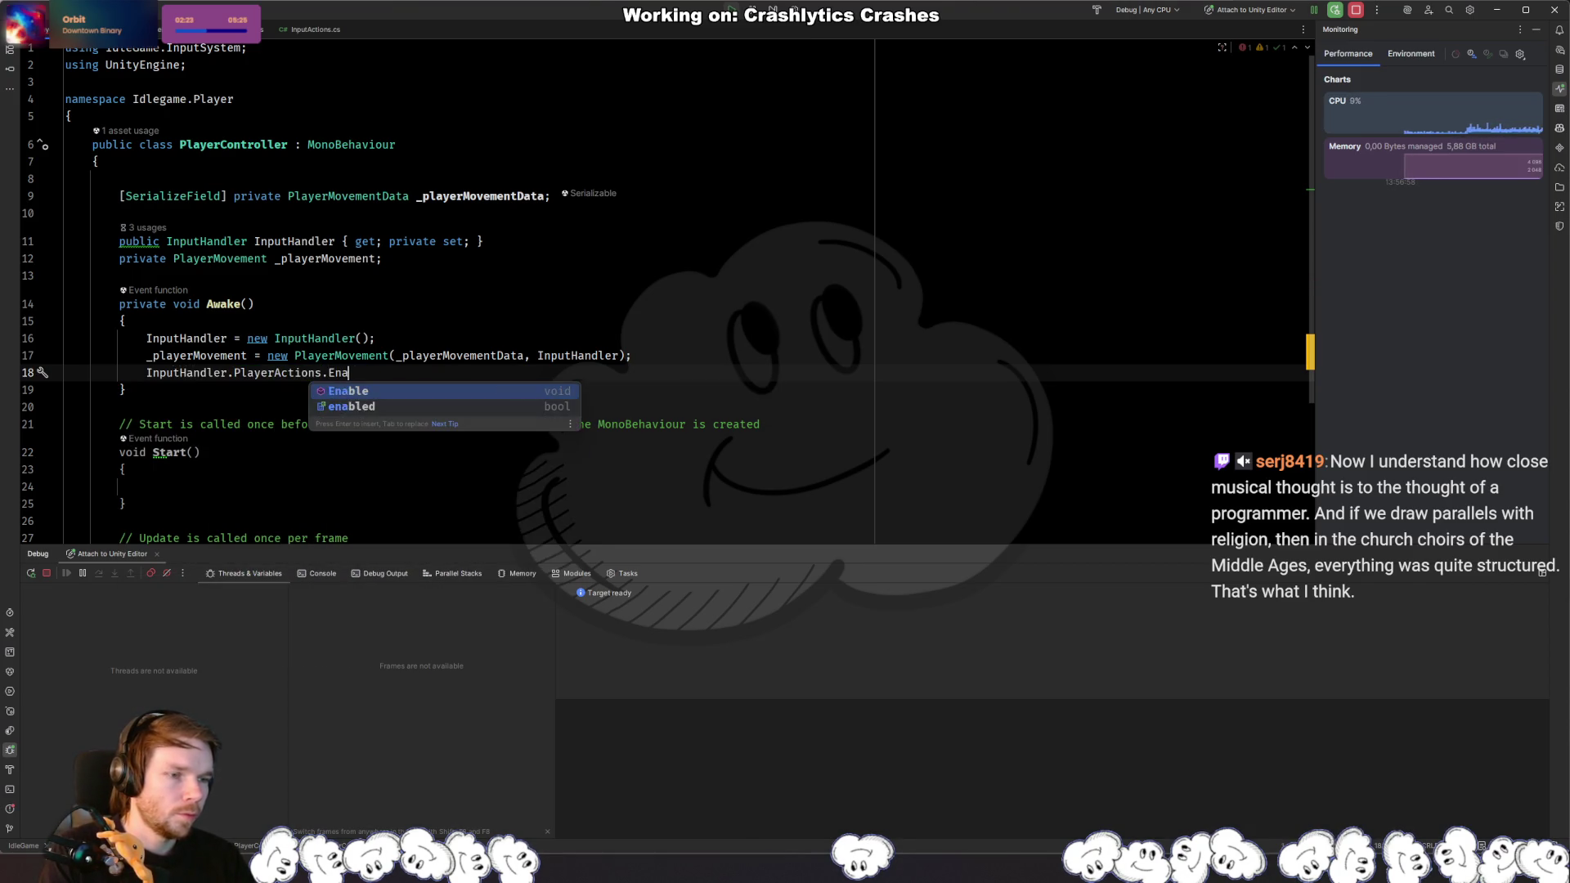
{"action": "key", "text": "Return"}
{"action": "type", "text": ";"}
{"action": "key", "text": "alt+Tab"}
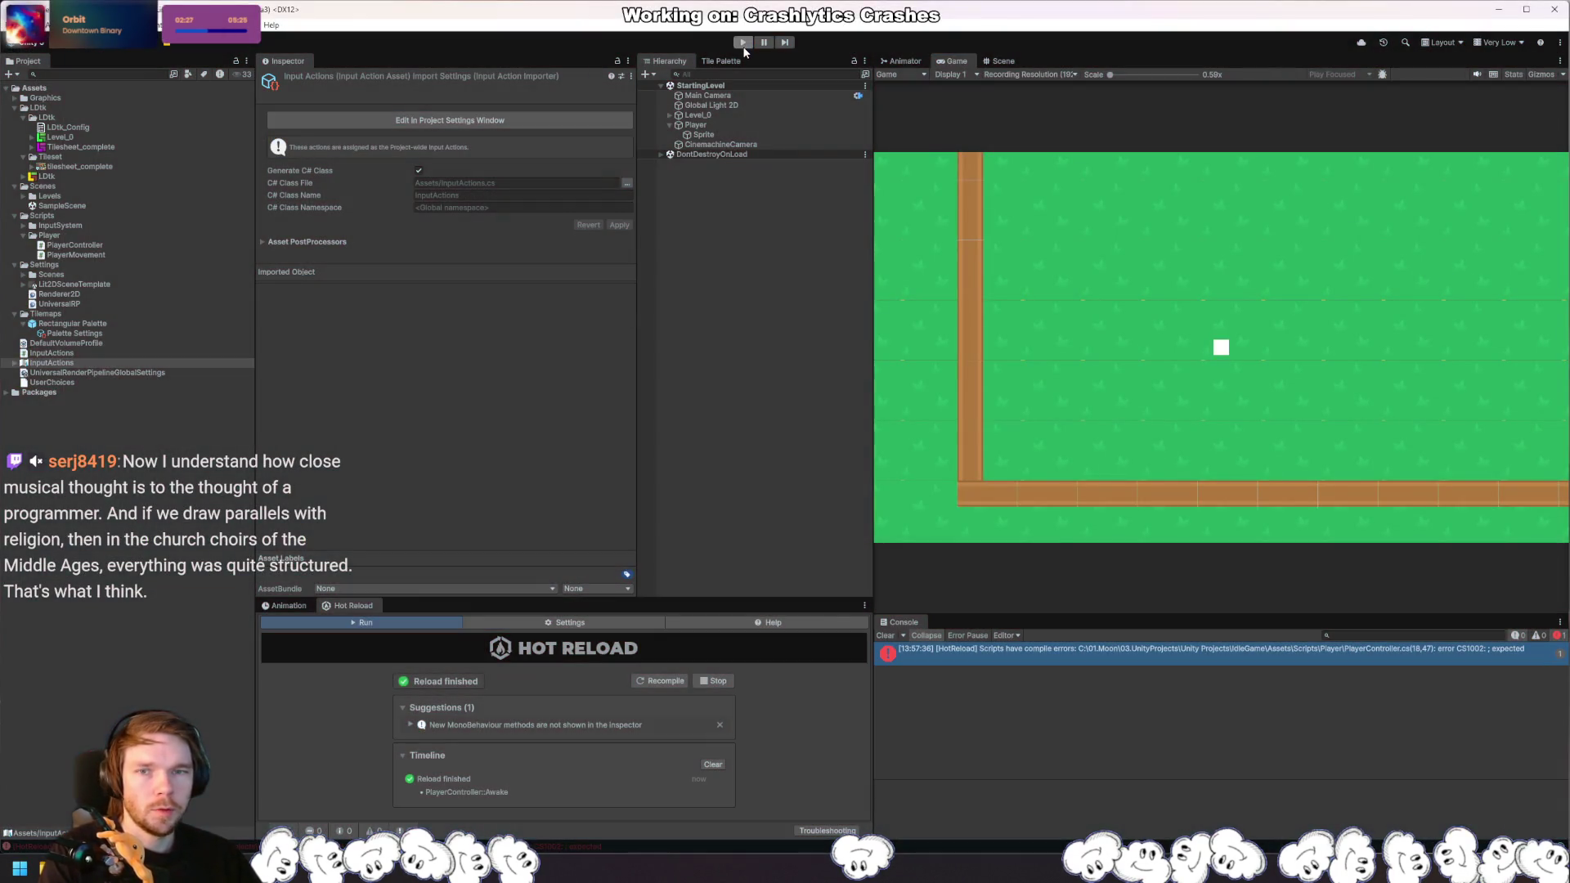
Step: Enter play mode and send a rightward move input to hit the Rider breakpoint
{"action": "left_click", "coordinate": [742, 45]}
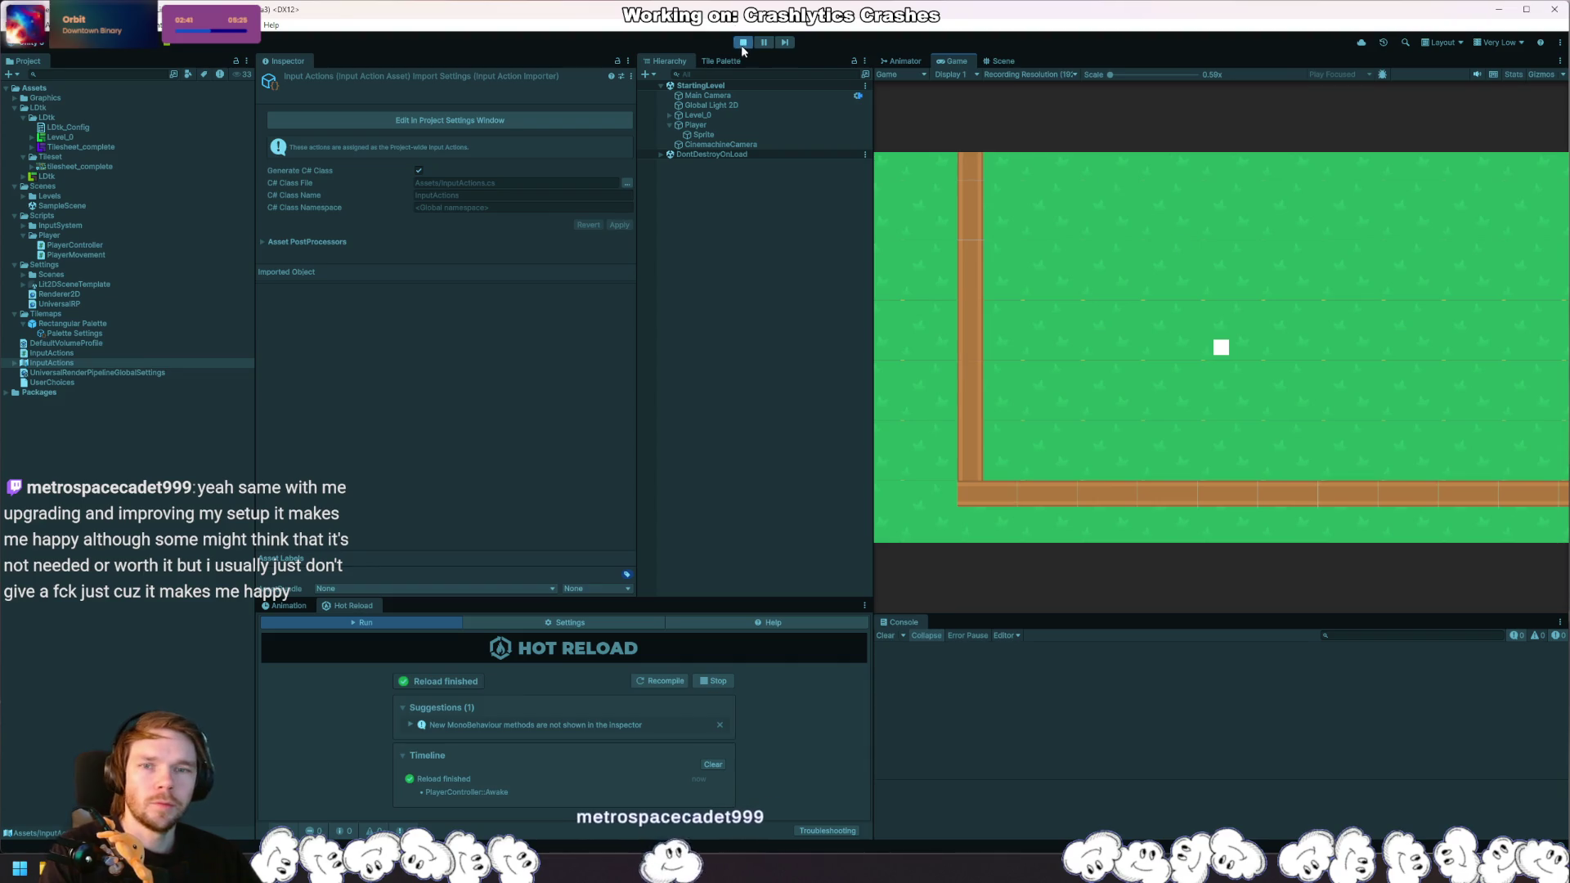
{"action": "key", "text": "ctrl+p"}
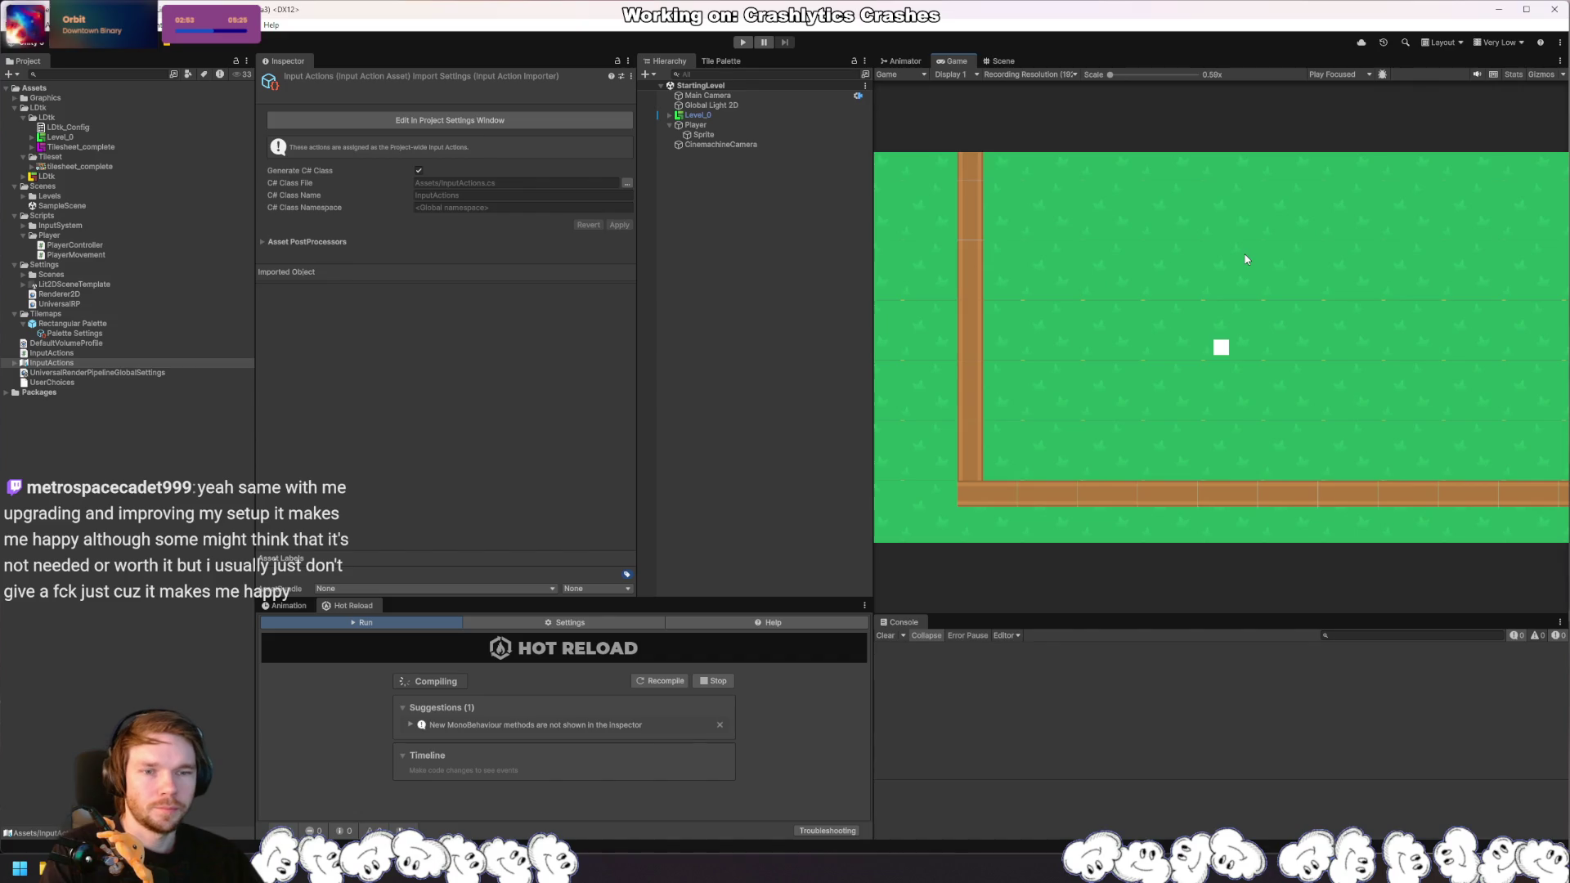
{"action": "left_click", "coordinate": [739, 43]}
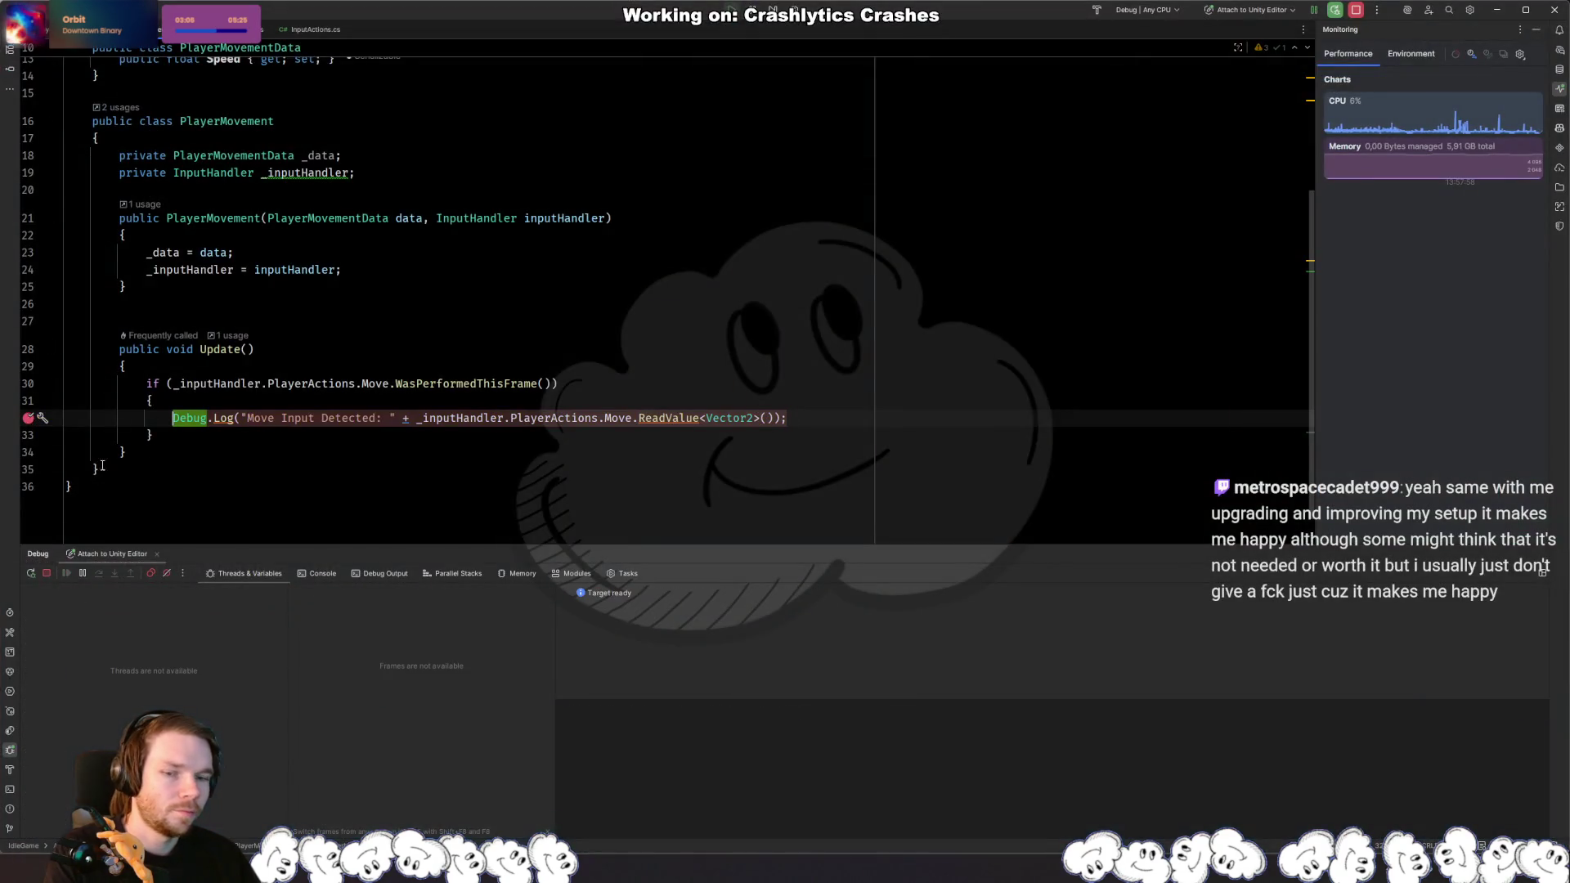
{"action": "left_click", "coordinate": [1386, 431]}
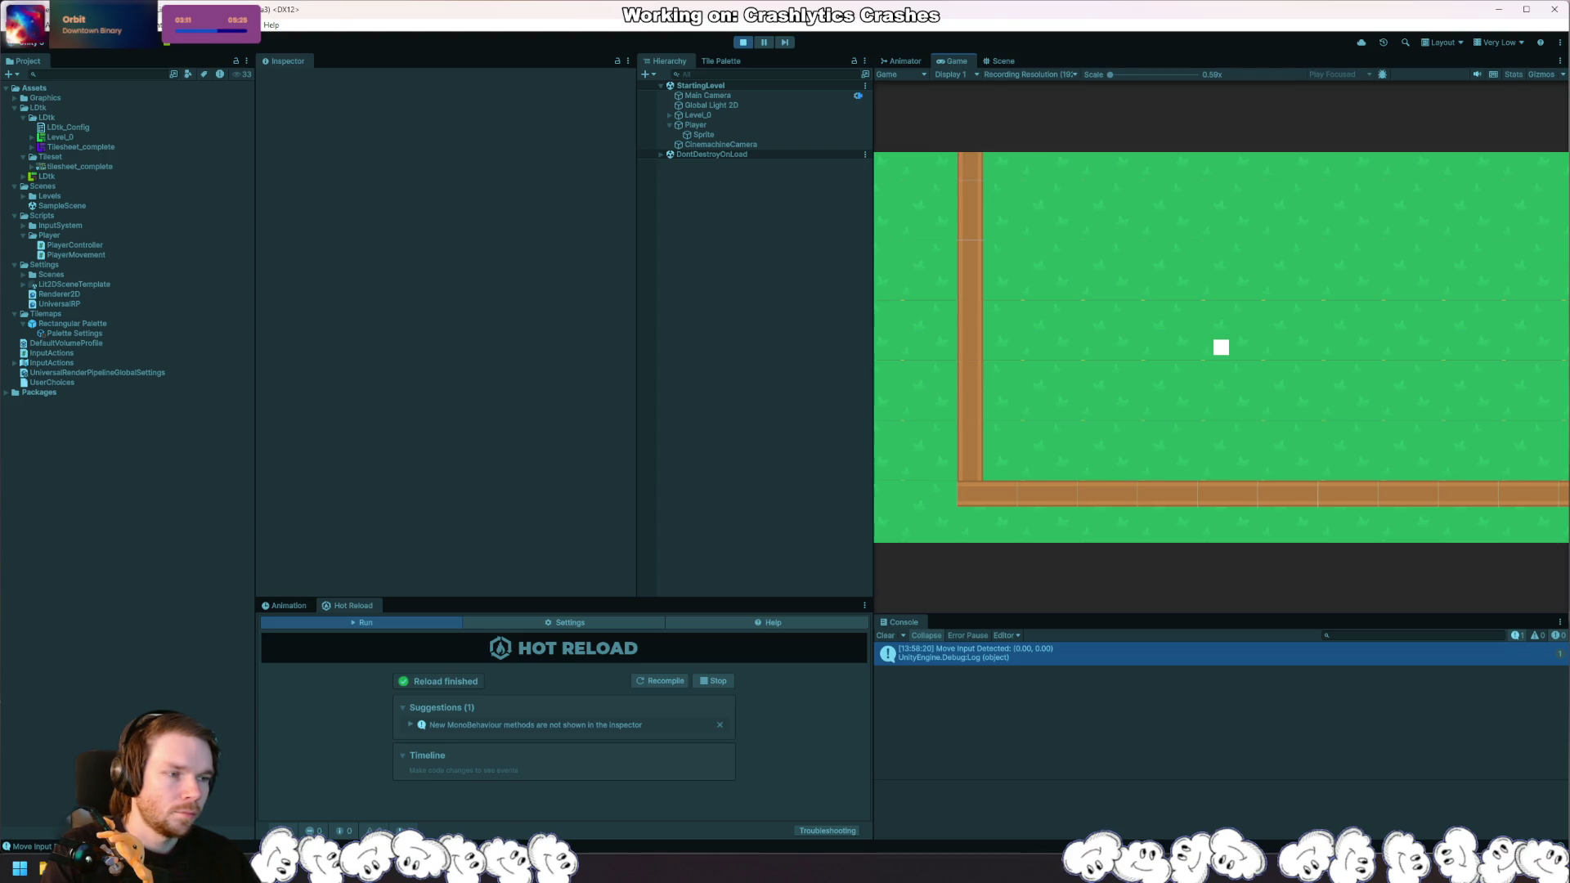
{"action": "key", "text": "d"}
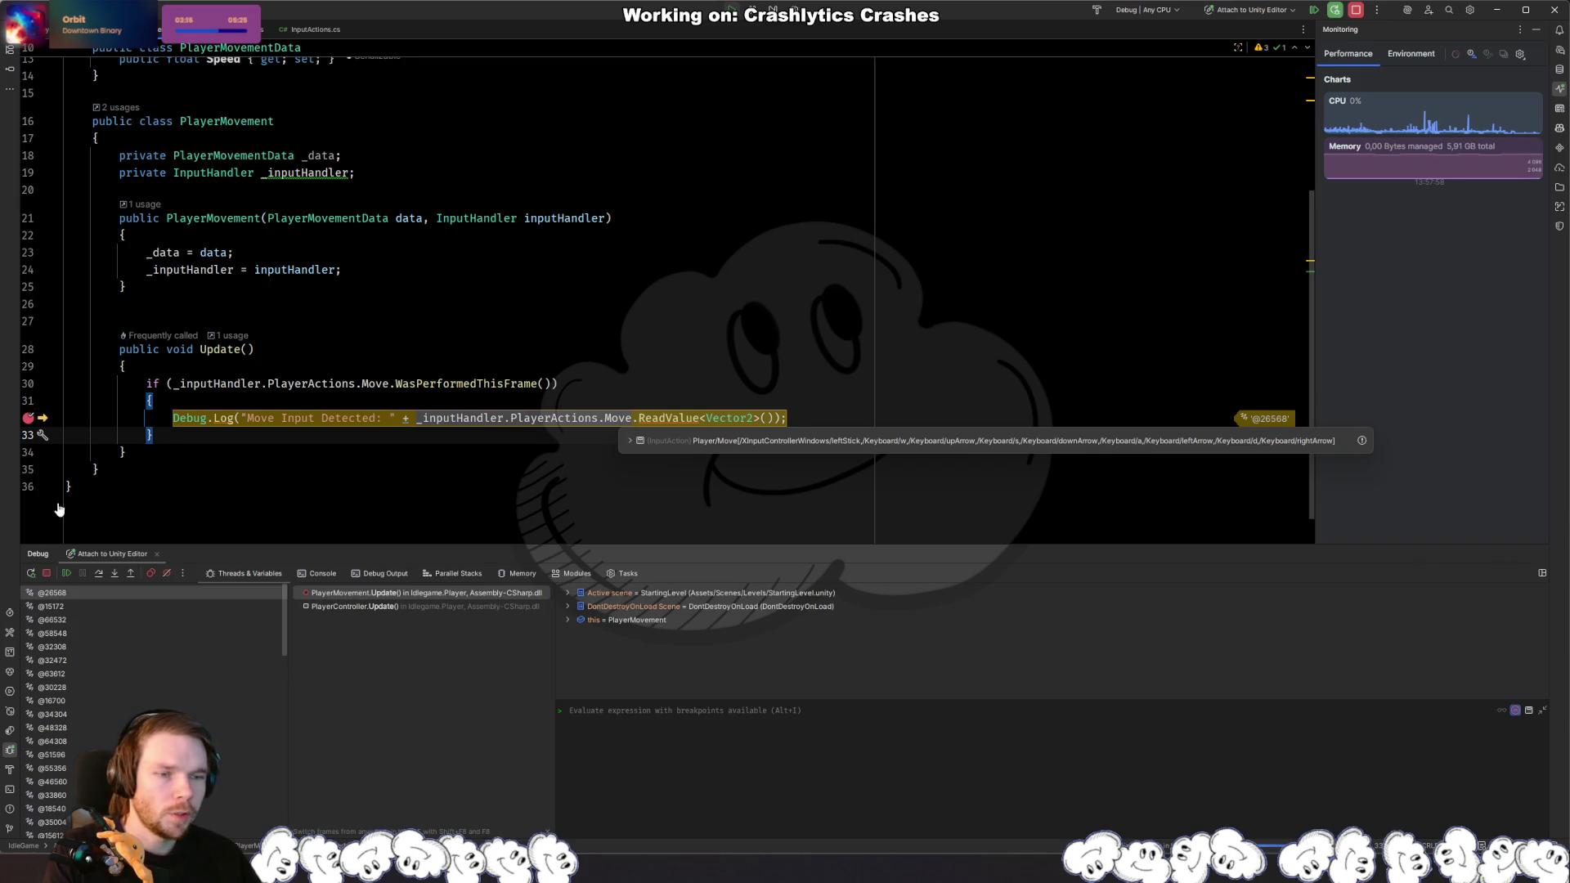
Step: Resume, remove the Debug.Log breakpoint, and test left, up and right move inputs in the game
{"action": "key", "text": "F9"}
{"action": "left_click", "coordinate": [32, 420]}
{"action": "key", "text": "alt+Tab"}
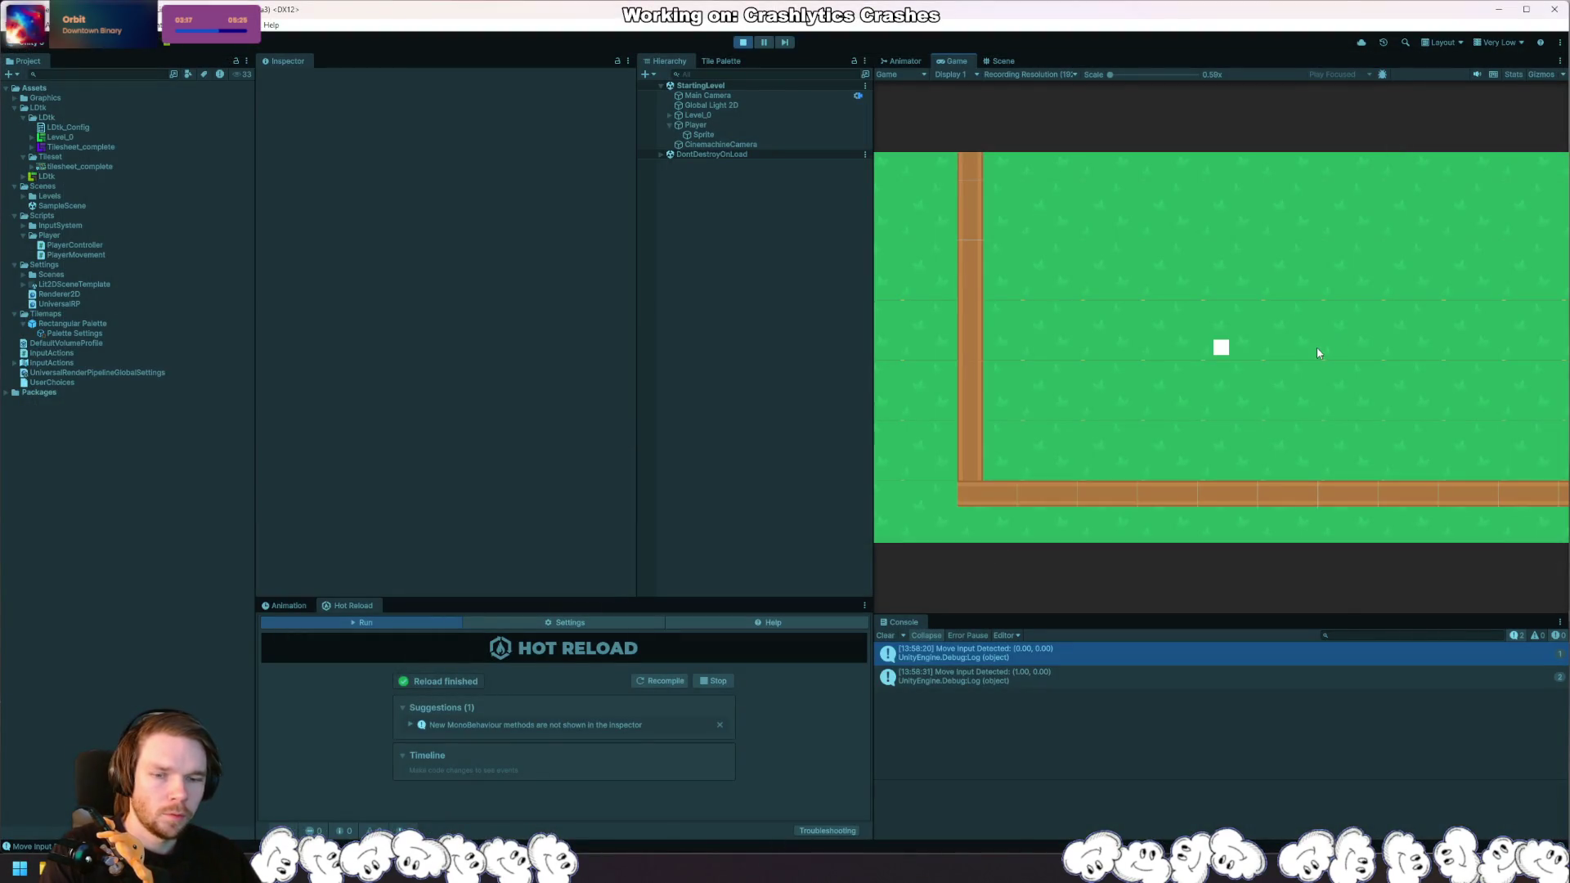
{"action": "key", "text": "a"}
{"action": "key", "text": "w"}
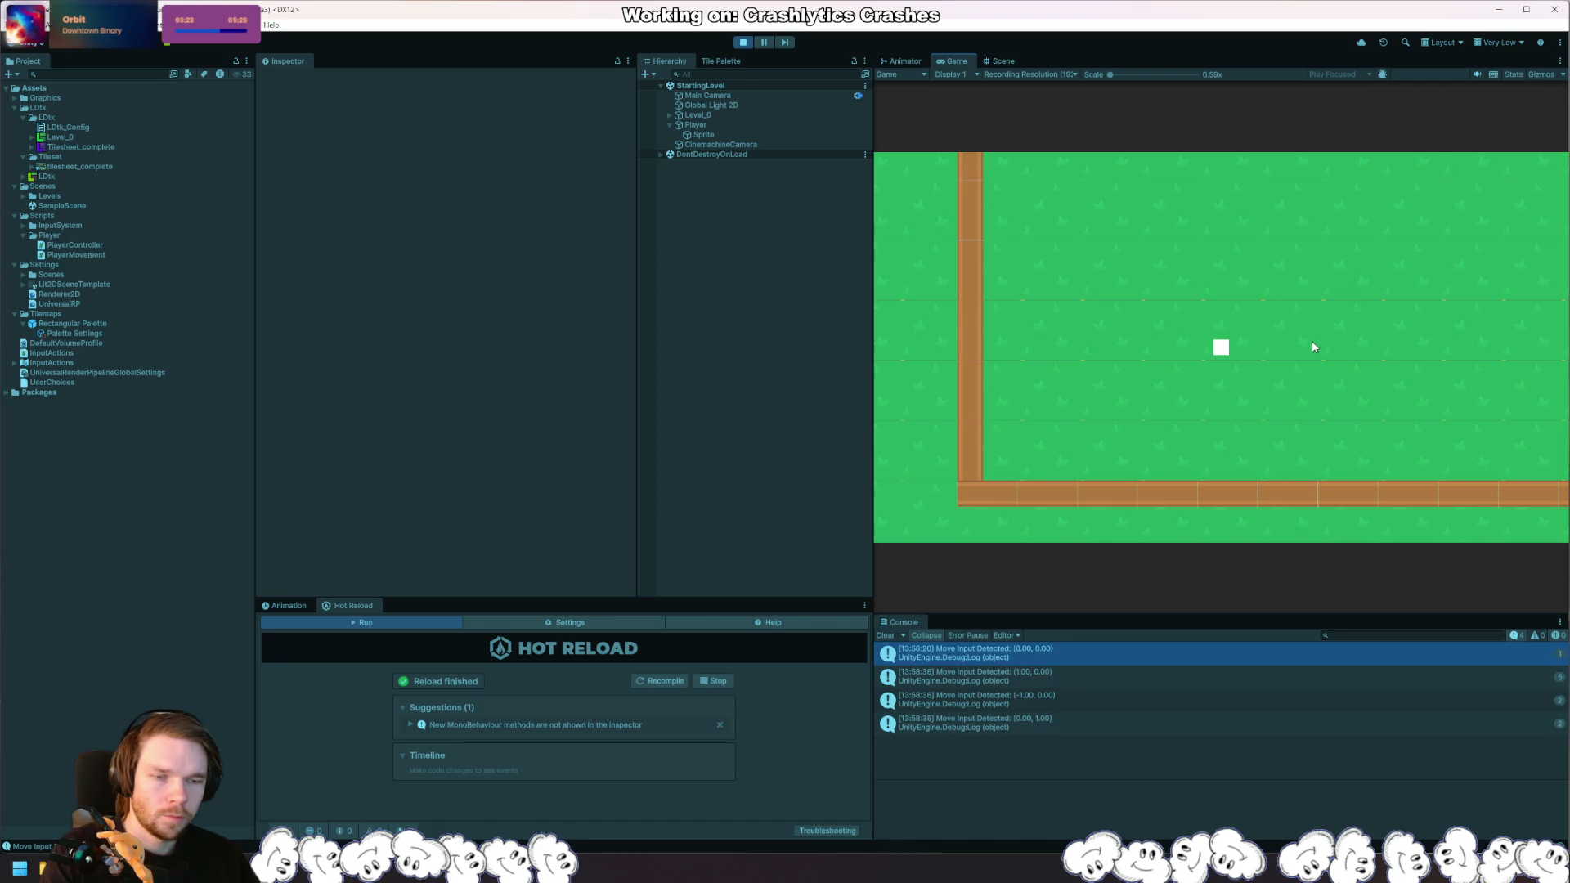
{"action": "left_click", "coordinate": [742, 43]}
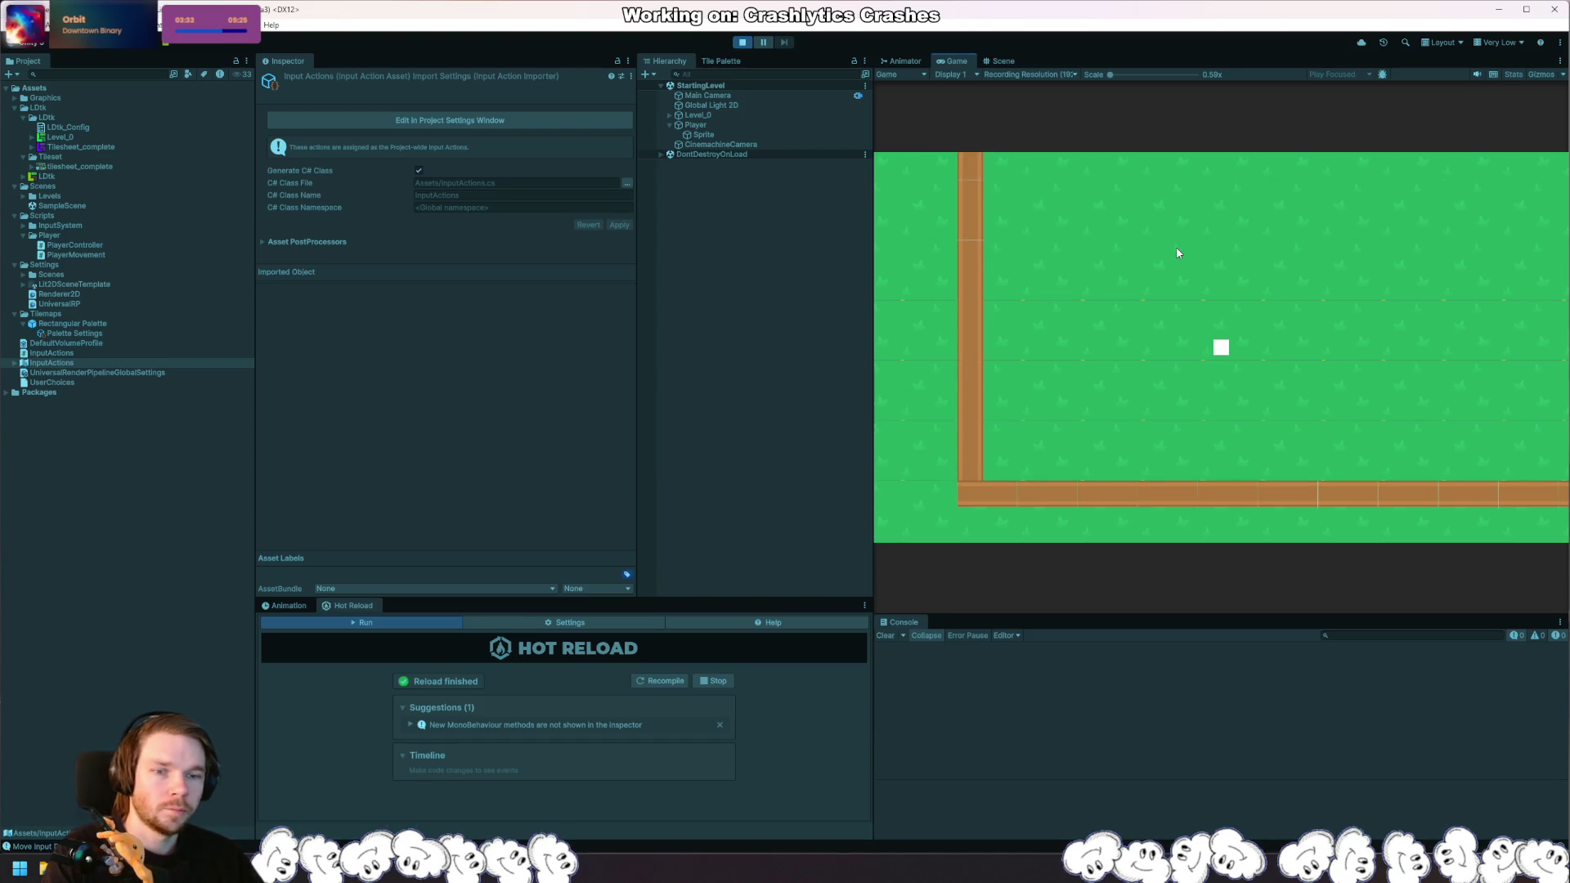
{"action": "key", "text": "d"}
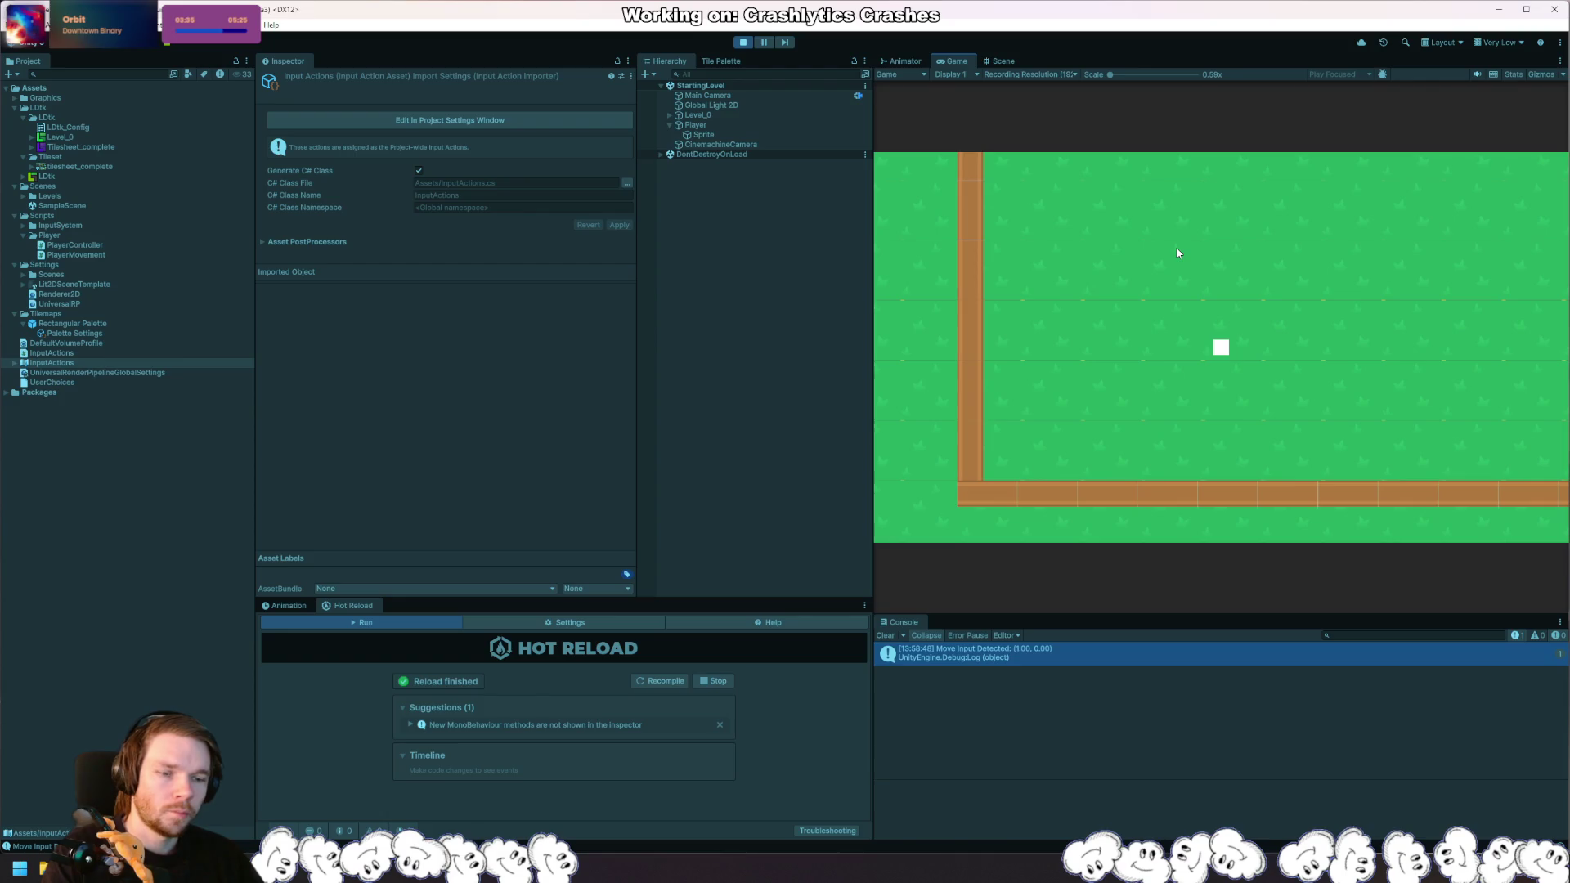
{"action": "key", "text": "a"}
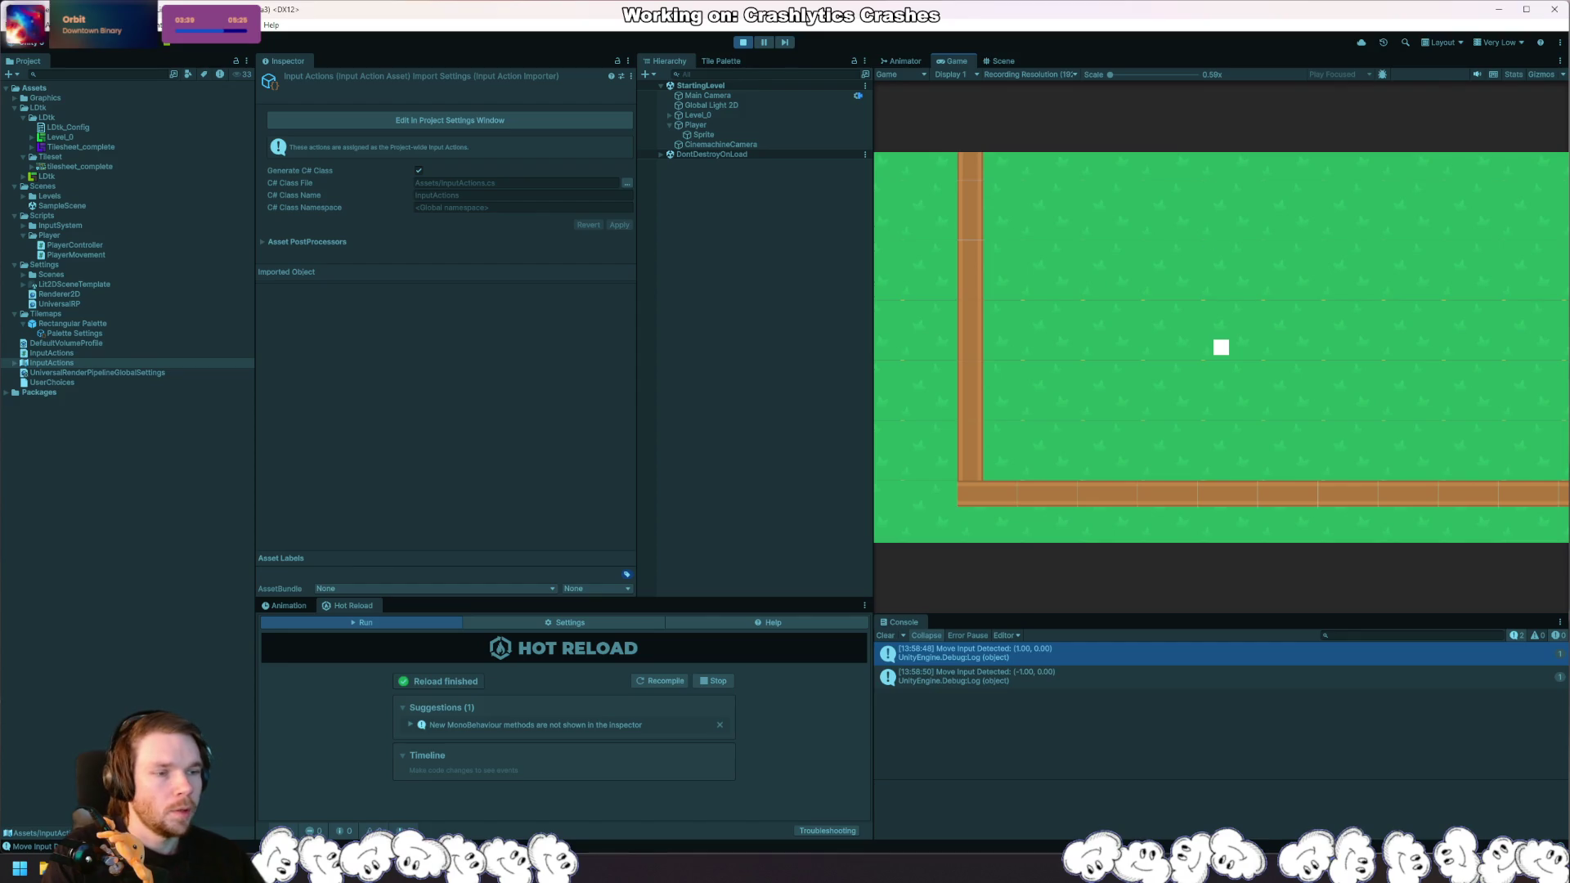
Step: Delete WasPressedThisFrame from the Move check in PlayerMovement and reopen the completion list
{"action": "key", "text": "alt+Tab"}
{"action": "key", "text": "BackSpace"}
{"action": "key", "text": "ctrl+space"}
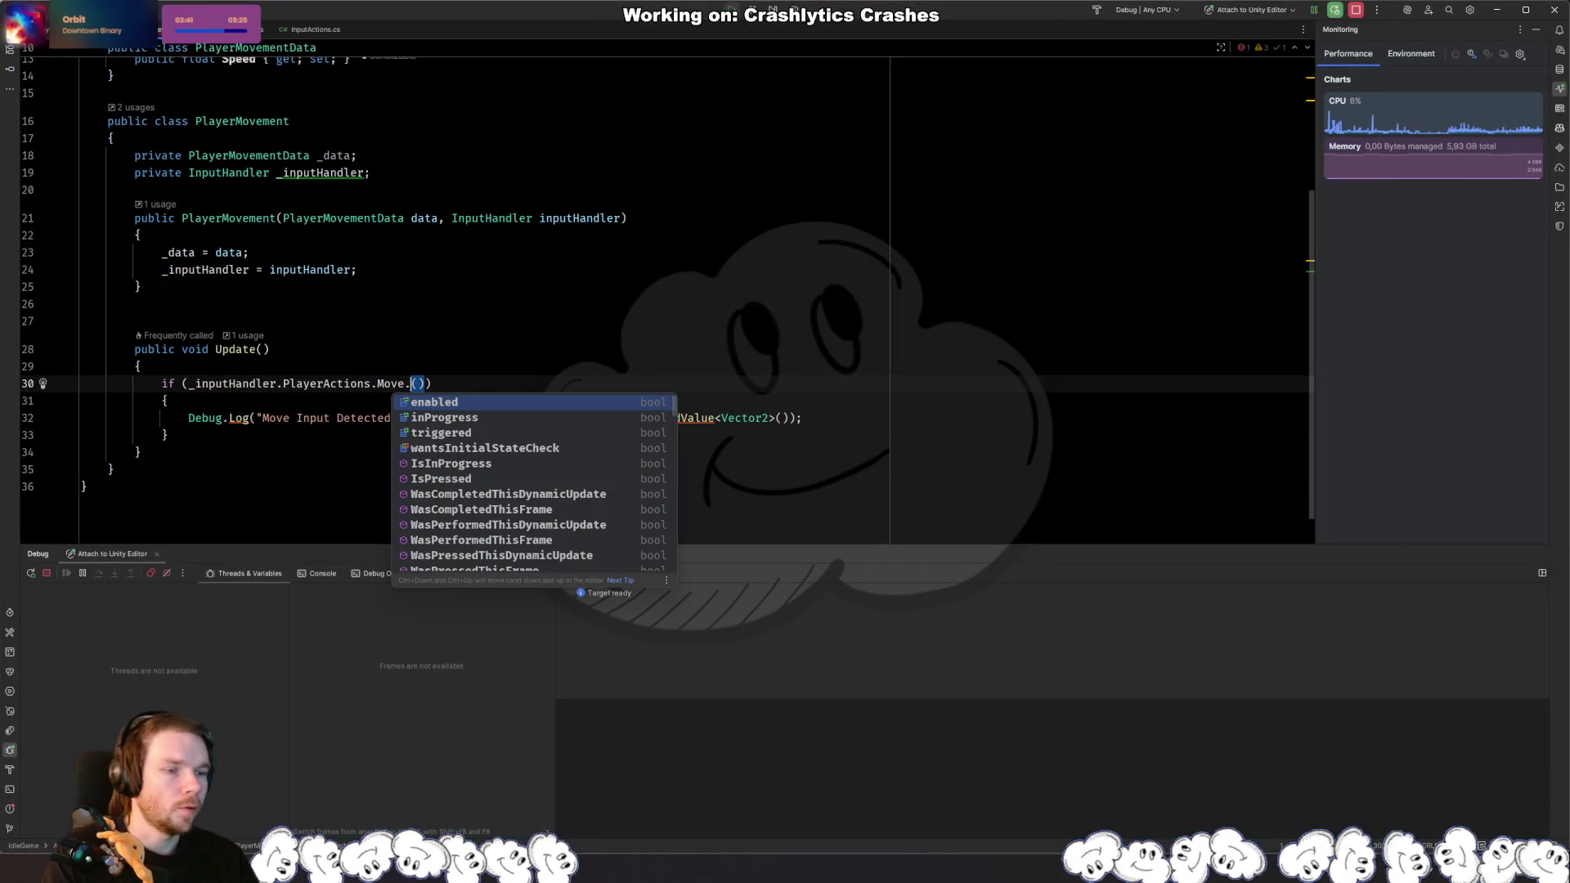
Step: Complete the Move check as IsPressed() and return to Unity
{"action": "type", "text": "per"}
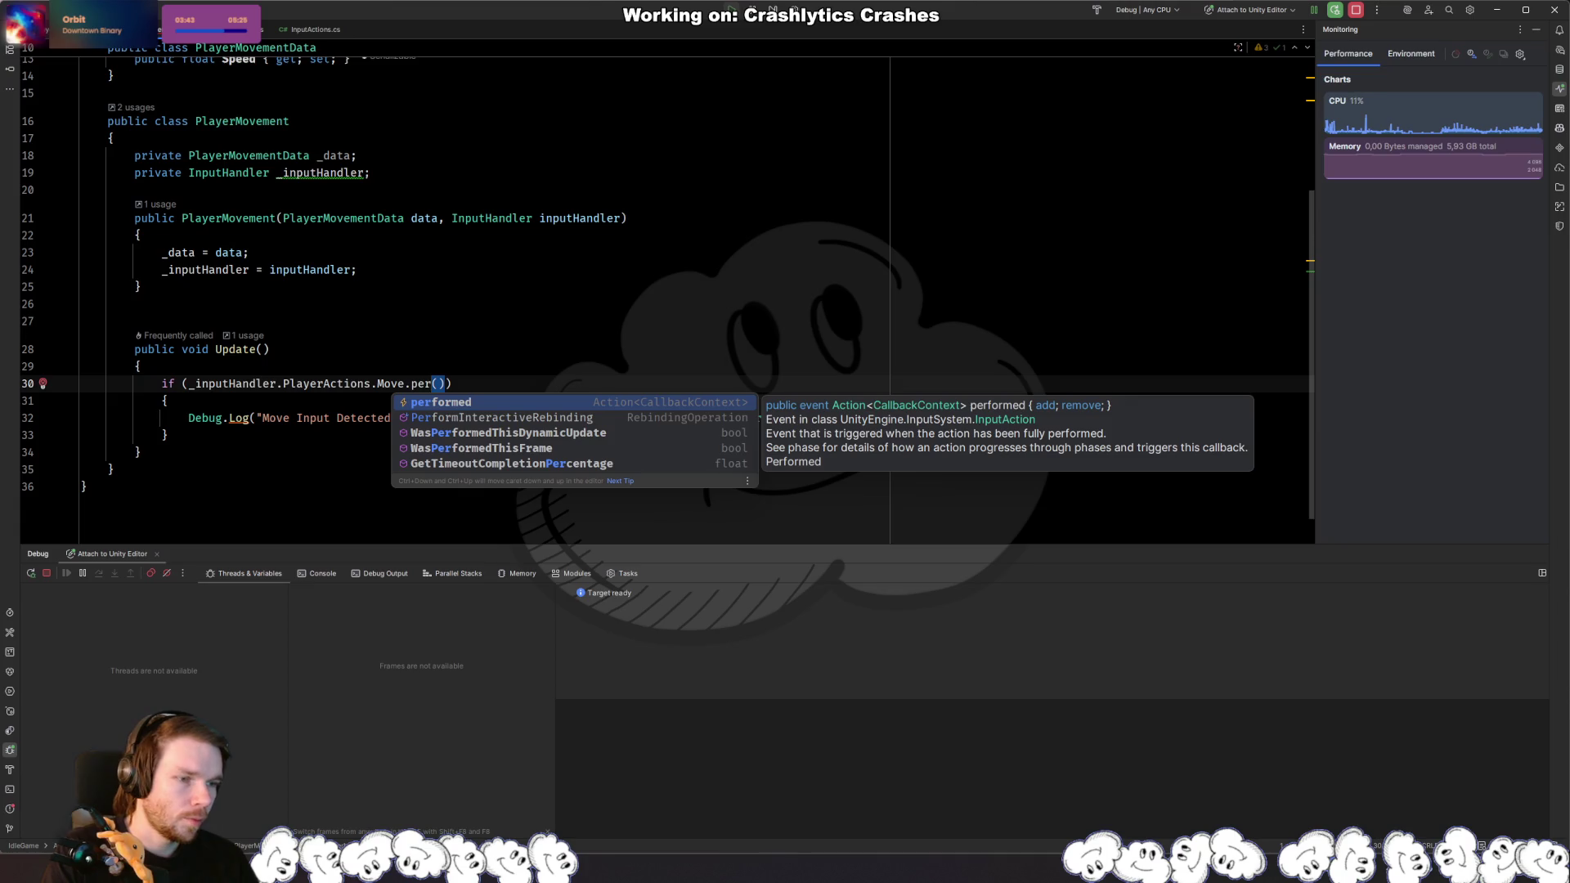
{"action": "key", "text": "BackSpace"}
{"action": "key", "text": "BackSpace"}
{"action": "key", "text": "BackSpace"}
{"action": "key", "text": "ctrl+space"}
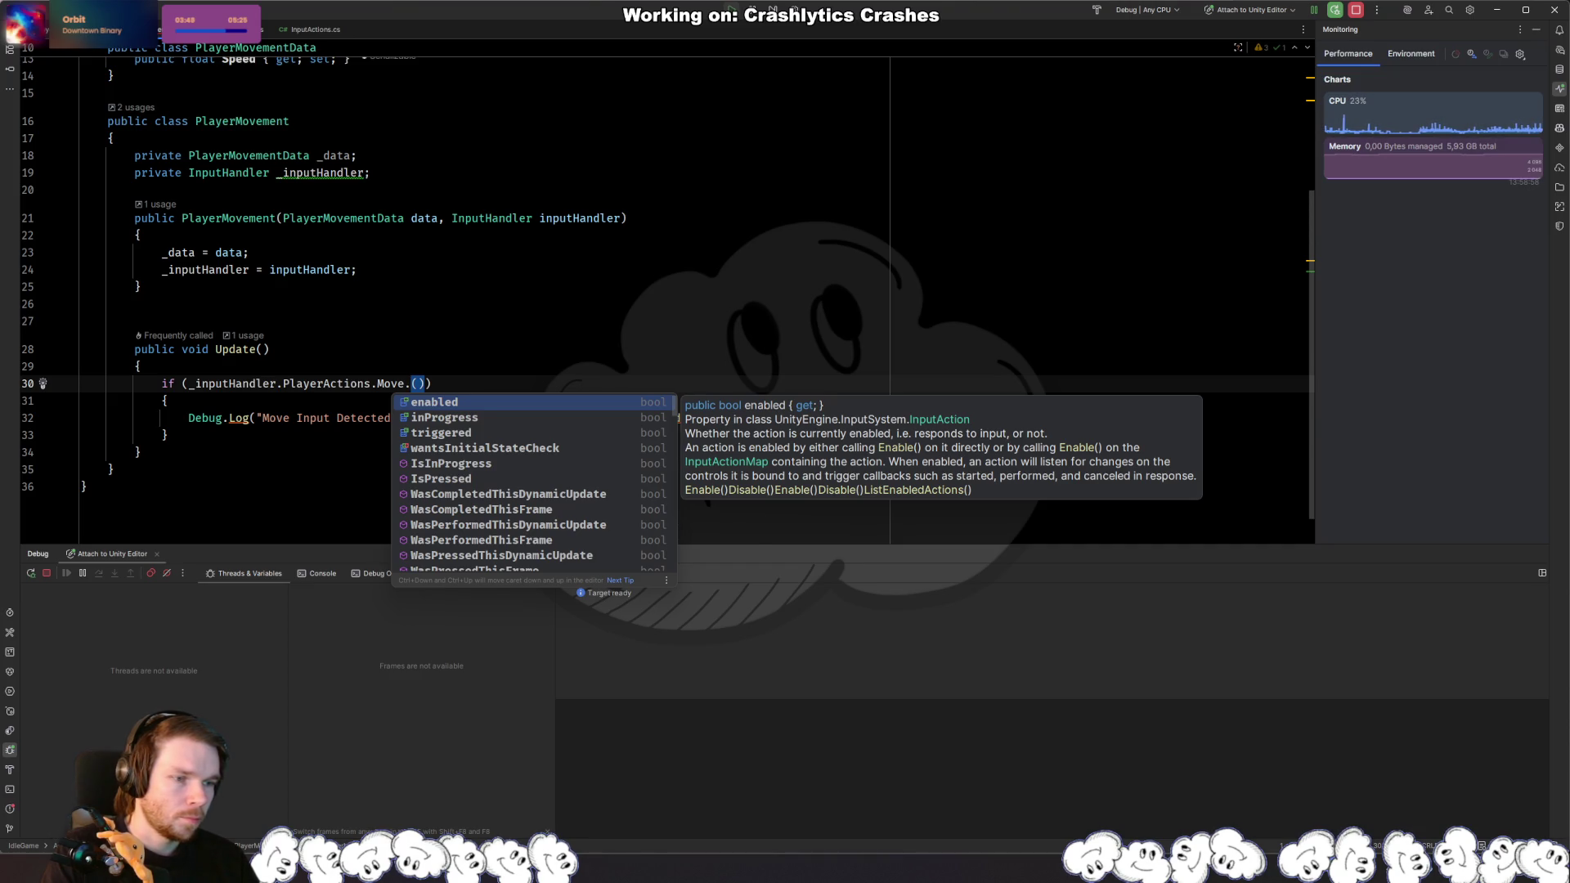
{"action": "type", "text": "is"}
{"action": "key", "text": "Down"}
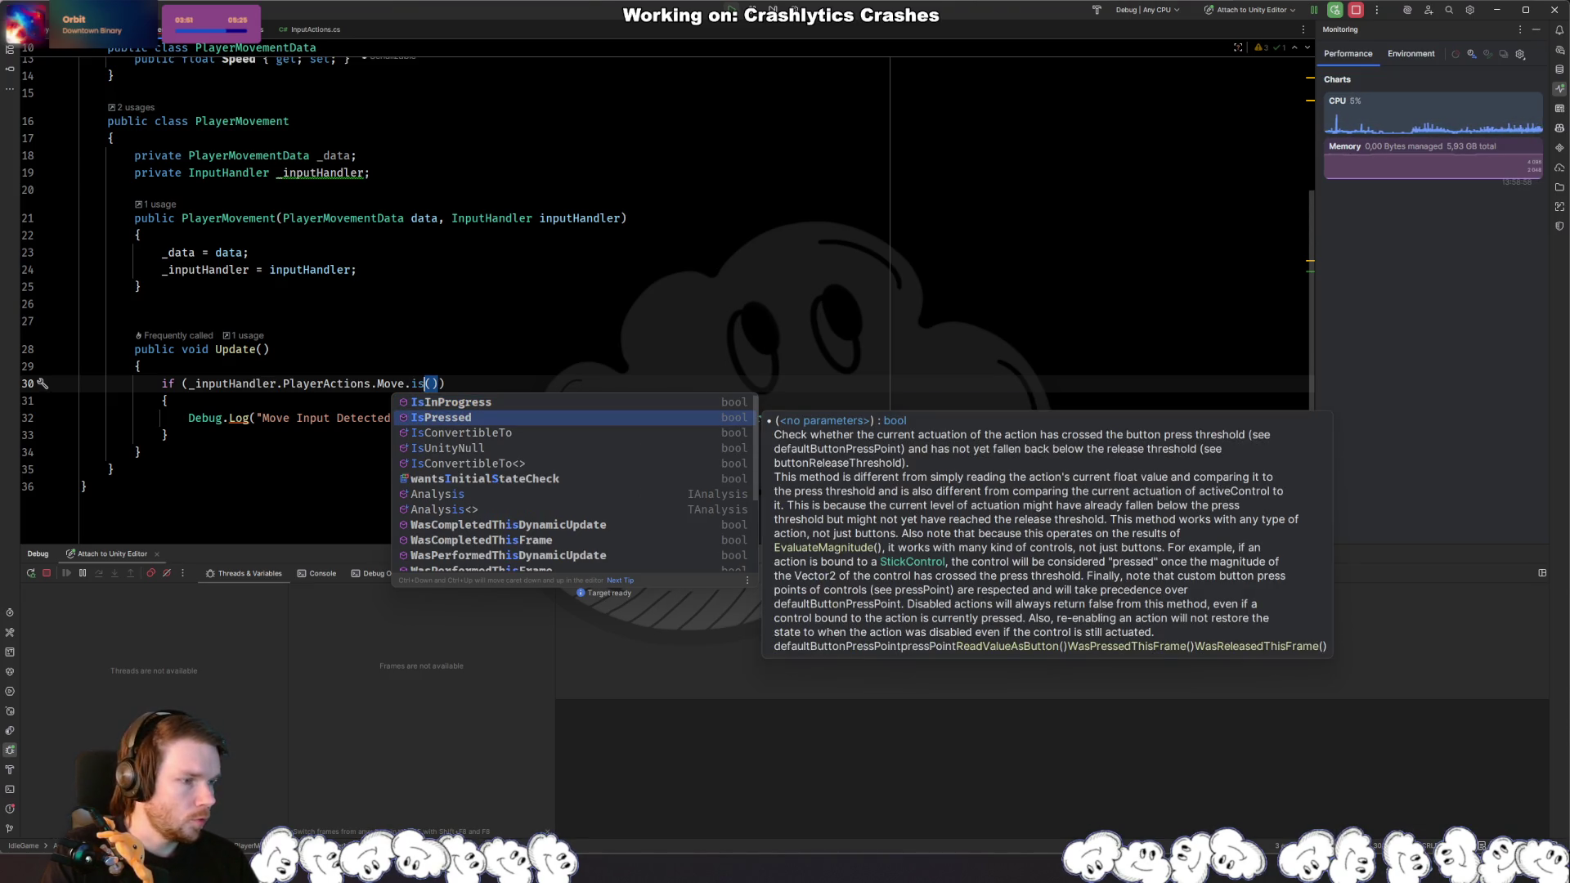
{"action": "key", "text": "Return"}
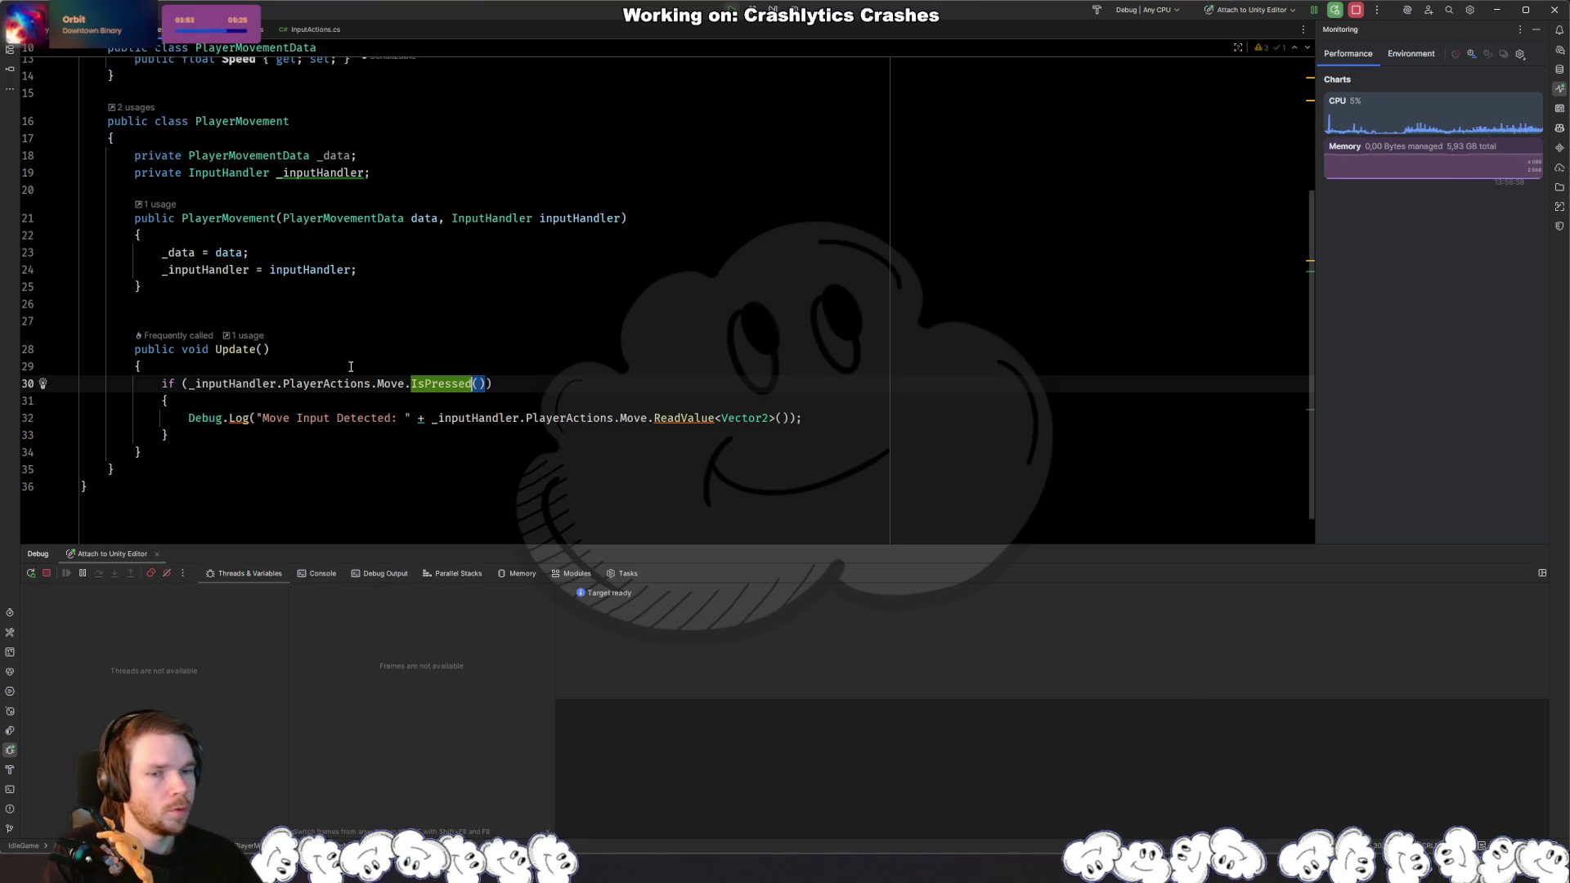
{"action": "key", "text": "alt+Tab"}
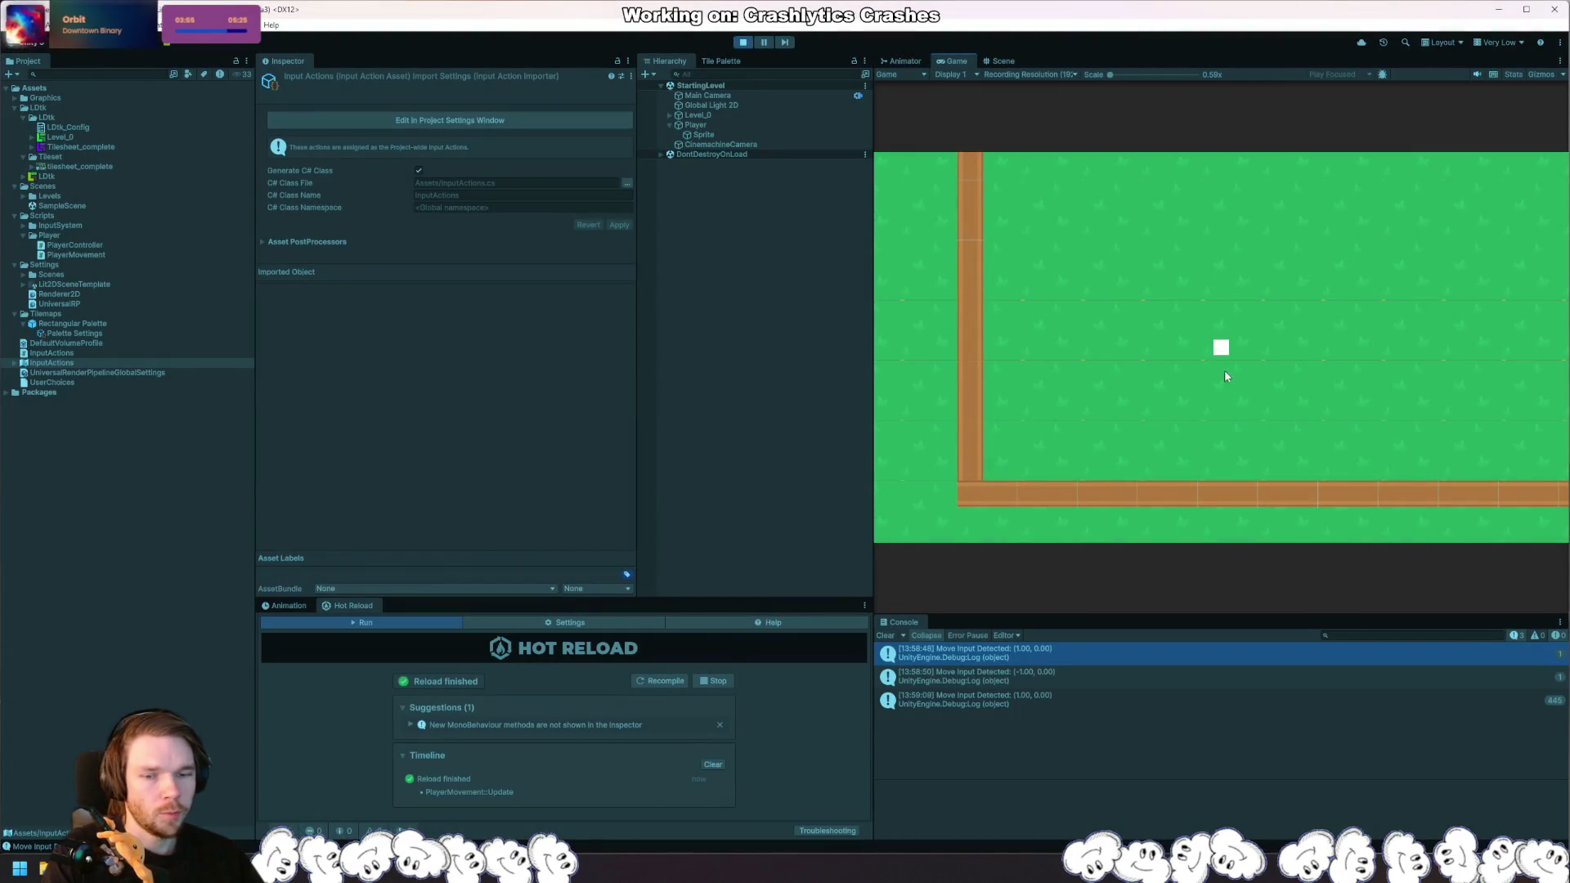
Step: Hold left, up, down and all four diagonal movement keys, checking the logged Move values
{"action": "key", "text": "a"}
{"action": "key", "text": "w"}
{"action": "key", "text": "s"}
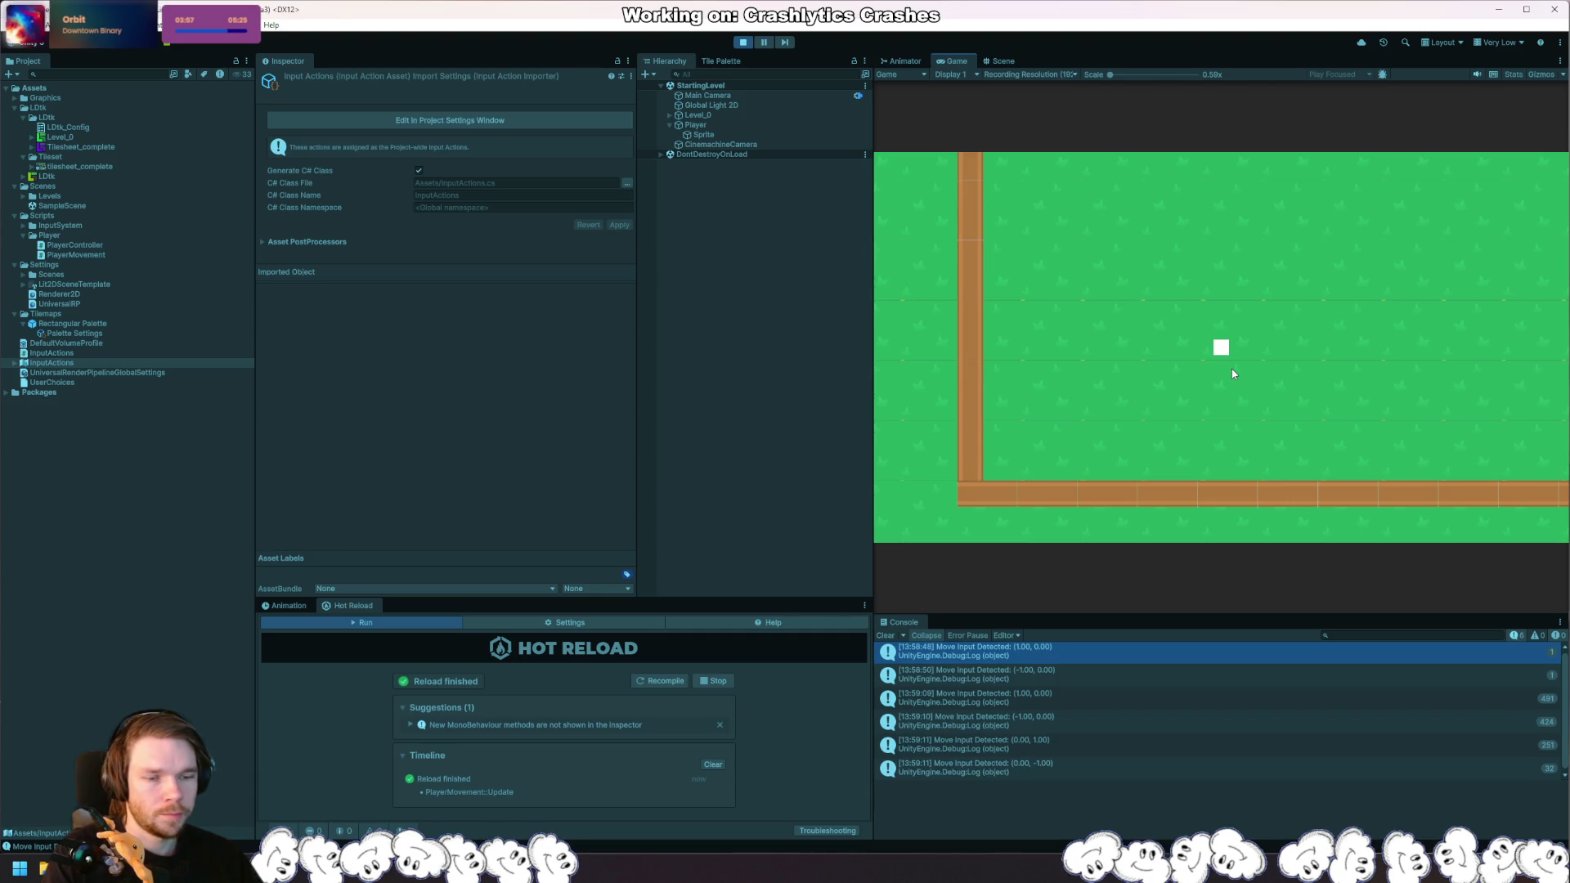
{"action": "key", "text": "w+d"}
{"action": "key", "text": "w+a"}
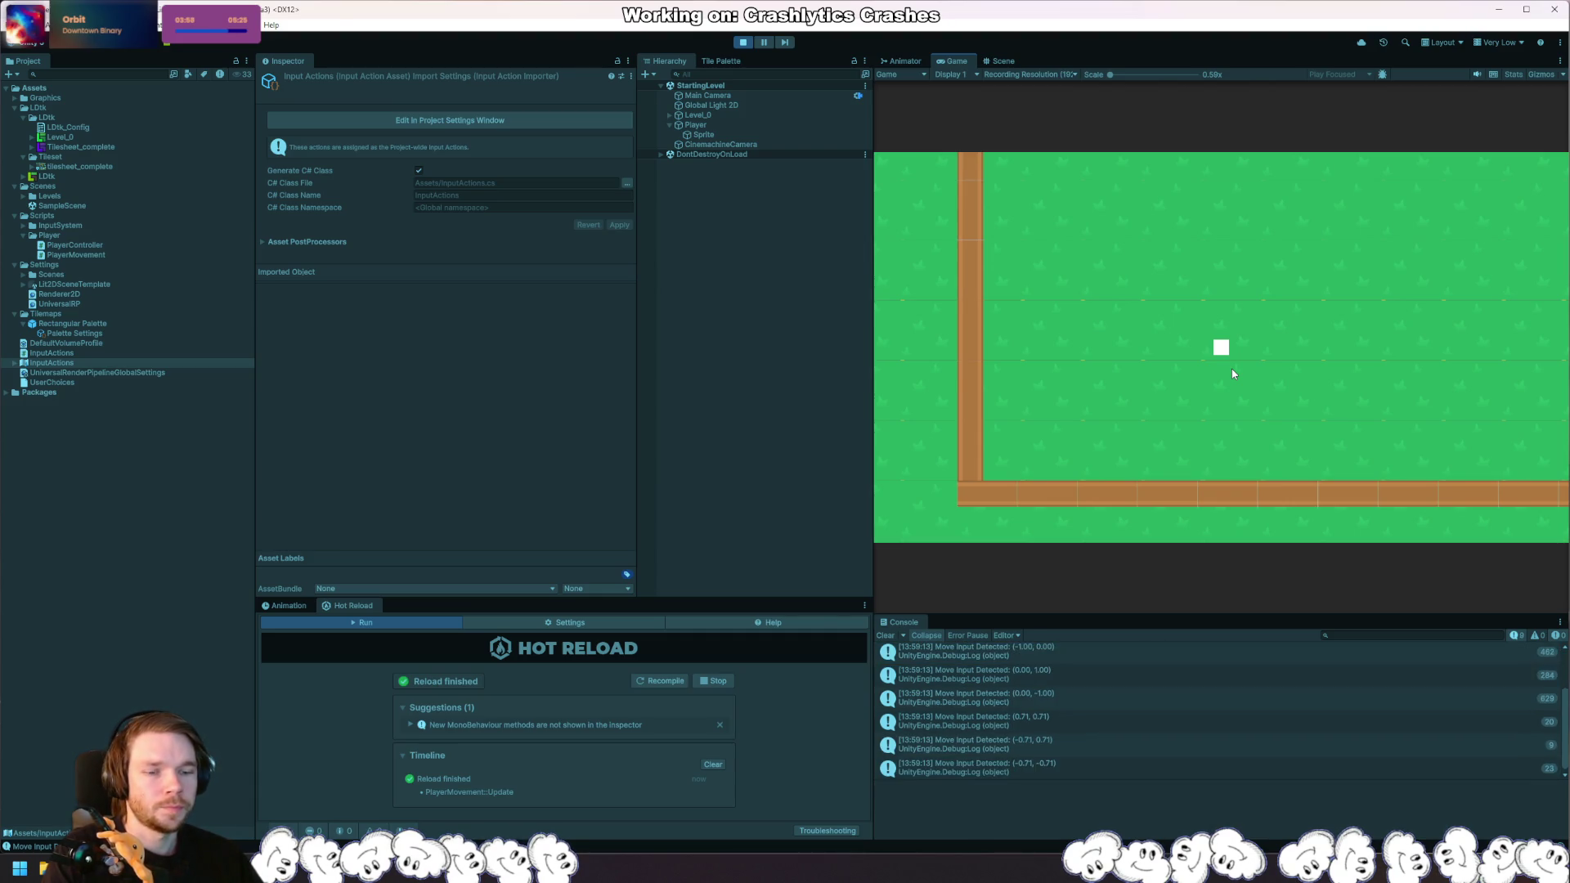
{"action": "key", "text": "s+a"}
{"action": "key", "text": "s+d"}
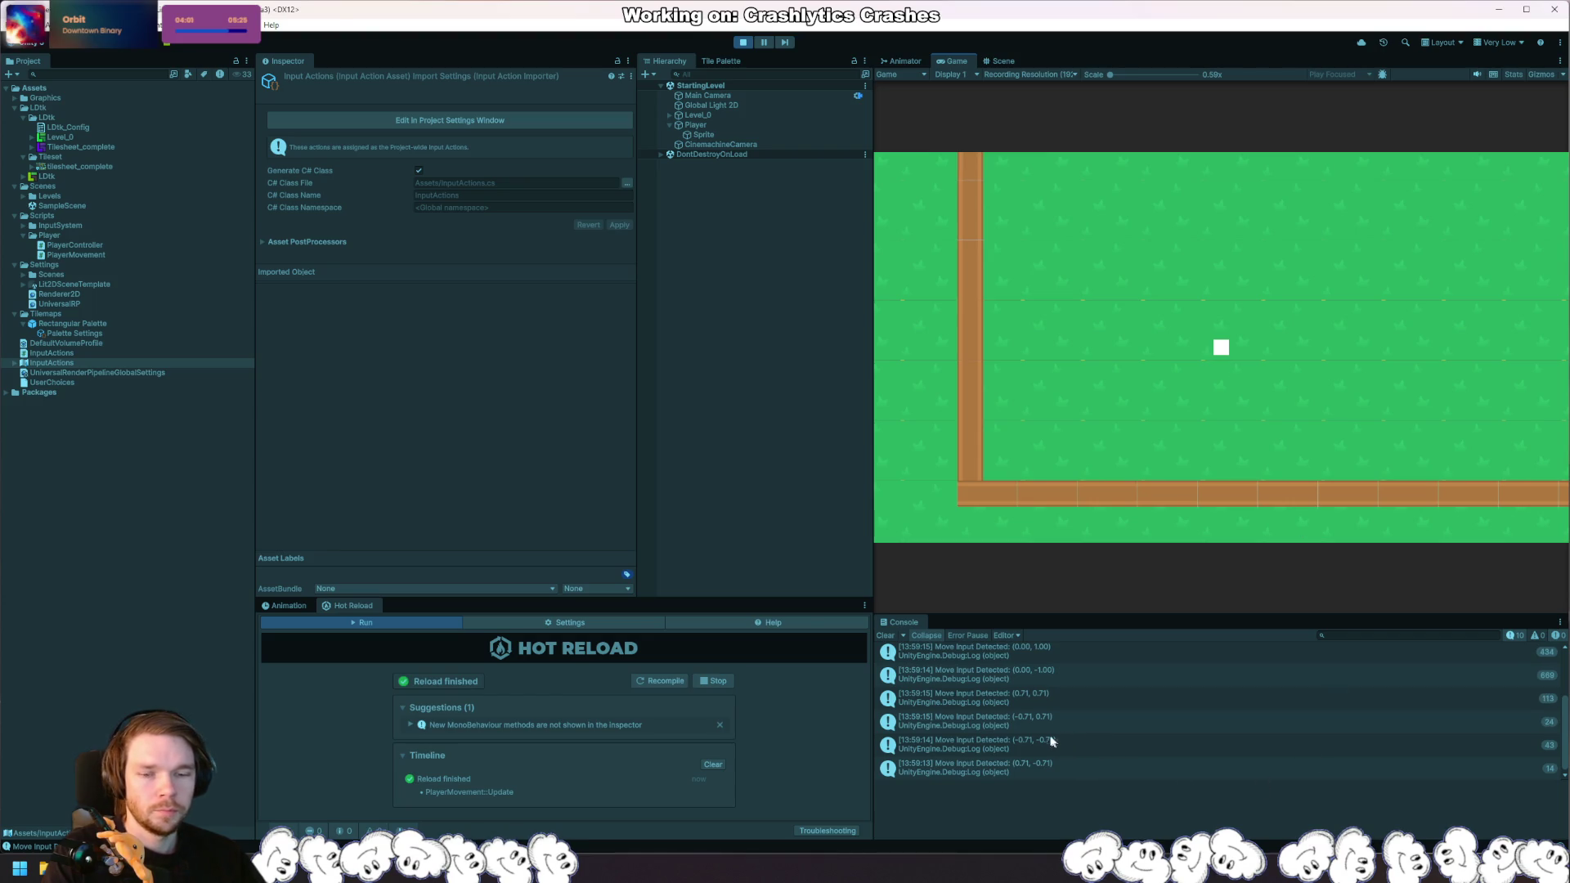
Step: Clear the Console, stop play mode, and go back to Rider
{"action": "left_click", "coordinate": [885, 635]}
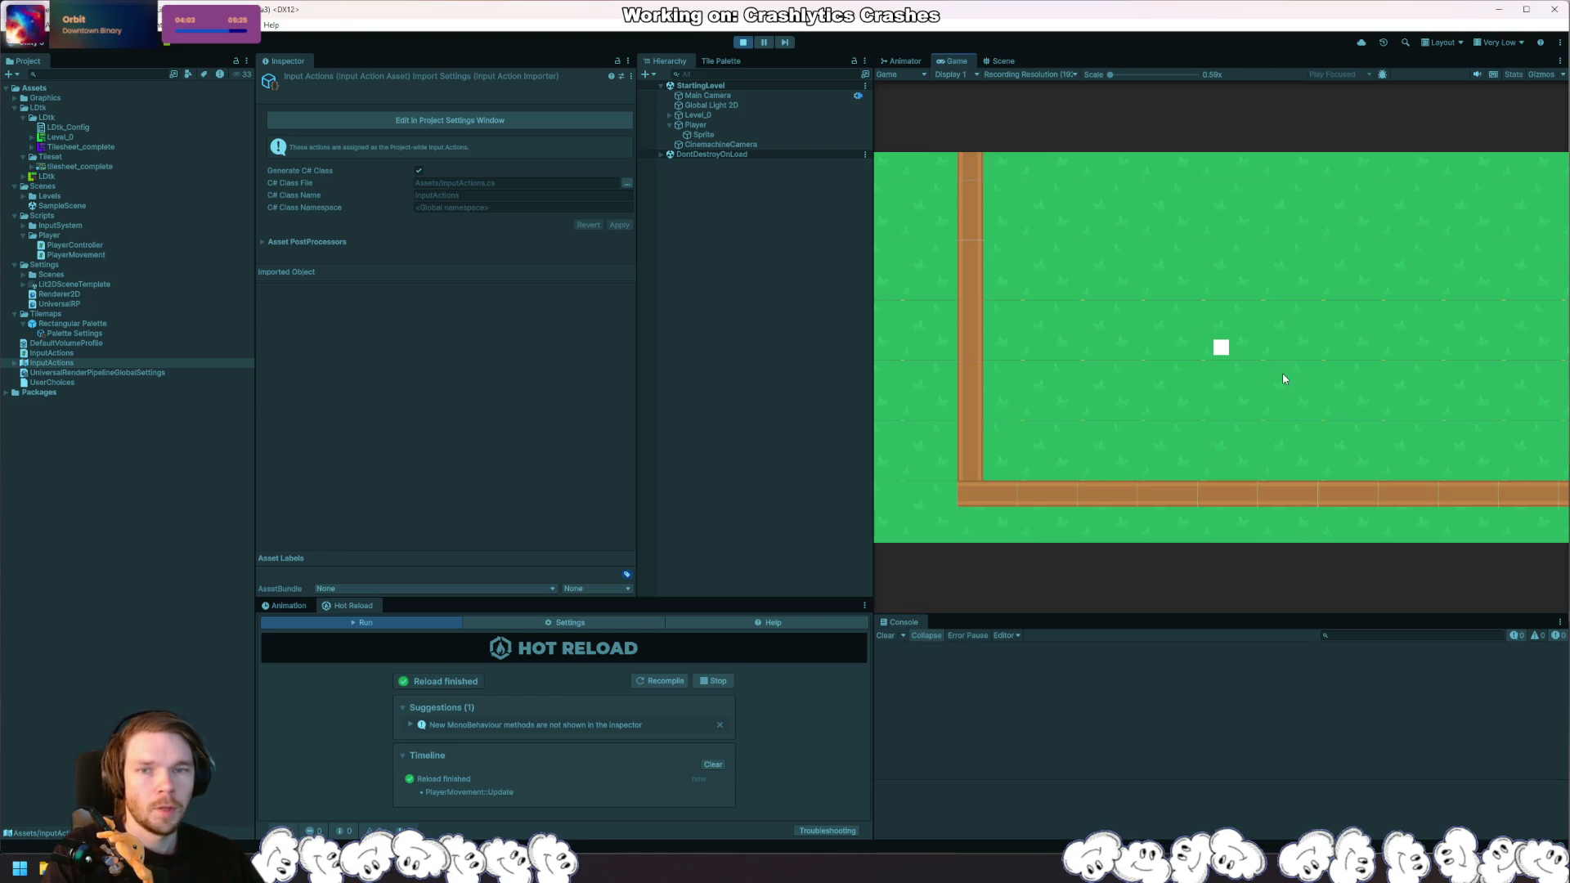
{"action": "key", "text": "ctrl+p"}
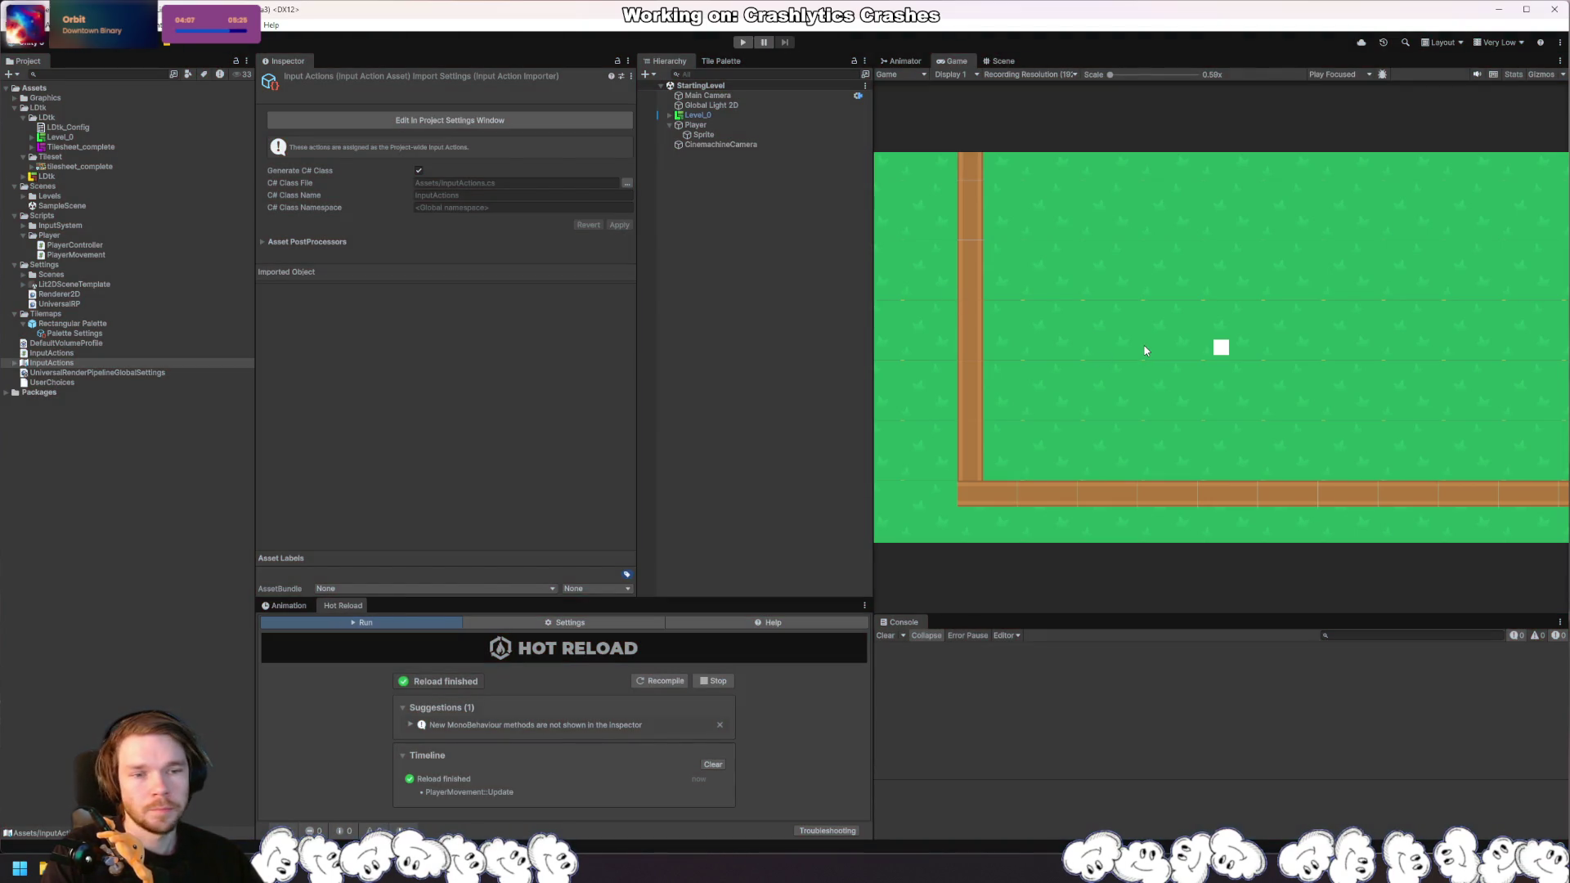
{"action": "key", "text": "alt+Tab"}
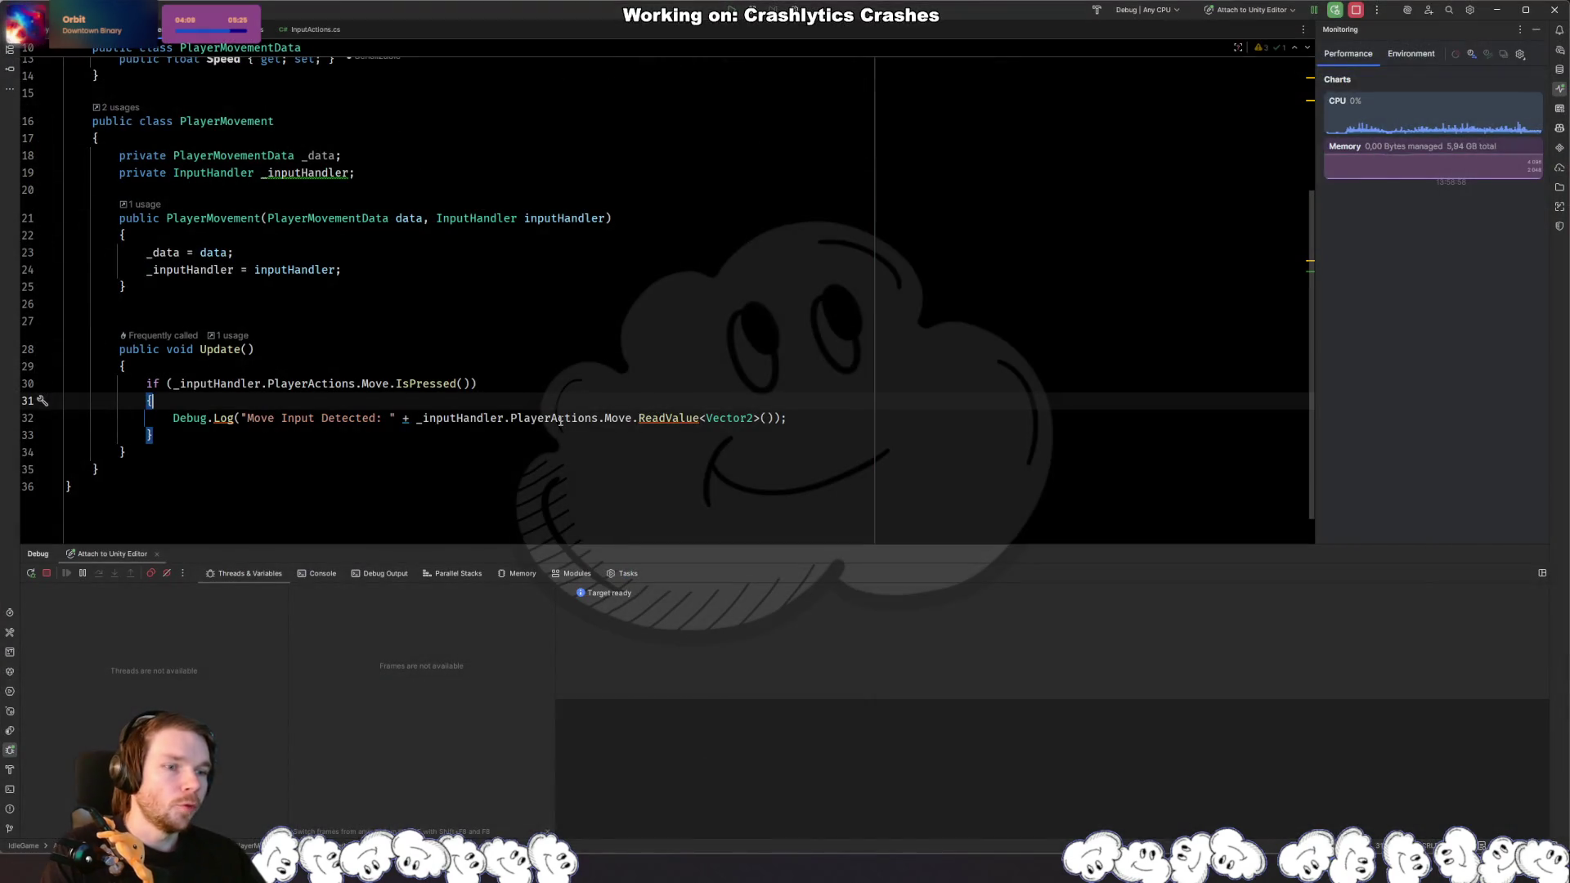
Step: Duplicate the serialized Speed property declaration in PlayerMovementData
{"action": "left_click", "coordinate": [365, 475]}
{"action": "left_click", "coordinate": [384, 436]}
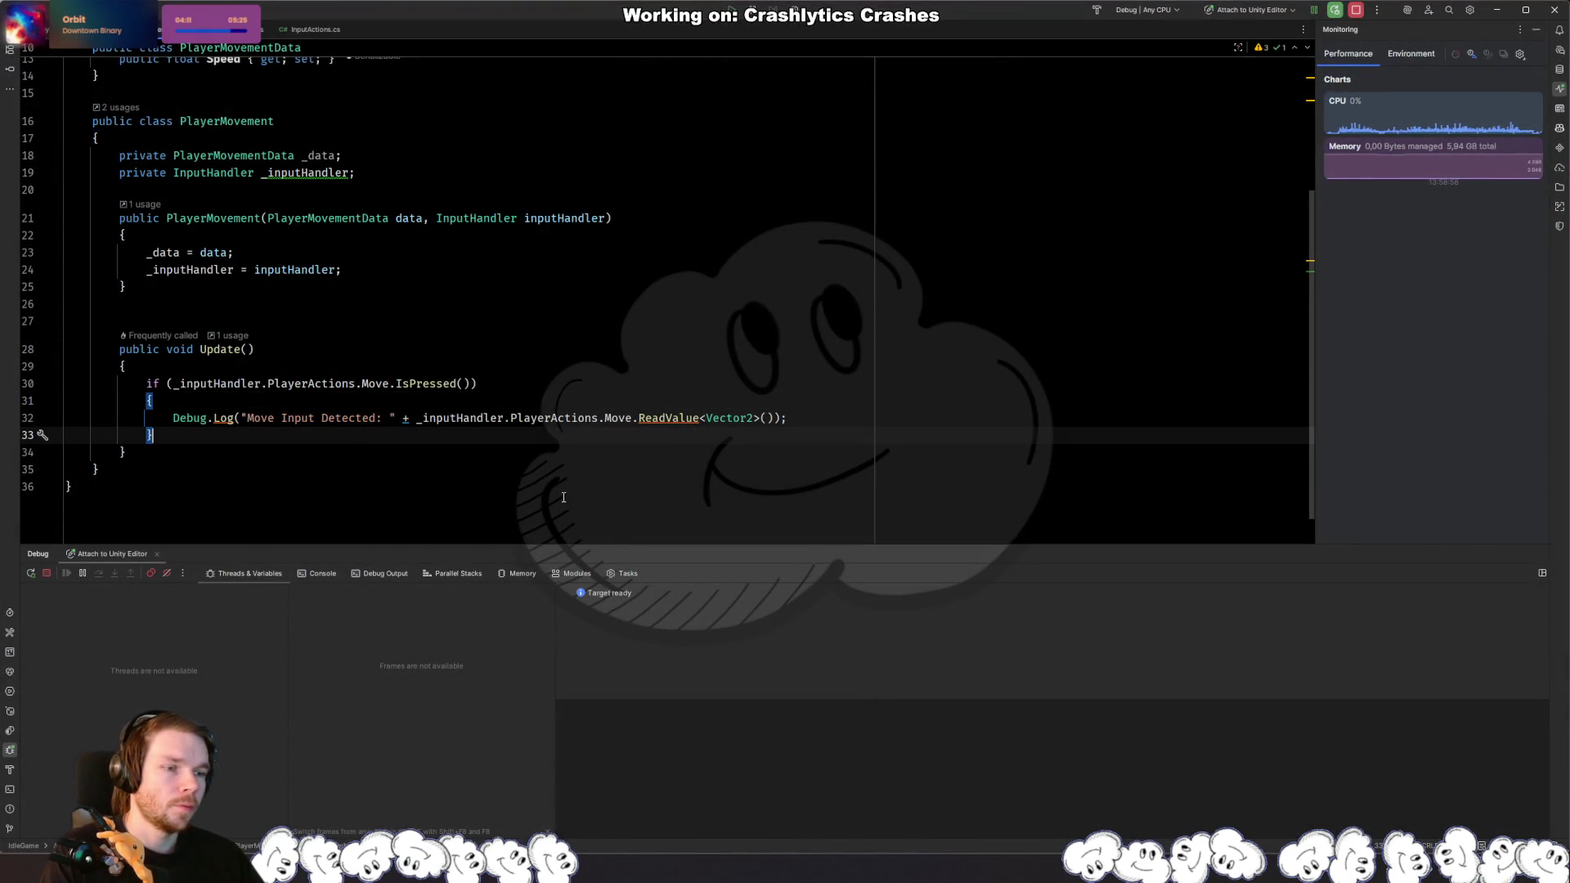
{"action": "left_click", "coordinate": [393, 472]}
{"action": "left_click", "coordinate": [406, 456]}
{"action": "left_click", "coordinate": [407, 191]}
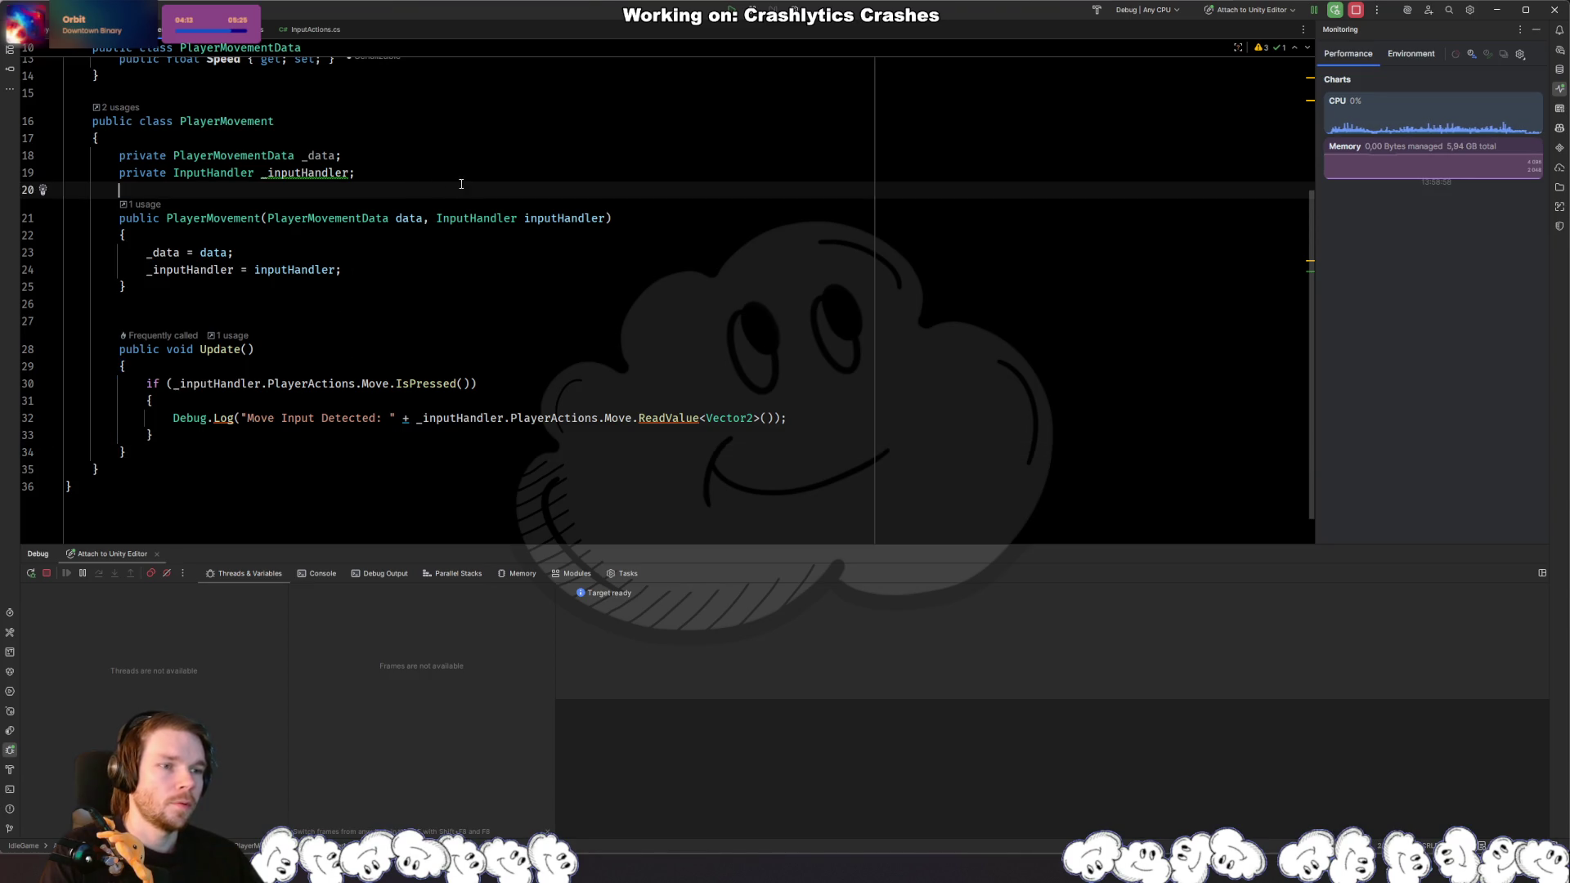
{"action": "key", "text": "Up"}
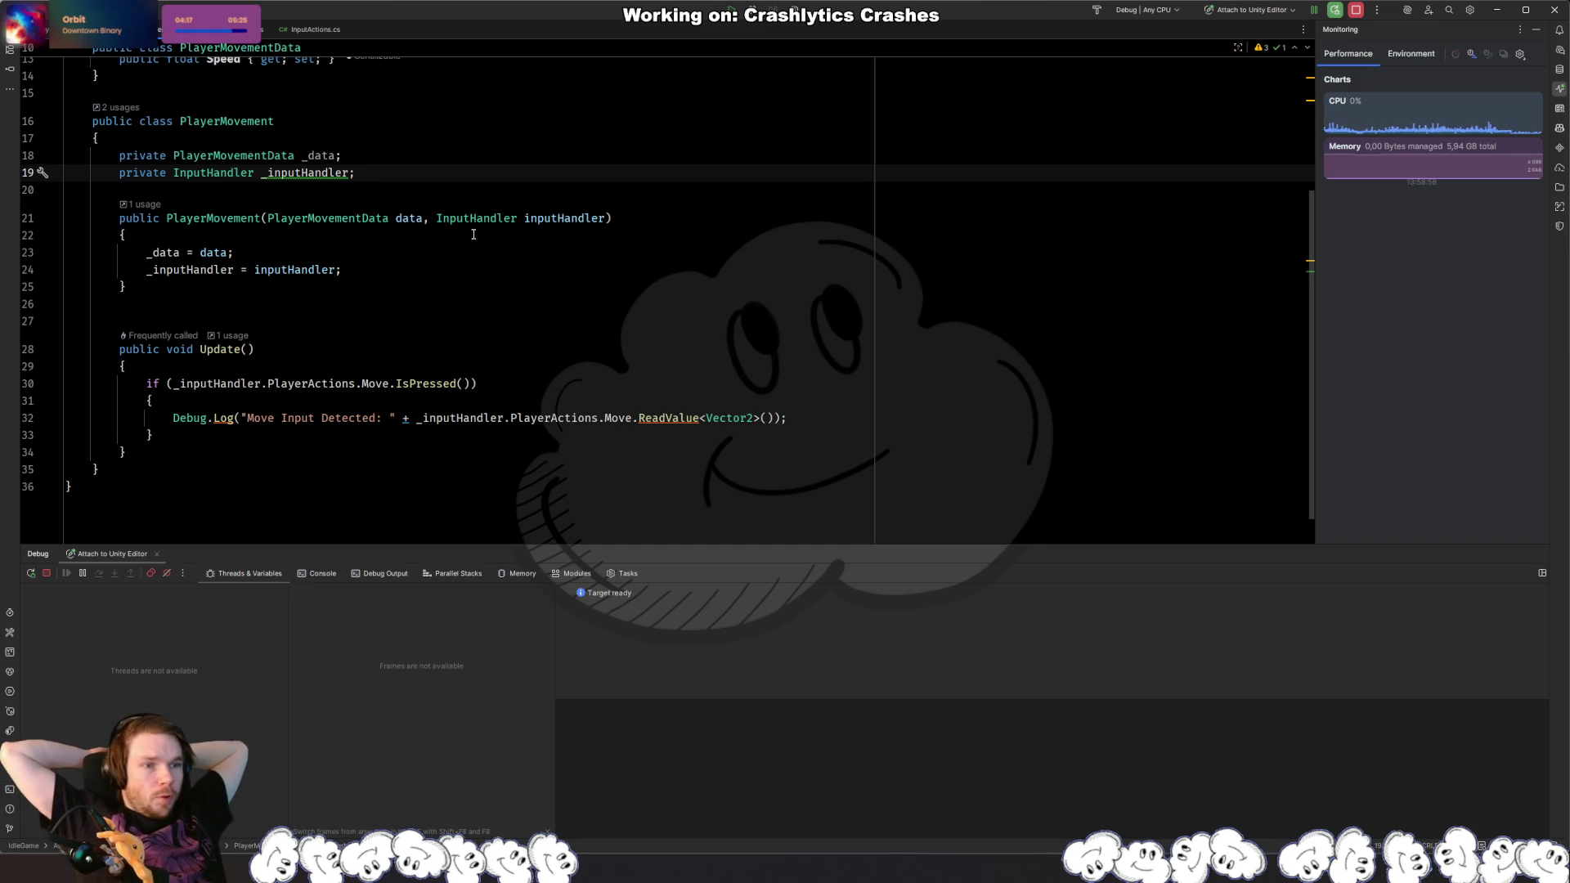
{"action": "scroll", "coordinate": [399, 210], "scroll_direction": "up", "scroll_amount": 1}
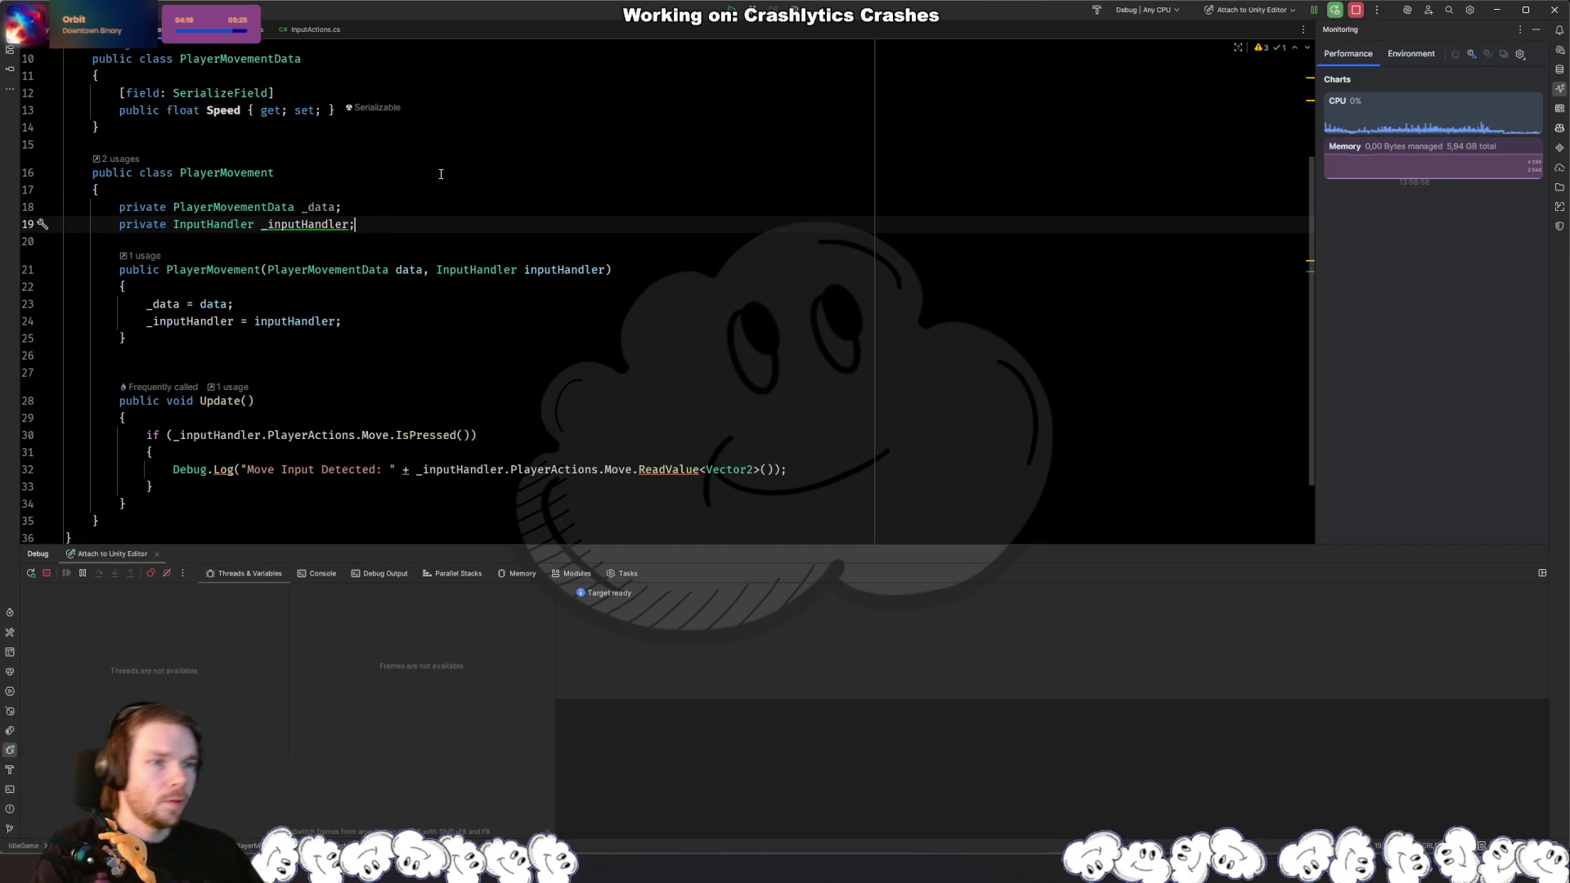
{"action": "left_click", "coordinate": [542, 106]}
{"action": "key", "text": "ctrl+w"}
{"action": "key", "text": "ctrl+w"}
{"action": "key", "text": "ctrl+w"}
{"action": "key", "text": "ctrl+shift+w"}
{"action": "key", "text": "ctrl+d"}
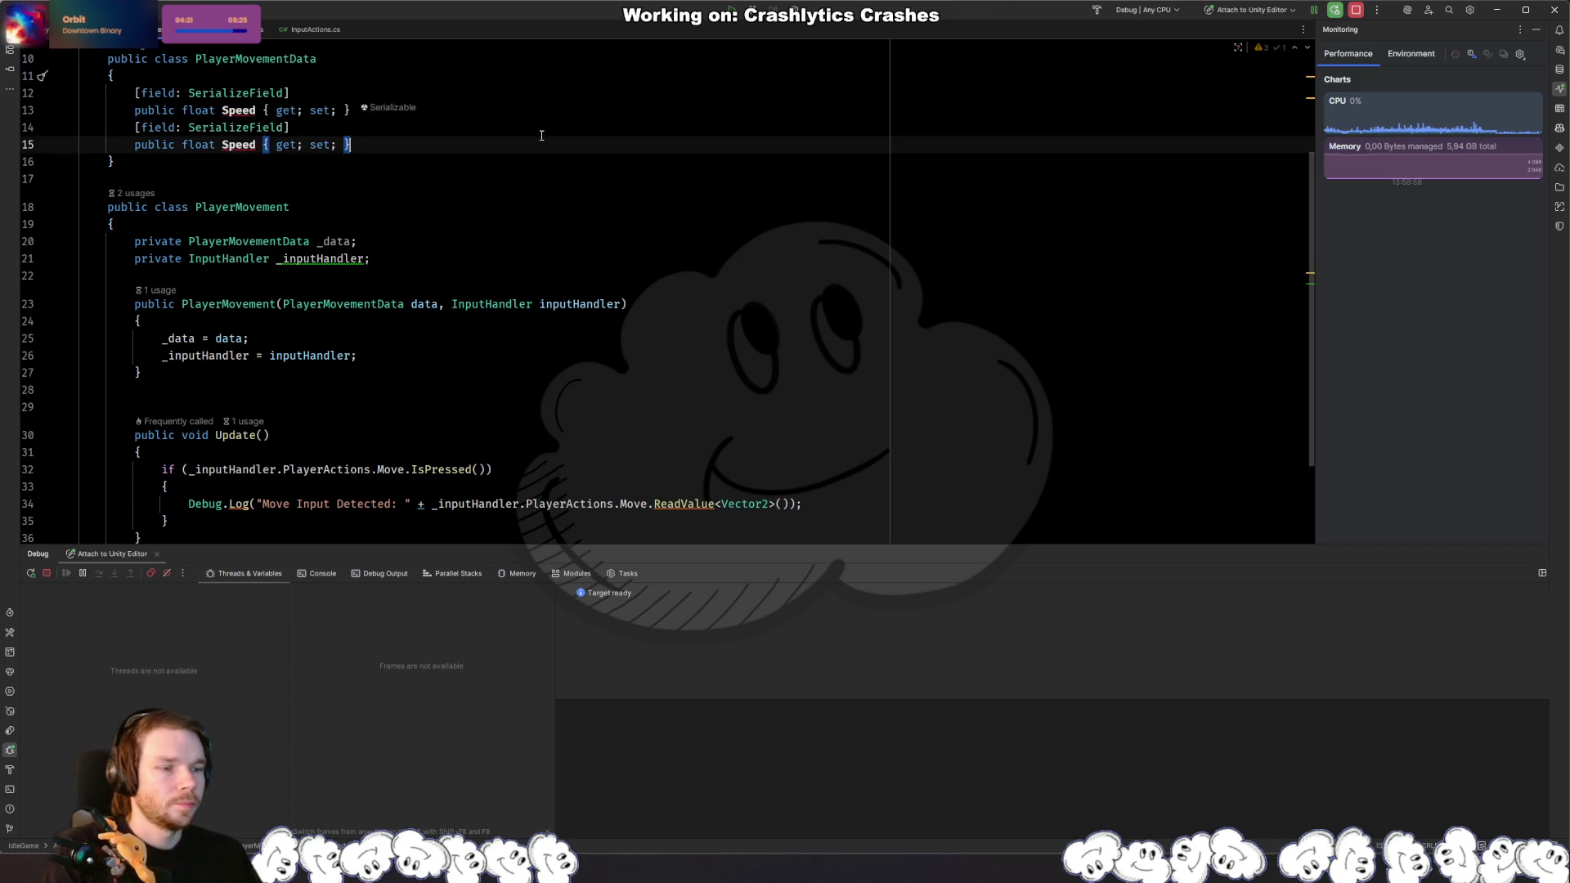
Step: Turn the copy into a Transform property named PlayerTransform
{"action": "scroll", "coordinate": [412, 352], "scroll_direction": "up", "scroll_amount": 2}
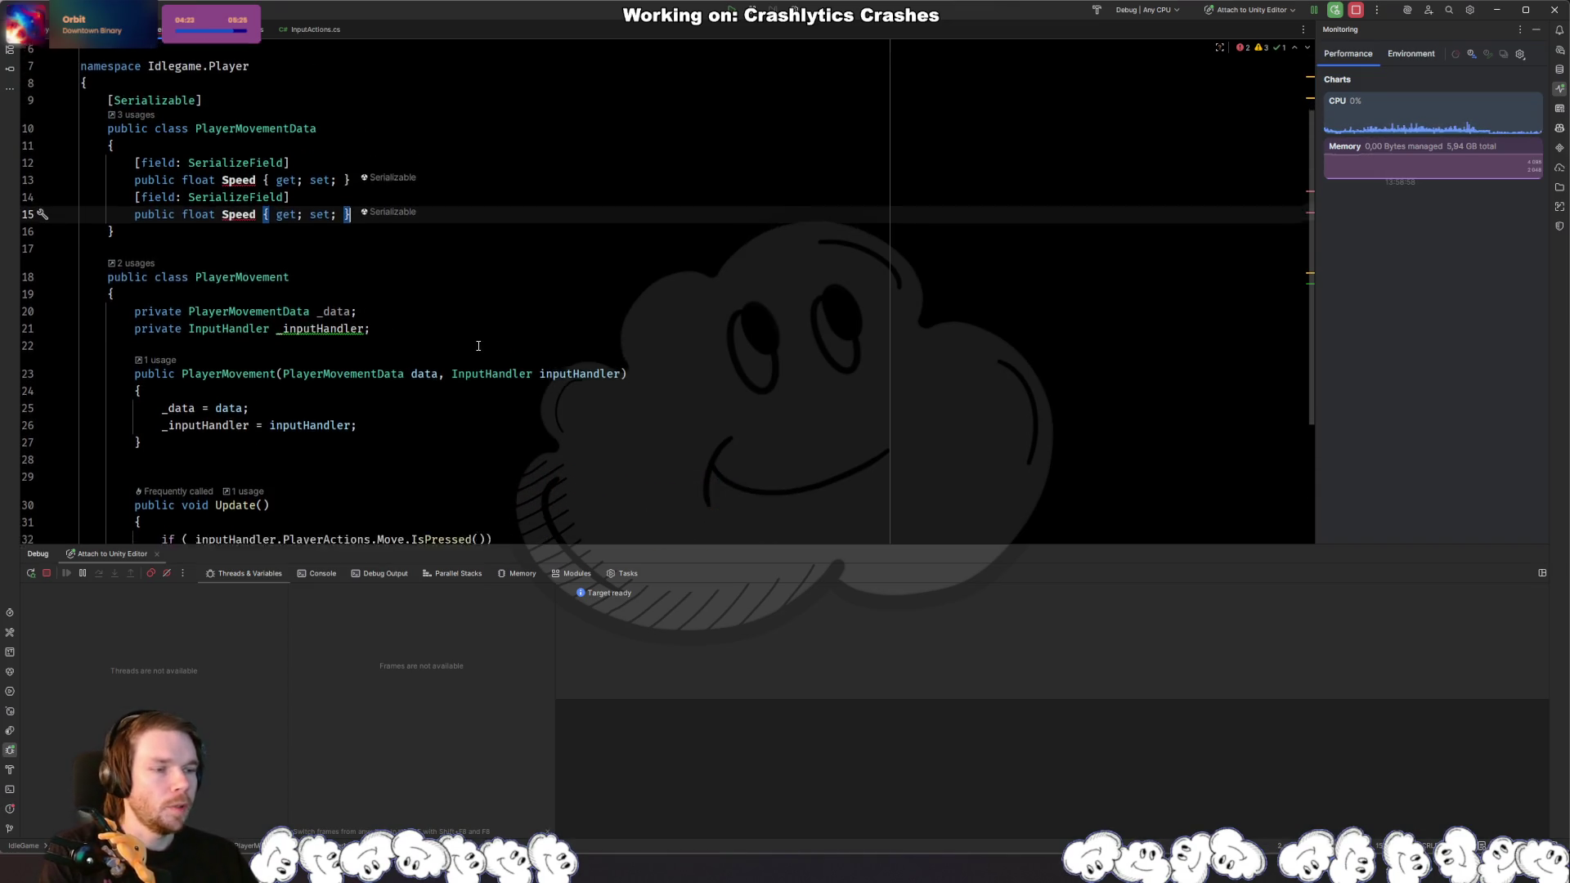
{"action": "scroll", "coordinate": [412, 353], "scroll_direction": "down", "scroll_amount": 3}
{"action": "scroll", "coordinate": [413, 353], "scroll_direction": "up", "scroll_amount": 3}
{"action": "double_click", "coordinate": [239, 225]}
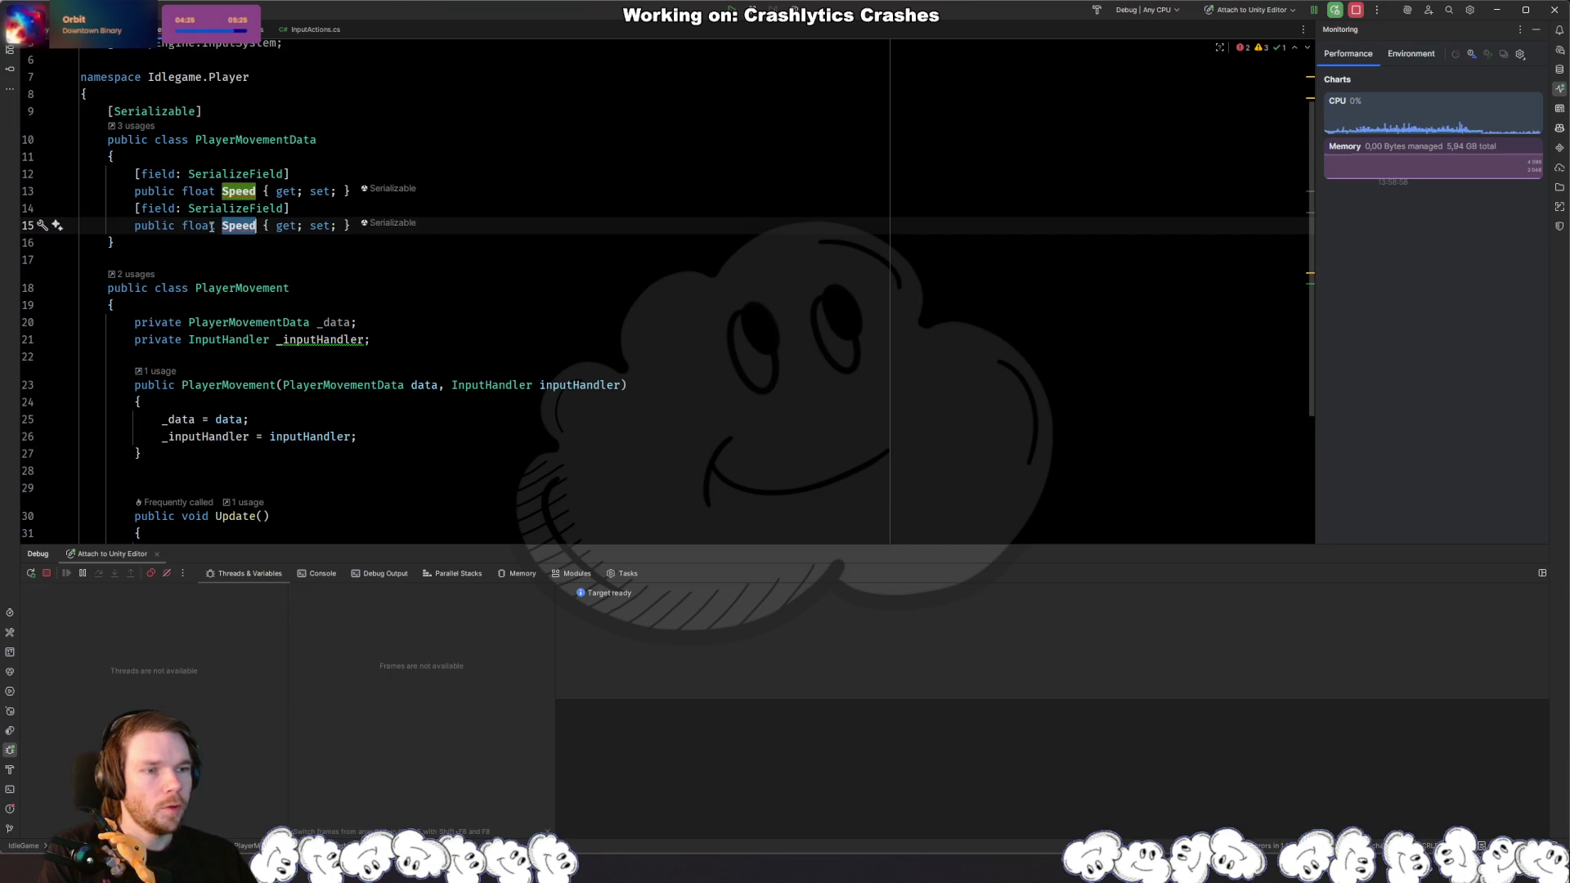
{"action": "double_click", "coordinate": [198, 225]}
{"action": "type", "text": "Tran"}
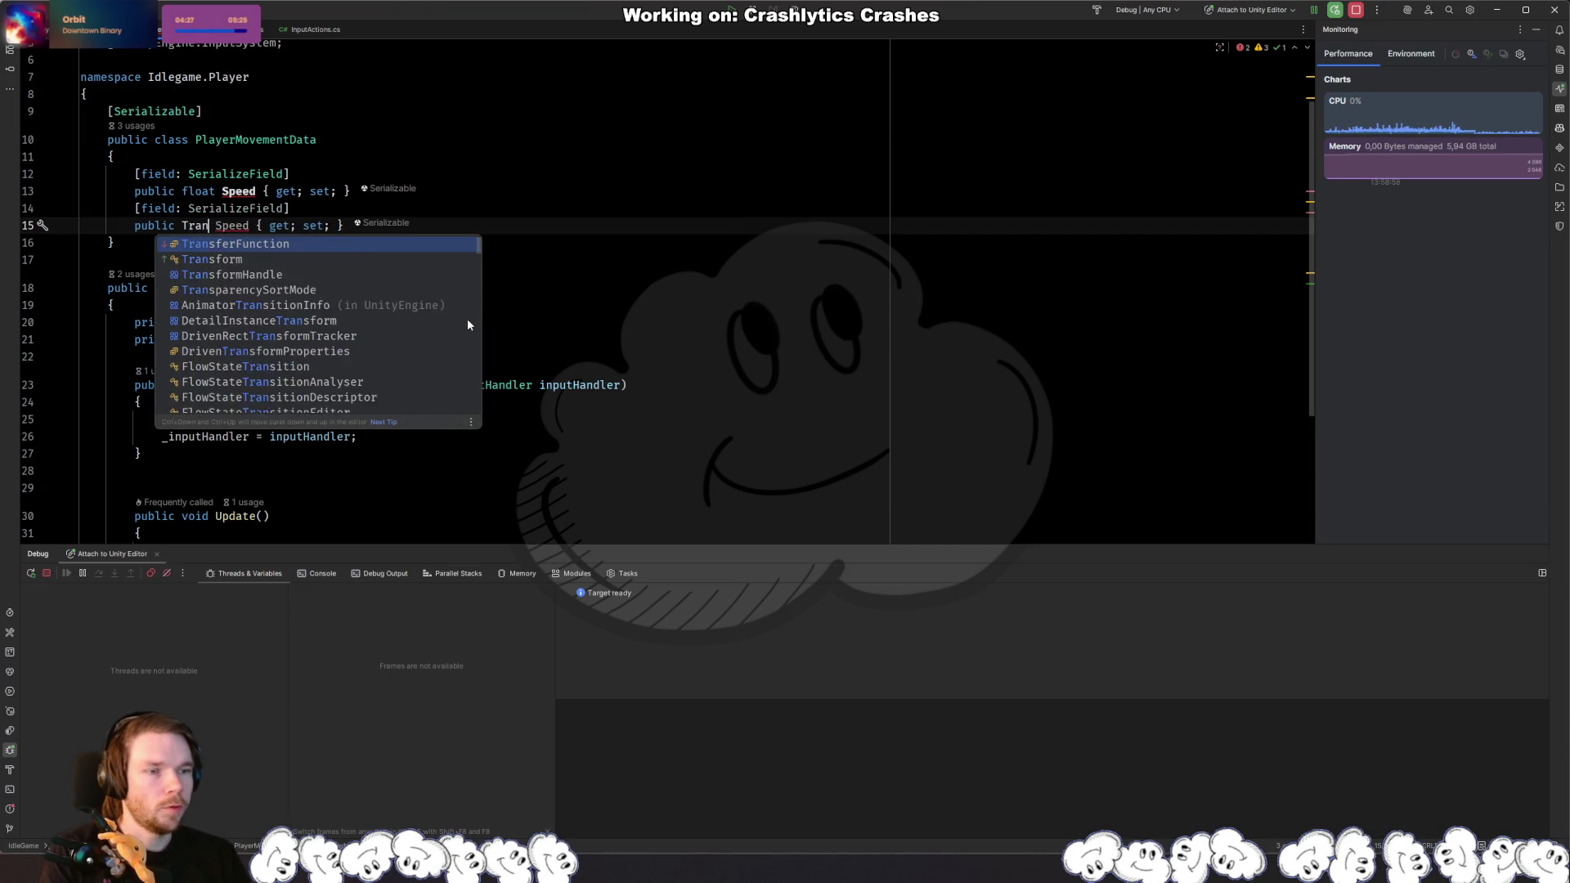
{"action": "type", "text": "sform"}
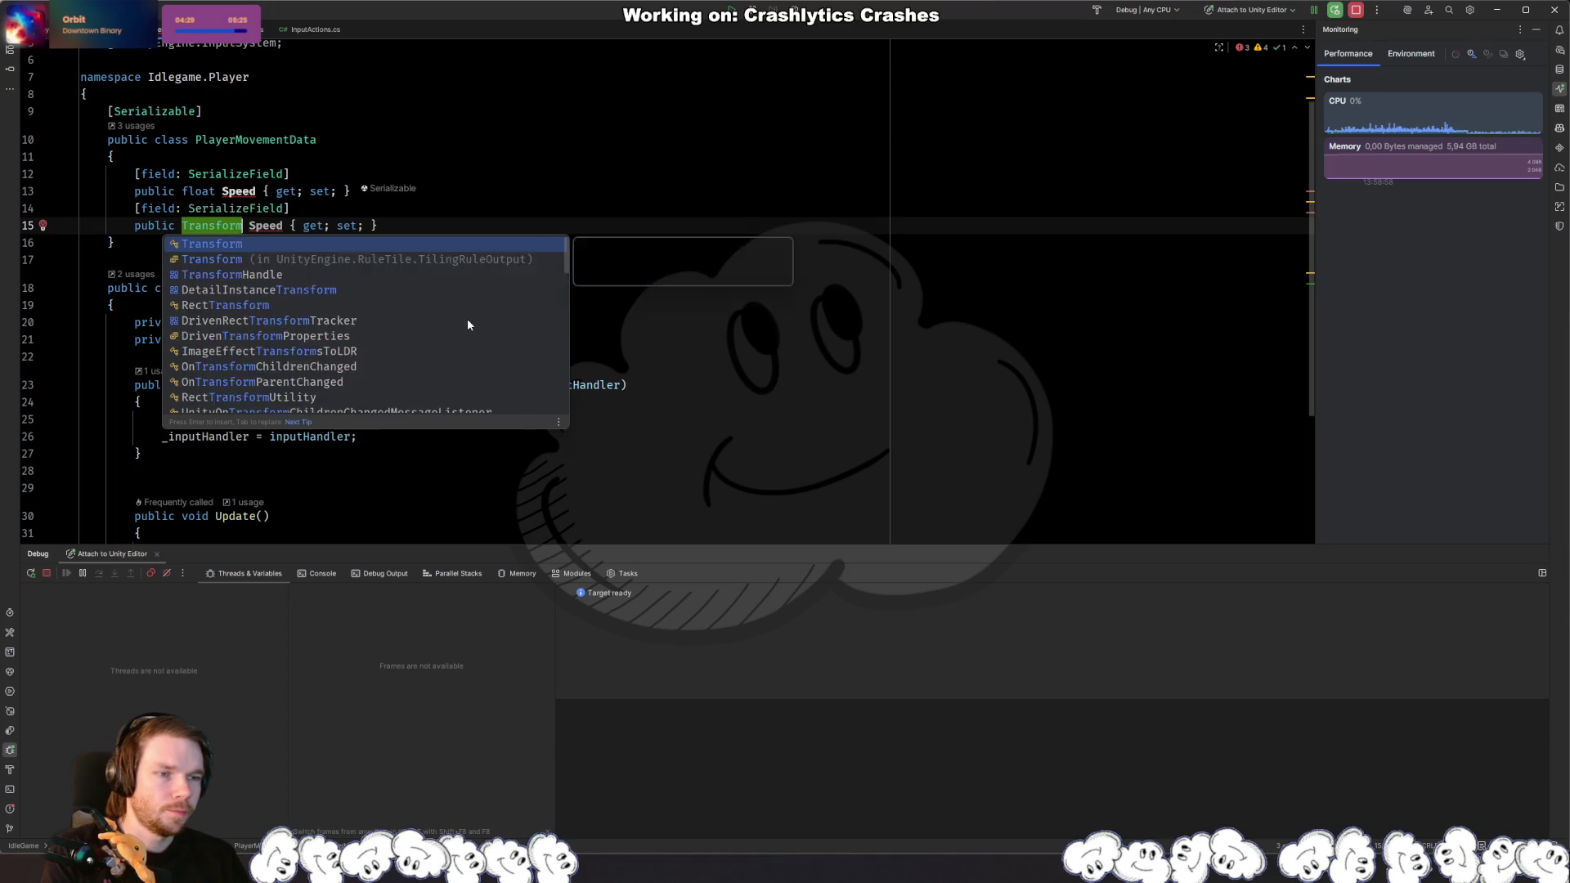
{"action": "key", "text": "Return"}
{"action": "type", "text": "PlayeRTran"}
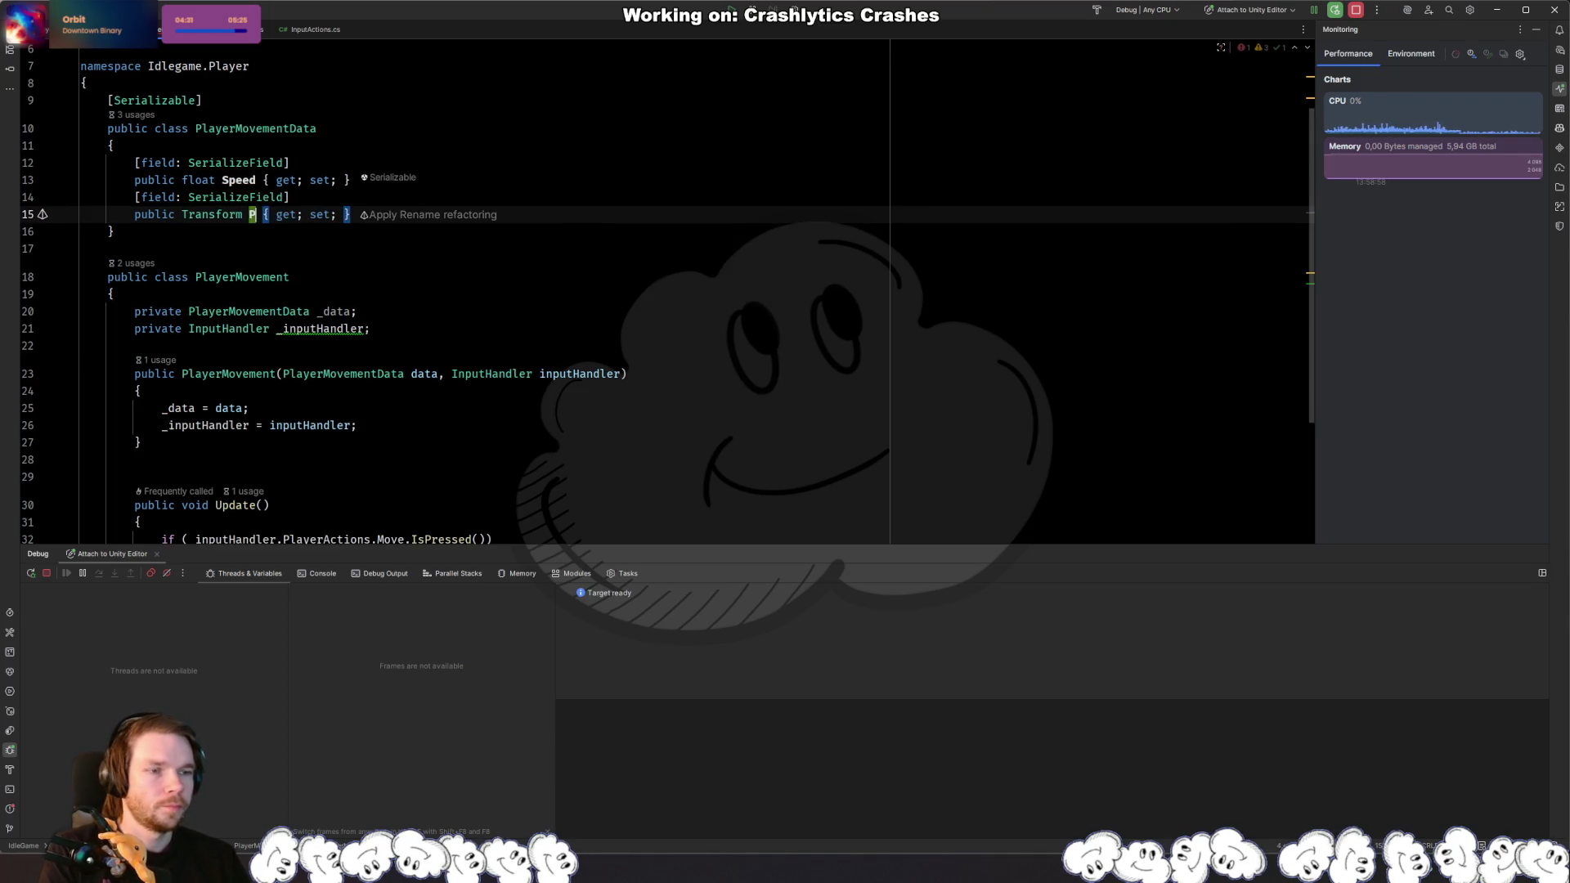
{"action": "key", "text": "BackSpace"}
{"action": "key", "text": "BackSpace"}
{"action": "key", "text": "BackSpace"}
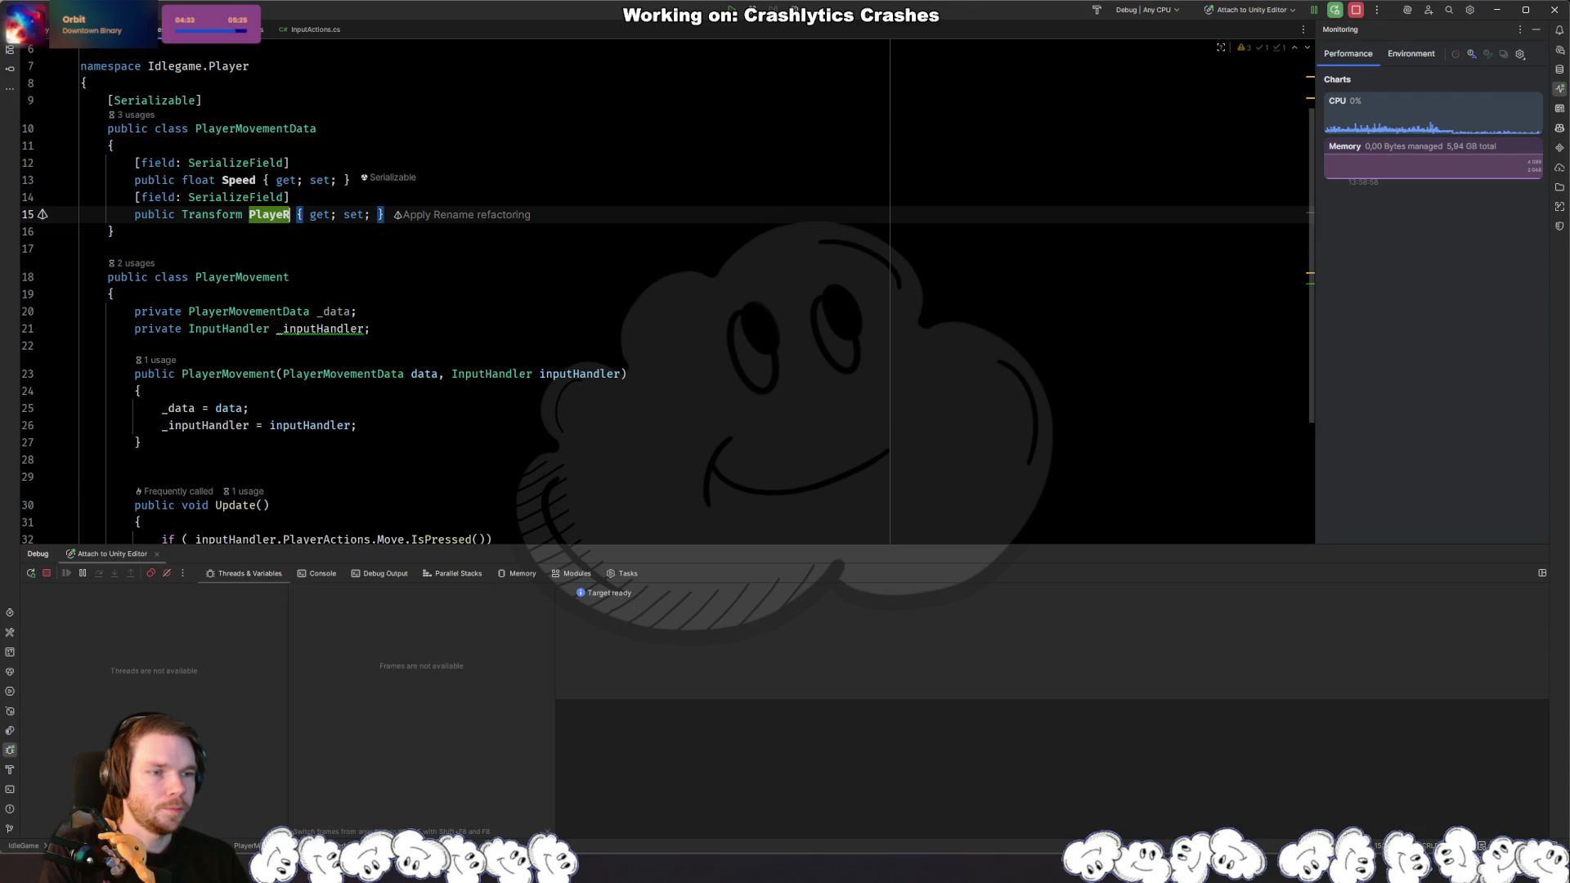
{"action": "type", "text": "rTransform"}
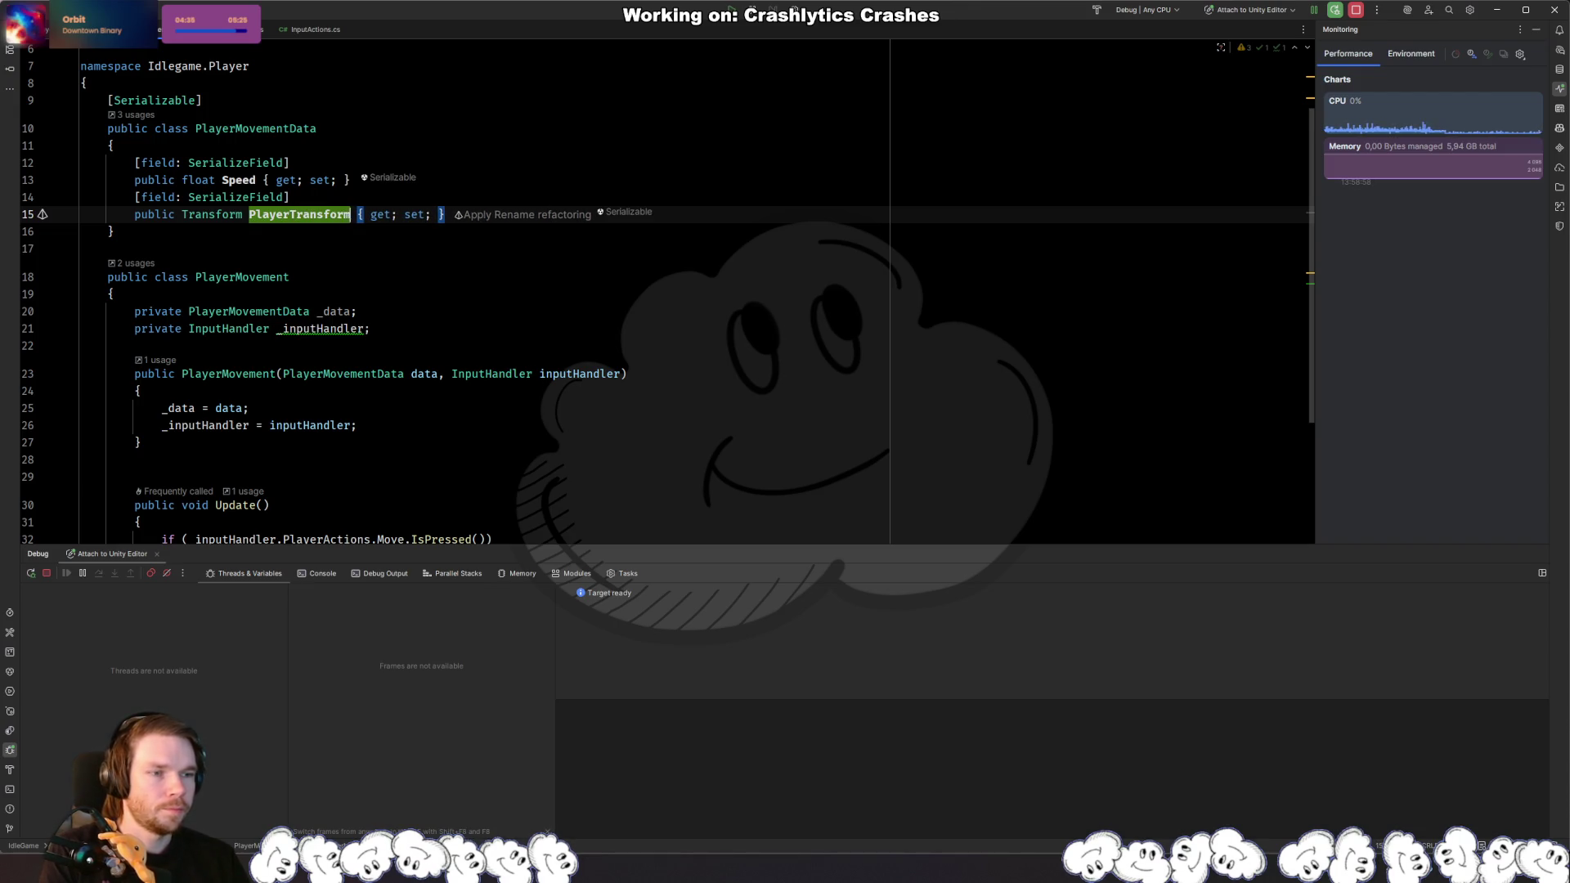
Step: Start a new line in the if block: _data.PlayerTransform.position +=
{"action": "scroll", "coordinate": [601, 377], "scroll_direction": "down", "scroll_amount": 3}
{"action": "left_click", "coordinate": [495, 429]}
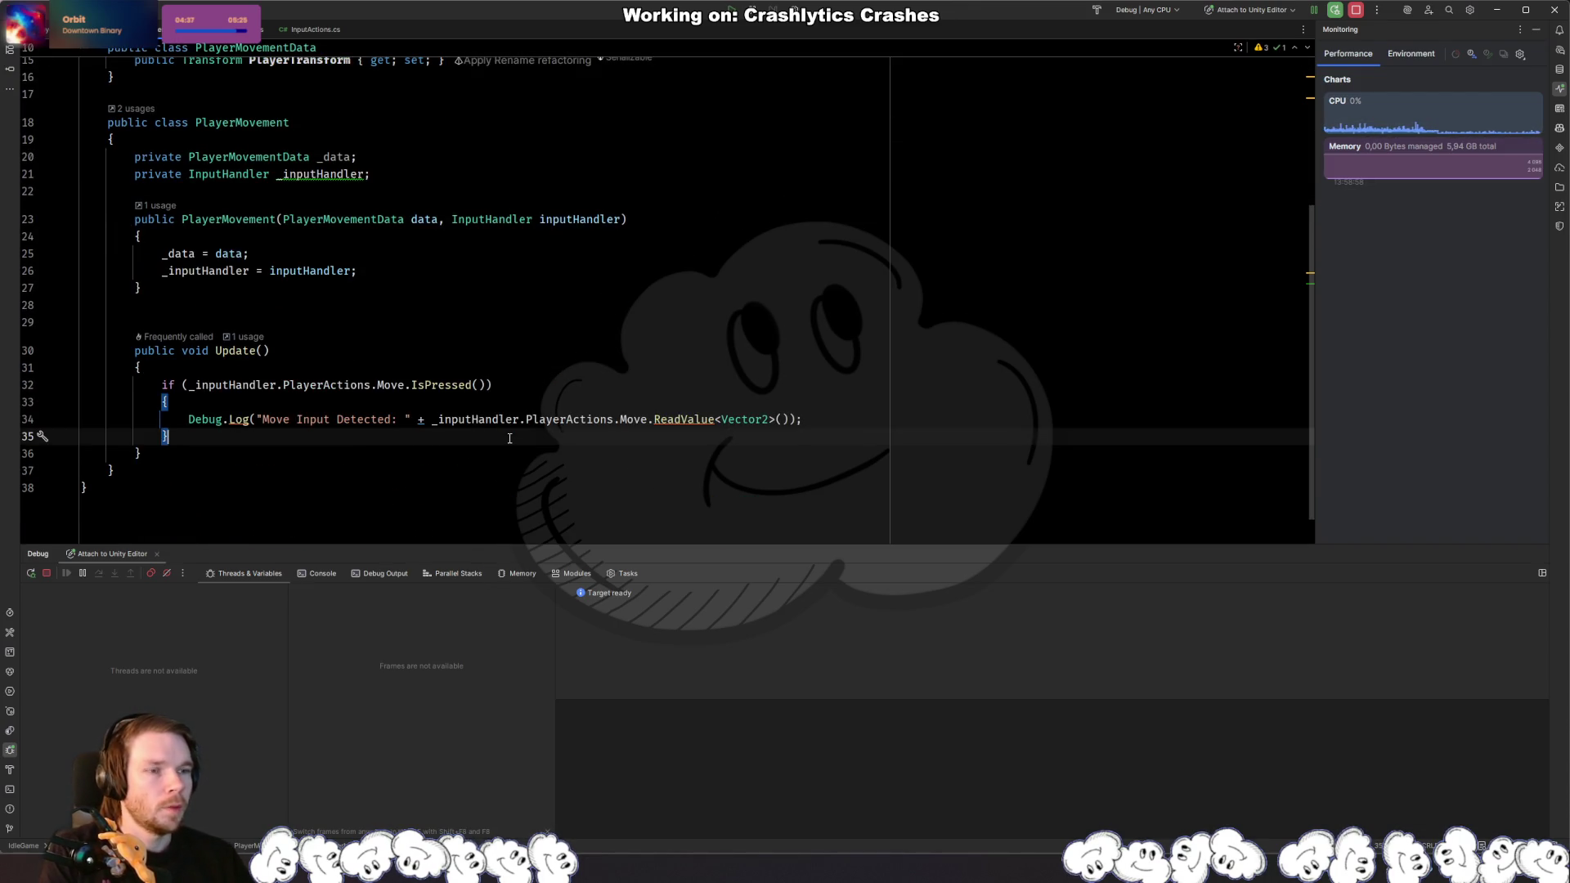
{"action": "key", "text": "Return"}
{"action": "type", "text": "_data.P"}
{"action": "key", "text": "Return"}
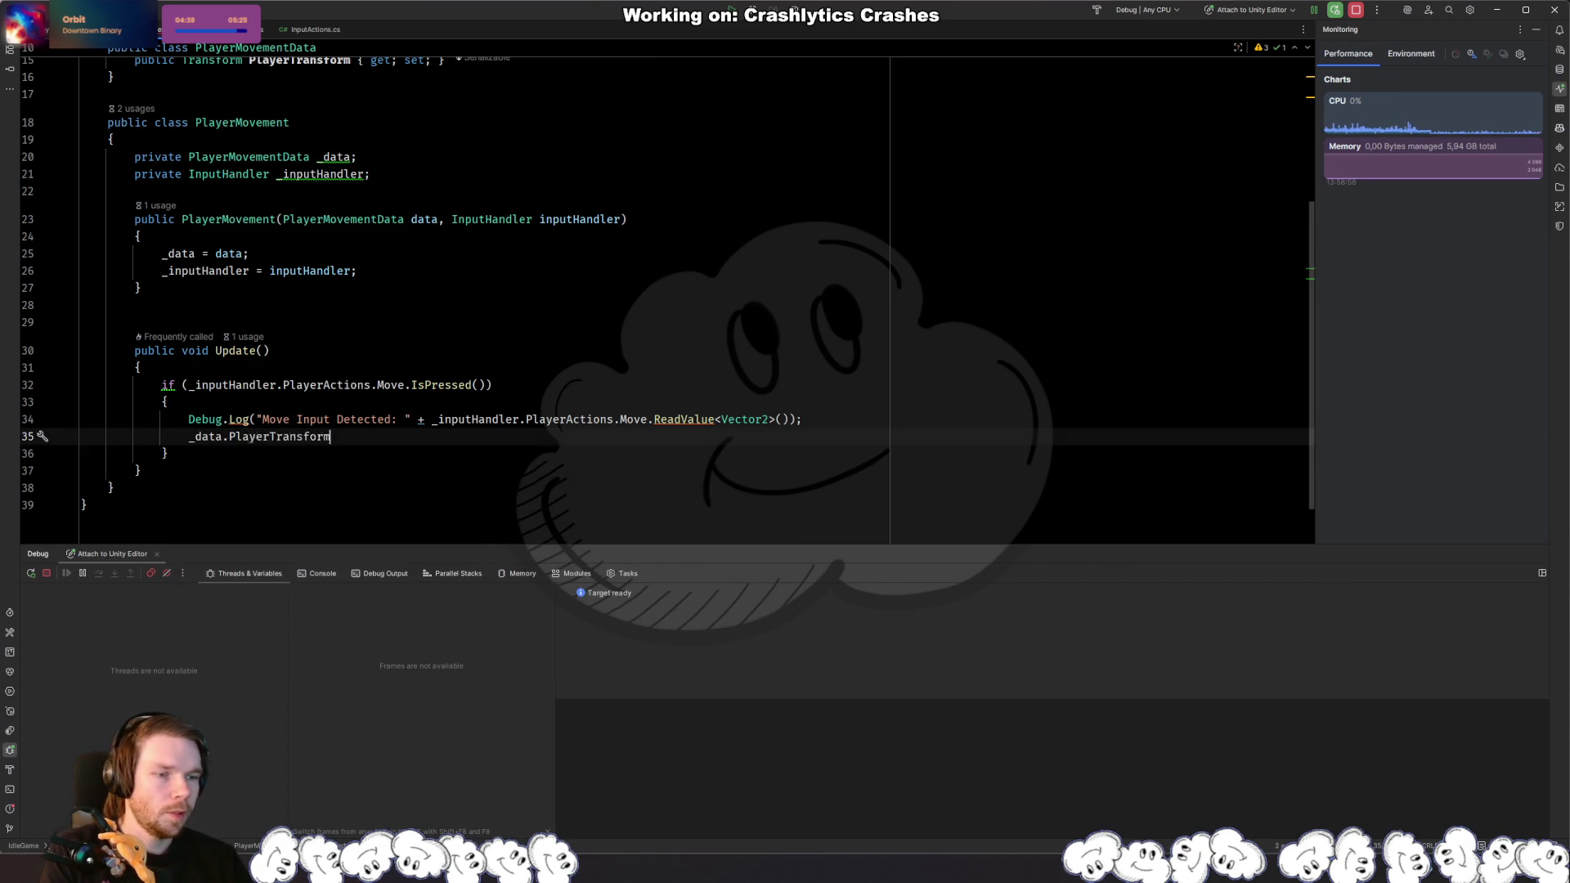
{"action": "type", "text": ".p"}
{"action": "key", "text": "Return"}
{"action": "type", "text": "+"}
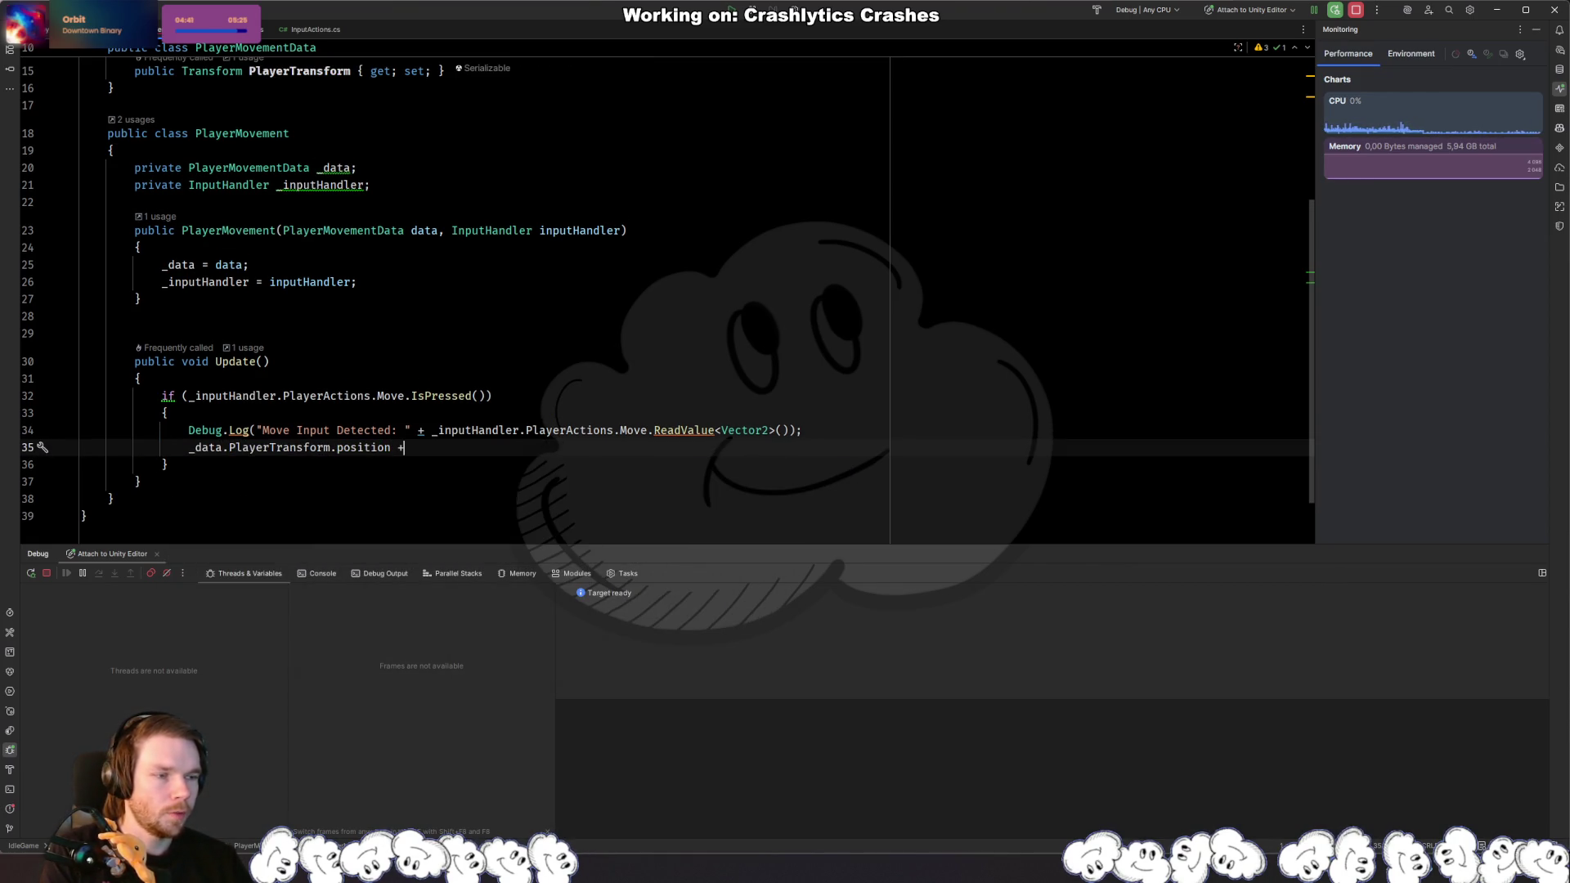
{"action": "type", "text": "="}
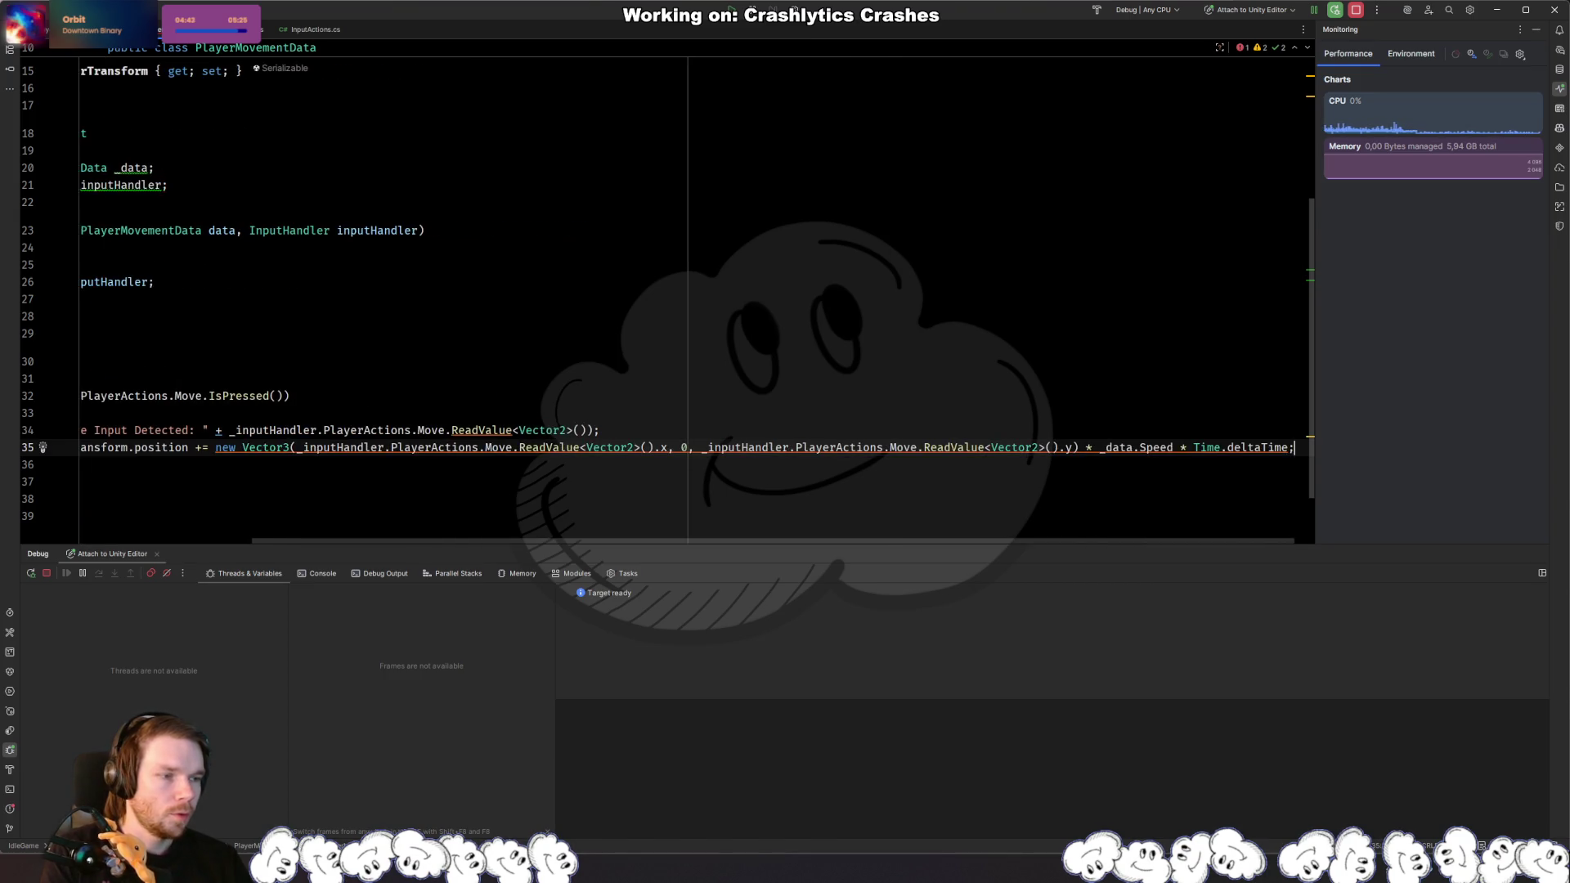
{"action": "key", "text": "Escape"}
Step: Declare var input reading the Move value above it and comment out the Debug.Log line
{"action": "key", "text": "ctrl+alt+Return"}
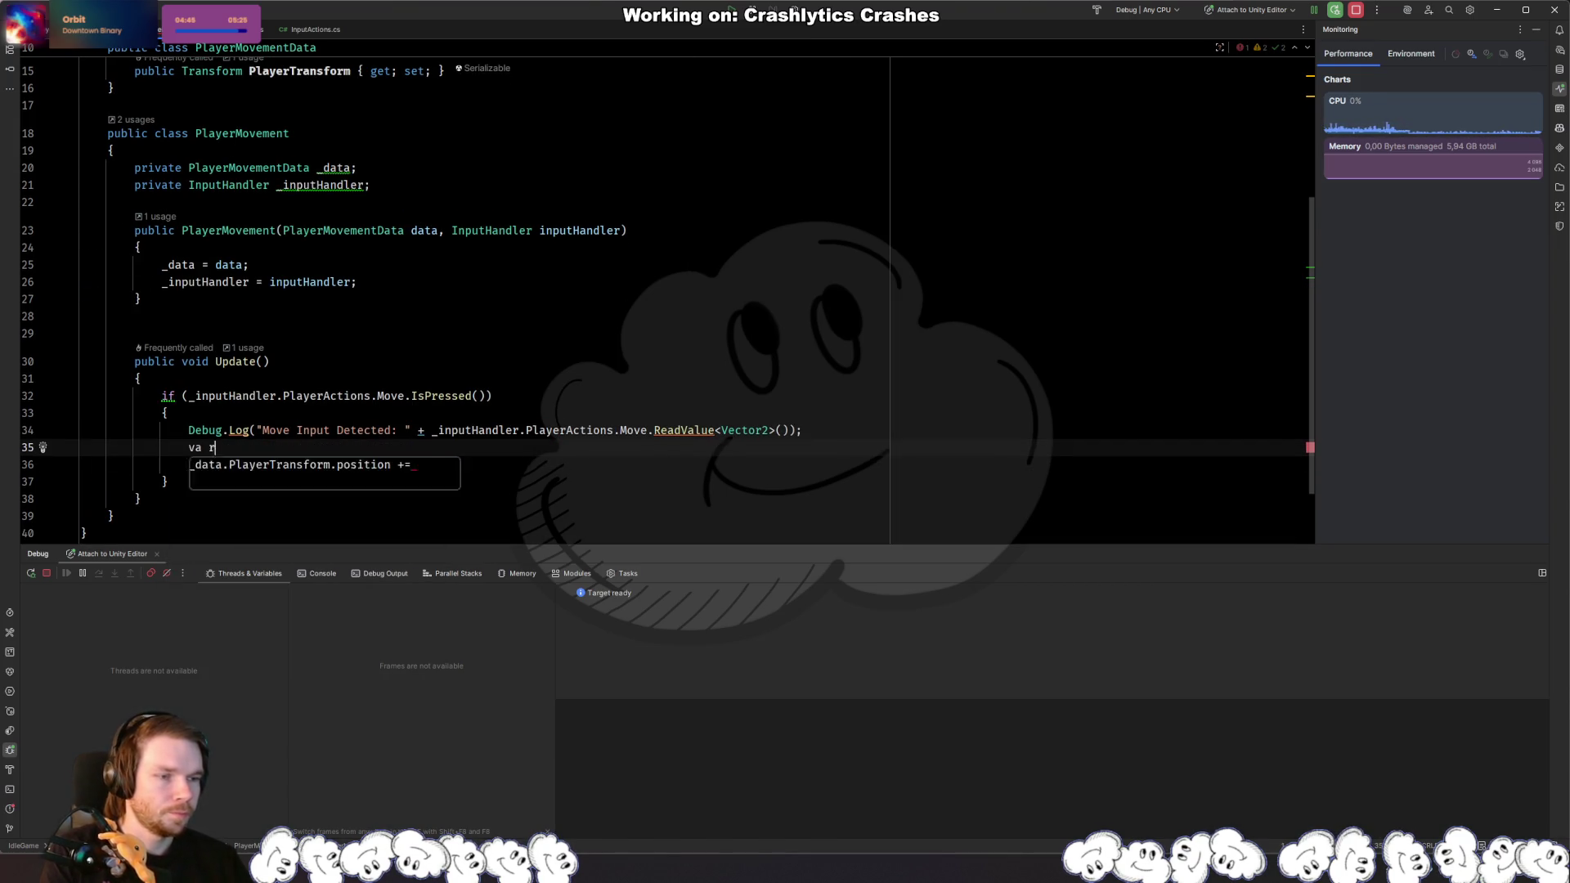
{"action": "type", "text": "var inpu"}
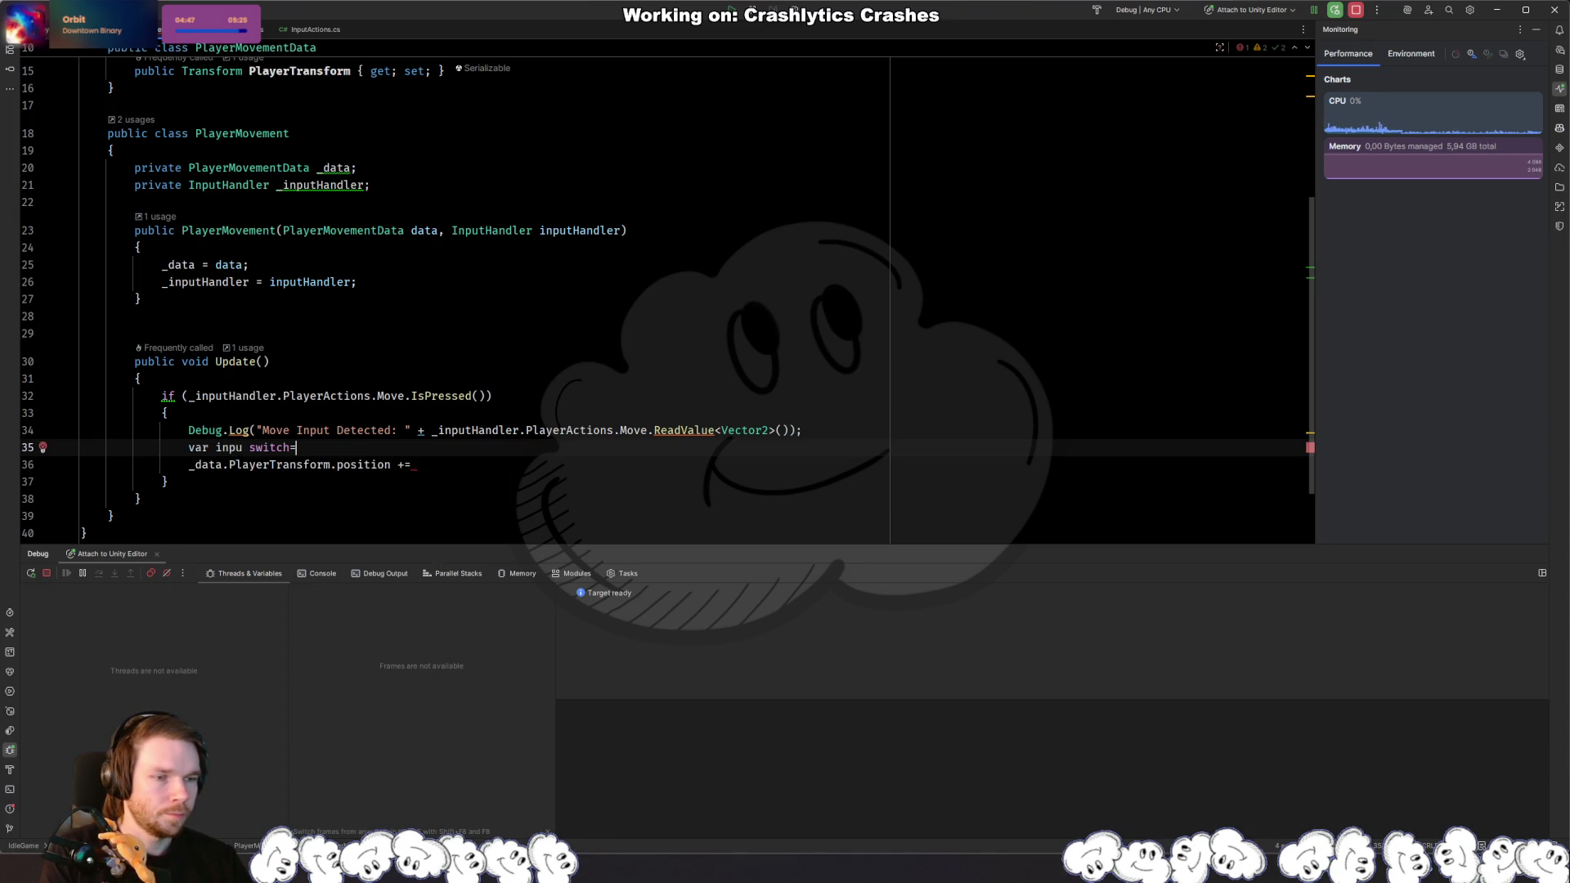
{"action": "key", "text": "BackSpace"}
{"action": "type", "text": "t ="}
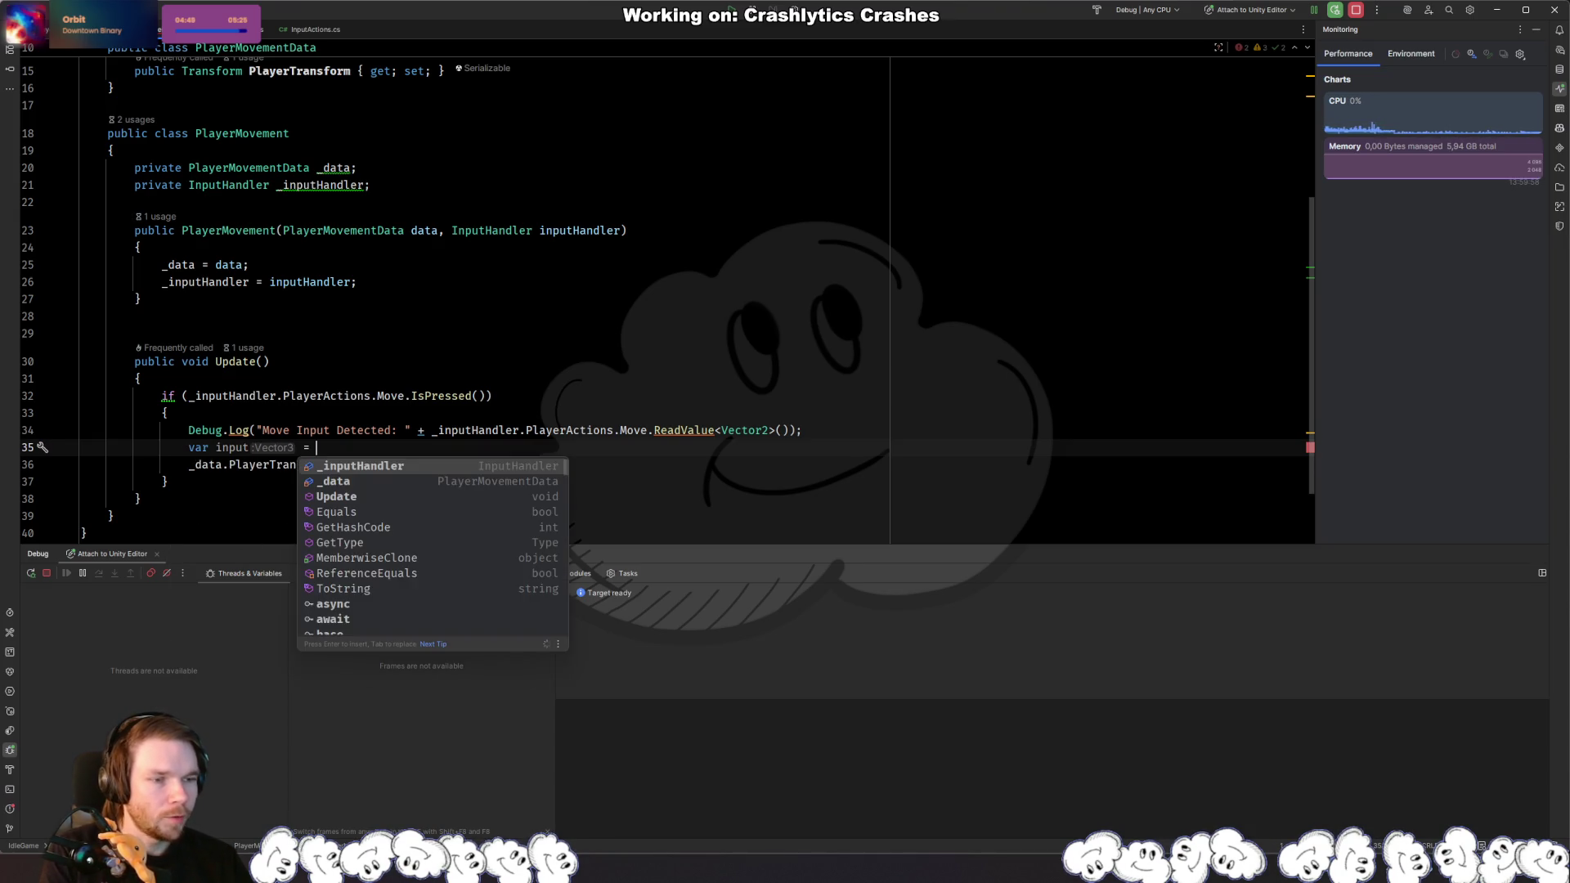
{"action": "key", "text": "Tab"}
{"action": "key", "text": "Up"}
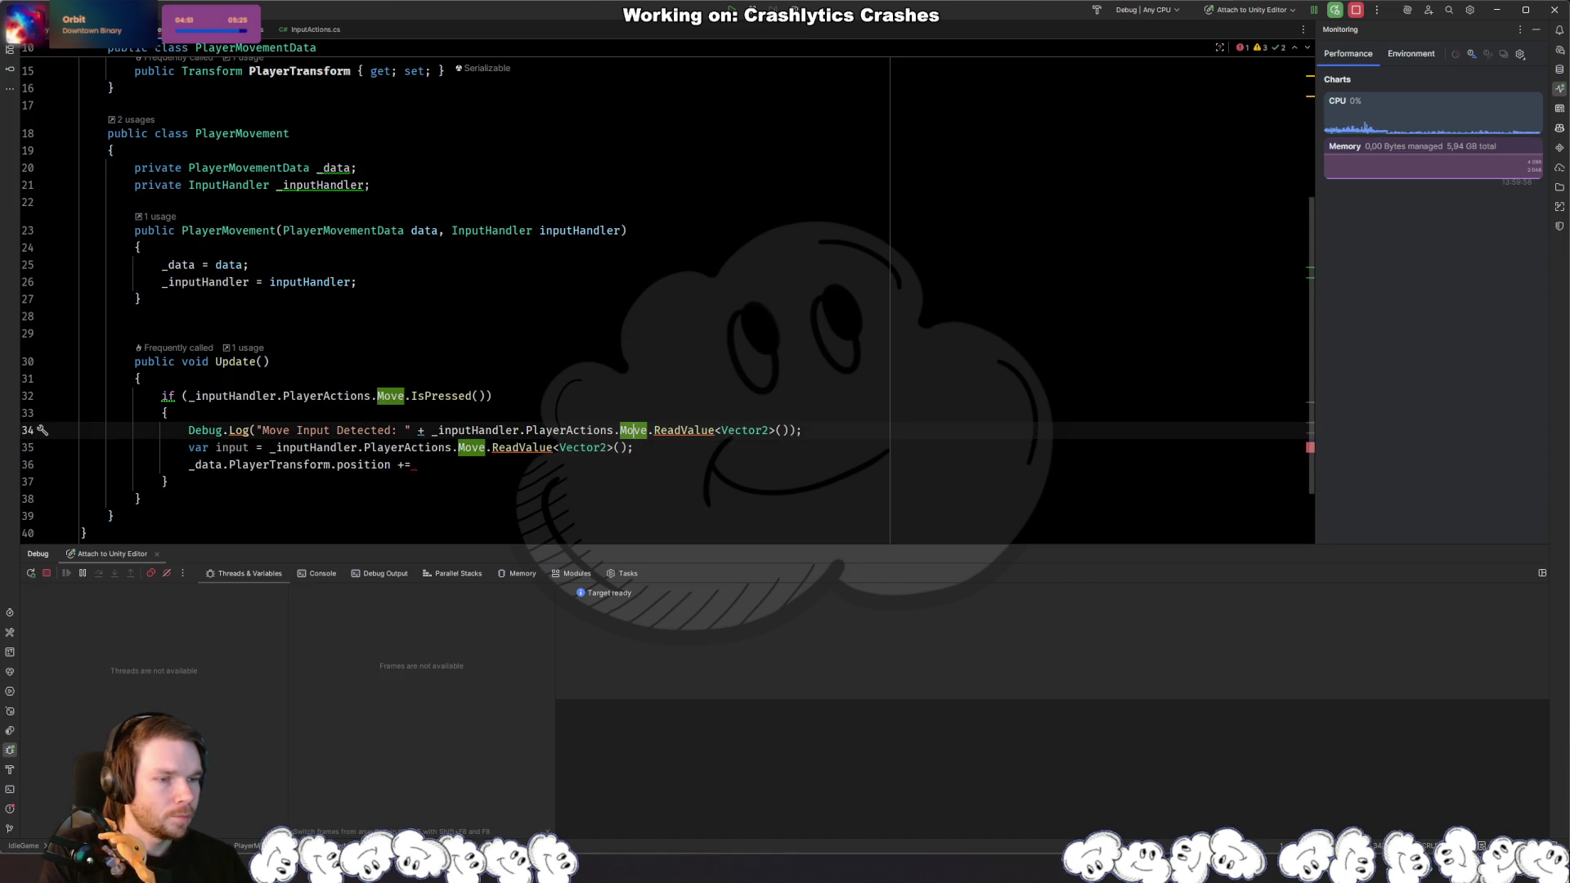
{"action": "key", "text": "ctrl+slash"}
{"action": "key", "text": "Down"}
{"action": "key", "text": "Down"}
Step: Finish the position update as a new Vector3 times (_data.Speed * Time.deltaTime)
{"action": "left_click", "coordinate": [411, 464]}
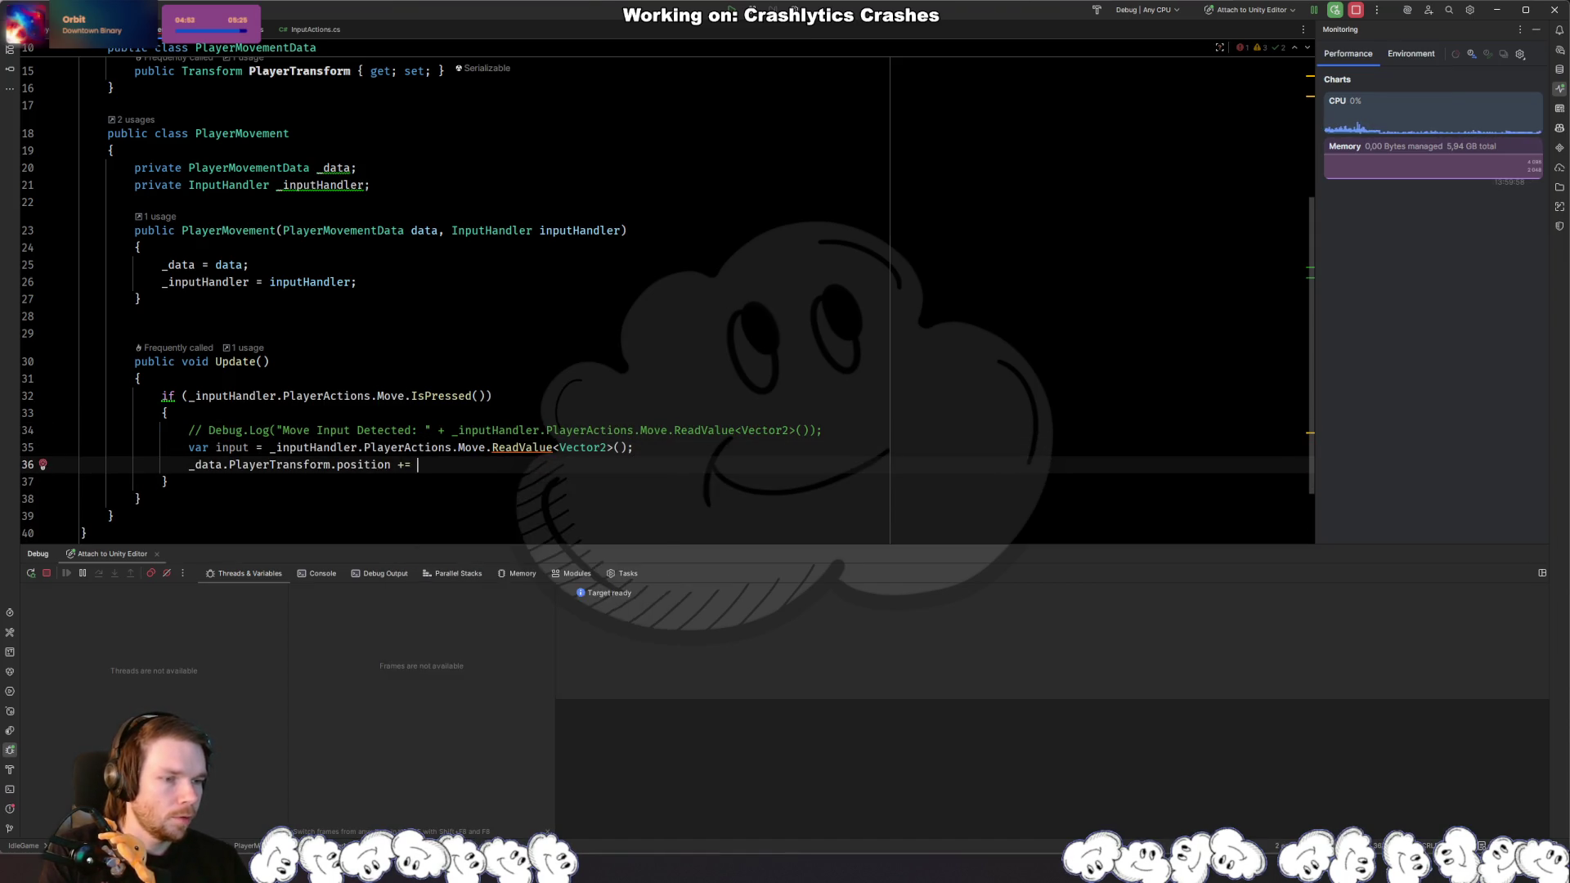
{"action": "key", "text": "Tab"}
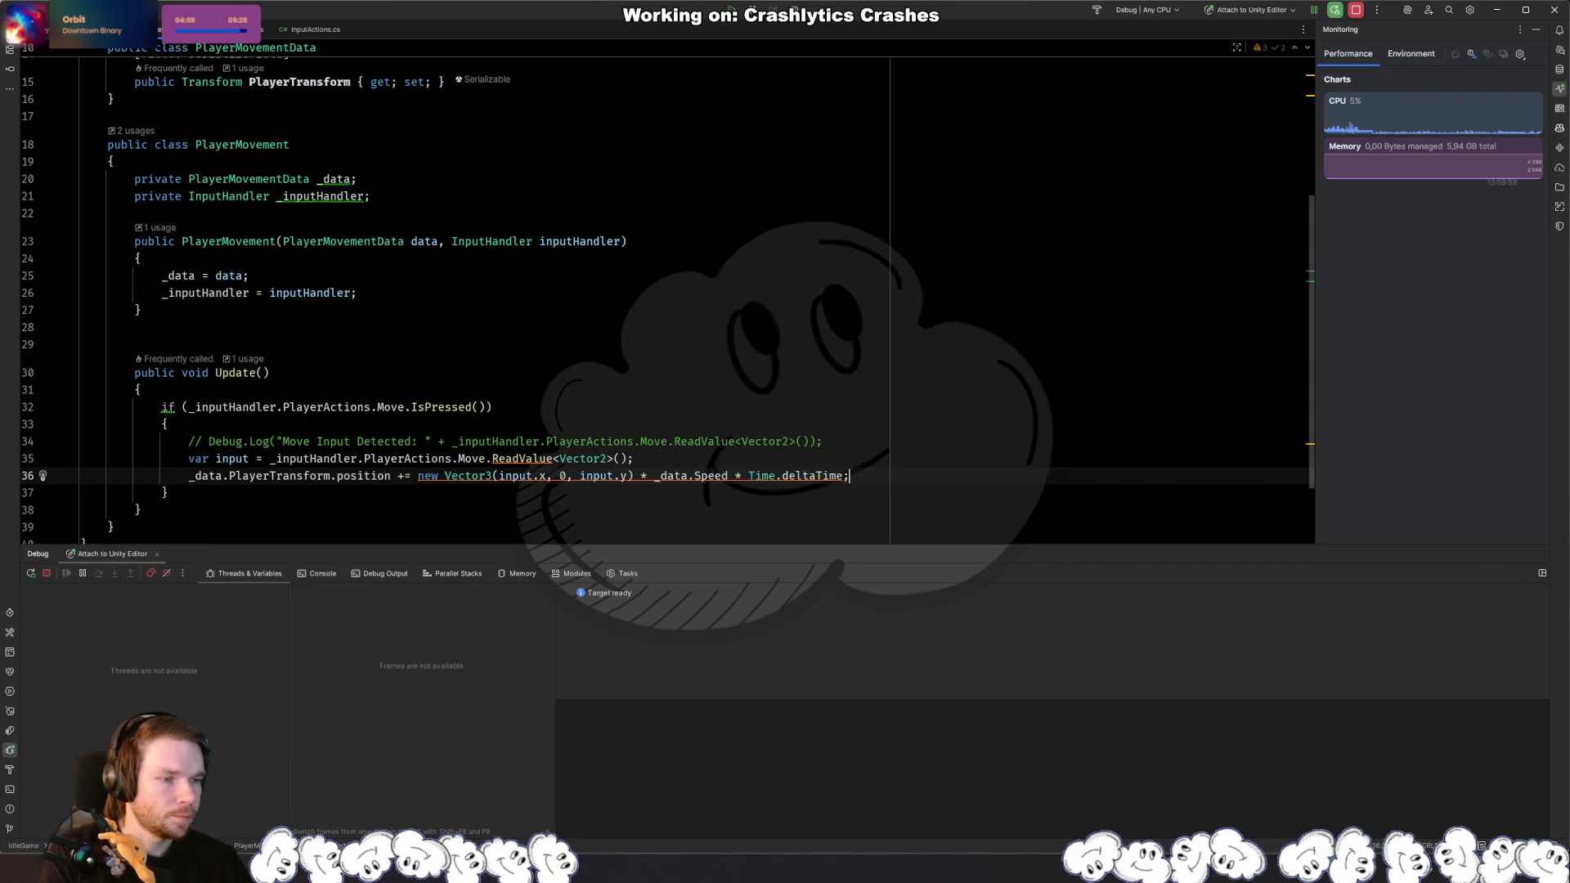
{"action": "key", "text": "alt+Return"}
{"action": "key", "text": "Return"}
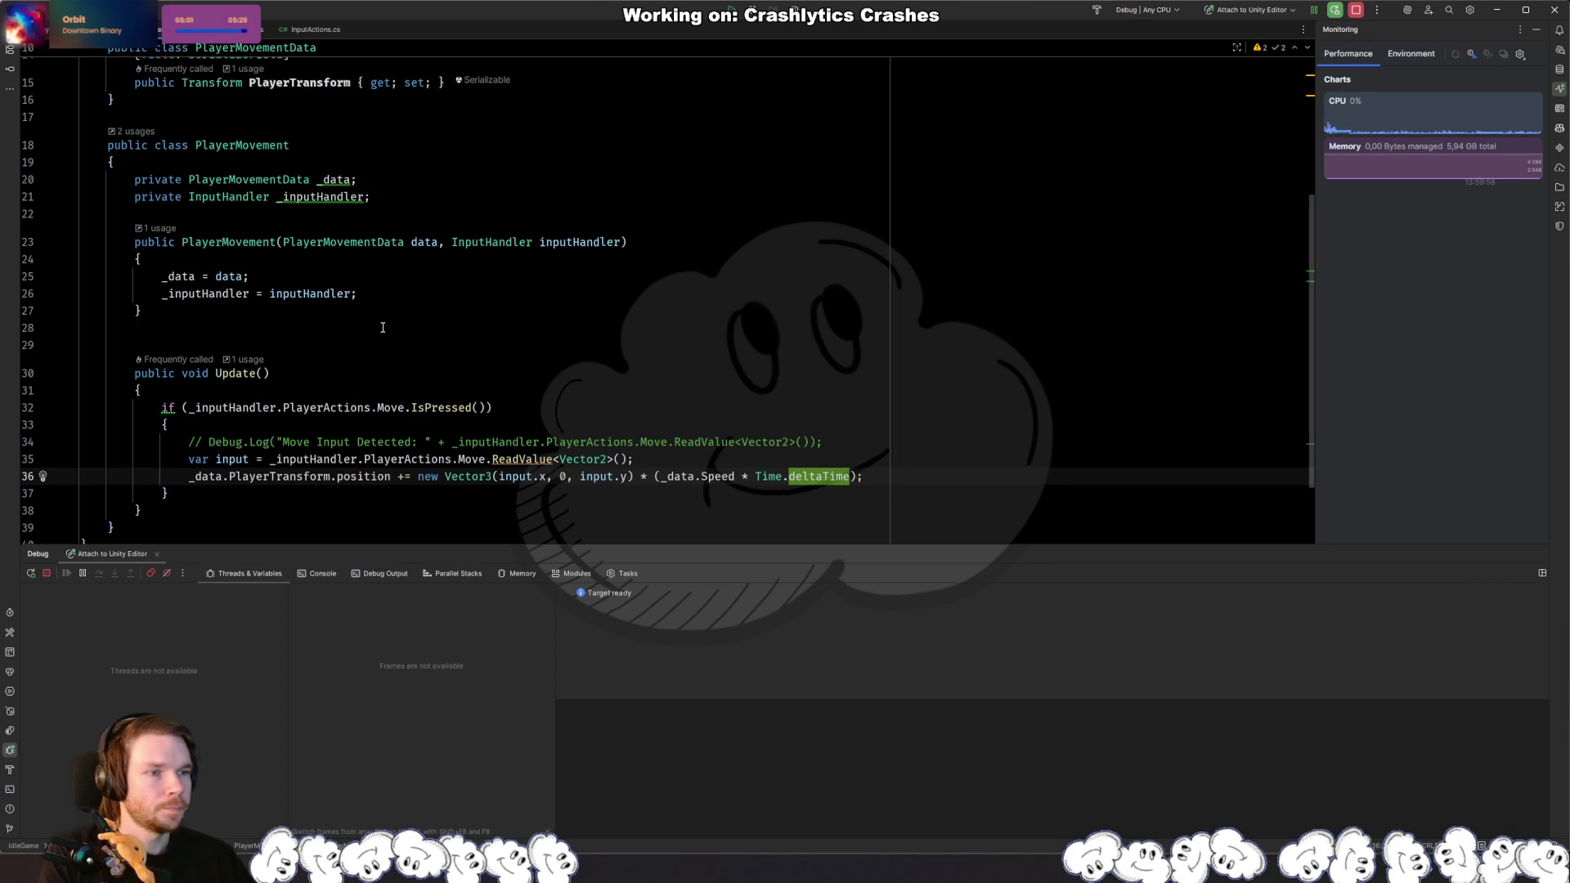
{"action": "scroll", "coordinate": [271, 242], "scroll_direction": "up", "scroll_amount": 3}
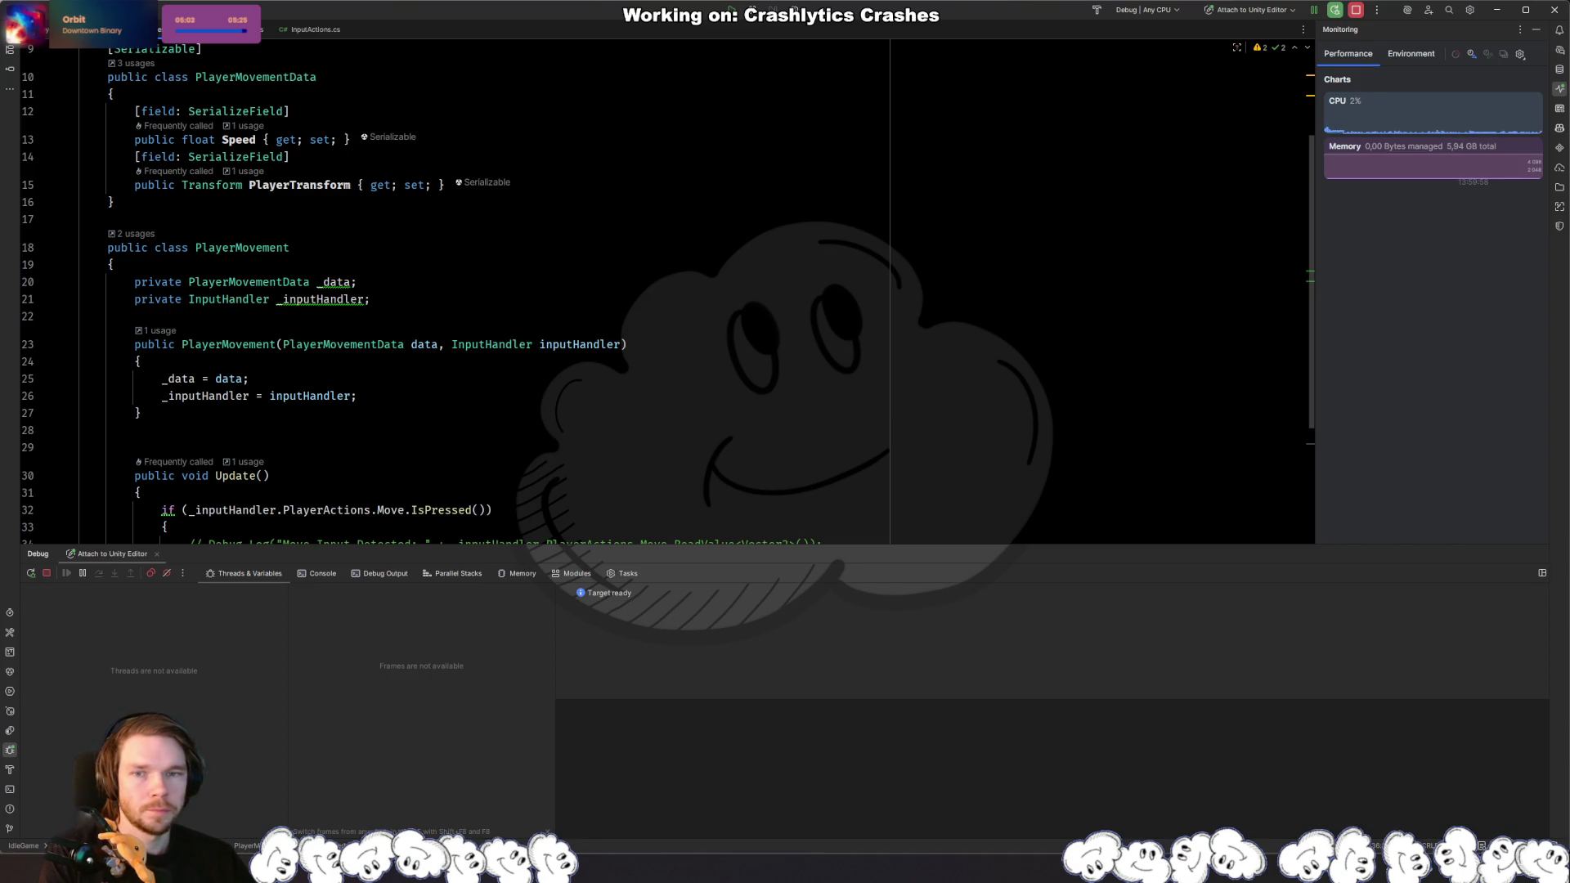
Step: Set Player Movement Data's Speed to 1 in the Unity Inspector
{"action": "key", "text": "alt+Tab"}
{"action": "left_click", "coordinate": [308, 195]}
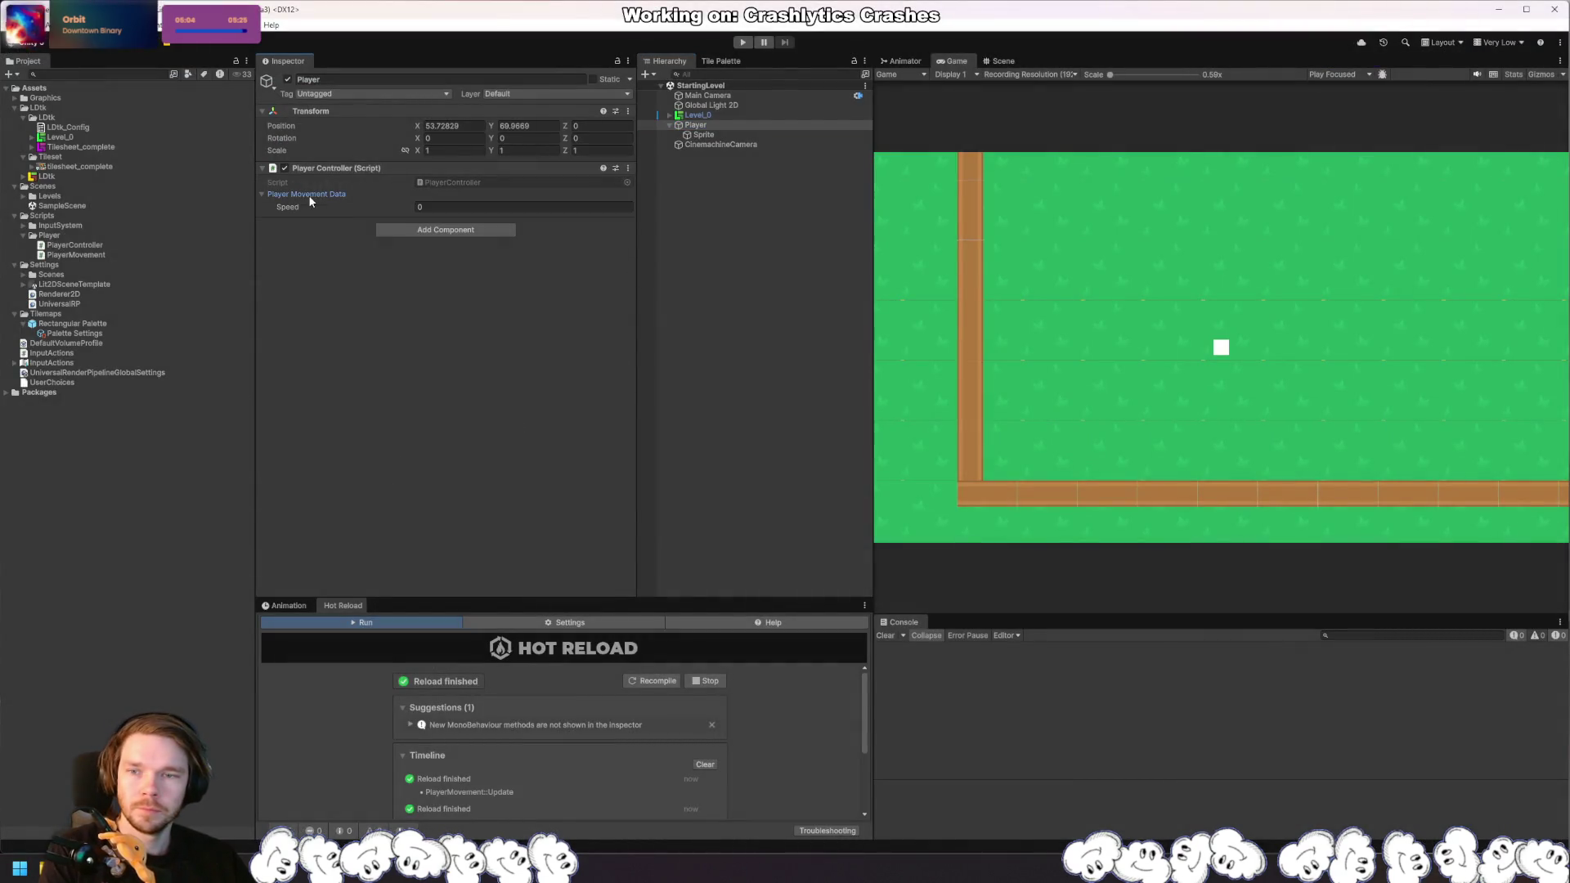
{"action": "left_click", "coordinate": [449, 207]}
{"action": "type", "text": "1"}
{"action": "left_click", "coordinate": [561, 290]}
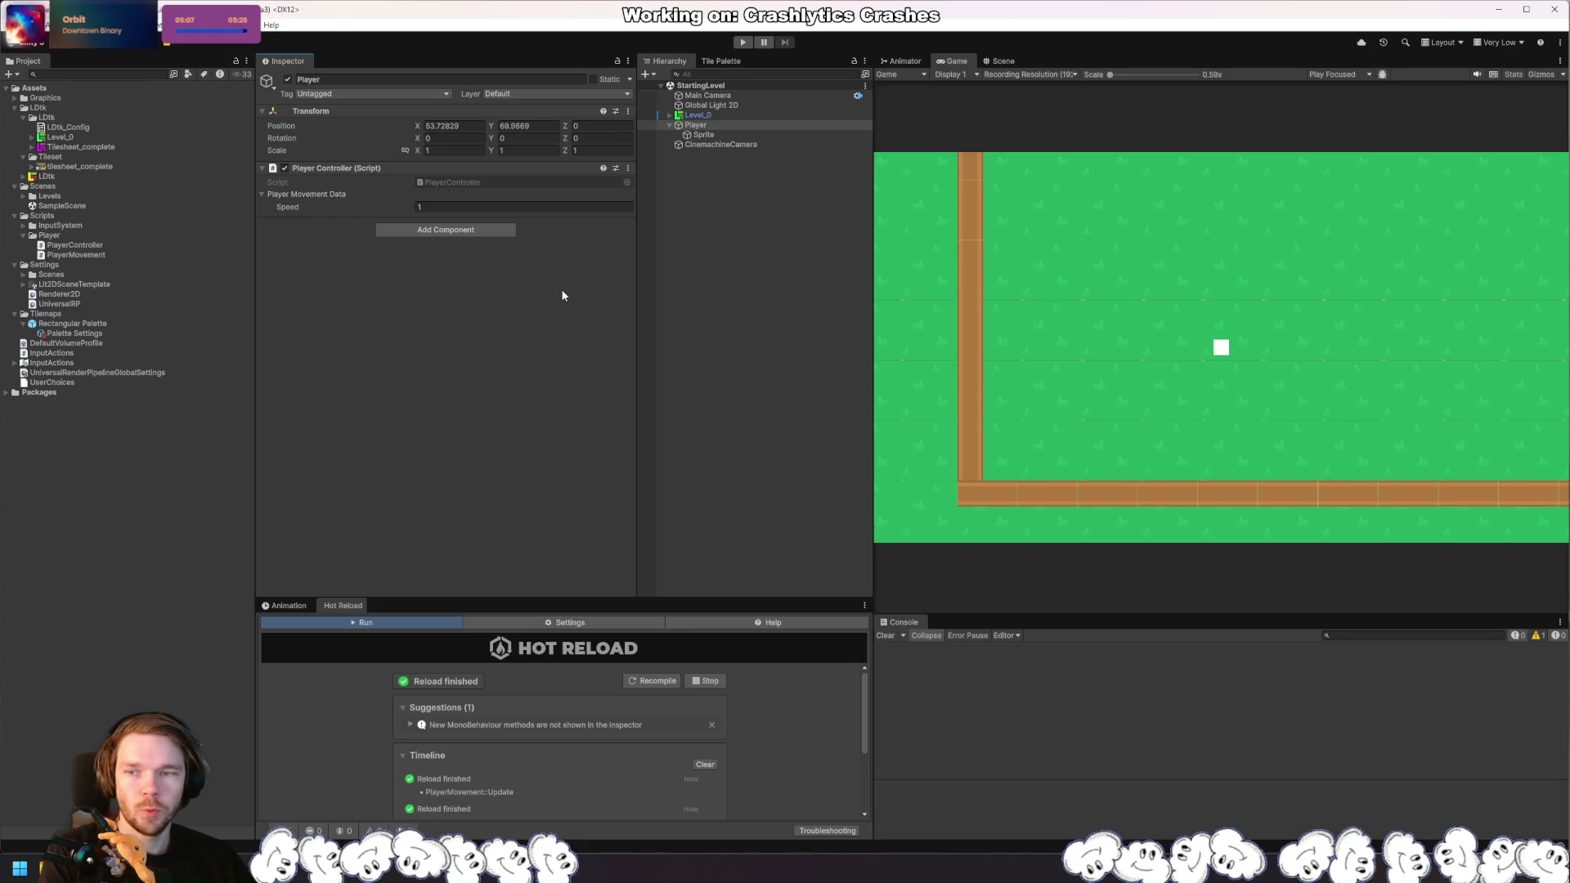
{"action": "key", "text": "alt+Tab"}
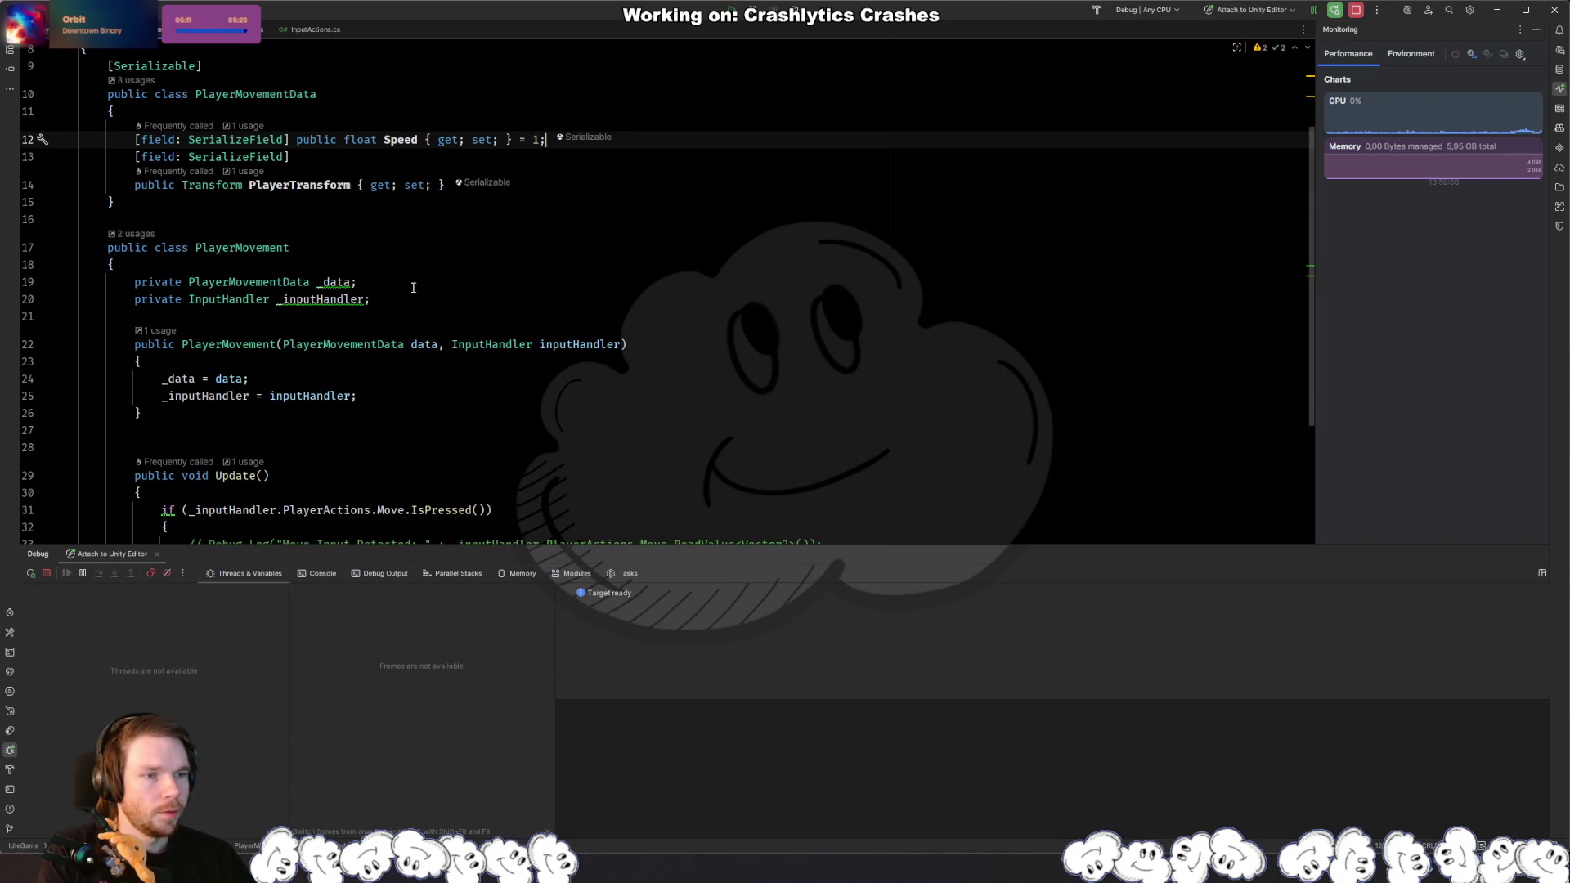
Step: Return to the Unity Editor so it recompiles the edited scripts
{"action": "key", "text": "alt+Tab"}
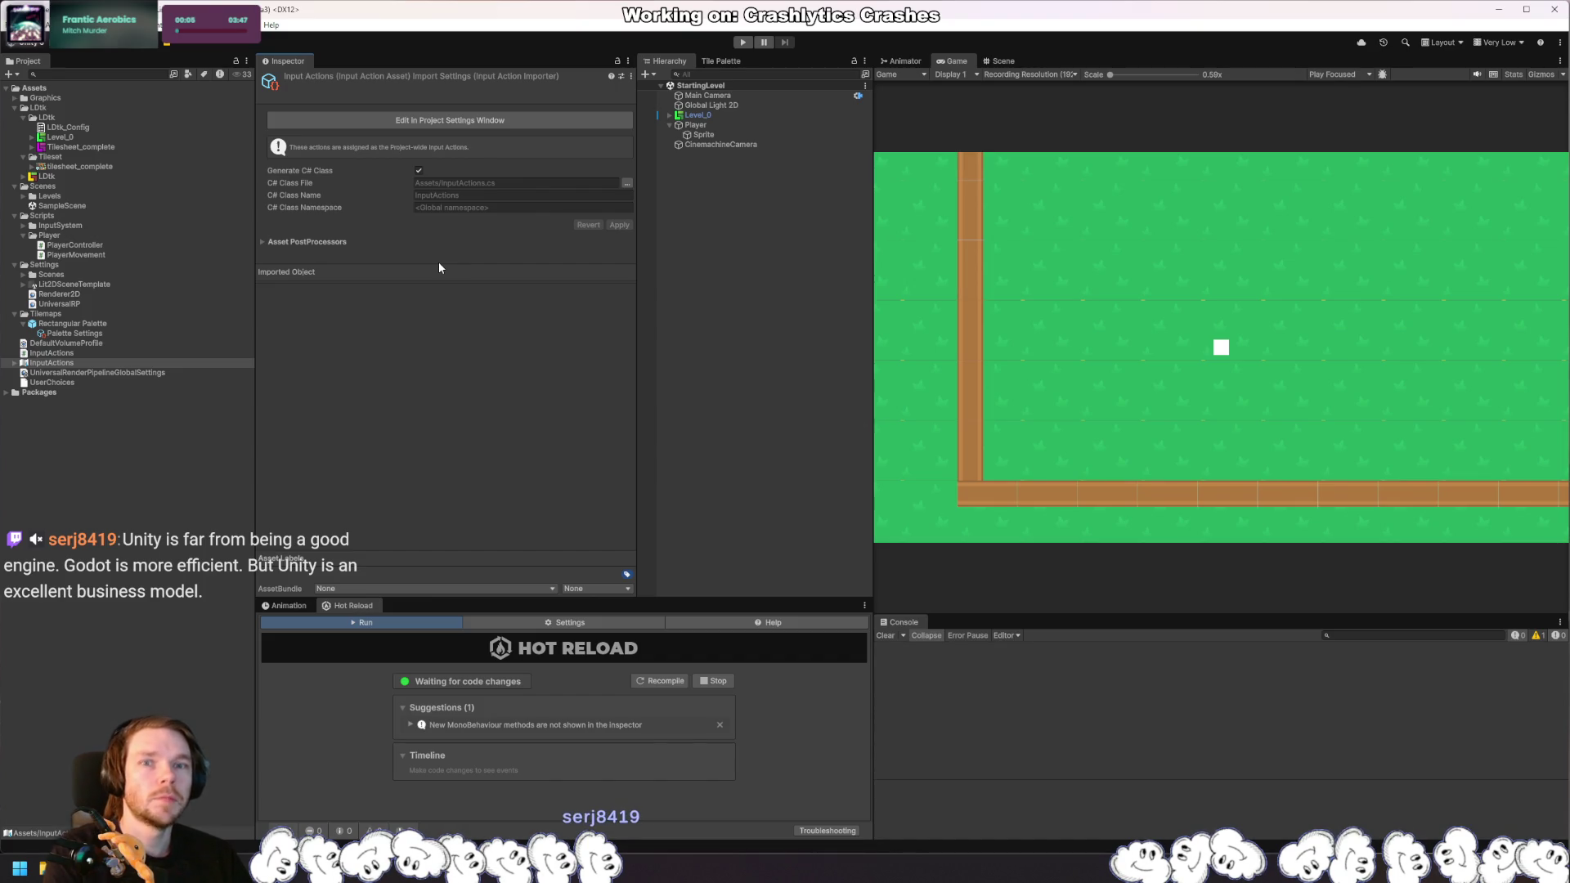
Step: Drag the Player object into its own Player Transform field
{"action": "left_click", "coordinate": [734, 125]}
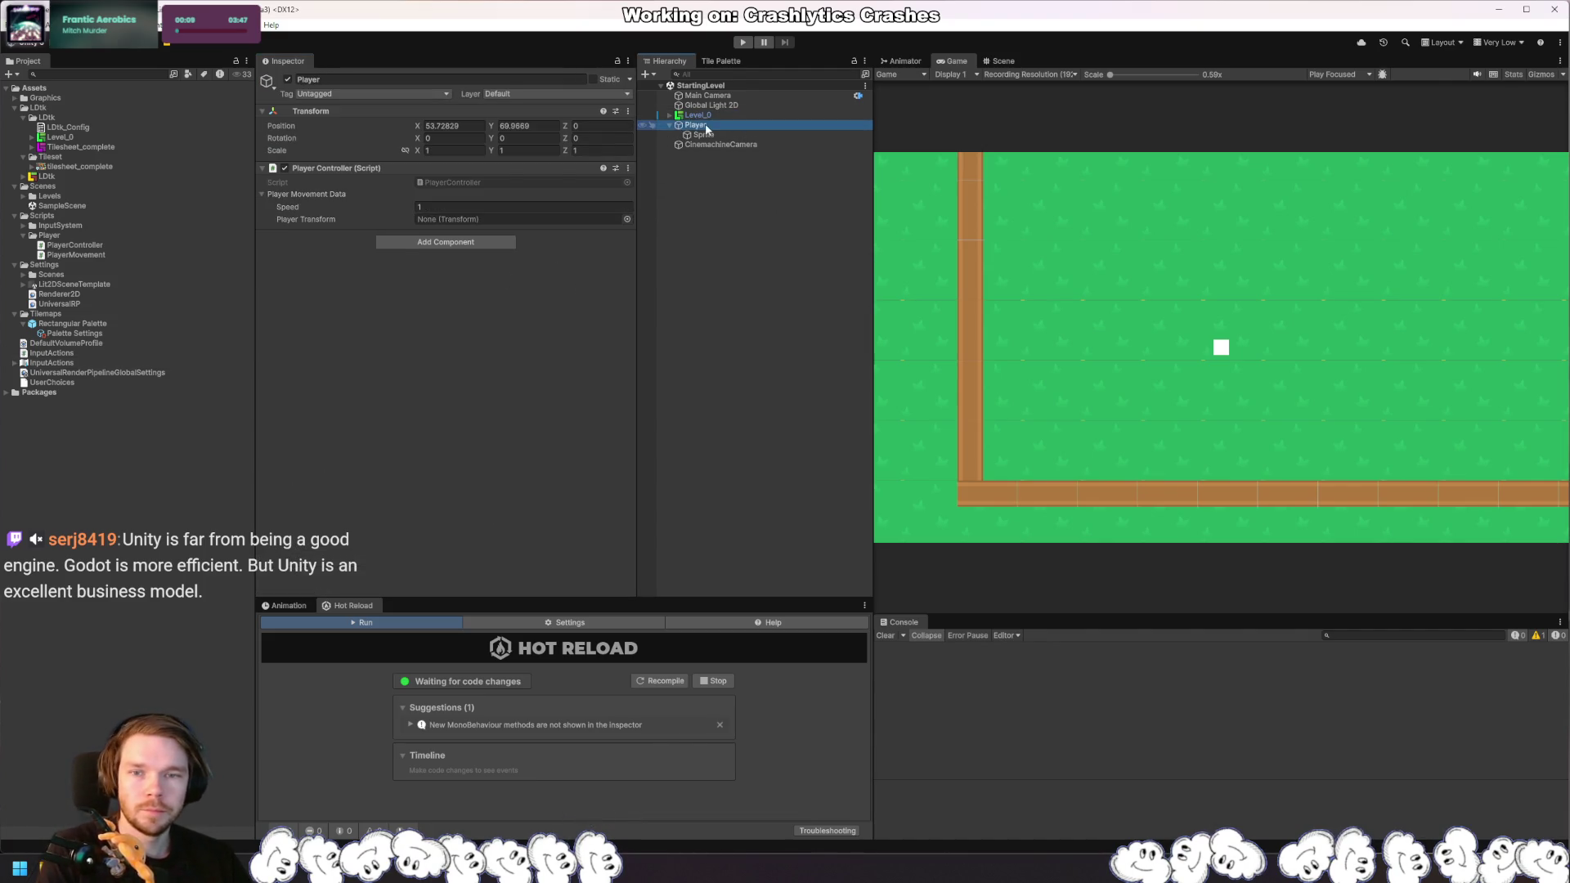
{"action": "left_click_drag", "start_coordinate": [707, 129], "coordinate": [502, 221]}
{"action": "left_click", "coordinate": [823, 332]}
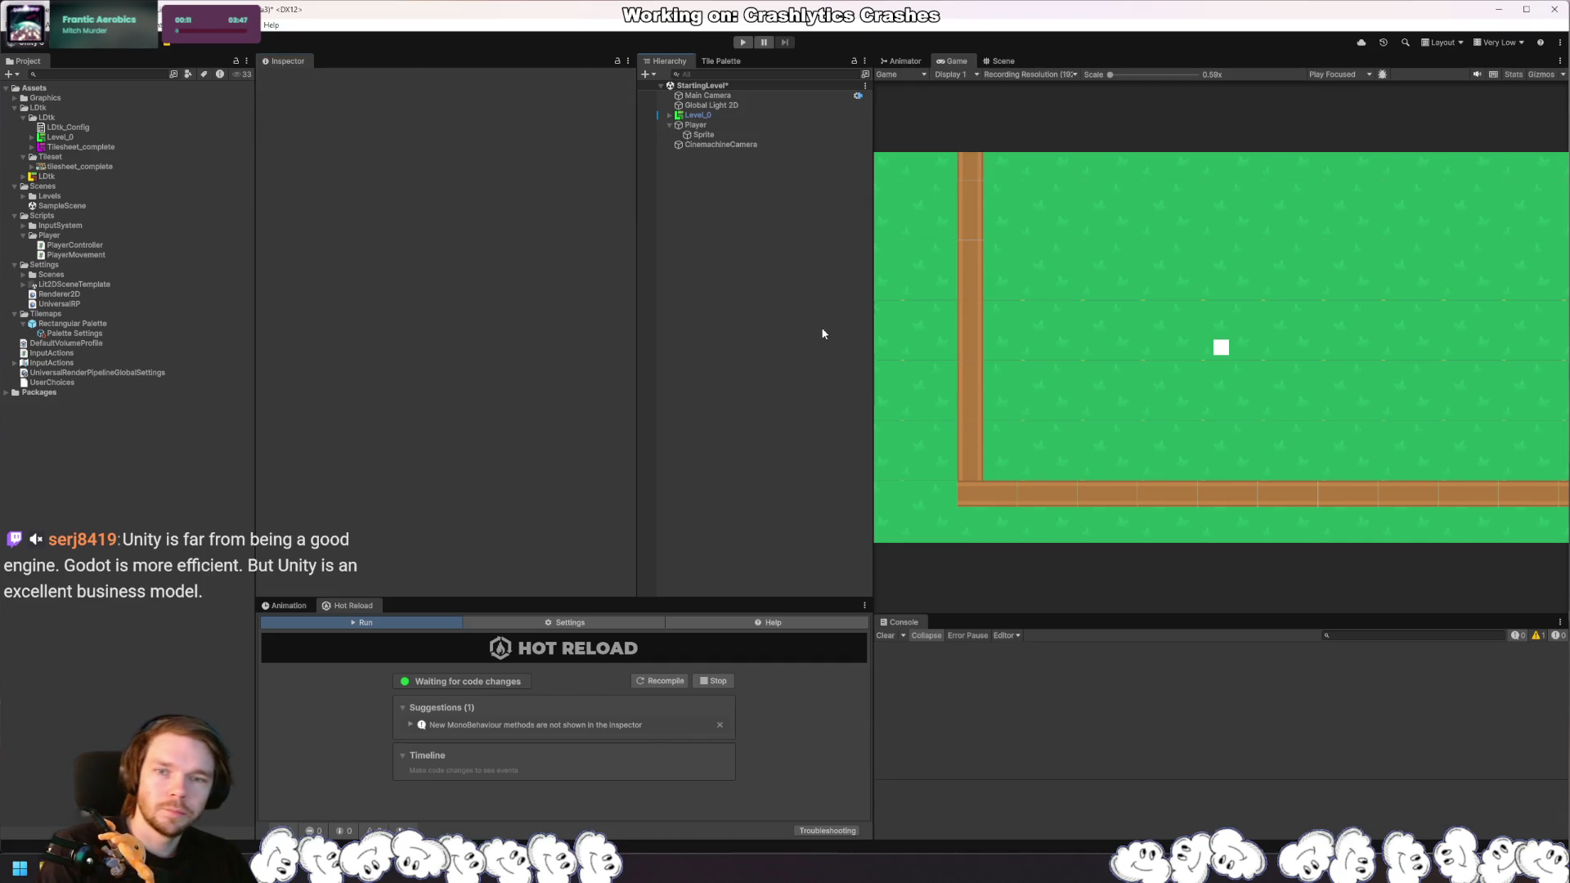
Step: Play the game and press D to move the square right, checking Player's position
{"action": "left_click", "coordinate": [743, 42]}
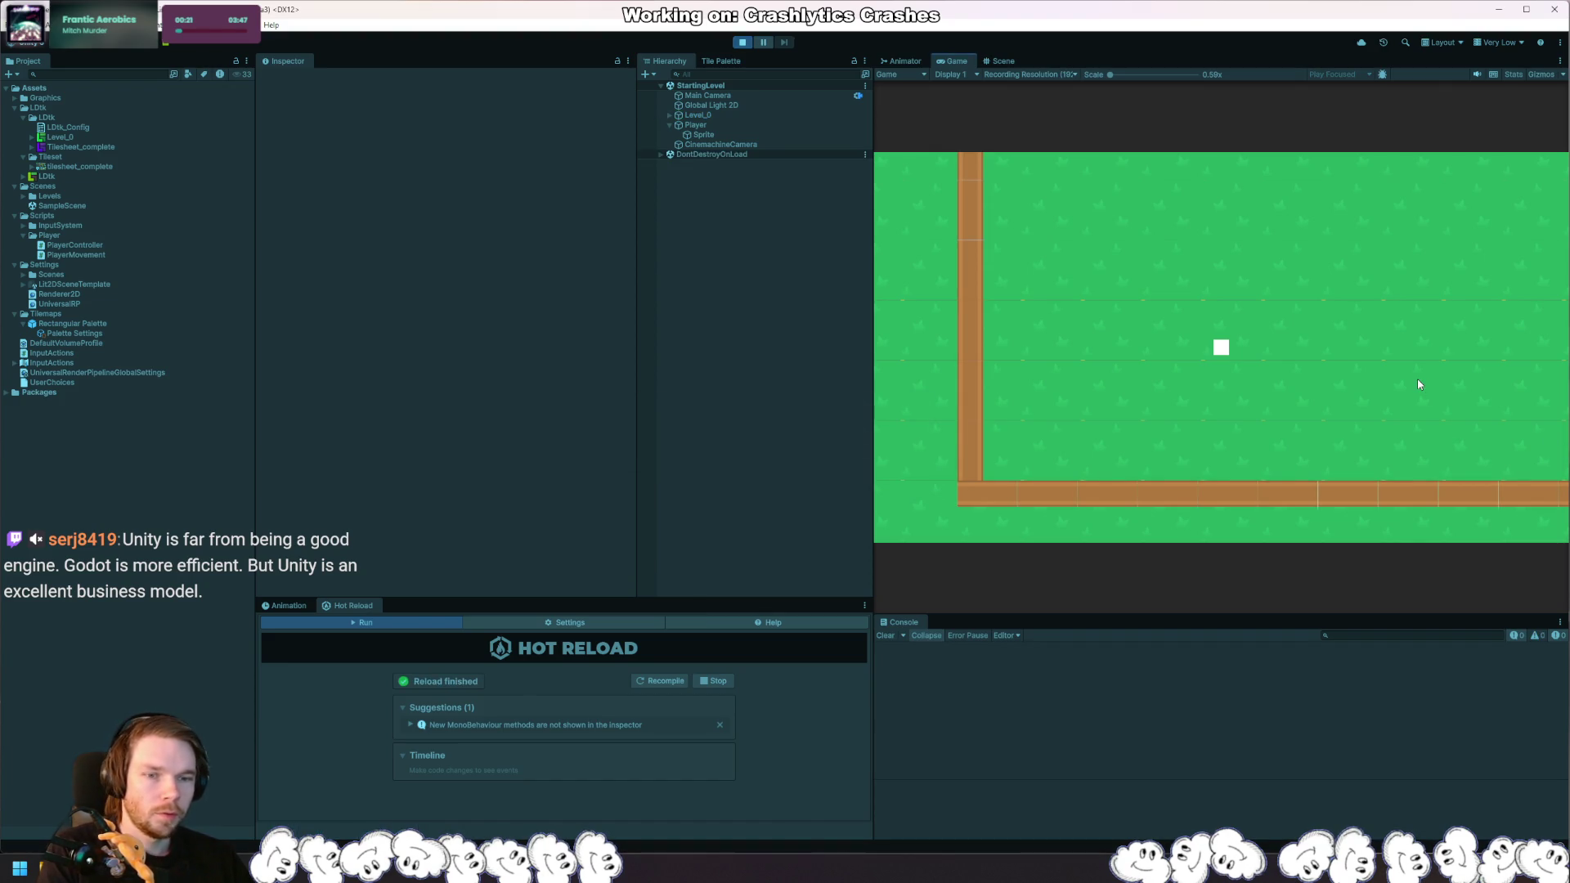
{"action": "key", "text": "d"}
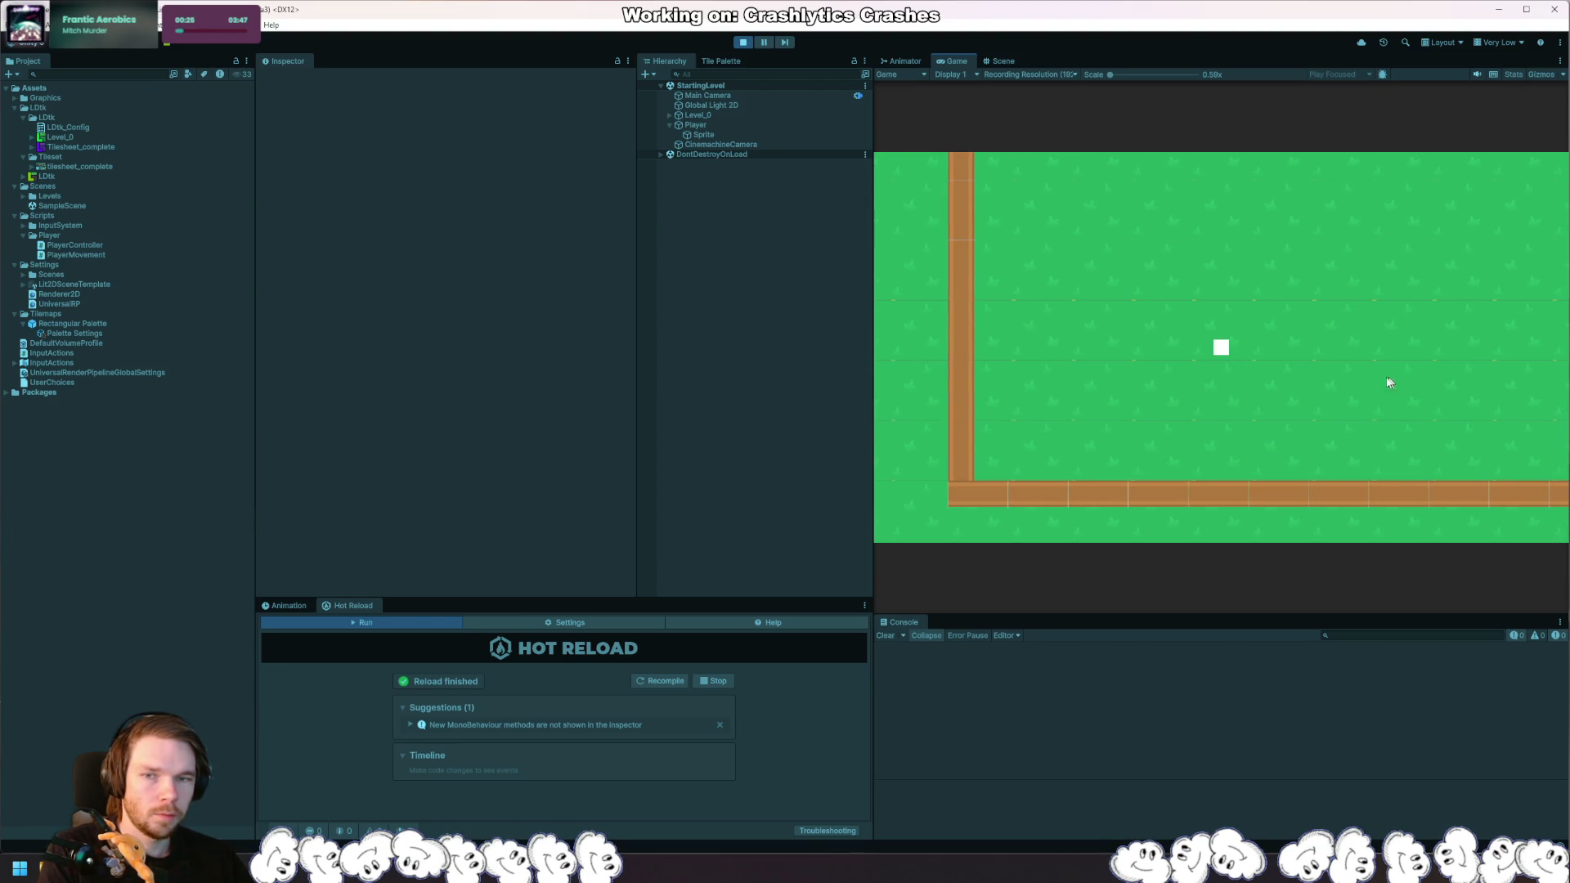
{"action": "left_click", "coordinate": [785, 124]}
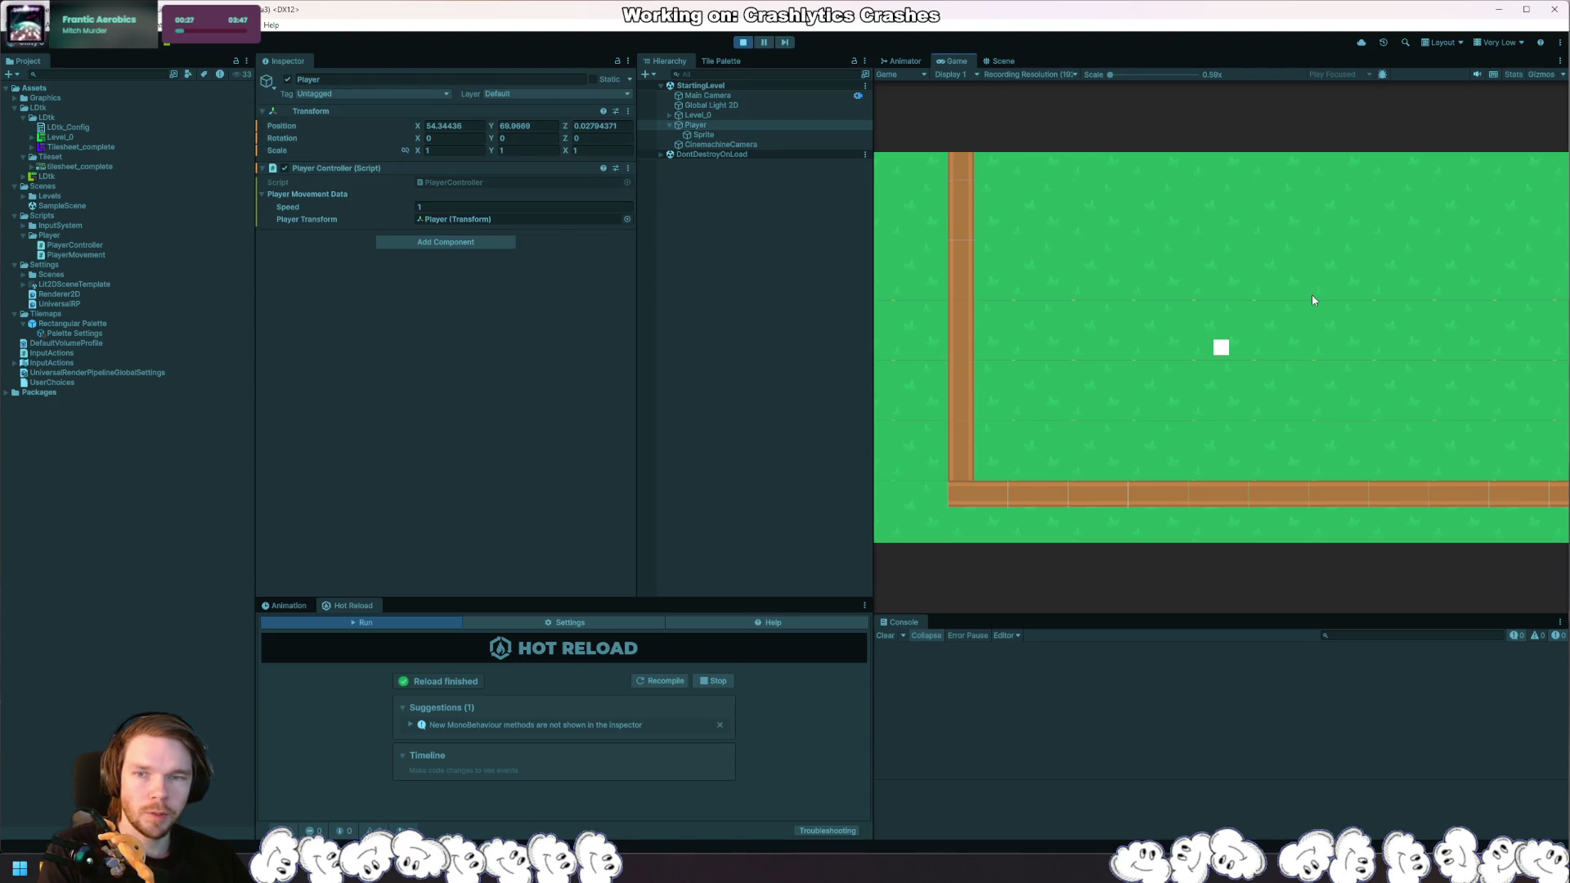
{"action": "key", "text": "d"}
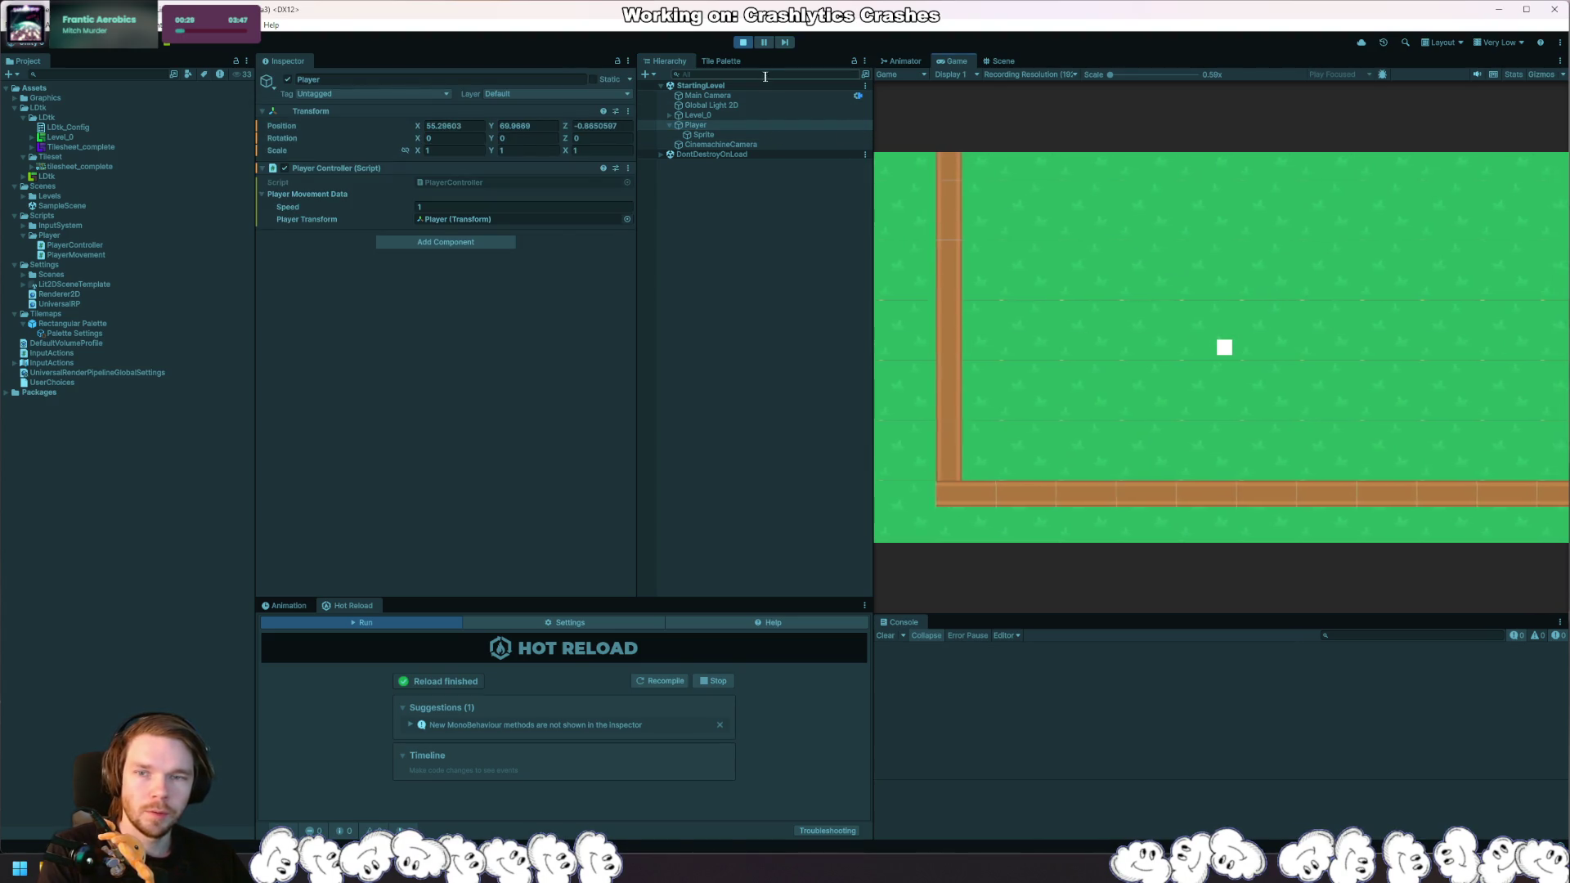
{"action": "key", "text": "alt+Tab"}
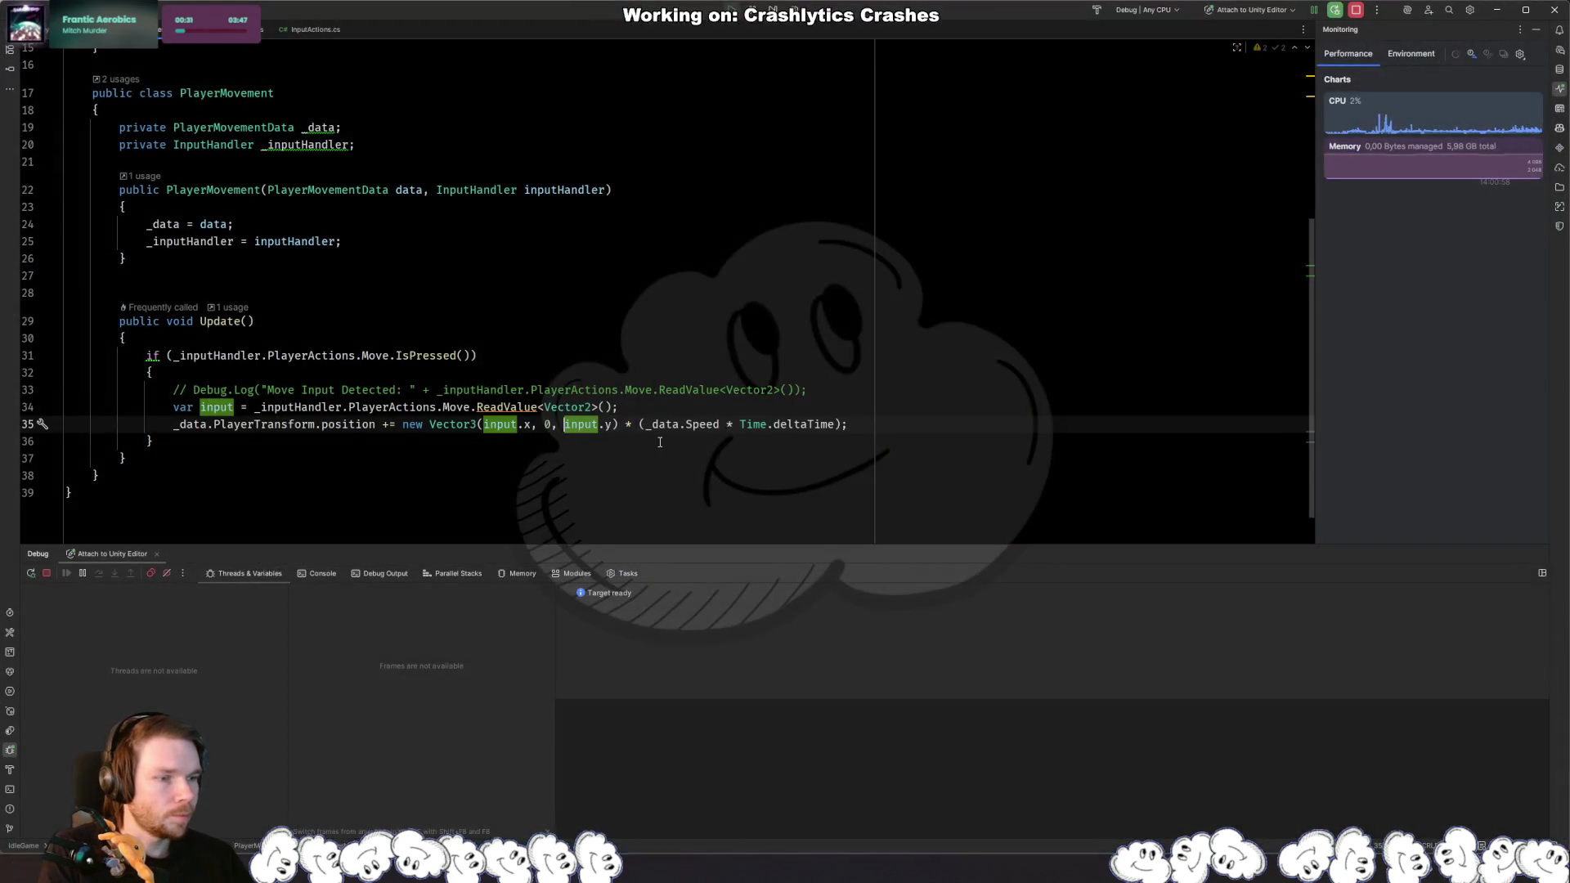
Step: Change the movement vector to new Vector3(input.x, input.y, 0) and return to Unity
{"action": "key", "text": "BackSpace"}
{"action": "key", "text": "BackSpace"}
{"action": "key", "text": "BackSpace"}
{"action": "key", "text": "Right"}
{"action": "key", "text": "Right"}
{"action": "key", "text": "Right"}
{"action": "type", "text": ", 0"}
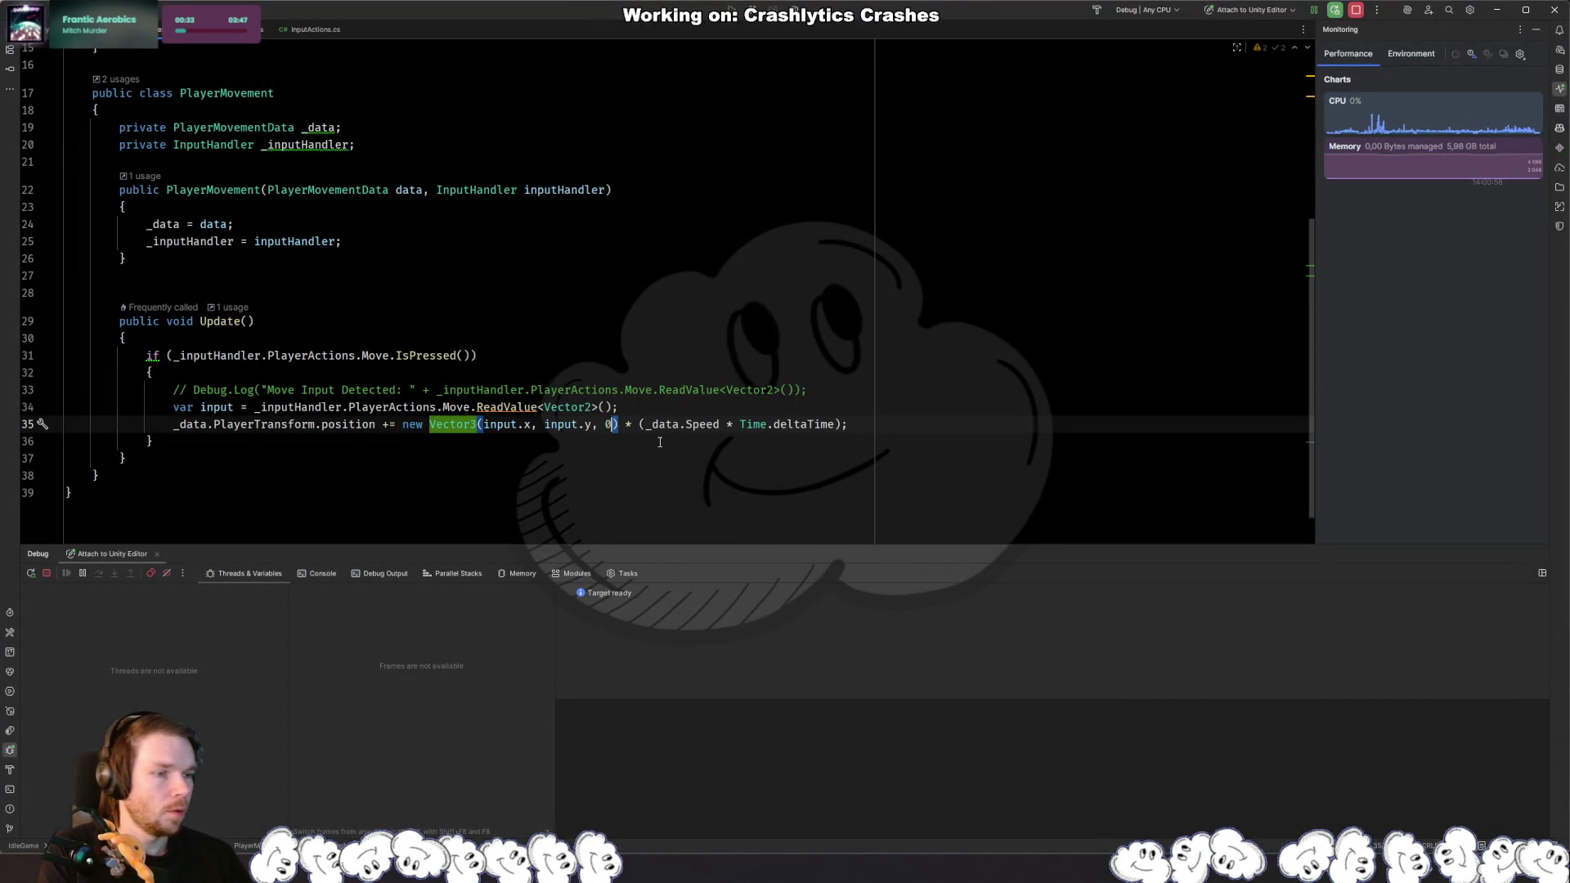
{"action": "key", "text": "alt+Tab"}
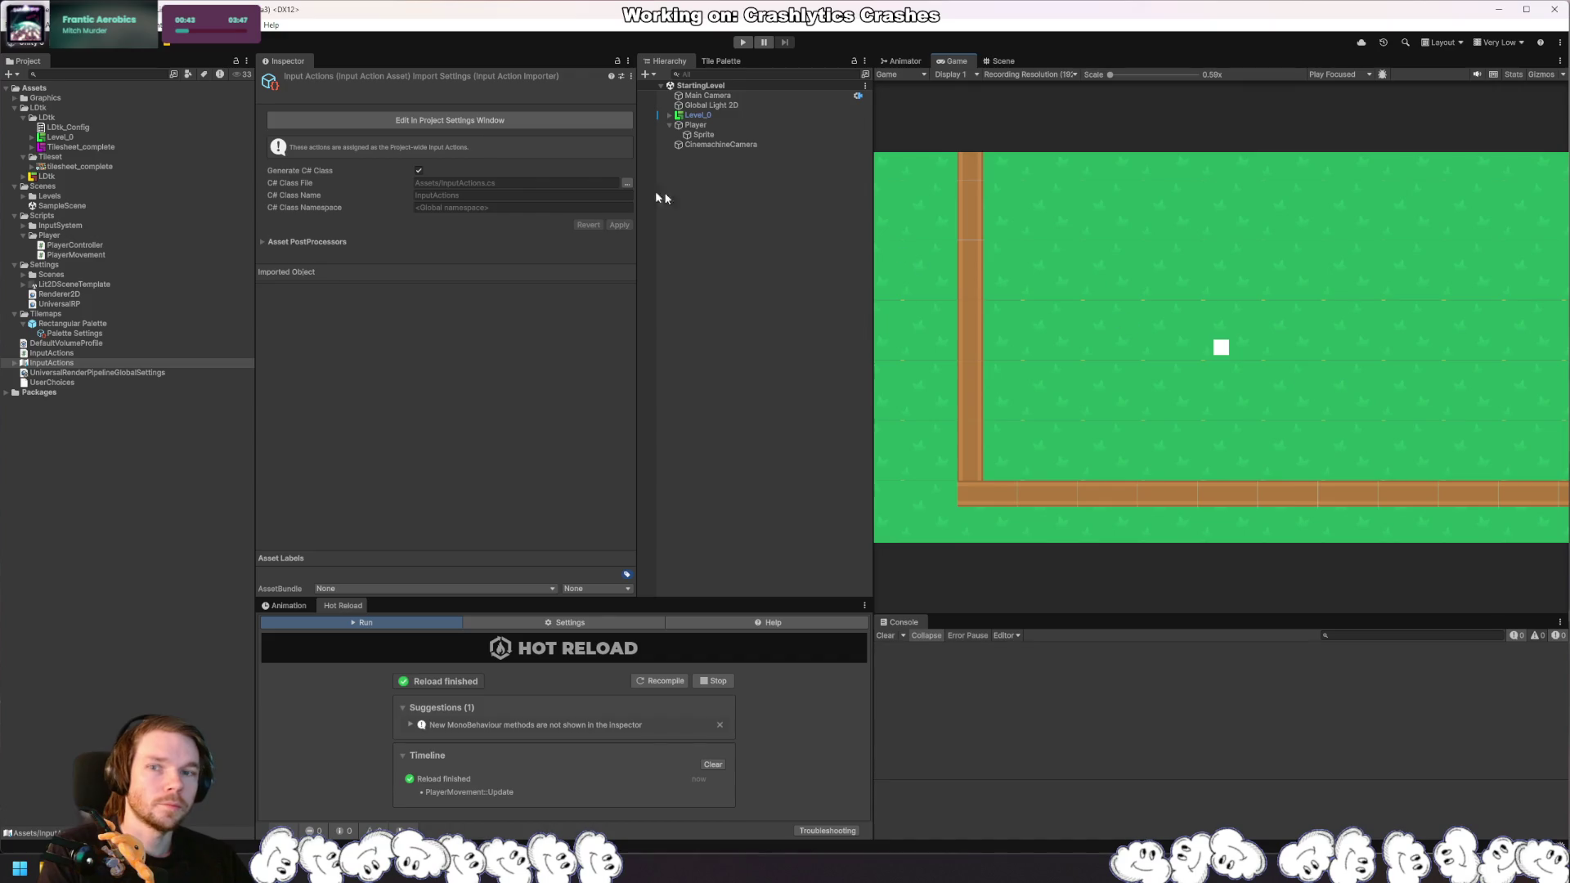
Step: Play the level and move the square up, left, diagonally, right and down with WASD
{"action": "left_click", "coordinate": [743, 43]}
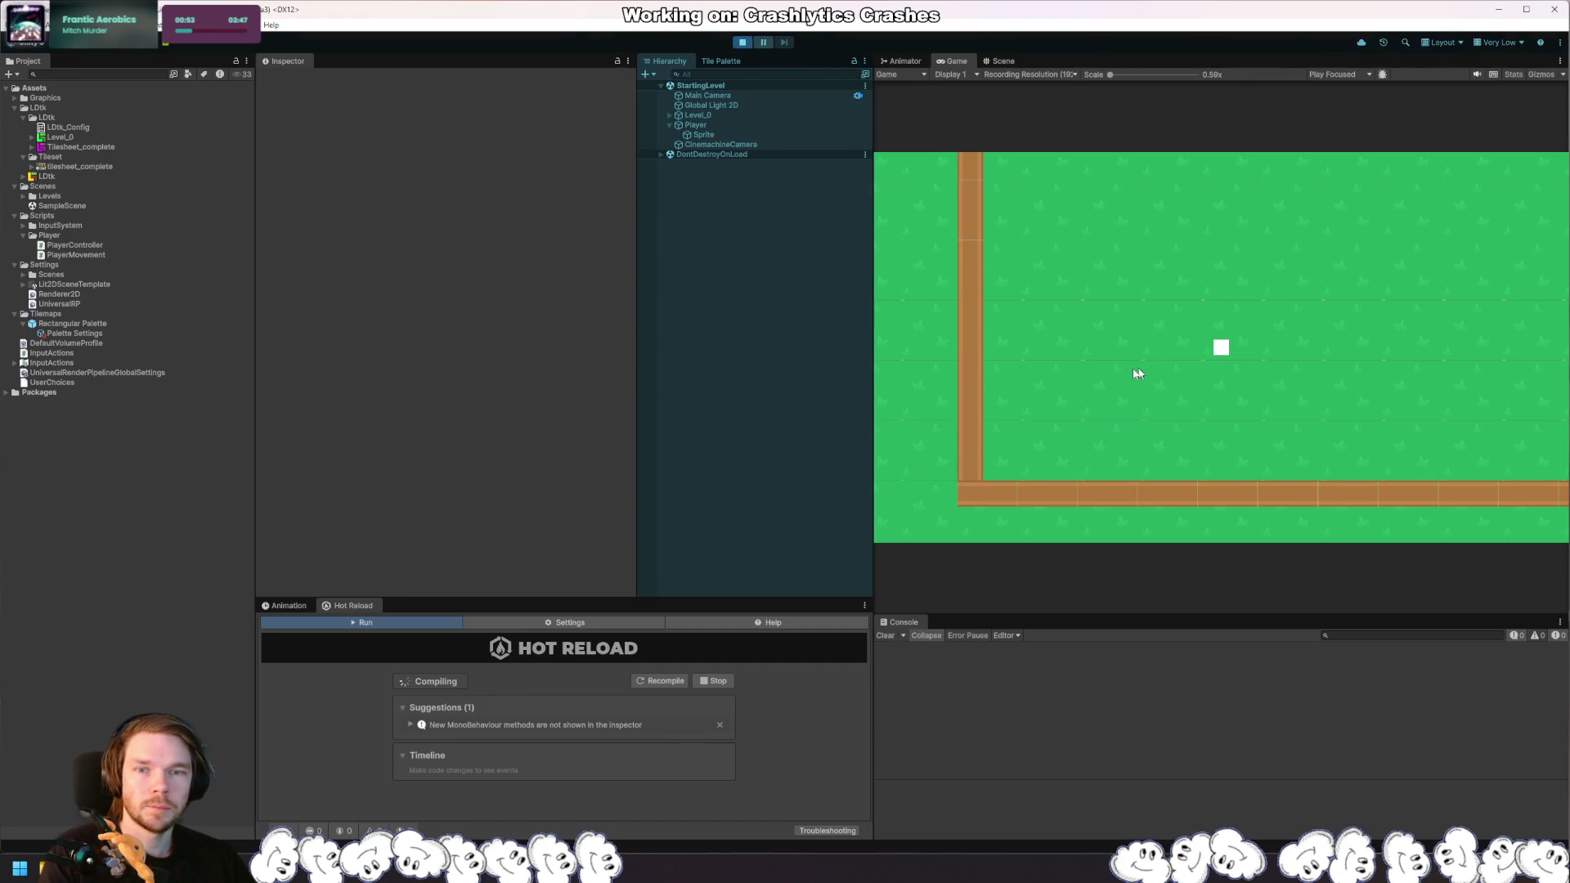
{"action": "key", "text": "w"}
{"action": "key", "text": "a"}
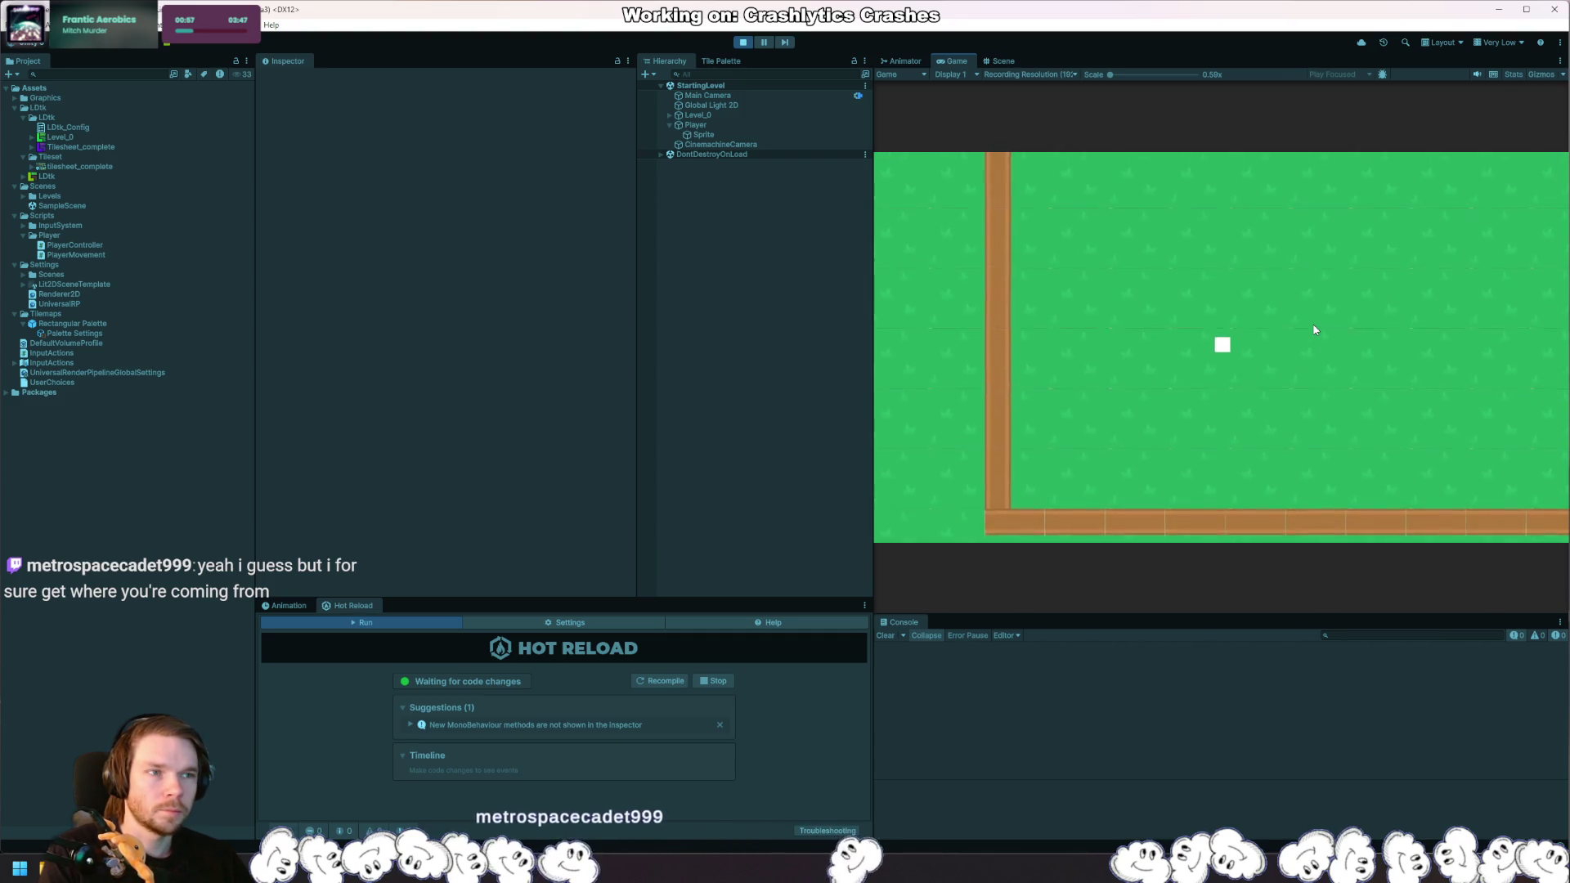
{"action": "key", "text": "d"}
{"action": "key", "text": "w"}
{"action": "key", "text": "d"}
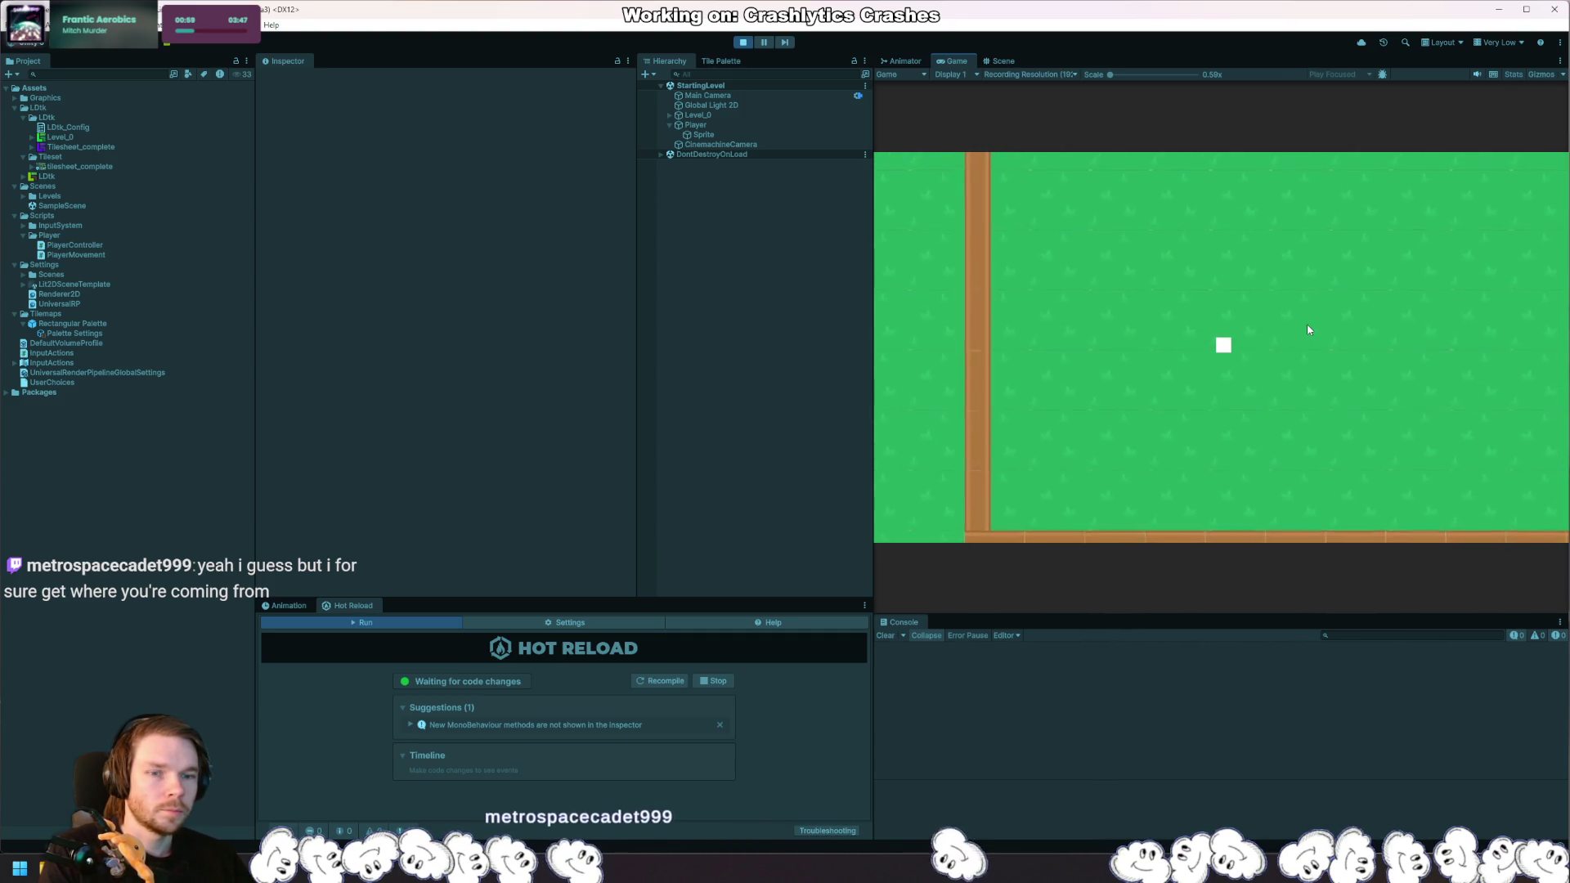
{"action": "key", "text": "d"}
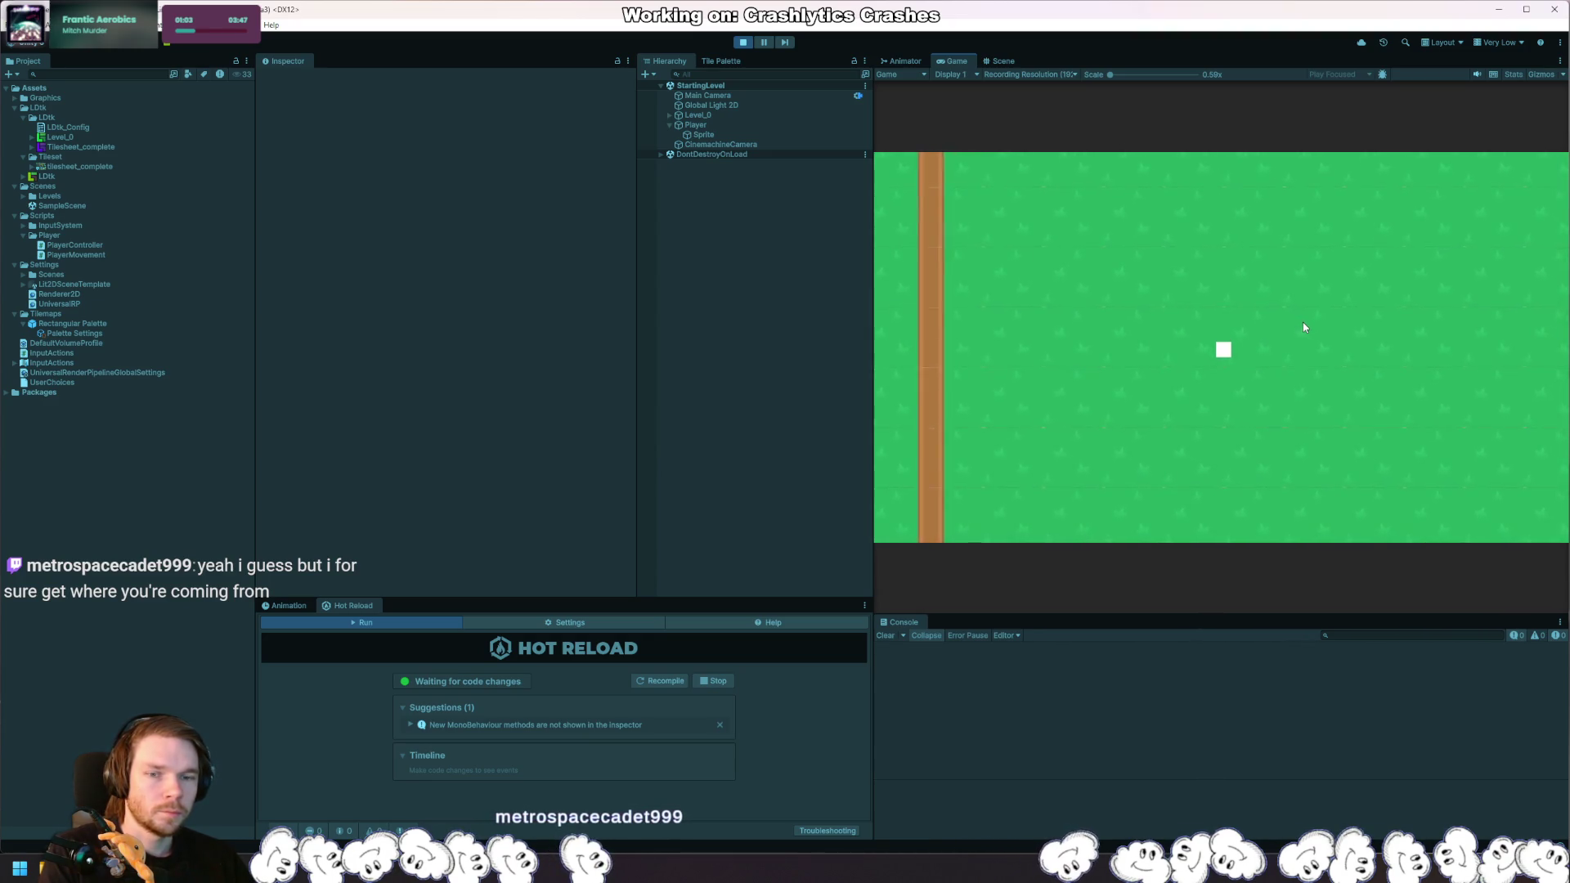
{"action": "key", "text": "s"}
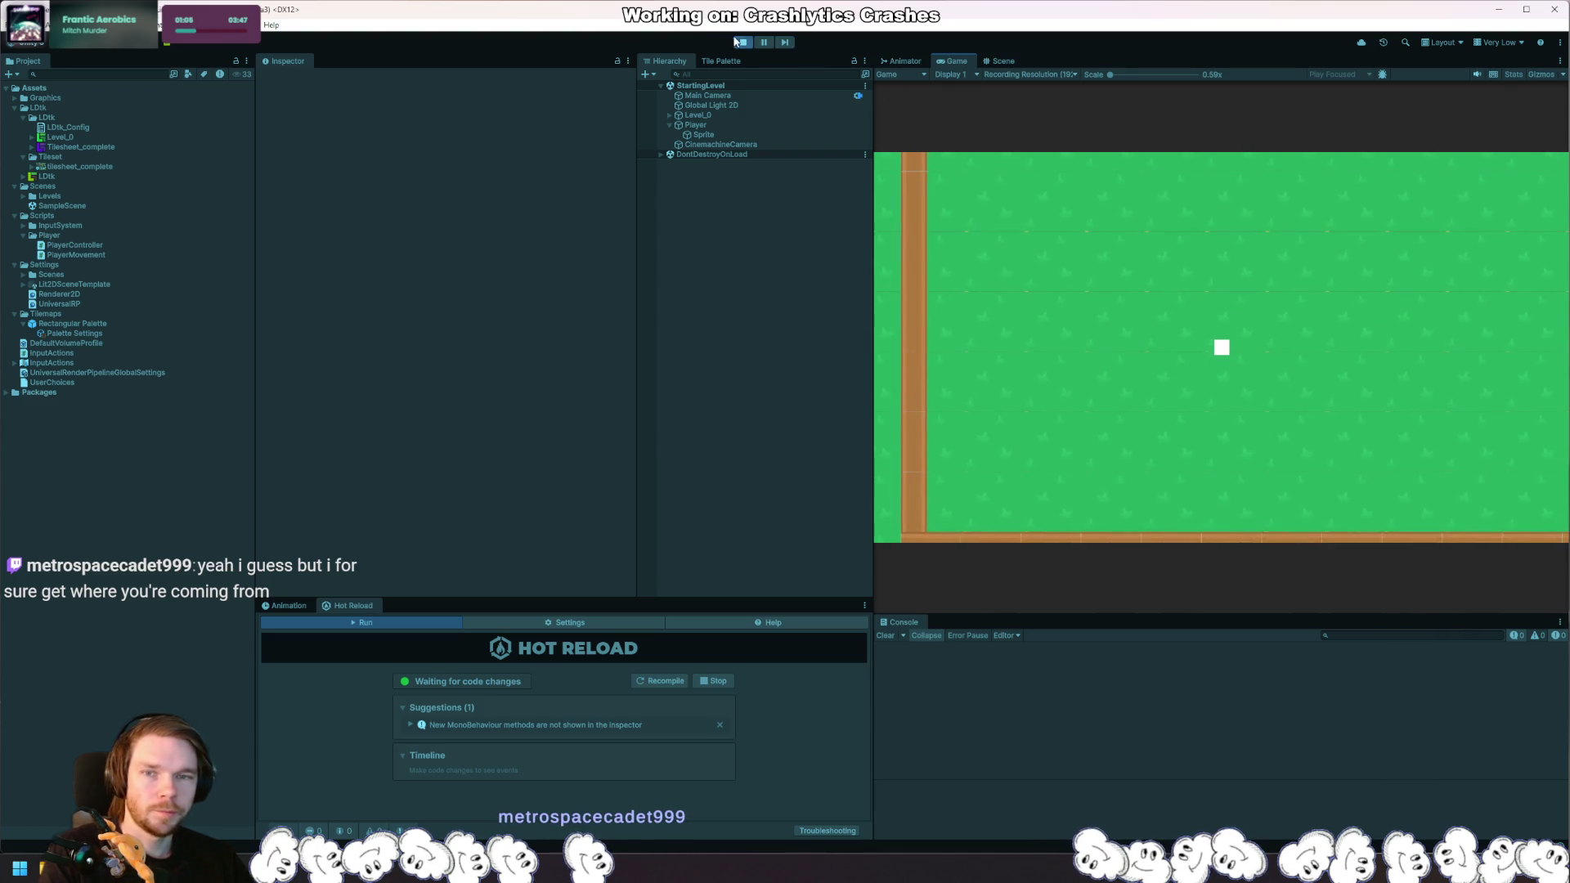
Step: Raise Player's Speed to 10 during play, move around faster, then stop the game
{"action": "left_click", "coordinate": [709, 126]}
{"action": "left_click", "coordinate": [470, 204]}
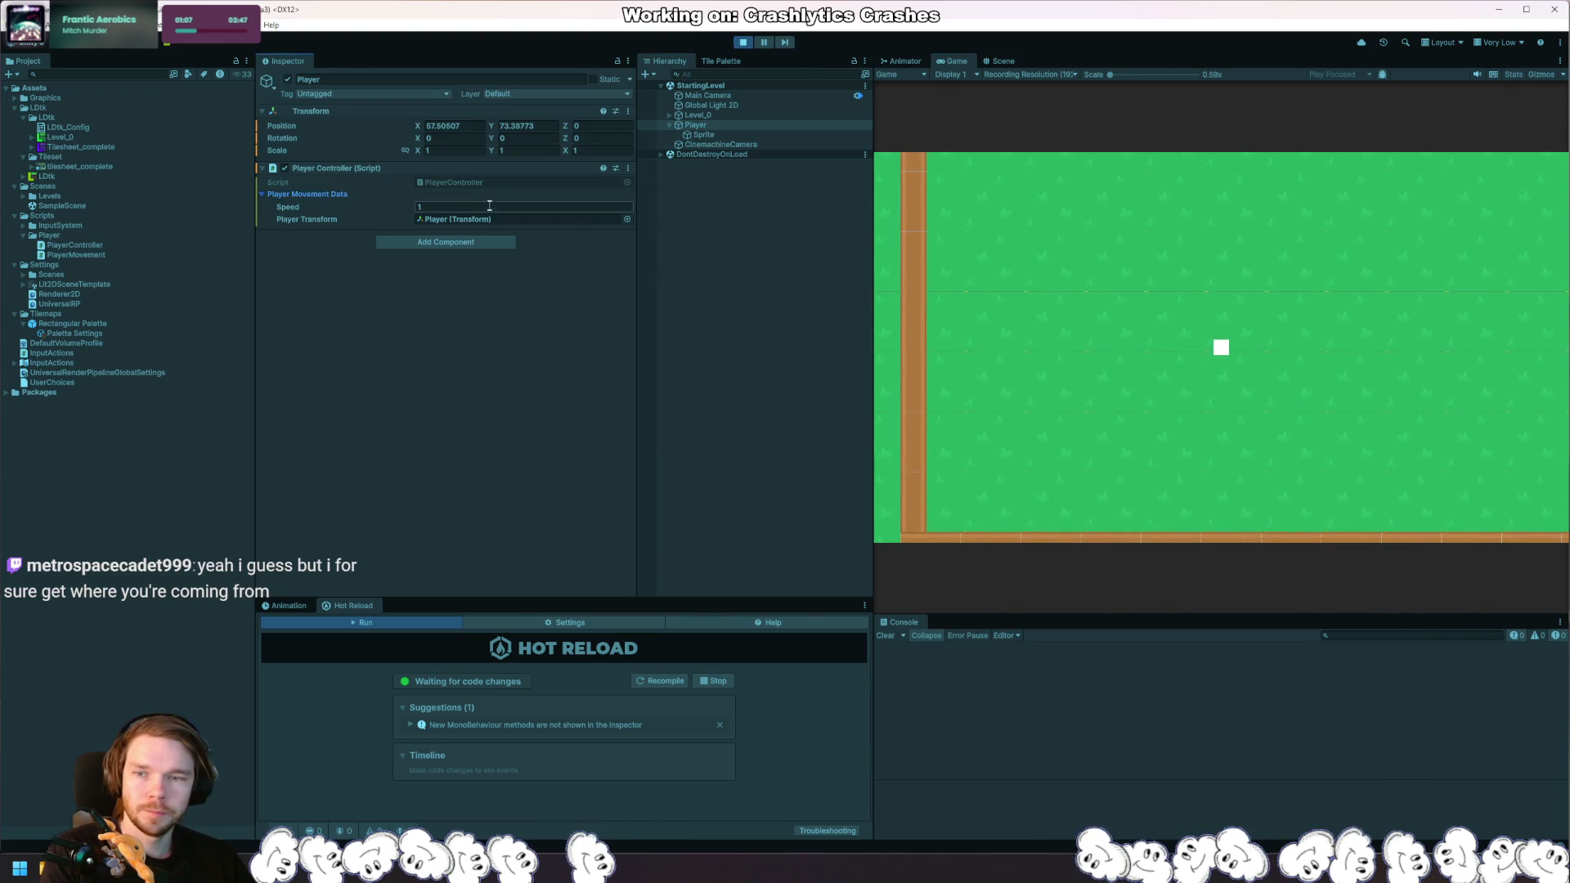
{"action": "type", "text": "10"}
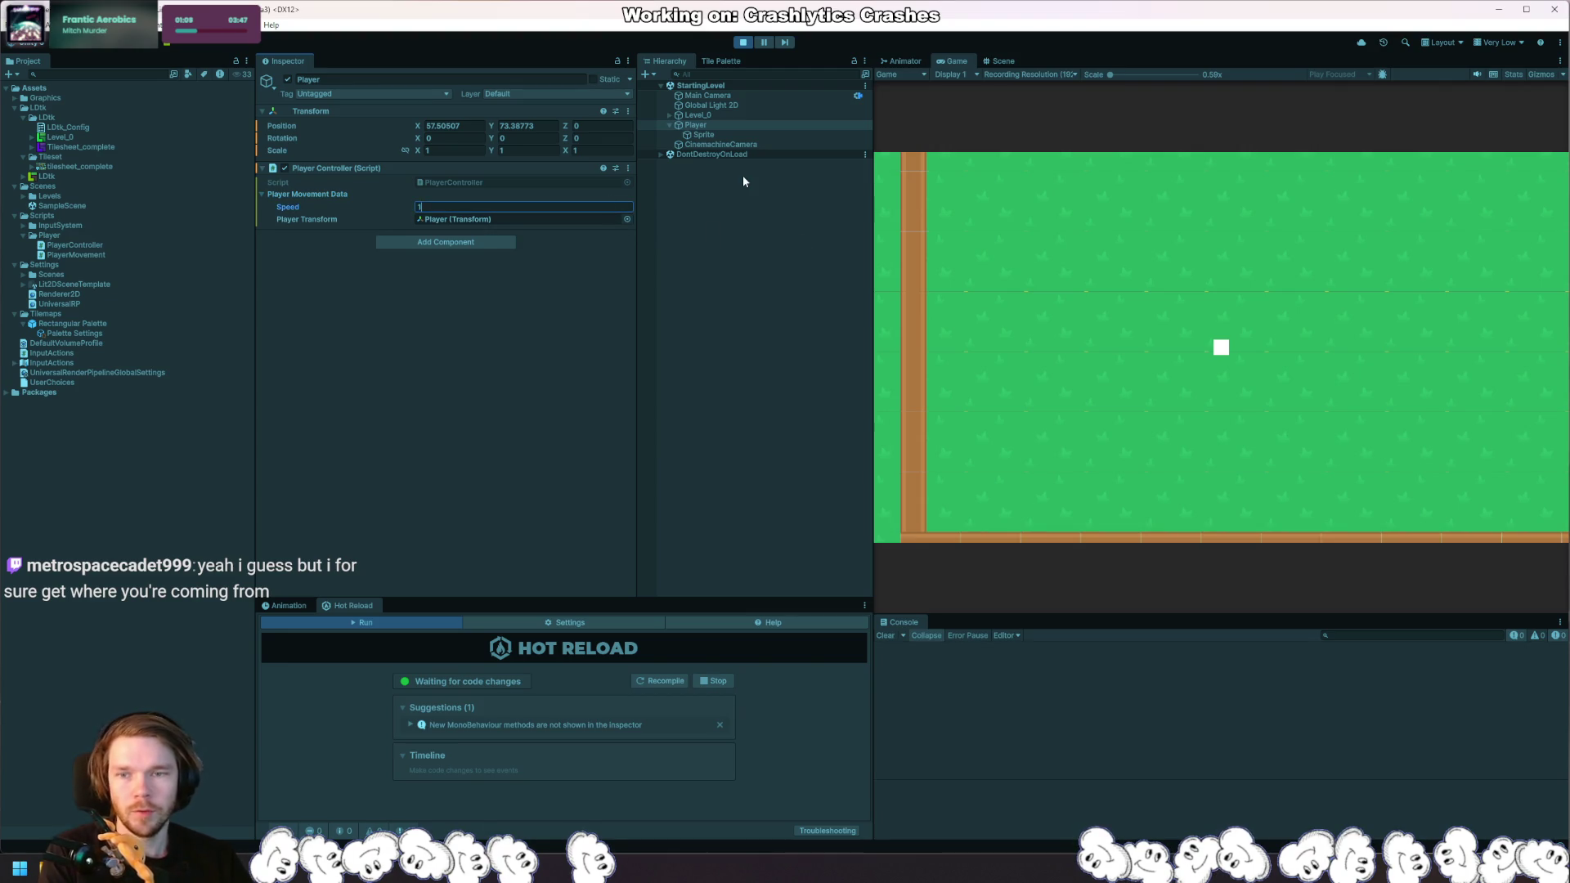
{"action": "left_click", "coordinate": [939, 178]}
{"action": "key", "text": "d"}
{"action": "key", "text": "w"}
{"action": "key", "text": "a"}
{"action": "key", "text": "w"}
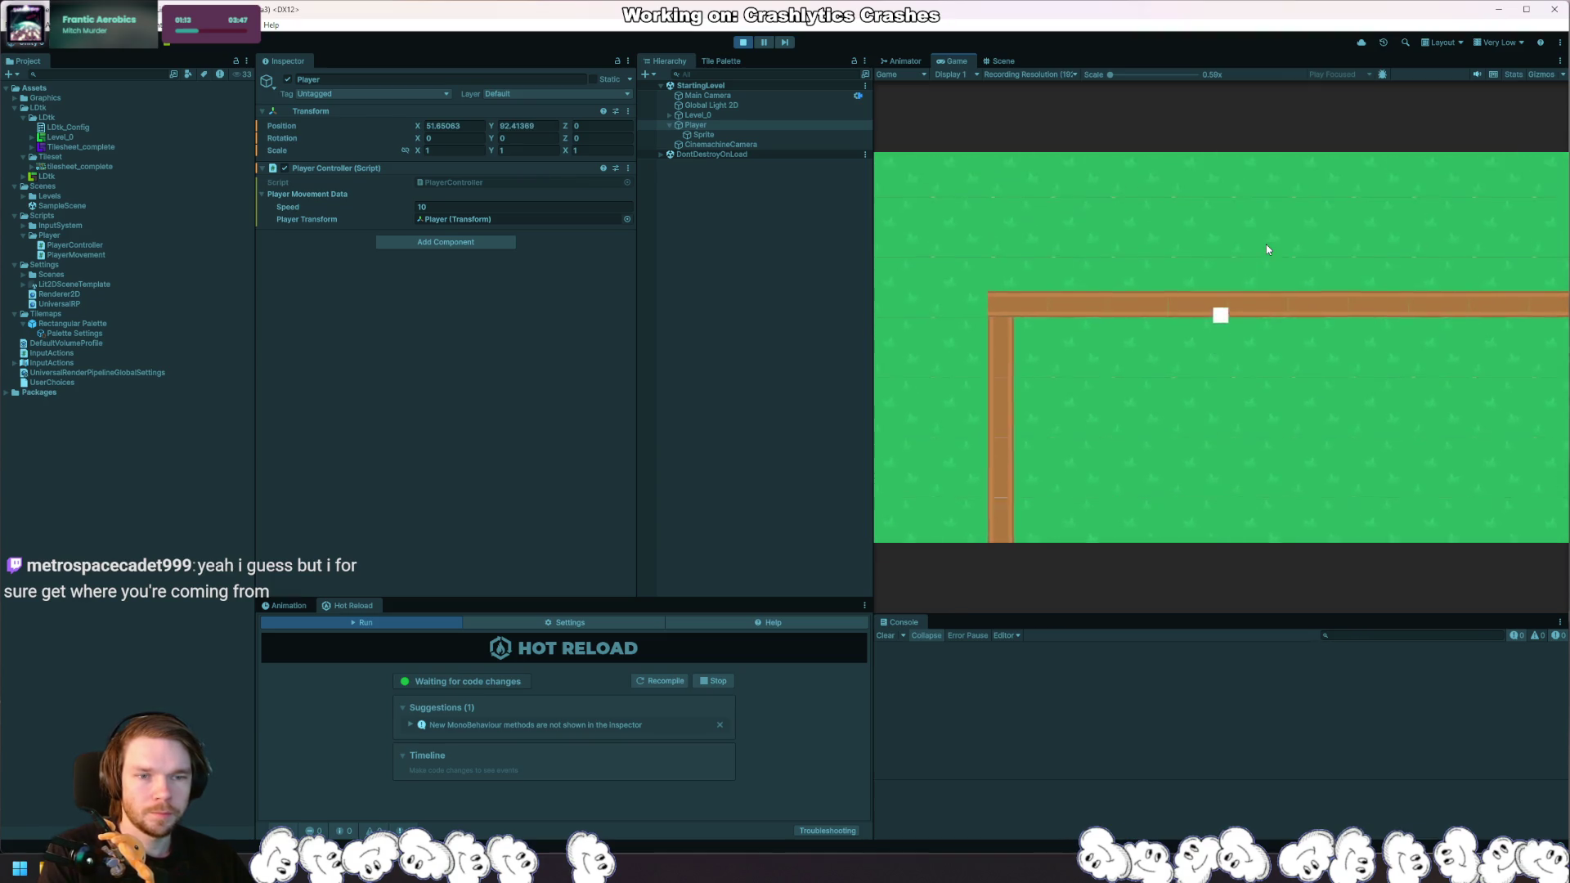
{"action": "key", "text": "ctrl+p"}
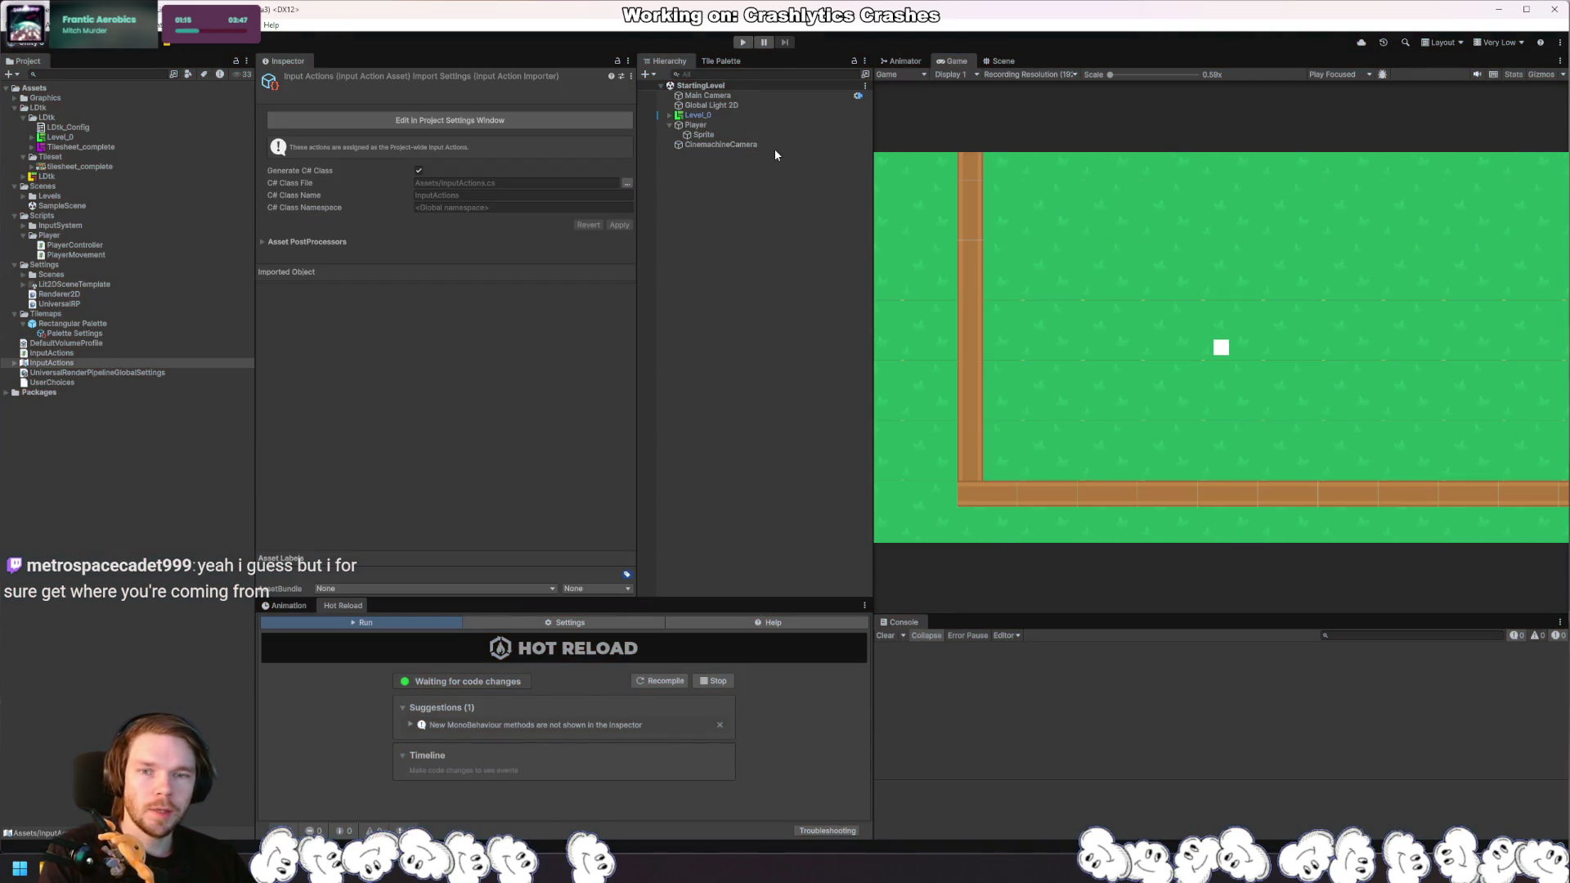
{"action": "left_click", "coordinate": [699, 127]}
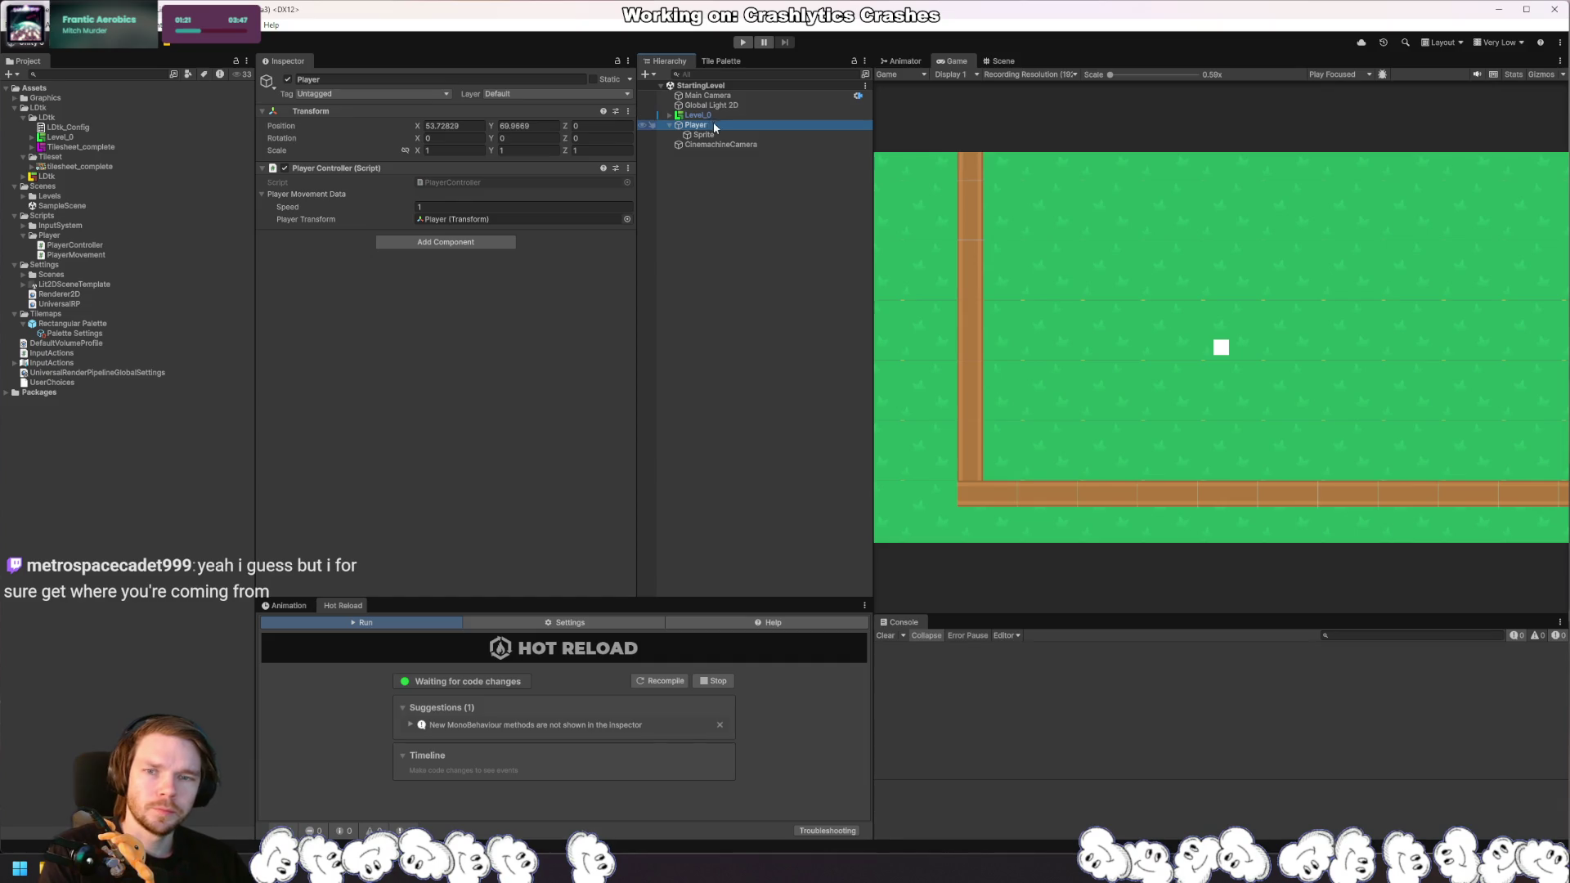
Step: Select the Tileset's tilesheet_complete texture and open it in the Sprite Editor
{"action": "left_click", "coordinate": [721, 144]}
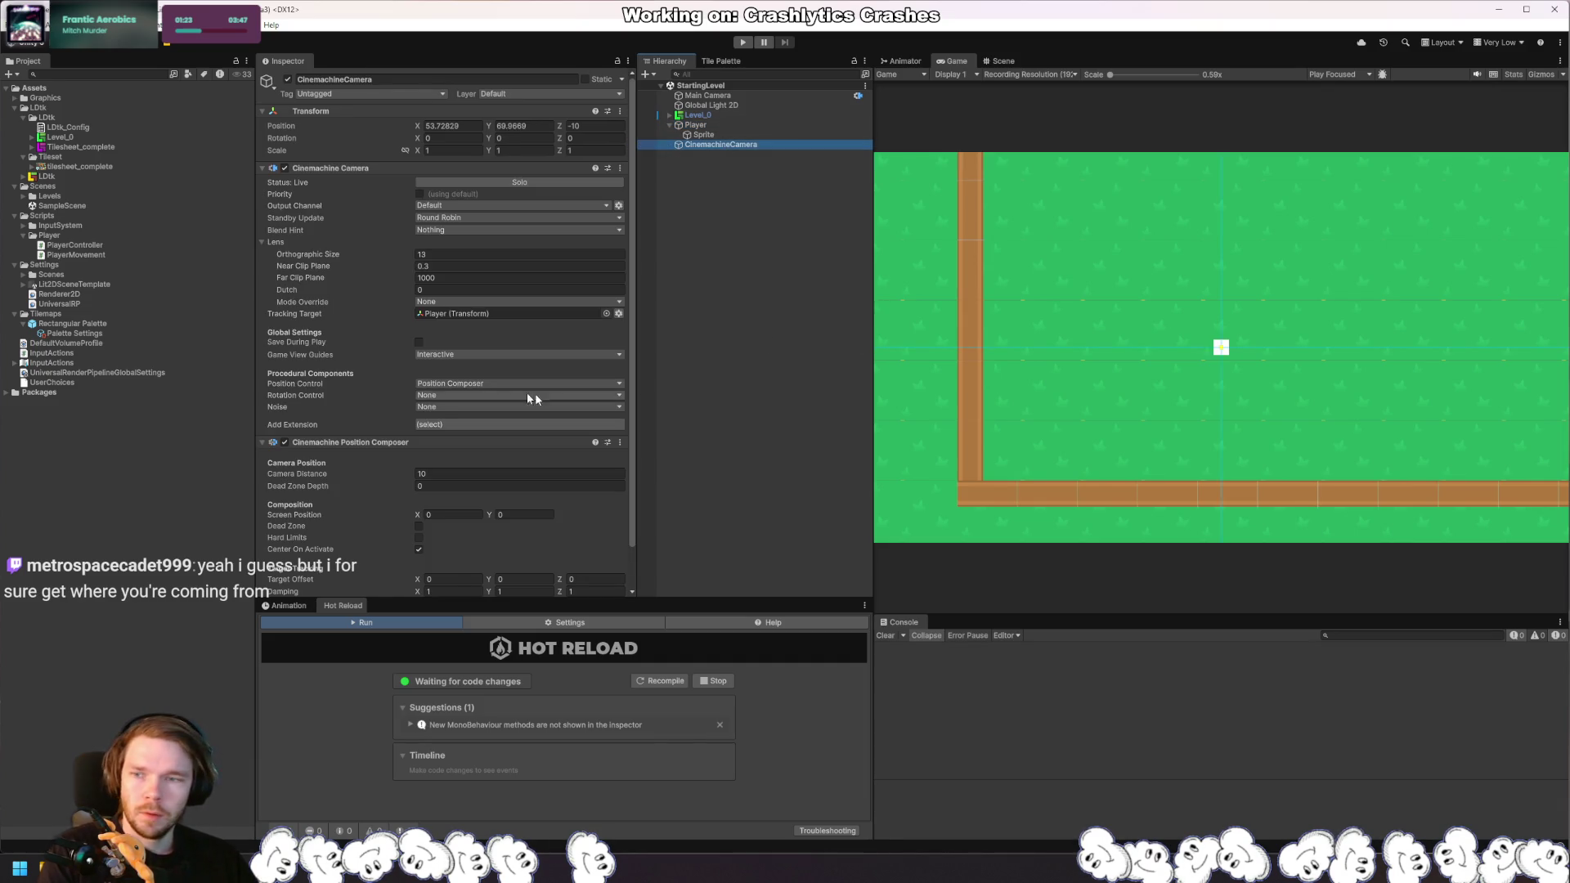
{"action": "left_click", "coordinate": [96, 167]}
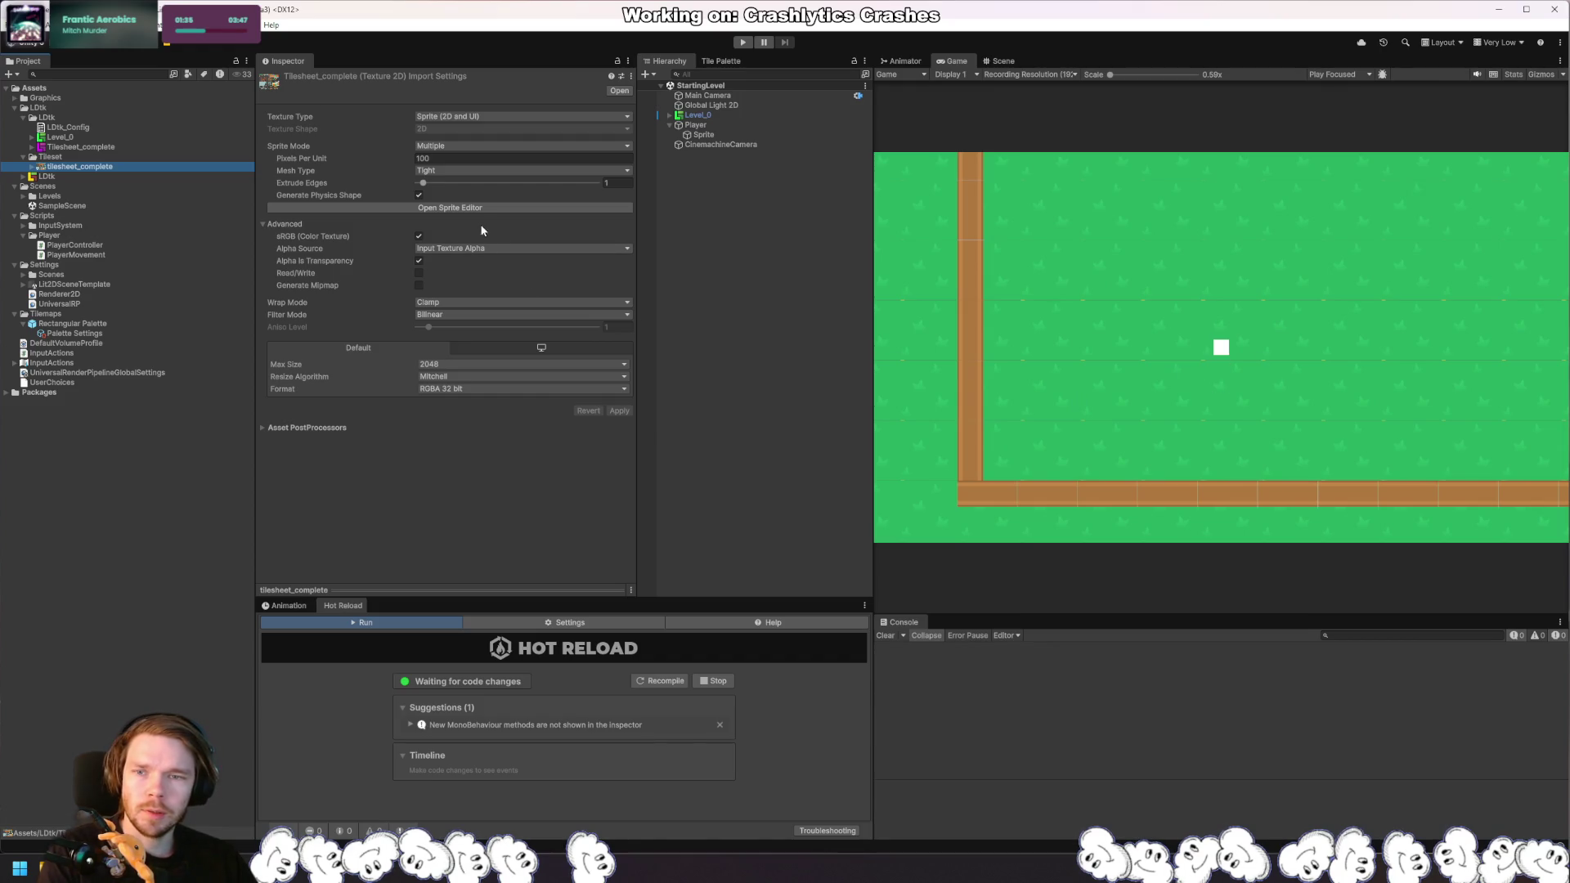
{"action": "left_click", "coordinate": [447, 209]}
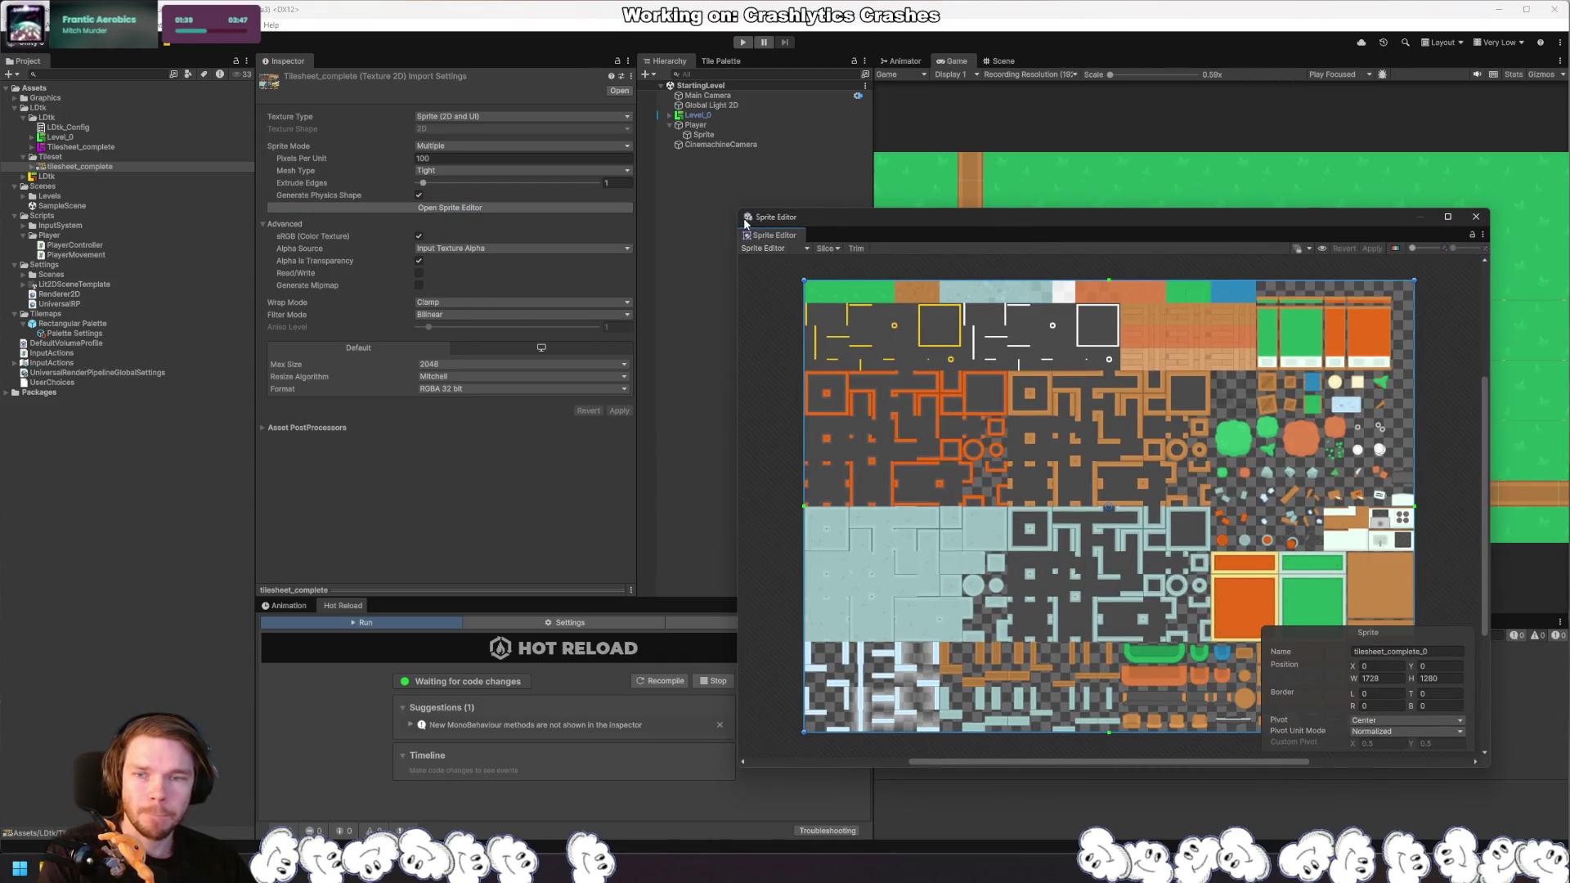
Step: Open the LDtk Tilesheet_complete in the Sprite Editor in Custom Physics Shape mode
{"action": "left_click", "coordinate": [373, 215]}
{"action": "left_click", "coordinate": [82, 139]}
{"action": "left_click", "coordinate": [72, 147]}
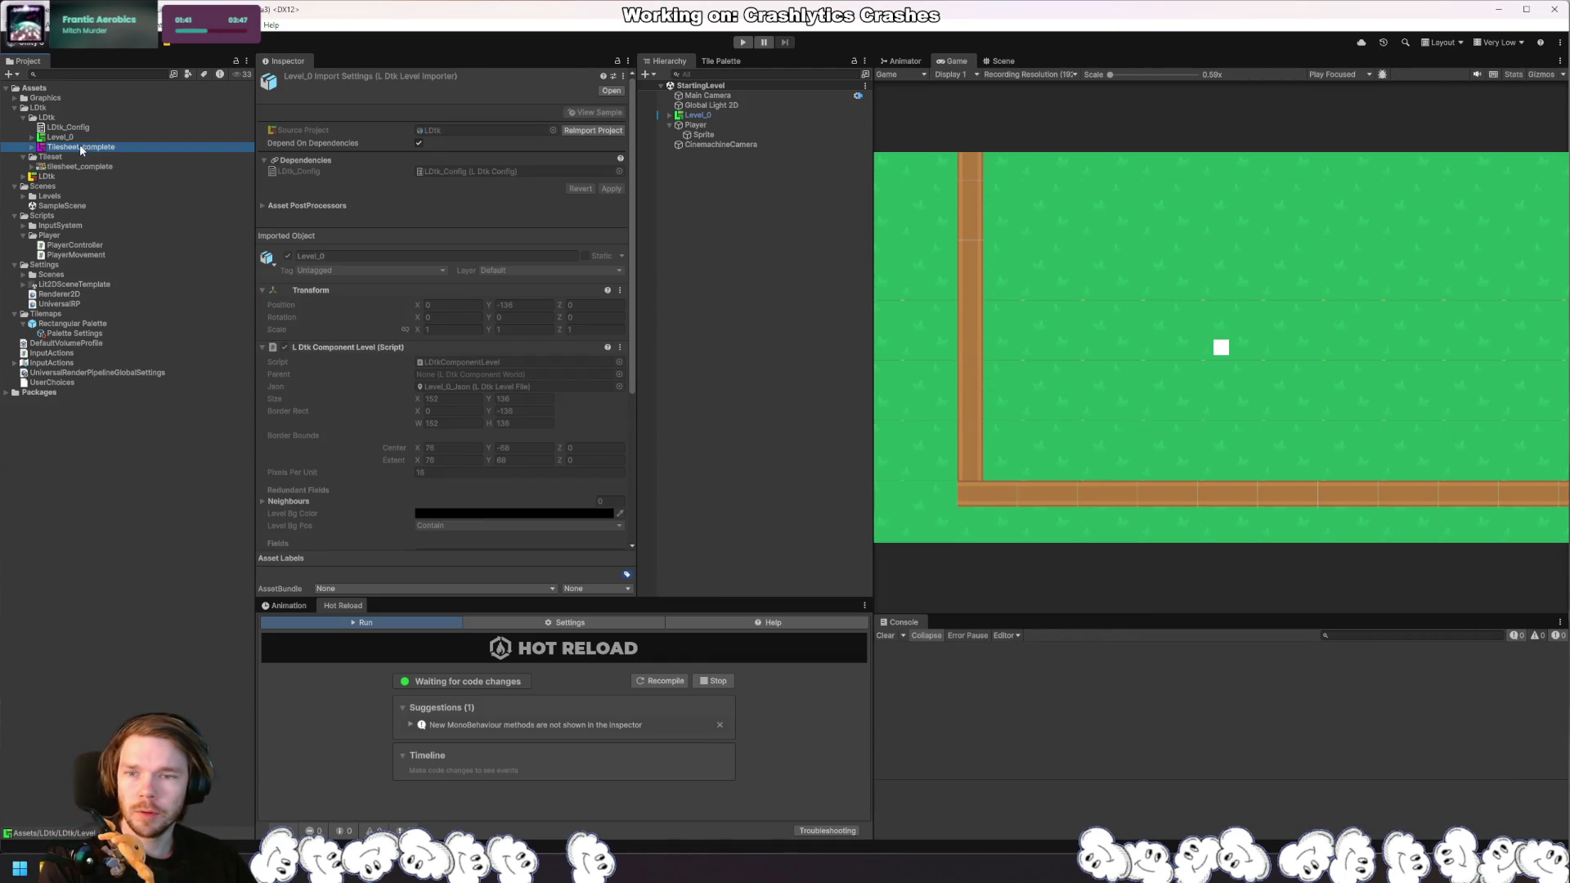
{"action": "left_click", "coordinate": [588, 180]}
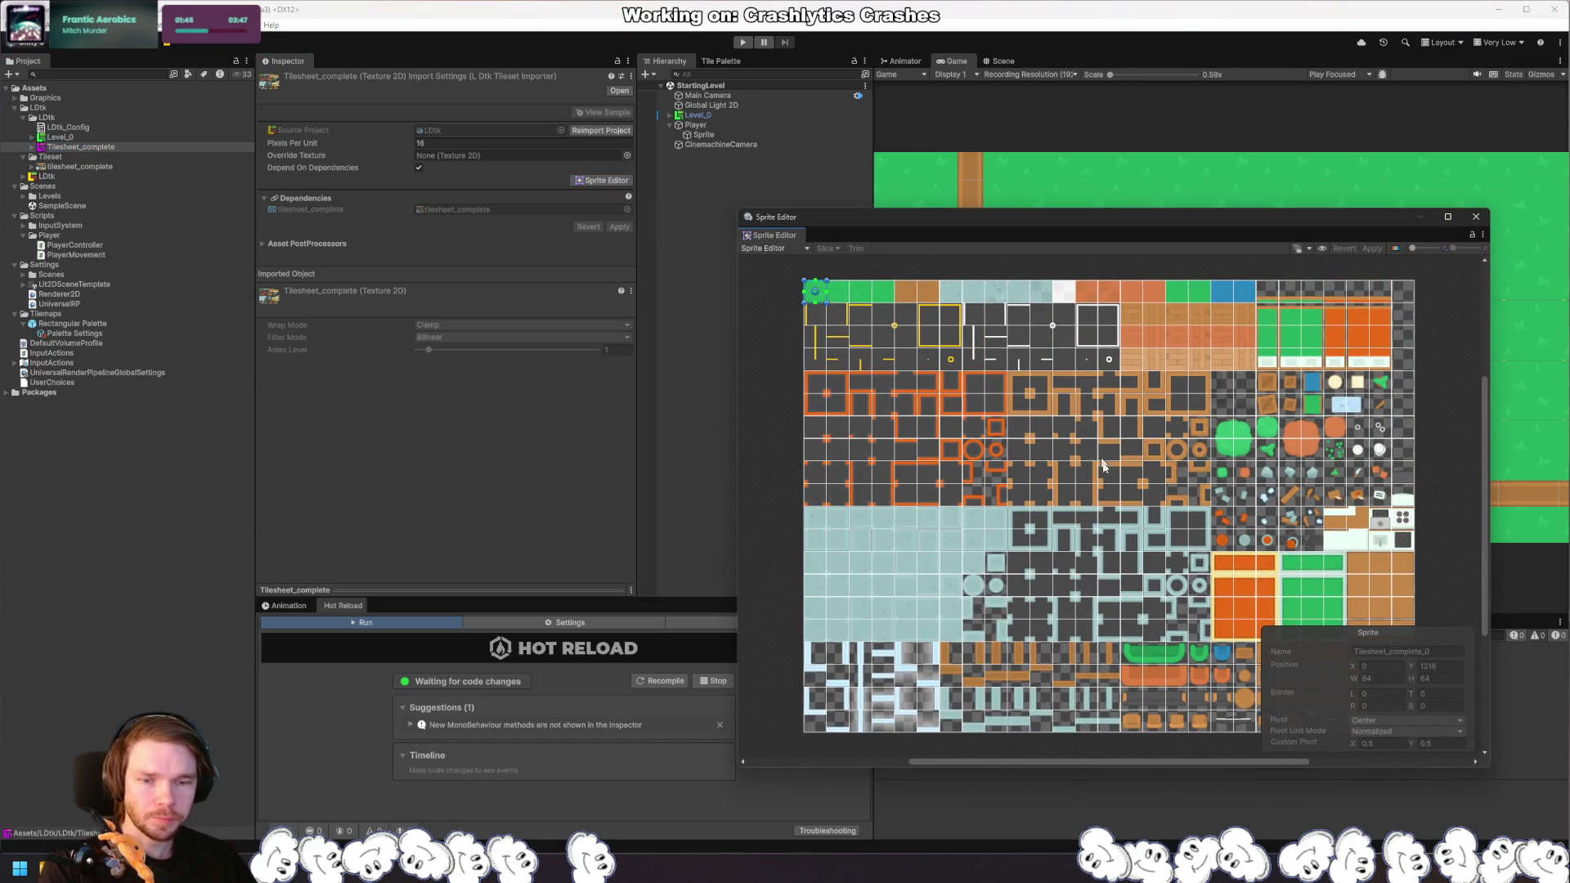
{"action": "left_click", "coordinate": [953, 651]}
{"action": "scroll", "coordinate": [953, 675], "scroll_direction": "up", "scroll_amount": 3}
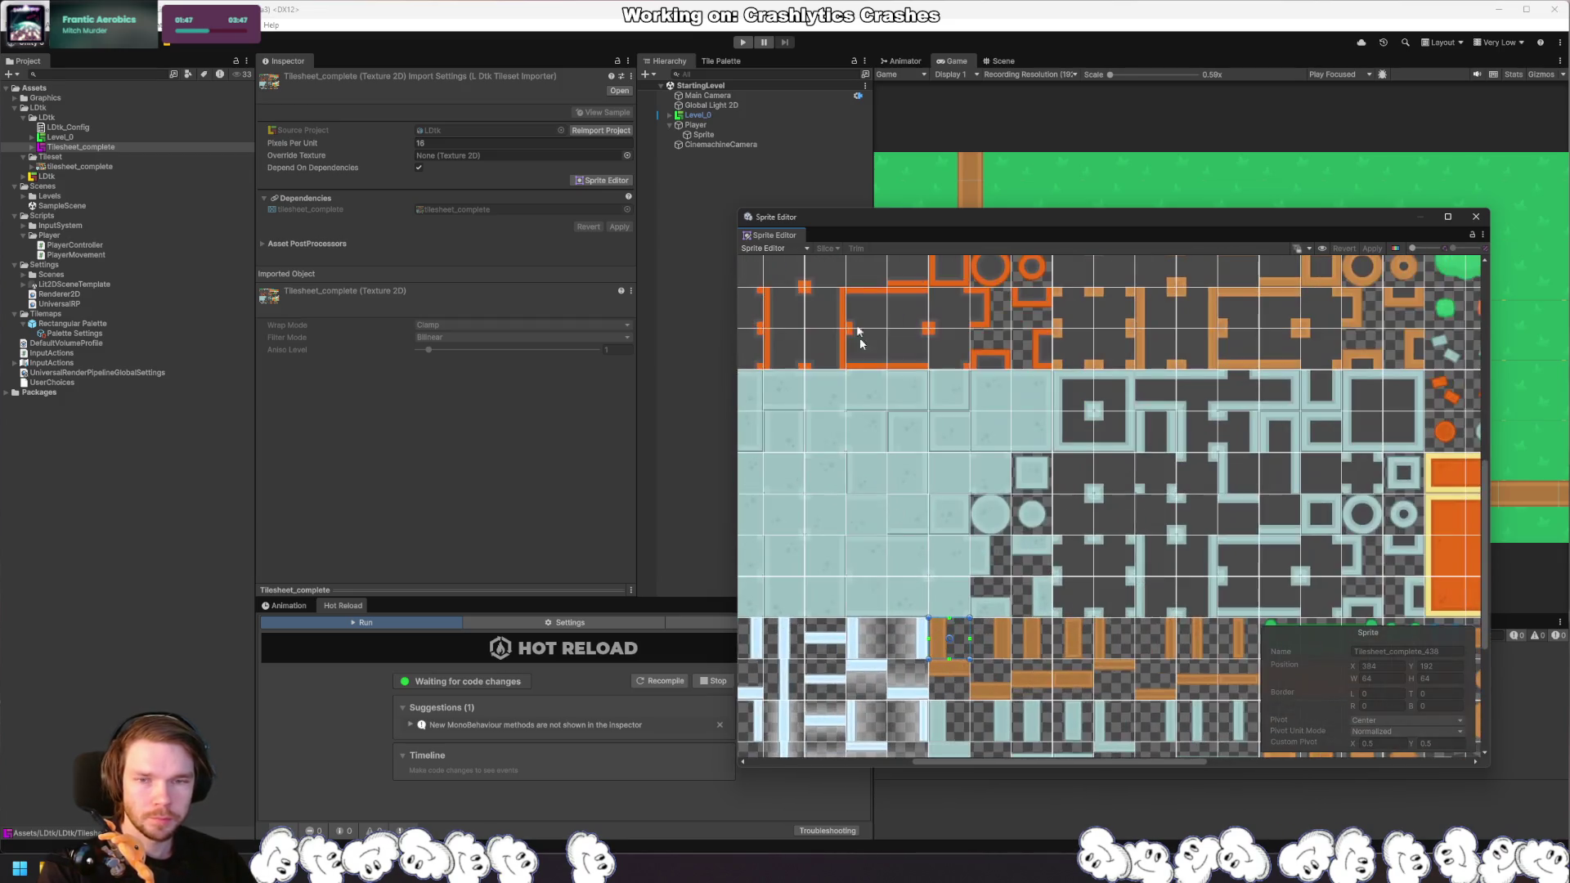
{"action": "left_click", "coordinate": [768, 248]}
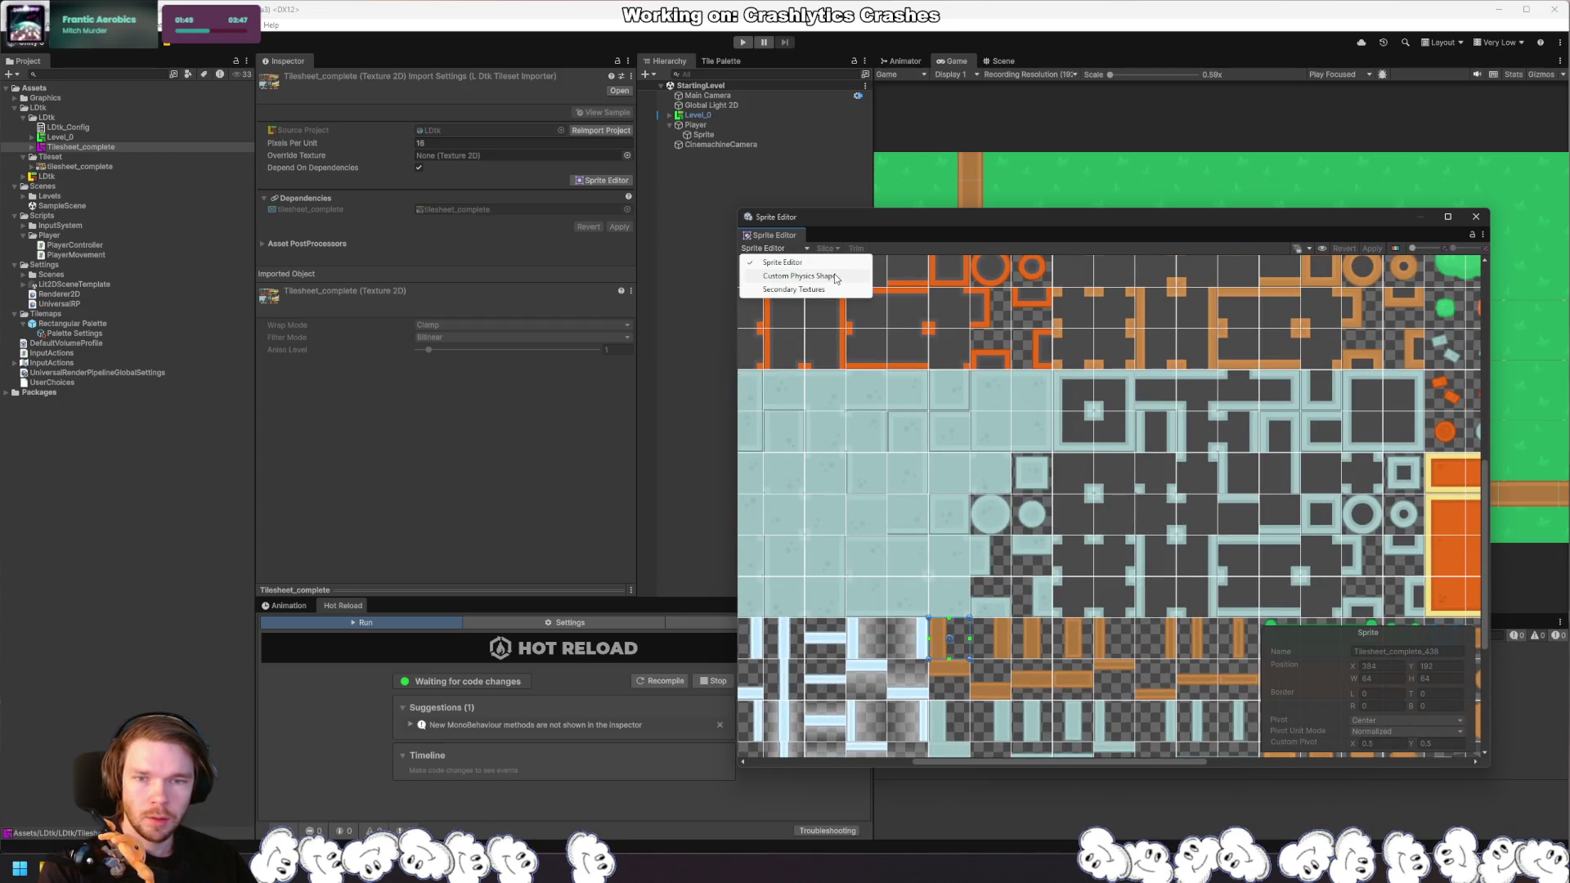
{"action": "left_click", "coordinate": [835, 276]}
Step: Generate physics outlines for the first group of brown wall tiles
{"action": "scroll", "coordinate": [950, 676], "scroll_direction": "up", "scroll_amount": 3}
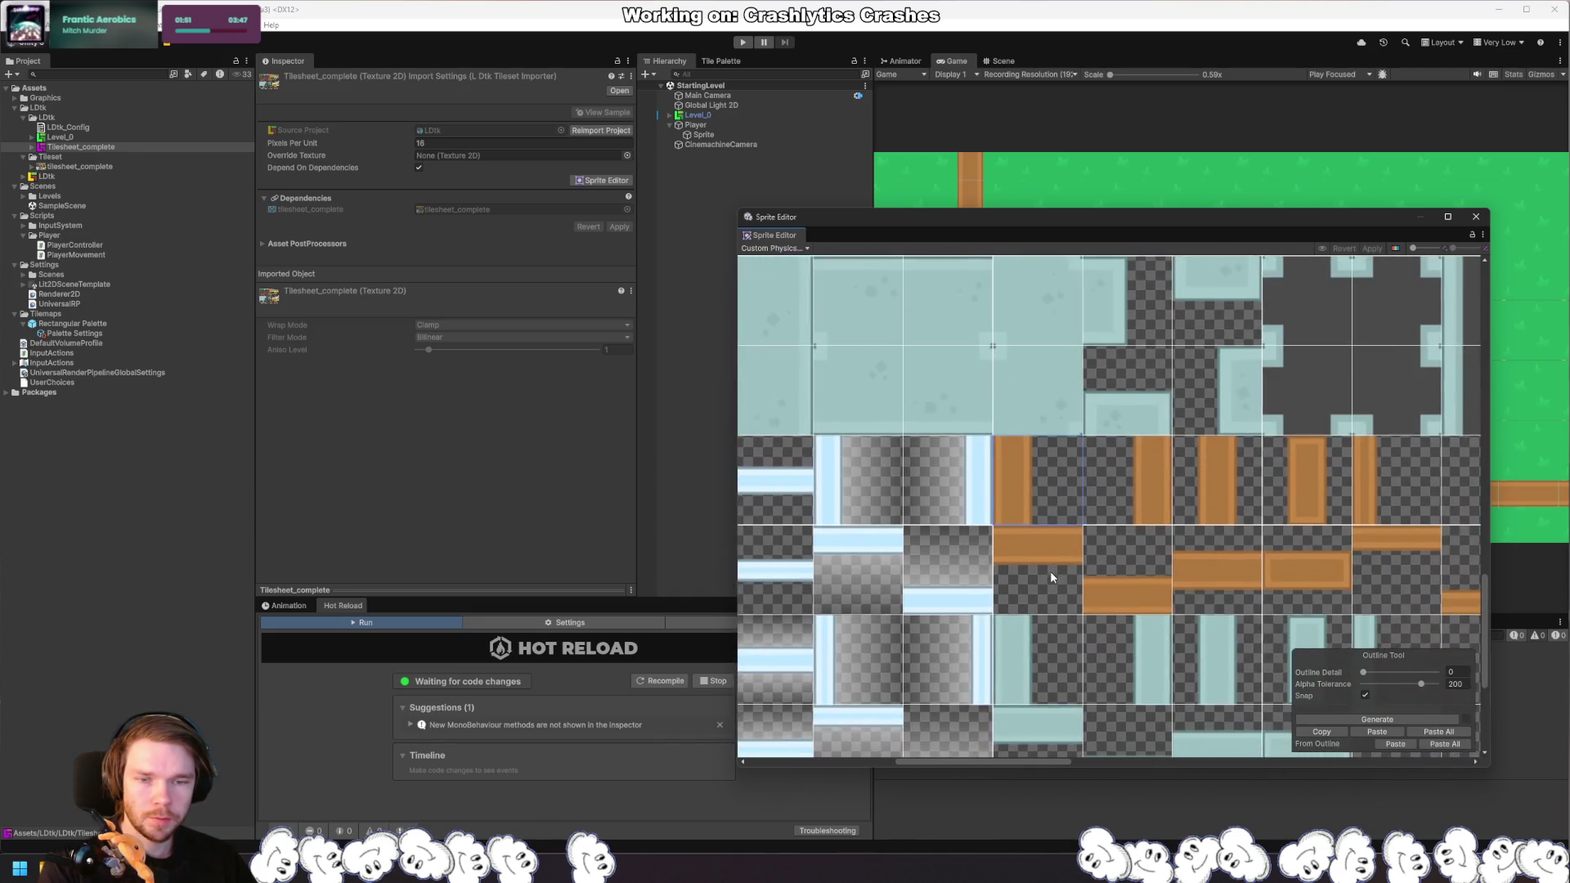
{"action": "scroll", "coordinate": [1051, 577], "scroll_direction": "up", "scroll_amount": 2}
{"action": "left_click", "coordinate": [1377, 719]}
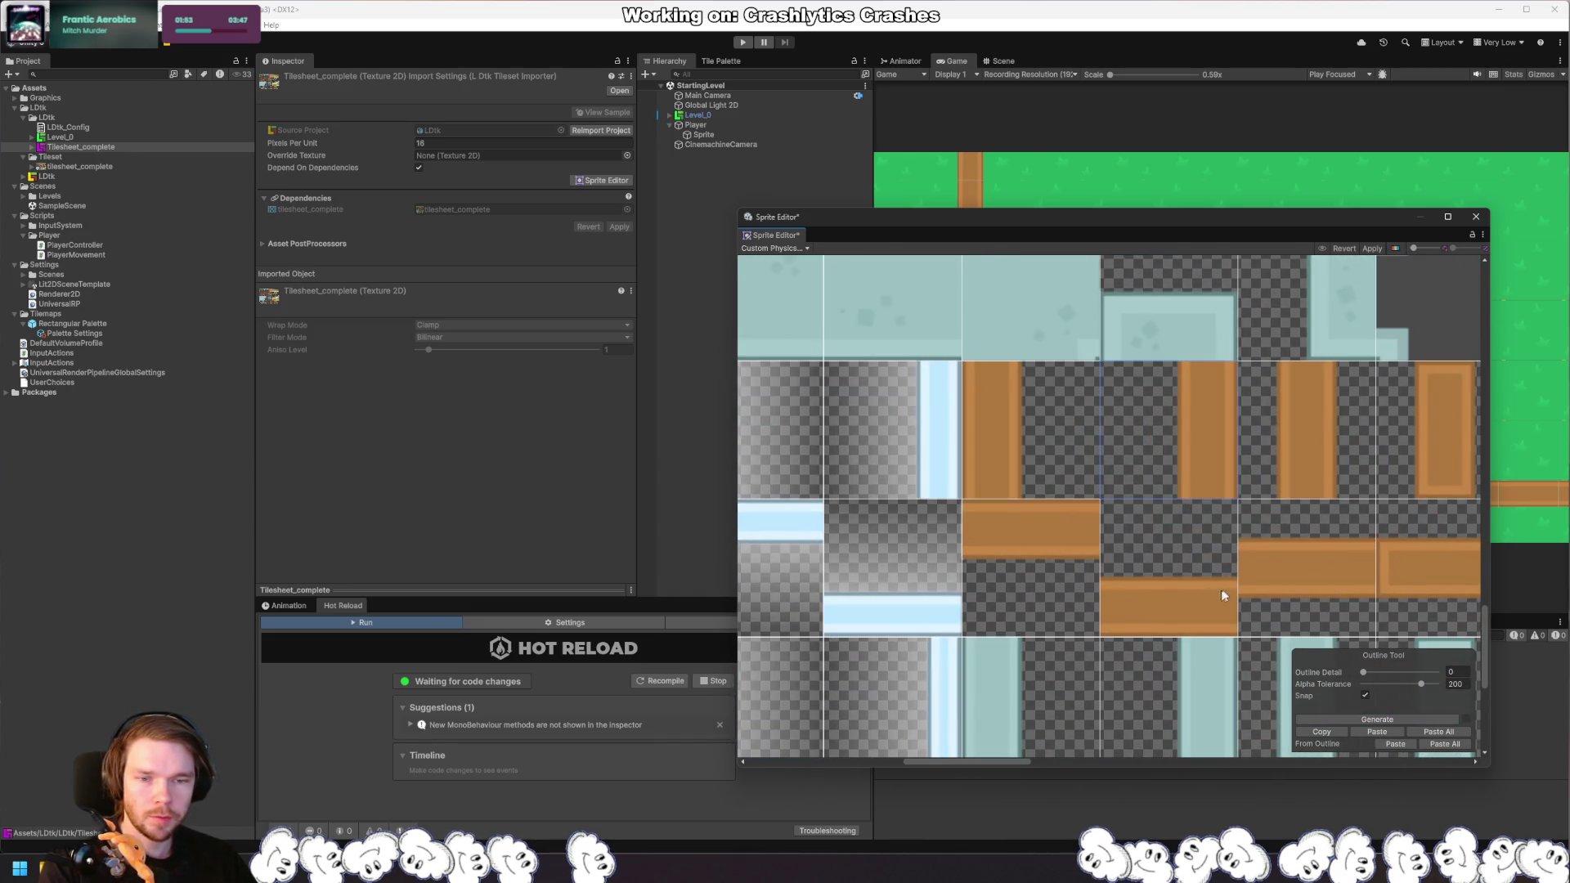
{"action": "left_click", "coordinate": [1063, 603]}
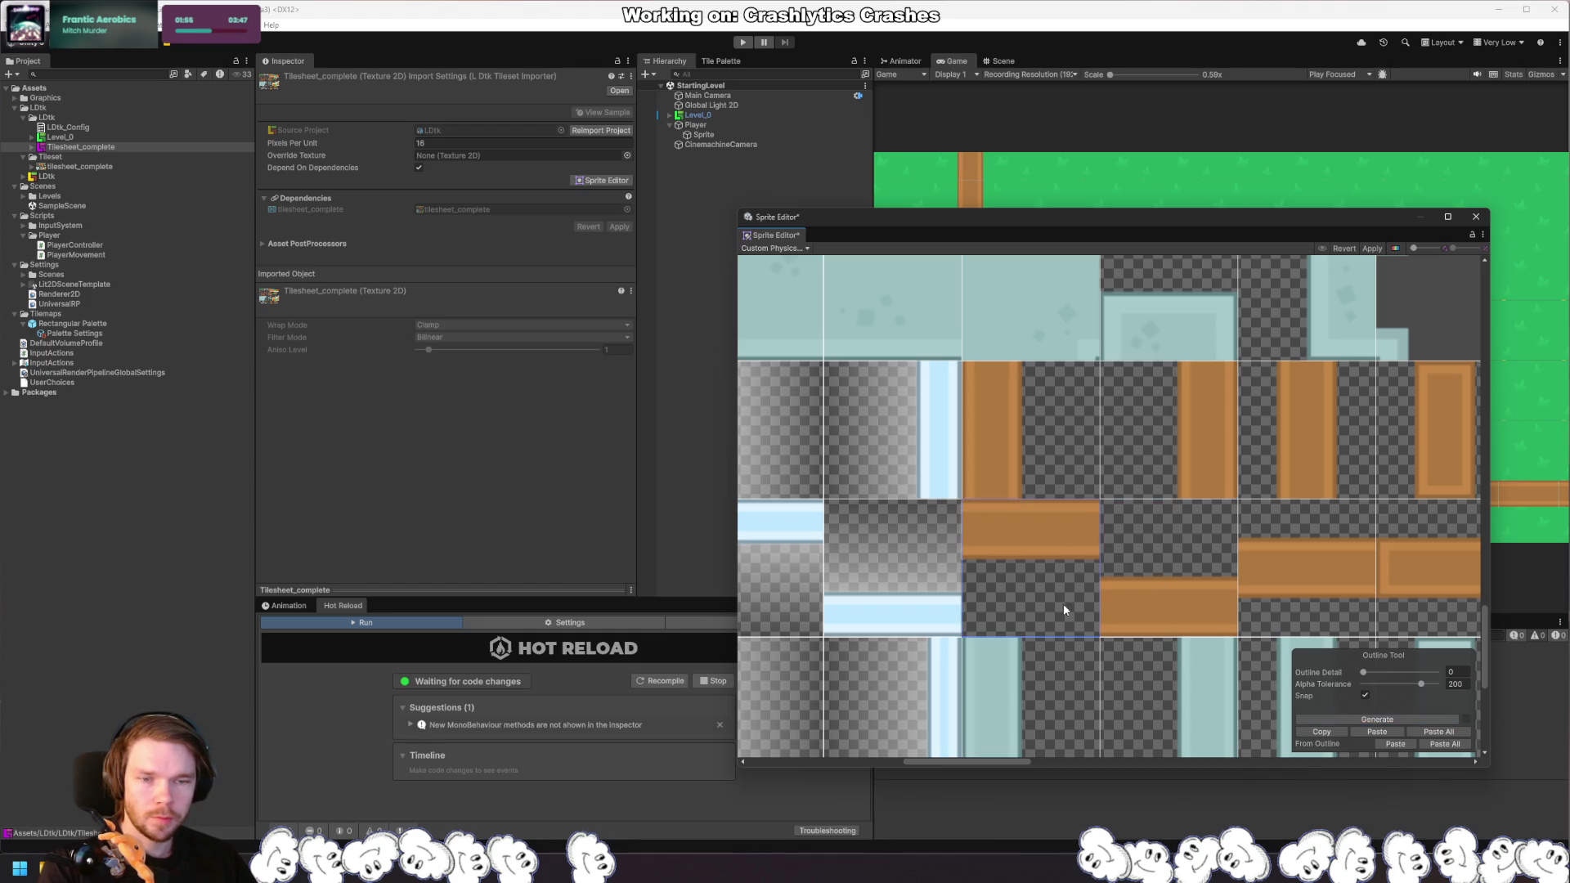
{"action": "left_click", "coordinate": [1376, 719]}
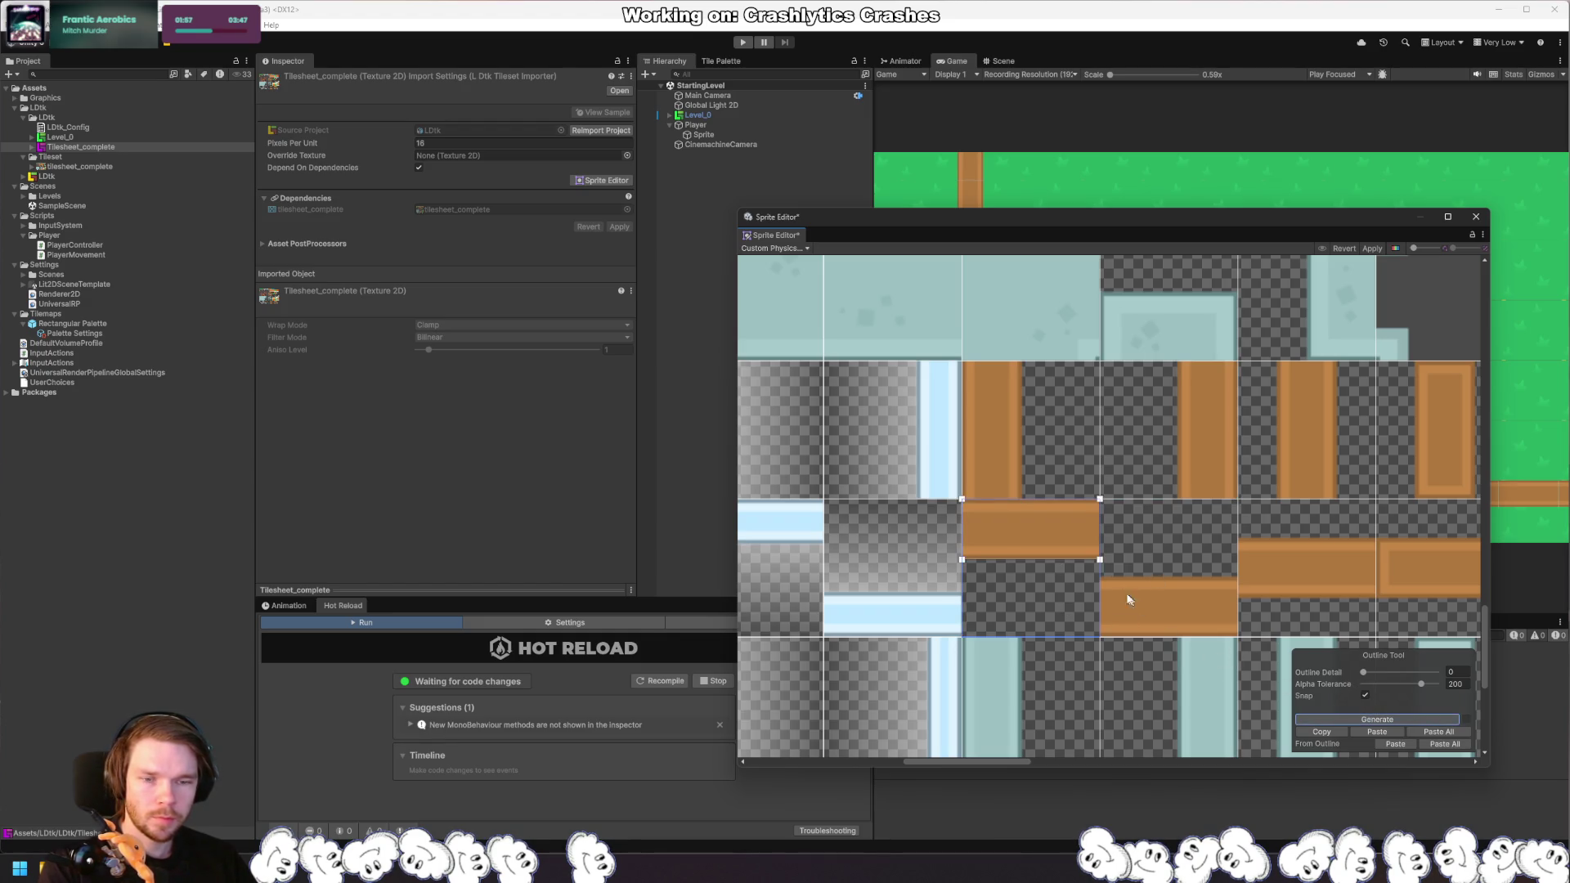
{"action": "scroll", "coordinate": [981, 572], "scroll_direction": "down", "scroll_amount": 2}
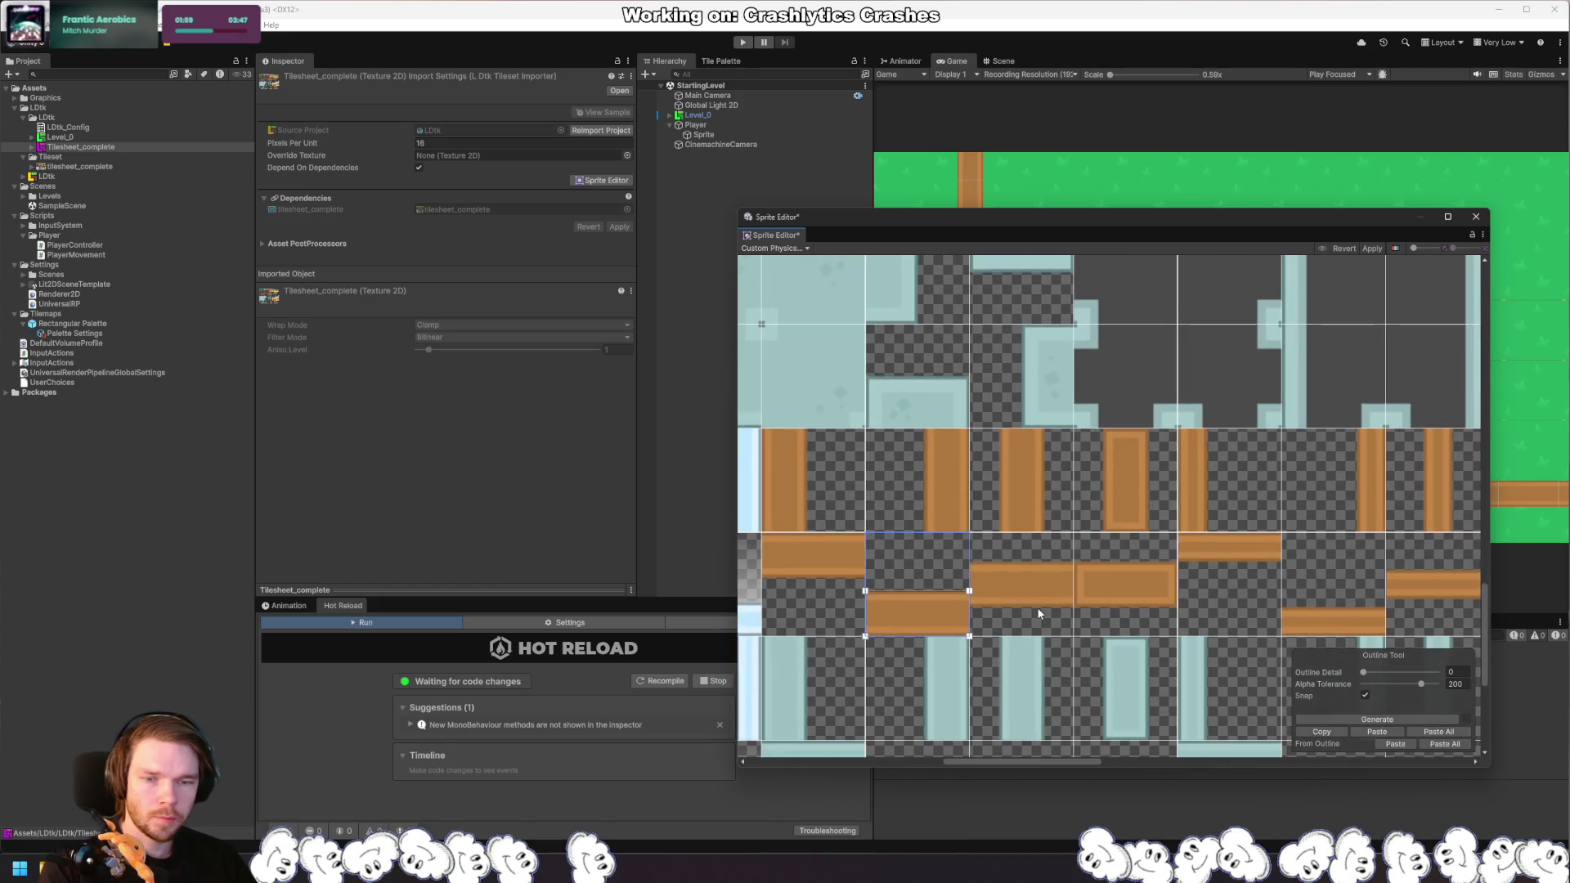
{"action": "left_click", "coordinate": [1036, 607]}
{"action": "left_click", "coordinate": [1439, 719]}
{"action": "left_click", "coordinate": [1032, 498]}
{"action": "left_click", "coordinate": [1390, 719]}
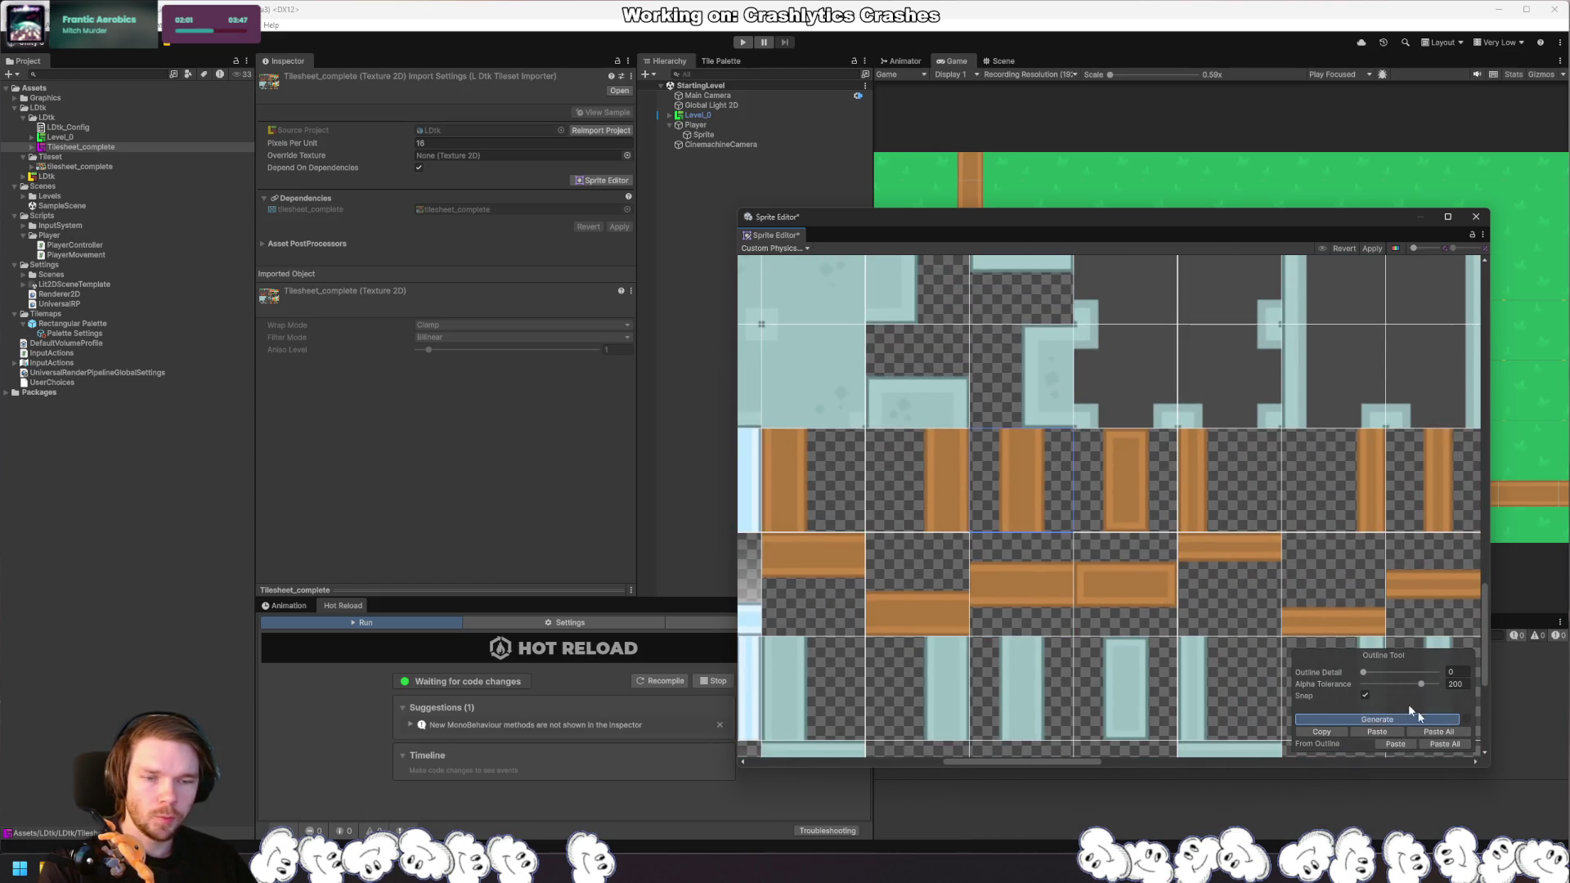
{"action": "left_click", "coordinate": [1381, 719]}
{"action": "left_click", "coordinate": [1114, 515]}
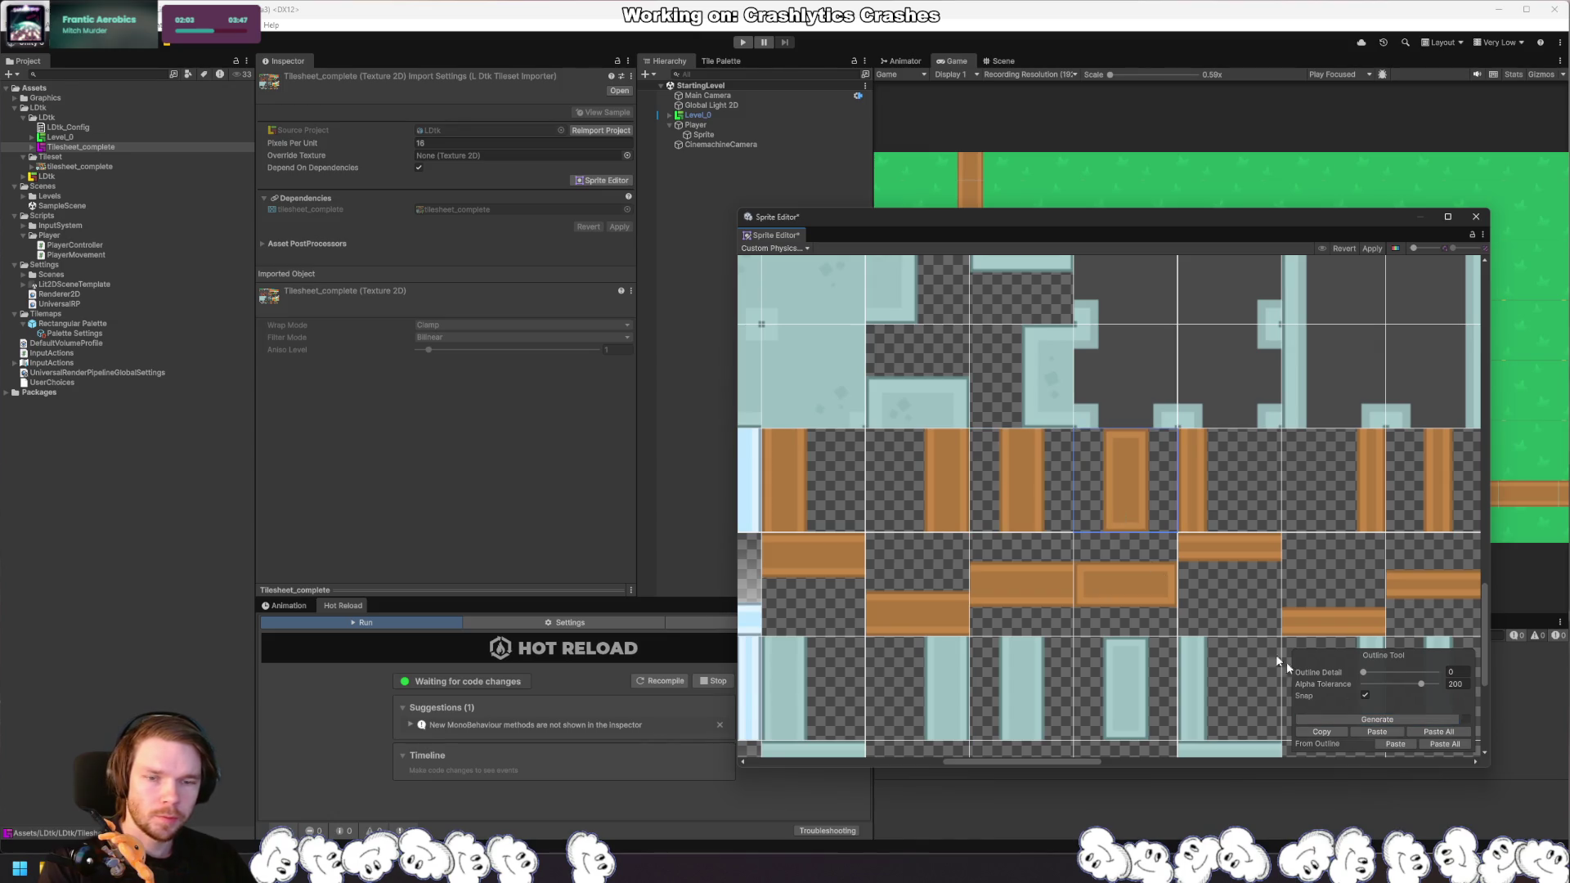
{"action": "left_click", "coordinate": [1395, 718]}
{"action": "left_click", "coordinate": [1218, 579]}
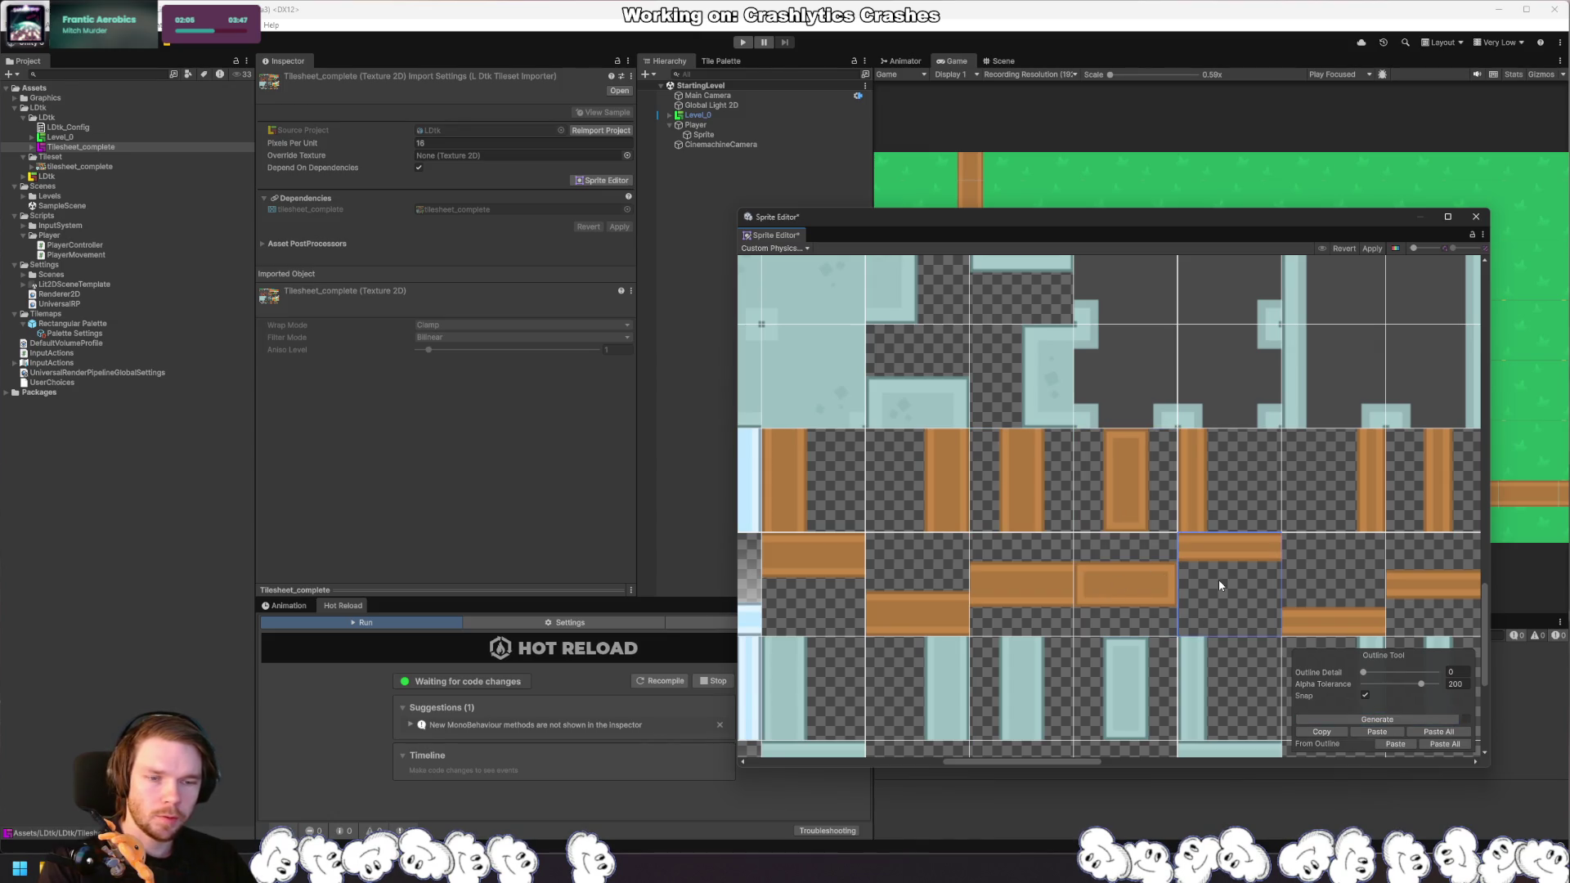
{"action": "left_click", "coordinate": [1404, 716]}
Step: Generate physics outlines for the remaining brown wall tiles further along the sheet
{"action": "left_click_drag", "start_coordinate": [1382, 558], "coordinate": [1127, 540]}
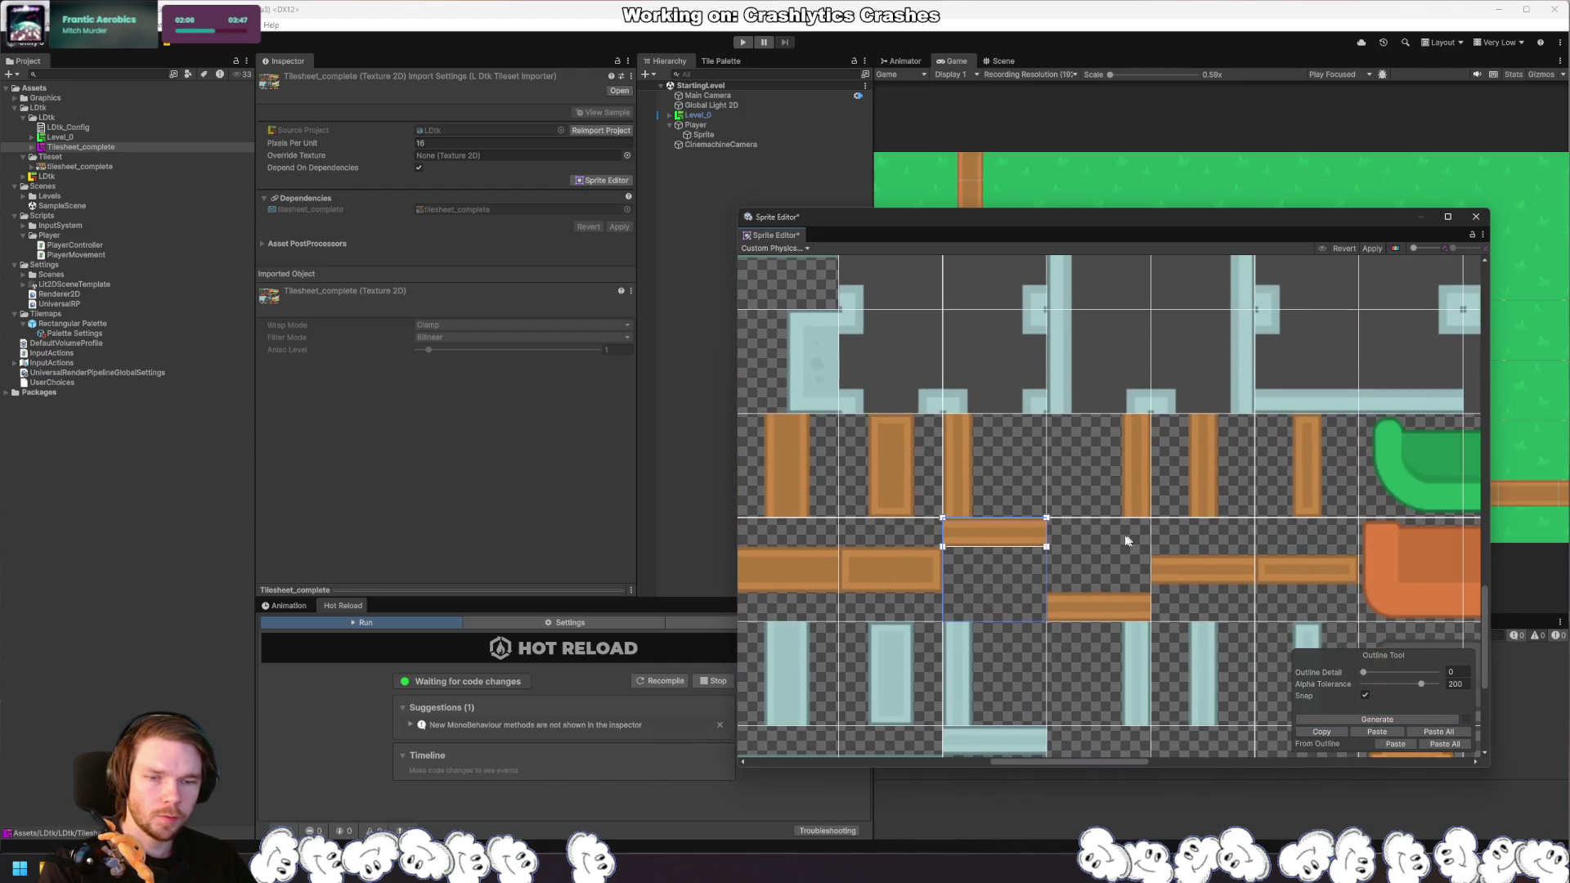
{"action": "left_click", "coordinate": [973, 469]}
{"action": "left_click", "coordinate": [1382, 718]}
{"action": "left_click", "coordinate": [1136, 466]}
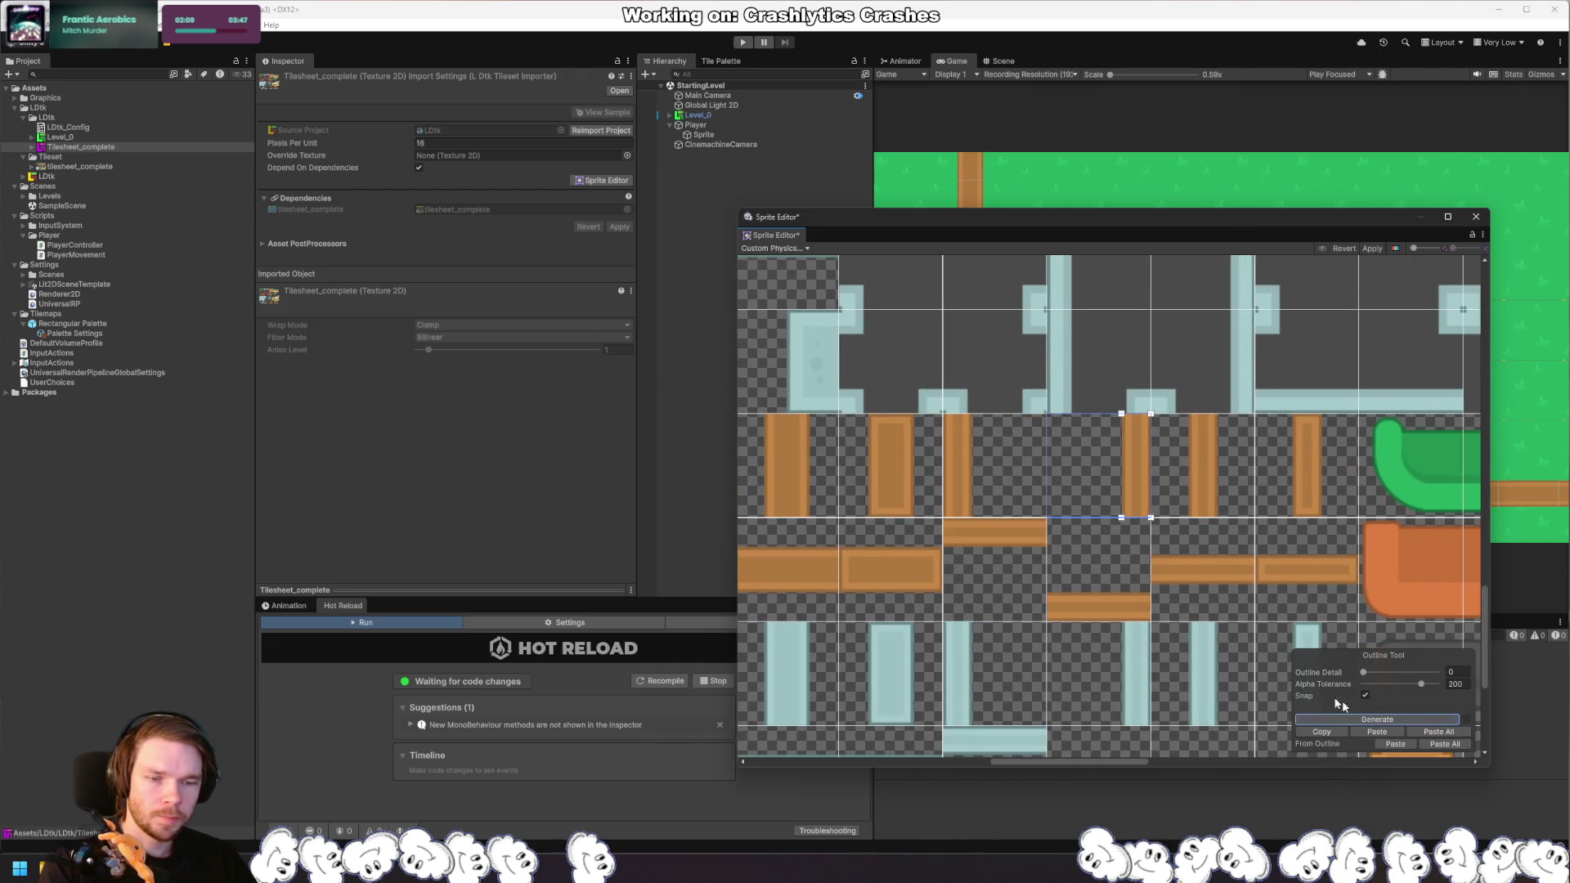
{"action": "left_click", "coordinate": [1144, 605]}
{"action": "left_click", "coordinate": [1386, 718]}
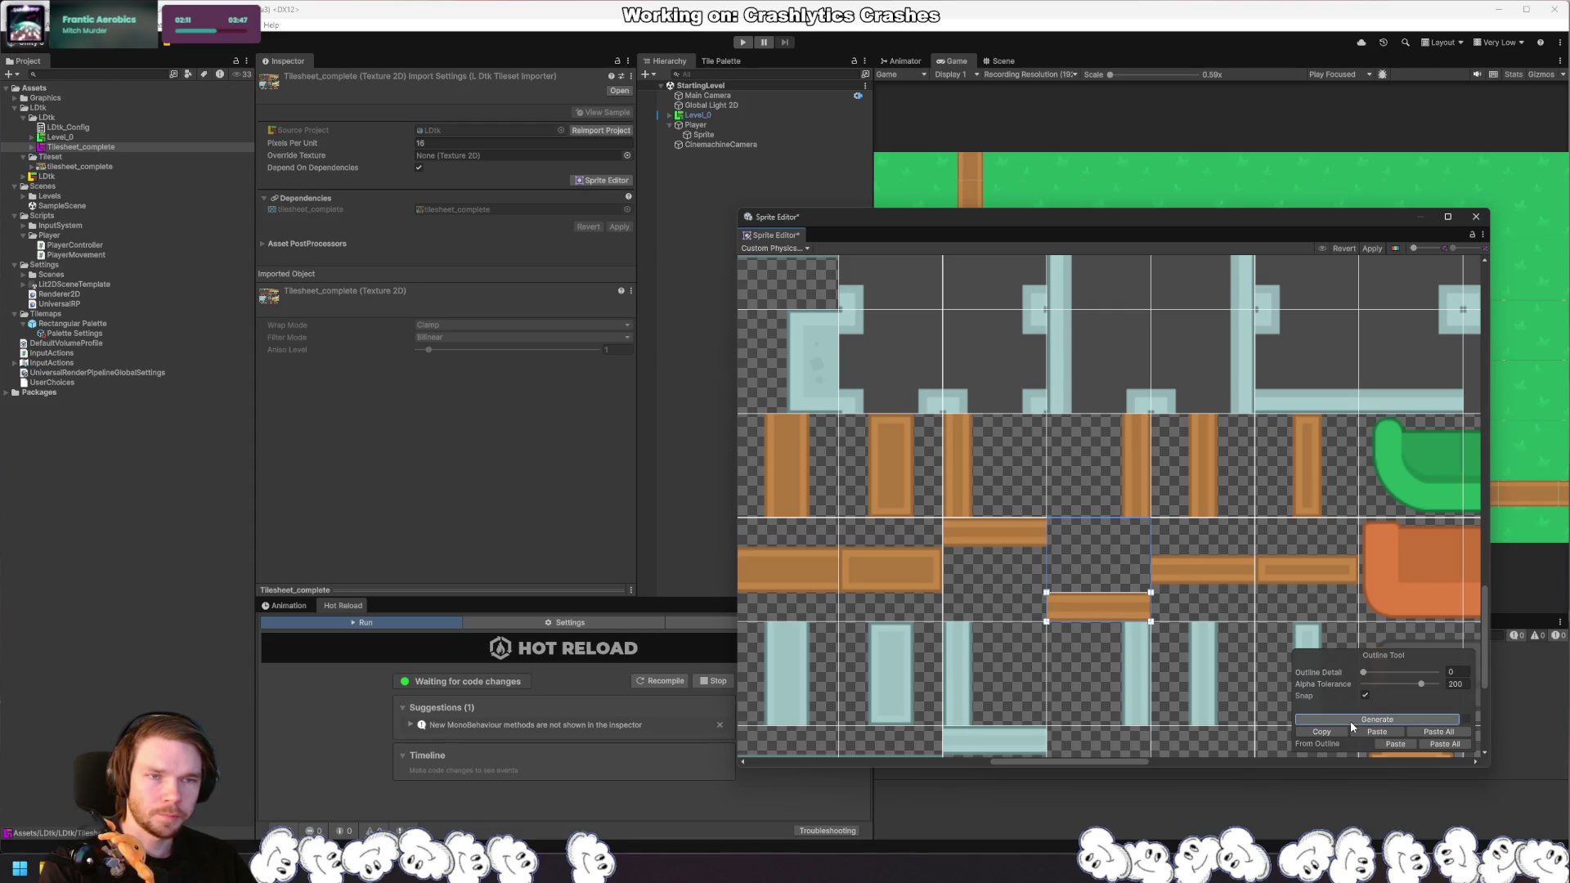
{"action": "left_click", "coordinate": [1218, 582]}
{"action": "left_click", "coordinate": [1414, 720]}
{"action": "left_click", "coordinate": [1312, 601]}
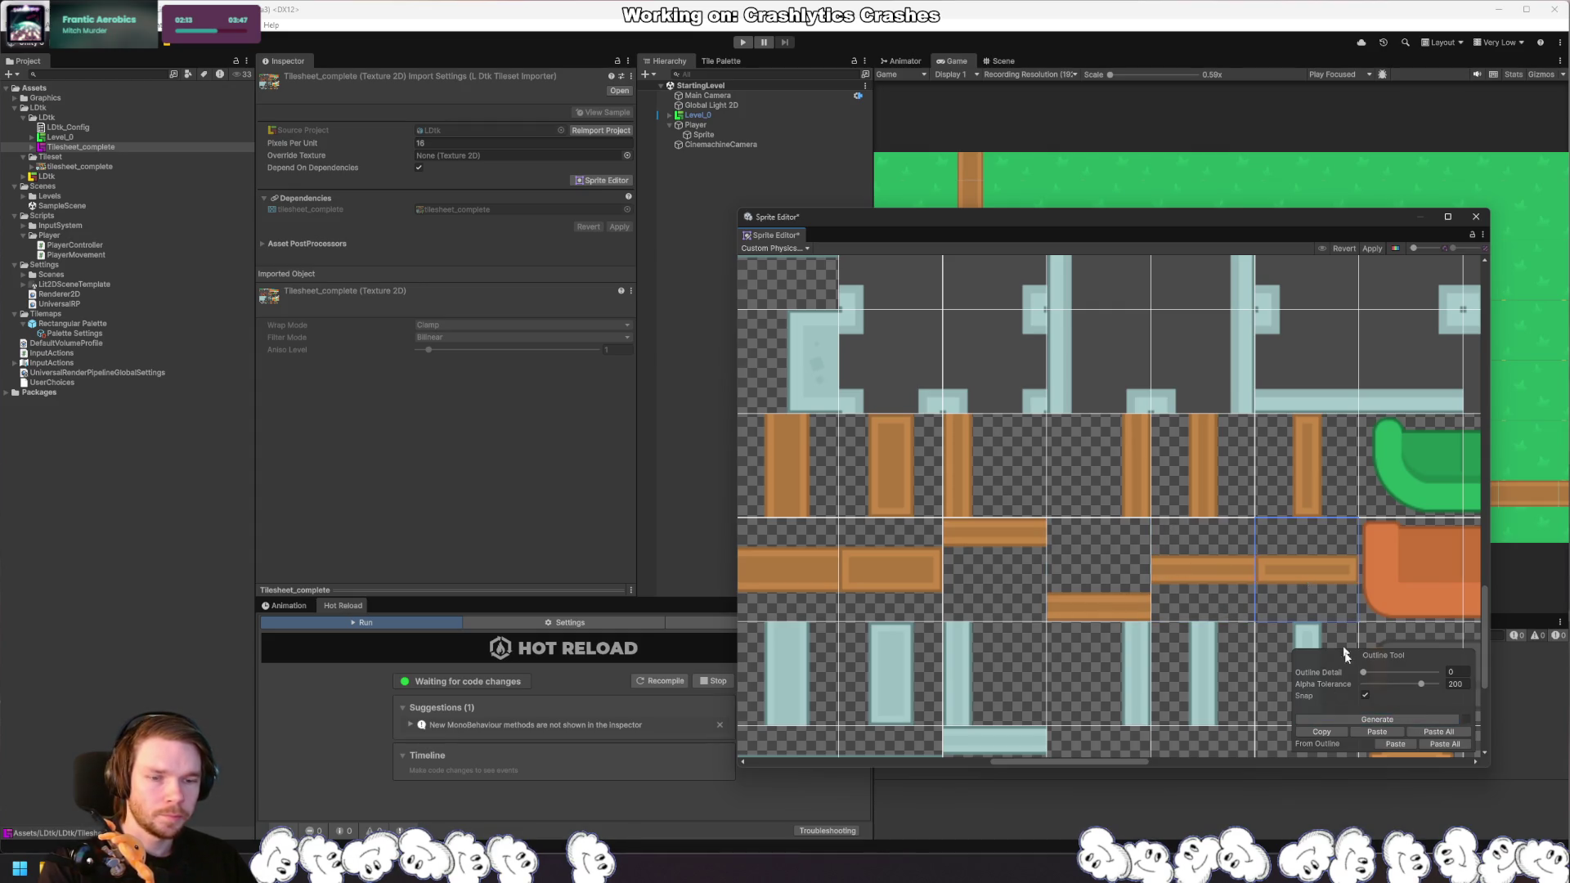
{"action": "left_click", "coordinate": [1390, 720]}
{"action": "left_click", "coordinate": [1322, 495]}
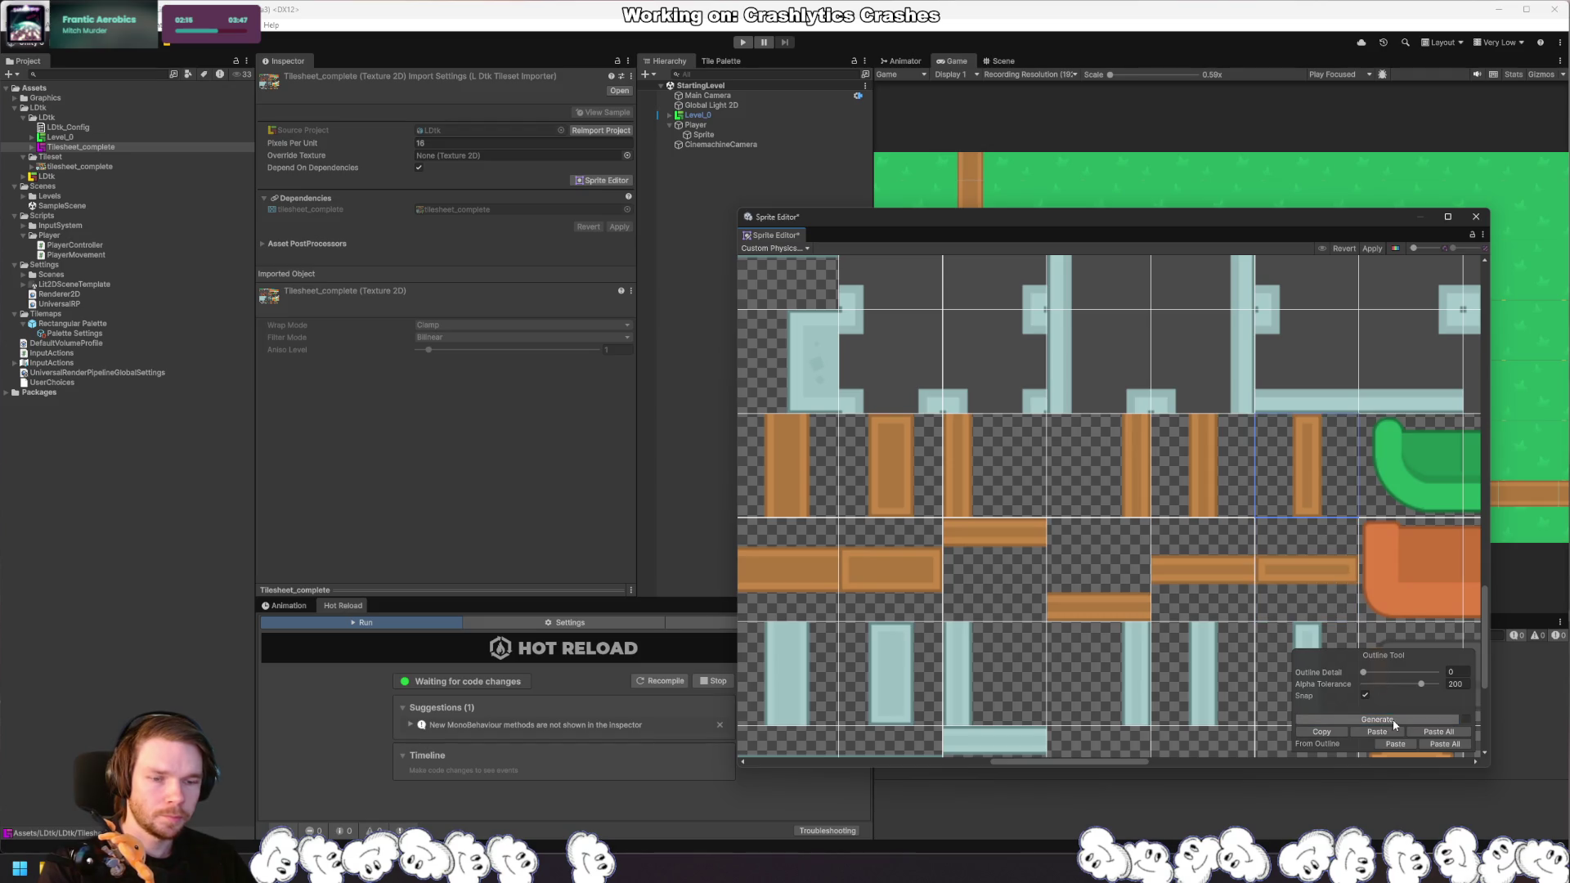
{"action": "left_click", "coordinate": [1382, 720]}
{"action": "left_click", "coordinate": [1210, 482]}
{"action": "left_click", "coordinate": [1370, 724]}
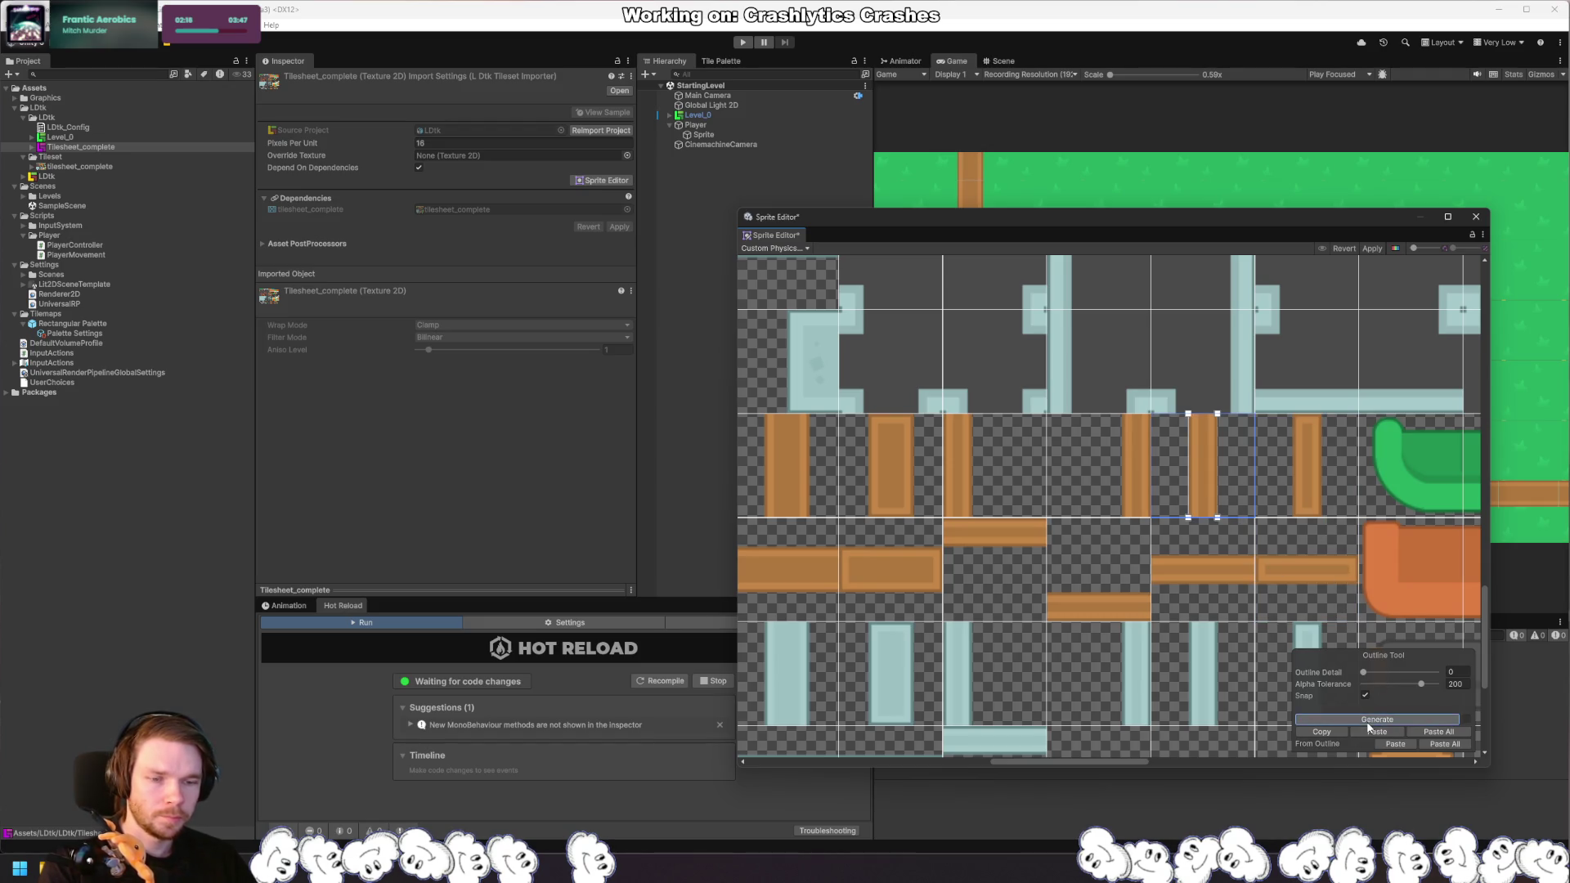
{"action": "left_click", "coordinate": [1130, 469]}
Step: Apply the new physics shapes and close the Sprite Editor
{"action": "left_click_drag", "start_coordinate": [1190, 547], "coordinate": [1393, 552]}
{"action": "scroll", "coordinate": [1392, 544], "scroll_direction": "down", "scroll_amount": 2}
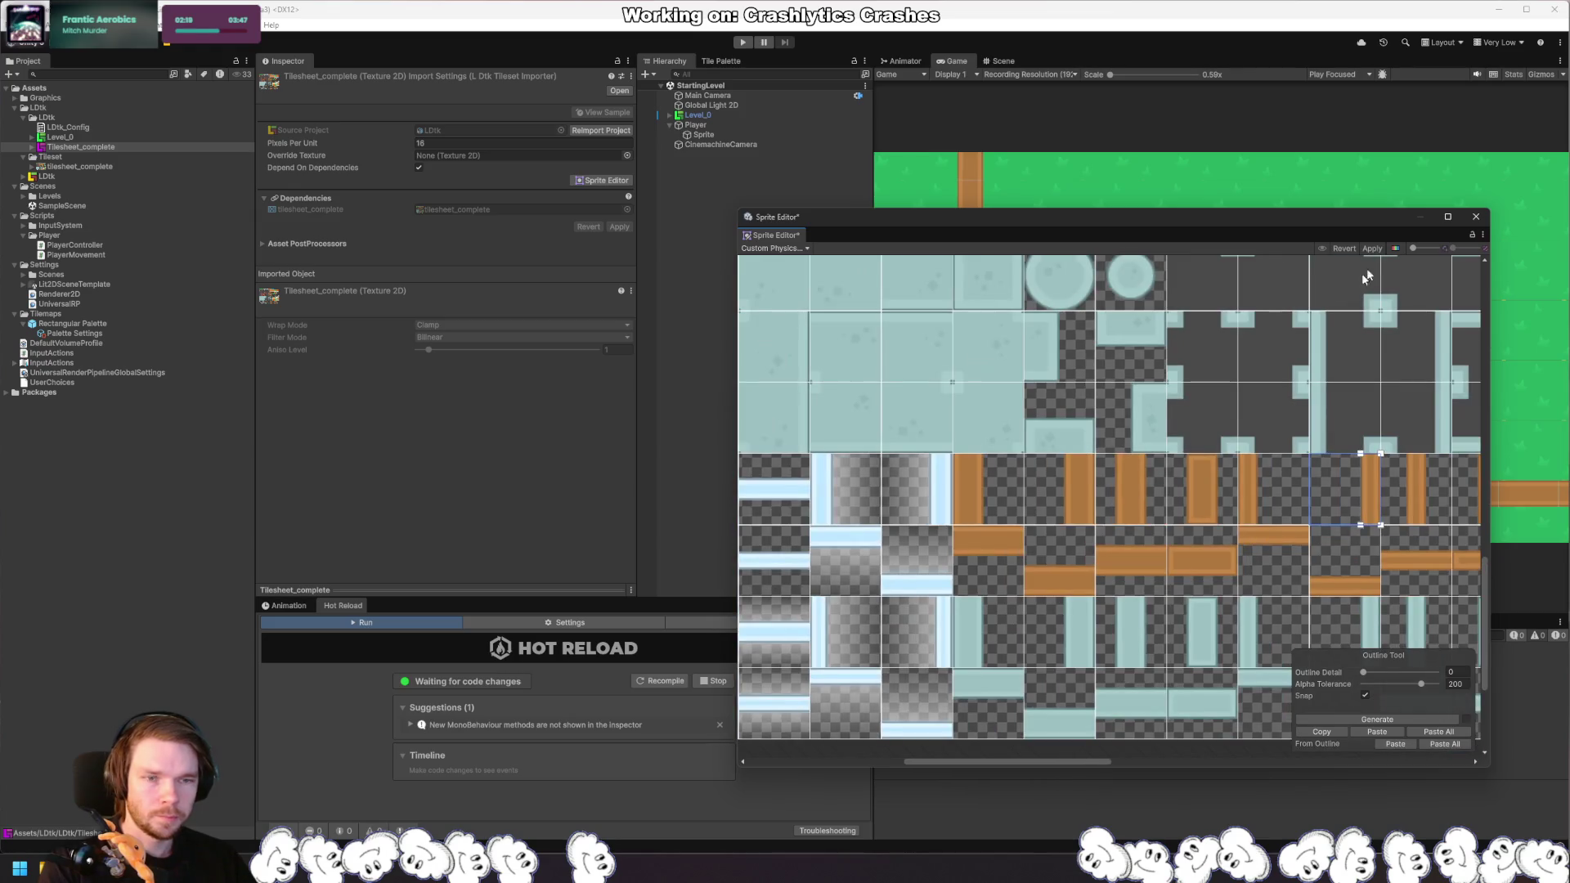
{"action": "left_click", "coordinate": [1372, 248]}
{"action": "left_click", "coordinate": [1476, 217]}
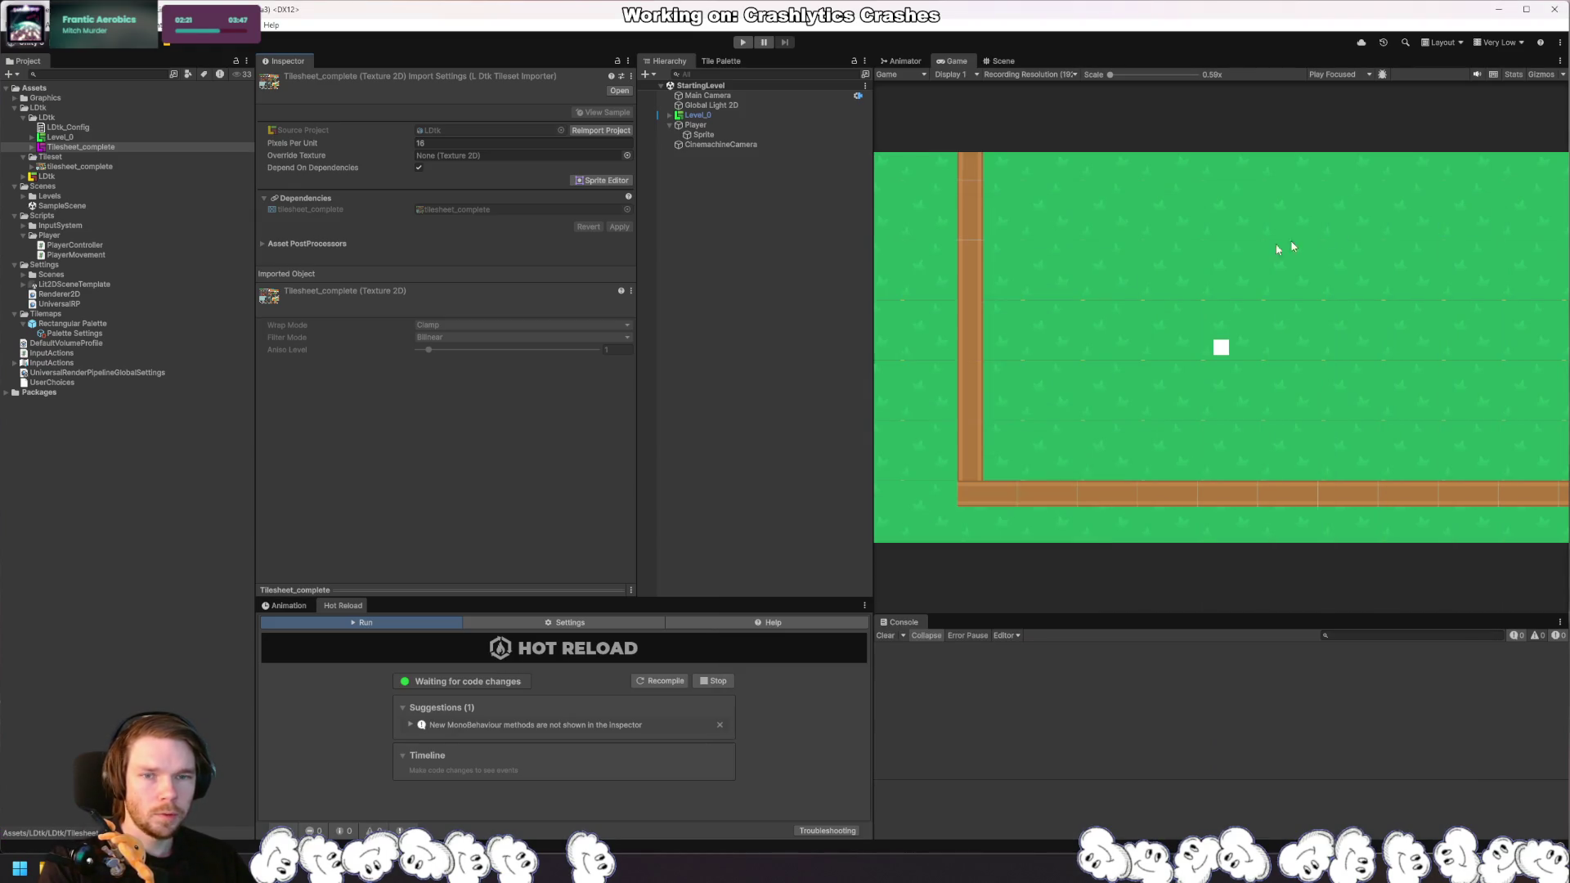
{"action": "left_click", "coordinate": [740, 116]}
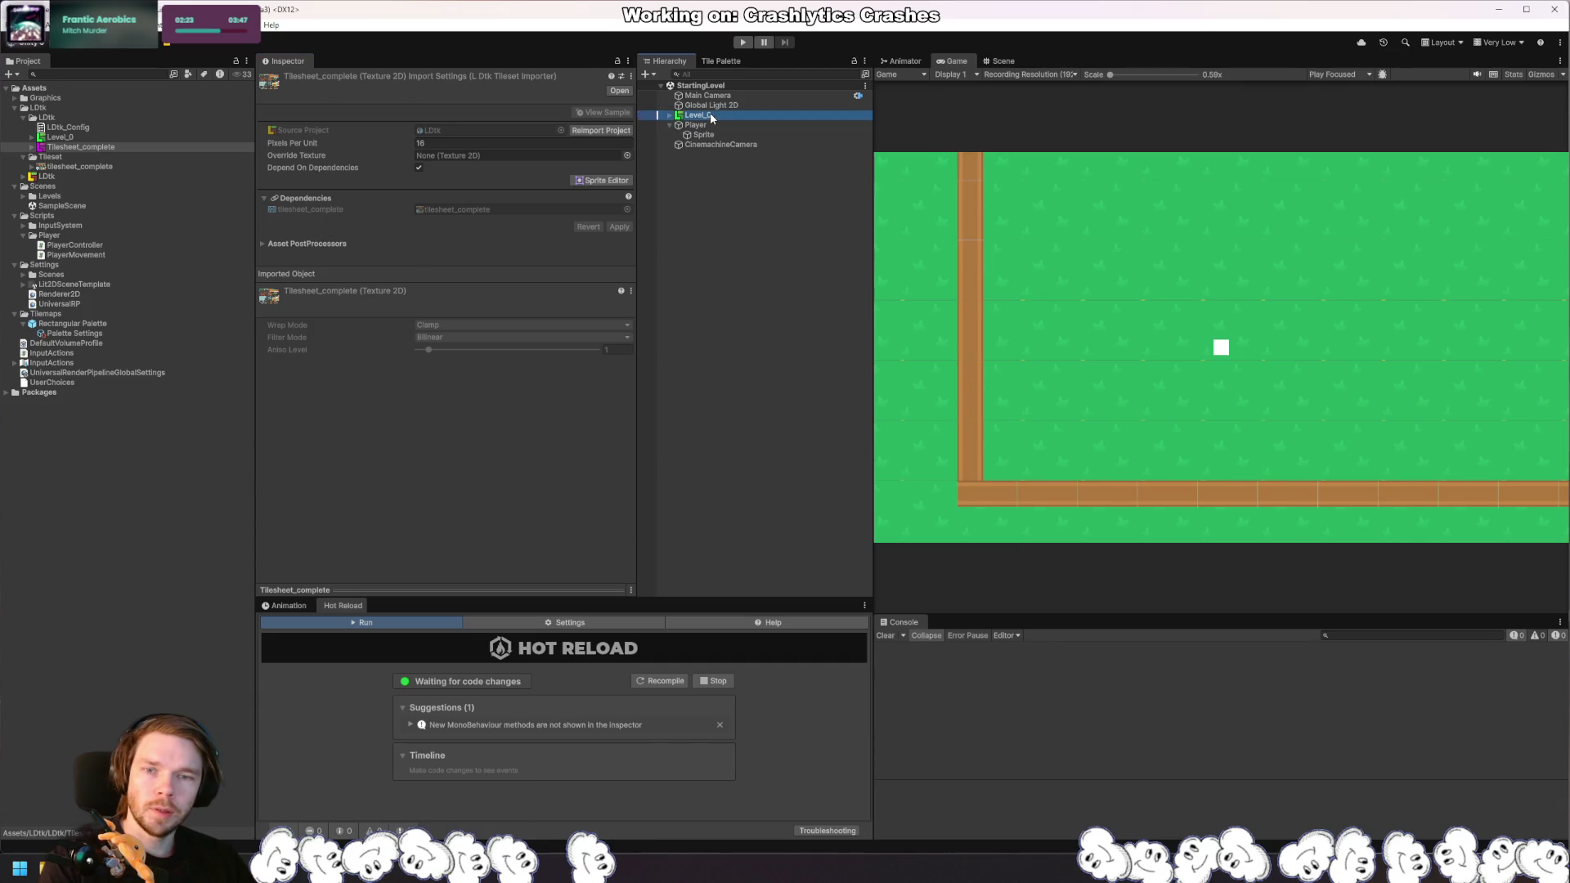
{"action": "left_click", "coordinate": [998, 60]}
{"action": "scroll", "coordinate": [1059, 412], "scroll_direction": "up", "scroll_amount": 3}
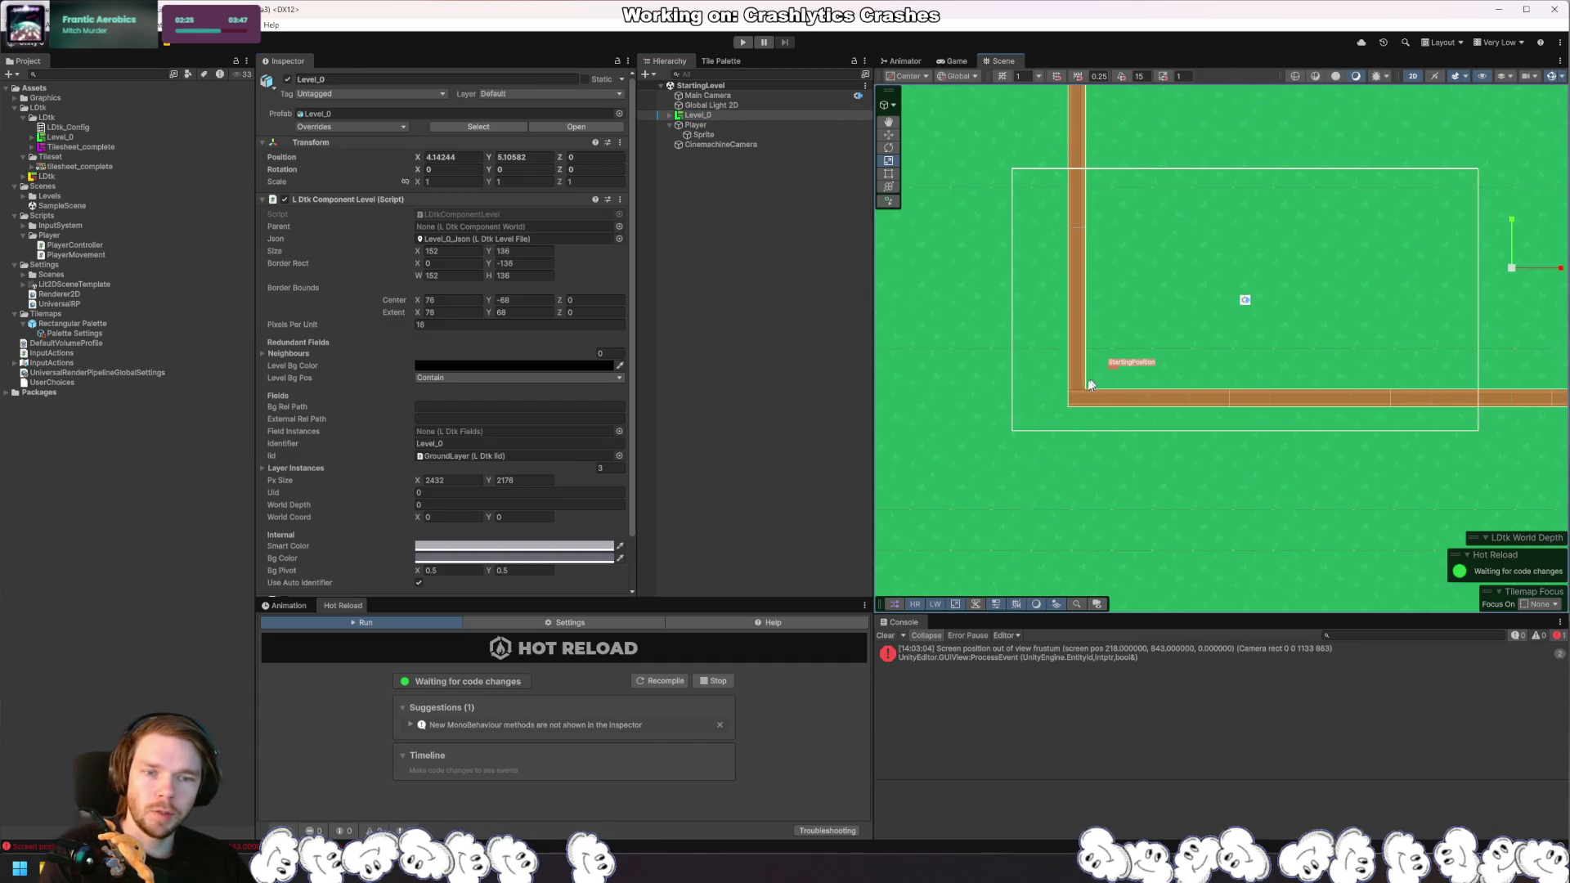
{"action": "scroll", "coordinate": [1101, 392], "scroll_direction": "up", "scroll_amount": 4}
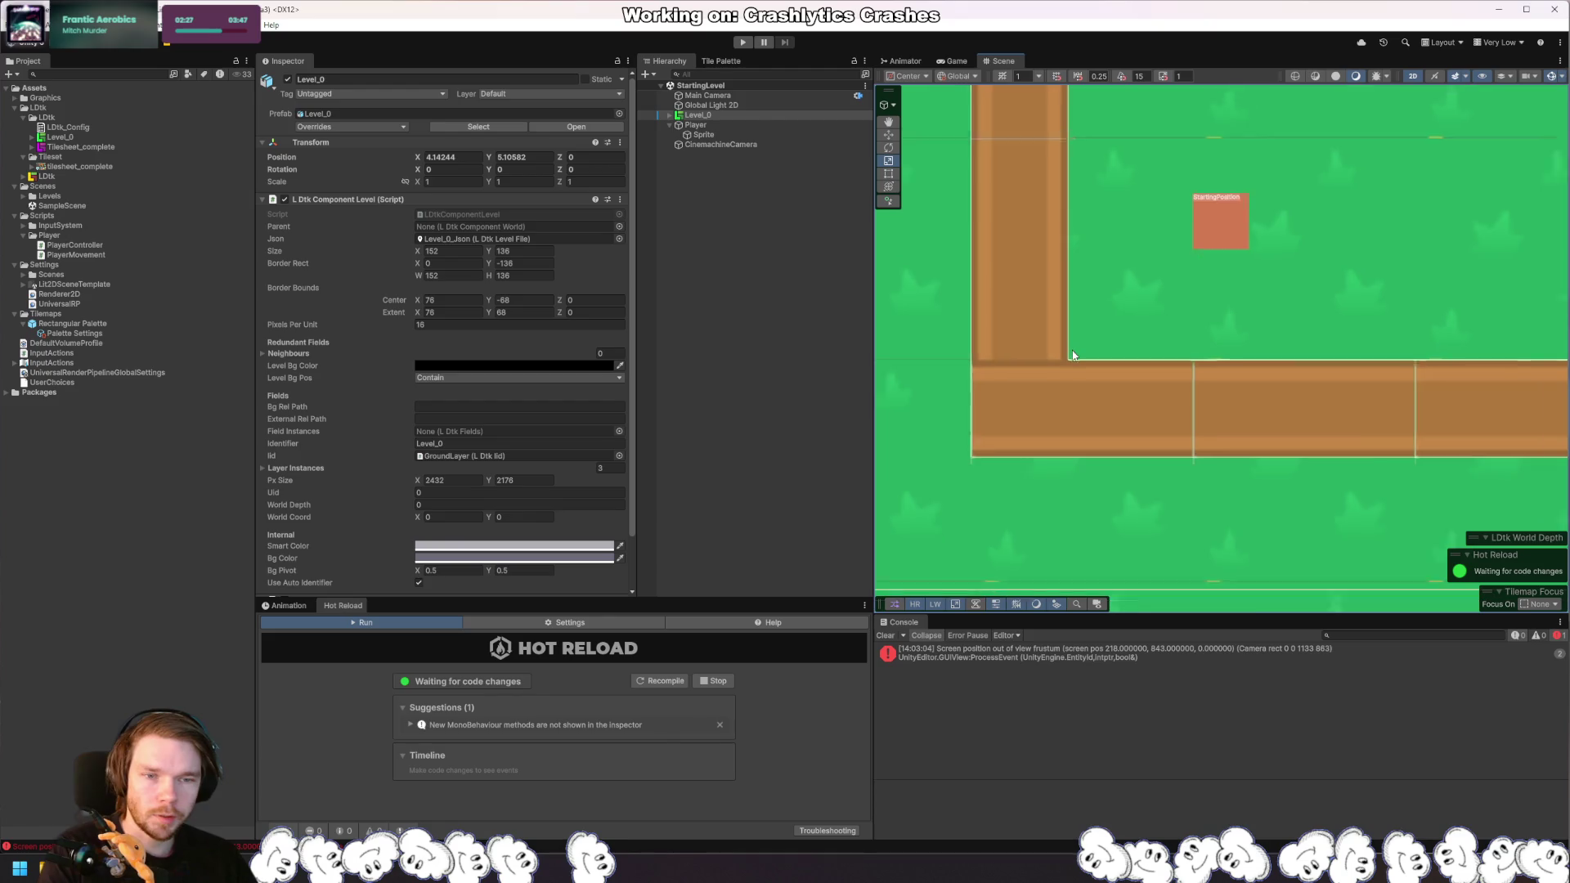
{"action": "scroll", "coordinate": [1141, 424], "scroll_direction": "up", "scroll_amount": 3}
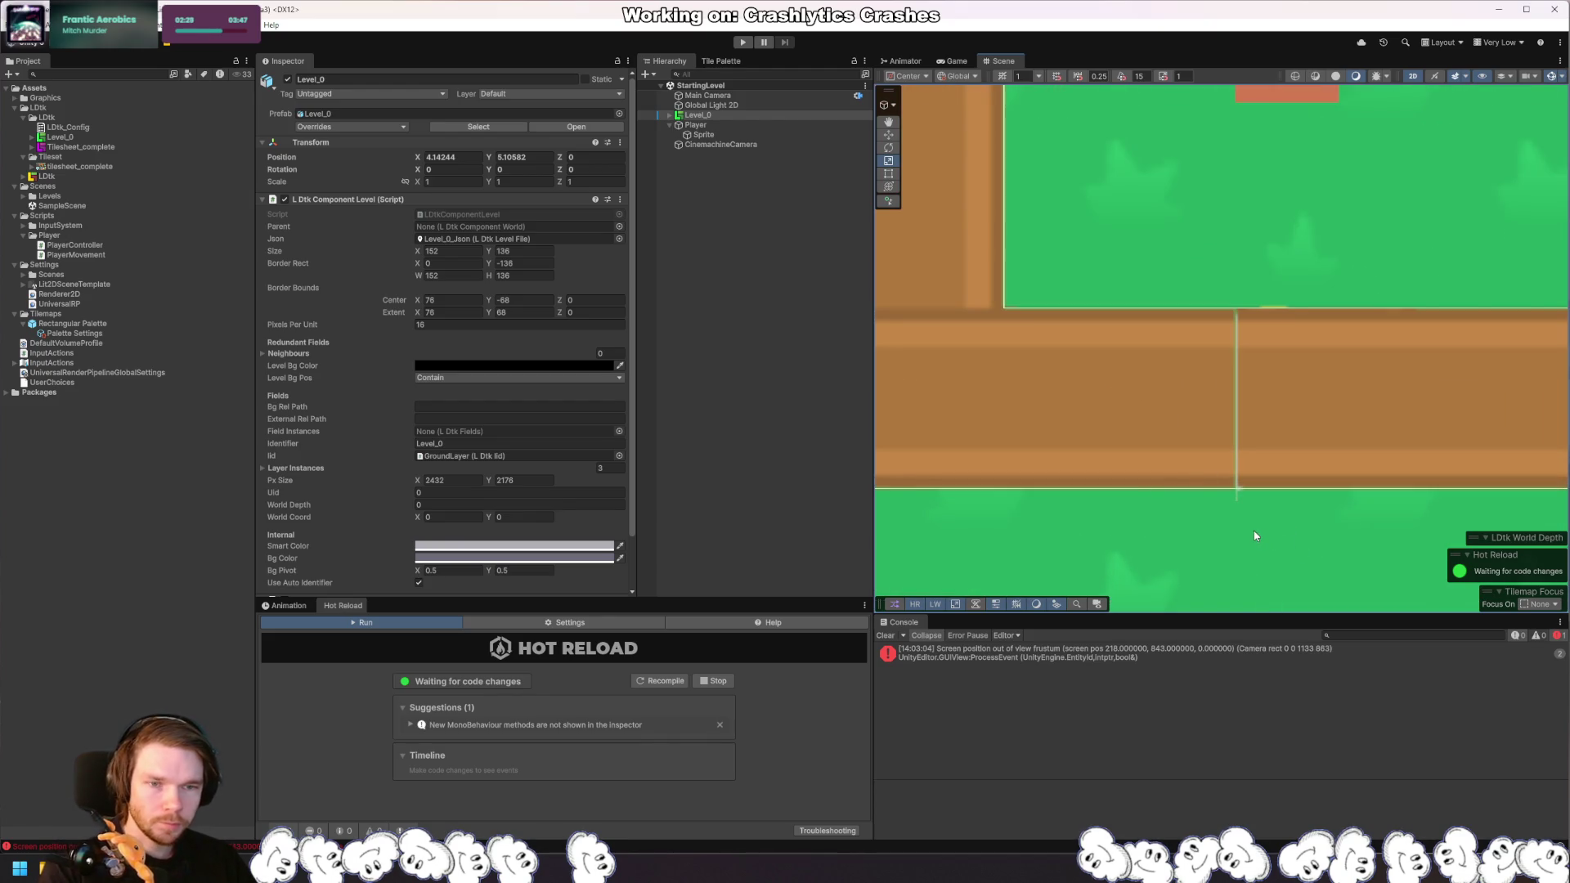
{"action": "scroll", "coordinate": [1253, 537], "scroll_direction": "down", "scroll_amount": 5}
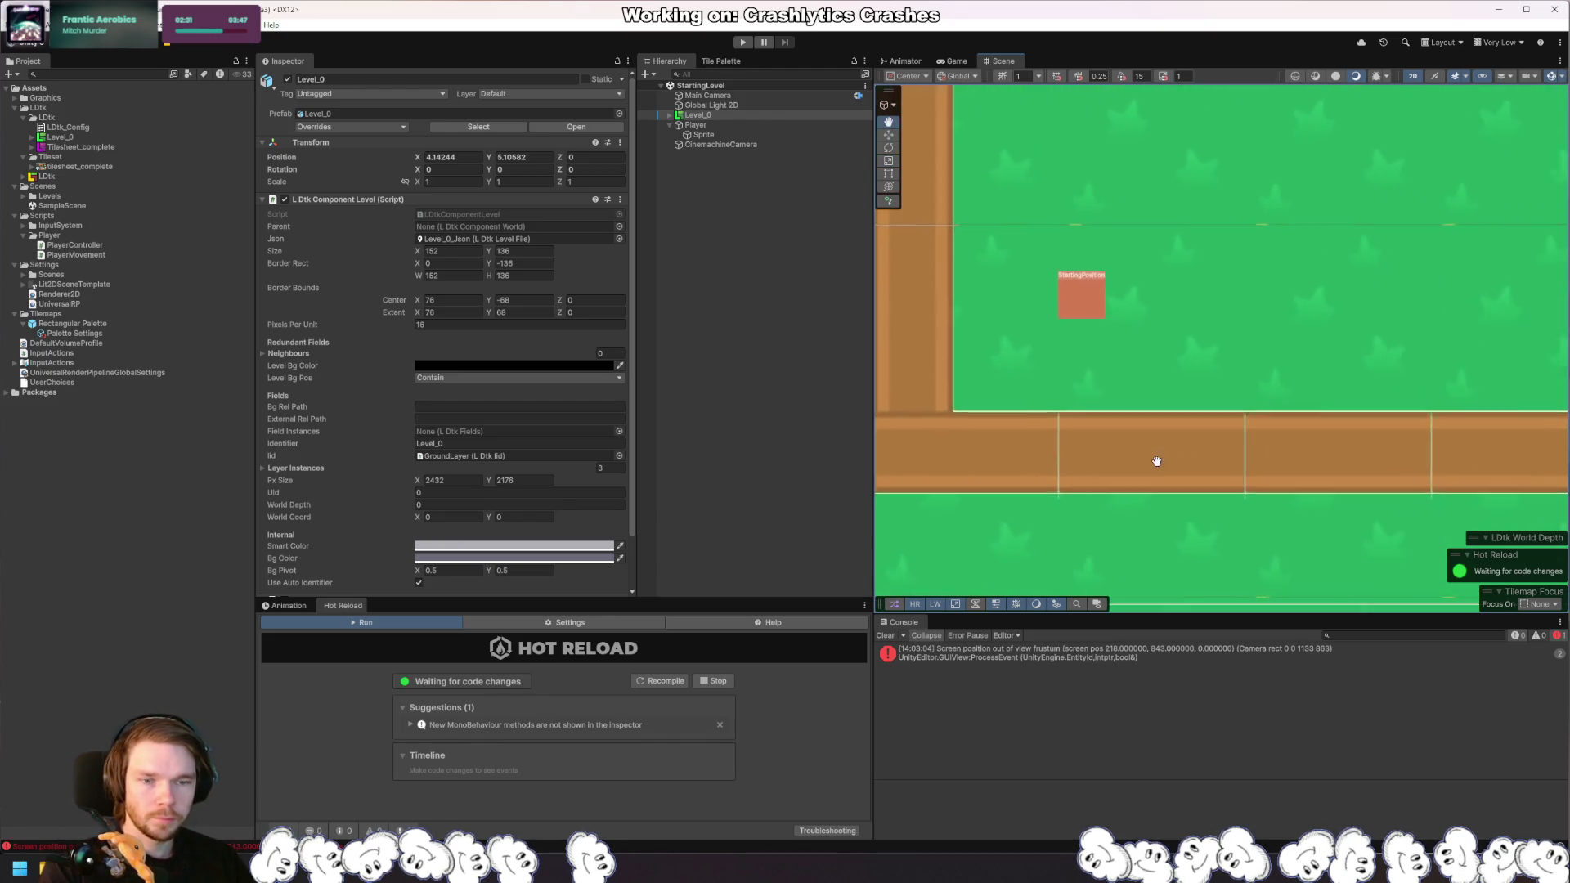
{"action": "scroll", "coordinate": [1132, 433], "scroll_direction": "down", "scroll_amount": 2}
{"action": "left_click", "coordinate": [1132, 433]}
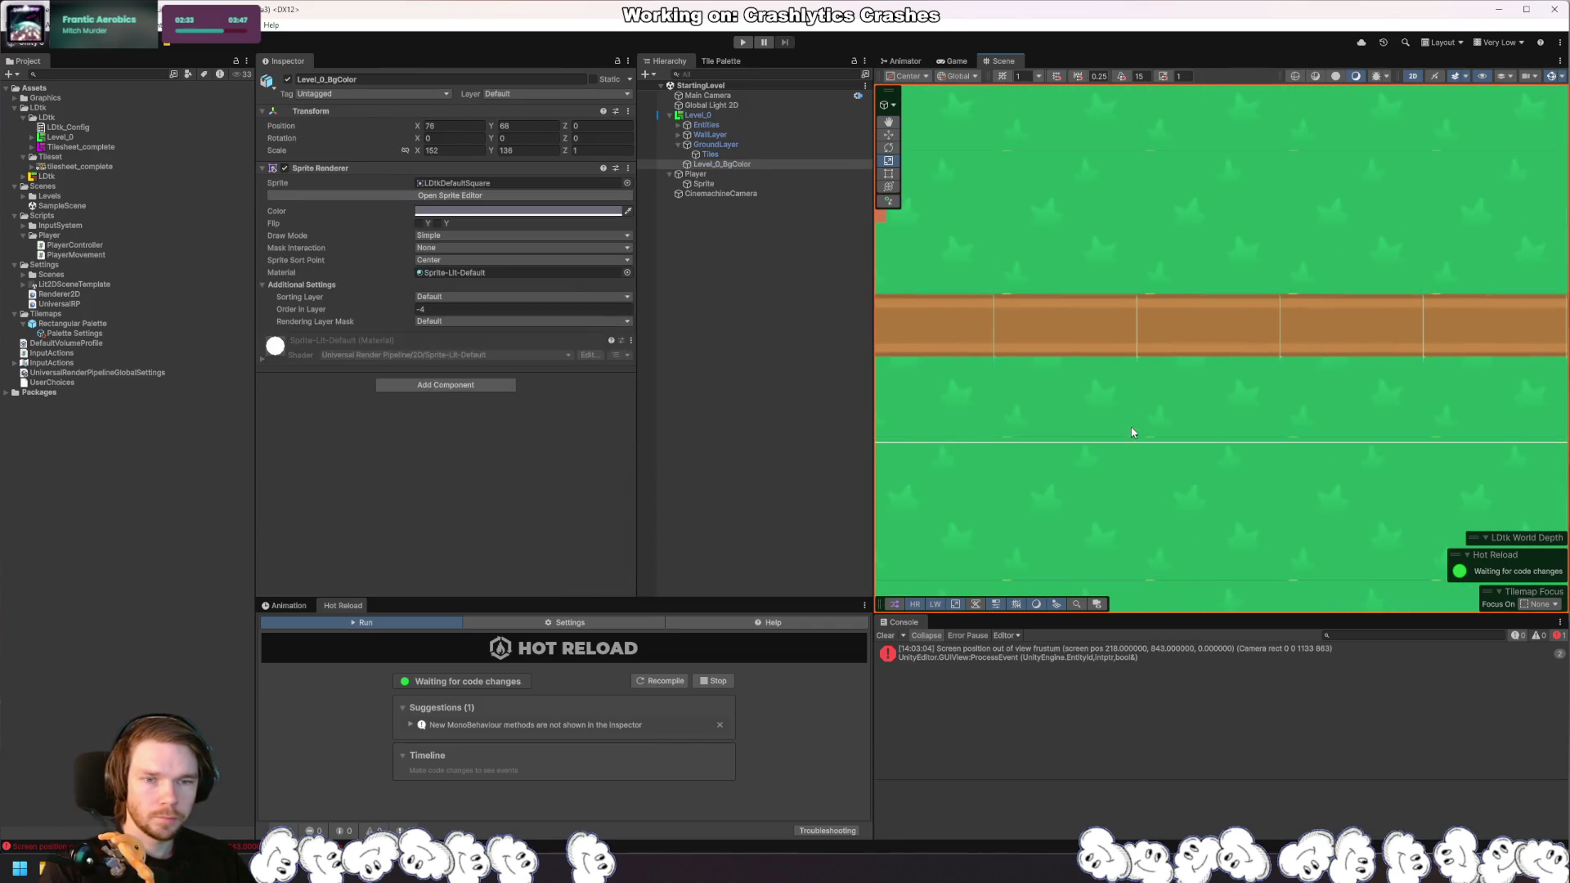
{"action": "scroll", "coordinate": [1126, 407], "scroll_direction": "down", "scroll_amount": 1}
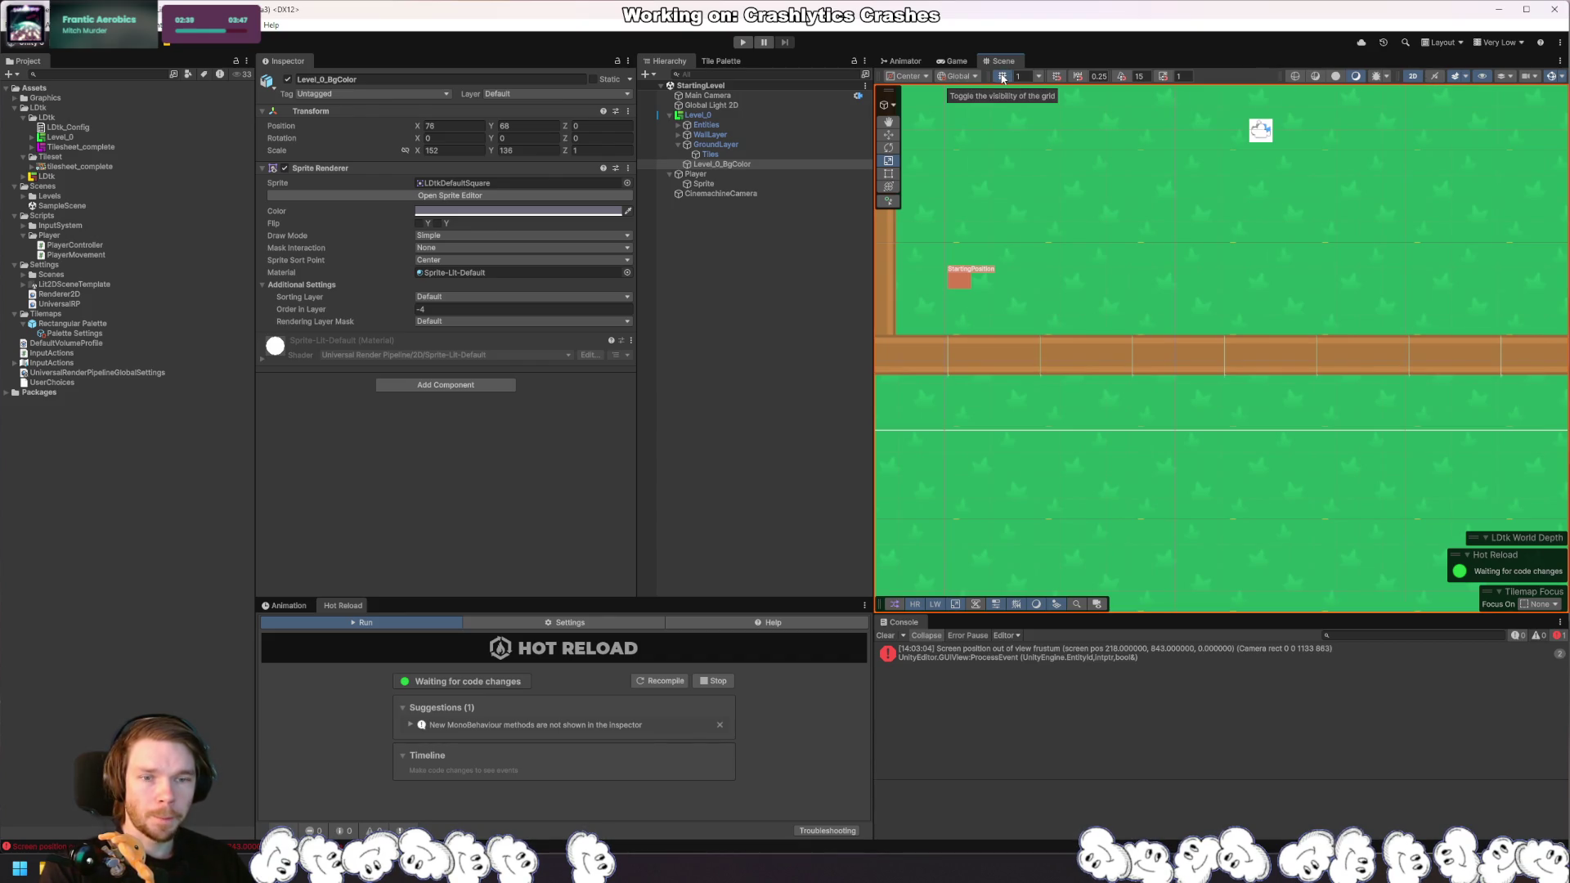
{"action": "scroll", "coordinate": [1198, 330], "scroll_direction": "down", "scroll_amount": 5}
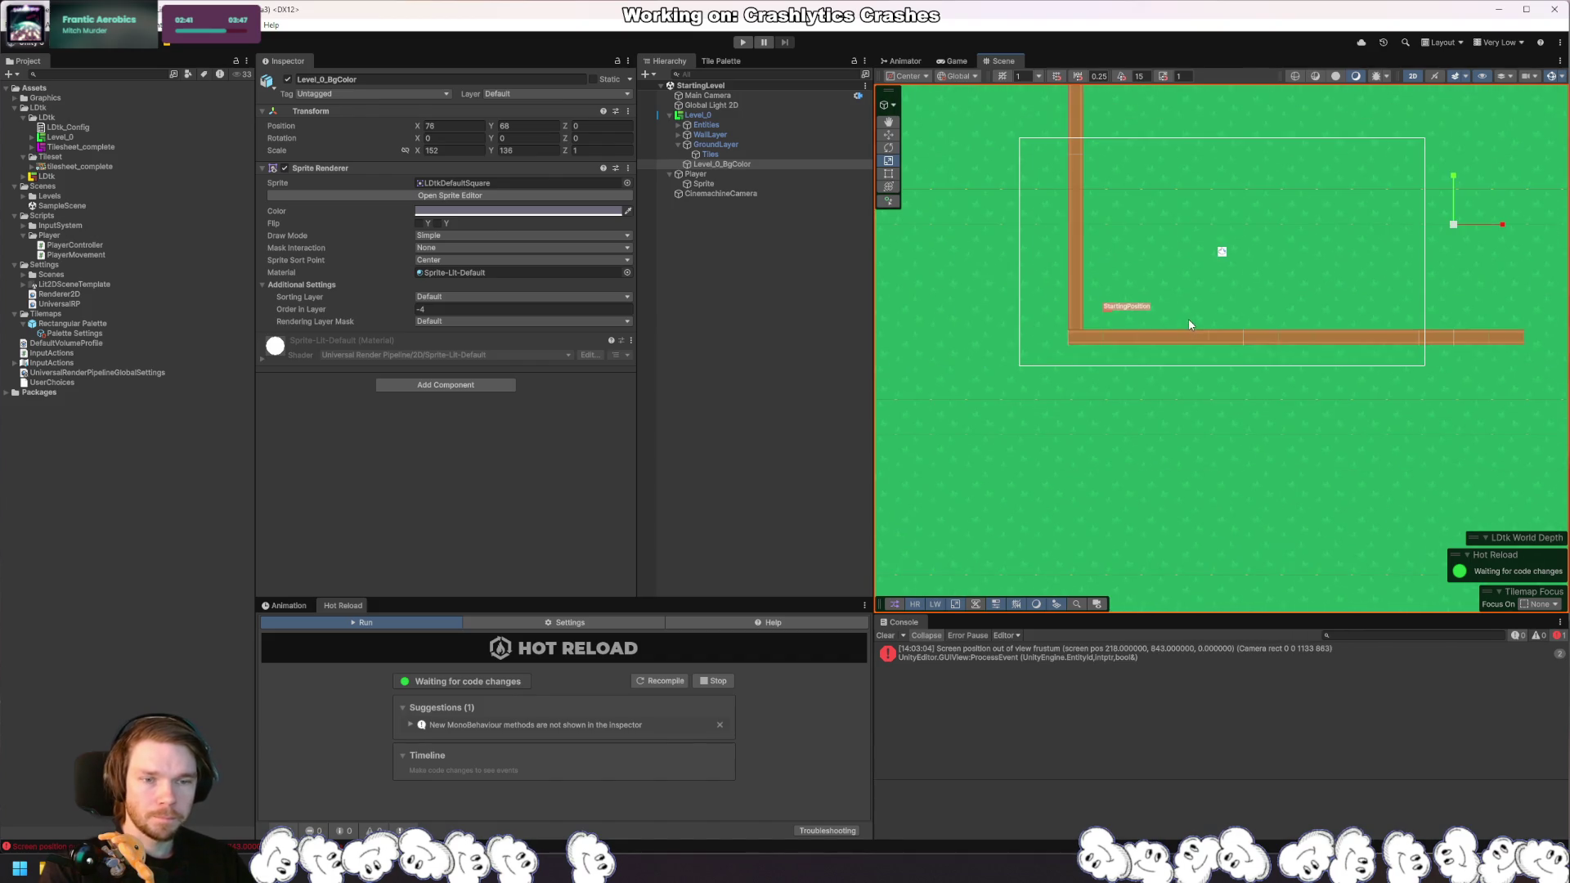
{"action": "mouse_move", "coordinate": [1212, 278]}
{"action": "left_mouse_down"}
{"action": "mouse_move", "coordinate": [1212, 313]}
{"action": "mouse_move", "coordinate": [1120, 332]}
{"action": "mouse_move", "coordinate": [1216, 406]}
{"action": "mouse_move", "coordinate": [1293, 396]}
{"action": "mouse_move", "coordinate": [1289, 383]}
{"action": "left_mouse_up"}
{"action": "left_click_drag", "start_coordinate": [1384, 350], "coordinate": [1325, 257]}
{"action": "scroll", "coordinate": [1324, 257], "scroll_direction": "up", "scroll_amount": 3}
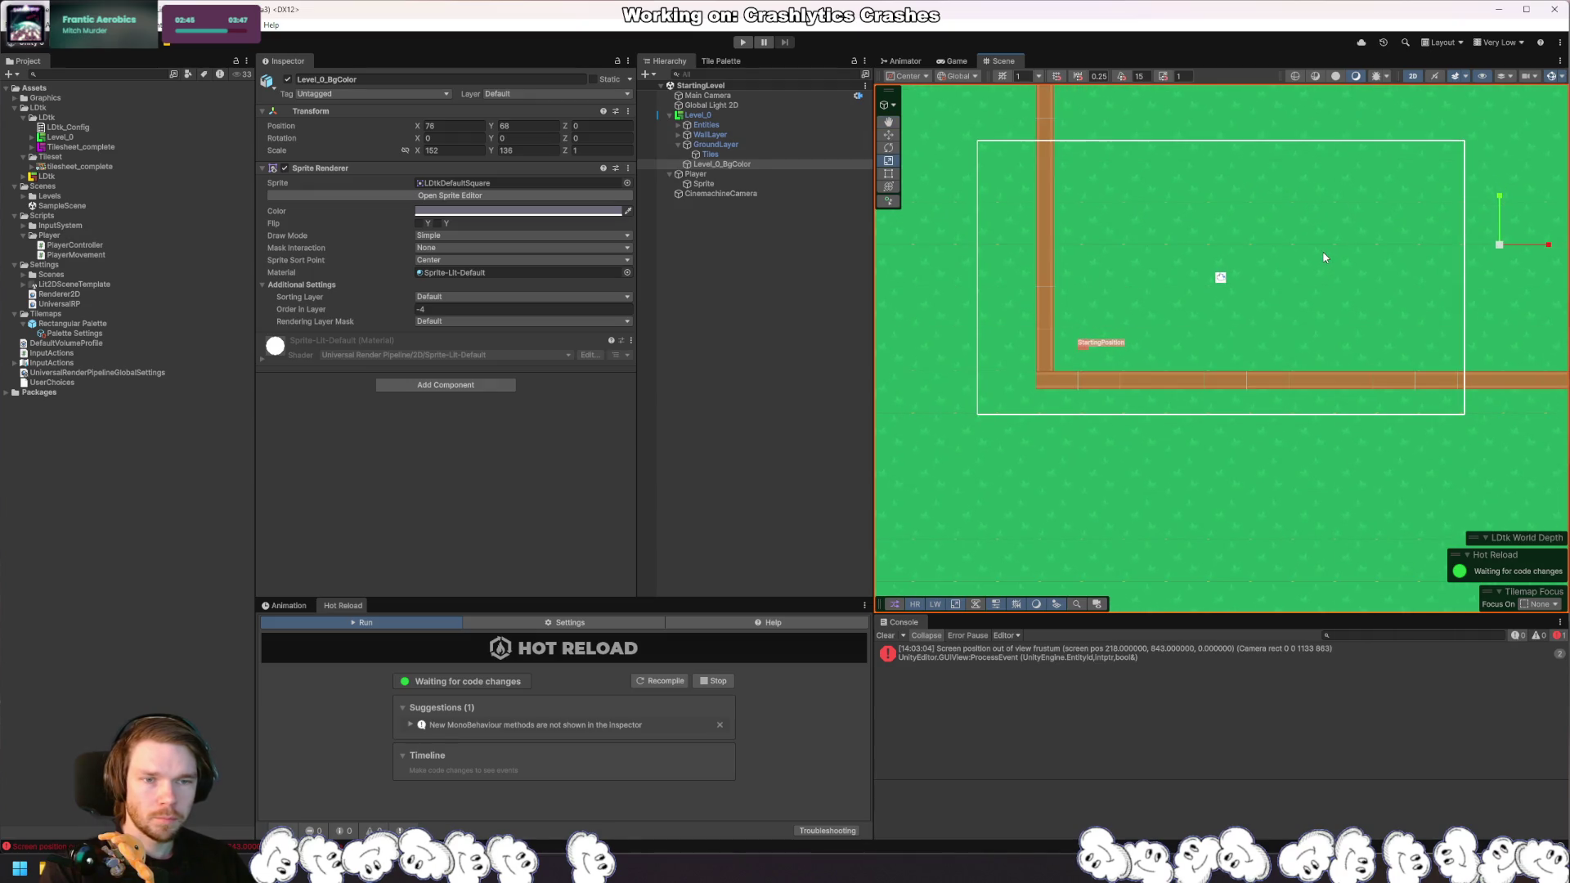
{"action": "scroll", "coordinate": [1325, 258], "scroll_direction": "up", "scroll_amount": 1}
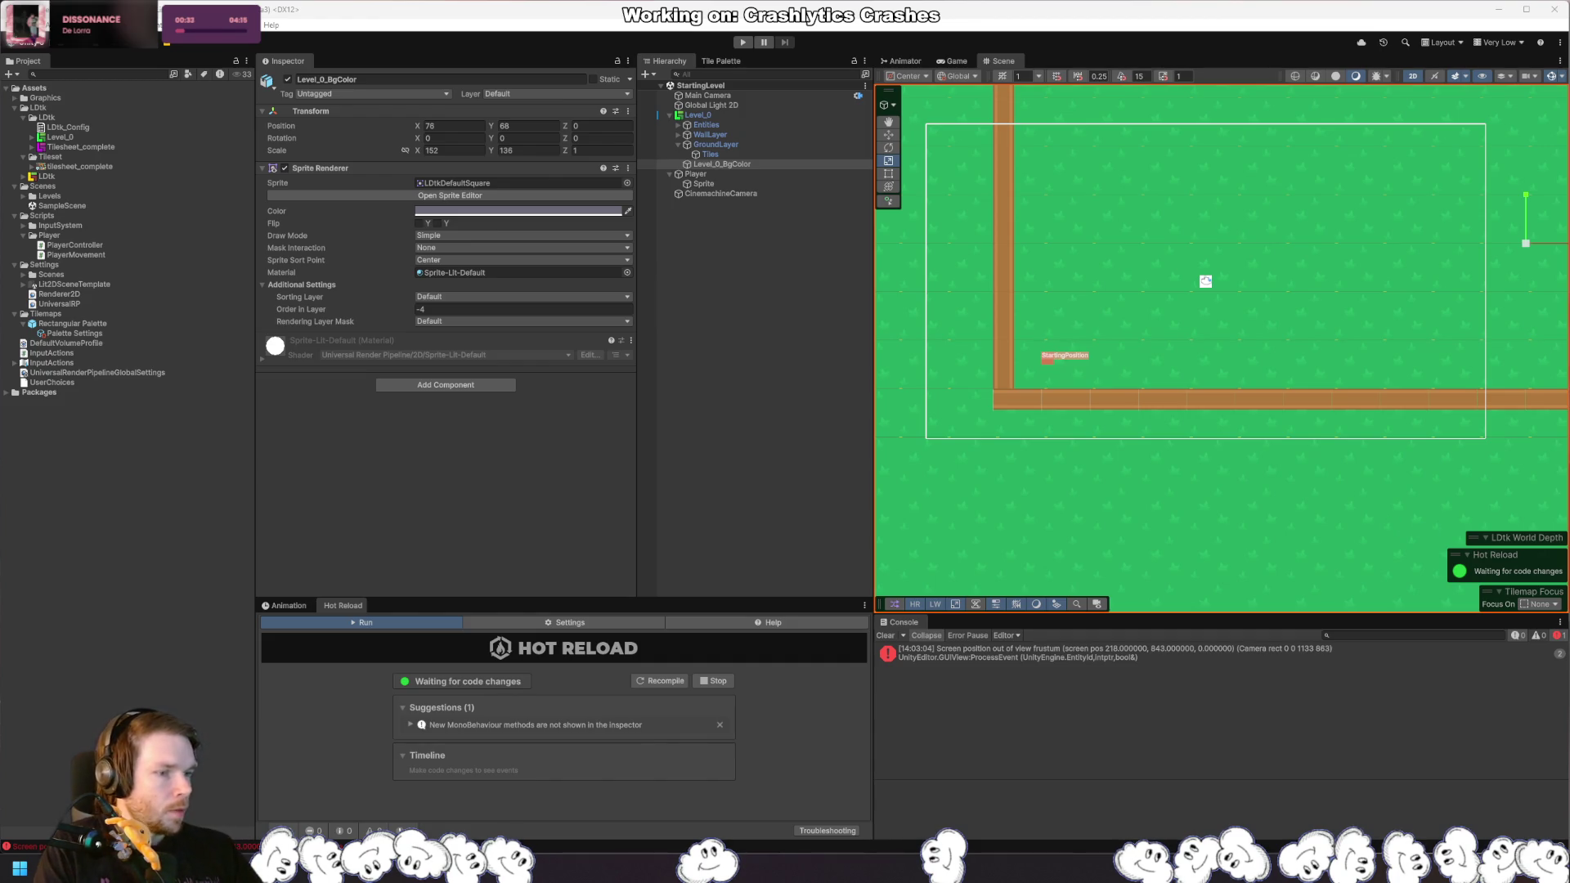
Step: Delete the commented-out Debug.Log line from PlayerMovement's Update method in Rider
{"action": "key", "text": "alt+Tab"}
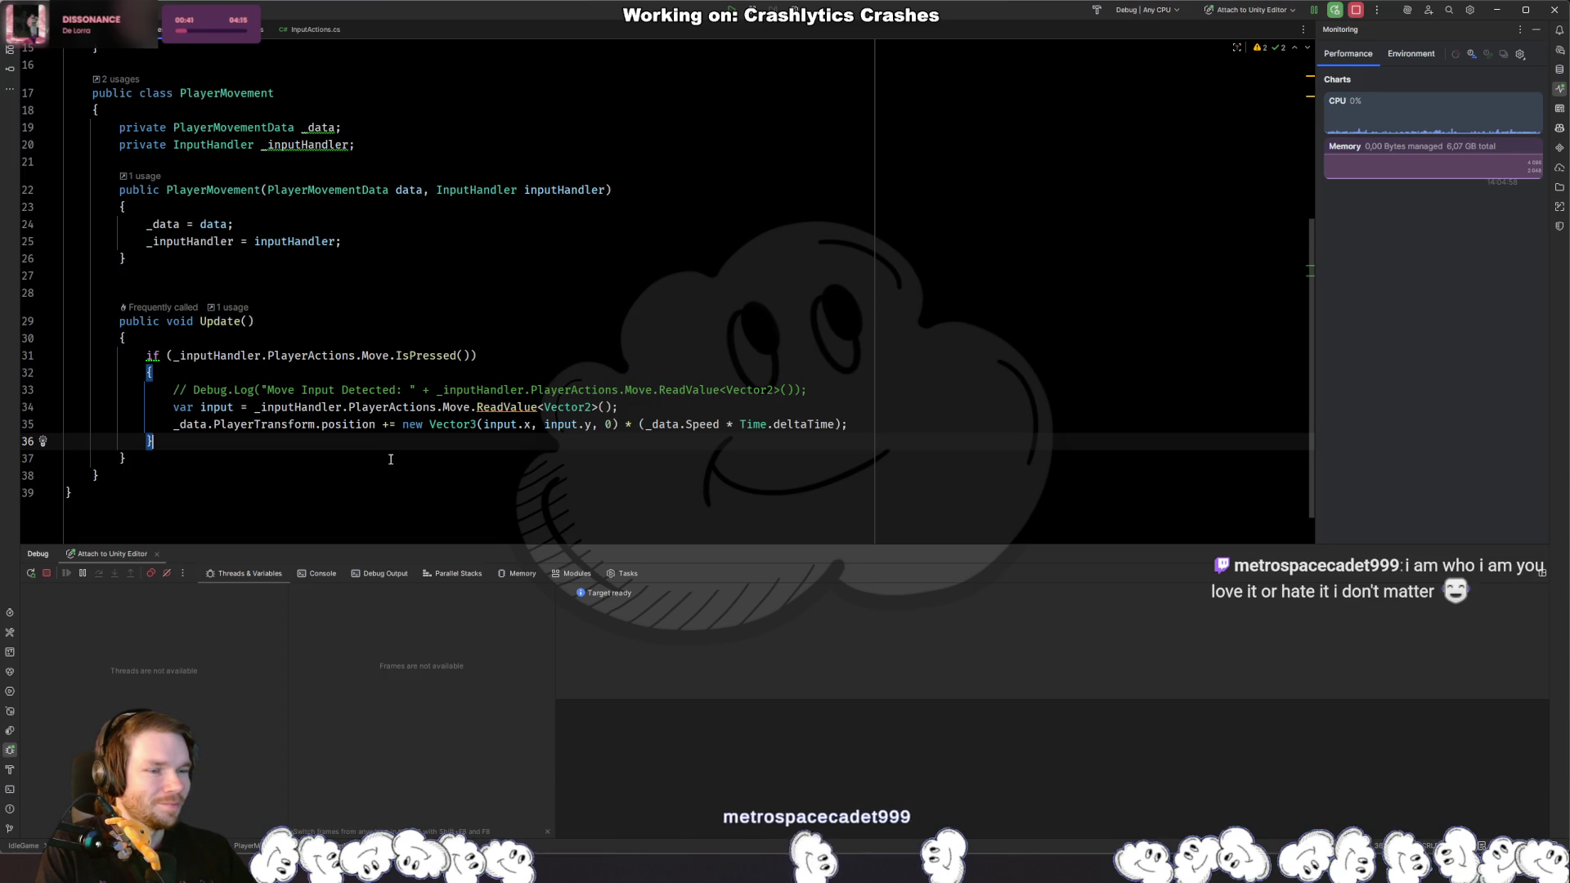
{"action": "key", "text": "Up"}
{"action": "key", "text": "Up"}
{"action": "key", "text": "Up"}
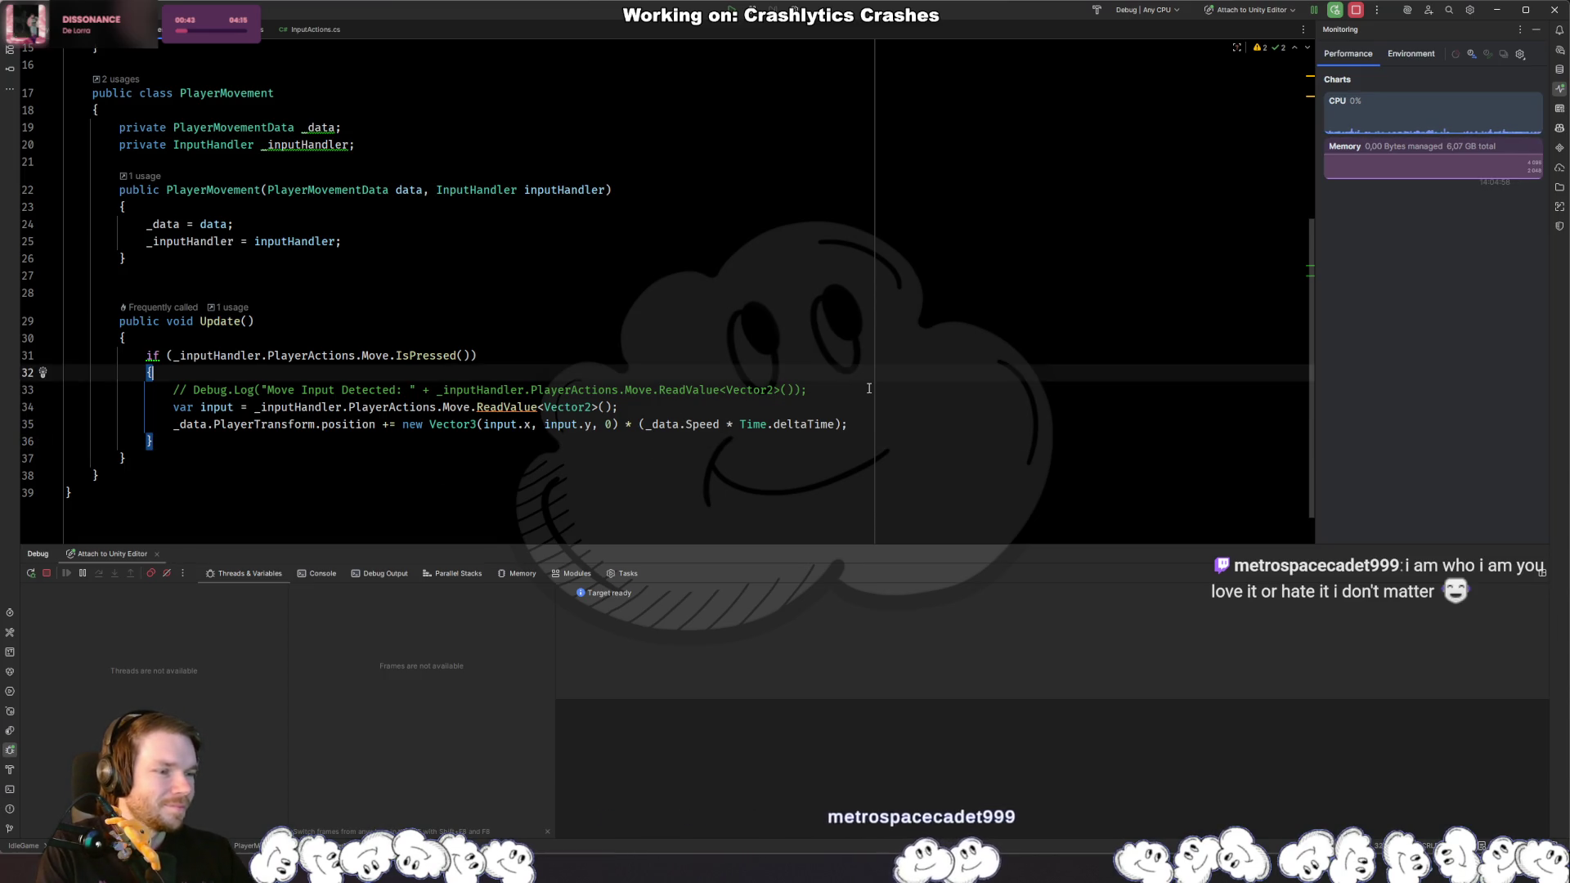
{"action": "triple_click", "coordinate": [868, 389]}
{"action": "key", "text": "Delete"}
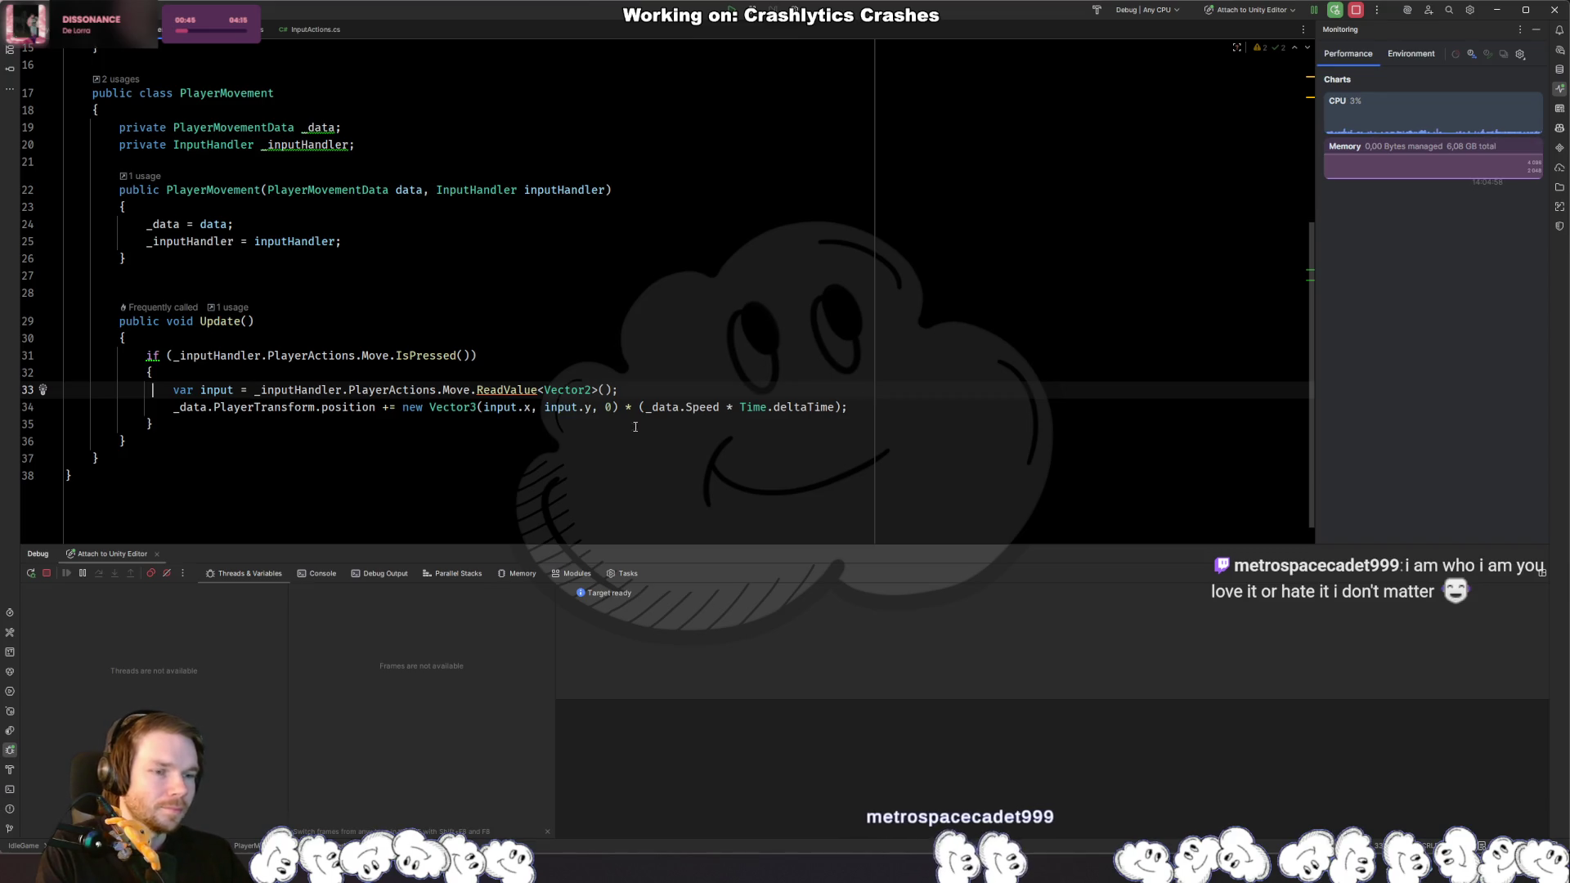
Step: Look over lines 33–34 of Update, then return to the Unity Editor
{"action": "left_click_drag", "start_coordinate": [209, 390], "coordinate": [82, 390]}
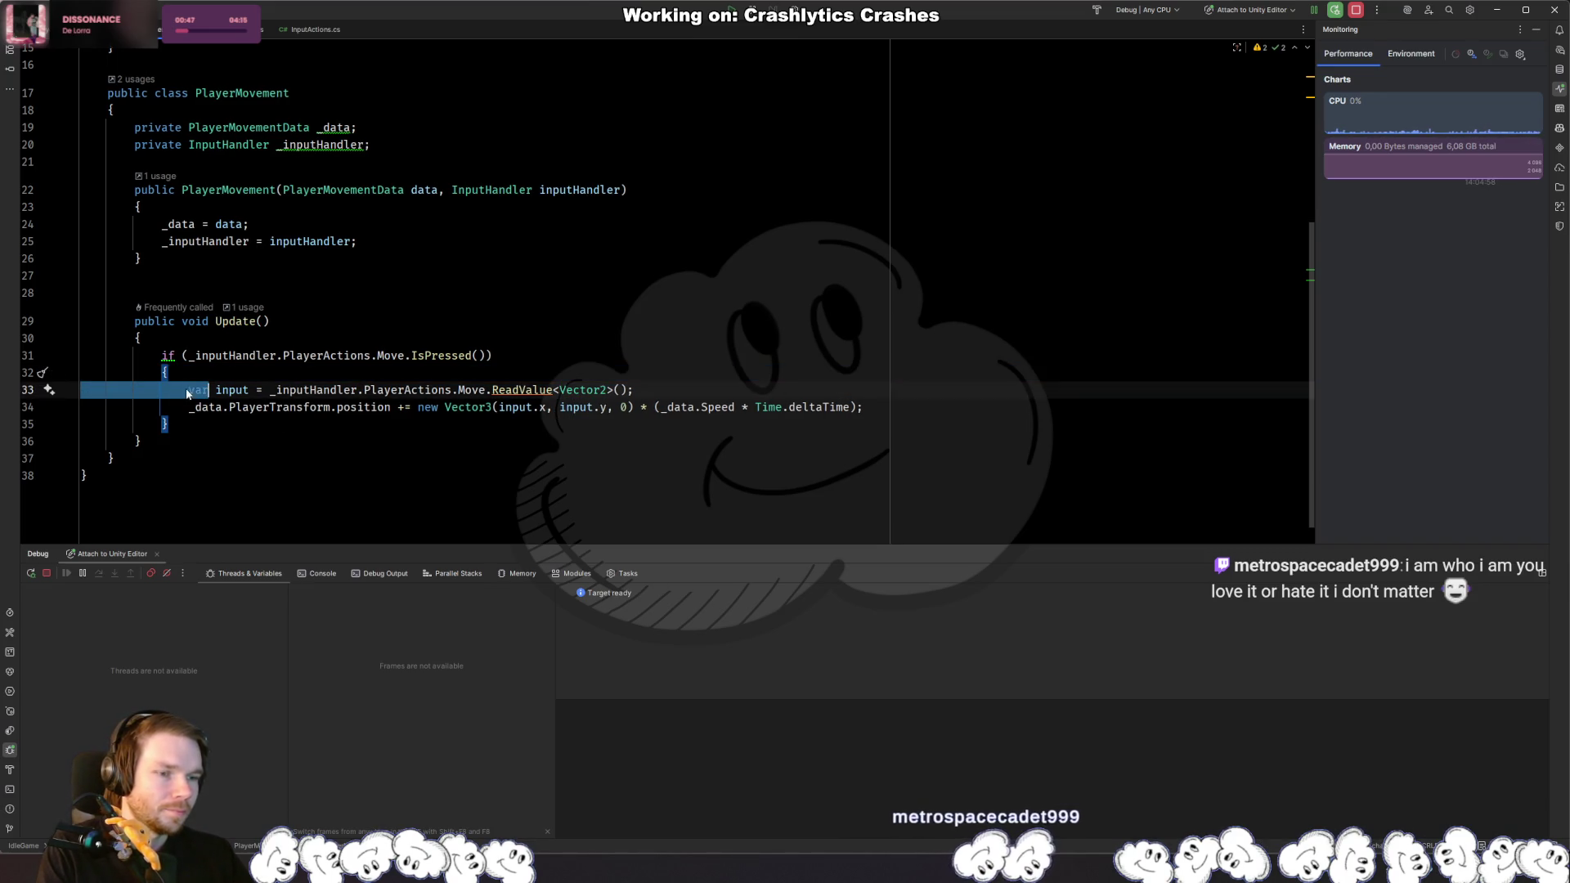
{"action": "left_click", "coordinate": [228, 390]}
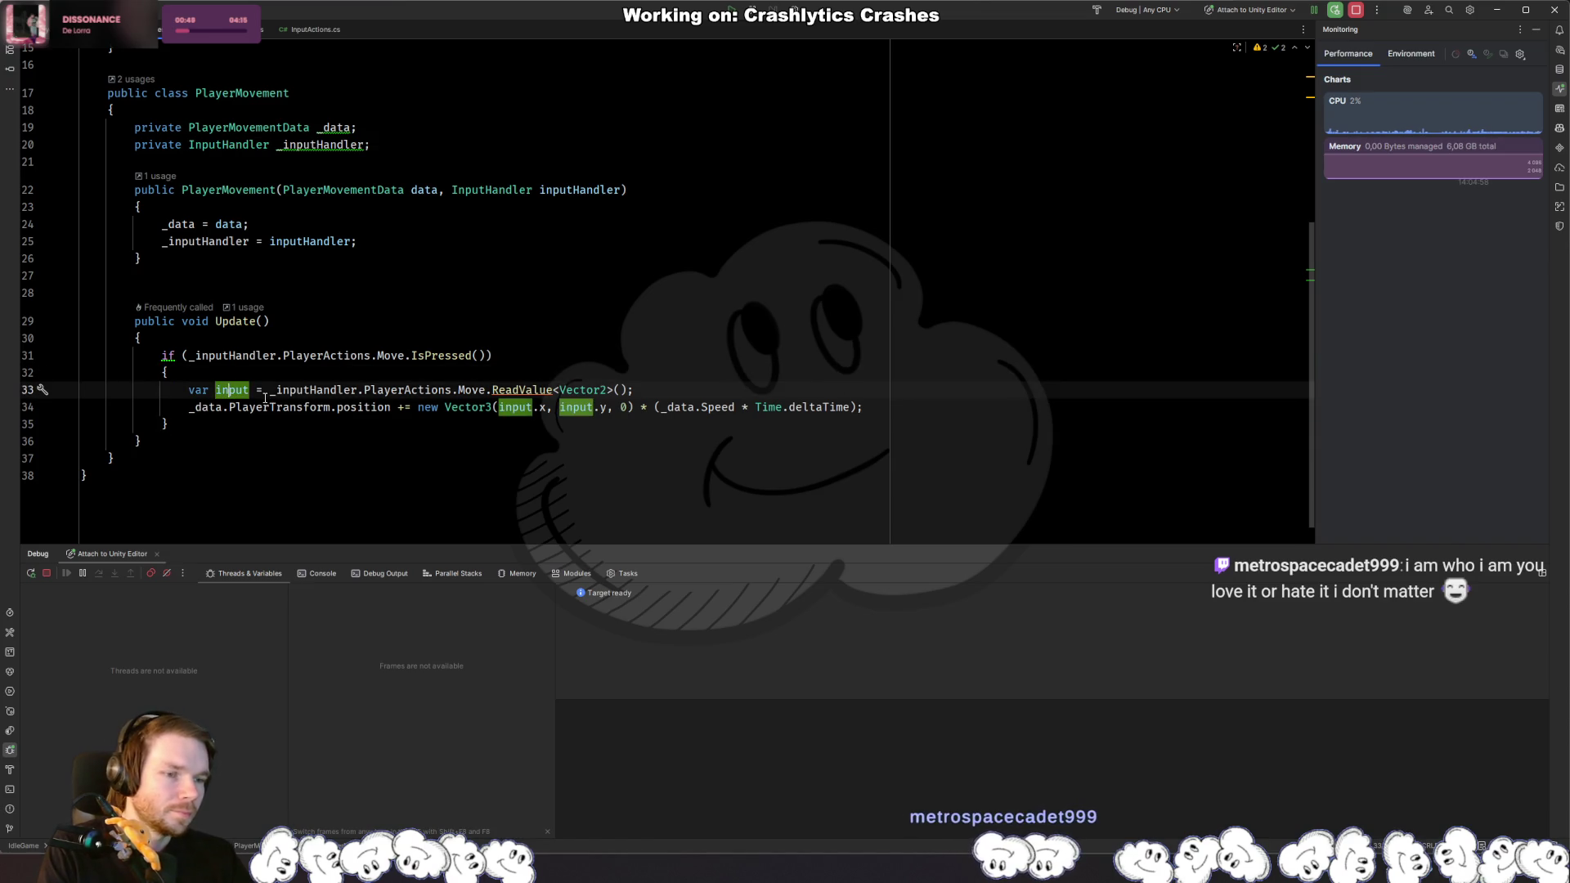
{"action": "key", "text": "Left"}
{"action": "key", "text": "Left"}
{"action": "key", "text": "Left"}
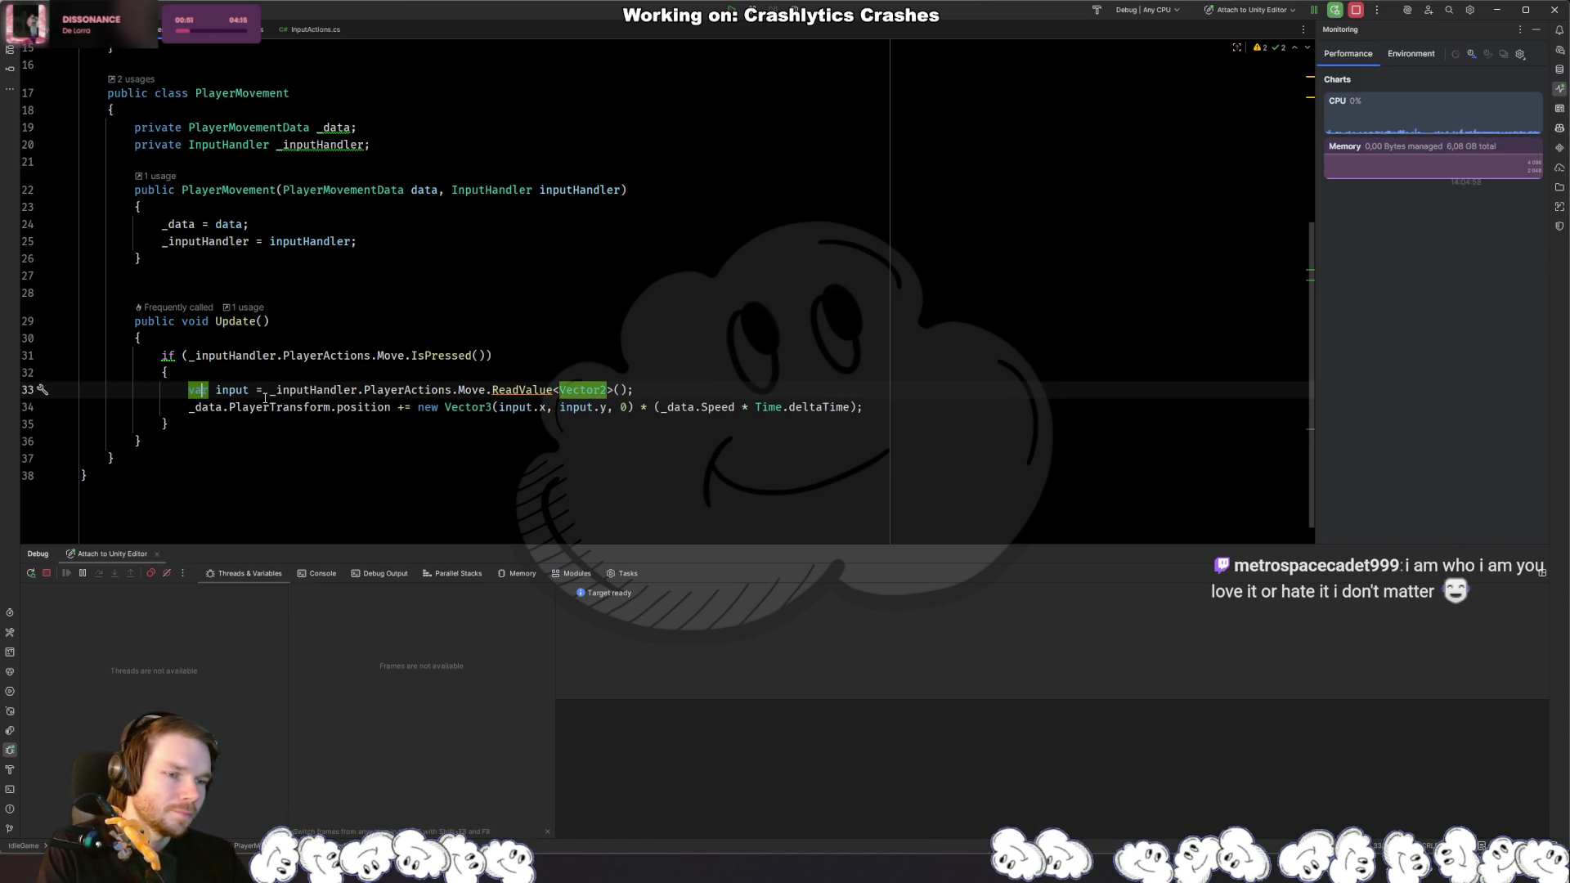
{"action": "key", "text": "Left"}
{"action": "key", "text": "Left"}
{"action": "key", "text": "Left"}
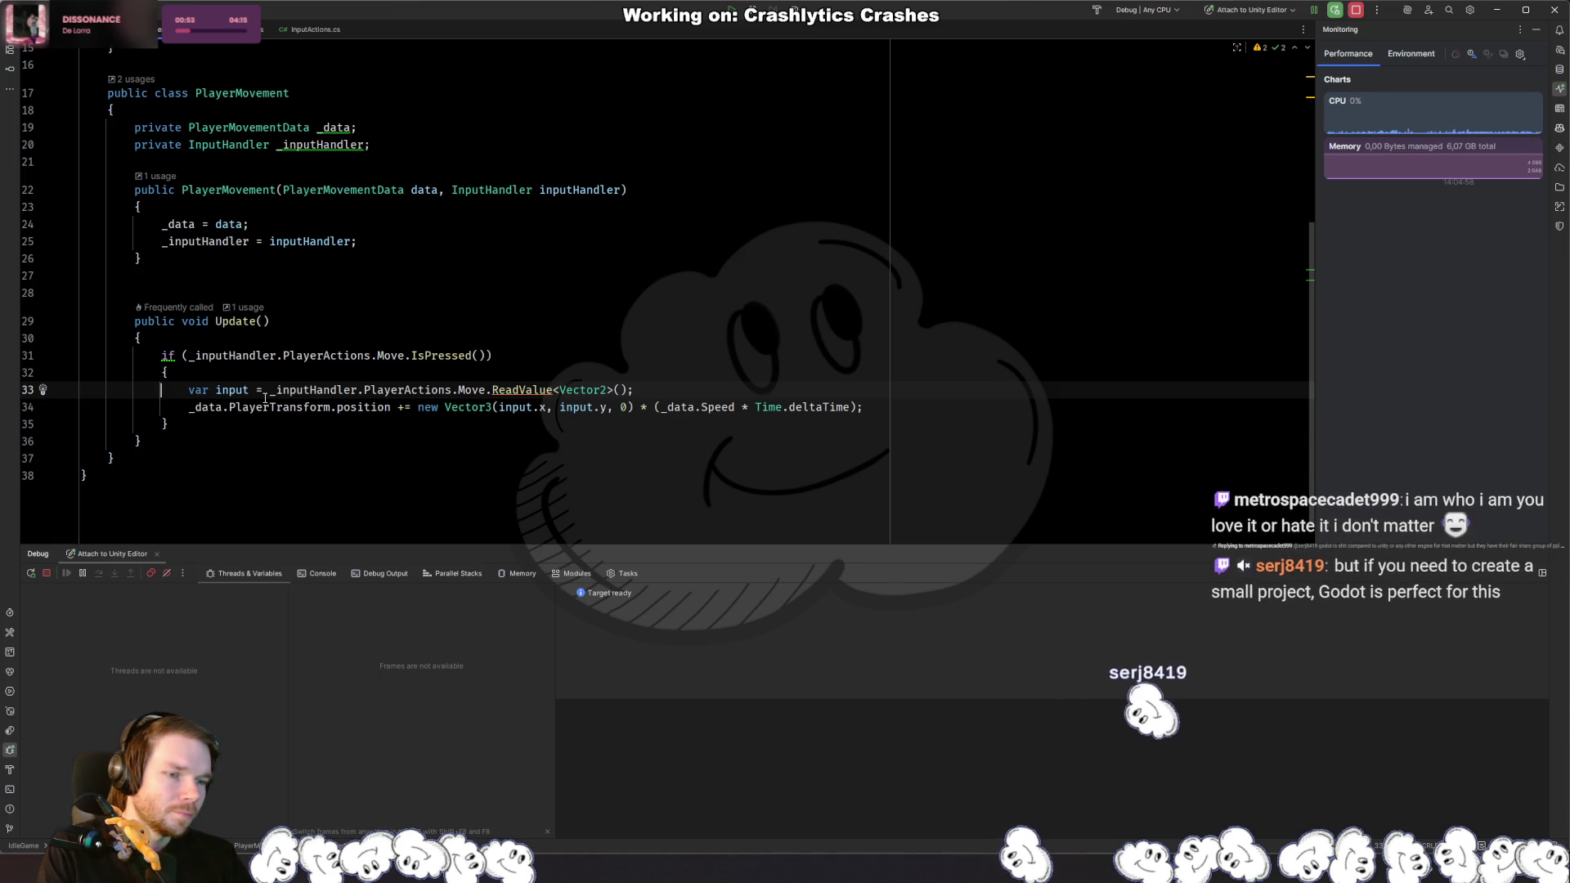
{"action": "key", "text": "Down"}
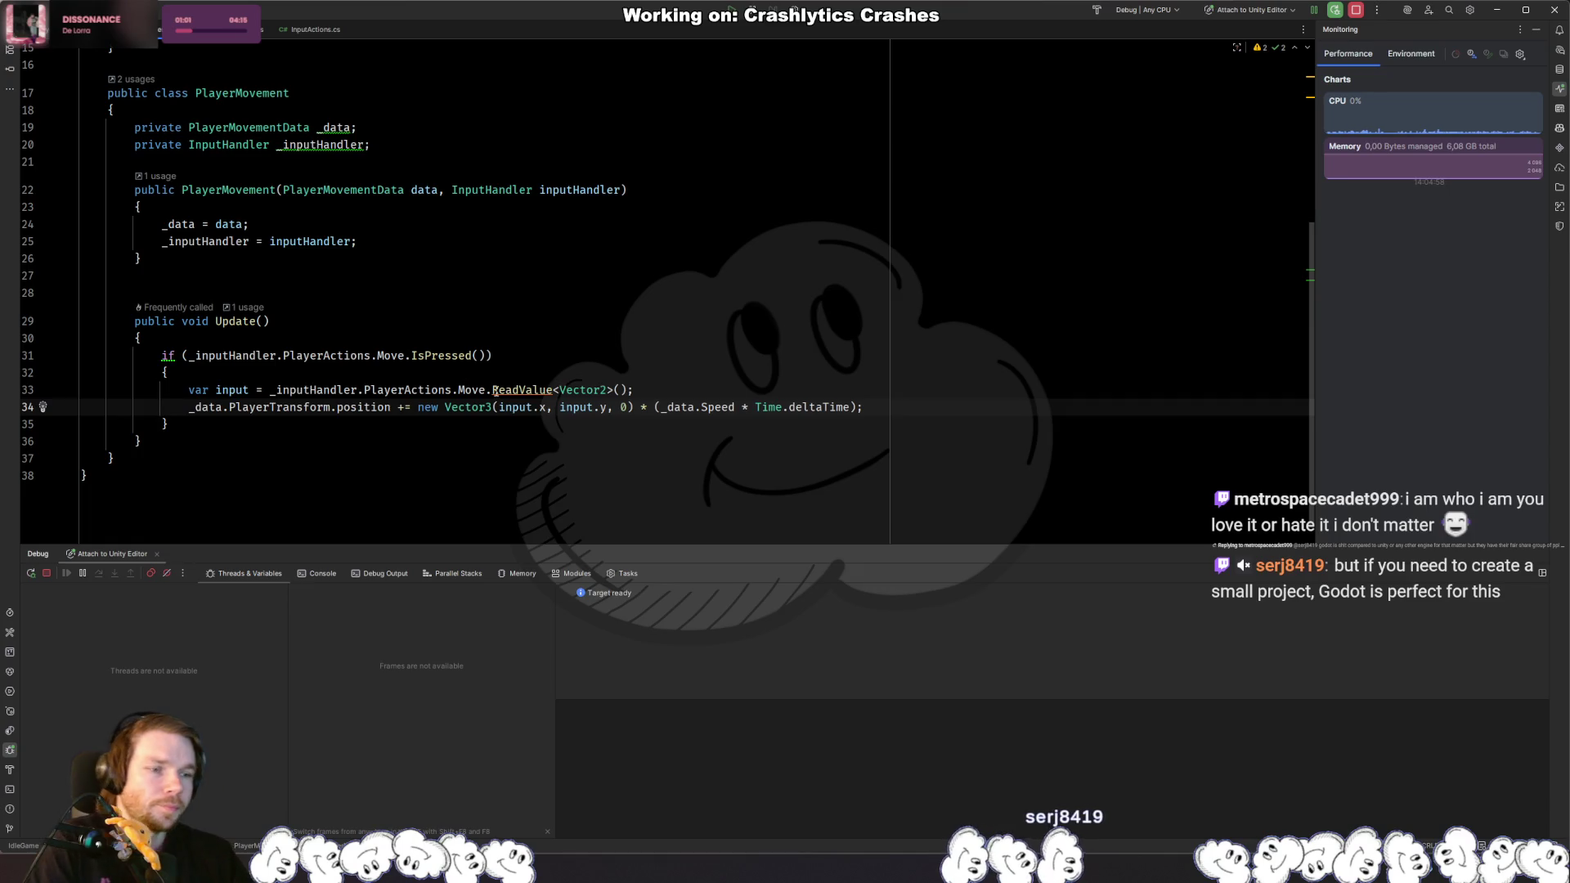
{"action": "left_click", "coordinate": [332, 426]}
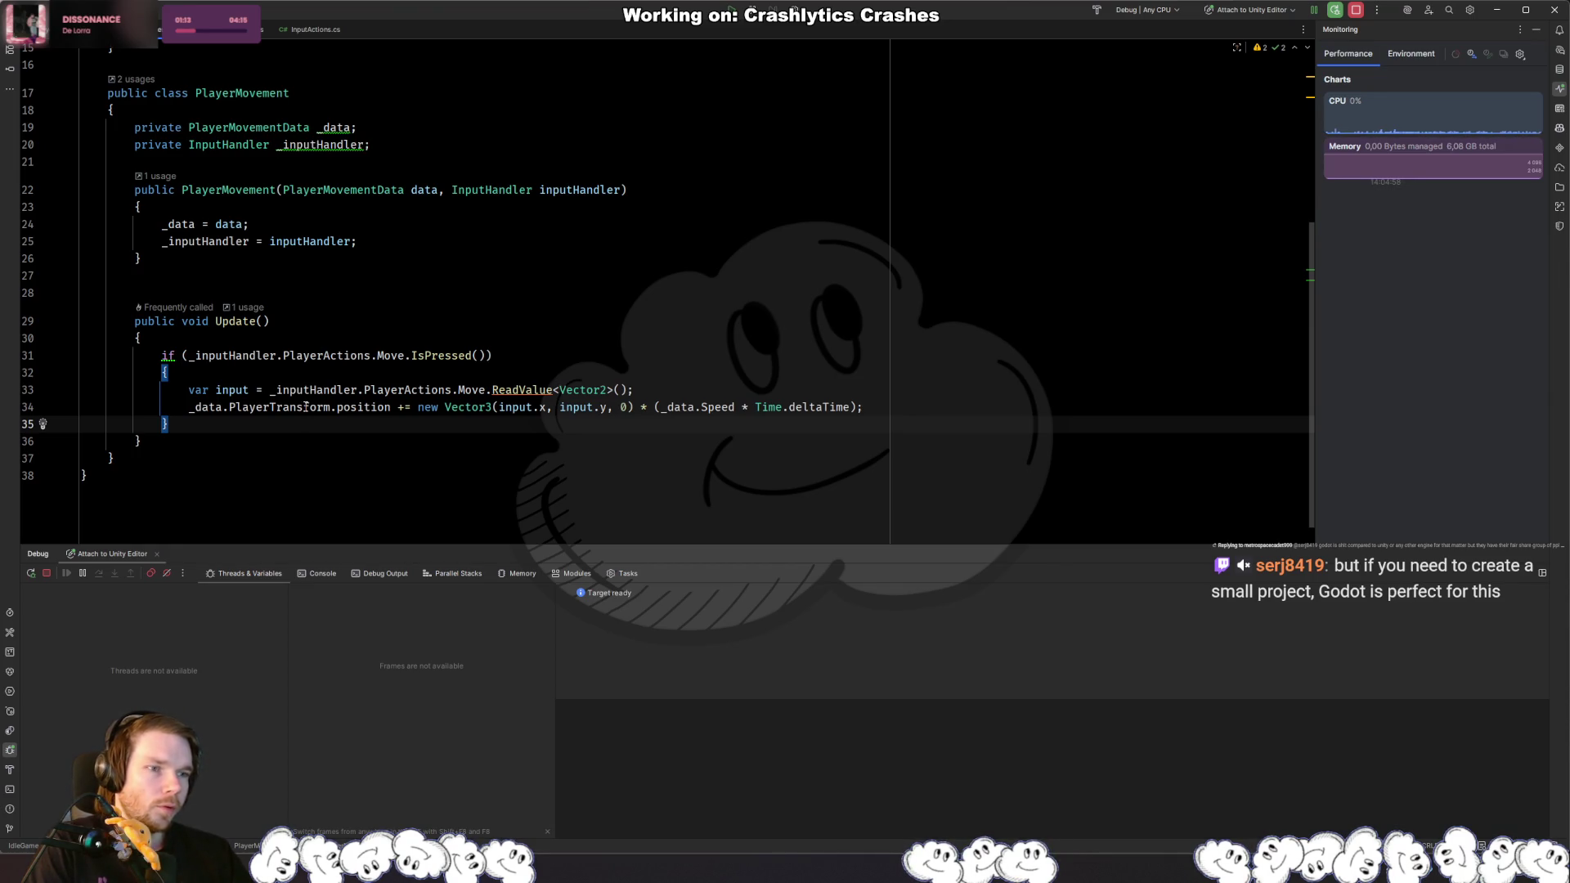
{"action": "mouse_move", "coordinate": [305, 407]}
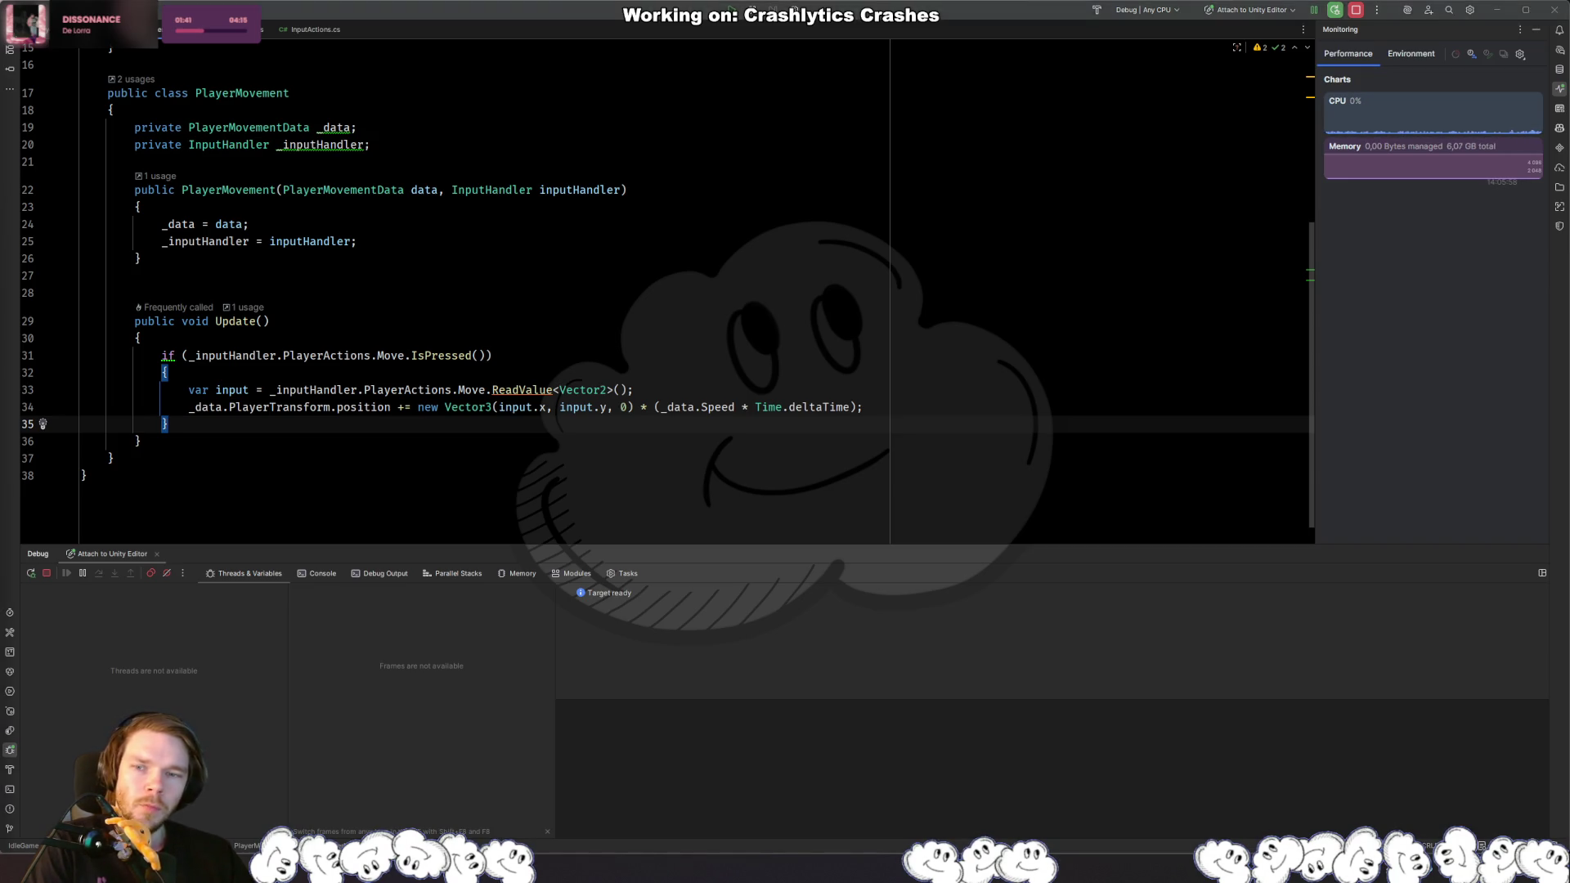
{"action": "key", "text": "alt+Tab"}
{"action": "left_click", "coordinate": [716, 183]}
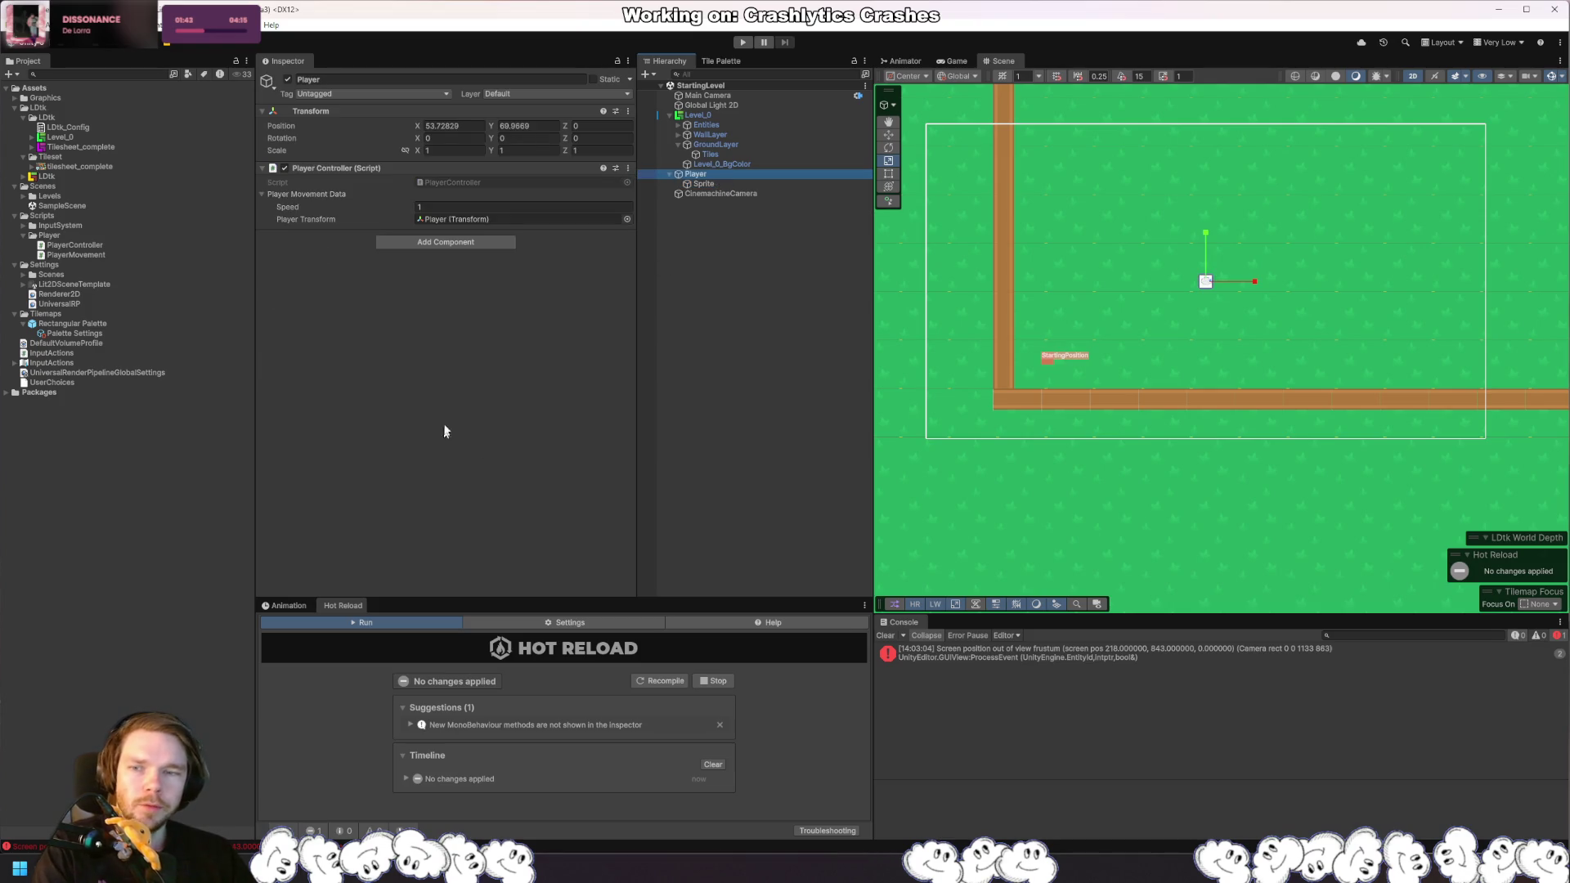
Step: Add Rigidbody 2D and Box Collider 2D components to the Player
{"action": "left_click", "coordinate": [482, 242]}
{"action": "type", "text": "rigid"}
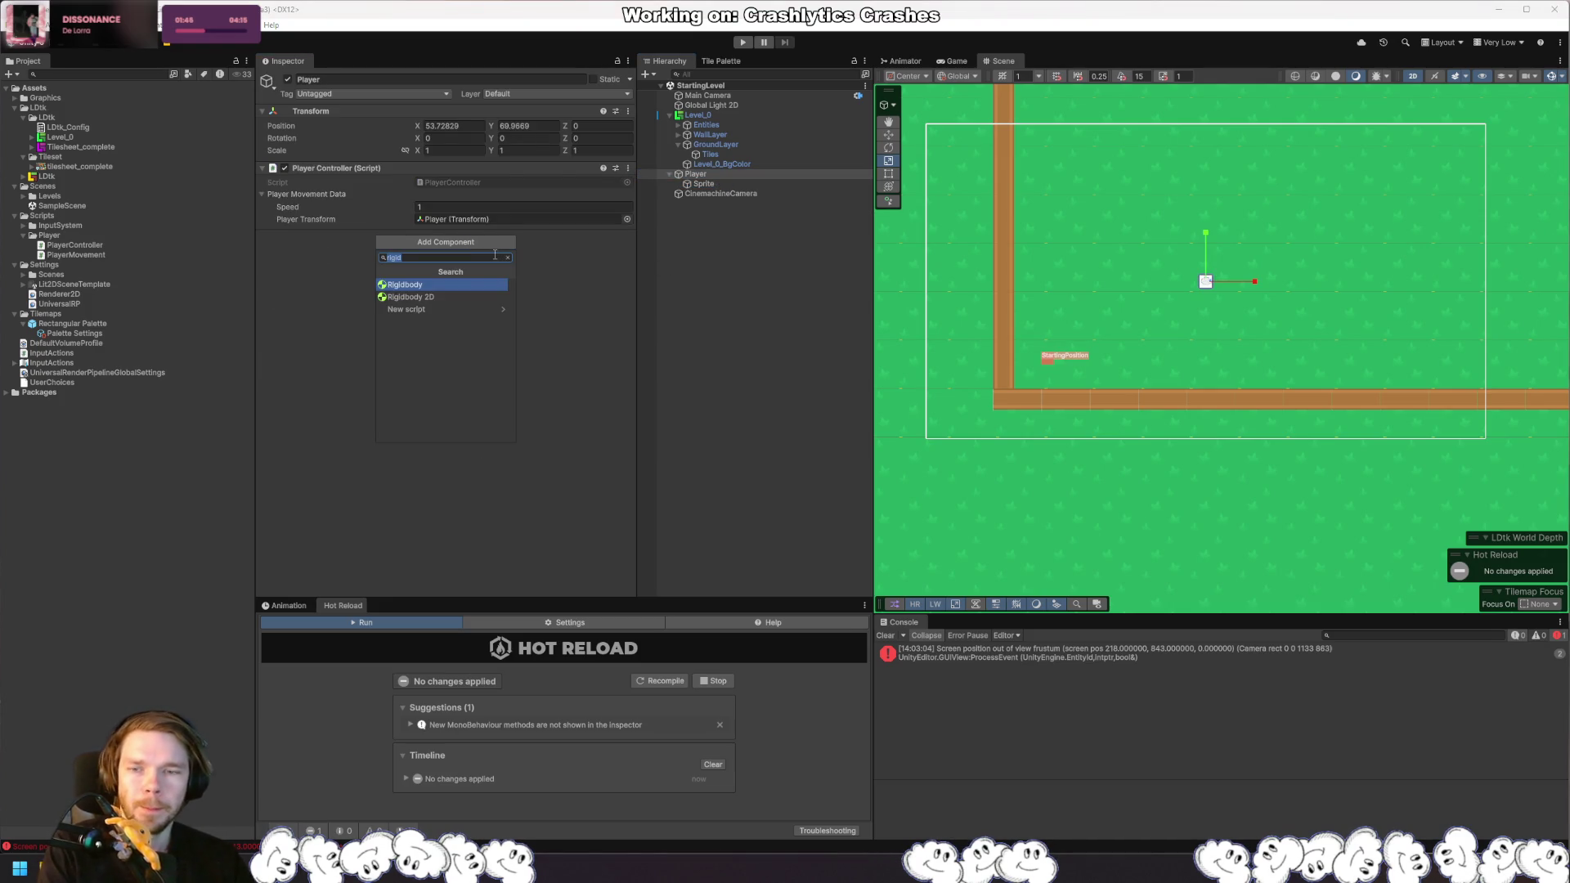
{"action": "key", "text": "Down"}
{"action": "key", "text": "Return"}
{"action": "left_click", "coordinate": [304, 236]}
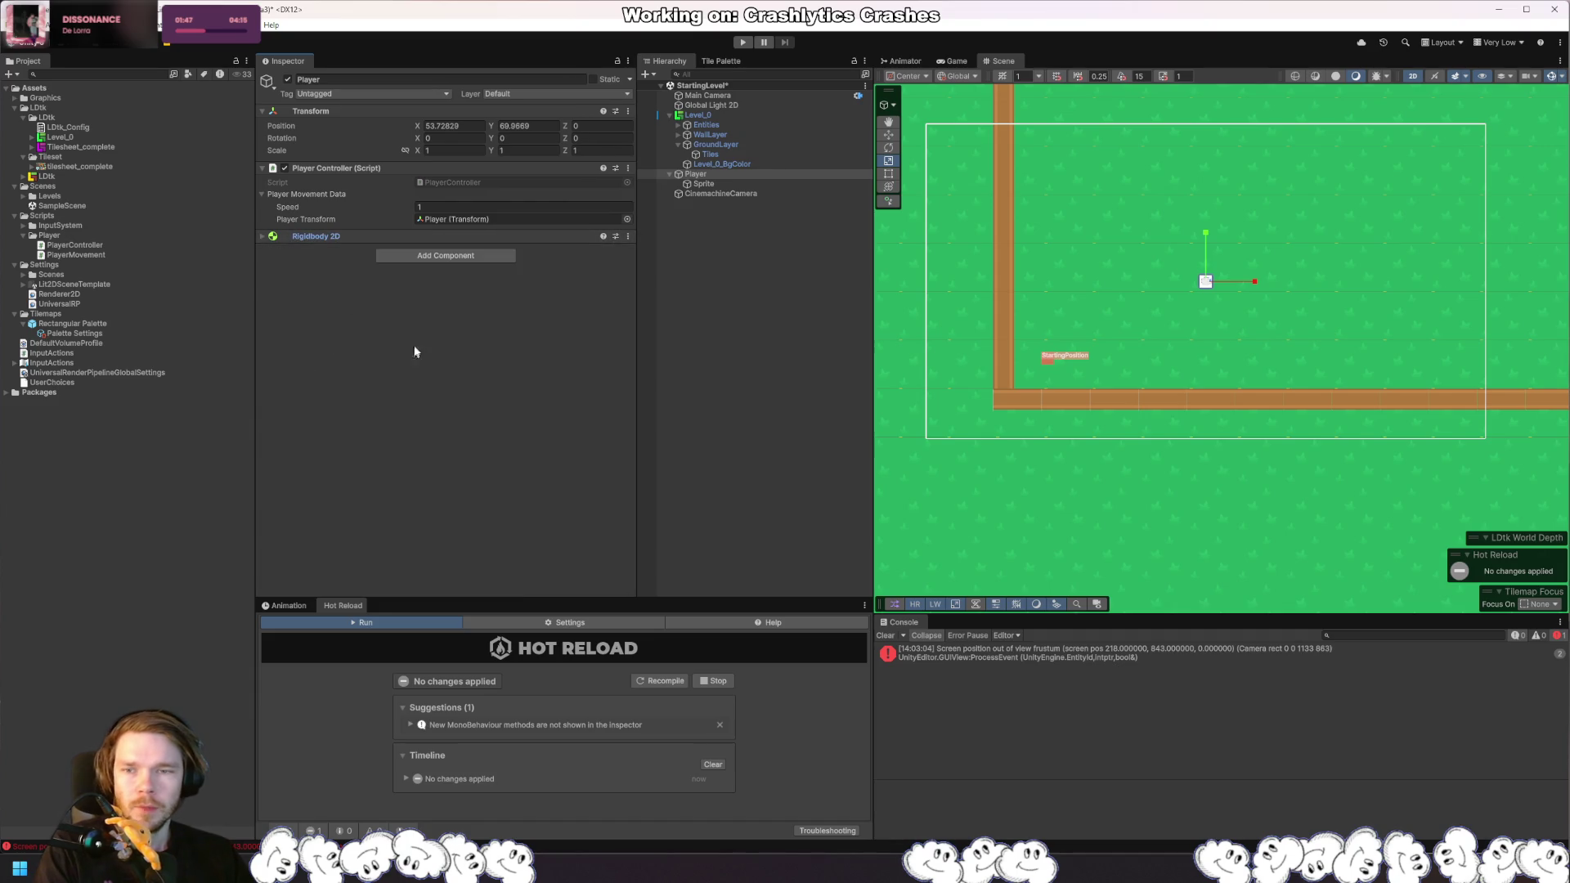
{"action": "left_click", "coordinate": [433, 257]}
{"action": "type", "text": "box"}
{"action": "key", "text": "Down"}
{"action": "key", "text": "Return"}
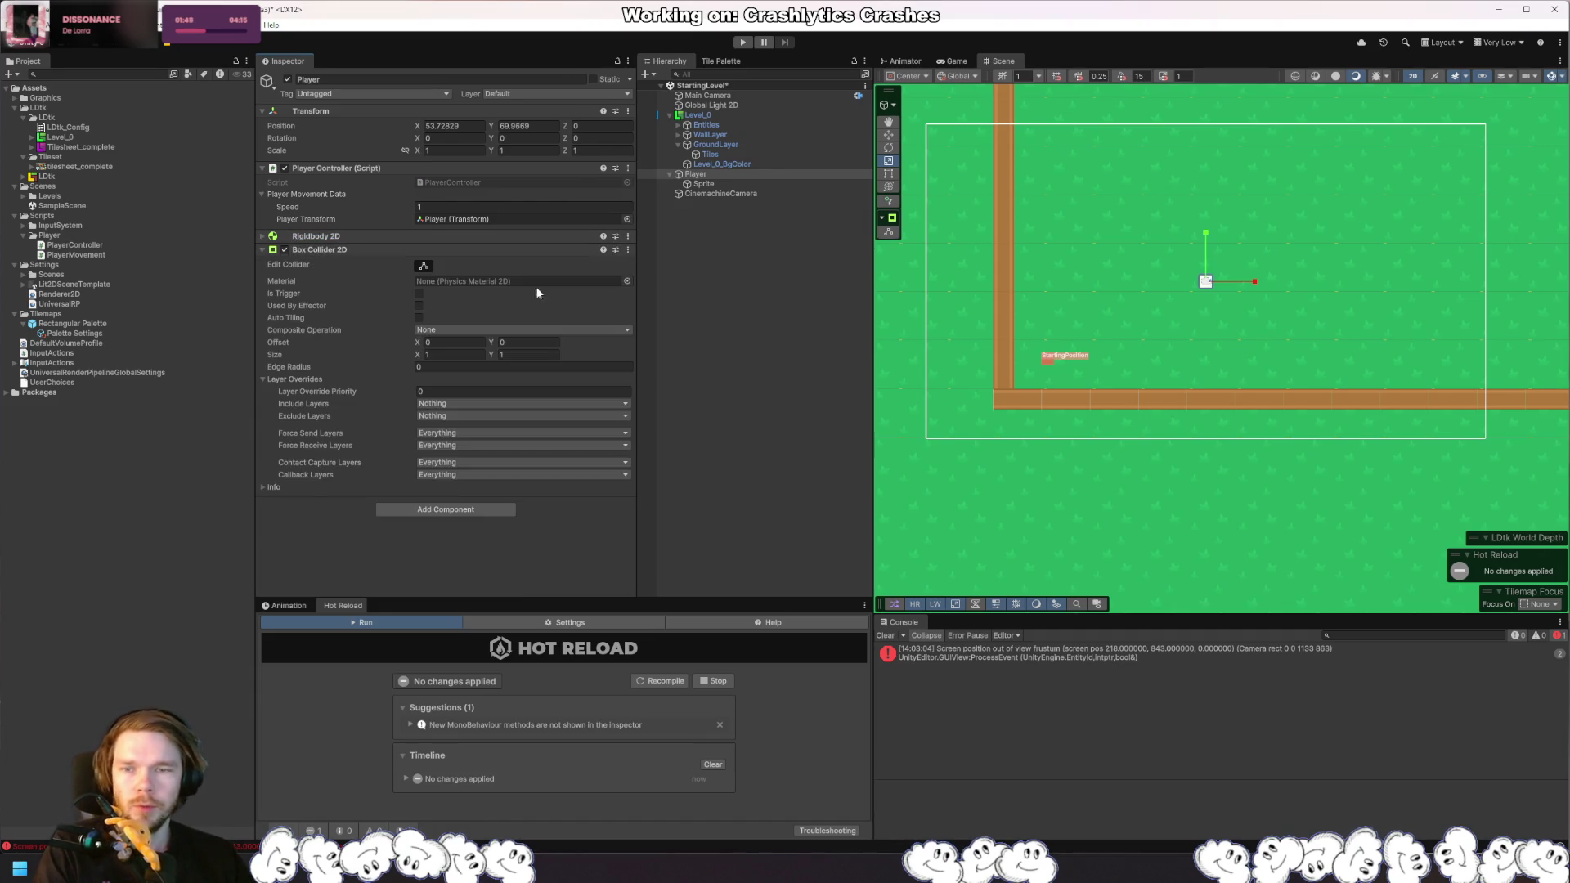
Step: Set the Rigidbody 2D Gravity Scale to 0, keep it Dynamic, and save the scene
{"action": "left_click", "coordinate": [344, 236]}
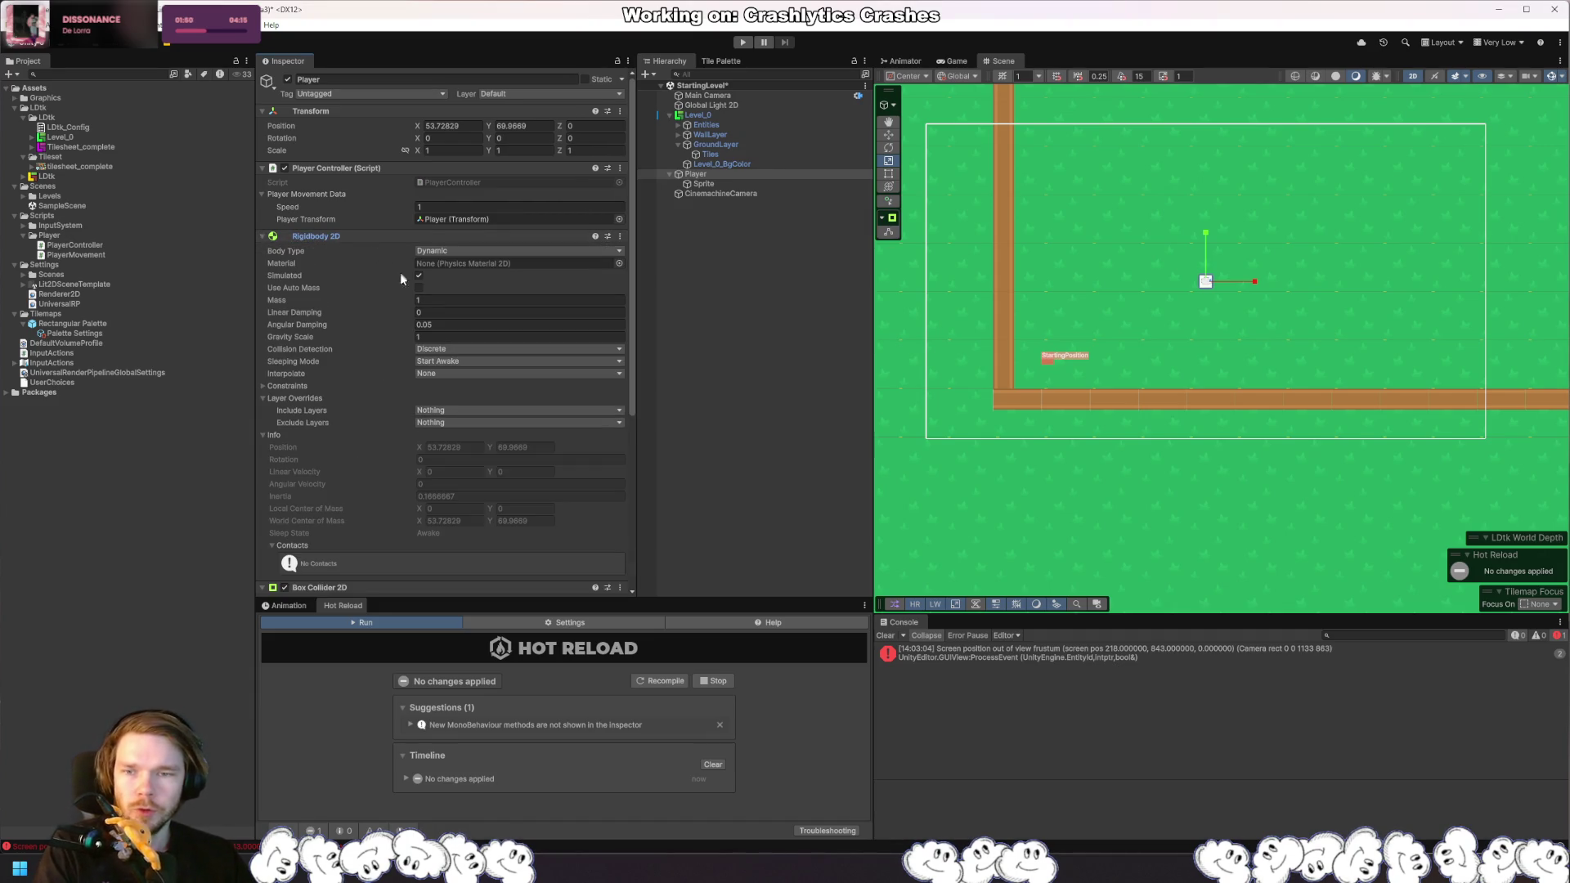
{"action": "left_click", "coordinate": [437, 336]}
{"action": "type", "text": "0"}
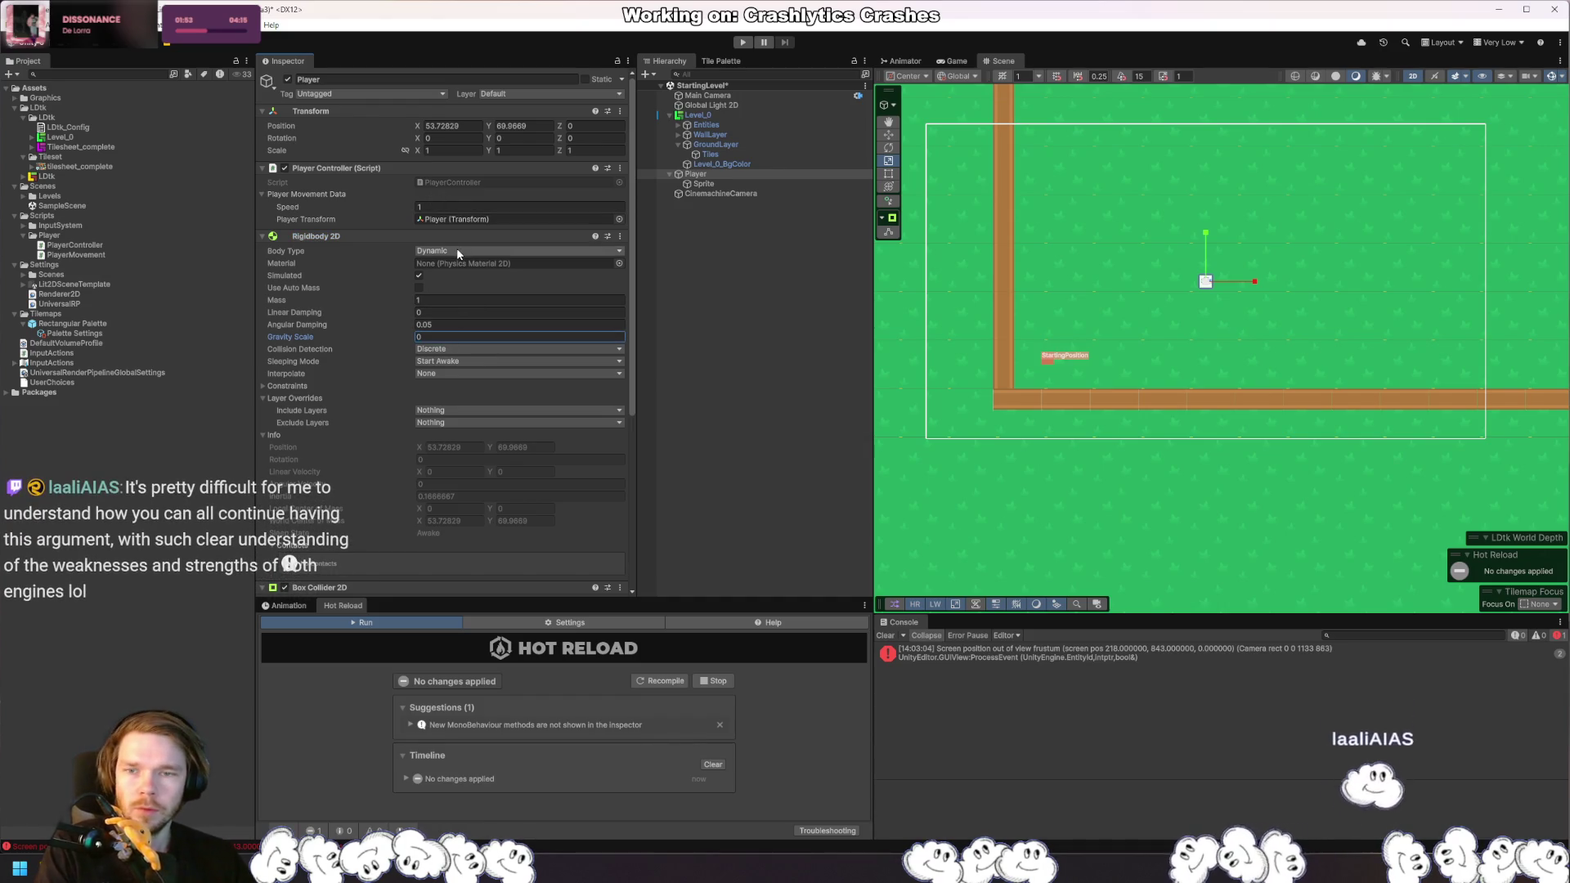
{"action": "left_click", "coordinate": [459, 252]}
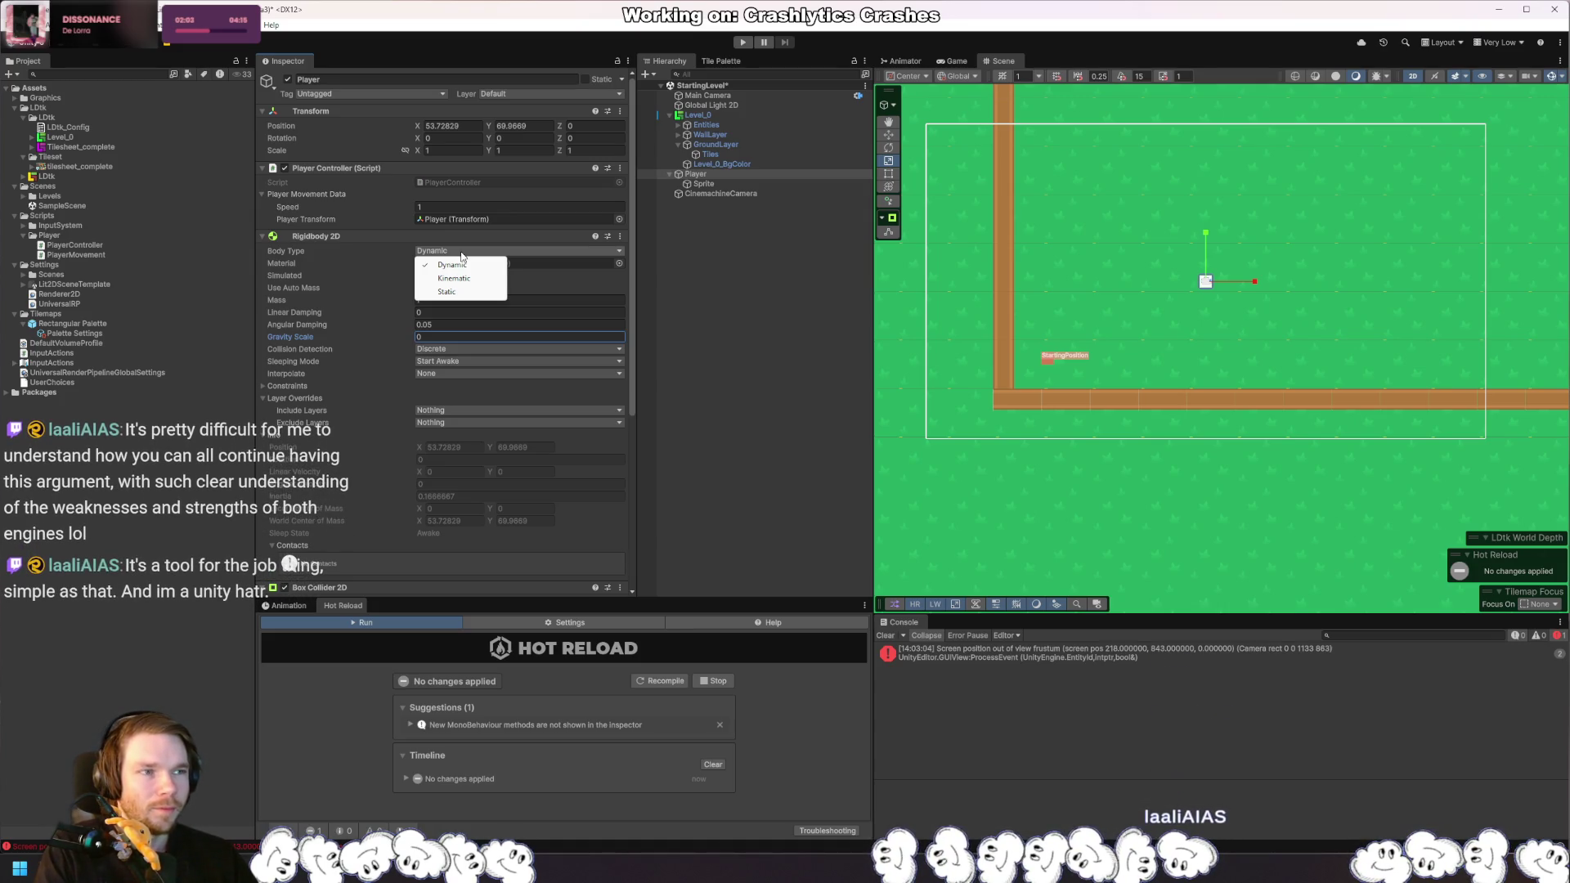
{"action": "left_click", "coordinate": [313, 249]}
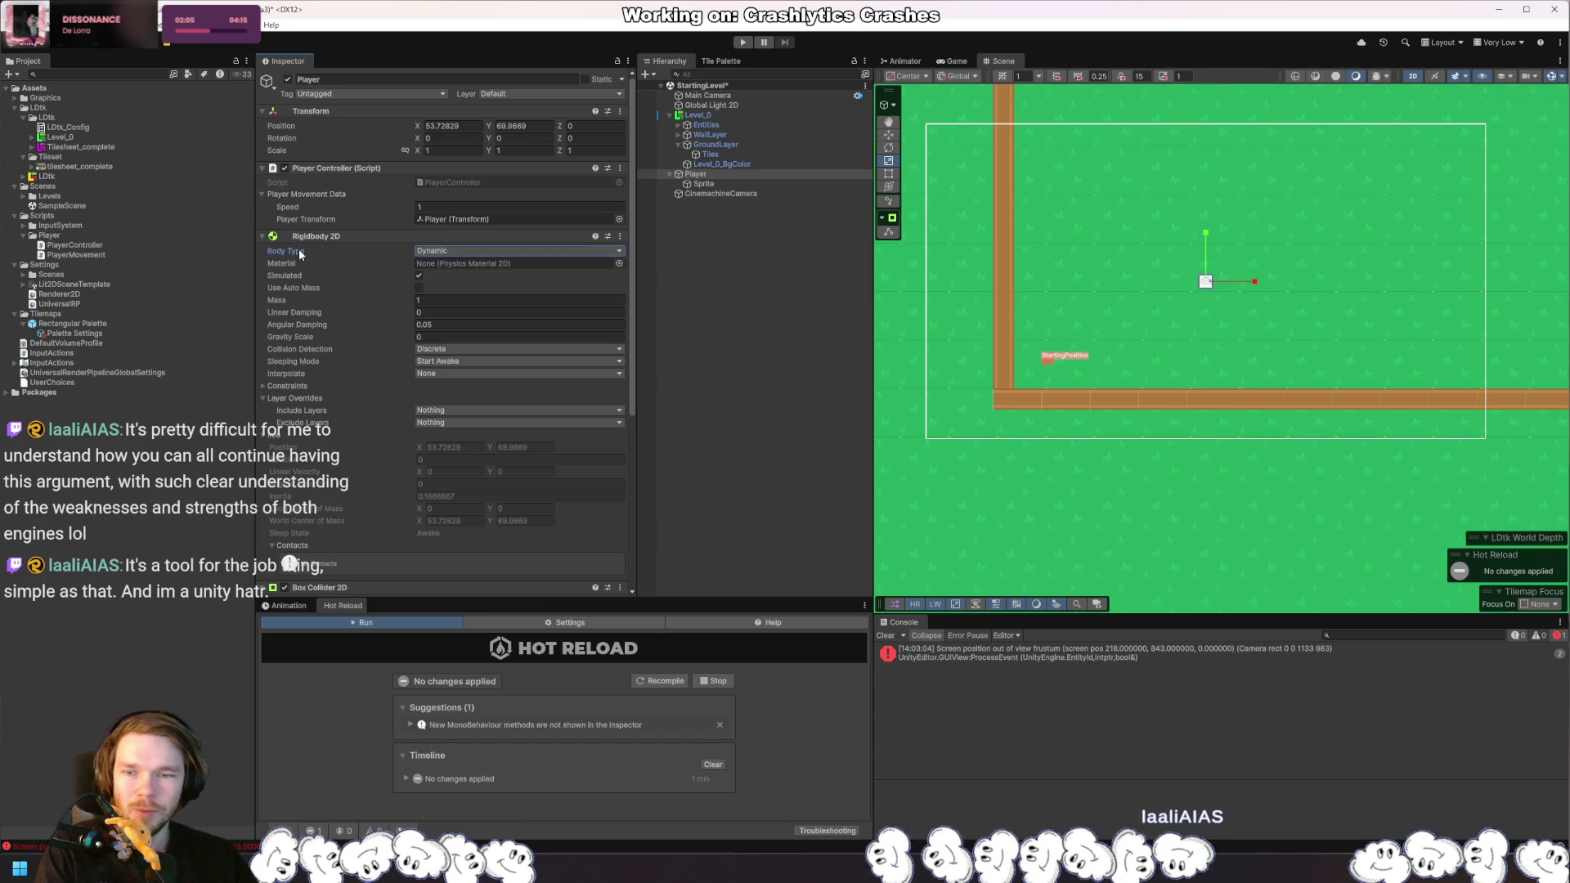
{"action": "key", "text": "ctrl+s"}
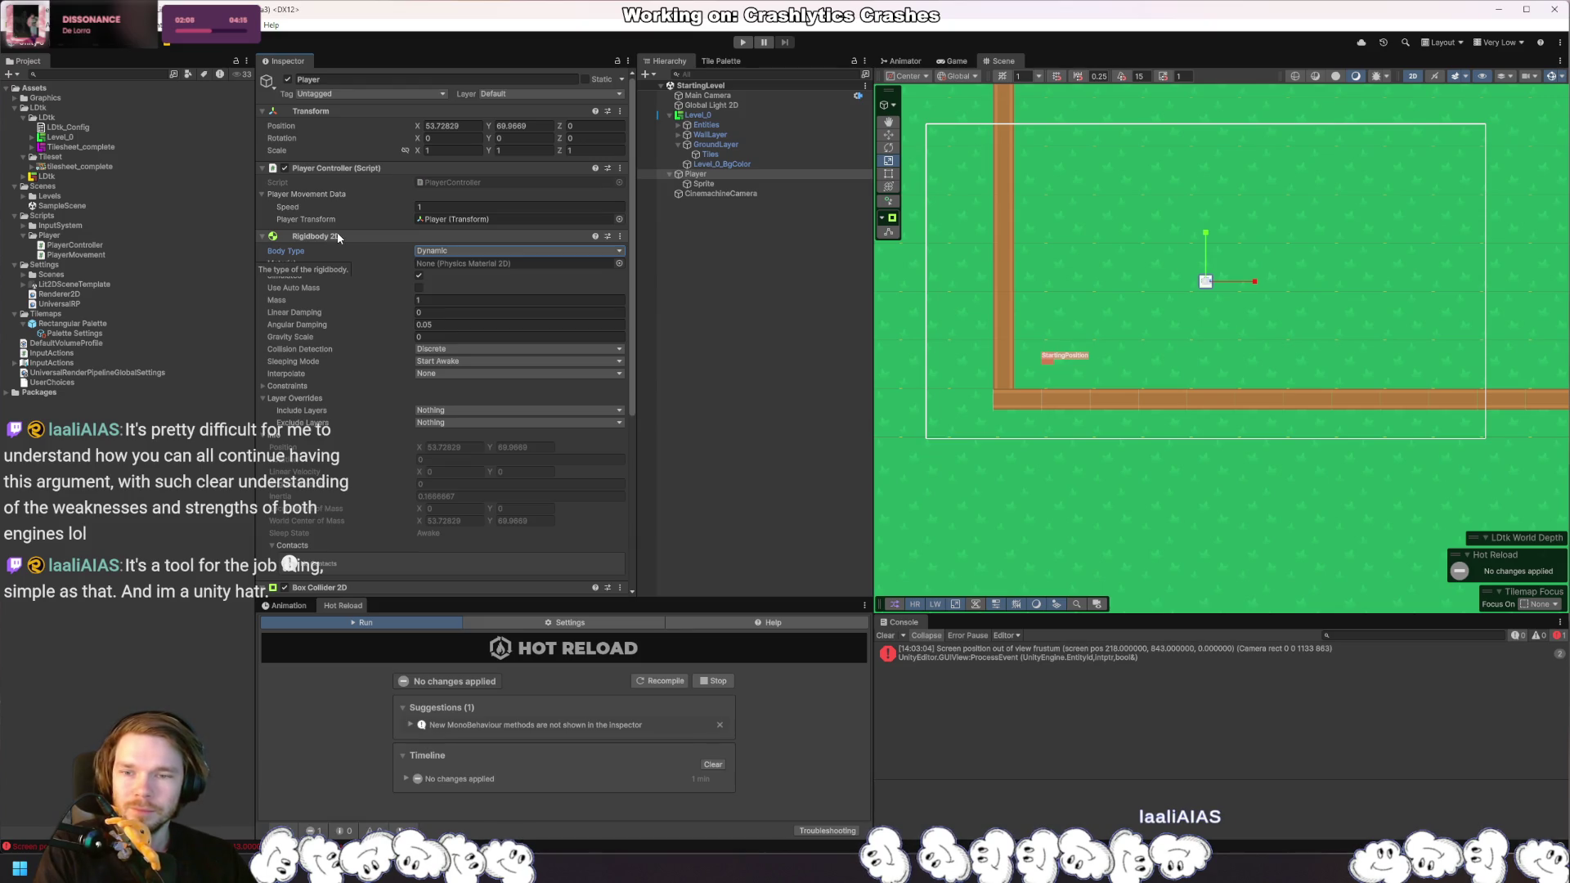
{"action": "left_click", "coordinate": [338, 236]}
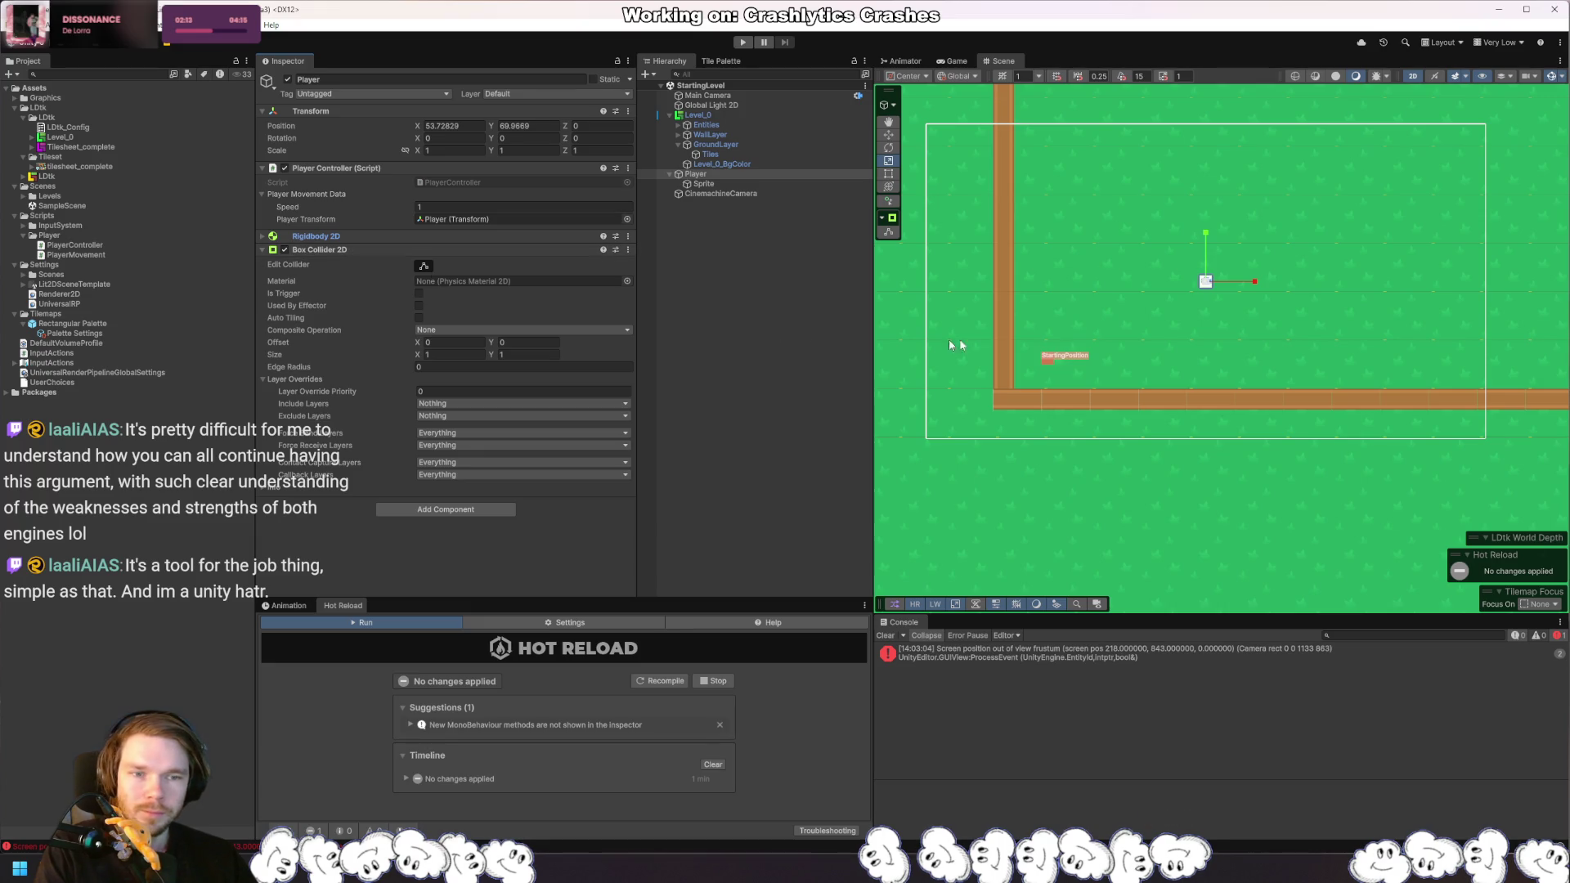
Step: Frame the Player and adjust the Box Collider 2D Size X, then switch to Rider
{"action": "key", "text": "f"}
{"action": "scroll", "coordinate": [1192, 291], "scroll_direction": "down", "scroll_amount": 3}
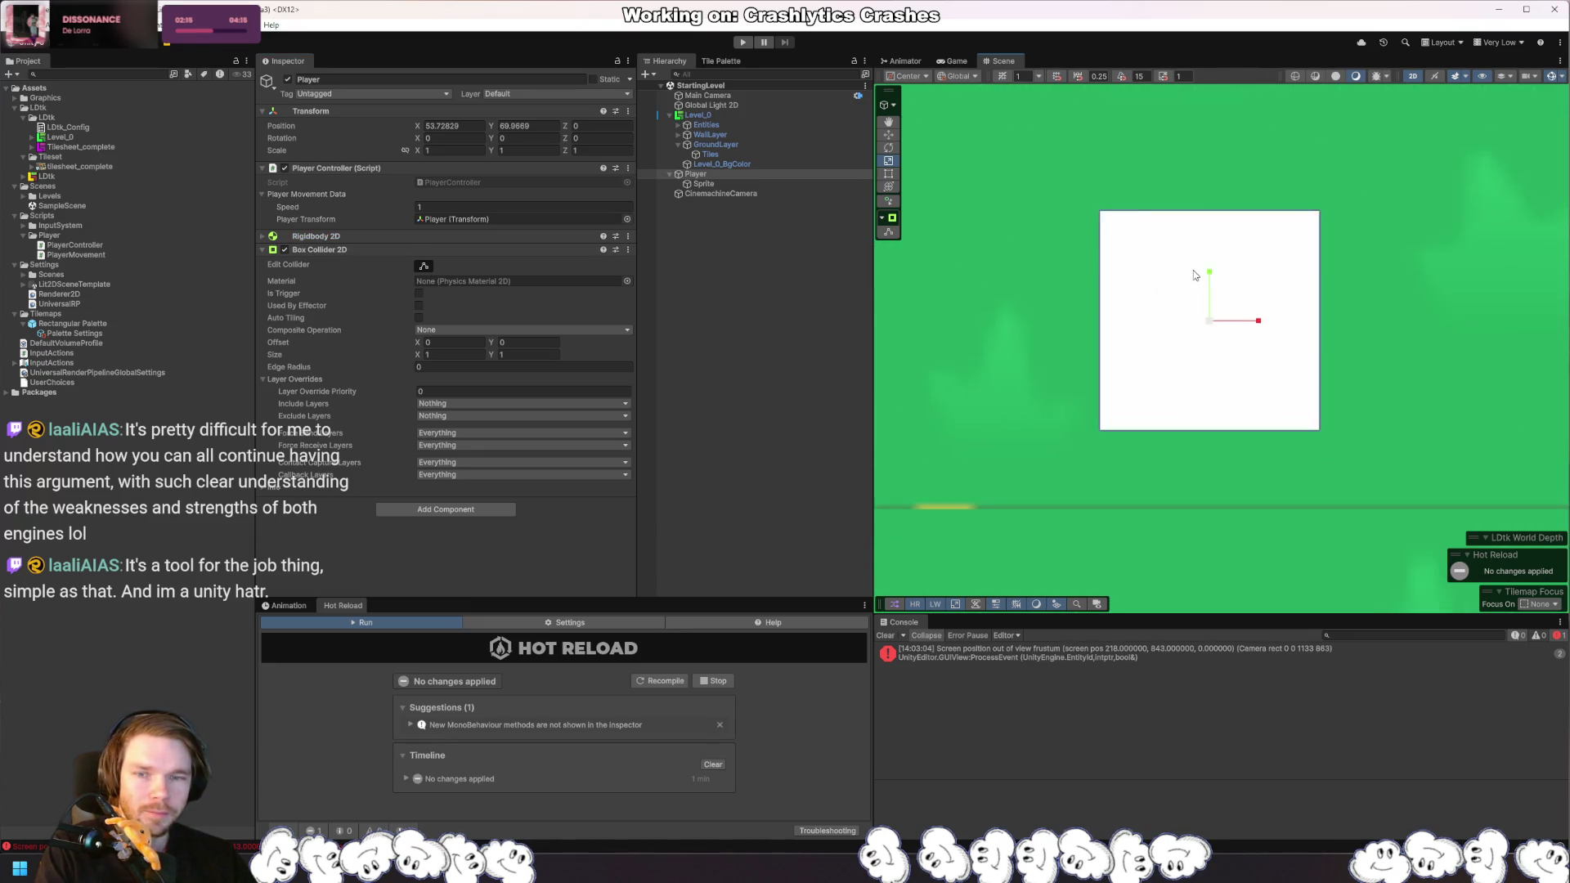
{"action": "scroll", "coordinate": [1016, 340], "scroll_direction": "down", "scroll_amount": 3}
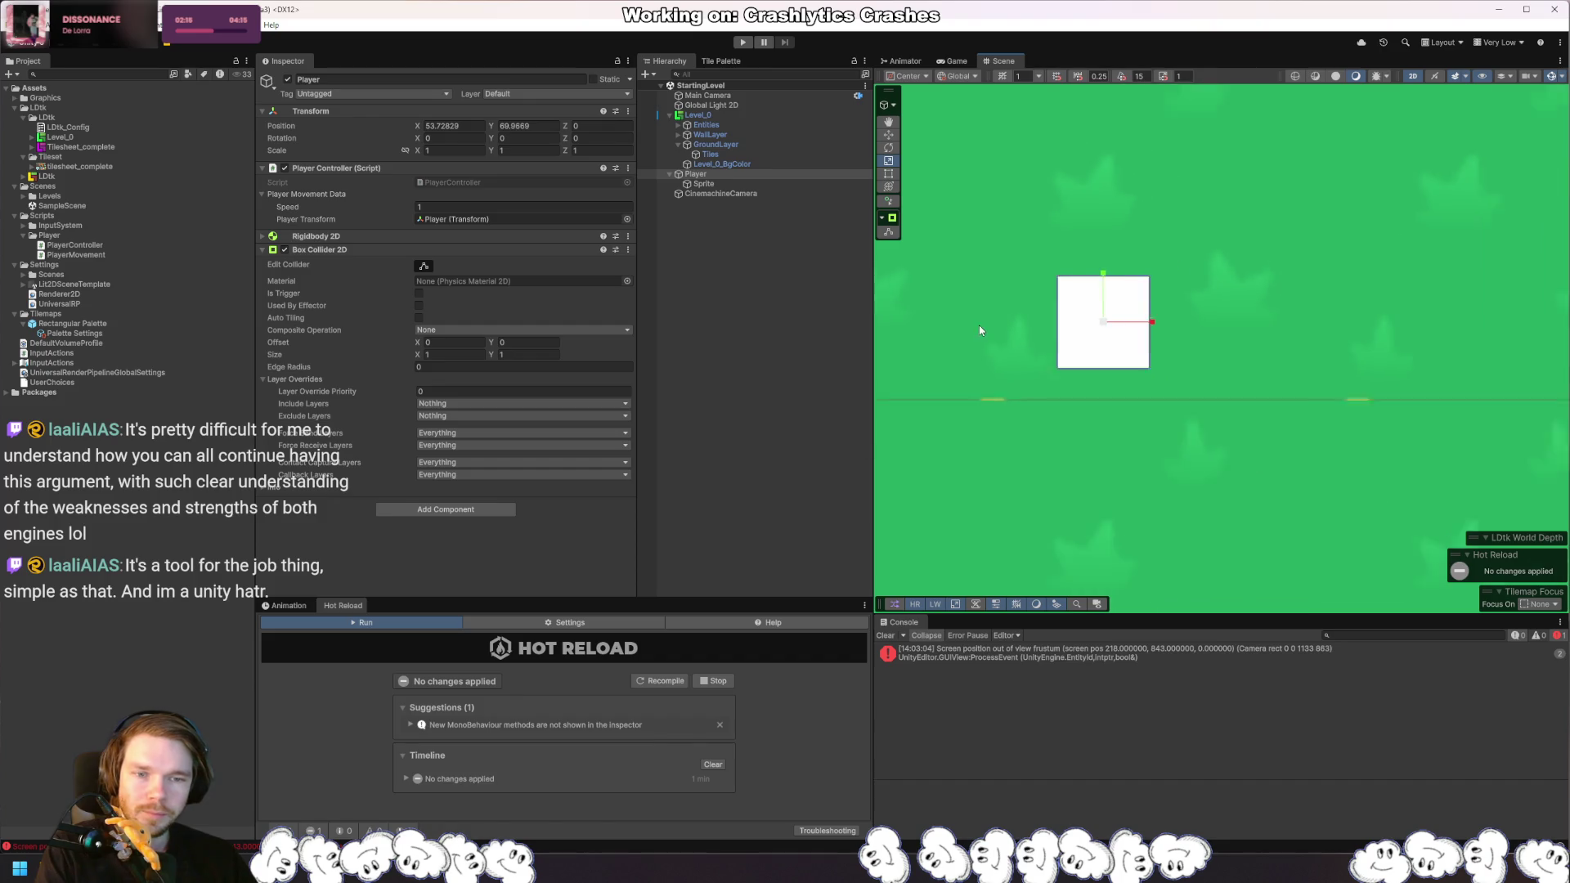
{"action": "left_click", "coordinate": [432, 355]}
{"action": "type", "text": "1.34"}
{"action": "key", "text": "BackSpace"}
{"action": "key", "text": "BackSpace"}
{"action": "key", "text": "BackSpace"}
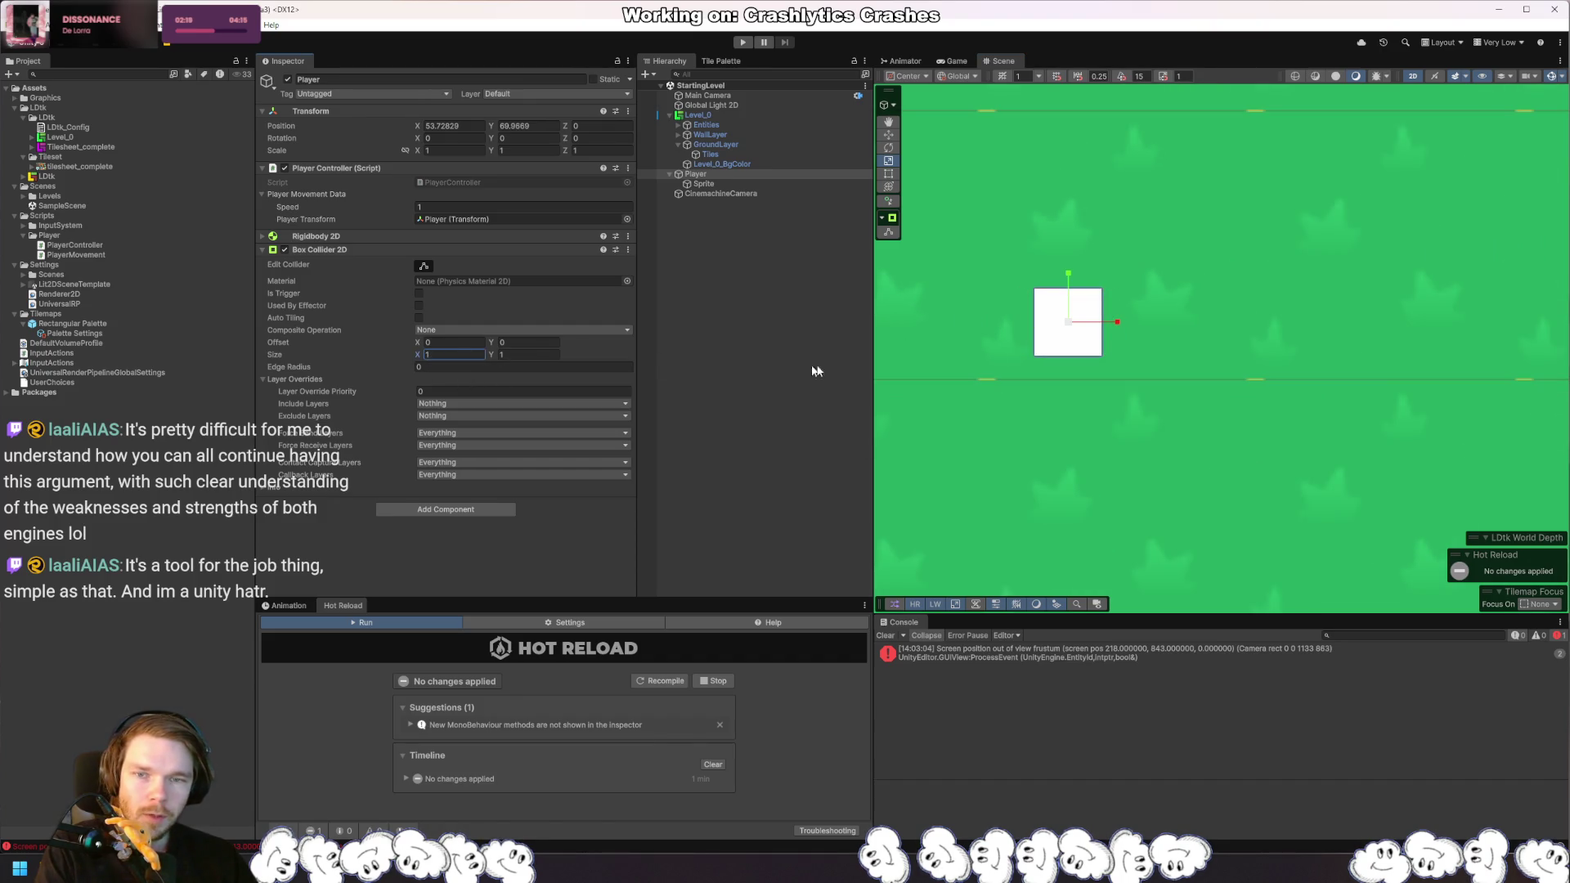
{"action": "scroll", "coordinate": [1121, 340], "scroll_direction": "down", "scroll_amount": 5}
{"action": "scroll", "coordinate": [1099, 335], "scroll_direction": "down", "scroll_amount": 3}
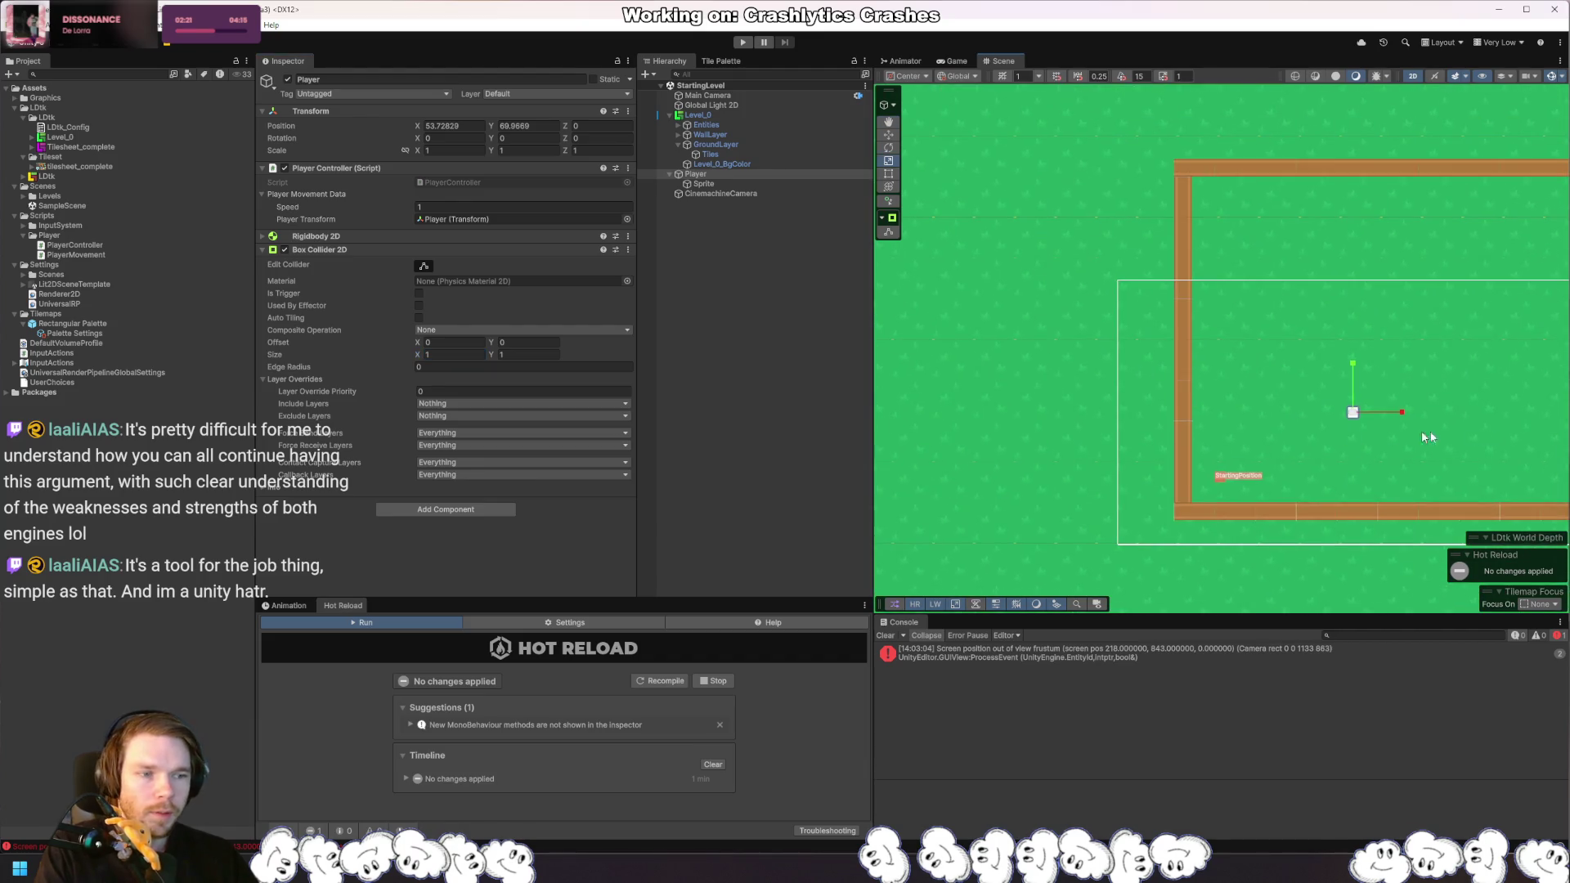
{"action": "key", "text": "alt+Tab"}
{"action": "scroll", "coordinate": [352, 431], "scroll_direction": "up", "scroll_amount": 3}
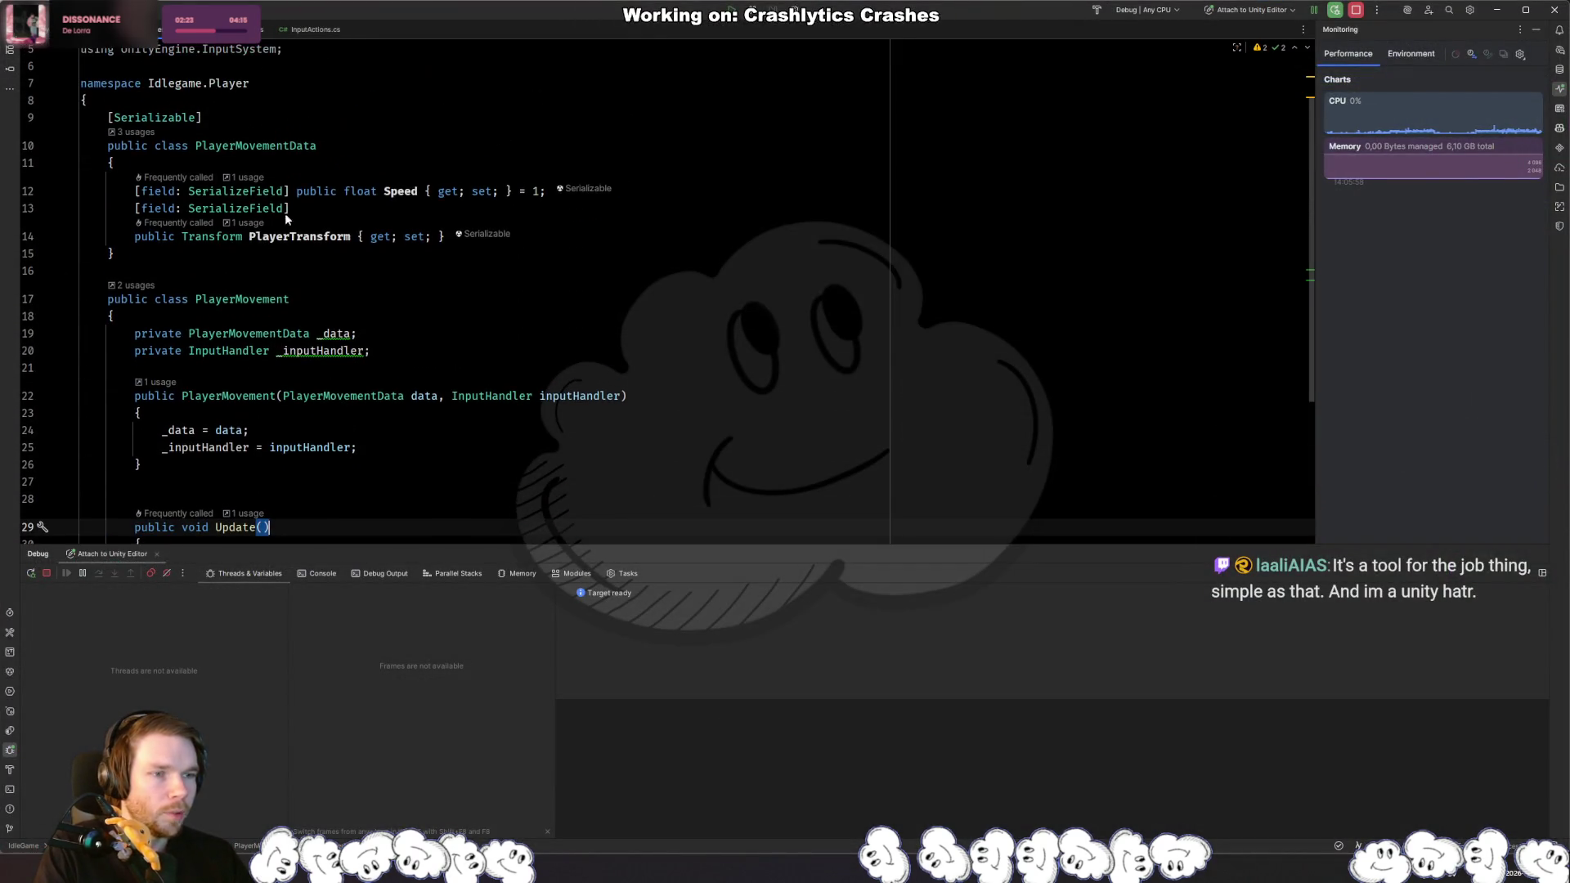
Step: Change the PlayerTransform property into a Rigidbody2D property named RigidBody
{"action": "double_click", "coordinate": [213, 236]}
{"action": "type", "text": "Rigi"}
{"action": "key", "text": "Down"}
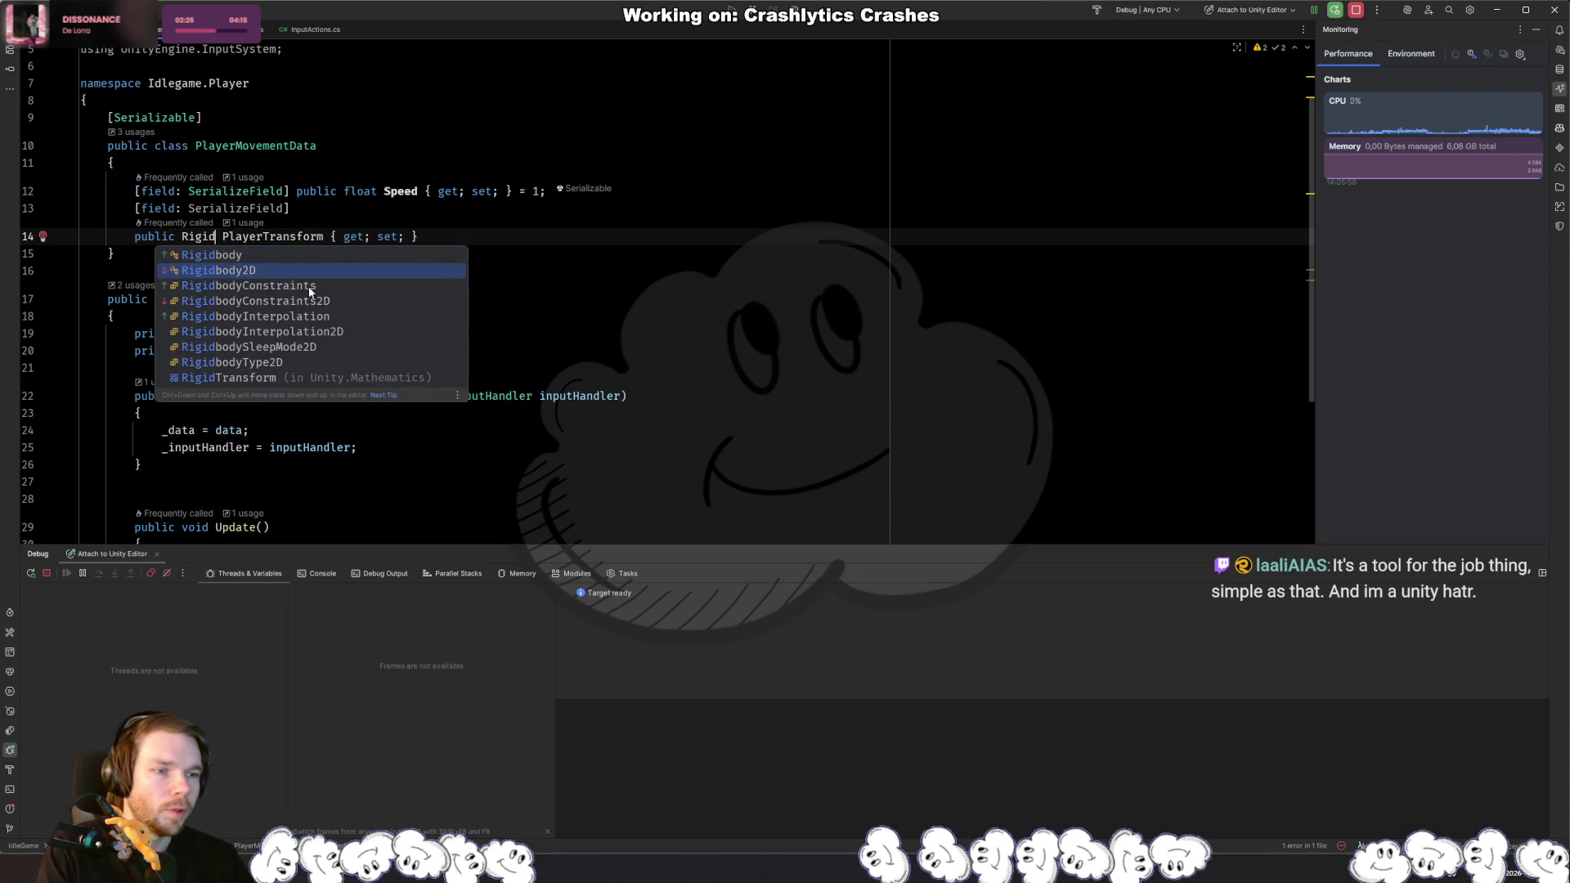
{"action": "key", "text": "Return"}
{"action": "double_click", "coordinate": [307, 238]}
{"action": "type", "text": "RigidBody"}
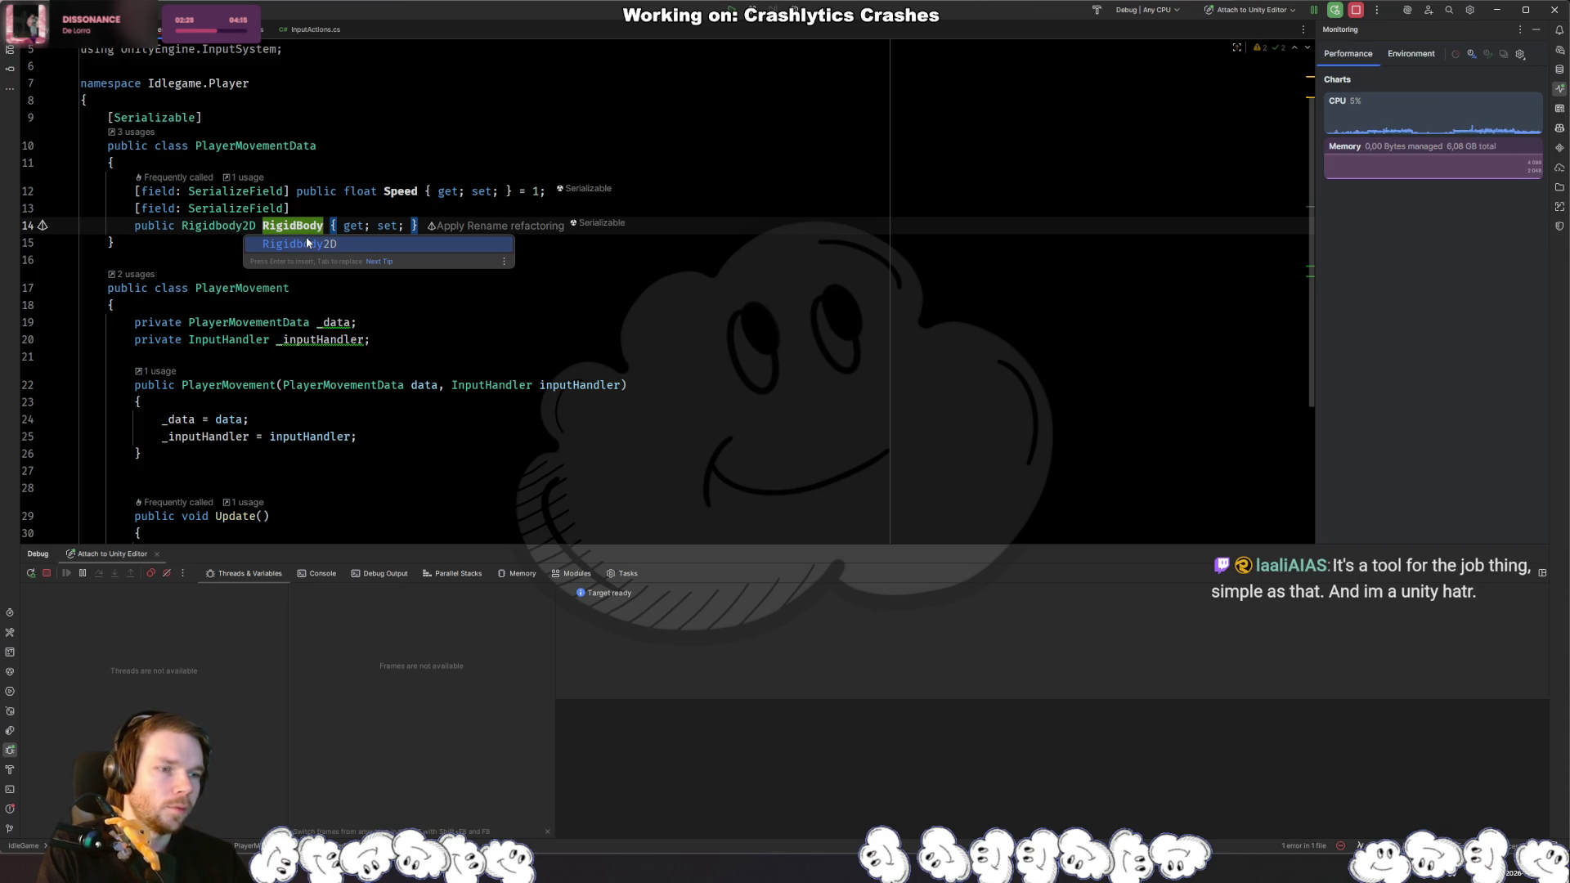
{"action": "key", "text": "Escape"}
Step: Turn line 34's position increment into an assignment to RigidBody.velocity
{"action": "scroll", "coordinate": [571, 359], "scroll_direction": "down", "scroll_amount": 4}
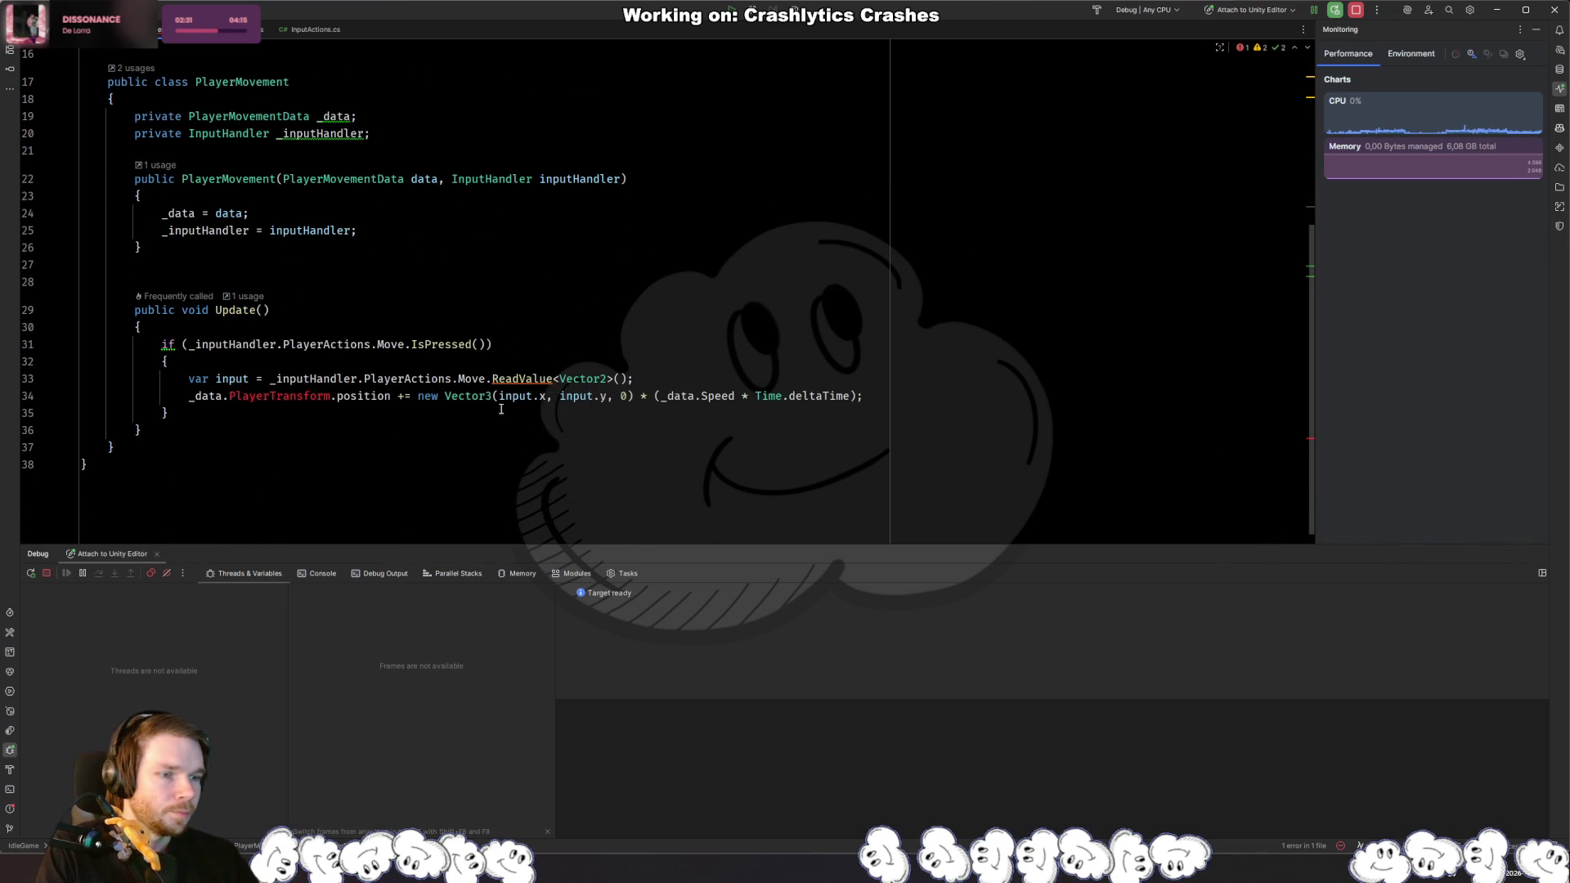
{"action": "double_click", "coordinate": [279, 395]}
{"action": "type", "text": "RigidBody."}
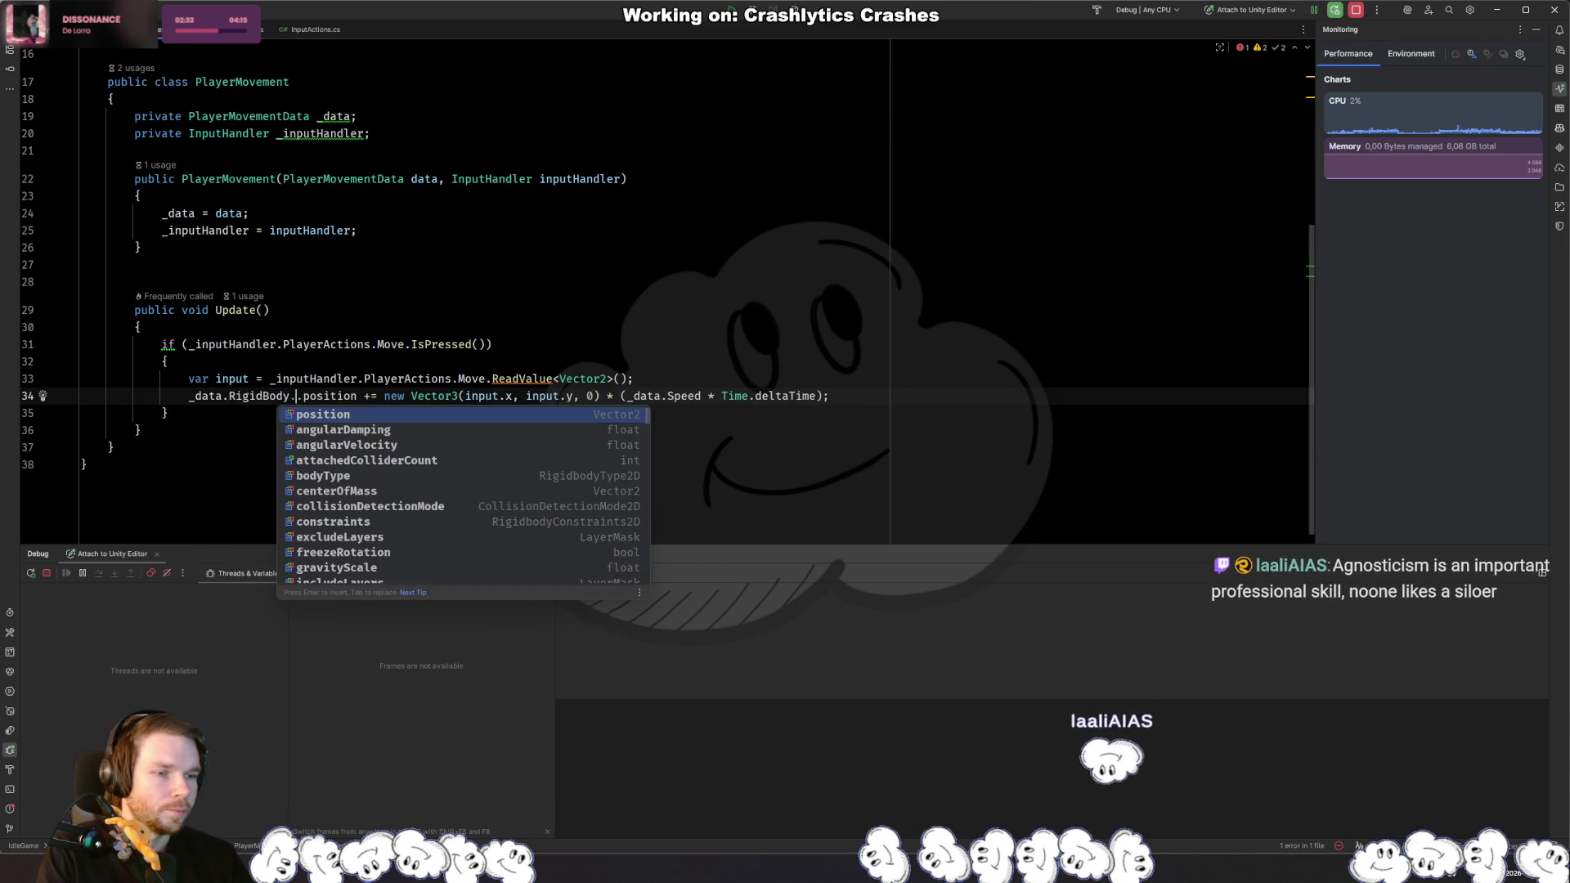
{"action": "type", "text": "vel"}
{"action": "key", "text": "Return"}
{"action": "type", "text": "."}
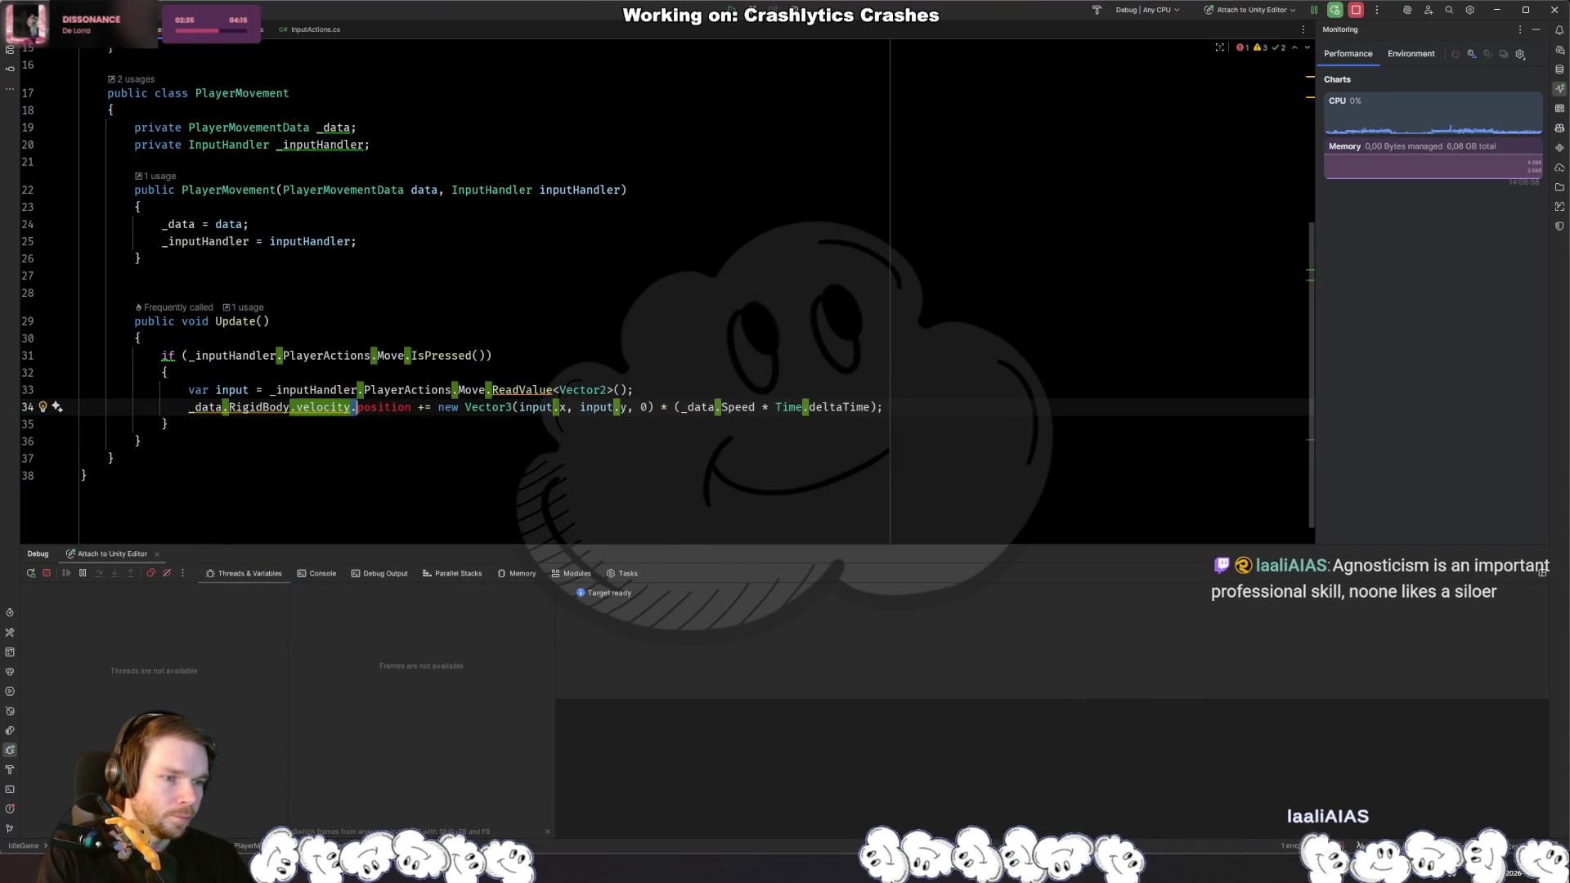
{"action": "key", "text": "shift+ctrl+Right"}
{"action": "key", "text": "shift+ctrl+Right"}
{"action": "key", "text": "BackSpace"}
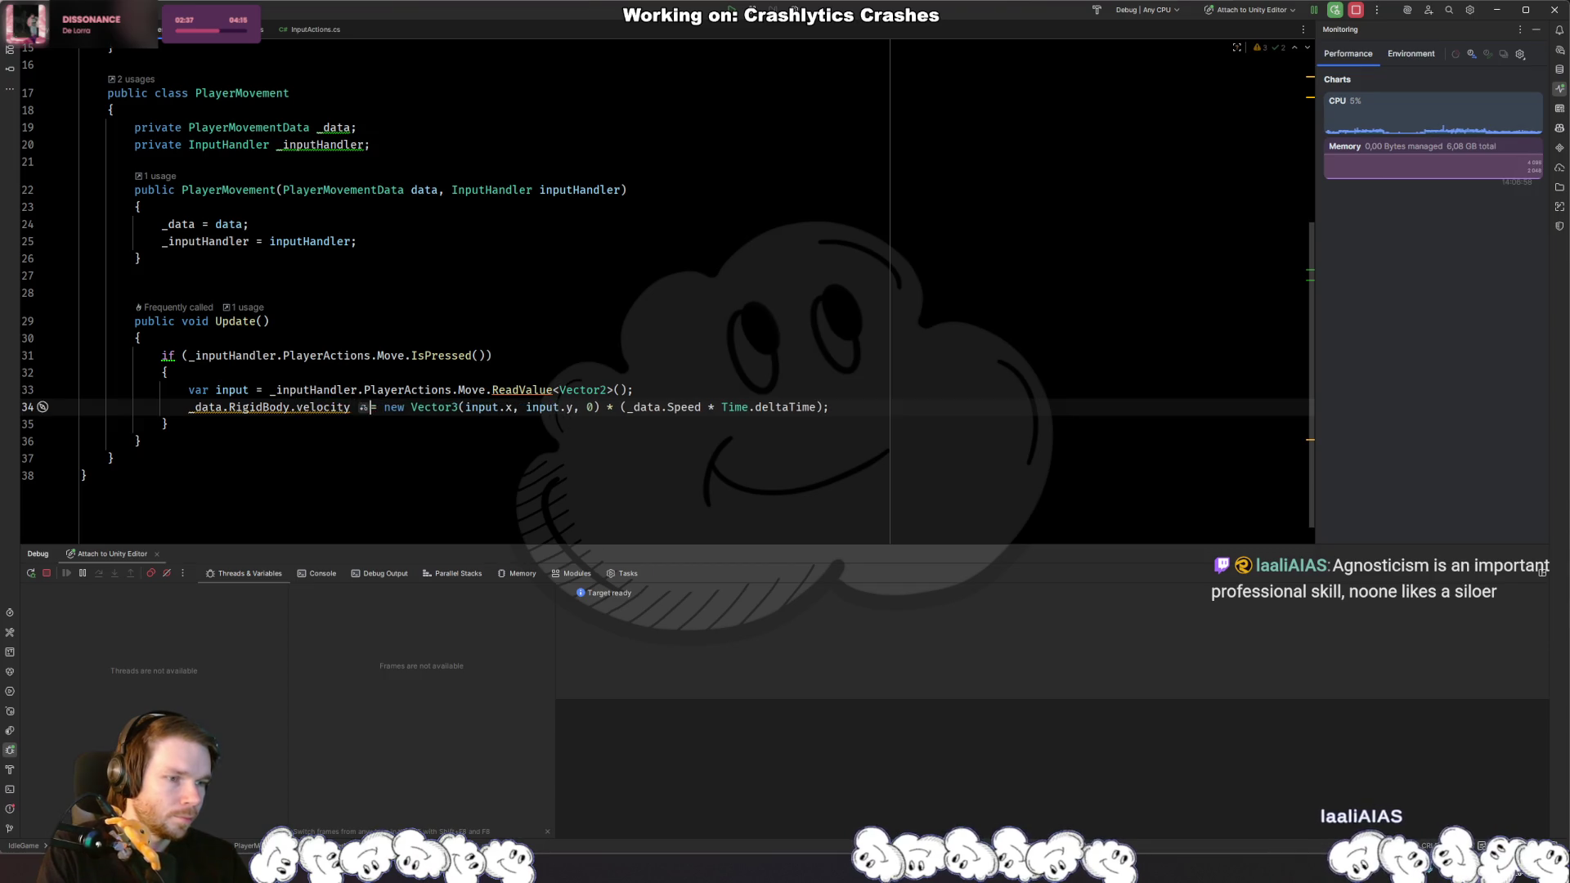
Step: Make the assigned velocity input * _data.Speed, removing the old vector expression
{"action": "key", "text": "ctrl+Right"}
{"action": "key", "text": "ctrl+Right"}
{"action": "key", "text": "ctrl+Right"}
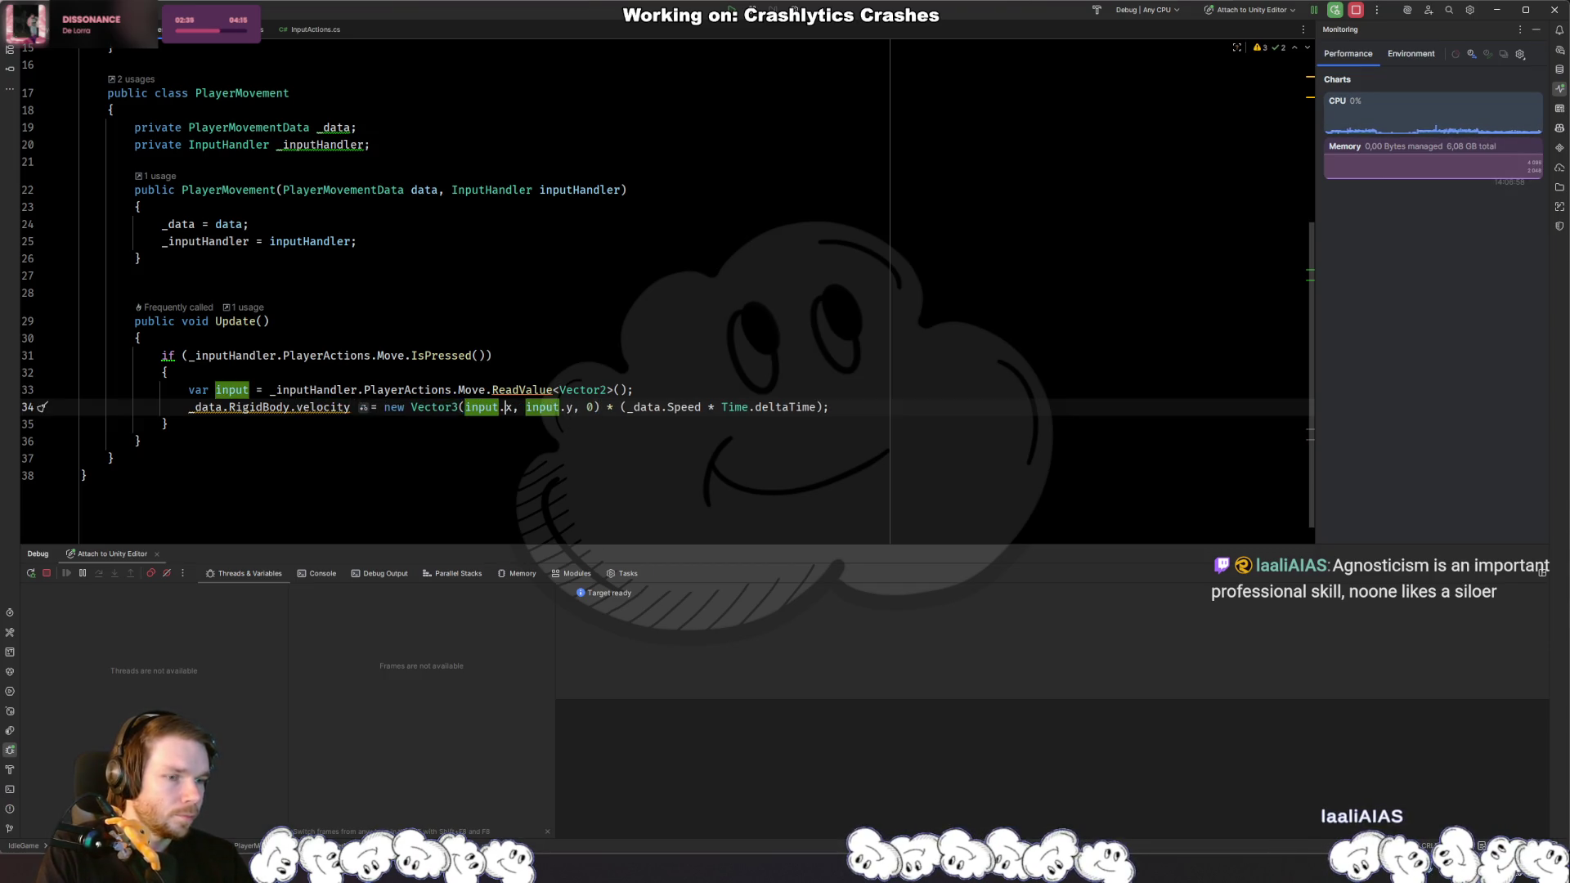
{"action": "key", "text": "ctrl+Left"}
{"action": "key", "text": "ctrl+Left"}
{"action": "key", "text": "Left"}
{"action": "key", "text": "Left"}
{"action": "key", "text": "BackSpace"}
{"action": "type", "text": "2"}
{"action": "key", "text": "Right"}
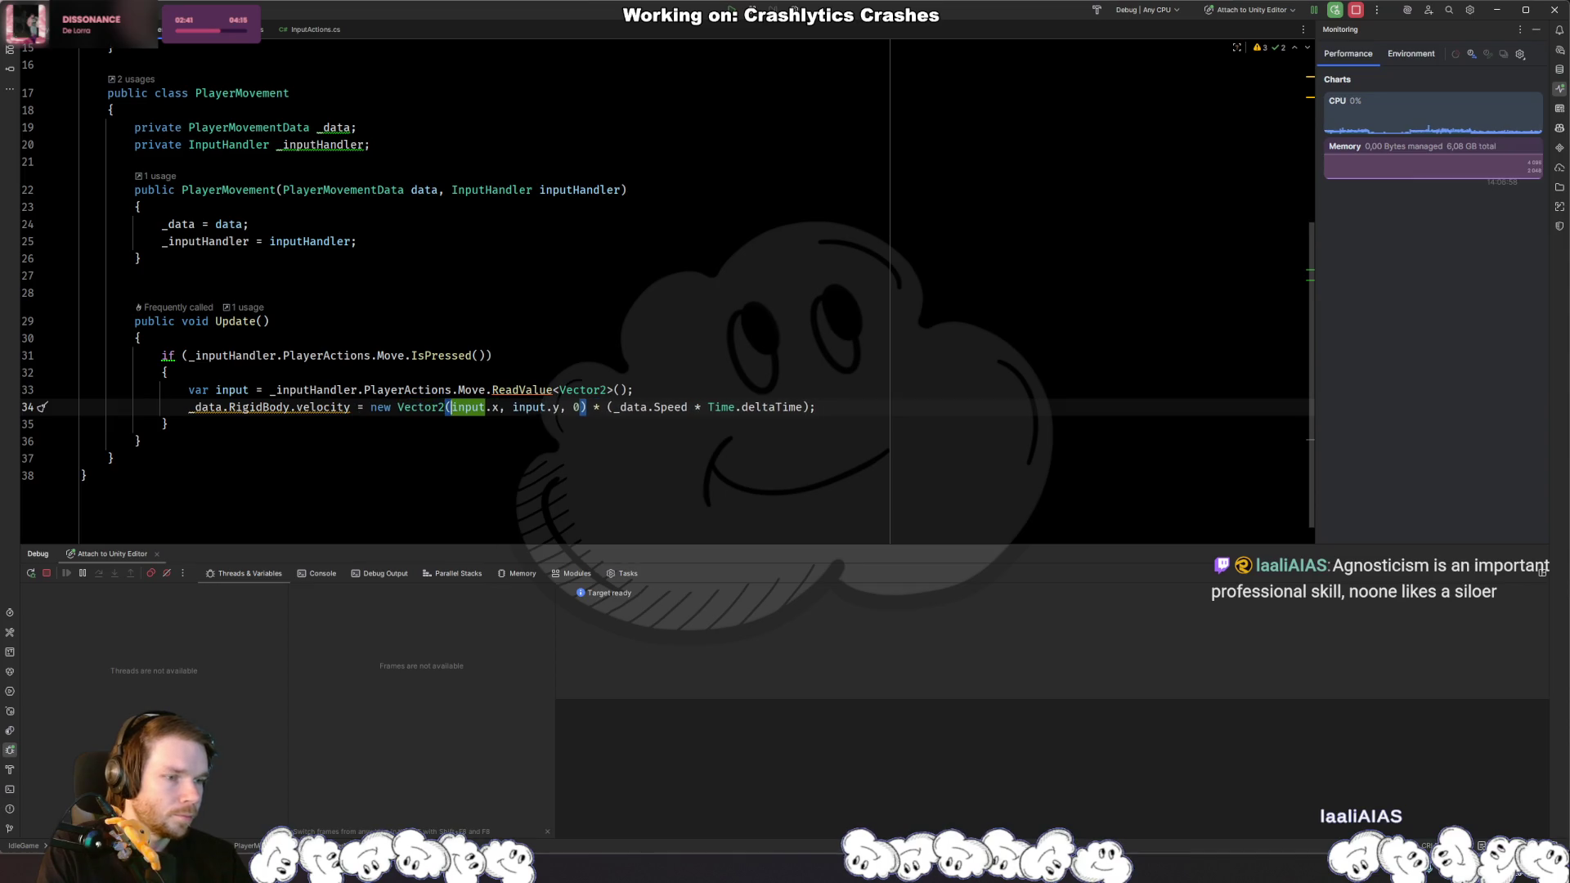
{"action": "key", "text": "ctrl+Left"}
{"action": "key", "text": "ctrl+Left"}
{"action": "key", "text": "ctrl+Left"}
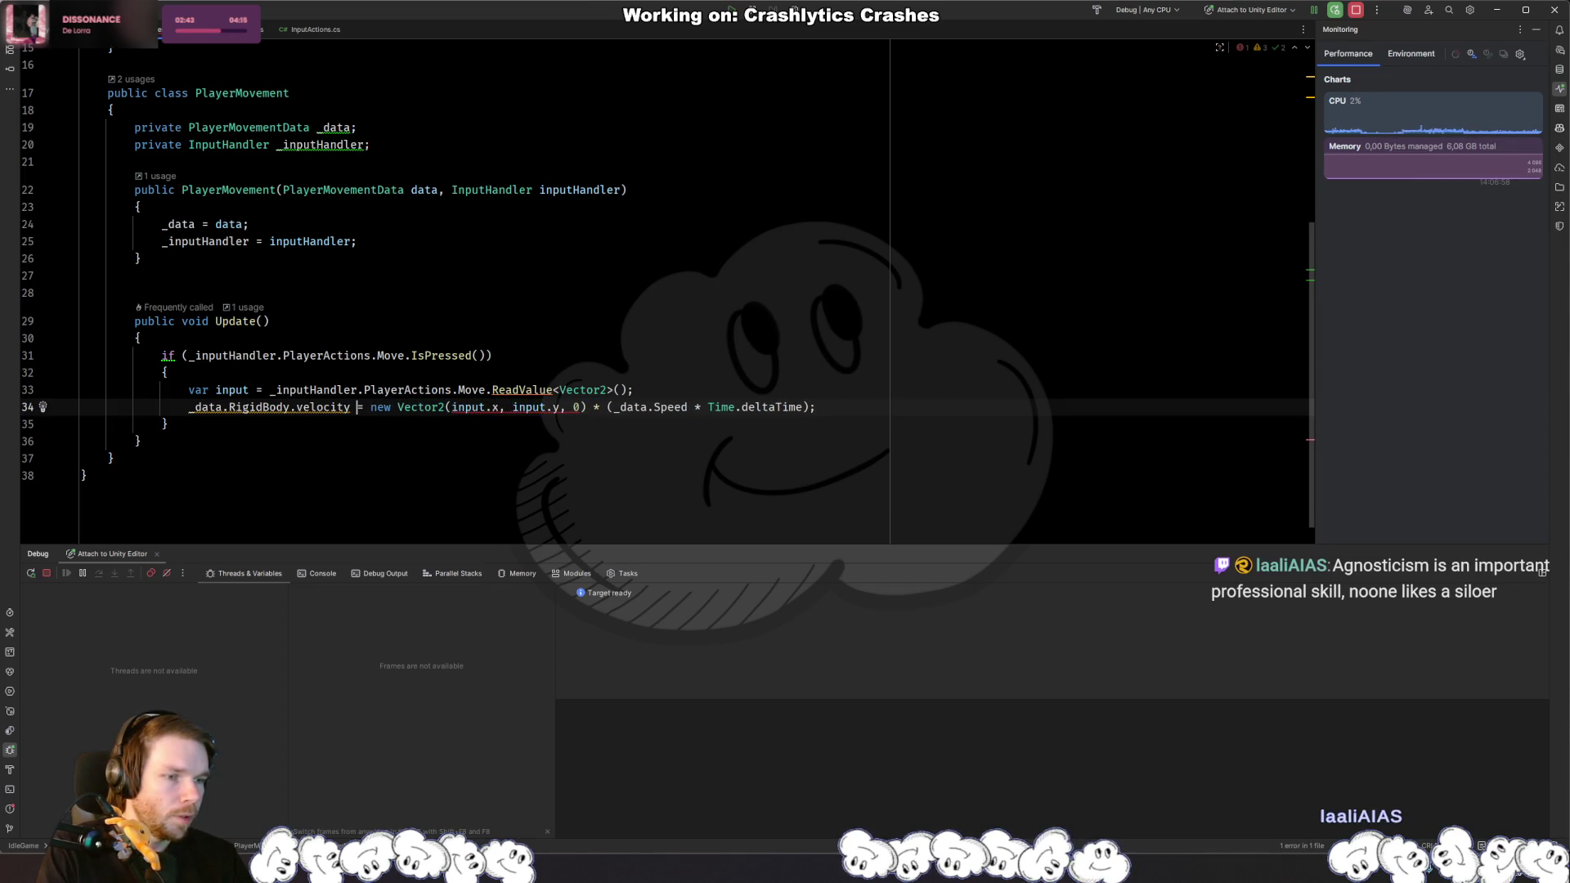
{"action": "key", "text": "Right"}
{"action": "type", "text": "input"}
{"action": "key", "text": "Escape"}
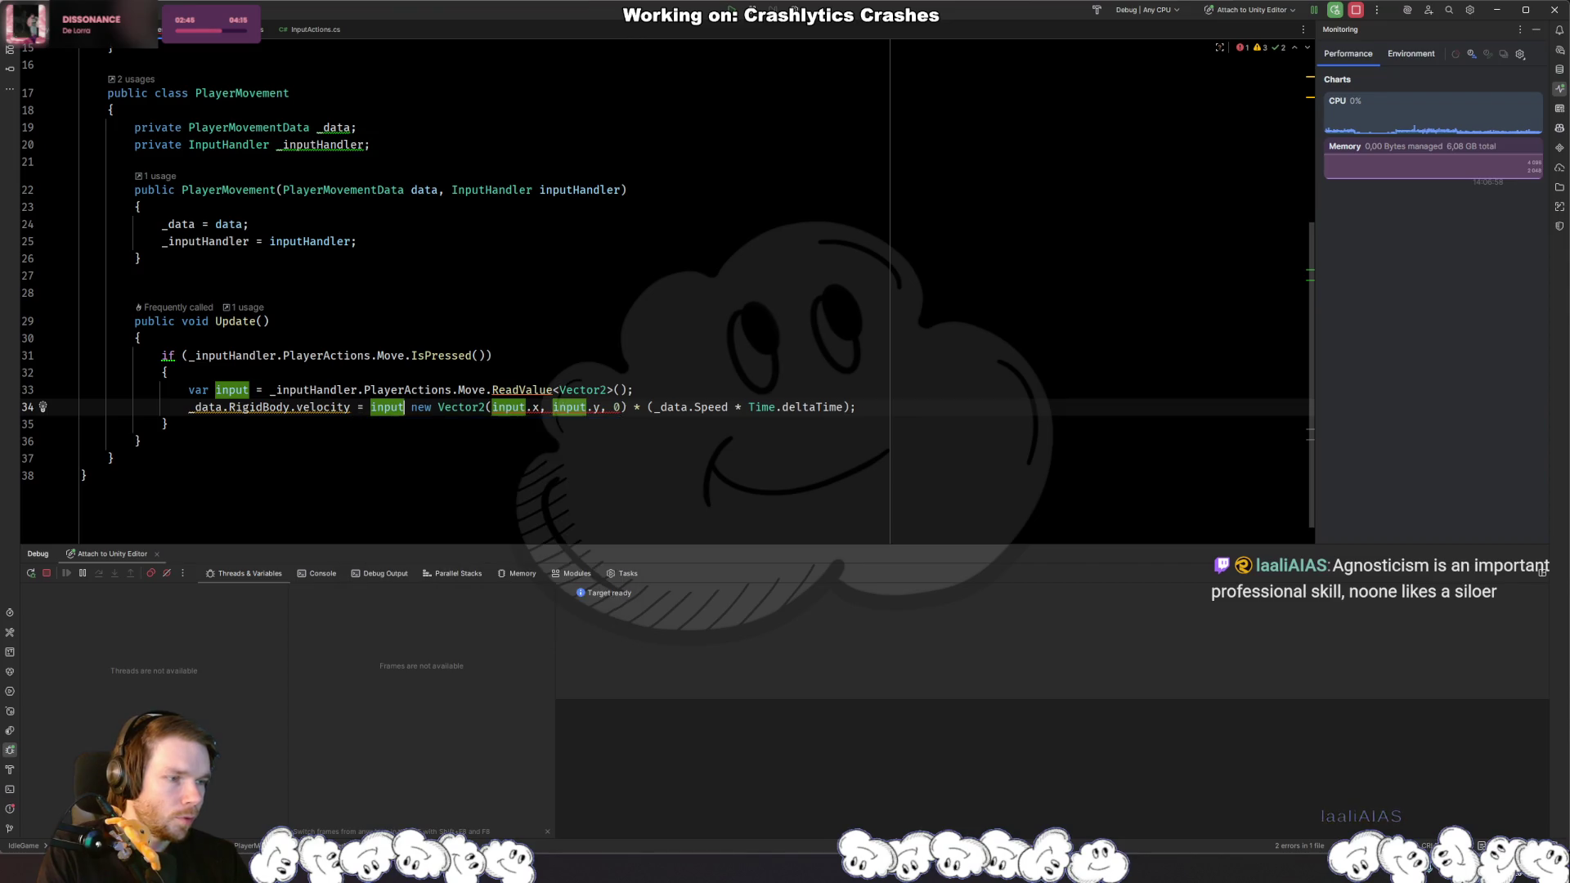
{"action": "type", "text": "* _data.Speed"}
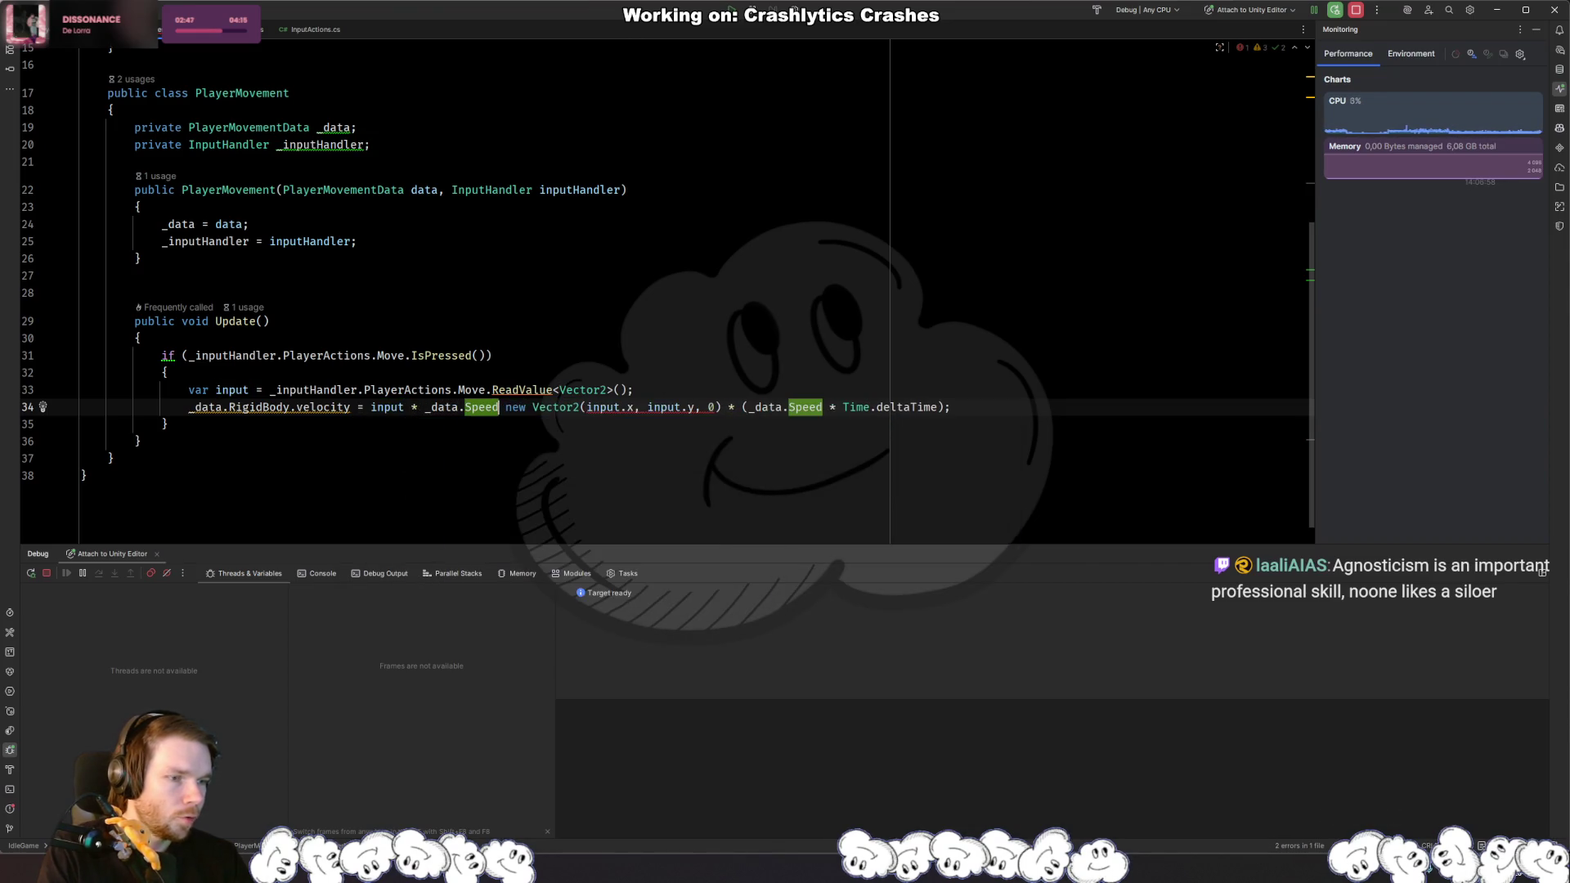
{"action": "key", "text": "shift+End"}
{"action": "type", "text": ";"}
Step: Replace the deprecated velocity property with linearVelocity
{"action": "key", "text": "Home"}
{"action": "key", "text": "ctrl+Right"}
{"action": "key", "text": "ctrl+Right"}
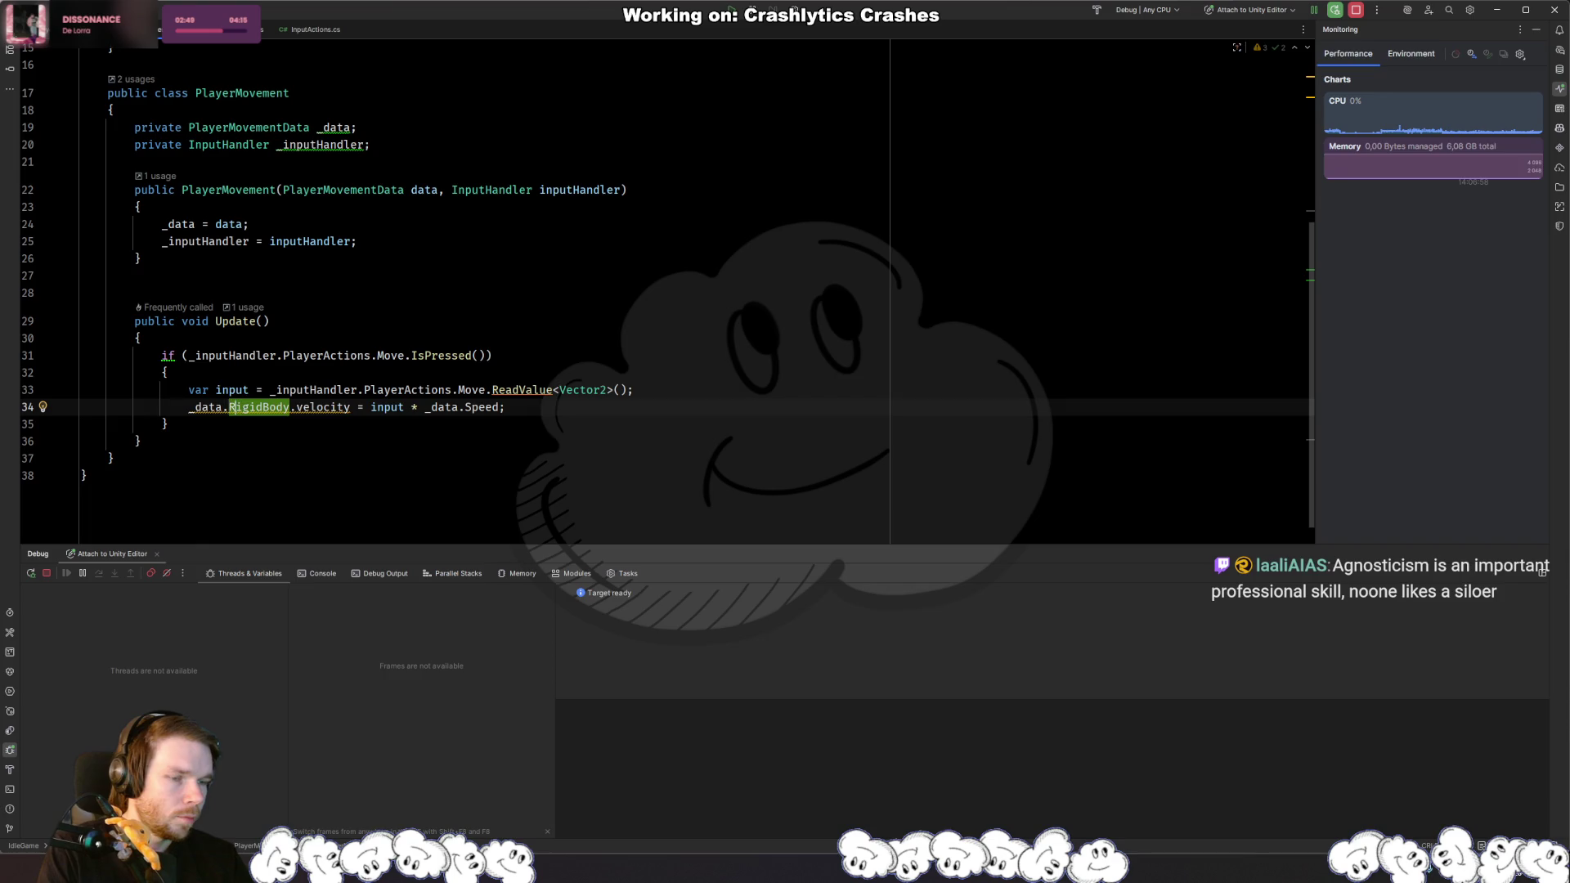
{"action": "key", "text": "Right"}
{"action": "key", "text": "ctrl+space"}
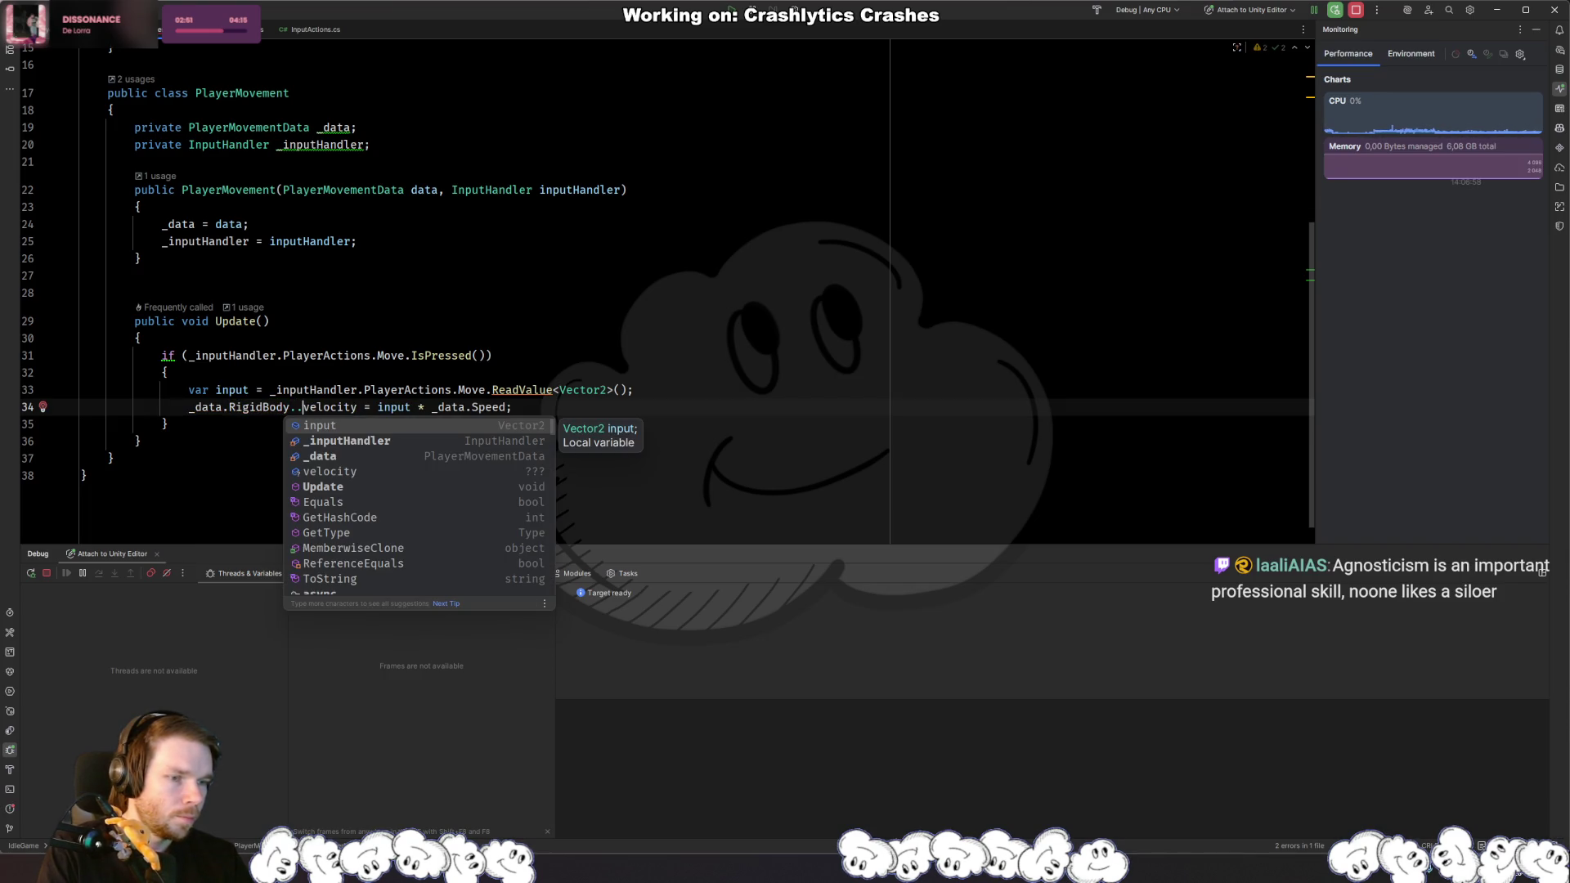
{"action": "key", "text": "Escape"}
{"action": "key", "text": "ctrl+End"}
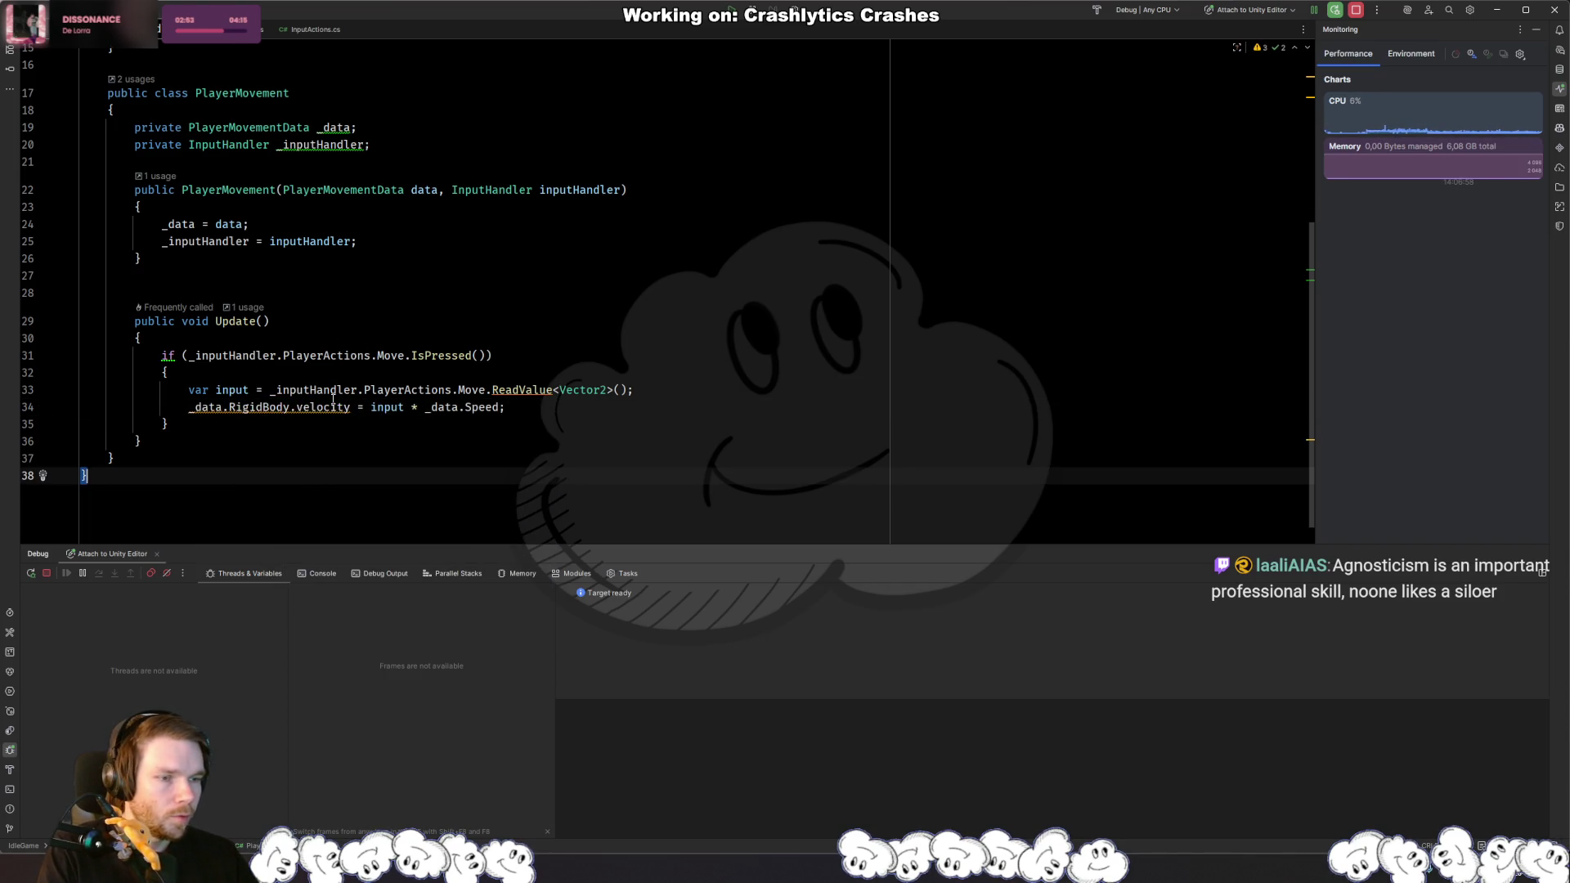
{"action": "mouse_move", "coordinate": [336, 408]}
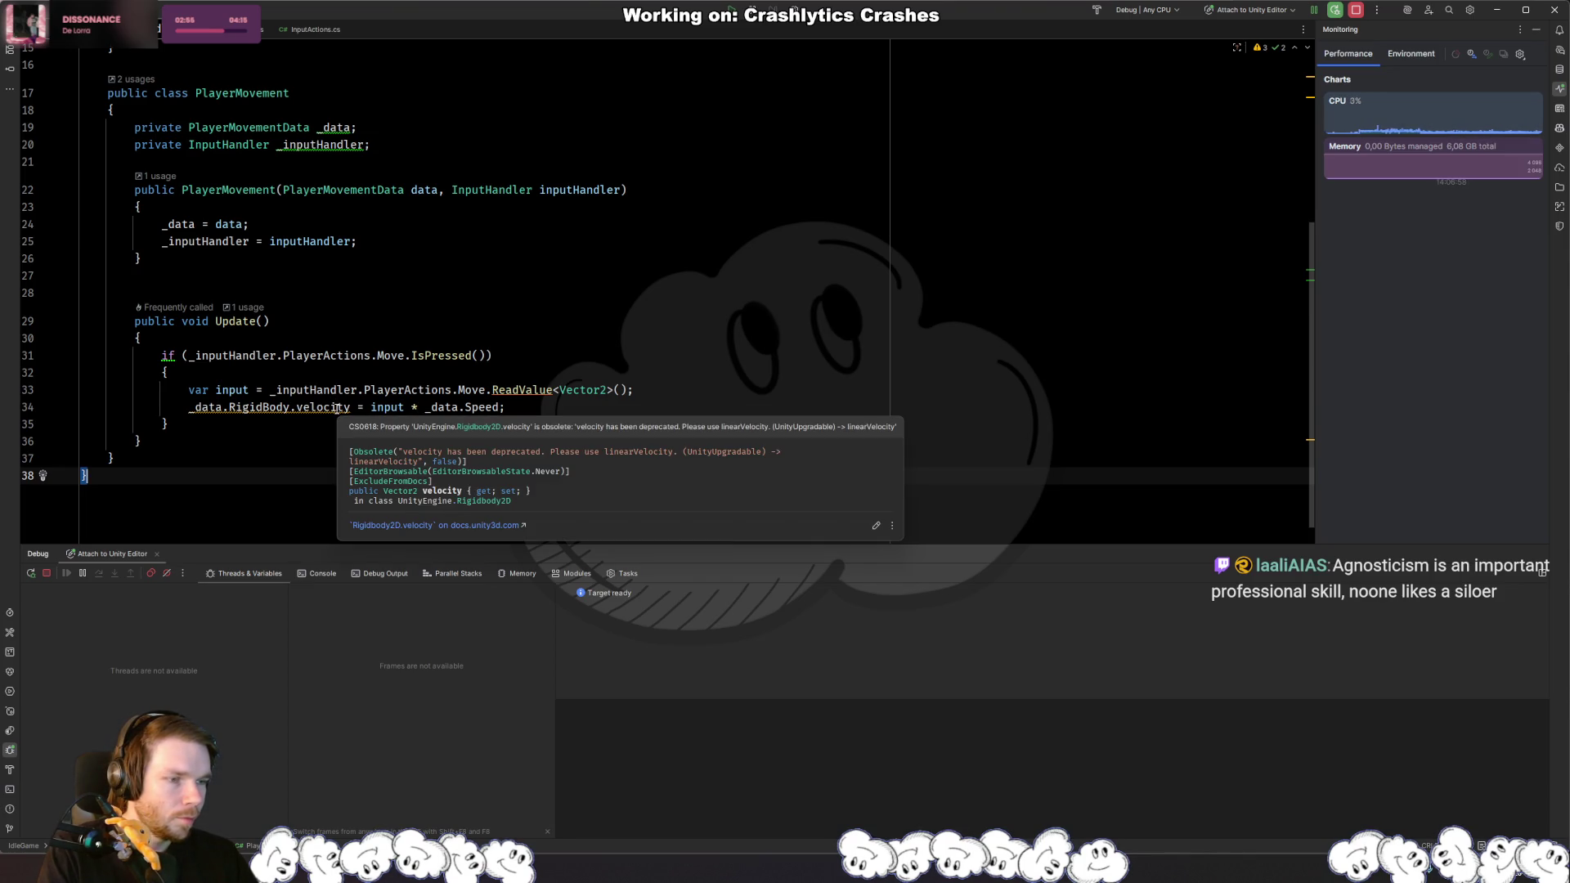
{"action": "double_click", "coordinate": [336, 407]}
{"action": "type", "text": "Linea"}
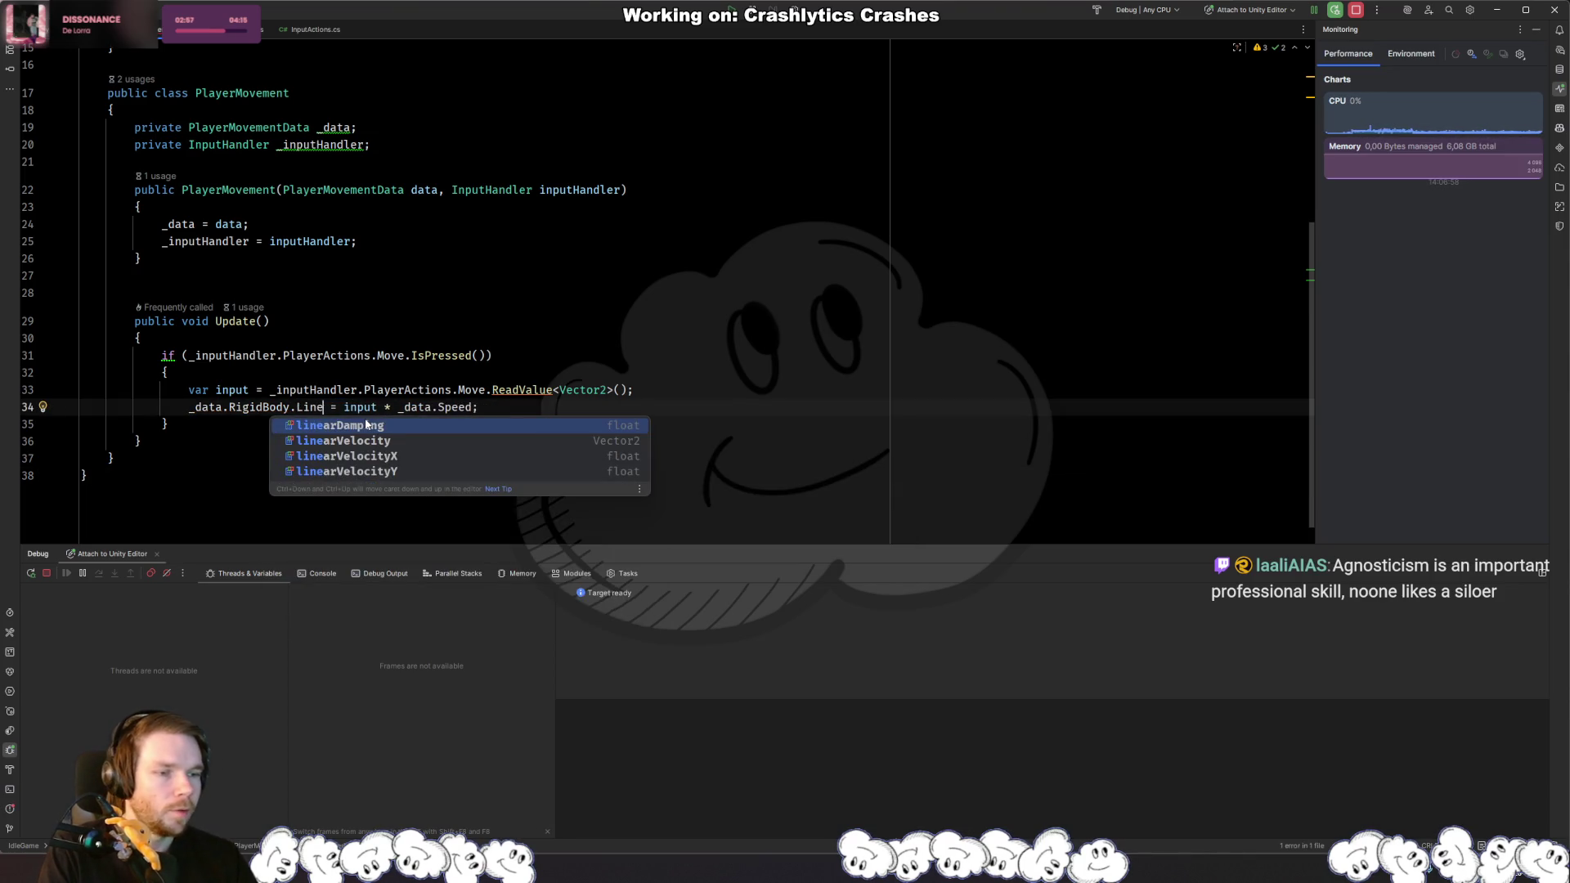
{"action": "key", "text": "Down"}
{"action": "key", "text": "Return"}
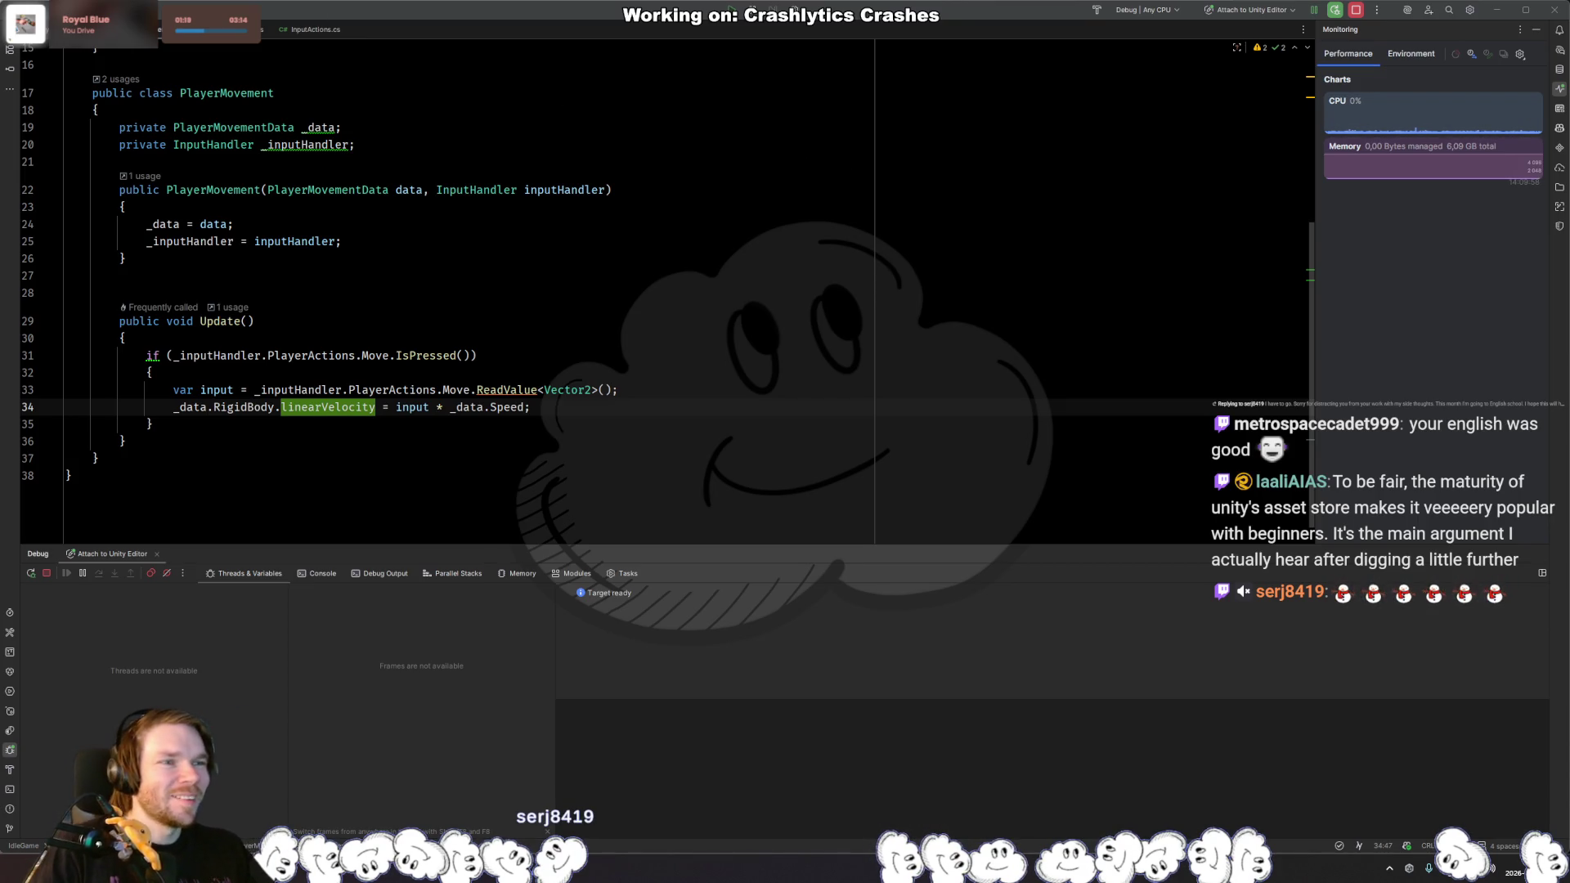
Step: Save PlayerMovement.cs and switch back to the Unity Editor
{"action": "left_click", "coordinate": [579, 408]}
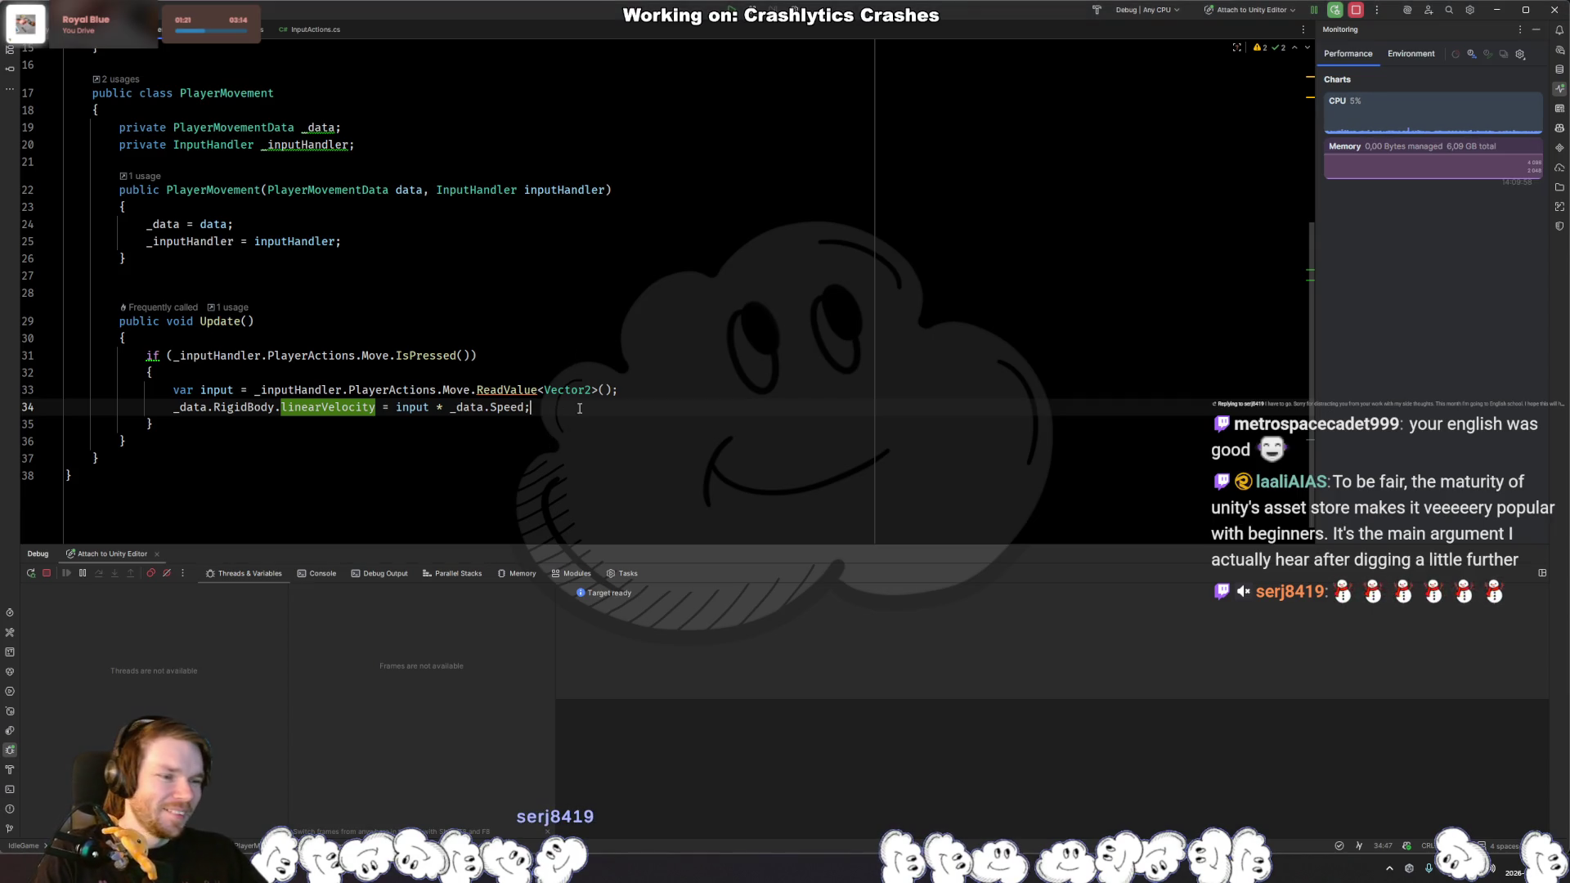
{"action": "key", "text": "Escape"}
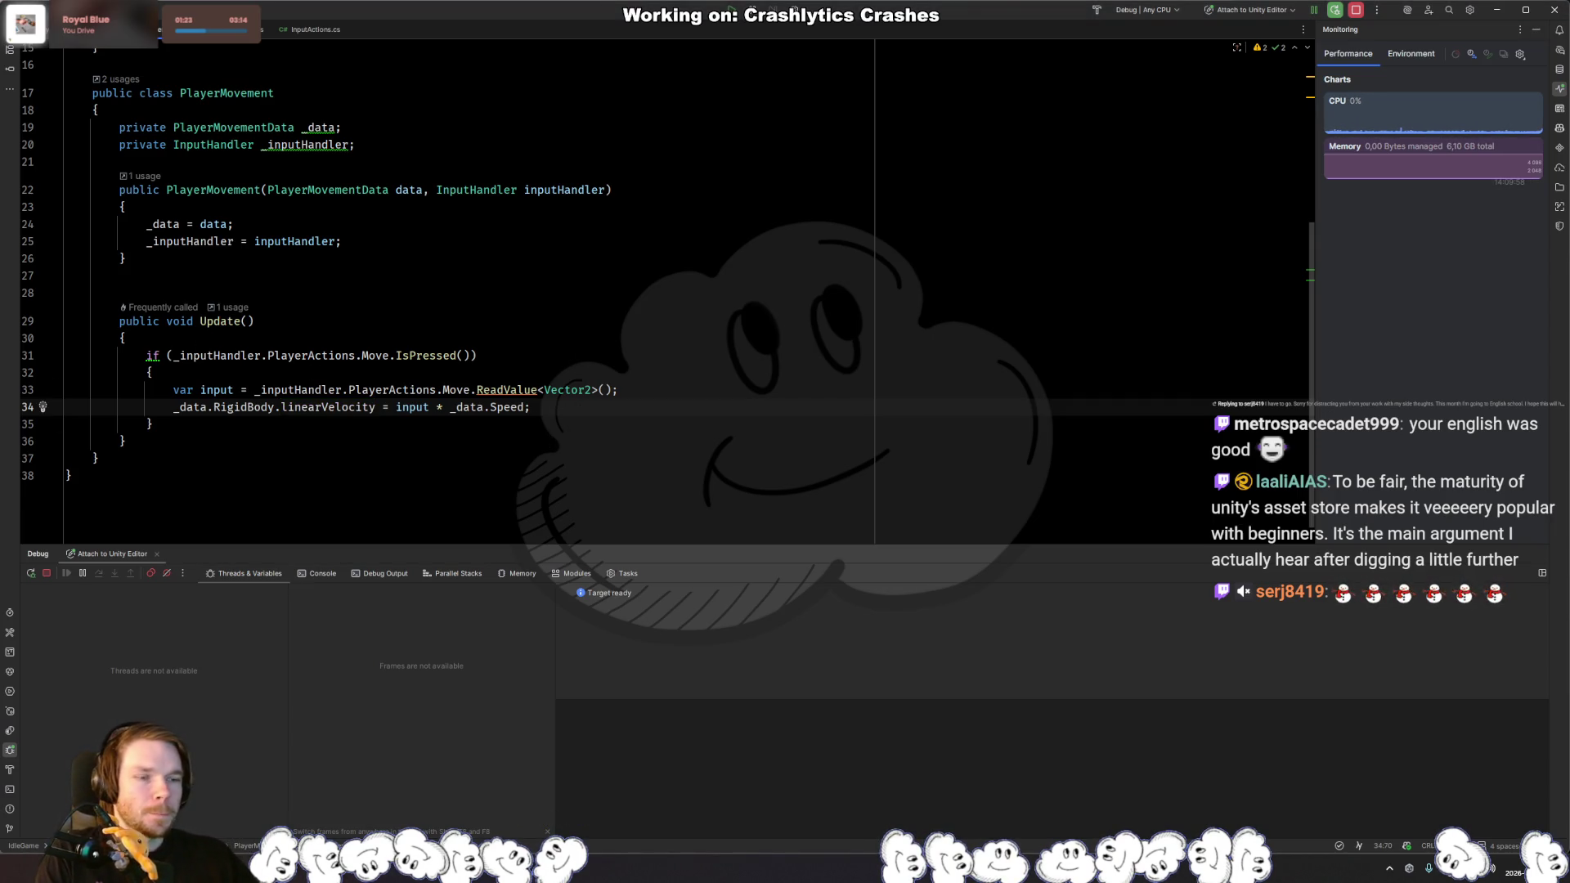
{"action": "key", "text": "alt+Tab"}
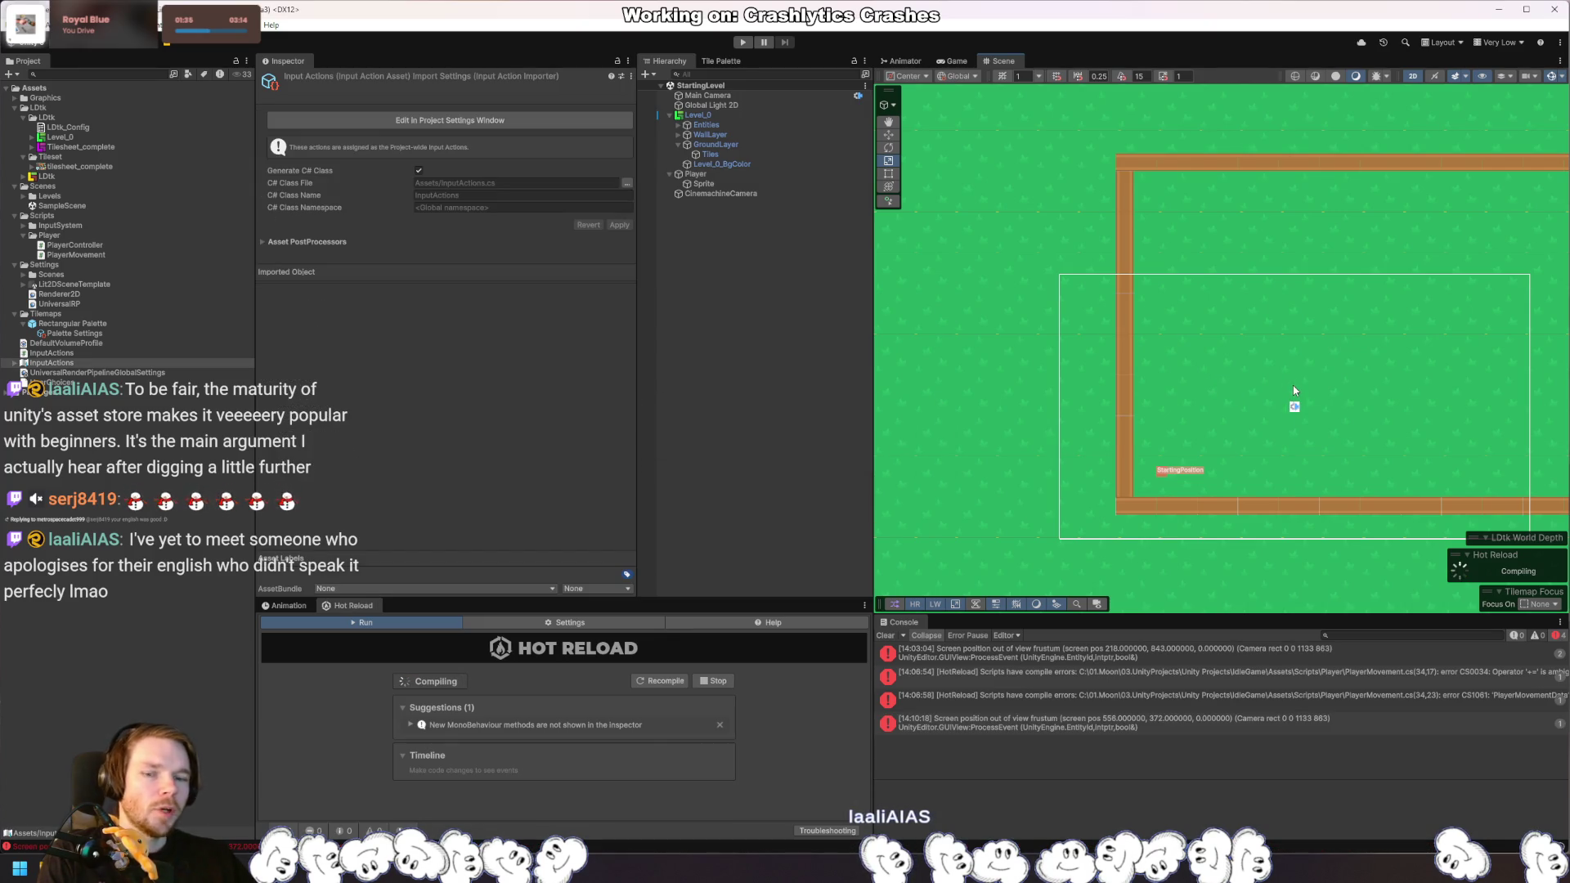
Step: Clear the Console and play-test, resuming past the linearVelocity NullReferenceException, then stop
{"action": "left_click", "coordinate": [885, 634]}
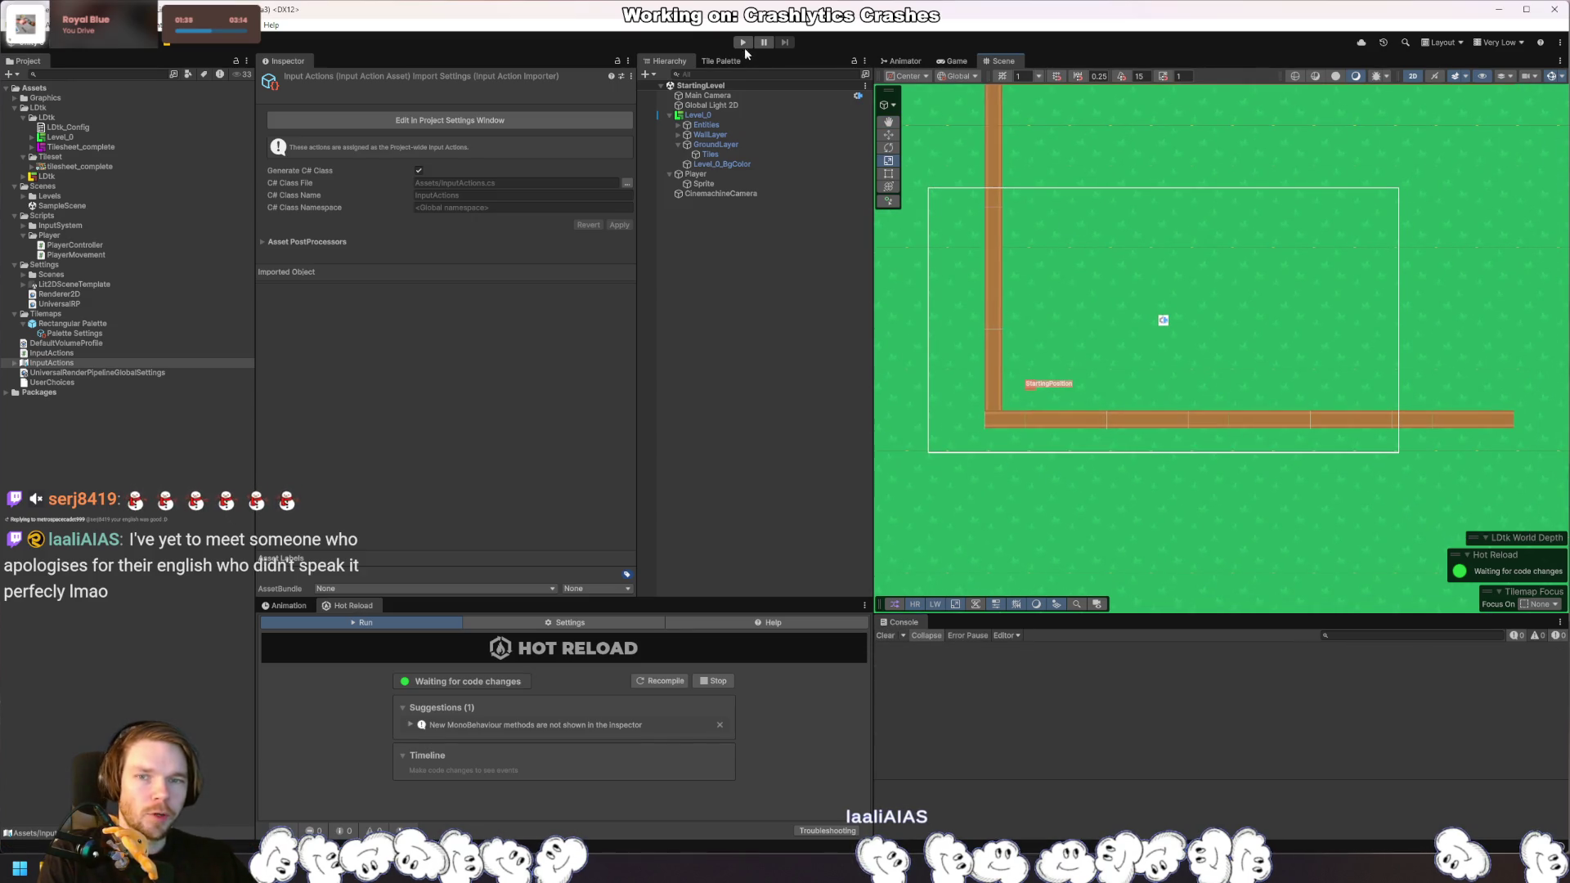
{"action": "left_click", "coordinate": [743, 43]}
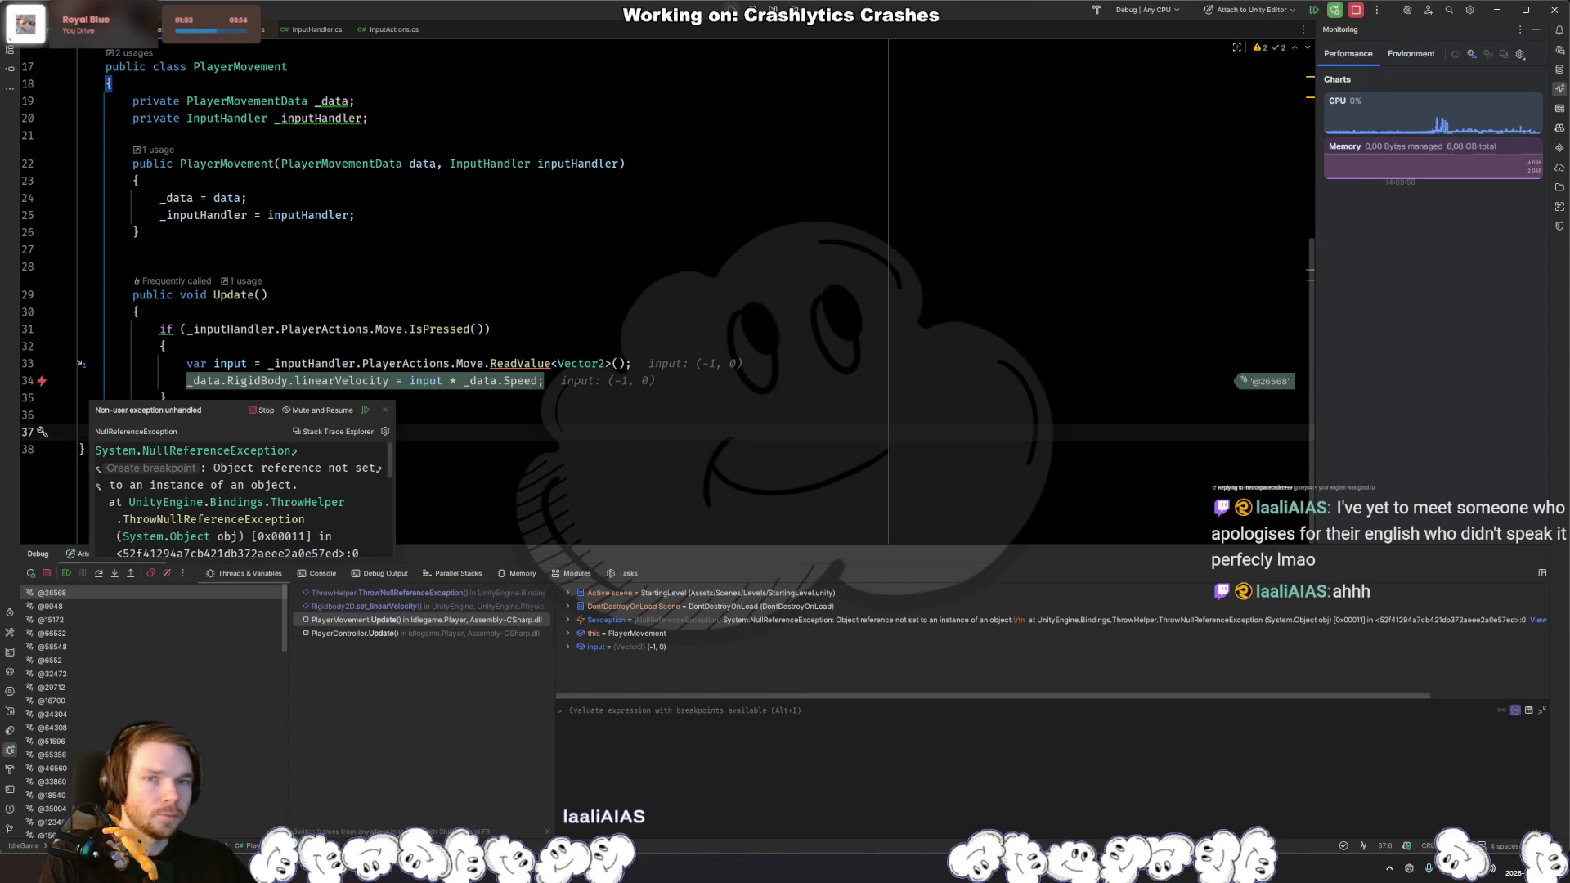
{"action": "key", "text": "F9"}
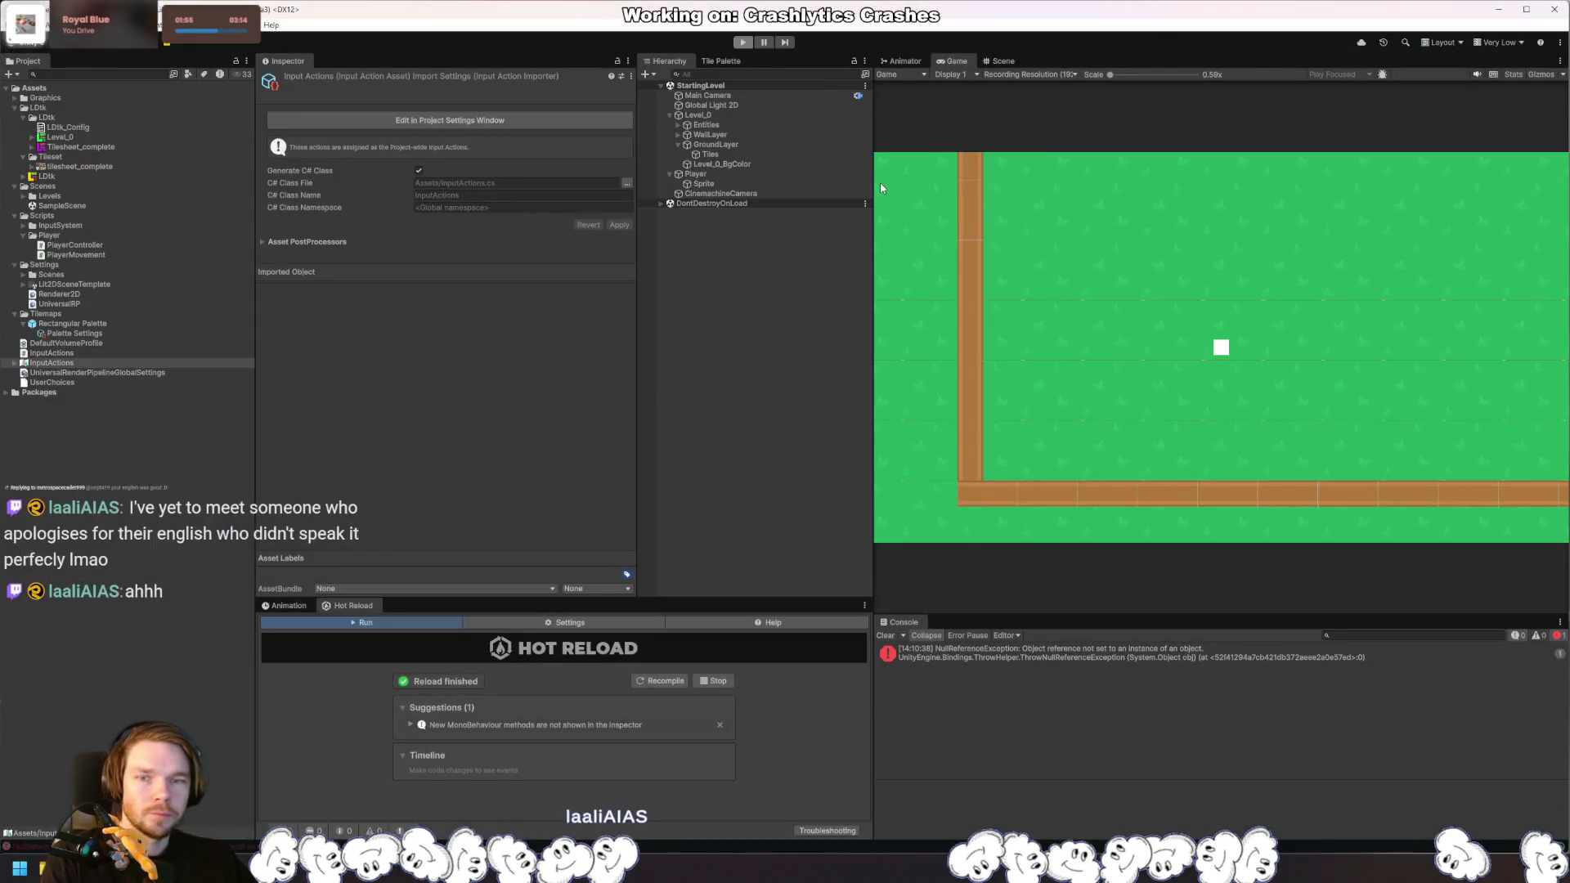
{"action": "key", "text": "ctrl+p"}
{"action": "left_click", "coordinate": [739, 115]}
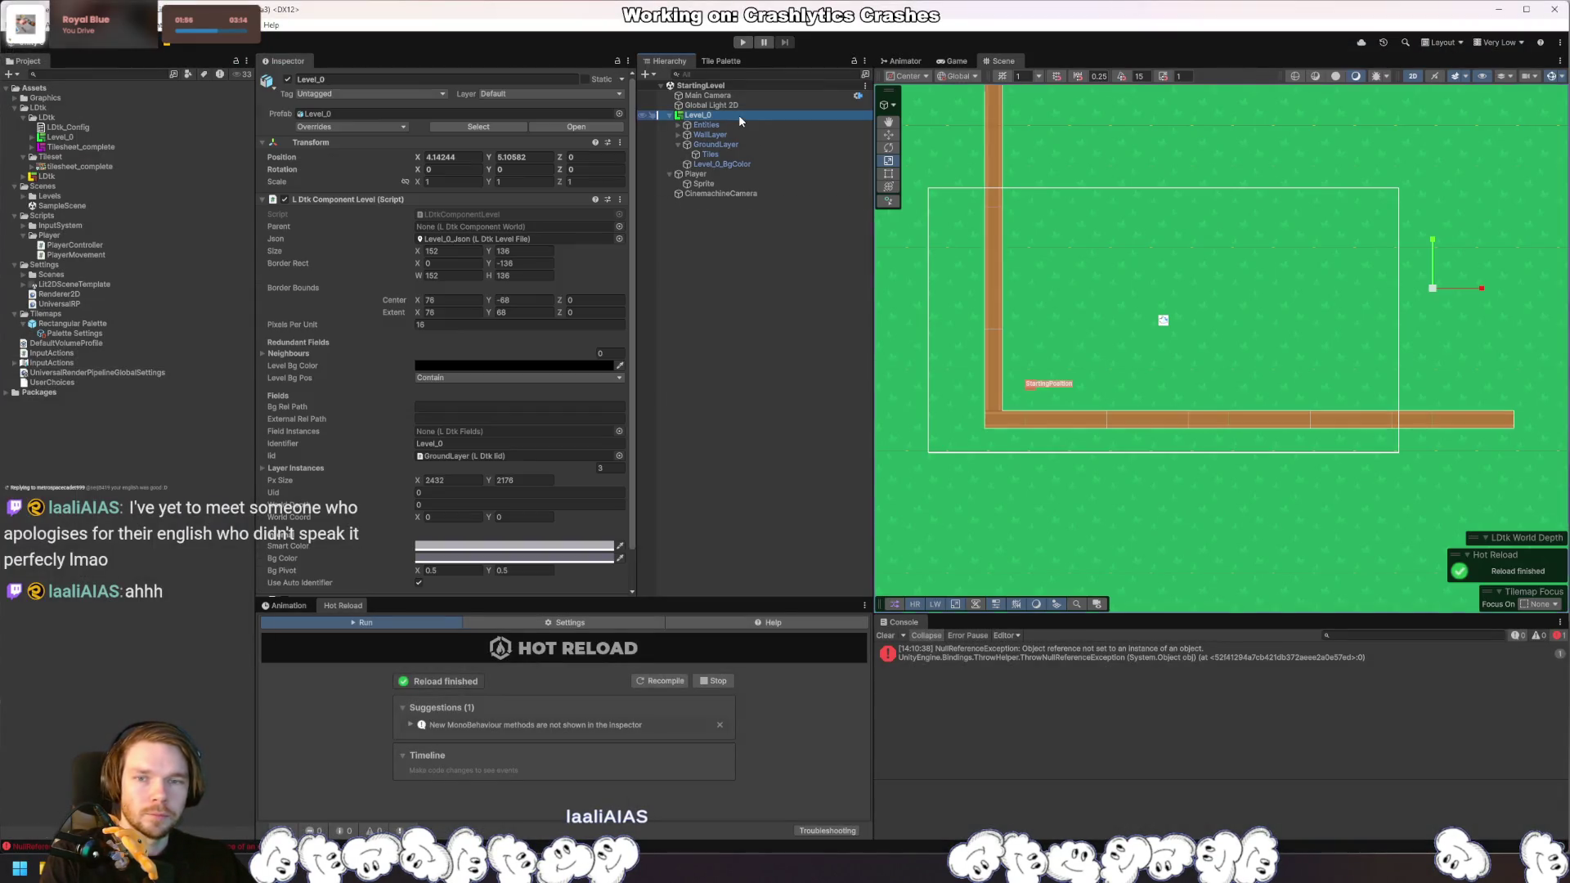
Step: Assign the Player's Rigidbody 2D to the controller's Rigid Body field and freeze Z rotation
{"action": "left_click", "coordinate": [746, 173]}
{"action": "mouse_move", "coordinate": [748, 174]}
{"action": "left_mouse_down"}
{"action": "mouse_move", "coordinate": [714, 218]}
{"action": "mouse_move", "coordinate": [756, 204]}
{"action": "mouse_move", "coordinate": [556, 189]}
{"action": "mouse_move", "coordinate": [467, 218]}
{"action": "left_mouse_up"}
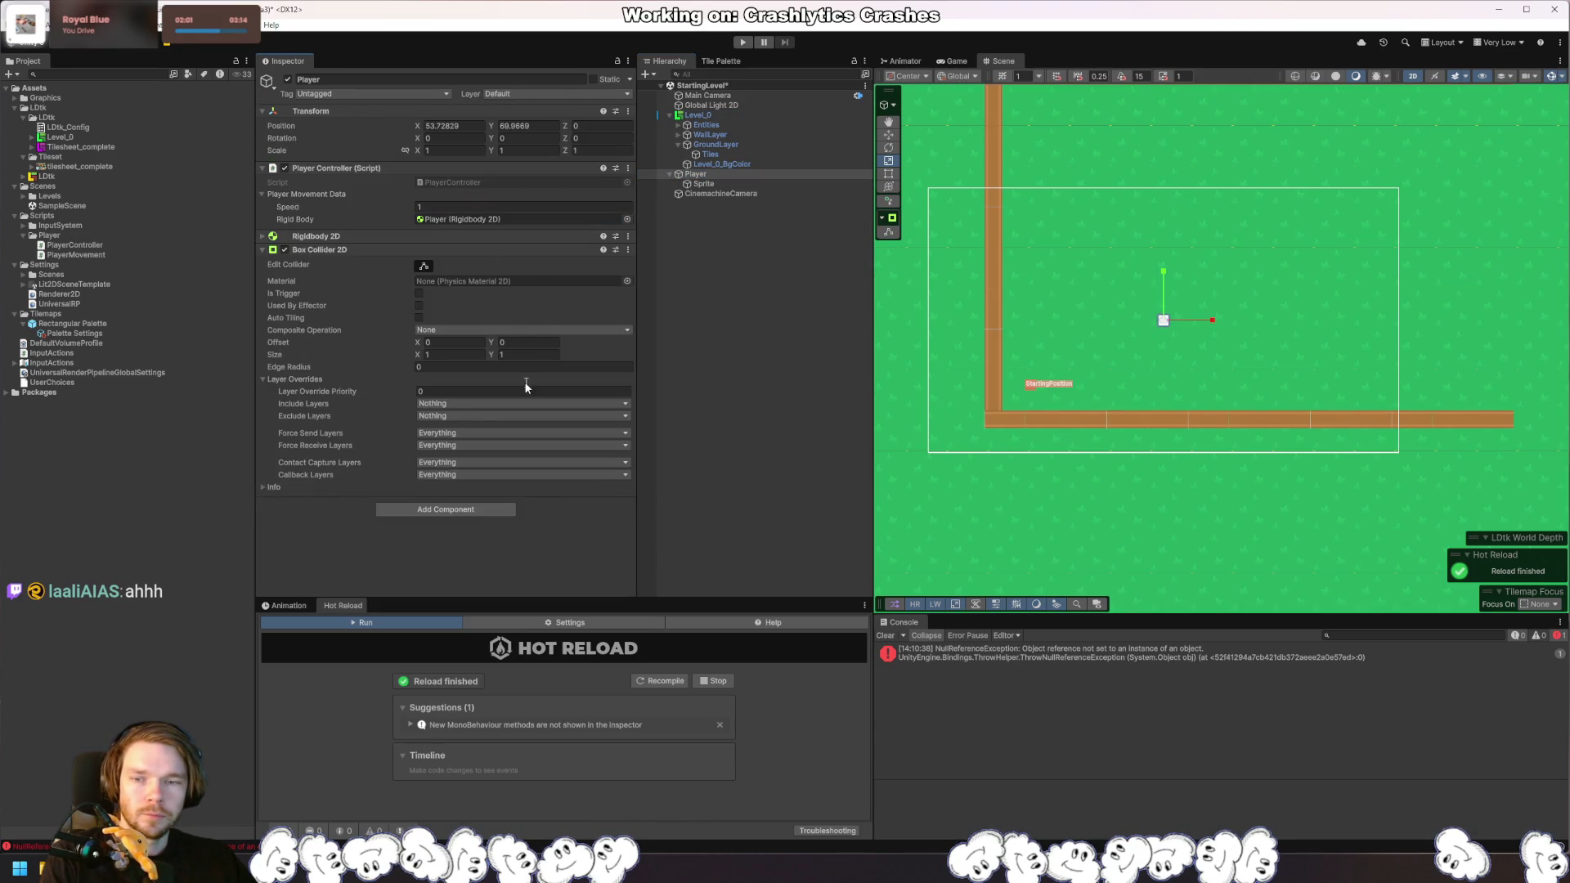
{"action": "left_click", "coordinate": [351, 236]}
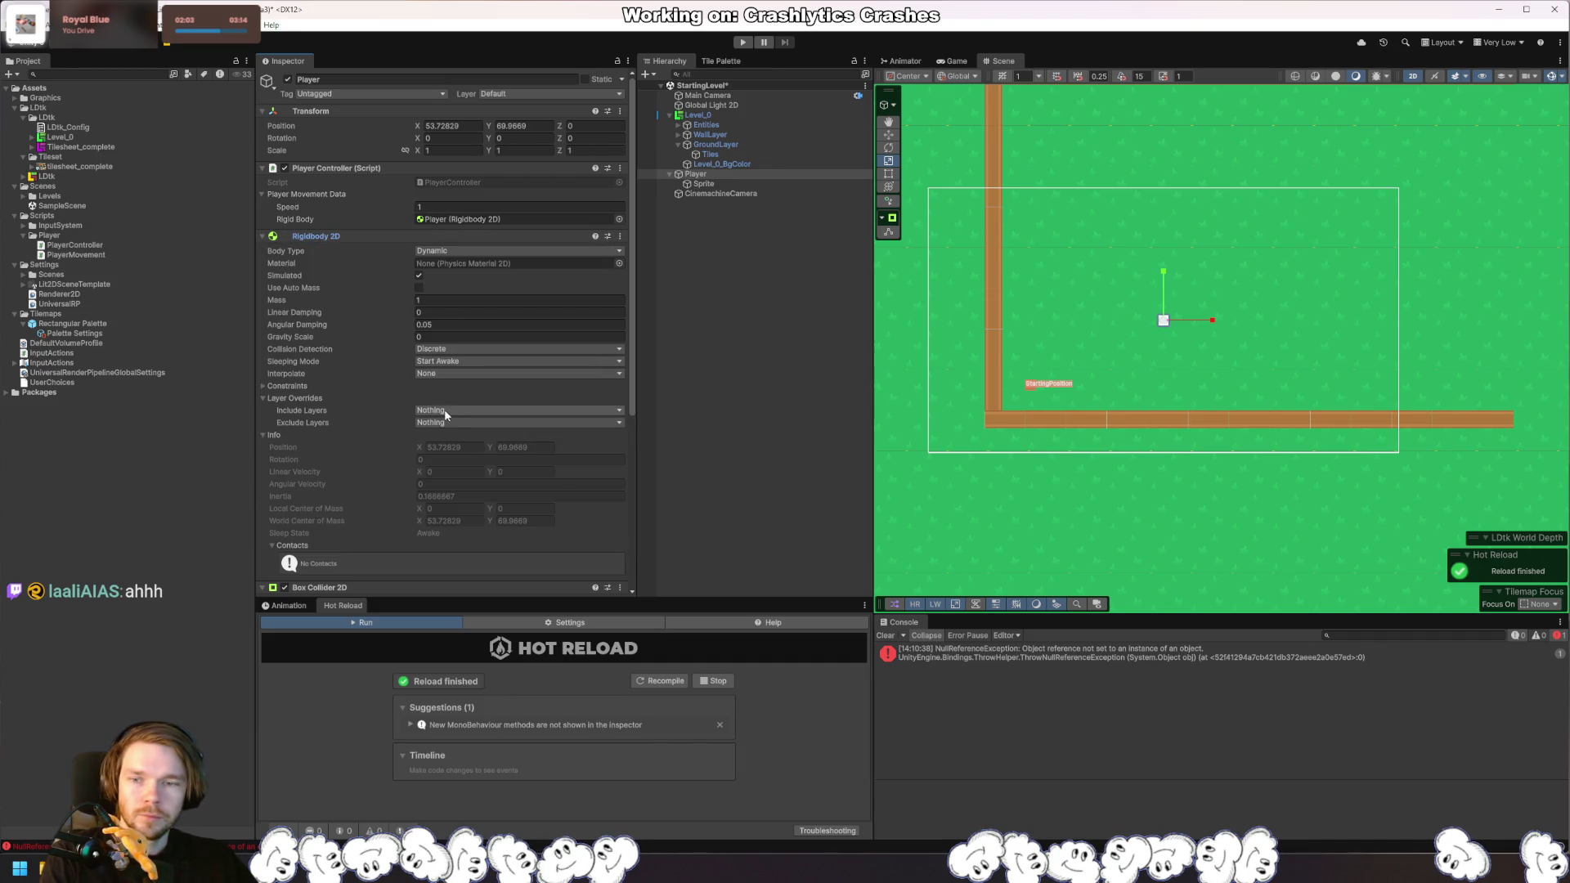
{"action": "left_click", "coordinate": [317, 385]}
{"action": "left_click", "coordinate": [420, 409]}
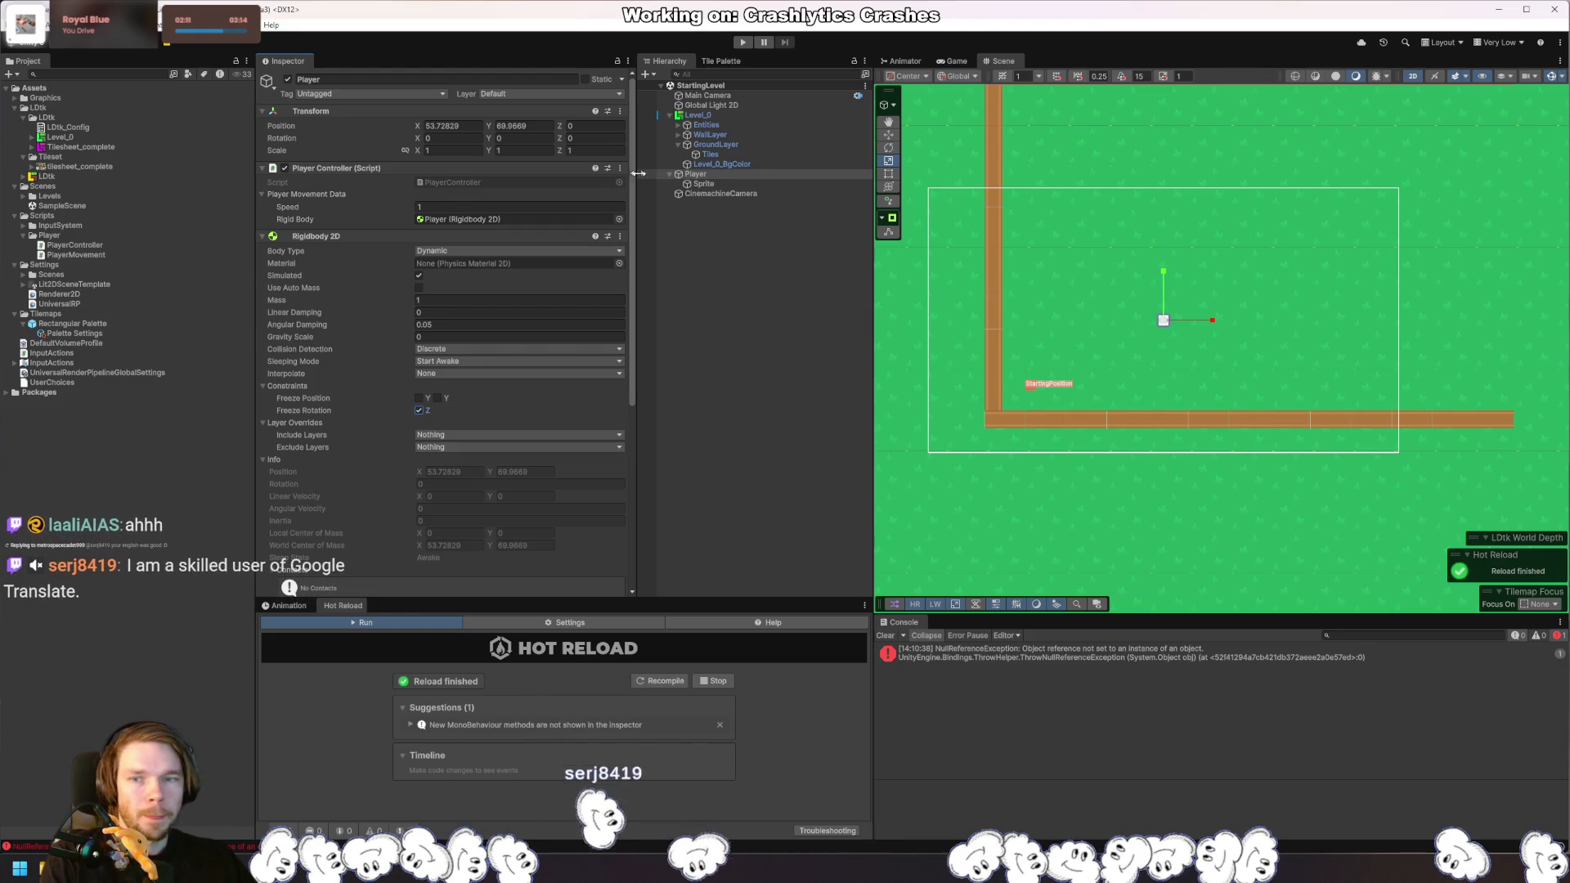
Step: Set the player Speed to 10, save the scene, and start the game
{"action": "type", "text": "0"}
{"action": "left_click_drag", "start_coordinate": [1188, 246], "coordinate": [1174, 275]}
{"action": "key", "text": "ctrl+s"}
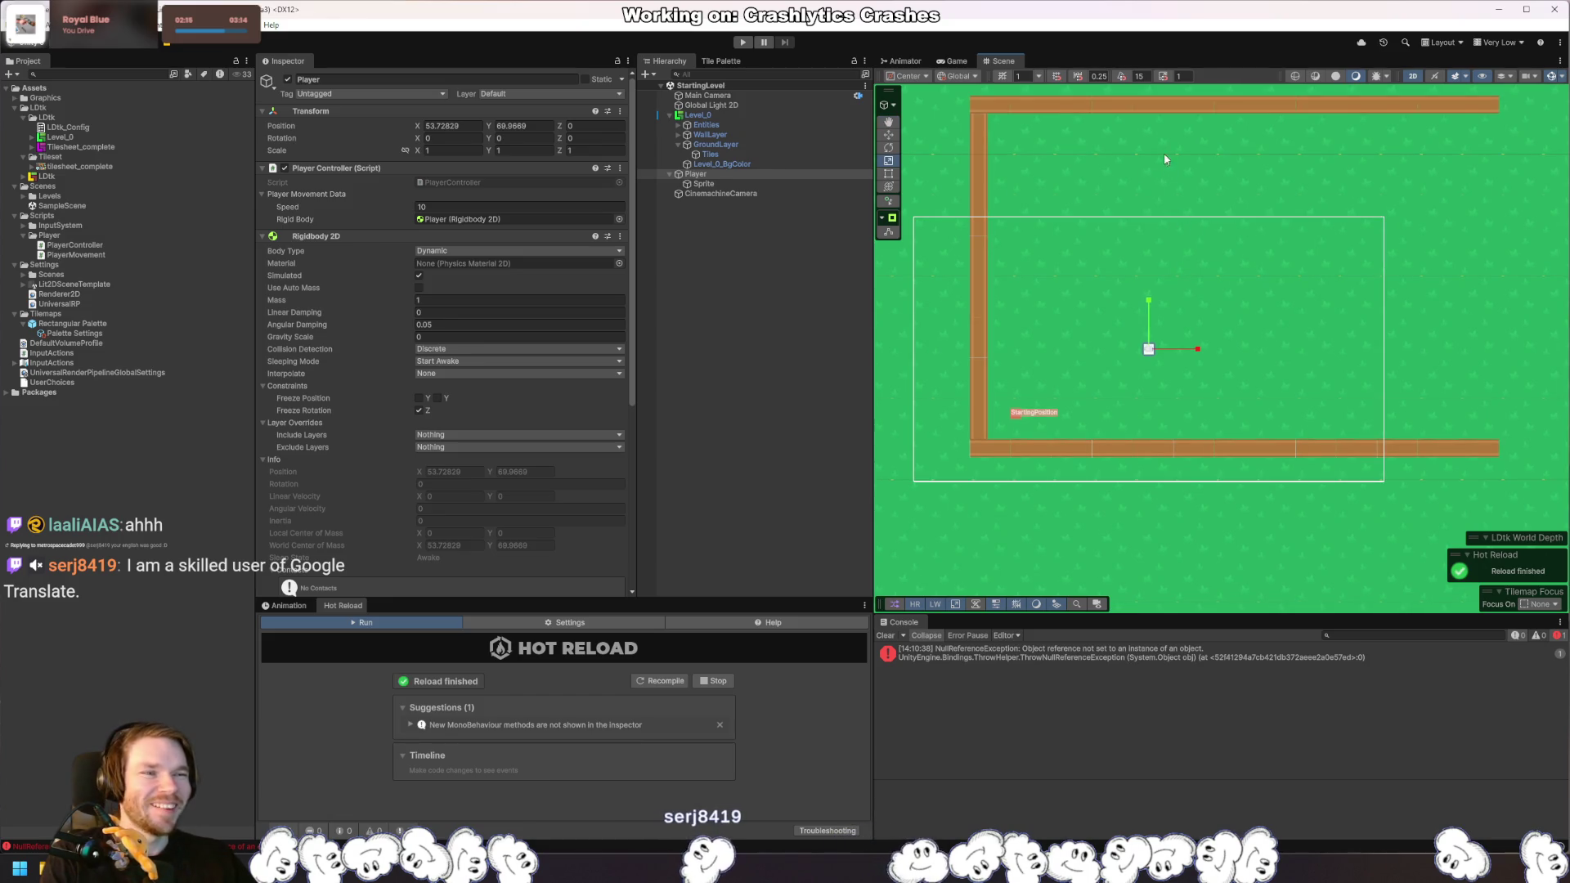
{"action": "left_click", "coordinate": [742, 42]}
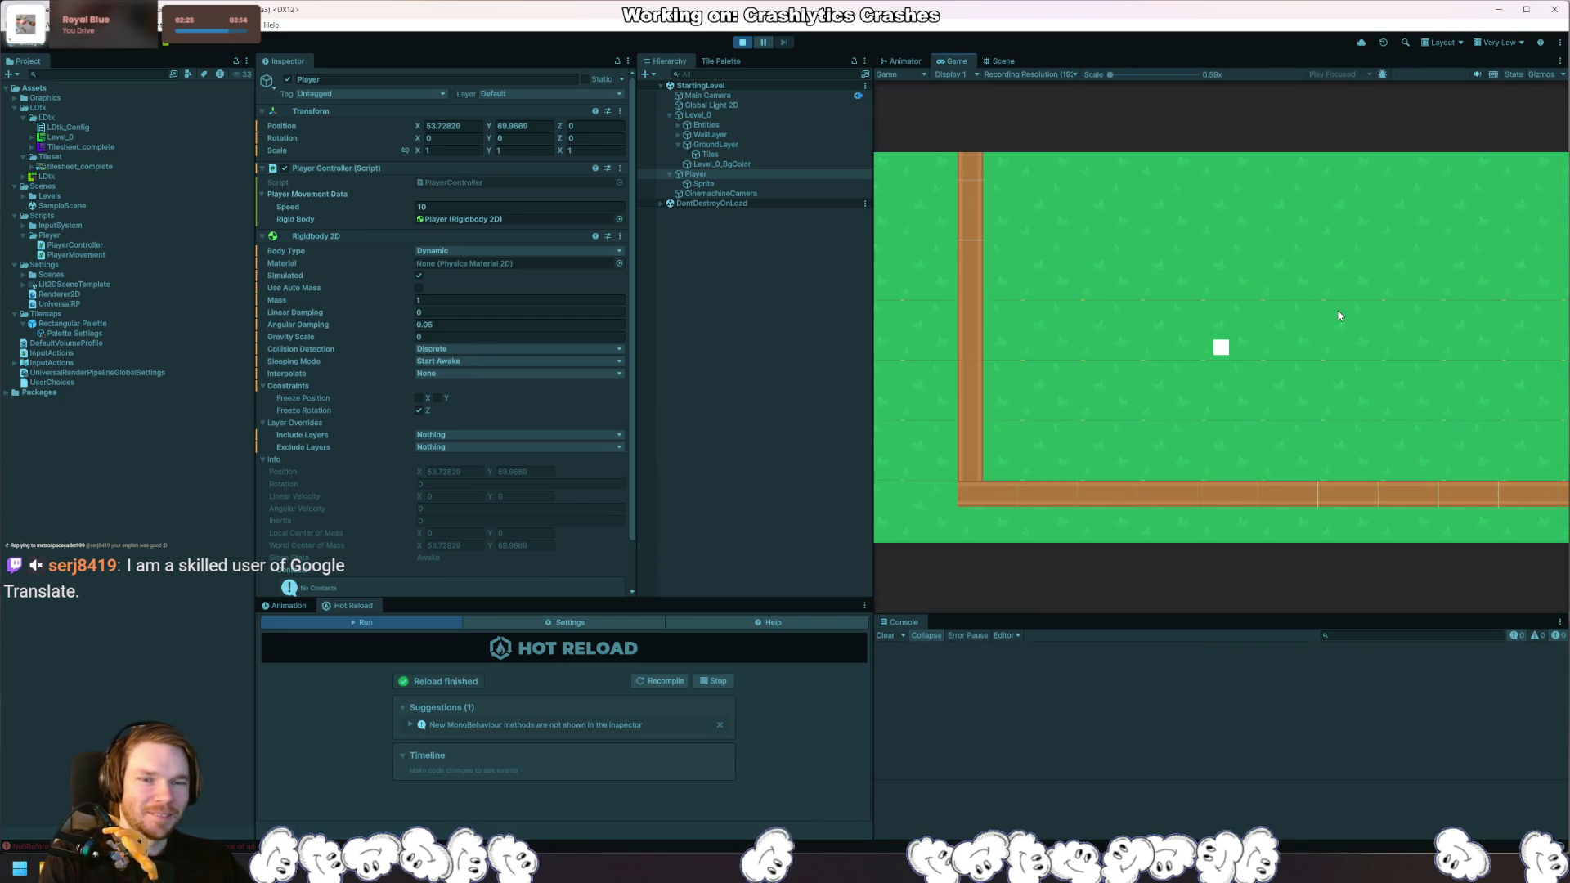
Step: Drive the player square around the walls with W, A, S and D, then stop play and return to PlayerMovement.cs
{"action": "key", "text": "w"}
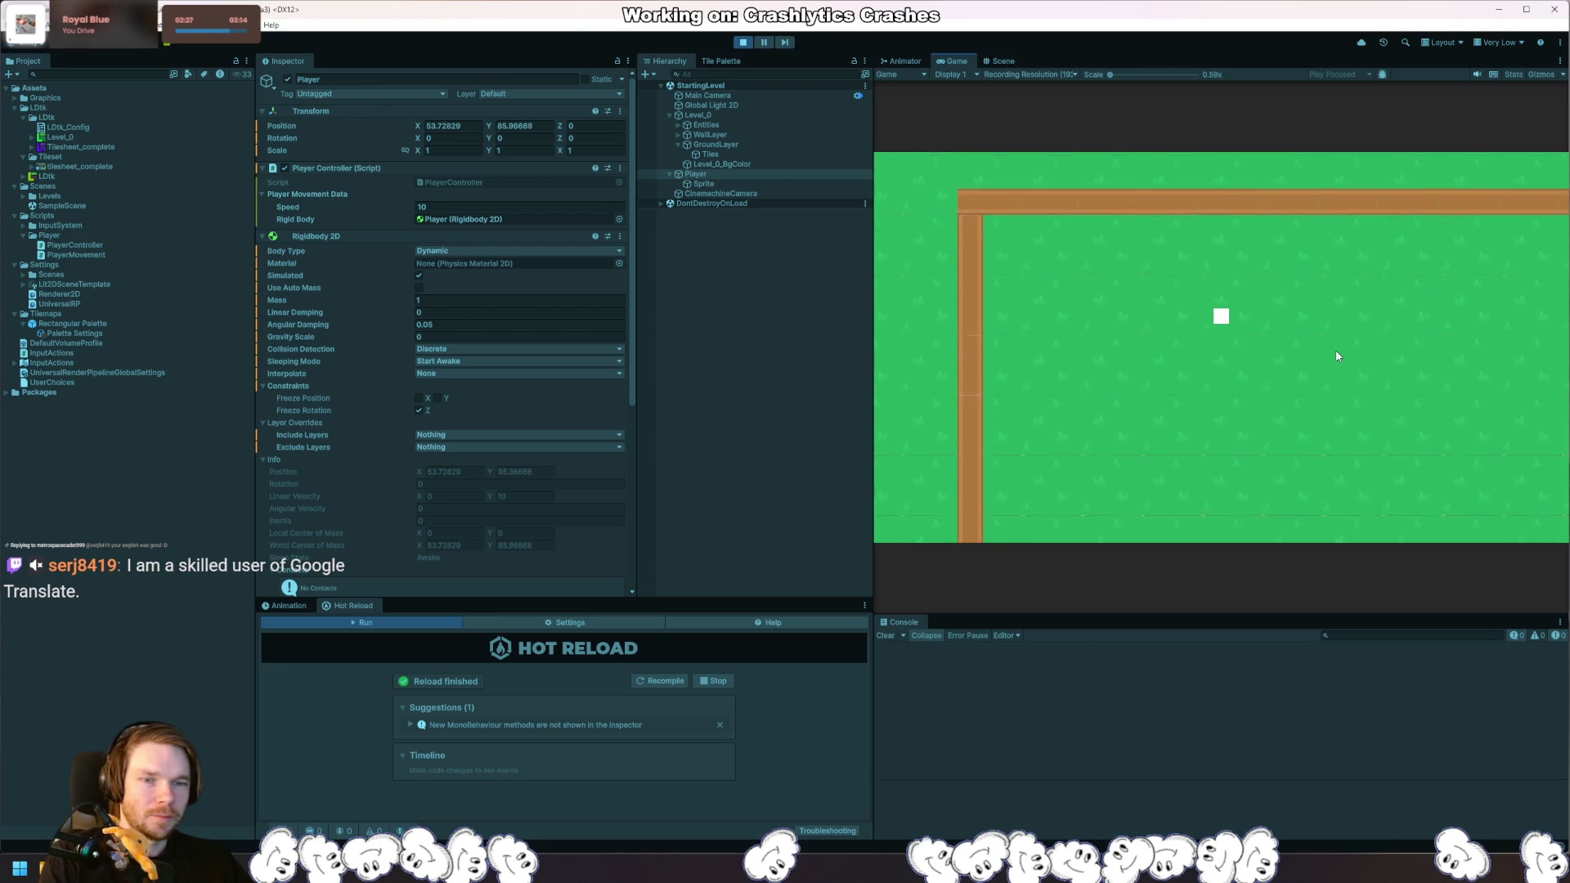
{"action": "key", "text": "a"}
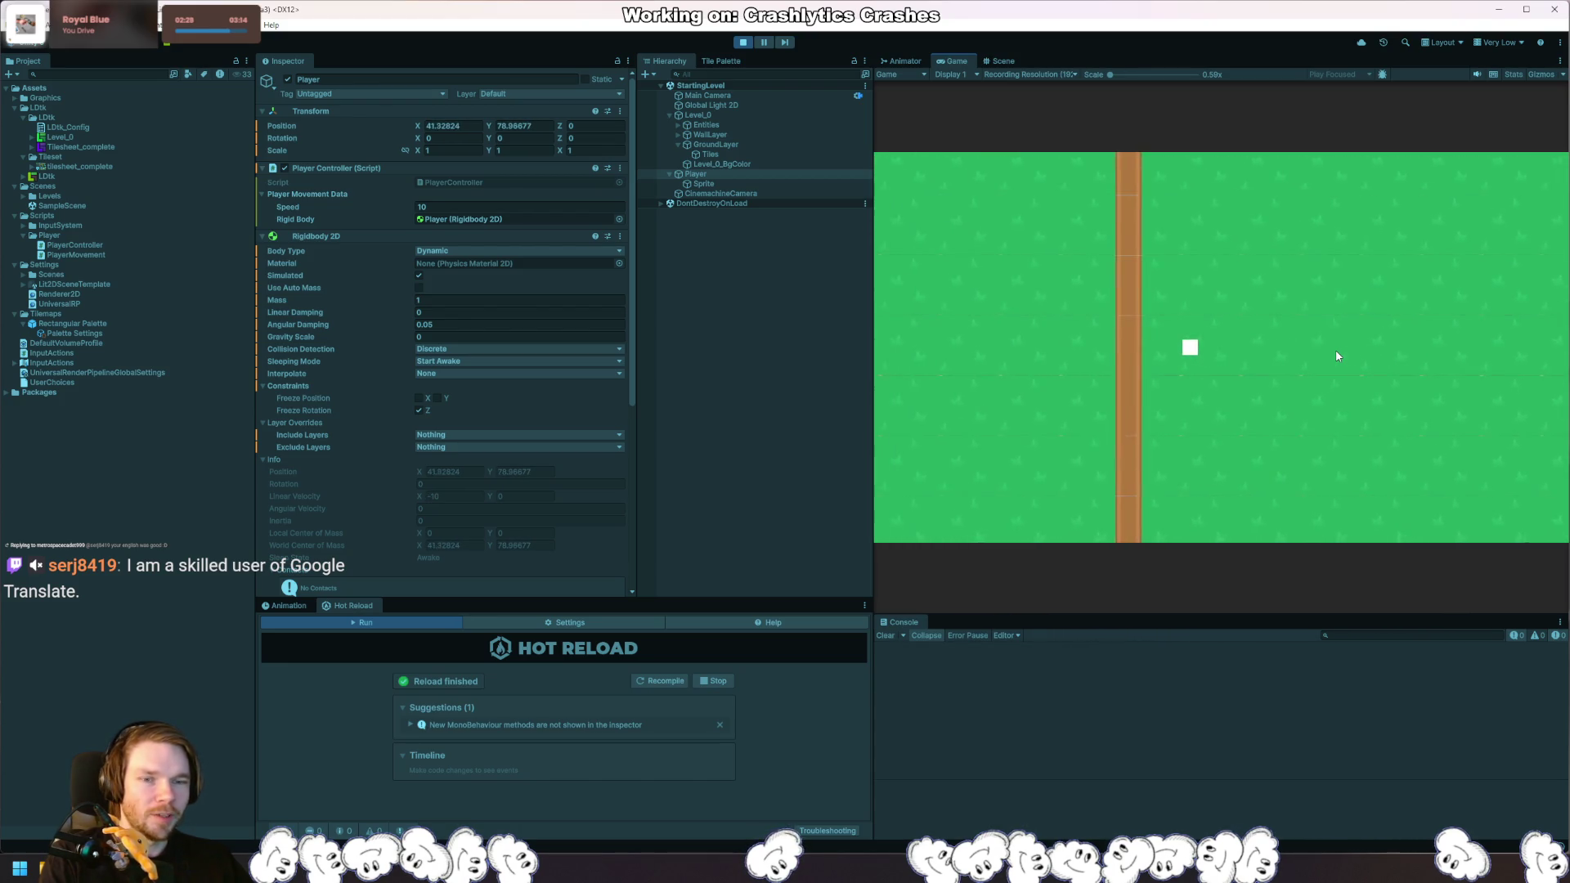
{"action": "key", "text": "d"}
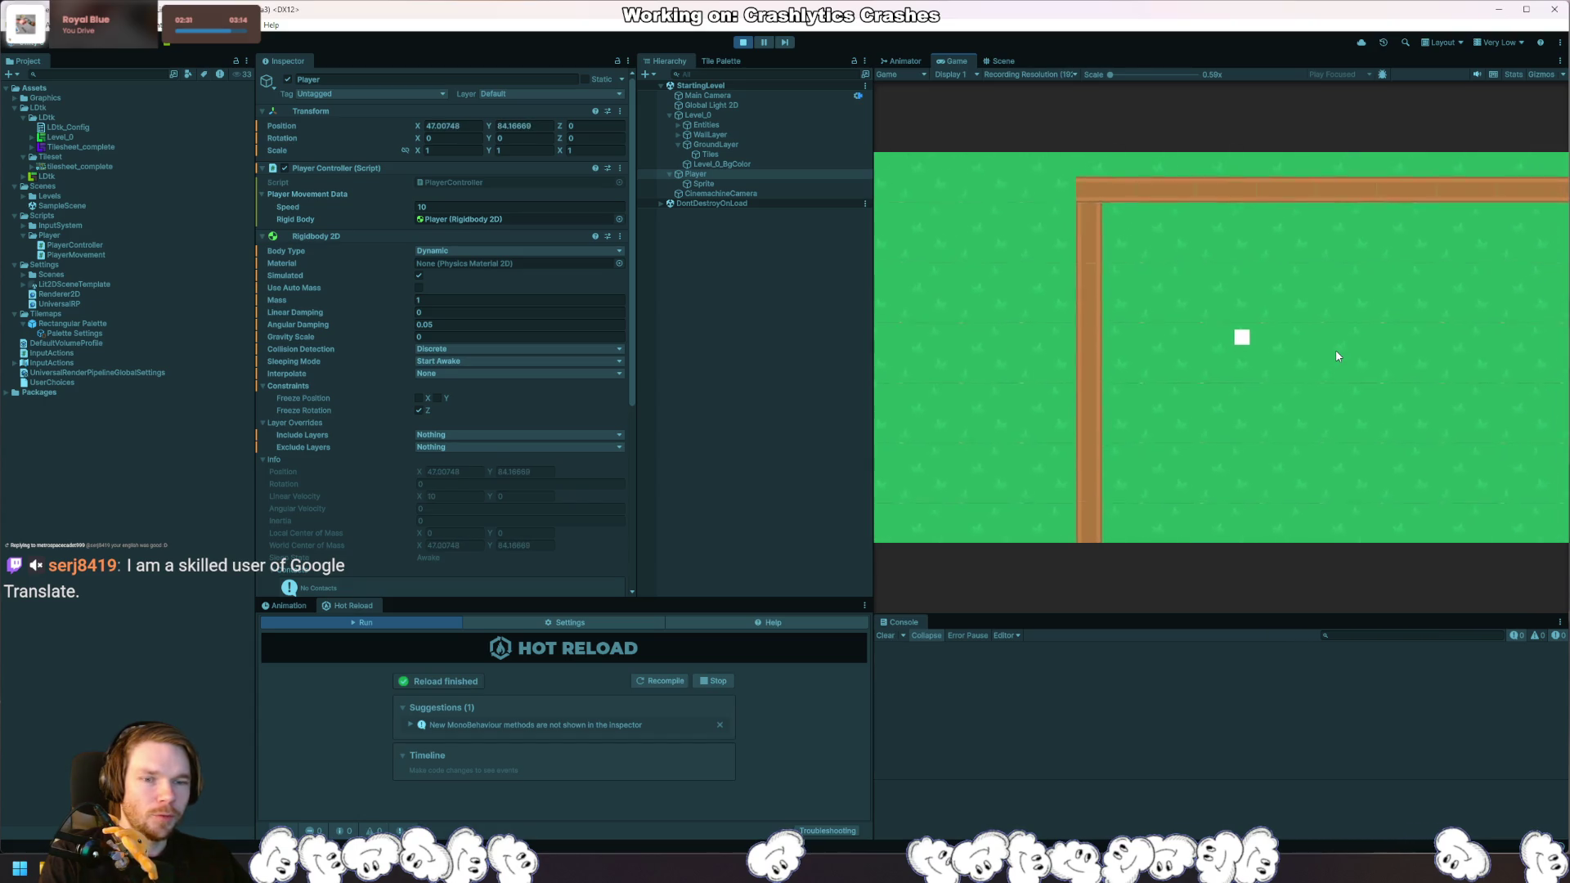
{"action": "key", "text": "w"}
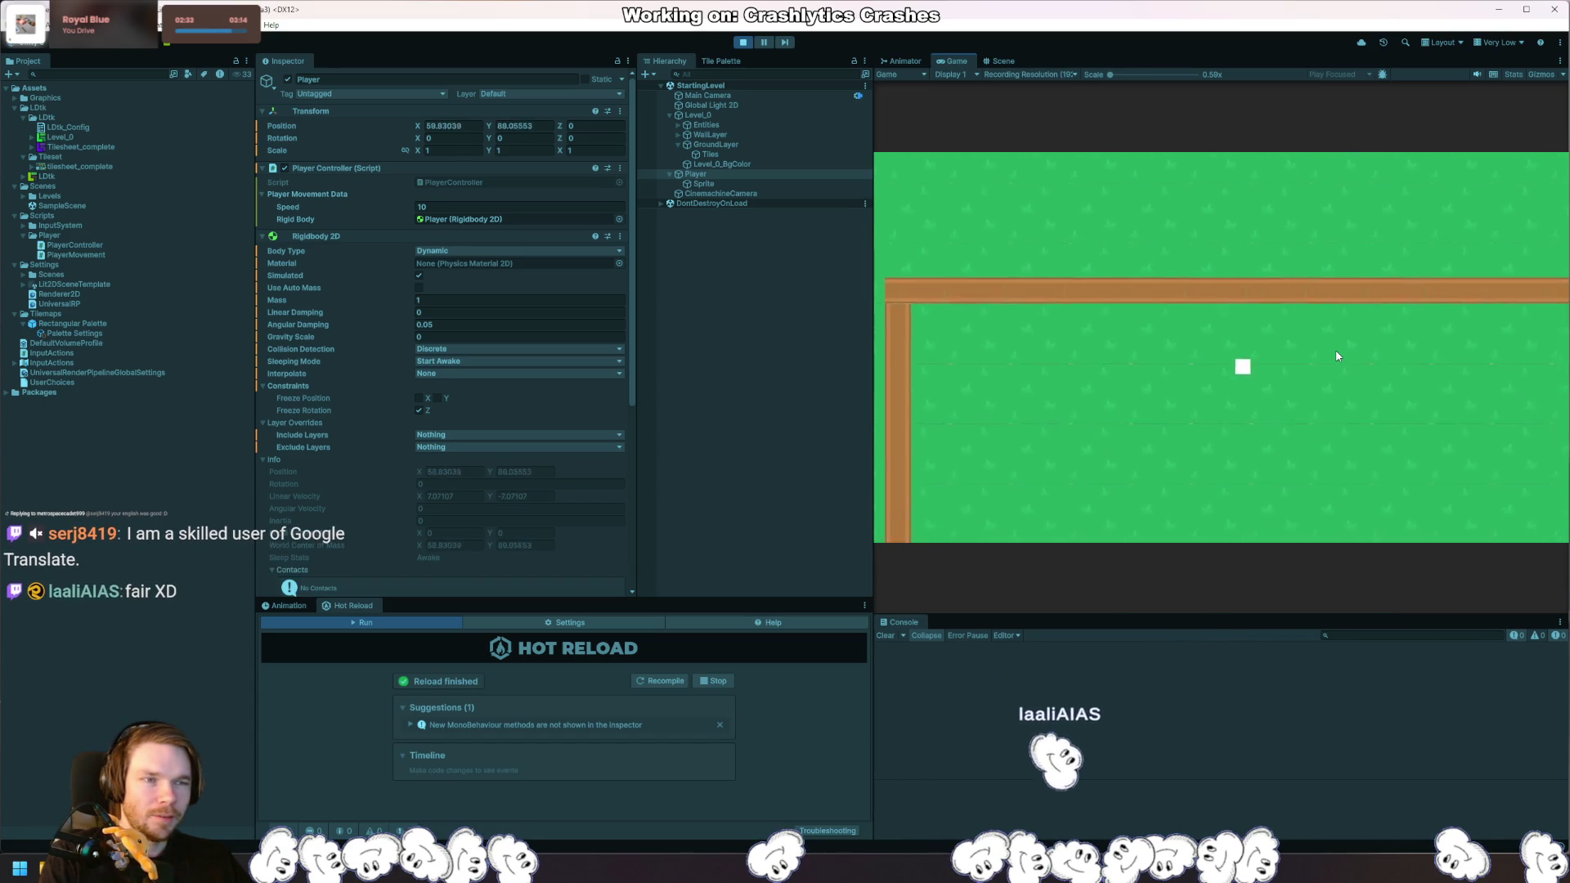
{"action": "key", "text": "s"}
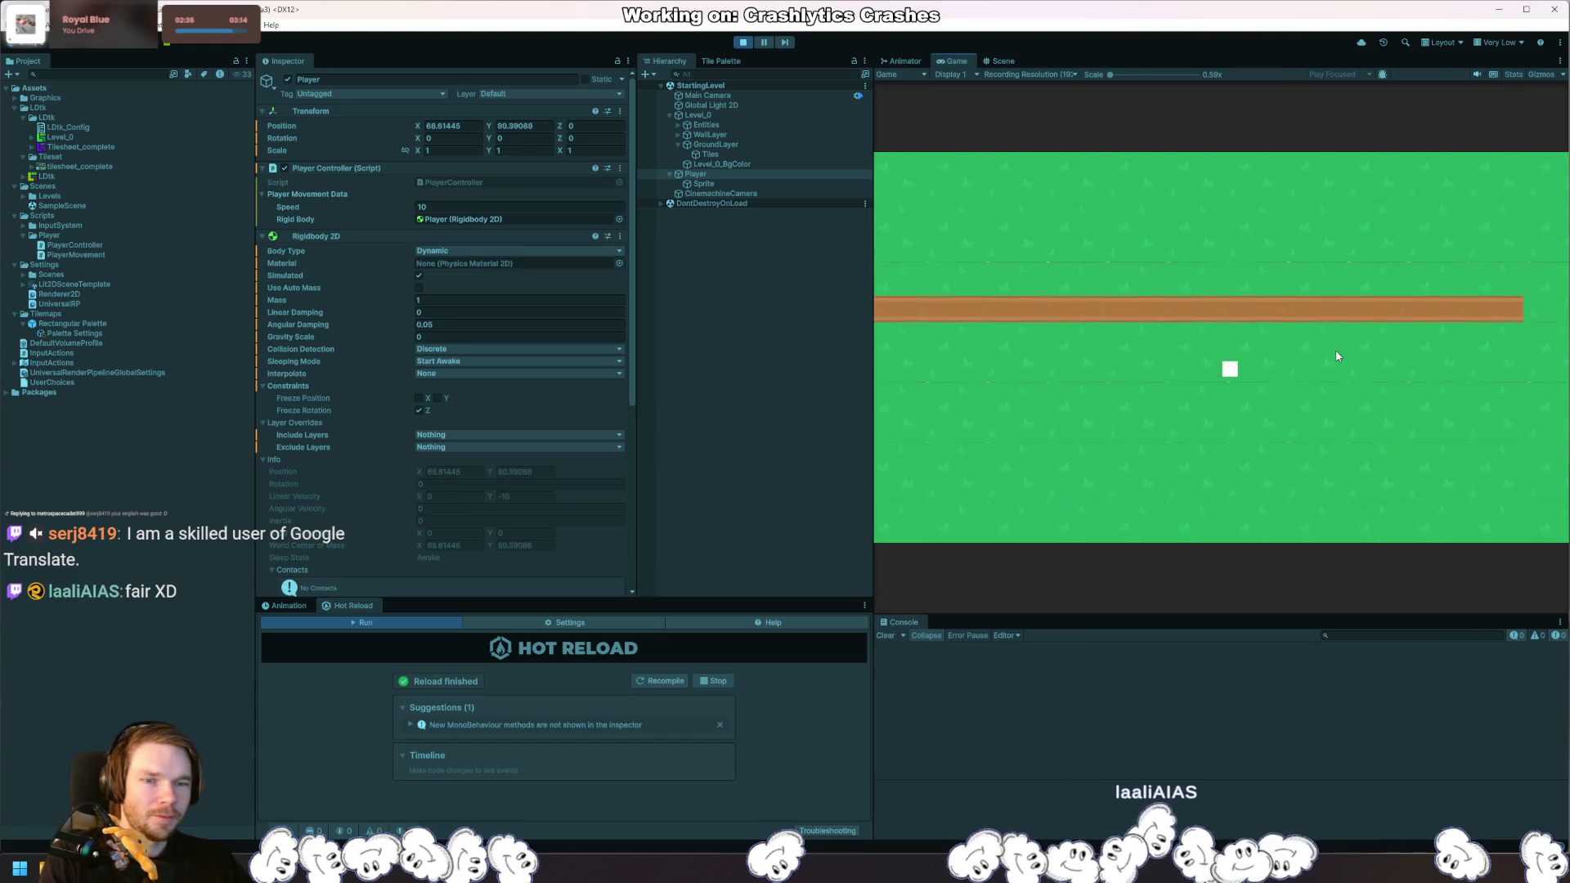
{"action": "key", "text": "a"}
{"action": "key", "text": "w"}
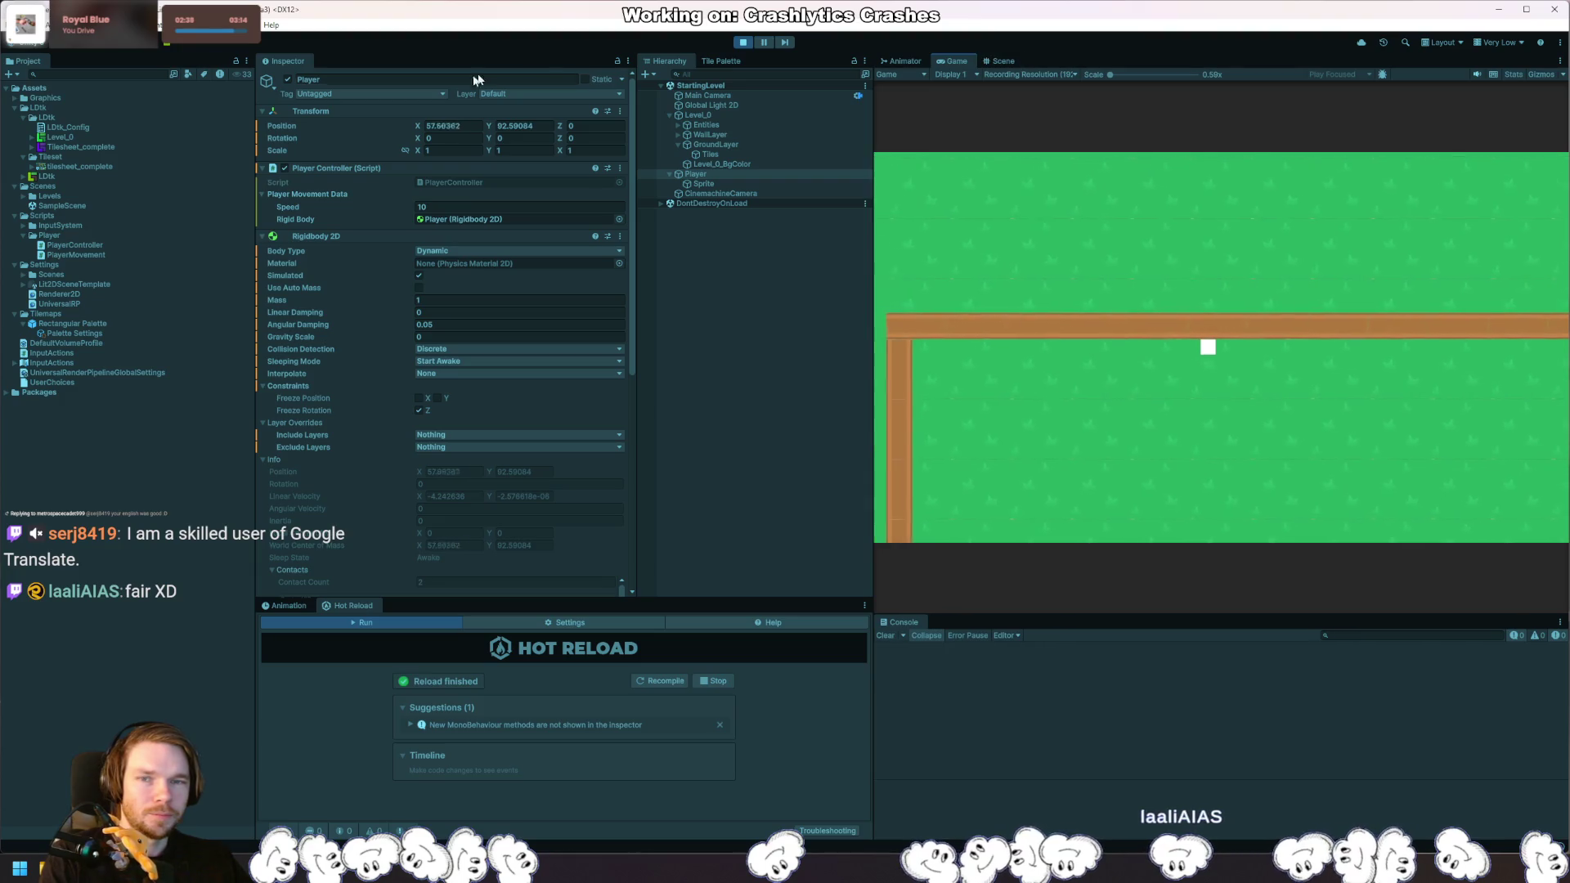
{"action": "left_click", "coordinate": [740, 43]}
{"action": "key", "text": "alt+Tab"}
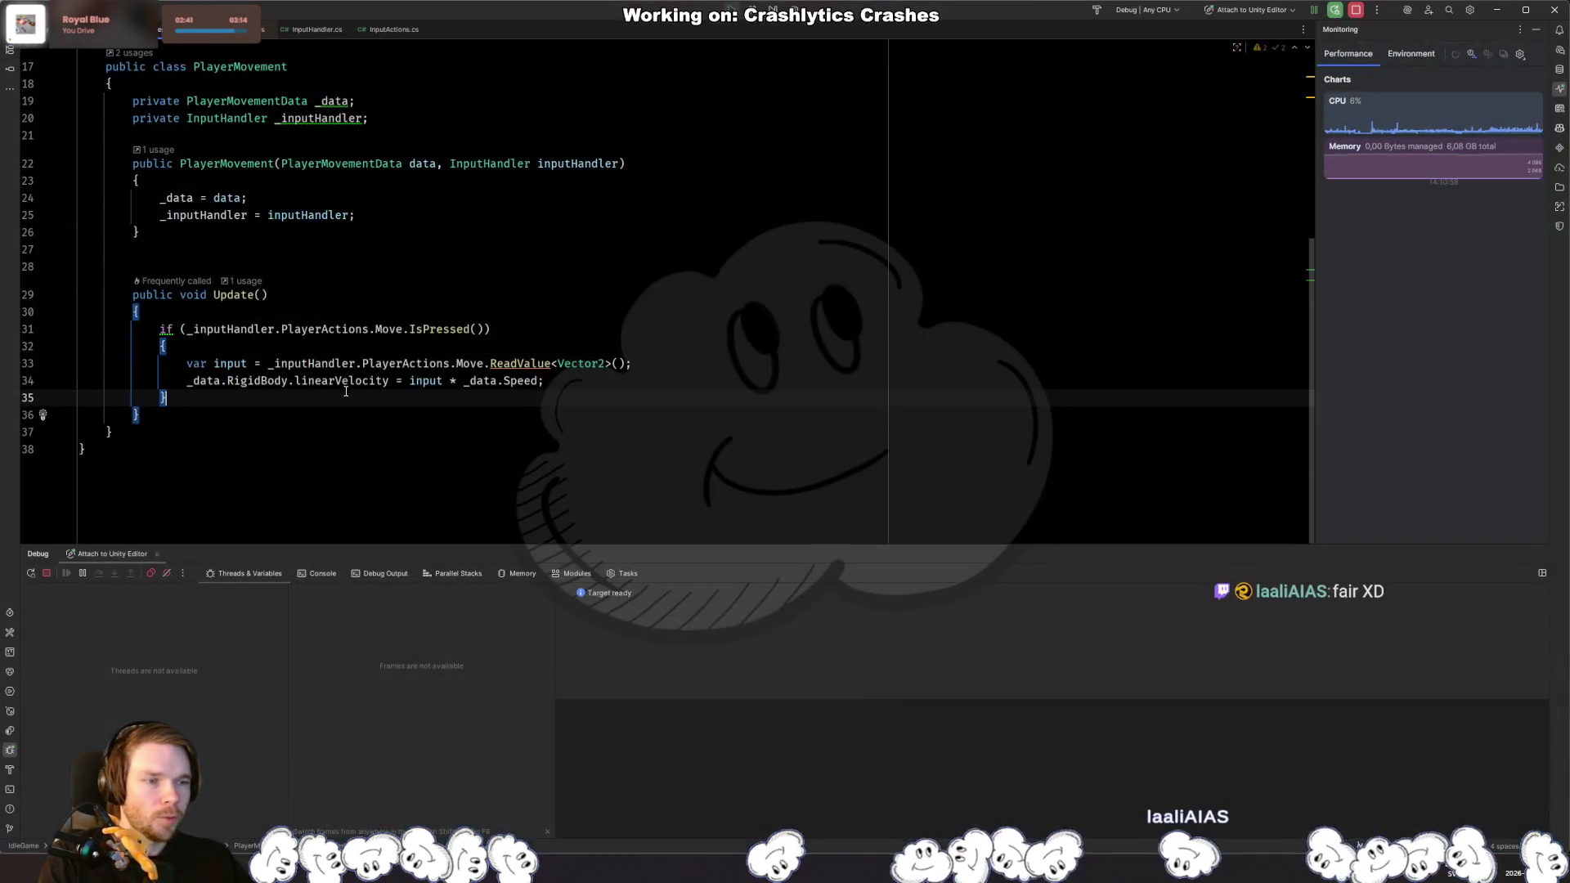
Step: Add an else branch in Update setting linear velocity to Vector2.zero, then reload in Unity
{"action": "type", "text": "else"}
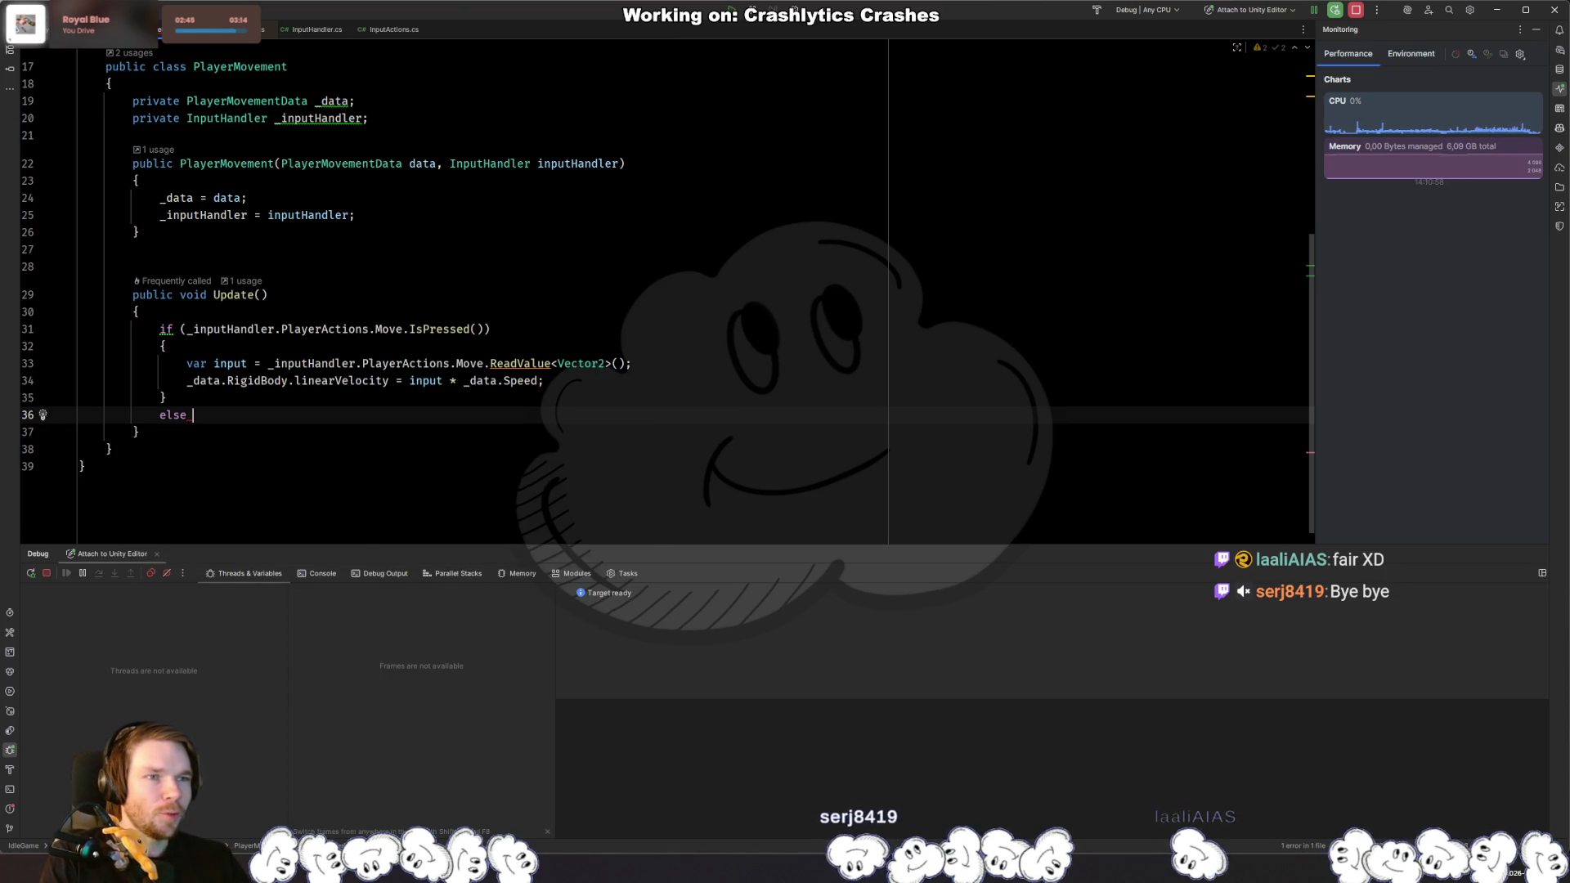
{"action": "key", "text": "Tab"}
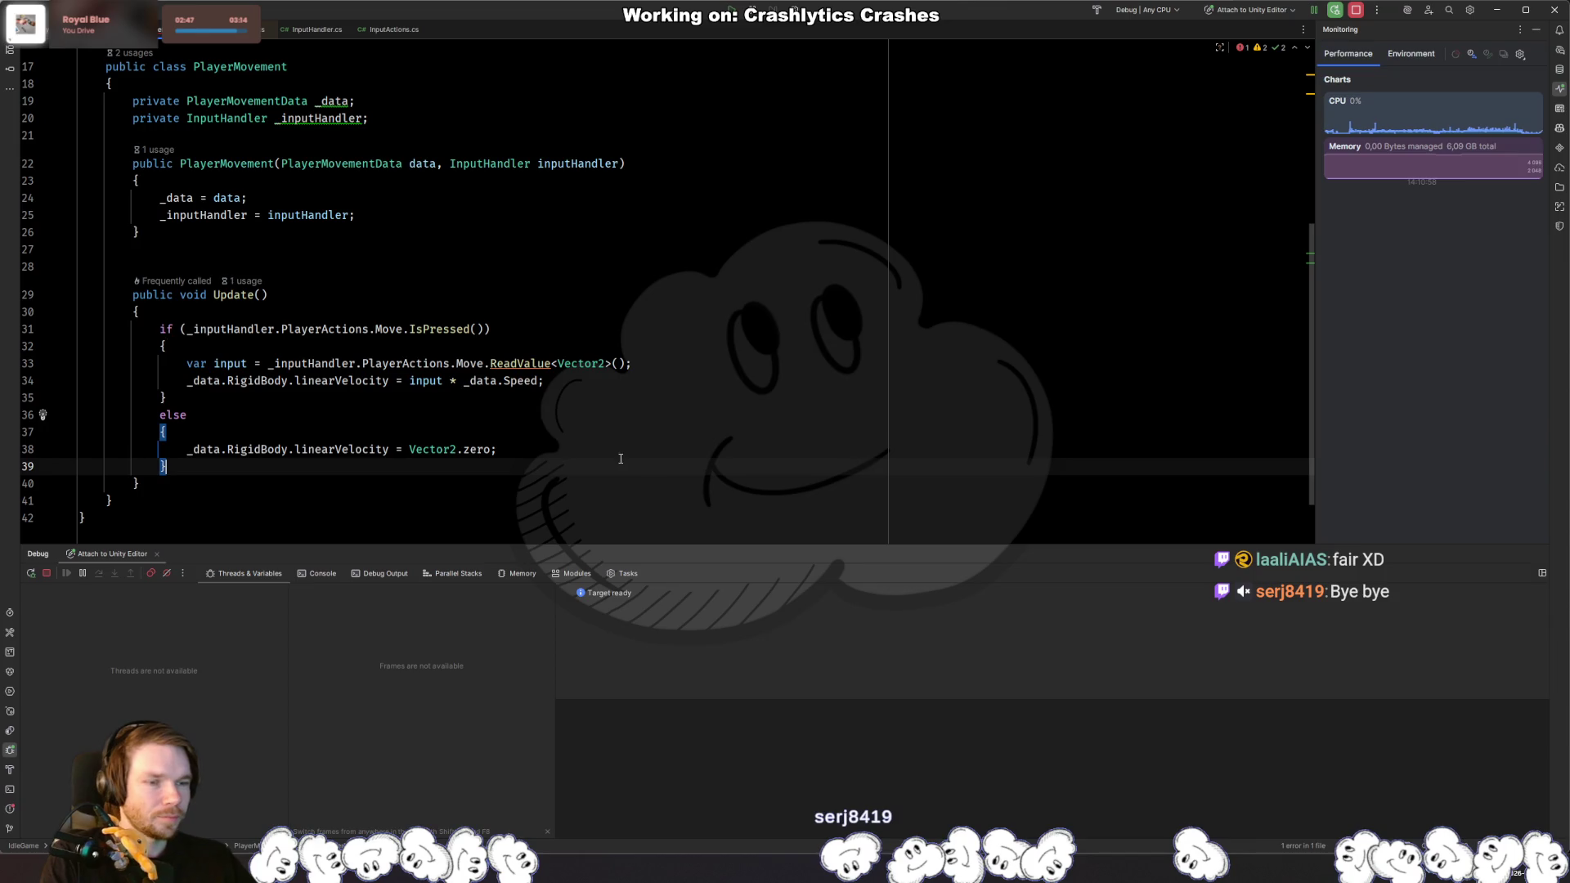
{"action": "key", "text": "alt+Tab"}
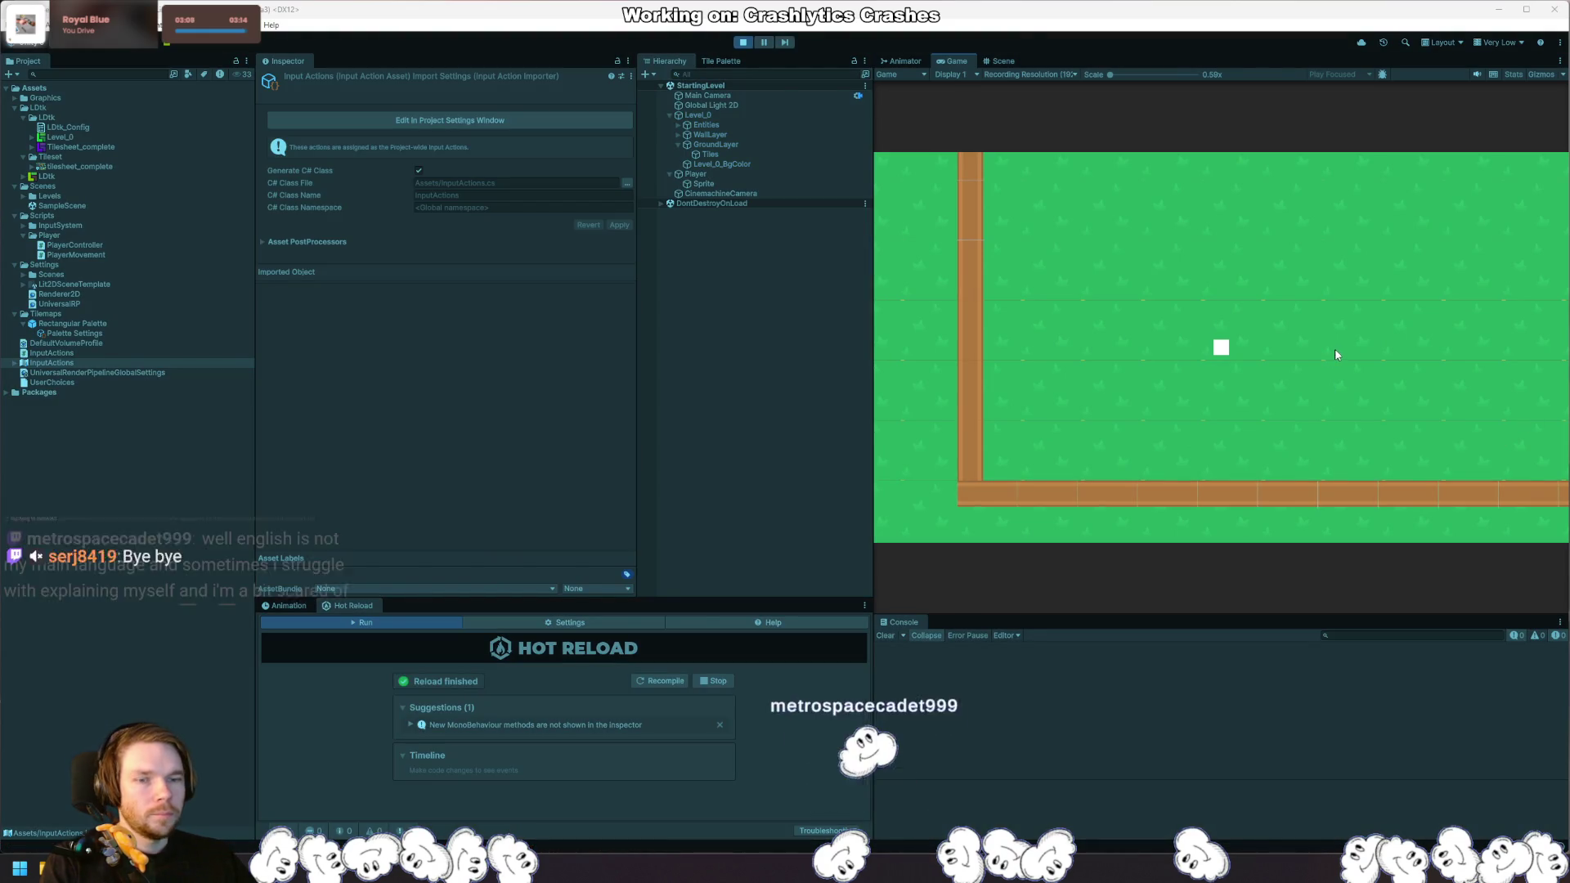
Step: Steer the square right, up, down and left against the brown walls, then exit play mode
{"action": "key", "text": "d"}
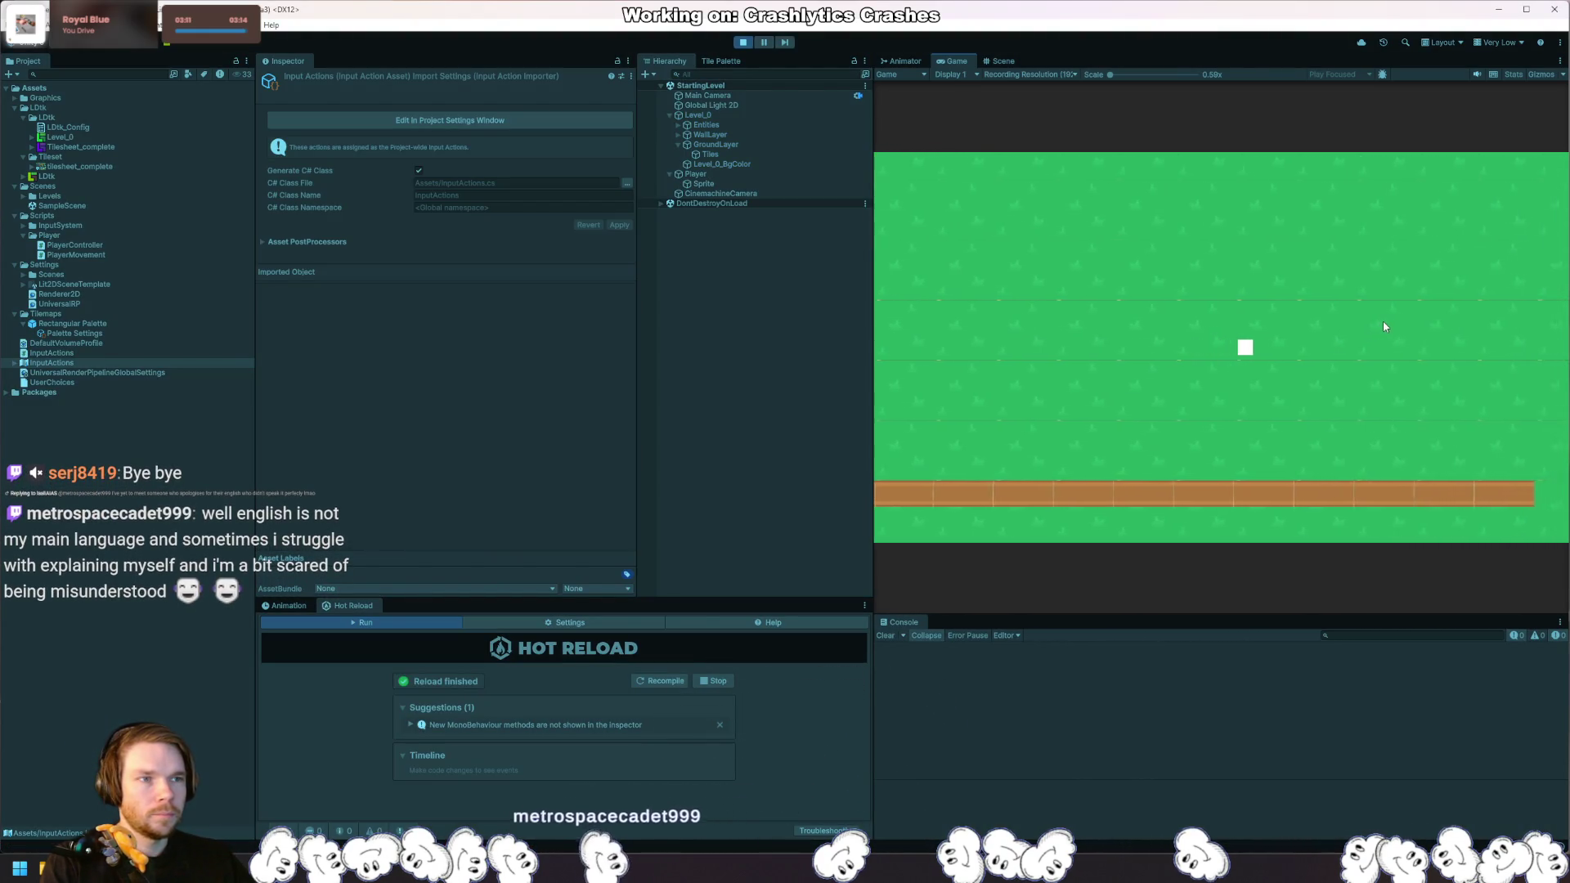
{"action": "key", "text": "w"}
{"action": "key", "text": "w"}
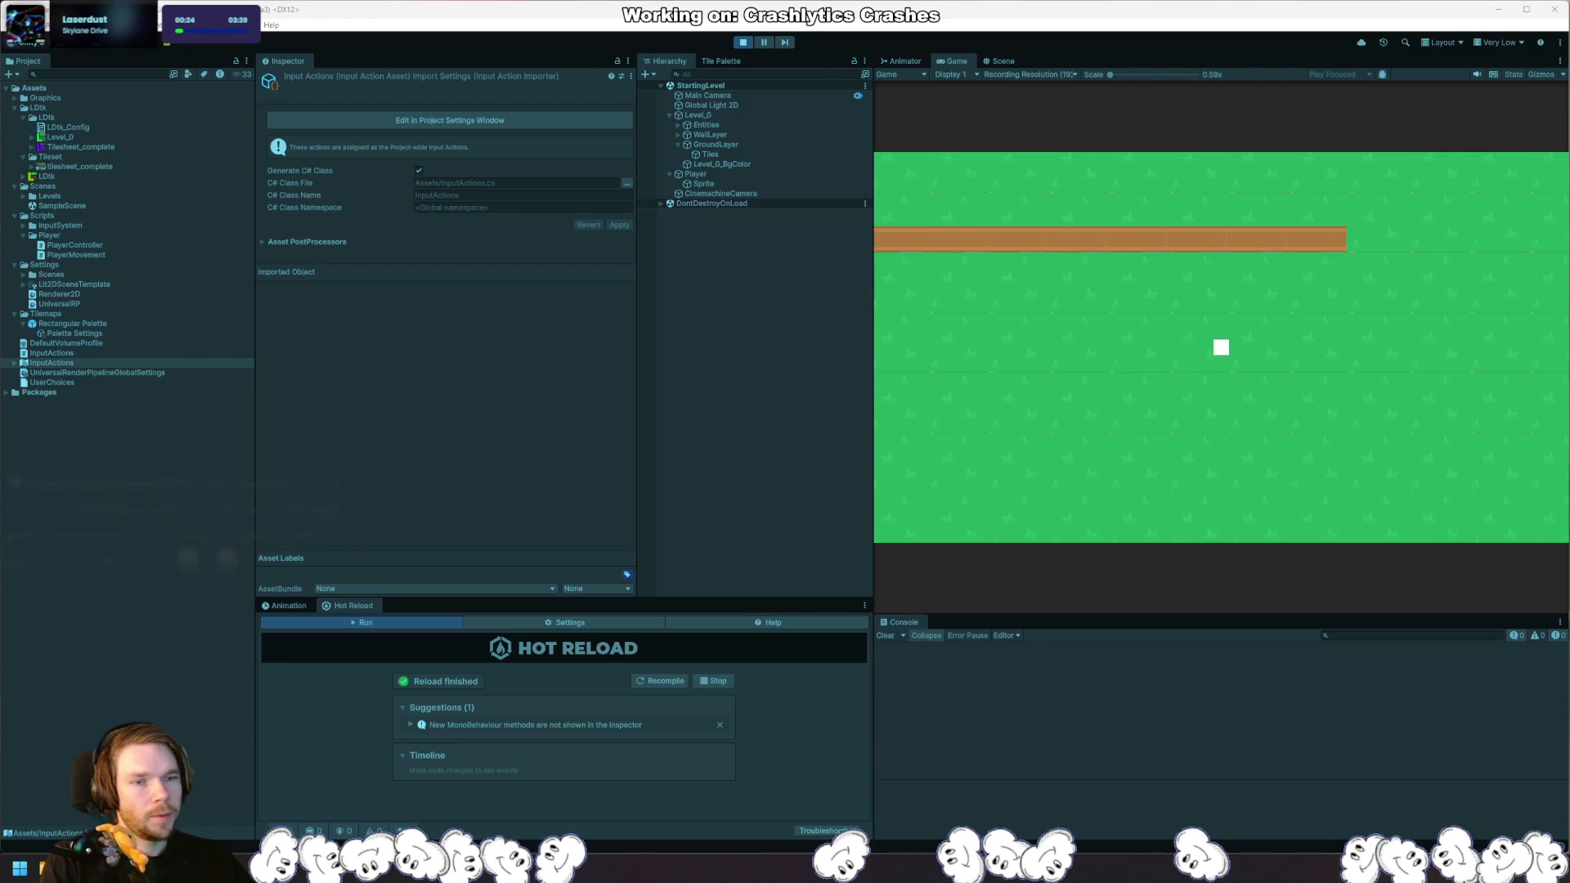
{"action": "key", "text": "w"}
{"action": "key", "text": "d"}
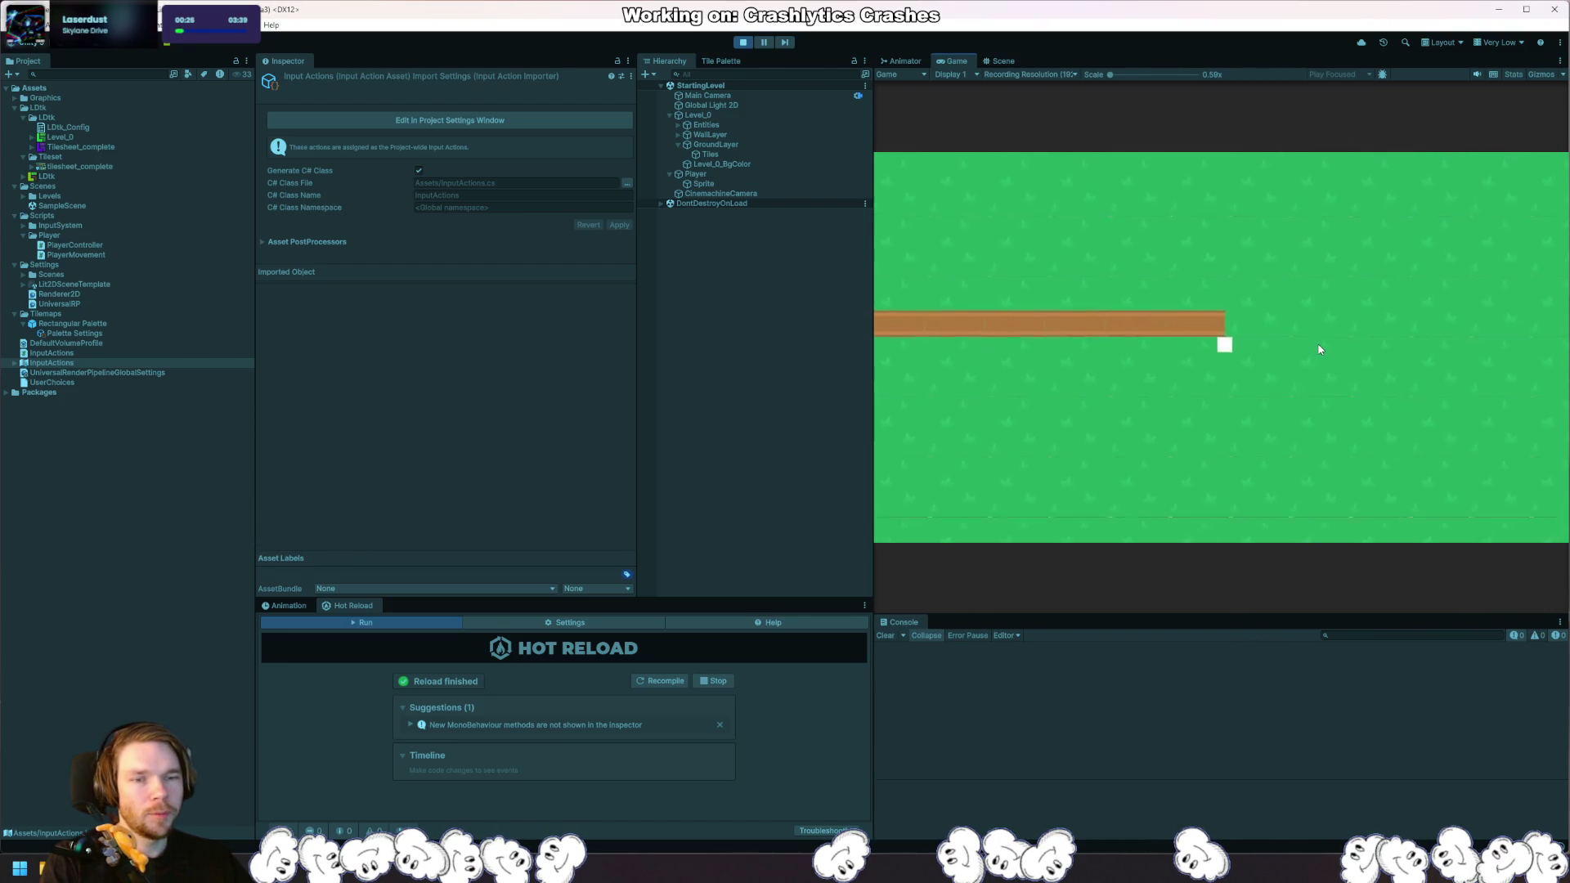
{"action": "key", "text": "w"}
{"action": "key", "text": "s"}
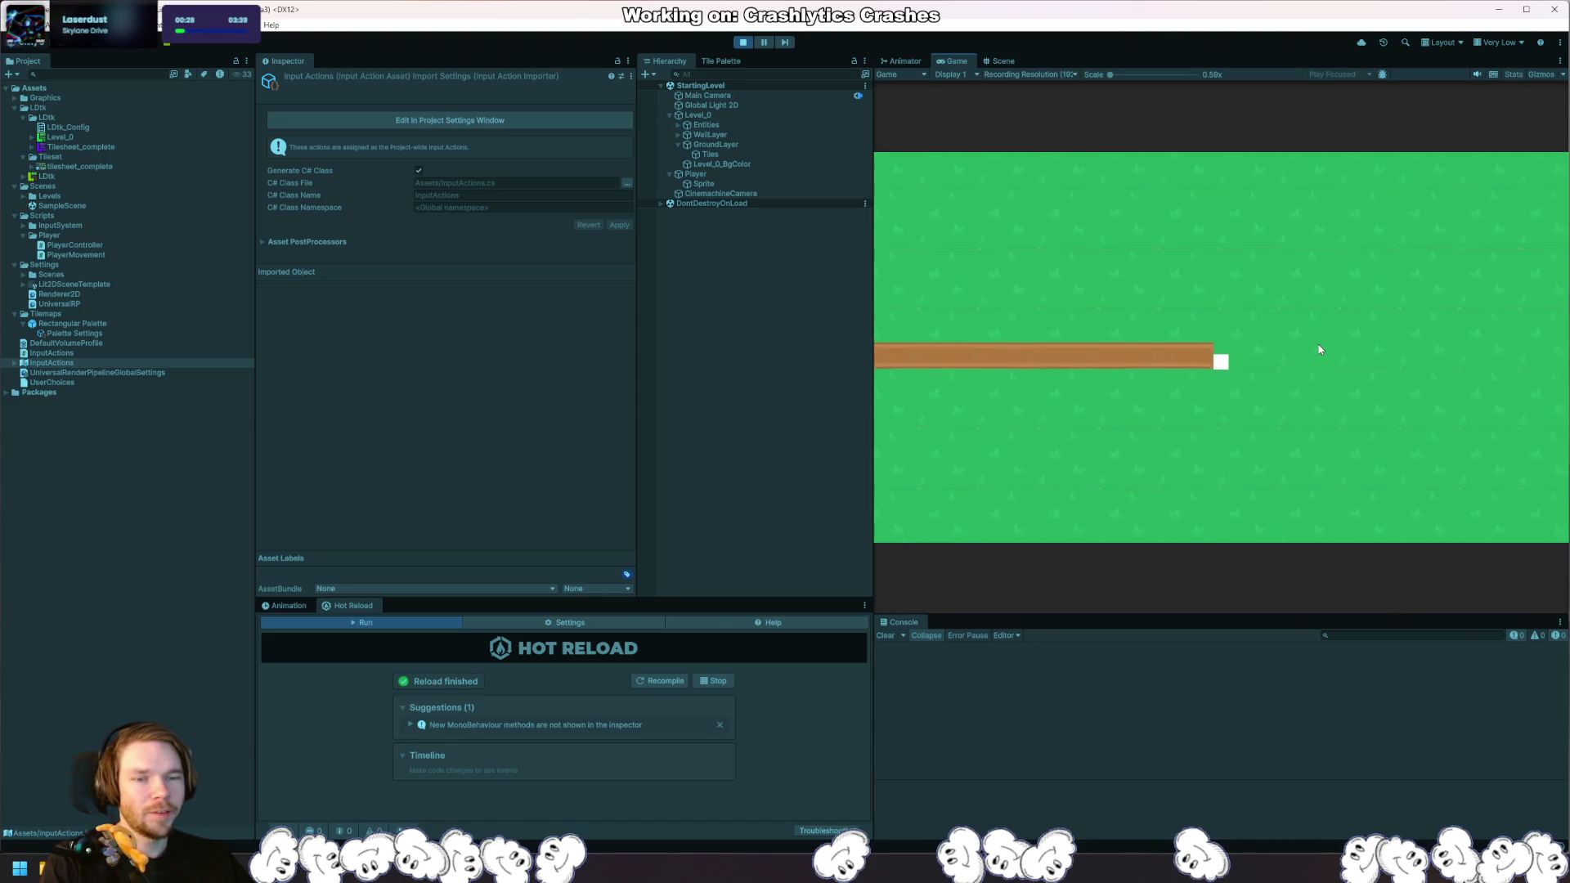
{"action": "key", "text": "d"}
{"action": "key", "text": "a"}
{"action": "key", "text": "s"}
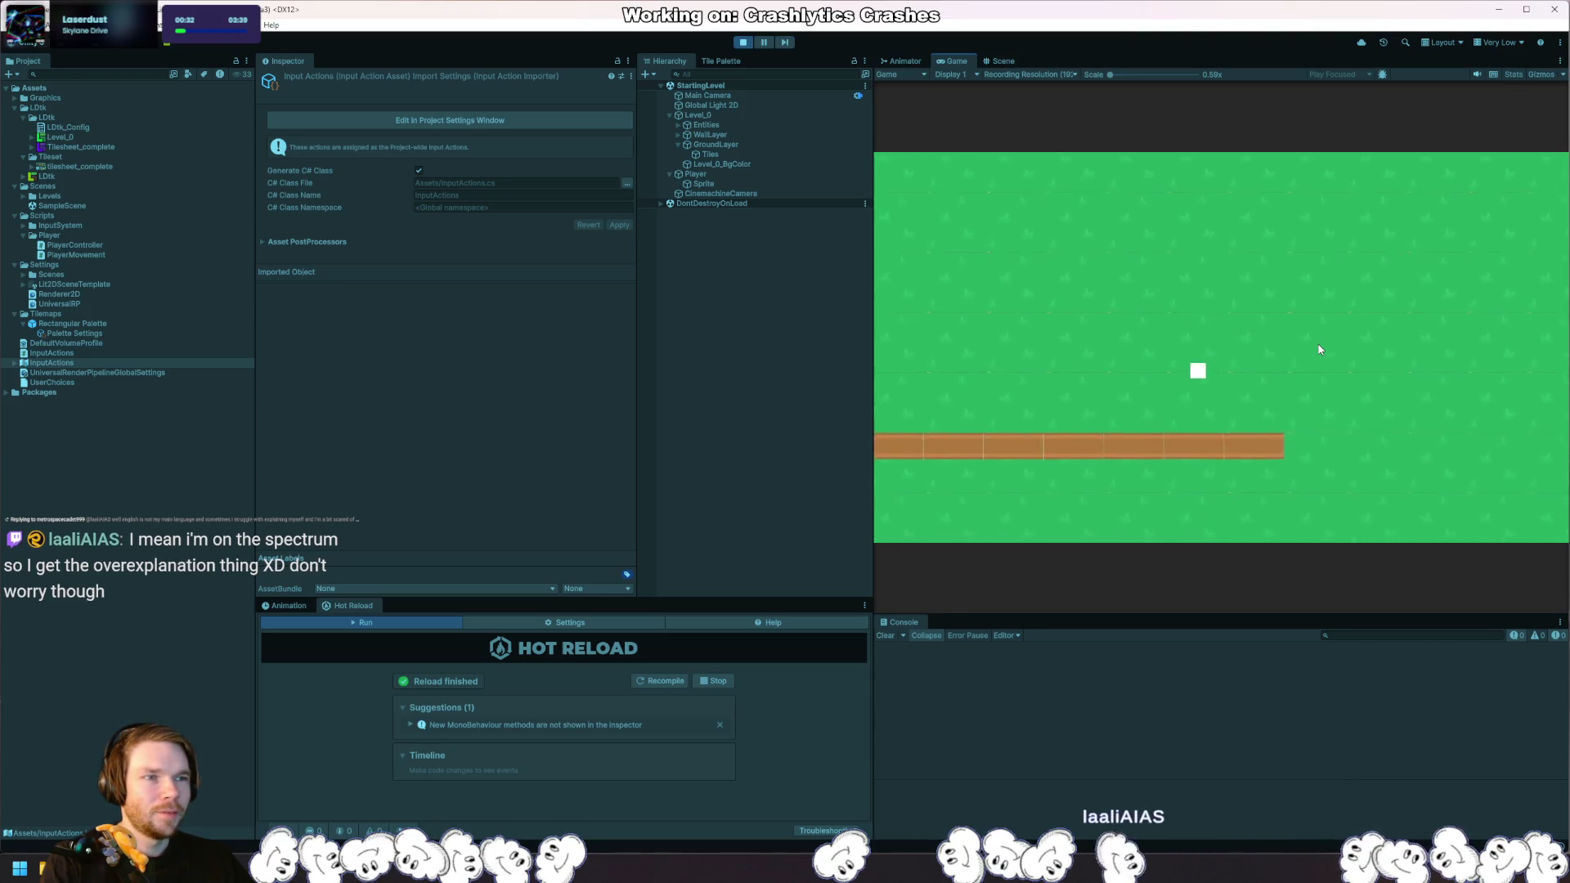
{"action": "key", "text": "w"}
{"action": "key", "text": "d"}
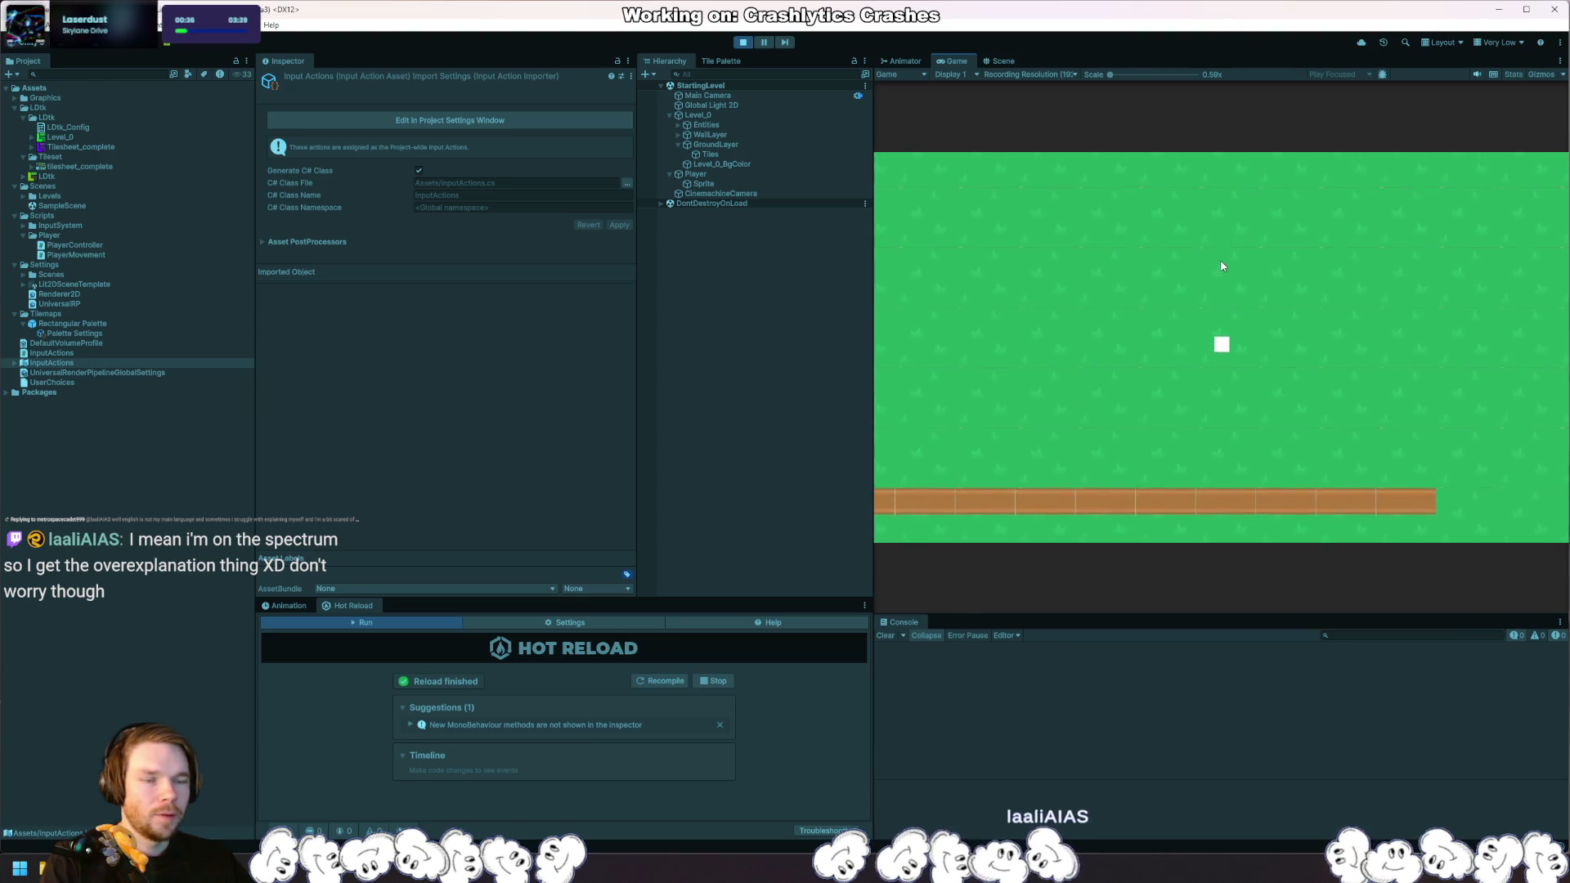
{"action": "key", "text": "w"}
{"action": "left_click", "coordinate": [743, 43]}
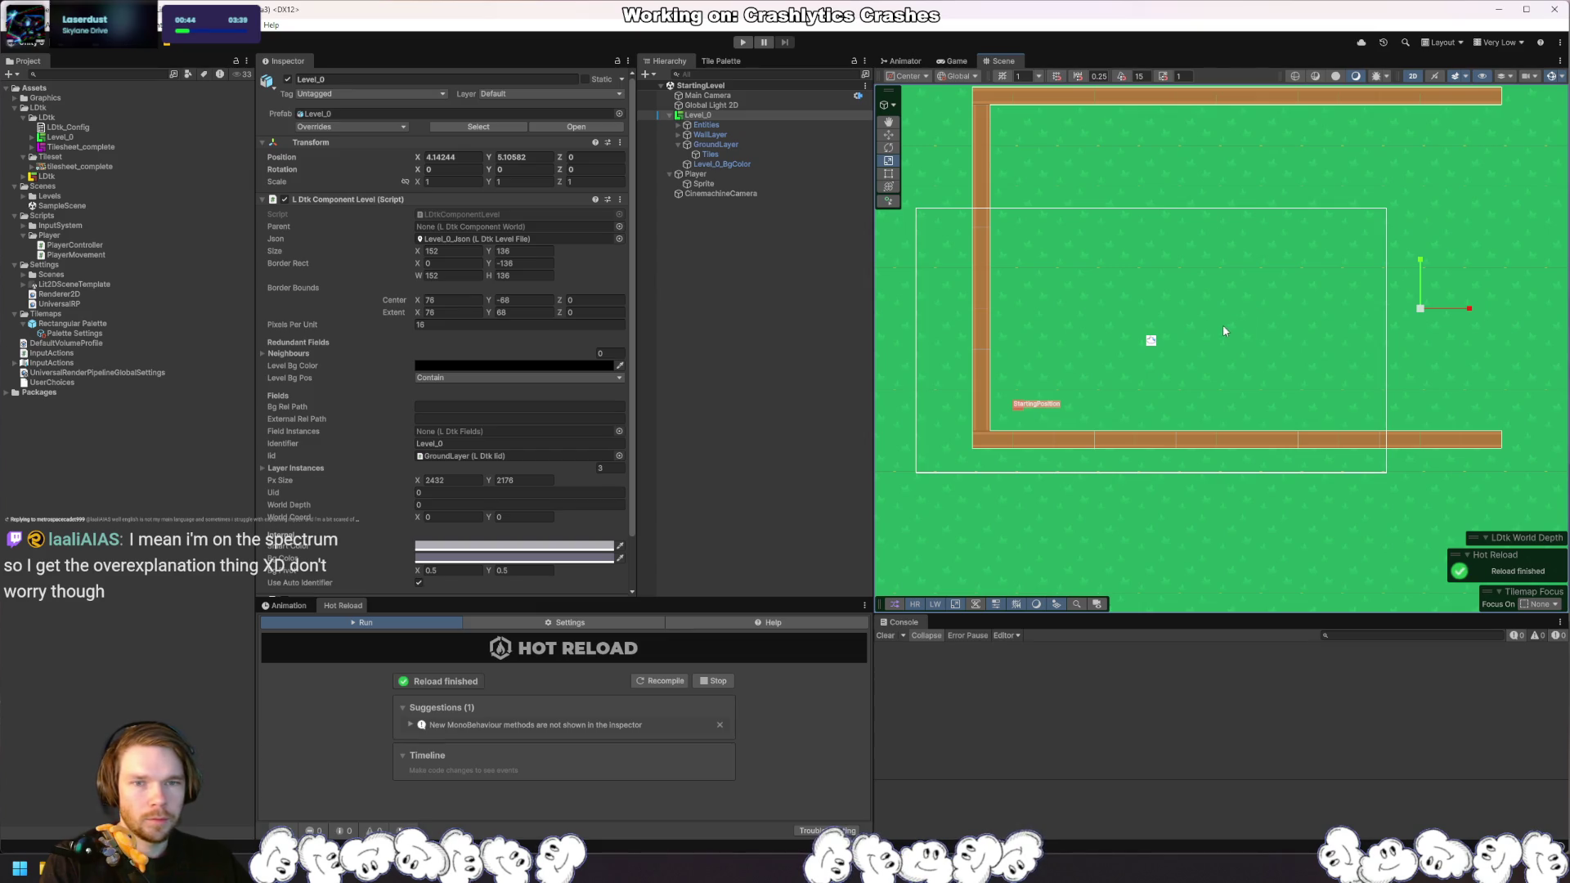
Step: Inspect the Tiles and GroundLayer objects, collapsing their LDtk component sections
{"action": "left_click", "coordinate": [738, 154]}
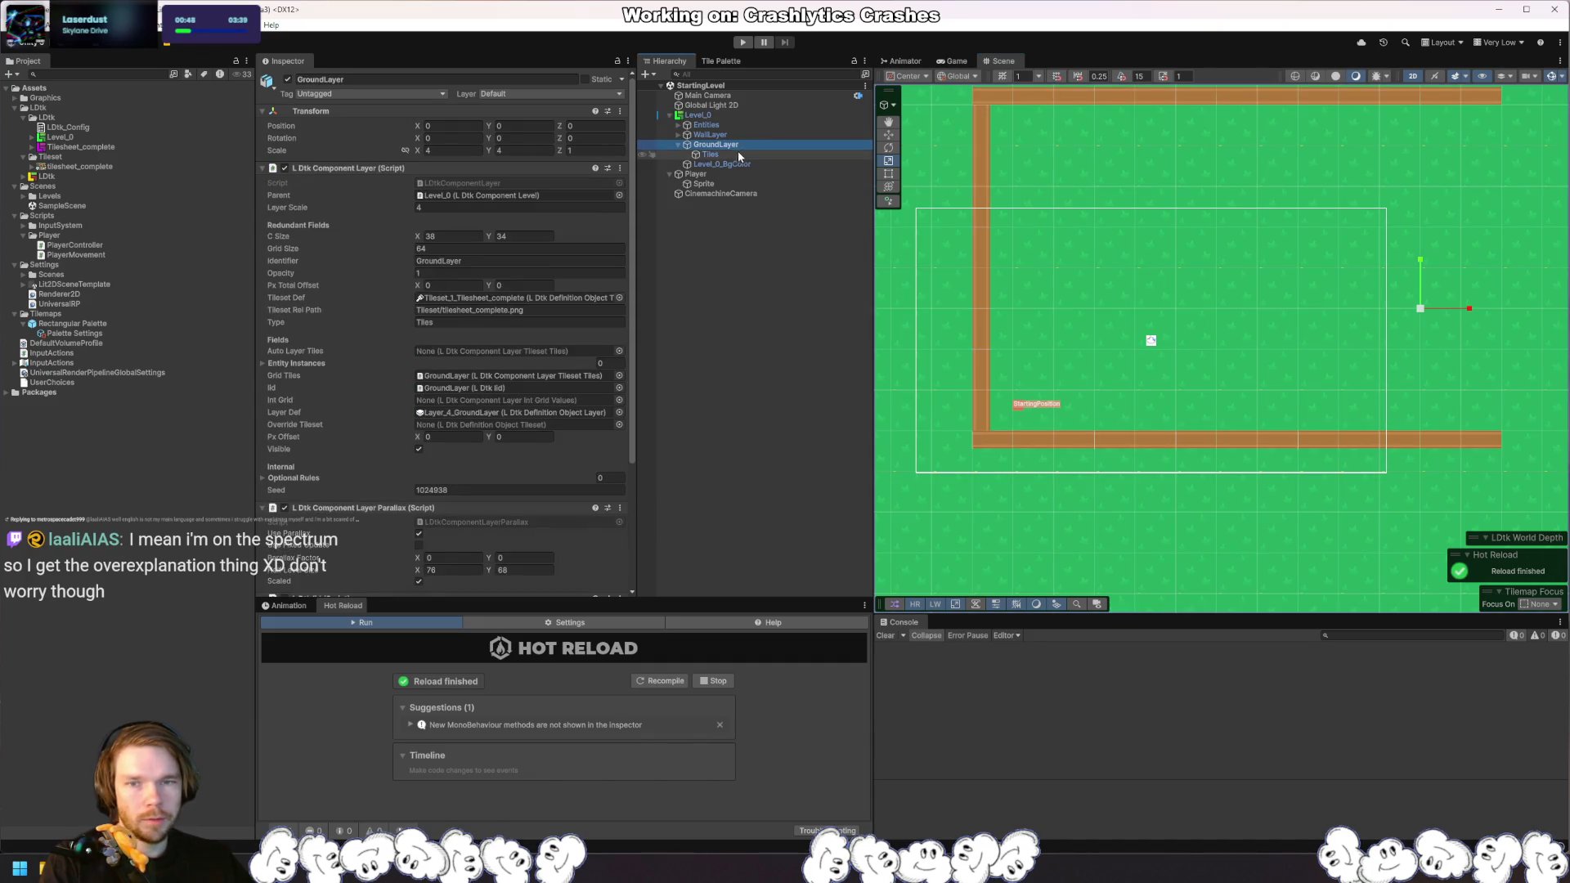
{"action": "left_click", "coordinate": [741, 144]}
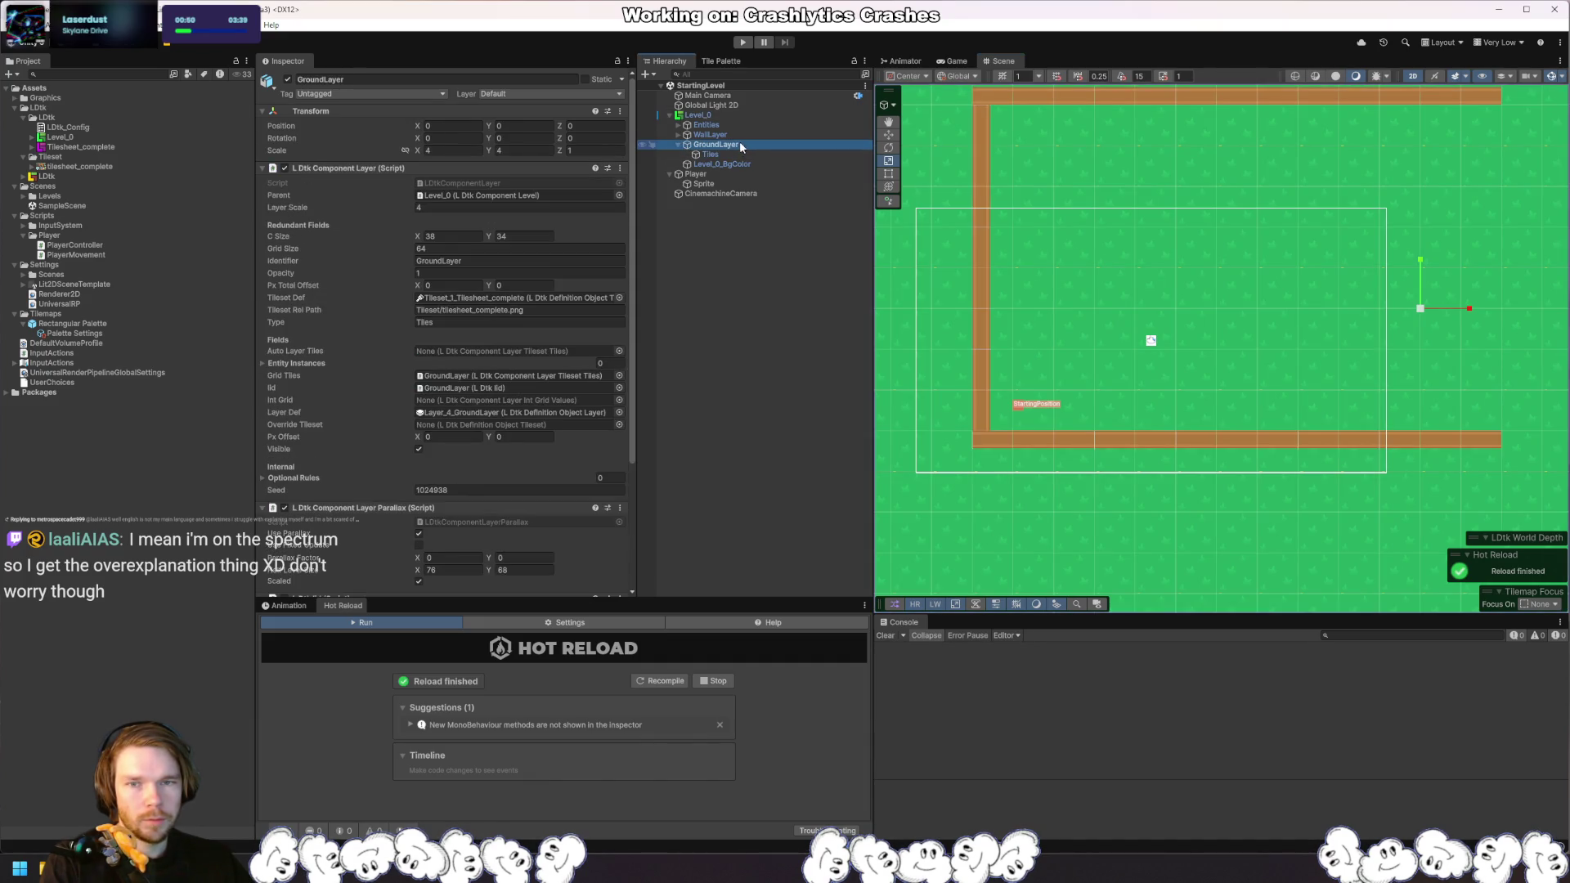
{"action": "left_click", "coordinate": [464, 167]}
{"action": "left_click", "coordinate": [488, 182]}
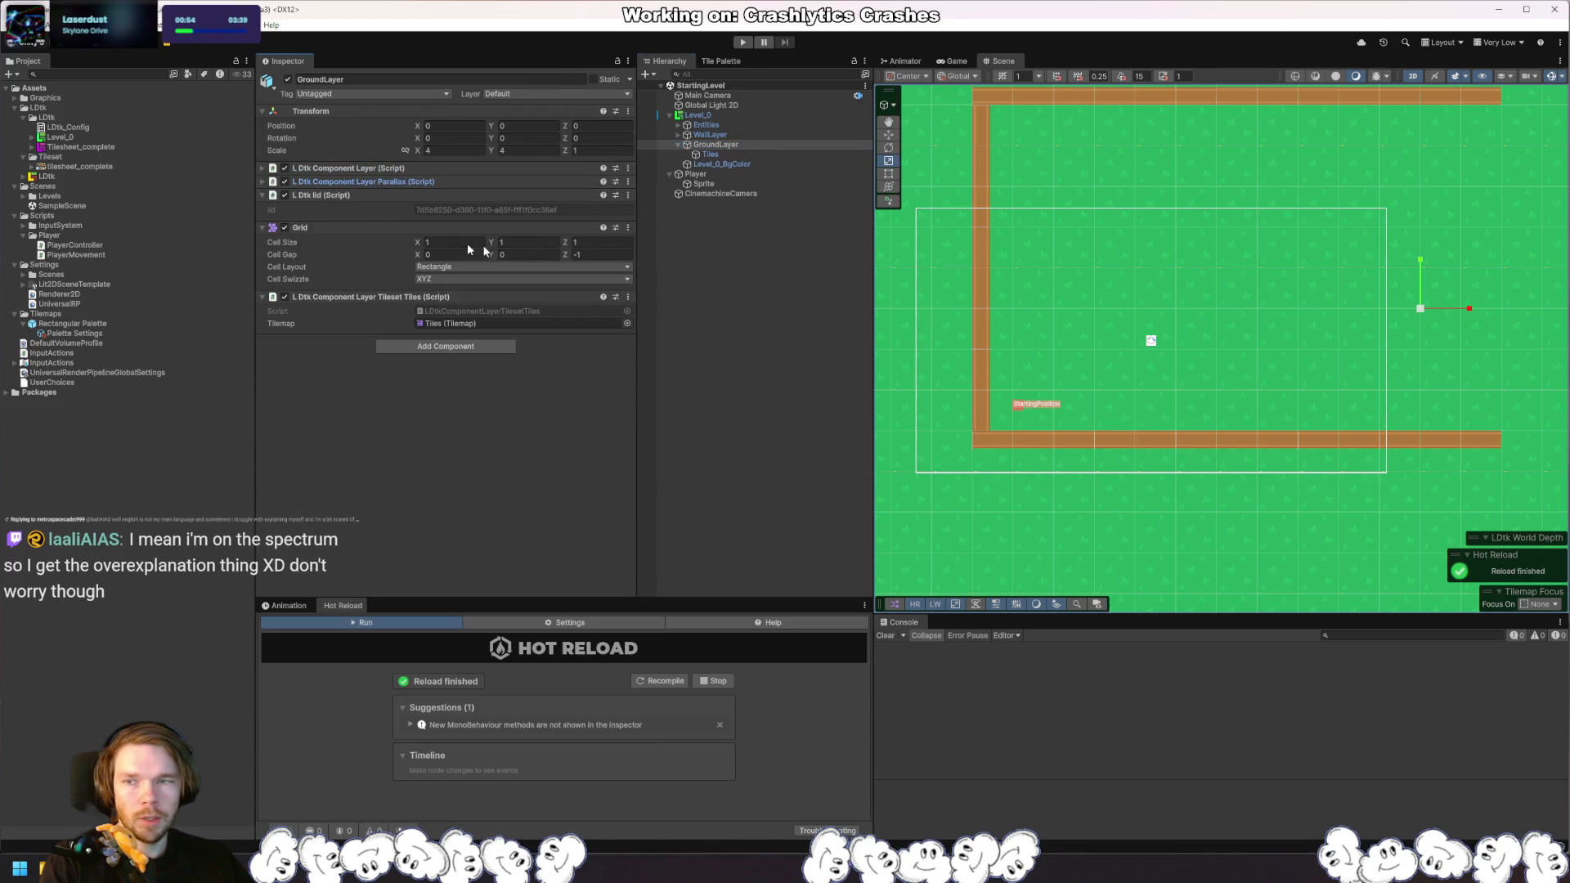
Step: Apply Custom Physics Shape to Tilesheet_complete in the Sprite Editor and close the editor
{"action": "left_click", "coordinate": [80, 146]}
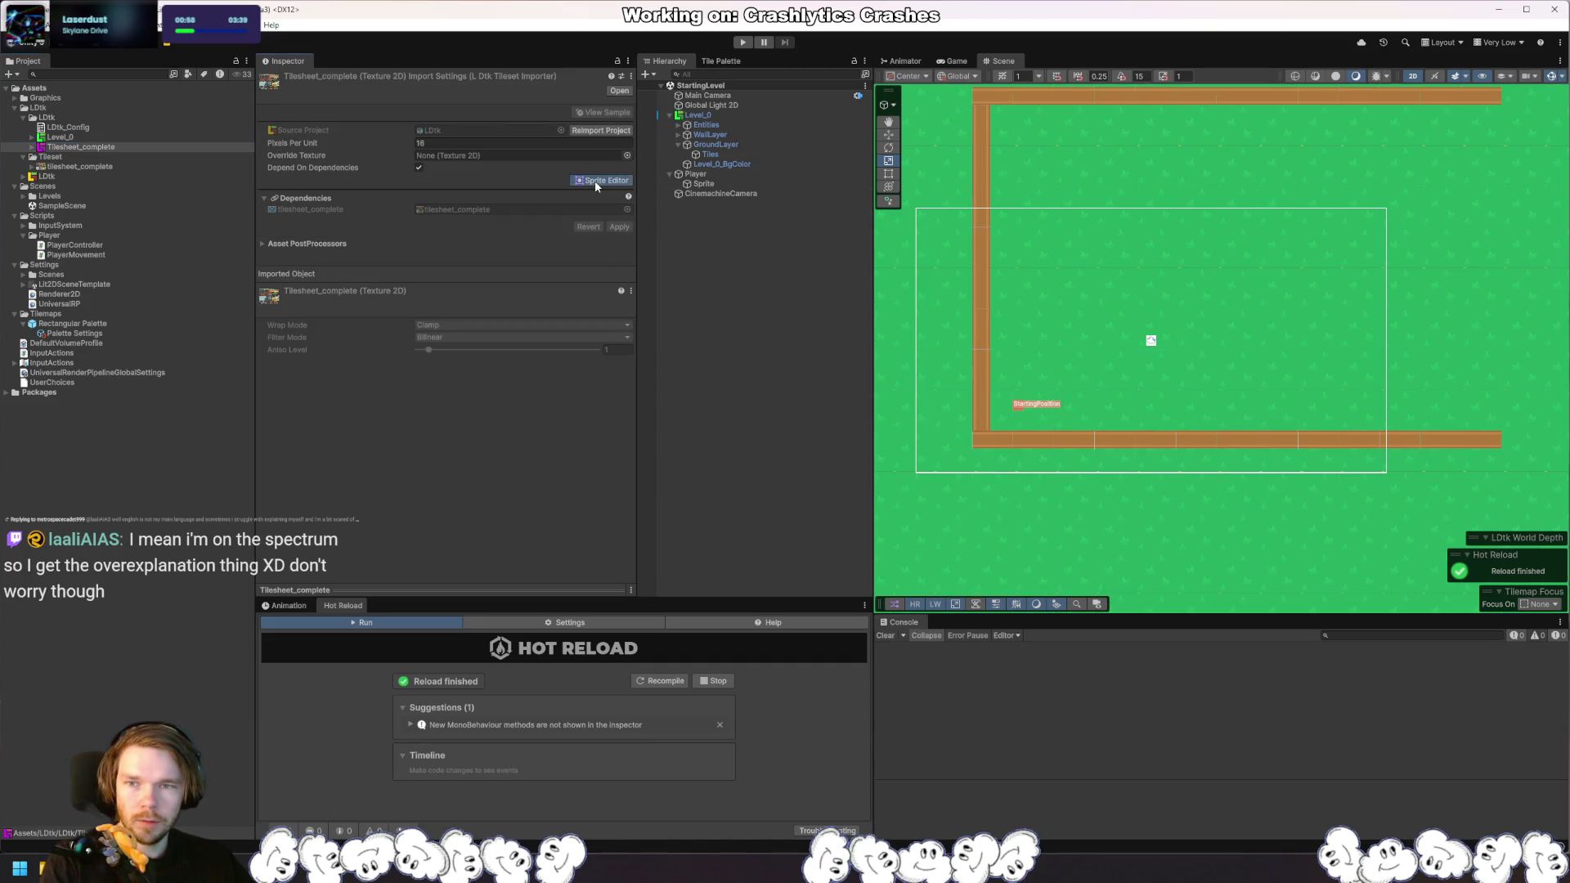
{"action": "left_click", "coordinate": [602, 181]}
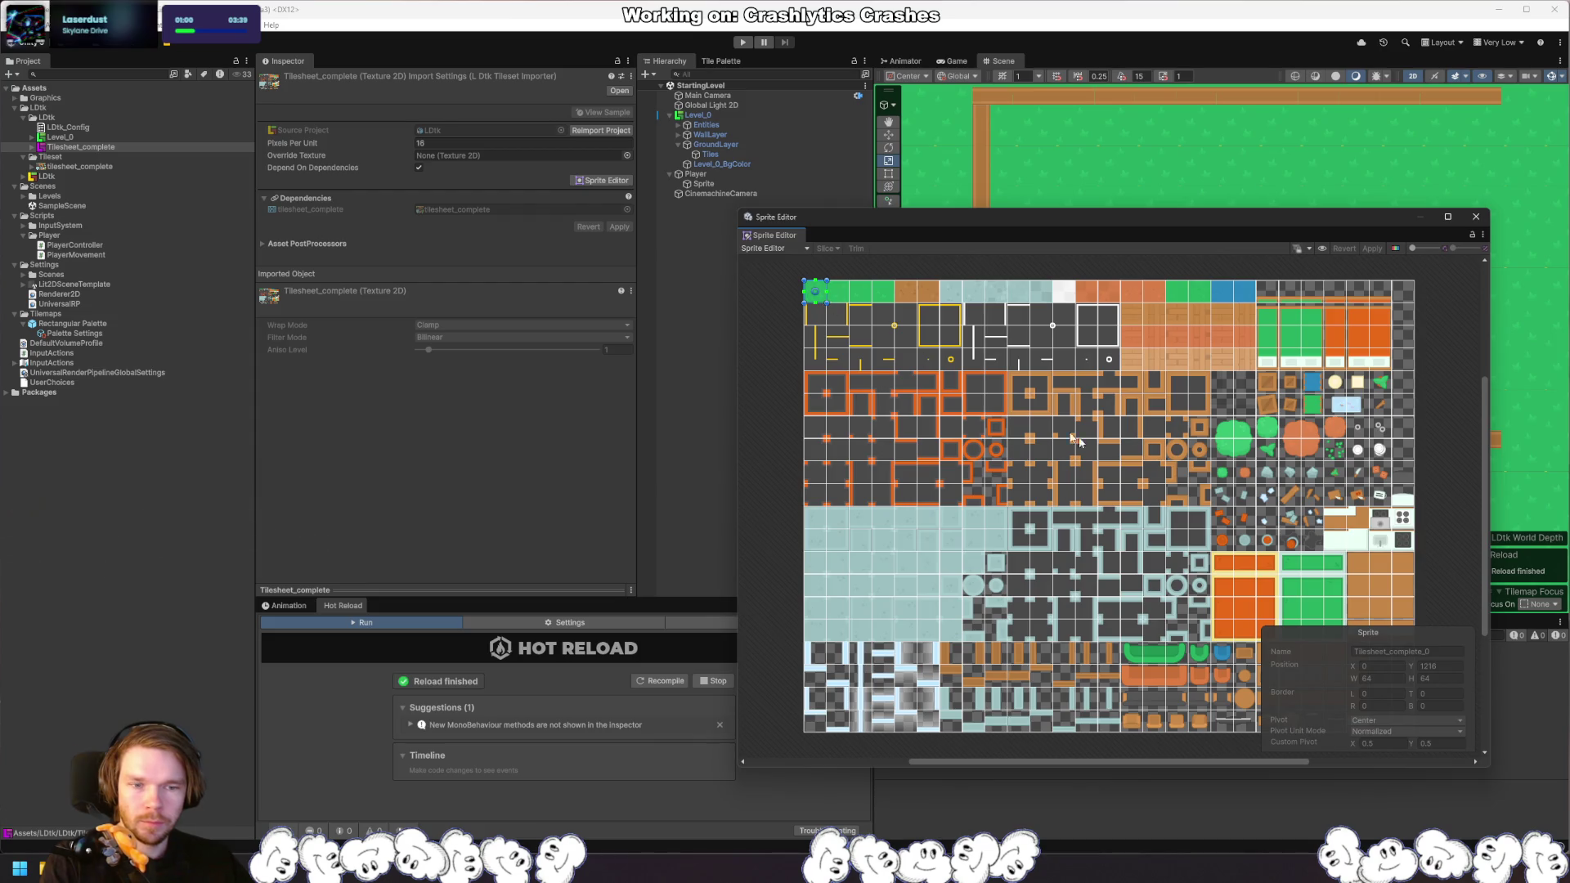
{"action": "left_click", "coordinate": [804, 248]}
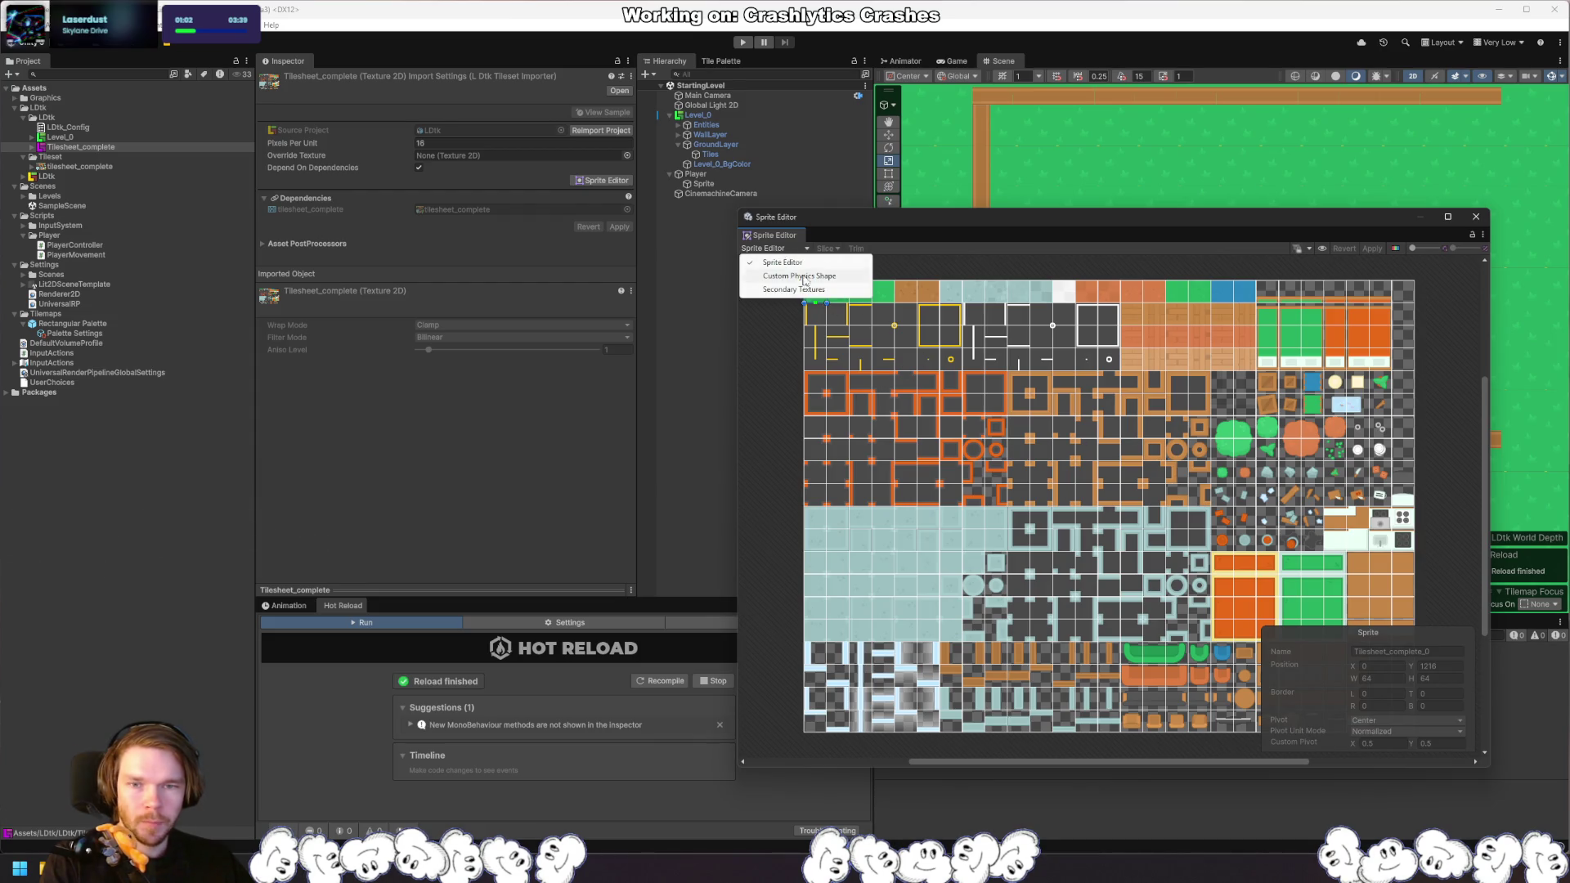
{"action": "left_click", "coordinate": [821, 277]}
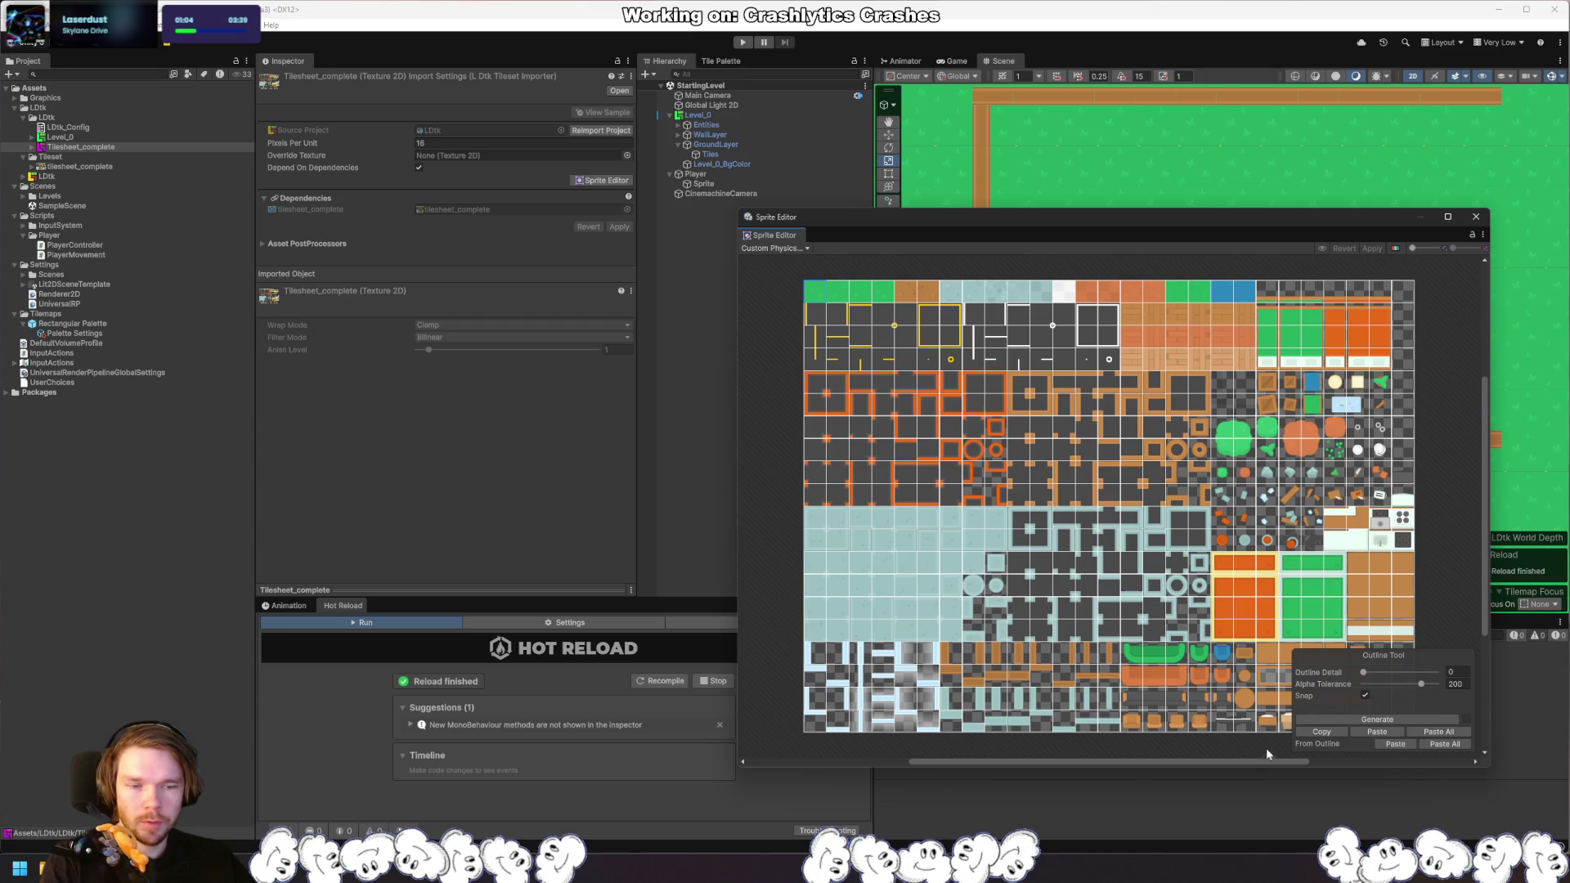
{"action": "left_click", "coordinate": [1371, 248]}
{"action": "left_click", "coordinate": [1476, 218]}
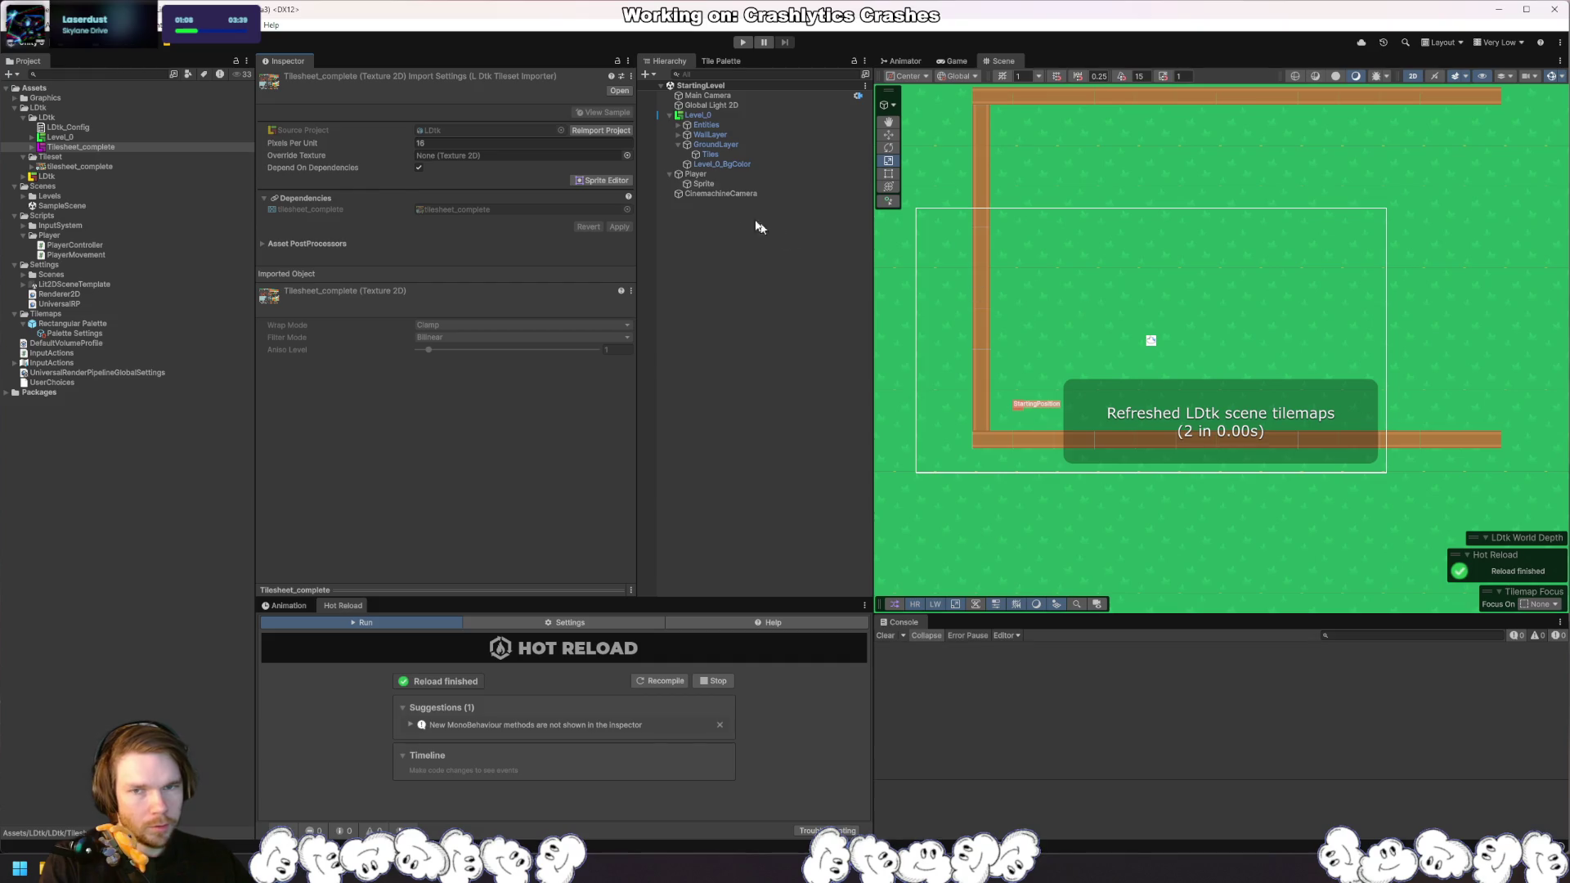
{"action": "left_click", "coordinate": [737, 146]}
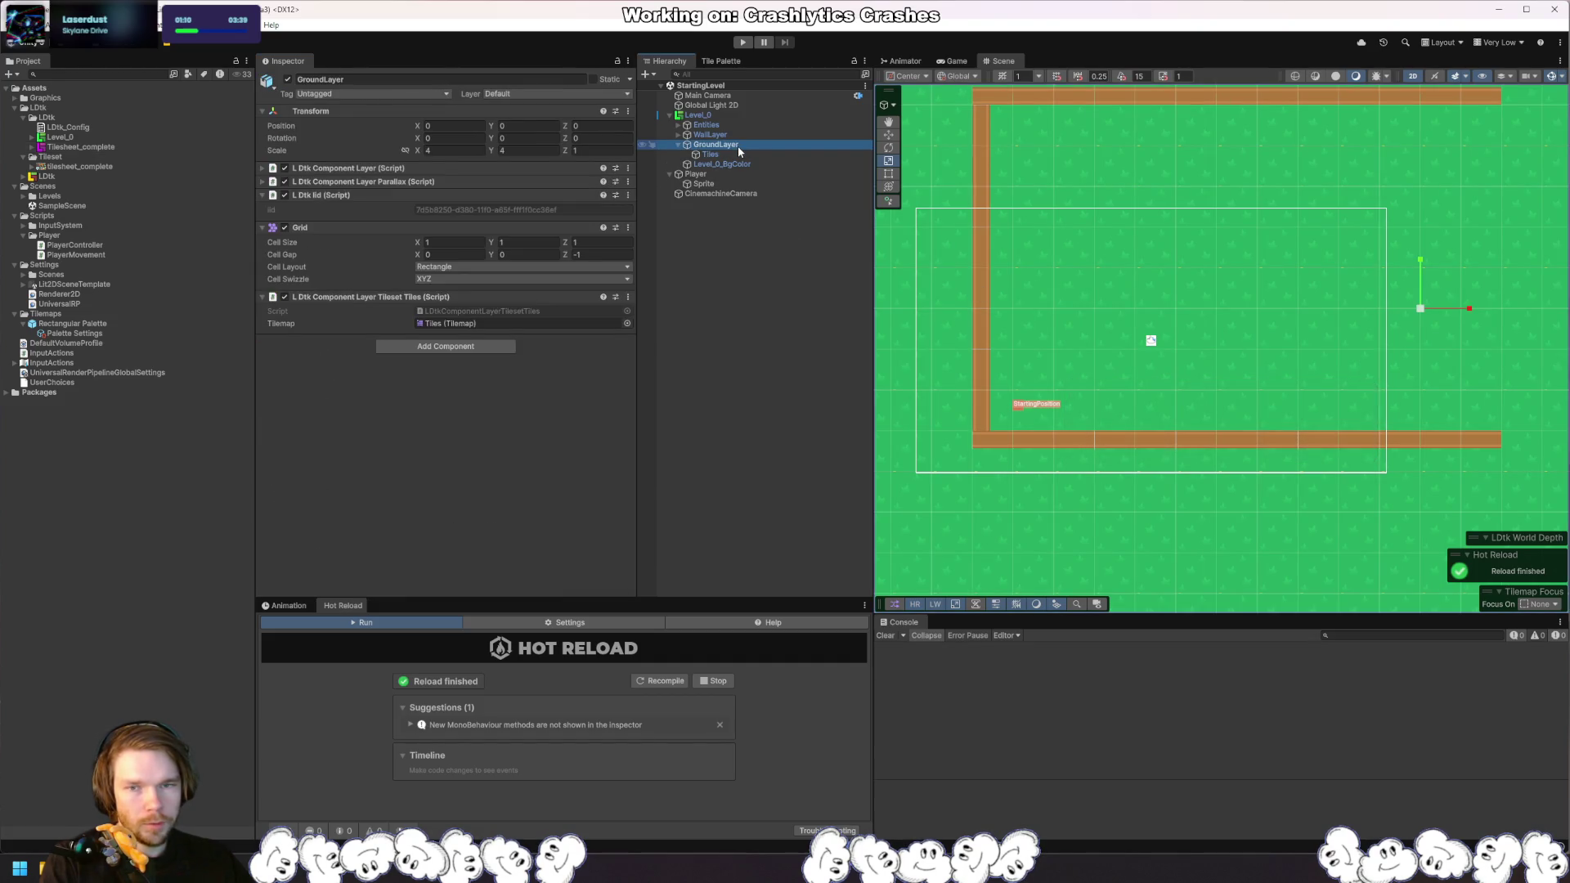
Step: Name User Layer 6 'Ground' and User Layer 7 'Wall' through GroundLayer's Add Layer option
{"action": "left_click", "coordinate": [742, 154]}
{"action": "left_click", "coordinate": [740, 144]}
{"action": "left_click", "coordinate": [540, 94]}
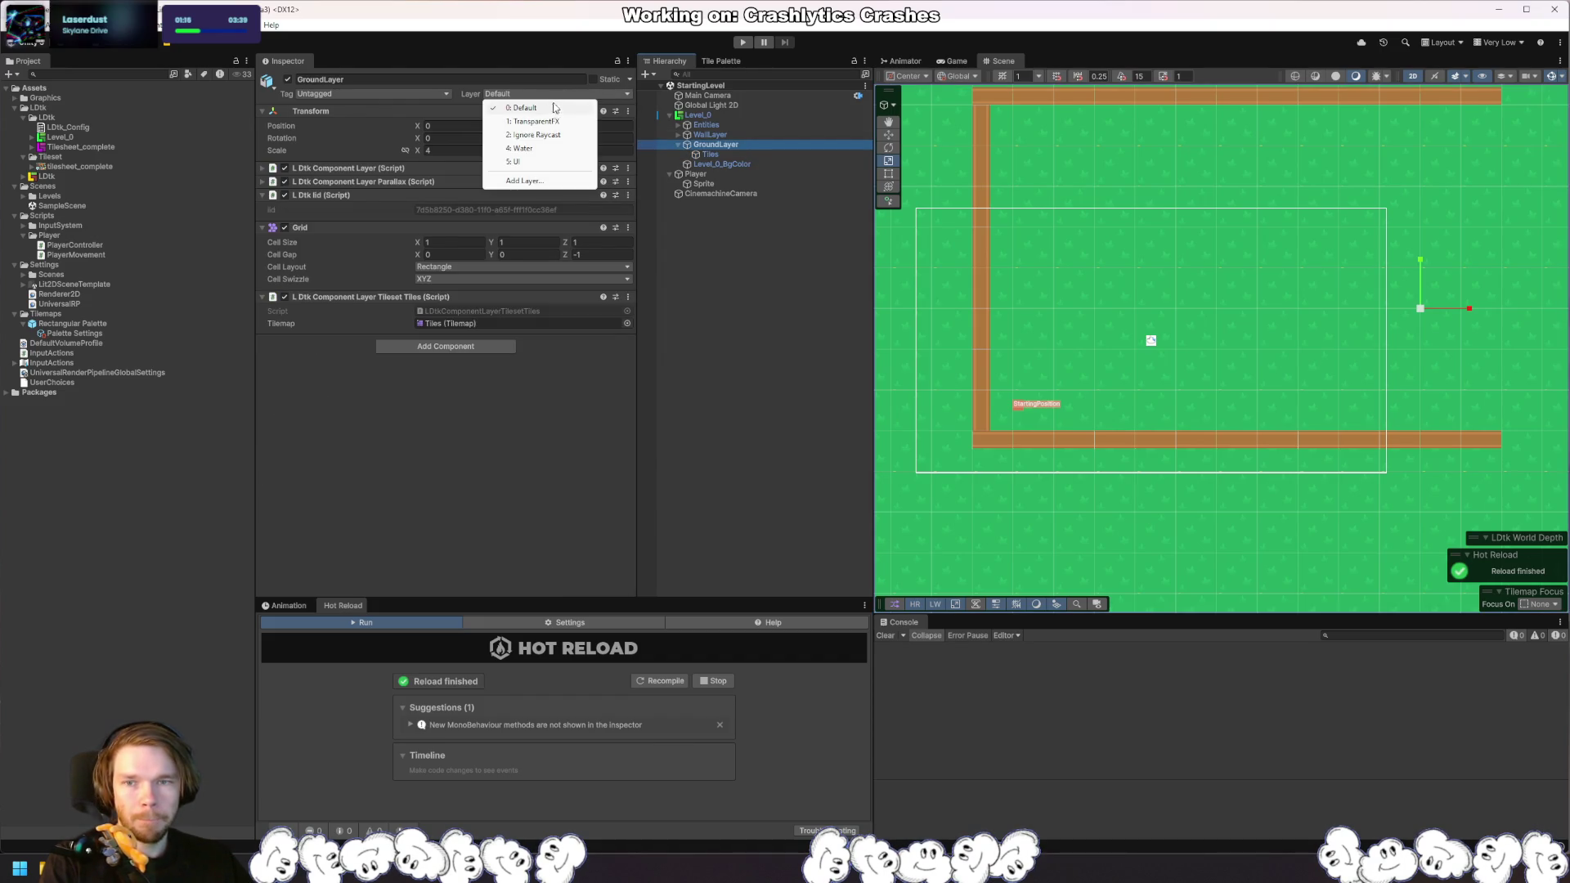
{"action": "left_click", "coordinate": [523, 181]}
{"action": "left_click", "coordinate": [529, 235]}
{"action": "type", "text": "Ground"}
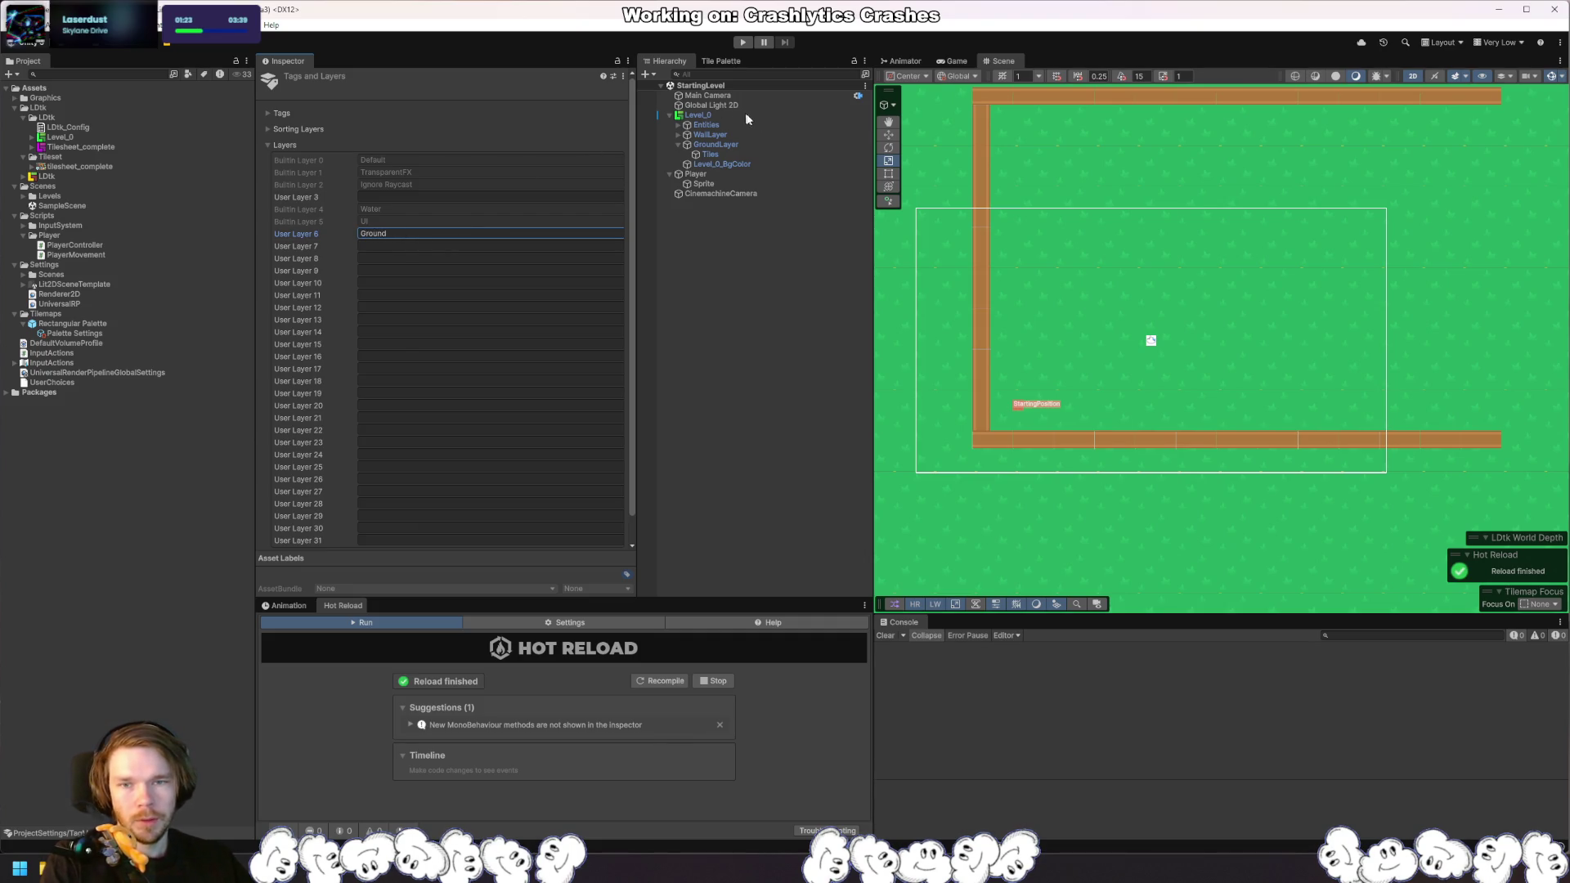
{"action": "left_click", "coordinate": [470, 244]}
{"action": "type", "text": "W"}
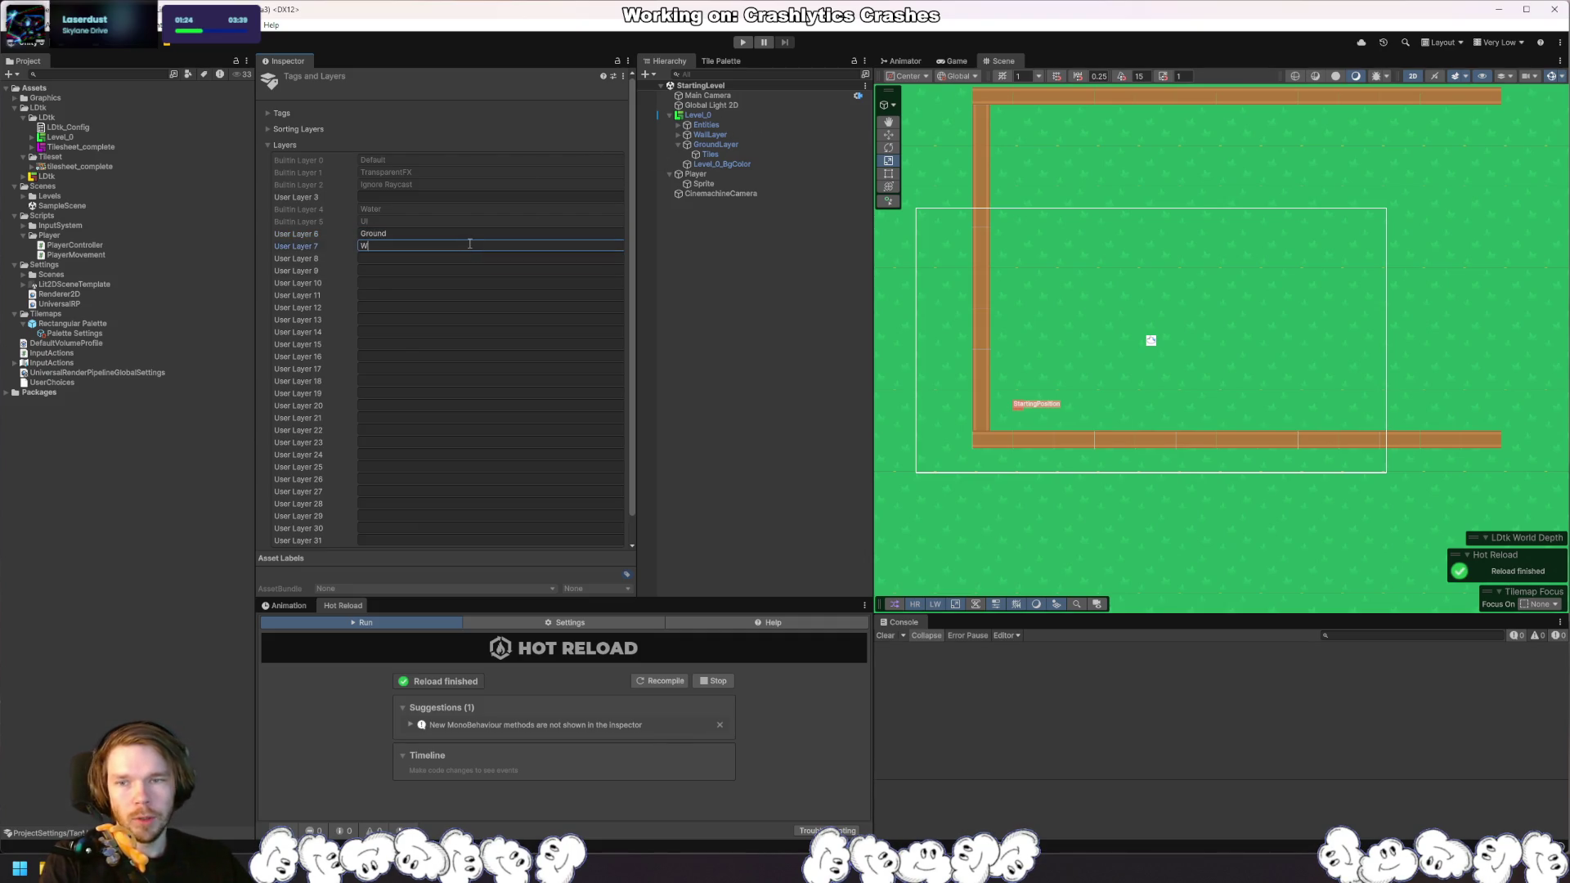
{"action": "left_click", "coordinate": [711, 135]}
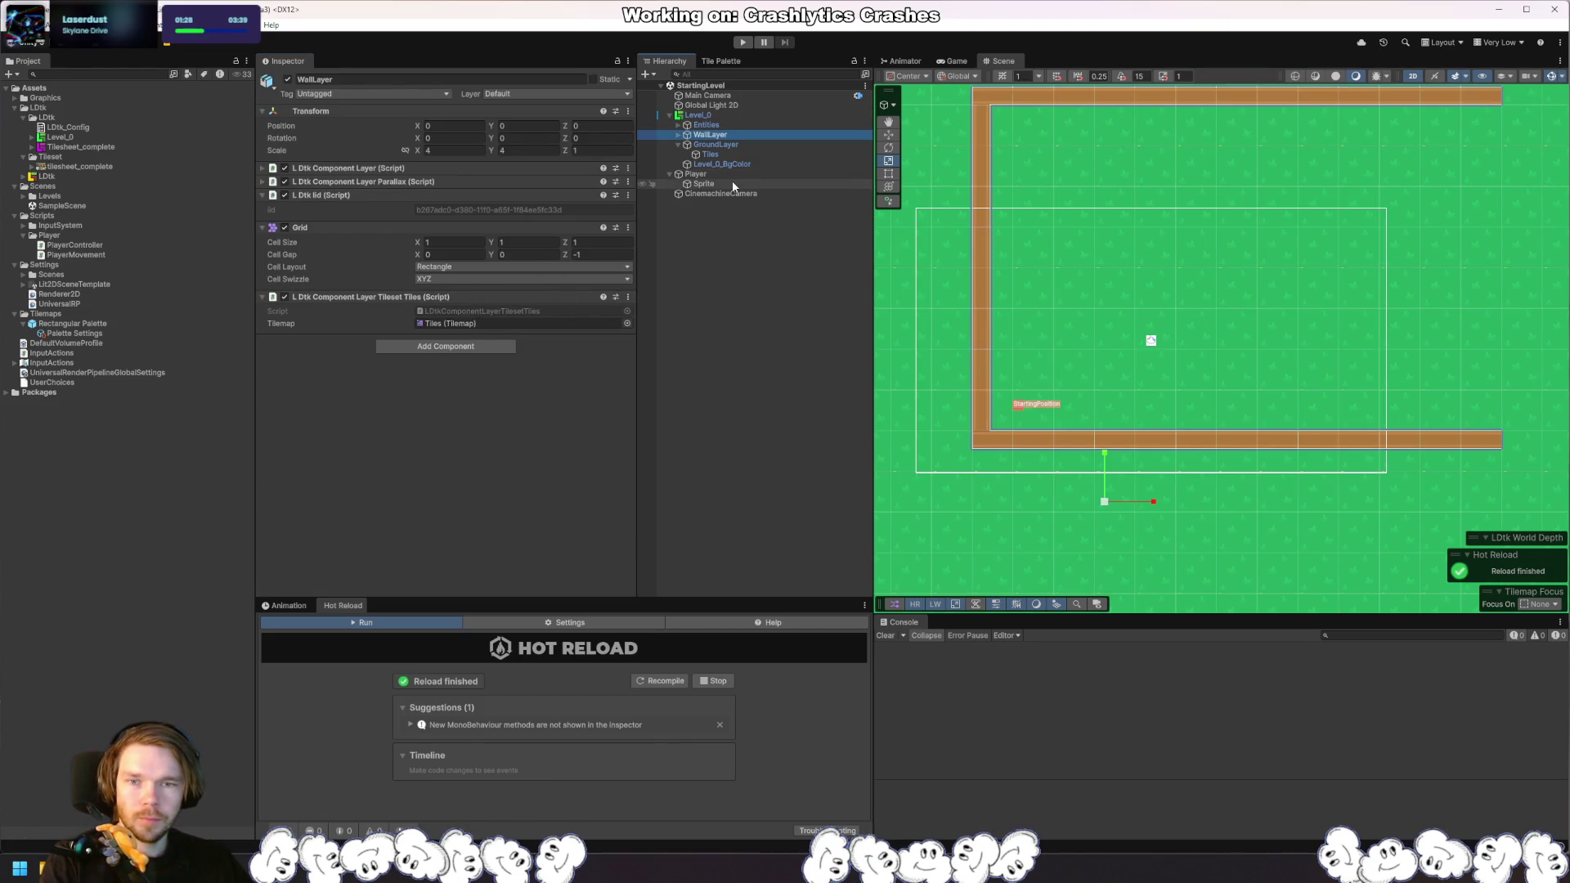
Step: Include the Wall layer in the Player rigidbody's layers and check its Exclude Layers
{"action": "left_click", "coordinate": [732, 176]}
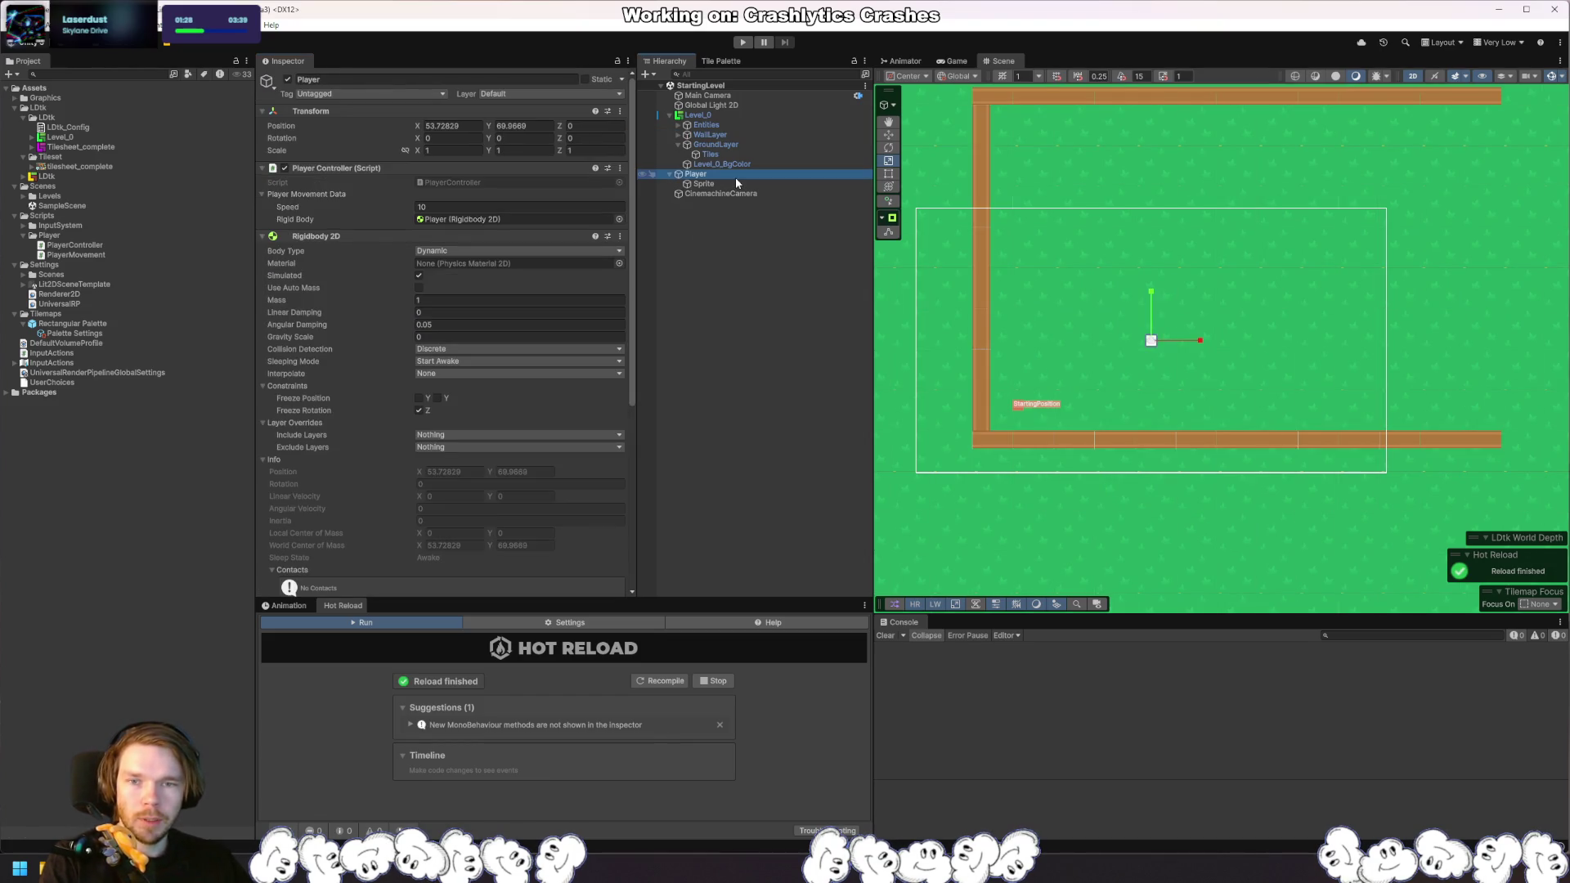
{"action": "left_click", "coordinate": [455, 434]}
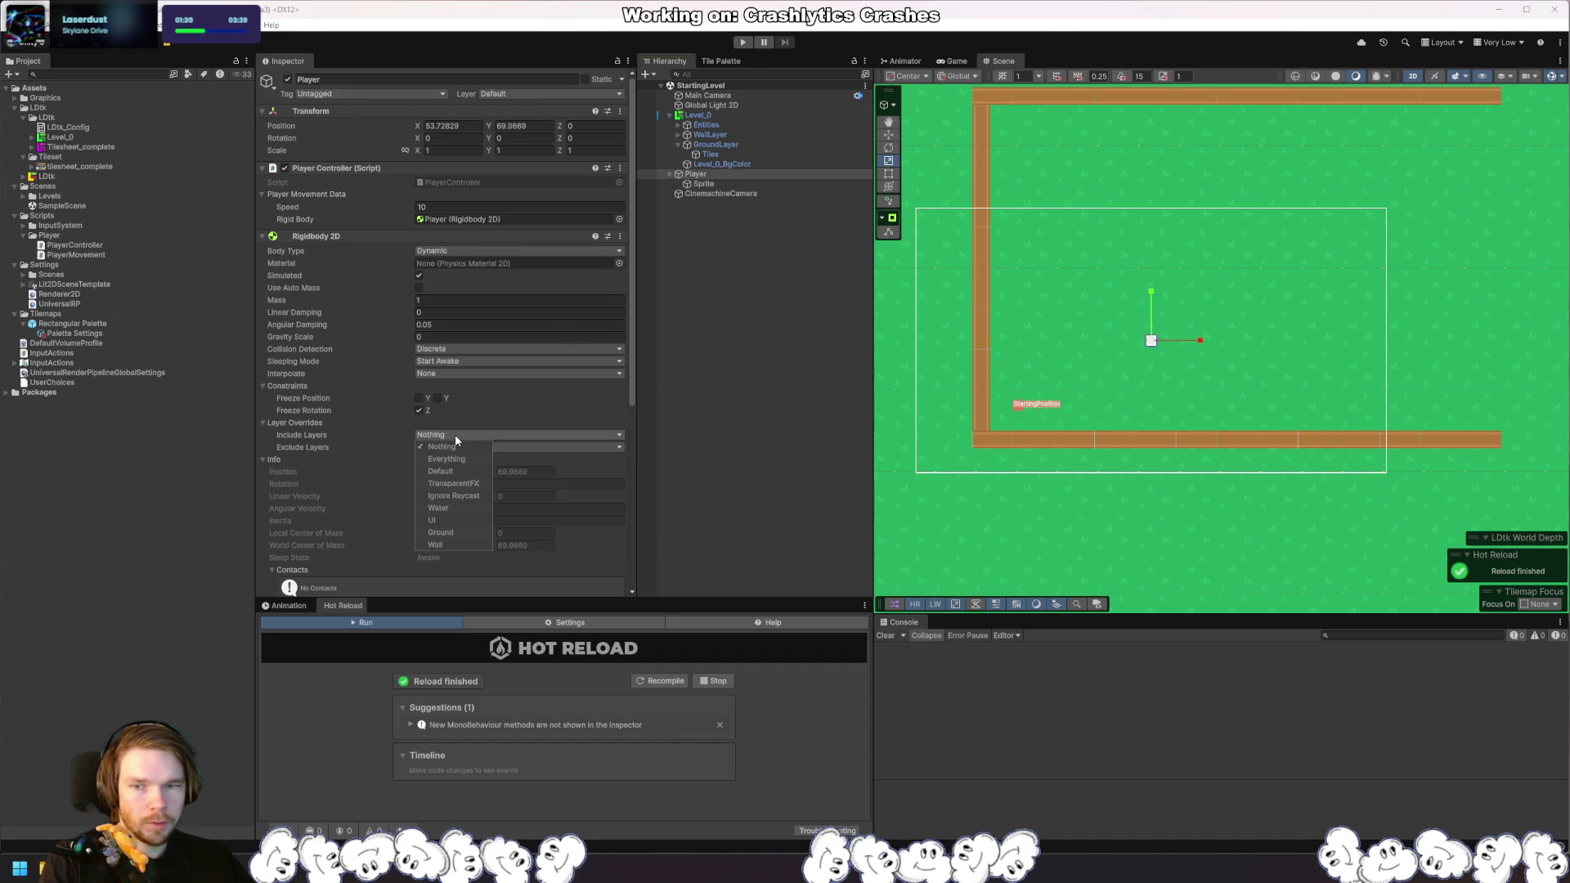
{"action": "left_click", "coordinate": [456, 541]}
{"action": "left_click", "coordinate": [531, 93]}
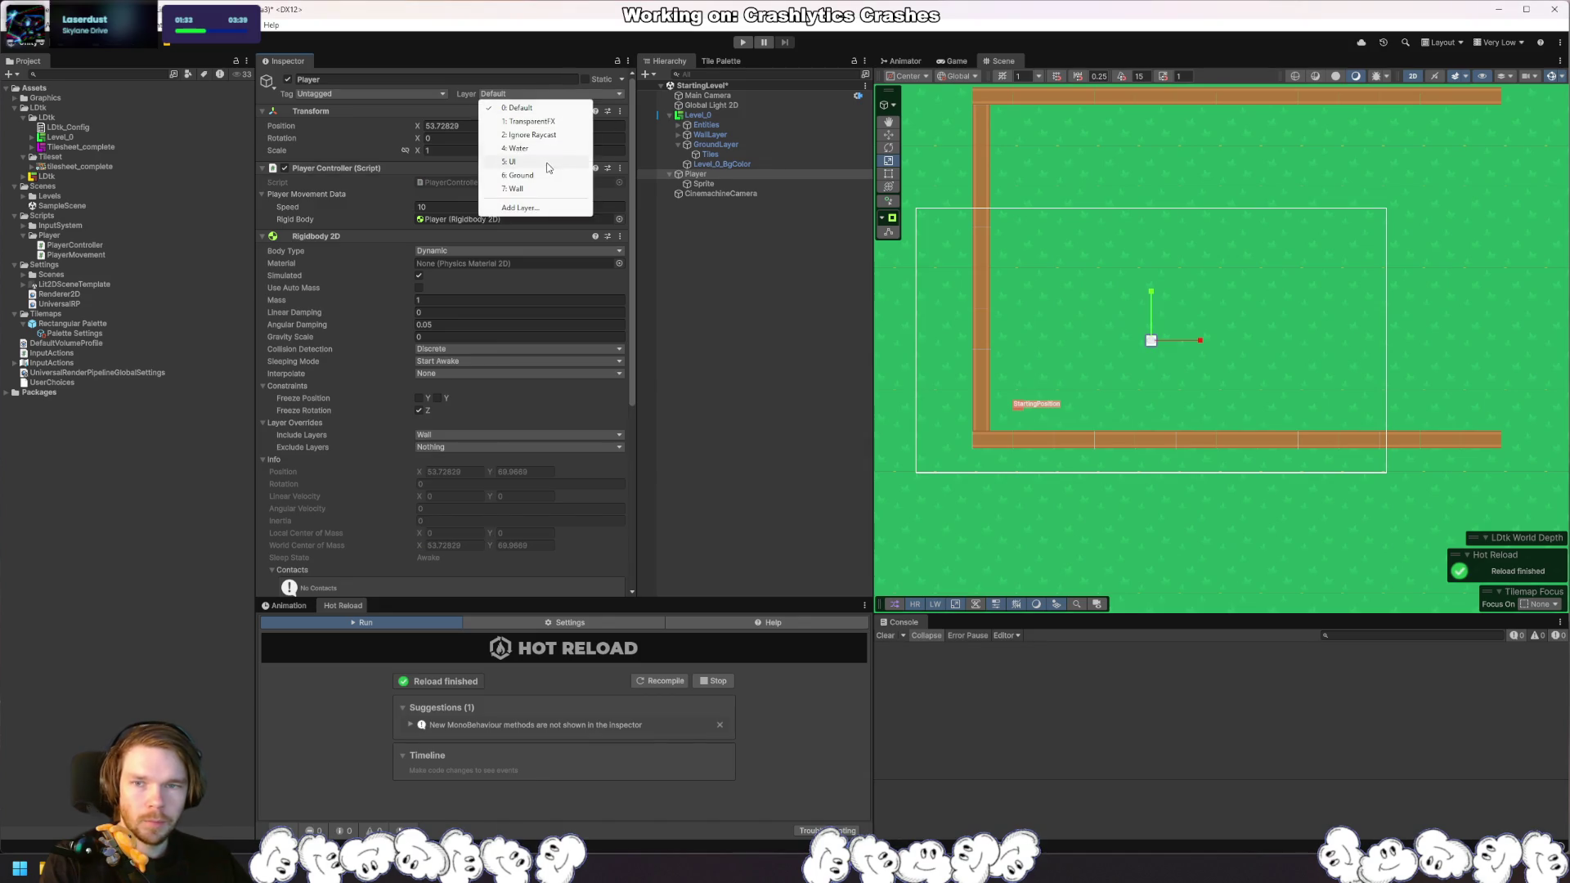
{"action": "left_click", "coordinate": [520, 208]}
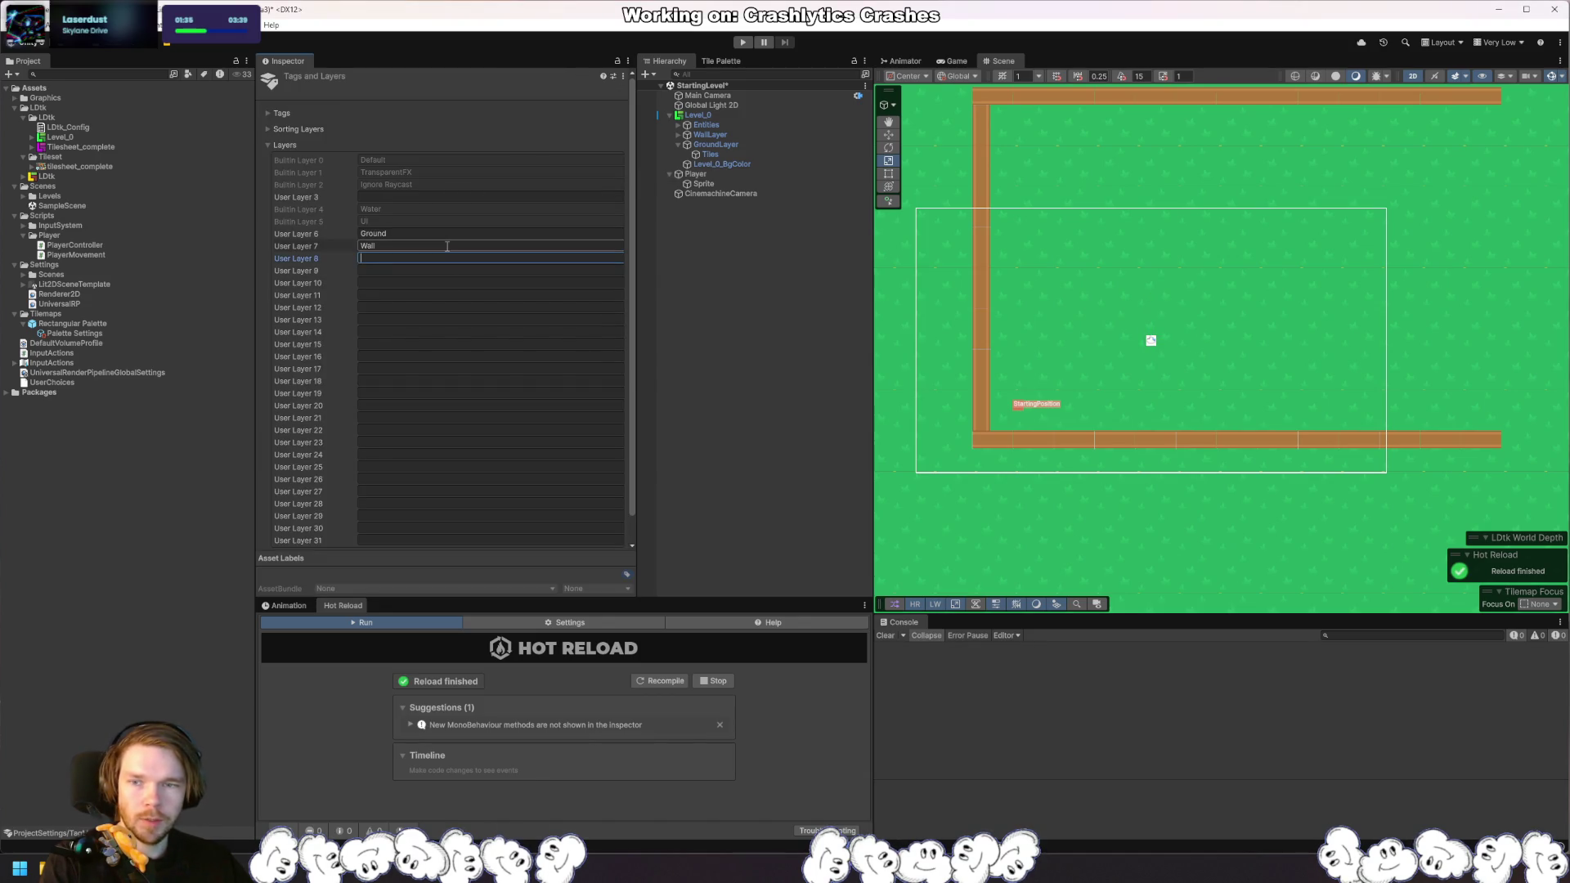
{"action": "type", "text": "Player"}
{"action": "left_click", "coordinate": [695, 174]}
{"action": "left_click", "coordinate": [448, 446]}
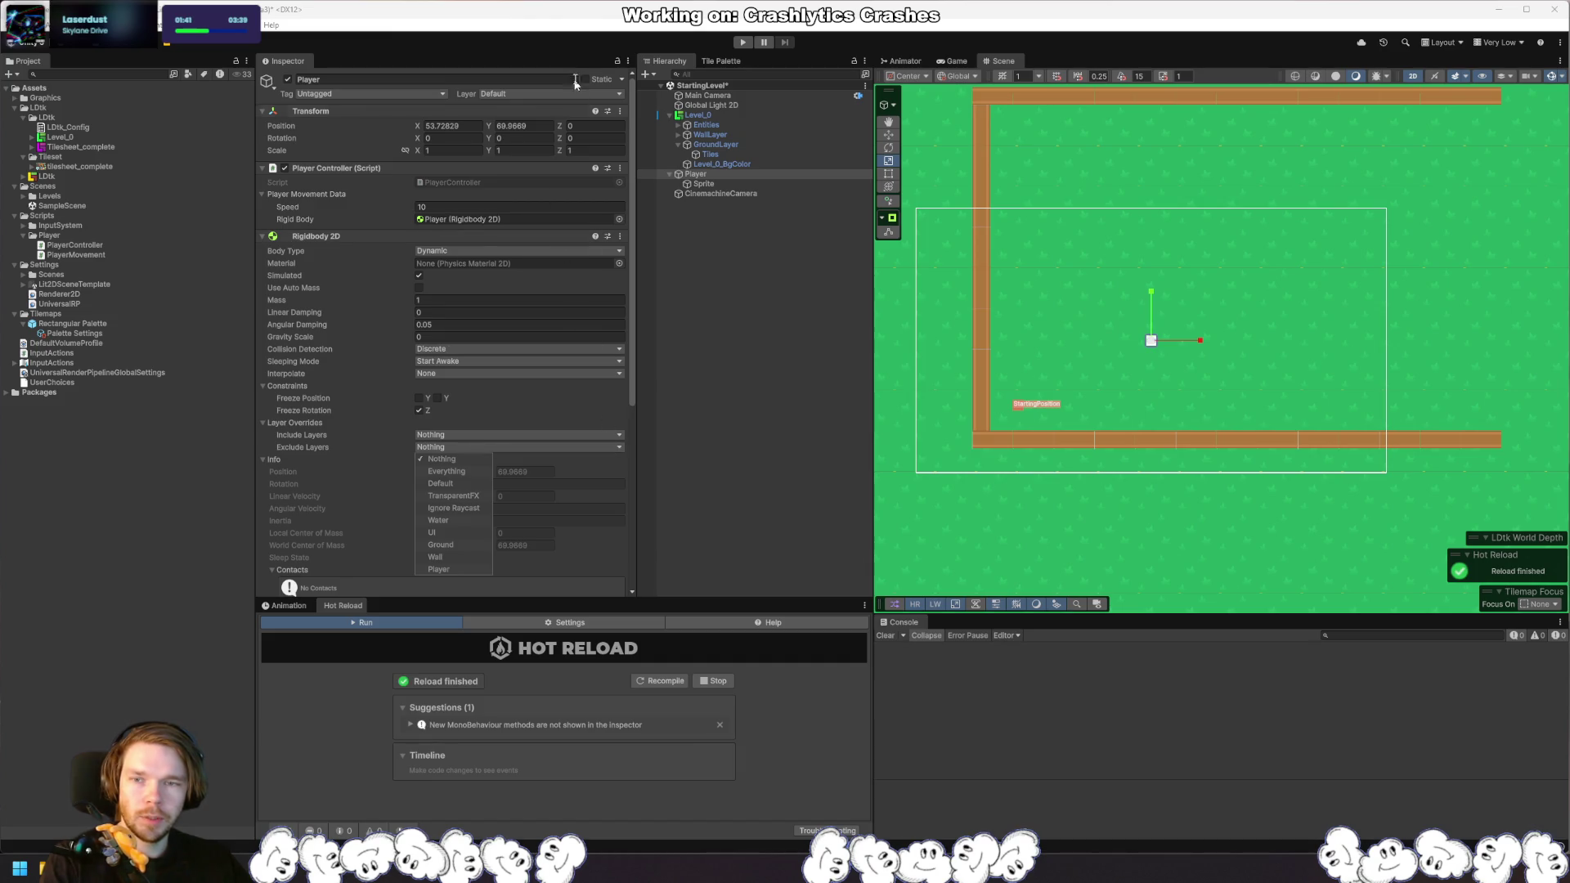
{"action": "left_click", "coordinate": [564, 111]}
Step: Put the Player object and all its children on layer 8: Player
{"action": "left_click", "coordinate": [543, 94]}
{"action": "left_click", "coordinate": [541, 204]}
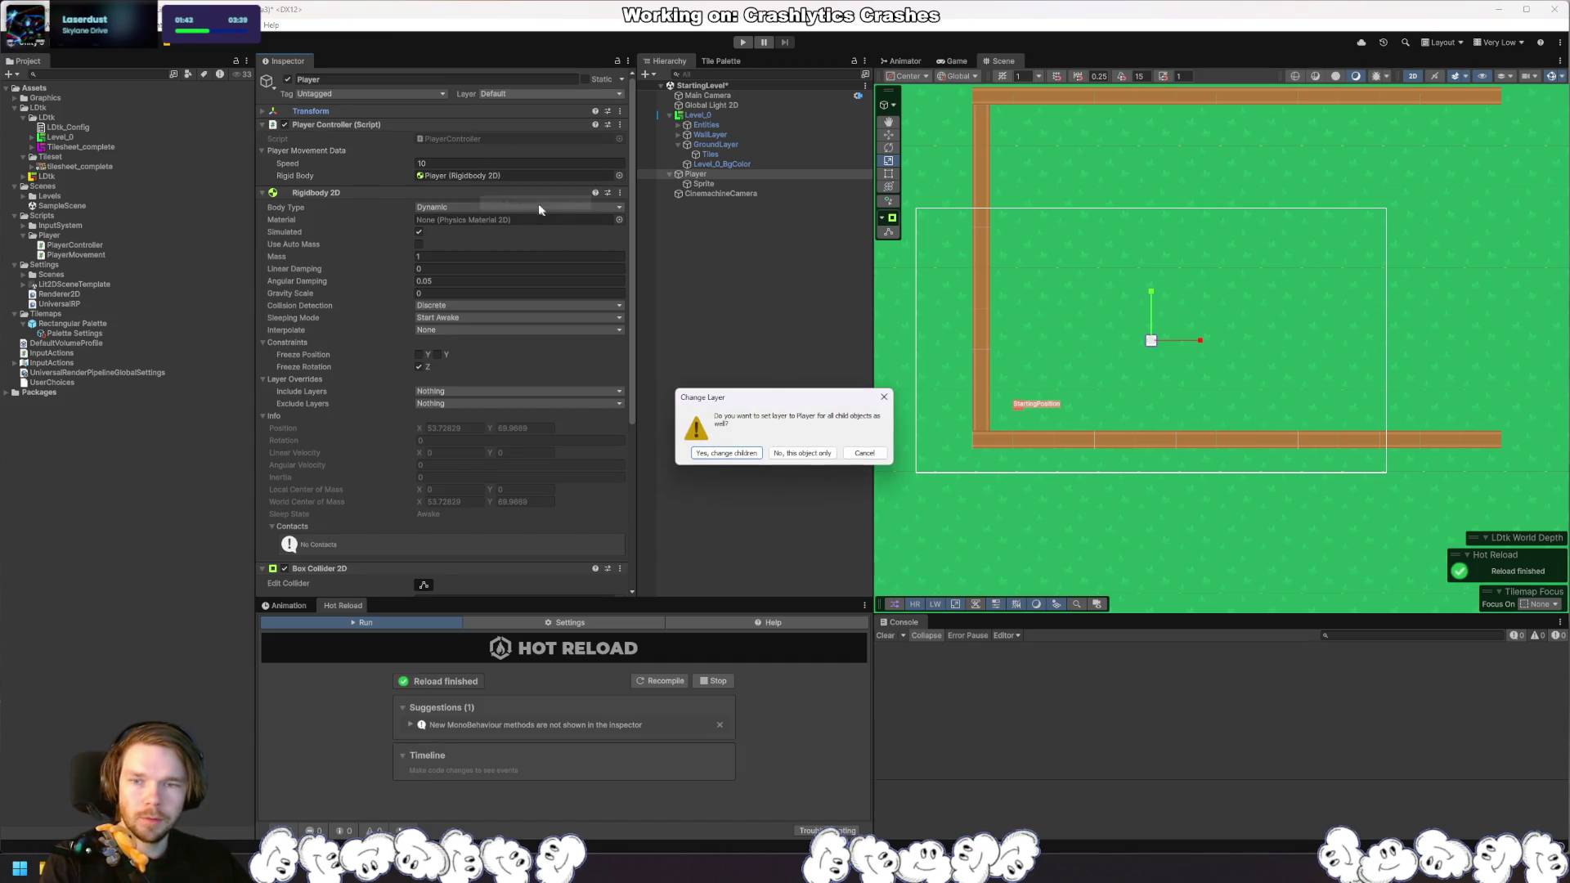
{"action": "left_click", "coordinate": [730, 456]}
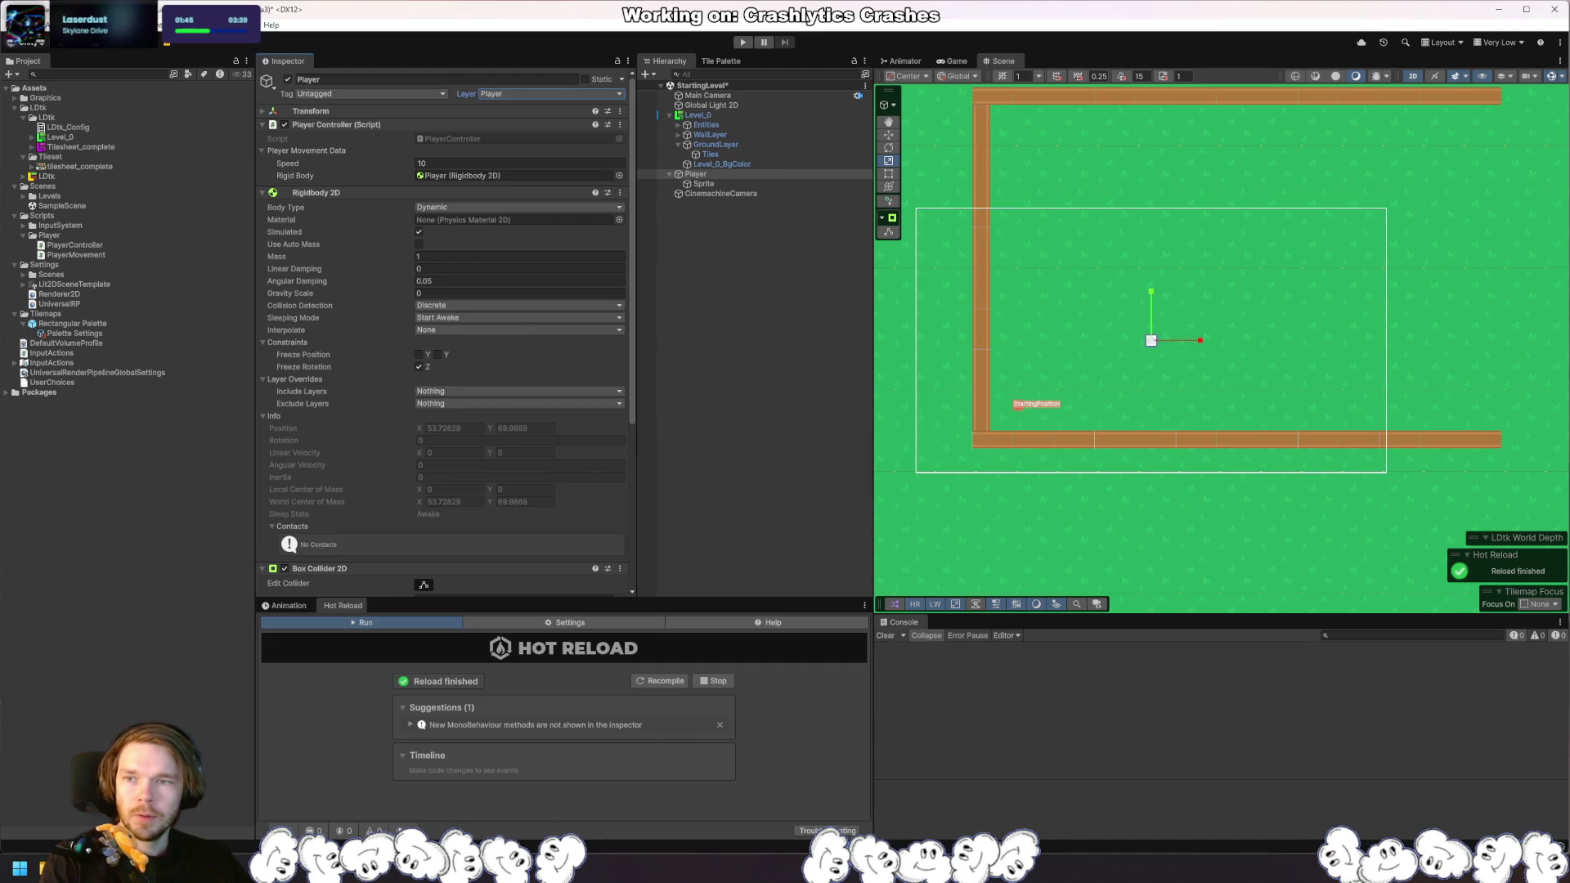
{"action": "left_click", "coordinate": [33, 25]}
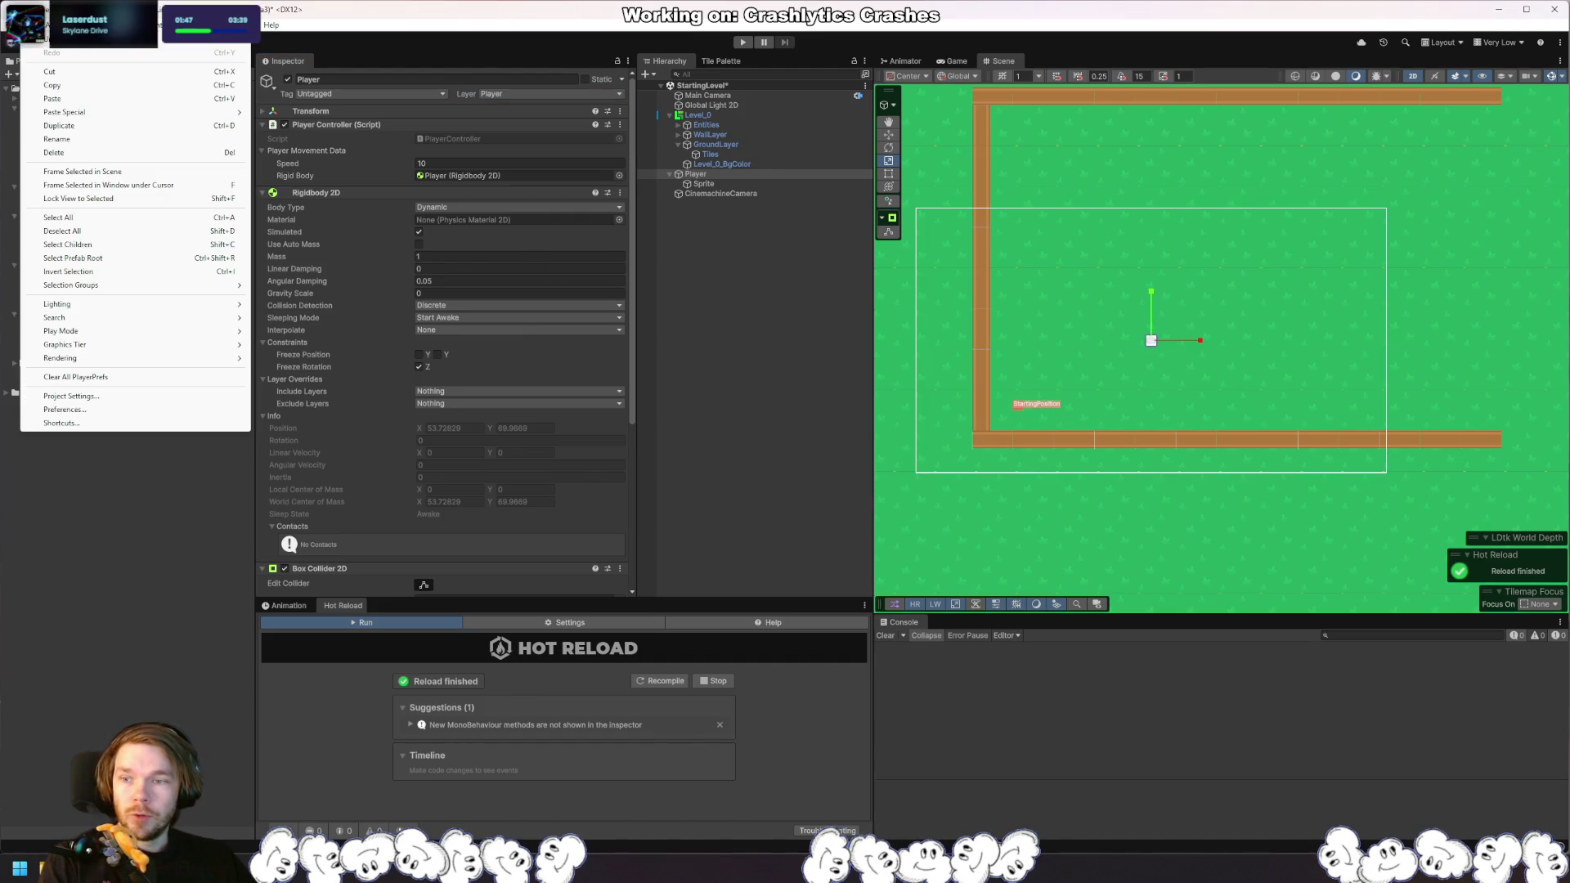
Step: In the Physics 2D Layer Collision Matrix, uncheck Player's and Wall's collisions with every layer
{"action": "left_click", "coordinate": [82, 396]}
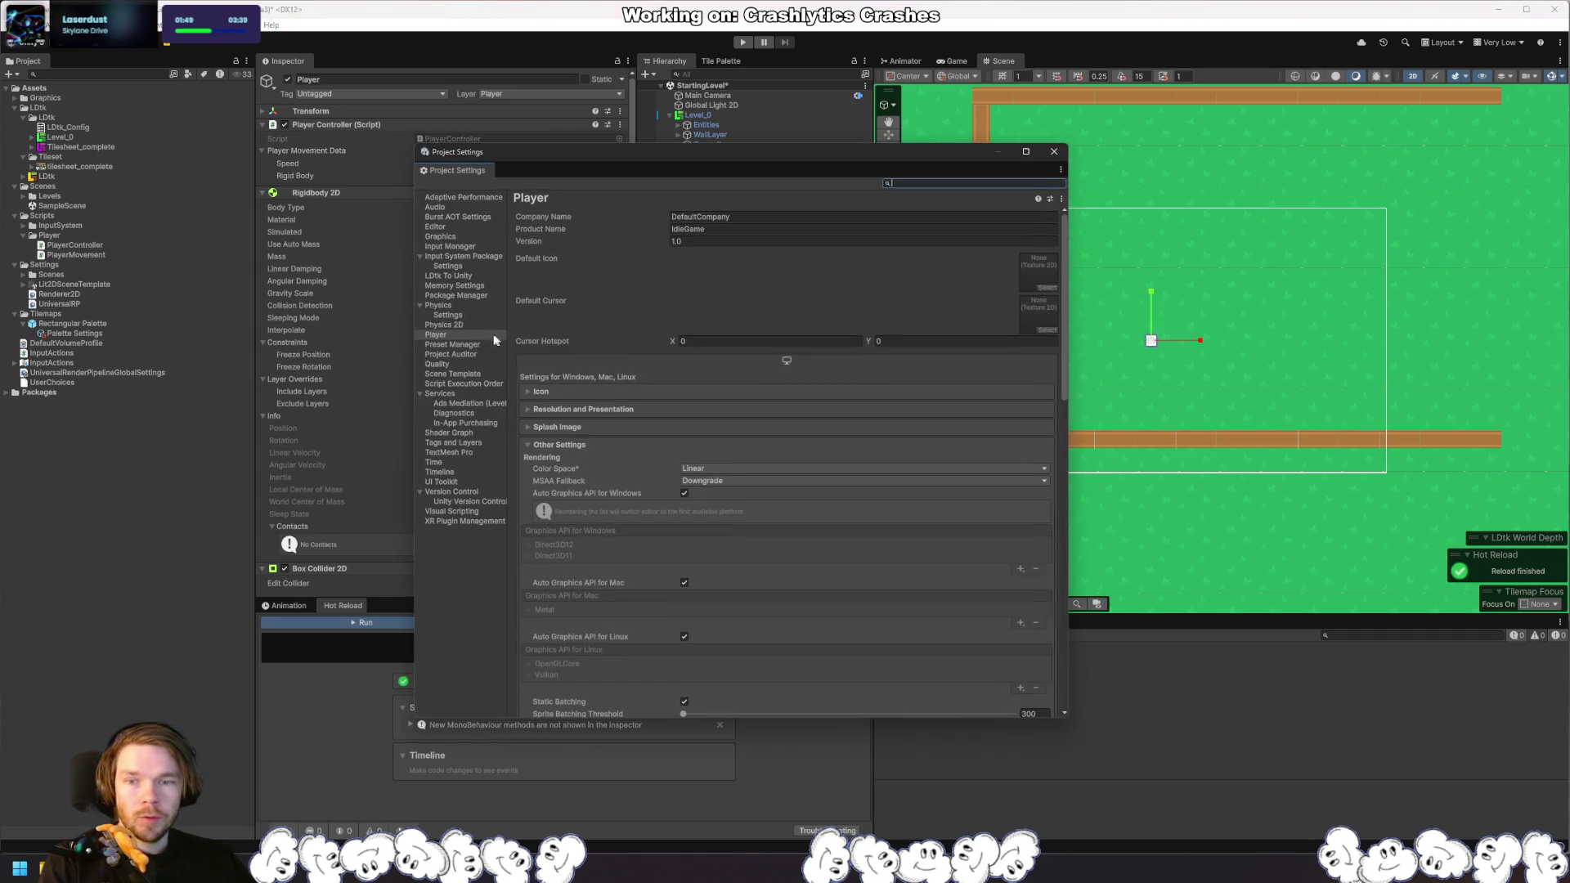
{"action": "left_click", "coordinate": [460, 324]}
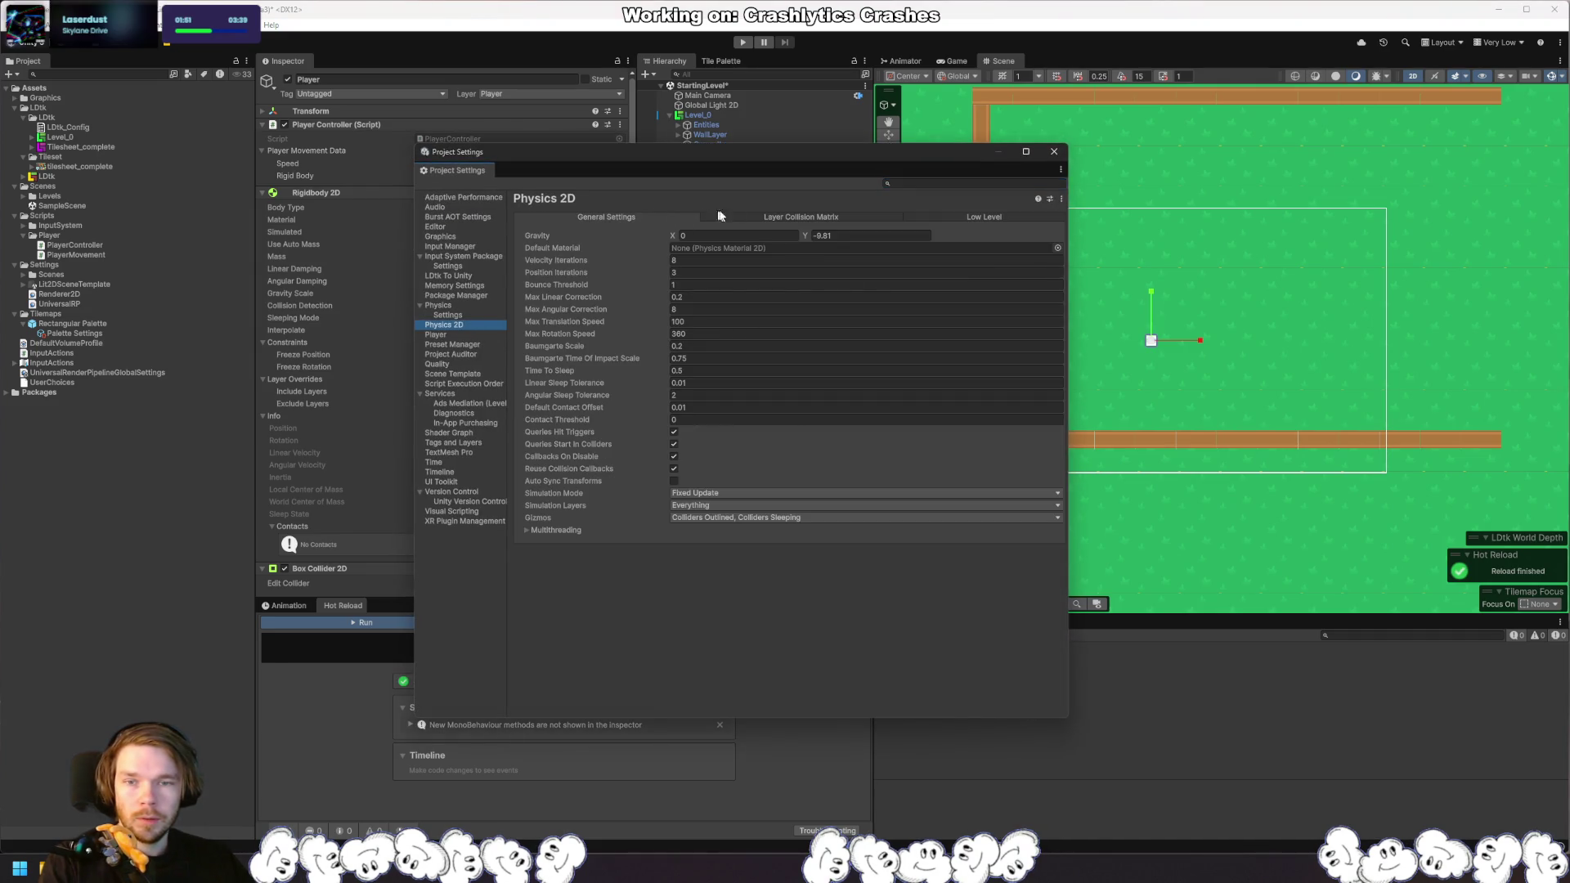
{"action": "left_click", "coordinate": [775, 218]}
{"action": "left_click", "coordinate": [603, 311]}
{"action": "left_click", "coordinate": [603, 320]}
{"action": "left_click", "coordinate": [603, 330]}
{"action": "left_click", "coordinate": [604, 340]}
{"action": "left_click", "coordinate": [604, 350]}
{"action": "left_click", "coordinate": [604, 360]}
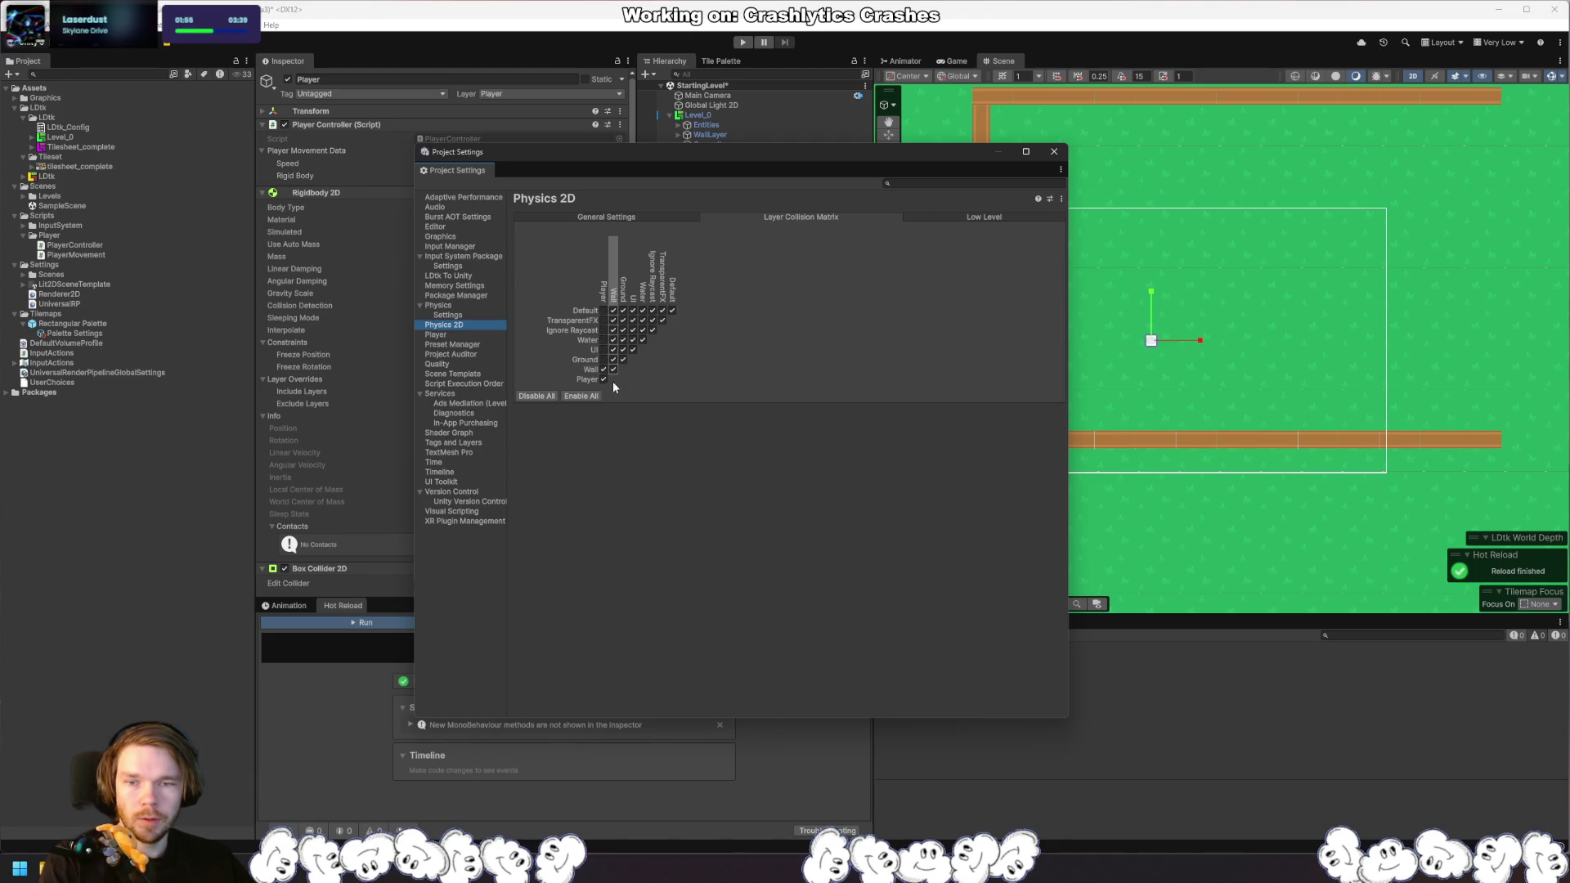
{"action": "left_click", "coordinate": [604, 379]}
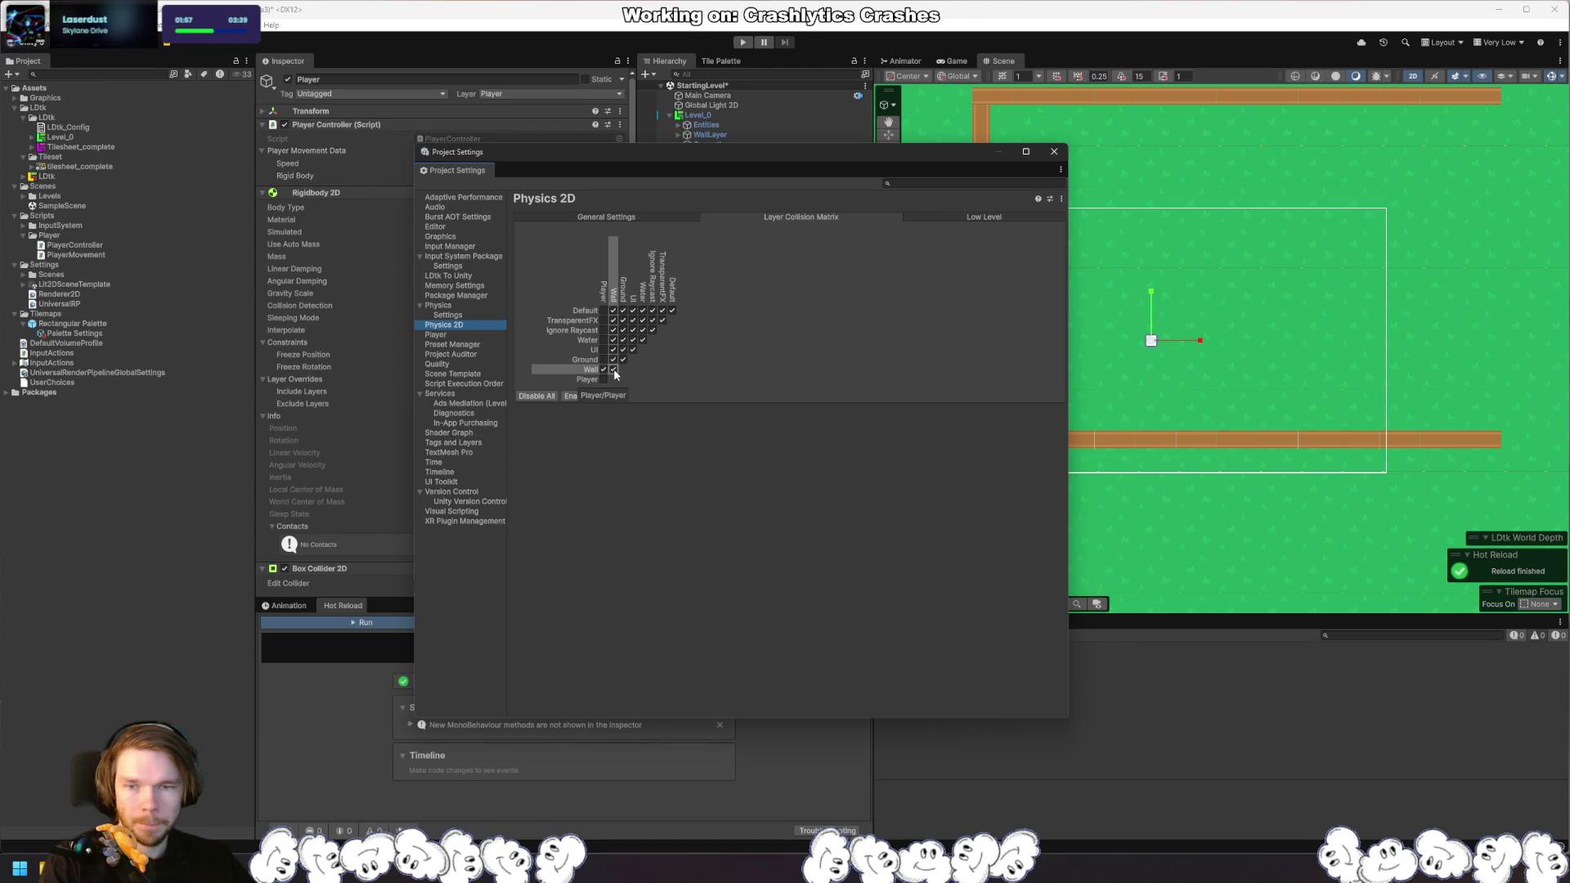
{"action": "left_click", "coordinate": [613, 370]}
{"action": "left_click", "coordinate": [613, 360]}
{"action": "left_click", "coordinate": [613, 340]}
{"action": "left_click", "coordinate": [613, 330]}
{"action": "left_click", "coordinate": [614, 320]}
{"action": "left_click", "coordinate": [613, 310]}
Step: Uncheck the remaining Wall and Ground pairs, enable only Player–Wall, and close Project Settings
{"action": "left_click", "coordinate": [613, 340]}
{"action": "left_click", "coordinate": [613, 350]}
{"action": "left_click", "coordinate": [623, 360]}
{"action": "left_click", "coordinate": [623, 350]}
{"action": "left_click", "coordinate": [623, 341]}
{"action": "left_click", "coordinate": [623, 330]}
{"action": "left_click", "coordinate": [623, 320]}
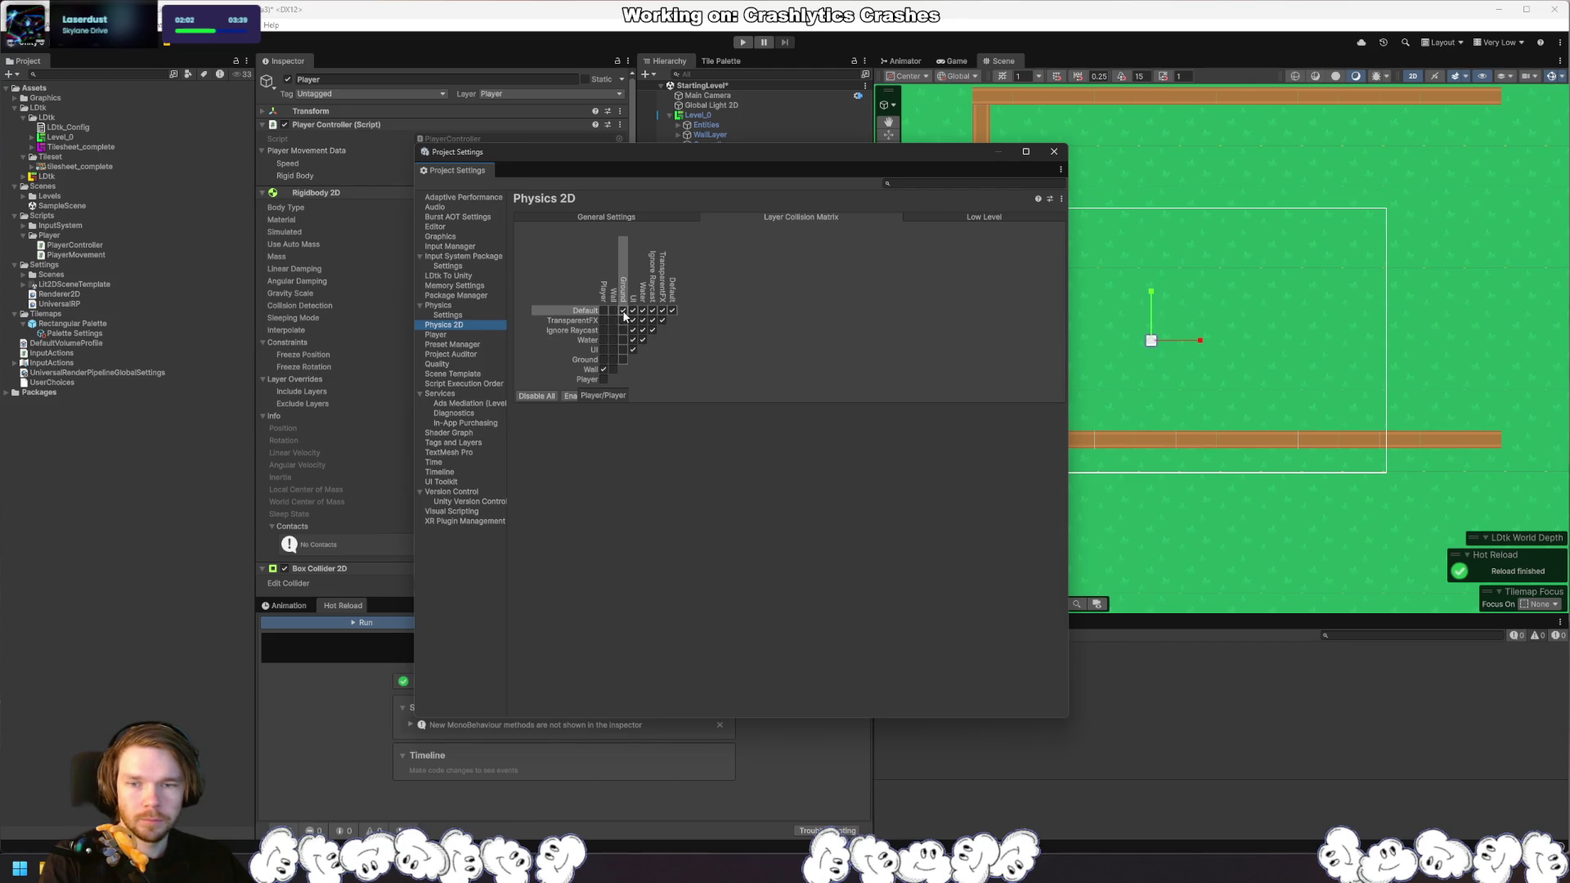
{"action": "left_click", "coordinate": [603, 370]}
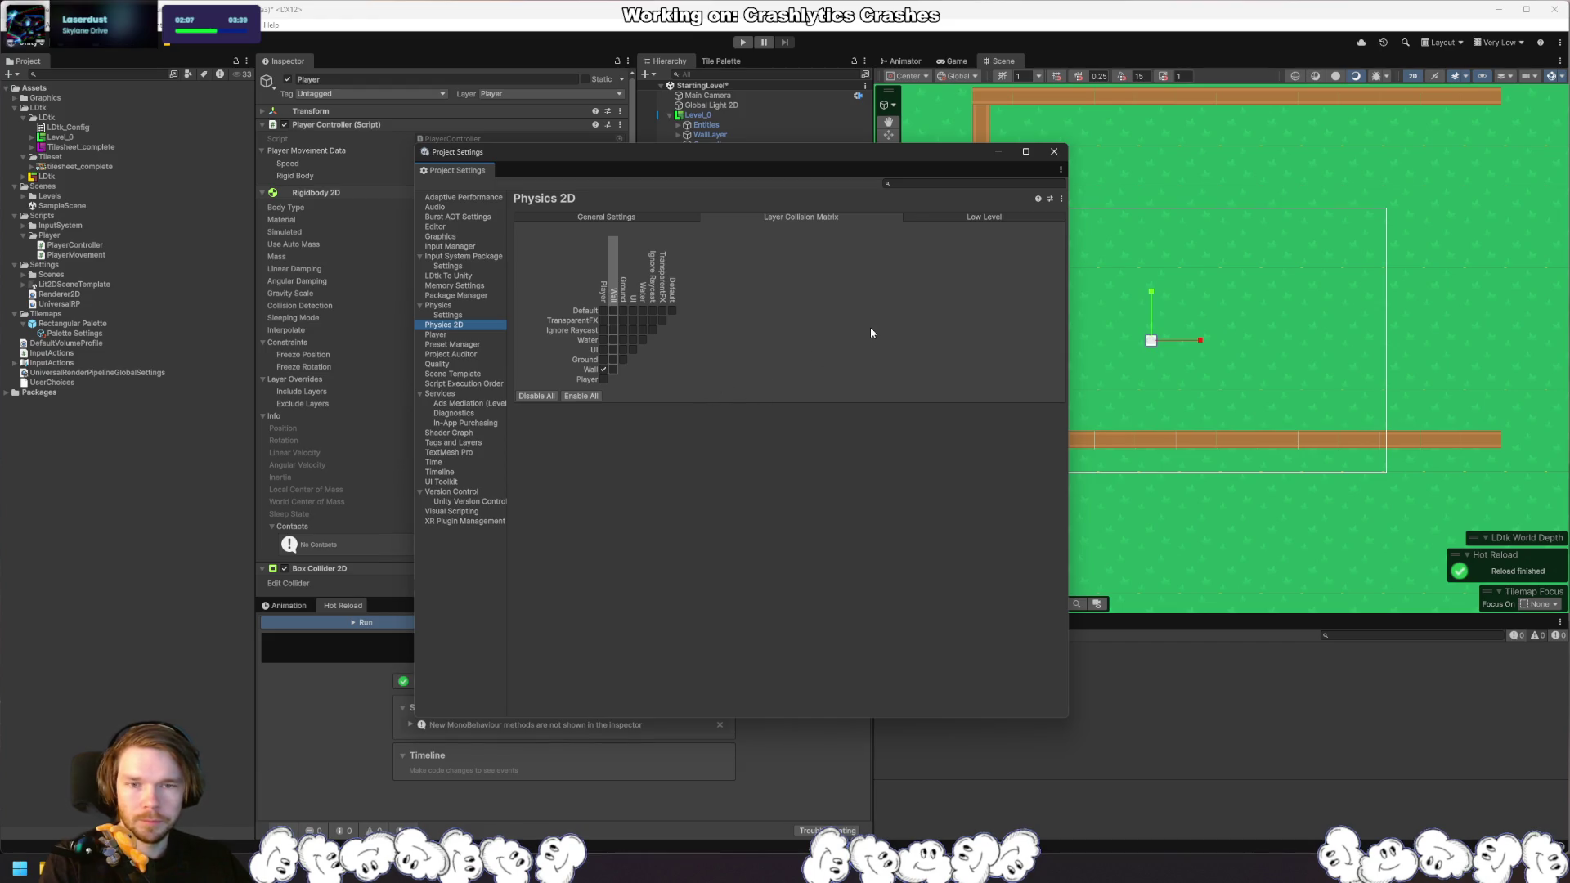
{"action": "left_click", "coordinate": [1053, 152]}
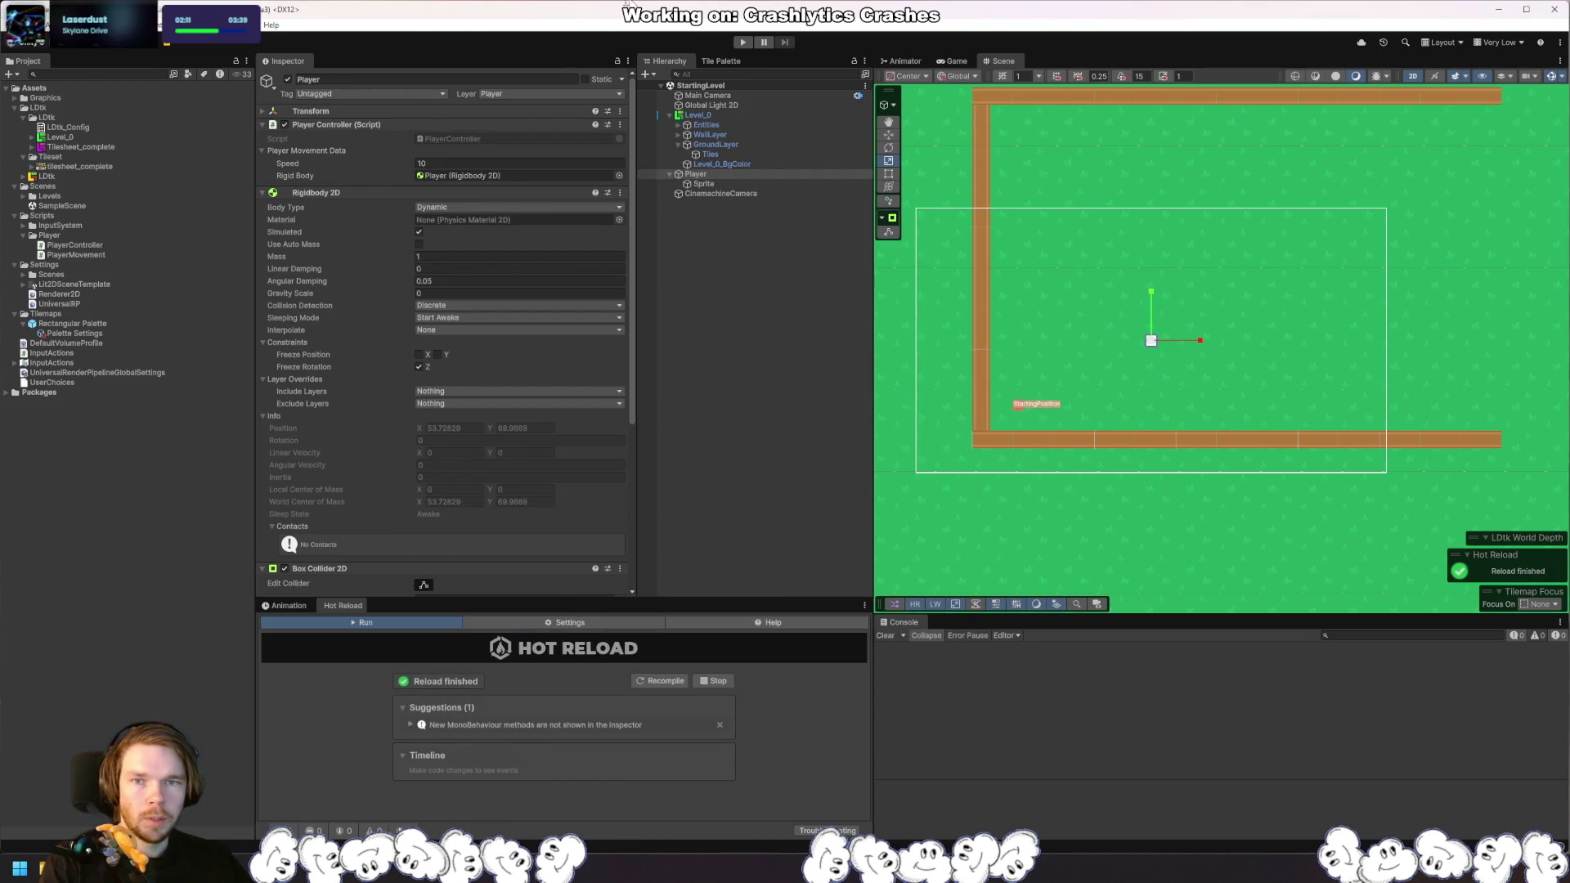
{"action": "left_click", "coordinate": [741, 43]}
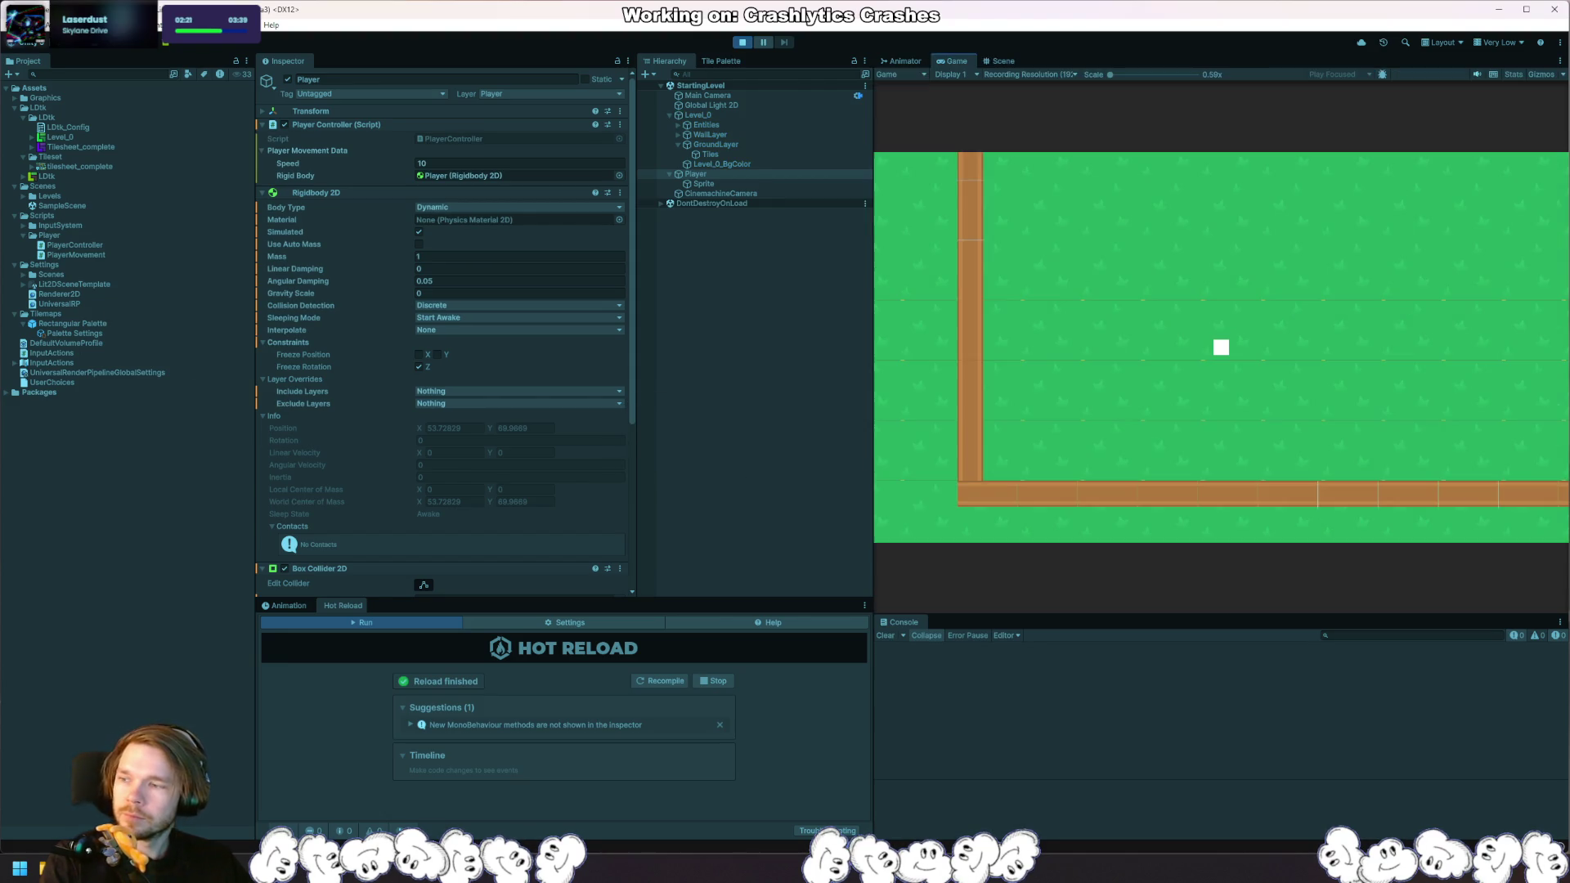
{"action": "key", "text": "s"}
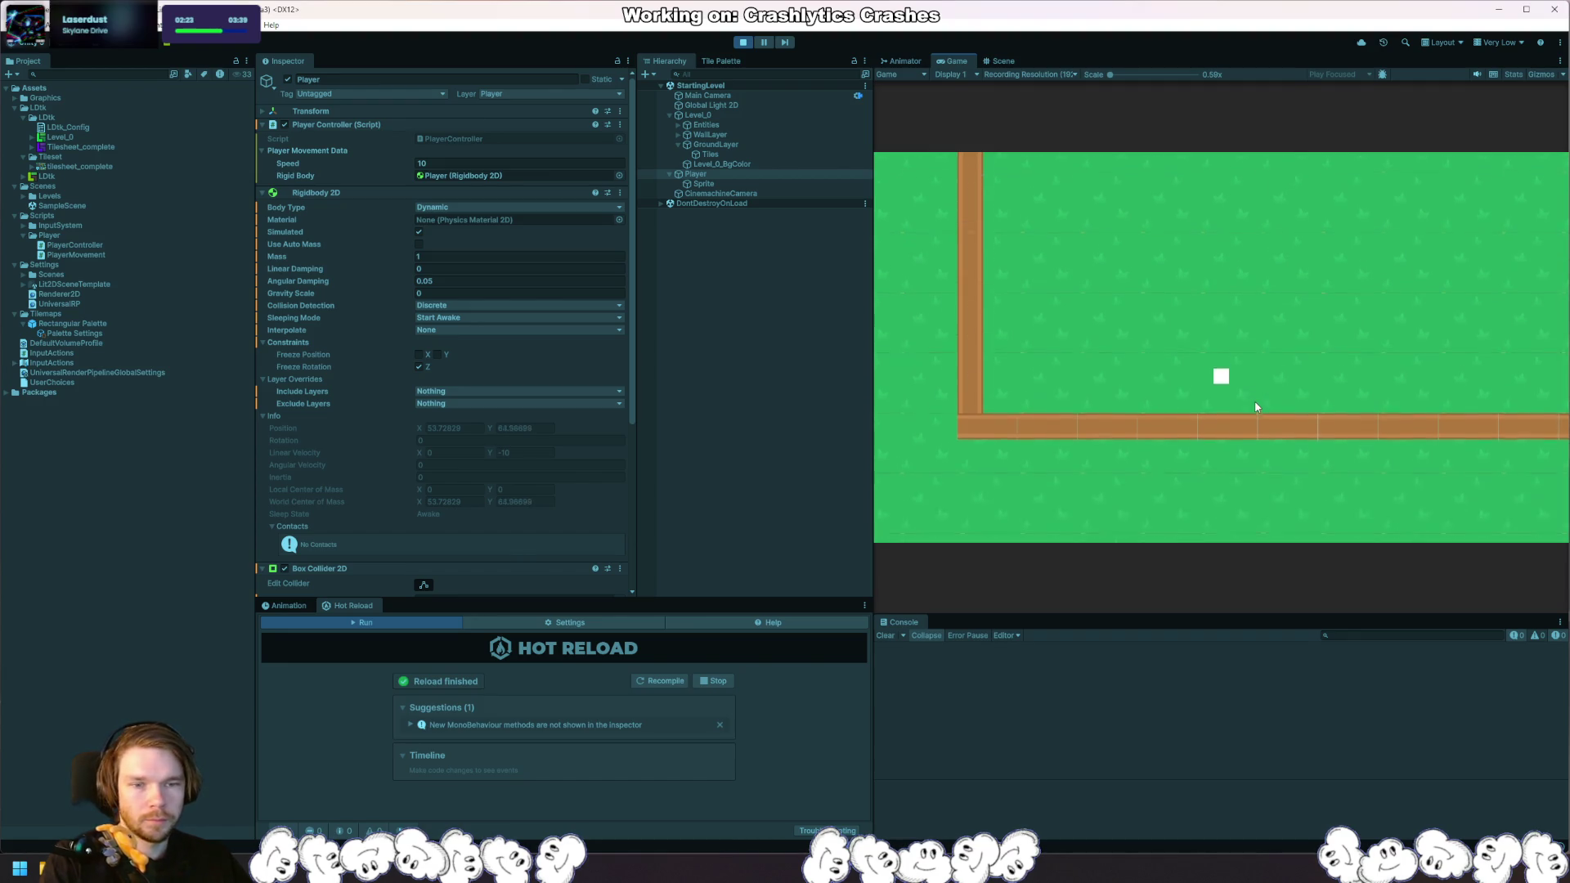
{"action": "left_click", "coordinate": [742, 42]}
{"action": "left_click", "coordinate": [710, 135]}
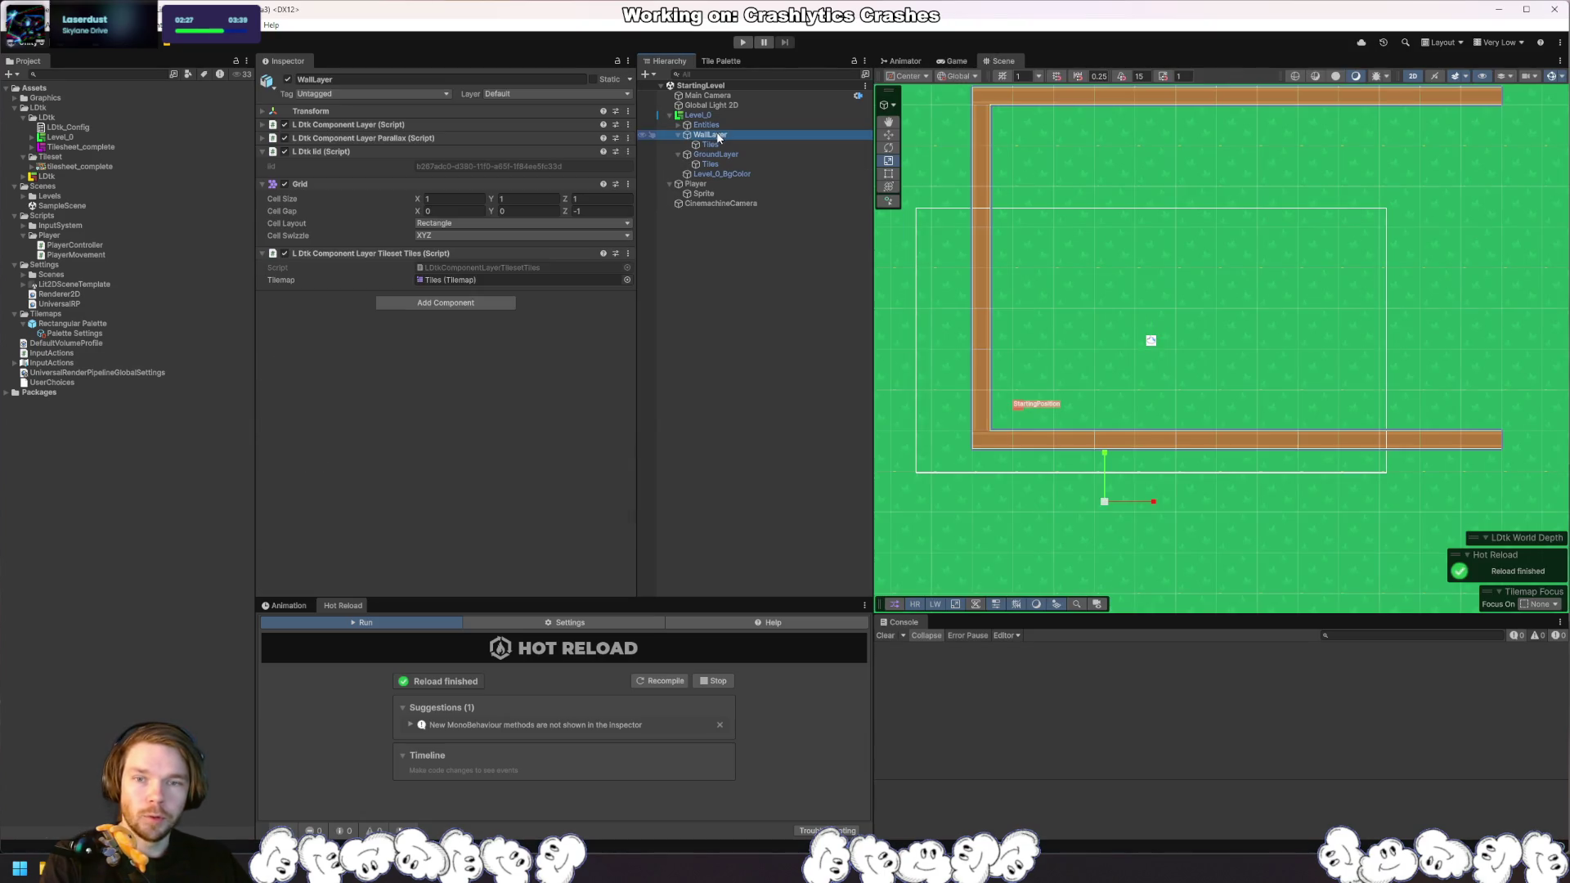
Step: Set WallLayer and its children to layer 7: Wall
{"action": "left_click", "coordinate": [710, 144]}
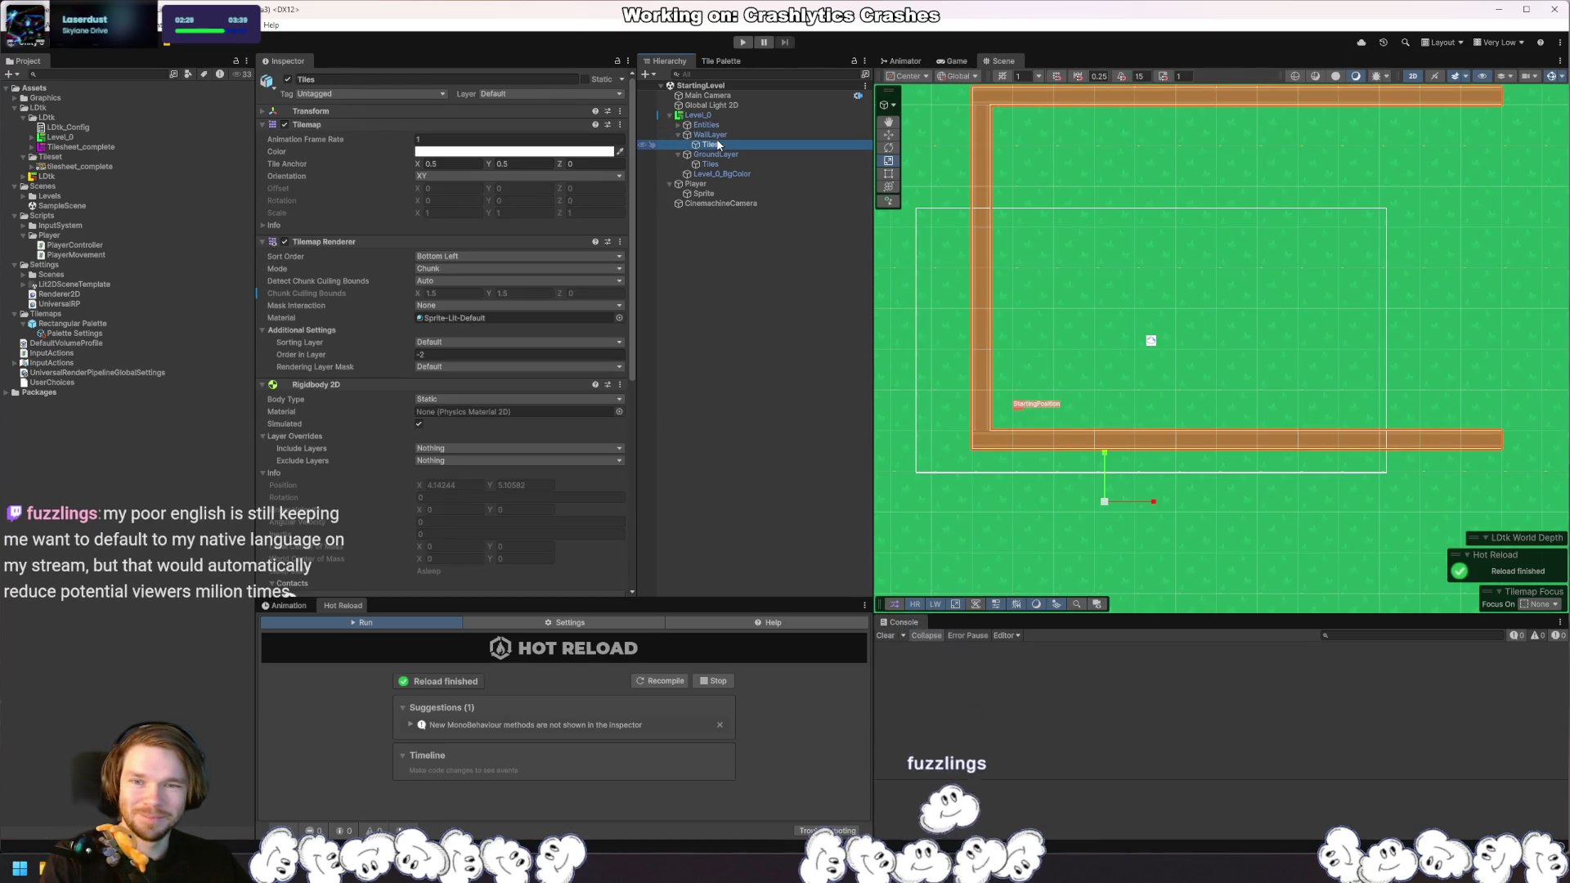
{"action": "left_click", "coordinate": [709, 135]}
{"action": "left_click", "coordinate": [556, 94]}
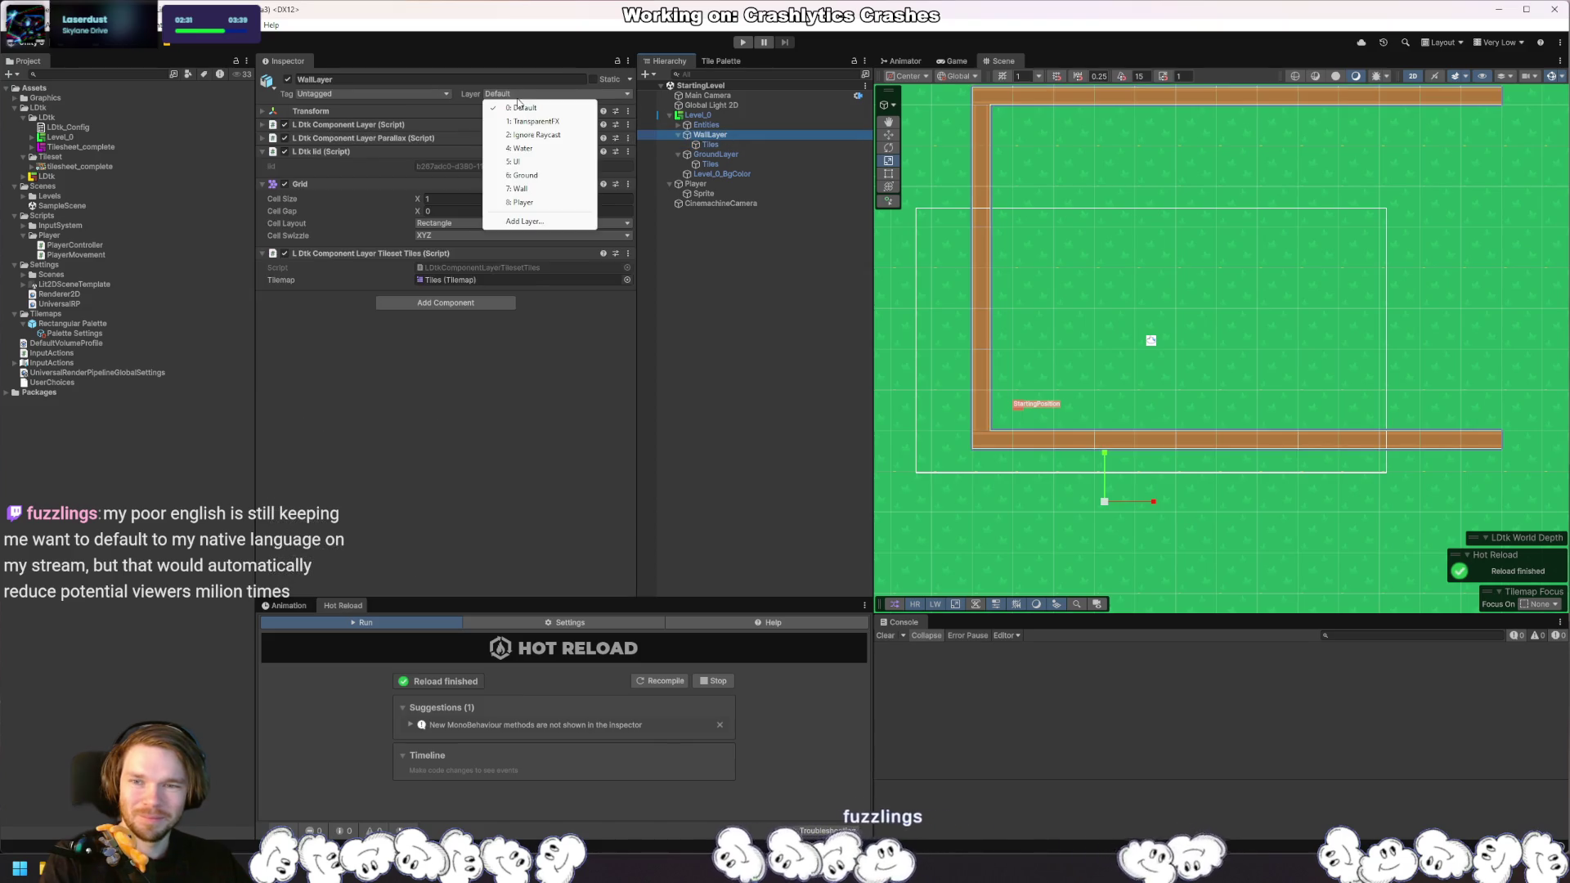
{"action": "left_click", "coordinate": [566, 189]}
{"action": "left_click", "coordinate": [724, 452]}
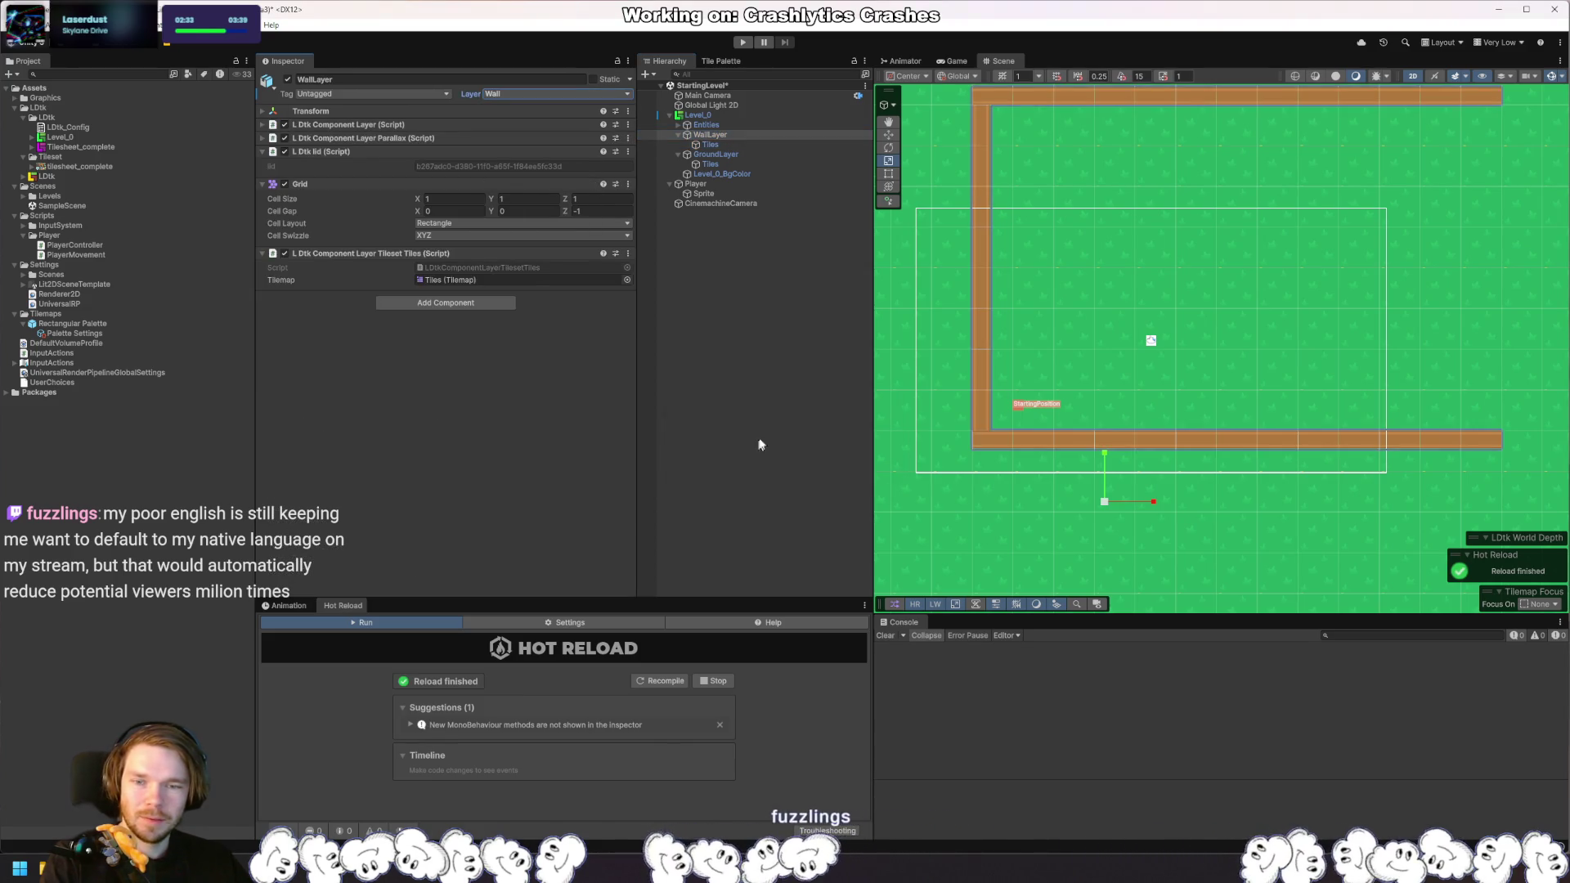
Step: Play-test by pushing the player square left, right, down and up into the walls, then stop
{"action": "left_click", "coordinate": [739, 44]}
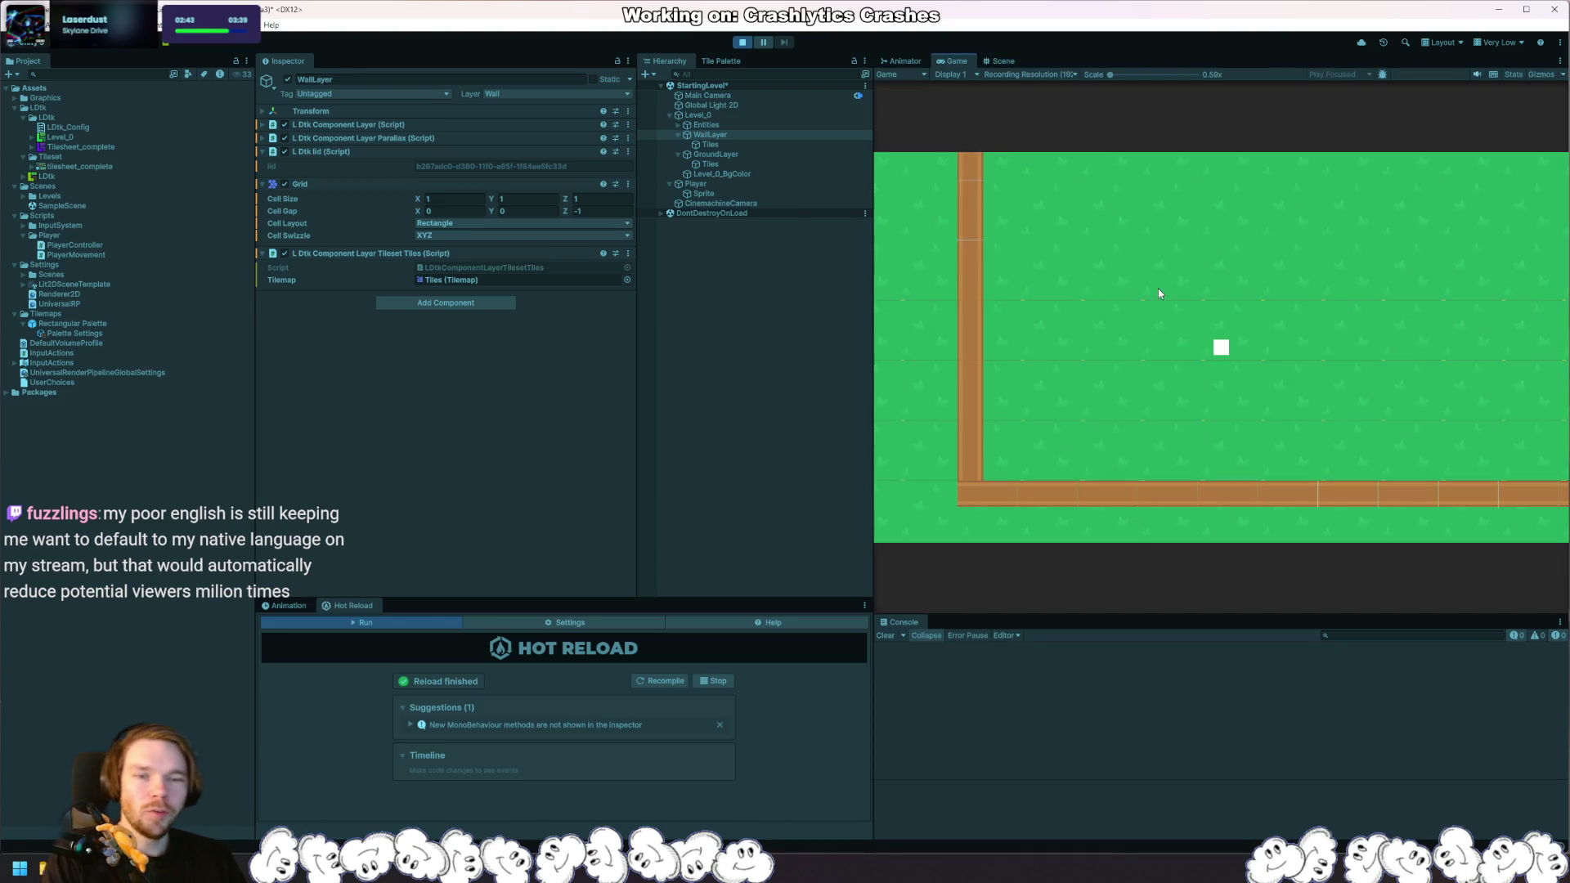
{"action": "key", "text": "a"}
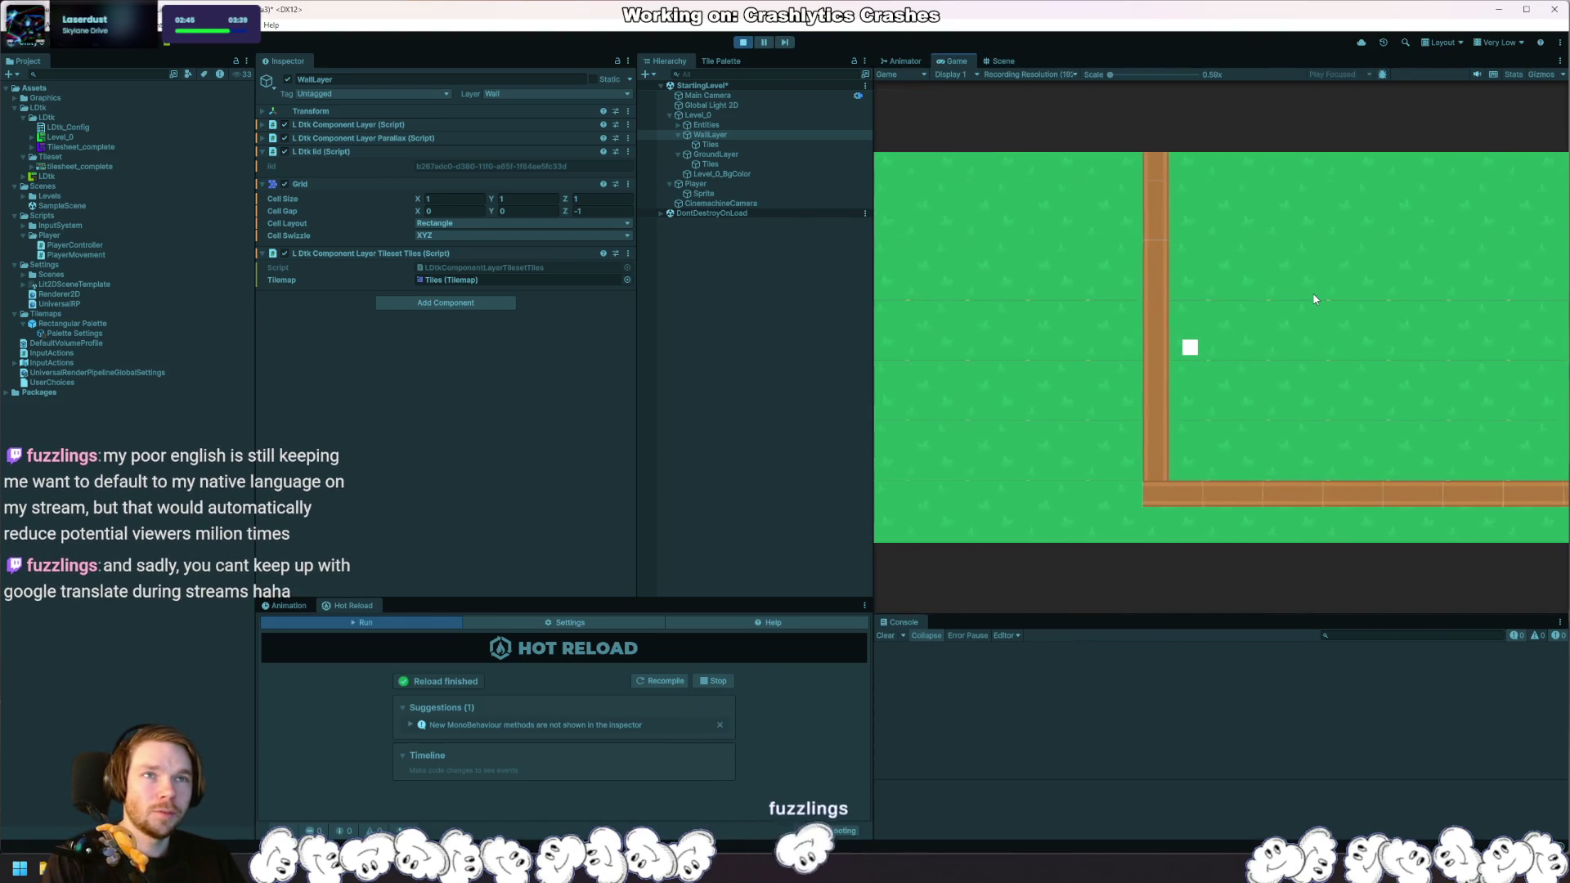
{"action": "key", "text": "d"}
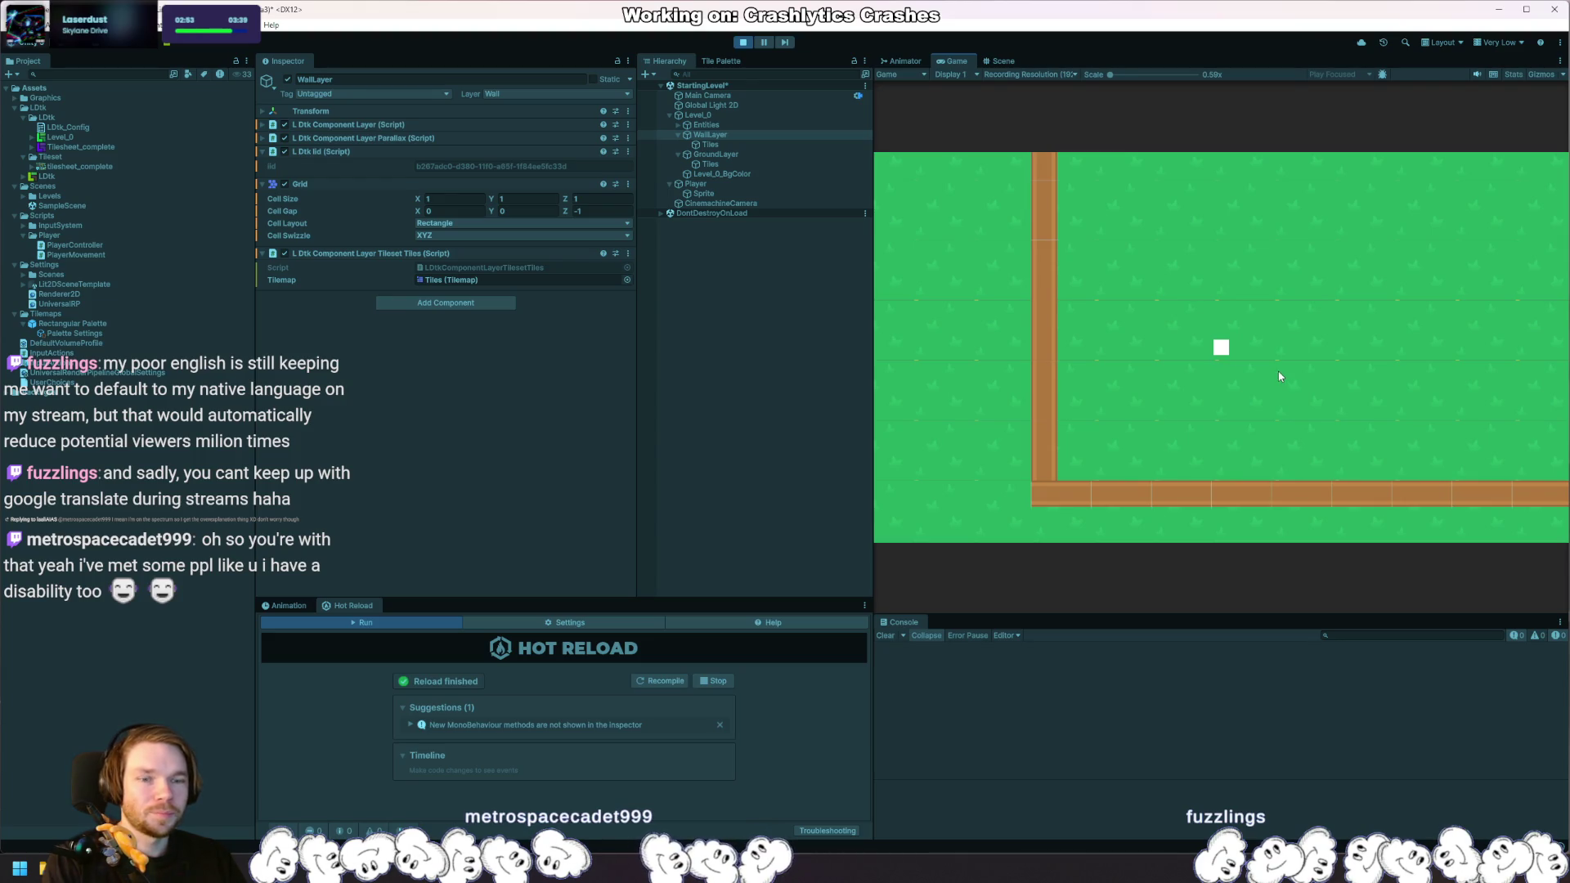
{"action": "key", "text": "d"}
{"action": "key", "text": "s"}
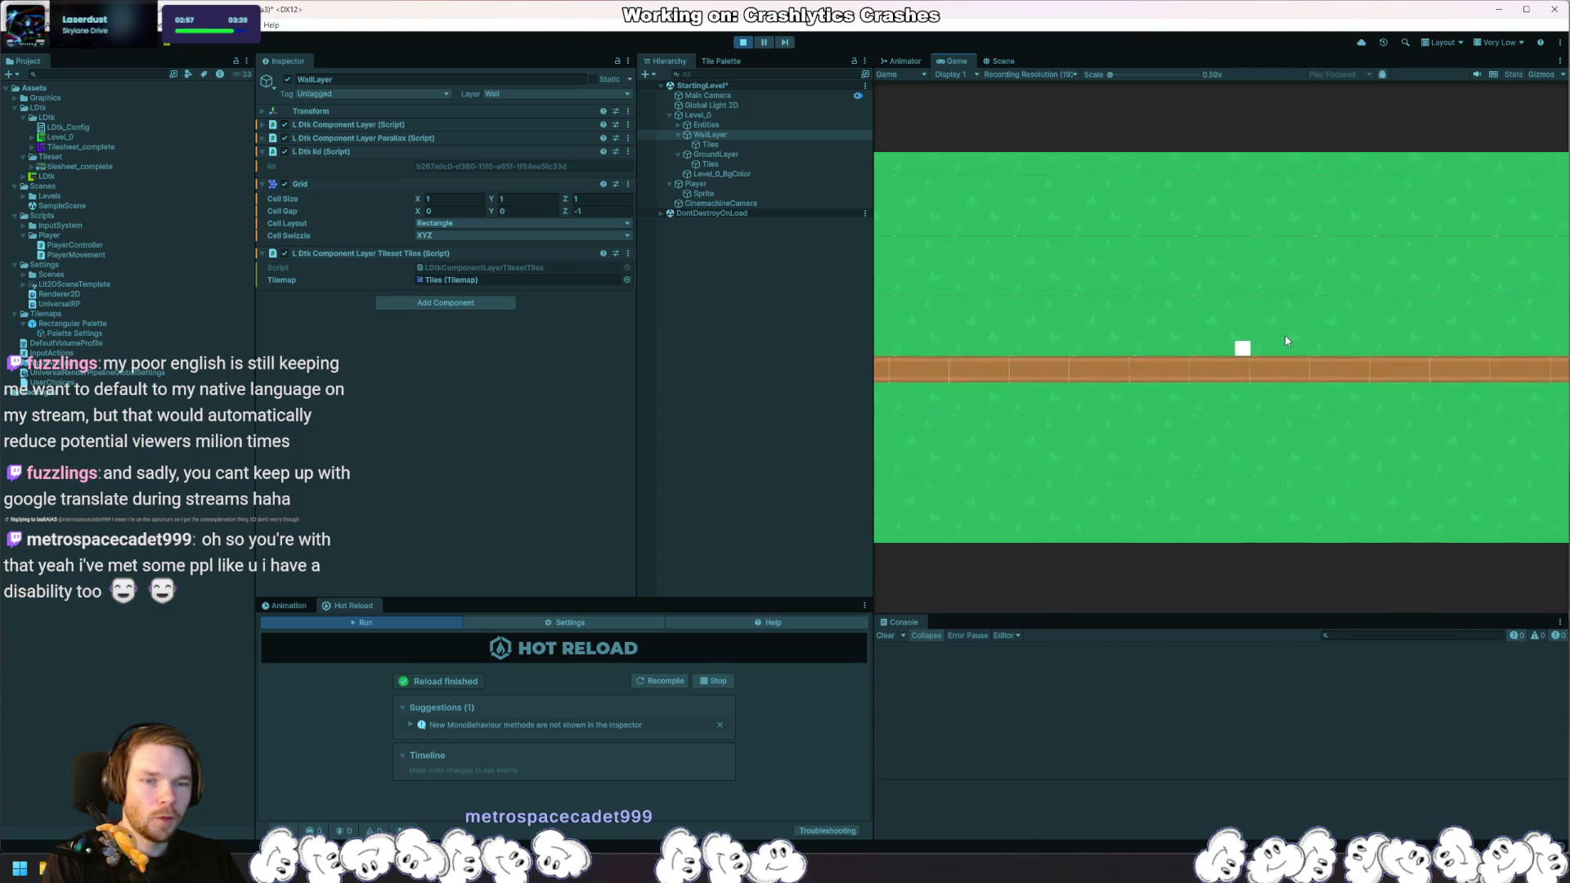
{"action": "key", "text": "w"}
{"action": "key", "text": "d"}
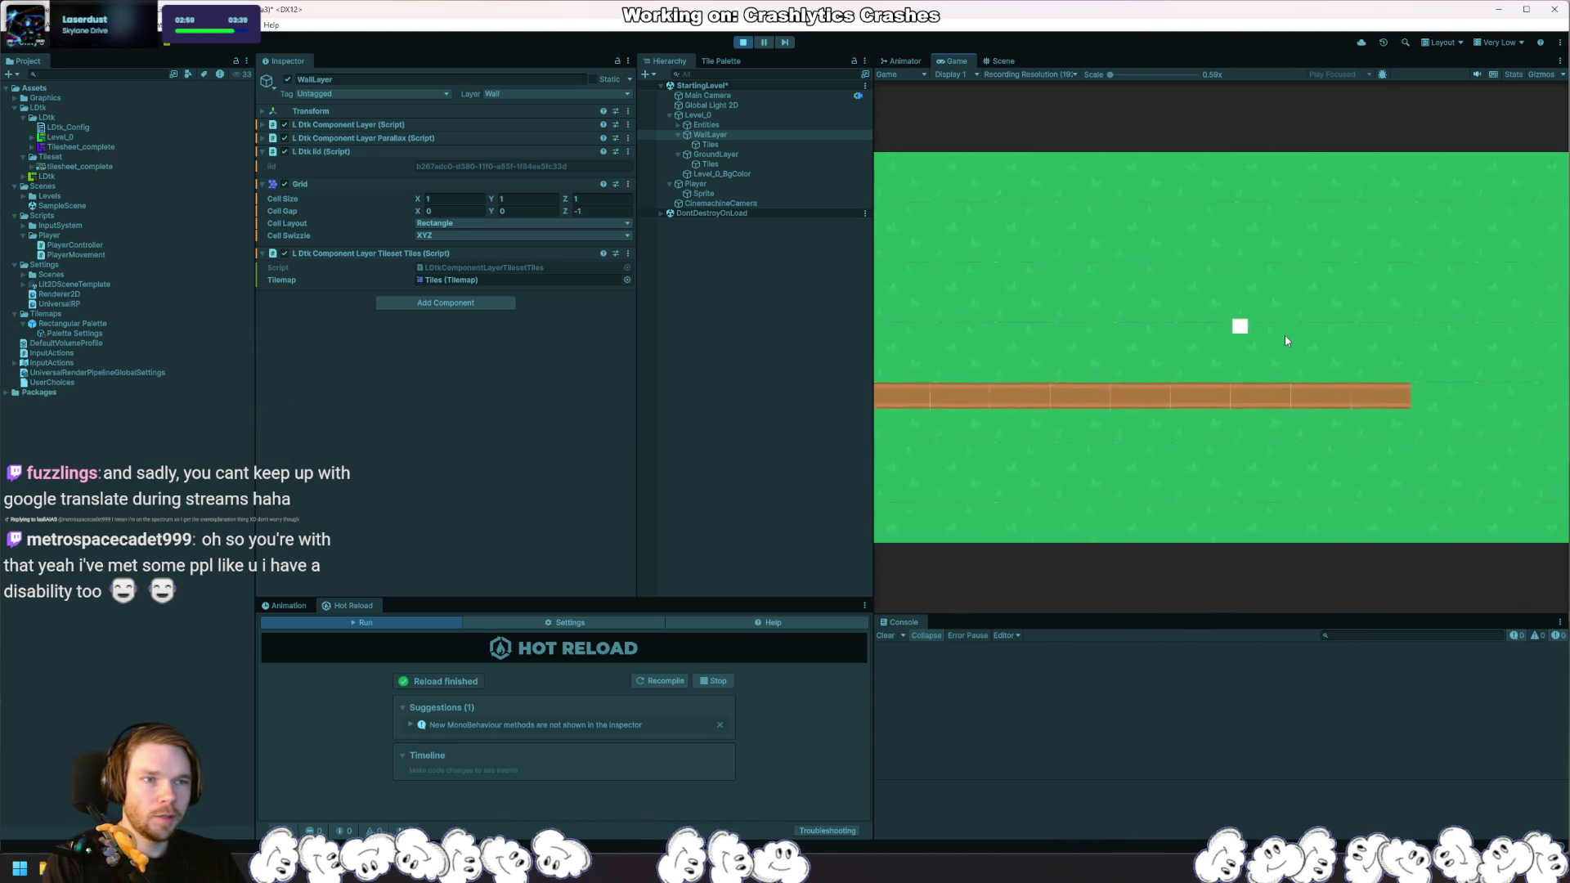
{"action": "left_click", "coordinate": [744, 42]}
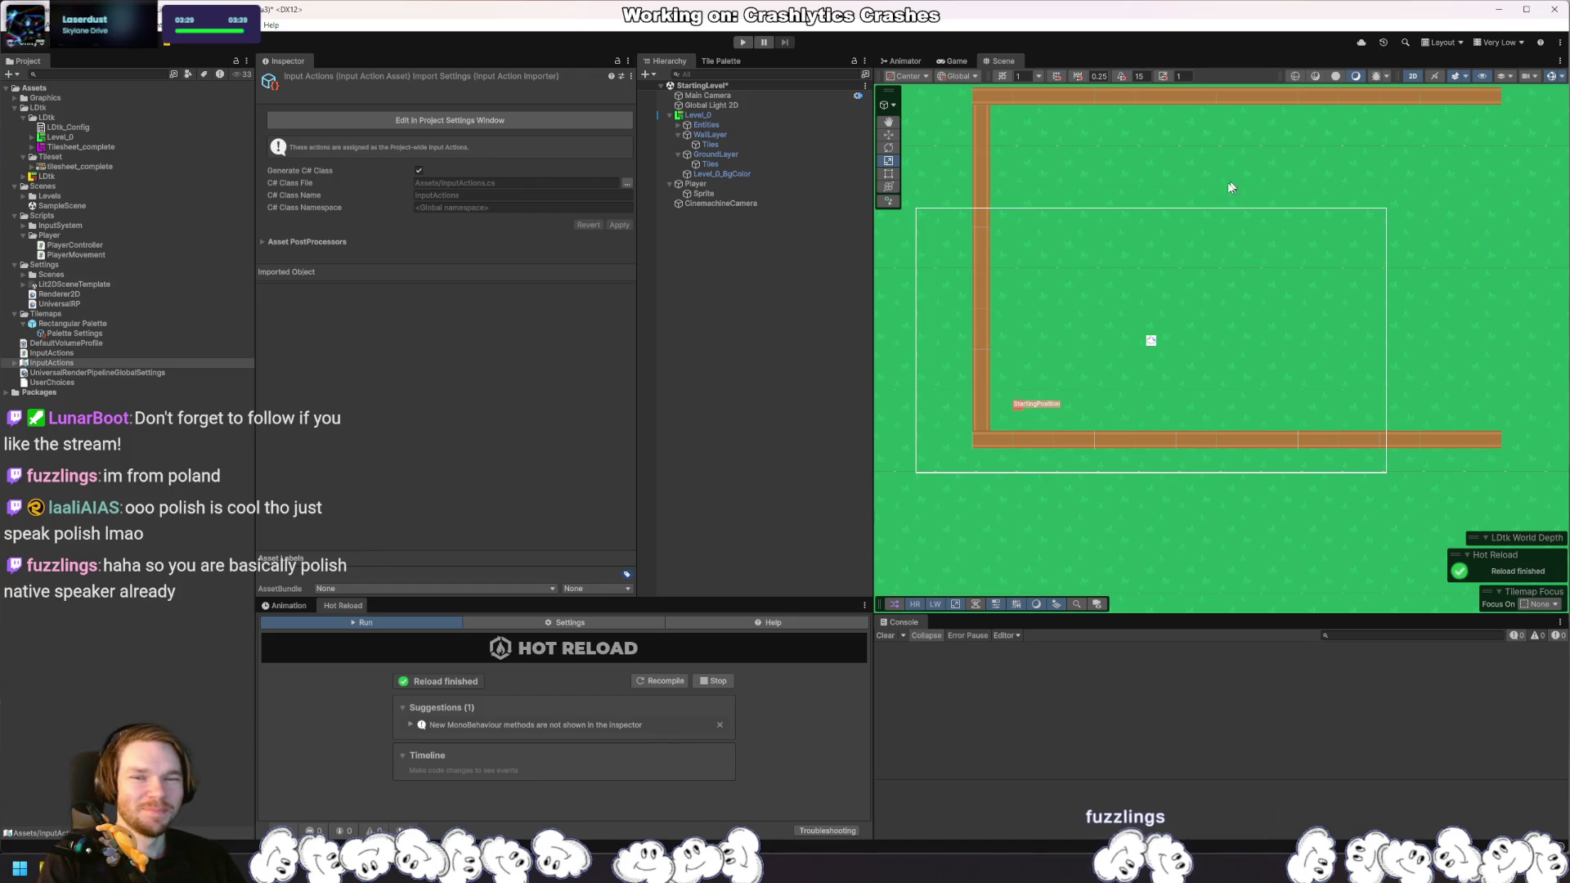
Step: Recentre the Scene view and save the StartingLevel scene with Ctrl+S
{"action": "mouse_move", "coordinate": [1336, 324]}
{"action": "left_mouse_down"}
{"action": "mouse_move", "coordinate": [1380, 376]}
{"action": "mouse_move", "coordinate": [1312, 359]}
{"action": "left_mouse_up"}
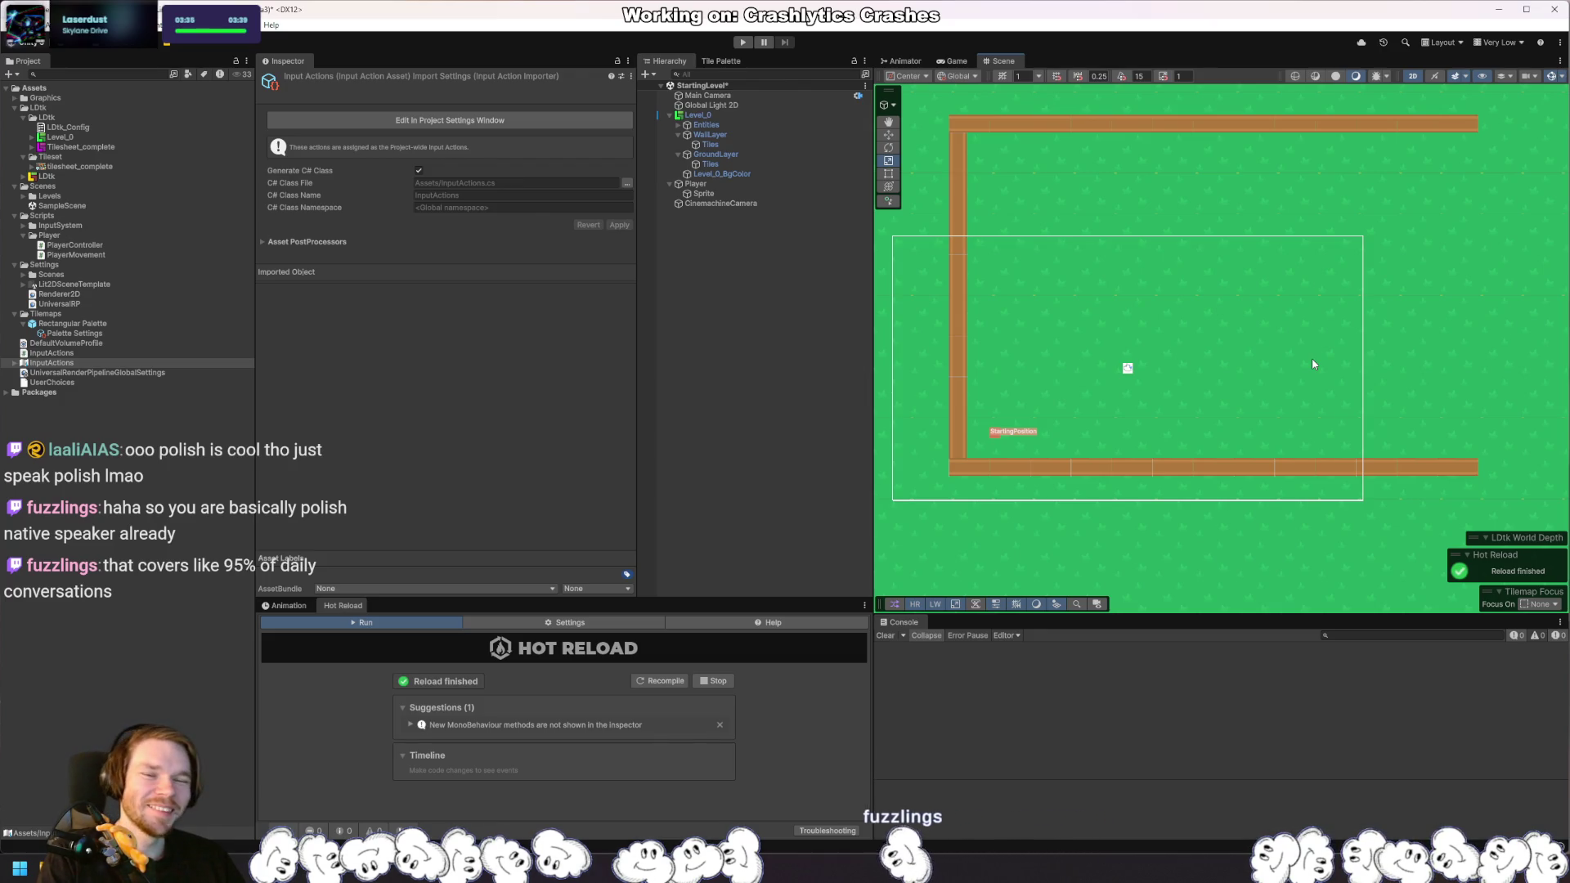
{"action": "key", "text": "ctrl+s"}
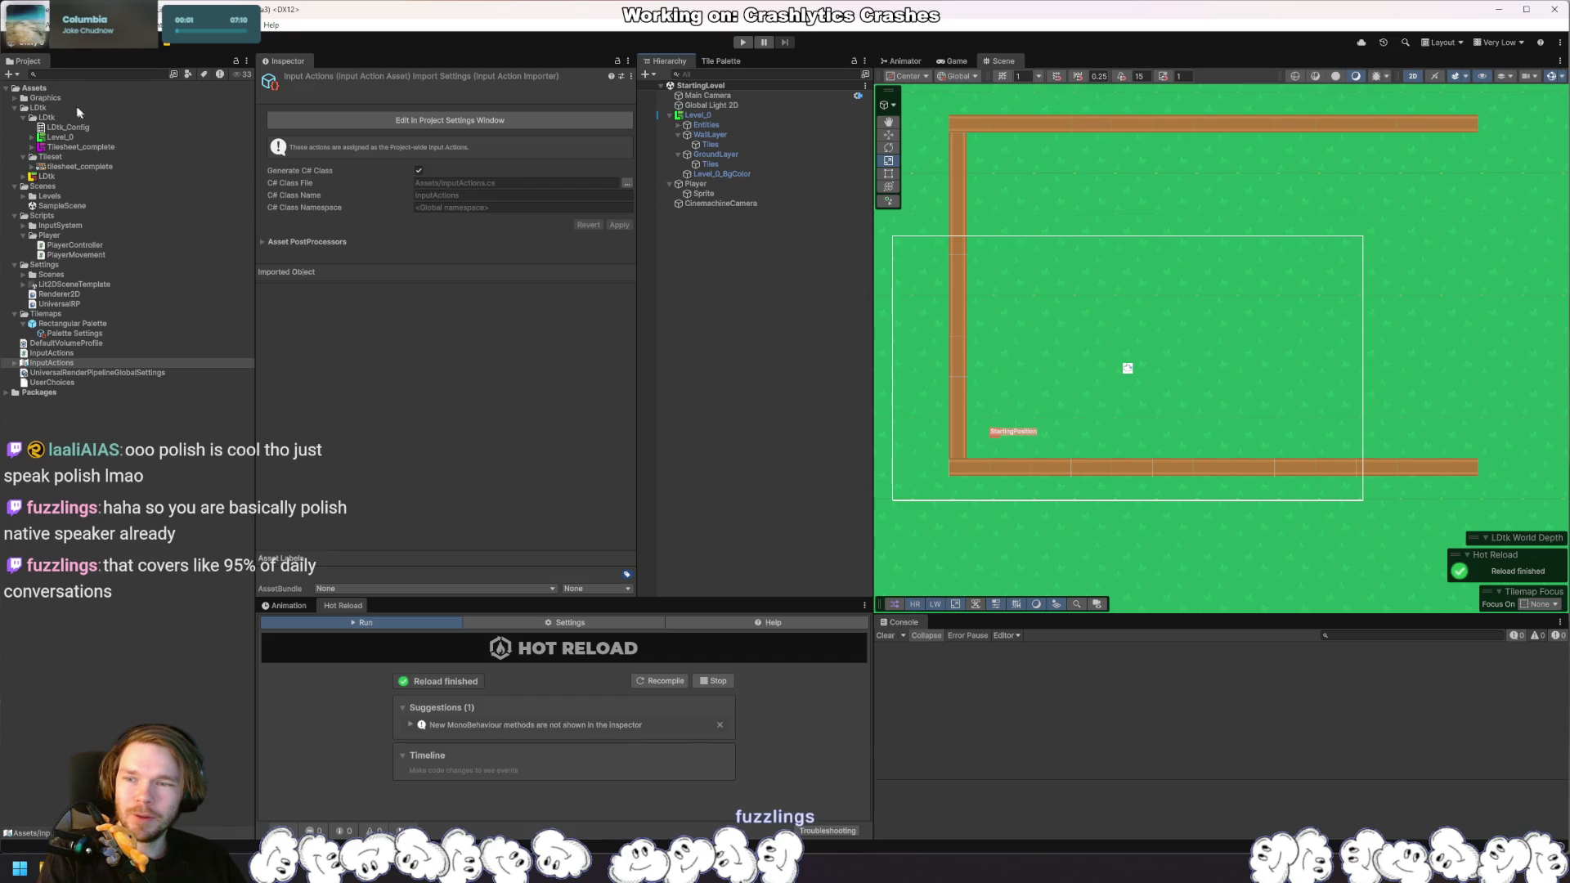
Step: Create a new folder named Prefabs under Assets
{"action": "right_click", "coordinate": [51, 88]}
{"action": "mouse_move", "coordinate": [164, 99]}
{"action": "left_click", "coordinate": [331, 99]}
{"action": "type", "text": "Prefabs"}
{"action": "key", "text": "Return"}
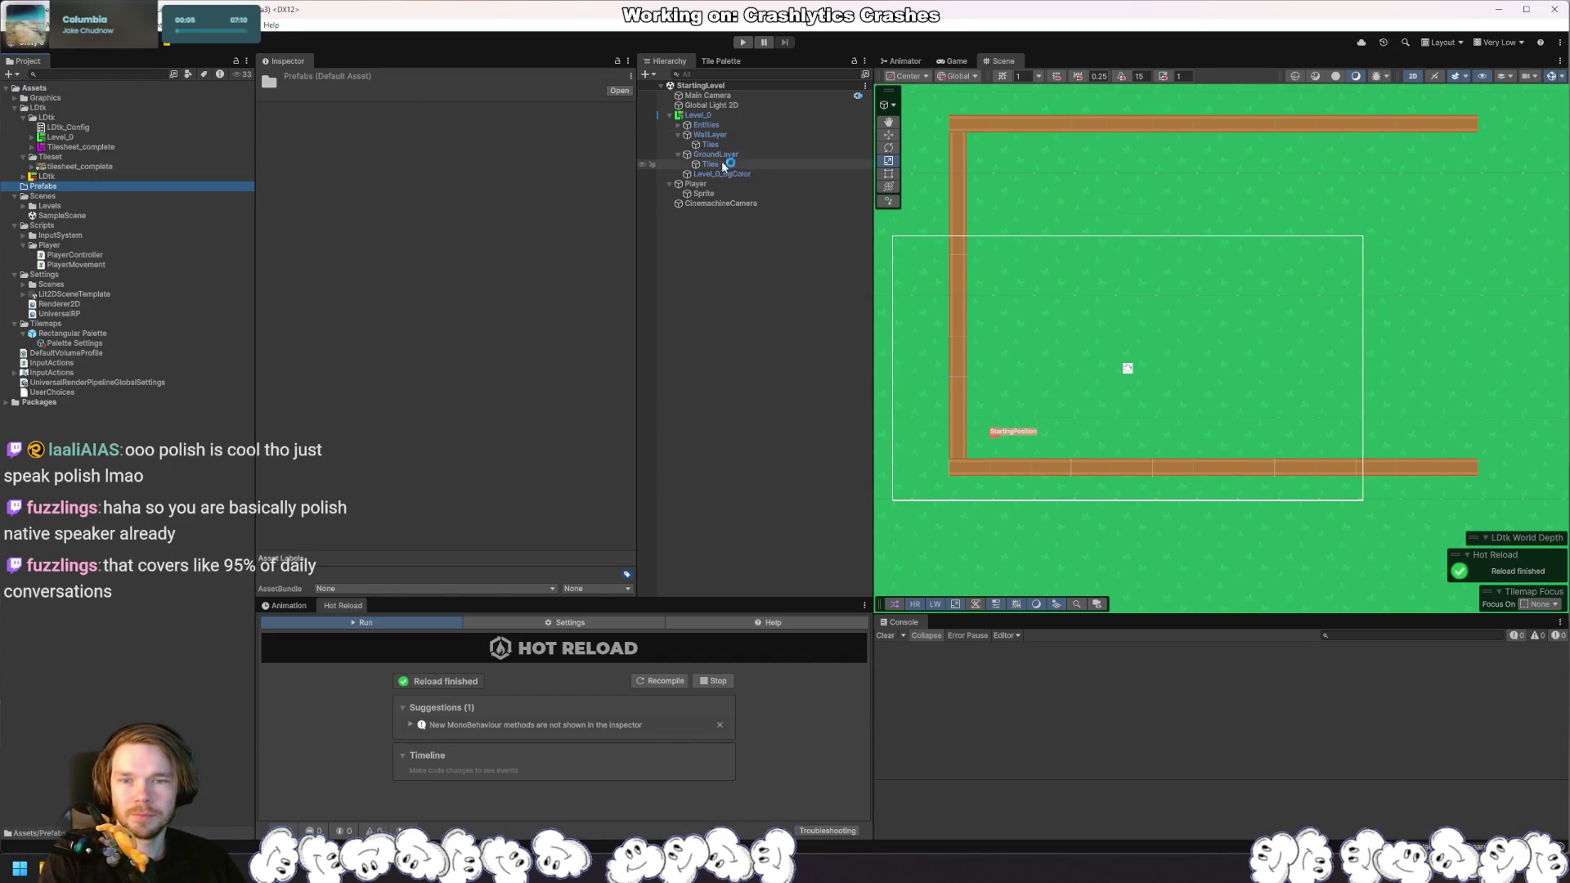
Step: Drag Player from the Hierarchy into Prefabs to make it a Player prefab
{"action": "mouse_move", "coordinate": [695, 184]}
{"action": "left_mouse_down"}
{"action": "mouse_move", "coordinate": [441, 210]}
{"action": "mouse_move", "coordinate": [43, 188]}
{"action": "left_mouse_up"}
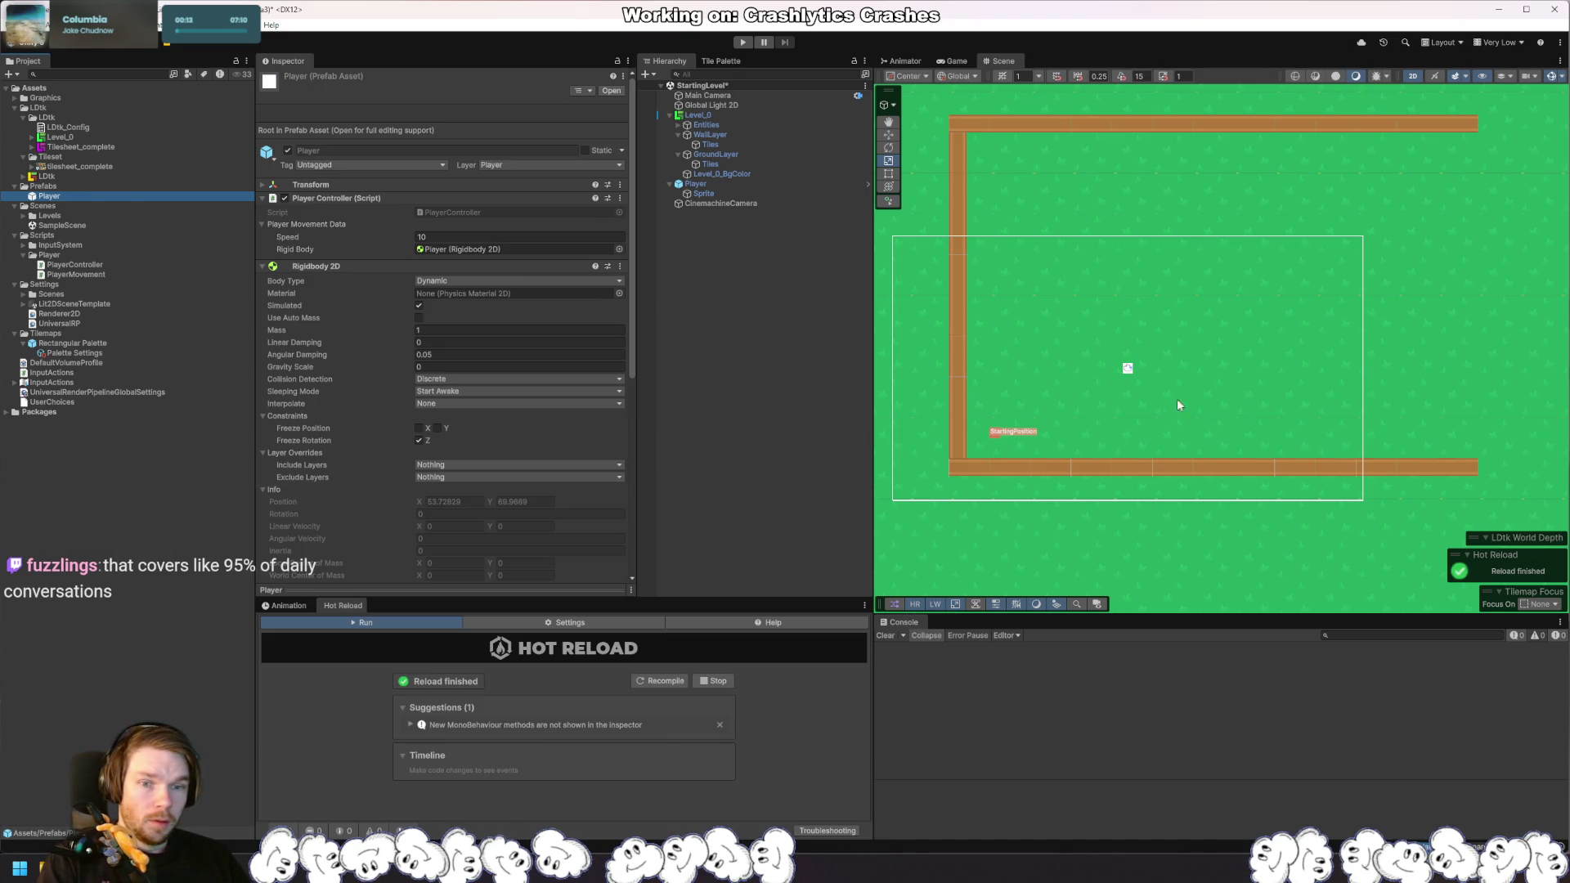
{"action": "mouse_move", "coordinate": [1296, 361]}
{"action": "left_mouse_down"}
{"action": "mouse_move", "coordinate": [1272, 378]}
{"action": "mouse_move", "coordinate": [1288, 374]}
{"action": "left_mouse_up"}
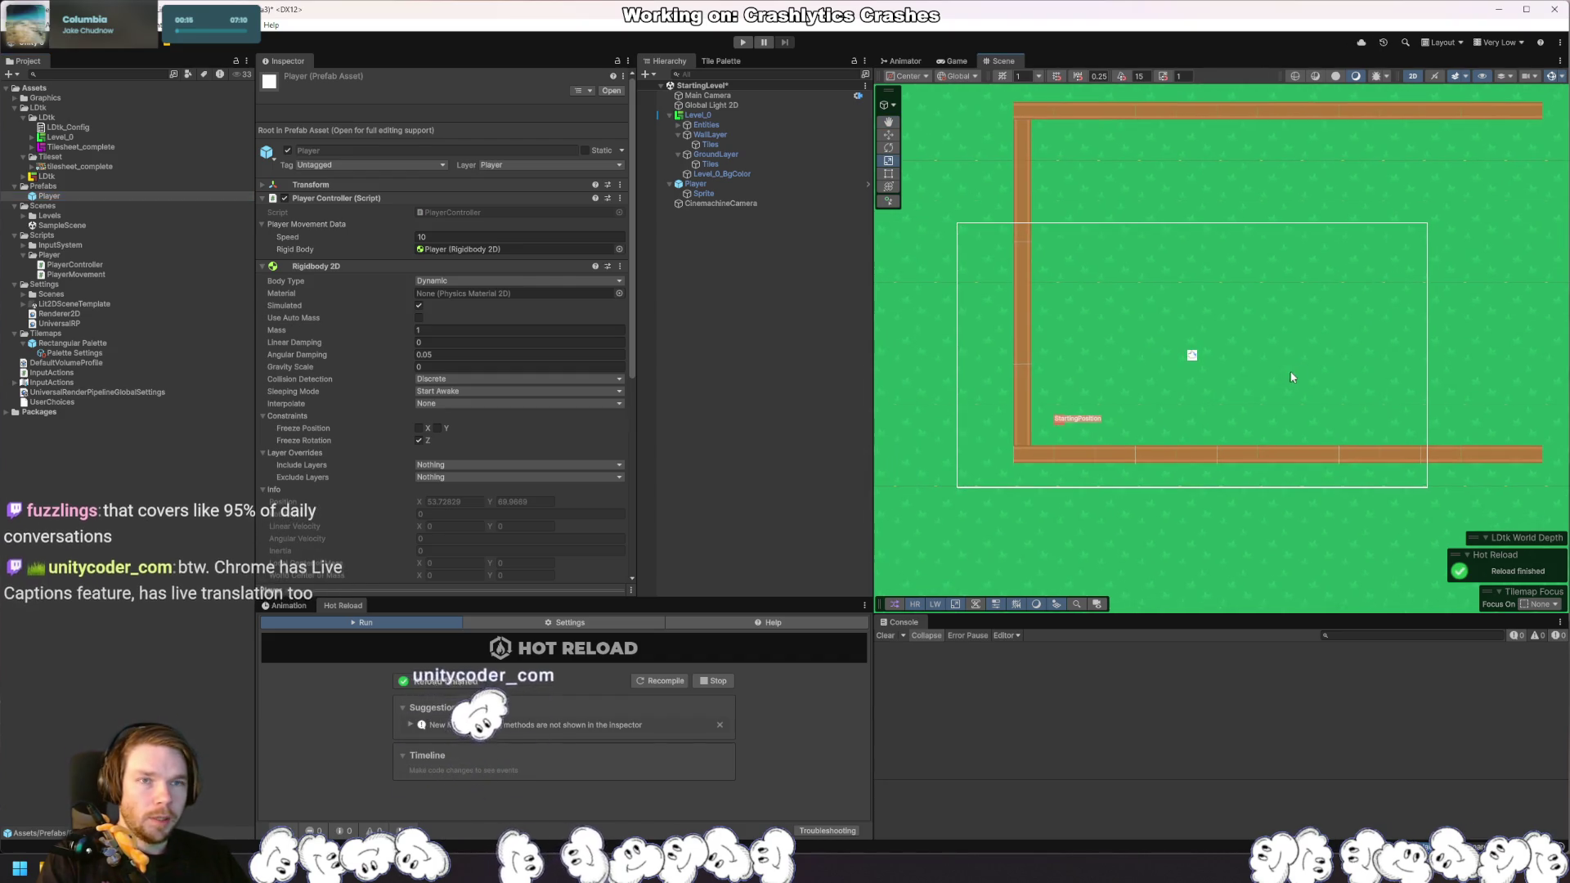
{"action": "mouse_move", "coordinate": [1380, 354]}
{"action": "left_mouse_down"}
{"action": "mouse_move", "coordinate": [1352, 297]}
{"action": "mouse_move", "coordinate": [1343, 353]}
{"action": "left_mouse_up"}
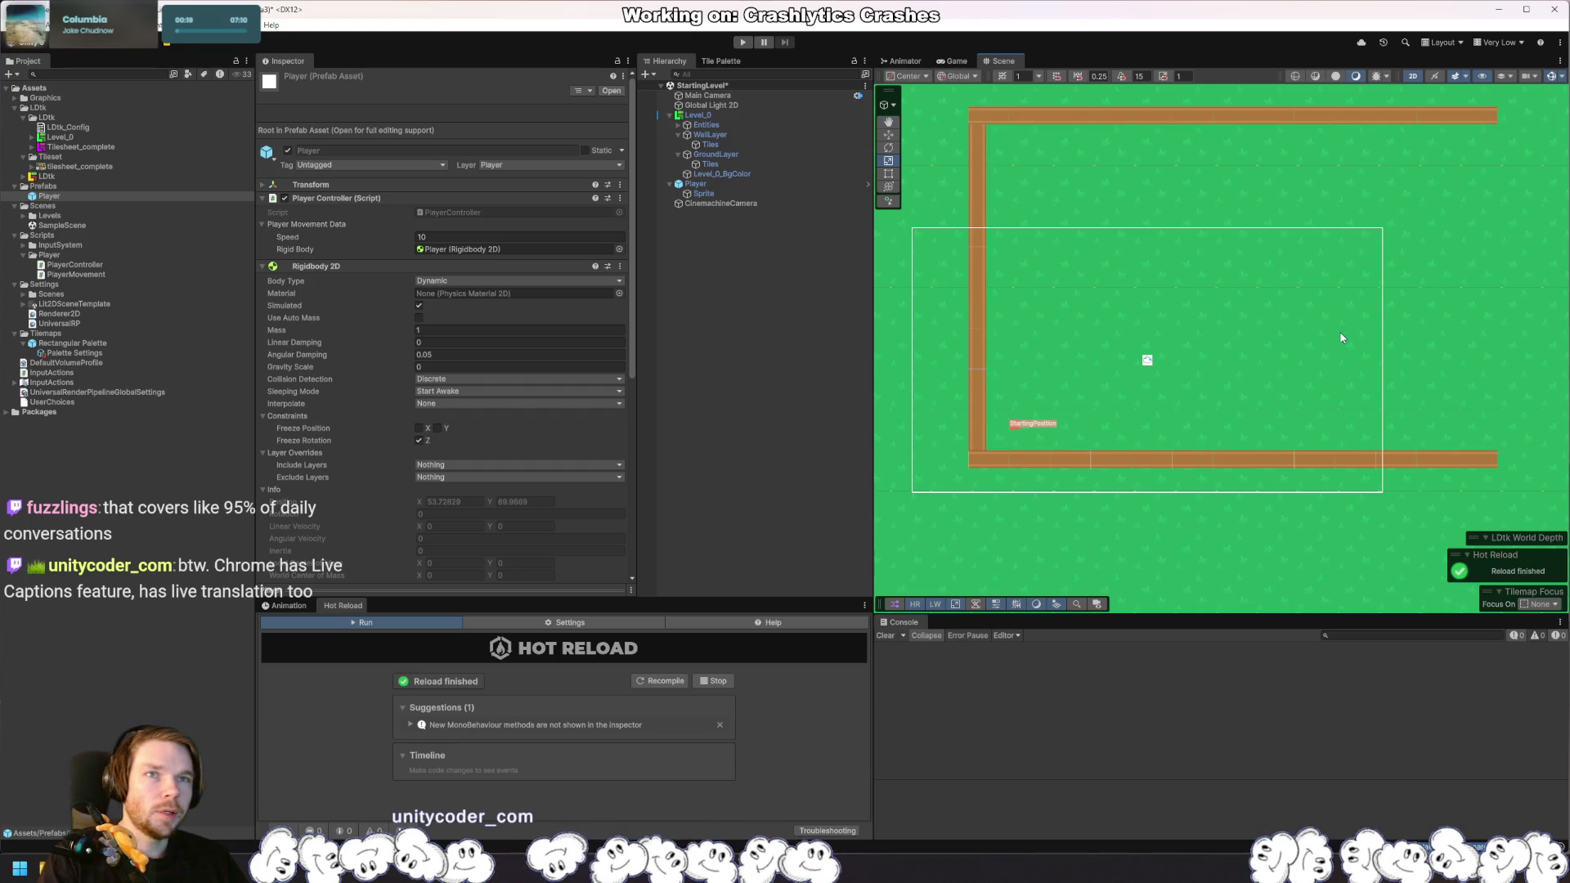
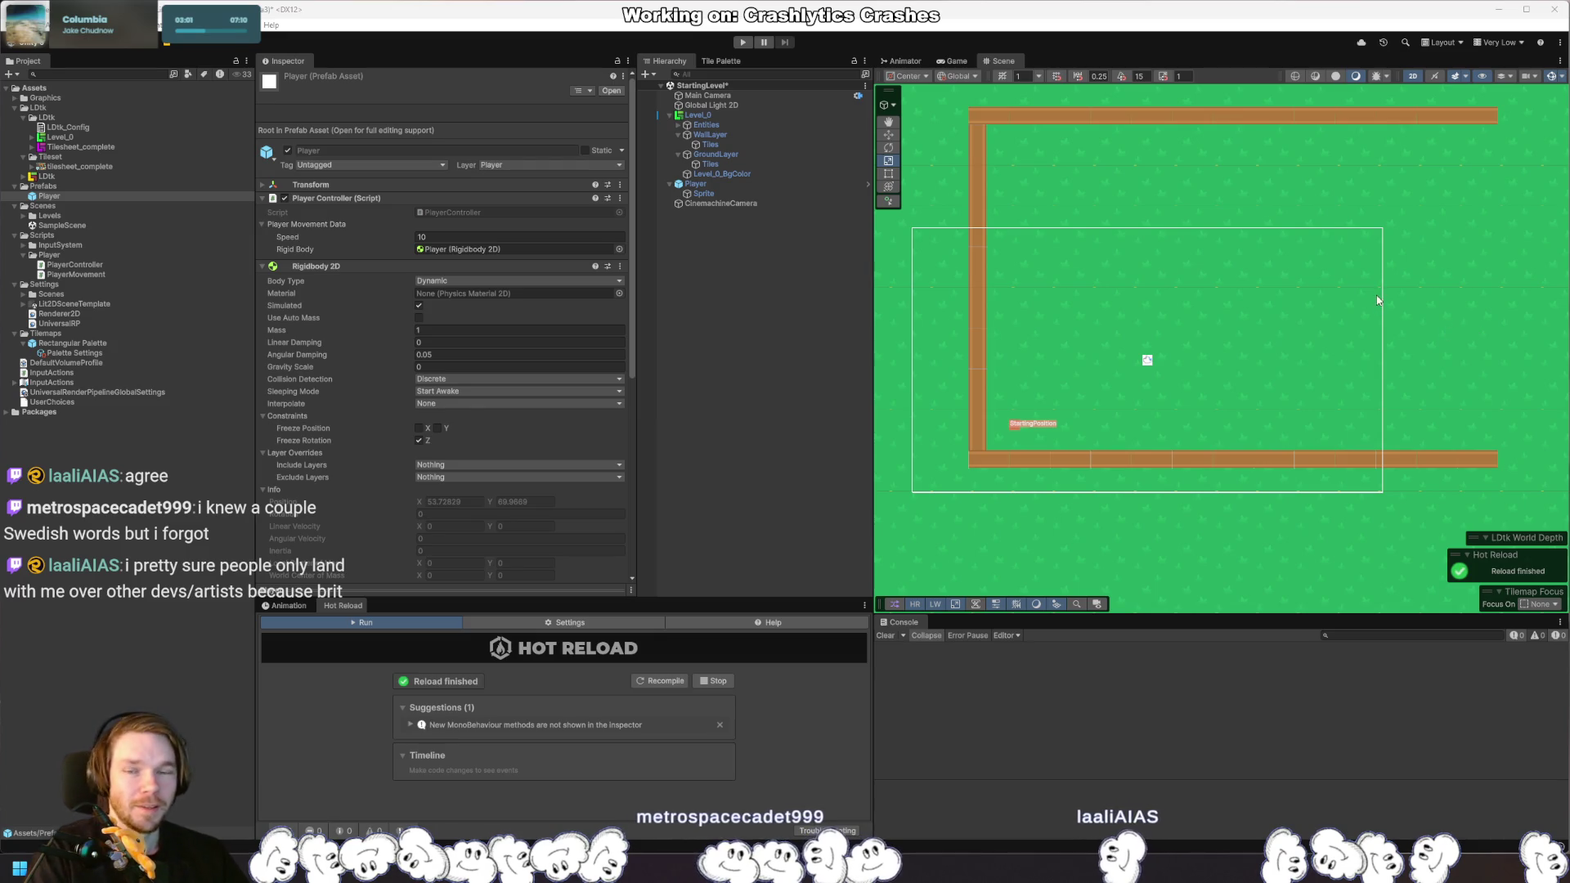
Step: Delete the extra blank line above Update in PlayerMovement.cs and let Hot Reload run in Unity
{"action": "key", "text": "alt+Tab"}
{"action": "scroll", "coordinate": [629, 425], "scroll_direction": "up", "scroll_amount": 3}
{"action": "left_click", "coordinate": [439, 400]}
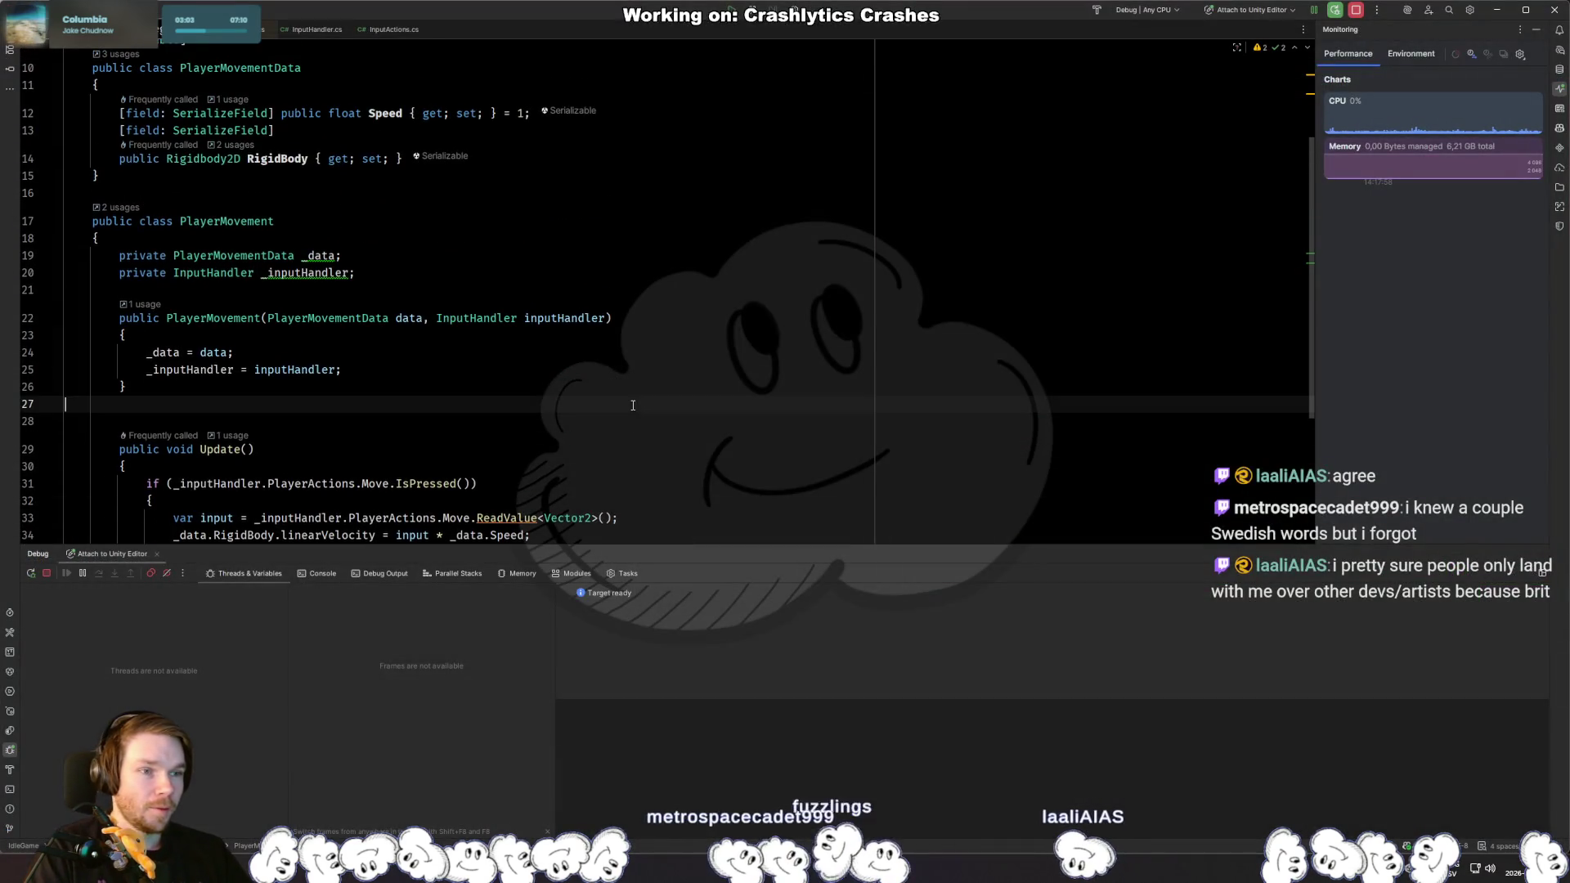
{"action": "scroll", "coordinate": [439, 383], "scroll_direction": "down", "scroll_amount": 2}
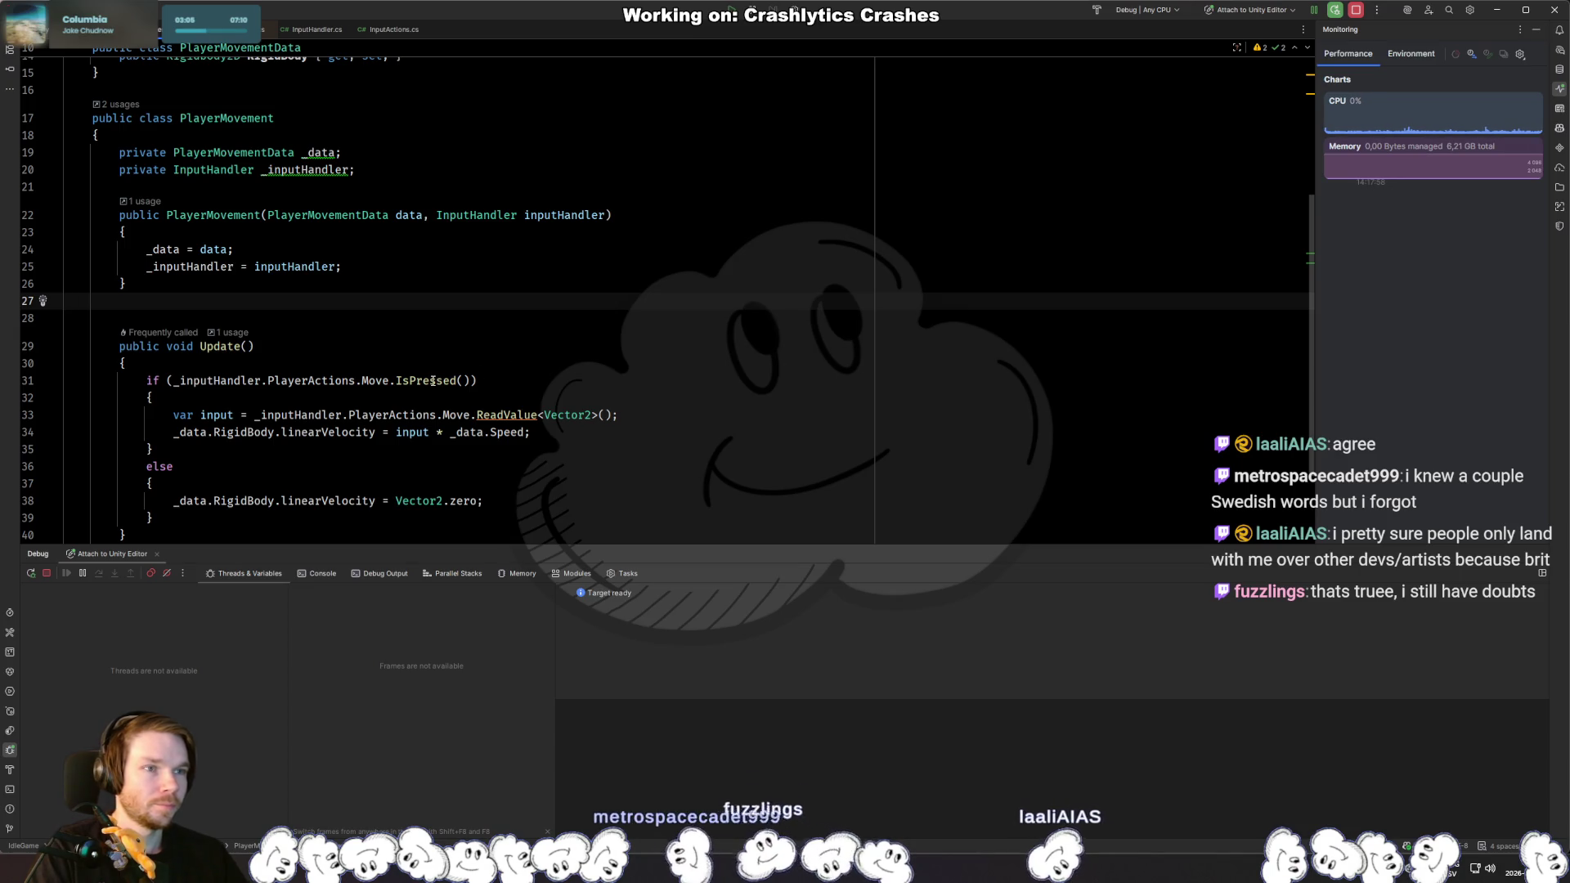
{"action": "key", "text": "Down"}
{"action": "key", "text": "Down"}
{"action": "key", "text": "Down"}
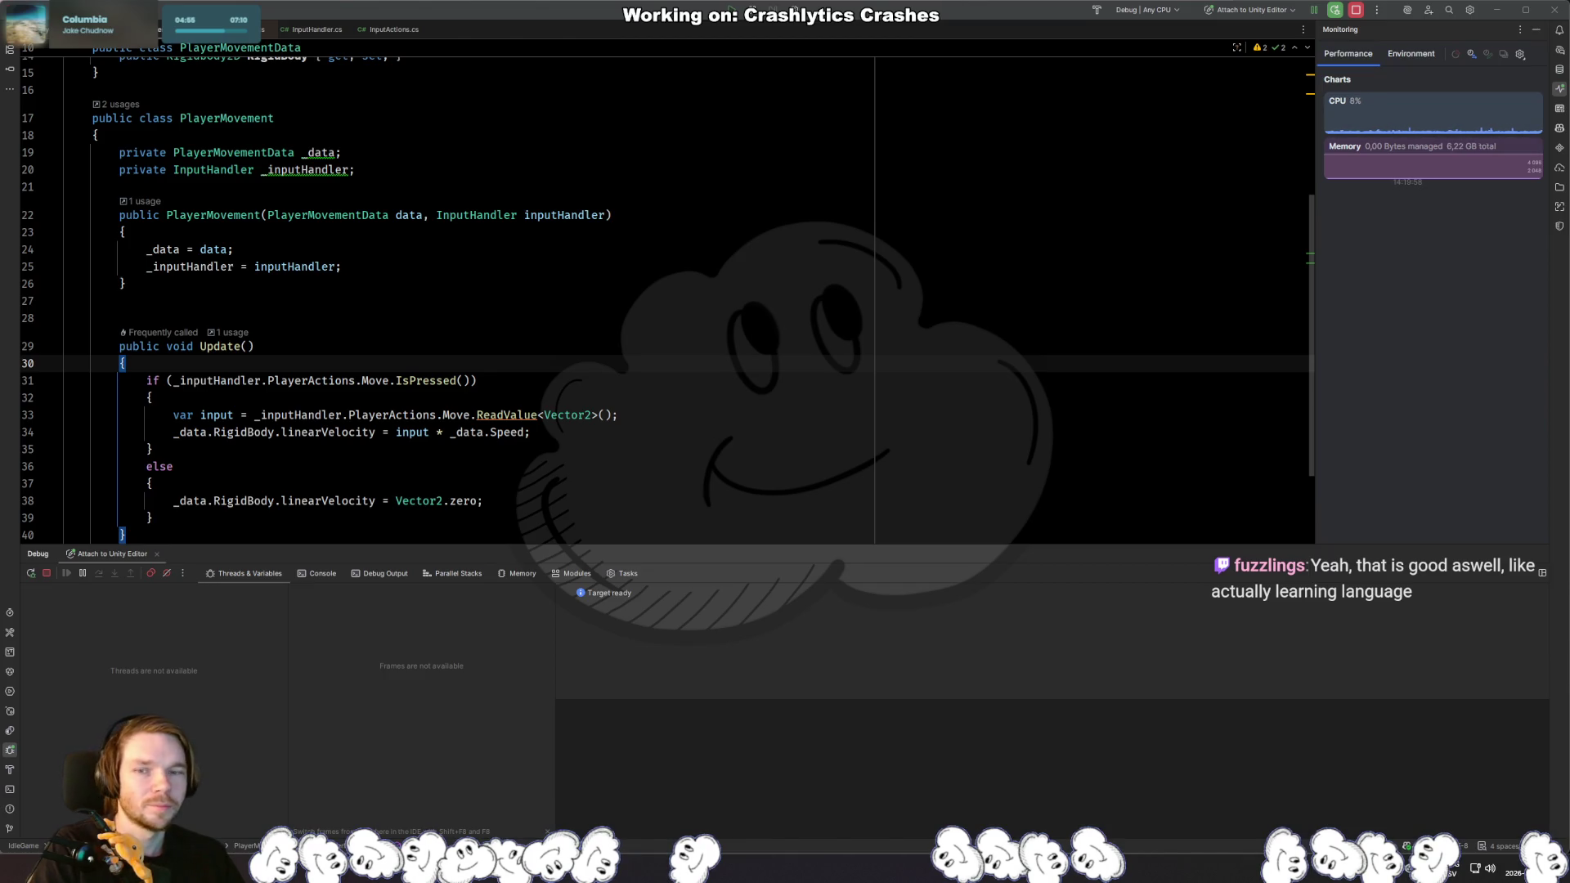
{"action": "key", "text": "alt+Tab"}
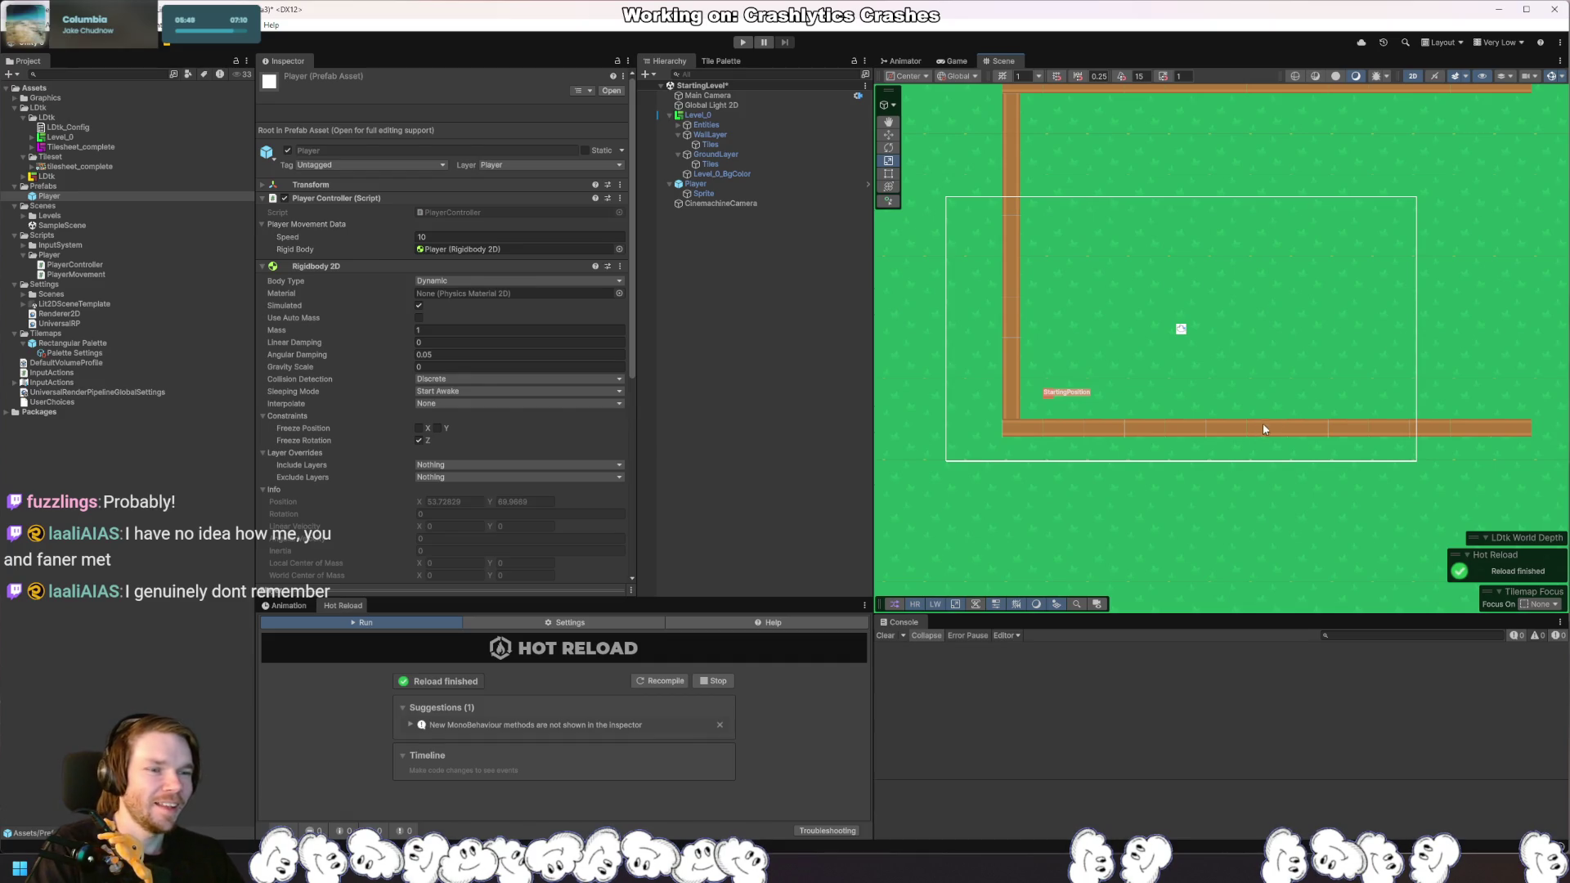
Step: Check the Hot Reload result in Unity, then review the braces of the Update method
{"action": "key", "text": "alt+Tab"}
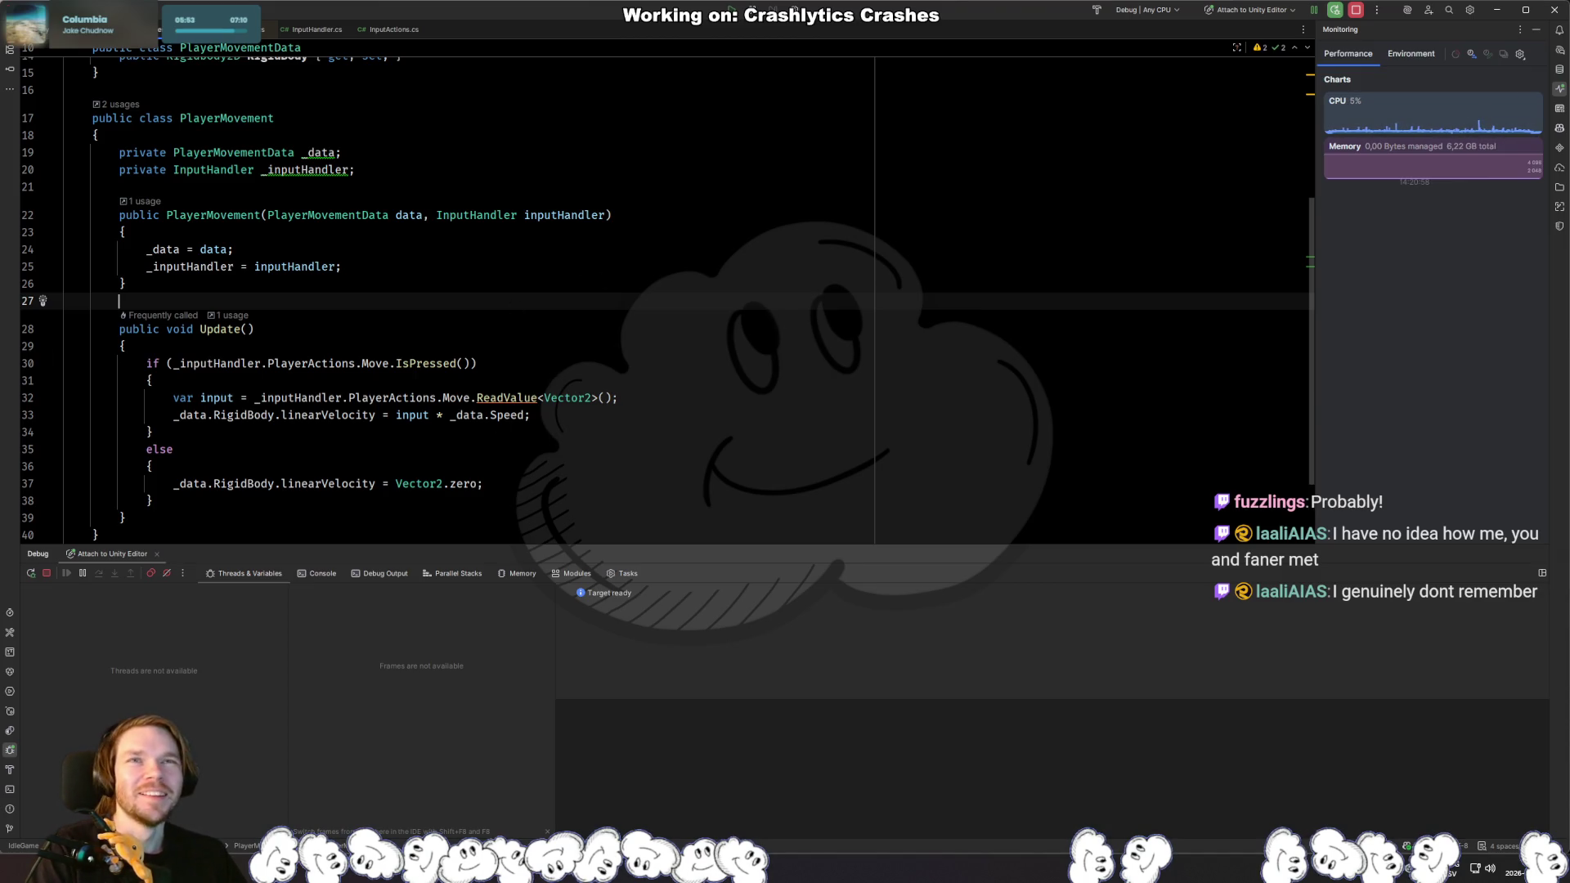
{"action": "key", "text": "alt+Tab"}
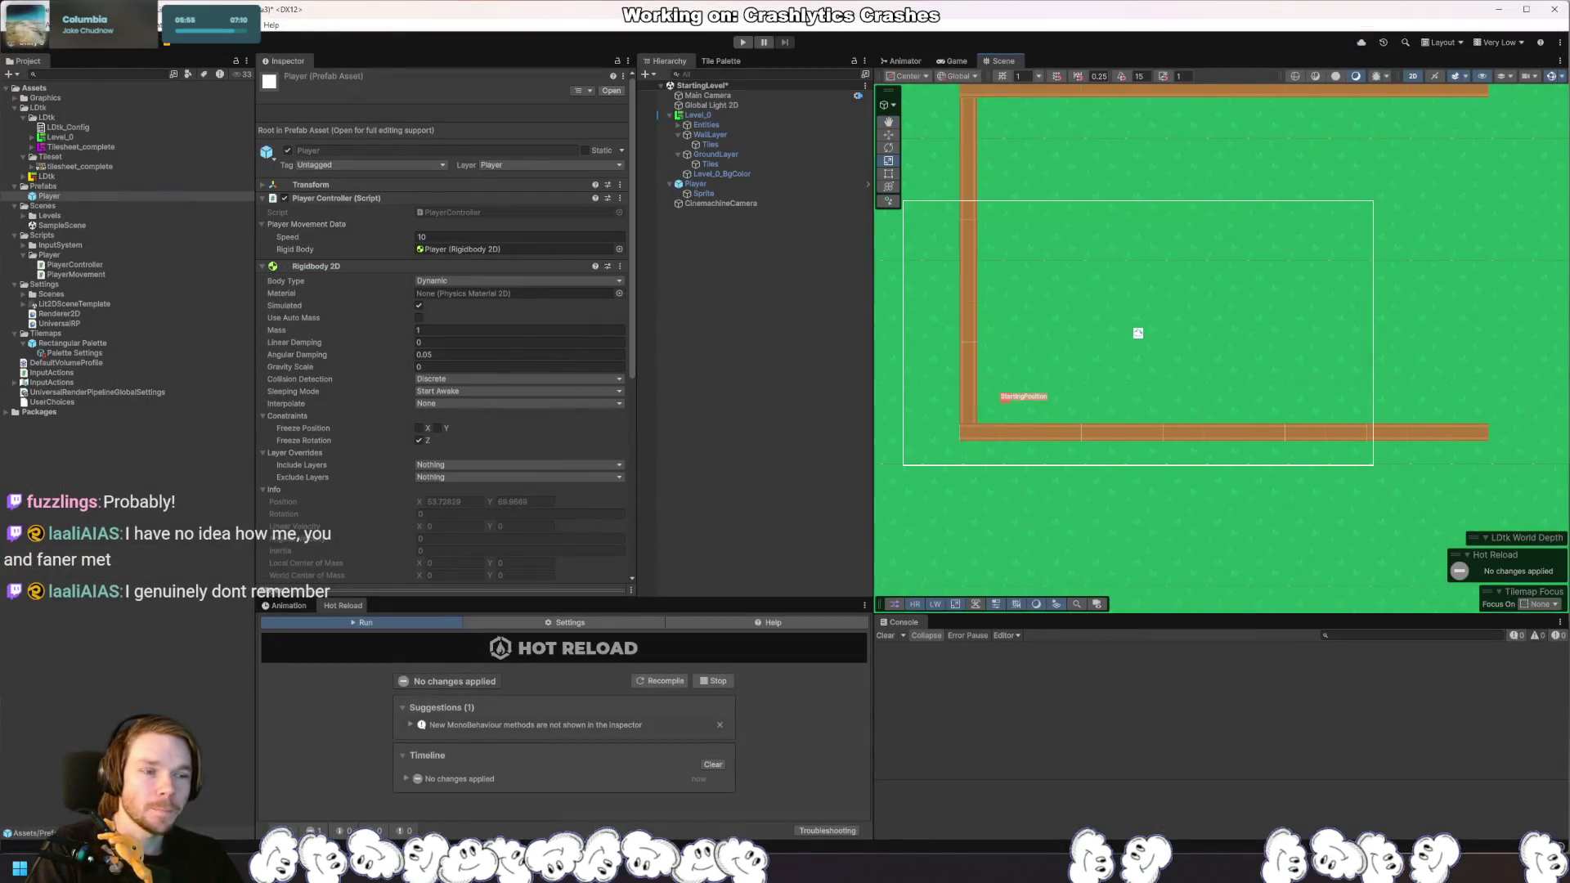
{"action": "key", "text": "alt+Tab"}
{"action": "scroll", "coordinate": [511, 231], "scroll_direction": "down", "scroll_amount": 2}
{"action": "left_click", "coordinate": [511, 230]}
{"action": "key", "text": "Down"}
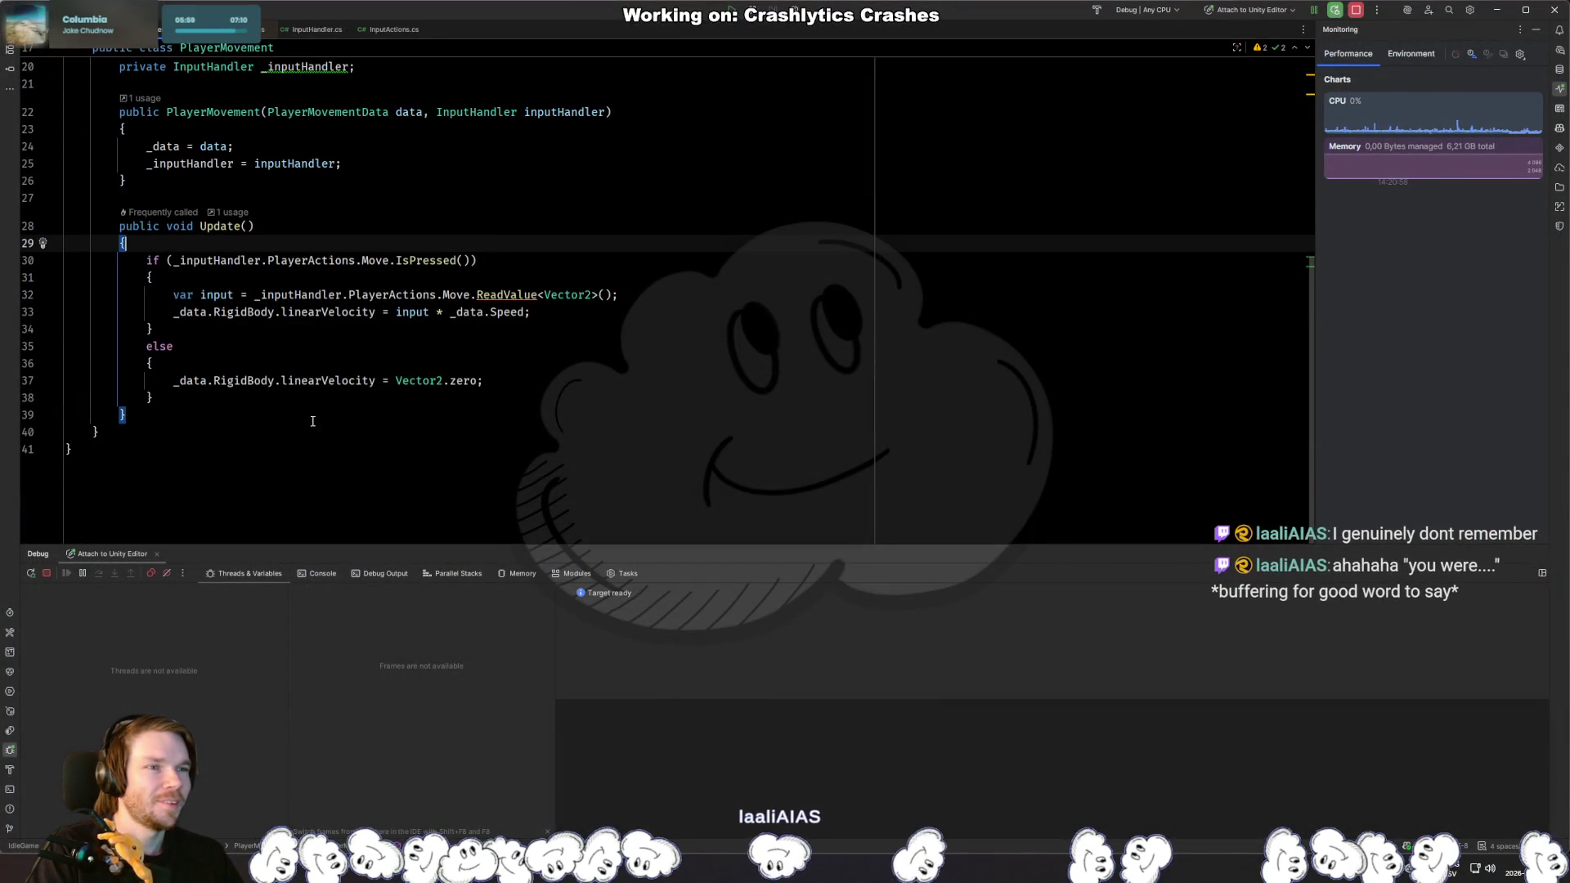
{"action": "left_click", "coordinate": [263, 415]}
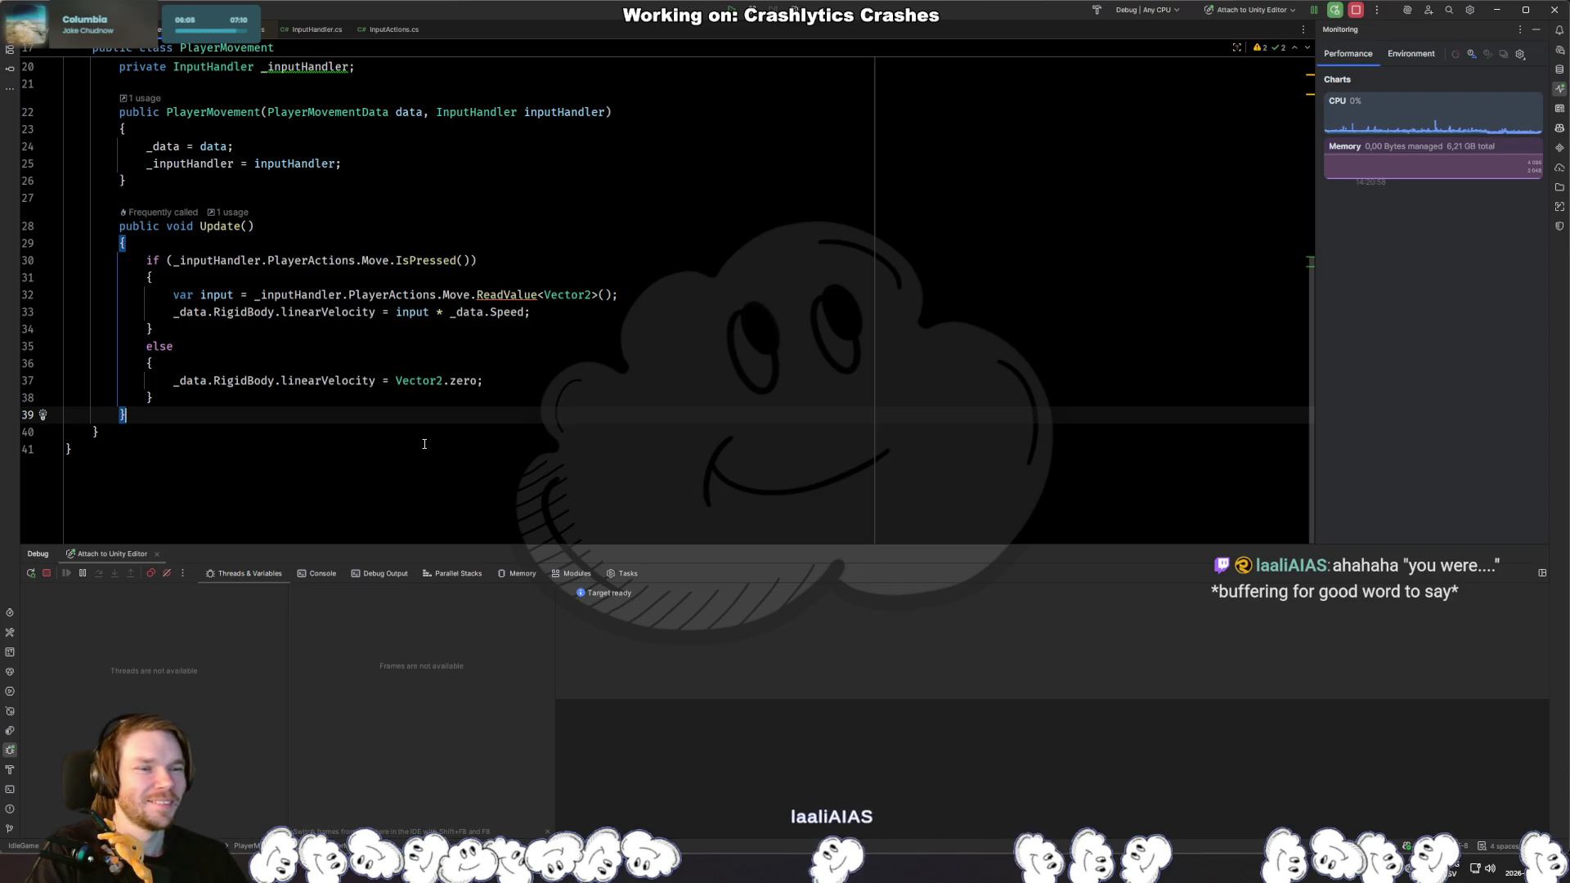
{"action": "left_click", "coordinate": [342, 249]}
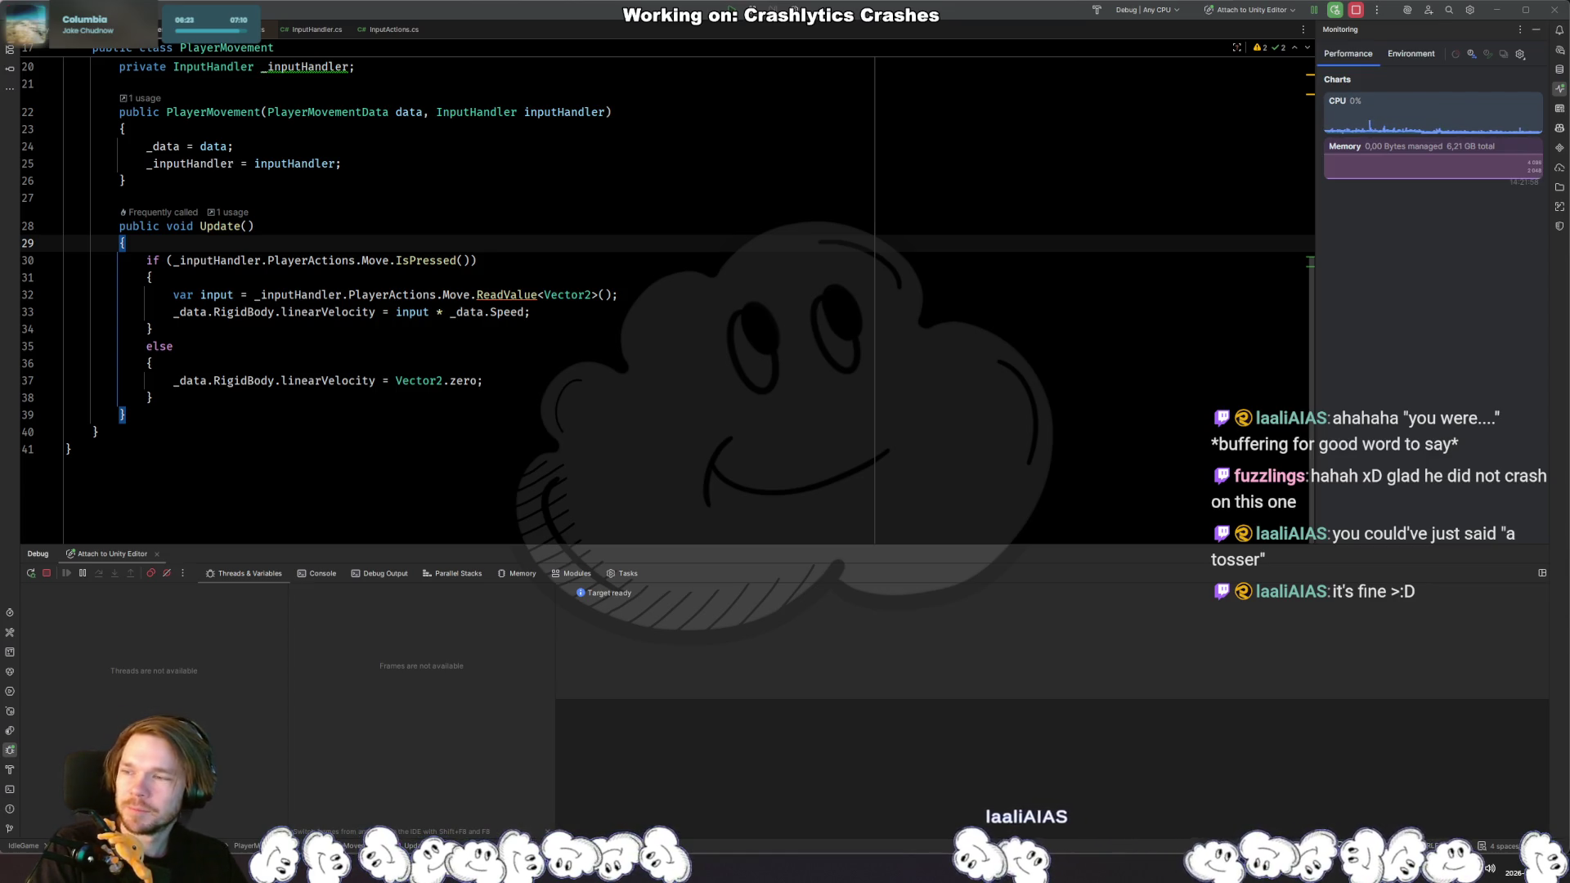
{"action": "left_click", "coordinate": [556, 360]}
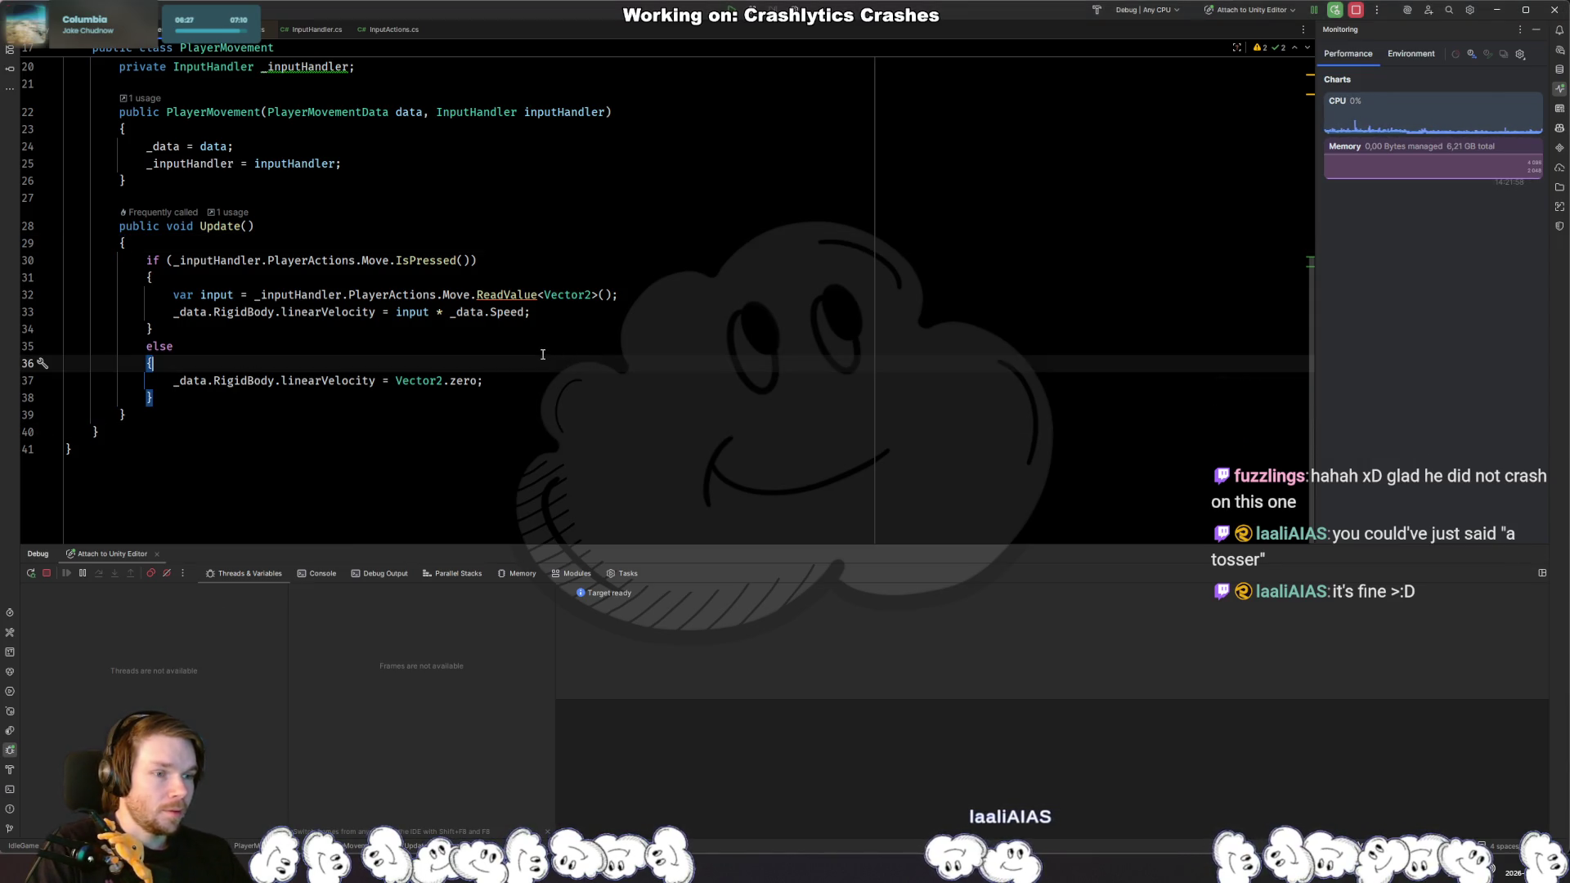
{"action": "left_click", "coordinate": [499, 432]}
{"action": "left_click", "coordinate": [483, 414]}
{"action": "left_click", "coordinate": [468, 400]}
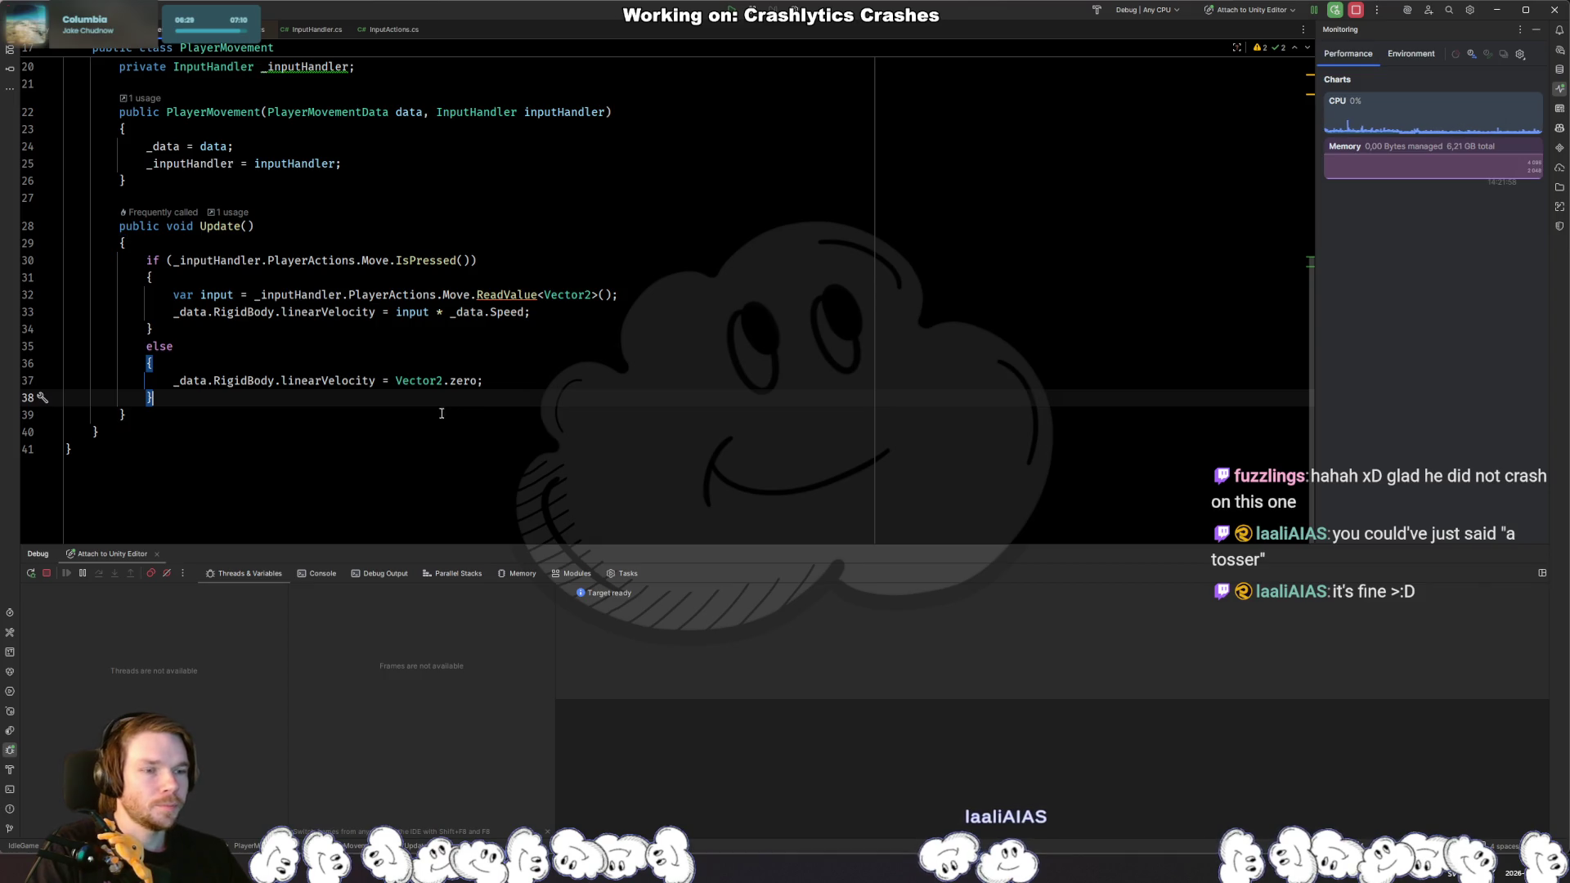
{"action": "left_click", "coordinate": [349, 245]}
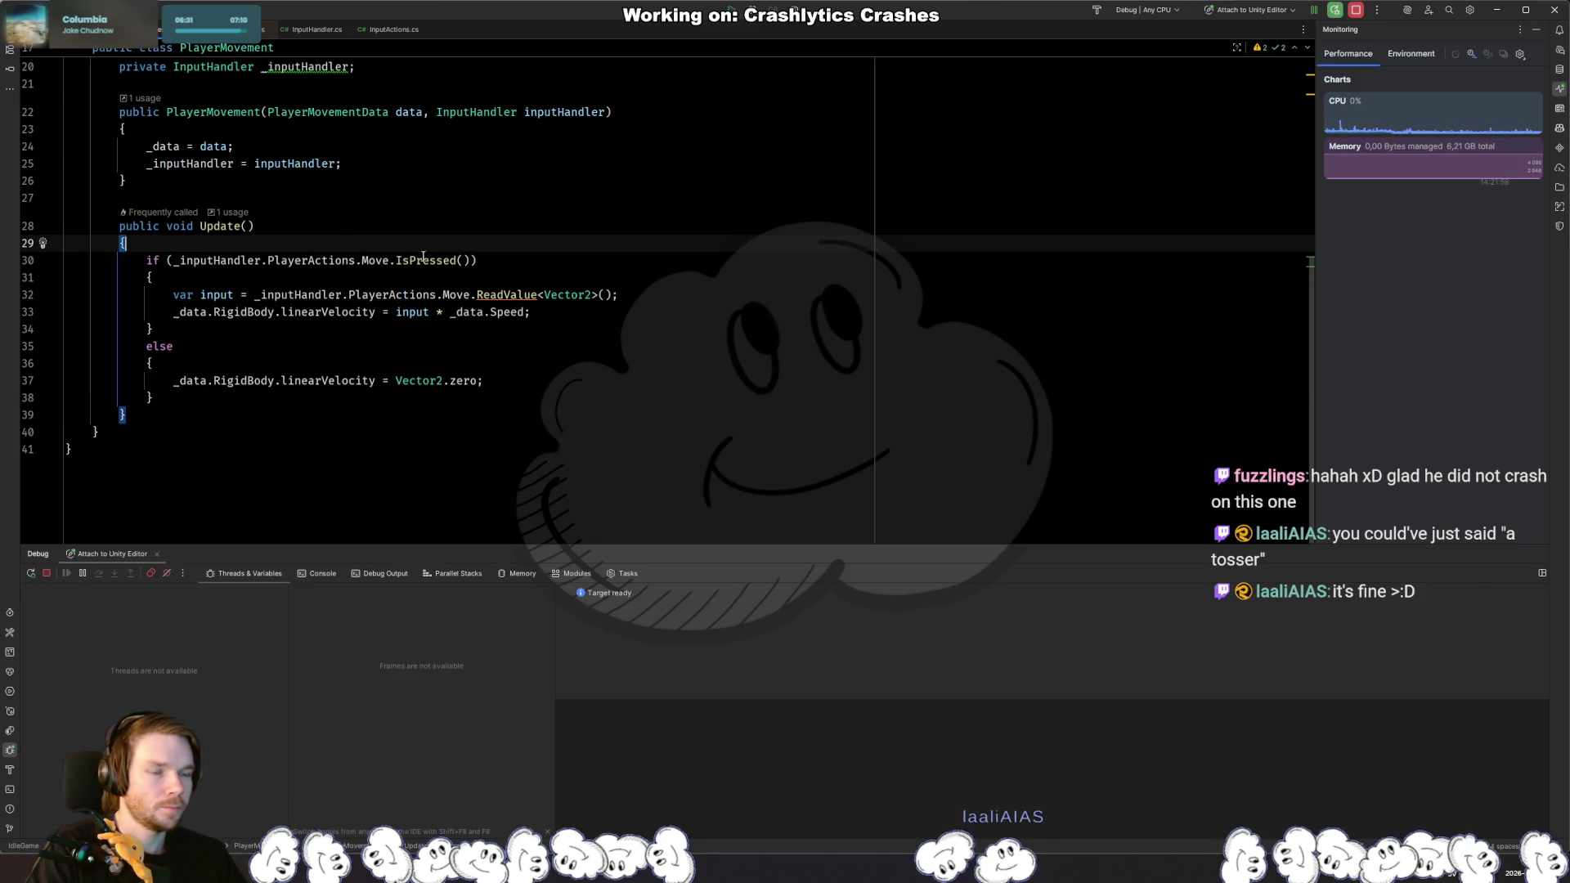
Step: Insert blank lines right after Update's opening brace, above the if/else block
{"action": "scroll", "coordinate": [393, 253], "scroll_direction": "up", "scroll_amount": 3}
{"action": "left_click", "coordinate": [448, 221]}
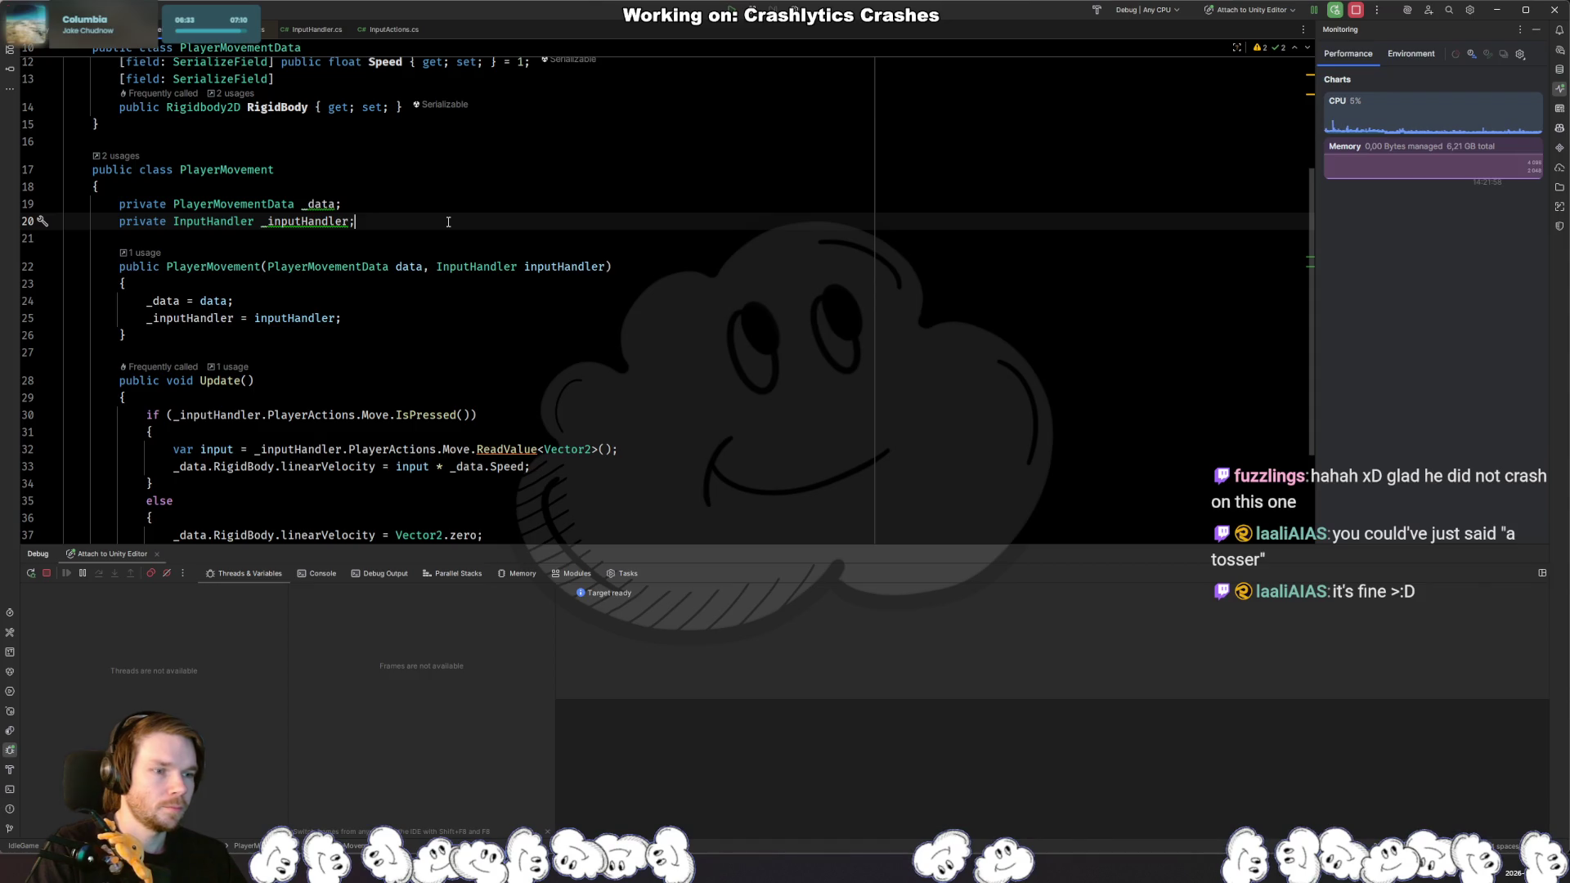
{"action": "left_click", "coordinate": [306, 395]}
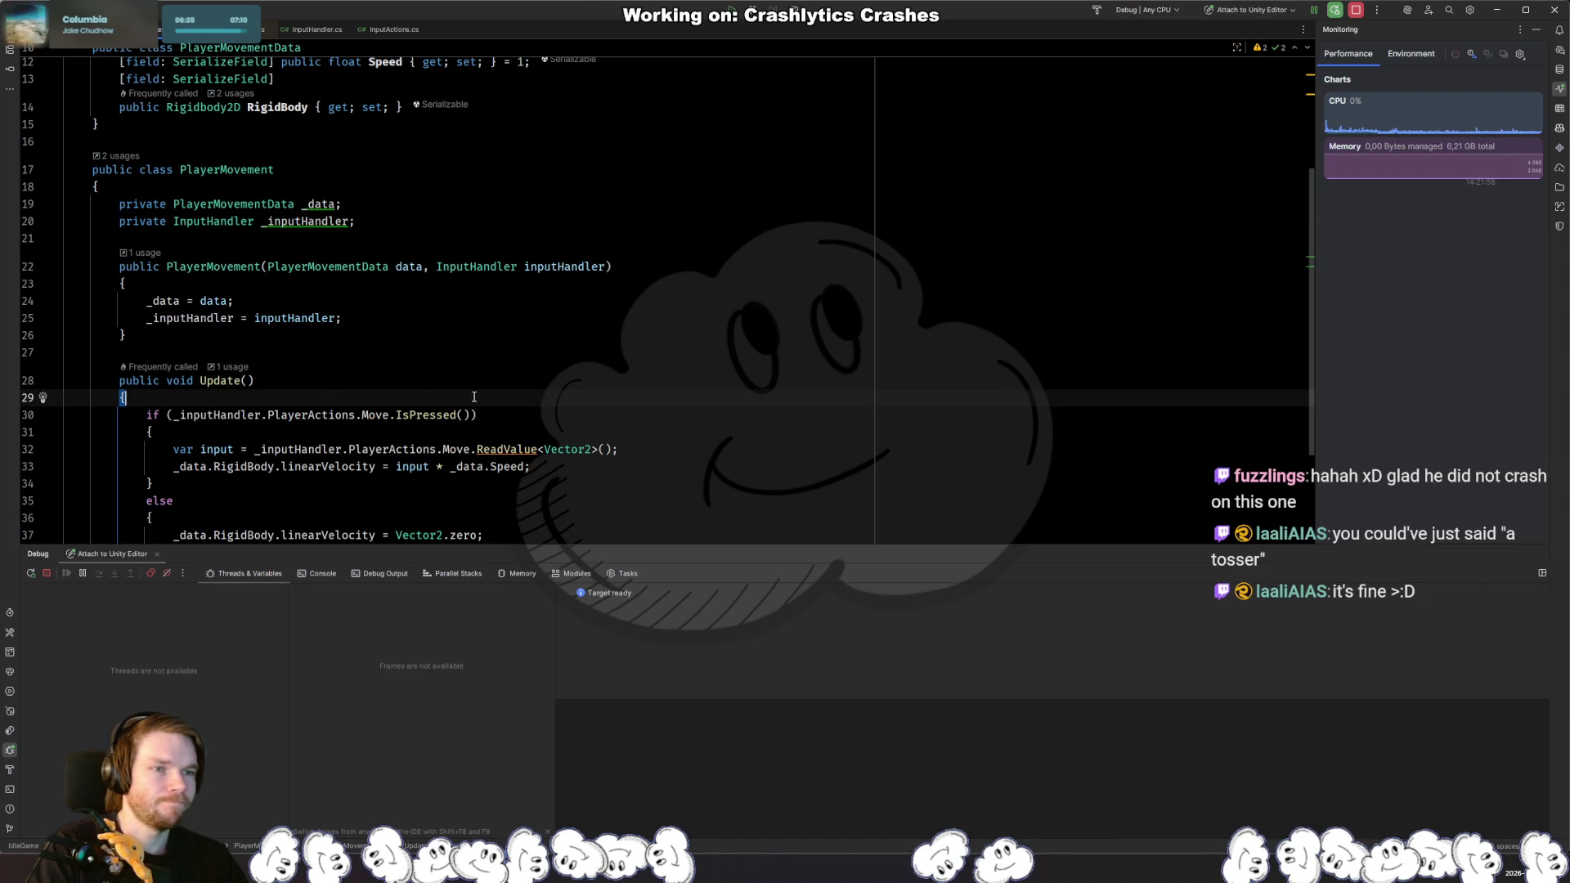
{"action": "key", "text": "Return"}
{"action": "key", "text": "Return"}
{"action": "scroll", "coordinate": [474, 397], "scroll_direction": "down", "scroll_amount": 3}
{"action": "left_click", "coordinate": [163, 433]}
Step: Extract the if/else movement block into a new method named CheckKeyboardInput
{"action": "left_click", "coordinate": [145, 295], "text": "shift"}
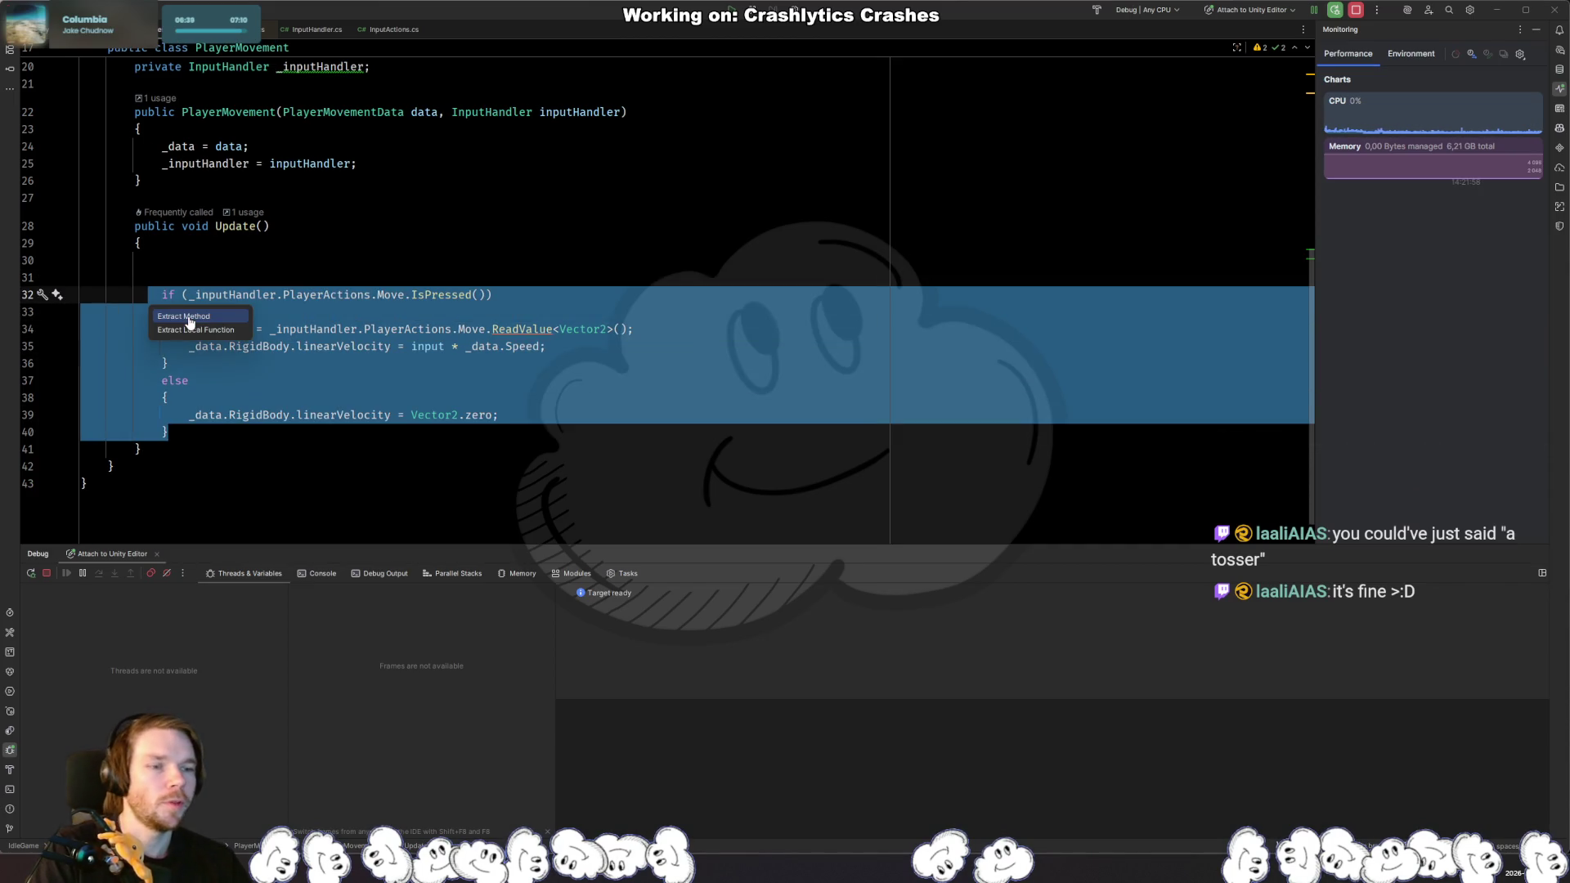
{"action": "key", "text": "ctrl+alt+m"}
{"action": "type", "text": "CheckKe"}
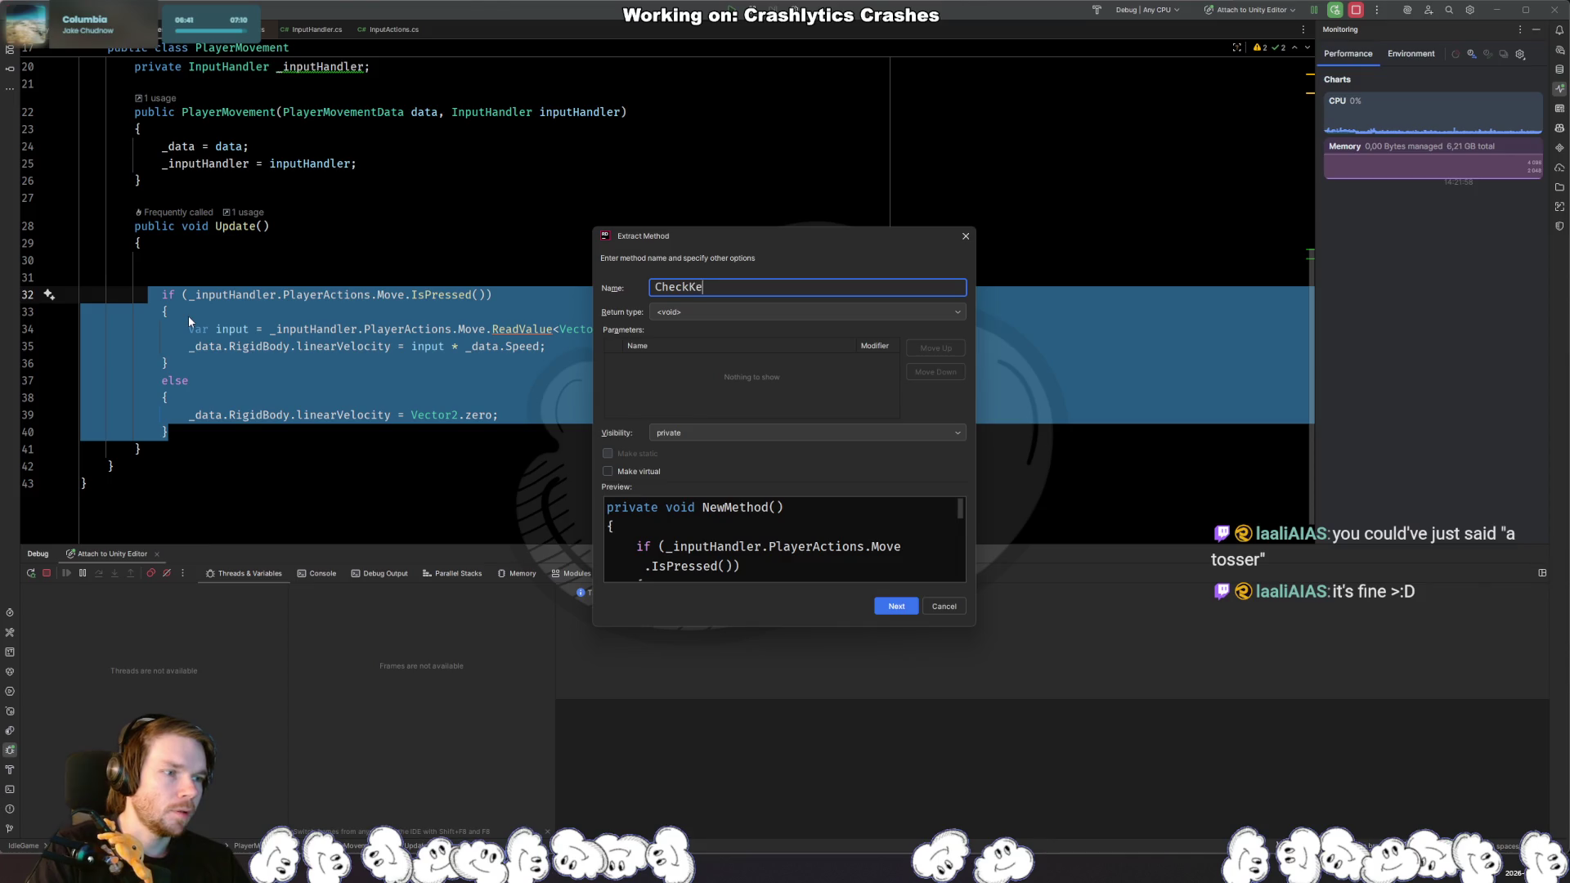
{"action": "type", "text": "yboardInput"}
{"action": "key", "text": "Return"}
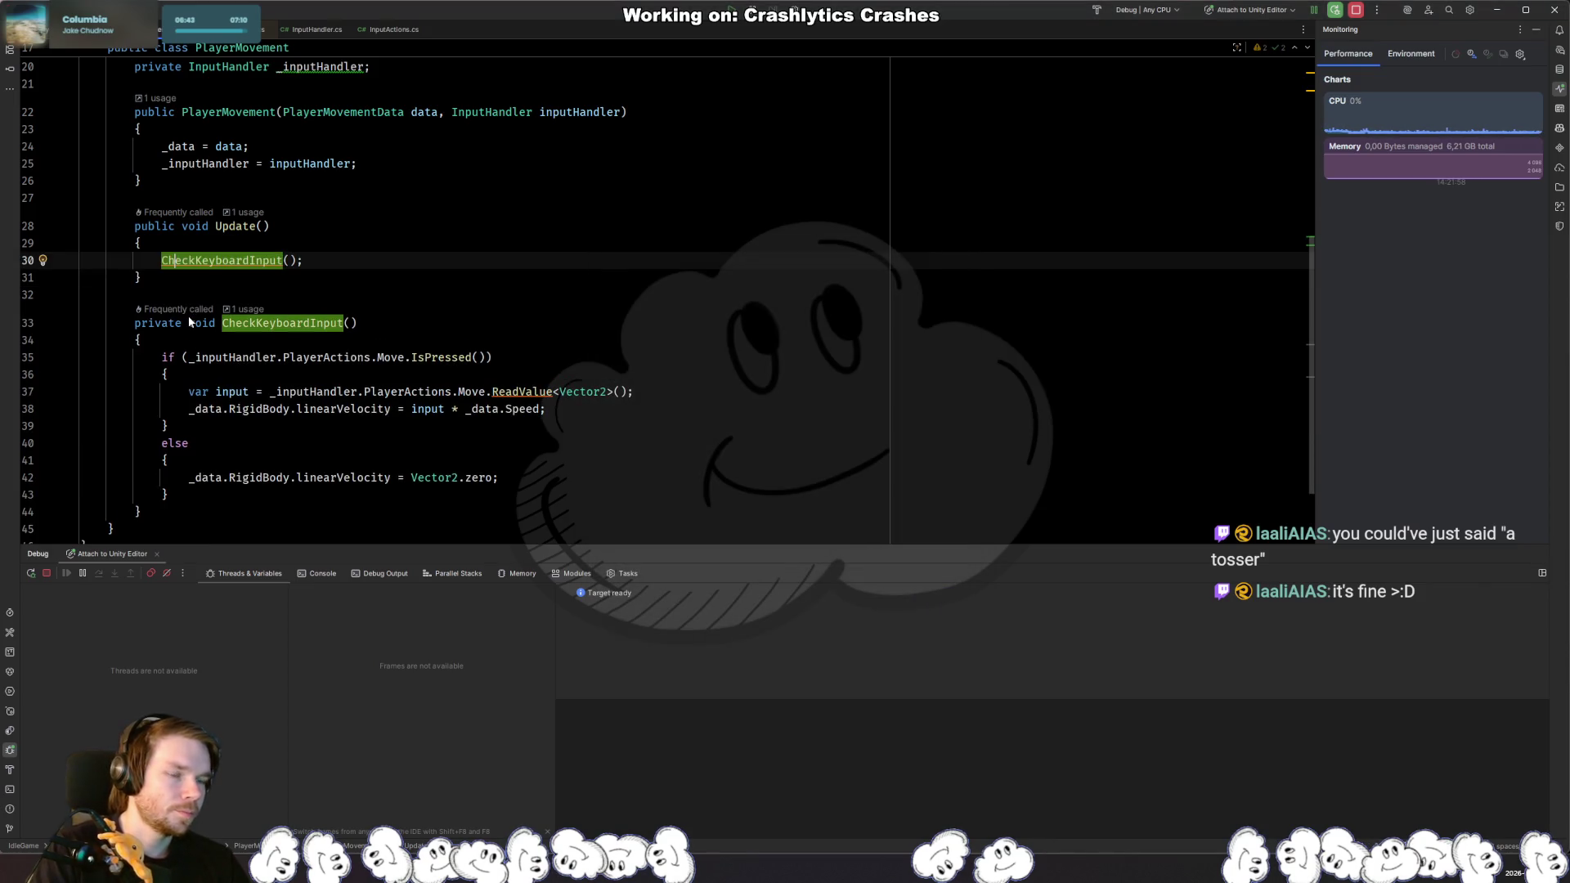
Step: Add a CheckMouseInput(); call above it and generate the empty CheckMouseInput method
{"action": "key", "text": "ctrl+alt+Return"}
{"action": "type", "text": "Check"}
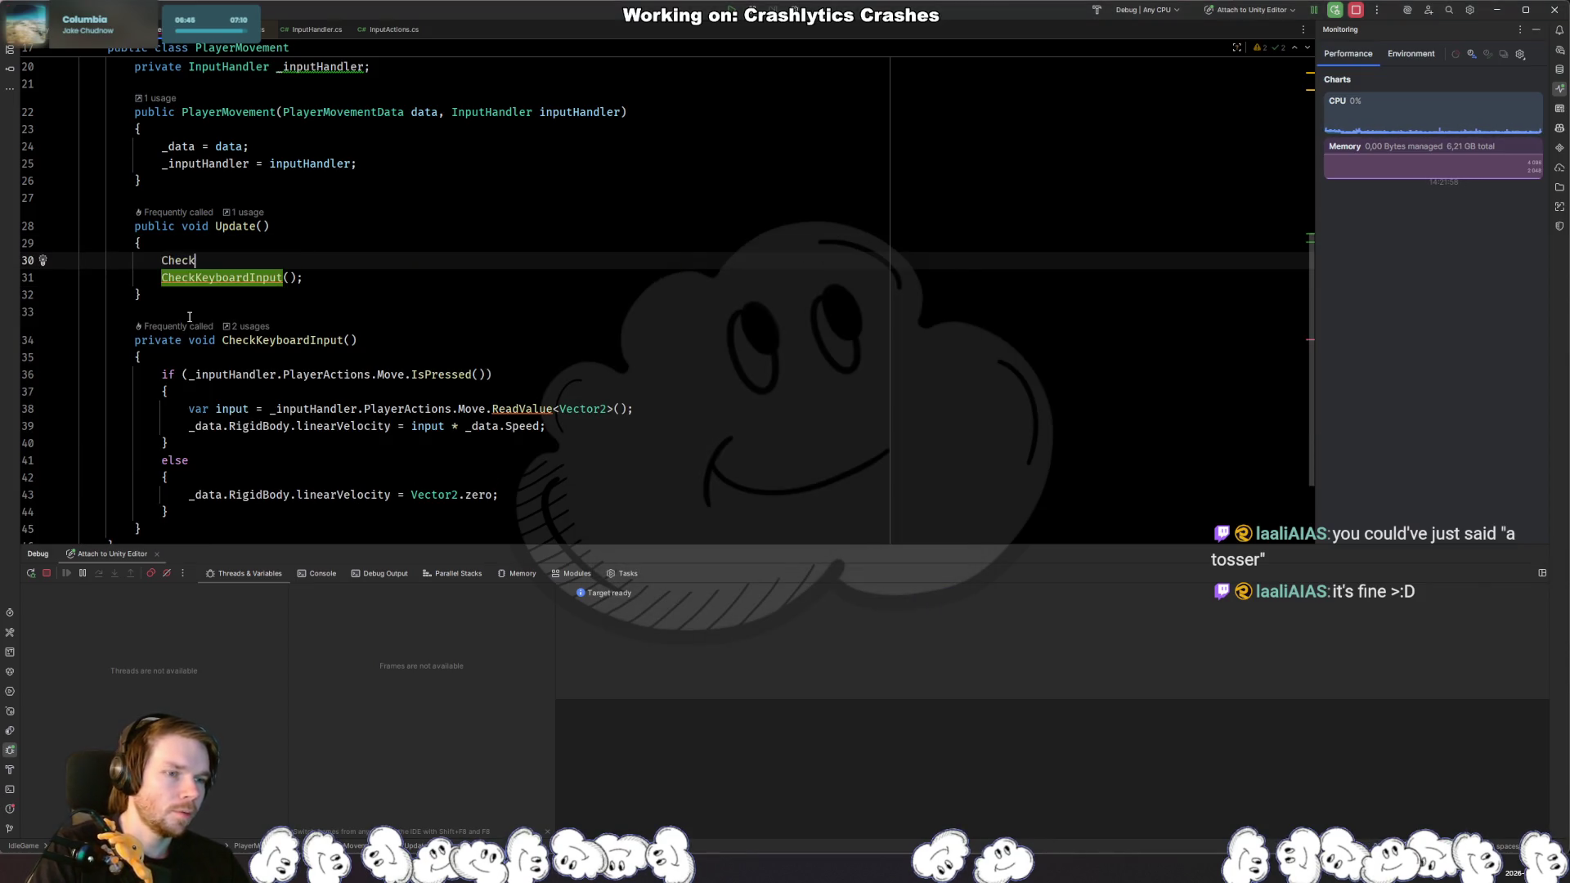
{"action": "type", "text": "MouseInput"}
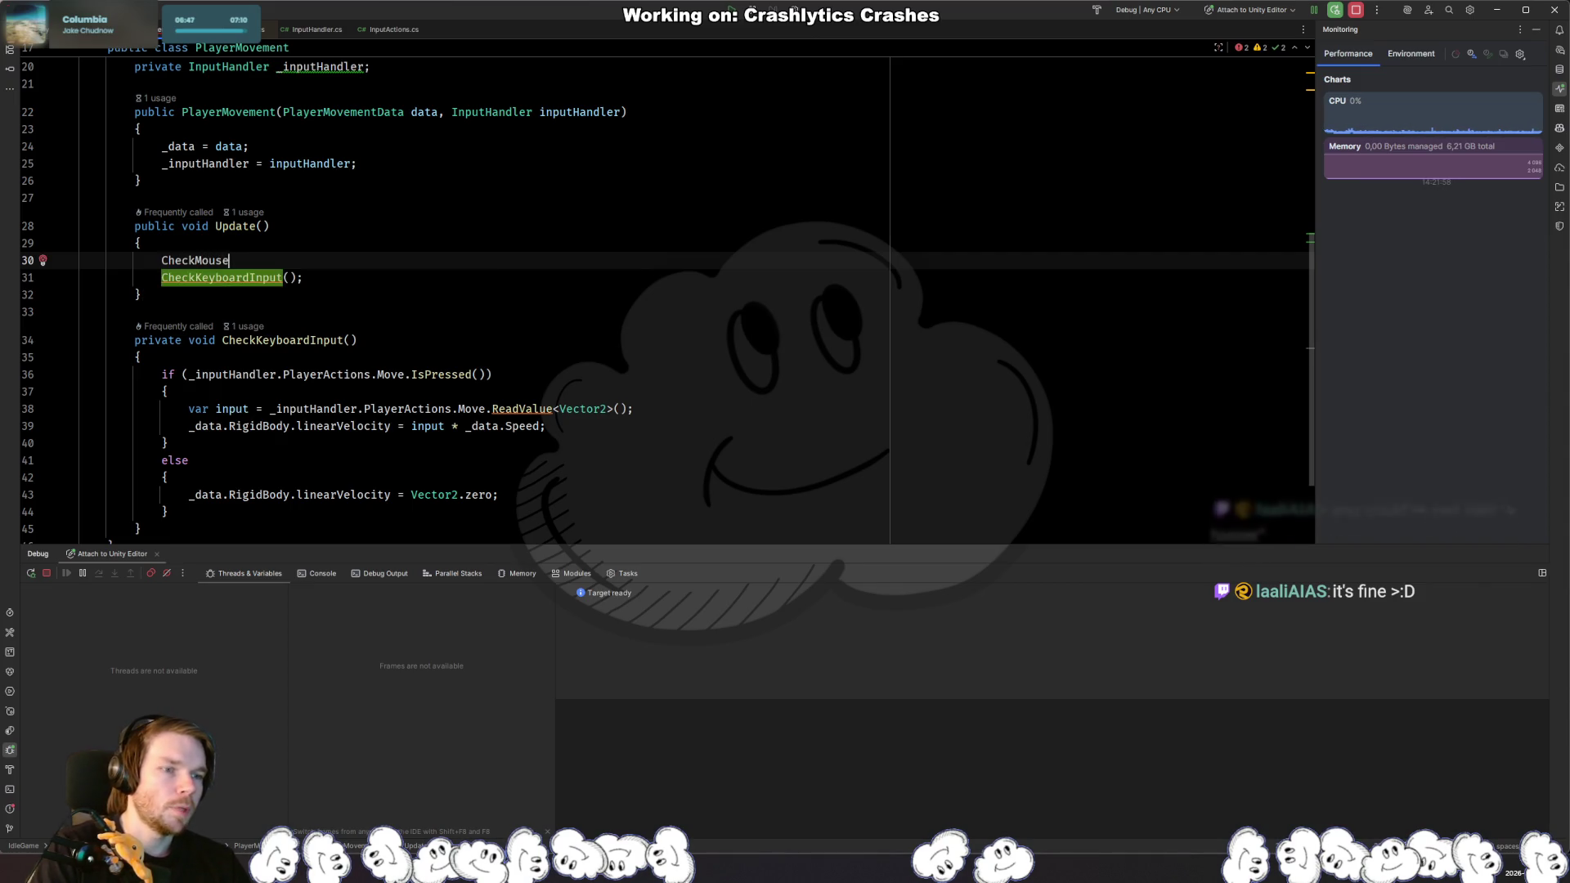
{"action": "key", "text": "BackSpace"}
{"action": "type", "text": "();"}
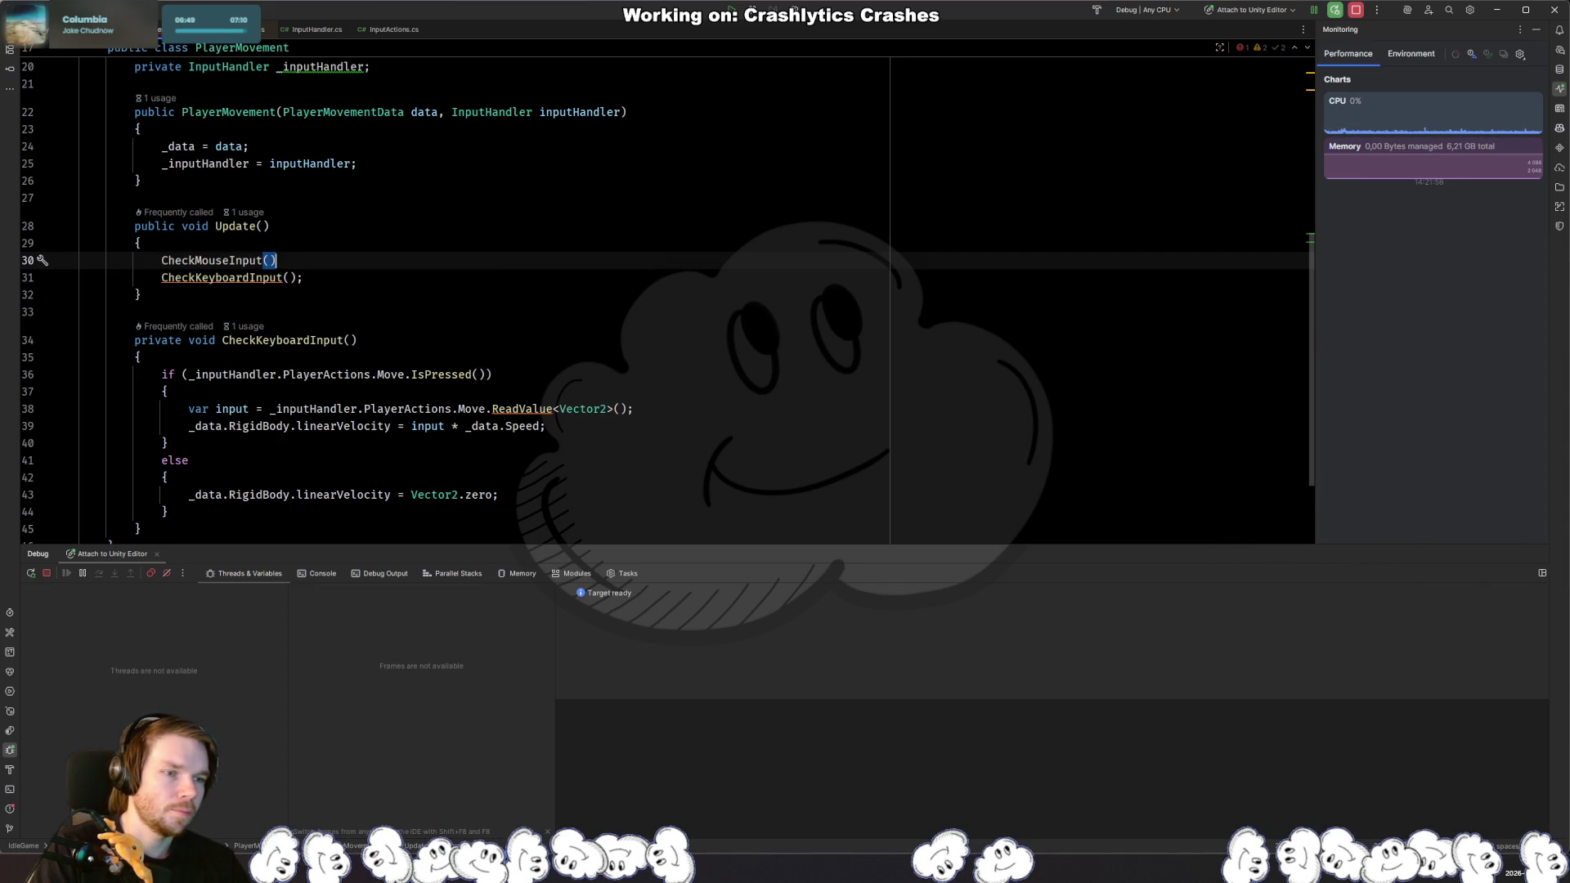
{"action": "key", "text": "alt+Return"}
{"action": "key", "text": "Return"}
{"action": "key", "text": "Return"}
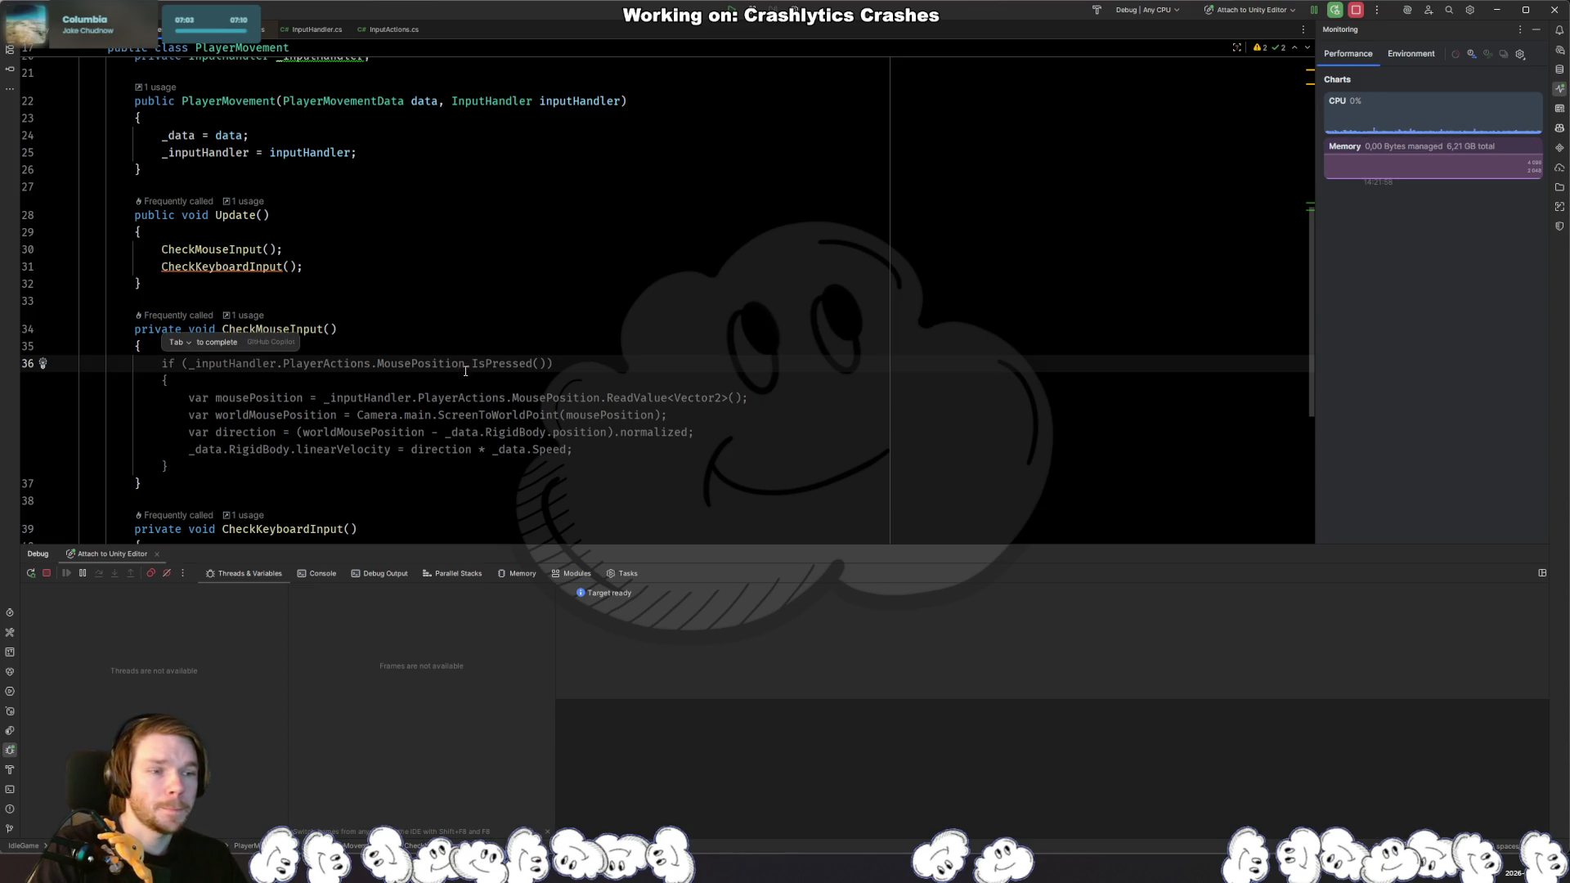
Step: Accept the suggested mouse-steering code in CheckMouseInput and check the compile result in Unity
{"action": "key", "text": "Tab"}
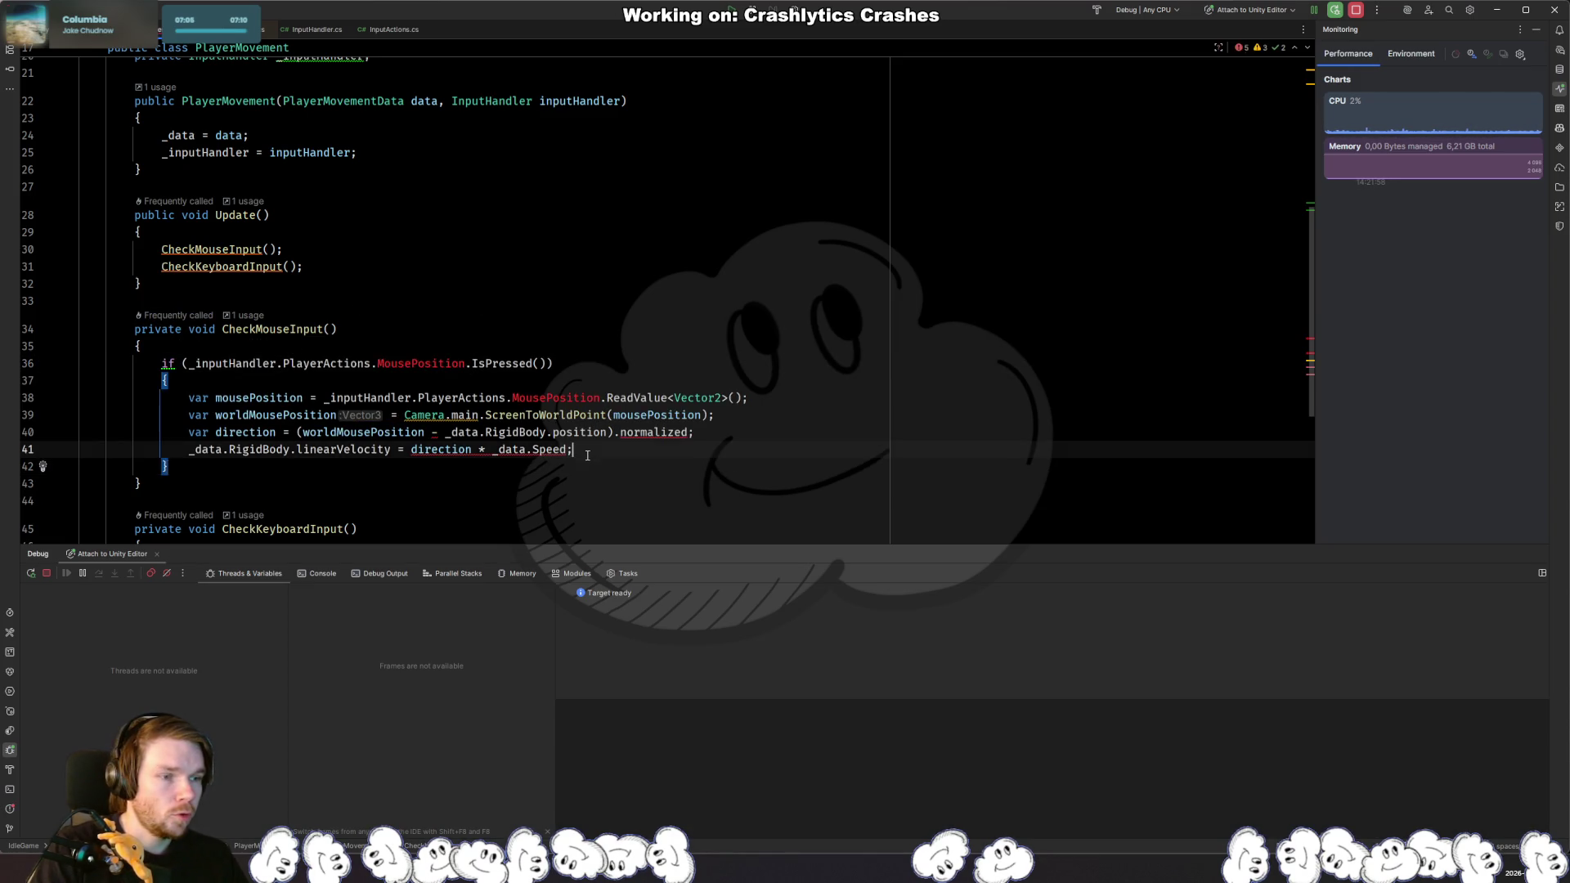
{"action": "left_click", "coordinate": [393, 365]}
{"action": "key", "text": "ctrl+Left"}
{"action": "key", "text": "shift+Right"}
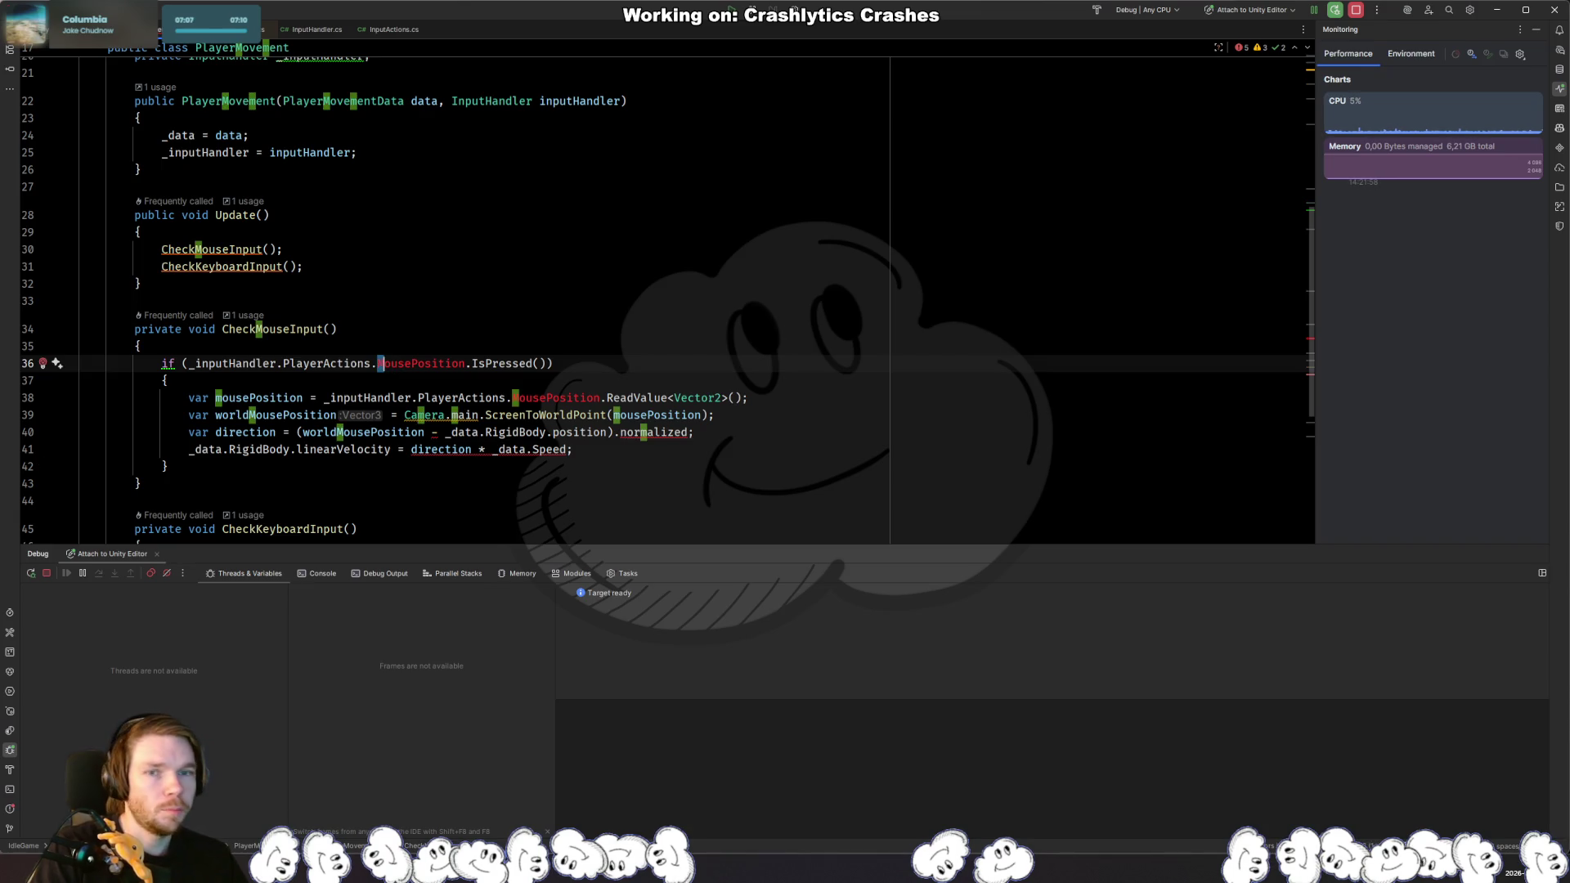
{"action": "key", "text": "alt+Tab"}
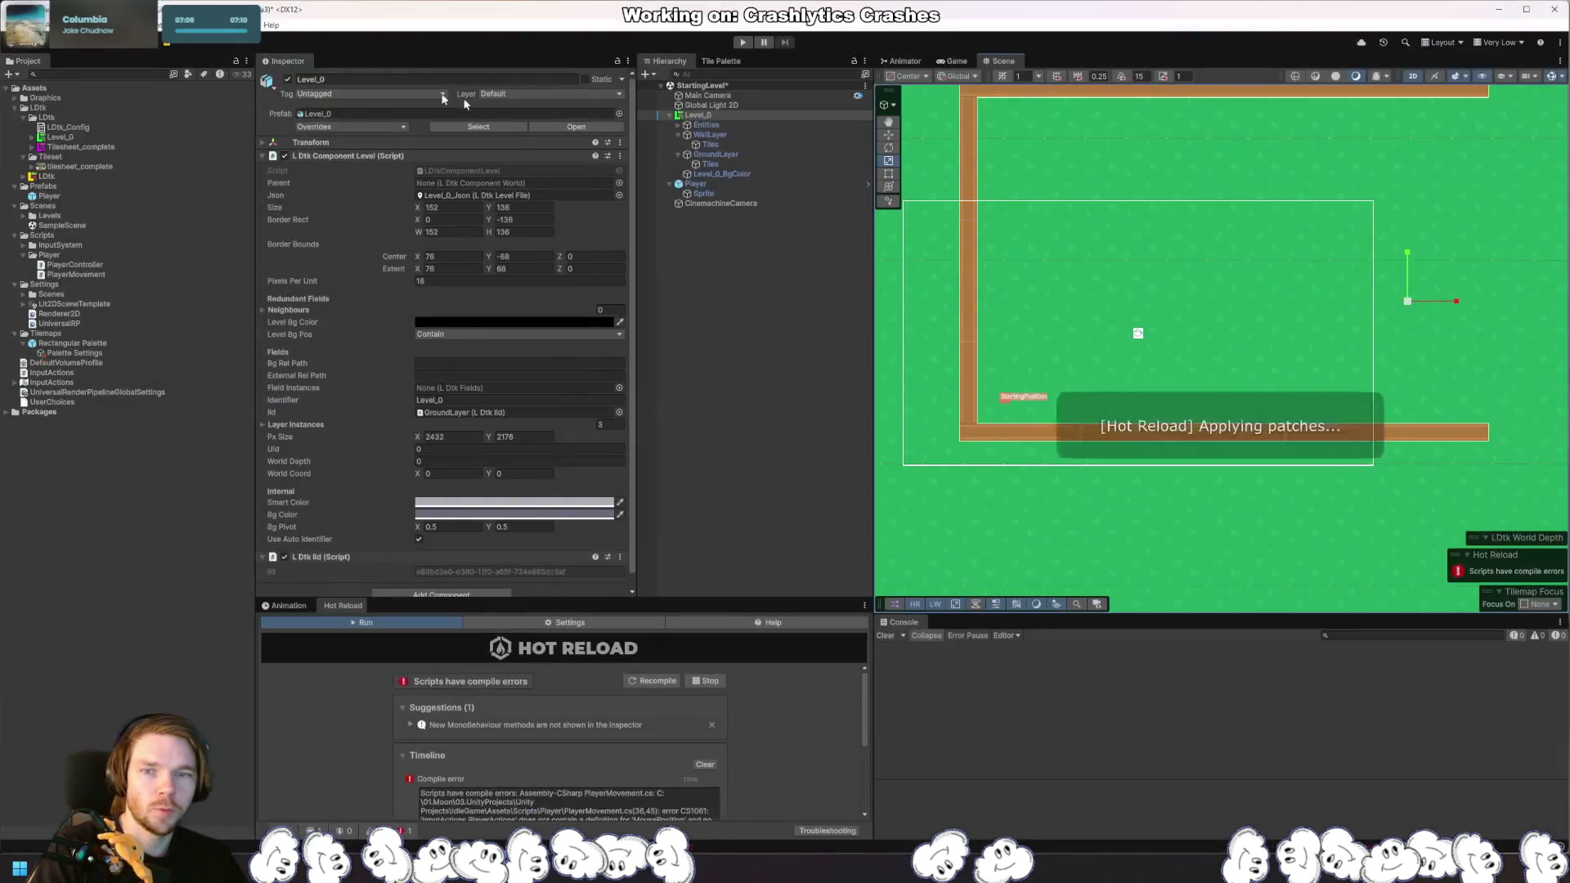
Step: Open the InputActions asset in Project Settings and reposition the window
{"action": "left_click", "coordinate": [695, 186]}
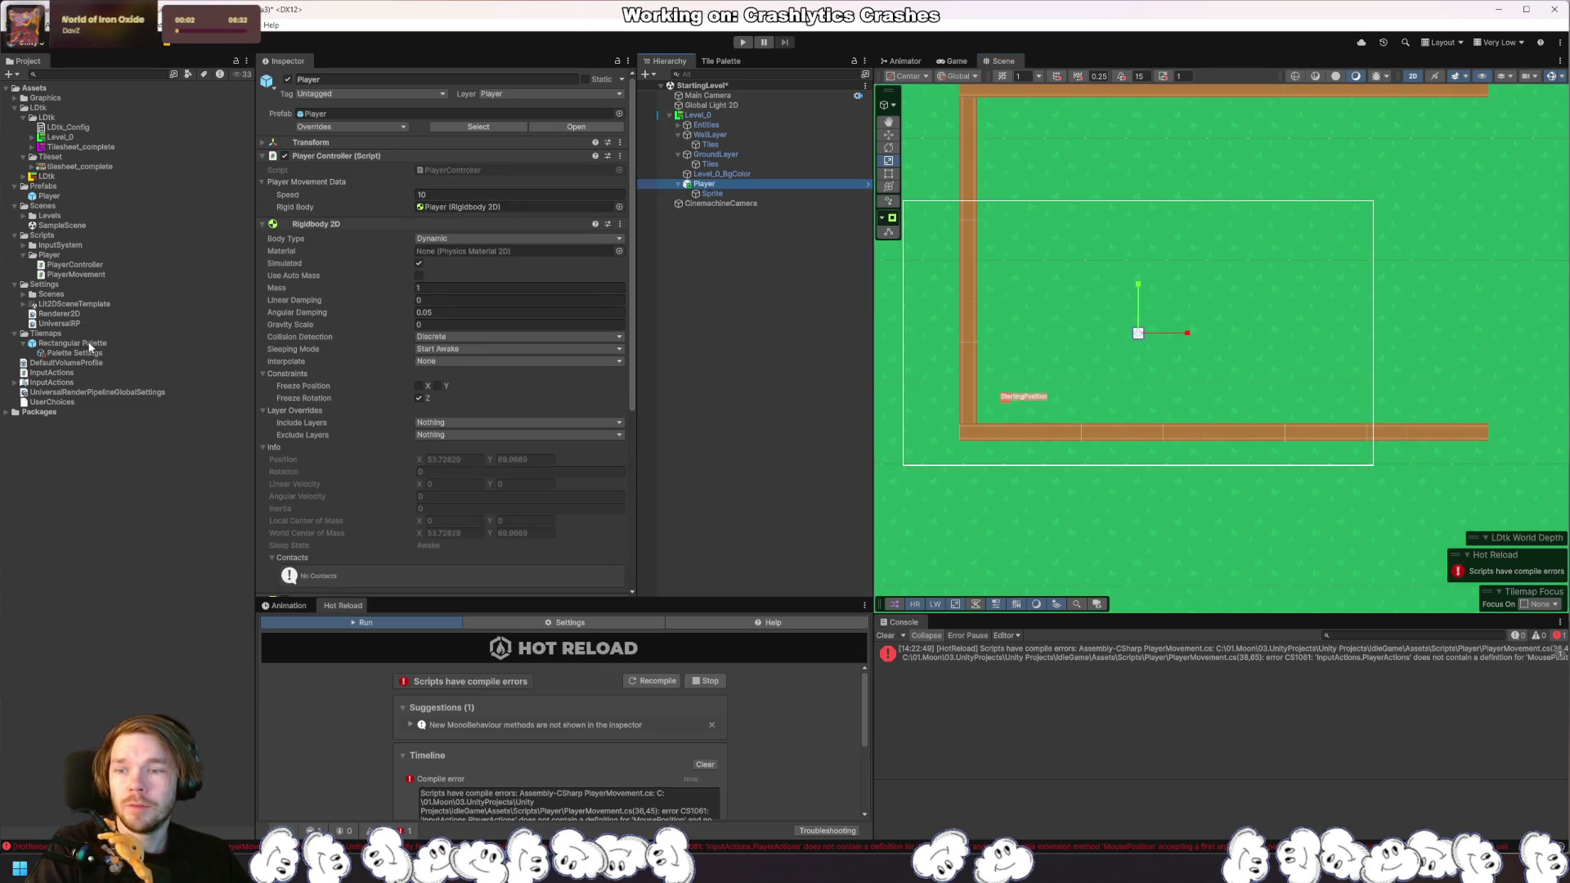
{"action": "left_click", "coordinate": [103, 382]}
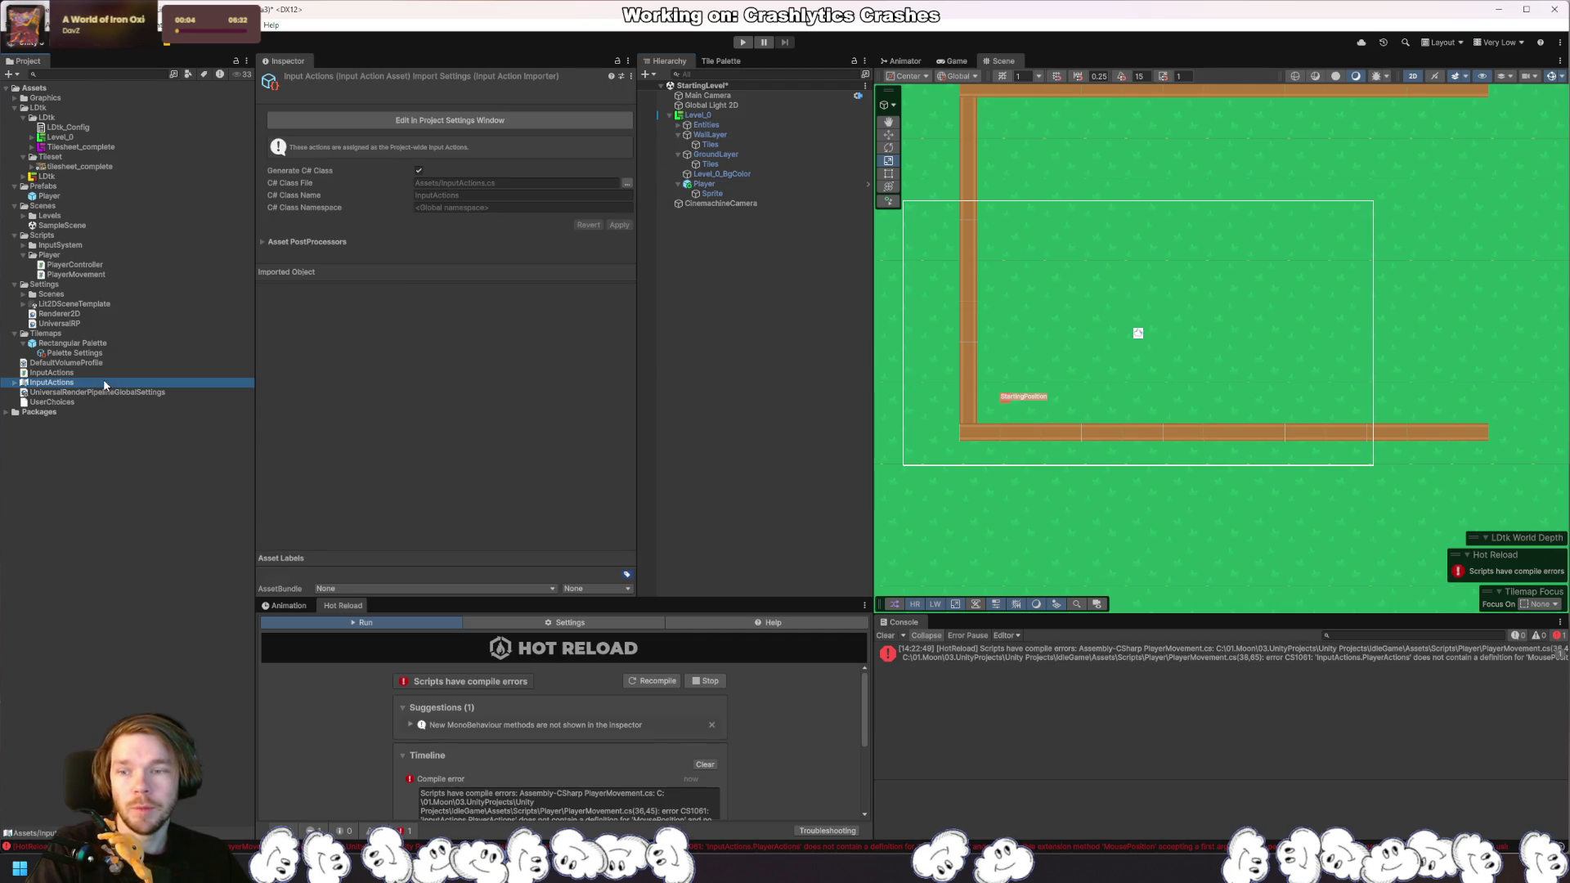
{"action": "left_click", "coordinate": [523, 121]}
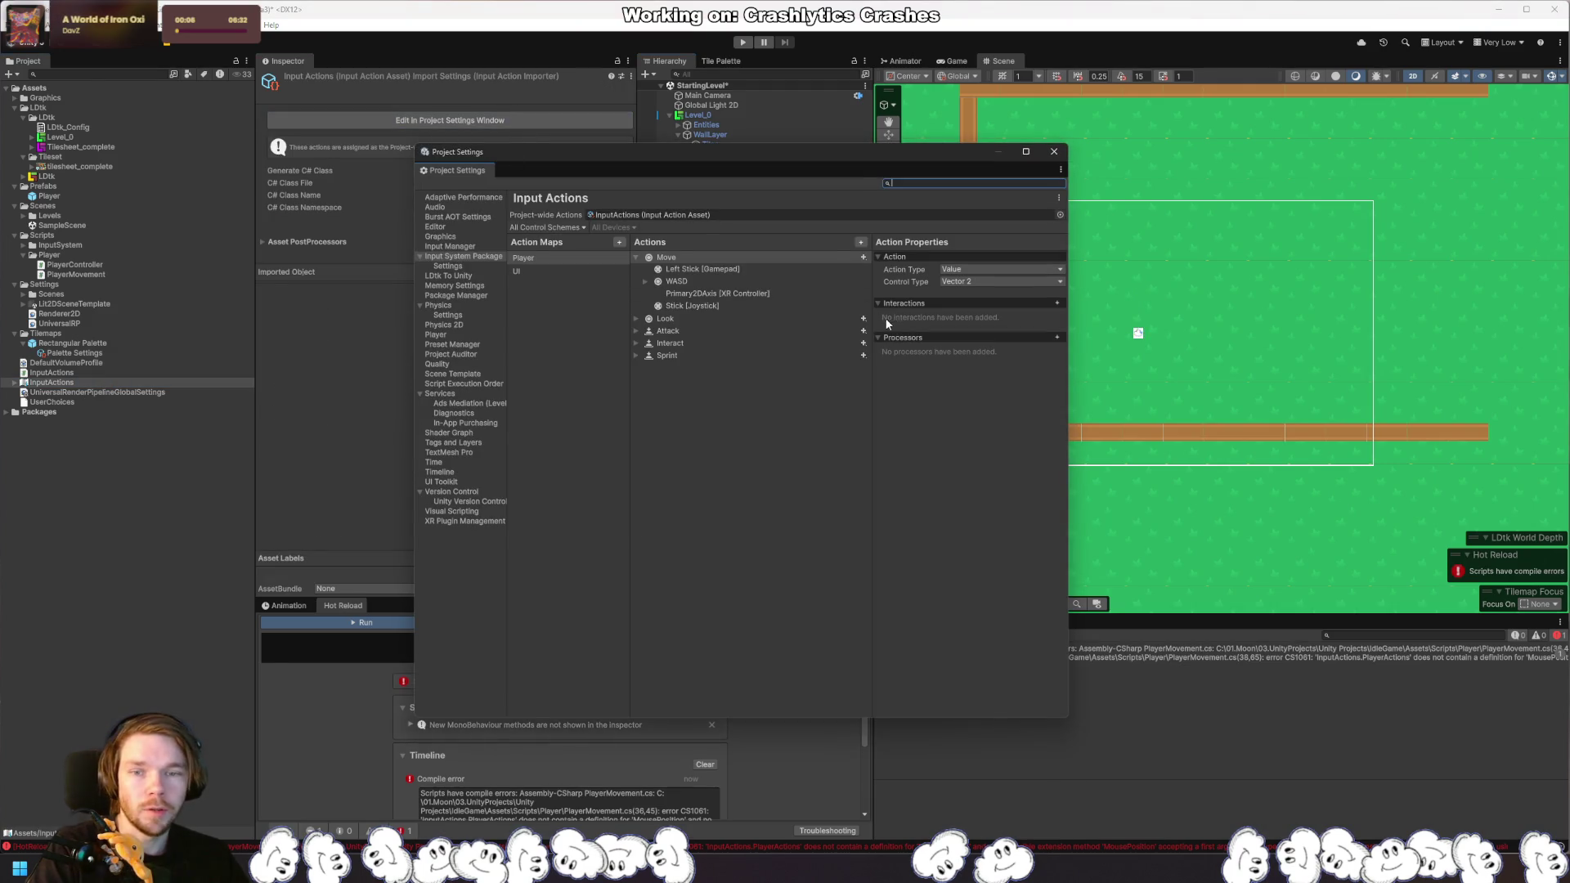
{"action": "left_click_drag", "start_coordinate": [860, 155], "coordinate": [976, 110]}
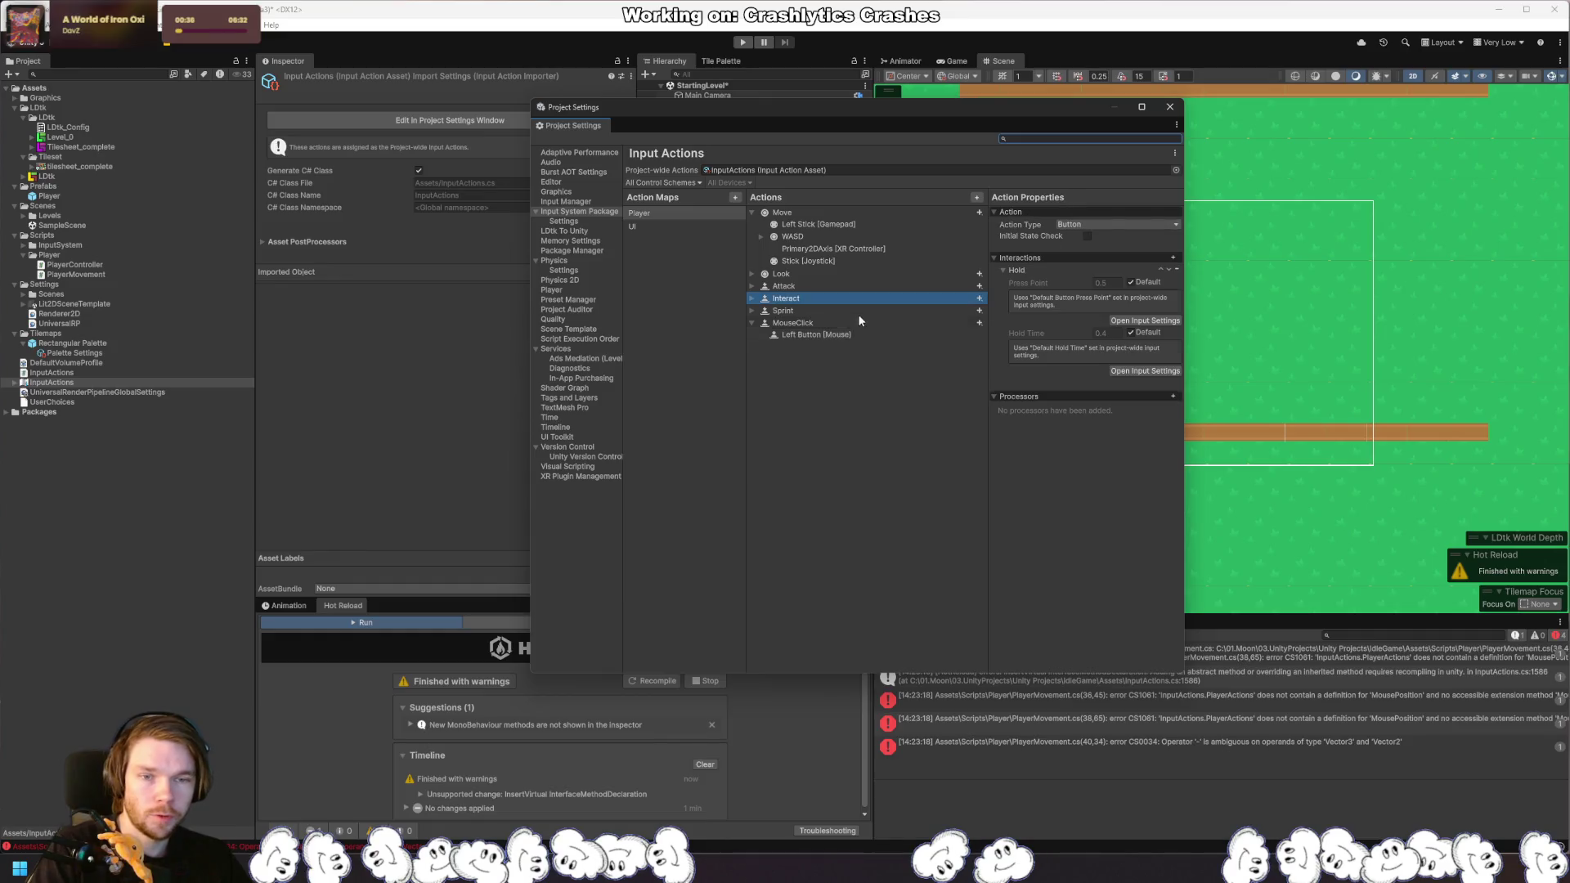
Step: Add MouseClick's Left Button [Mouse] binding to the Keyboard&Mouse control scheme and save
{"action": "left_click", "coordinate": [797, 335]}
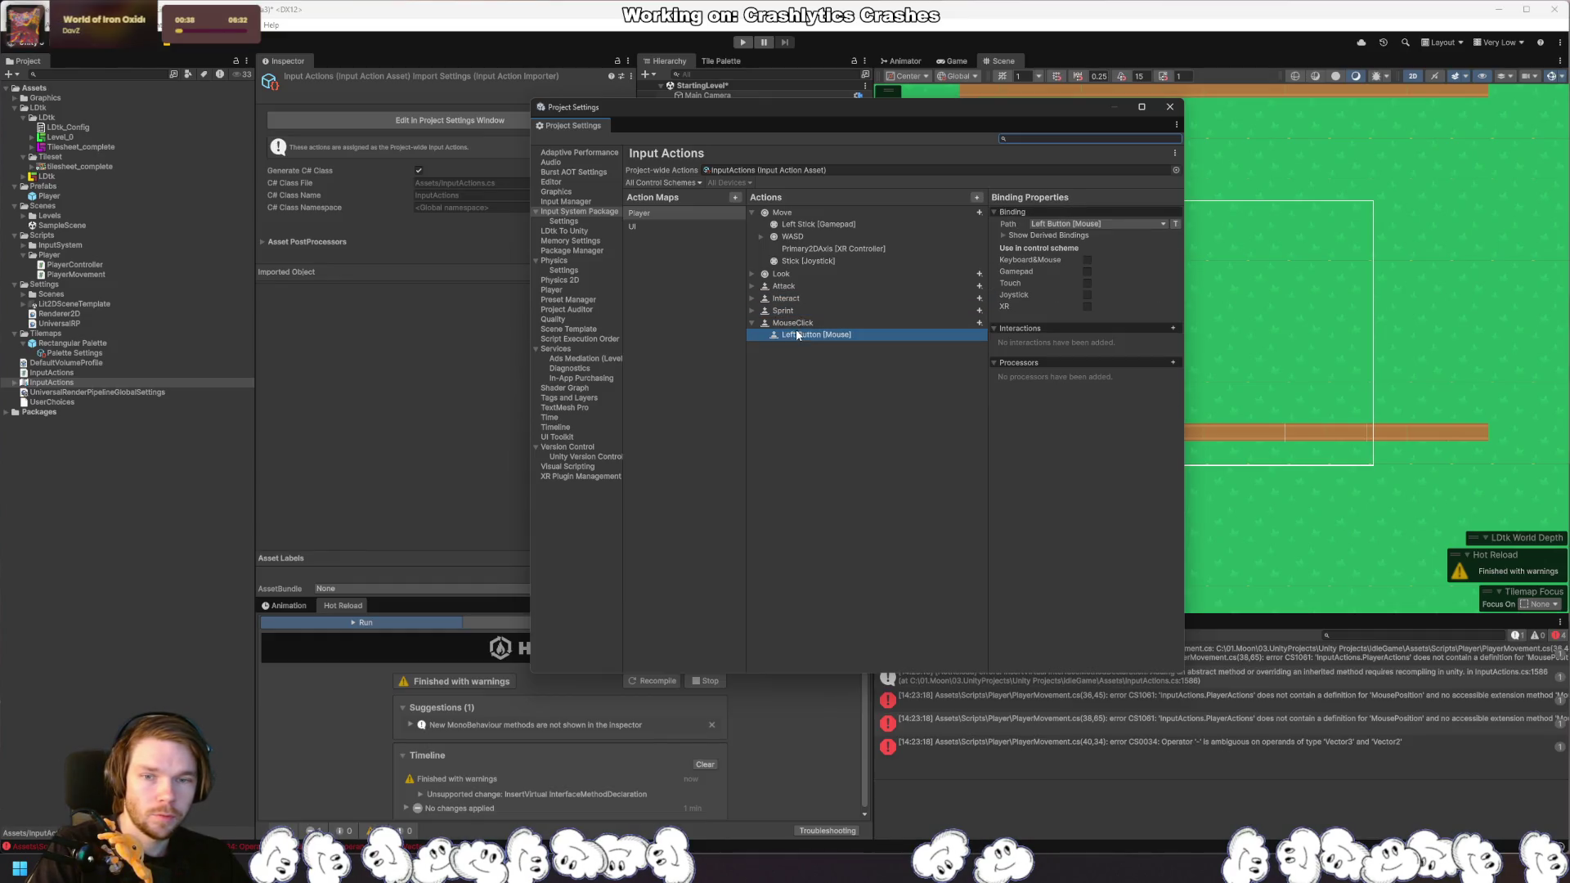
{"action": "left_click", "coordinate": [753, 311]}
{"action": "left_click", "coordinate": [783, 322]}
{"action": "left_click", "coordinate": [751, 311]}
{"action": "left_click", "coordinate": [797, 334]}
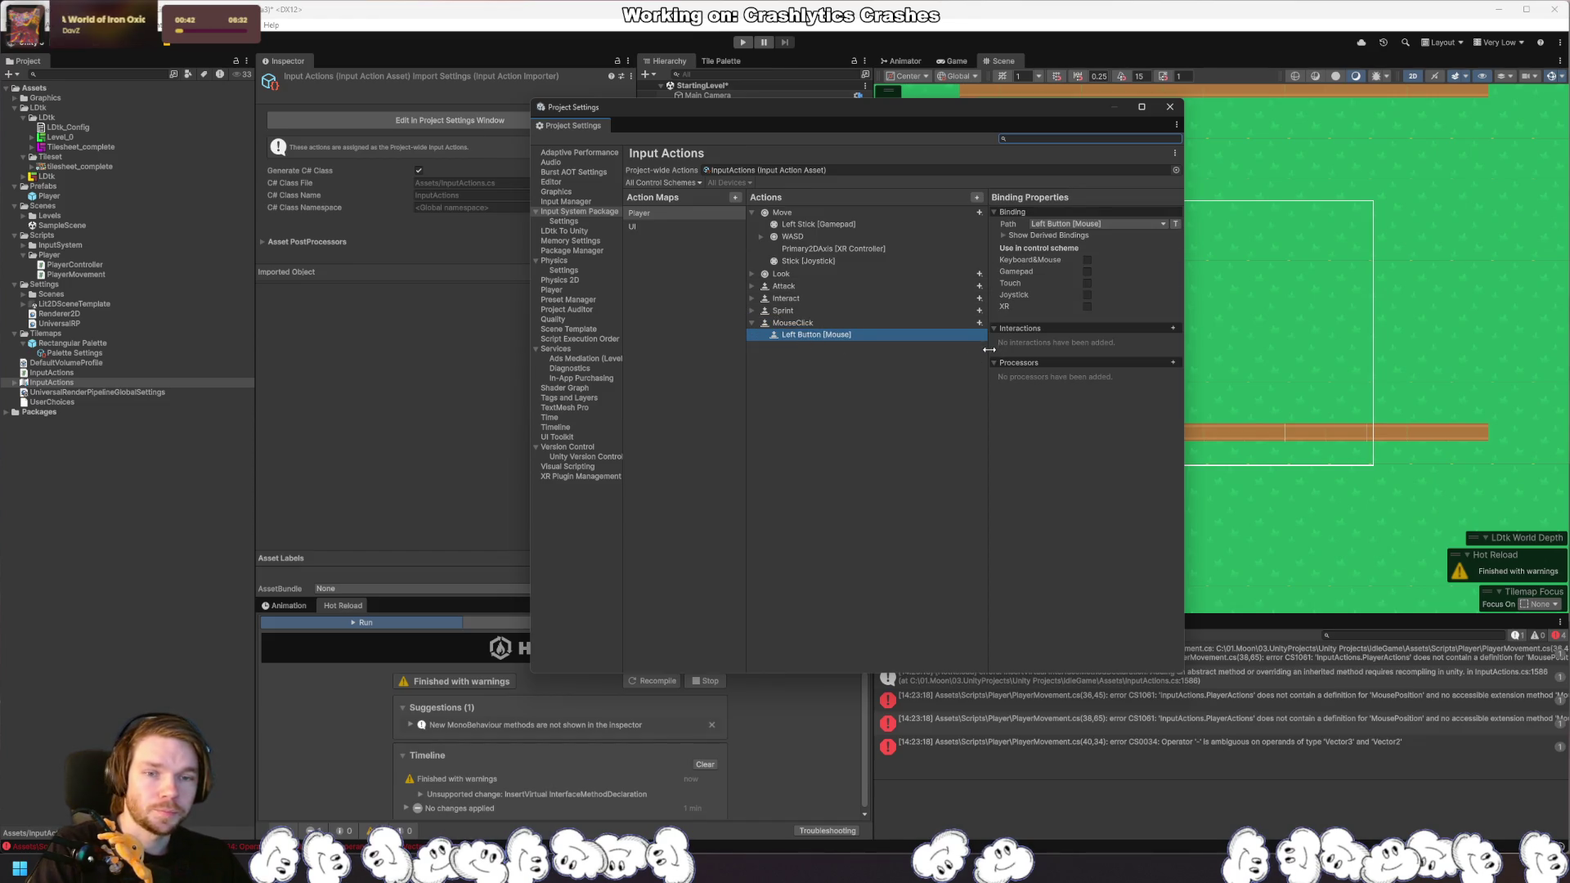
{"action": "left_click", "coordinate": [1086, 260]}
{"action": "left_click", "coordinate": [1046, 236]}
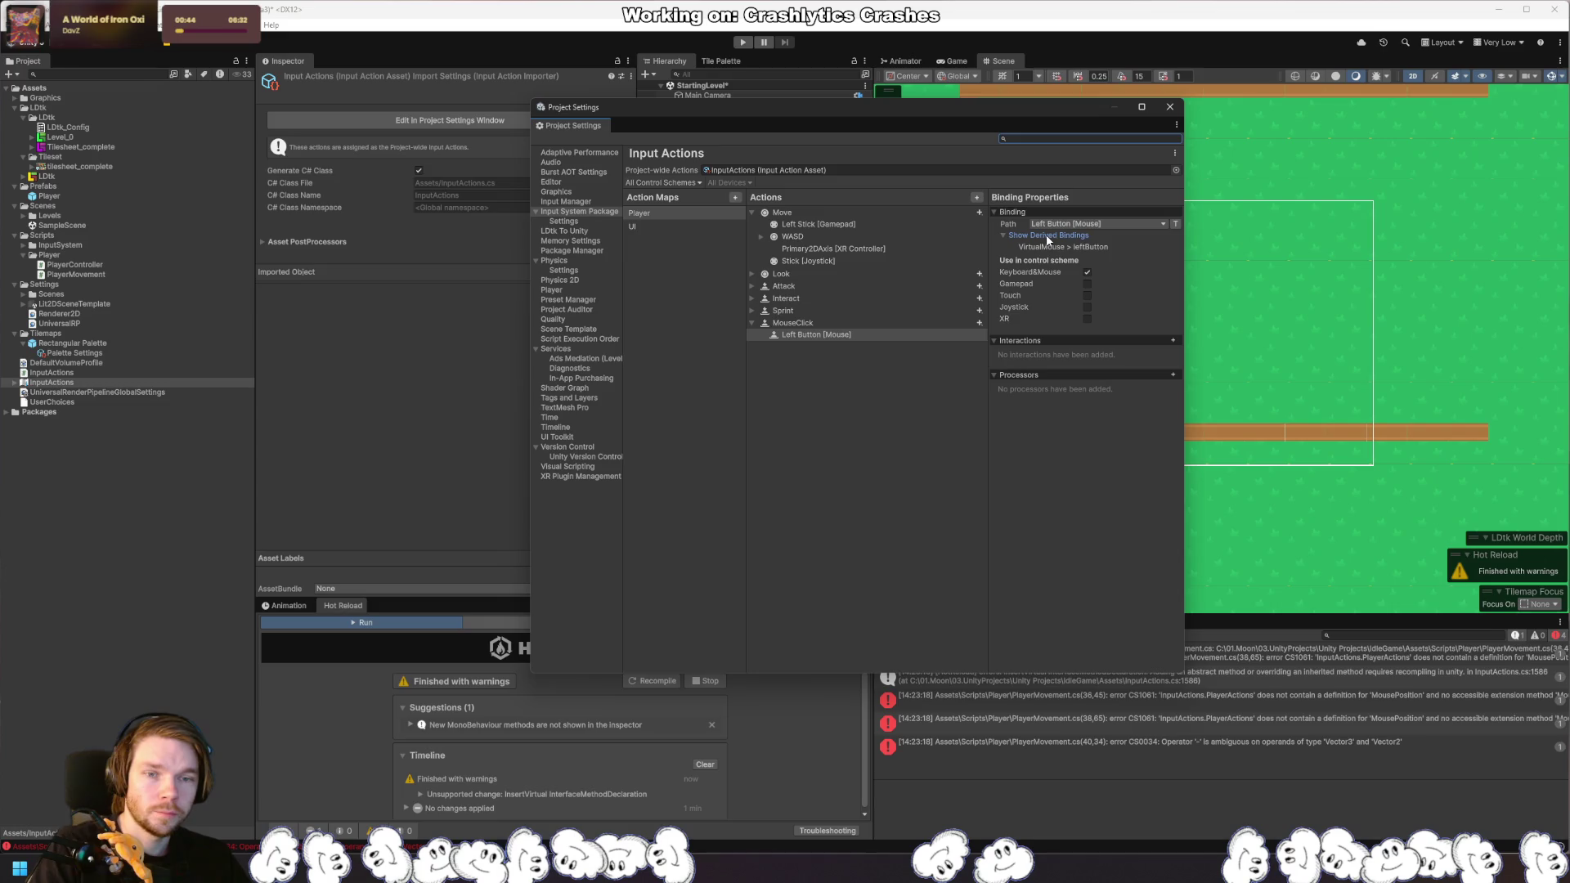
{"action": "left_click", "coordinate": [1047, 237]}
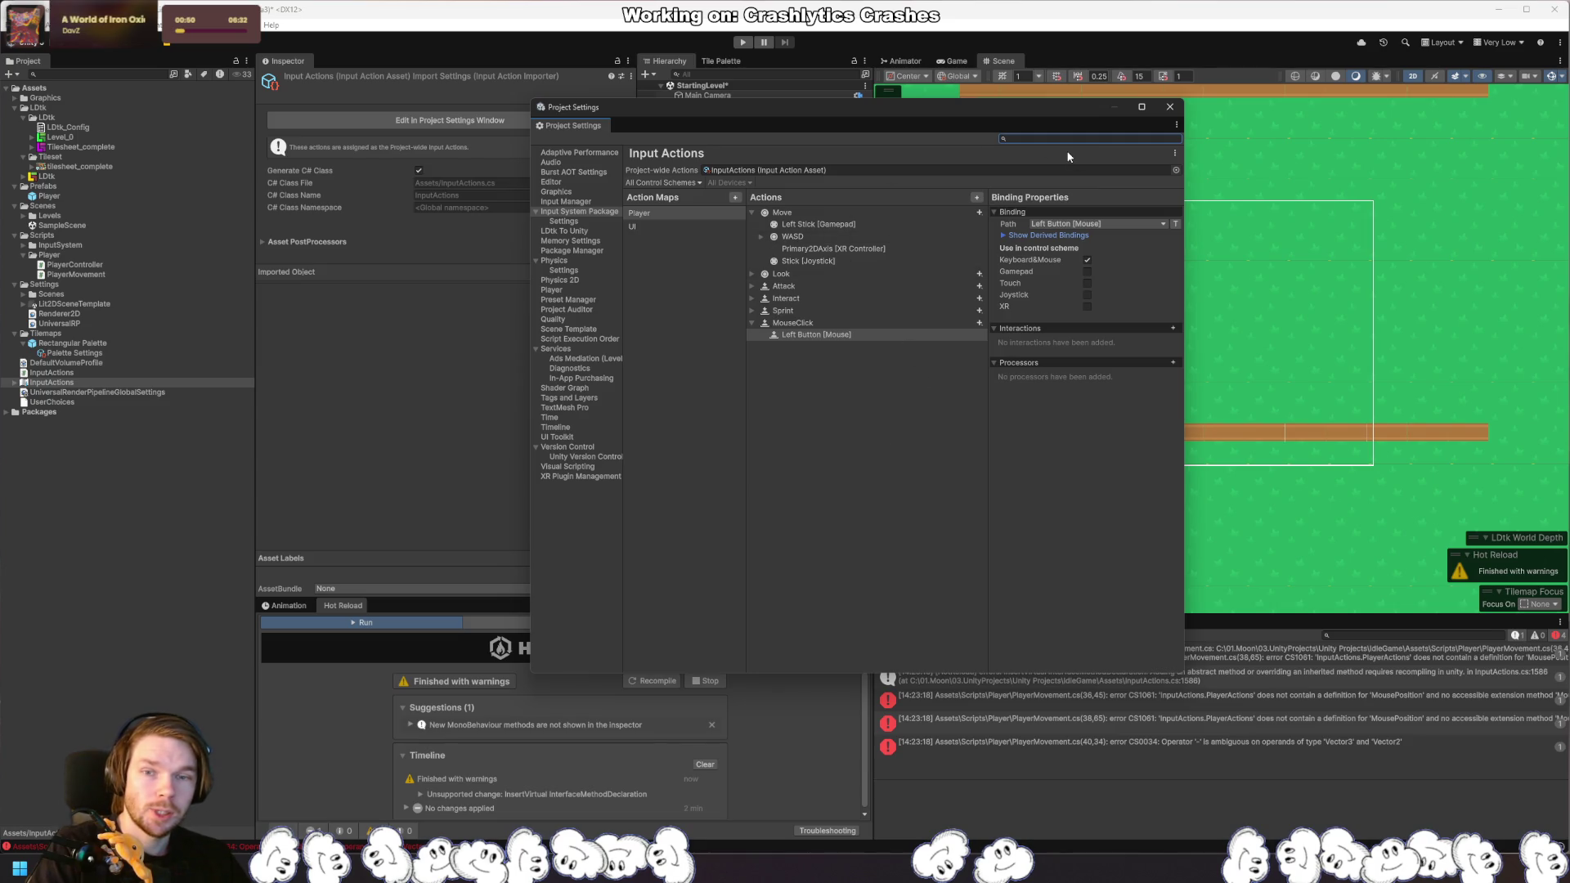
{"action": "key", "text": "ctrl+s"}
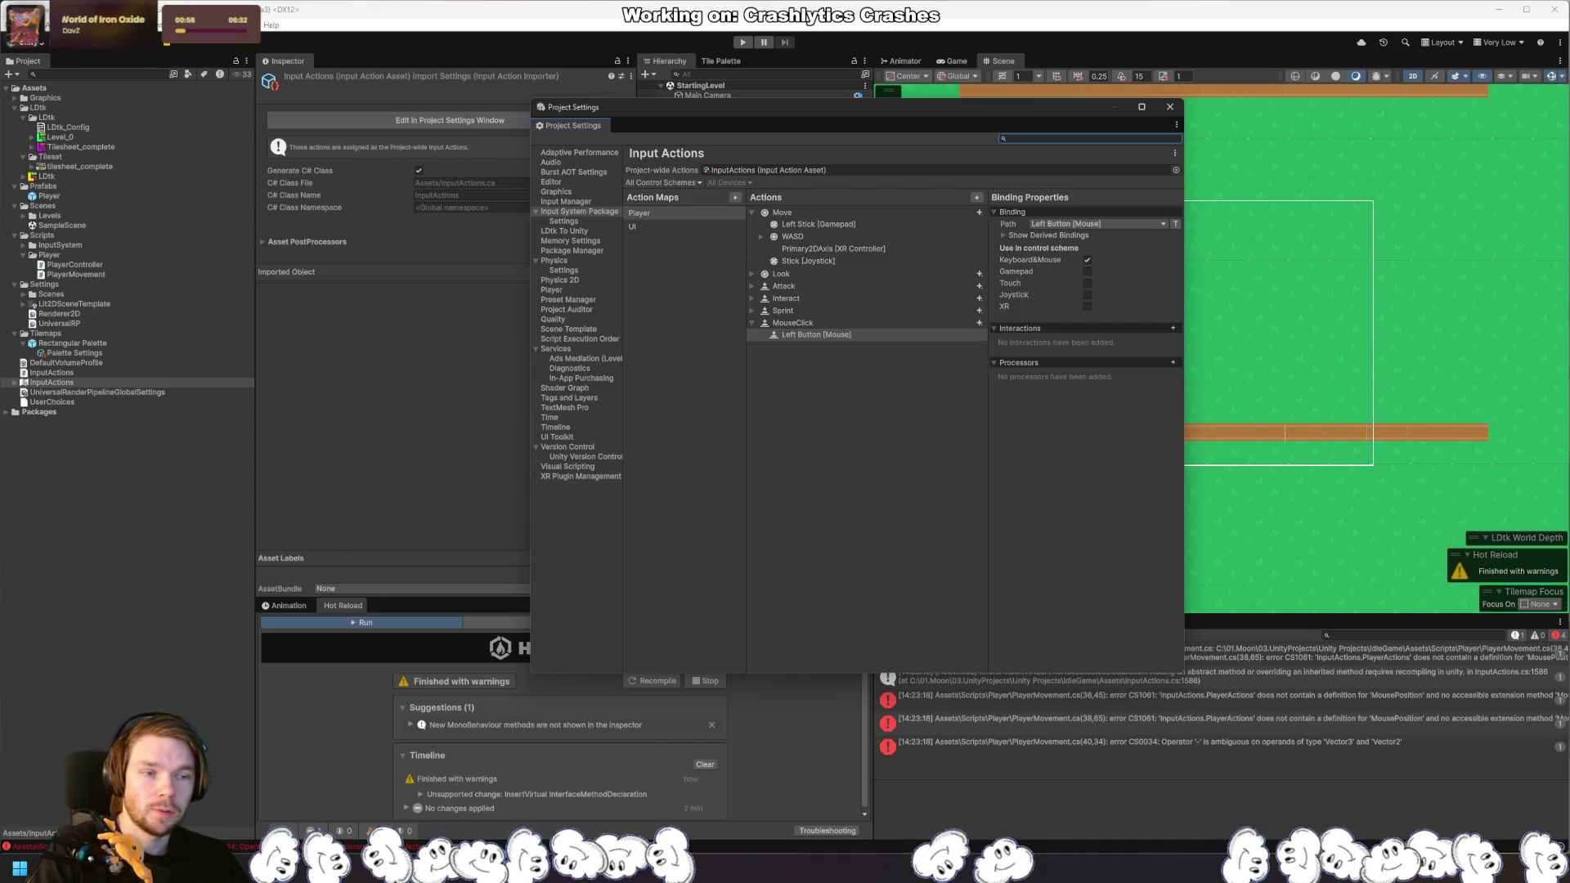
{"action": "key", "text": "alt+Tab"}
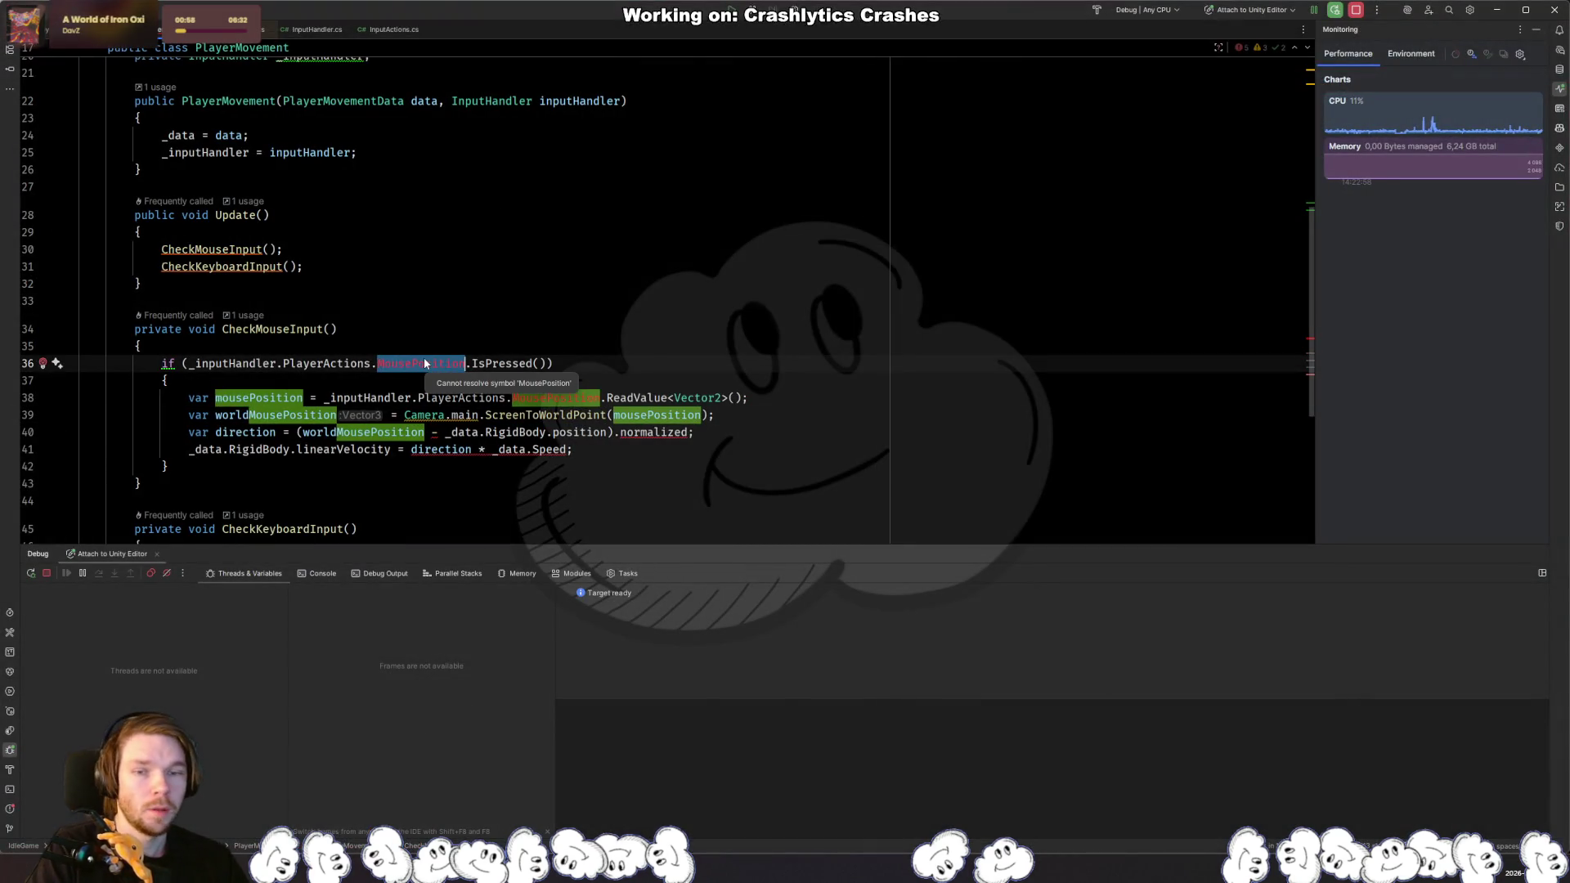
Step: Replace MousePosition with MouseClick on lines 36 and 38
{"action": "key", "text": "BackSpace"}
{"action": "key", "text": "BackSpace"}
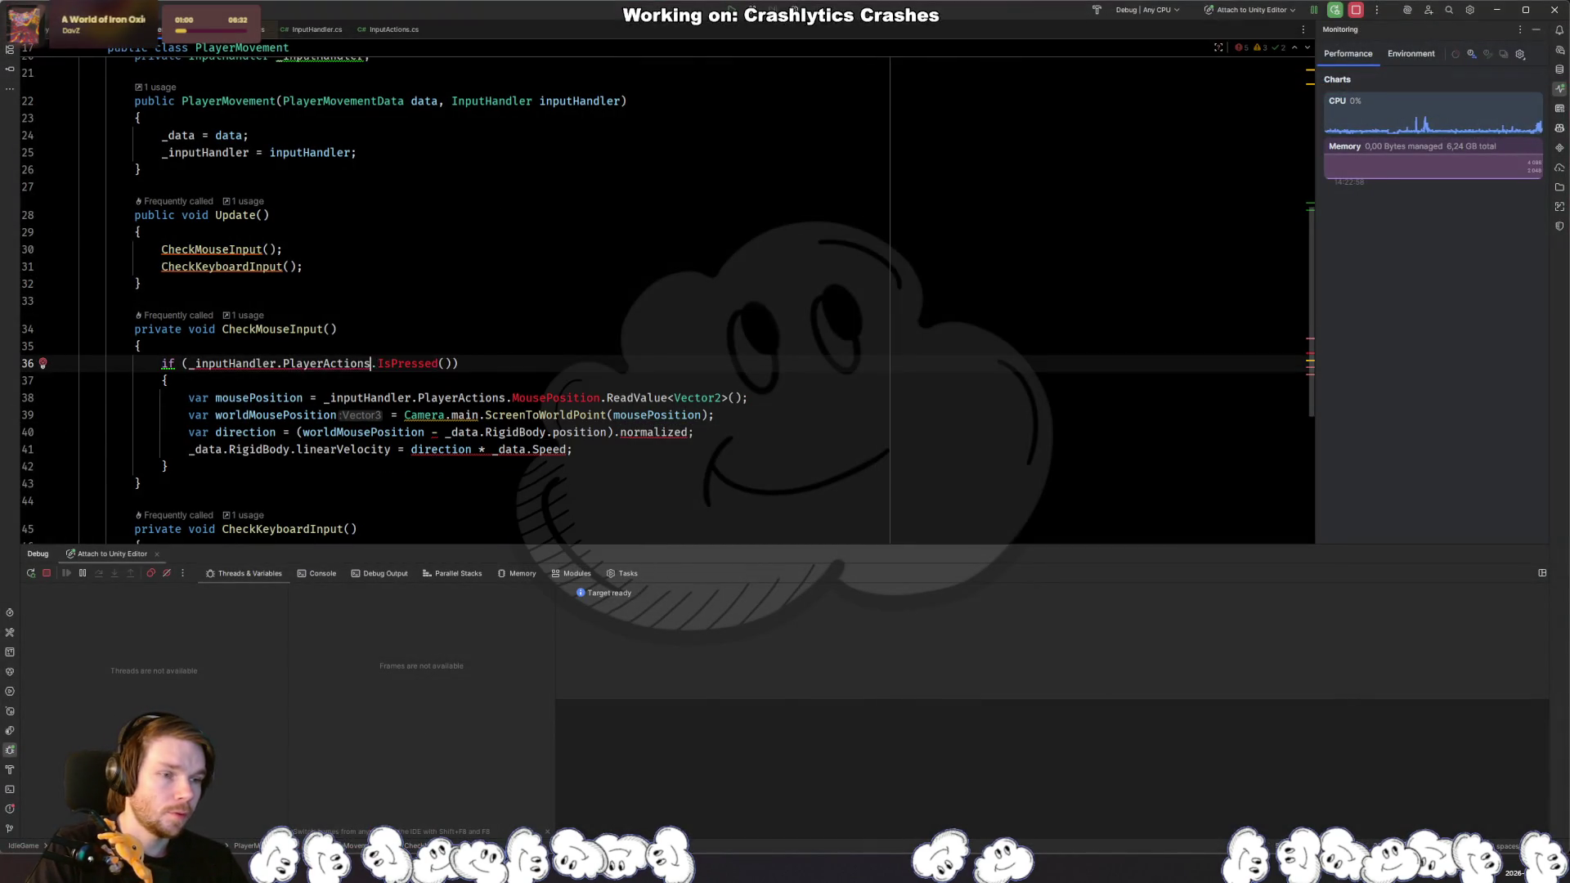
{"action": "type", "text": ".MouseC"}
{"action": "key", "text": "Return"}
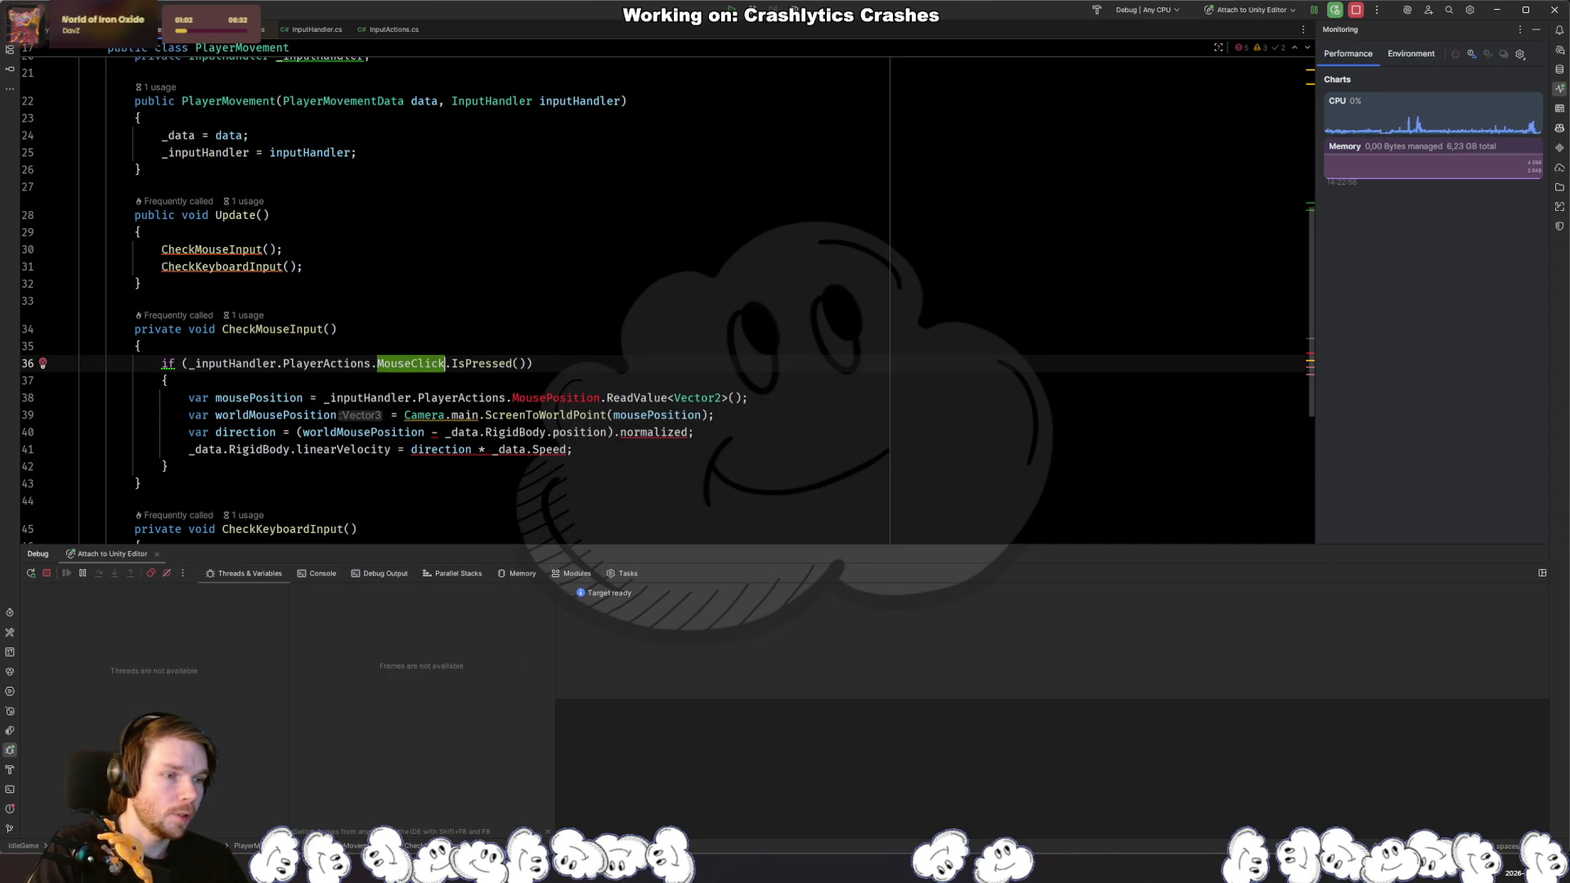
{"action": "key", "text": "Down"}
{"action": "key", "text": "Down"}
{"action": "key", "text": "ctrl+Right"}
{"action": "key", "text": "ctrl+Right"}
{"action": "key", "text": "ctrl+shift+Right"}
{"action": "type", "text": "mou"}
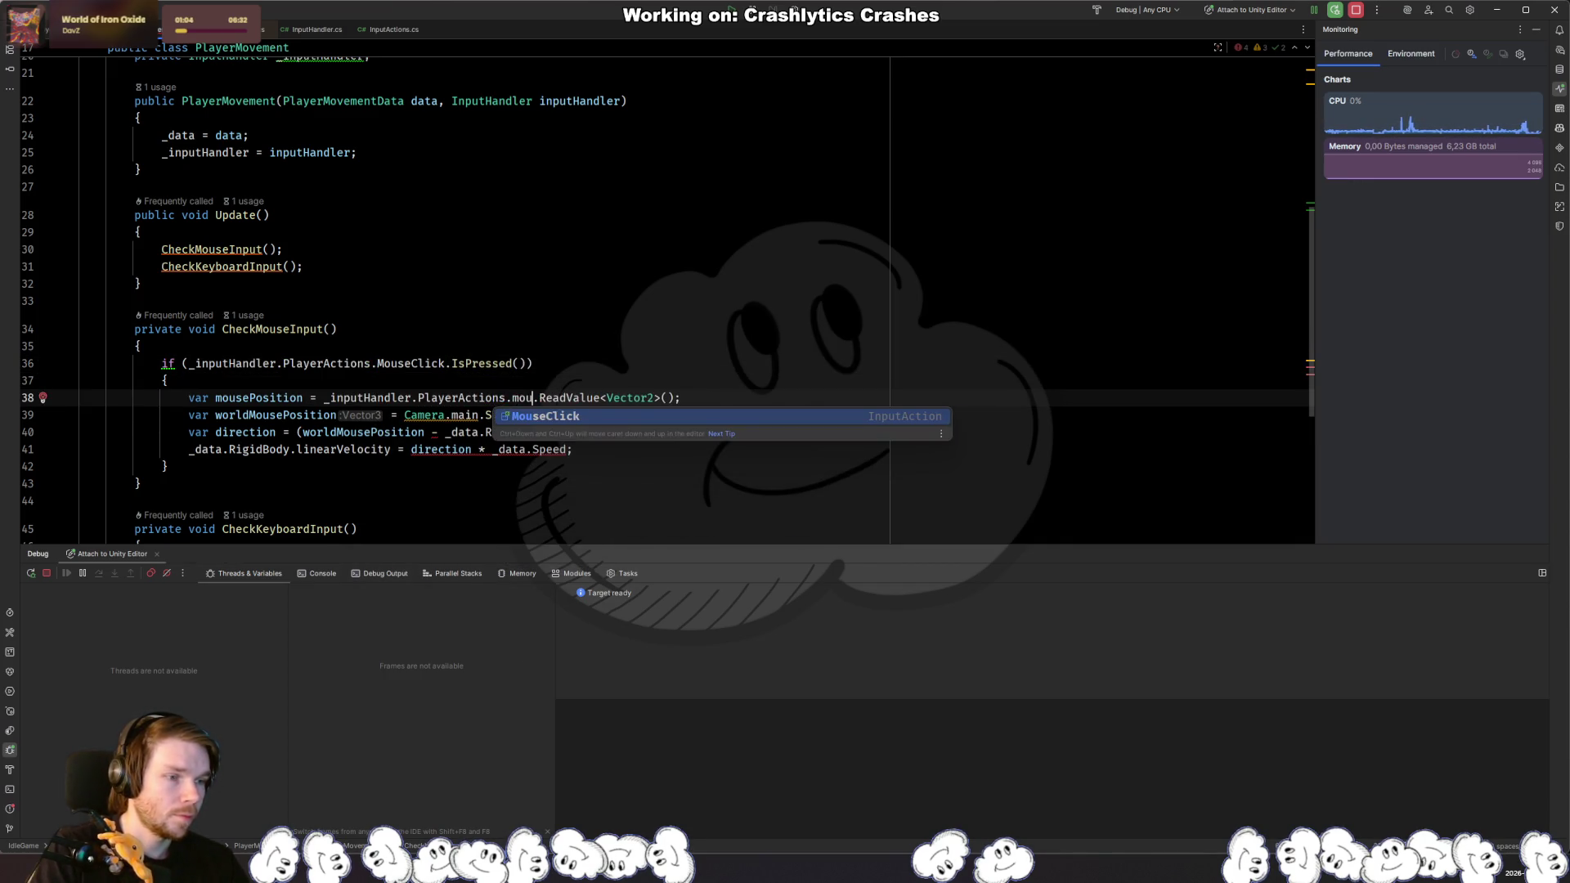
{"action": "key", "text": "Return"}
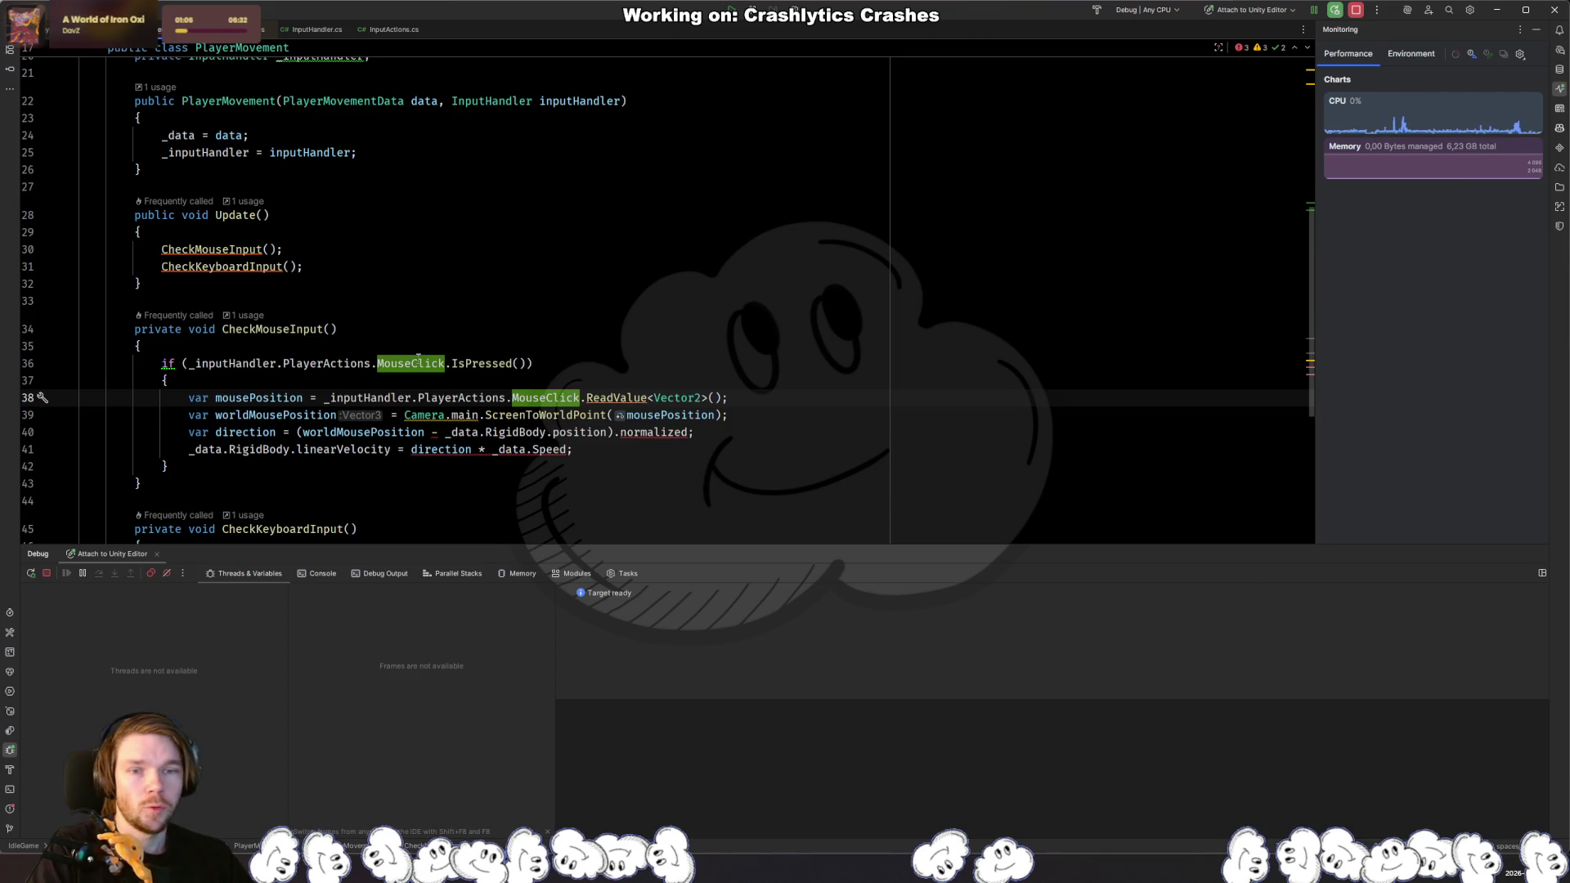
Step: Inspect MouseClick's Left Button binding in Unity and its declaration in InputActions.cs
{"action": "key", "text": "alt+Tab"}
{"action": "left_click", "coordinate": [885, 335]}
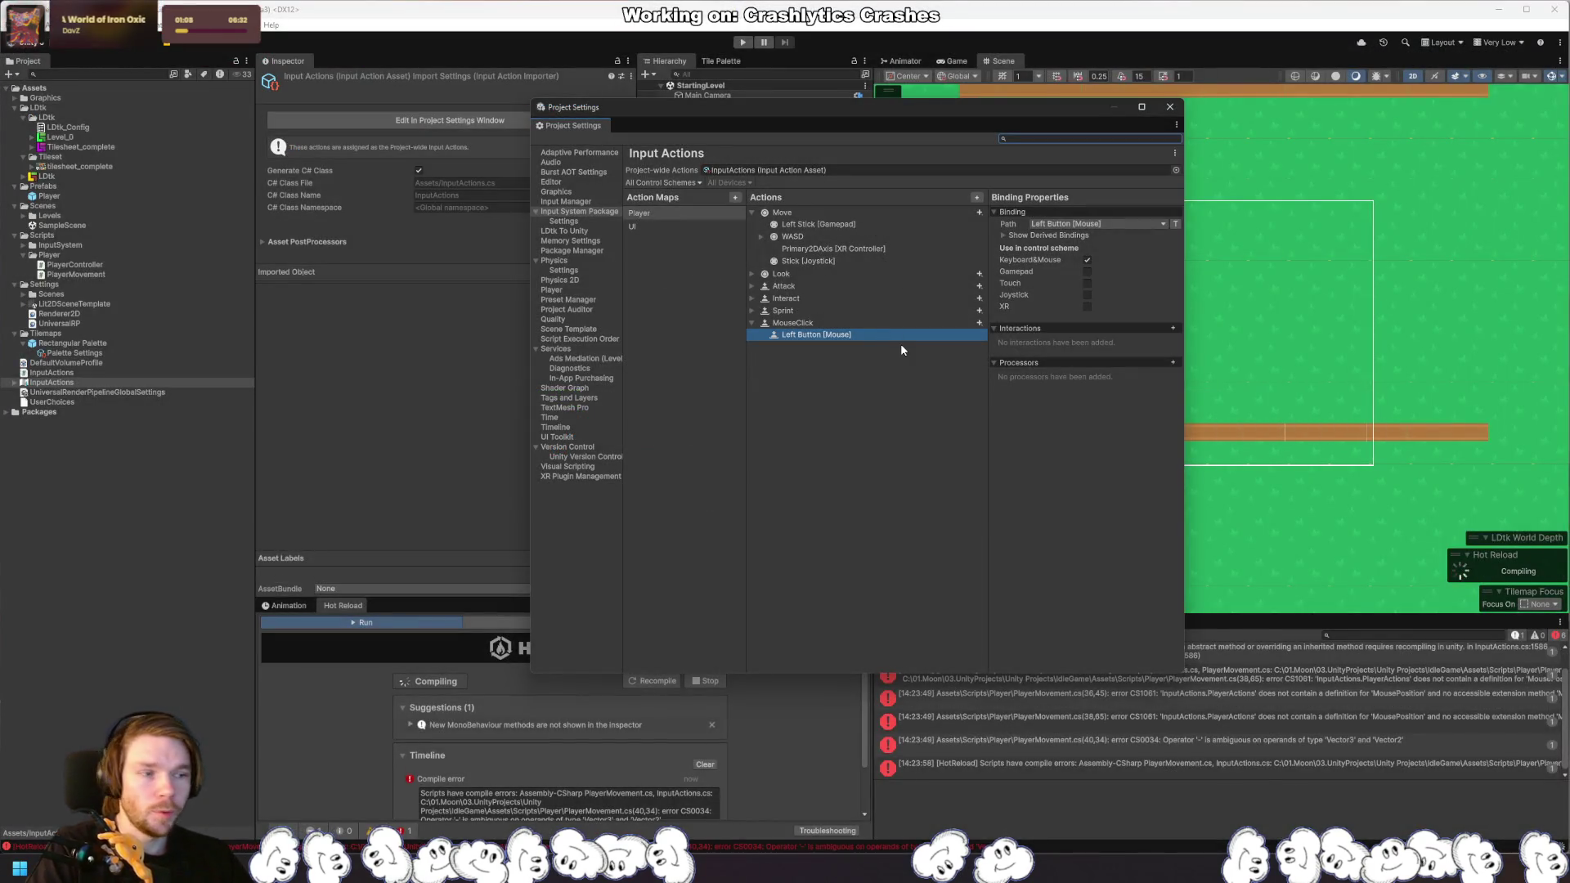
{"action": "key", "text": "alt+Tab"}
{"action": "key", "text": "ctrl+b"}
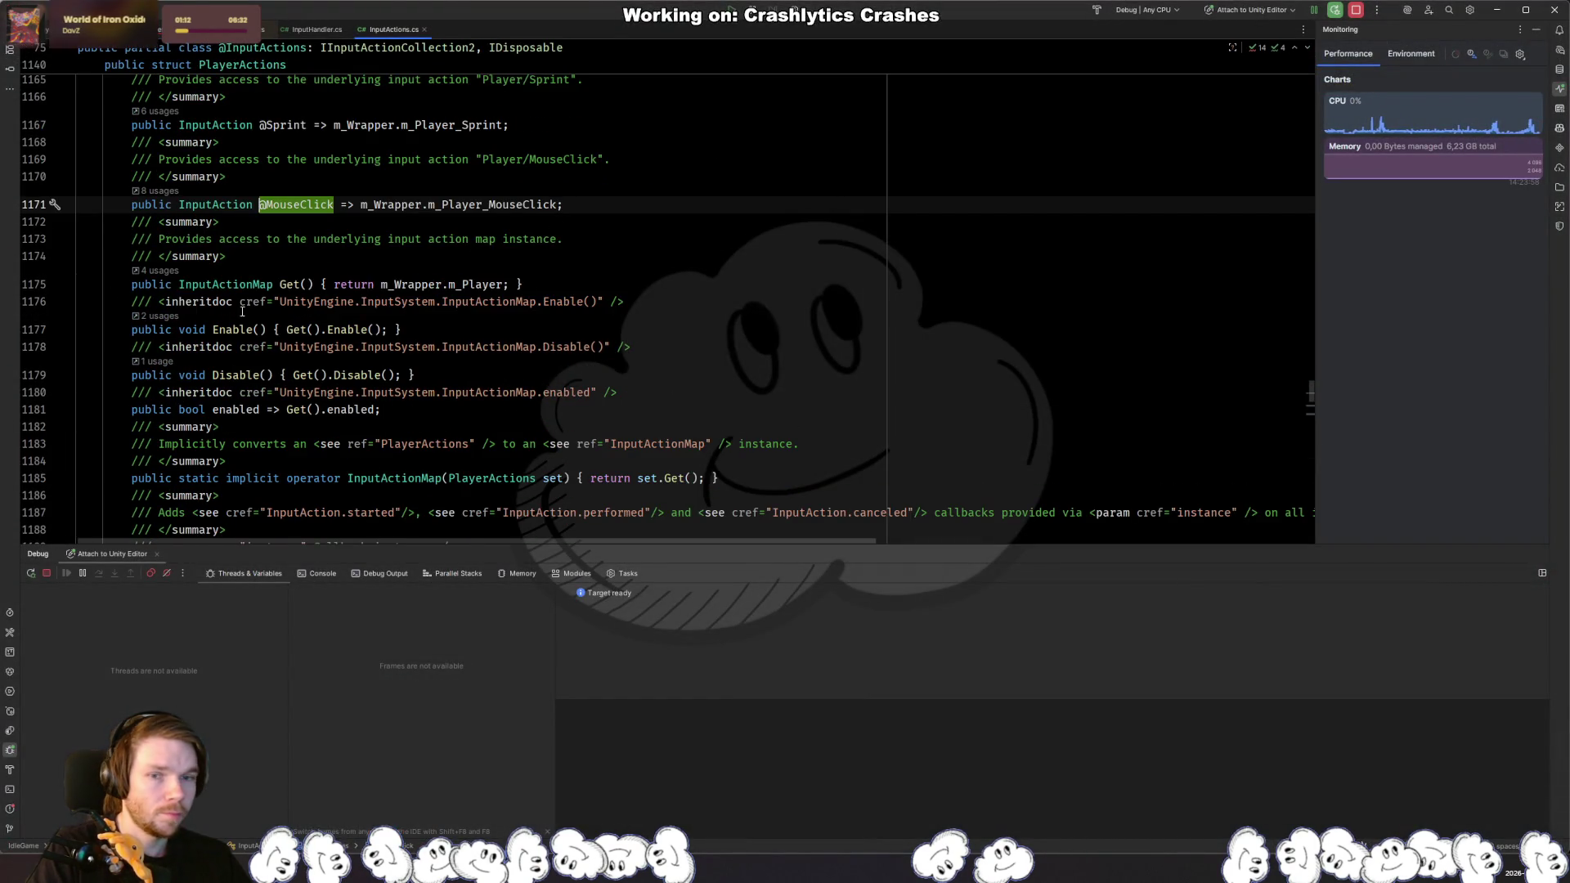
{"action": "key", "text": "ctrl+alt+Left"}
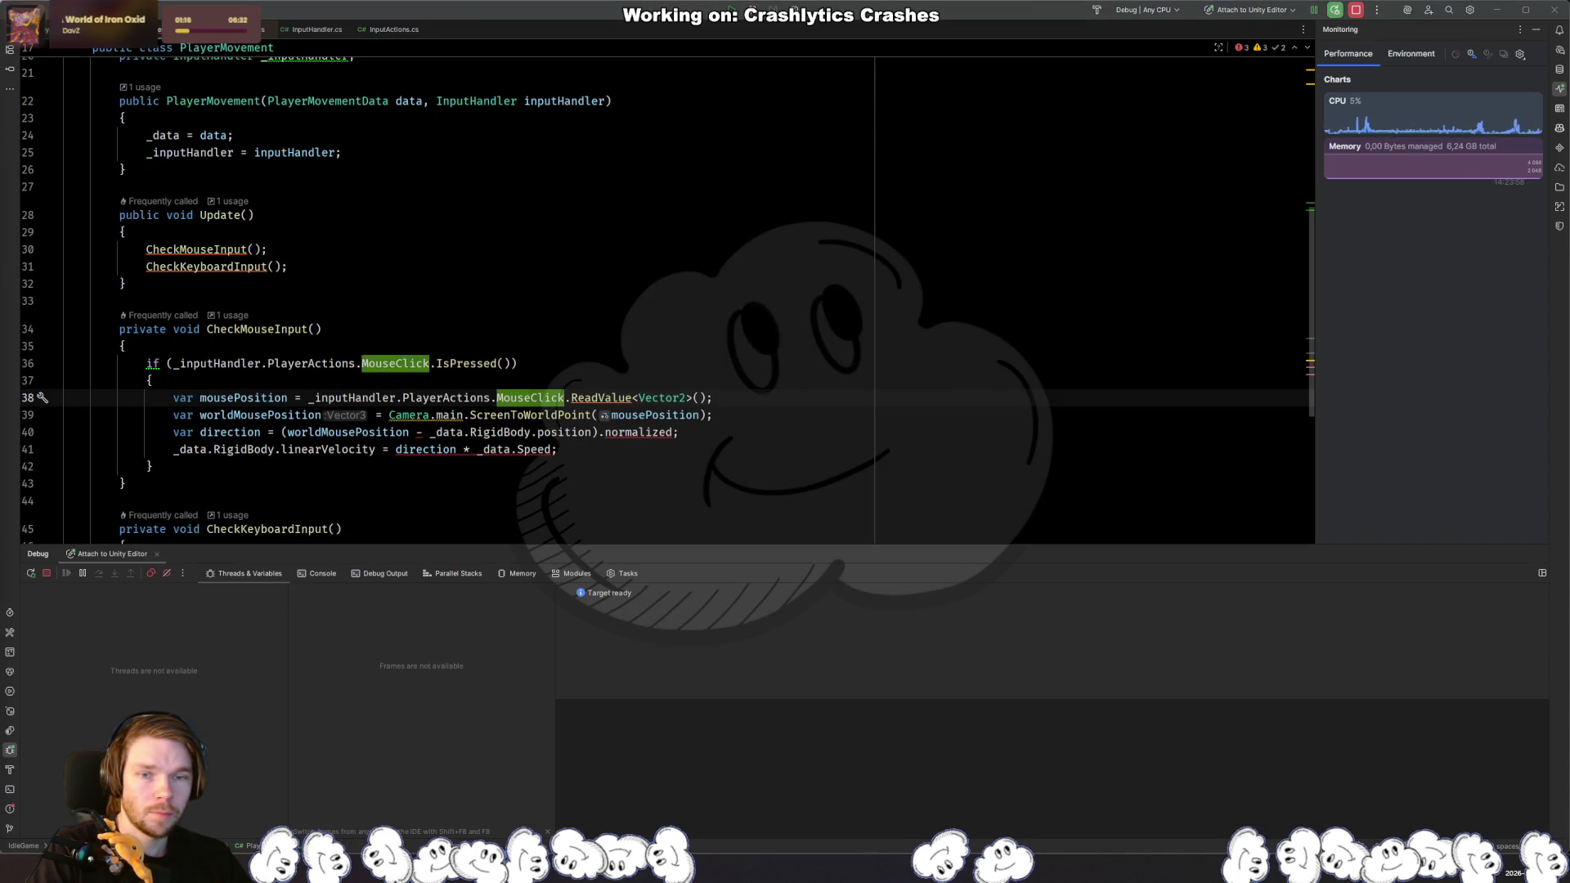
{"action": "key", "text": "alt+Tab"}
{"action": "key", "text": "alt+Tab"}
Step: Add an empty line above mousePosition and comment out the direction and velocity lines 41–42
{"action": "double_click", "coordinate": [604, 398]}
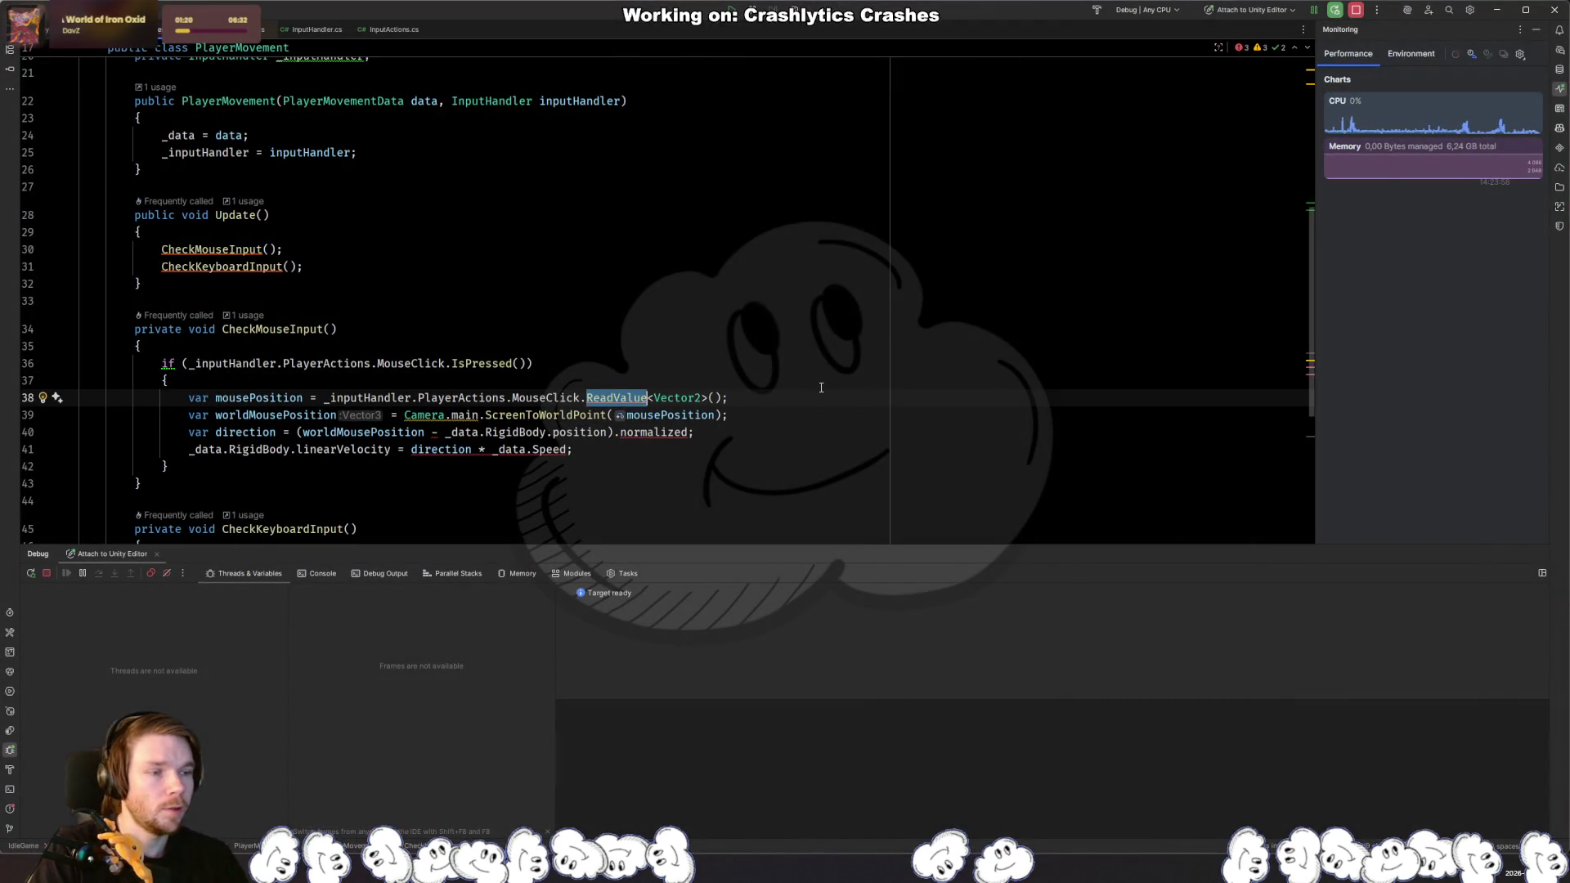
{"action": "key", "text": "ctrl+alt+Return"}
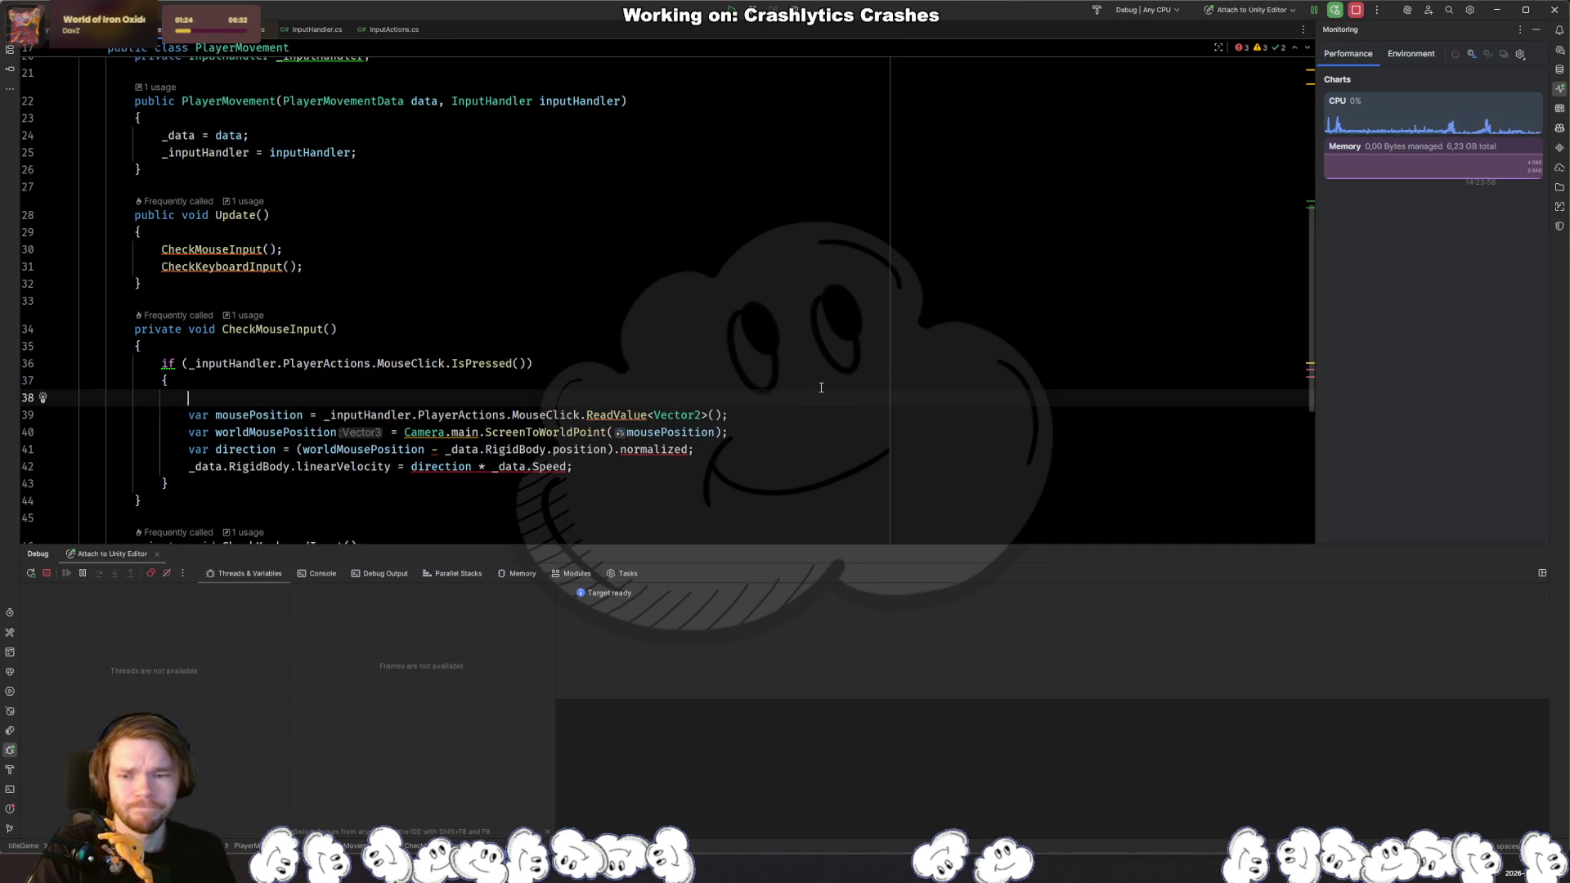
{"action": "key", "text": "Down"}
{"action": "key", "text": "Up"}
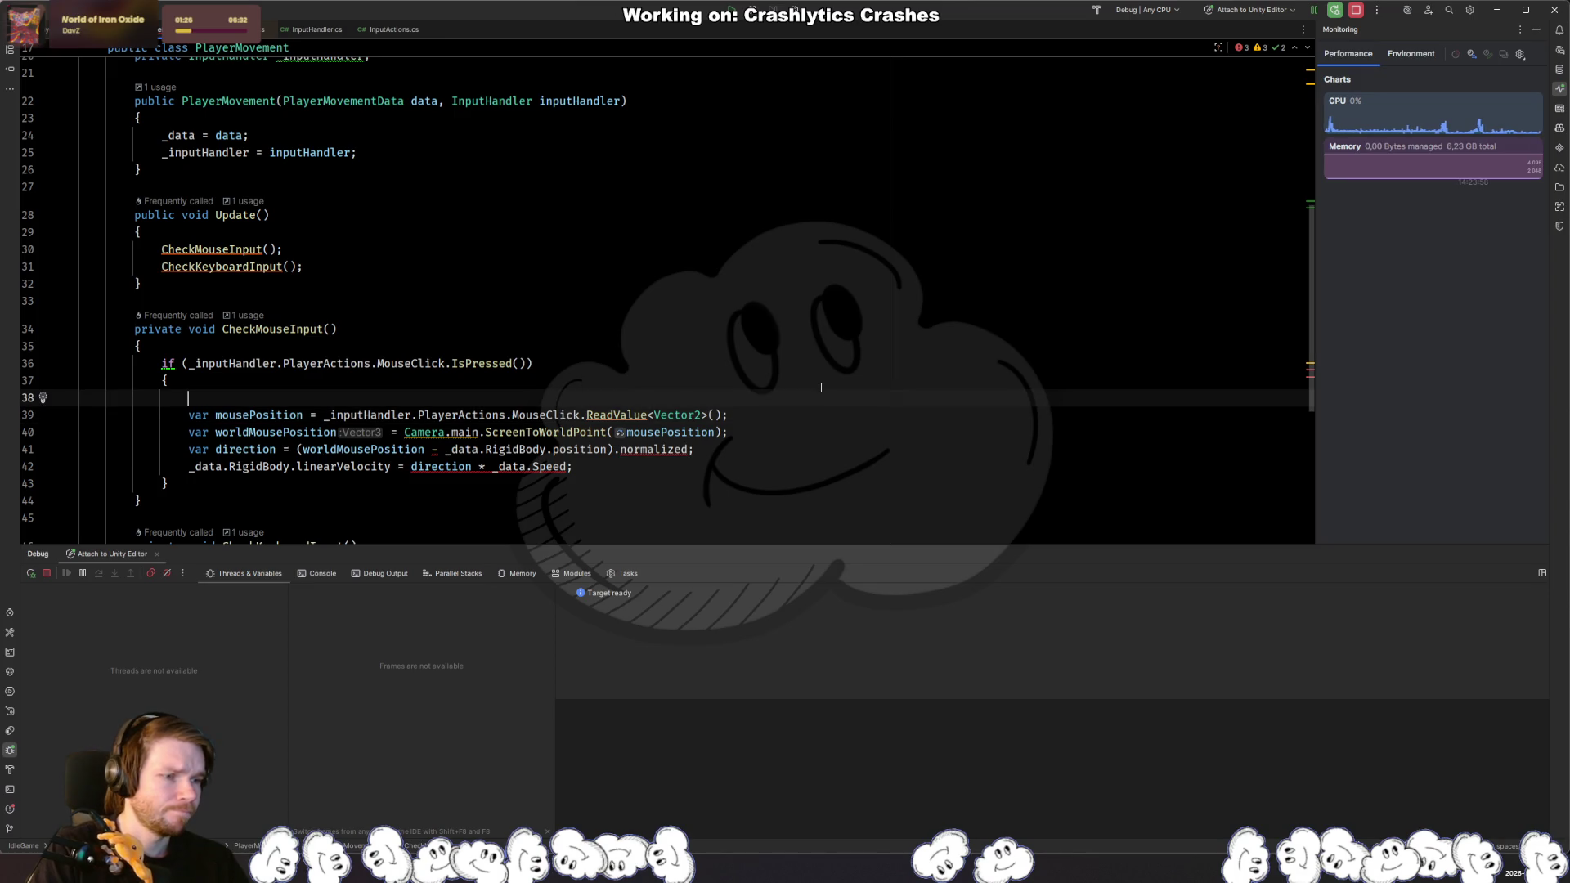
{"action": "key", "text": "Down"}
{"action": "key", "text": "Down"}
{"action": "key", "text": "Down"}
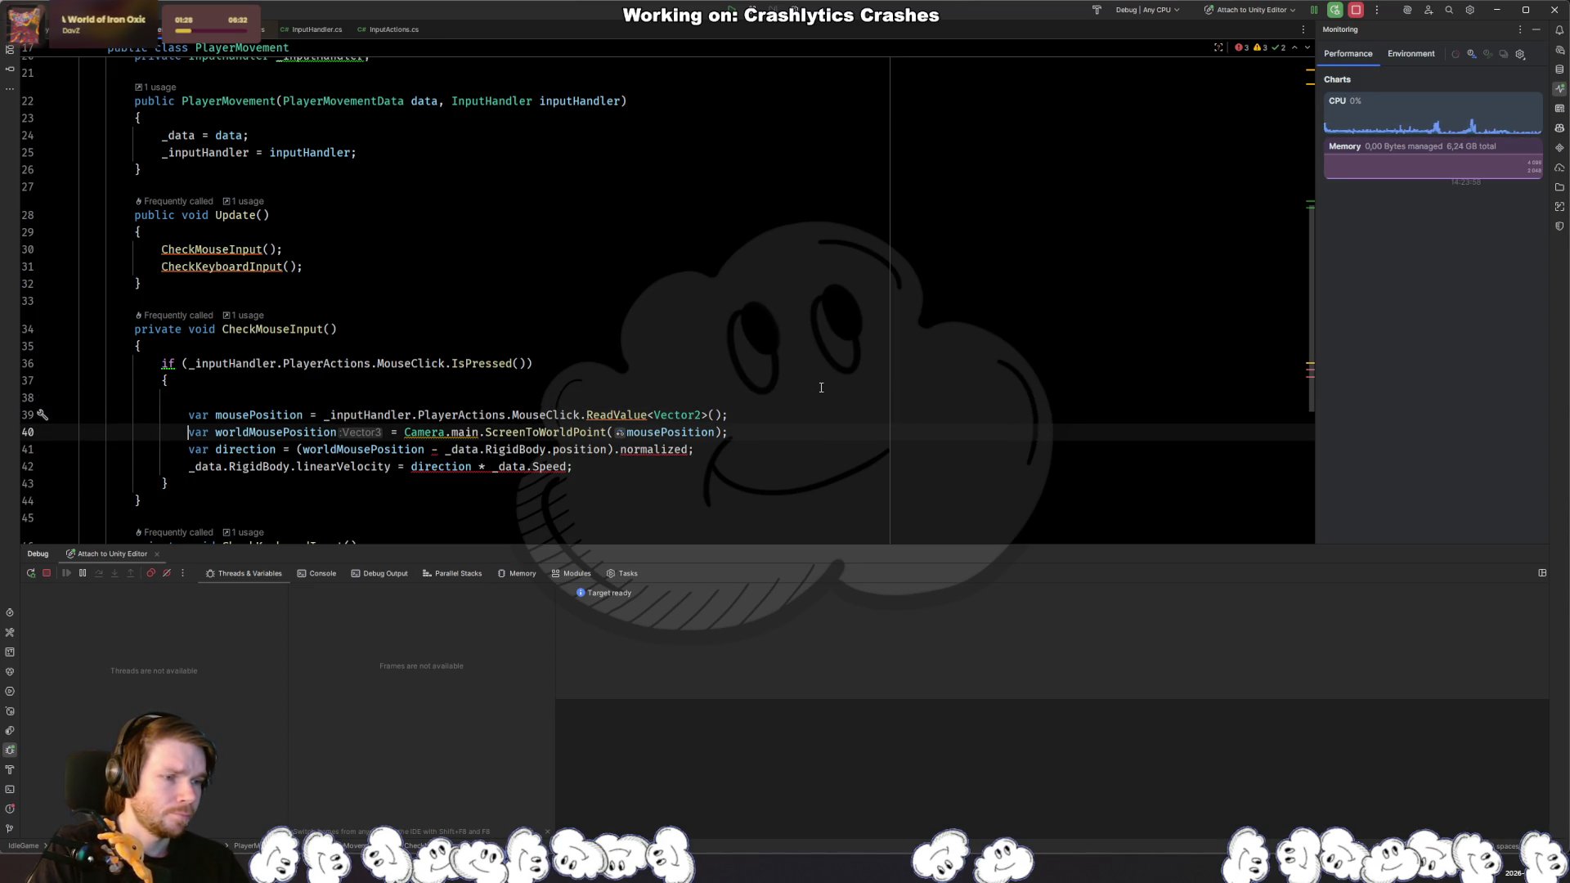
{"action": "left_click", "coordinate": [711, 505]}
{"action": "left_click_drag", "start_coordinate": [712, 466], "coordinate": [715, 449]}
{"action": "key", "text": "ctrl+slash"}
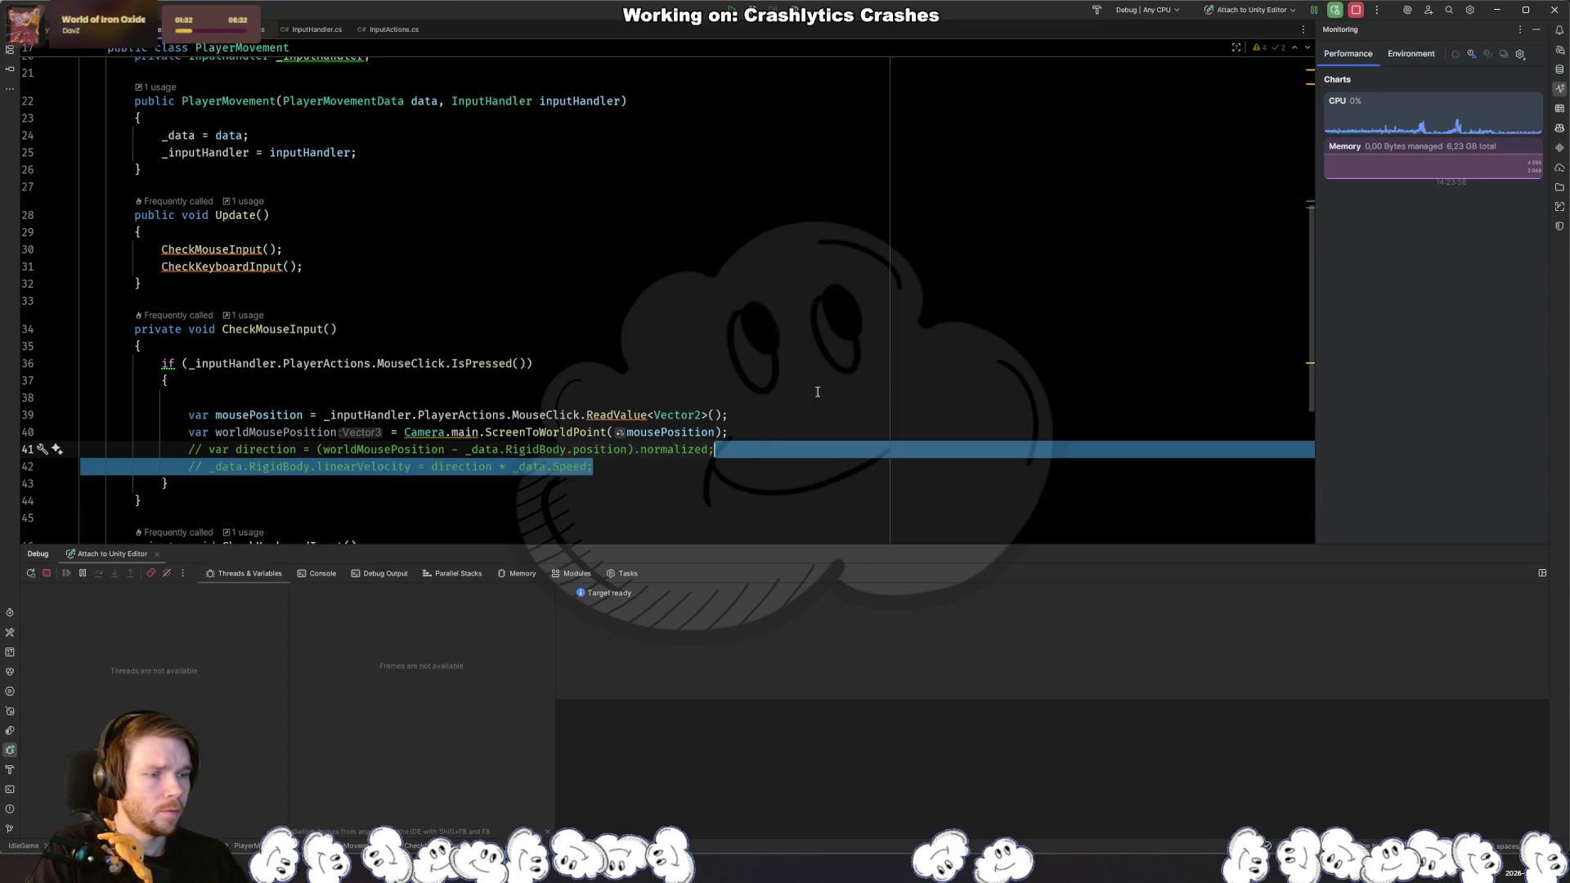
Step: Set a breakpoint on the worldMousePosition line 40 and test in Unity
{"action": "scroll", "coordinate": [548, 409], "scroll_direction": "right", "scroll_amount": 1}
{"action": "left_click", "coordinate": [304, 399]}
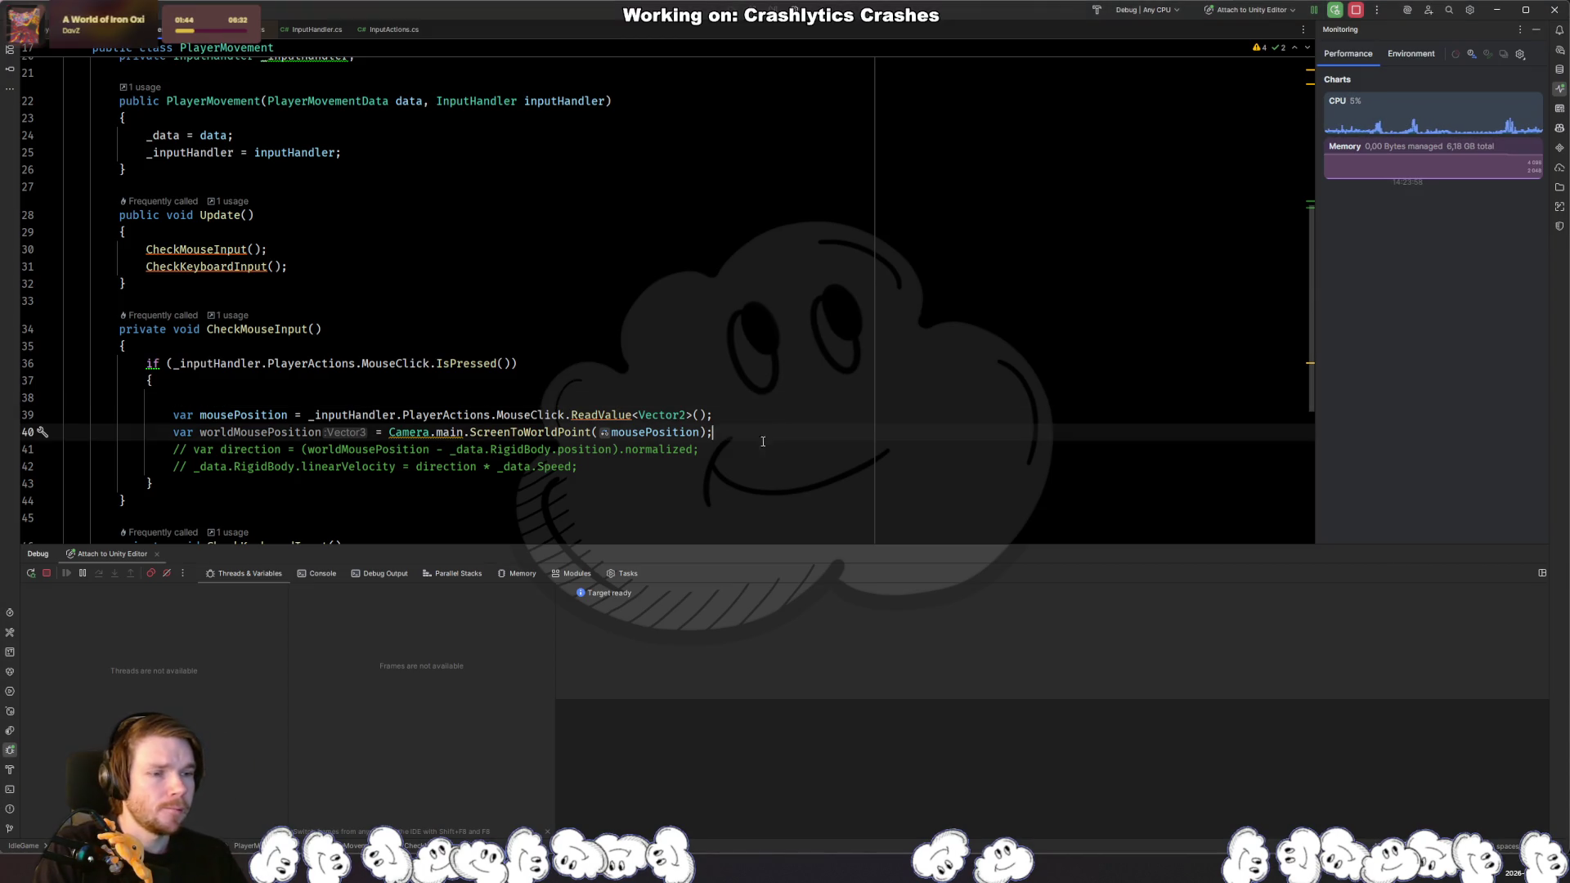
{"action": "left_click", "coordinate": [28, 431]}
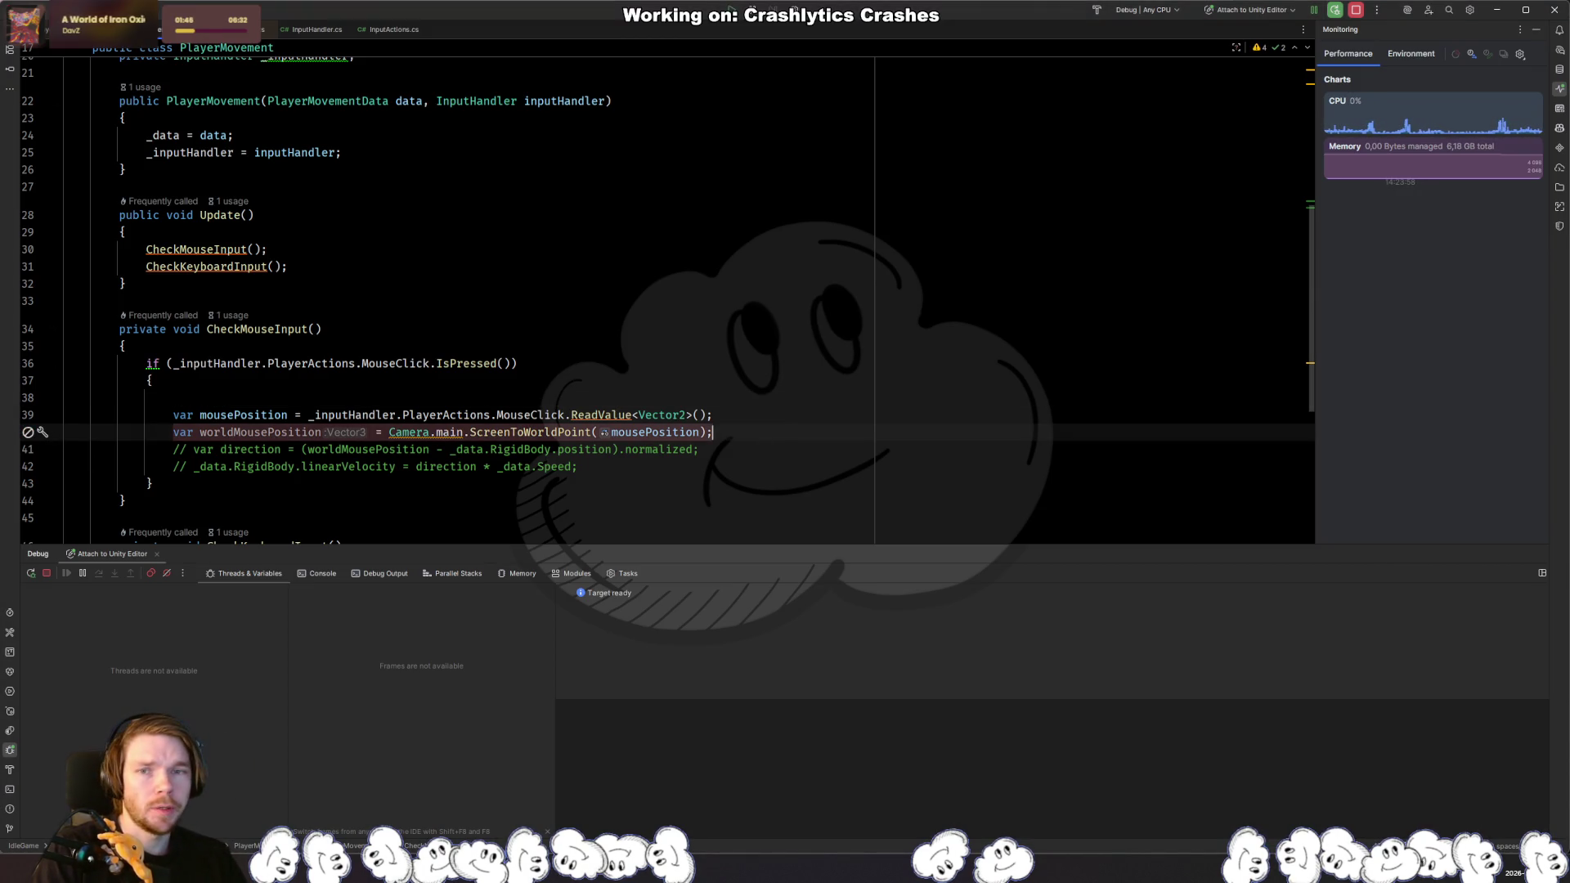
{"action": "key", "text": "alt+Tab"}
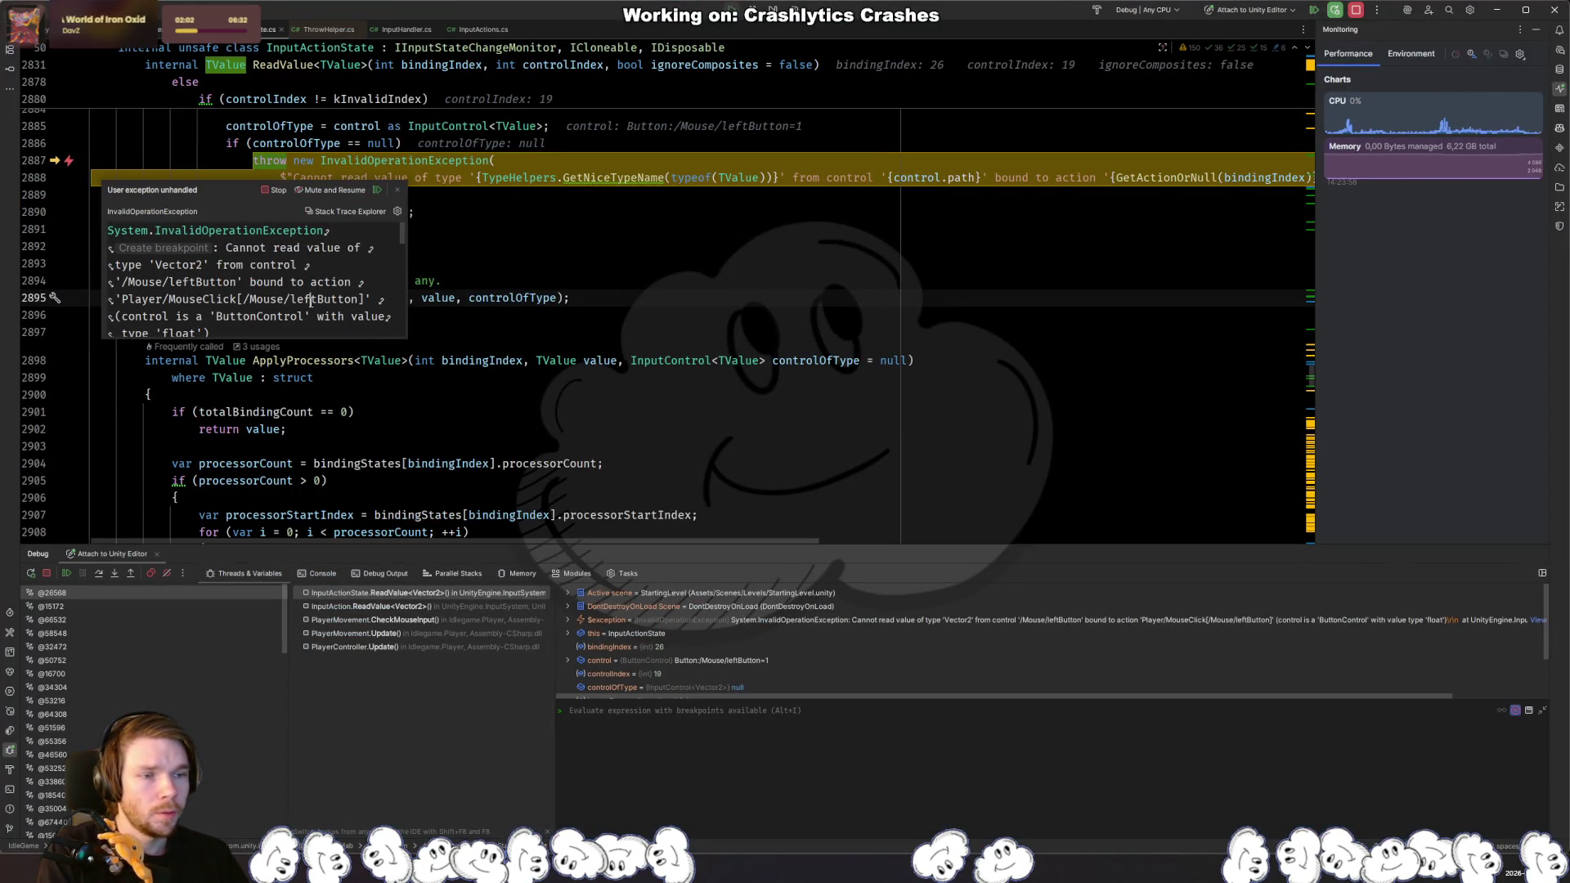
Step: Resume past the exception and make MouseClick a Value action with Vector 2 control type
{"action": "scroll", "coordinate": [327, 303], "scroll_direction": "down", "scroll_amount": 1}
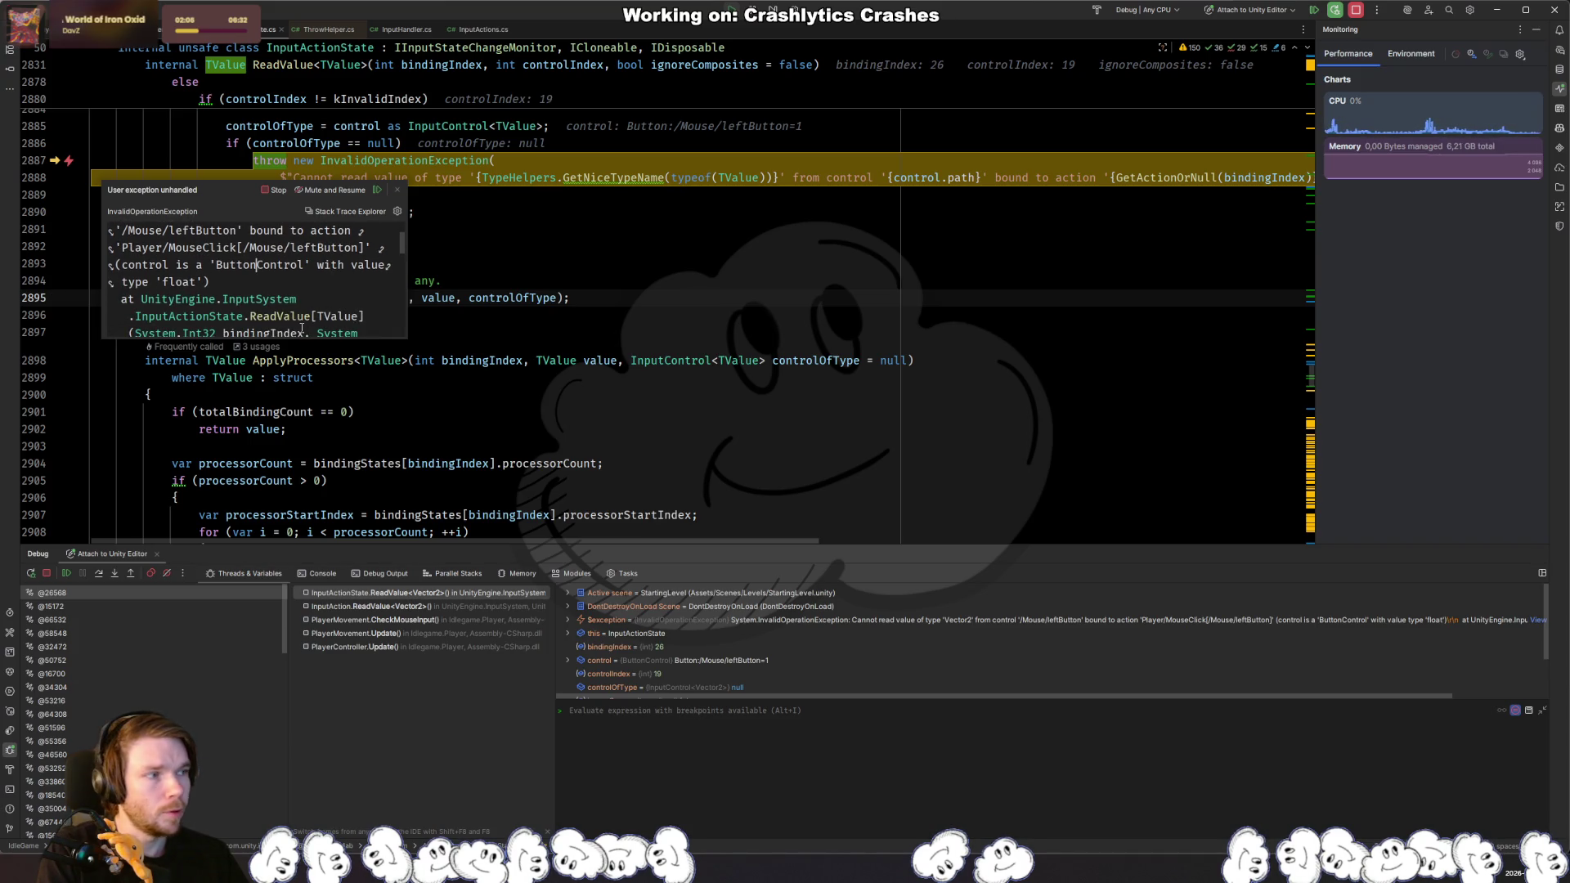
{"action": "key", "text": "F9"}
{"action": "key", "text": "alt+Tab"}
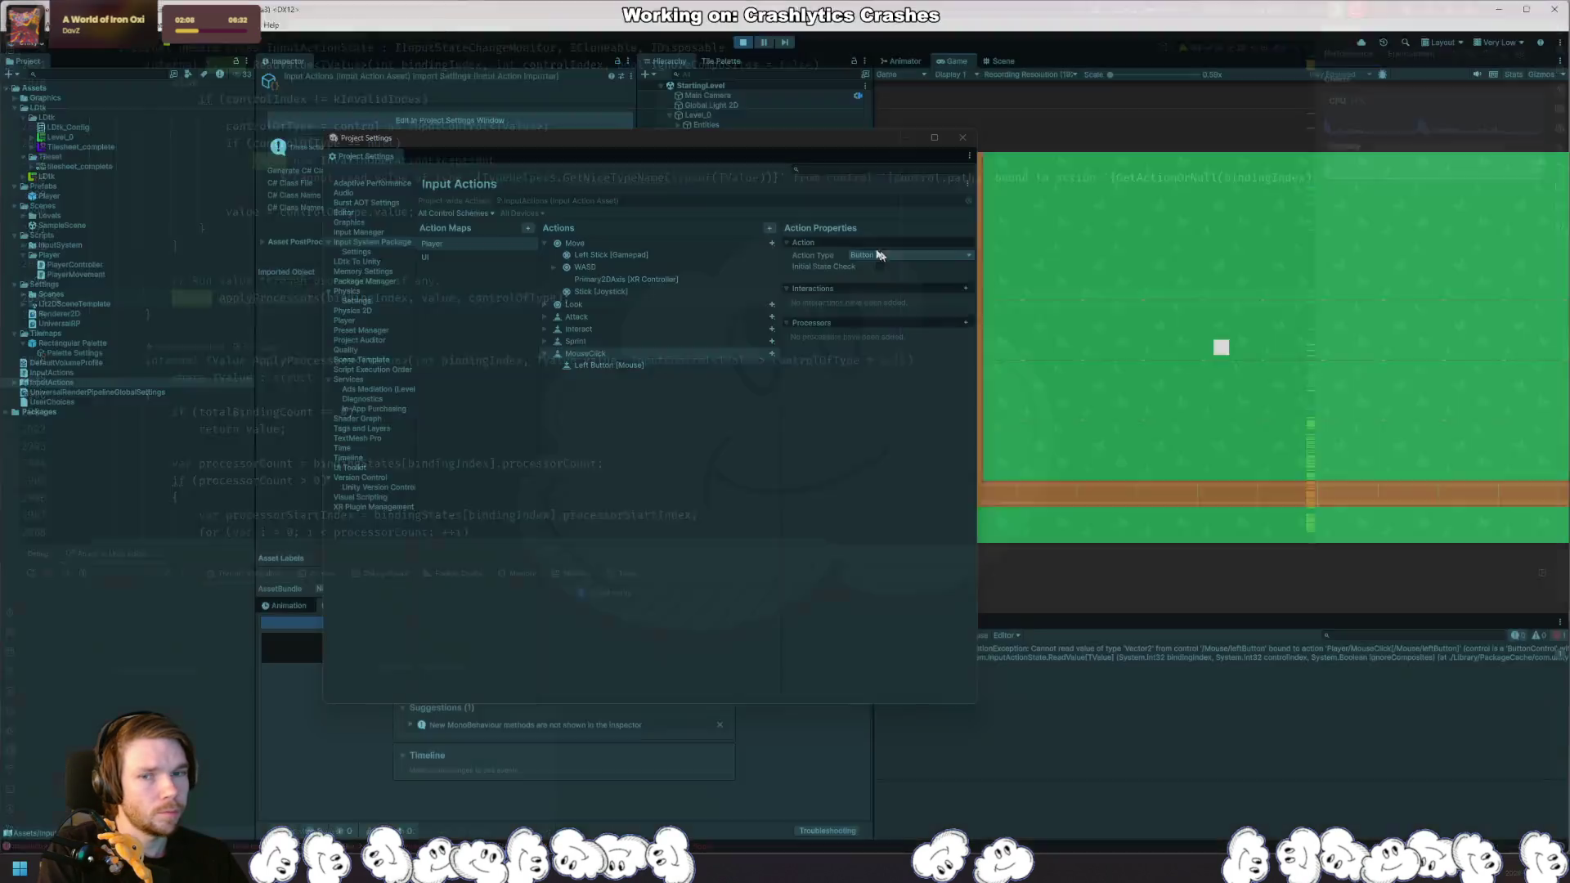
{"action": "left_click", "coordinate": [899, 268]}
{"action": "left_click", "coordinate": [879, 270]}
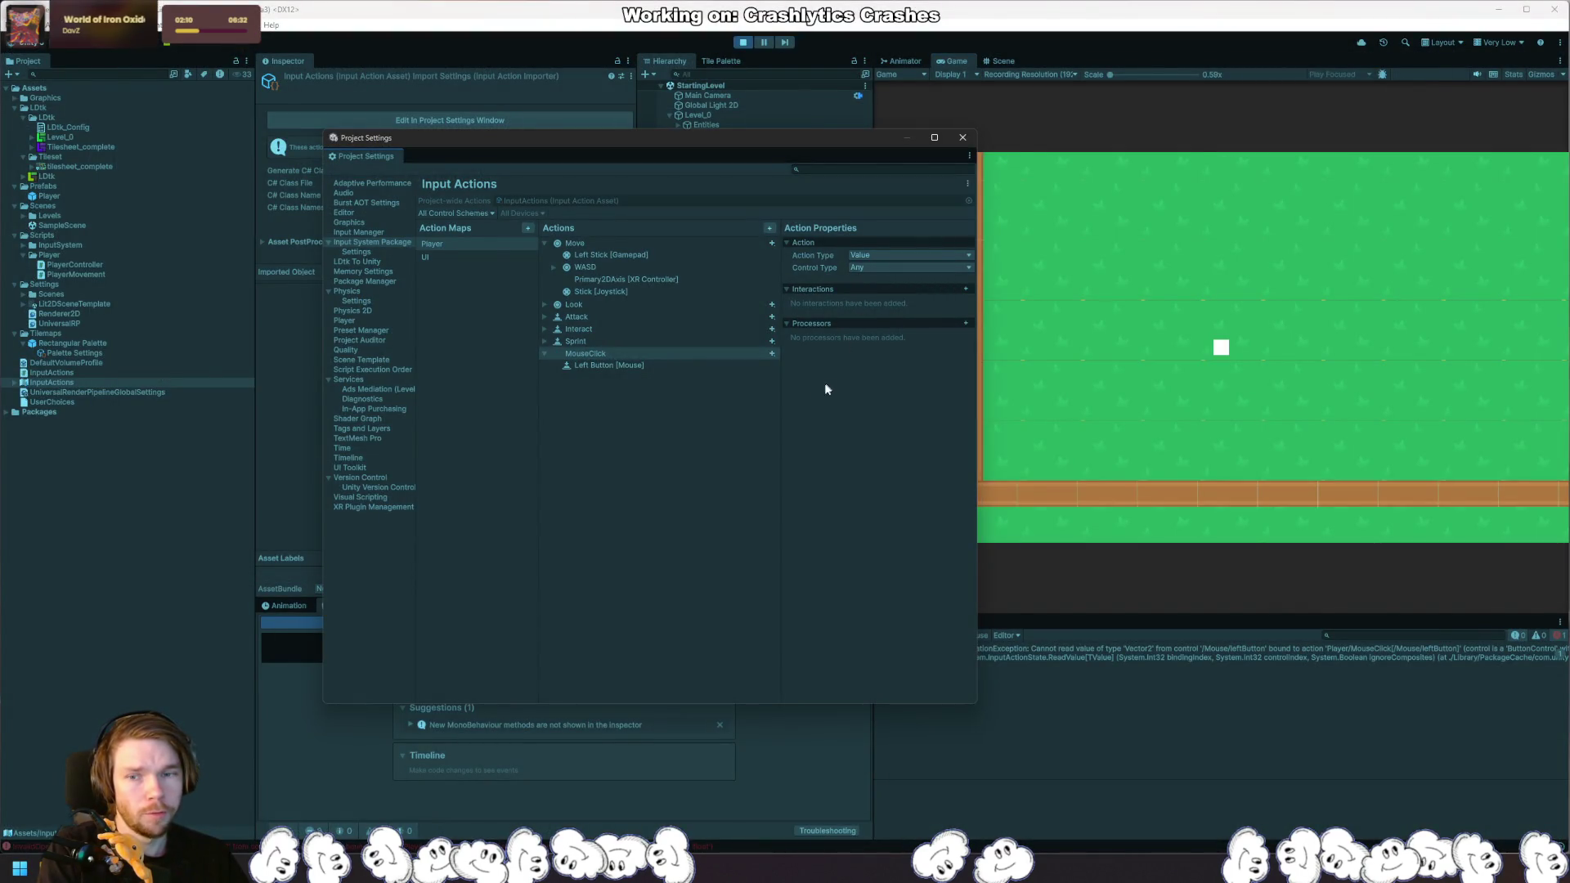
{"action": "left_click", "coordinate": [884, 270]}
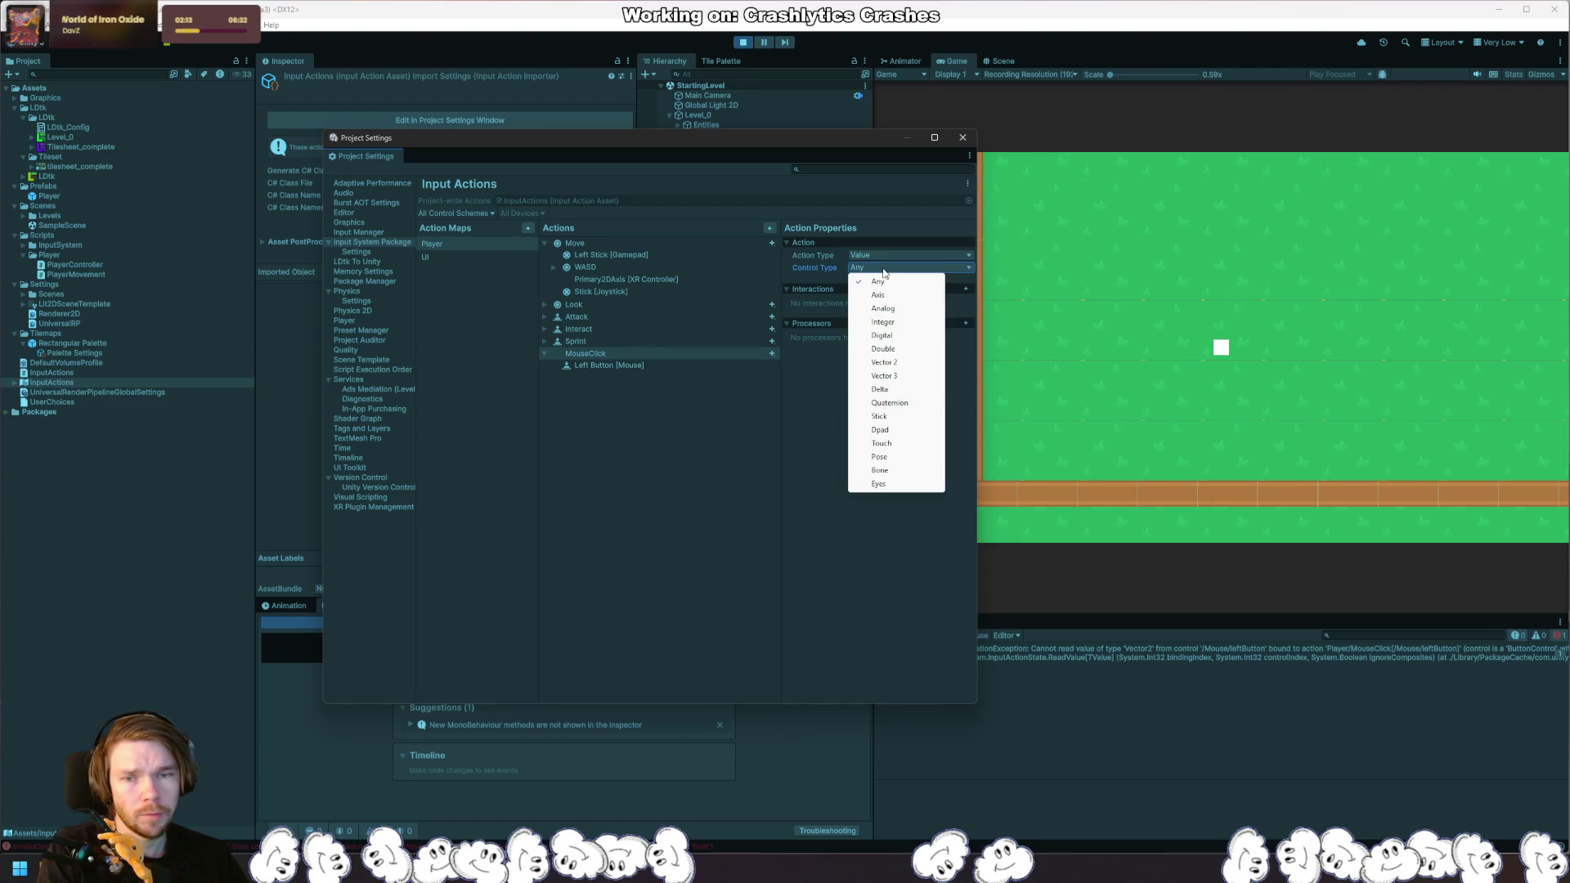
{"action": "left_click", "coordinate": [907, 364]}
Step: Enter Play mode and click in the Game view to test mouse movement
{"action": "left_click", "coordinate": [744, 44]}
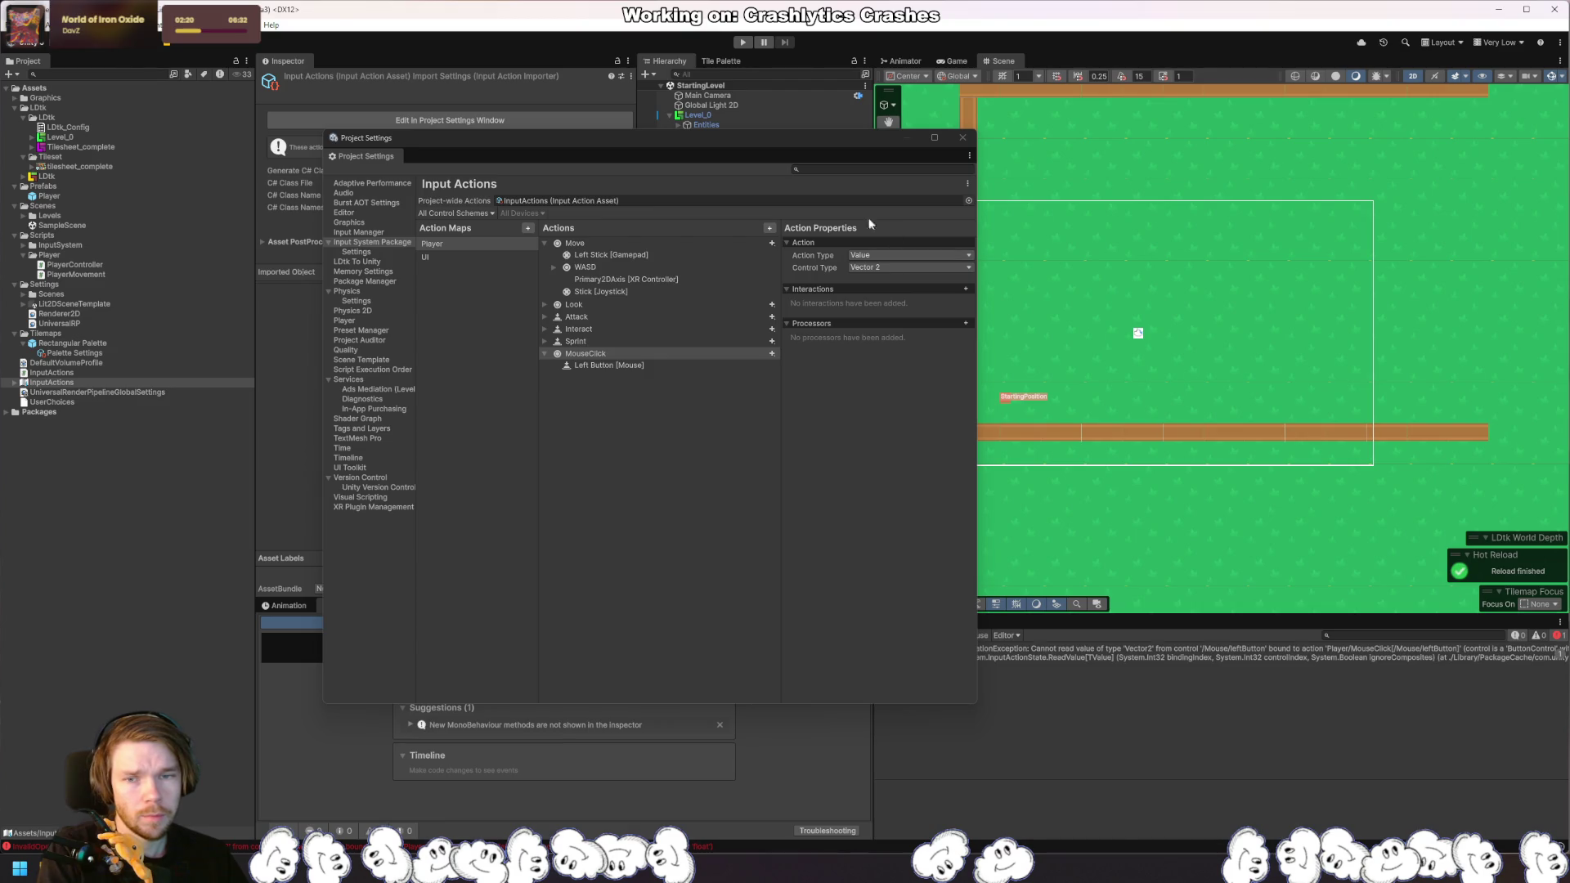
{"action": "left_click", "coordinate": [743, 44]}
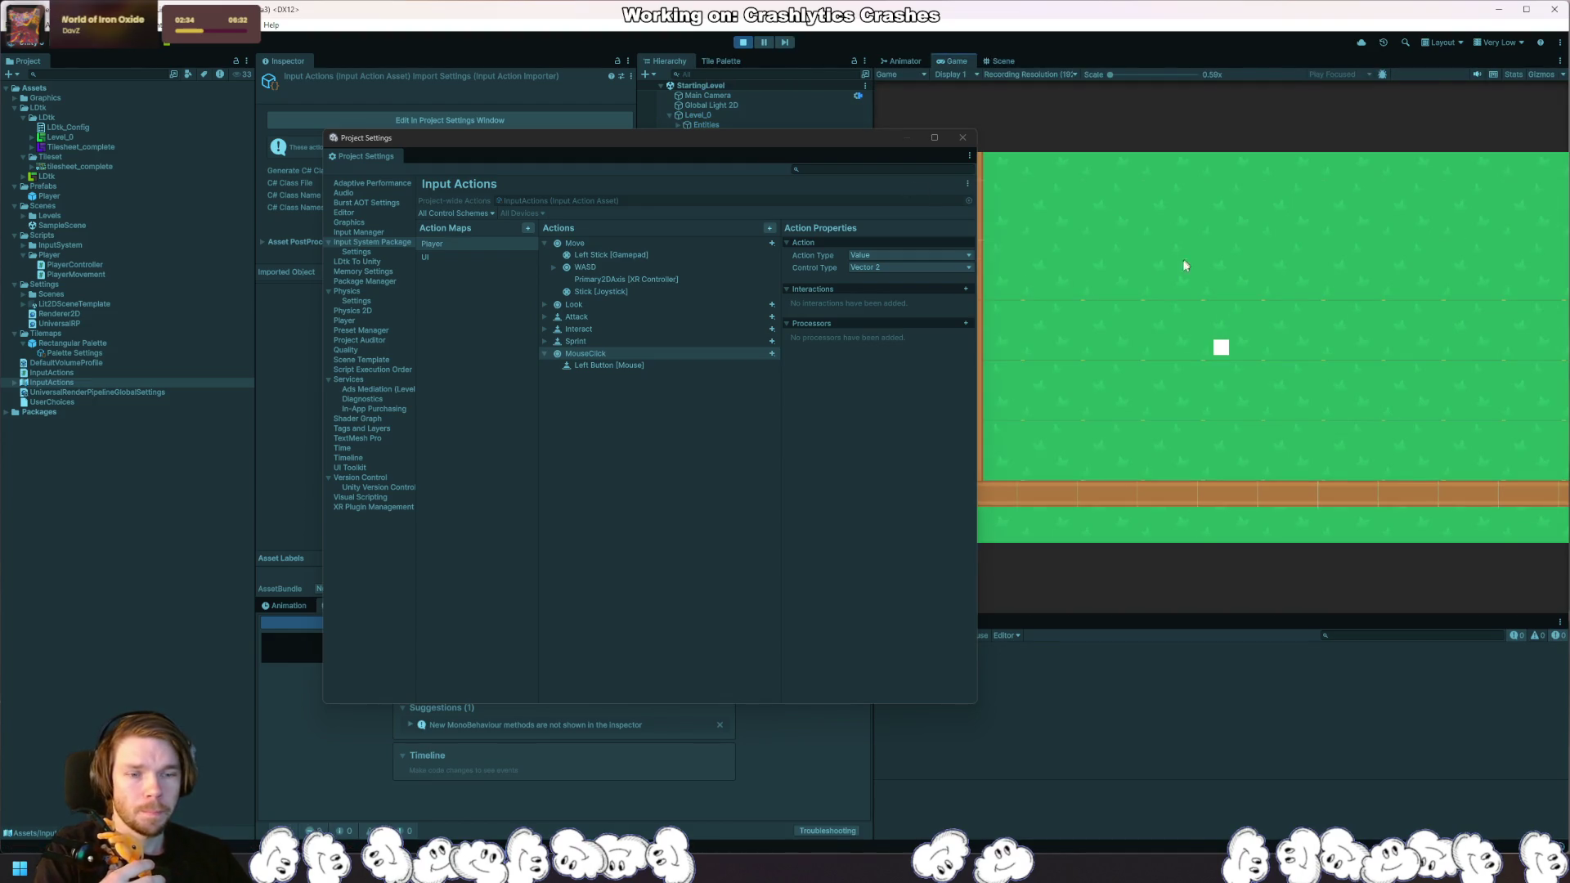
{"action": "left_click", "coordinate": [1388, 324]}
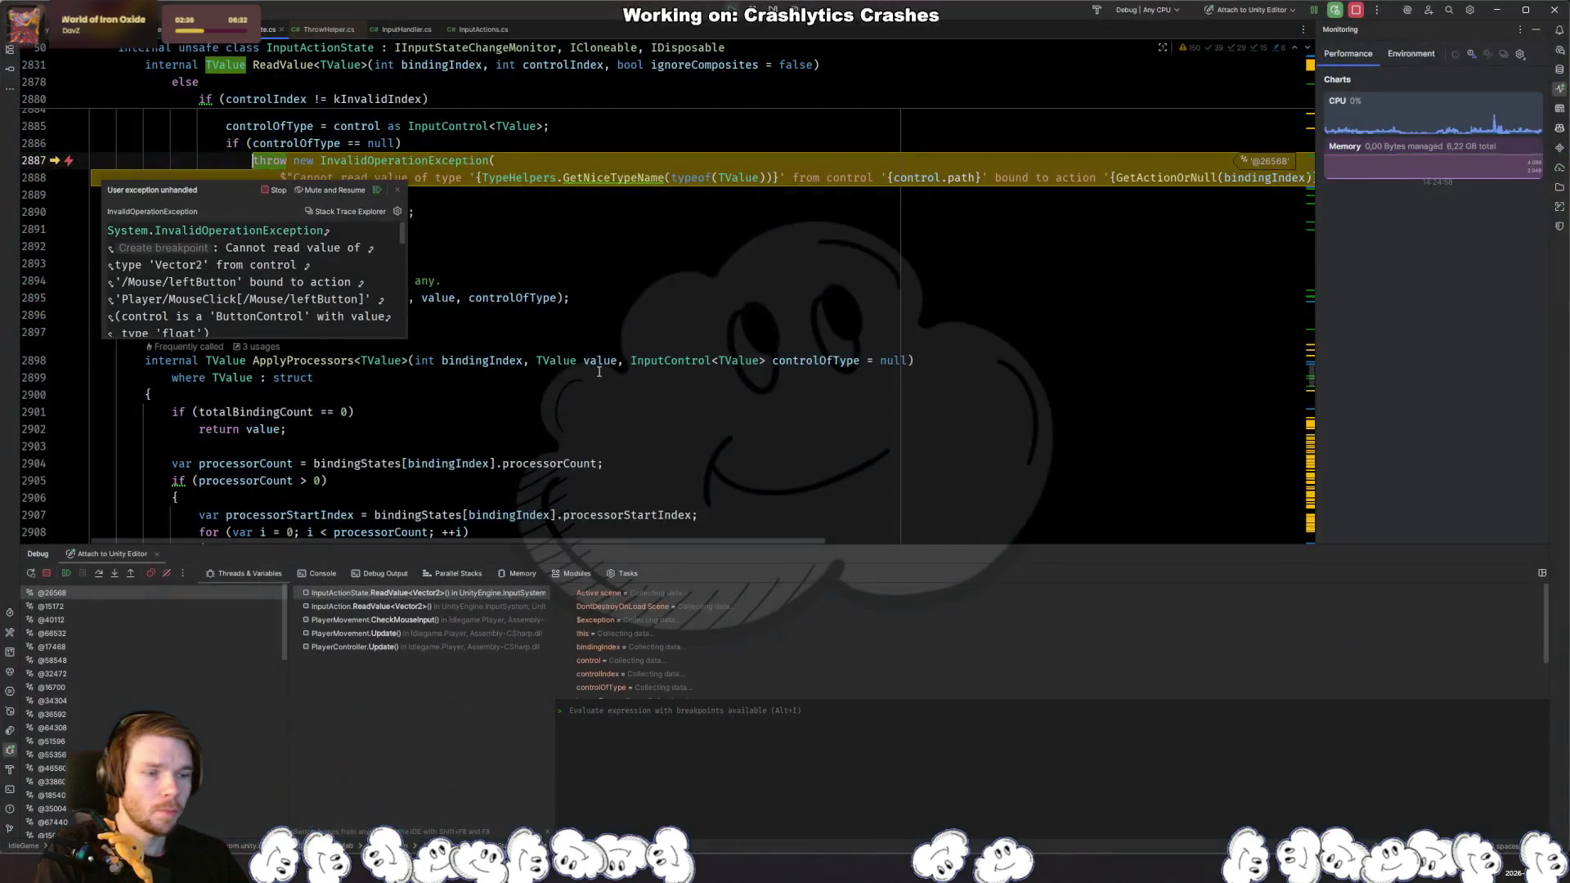
Step: Inspect the InvalidOperationException's stack trace in Rider's debugger
{"action": "left_click", "coordinate": [425, 331]}
{"action": "scroll", "coordinate": [250, 288], "scroll_direction": "down", "scroll_amount": 1}
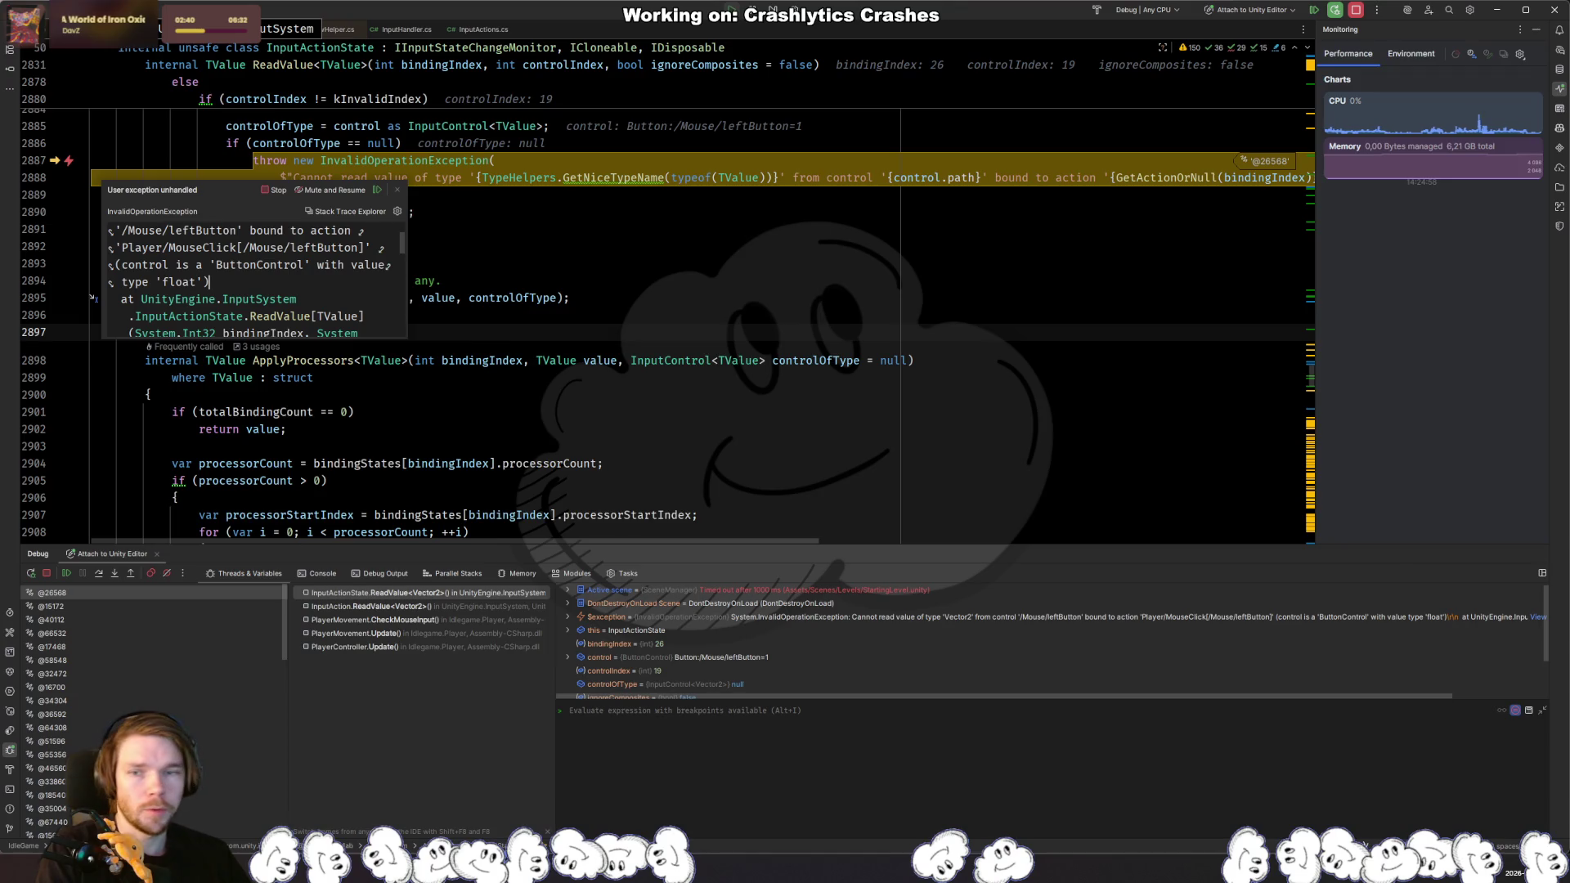
{"action": "key", "text": "alt+Tab"}
{"action": "key", "text": "alt+Tab"}
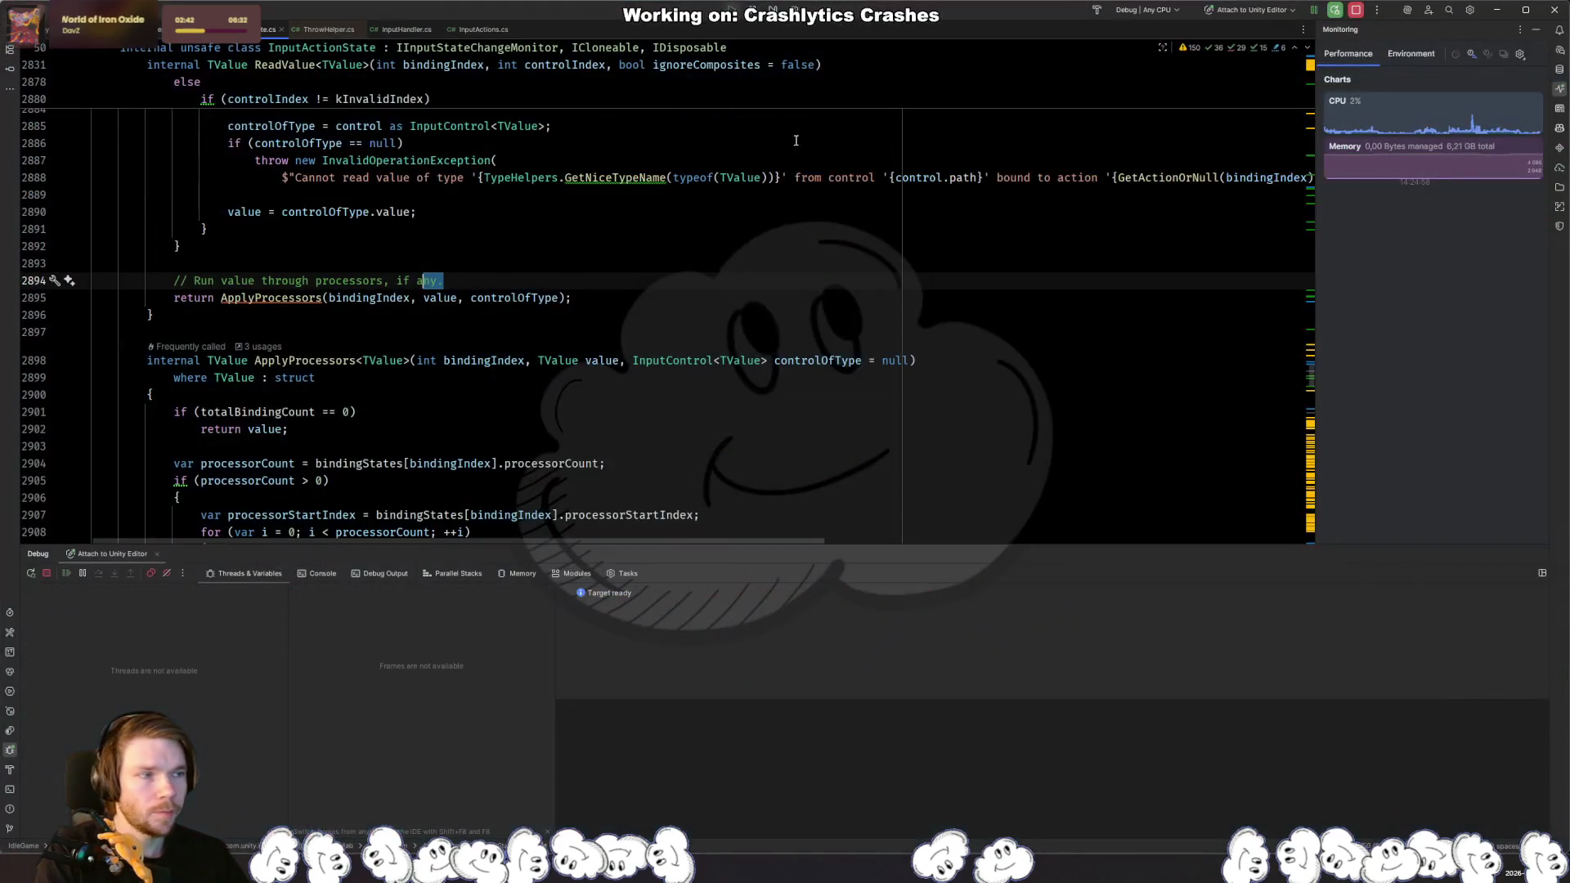
{"action": "key", "text": "alt+Tab"}
Step: Stop the game and set MouseClick's Action Type to Button
{"action": "left_click", "coordinate": [742, 42]}
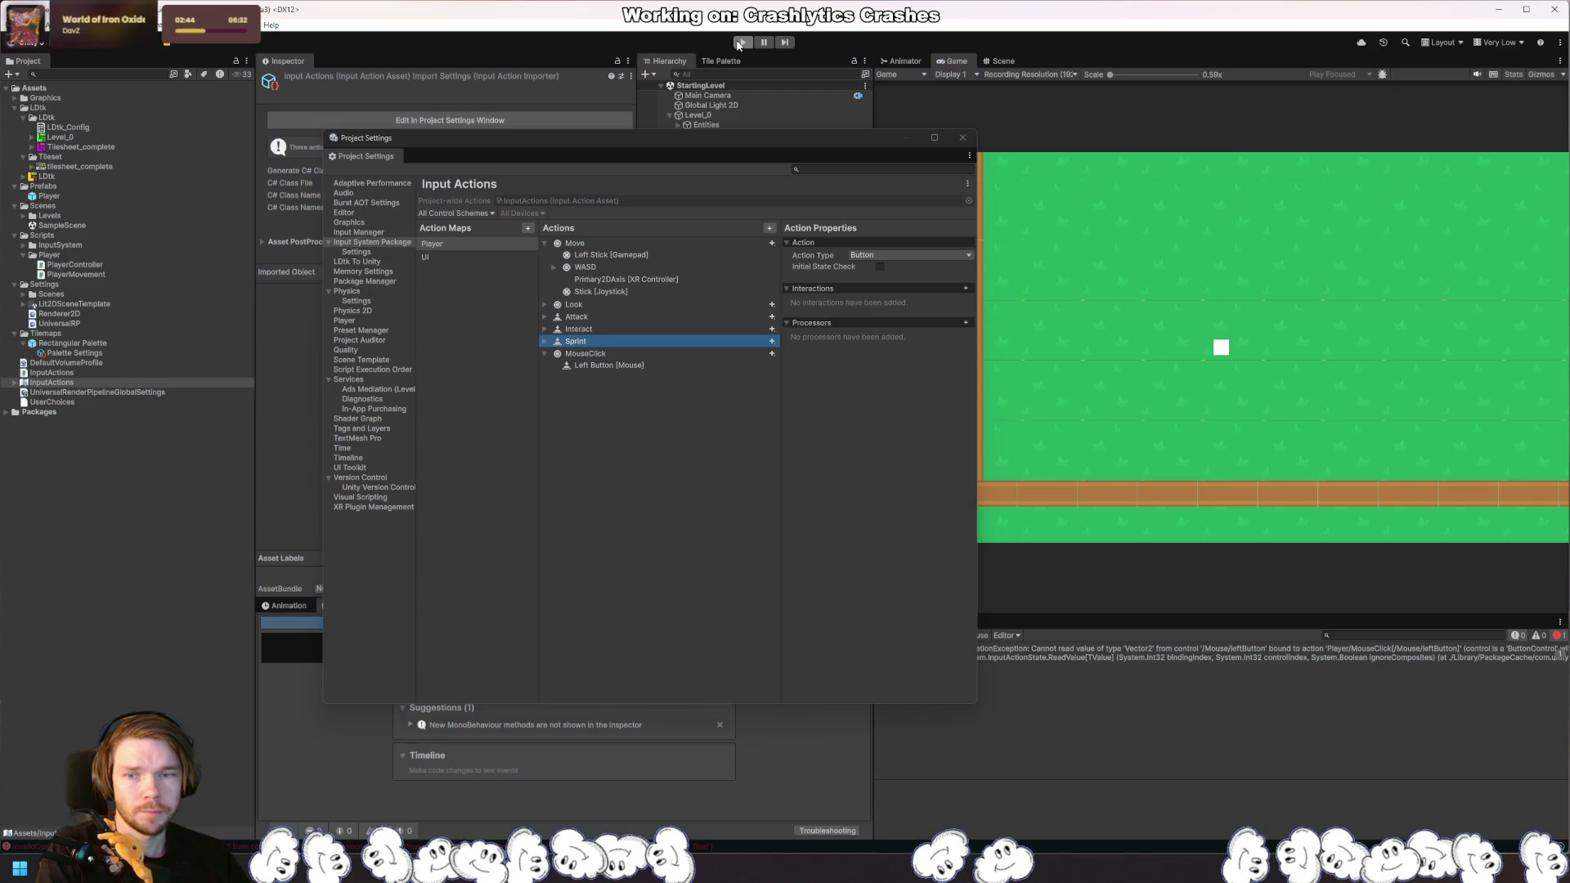
{"action": "left_click", "coordinate": [617, 354]}
{"action": "left_click", "coordinate": [910, 256]}
{"action": "left_click", "coordinate": [904, 283]}
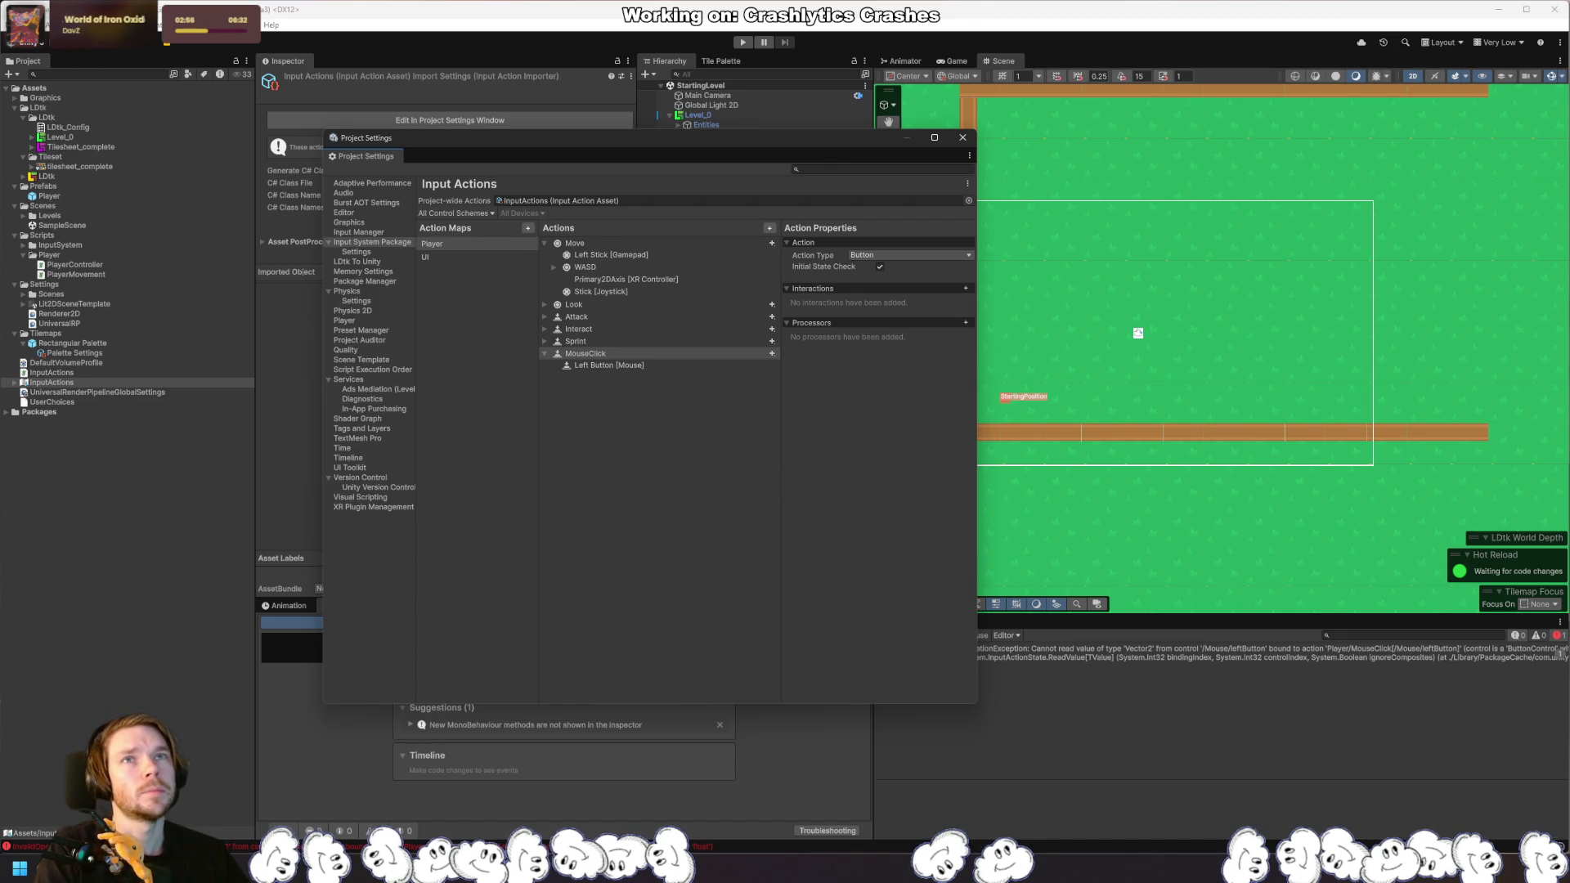
{"action": "key", "text": "alt+Tab"}
{"action": "left_click", "coordinate": [791, 421]}
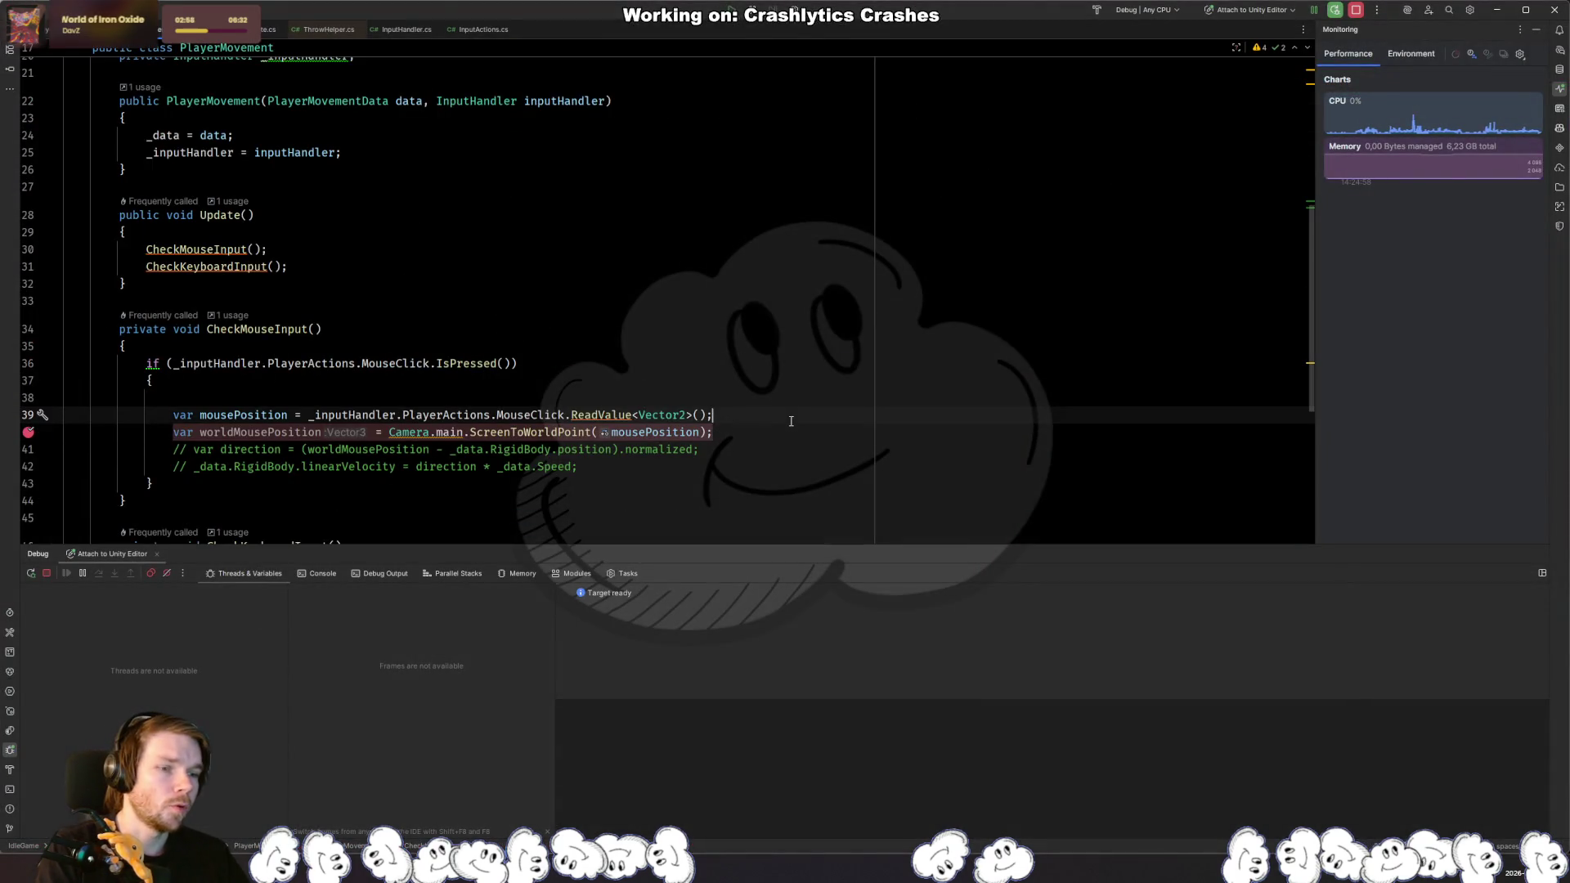
Step: Replace the ReadValue line with Event.current.mousePosition
{"action": "key", "text": "Return"}
{"action": "type", "text": "Event."}
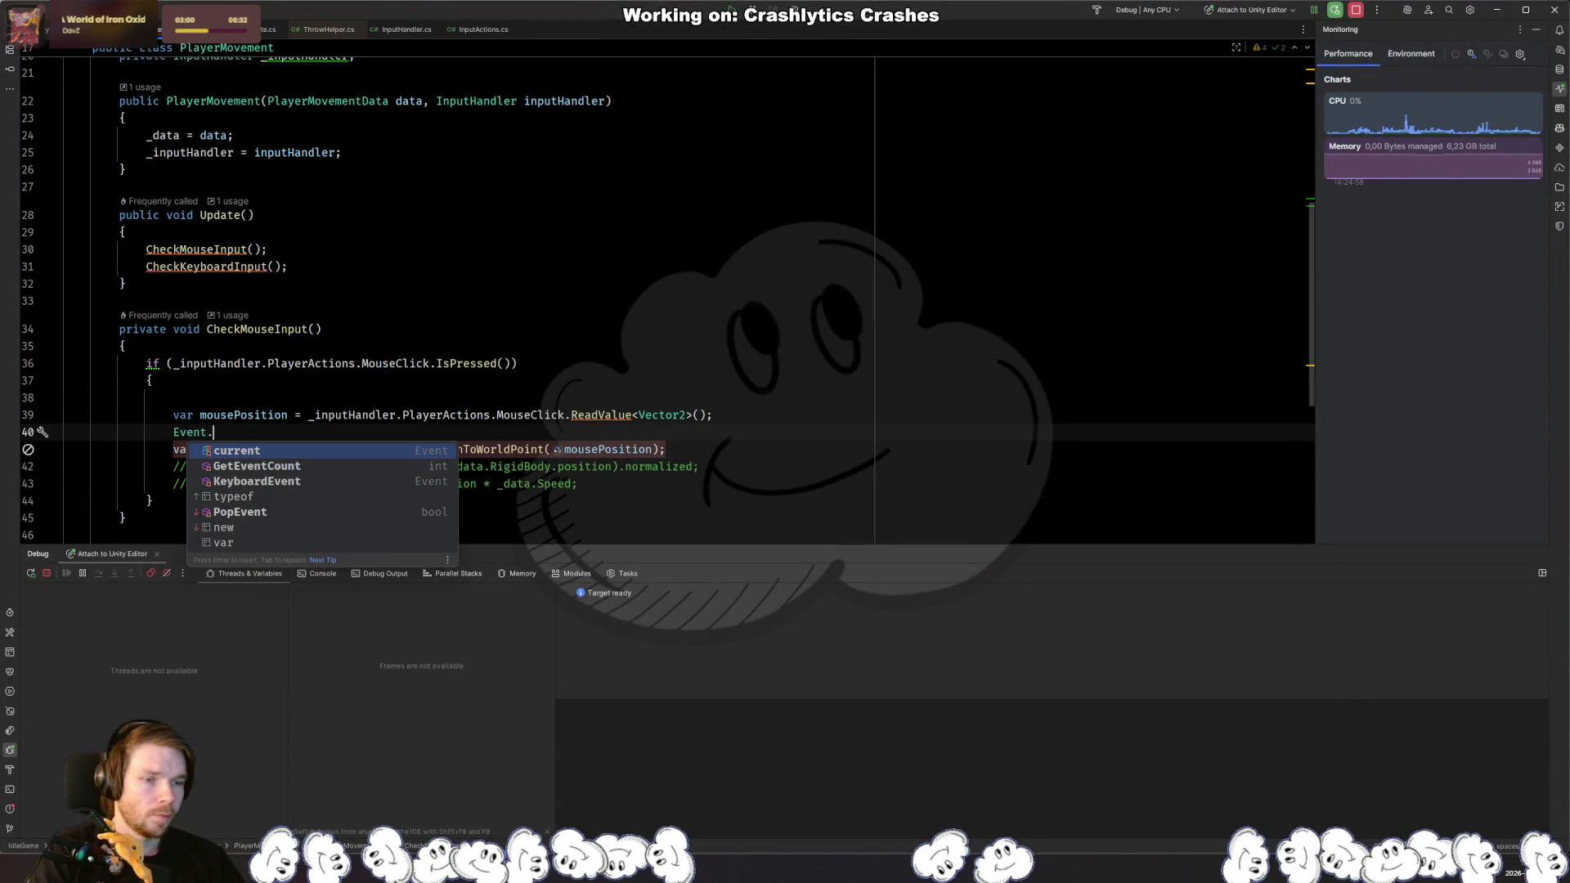
{"action": "key", "text": "Return"}
{"action": "type", "text": ".mou"}
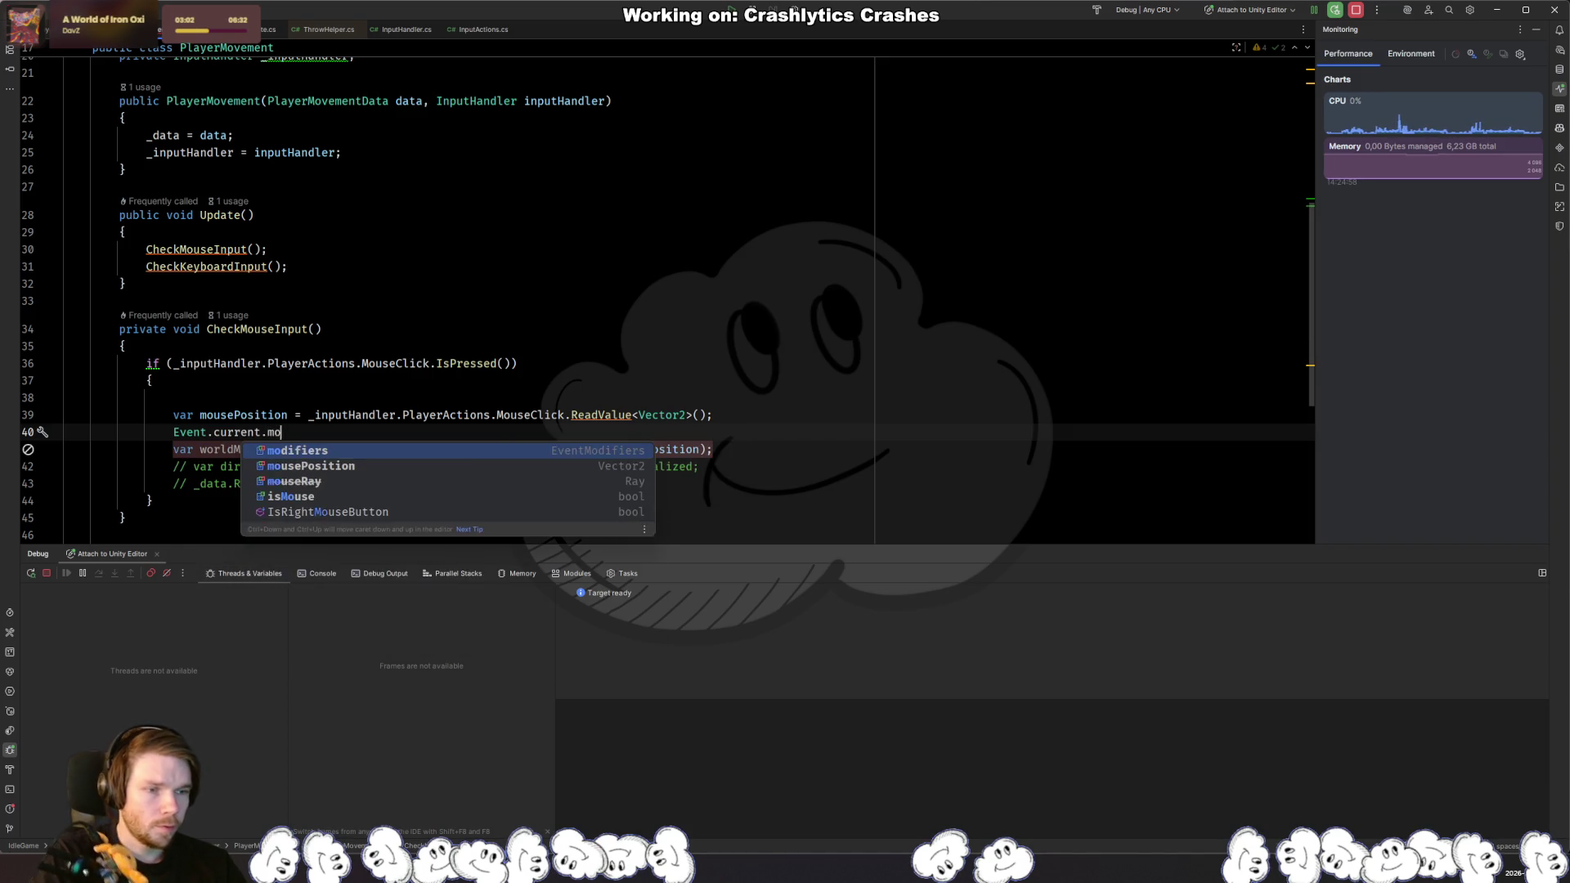
{"action": "key", "text": "Return"}
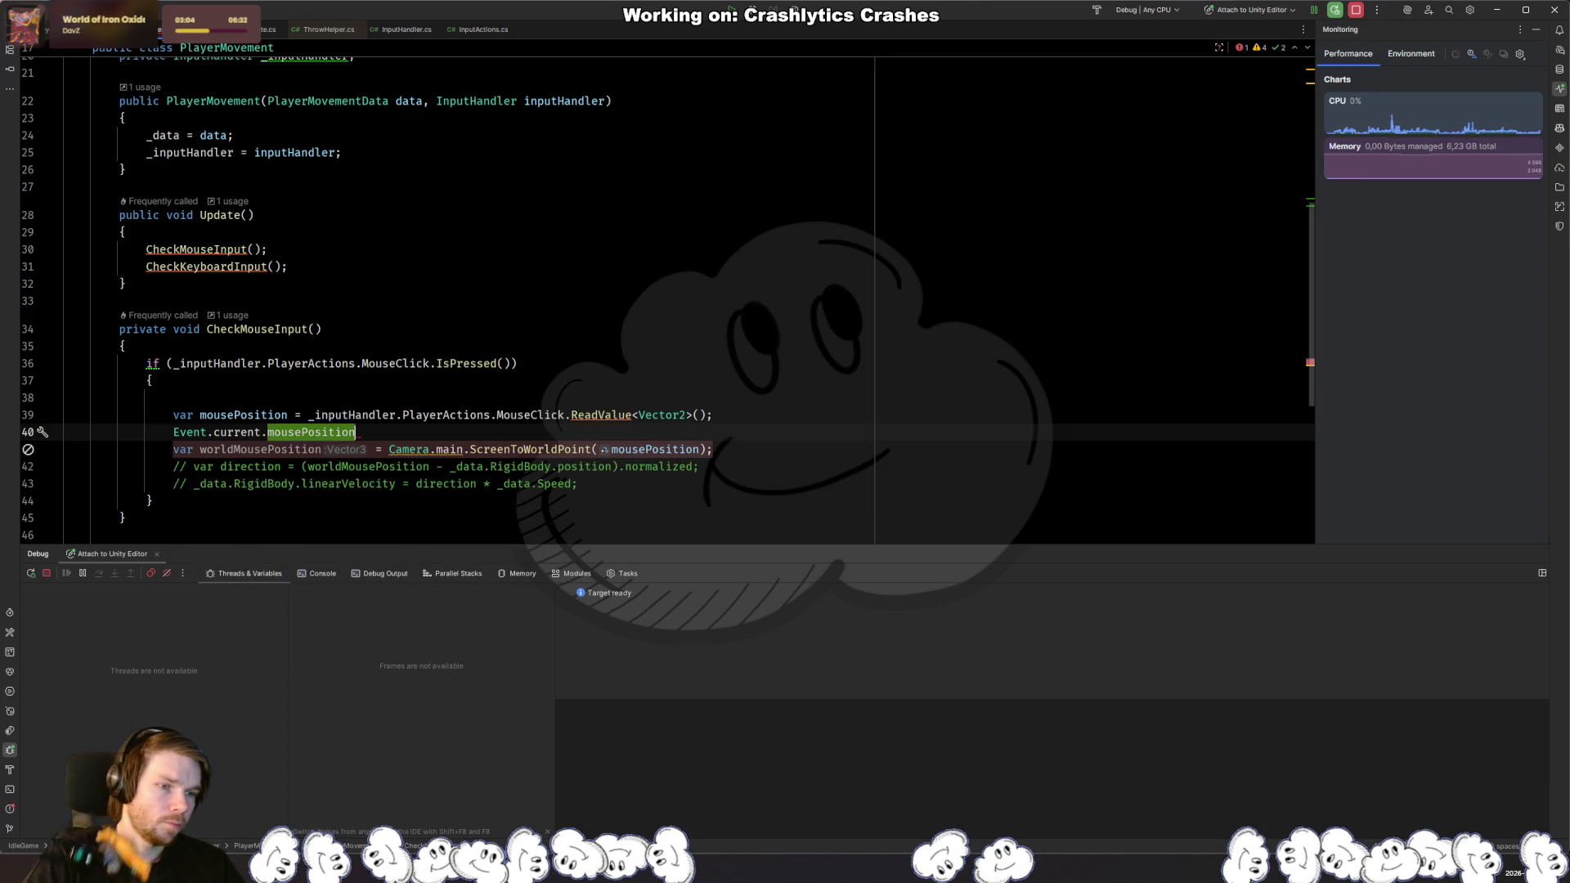
{"action": "key", "text": "ctrl+z"}
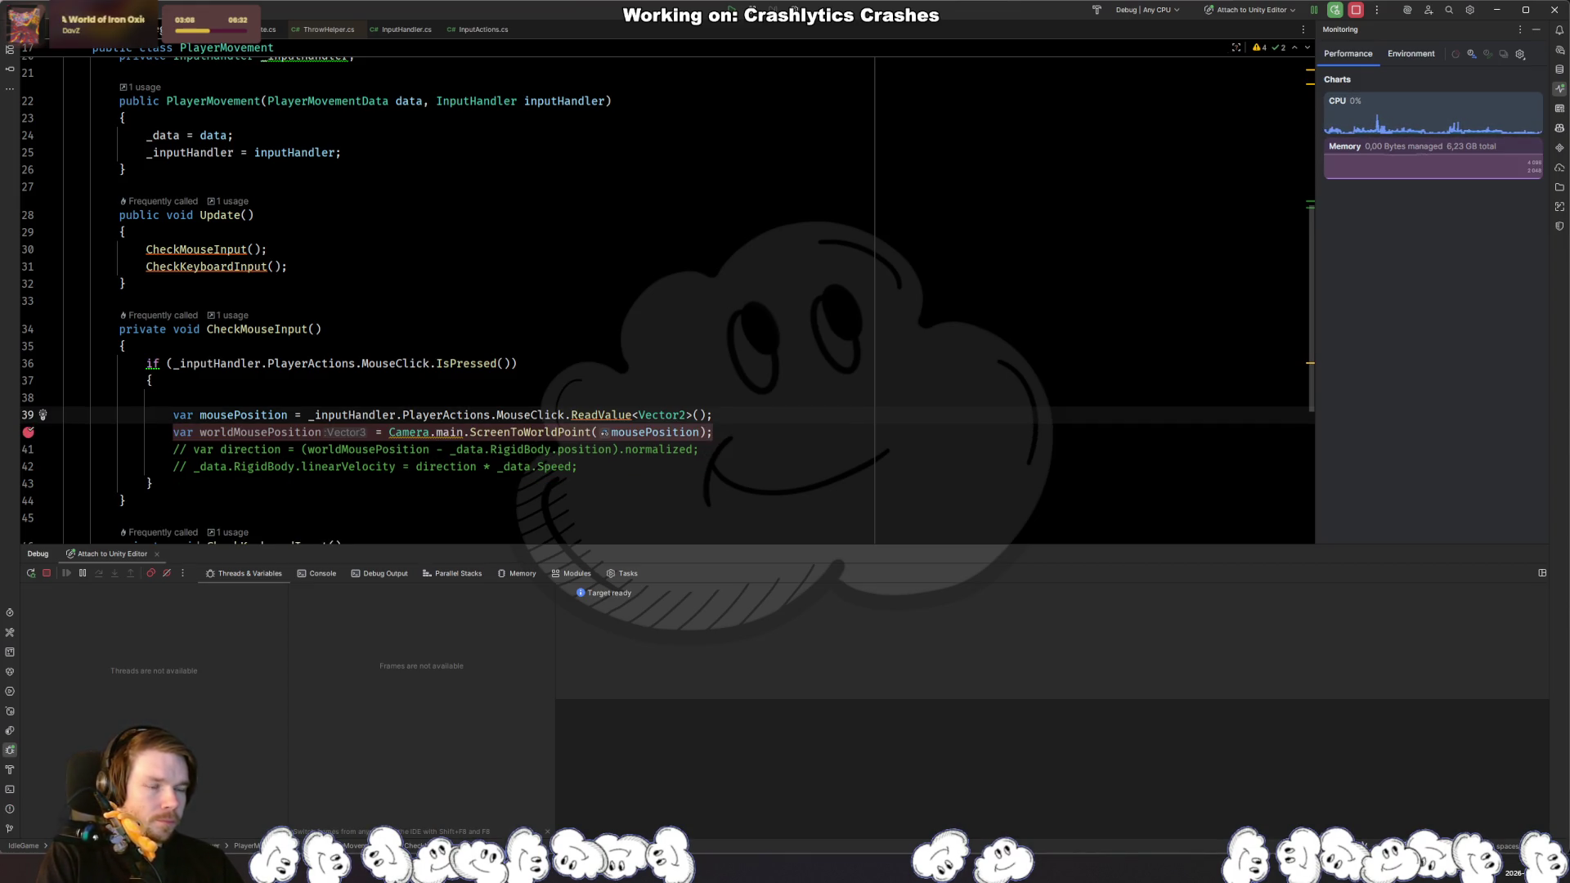
{"action": "key", "text": "ctrl+z"}
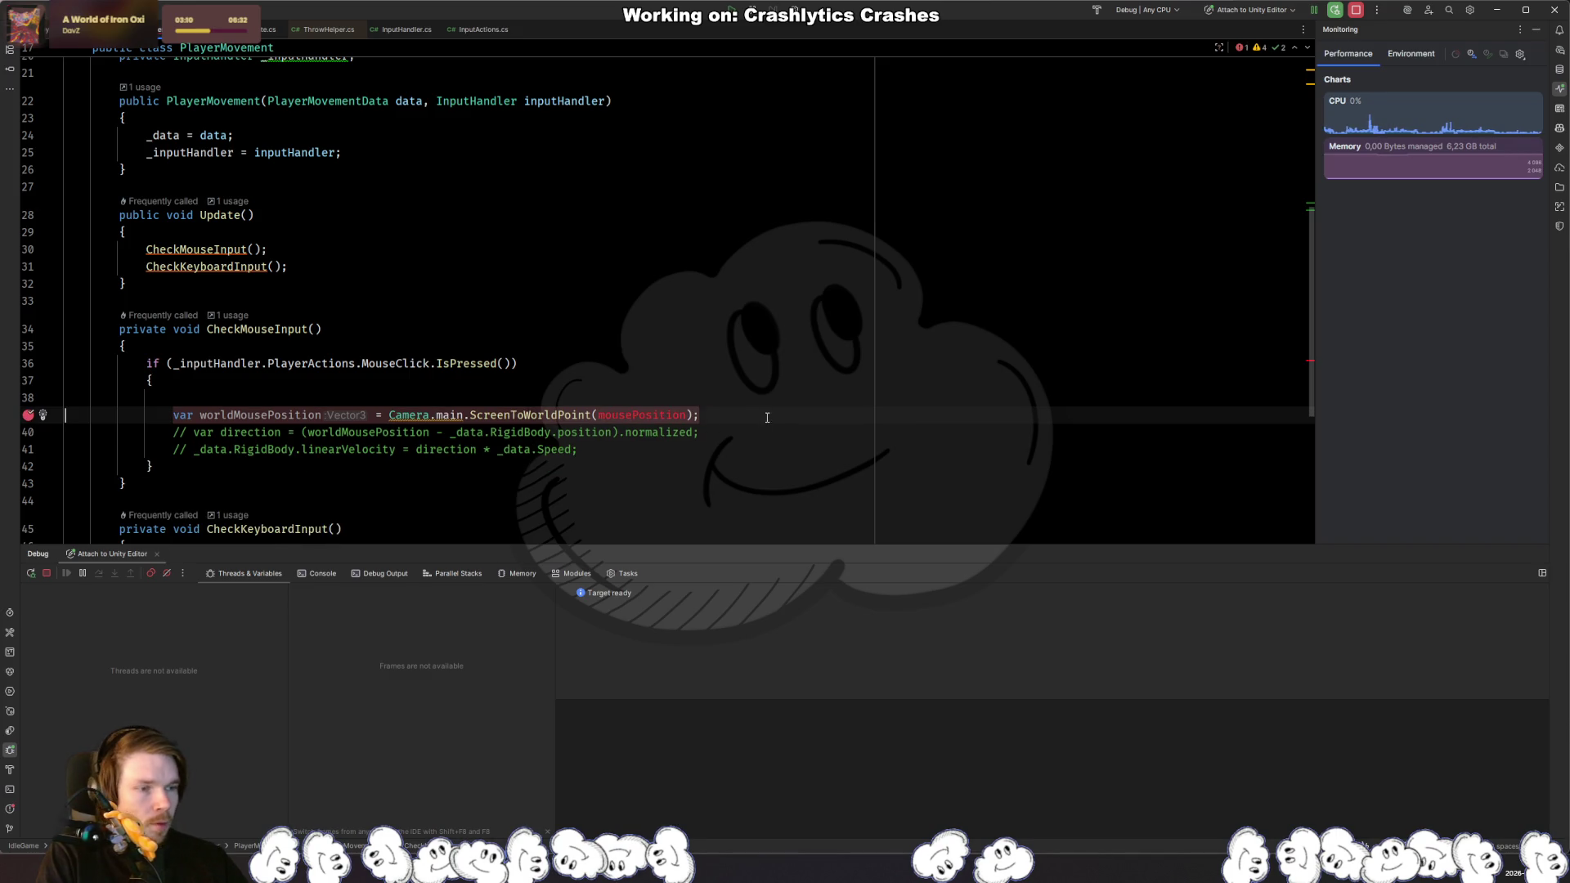
{"action": "key", "text": "ctrl+z"}
{"action": "key", "text": "ctrl+z"}
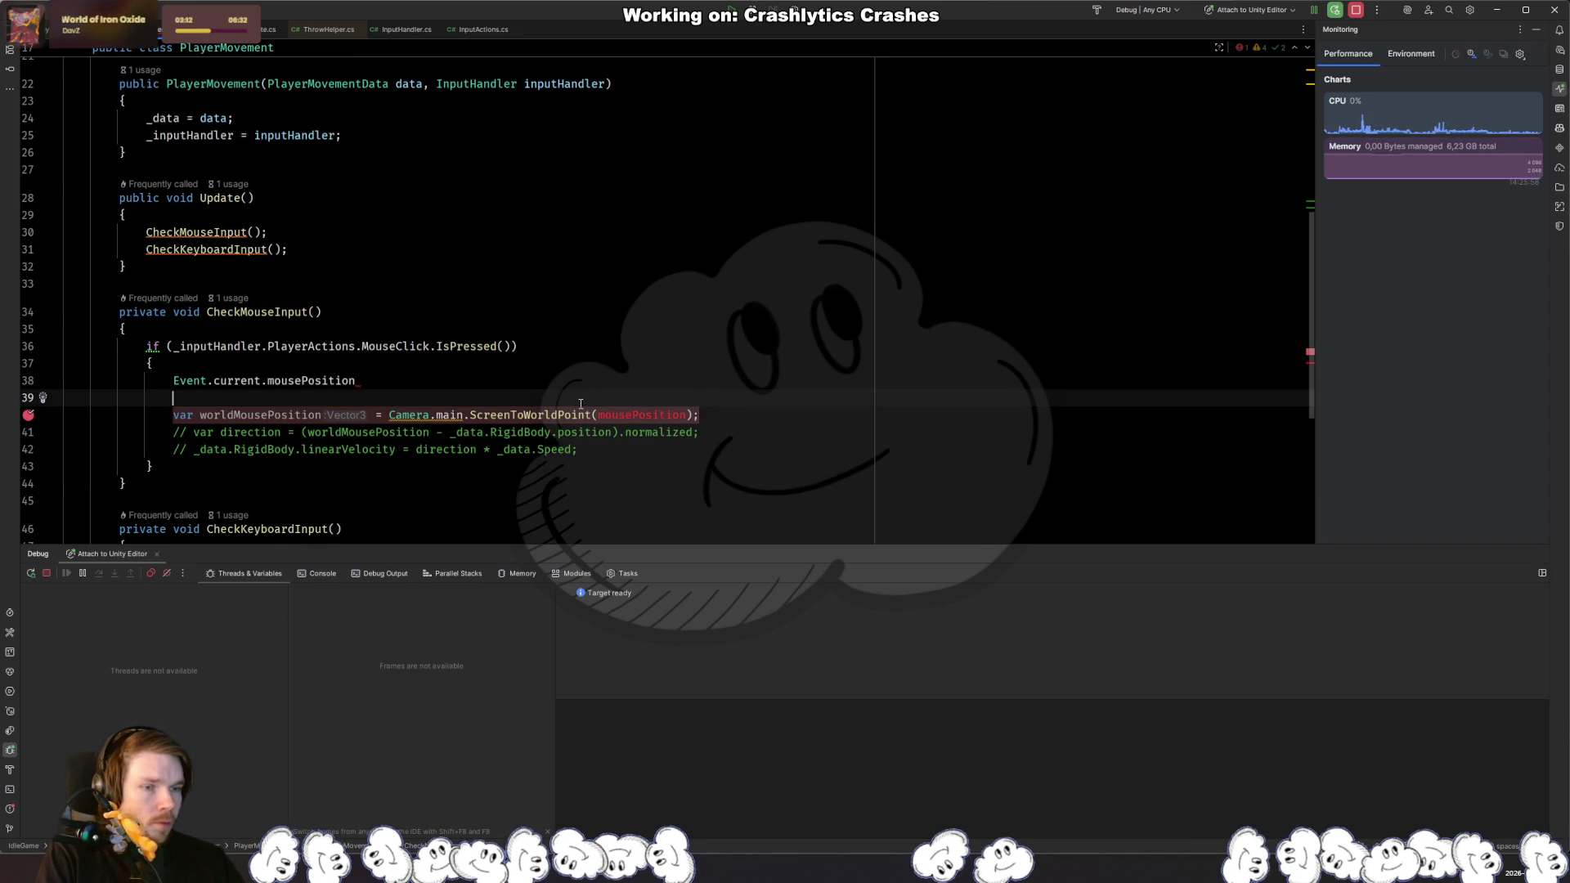
{"action": "key", "text": "BackSpace"}
Step: Make line 38 read var mousePosition = Event.current.mousePosition;
{"action": "key", "text": "Home"}
{"action": "type", "text": "var mousePos"}
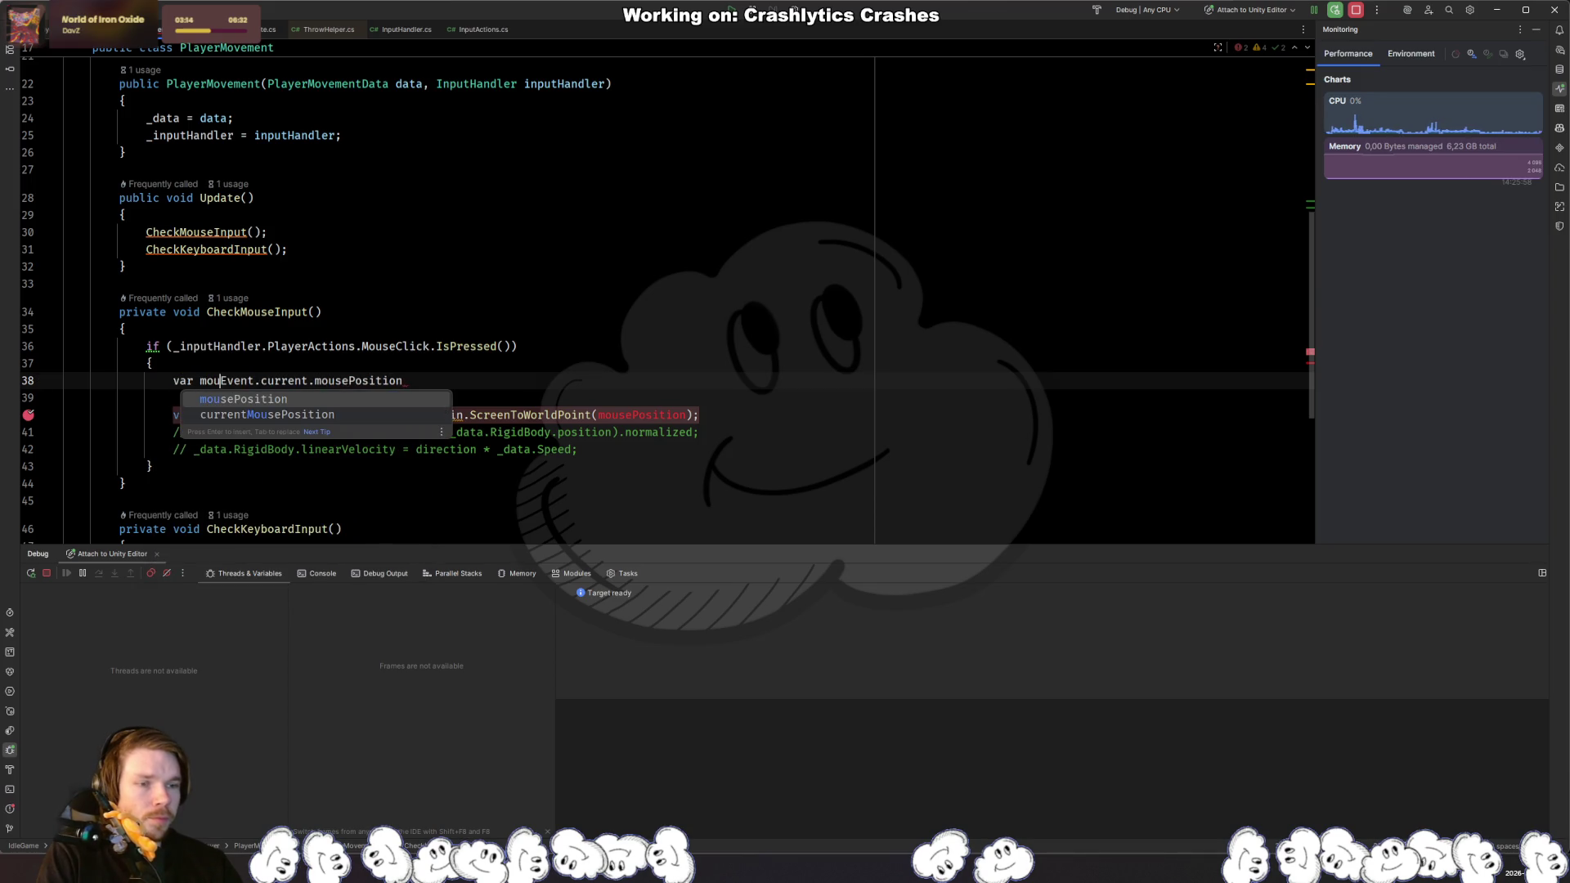
{"action": "key", "text": "Return"}
{"action": "type", "text": "="}
{"action": "key", "text": "End"}
{"action": "type", "text": ";"}
Step: Uncomment the direction and velocity lines 41–42
{"action": "key", "text": "Down"}
{"action": "key", "text": "Down"}
{"action": "key", "text": "Down"}
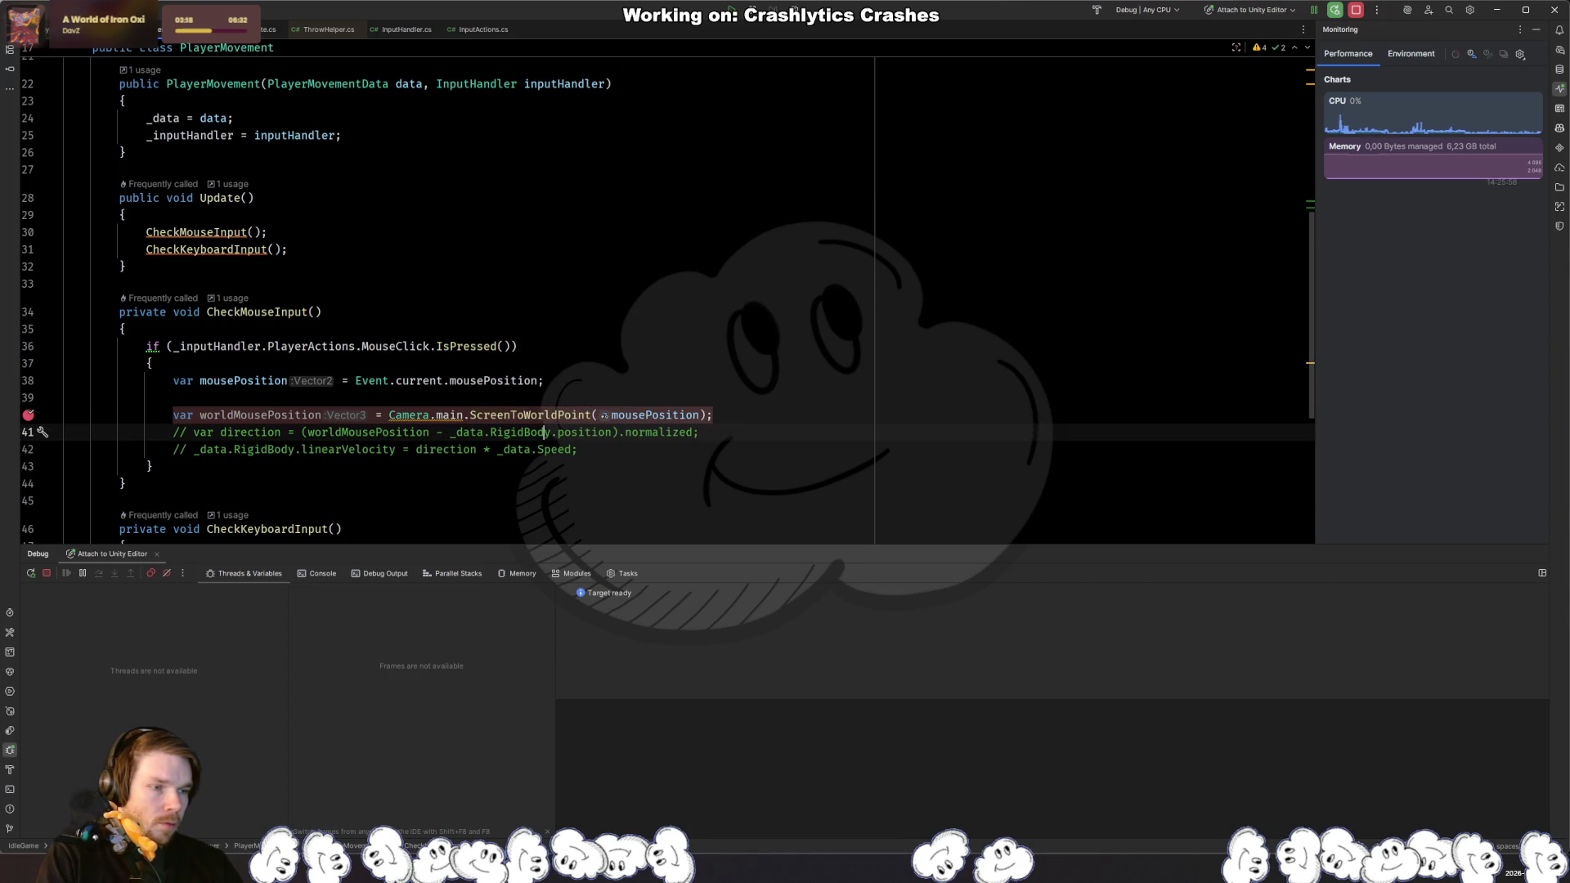
{"action": "key", "text": "Down"}
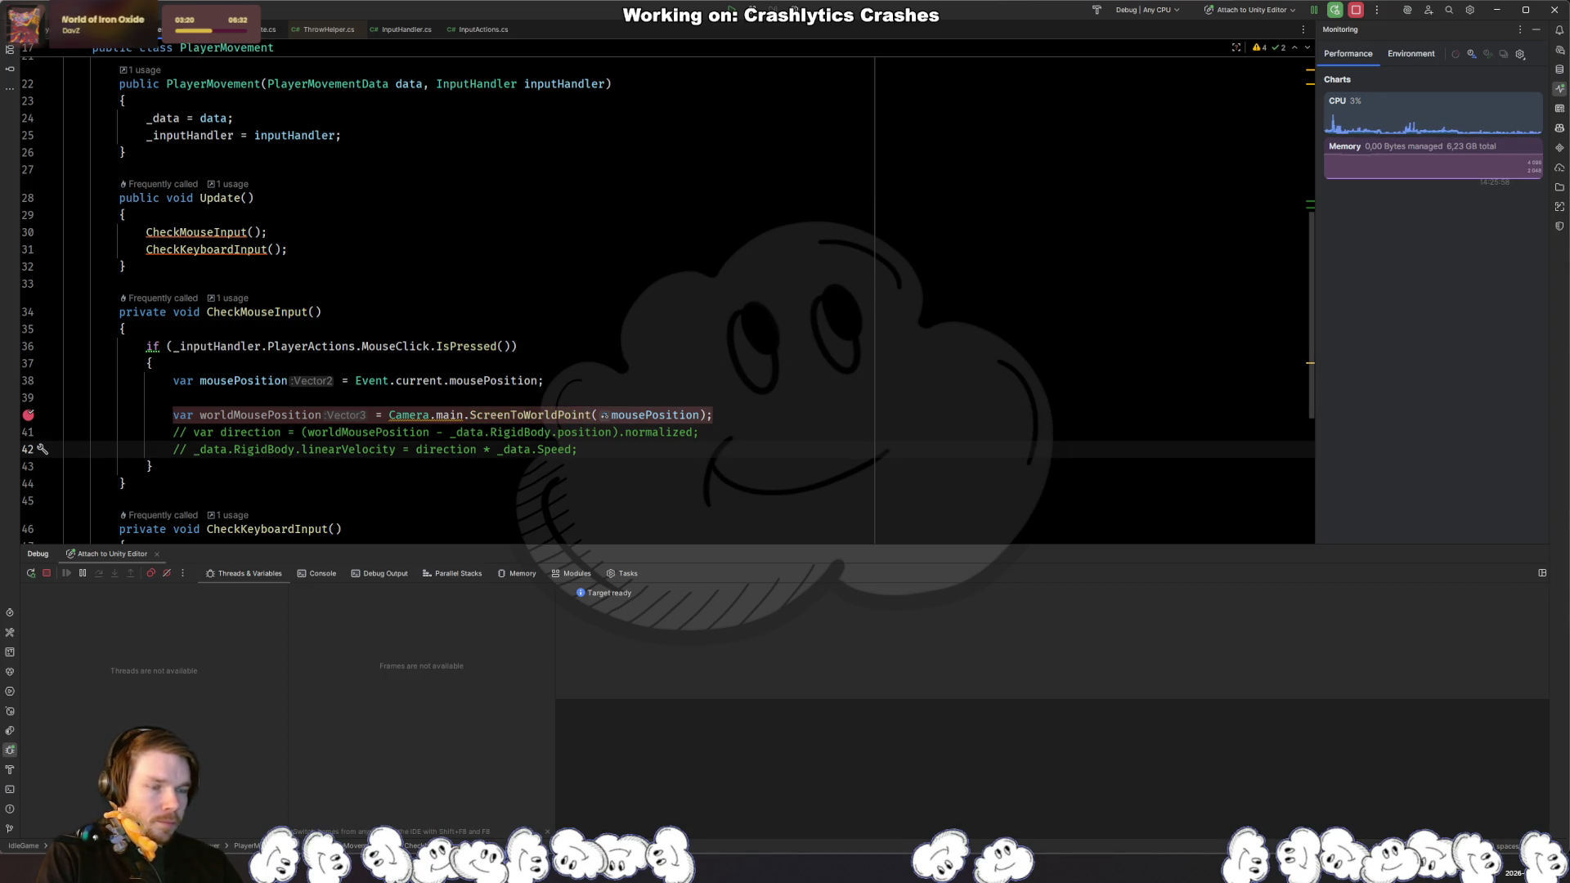
{"action": "key", "text": "Up"}
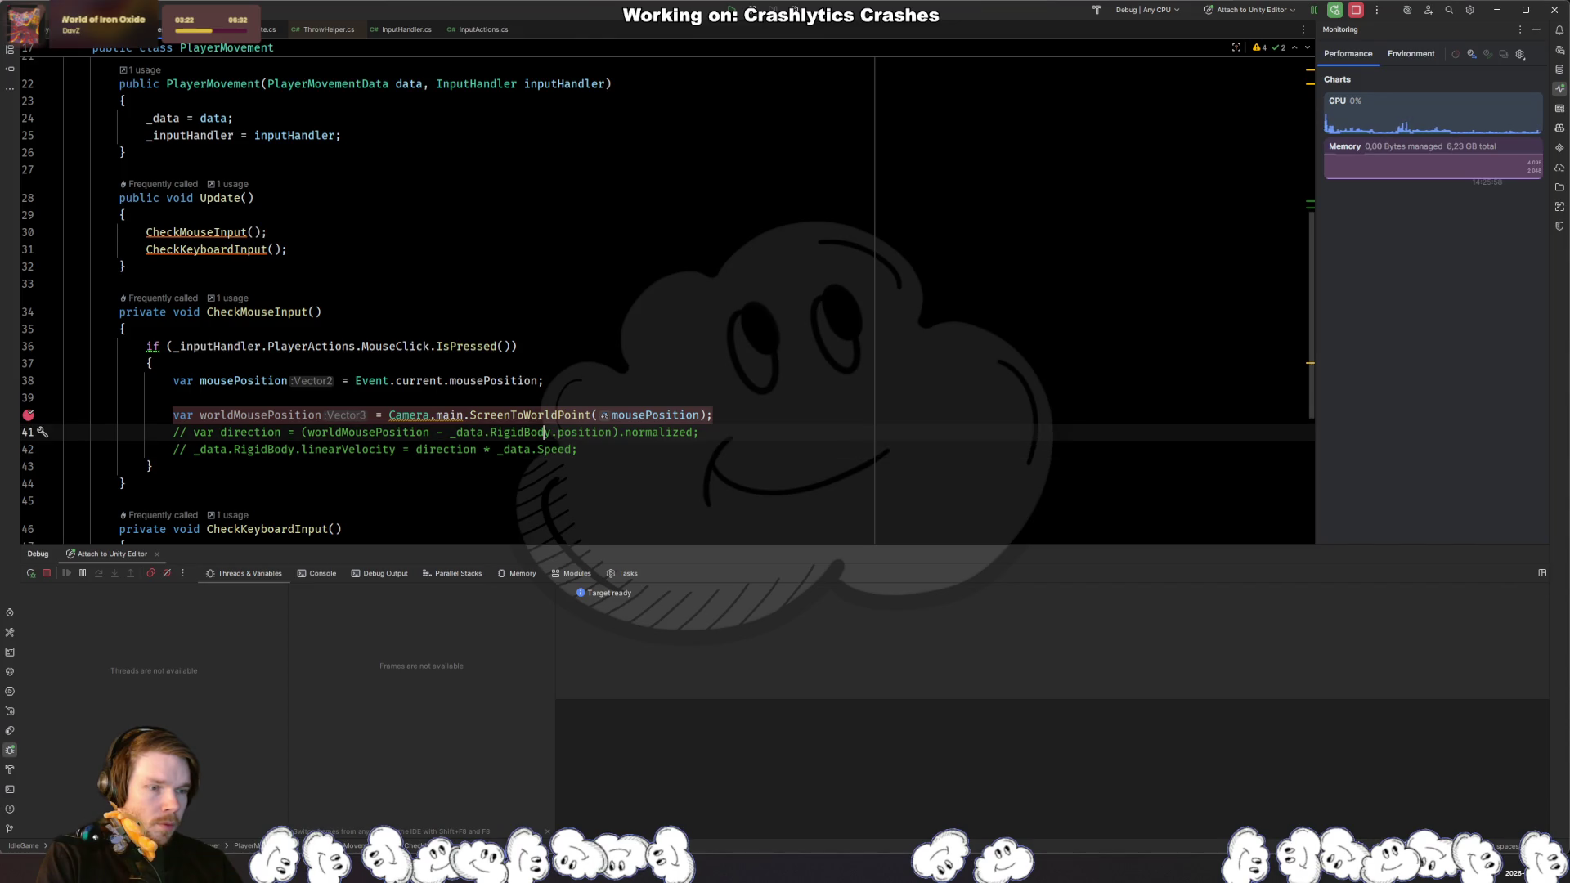
{"action": "key", "text": "ctrl+slash"}
{"action": "key", "text": "ctrl+slash"}
{"action": "key", "text": "Up"}
{"action": "key", "text": "Up"}
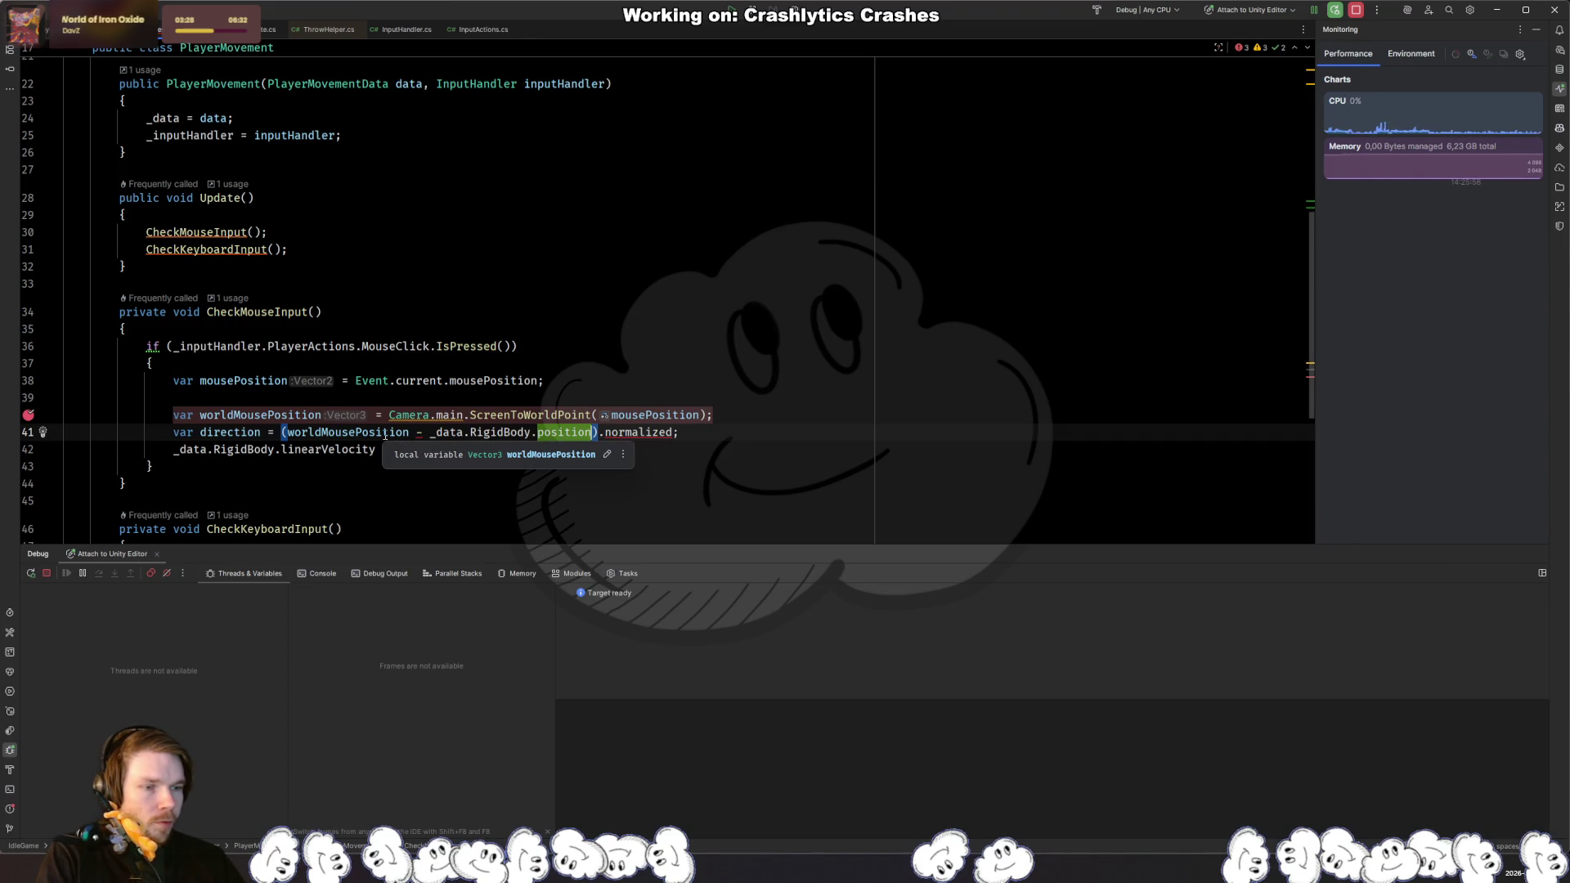
Step: Build direction from new Vector2(worldMousePosition.x, worldMousePosition.y)
{"action": "left_click", "coordinate": [287, 432]}
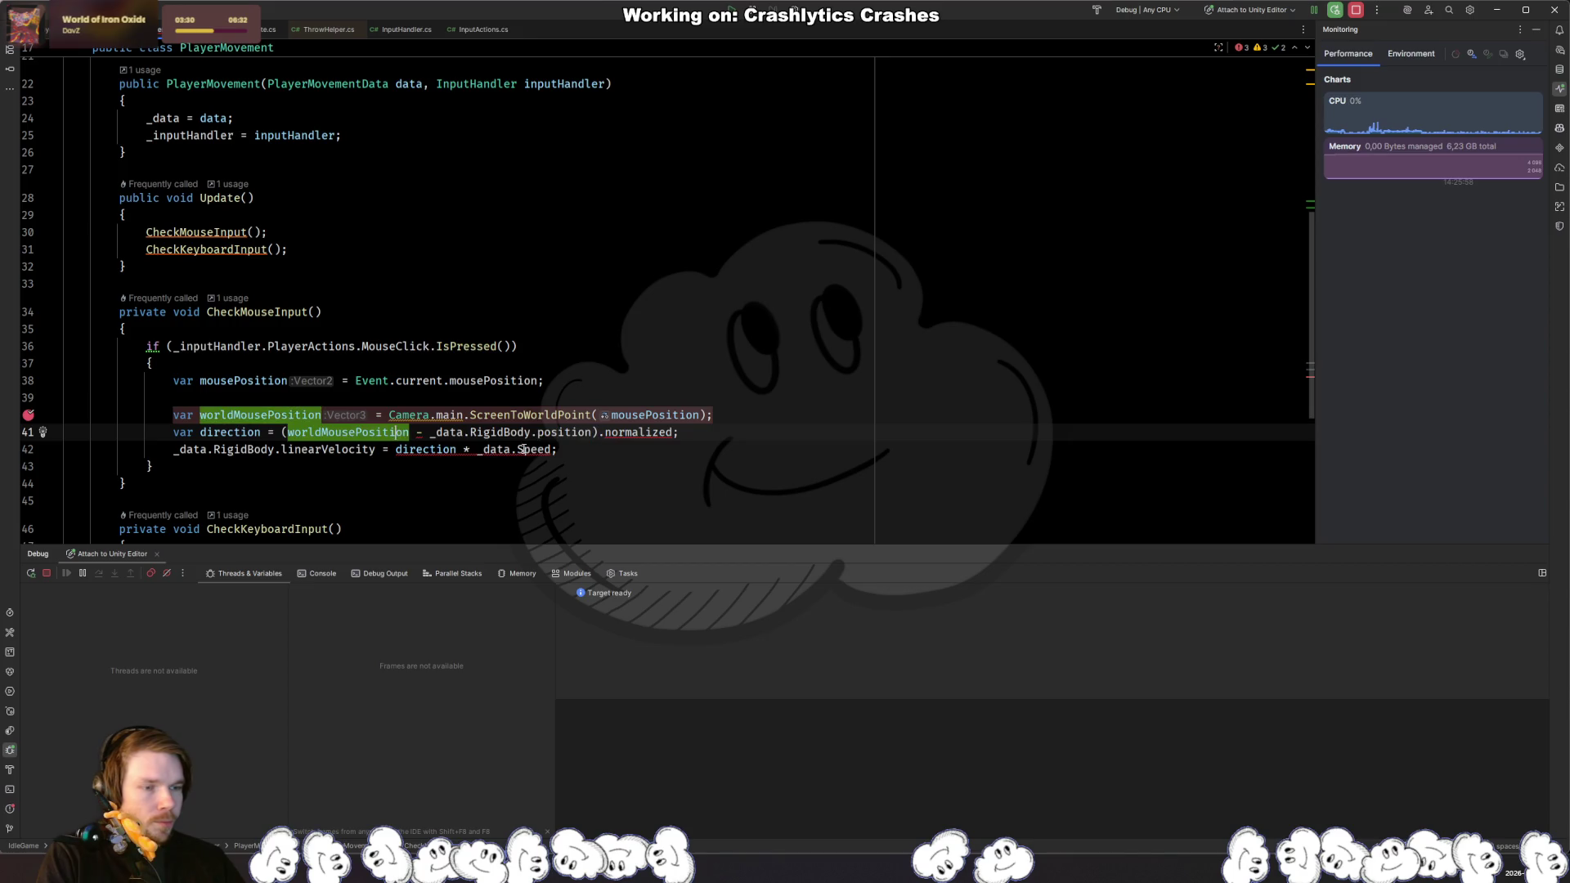
{"action": "type", "text": "("}
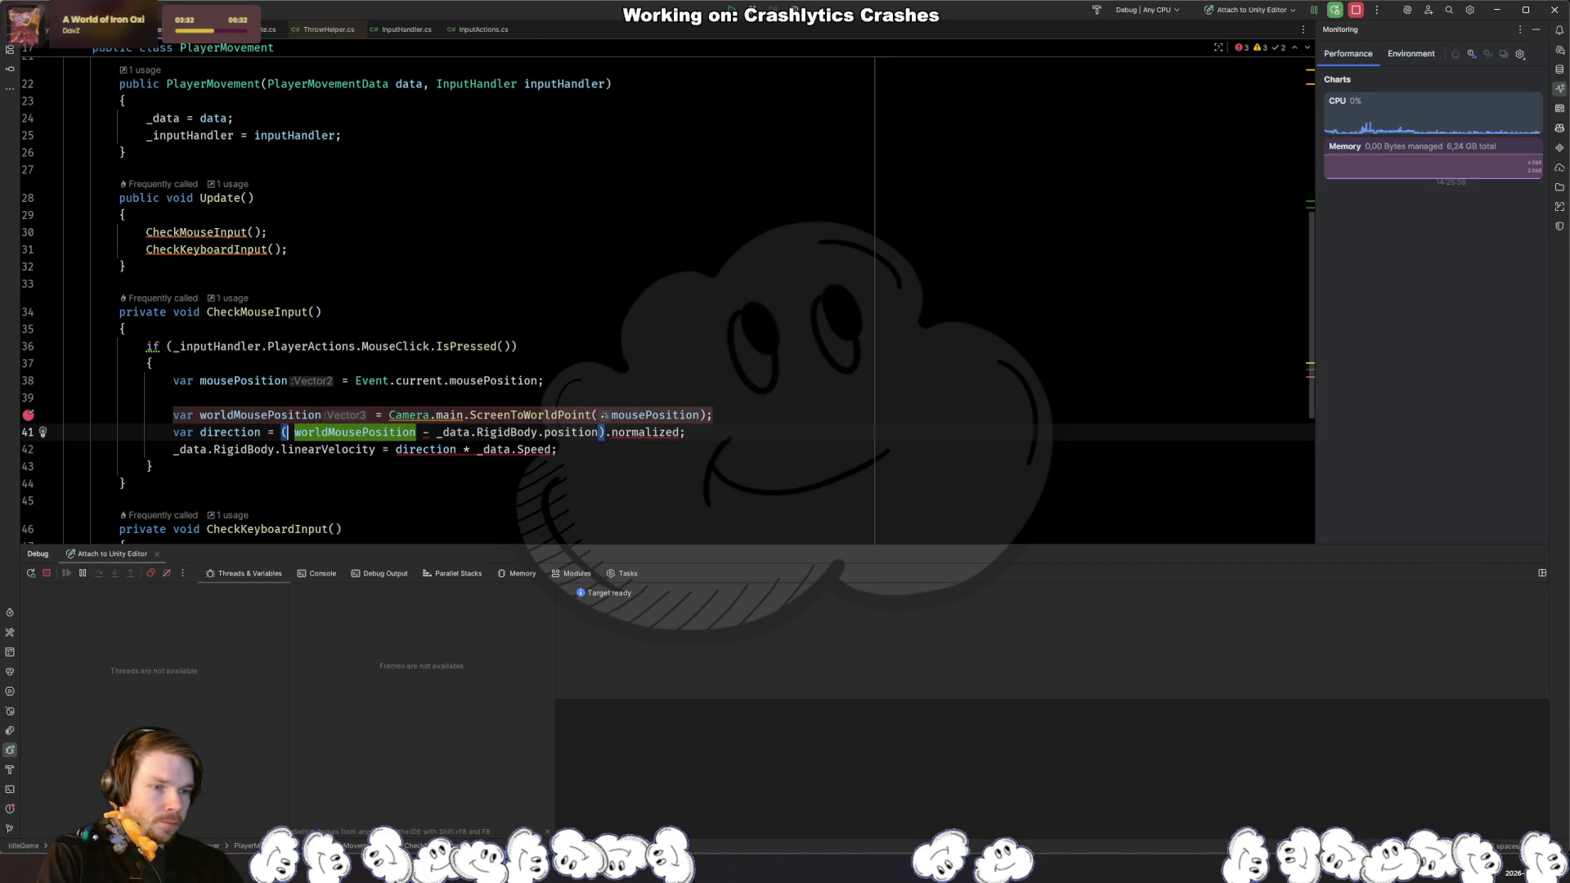
{"action": "type", "text": "new Vect"}
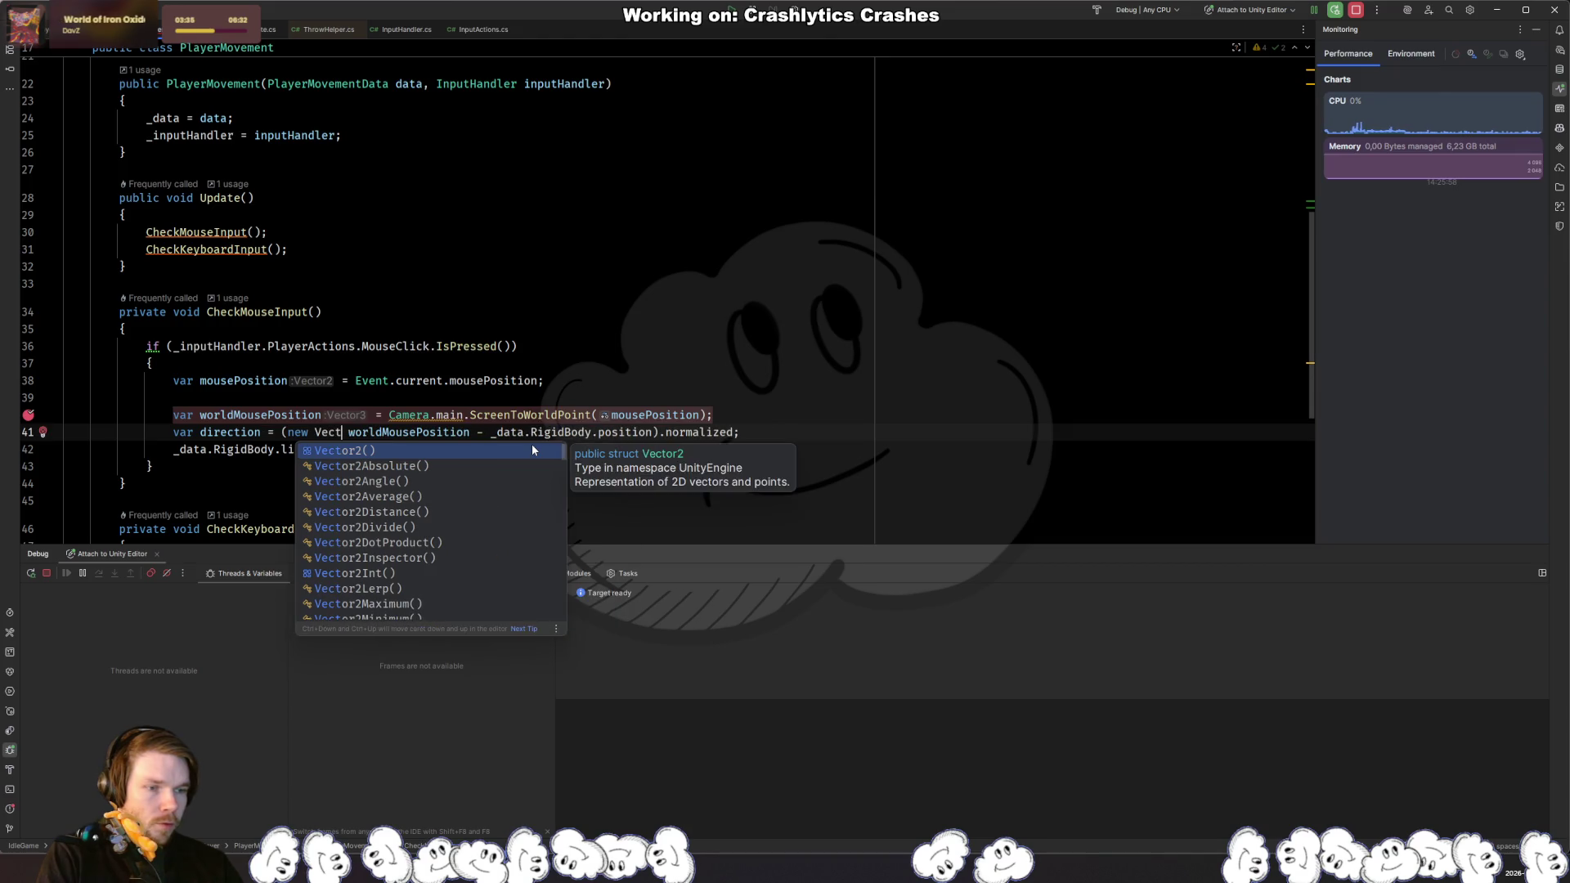
{"action": "key", "text": "Return"}
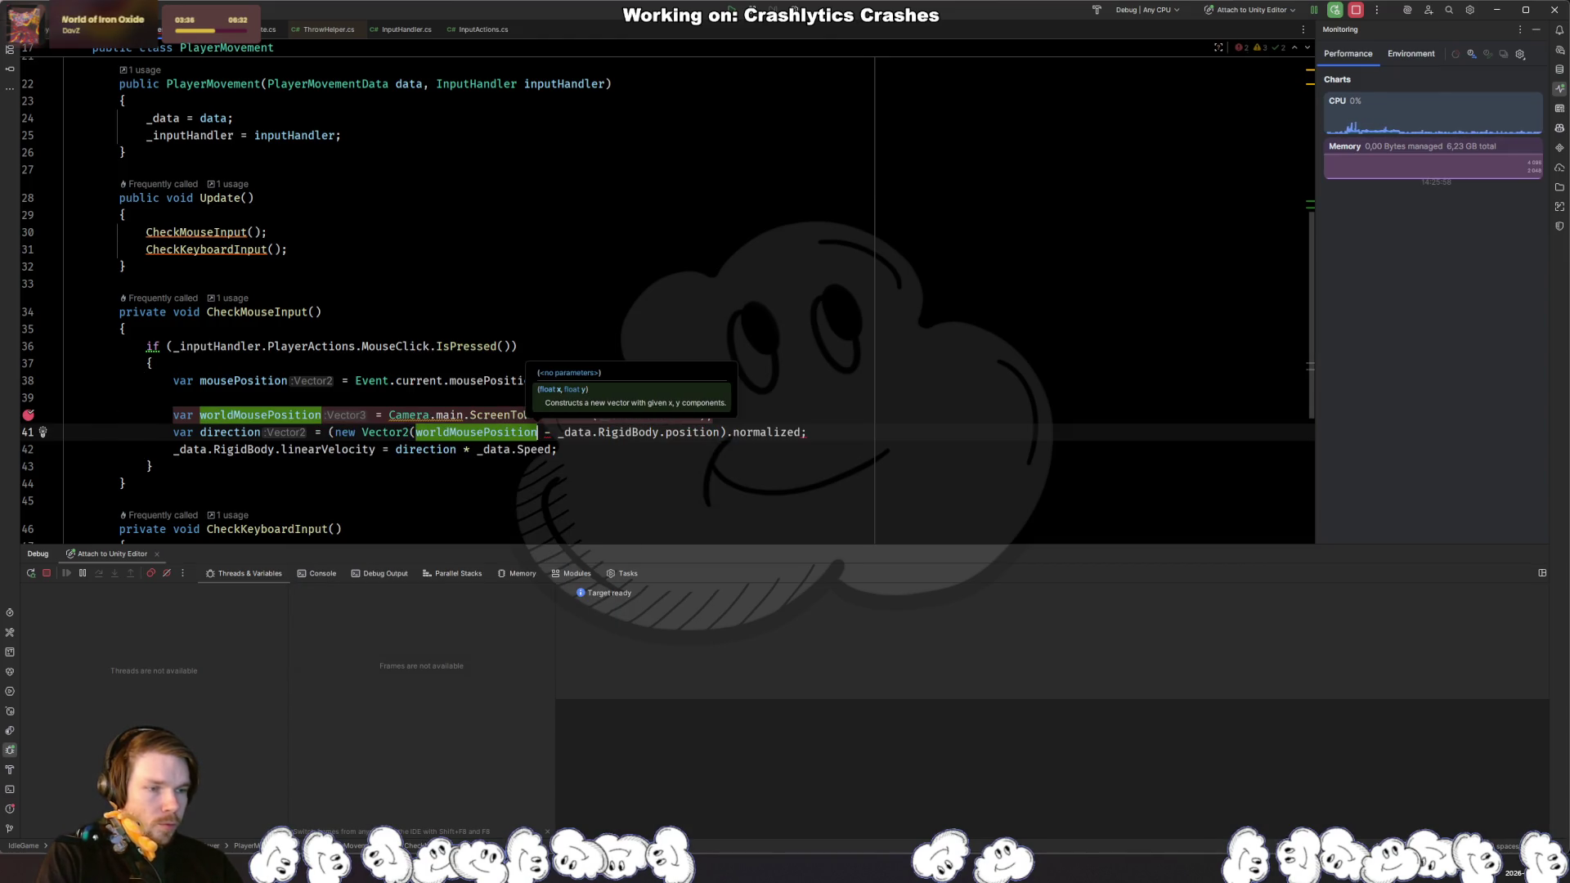
{"action": "type", "text": ")"}
{"action": "key", "text": "Left"}
{"action": "type", "text": ".x, wor"}
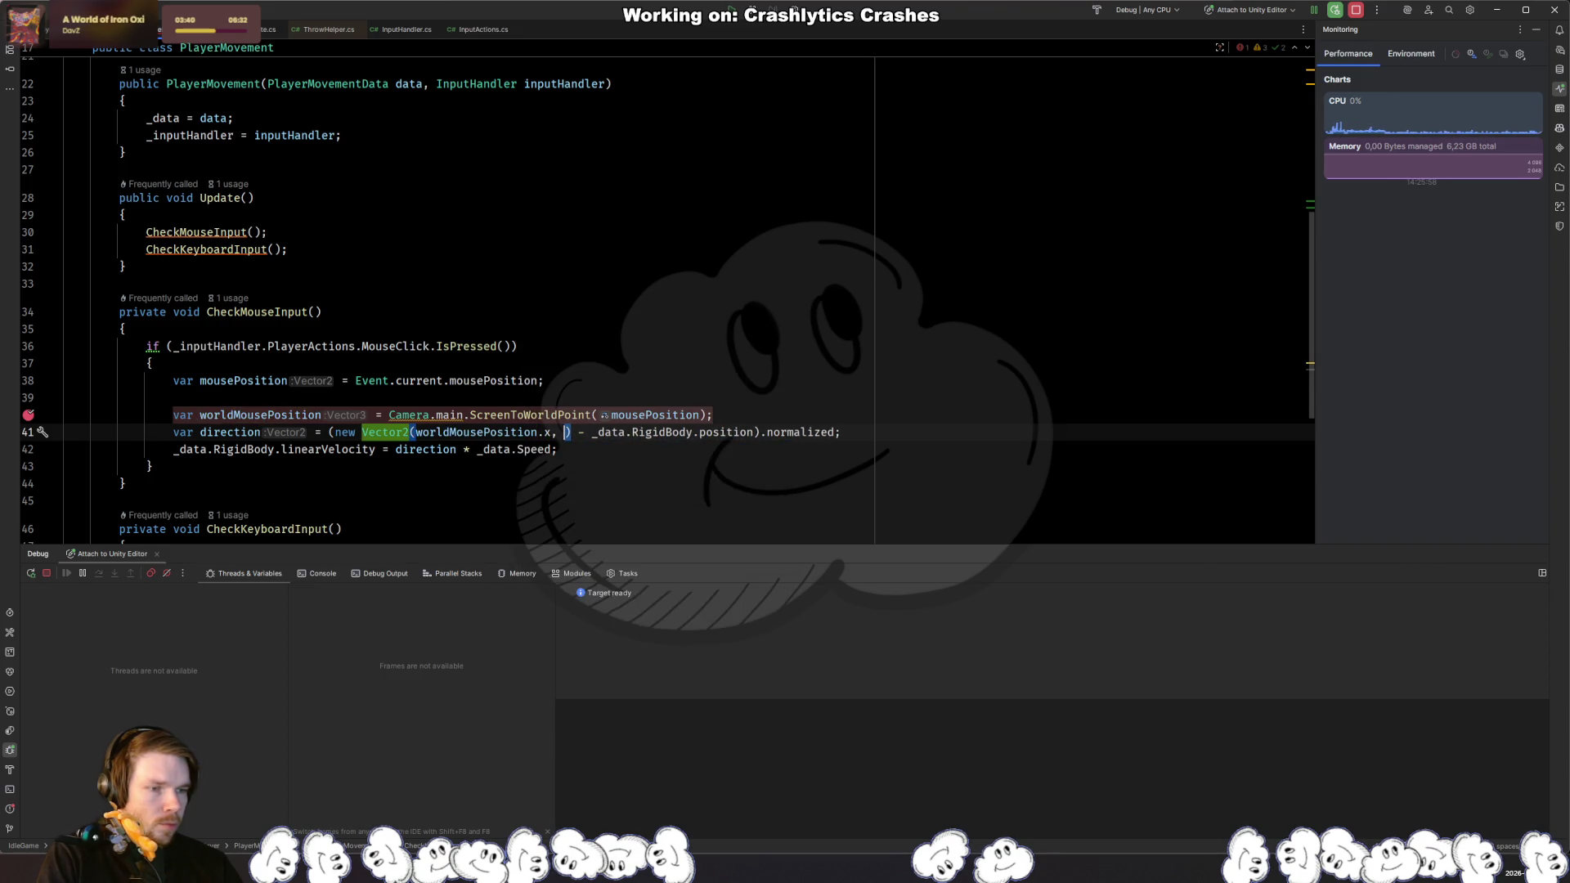
{"action": "key", "text": "Return"}
{"action": "type", "text": ".y"}
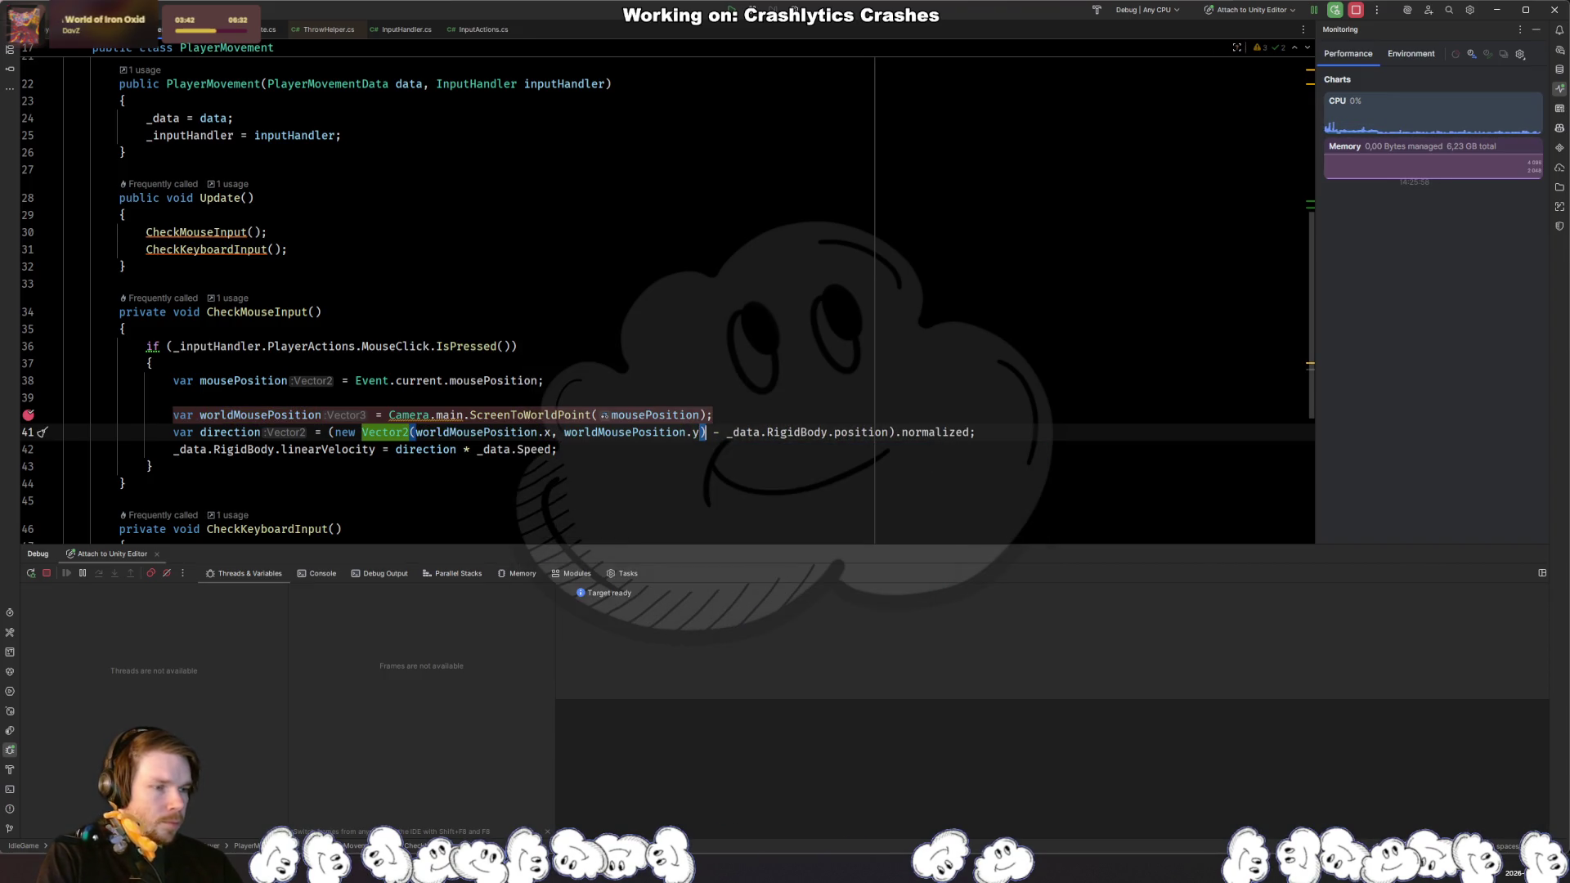
{"action": "left_click", "coordinate": [719, 432]}
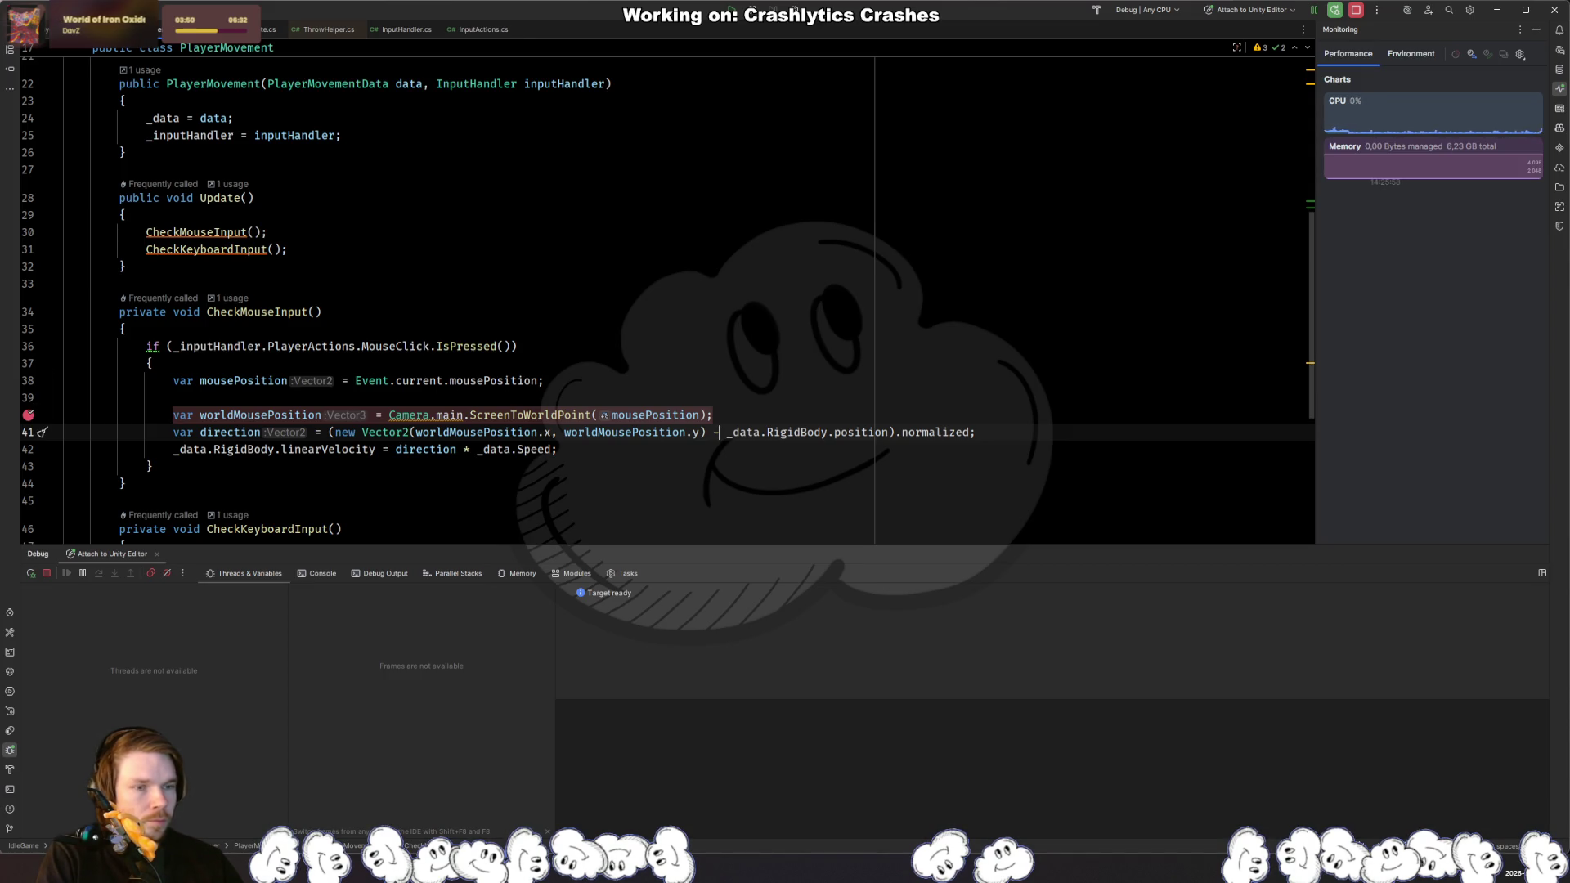
{"action": "scroll", "coordinate": [325, 210], "scroll_direction": "down", "scroll_amount": 3}
{"action": "scroll", "coordinate": [325, 211], "scroll_direction": "up", "scroll_amount": 2}
{"action": "left_click", "coordinate": [325, 200]}
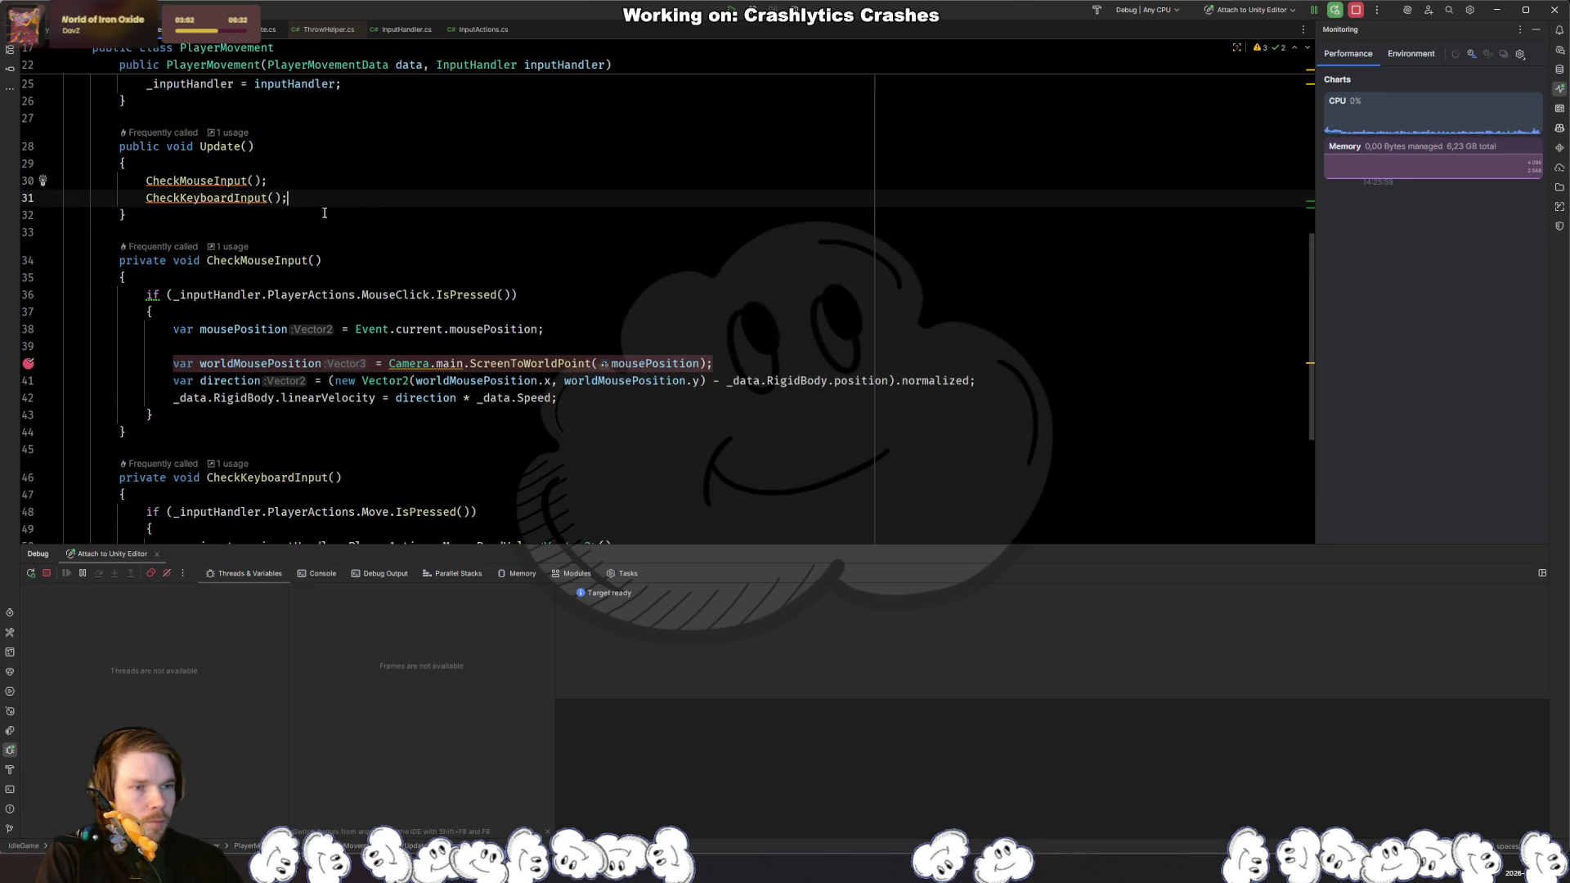
Step: Comment out the CheckKeyboardInput call and test mouse movement in Unity's Play mode
{"action": "key", "text": "ctrl+slash"}
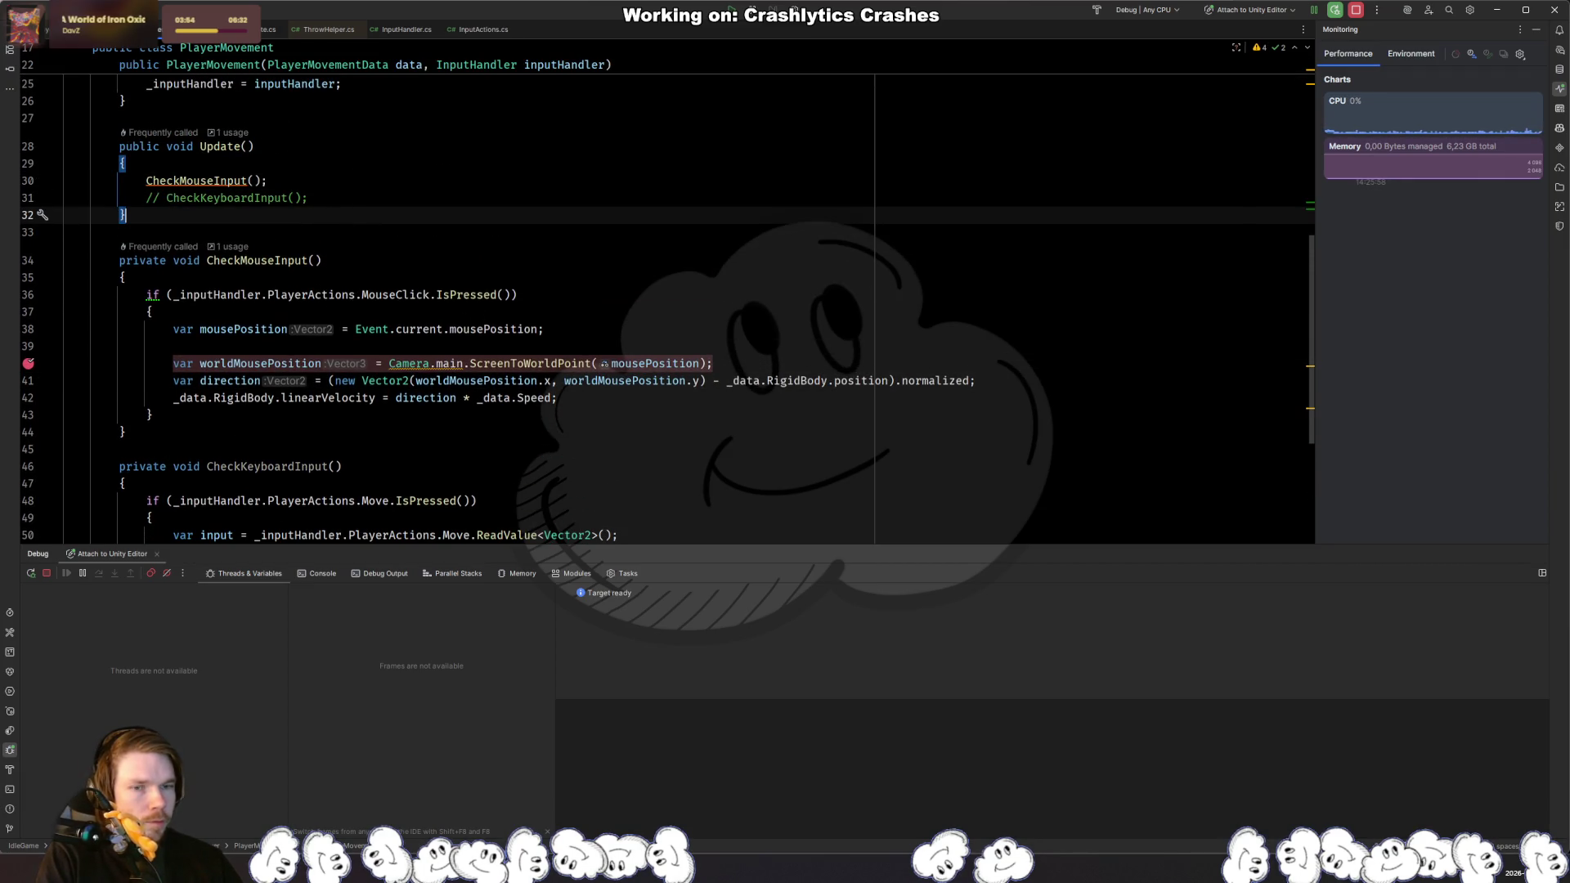
{"action": "key", "text": "alt+Tab"}
{"action": "left_click", "coordinate": [746, 41]}
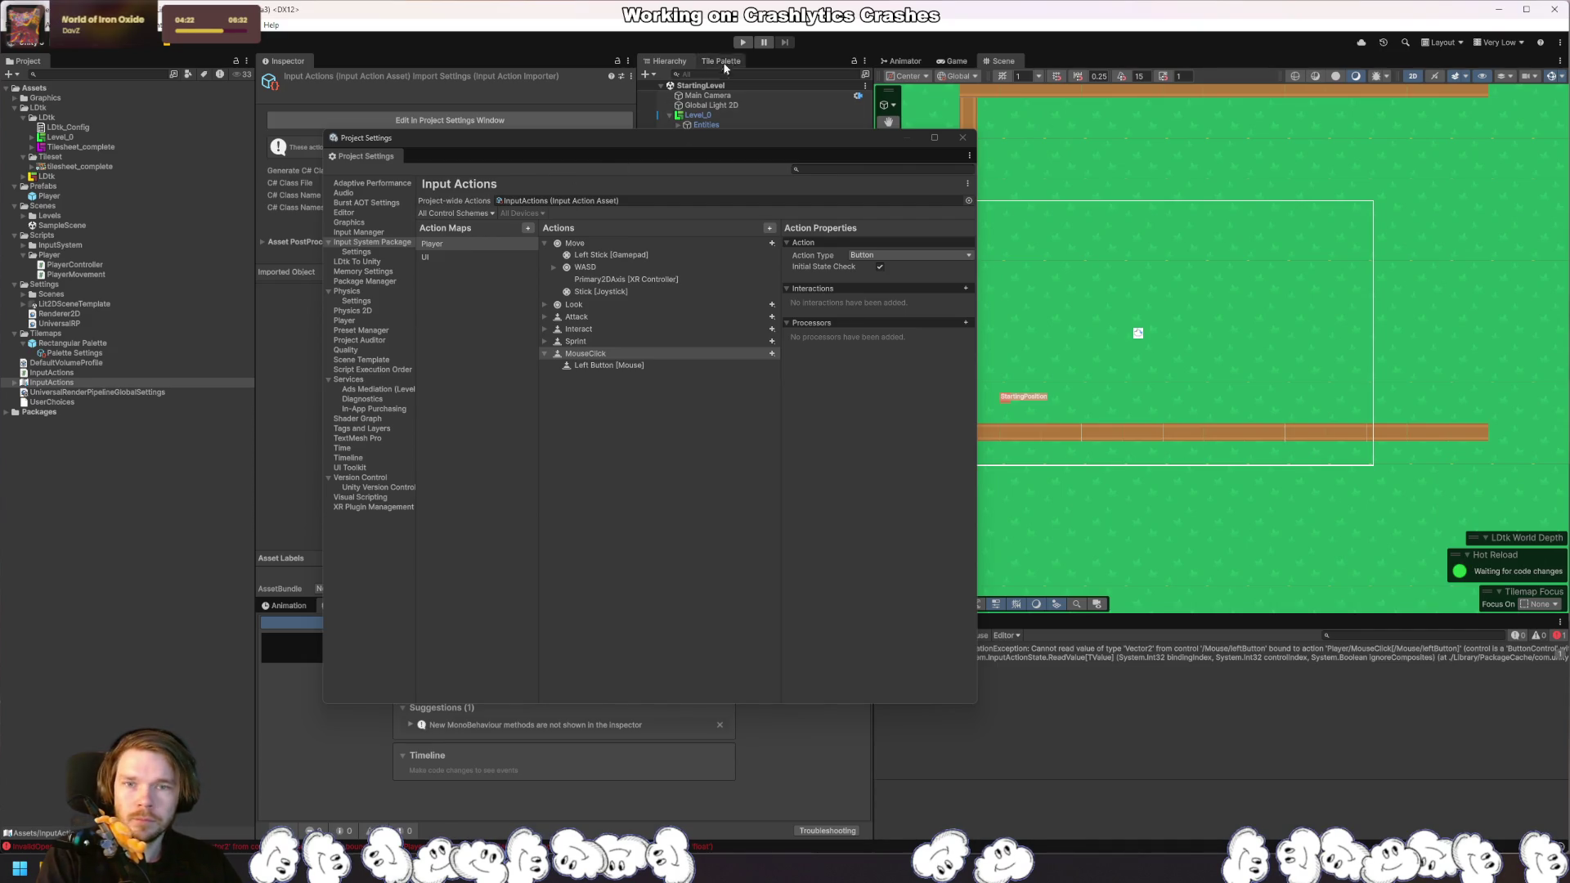
{"action": "left_click", "coordinate": [742, 42]}
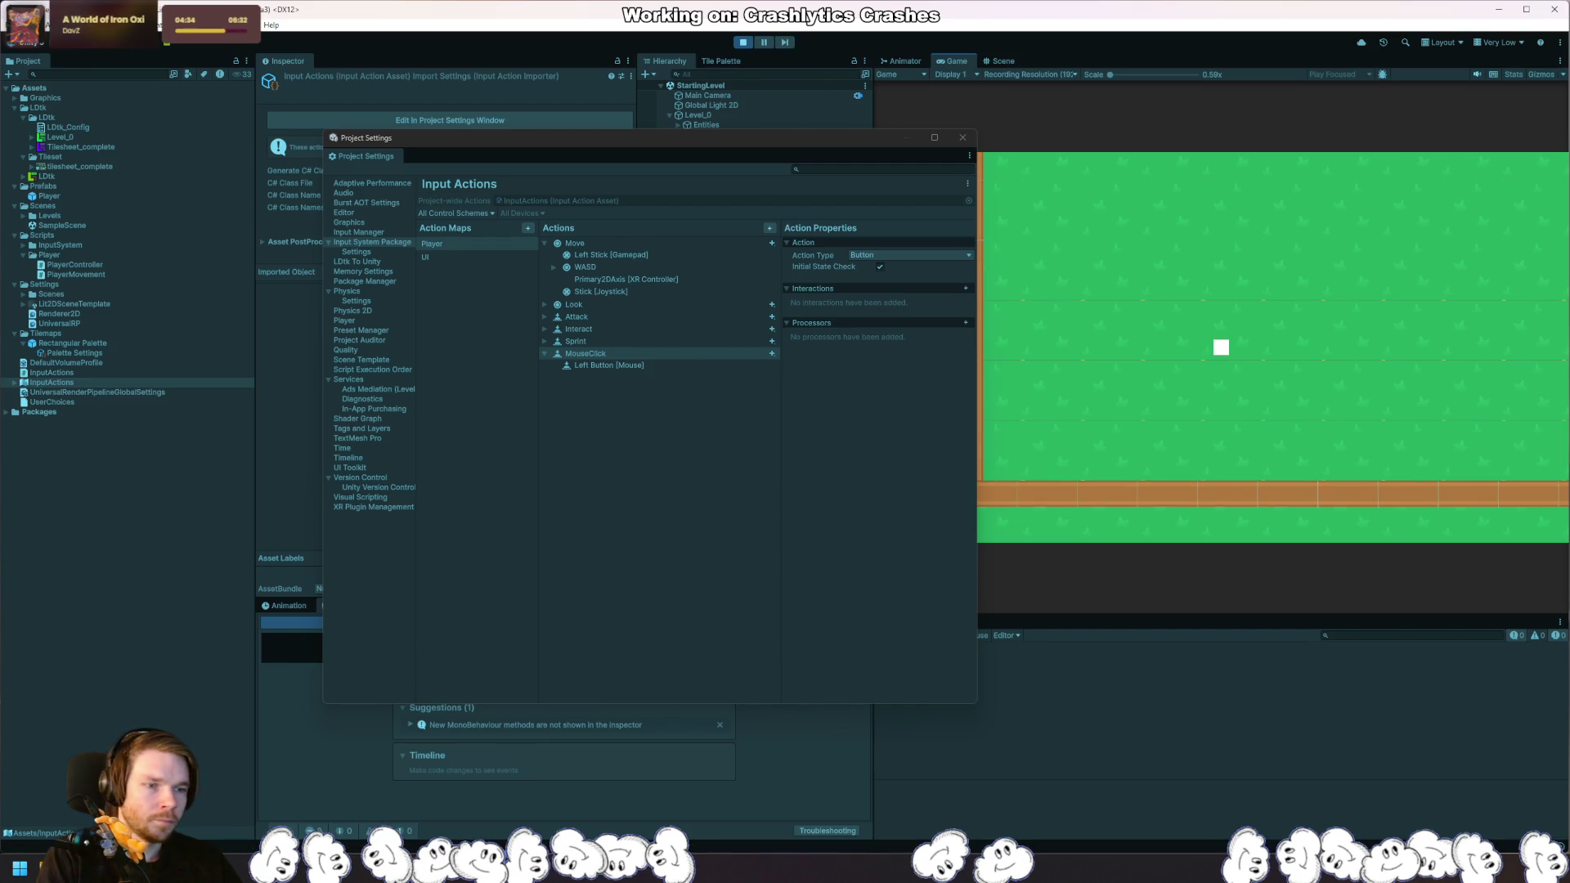
{"action": "left_click", "coordinate": [437, 331]}
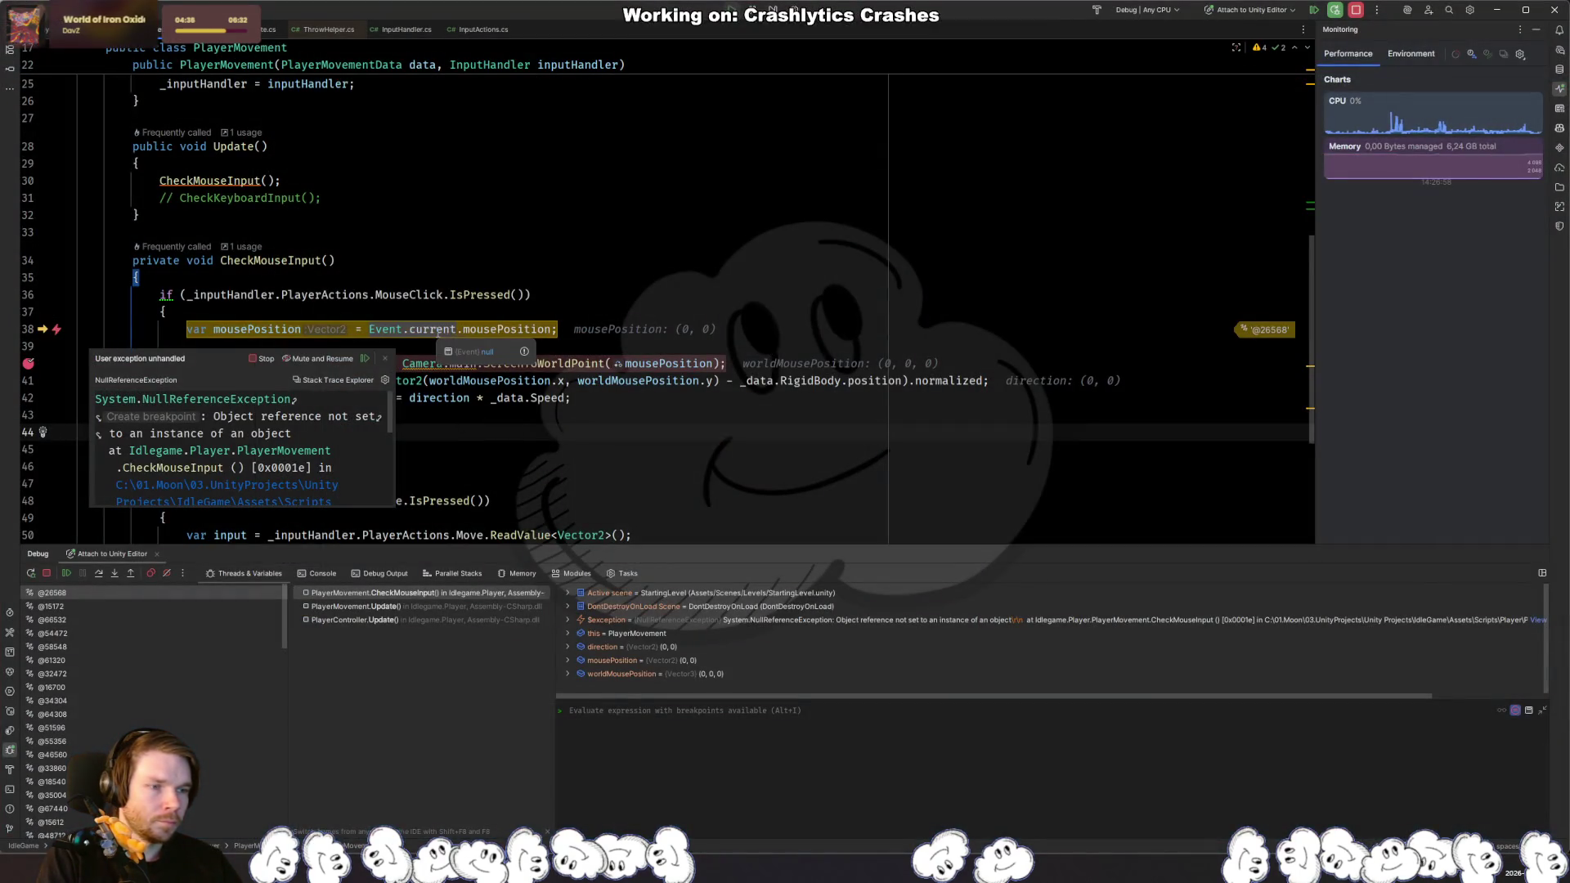
{"action": "mouse_move", "coordinate": [381, 327]}
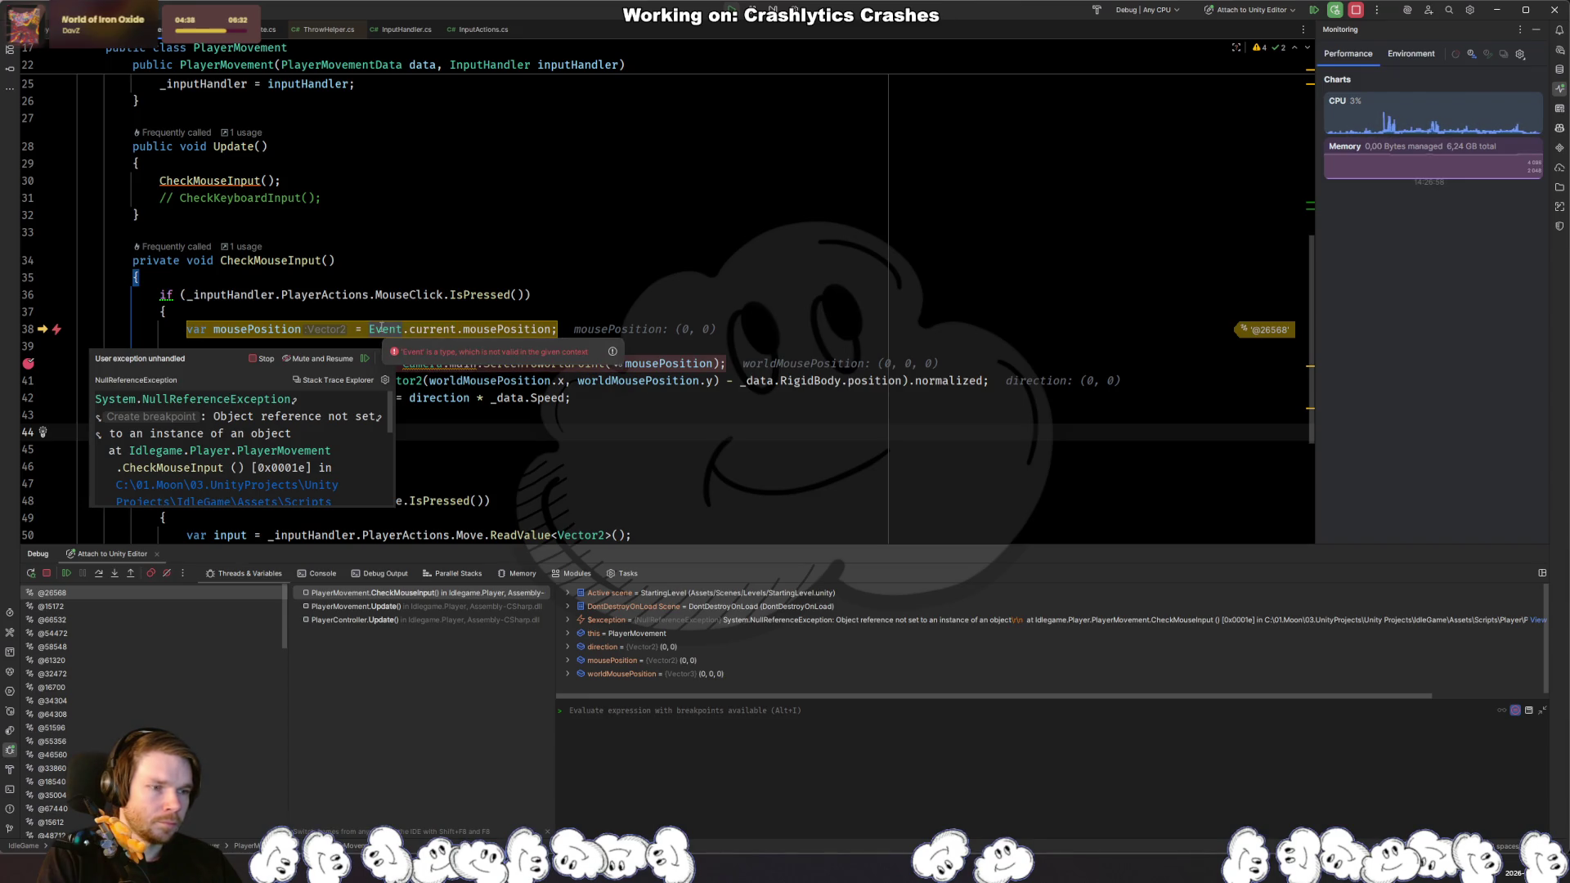
{"action": "key", "text": "F9"}
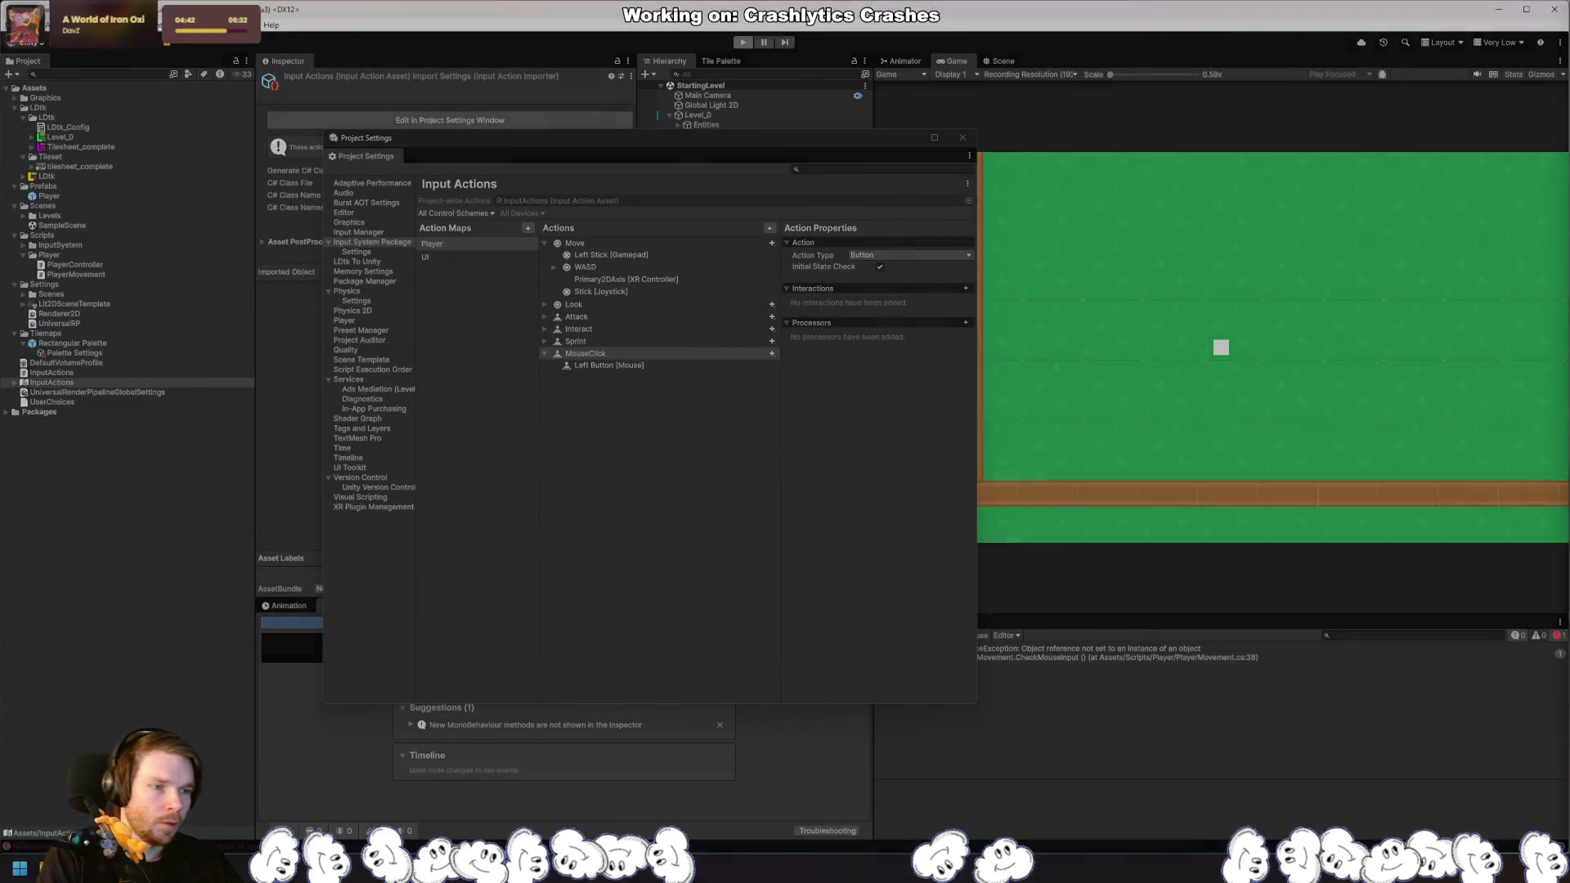
{"action": "key", "text": "alt+Tab"}
Step: Delete the old Event.current.mousePosition line and bring up the AI Chat assistant
{"action": "left_click", "coordinate": [586, 334]}
{"action": "left_click", "coordinate": [770, 347]}
{"action": "key", "text": "Up"}
{"action": "key", "text": "ctrl+x"}
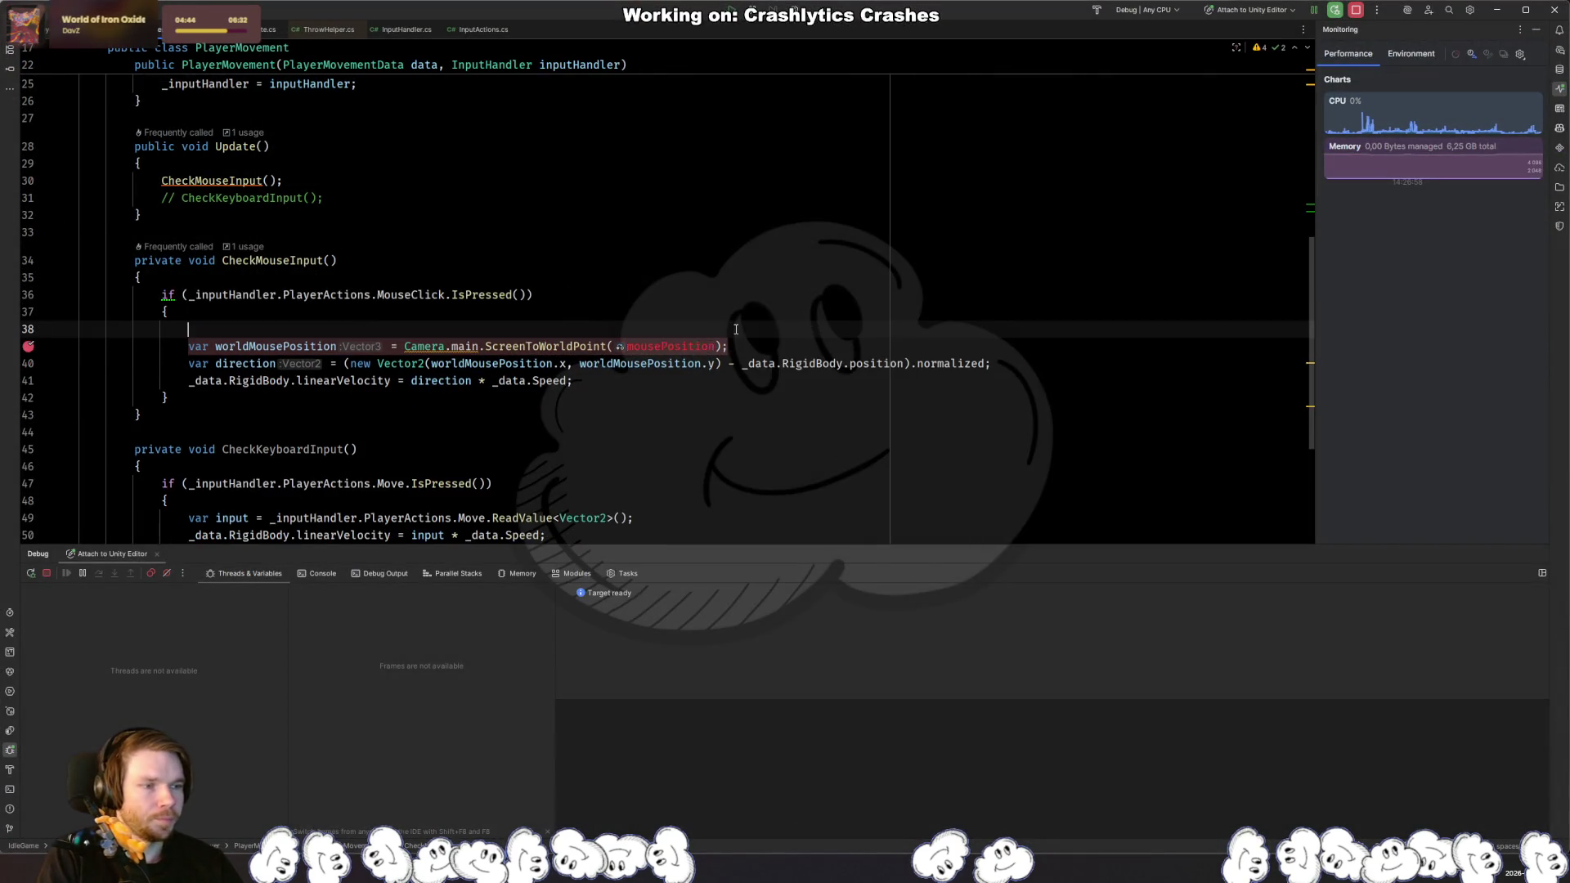
{"action": "left_click", "coordinate": [1559, 129]}
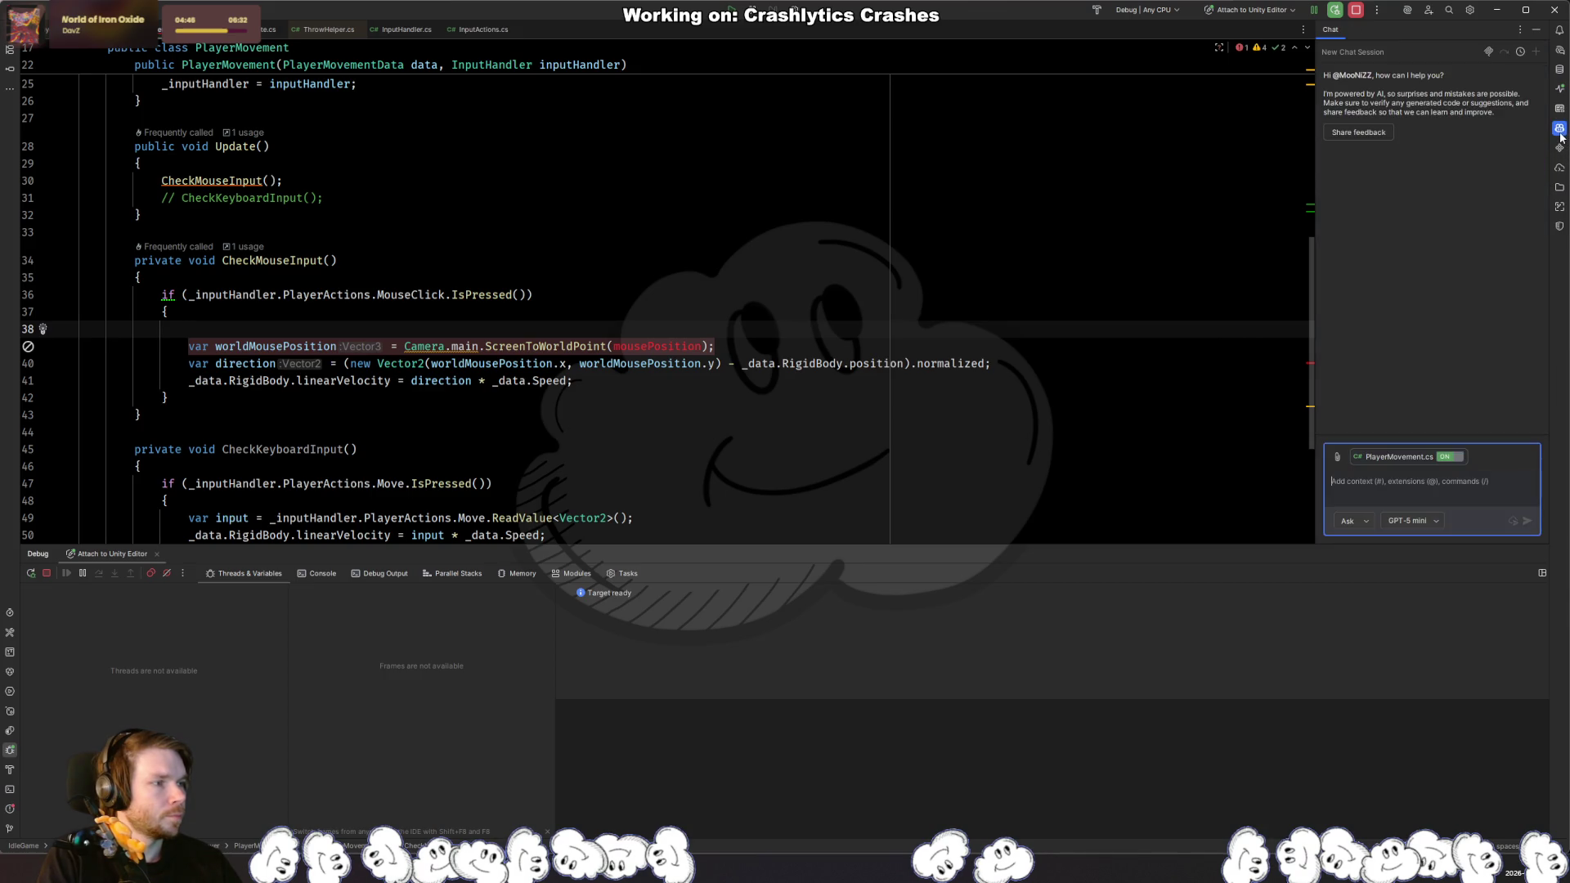
Step: Ask the AI chat 'How do I get the mouse position?' and widen its panel to read the answer
{"action": "type", "text": "How "}
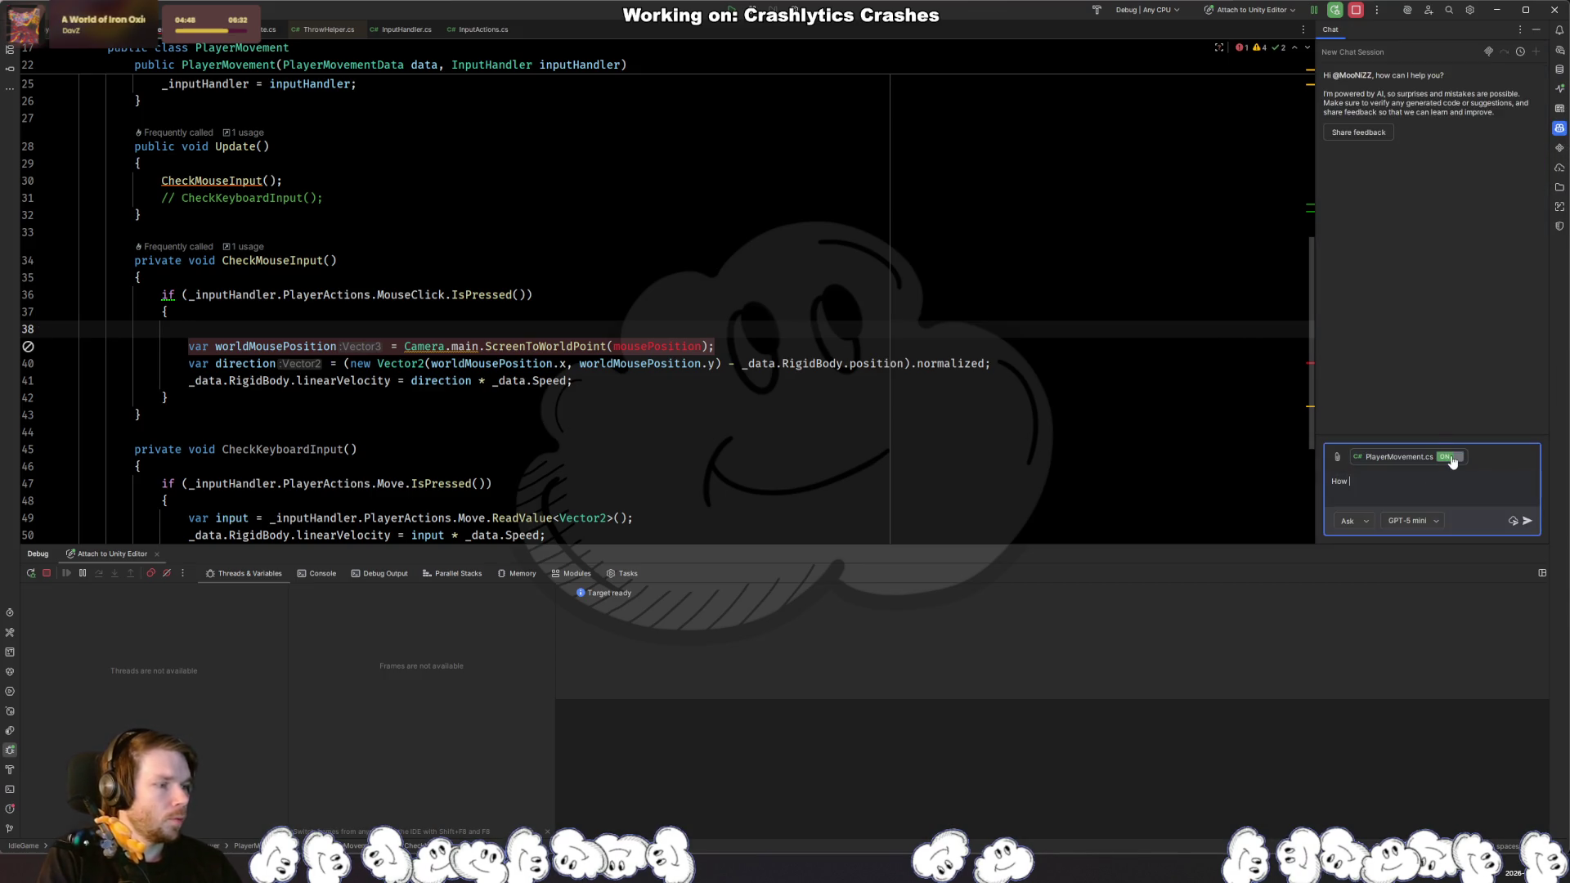
{"action": "type", "text": "do I get the mouse position?"}
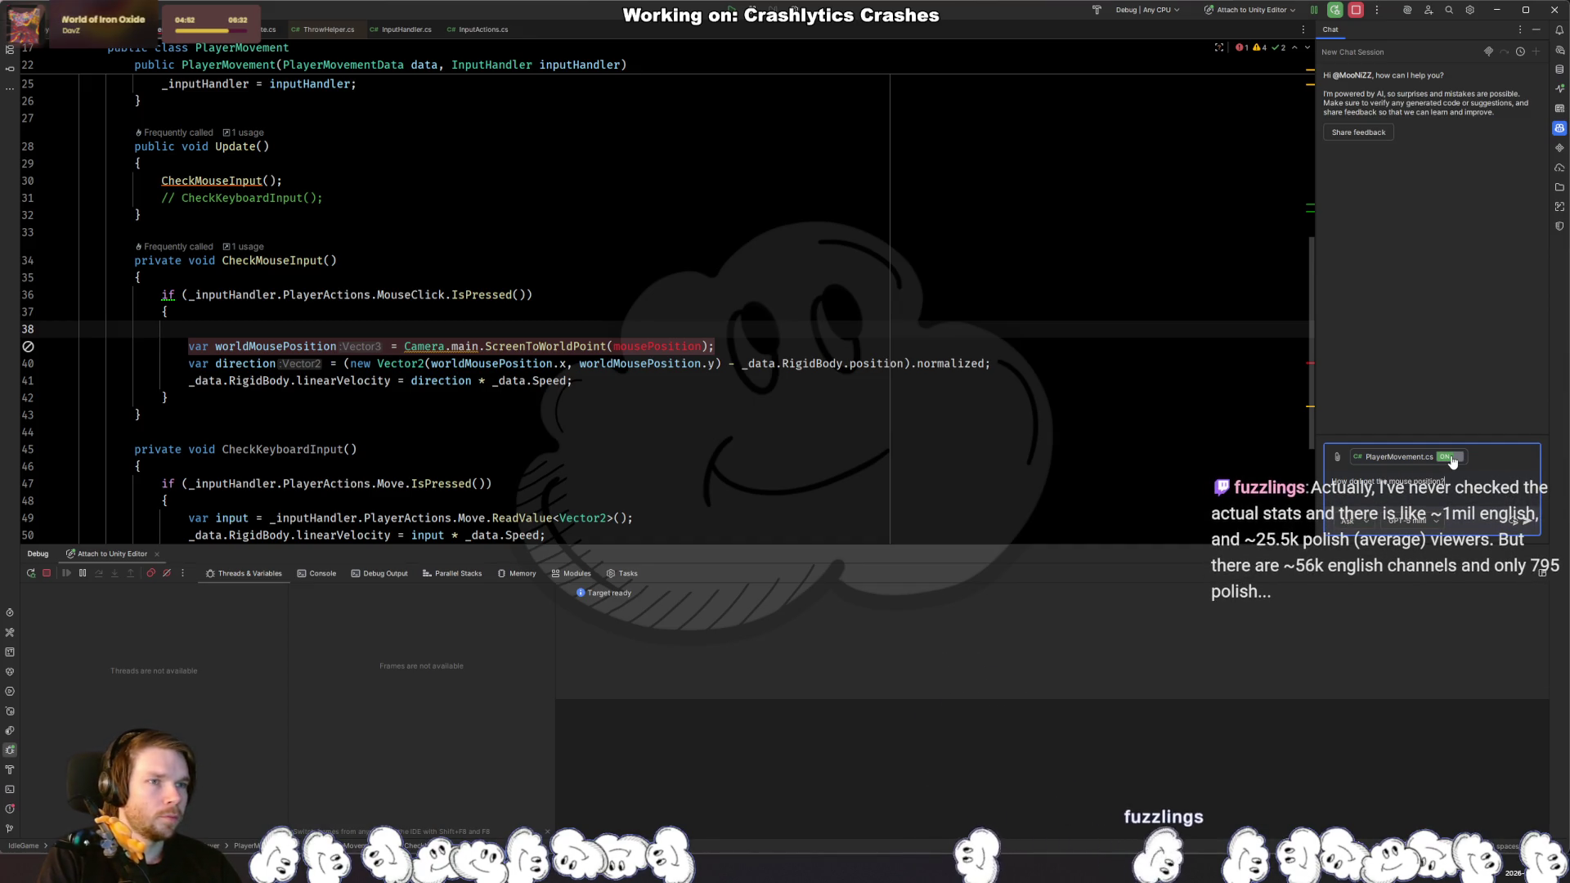
{"action": "key", "text": "Return"}
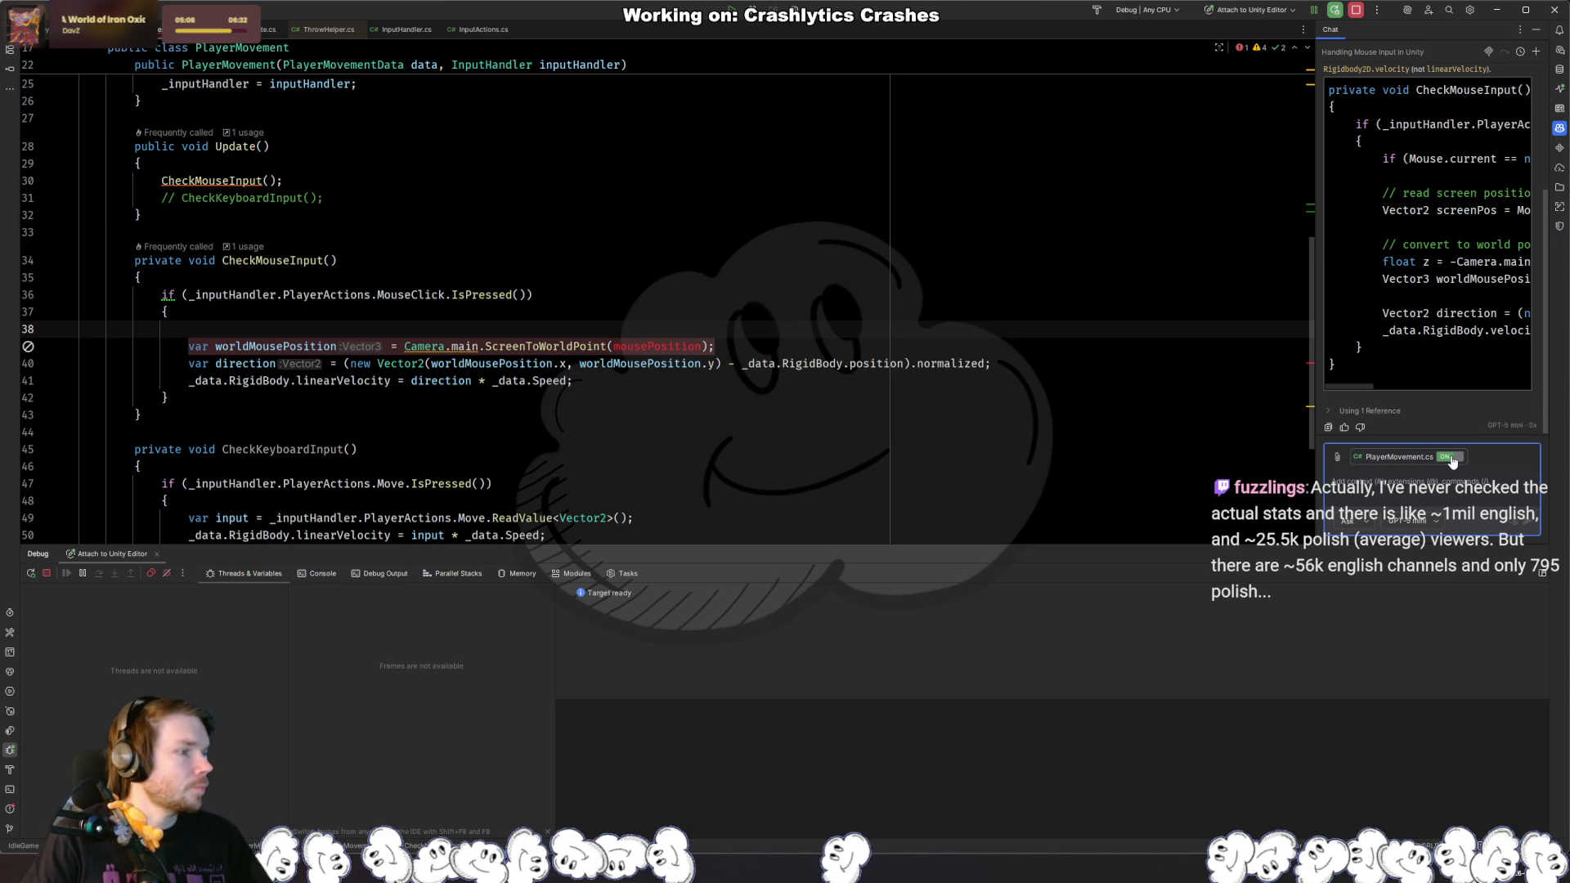
{"action": "left_click_drag", "start_coordinate": [1315, 296], "coordinate": [872, 321]}
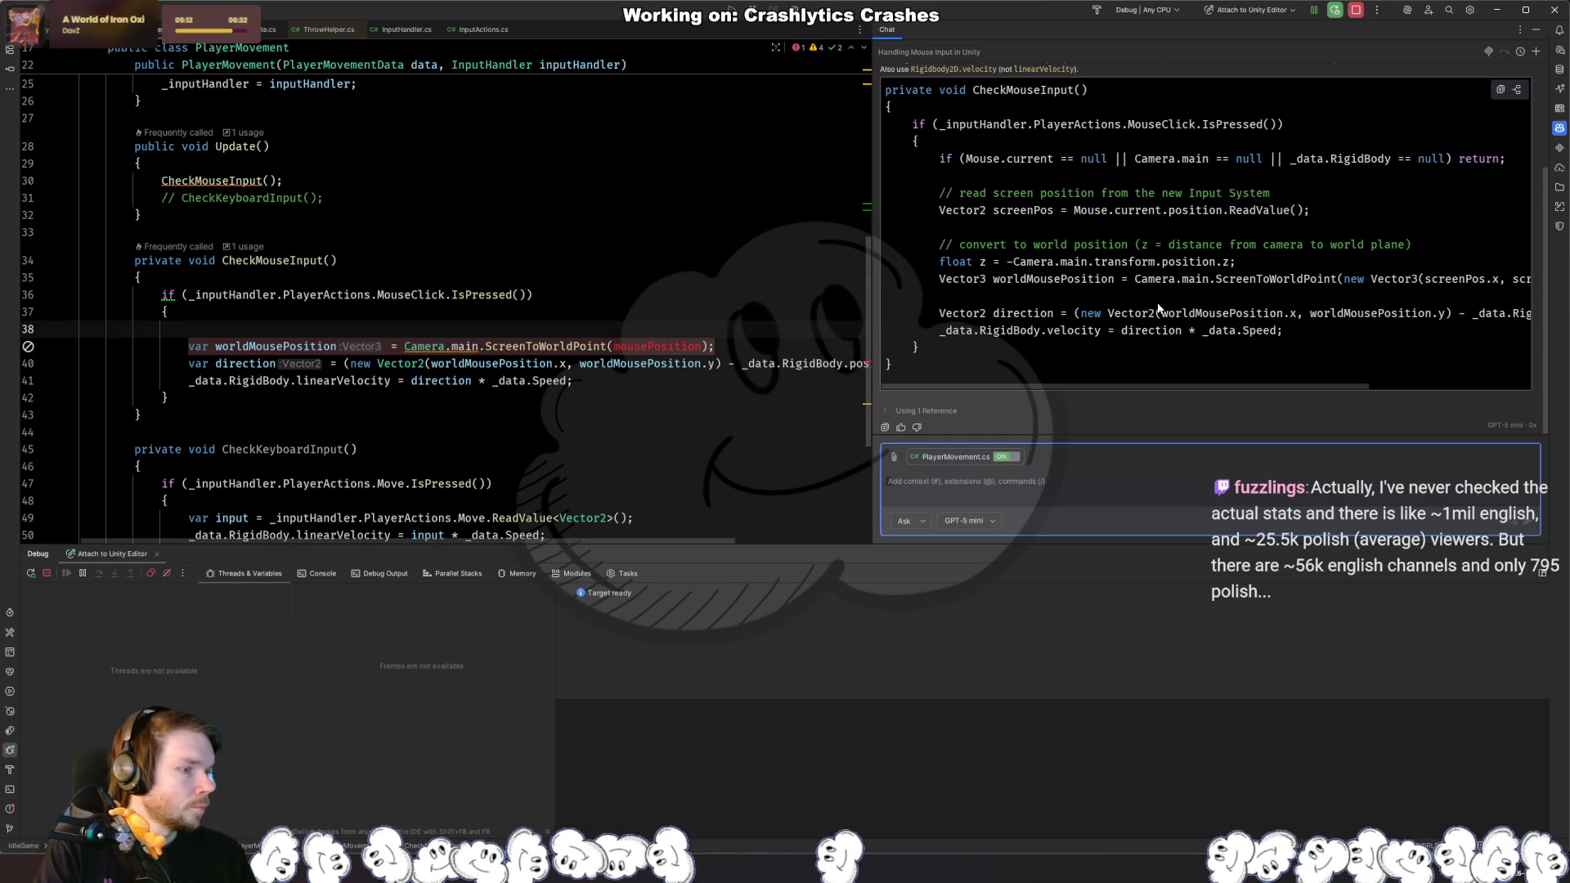
Step: Replace CheckMouseInput's lines 39–41 with the AI's Mouse.current.position.ReadValue() code
{"action": "mouse_move", "coordinate": [1287, 329]}
{"action": "left_mouse_down"}
{"action": "mouse_move", "coordinate": [1184, 288]}
{"action": "mouse_move", "coordinate": [1135, 292]}
{"action": "left_mouse_up"}
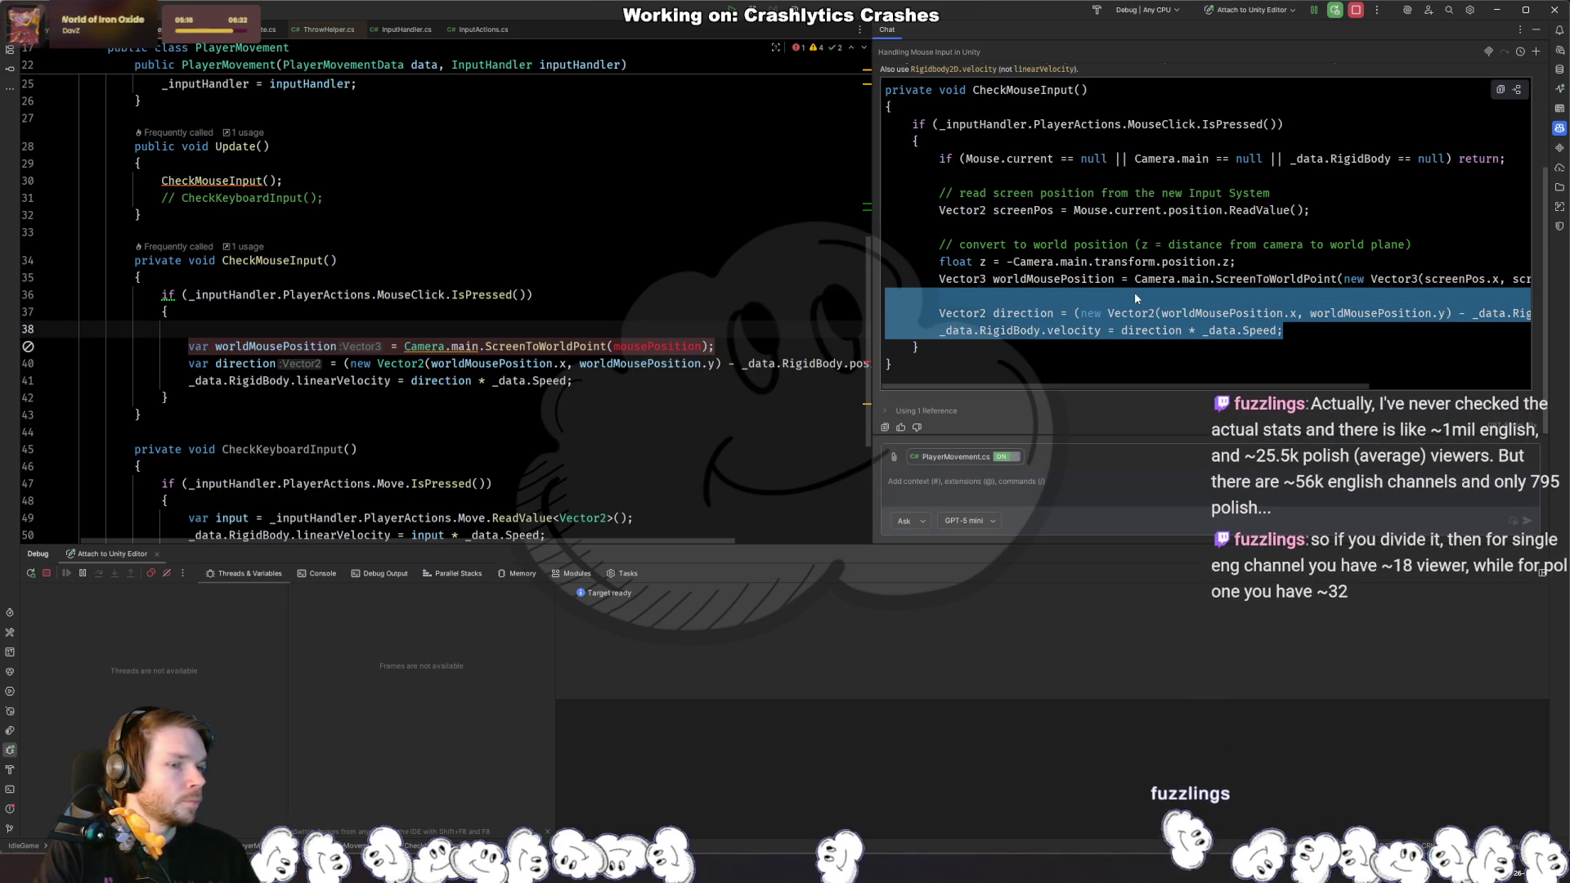
{"action": "left_click", "coordinate": [1135, 297]}
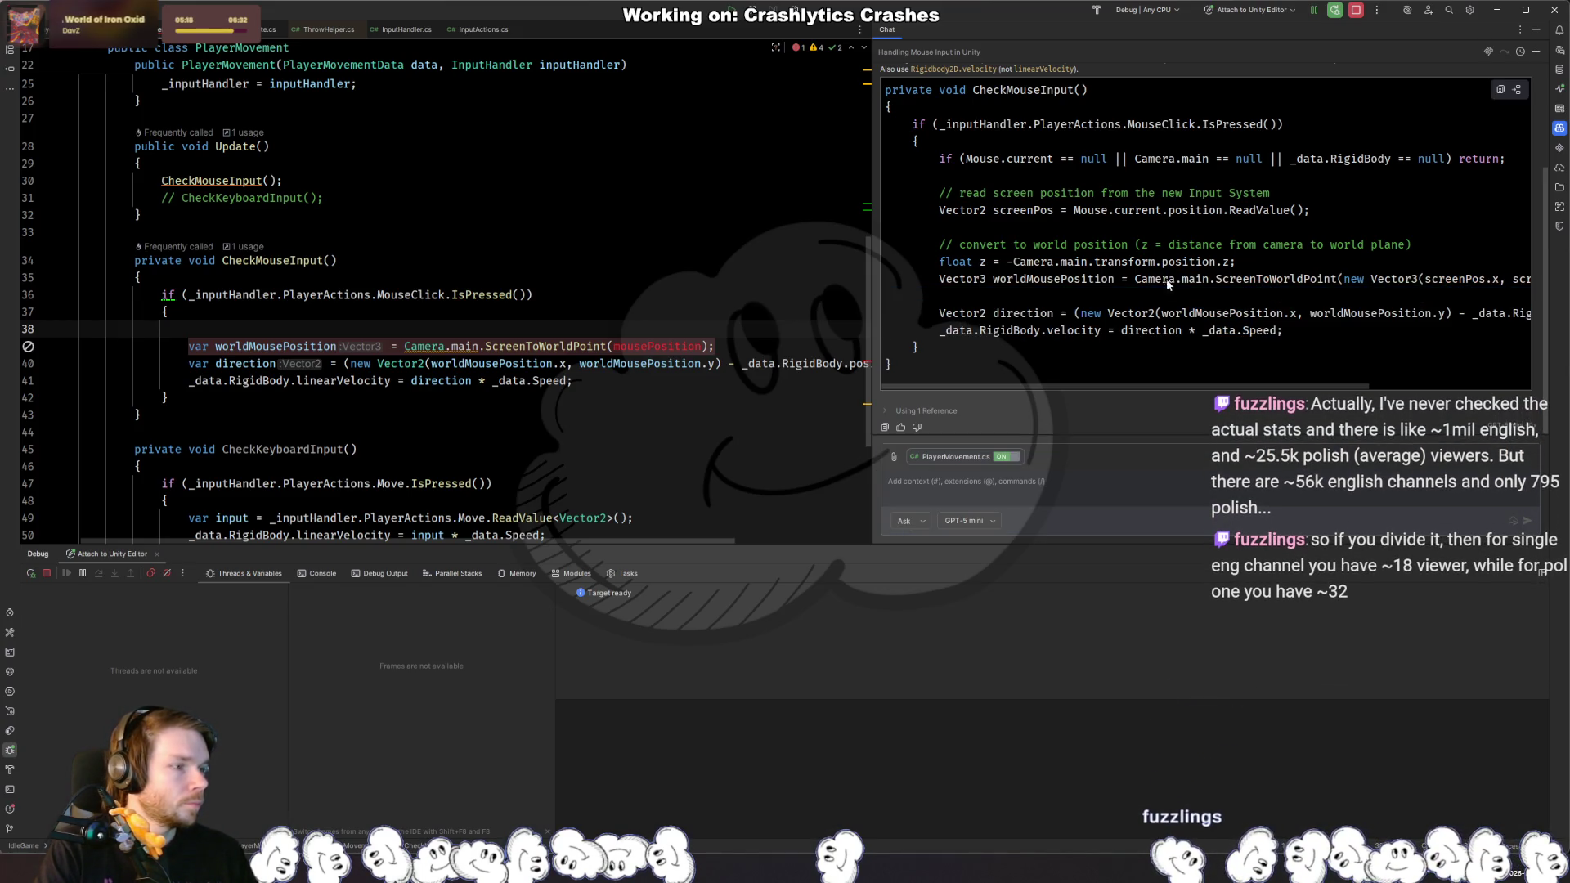
{"action": "left_click_drag", "start_coordinate": [1284, 331], "coordinate": [933, 164]}
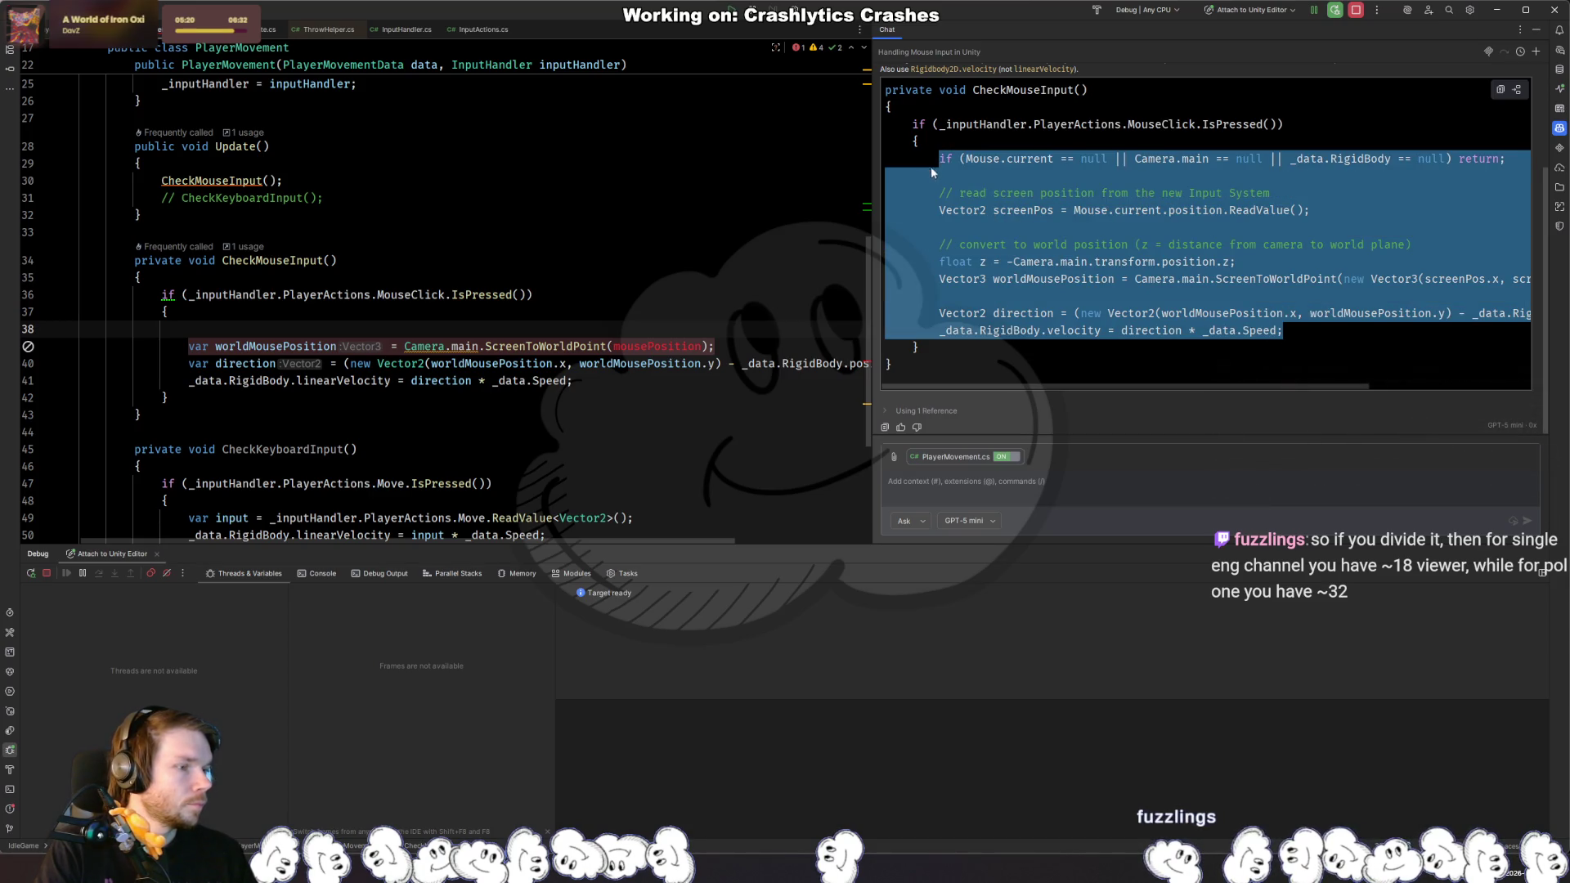
{"action": "left_click_drag", "start_coordinate": [574, 381], "coordinate": [610, 344]}
{"action": "key", "text": "ctrl+v"}
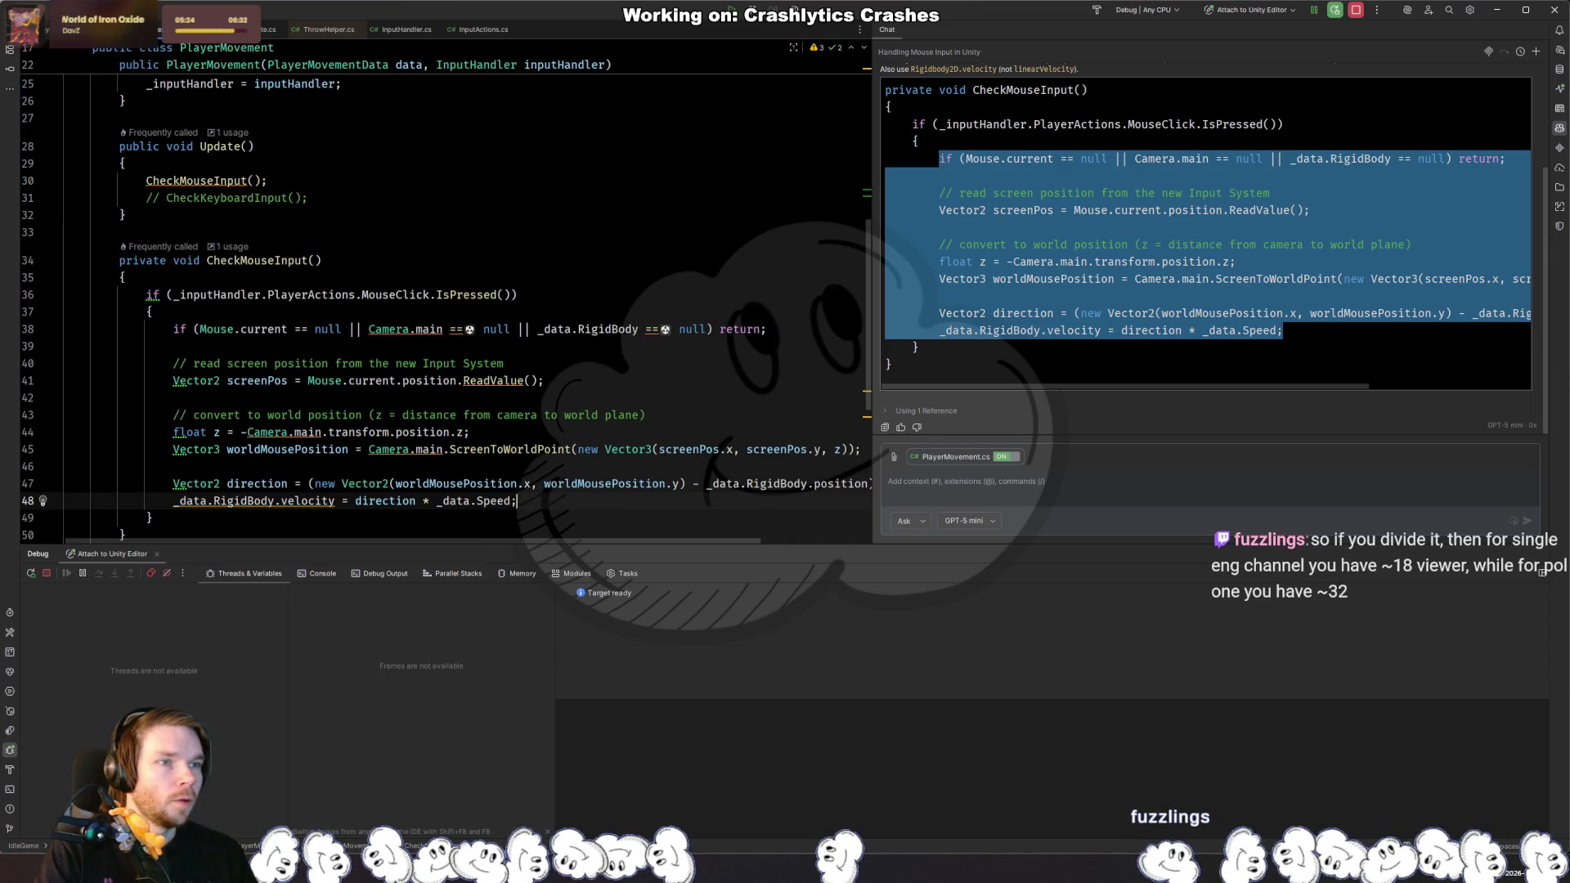
{"action": "key", "text": "alt+Tab"}
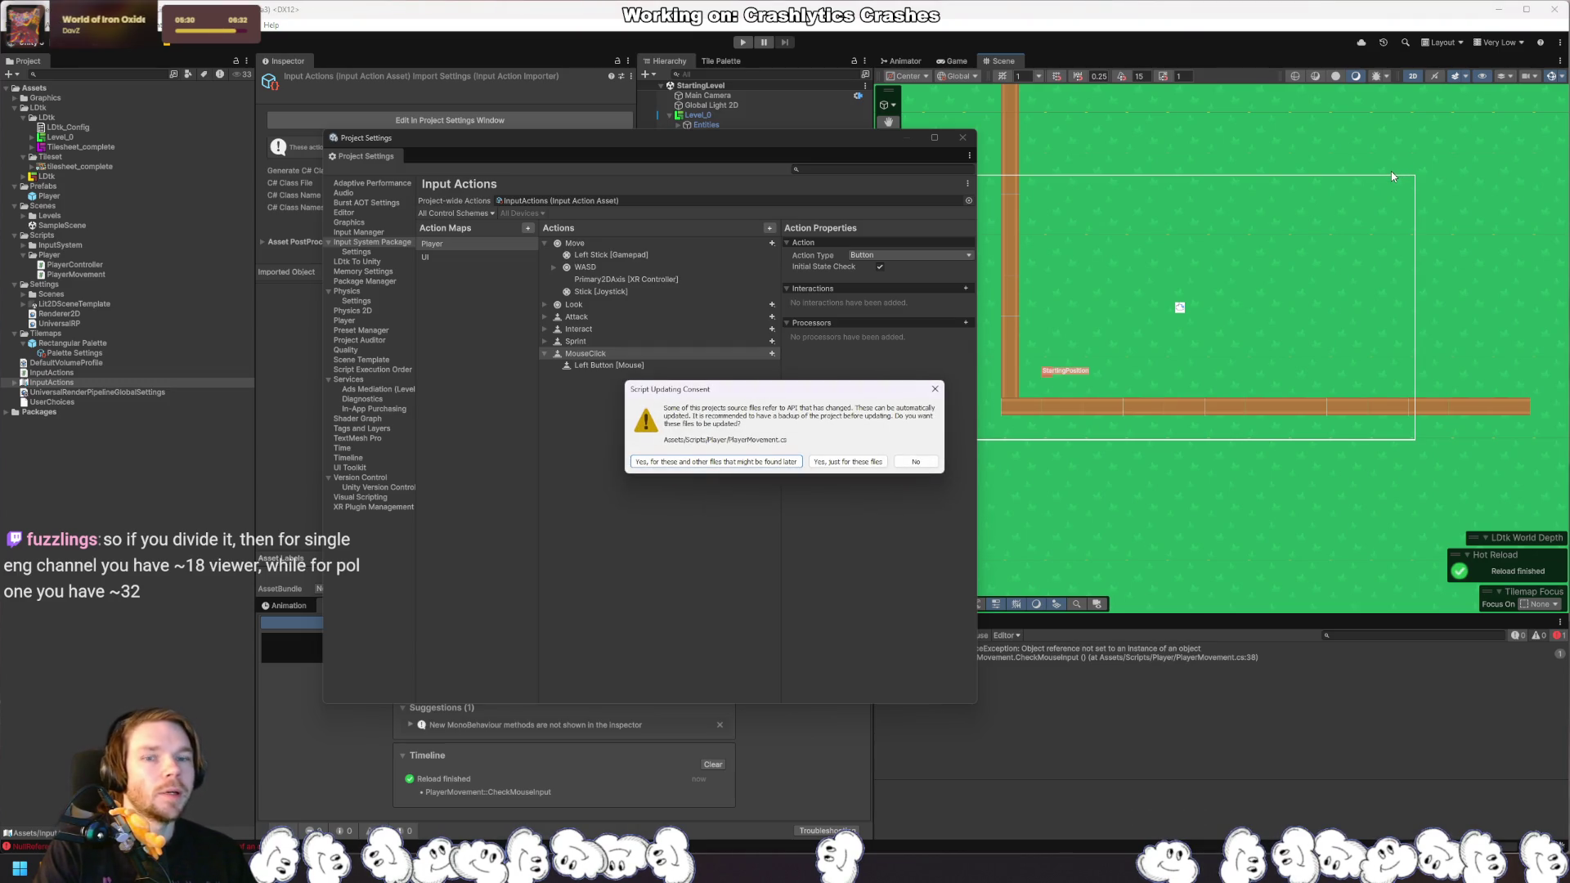
Step: Approve Unity's automatic script API update and test mouse movement in Play mode
{"action": "left_click", "coordinate": [761, 463]}
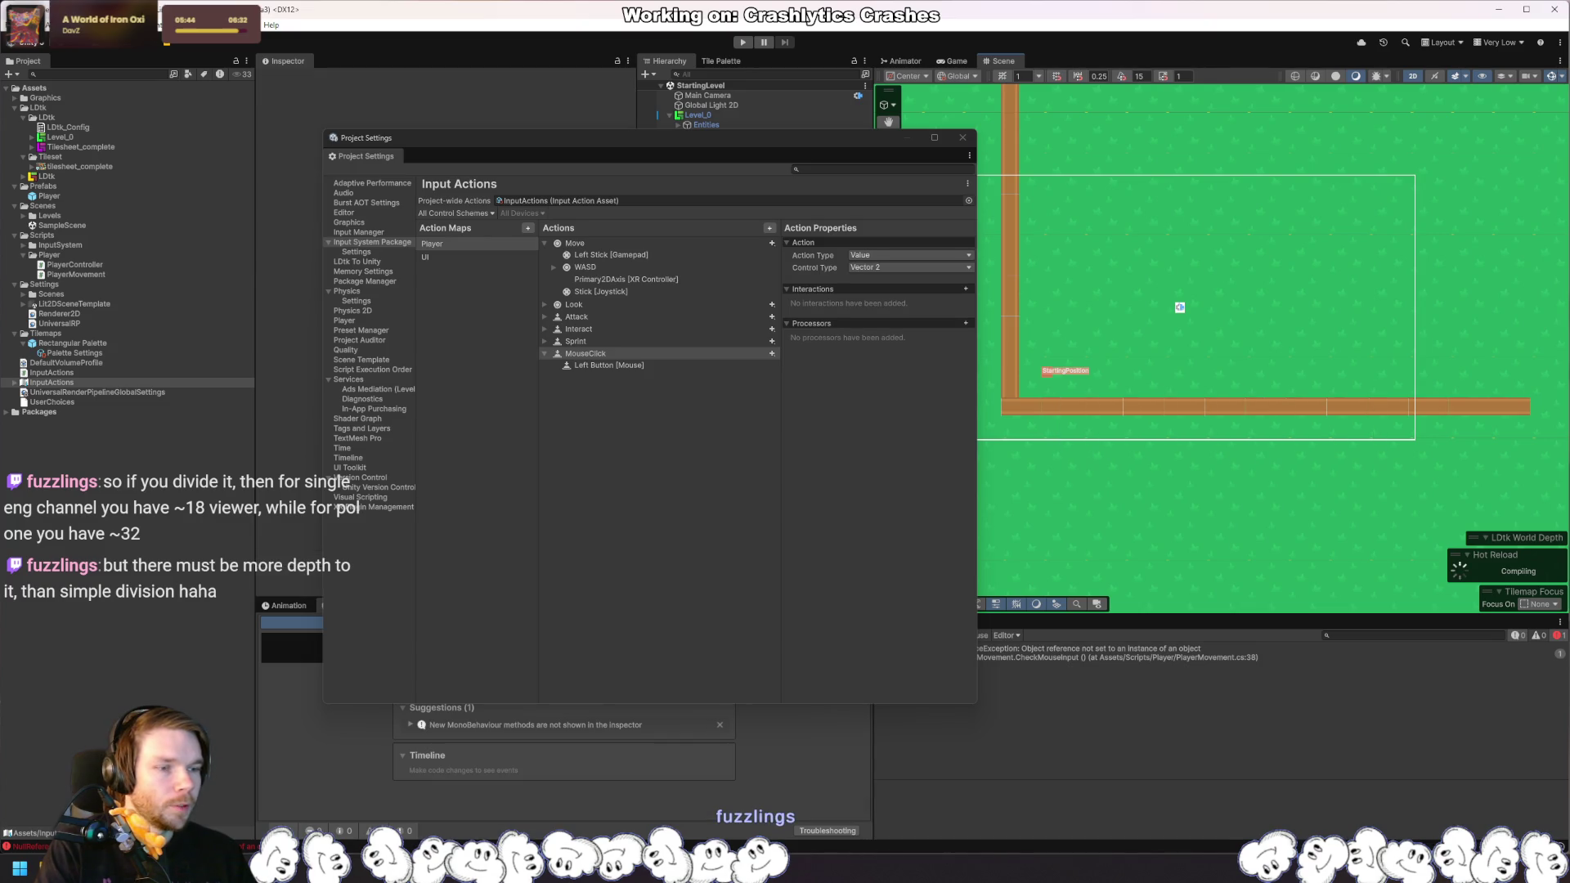
{"action": "key", "text": "alt+Tab"}
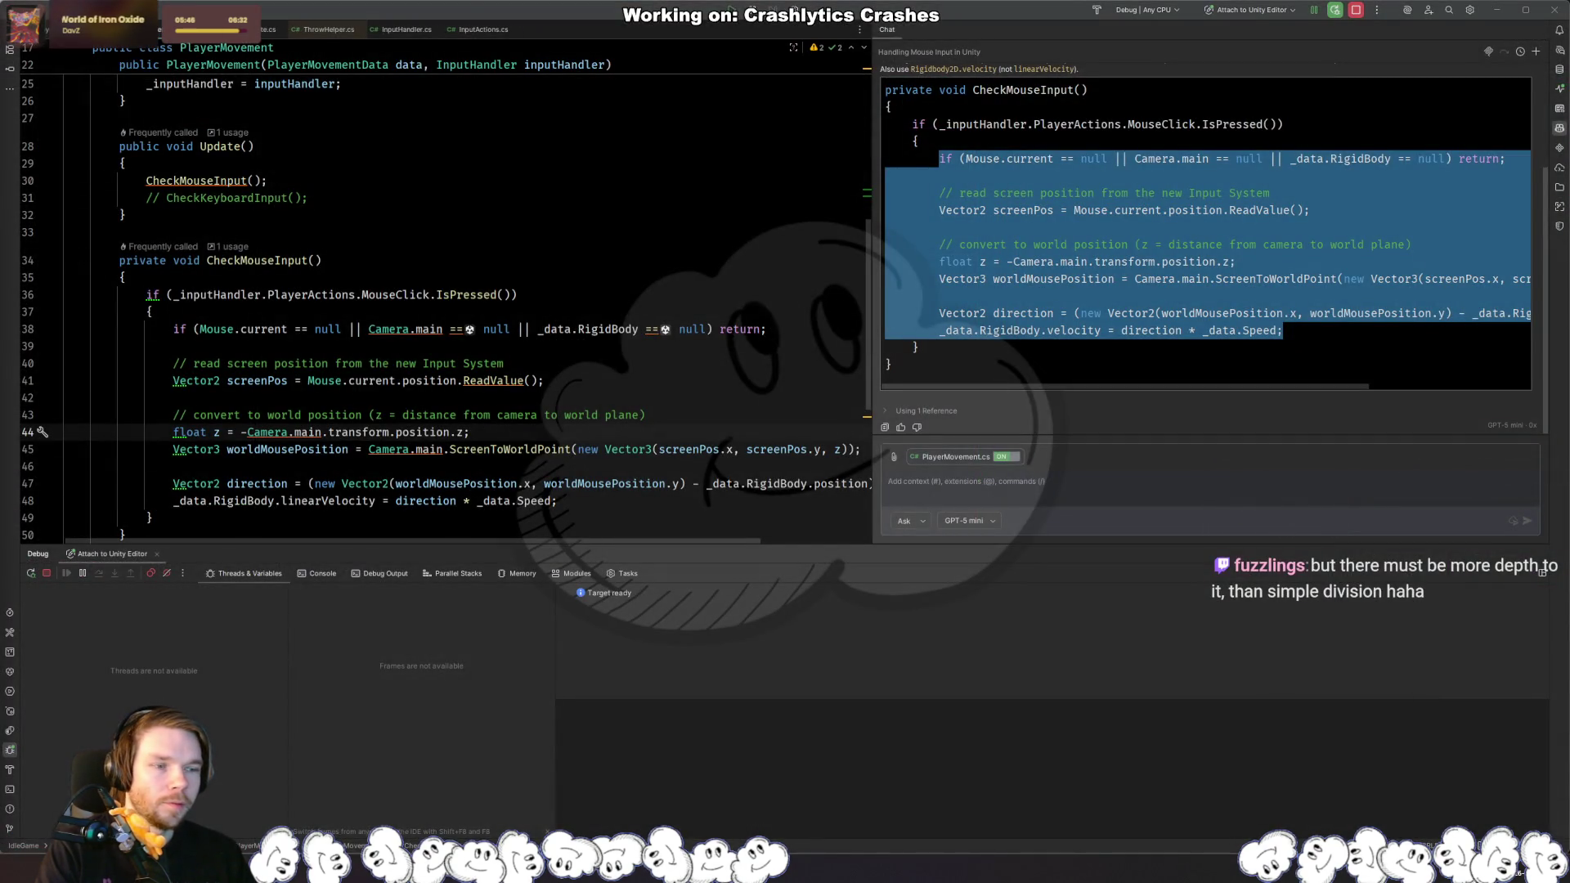
{"action": "key", "text": "alt+Tab"}
{"action": "left_click", "coordinate": [742, 43]}
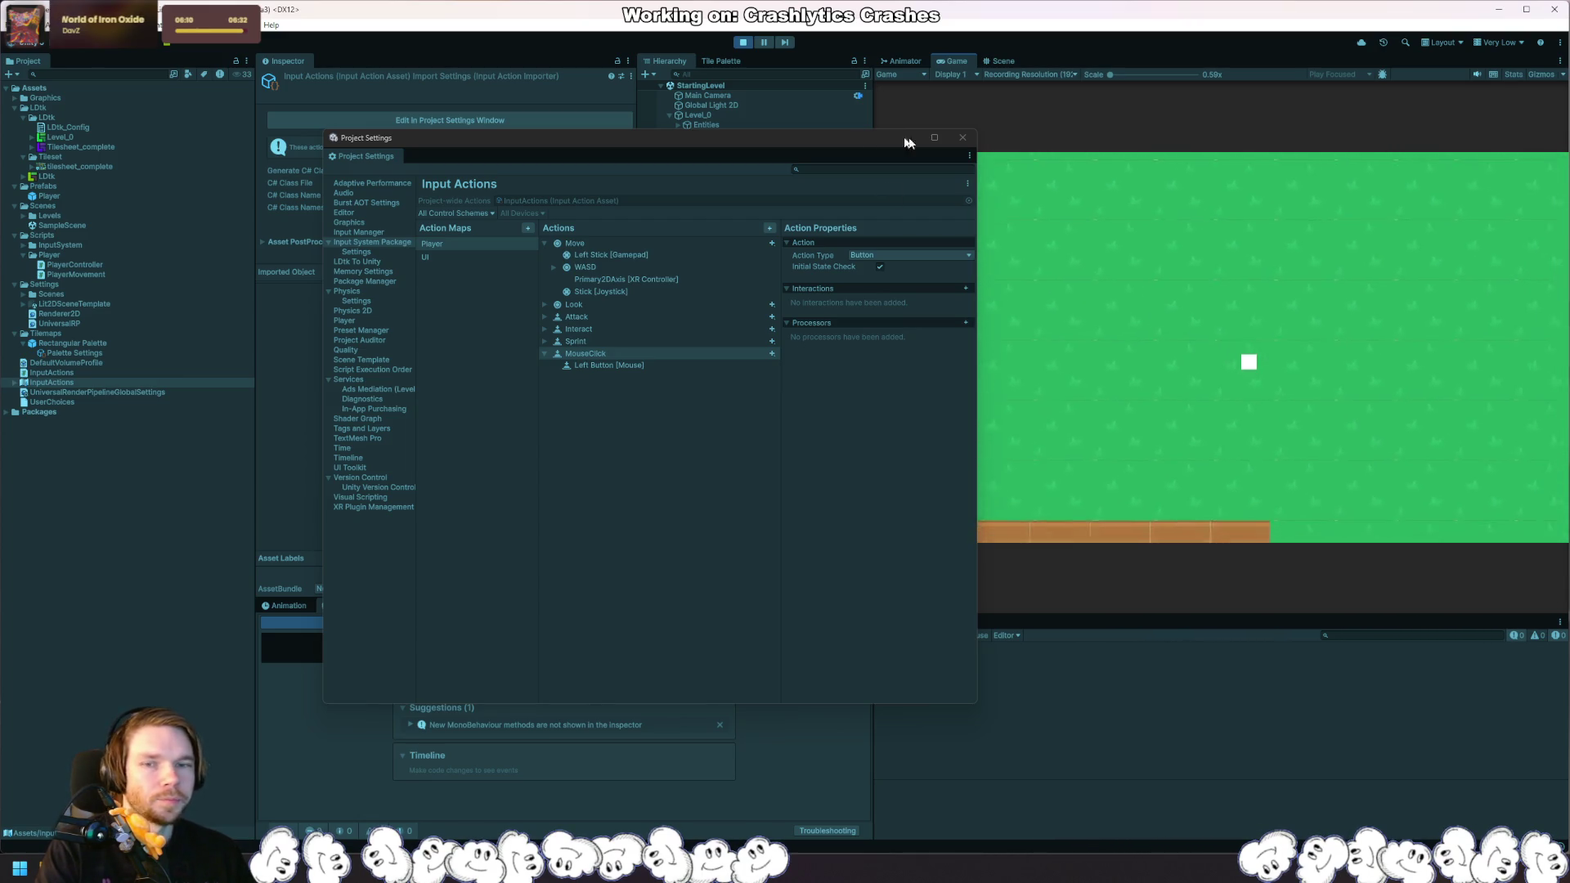
{"action": "left_click", "coordinate": [743, 43]}
Step: Close Project Settings and return to Rider at the end of the _inputHandler field
{"action": "left_click", "coordinate": [962, 137]}
{"action": "key", "text": "alt+Tab"}
{"action": "left_click", "coordinate": [343, 244]}
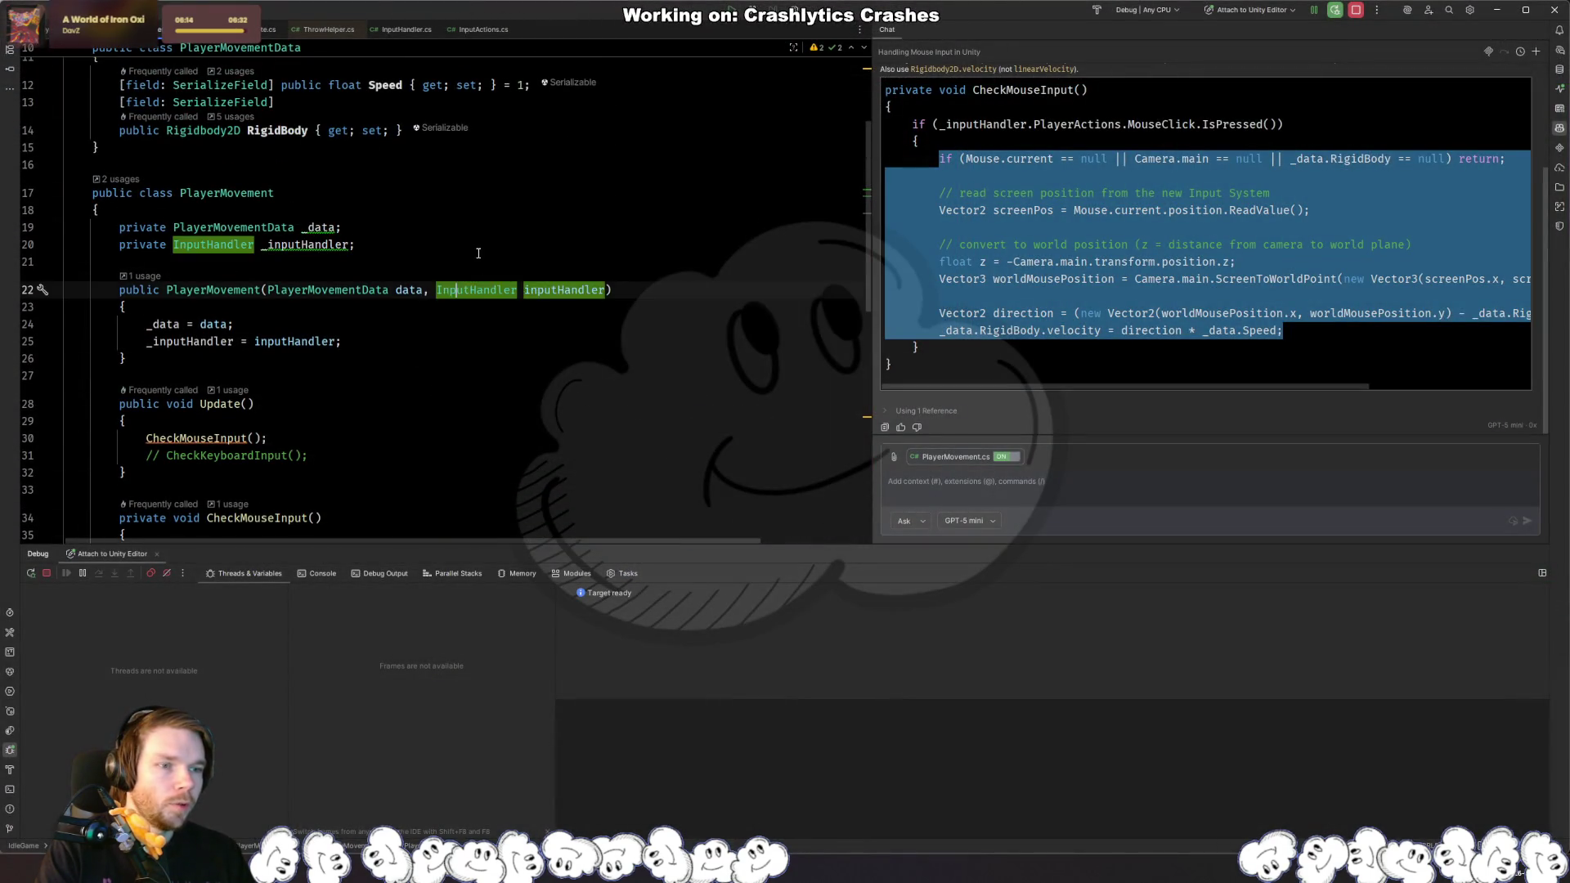
Step: Start a 'private bool _' field below _inputHandler and close the debug and AI chat panels
{"action": "key", "text": "Return"}
{"action": "key", "text": "Return"}
{"action": "type", "text": "pri"}
{"action": "key", "text": "Return"}
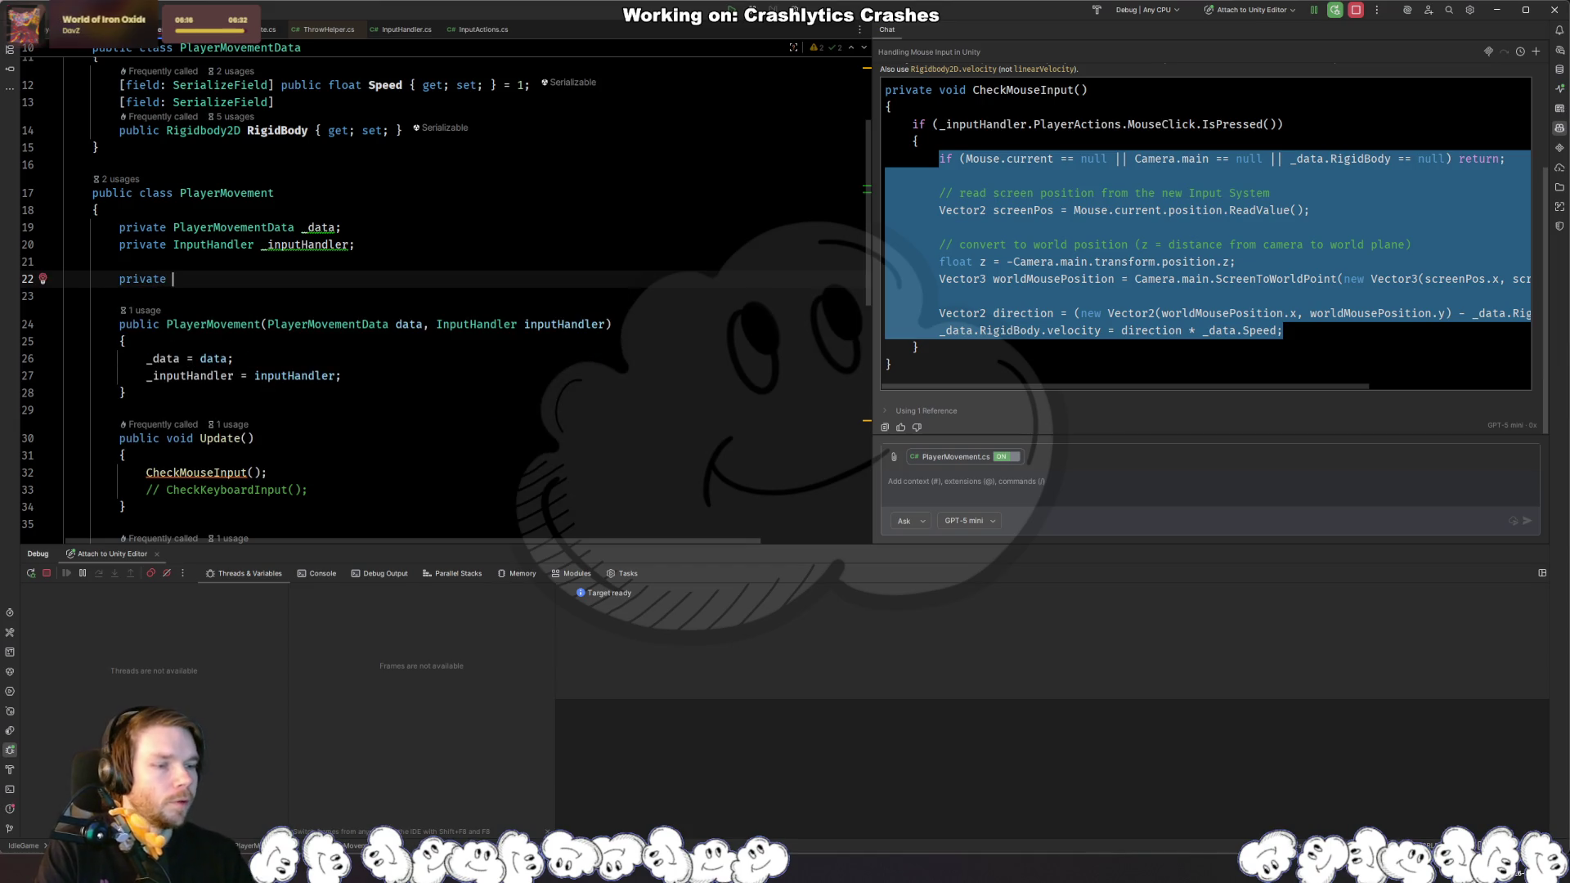
{"action": "key", "text": "shift+Escape"}
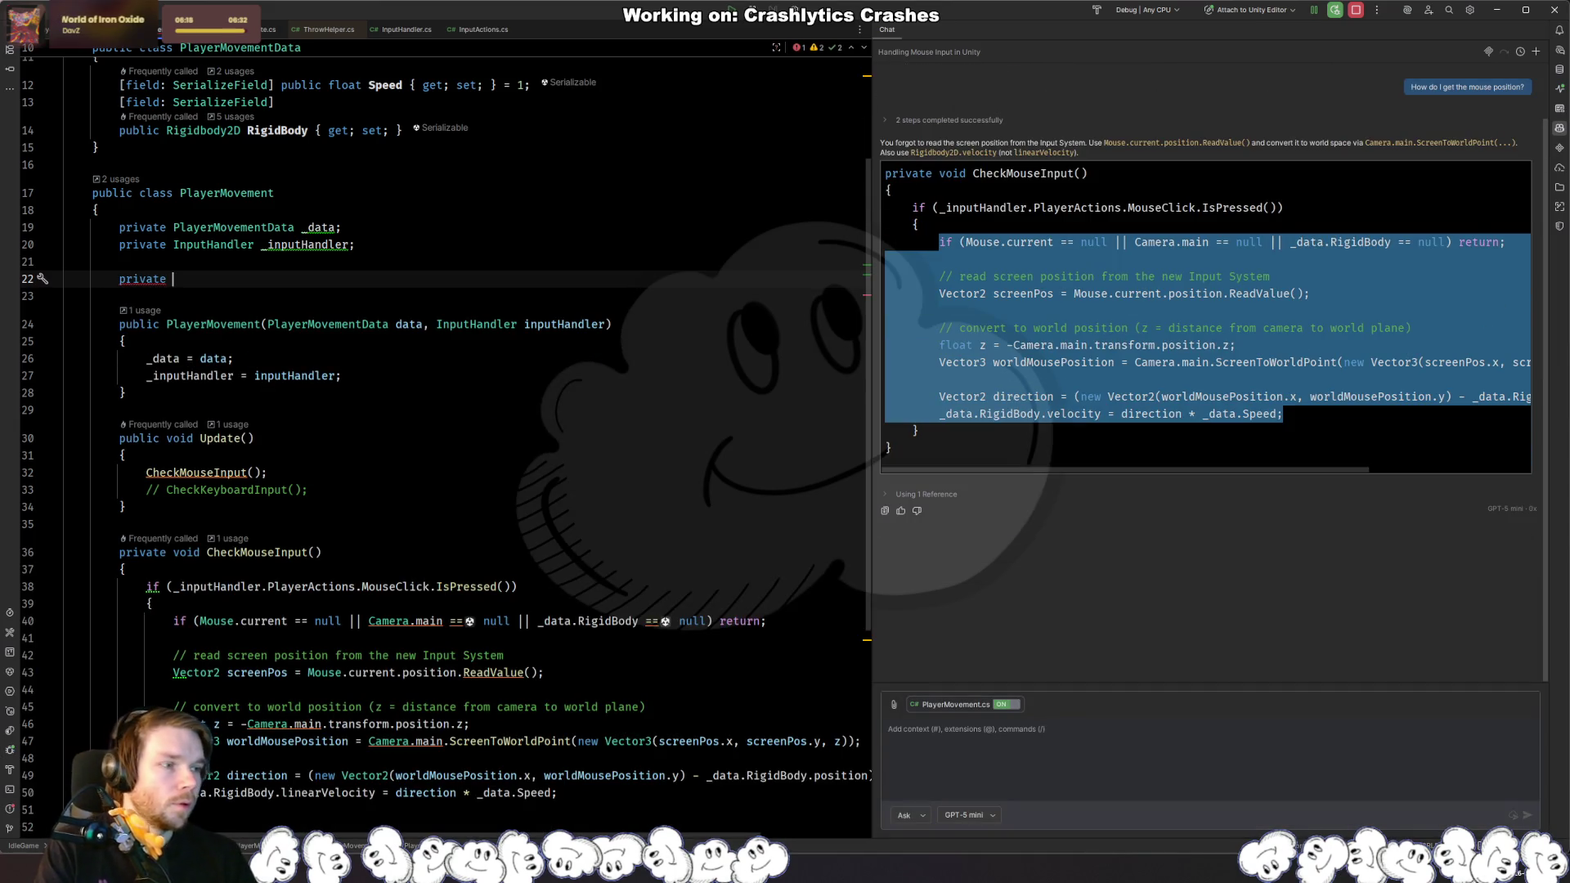
{"action": "key", "text": "ctrl+shift+F12"}
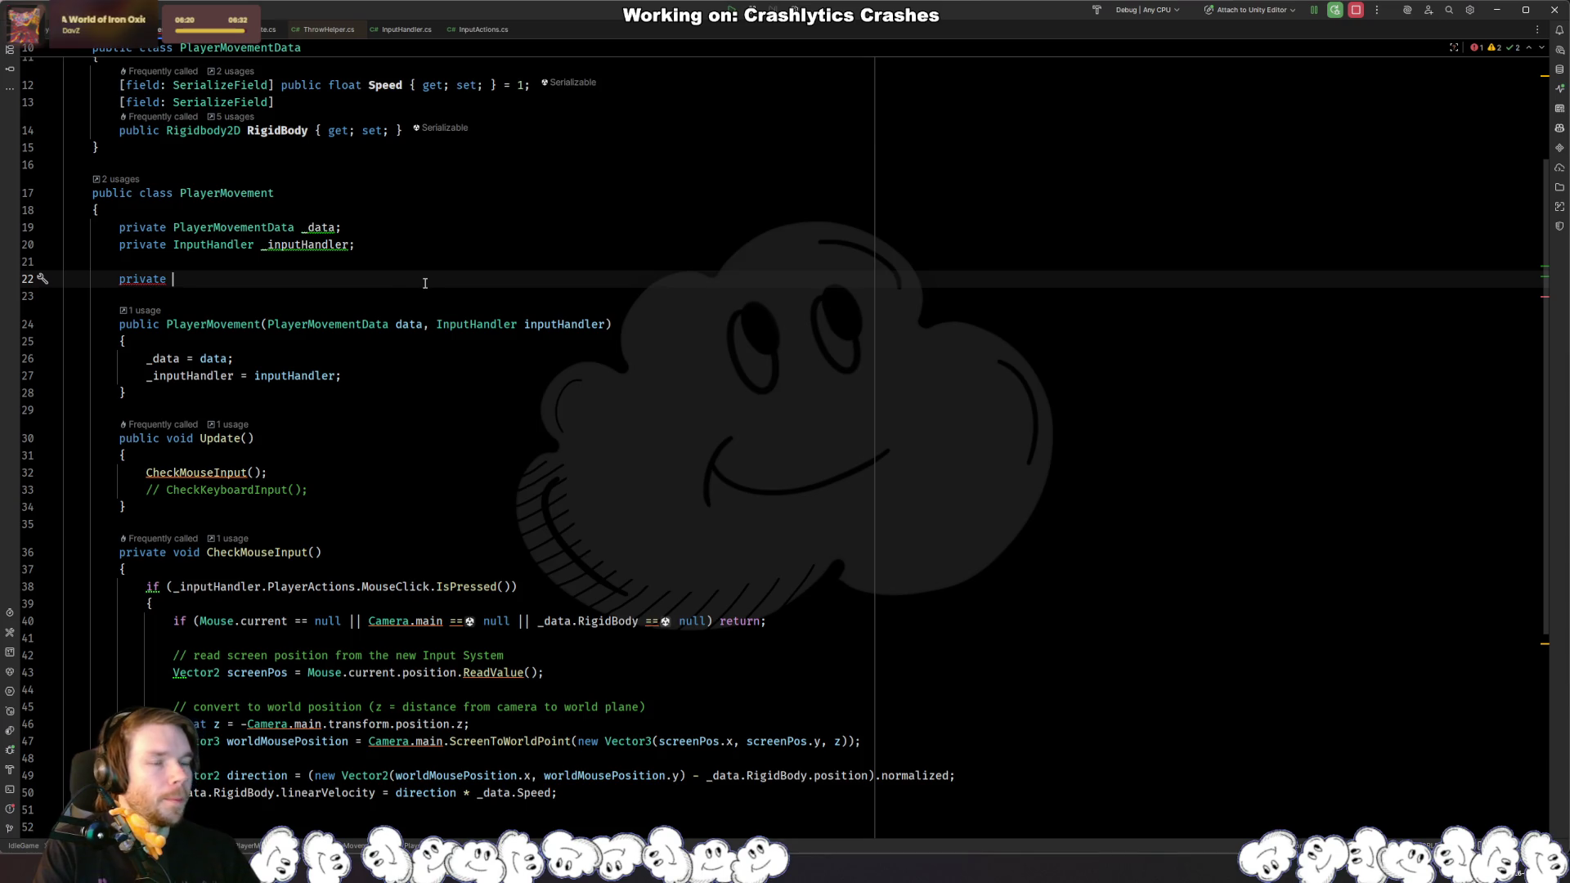
{"action": "type", "text": "bool _"}
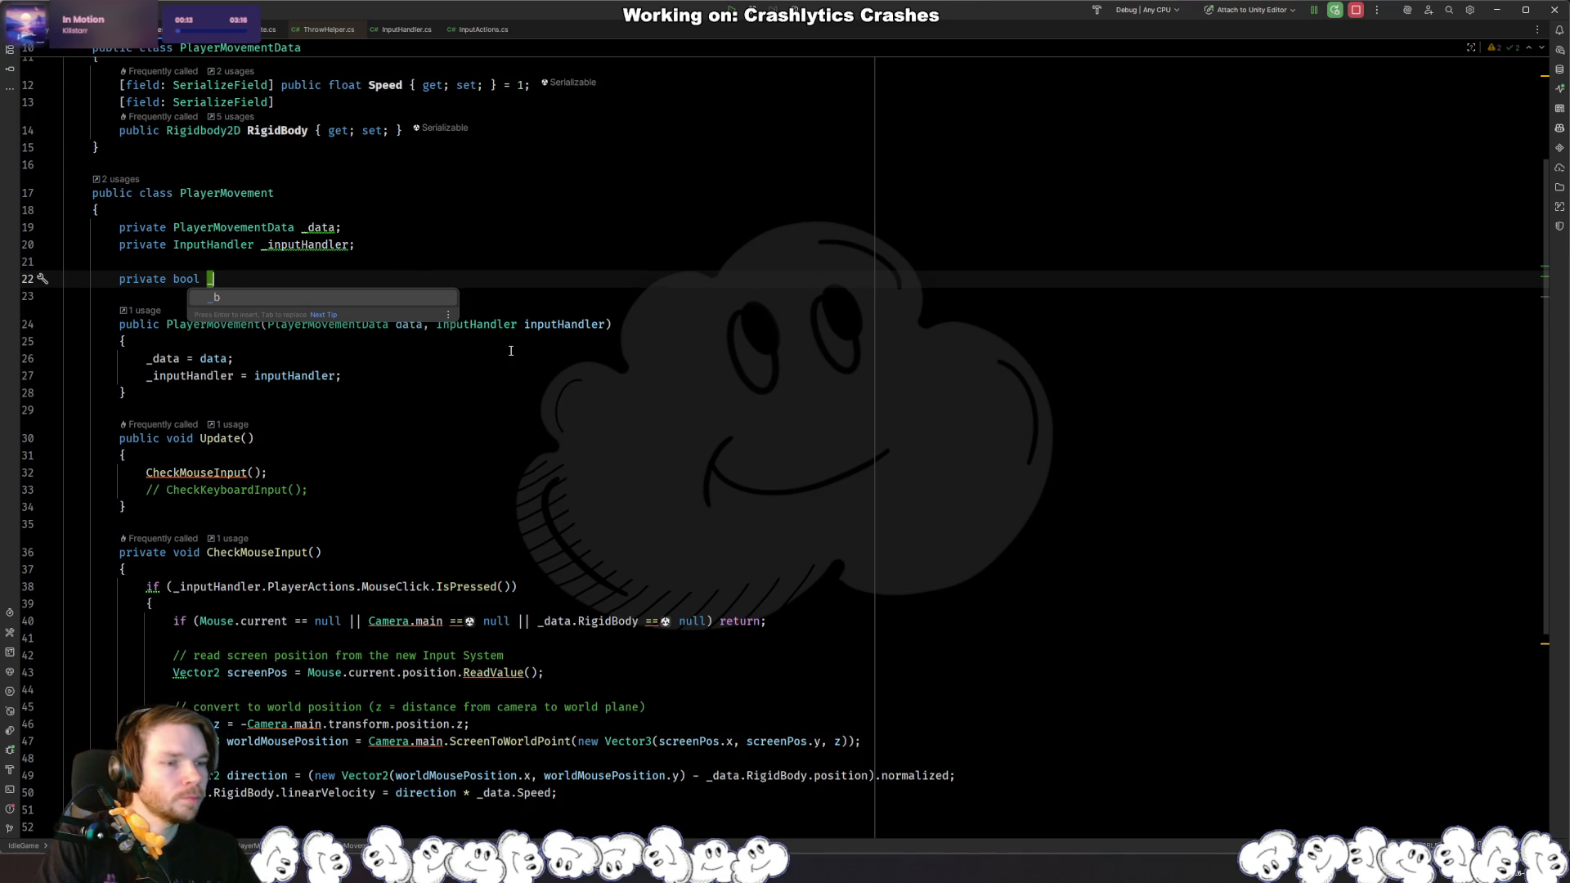
{"action": "left_click", "coordinate": [124, 341]}
{"action": "key", "text": "alt+Tab"}
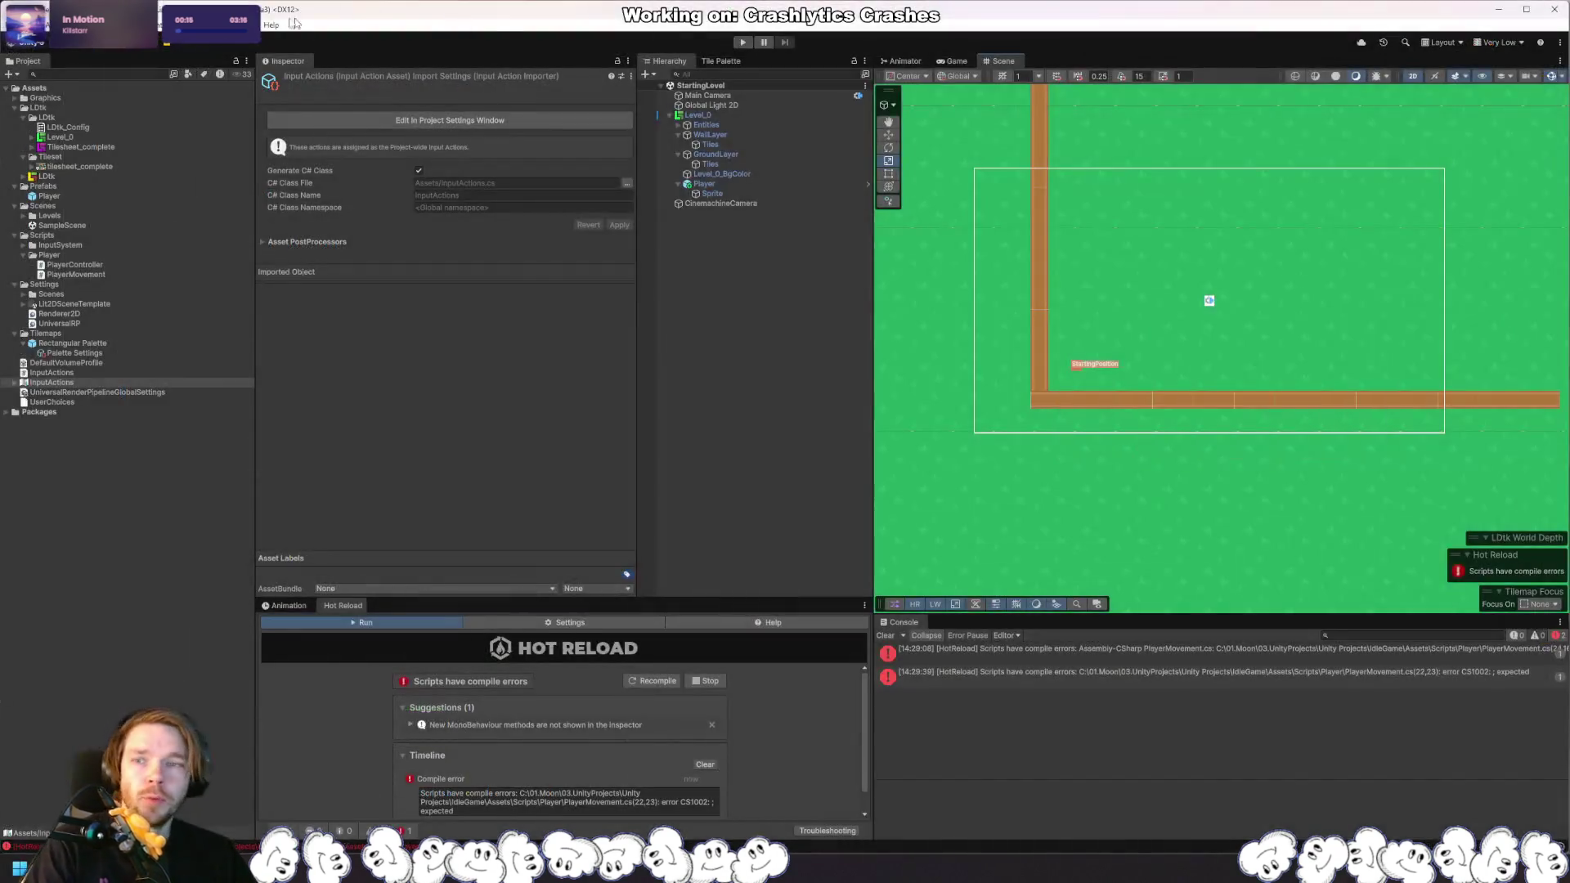
Step: Browse Unity's Window menu and dismiss it without choosing anything
{"action": "key", "text": "alt+w"}
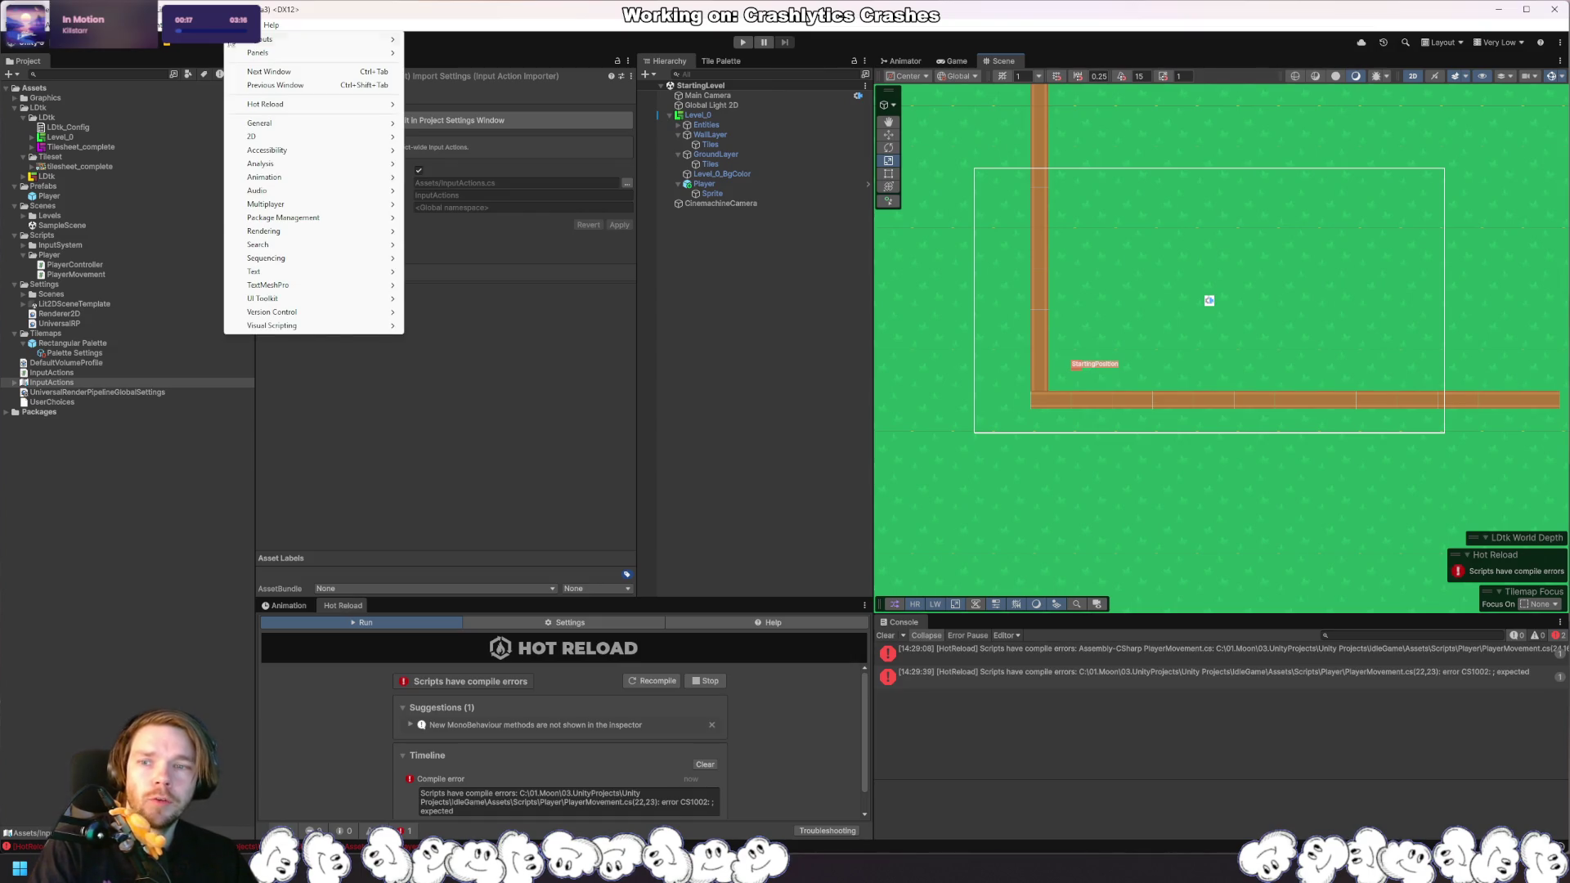
{"action": "mouse_move", "coordinate": [378, 141]}
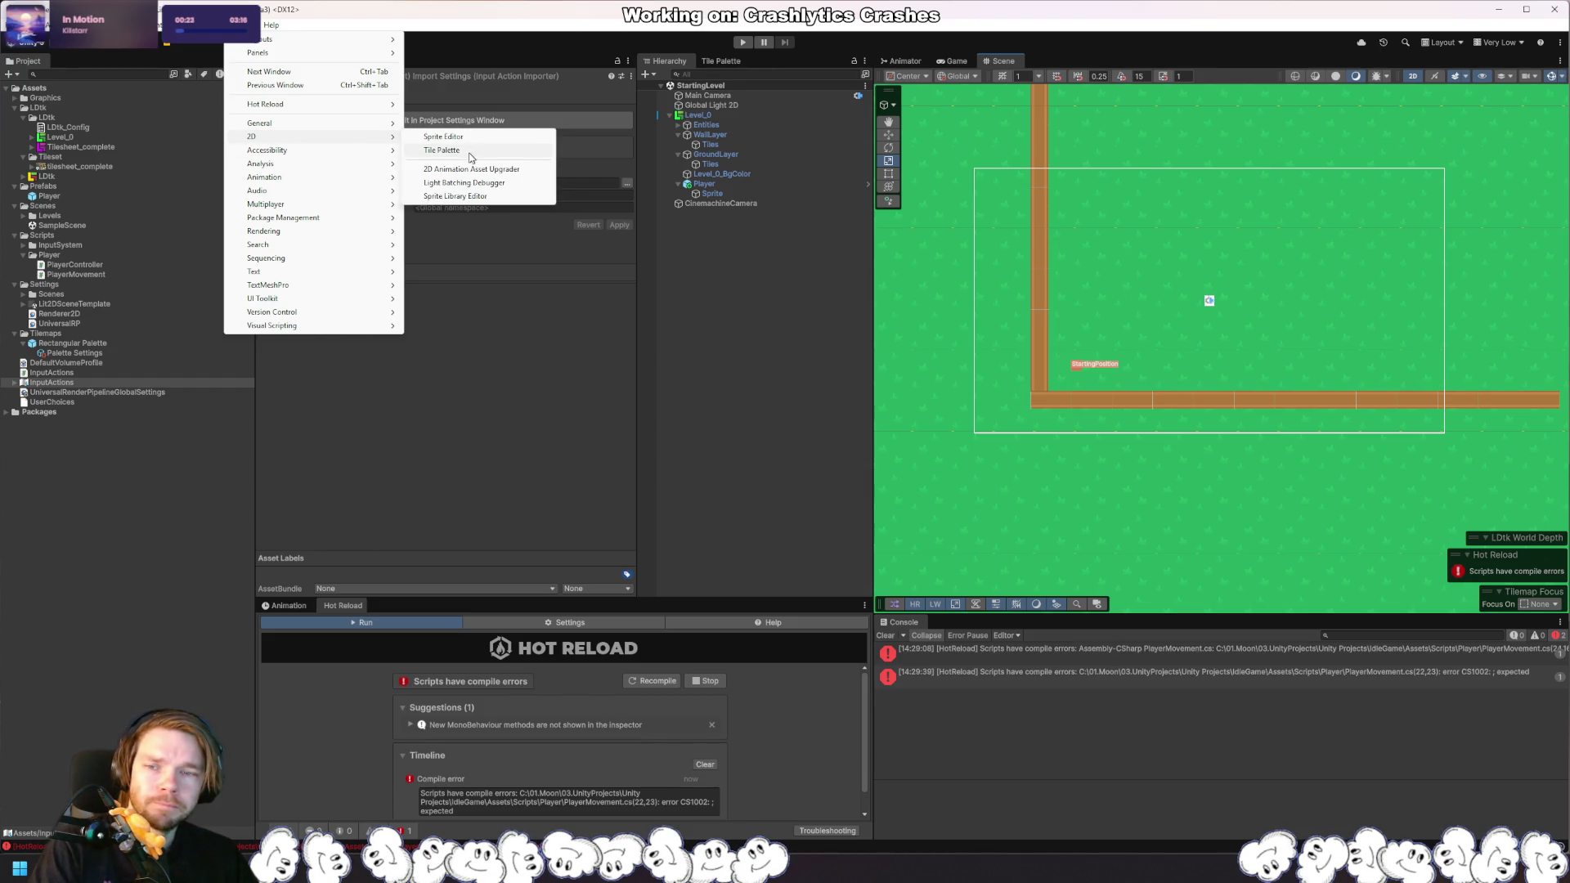
{"action": "mouse_move", "coordinate": [352, 312]}
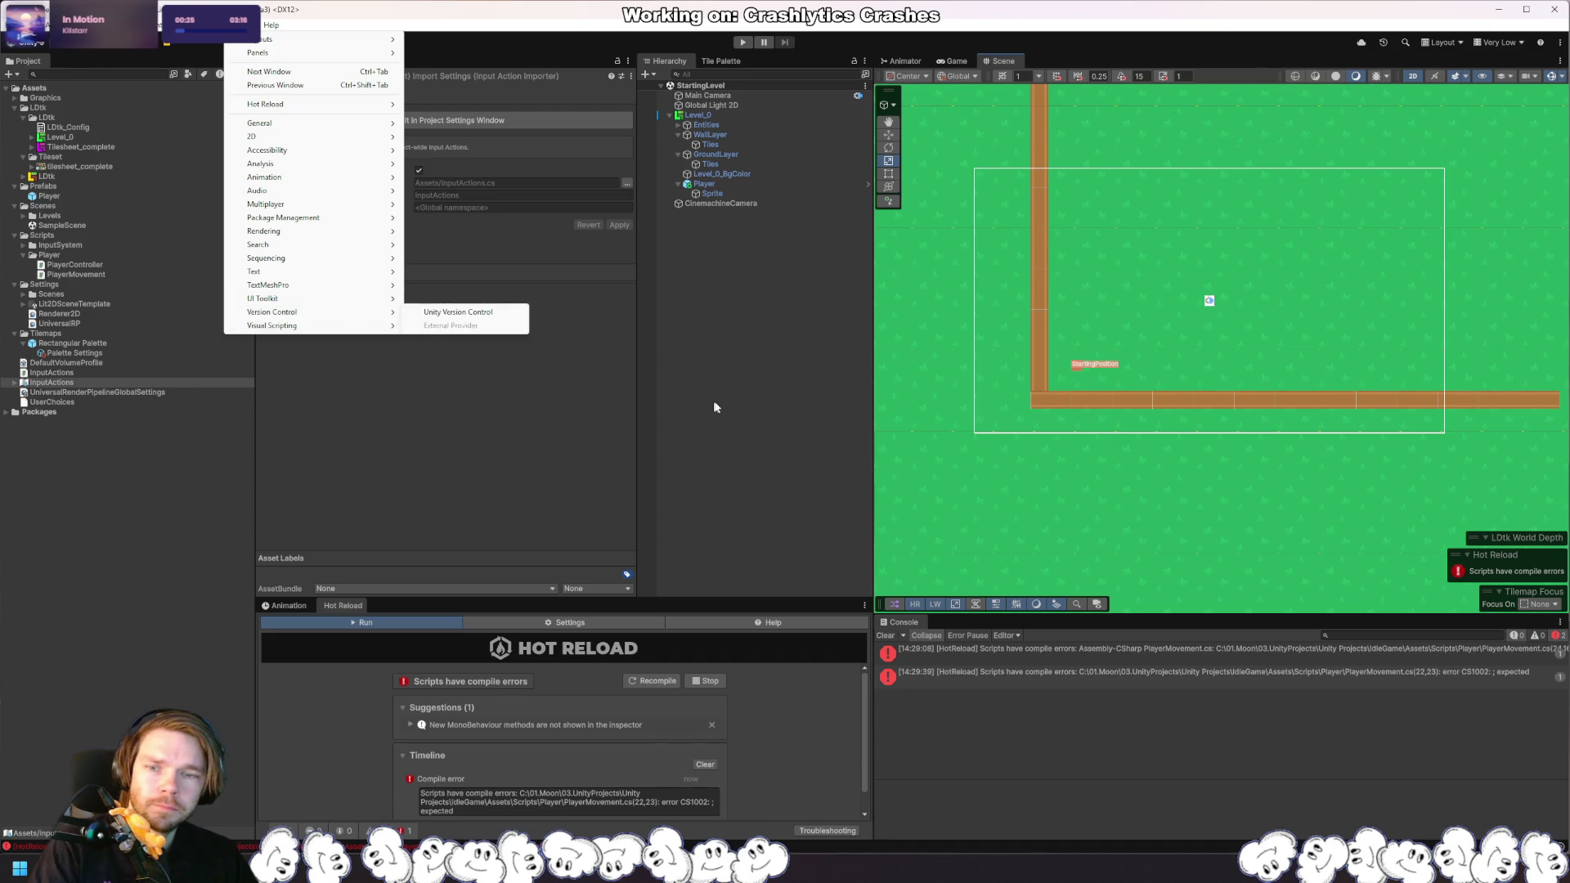
{"action": "left_click", "coordinate": [711, 405]}
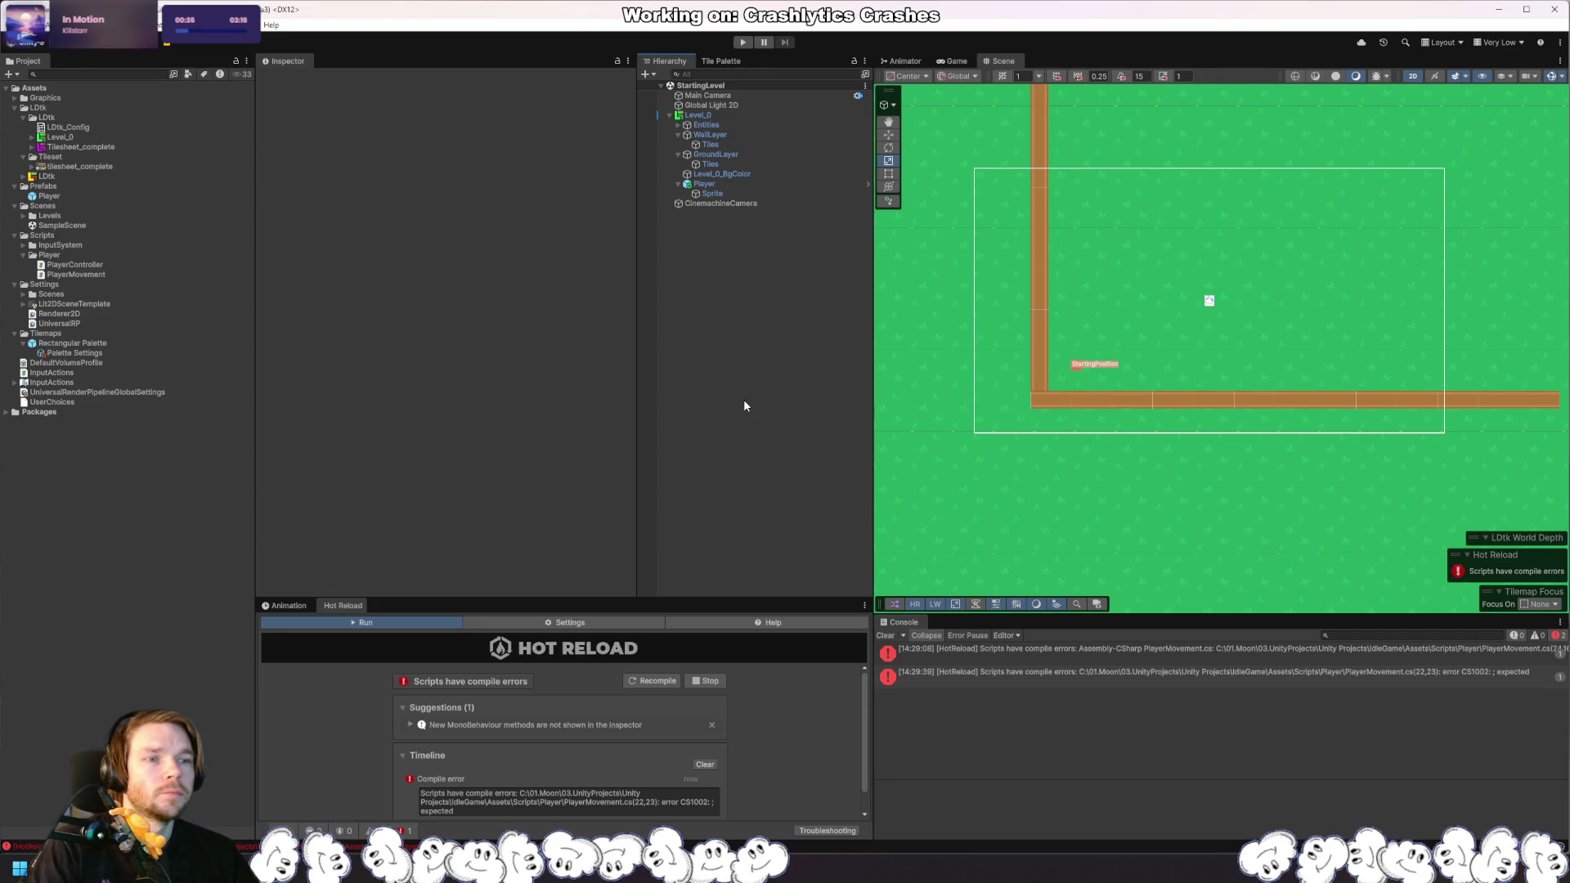
Step: Comment out the unfinished bool field on line 22 and close the ThrowHelper.cs tab
{"action": "key", "text": "alt+Tab"}
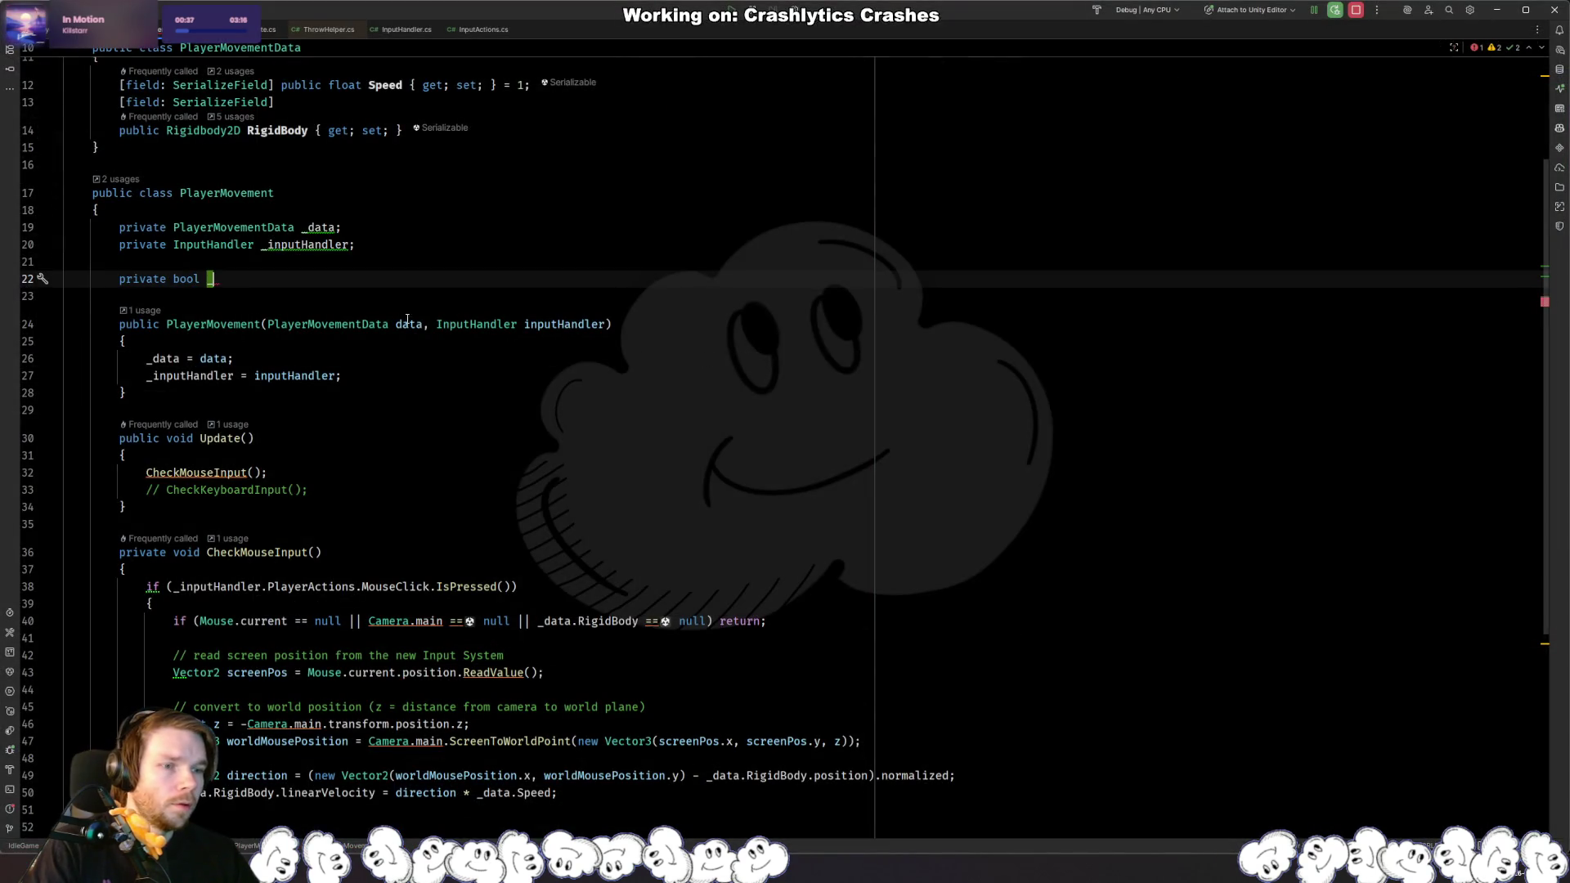
{"action": "key", "text": "ctrl+slash"}
{"action": "middle_click", "coordinate": [337, 30]}
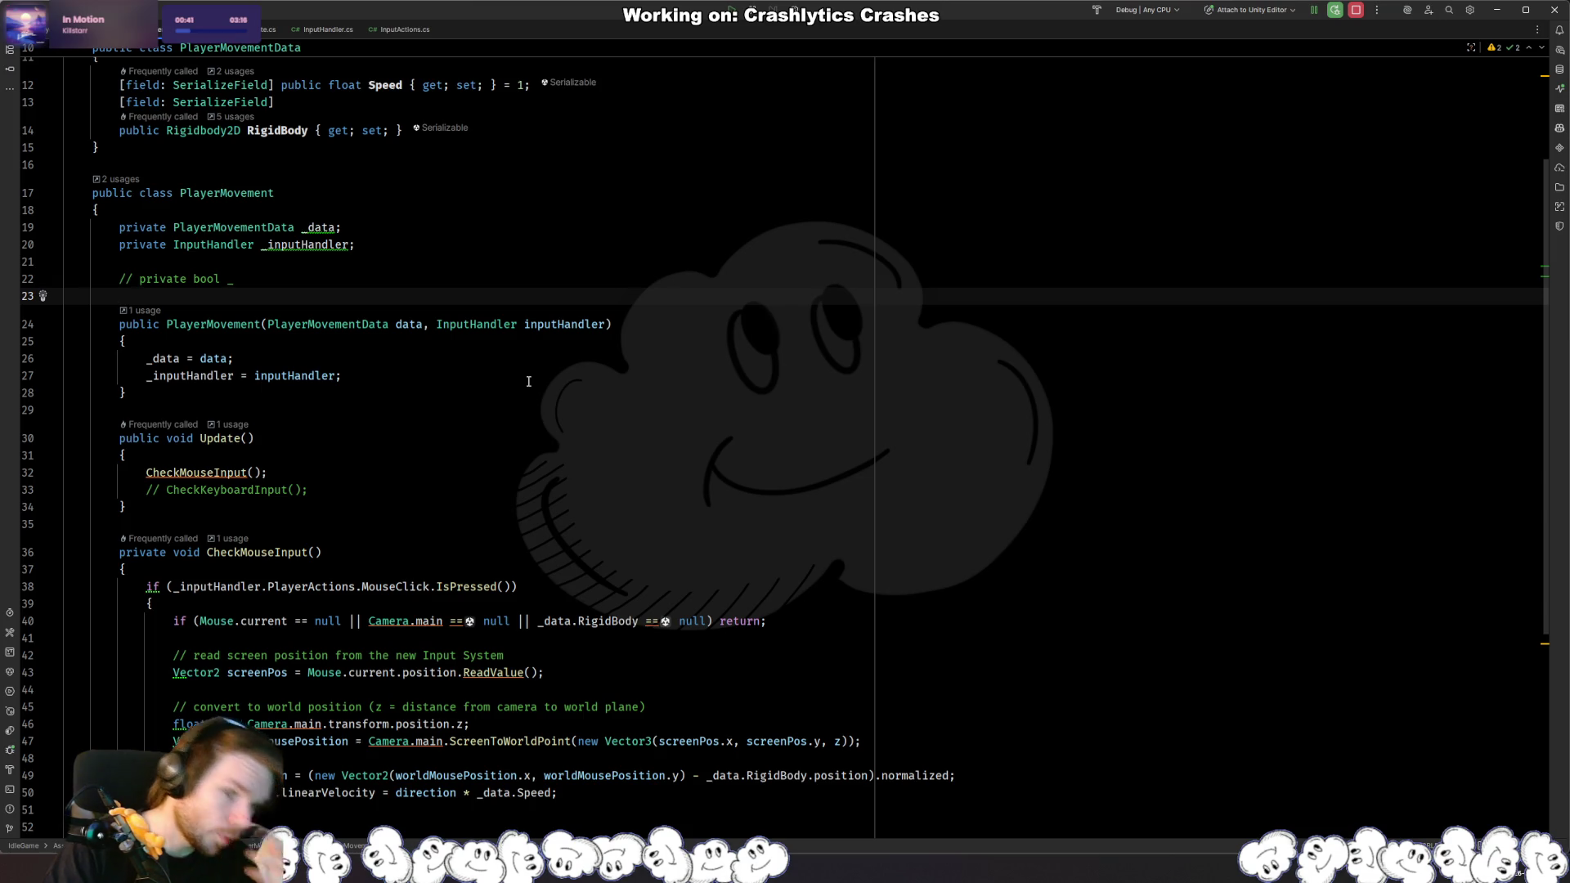
{"action": "key", "text": "alt+Tab"}
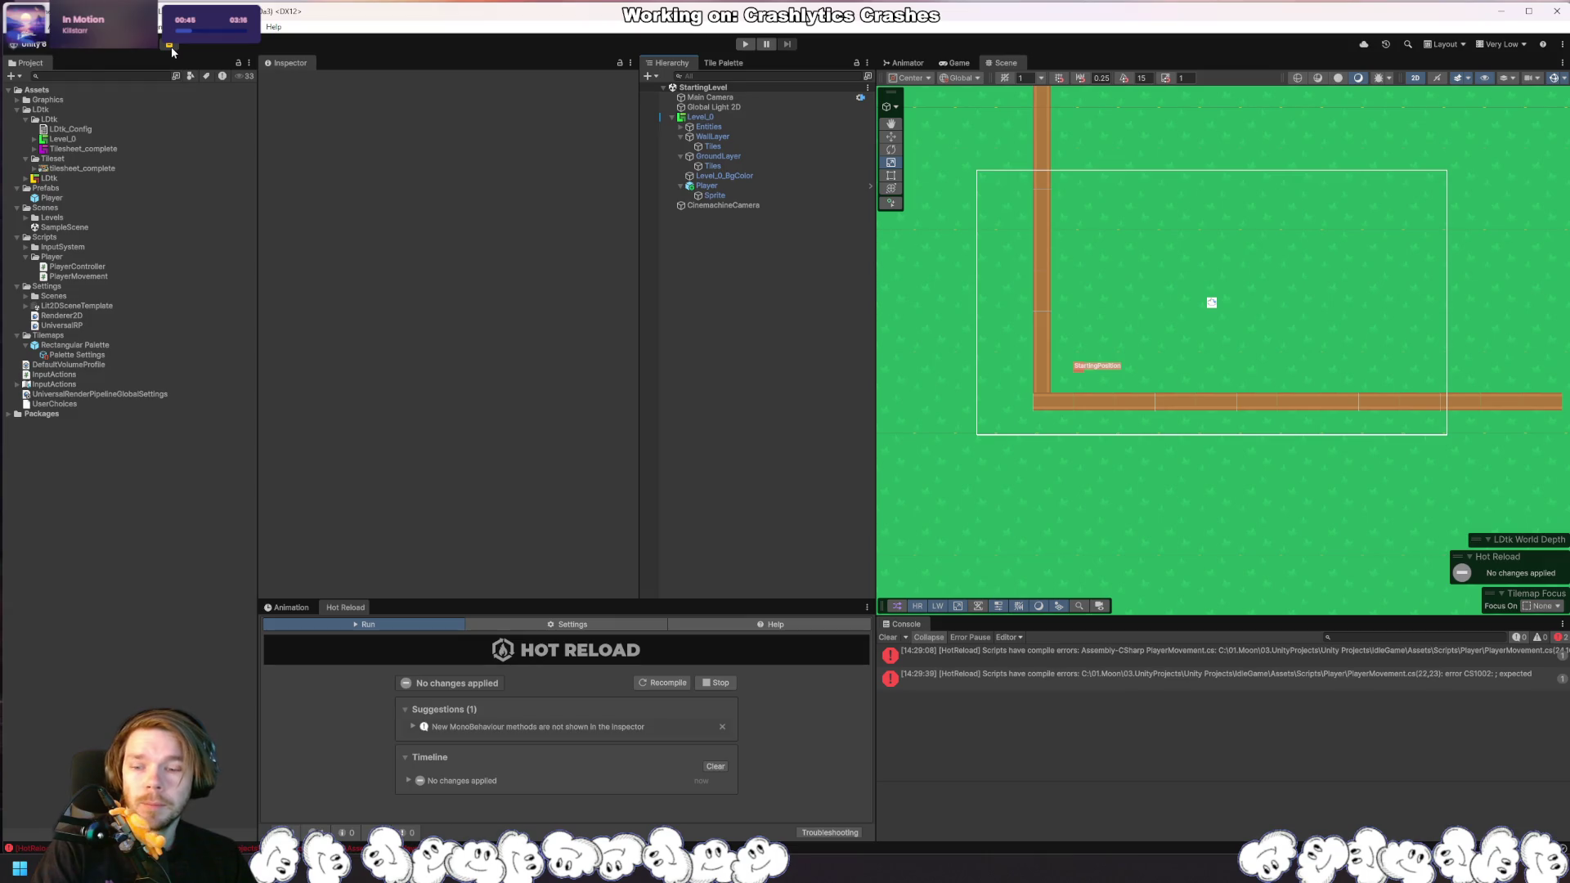
Step: Search the Package Manager for 'A*' and download A* Pathfinding Project Pro
{"action": "left_click", "coordinate": [170, 46]}
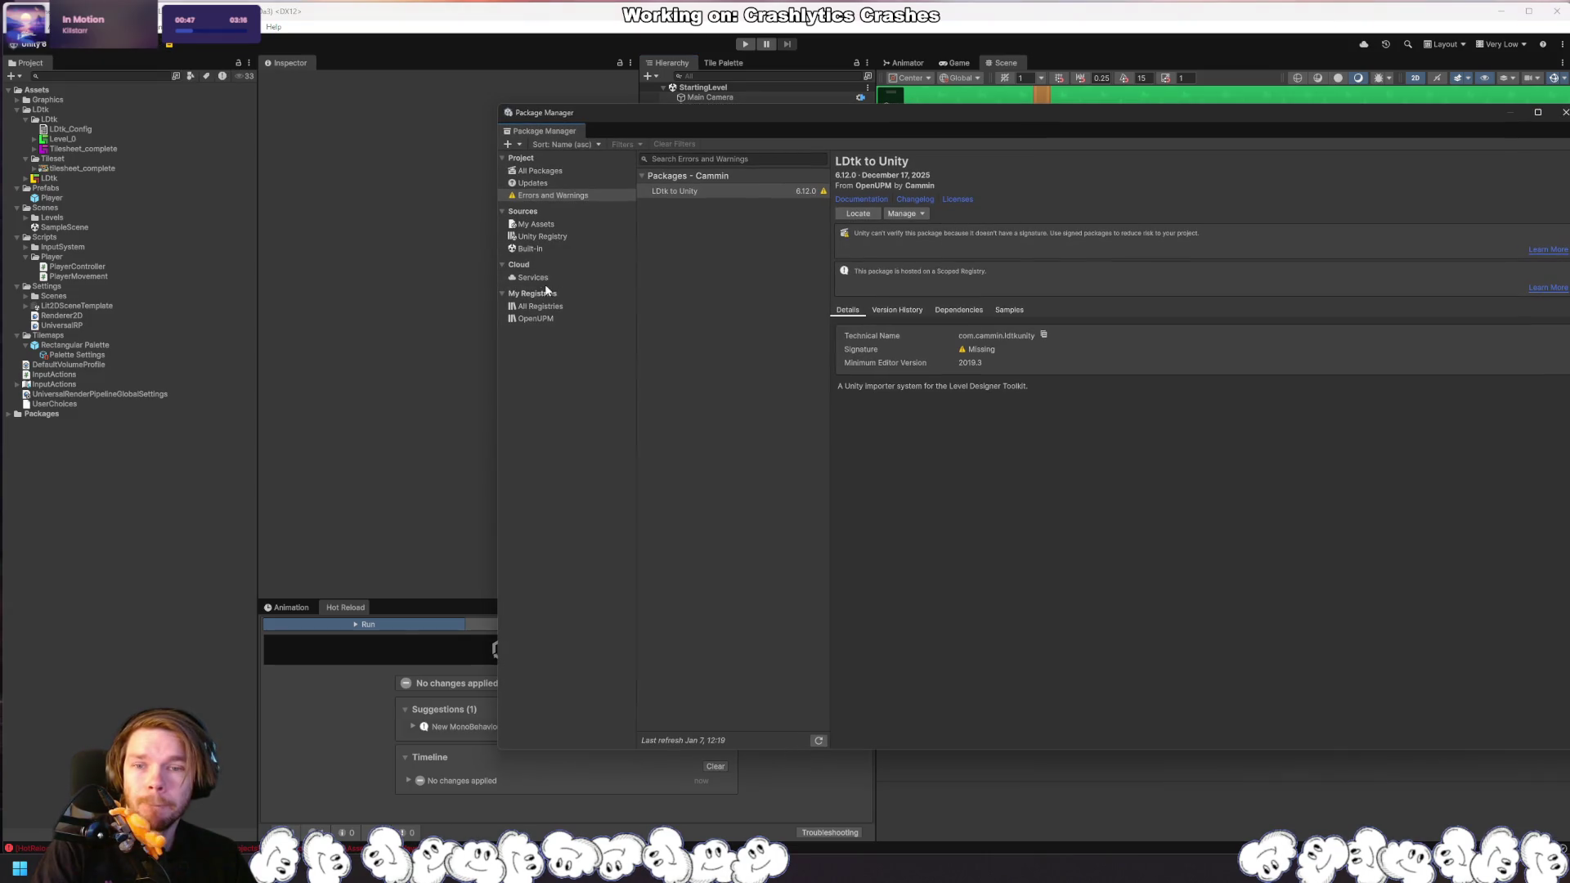
{"action": "triple_click", "coordinate": [727, 158]}
{"action": "type", "text": "A*"}
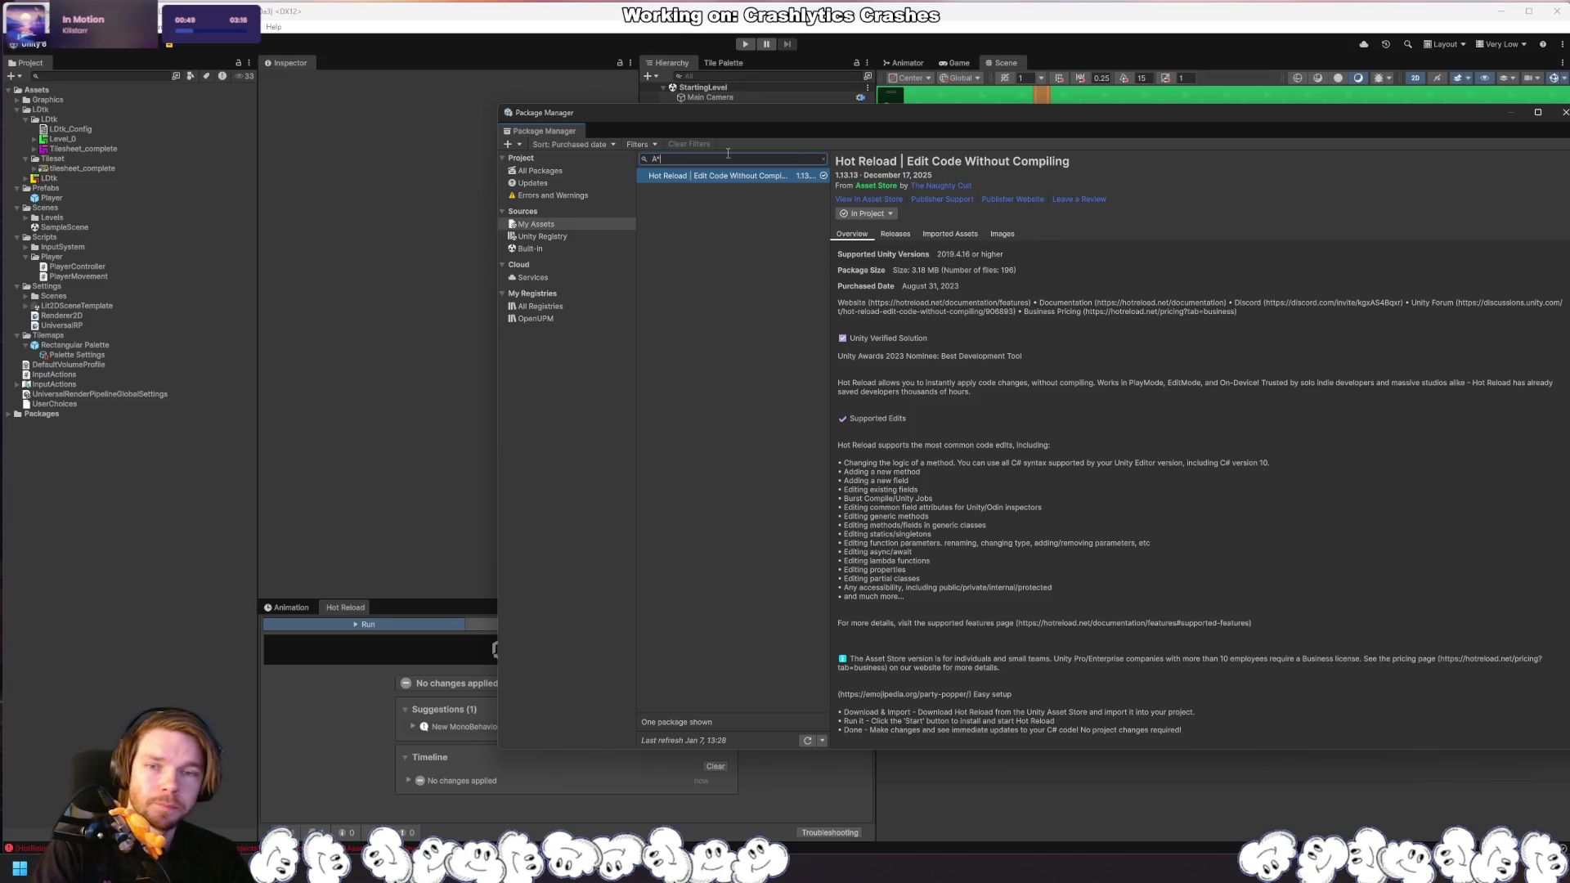
{"action": "mouse_move", "coordinate": [654, 16]}
{"action": "left_mouse_down"}
{"action": "mouse_move", "coordinate": [645, 544]}
{"action": "mouse_move", "coordinate": [571, 484]}
{"action": "mouse_move", "coordinate": [753, 451]}
{"action": "mouse_move", "coordinate": [760, 409]}
{"action": "left_mouse_up"}
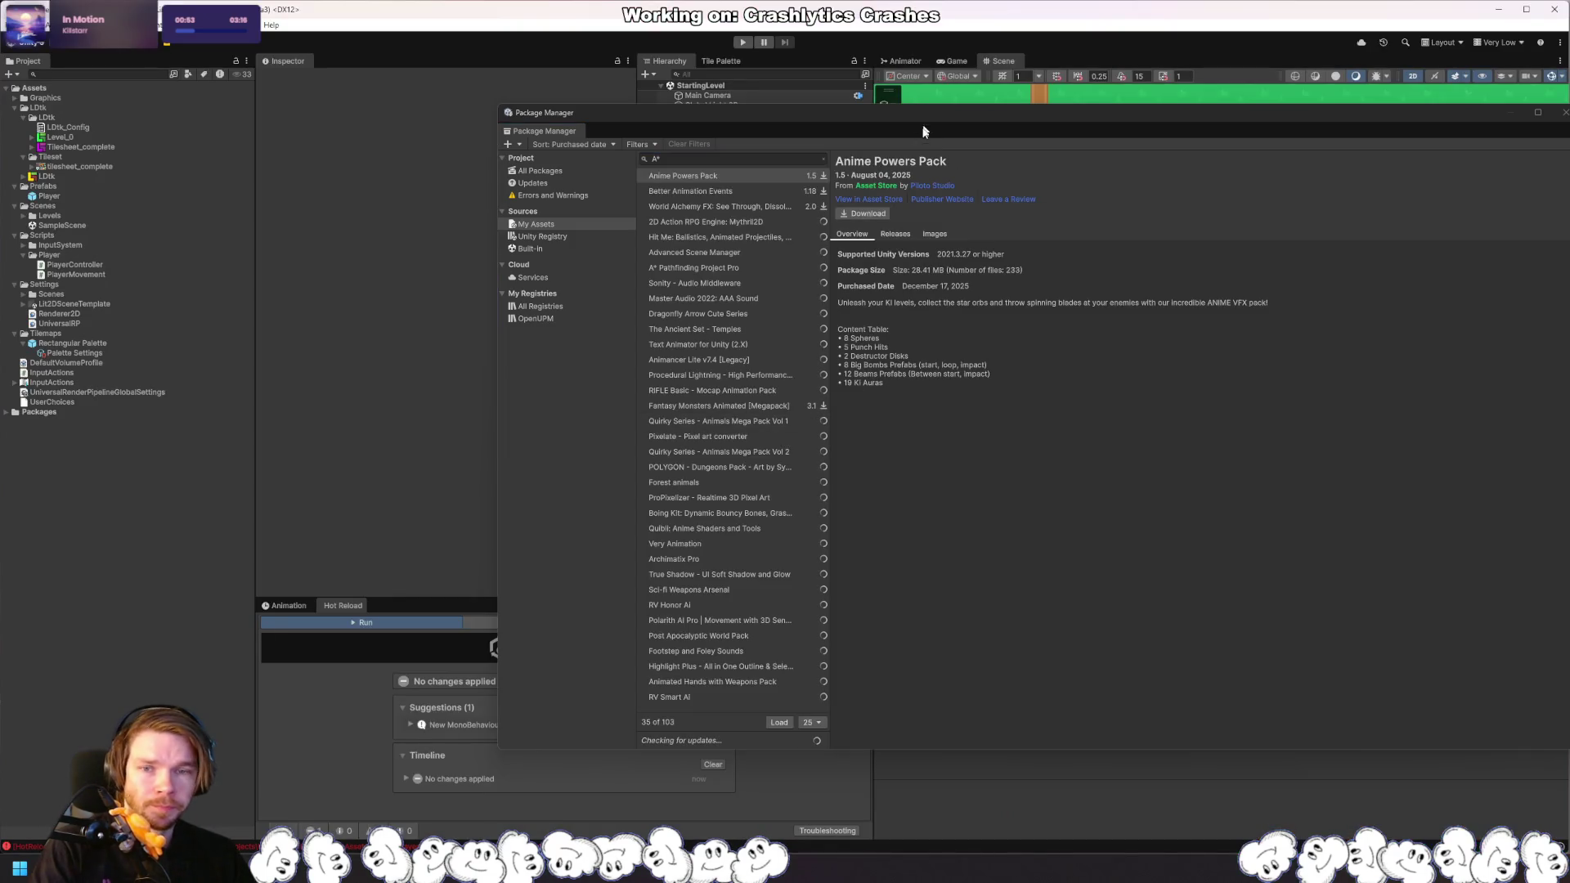
{"action": "left_click", "coordinate": [750, 160]}
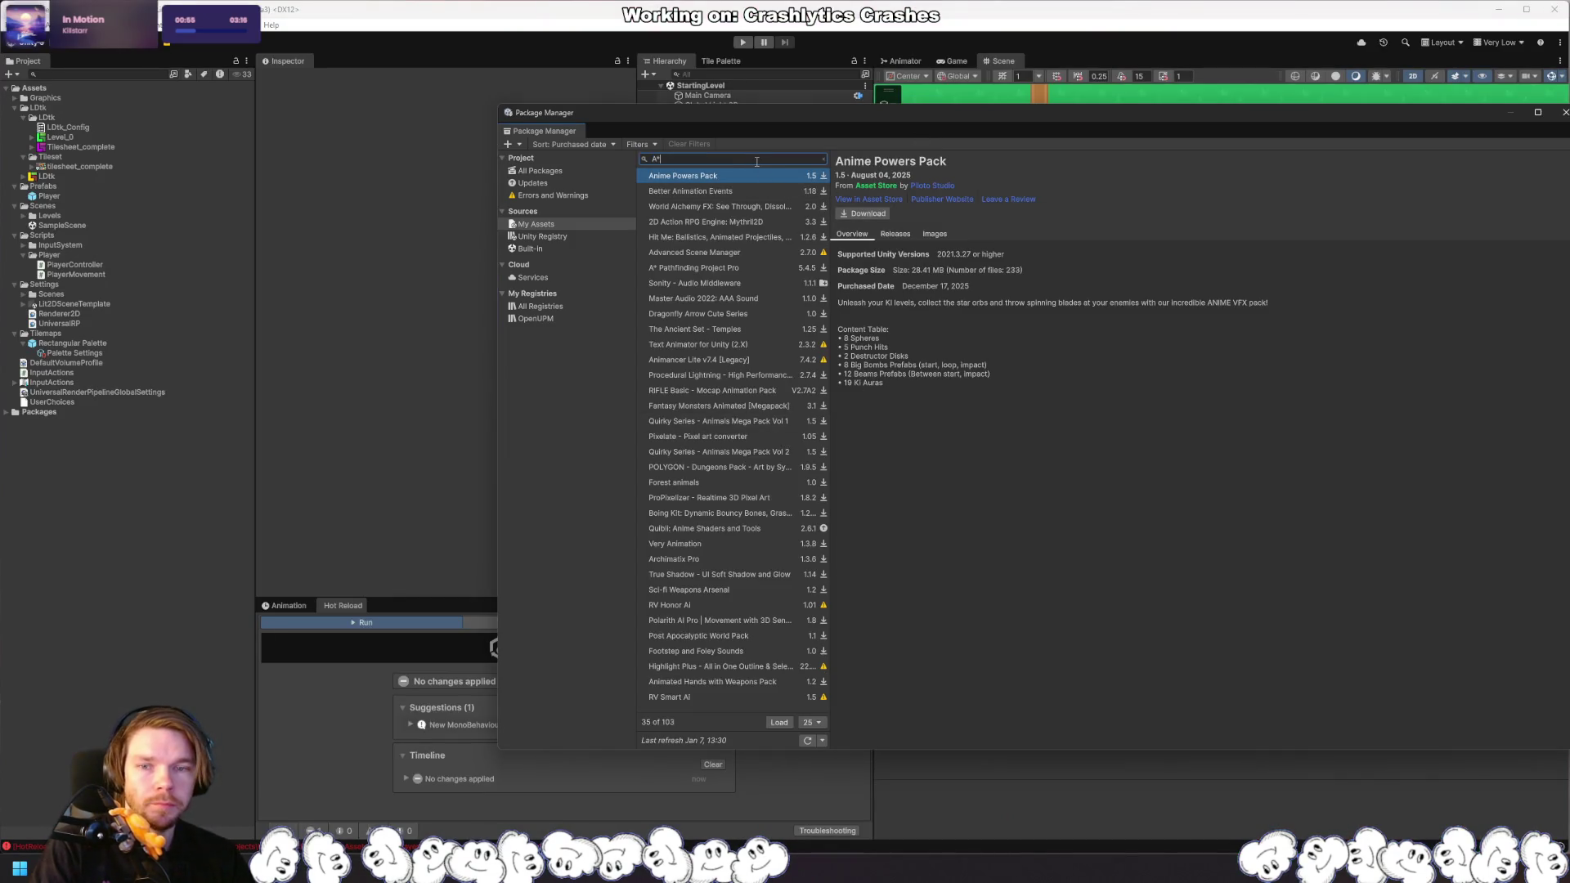
{"action": "left_click", "coordinate": [753, 266]}
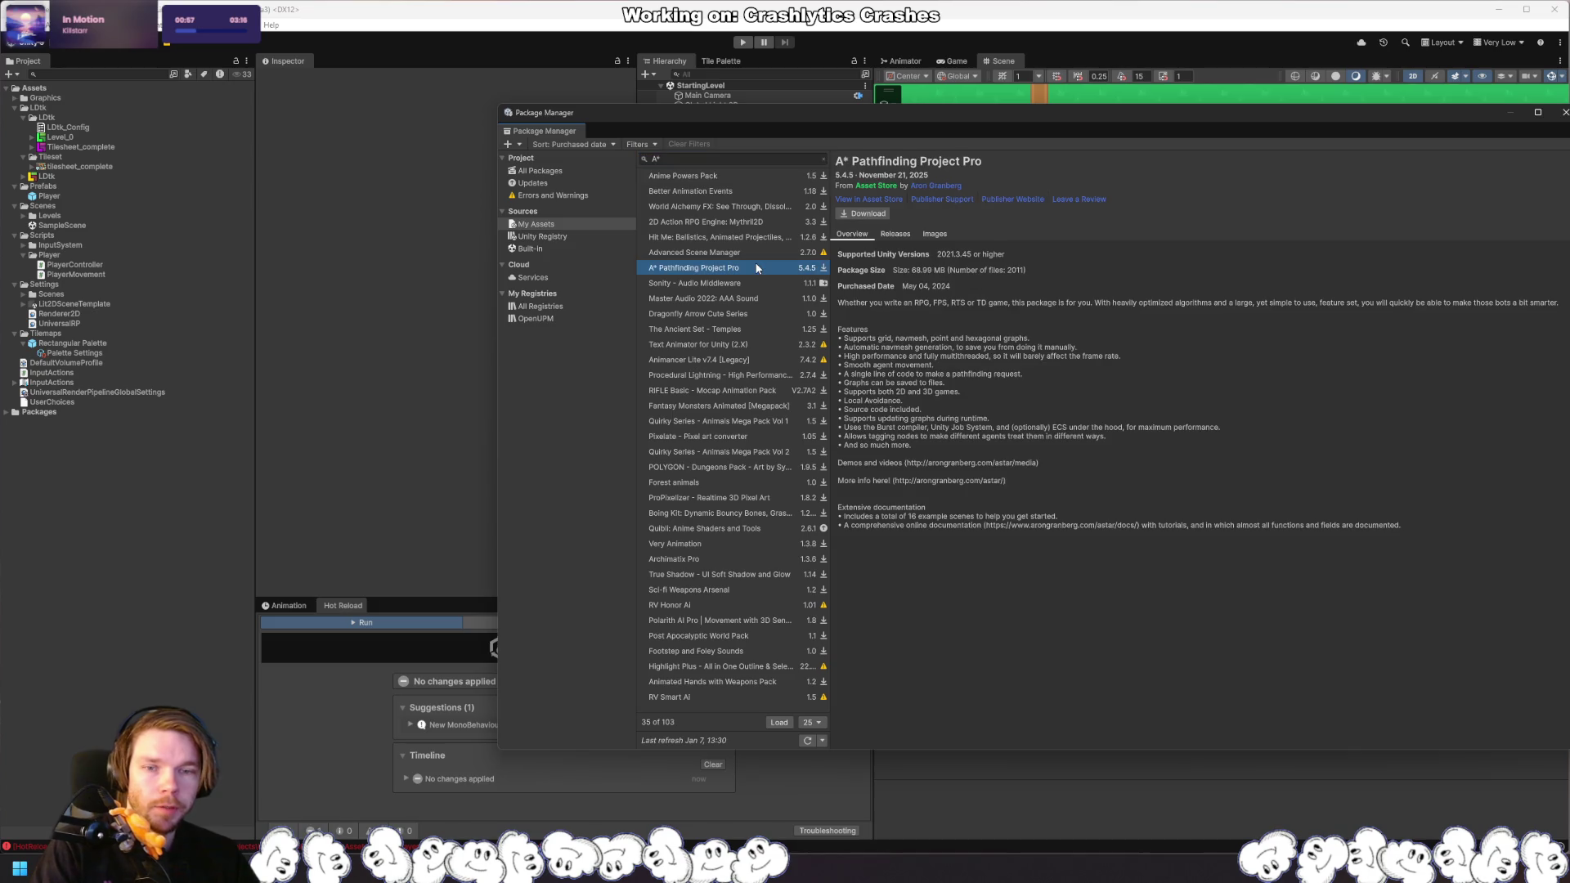
{"action": "left_click", "coordinate": [877, 218]}
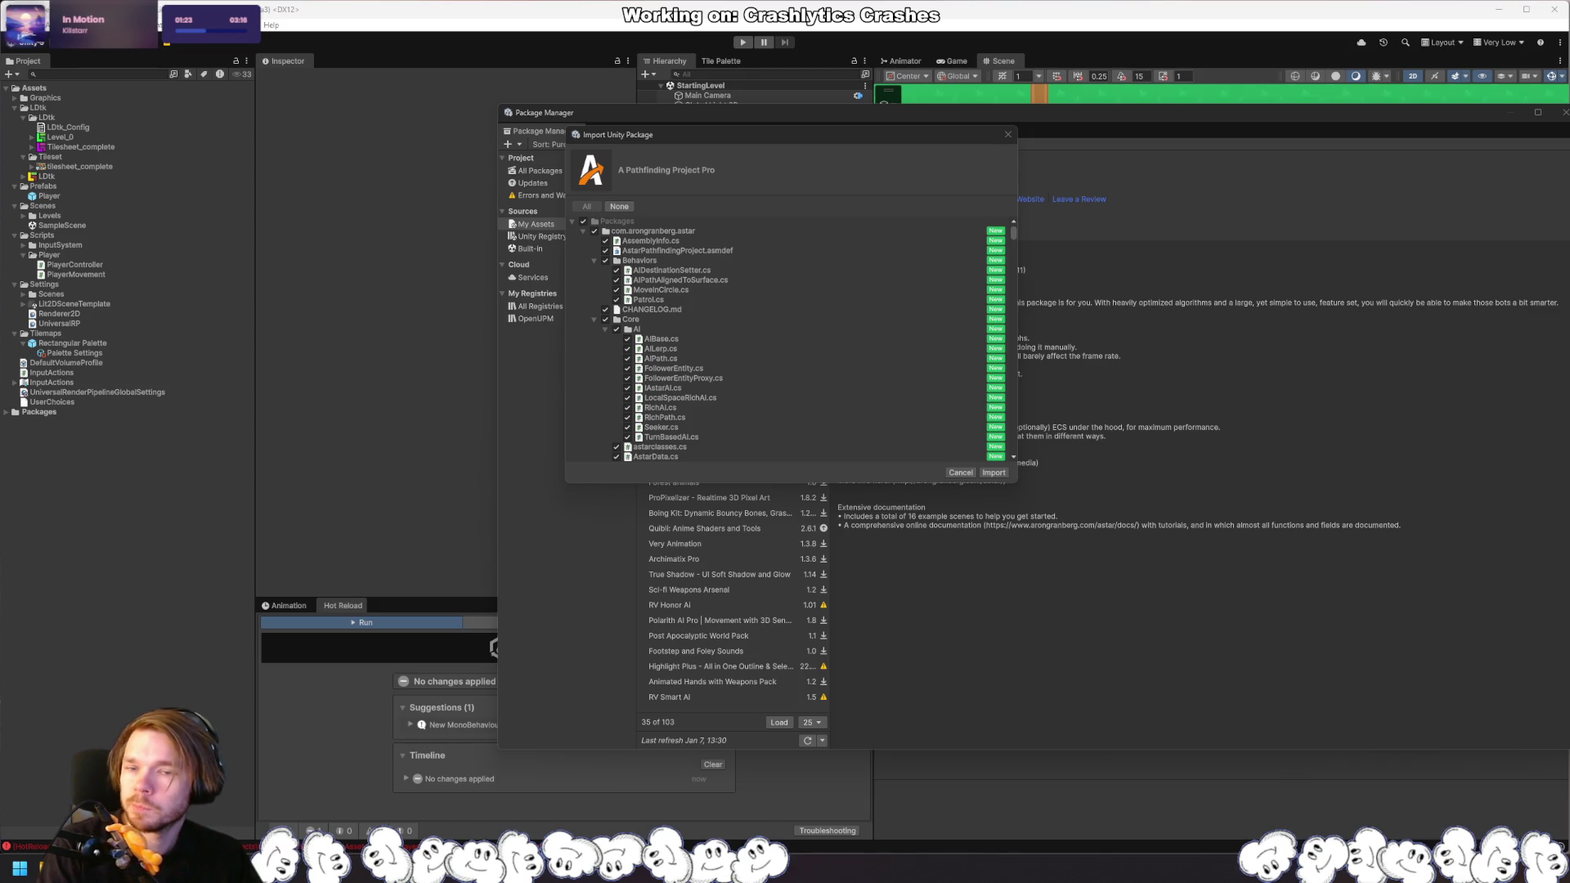
Step: Collapse the Behaviors, Core, Documentation, Drawing, Editor, ExampleScenes~ and Graphs folders in the import list
{"action": "left_click", "coordinate": [595, 261]}
{"action": "left_click", "coordinate": [594, 281]}
{"action": "left_click", "coordinate": [591, 300]}
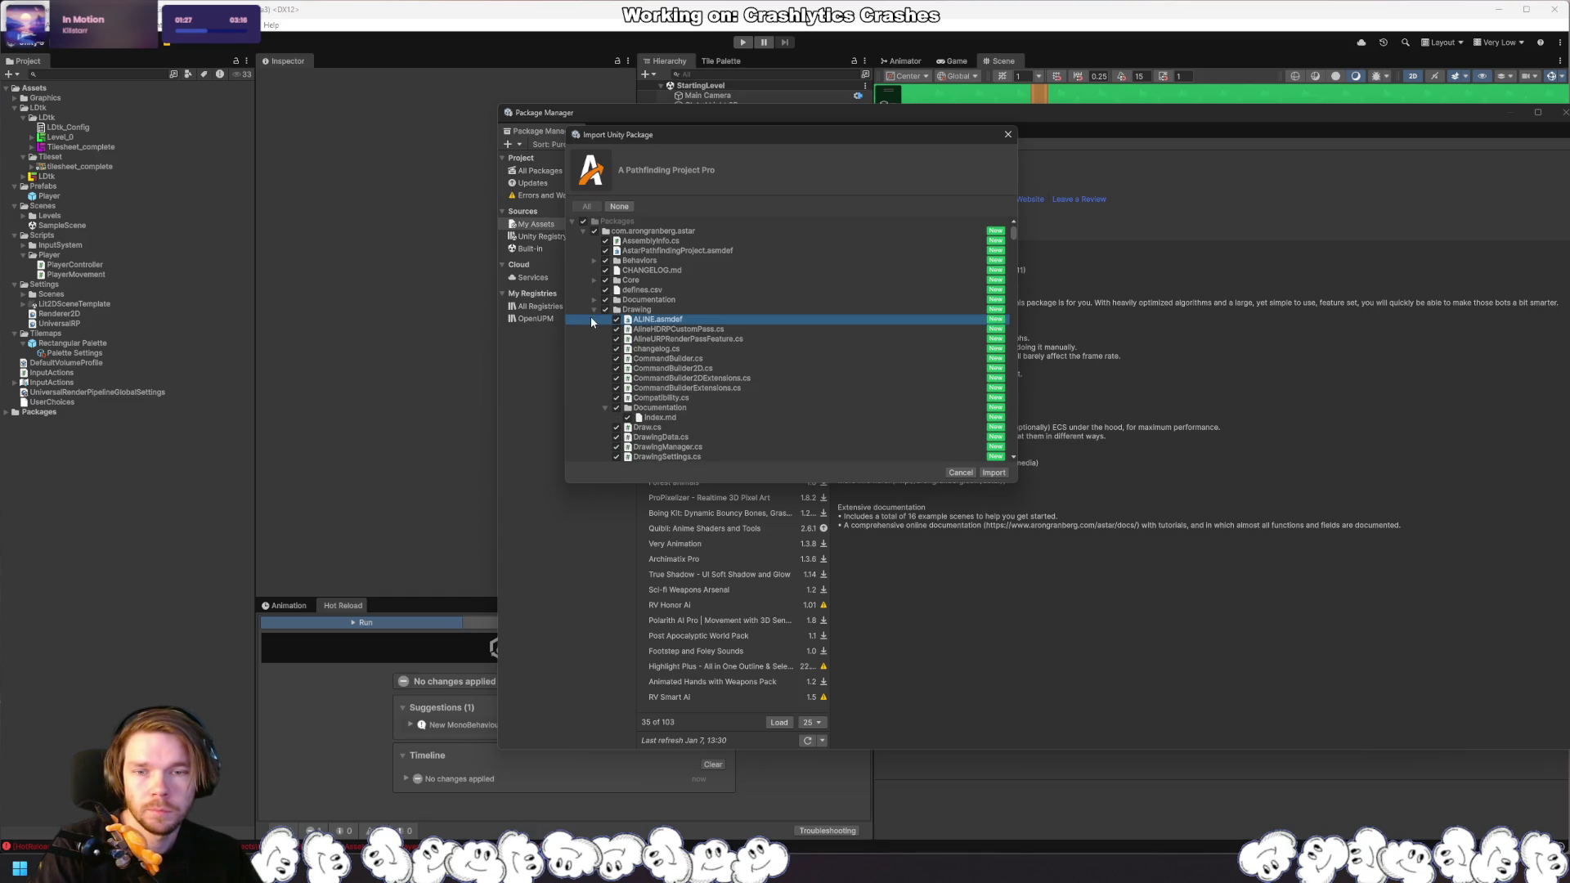
{"action": "left_click", "coordinate": [591, 310]}
{"action": "left_click", "coordinate": [594, 320]}
{"action": "left_click", "coordinate": [592, 330]}
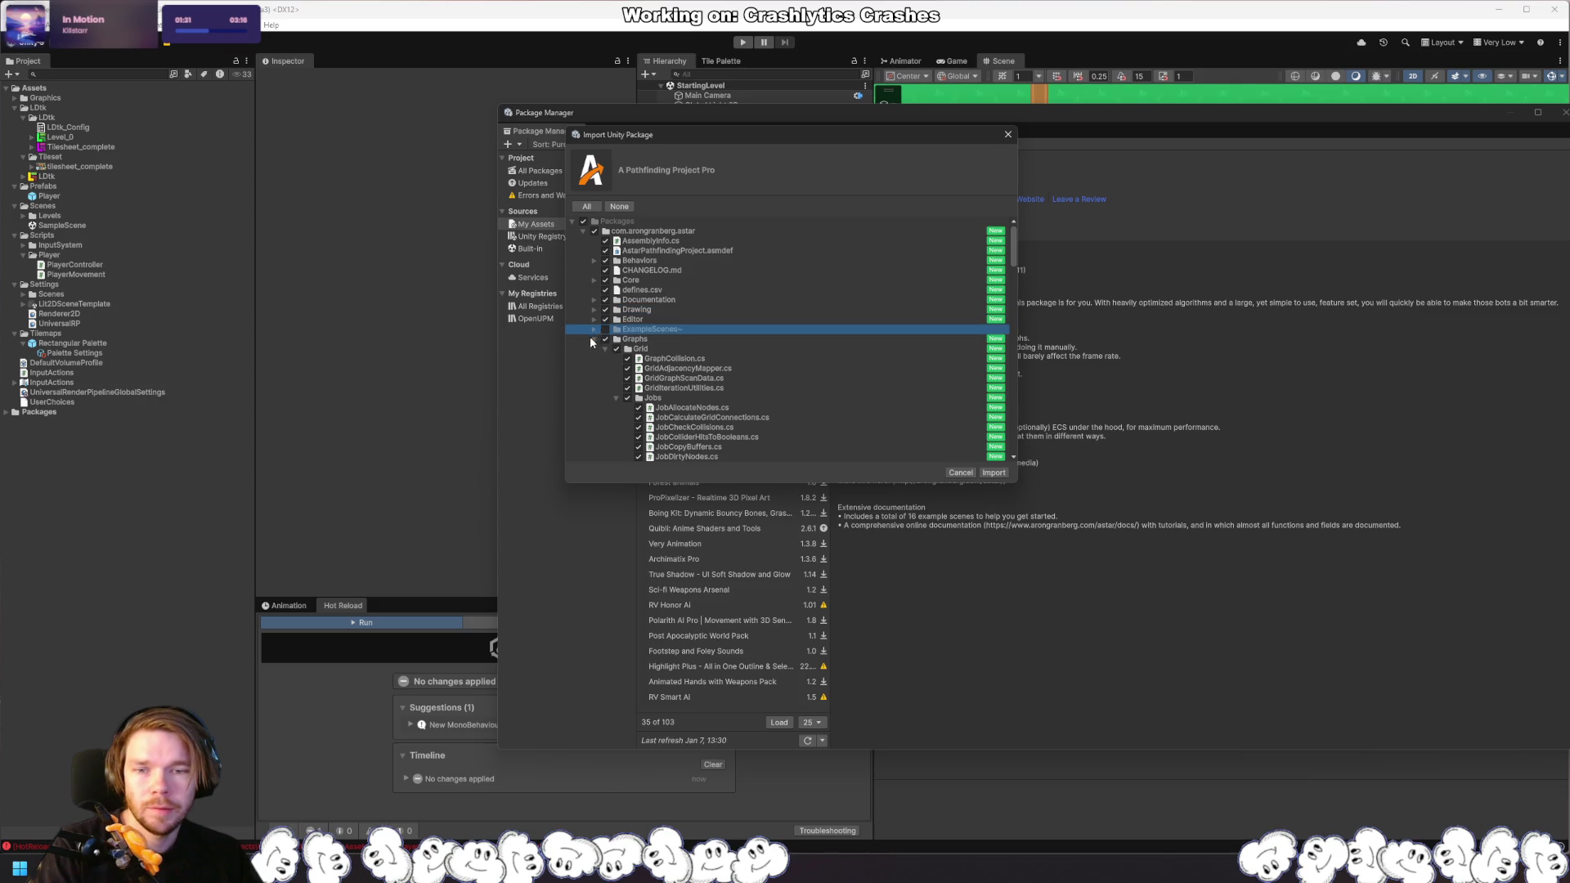
{"action": "left_click", "coordinate": [590, 339]}
Step: Collapse the remaining folders and import the package with all items checked
{"action": "left_click", "coordinate": [592, 359]}
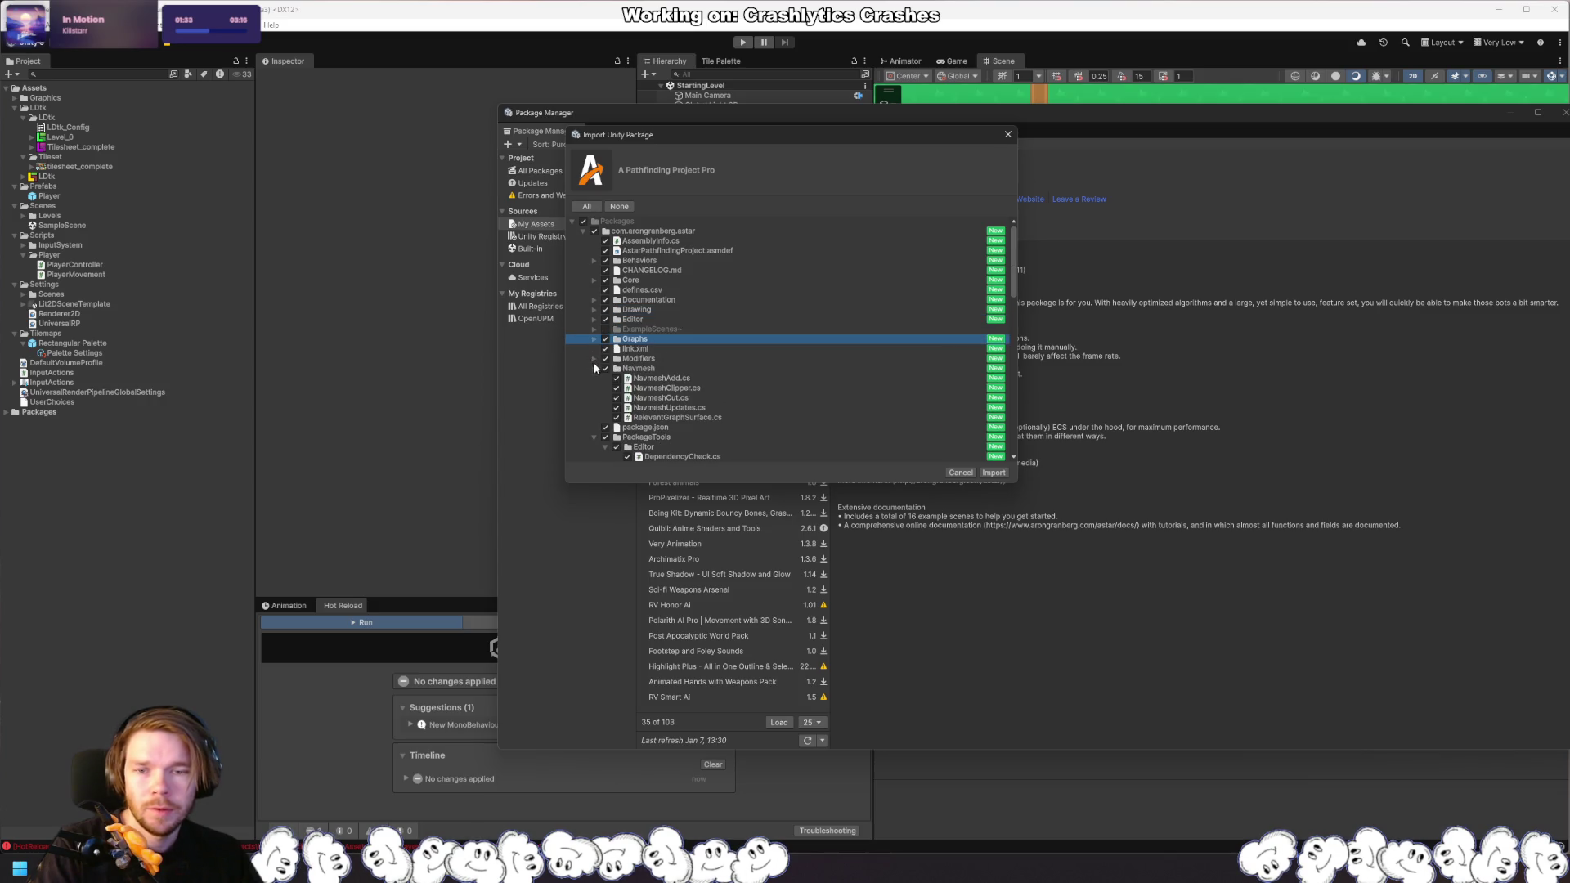
{"action": "left_click", "coordinate": [594, 369]}
{"action": "left_click", "coordinate": [592, 388]}
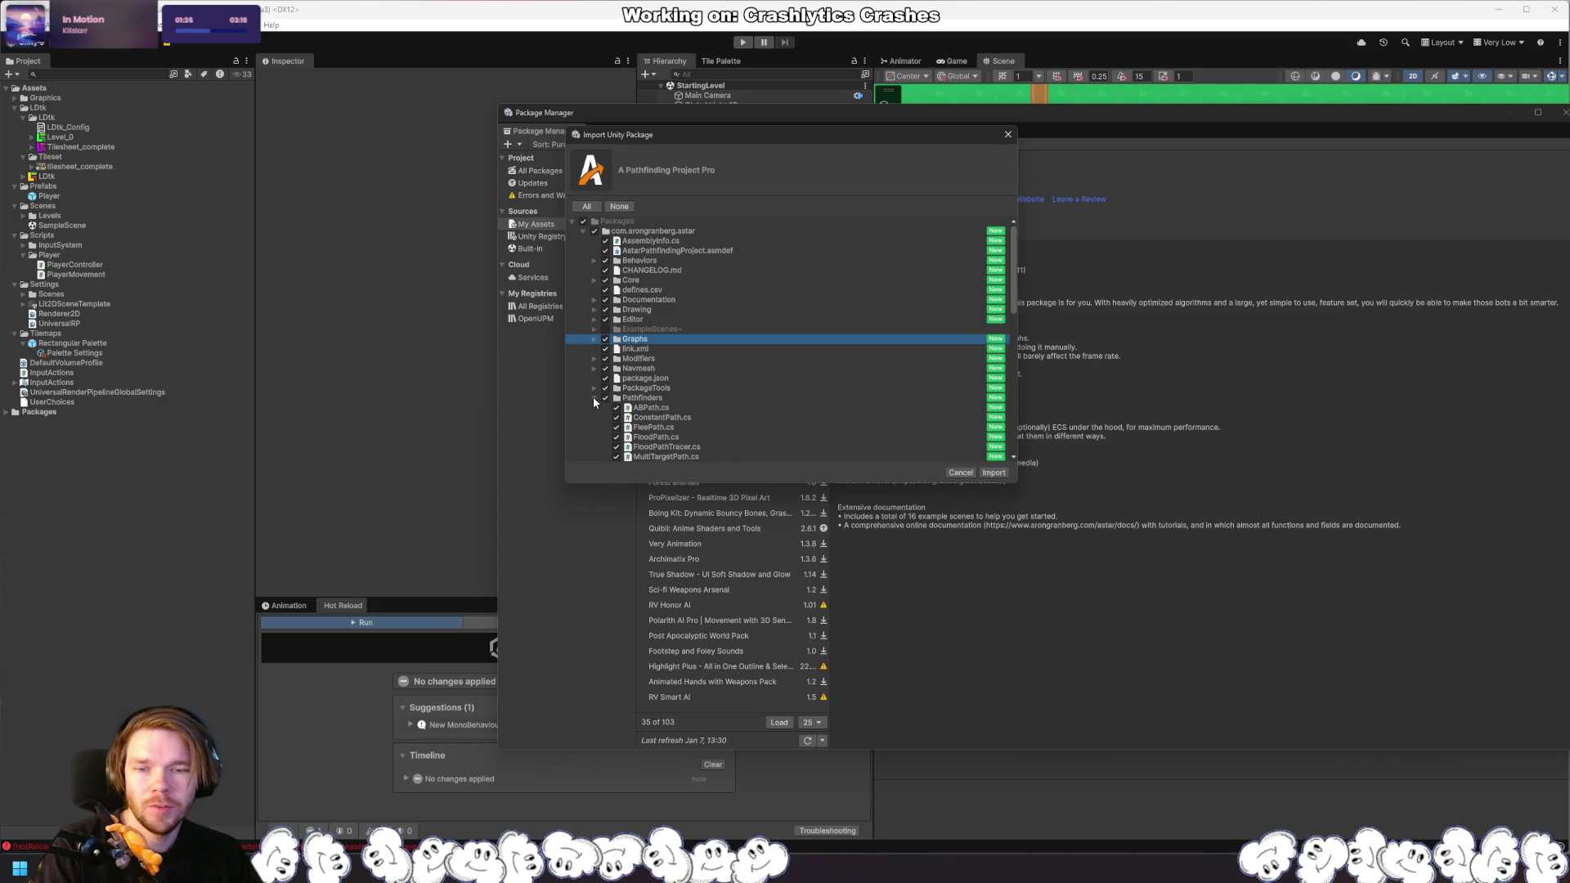
{"action": "left_click", "coordinate": [594, 397]}
{"action": "left_click", "coordinate": [592, 407]}
{"action": "left_click", "coordinate": [593, 427]}
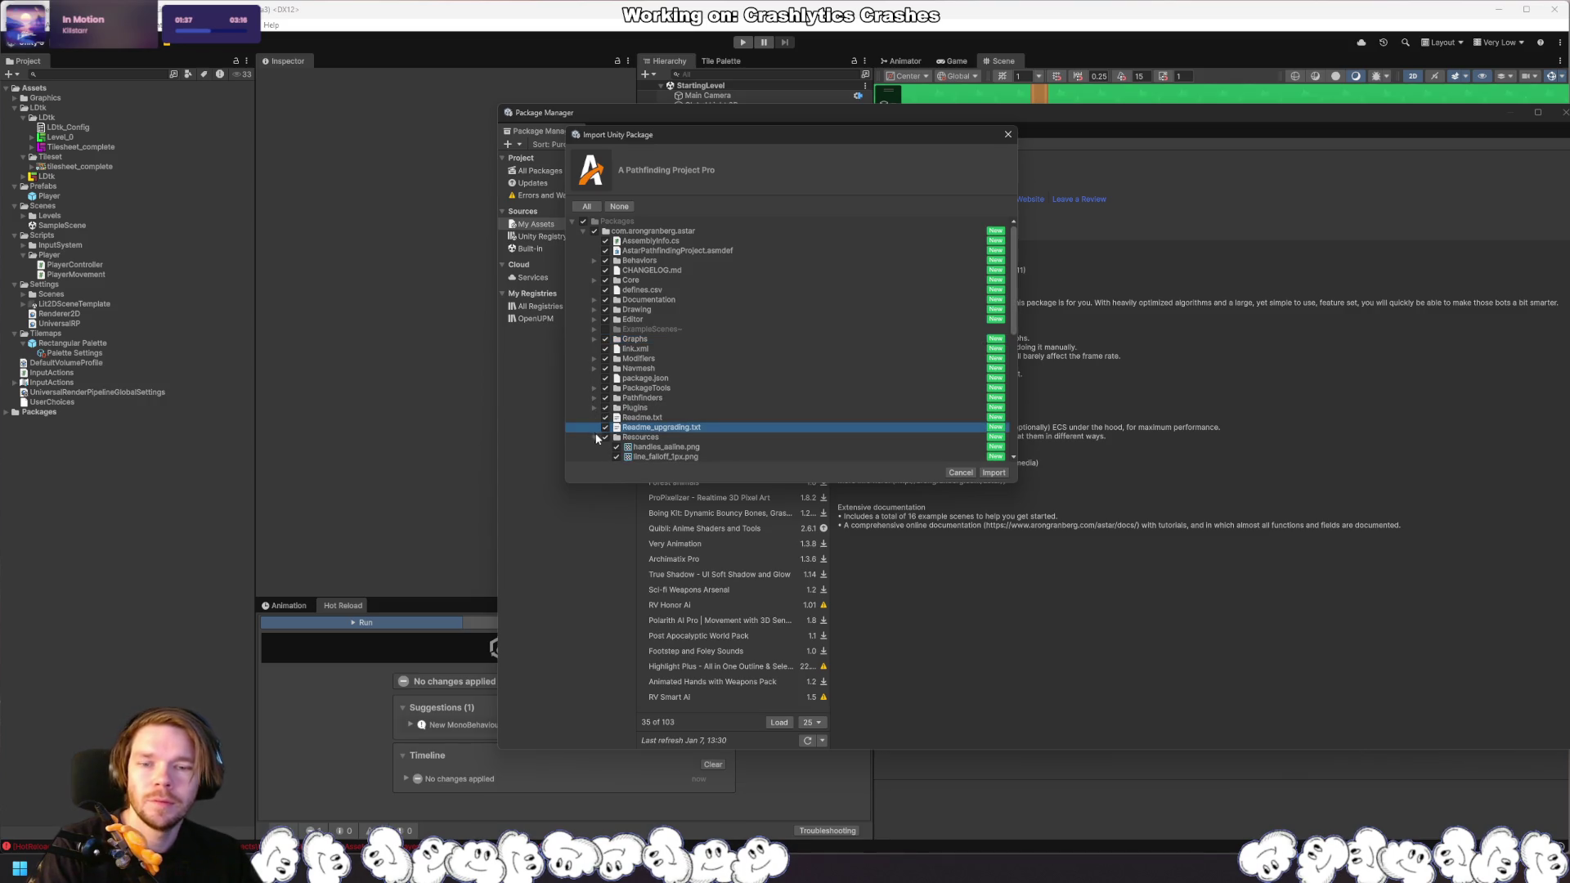
{"action": "left_click", "coordinate": [594, 437]}
{"action": "left_click", "coordinate": [591, 350]}
{"action": "scroll", "coordinate": [701, 312], "scroll_direction": "down", "scroll_amount": 1}
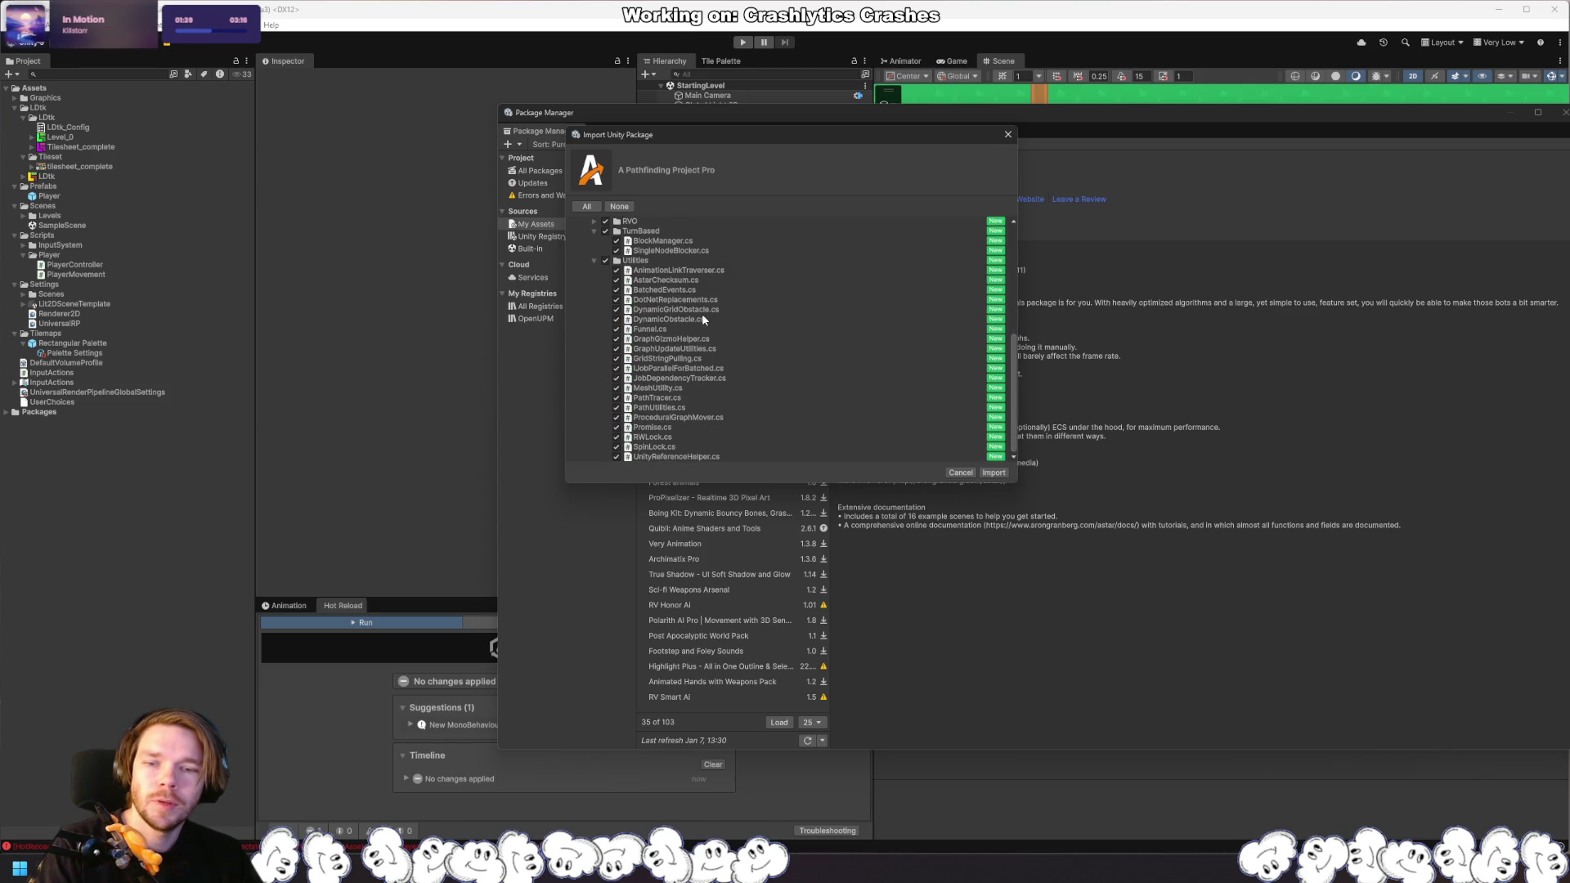
{"action": "left_click", "coordinate": [997, 474]}
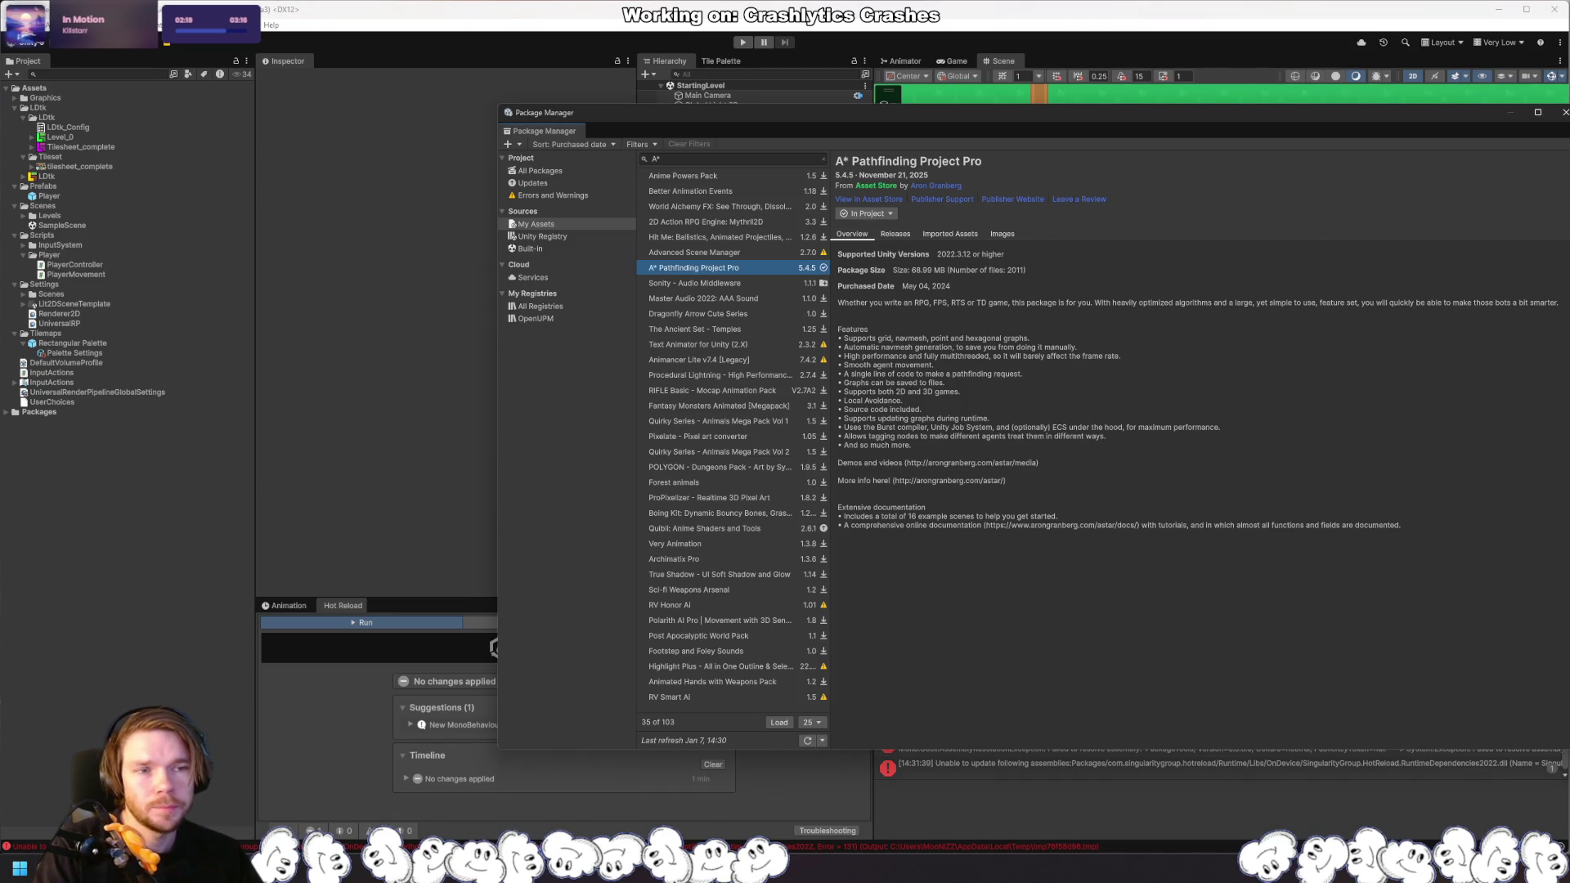
Step: Close the Package Manager and open the first AlineURPRenderPassFeature CS0115 error in Rider
{"action": "left_click", "coordinate": [1564, 112]}
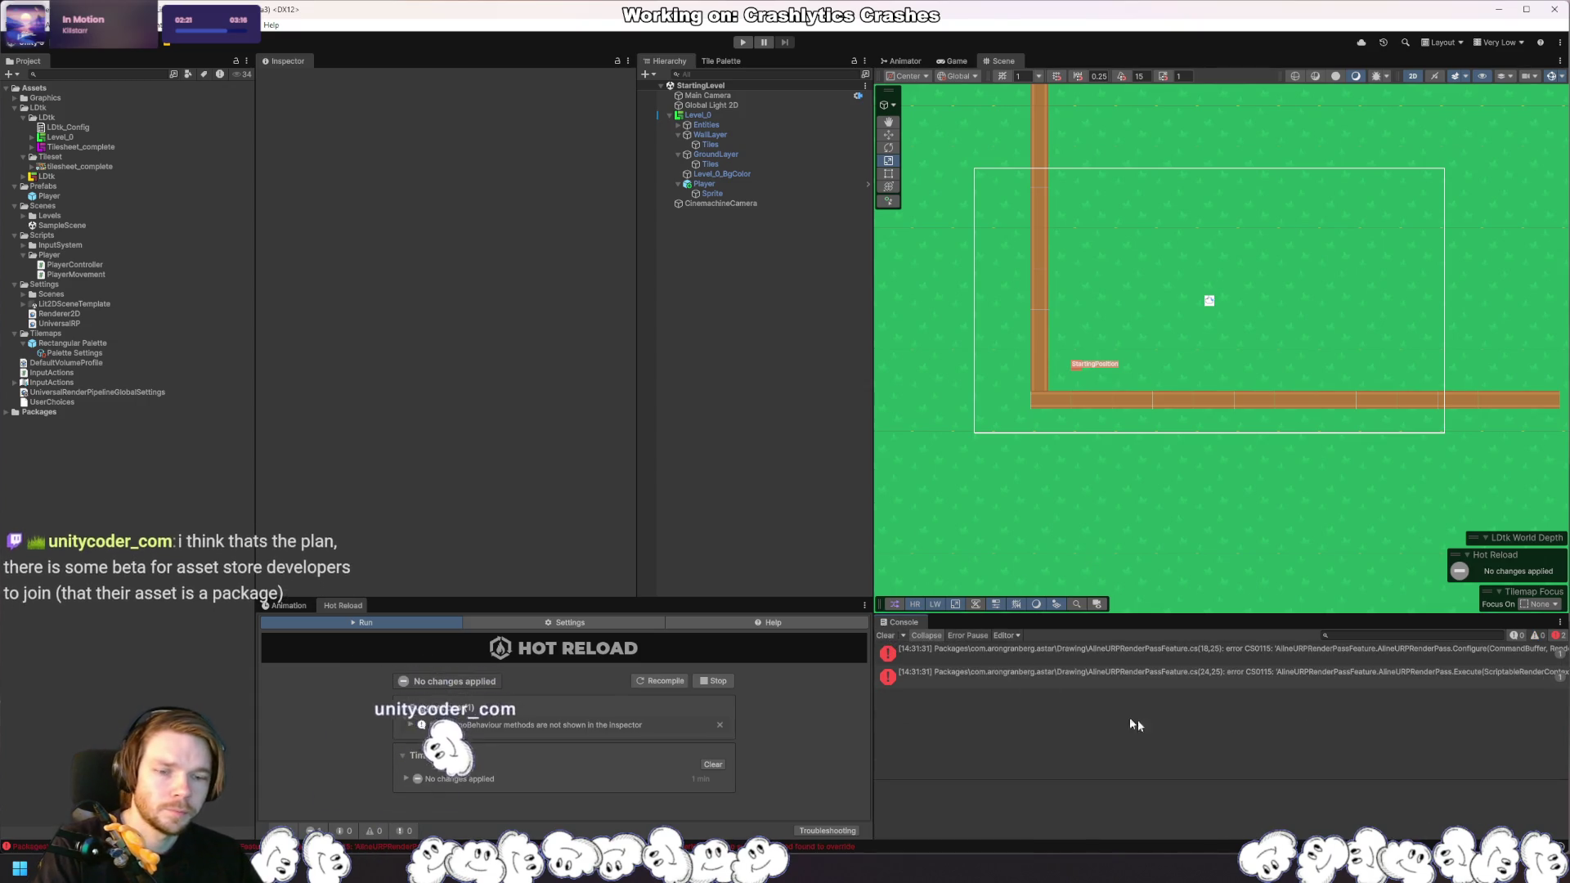
{"action": "left_click", "coordinate": [1261, 652]}
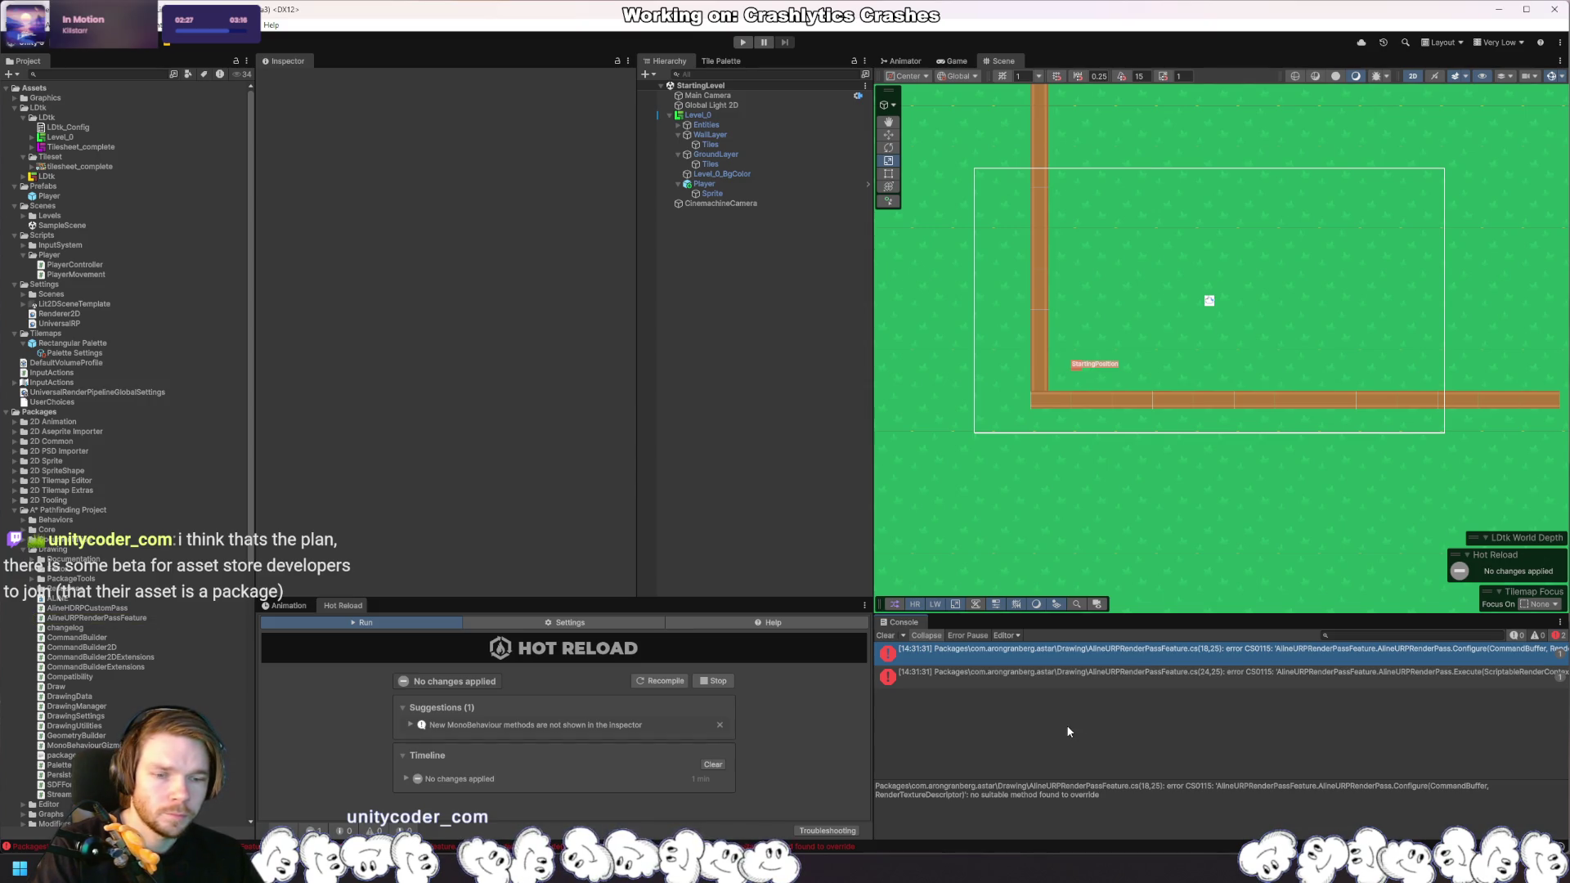
{"action": "double_click", "coordinate": [1047, 649]}
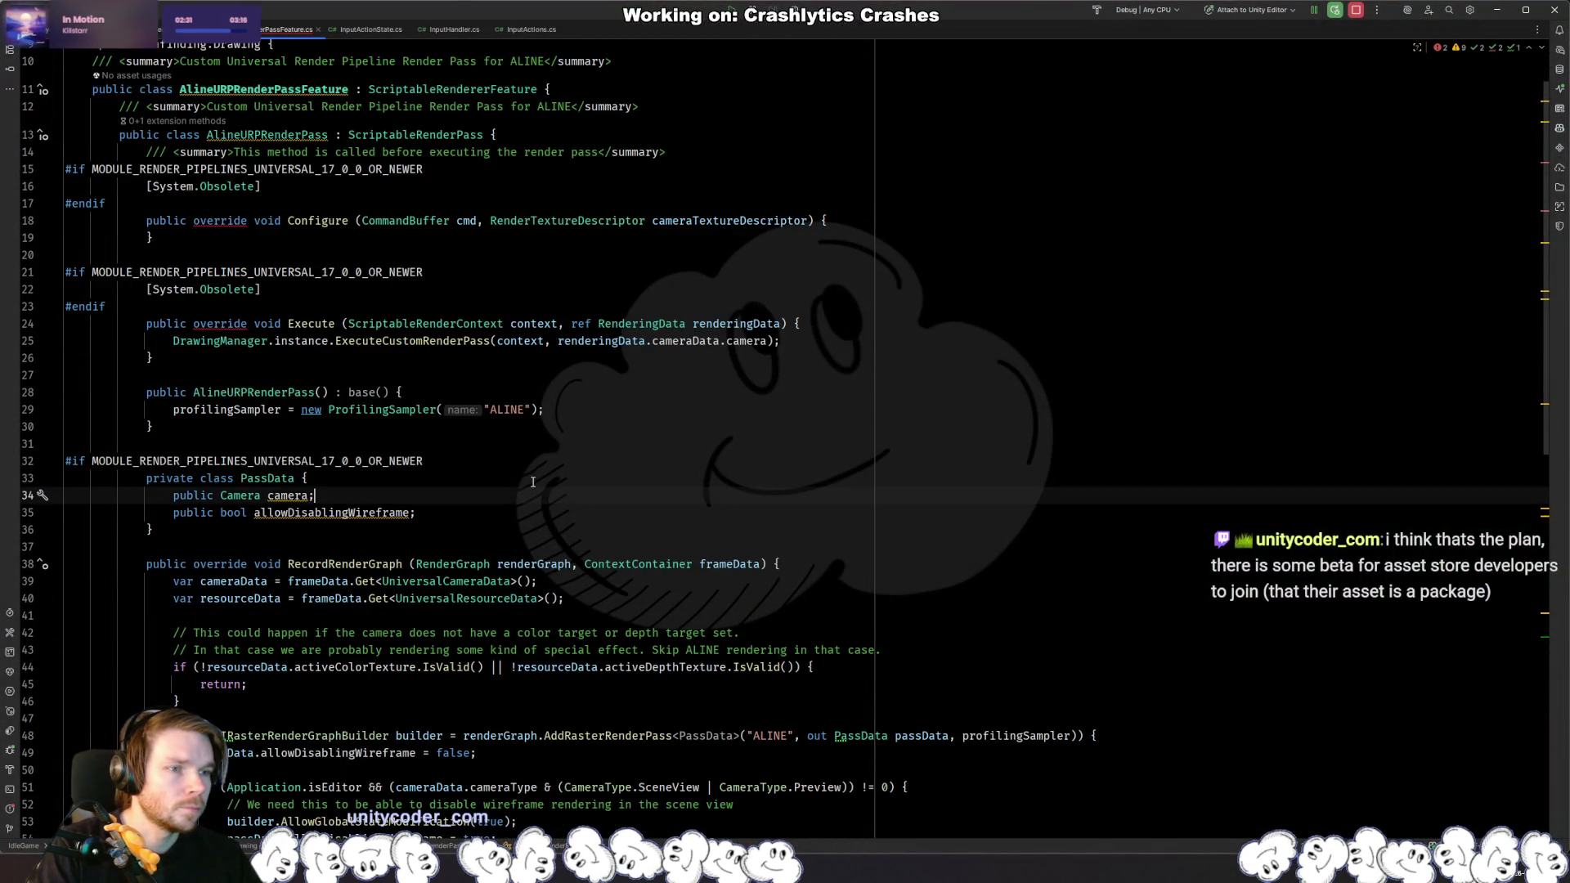
Step: Inspect the Obsolete attribute above Execute and the version check on line 32
{"action": "scroll", "coordinate": [471, 467], "scroll_direction": "up", "scroll_amount": 2}
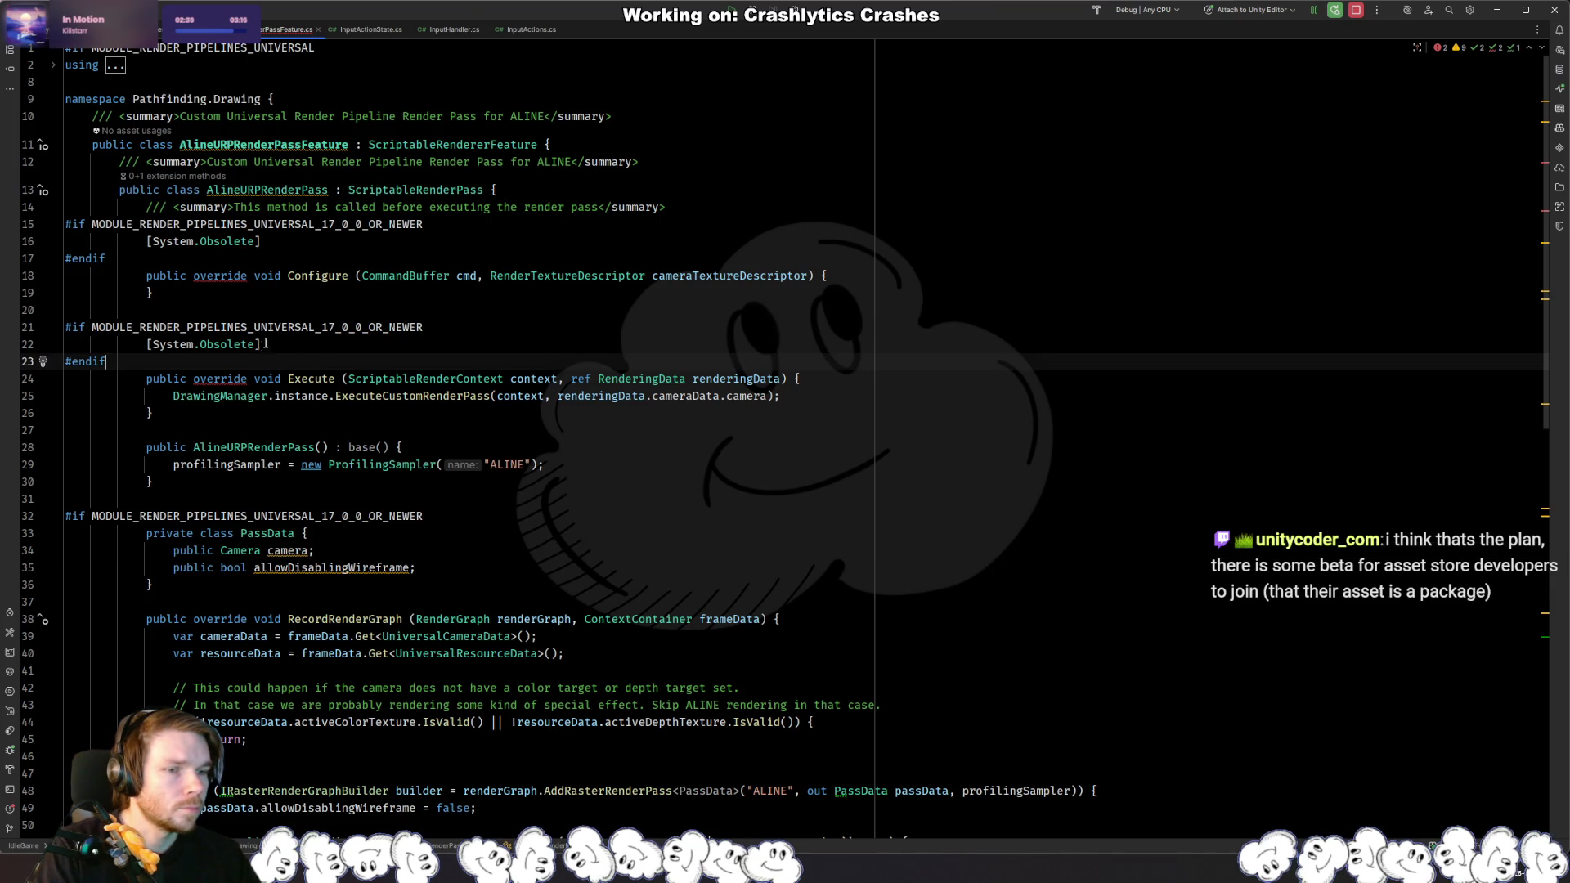
{"action": "left_click", "coordinate": [290, 351]}
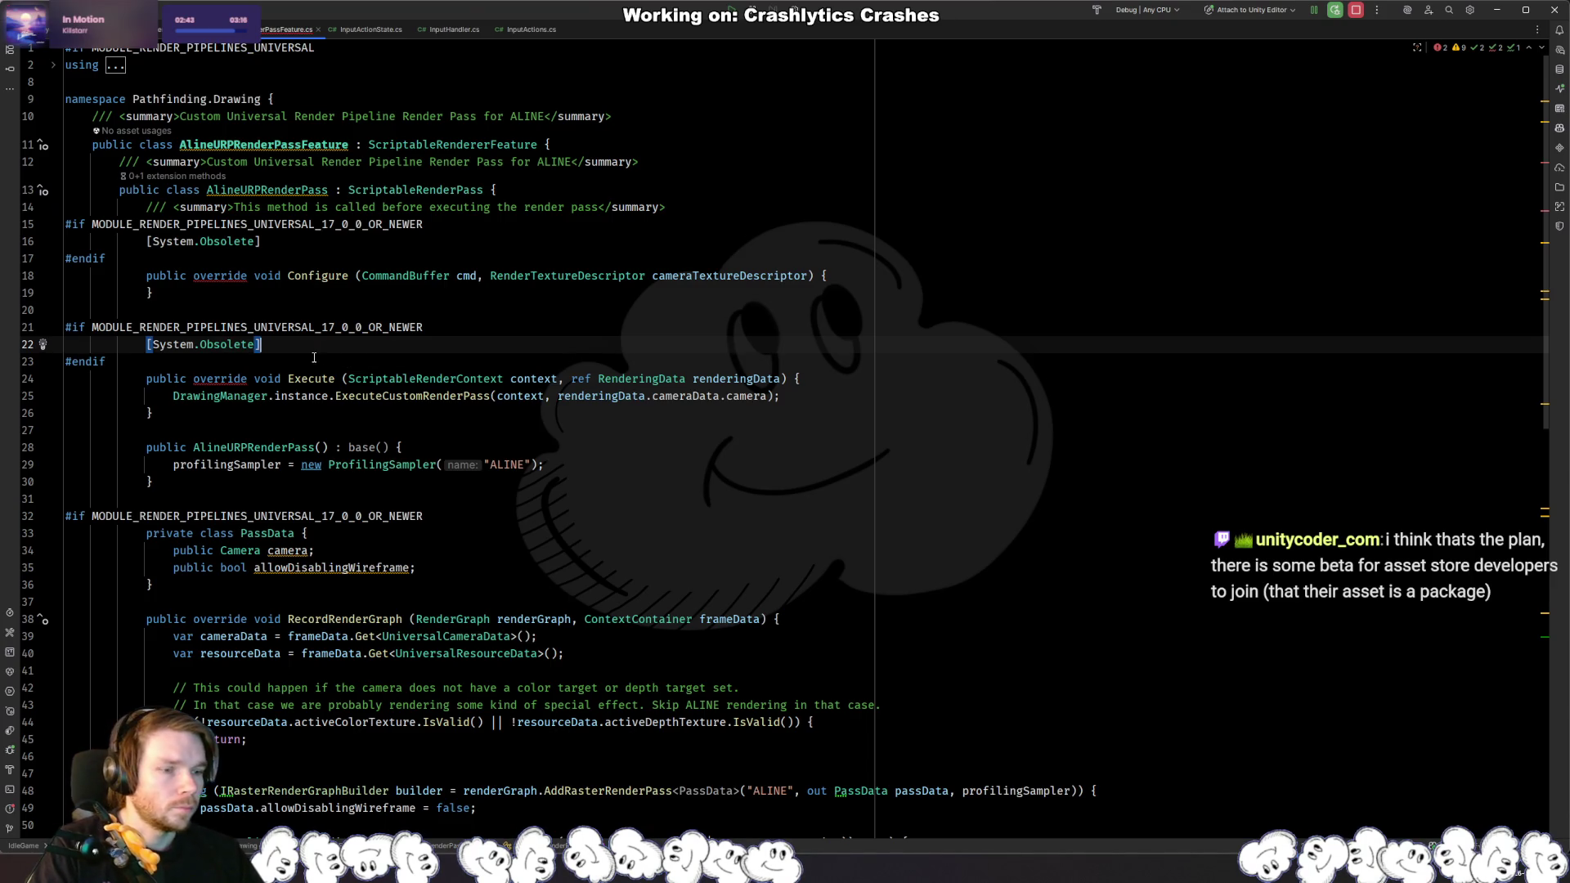
{"action": "left_click", "coordinate": [461, 512]}
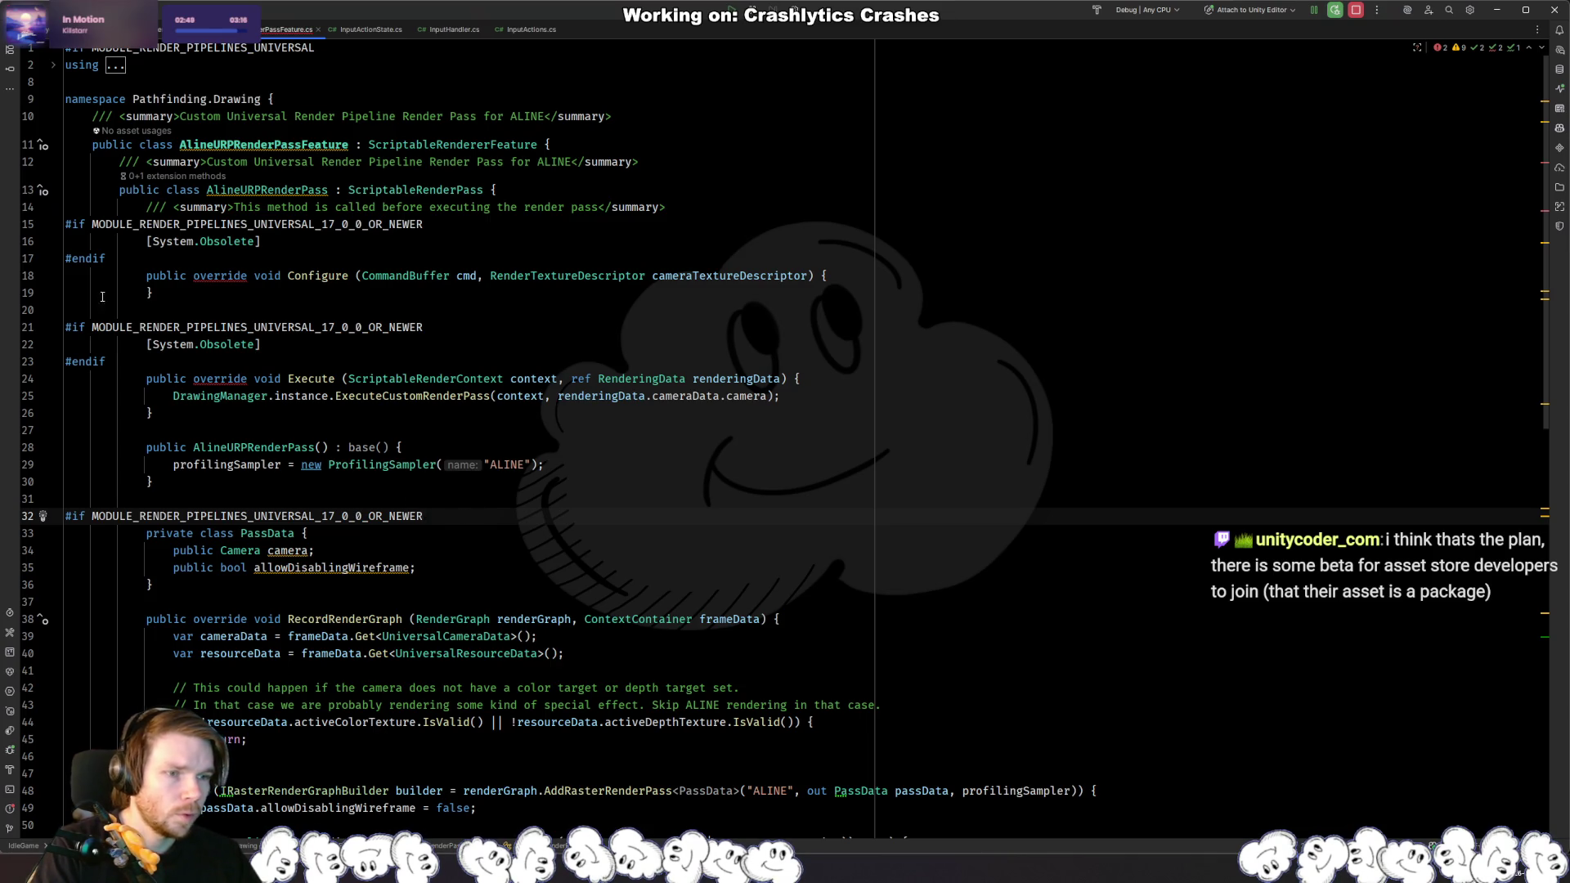
{"action": "left_click", "coordinate": [229, 241]}
{"action": "left_click", "coordinate": [264, 359]}
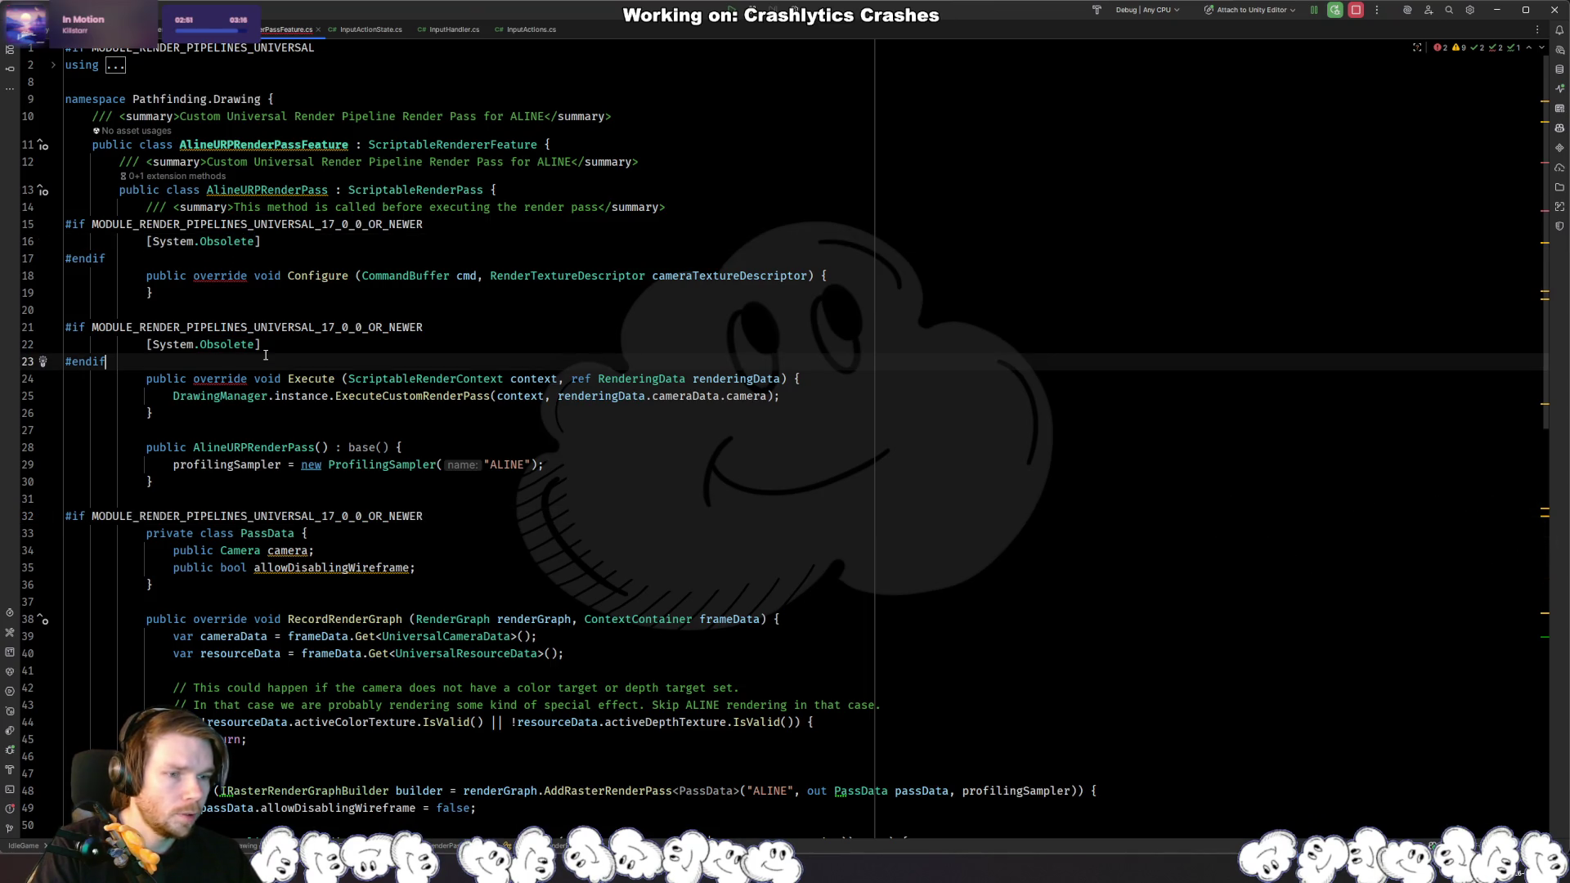
{"action": "left_click", "coordinate": [445, 515]}
{"action": "left_click", "coordinate": [310, 378]}
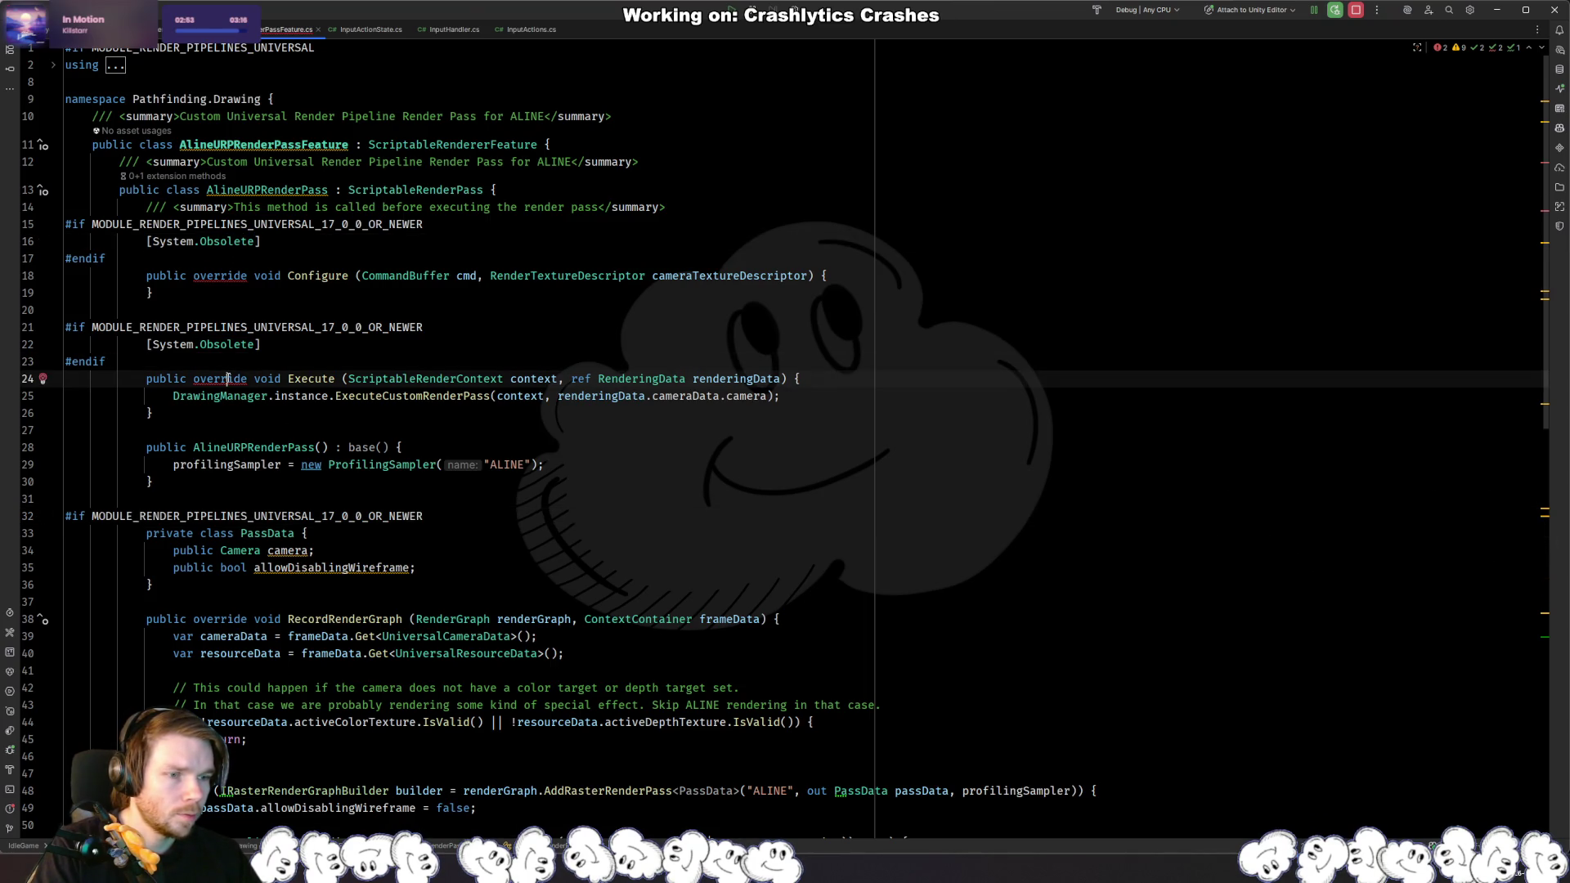
Step: Try adding a public override line and removing Execute's override modifier, then undo both
{"action": "left_click", "coordinate": [246, 369]}
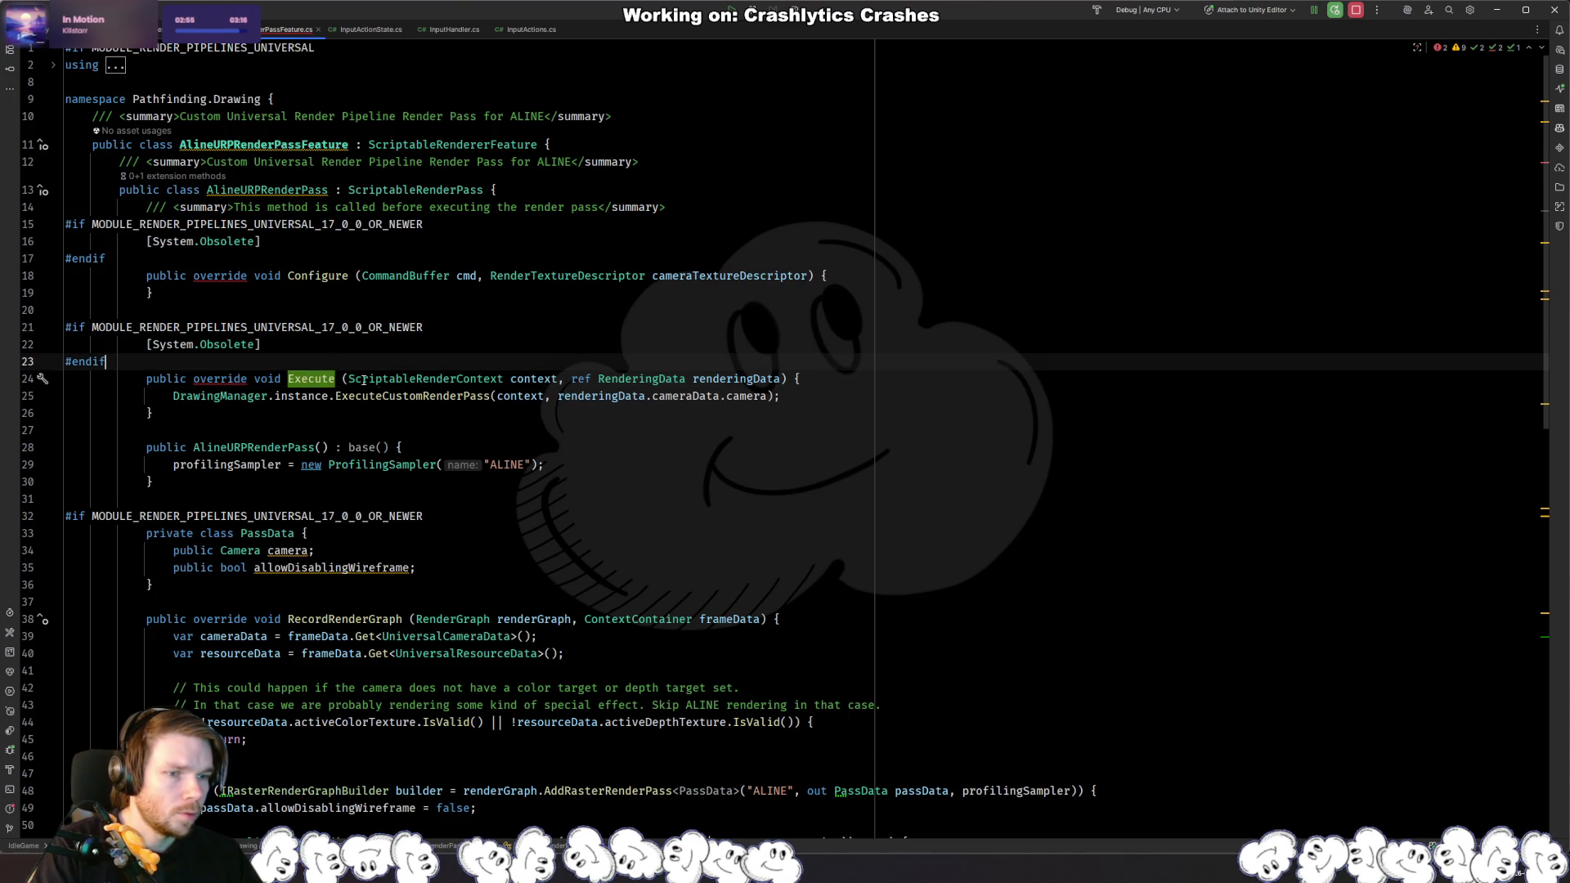
{"action": "key", "text": "Return"}
{"action": "type", "text": "ov"}
{"action": "key", "text": "Return"}
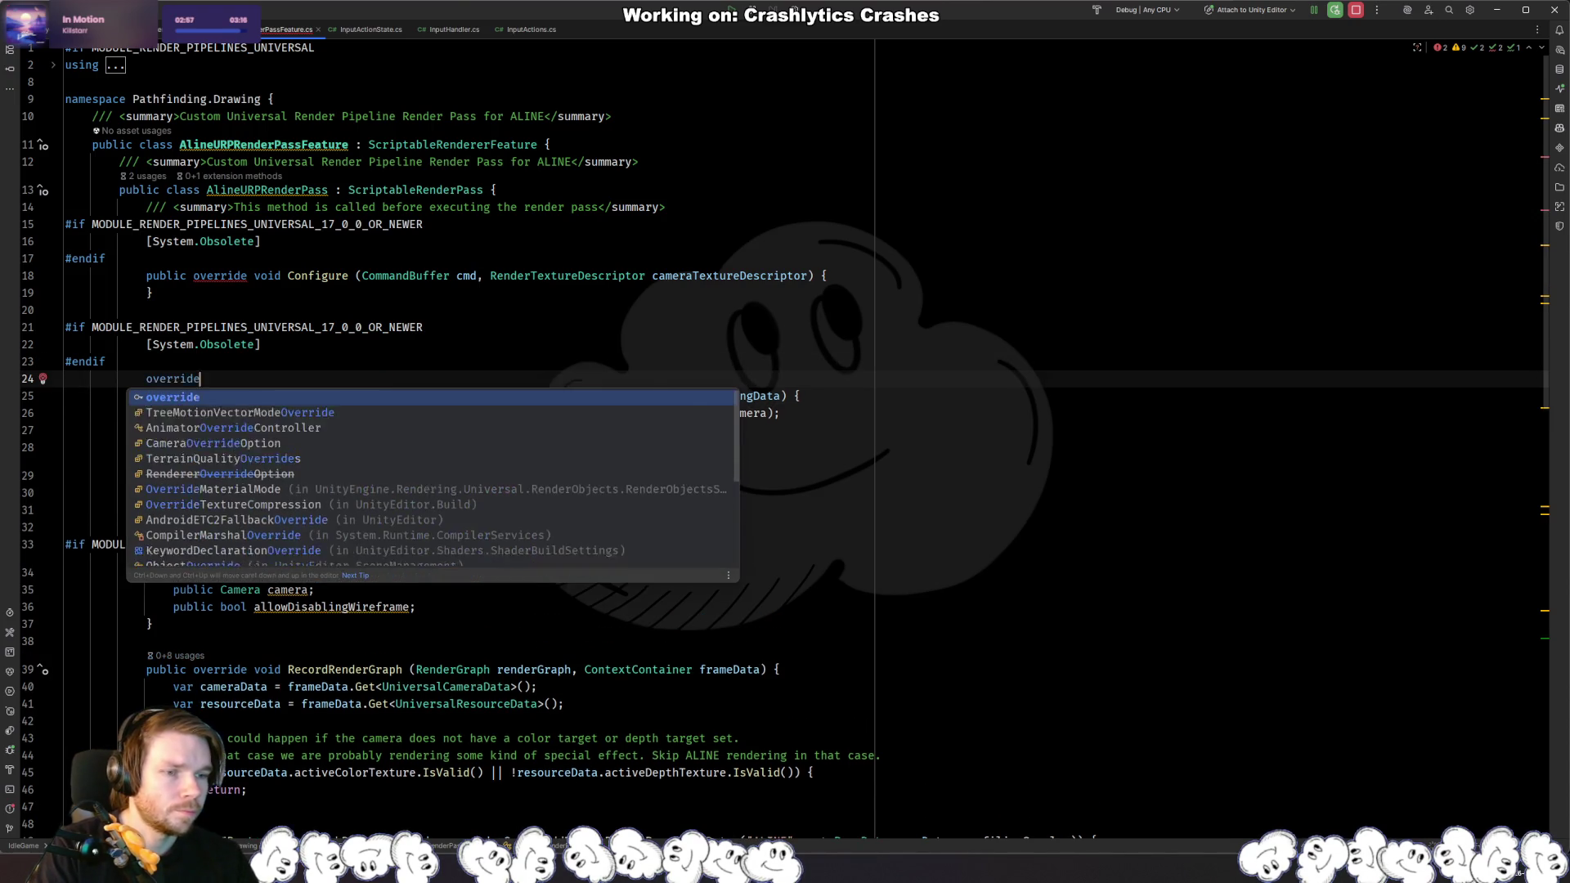
{"action": "key", "text": "ctrl+BackSpace"}
{"action": "type", "text": "public override"}
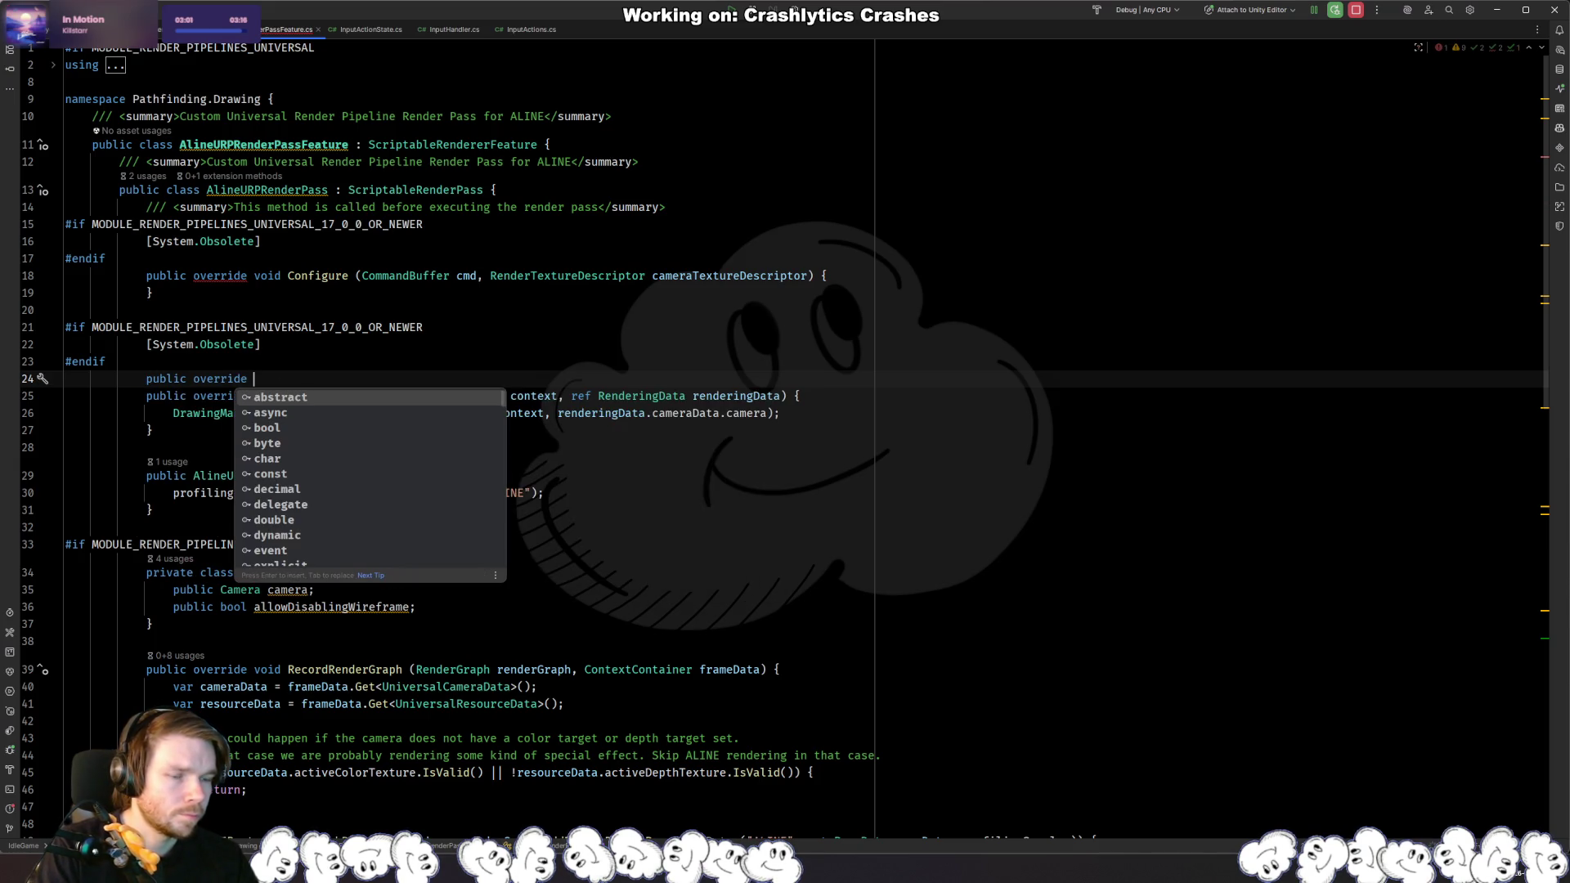
{"action": "scroll", "coordinate": [424, 448], "scroll_direction": "down", "scroll_amount": 8}
{"action": "scroll", "coordinate": [423, 441], "scroll_direction": "down", "scroll_amount": 6}
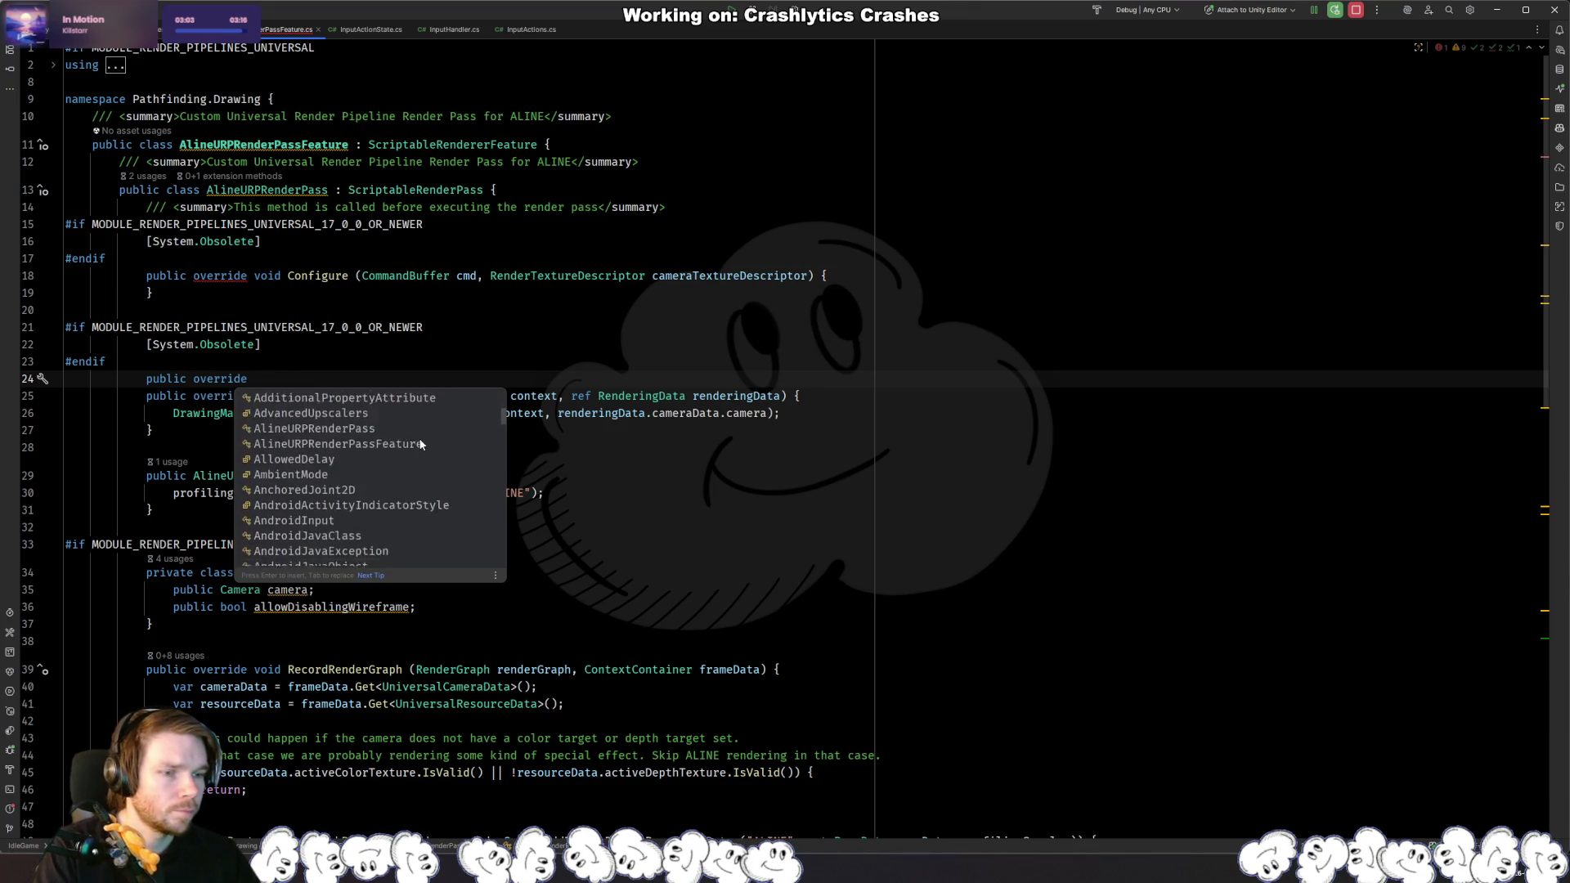
{"action": "left_click", "coordinate": [390, 373]}
{"action": "key", "text": "ctrl+z"}
{"action": "key", "text": "ctrl+z"}
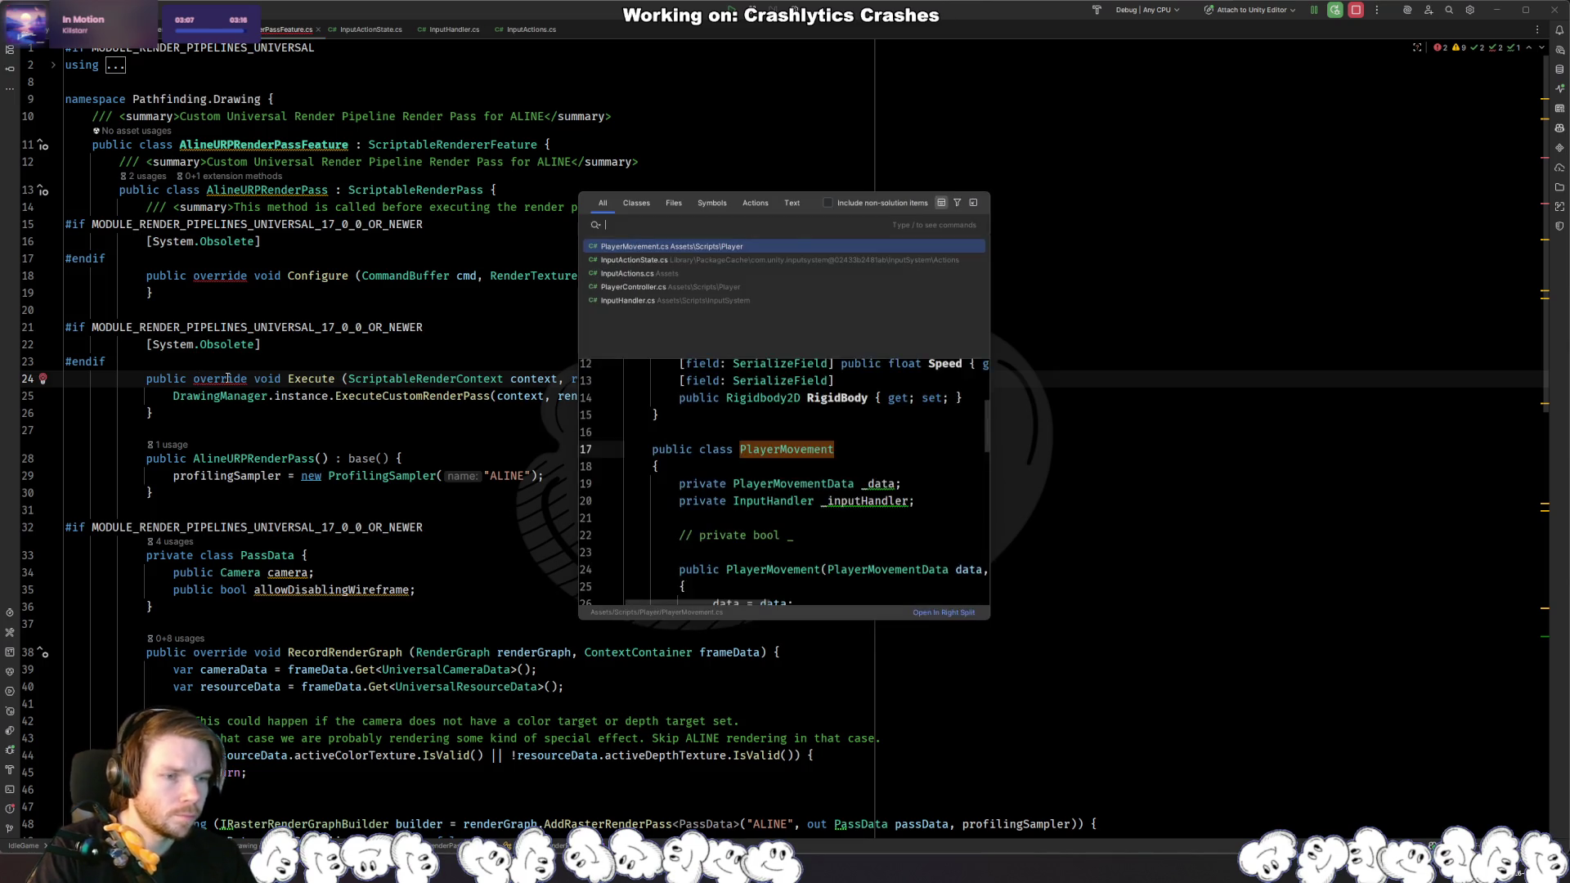
{"action": "key", "text": "alt+Return"}
{"action": "key", "text": "Return"}
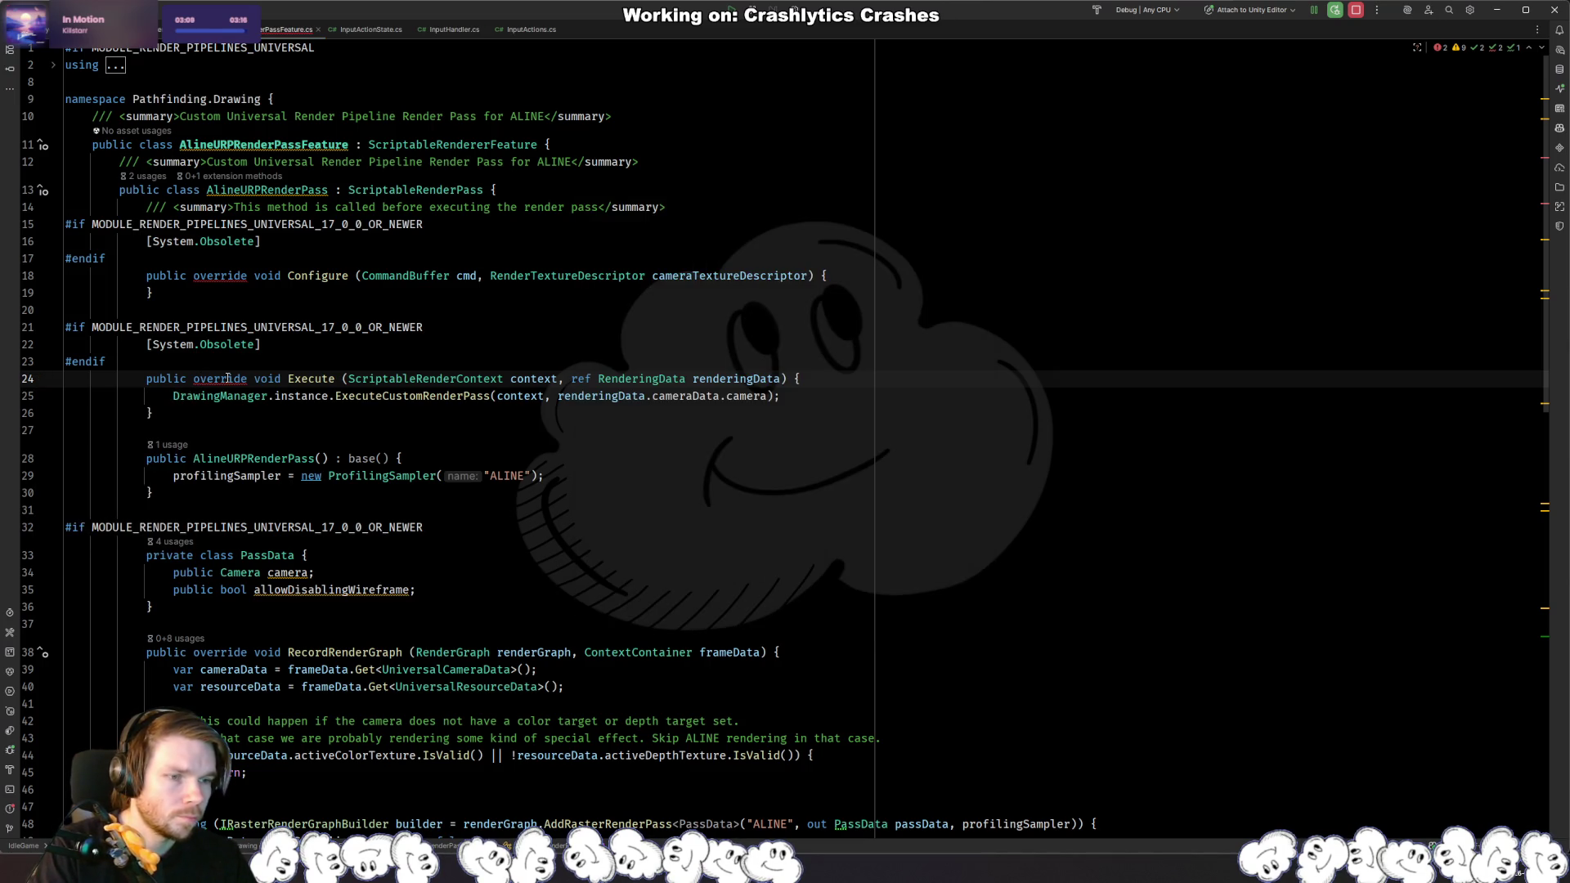
{"action": "key", "text": "ctrl+z"}
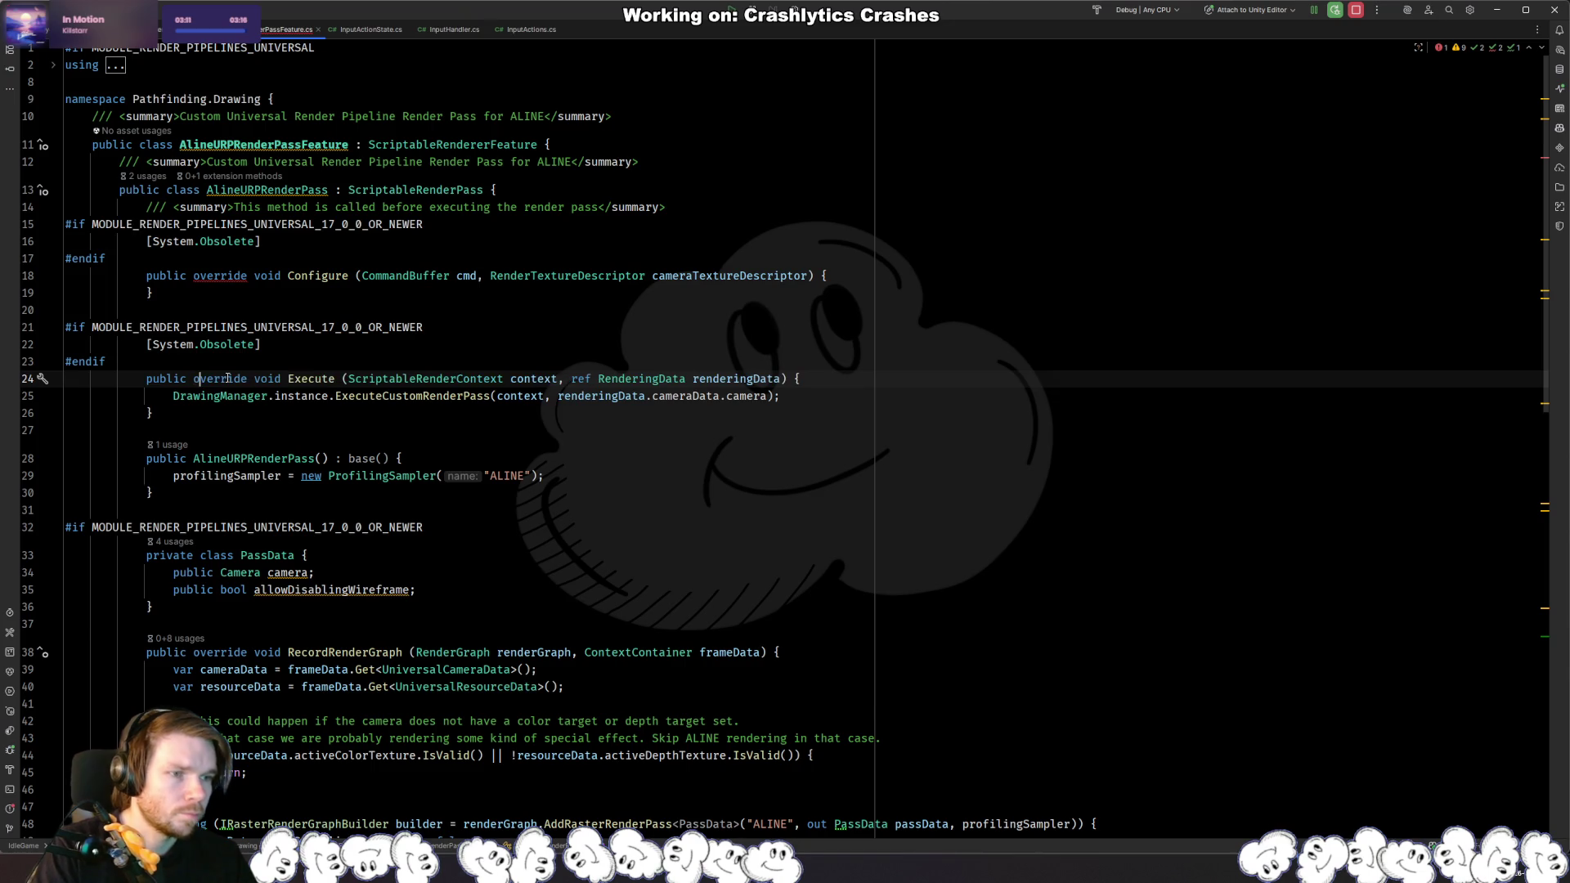
Step: Go to the ScriptableRenderPass declaration in URP's Deprecated.cs
{"action": "left_click", "coordinate": [403, 190]}
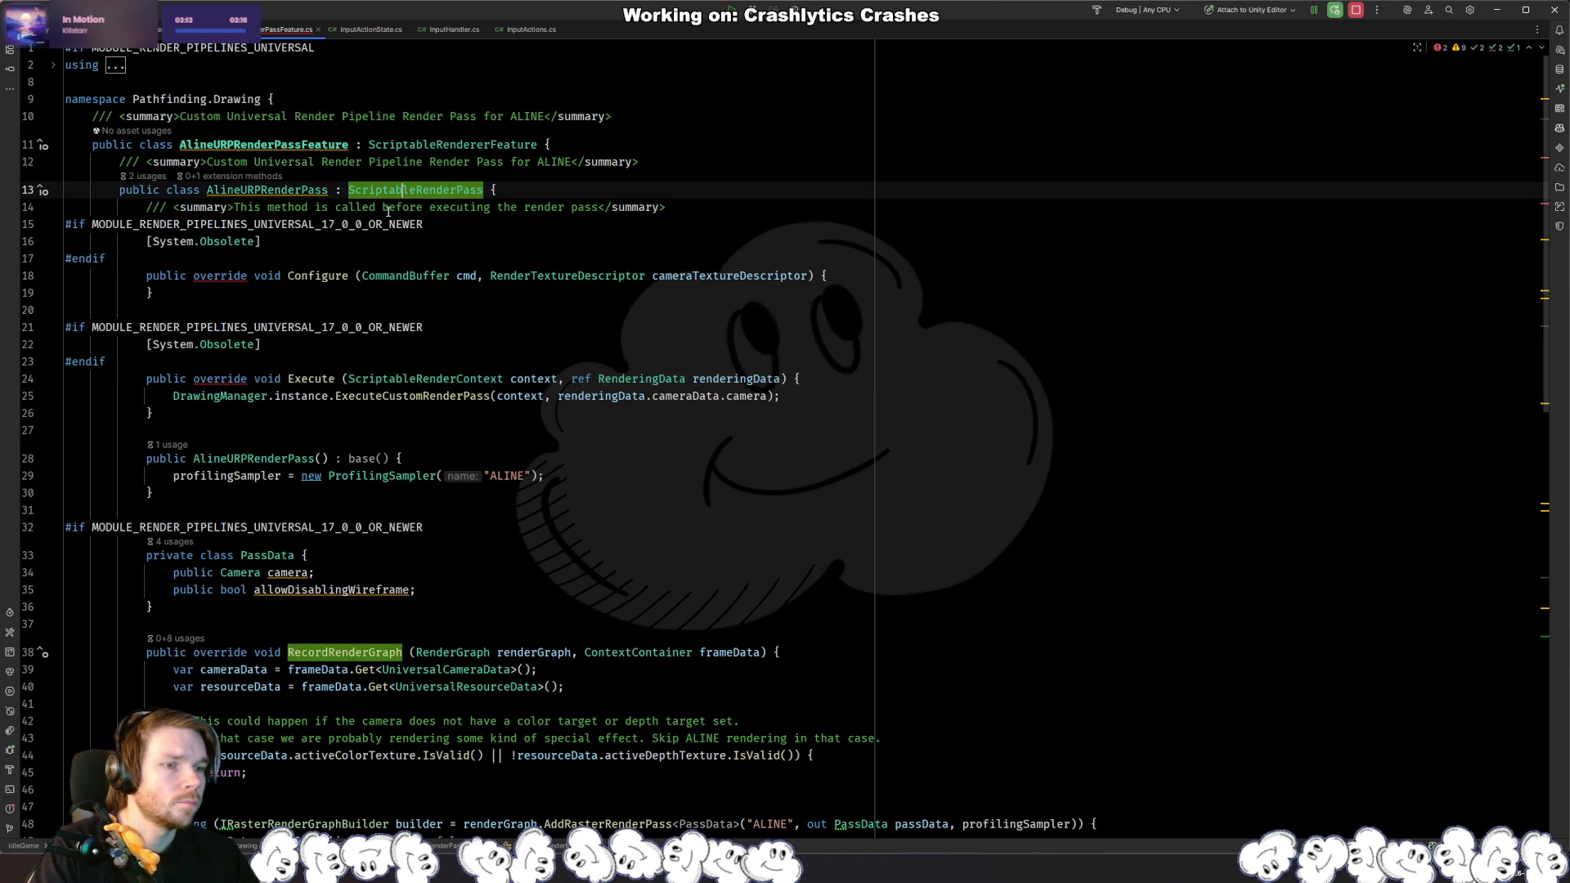
{"action": "left_click", "coordinate": [435, 191], "text": "ctrl"}
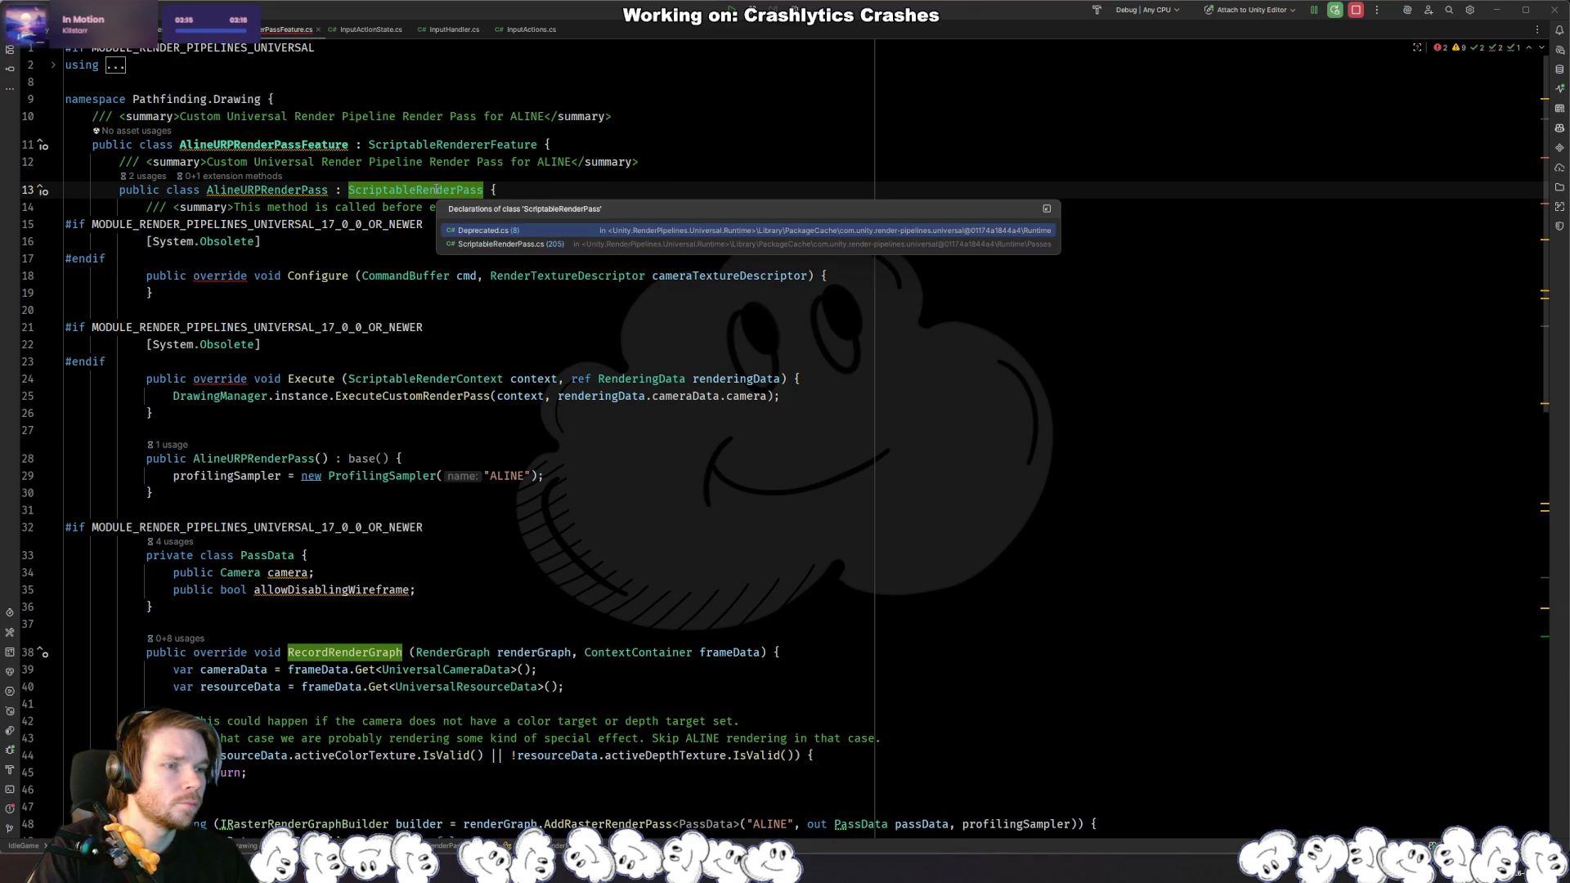
{"action": "left_click", "coordinate": [481, 233]}
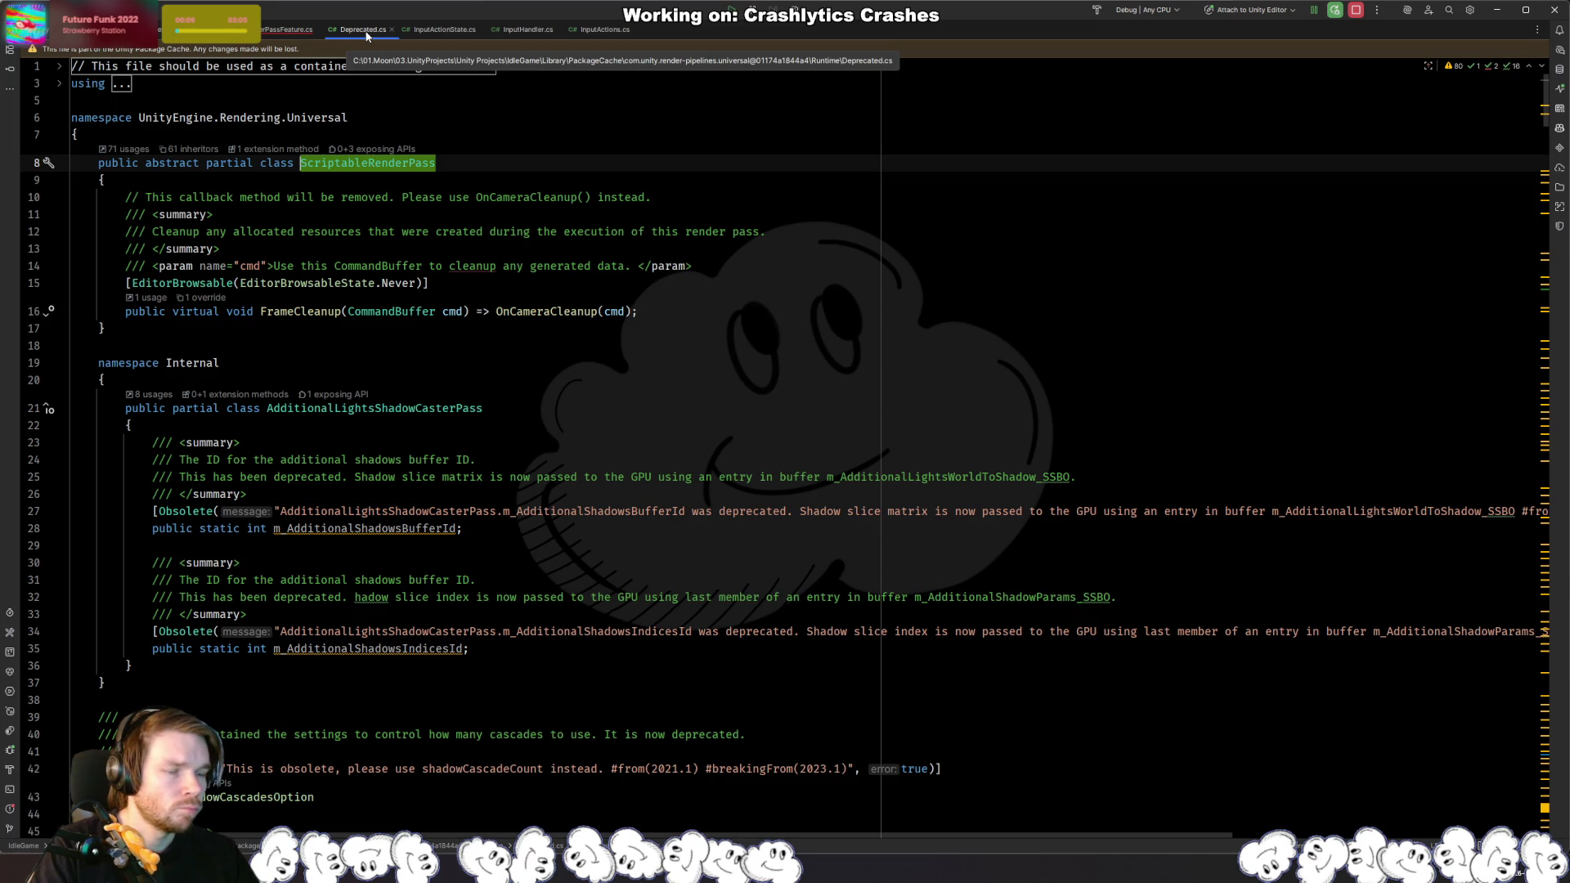
Step: Close Deprecated.cs and switch to Unity to view the AlineURPRenderPassFeature override errors
{"action": "scroll", "coordinate": [525, 254], "scroll_direction": "down", "scroll_amount": 10}
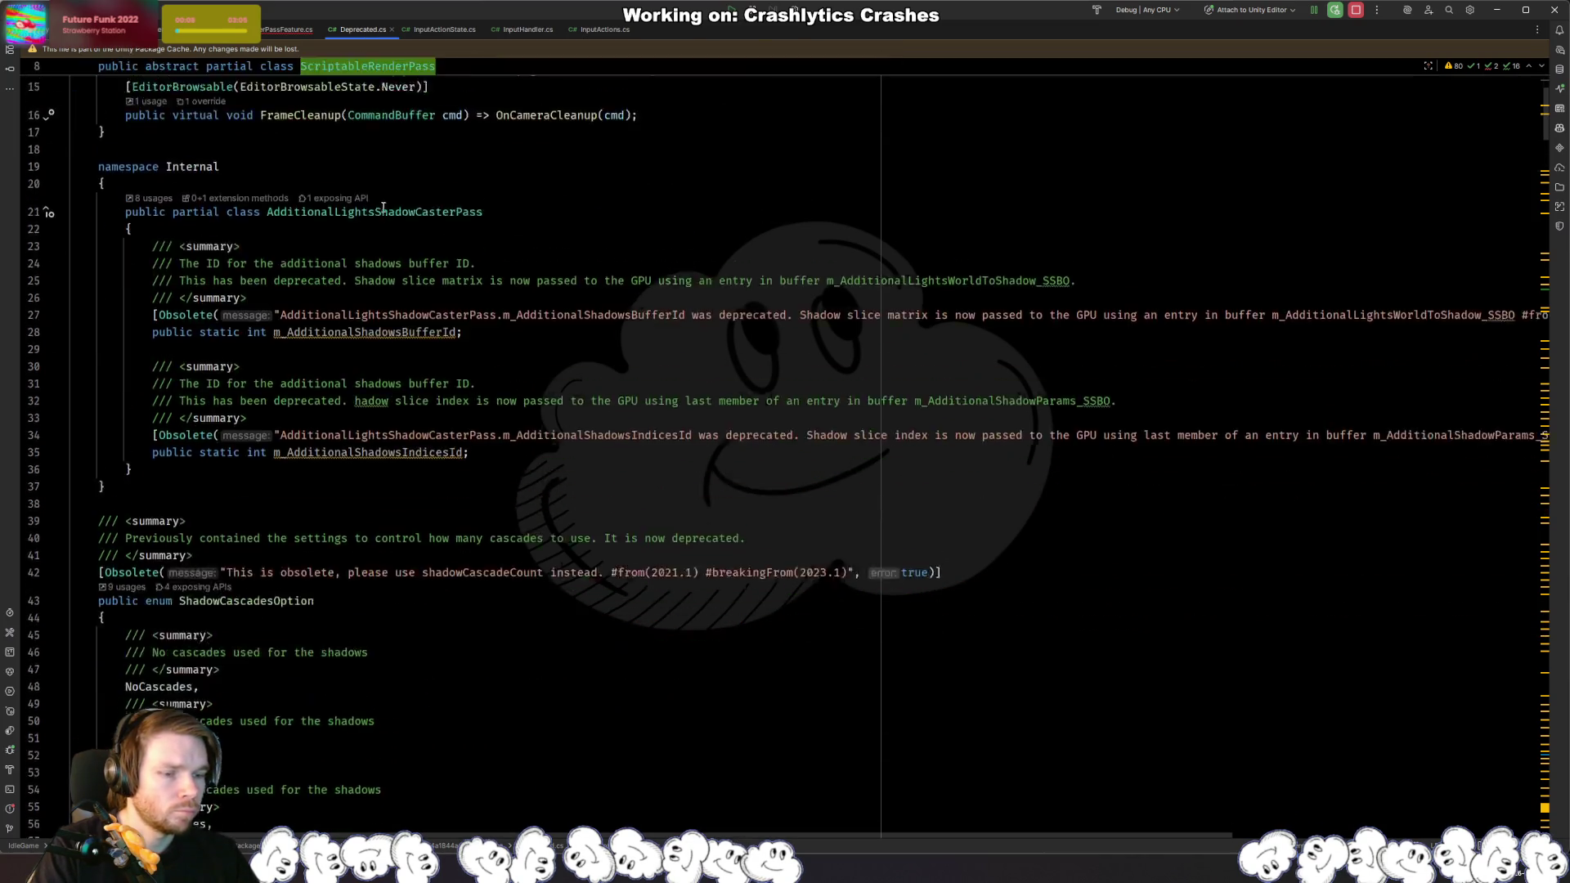
{"action": "key", "text": "ctrl+F4"}
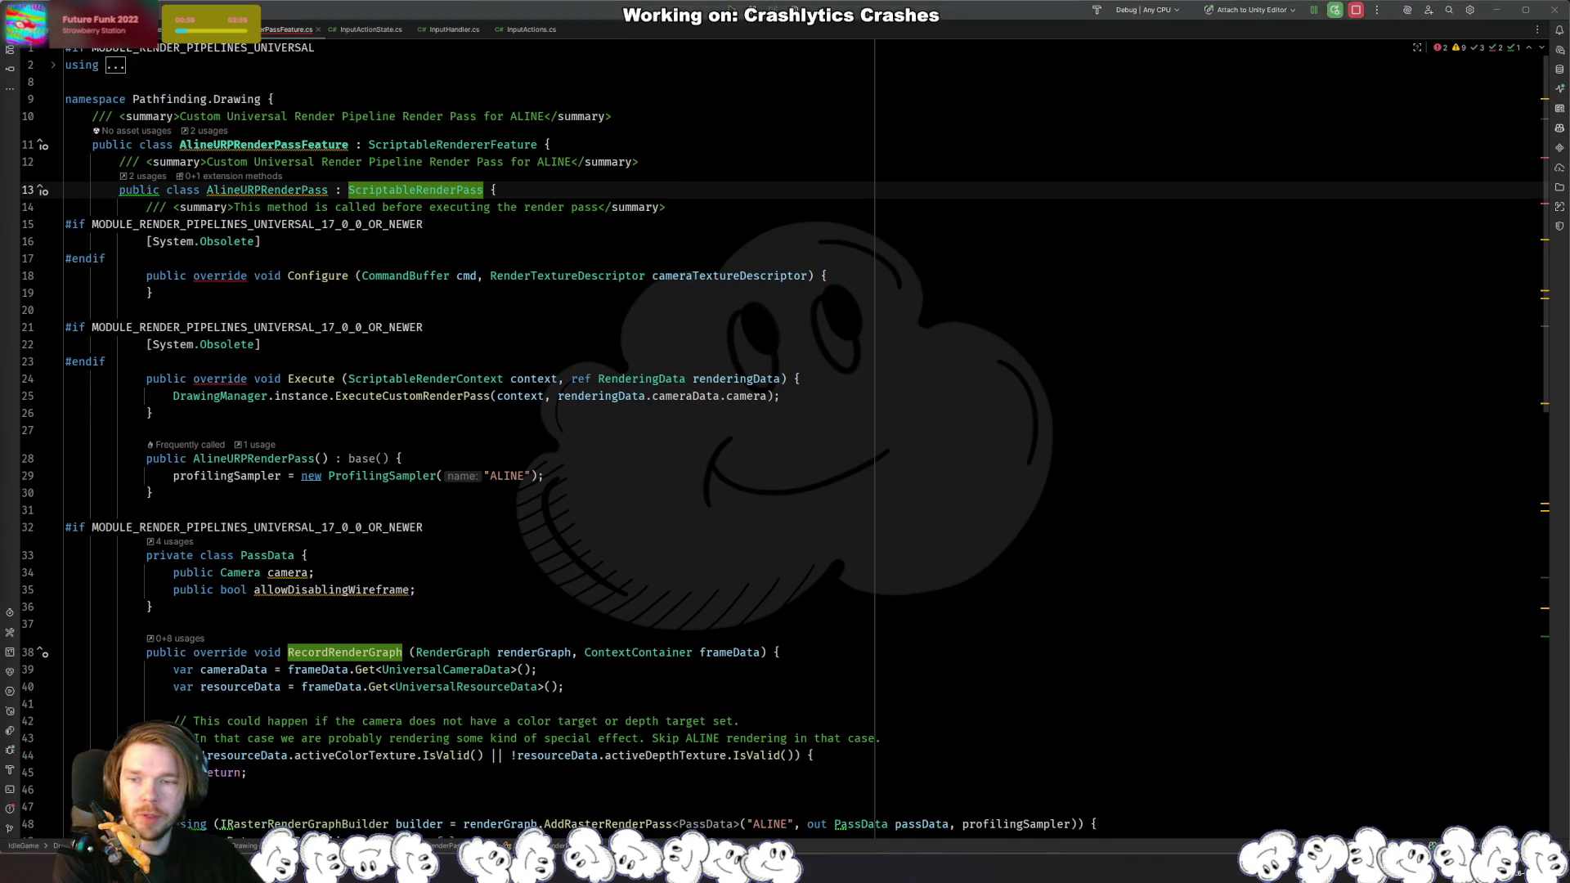
{"action": "key", "text": "alt+Tab"}
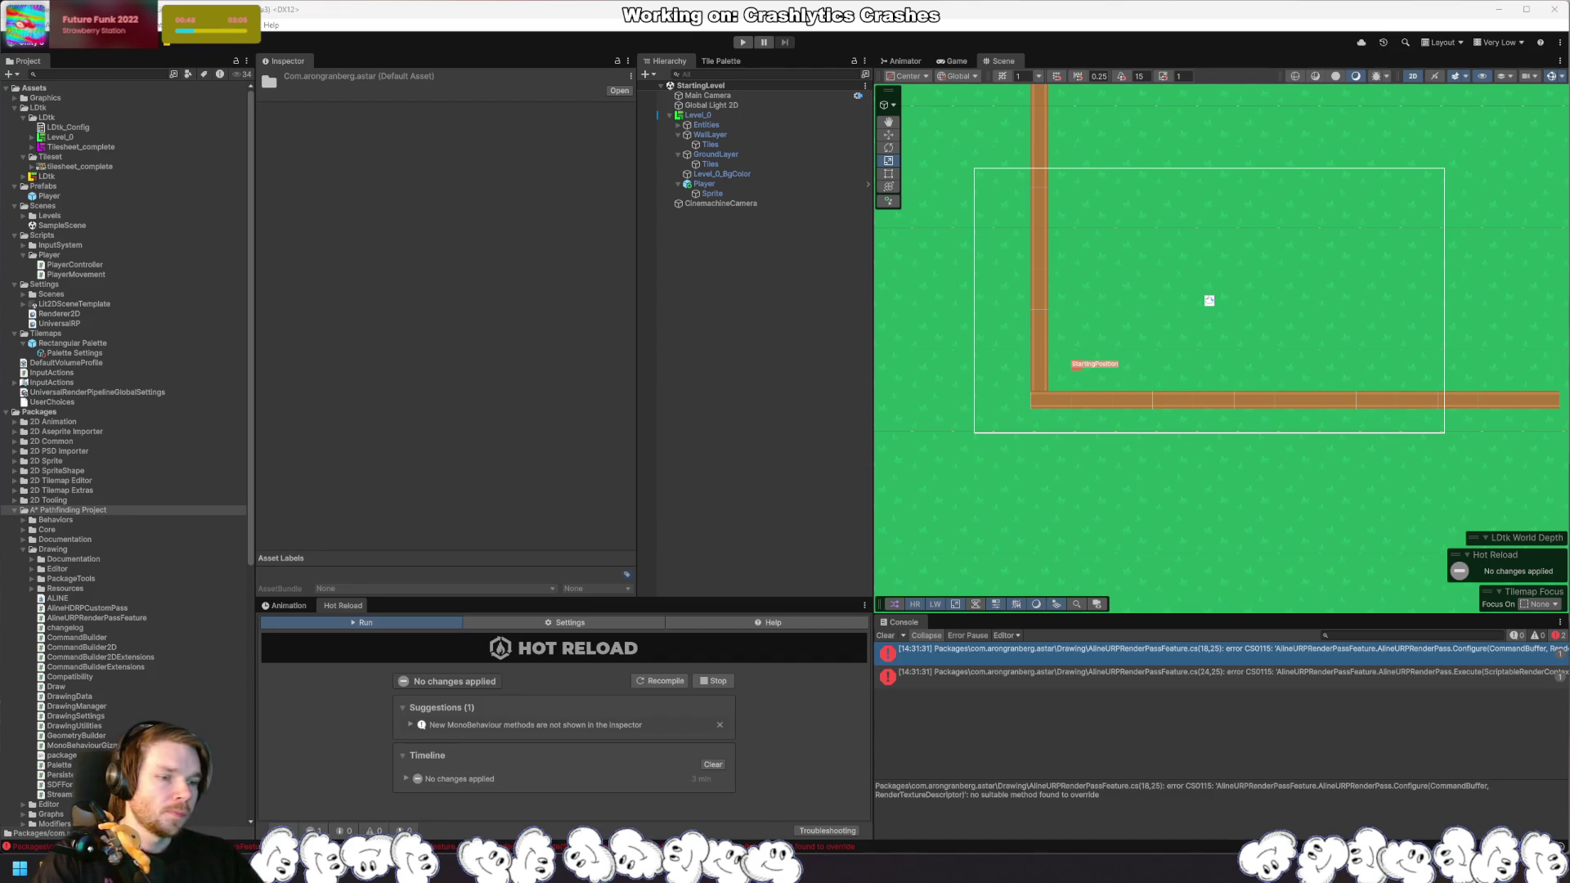
Step: Switch from Unity back to AlineURPRenderPassFeature.cs in Rider
{"action": "key", "text": "alt+Tab"}
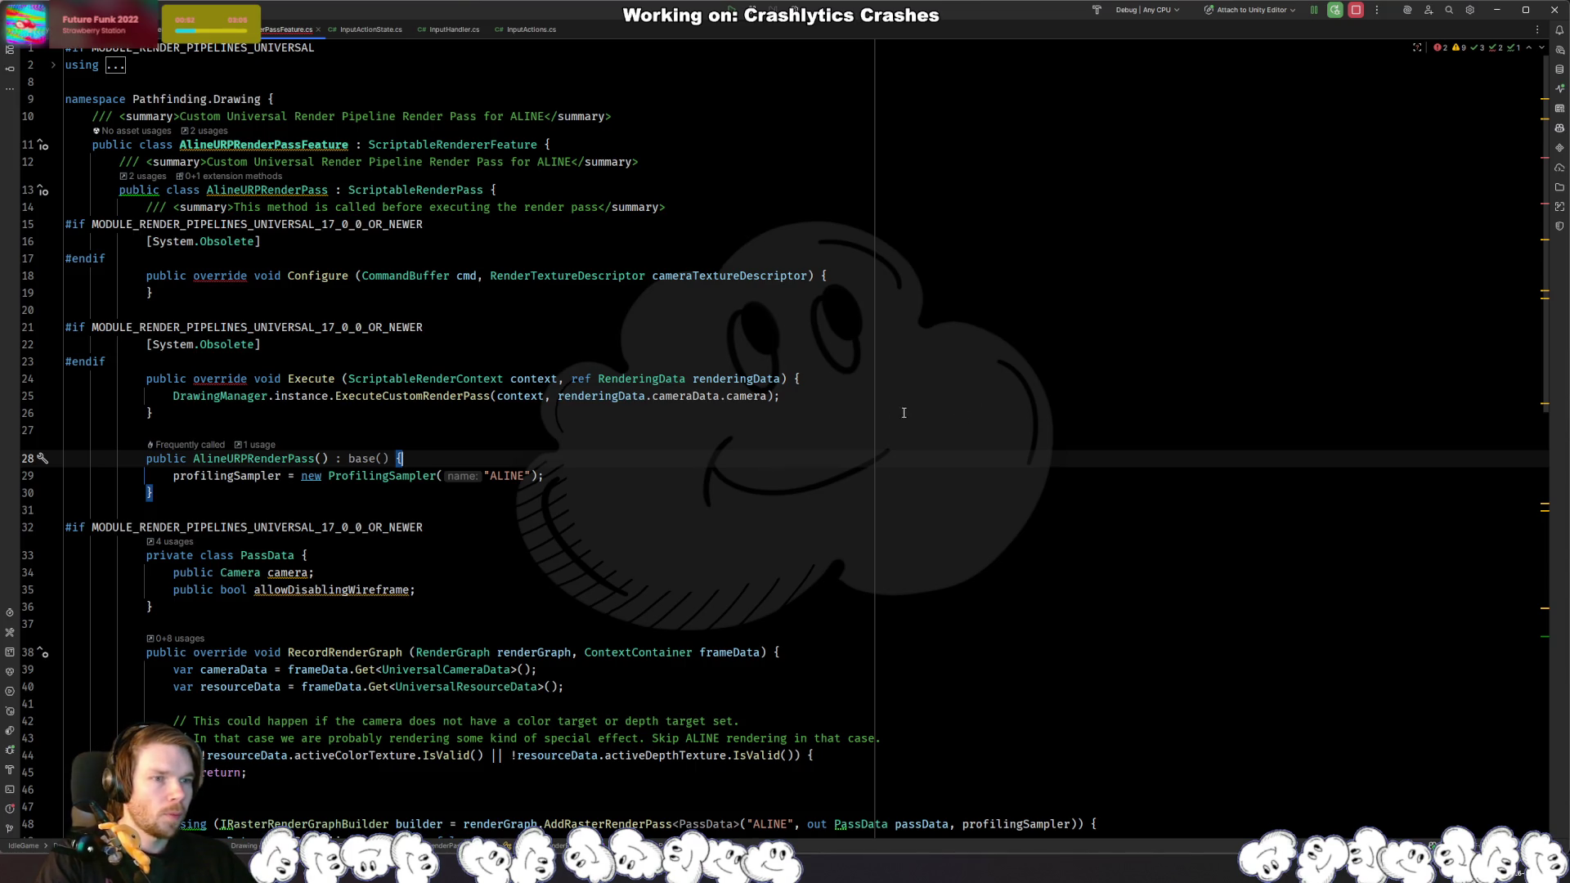
{"action": "left_click", "coordinate": [754, 379]}
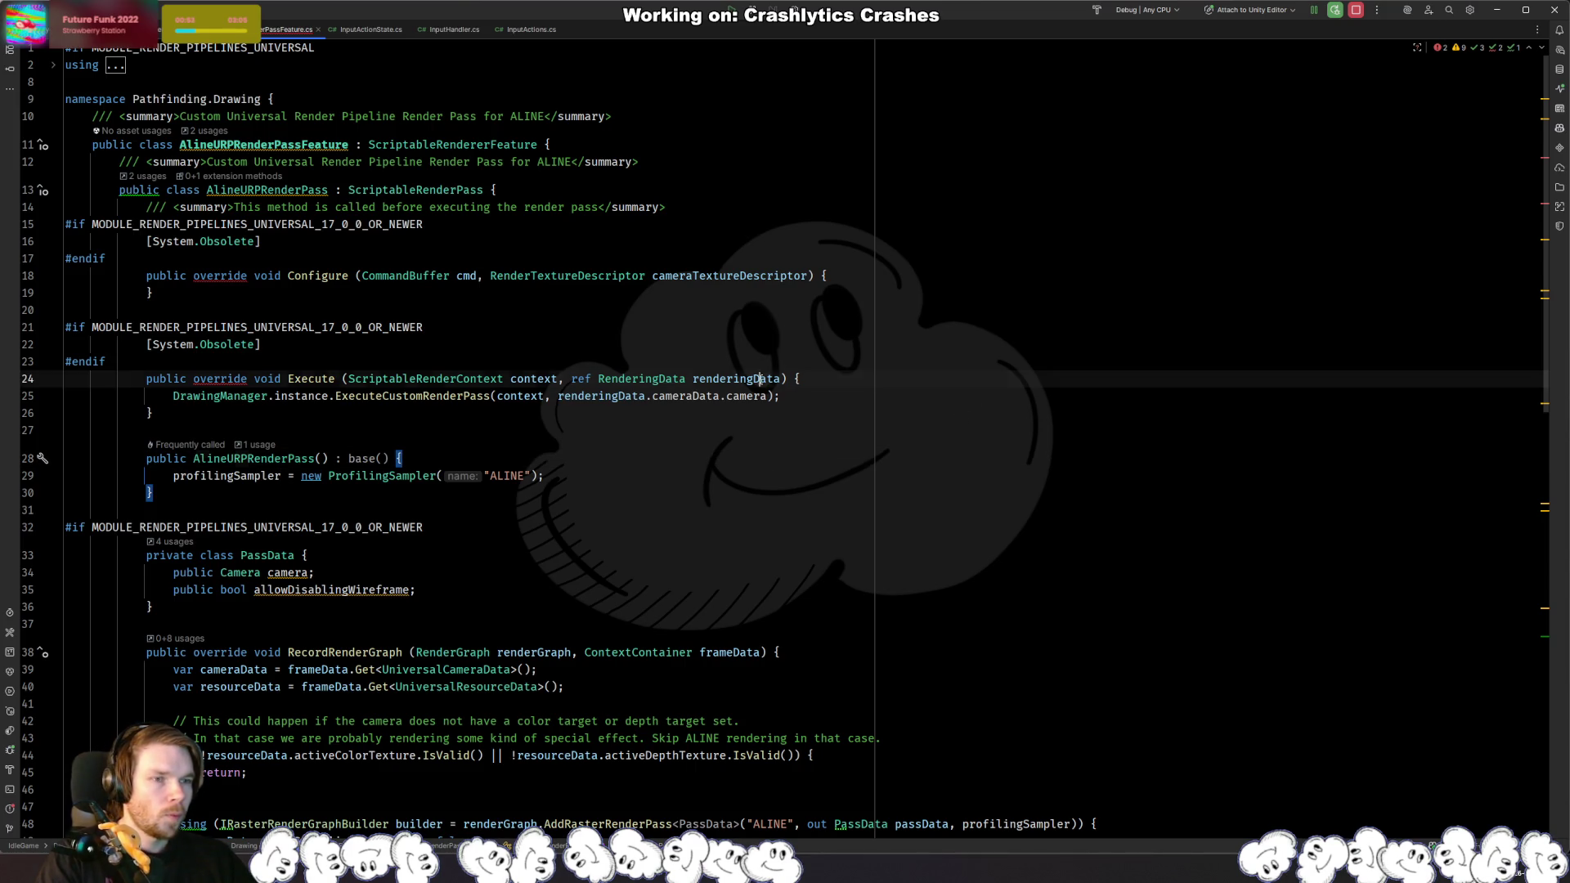
{"action": "left_click", "coordinate": [450, 422]}
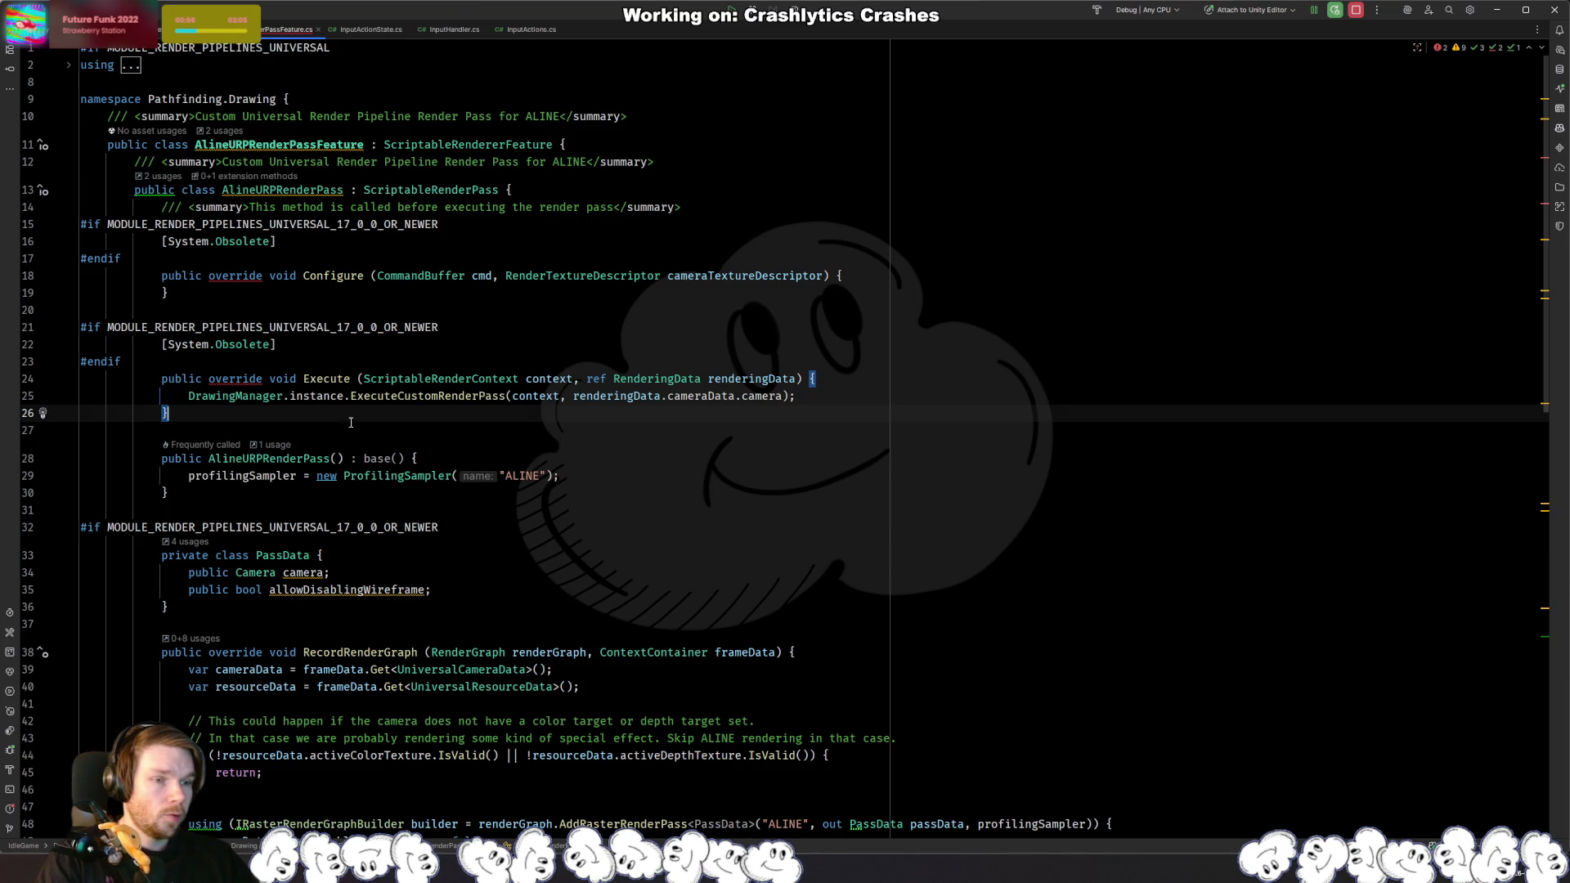
{"action": "left_click", "coordinate": [238, 378]}
{"action": "left_click", "coordinate": [329, 378]}
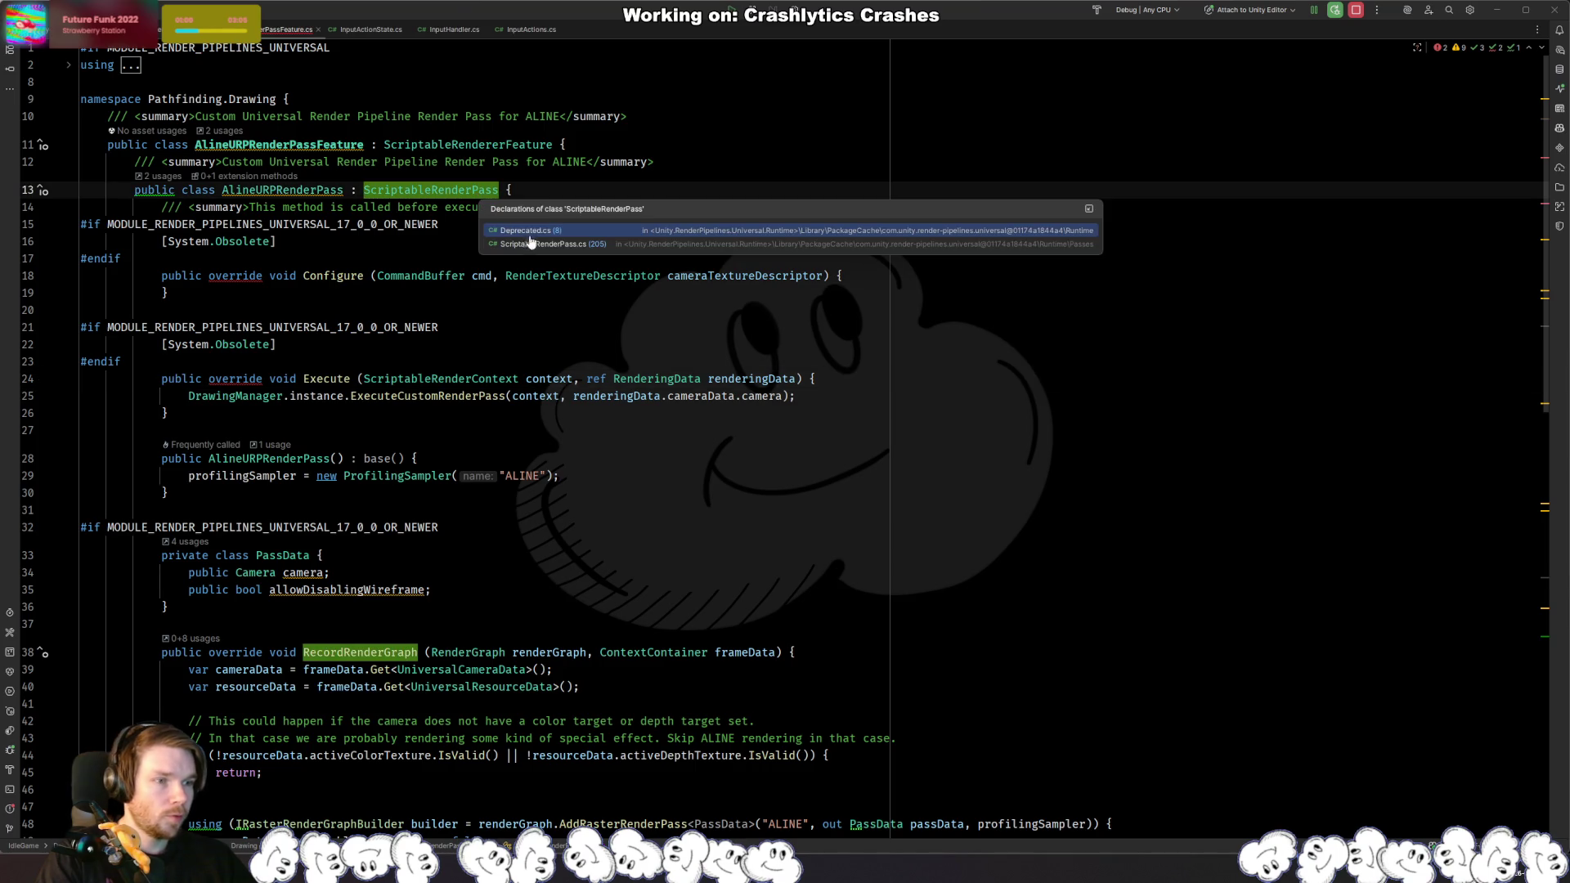
{"action": "left_click", "coordinate": [477, 194], "text": "ctrl"}
{"action": "scroll", "coordinate": [587, 408], "scroll_direction": "up", "scroll_amount": 8}
{"action": "scroll", "coordinate": [587, 409], "scroll_direction": "up", "scroll_amount": 5}
{"action": "scroll", "coordinate": [556, 413], "scroll_direction": "down", "scroll_amount": 12}
{"action": "scroll", "coordinate": [535, 417], "scroll_direction": "down", "scroll_amount": 5}
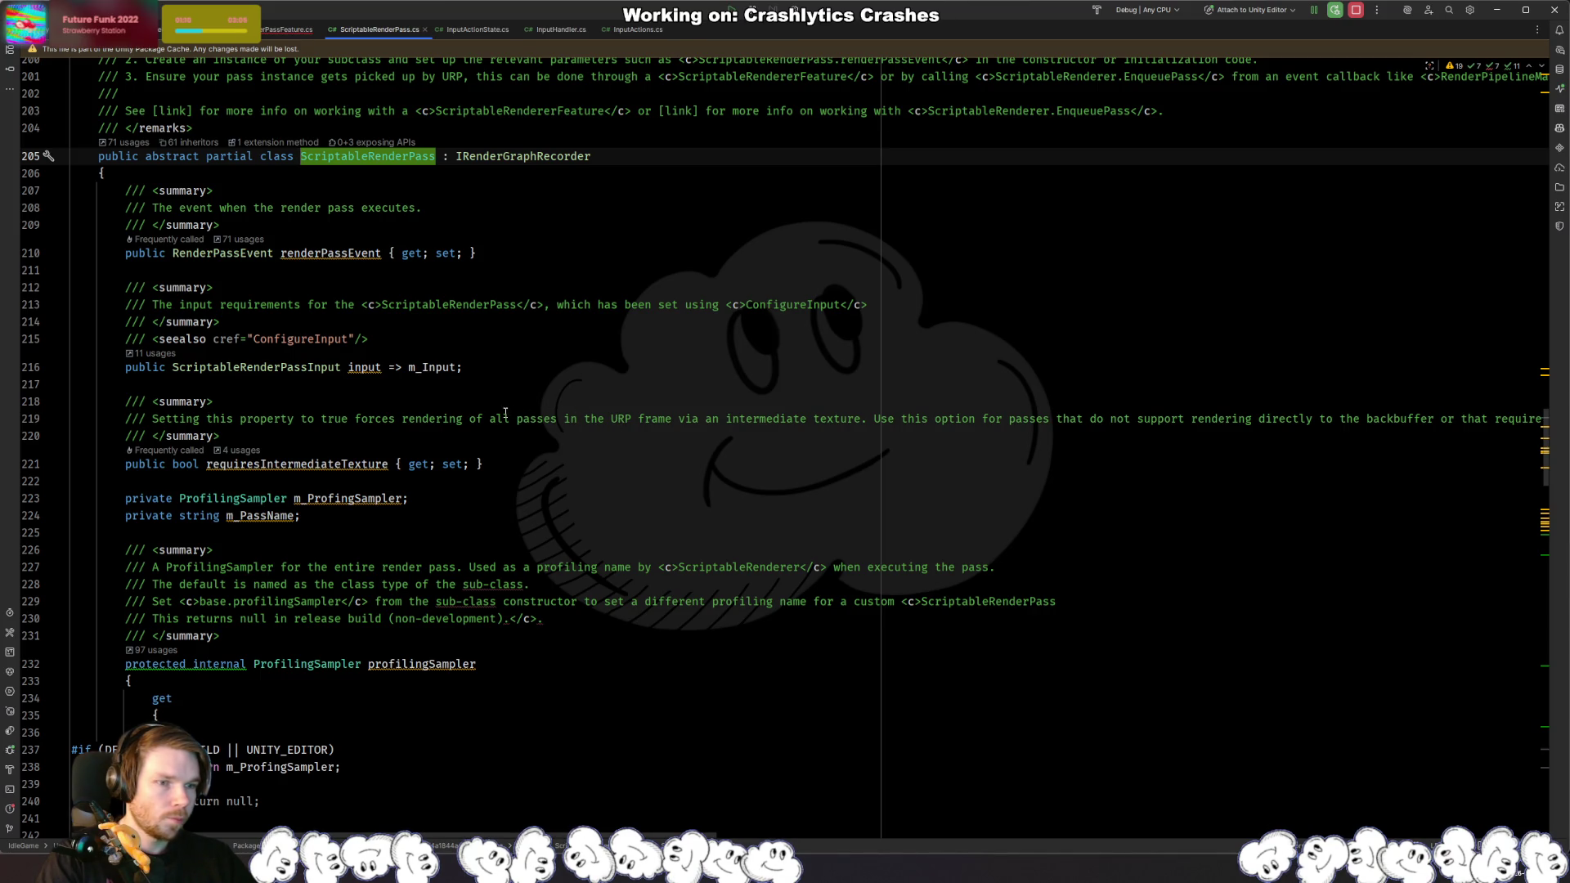
{"action": "scroll", "coordinate": [523, 413], "scroll_direction": "down", "scroll_amount": 14}
{"action": "left_click", "coordinate": [582, 395]}
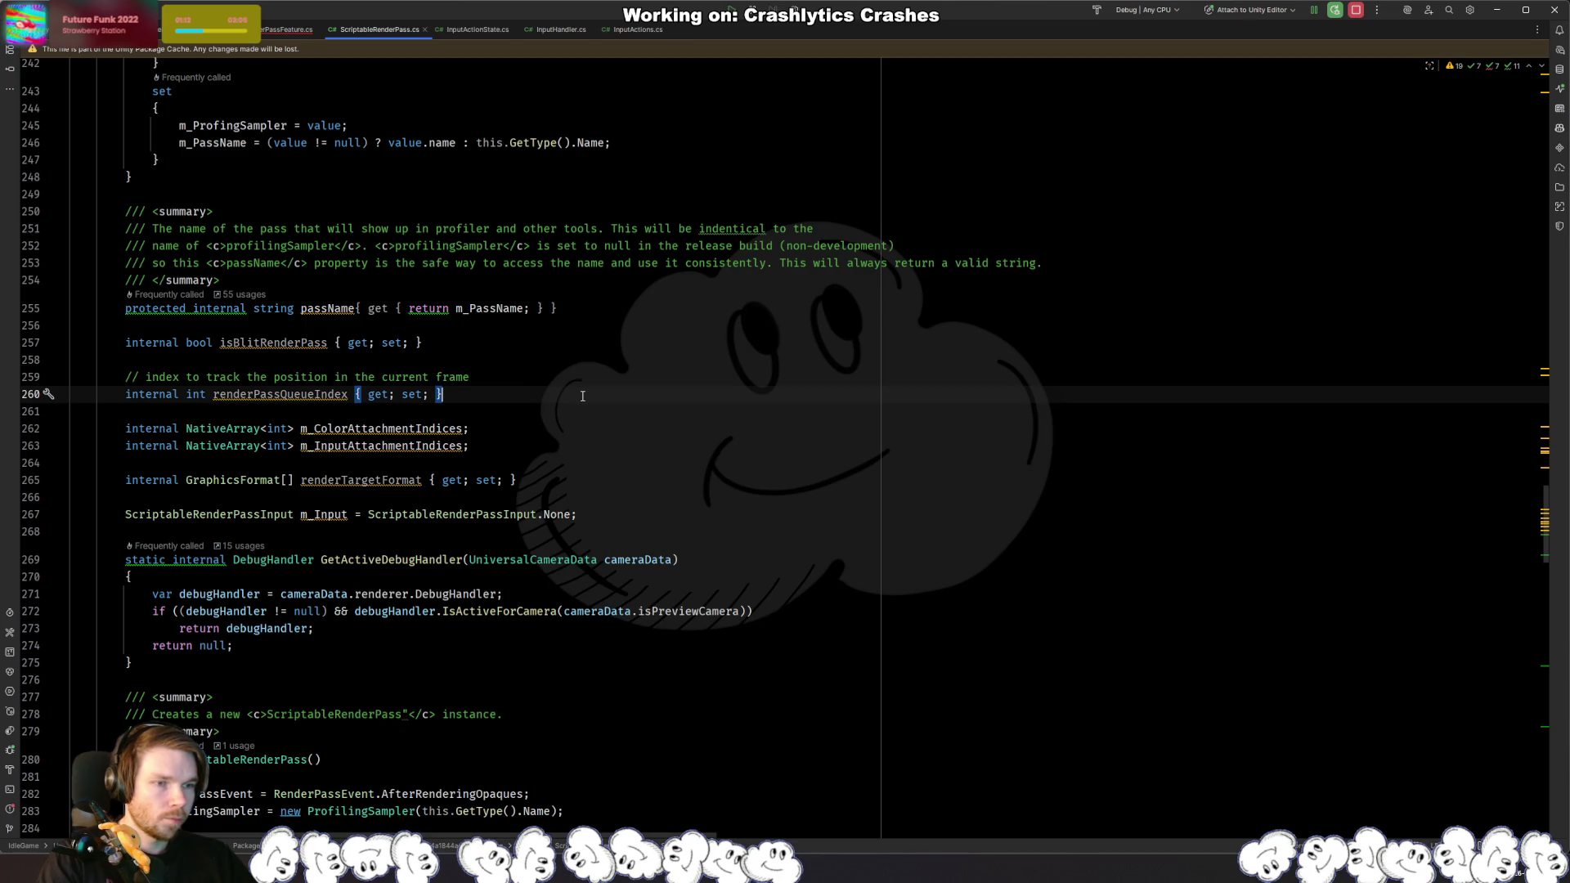
{"action": "key", "text": "ctrl+f"}
{"action": "type", "text": "virtual"}
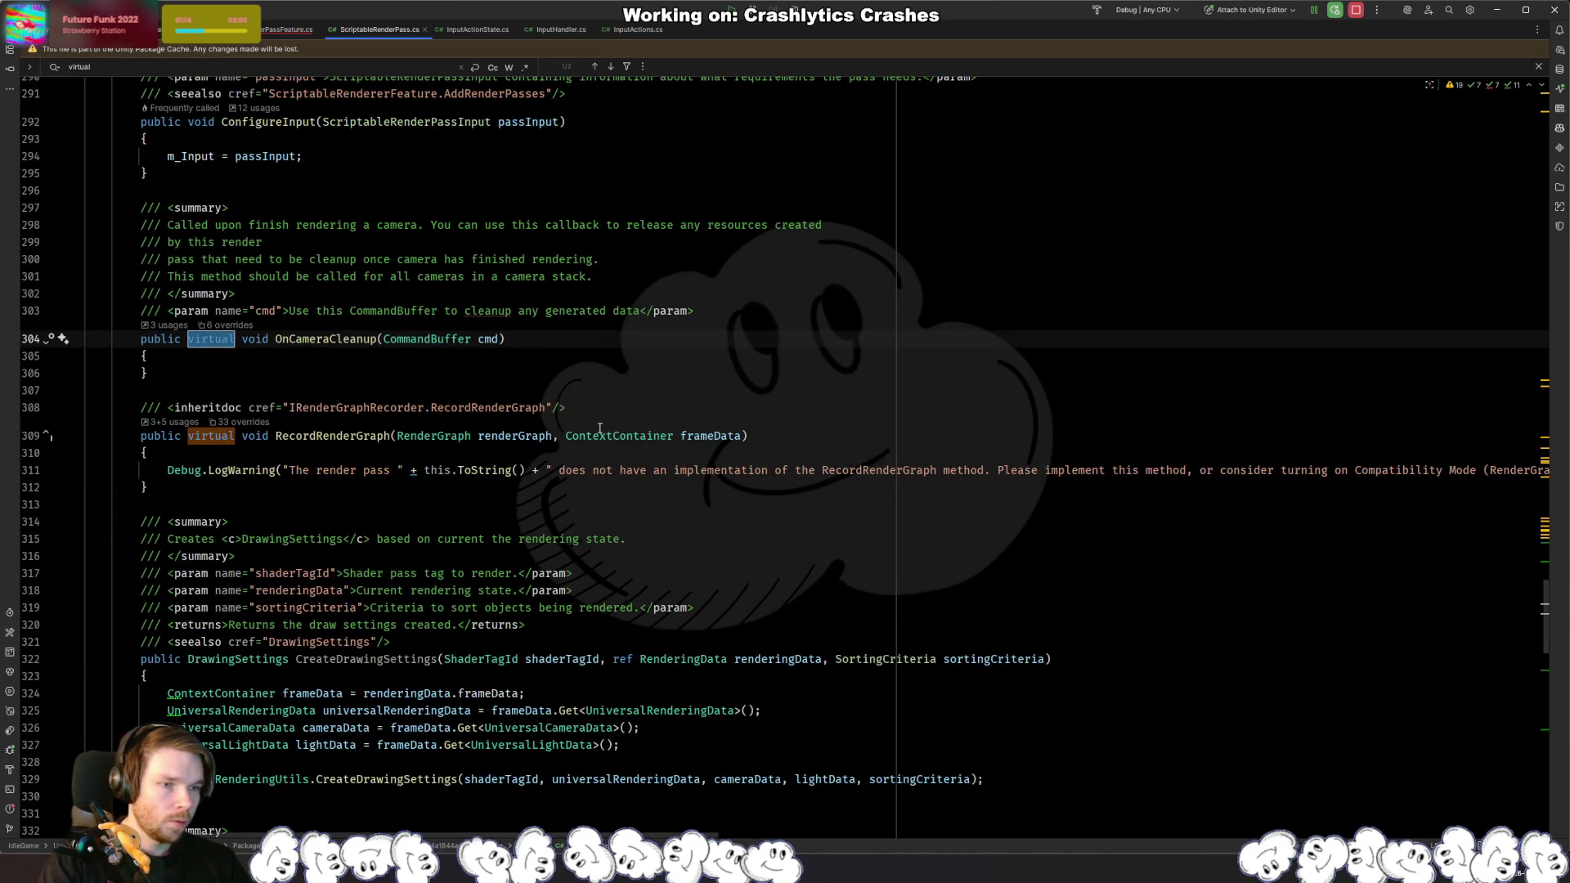
{"action": "key", "text": "Escape"}
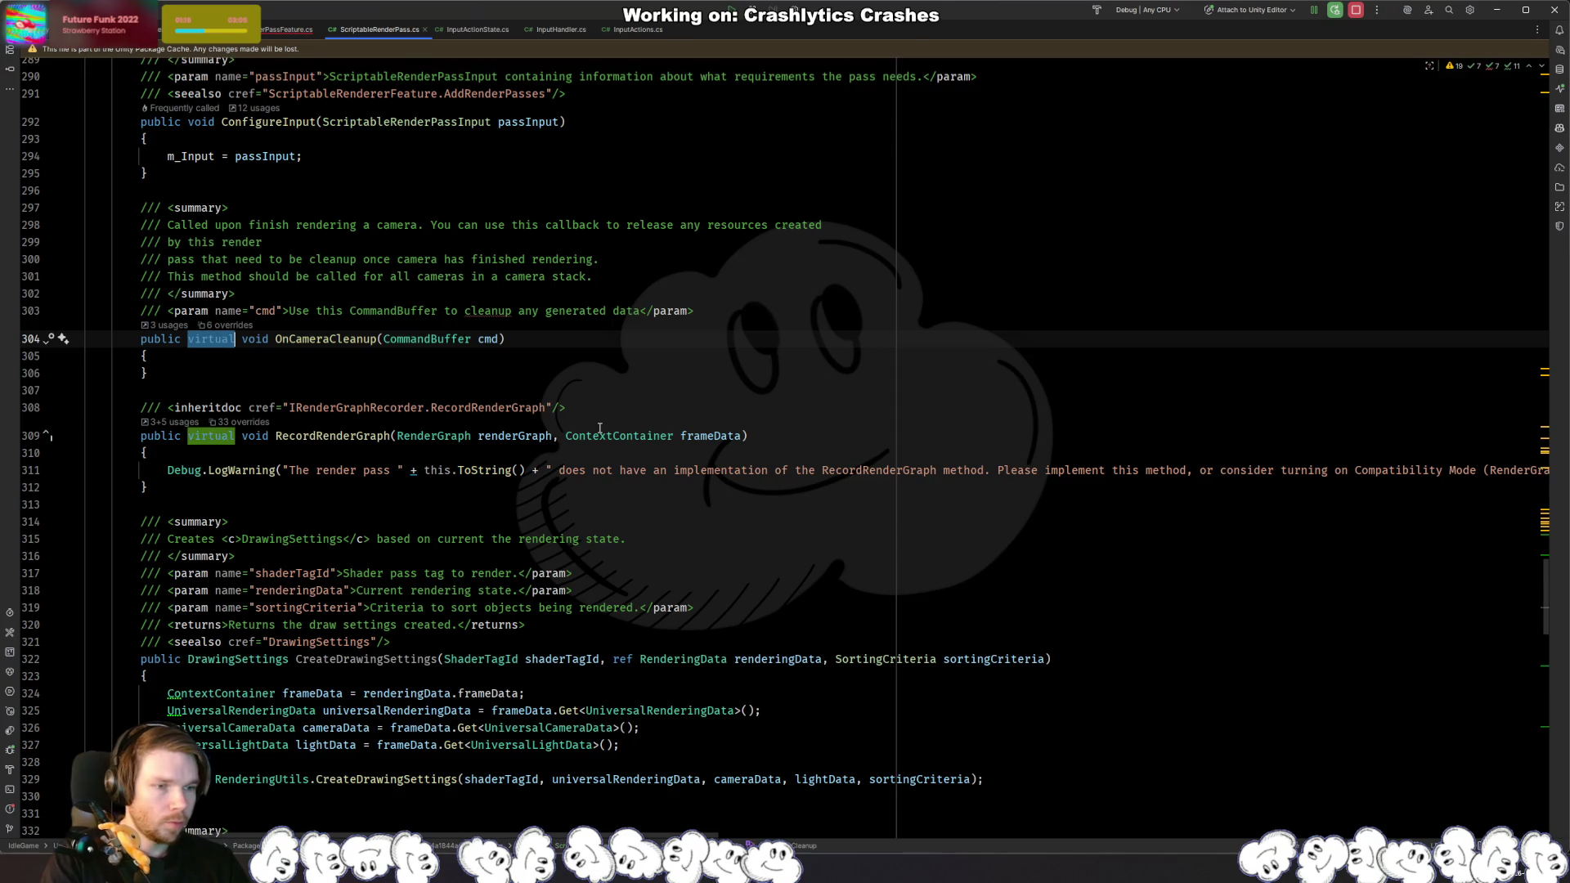
{"action": "key", "text": "ctrl+minus"}
{"action": "key", "text": "ctrl+shift+minus"}
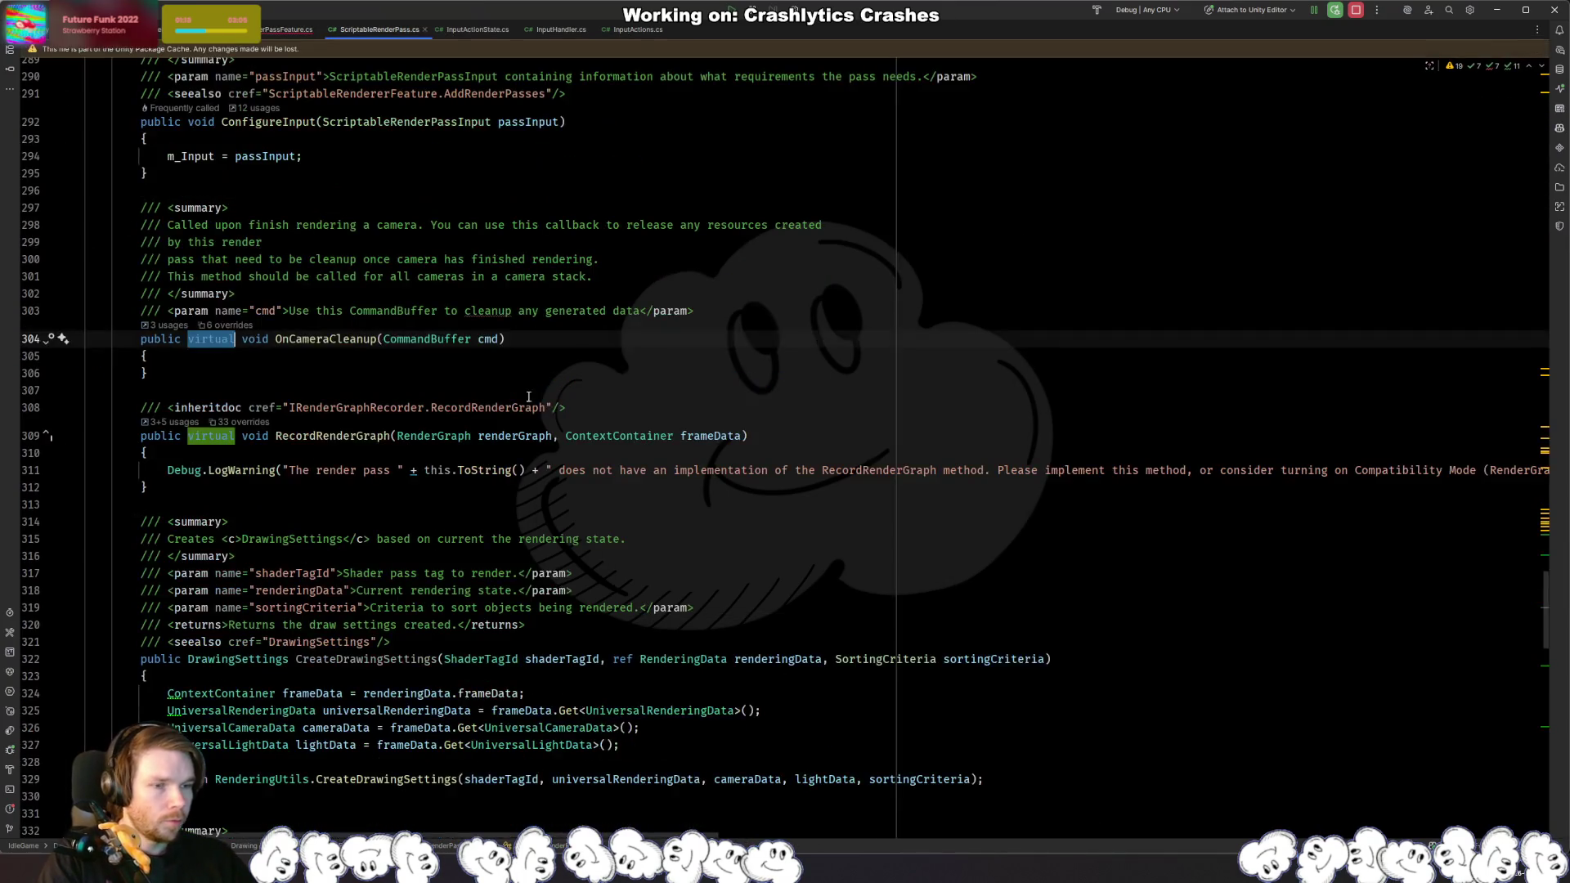
{"action": "scroll", "coordinate": [362, 447], "scroll_direction": "down", "scroll_amount": 7}
{"action": "scroll", "coordinate": [362, 448], "scroll_direction": "up", "scroll_amount": 7}
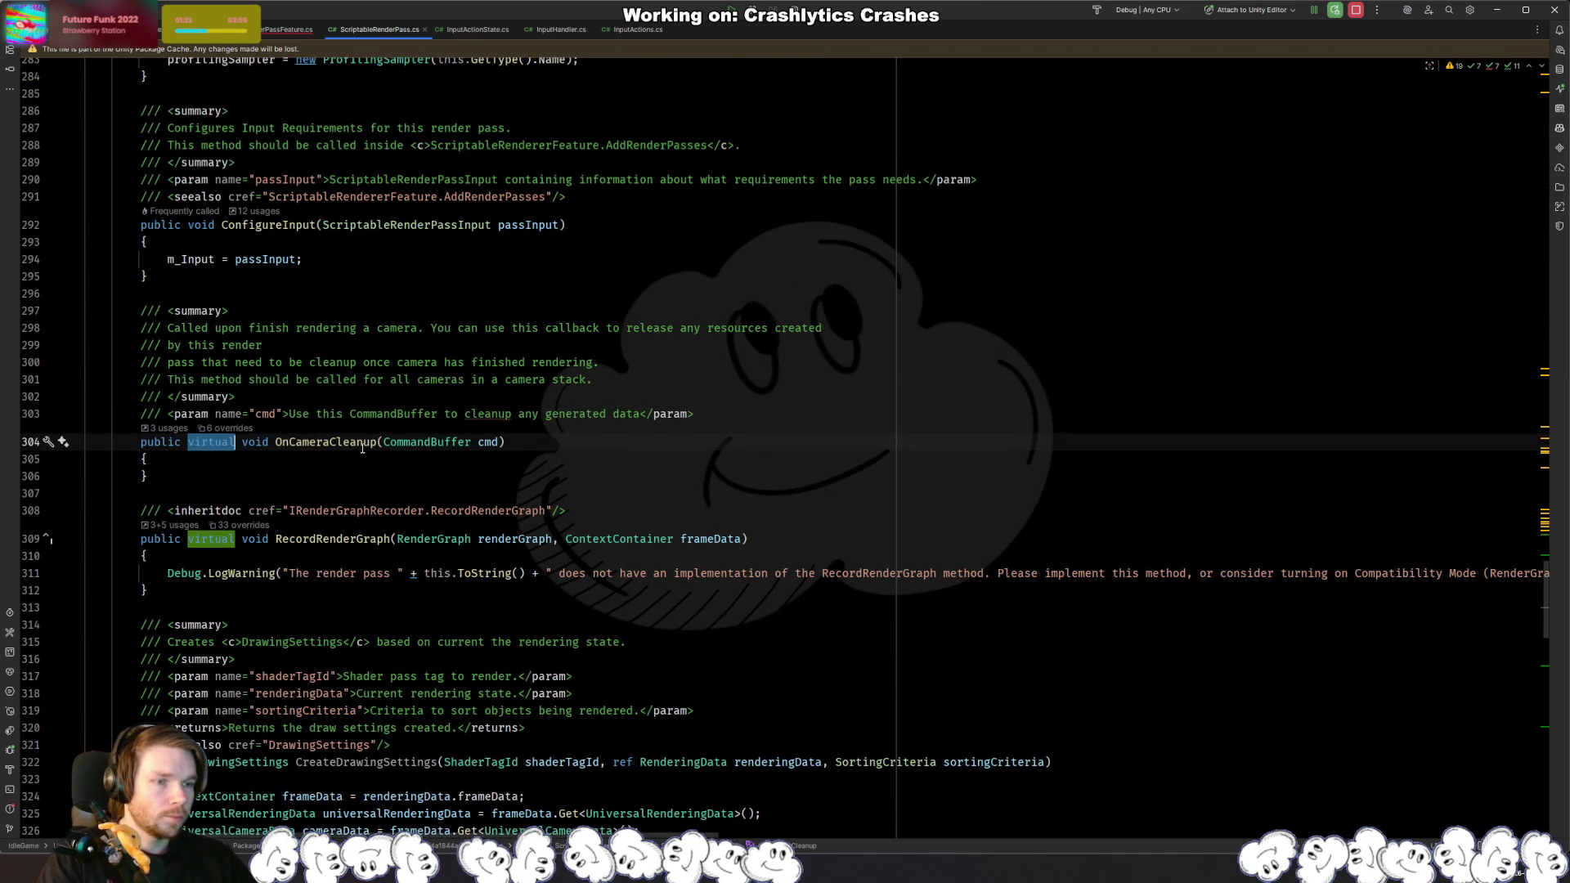
{"action": "key", "text": "ctrl+minus"}
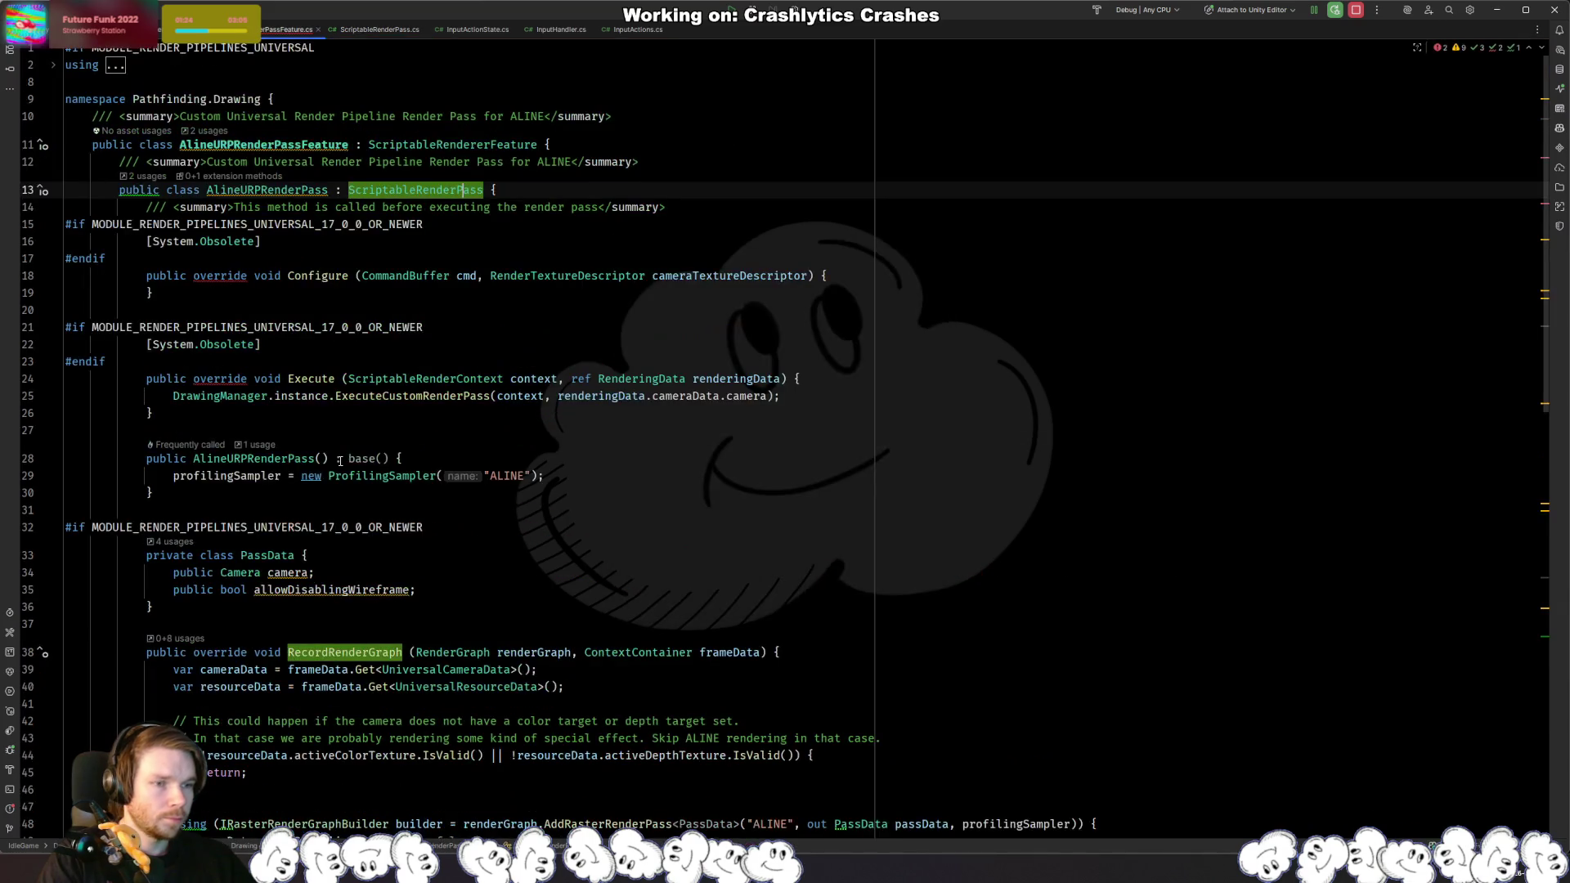
{"action": "key", "text": "ctrl+shift+minus"}
{"action": "key", "text": "ctrl+minus"}
{"action": "left_click", "coordinate": [543, 188]}
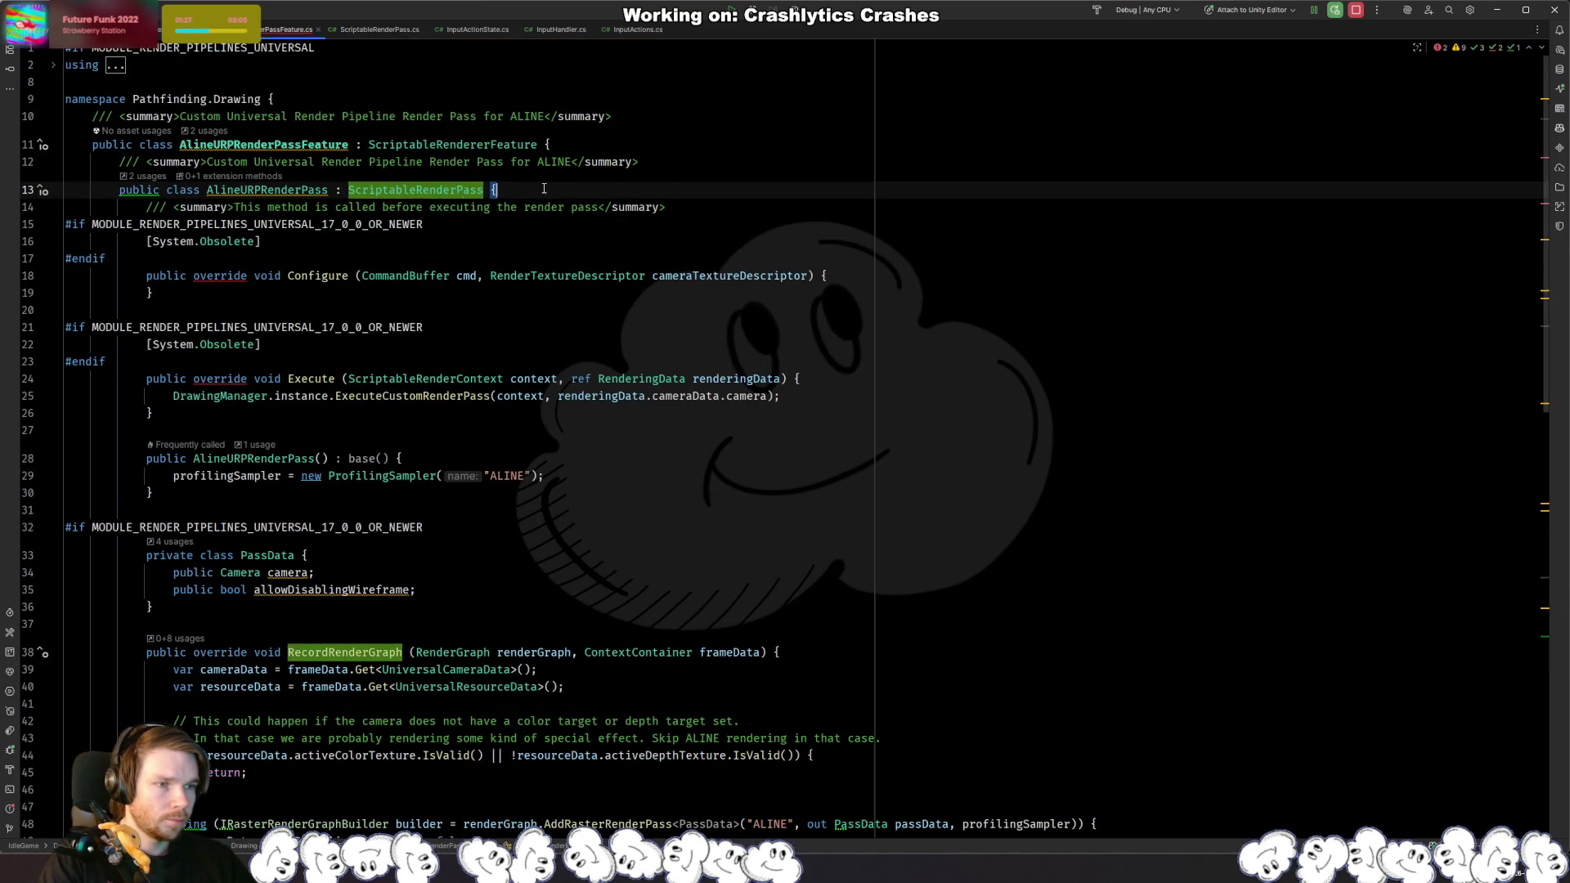
{"action": "left_click", "coordinate": [420, 205], "text": "ctrl"}
{"action": "left_click", "coordinate": [431, 190], "text": "ctrl"}
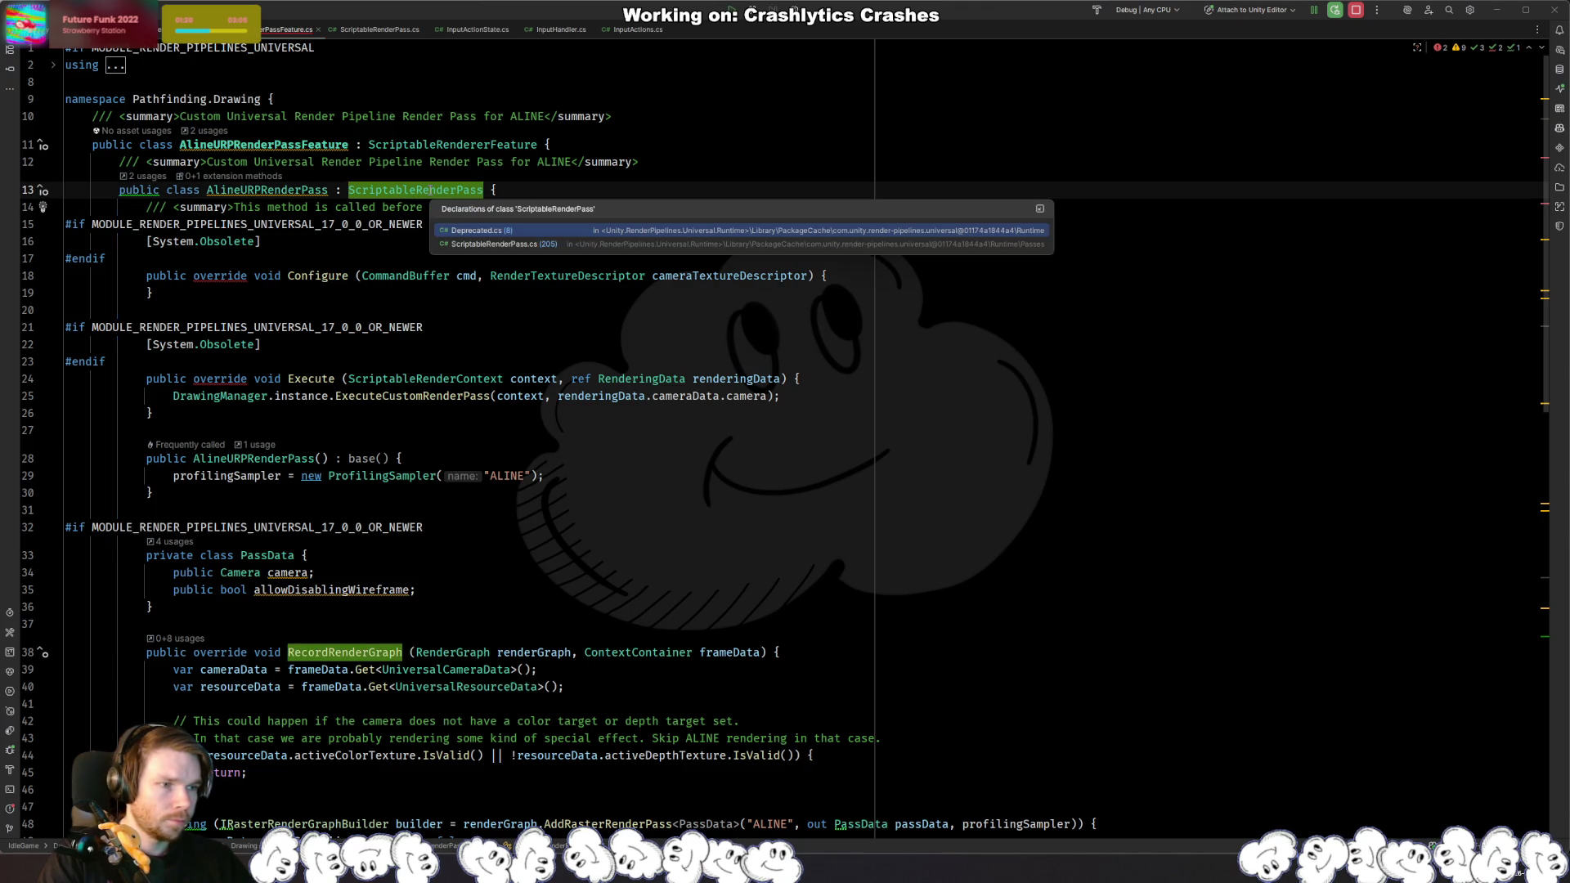
{"action": "left_click", "coordinate": [479, 230]}
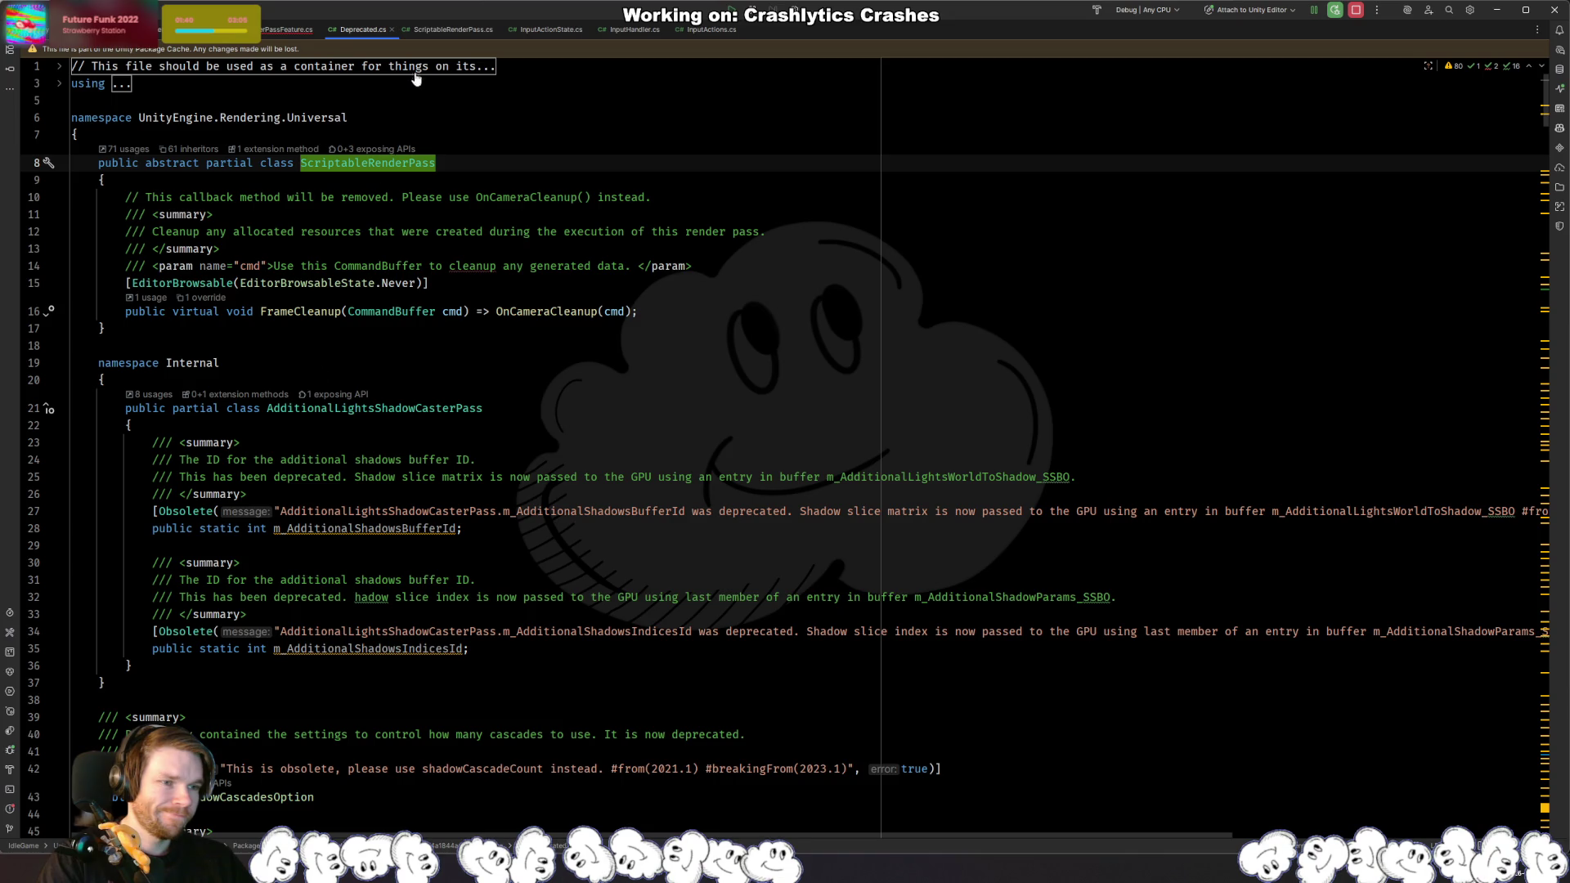
{"action": "middle_click", "coordinate": [351, 34]}
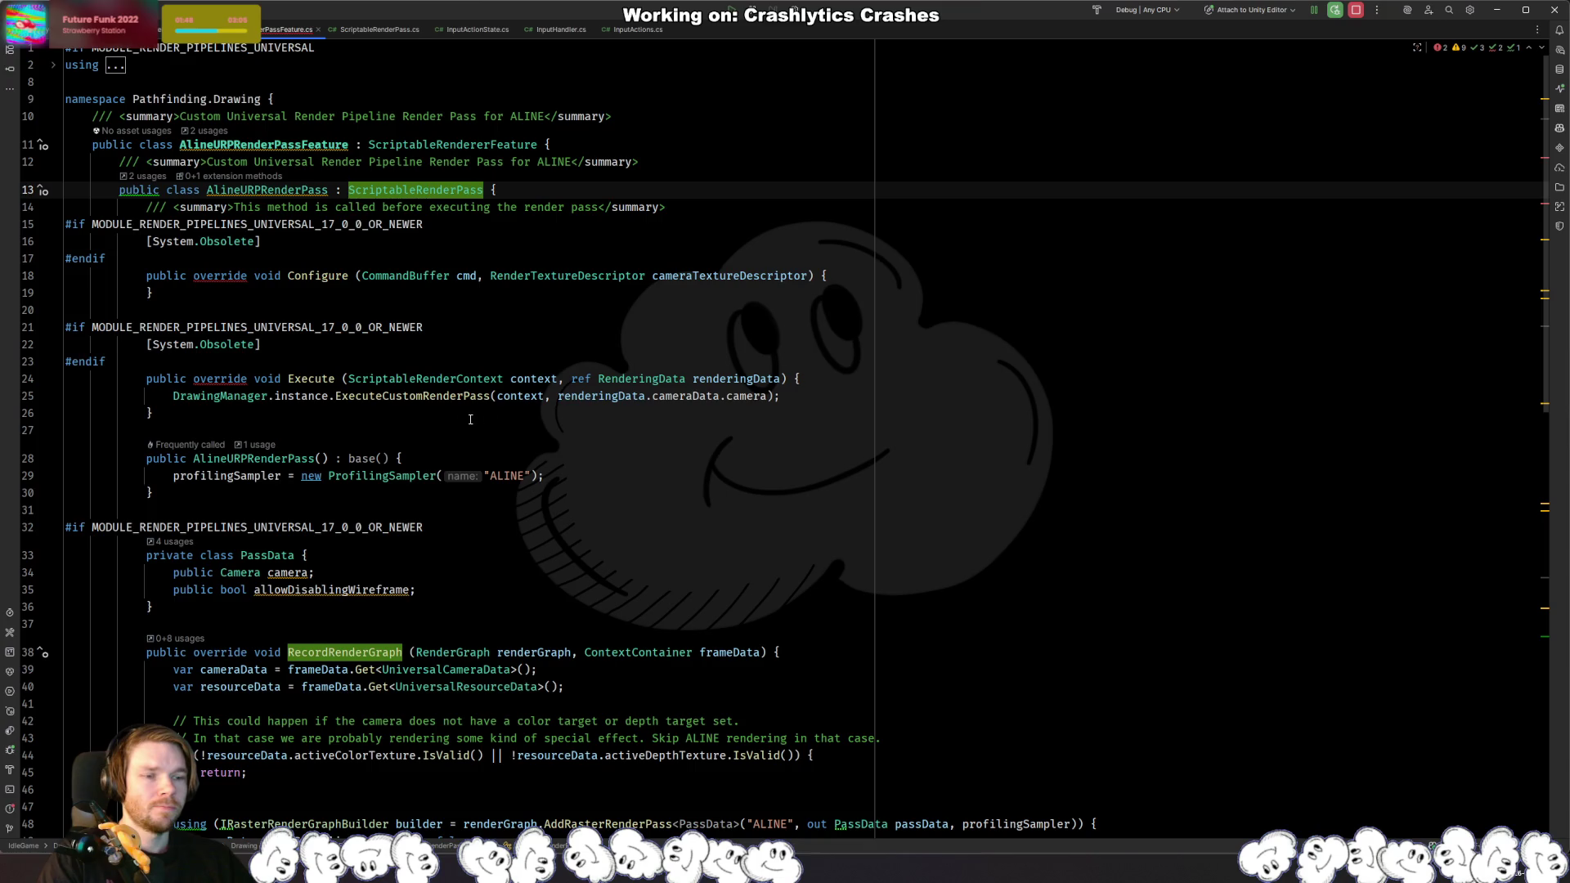
{"action": "left_click", "coordinate": [421, 395]}
{"action": "left_click", "coordinate": [315, 378]}
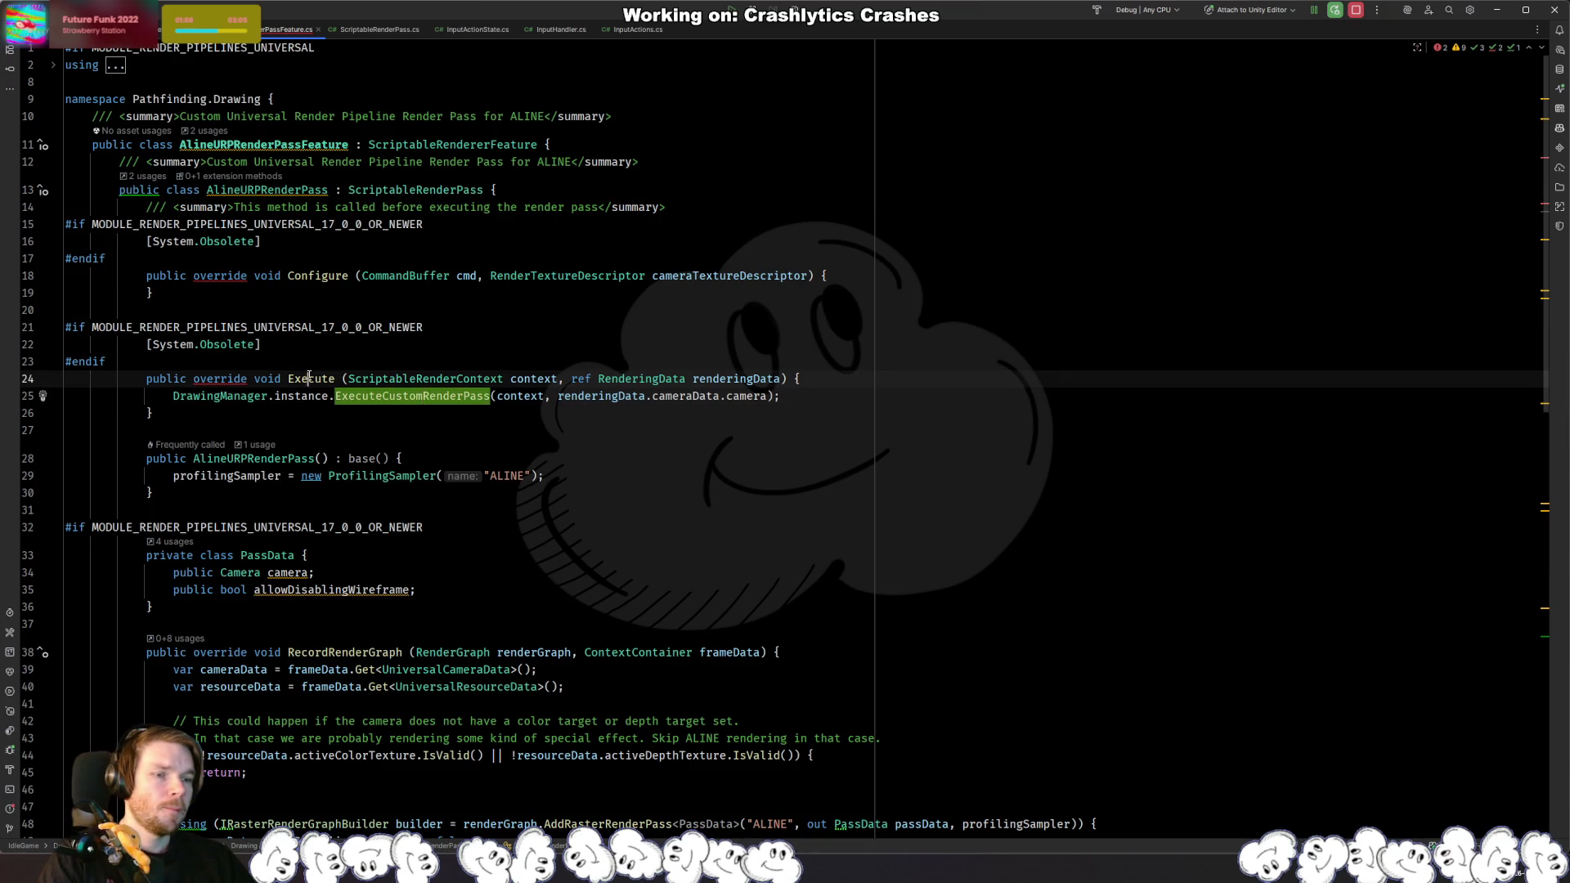
Step: Comment out the obsolete Configure and Execute overrides (lines 15–26), then return to Unity to recompile
{"action": "mouse_move", "coordinate": [491, 412]}
{"action": "left_mouse_down"}
{"action": "mouse_move", "coordinate": [572, 362]}
{"action": "mouse_move", "coordinate": [605, 241]}
{"action": "mouse_move", "coordinate": [619, 253]}
{"action": "mouse_move", "coordinate": [734, 220]}
{"action": "left_mouse_up"}
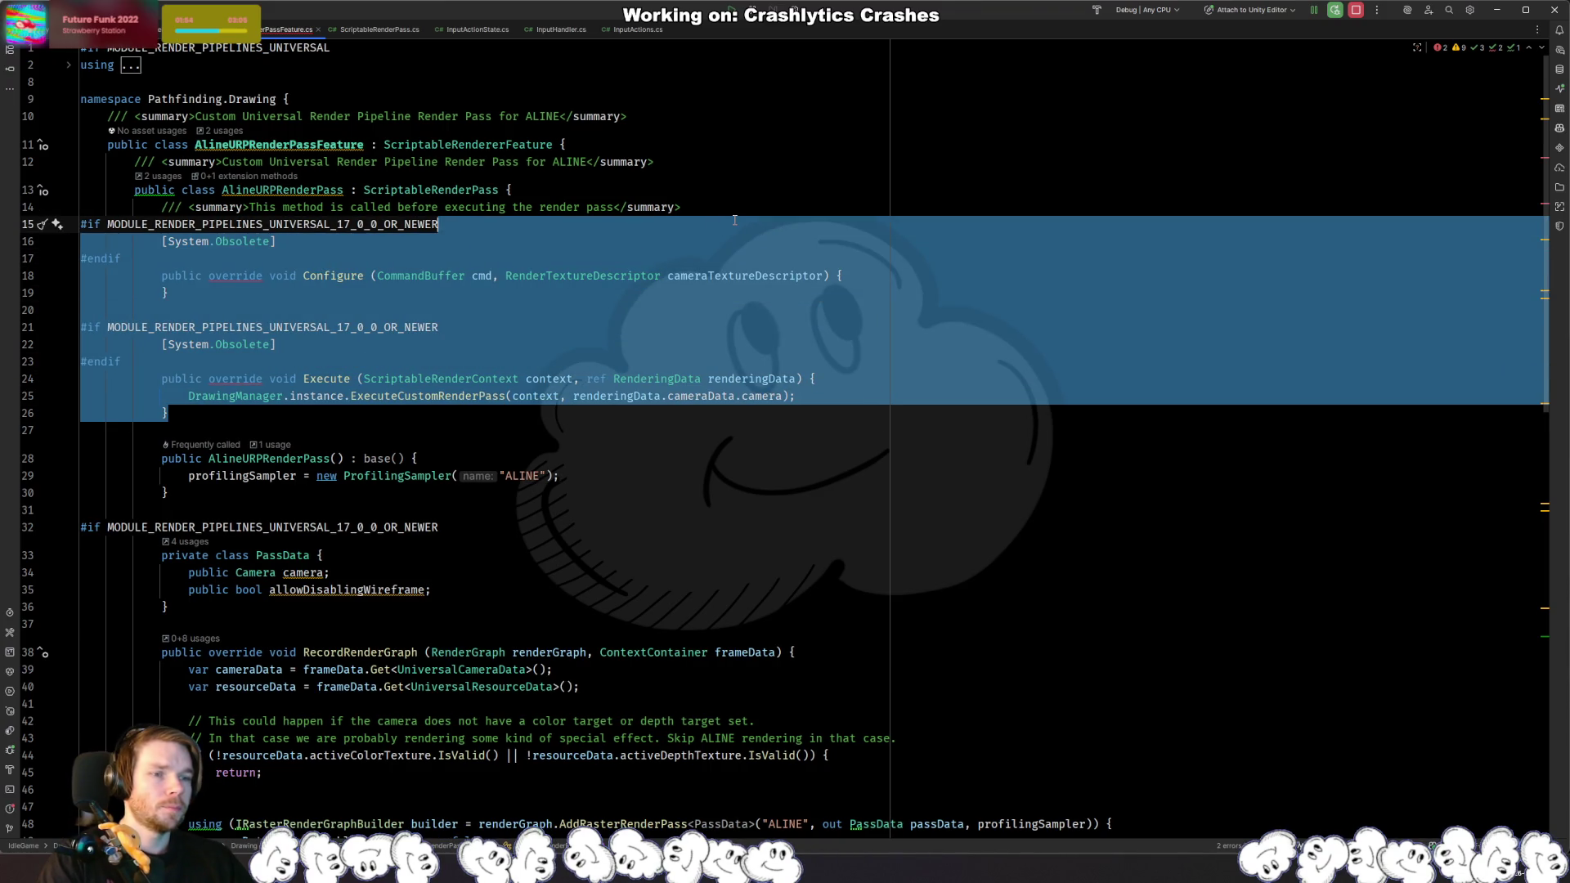
{"action": "key", "text": "ctrl+slash"}
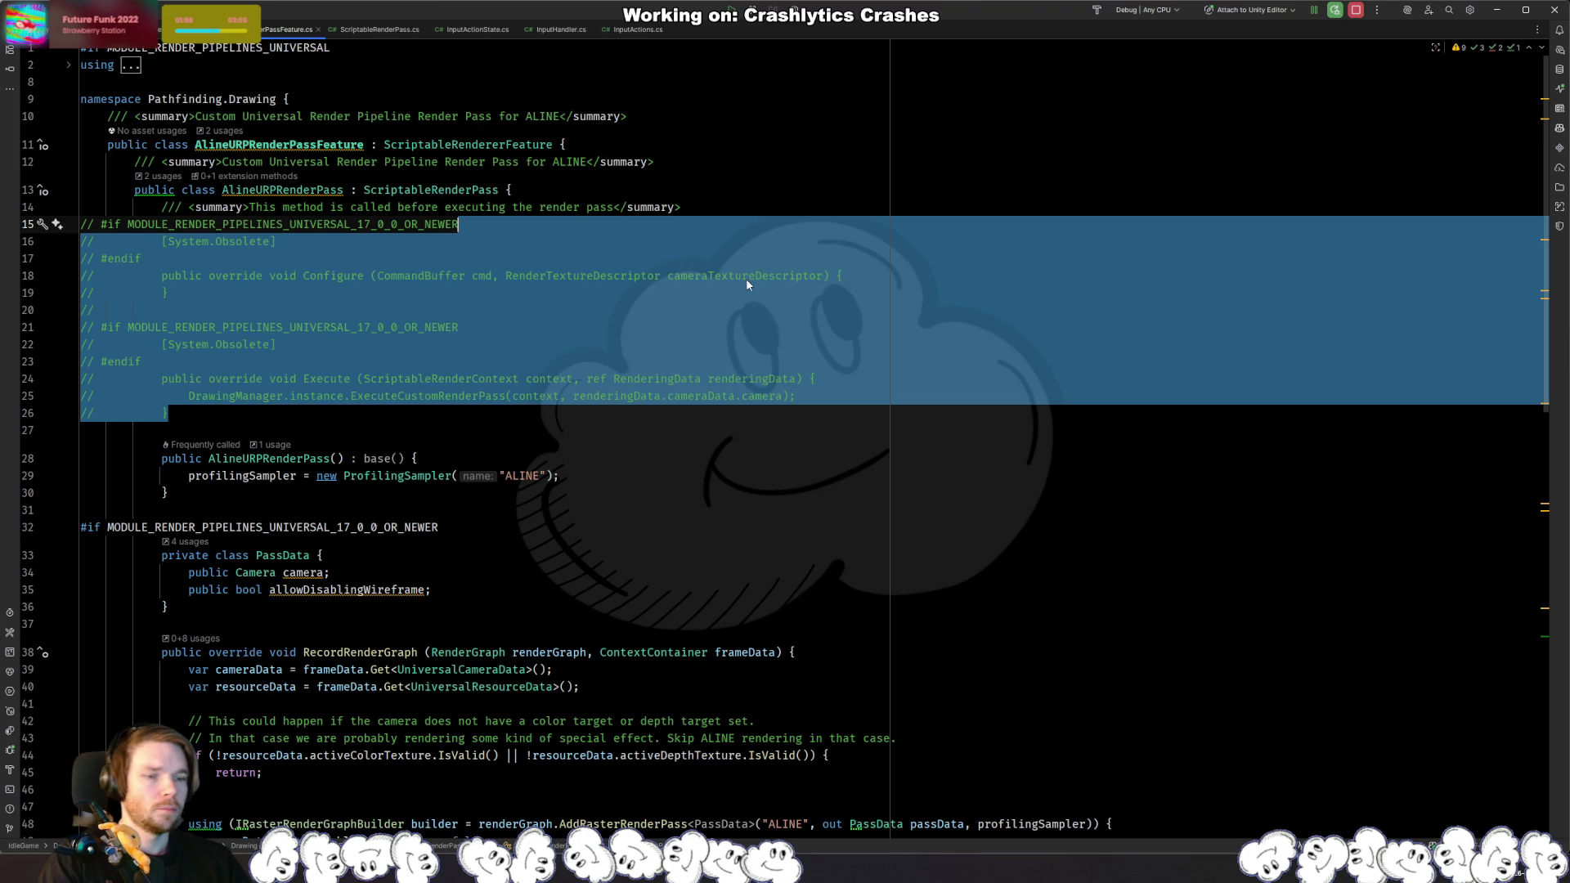
{"action": "left_click", "coordinate": [750, 510]}
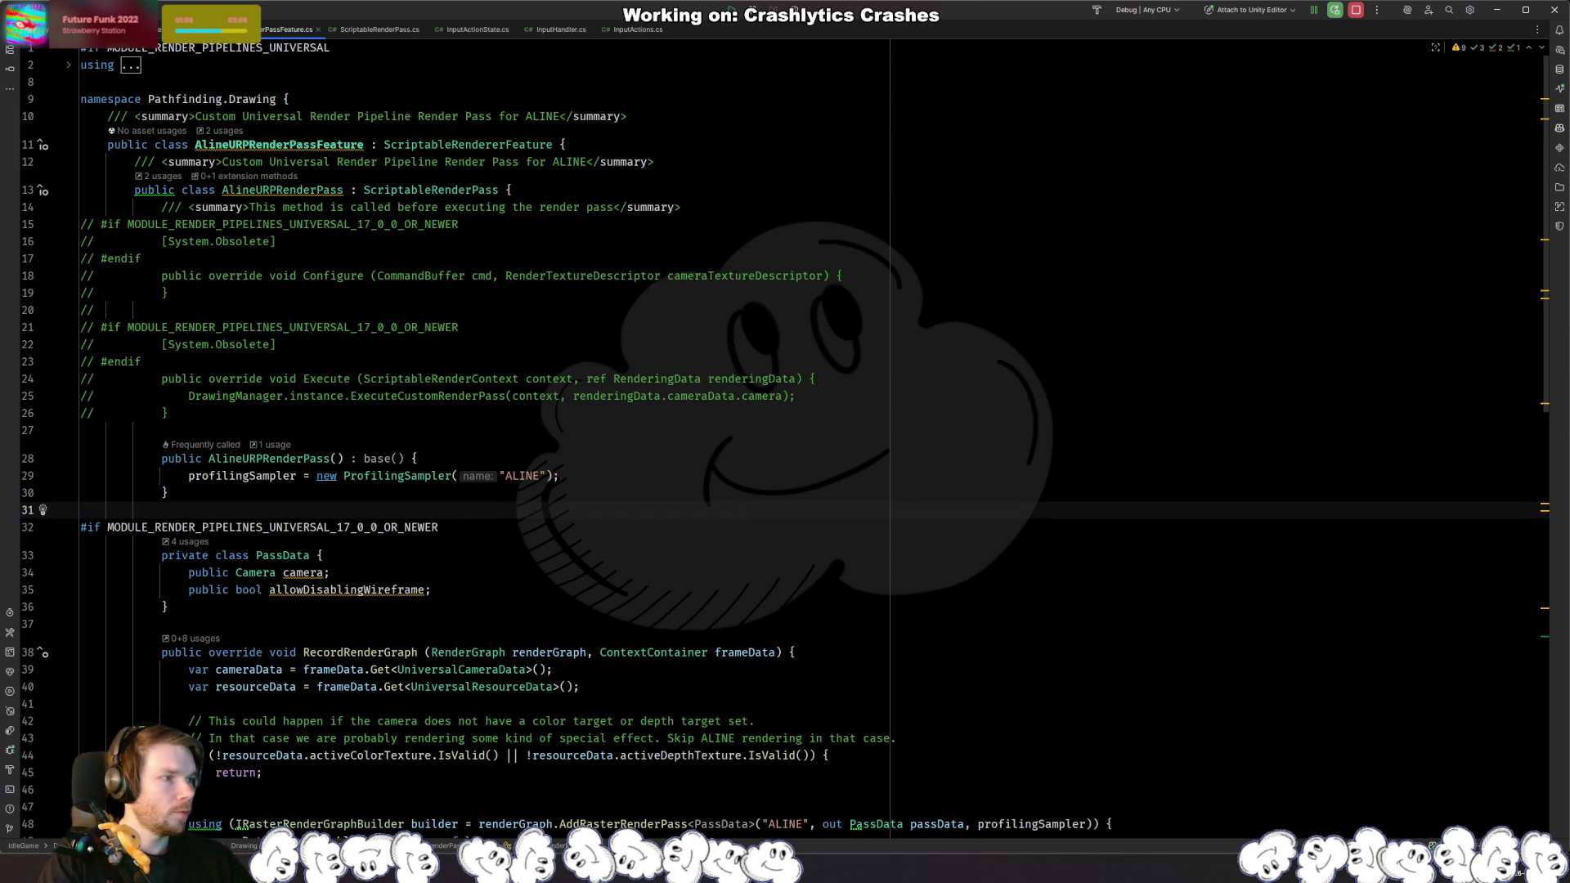
{"action": "key", "text": "alt+Tab"}
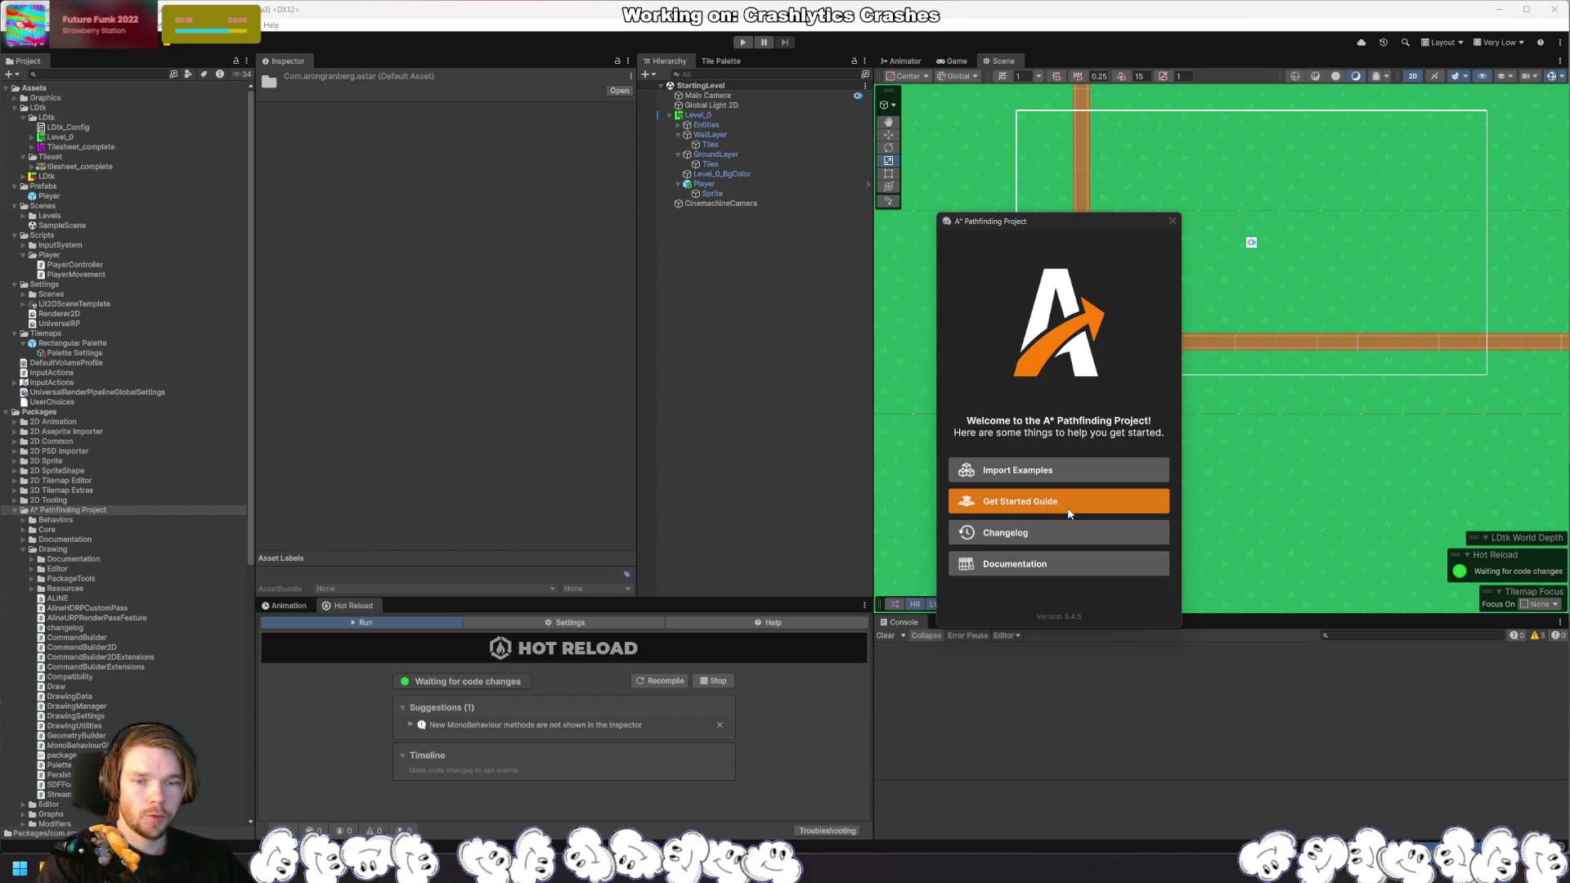
Step: Dismiss the A* Pathfinding Project welcome window and create a new empty GameObject
{"action": "left_click", "coordinate": [1175, 224]}
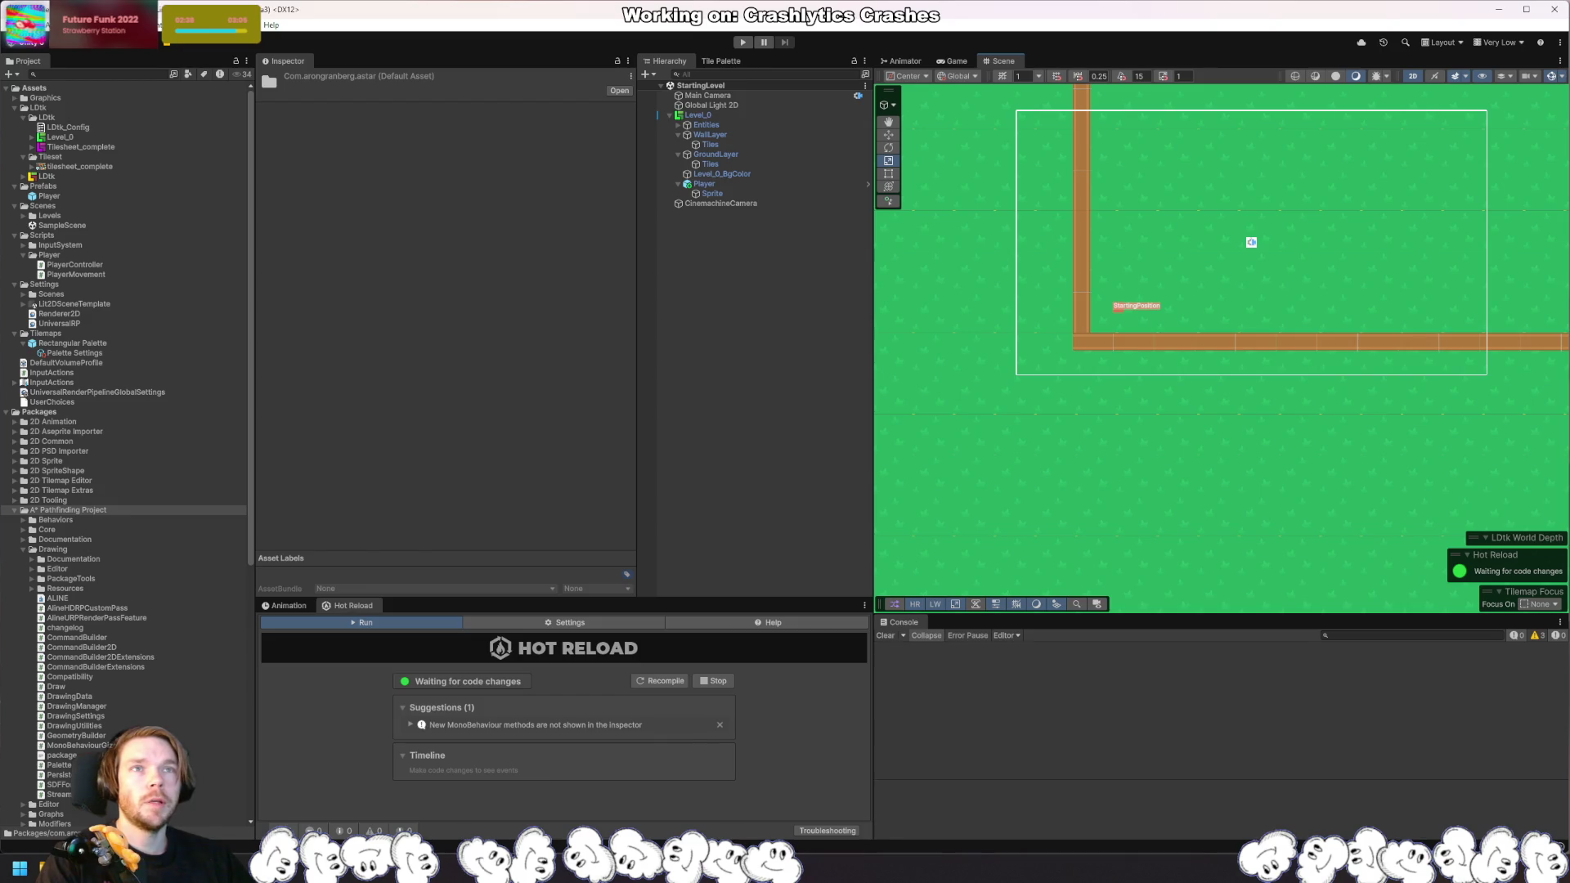
{"action": "left_click", "coordinate": [803, 288]}
Step: Name the new GameObject 'Pathfinding'
{"action": "key", "text": "ctrl+shift+n"}
{"action": "type", "text": "Pathfinding"}
{"action": "key", "text": "Return"}
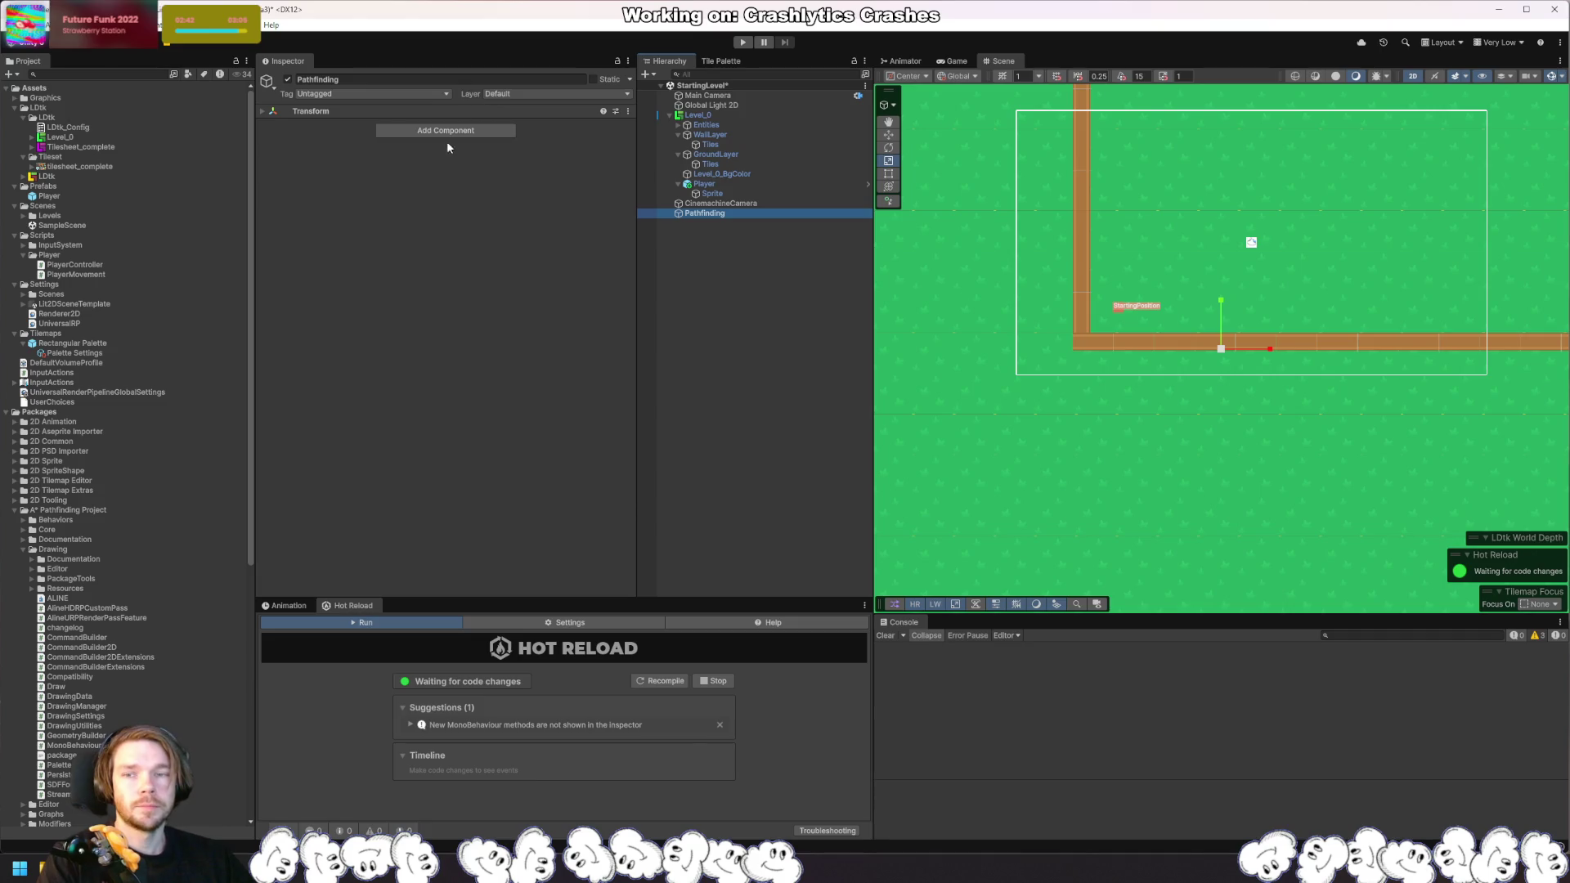
{"action": "left_click", "coordinate": [449, 112]}
Step: Search components for 'astar' and add AstarPath to Pathfinding
{"action": "left_click", "coordinate": [446, 173]}
{"action": "type", "text": "A*"}
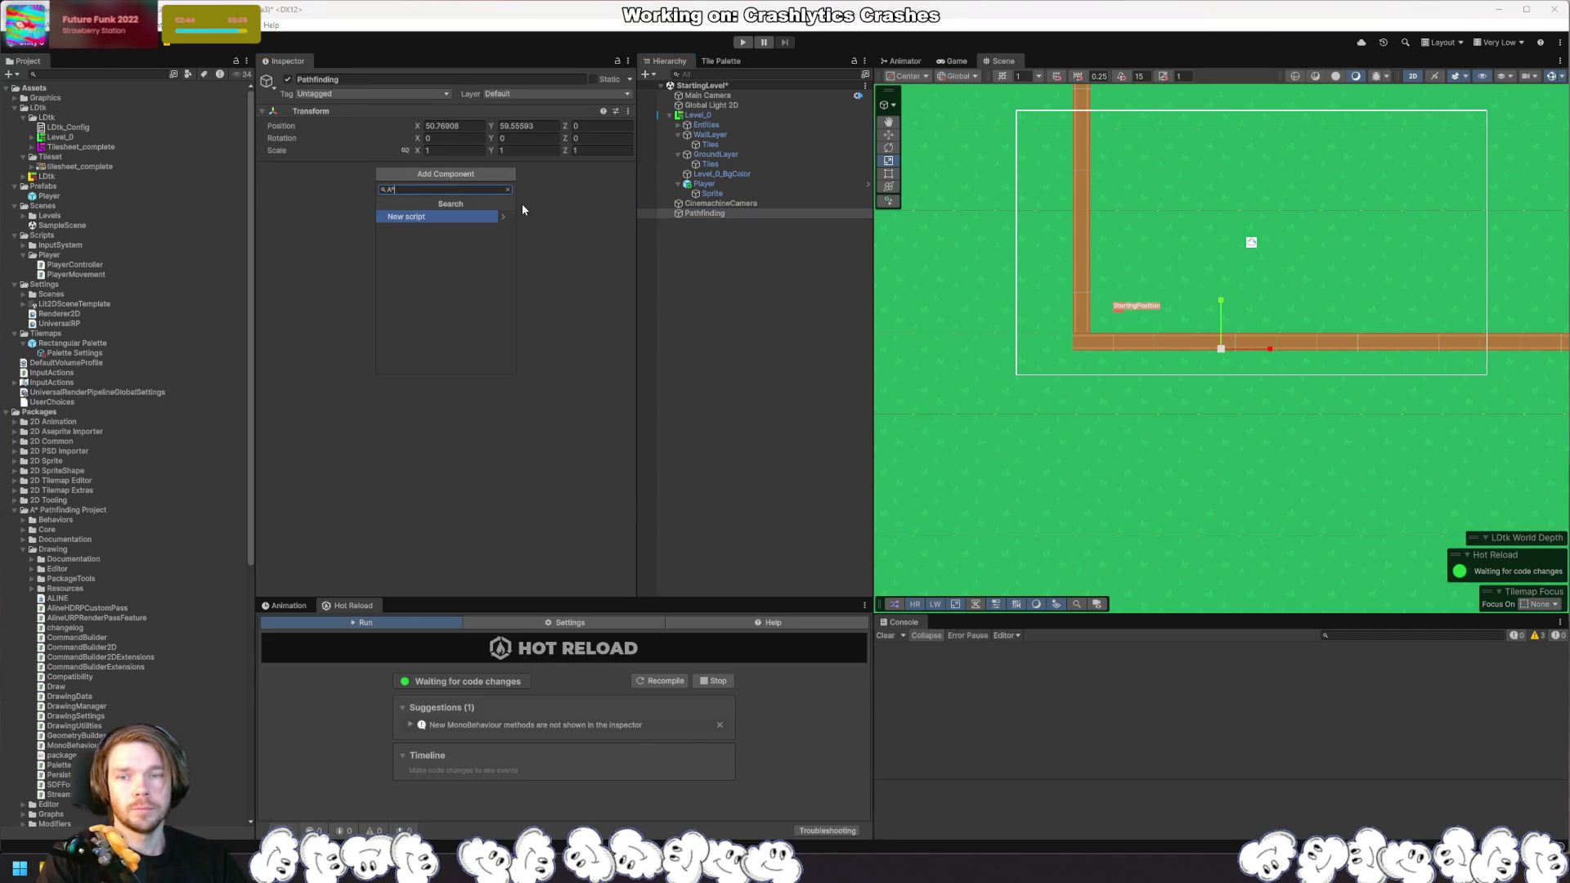
{"action": "key", "text": "BackSpace"}
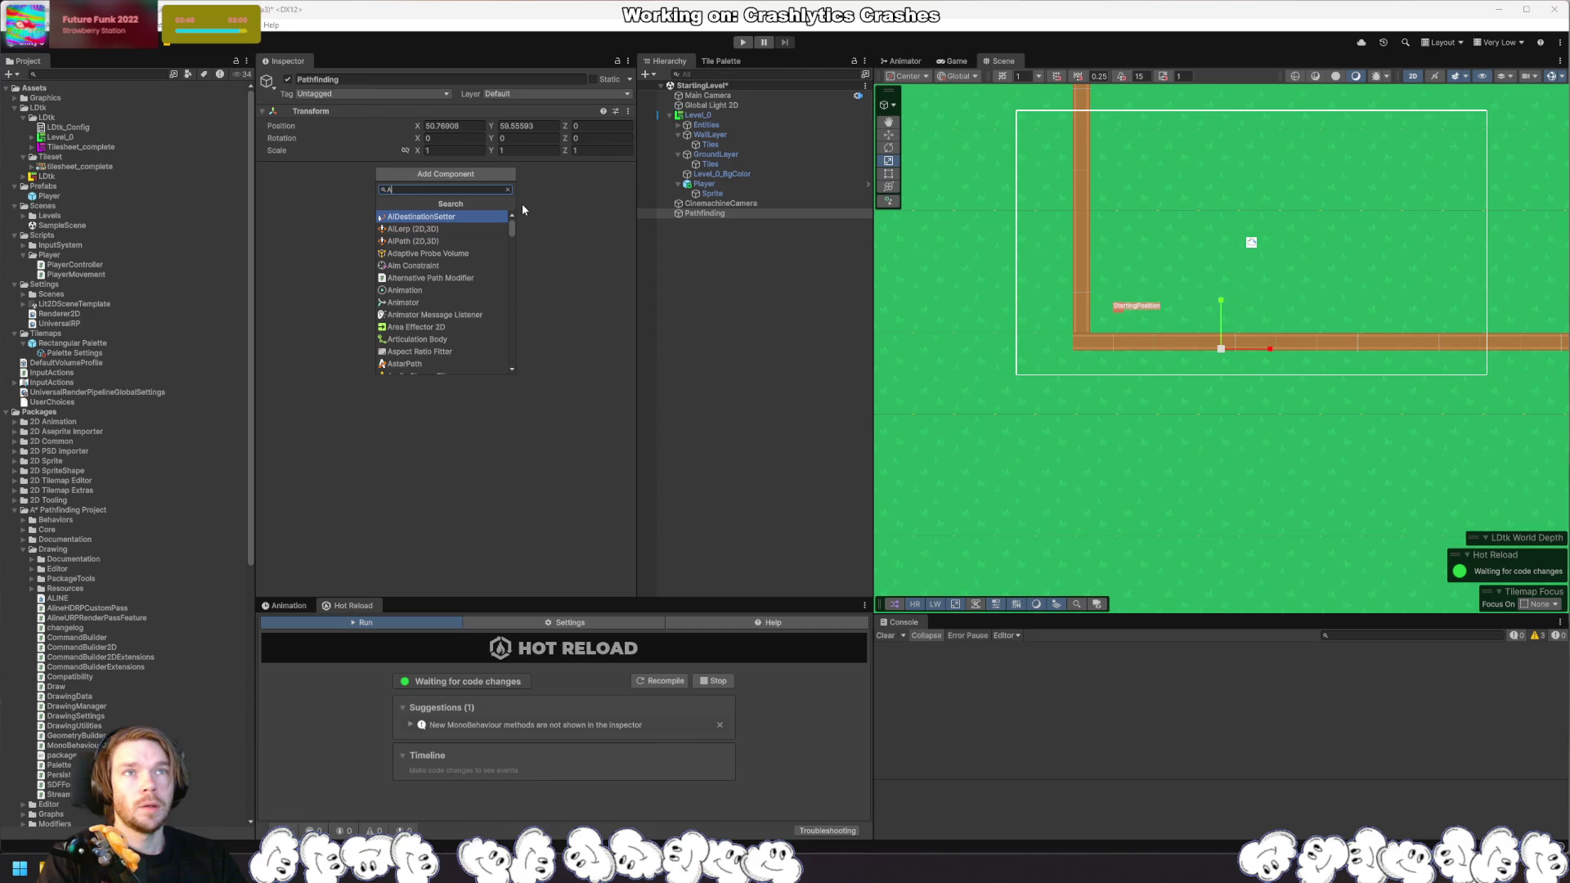
{"action": "type", "text": "star"}
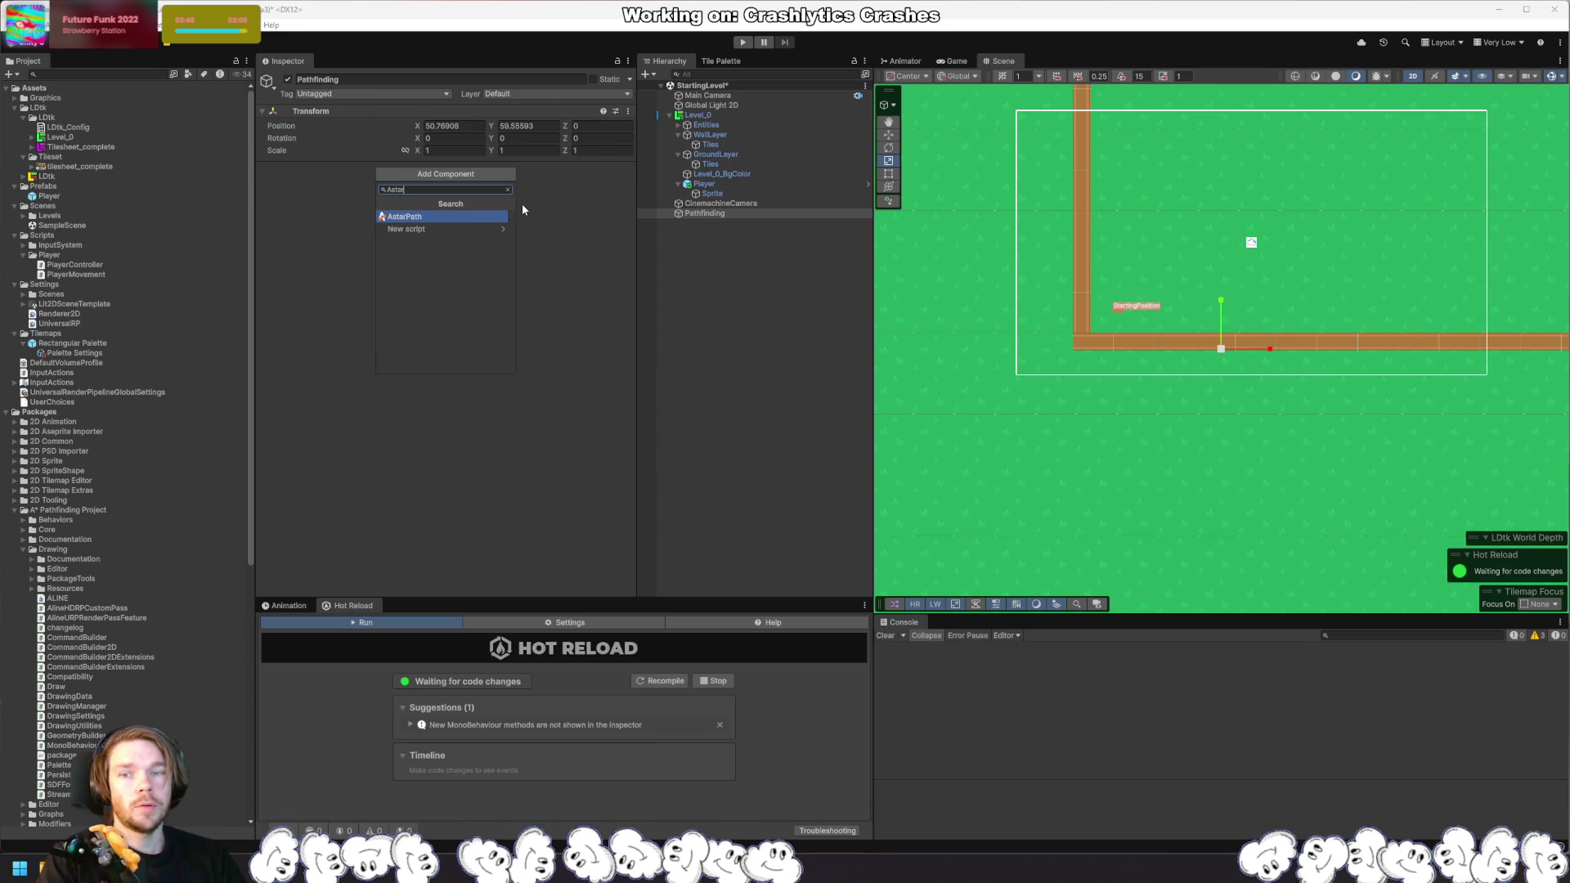
{"action": "key", "text": "BackSpace"}
{"action": "key", "text": "BackSpace"}
{"action": "key", "text": "BackSpace"}
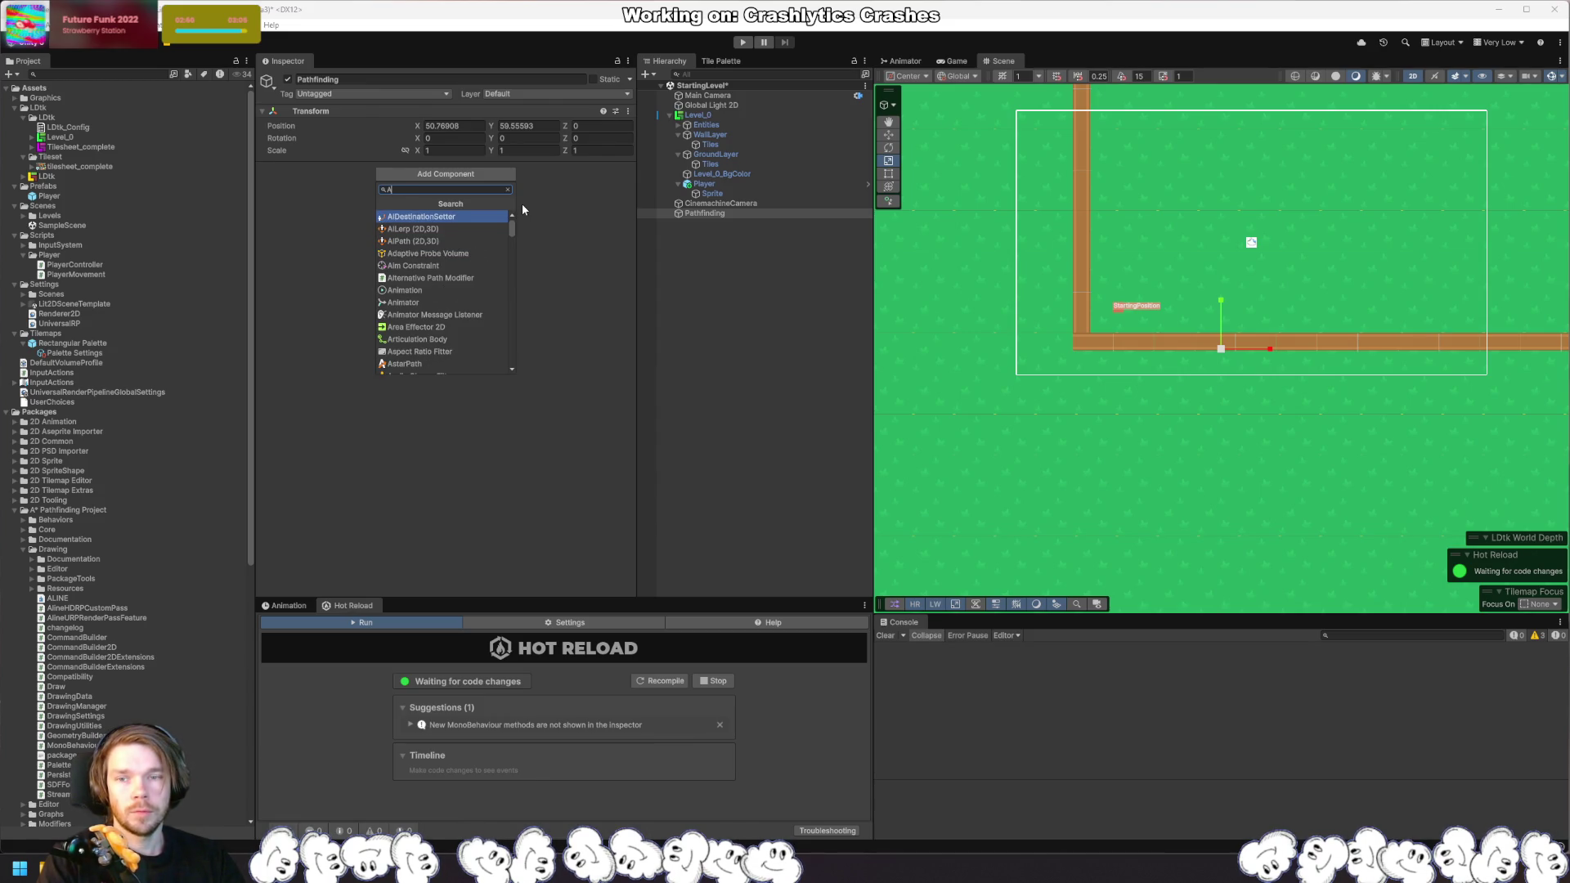
{"action": "type", "text": "star"}
{"action": "key", "text": "BackSpace"}
{"action": "key", "text": "BackSpace"}
{"action": "key", "text": "BackSpace"}
{"action": "key", "text": "BackSpace"}
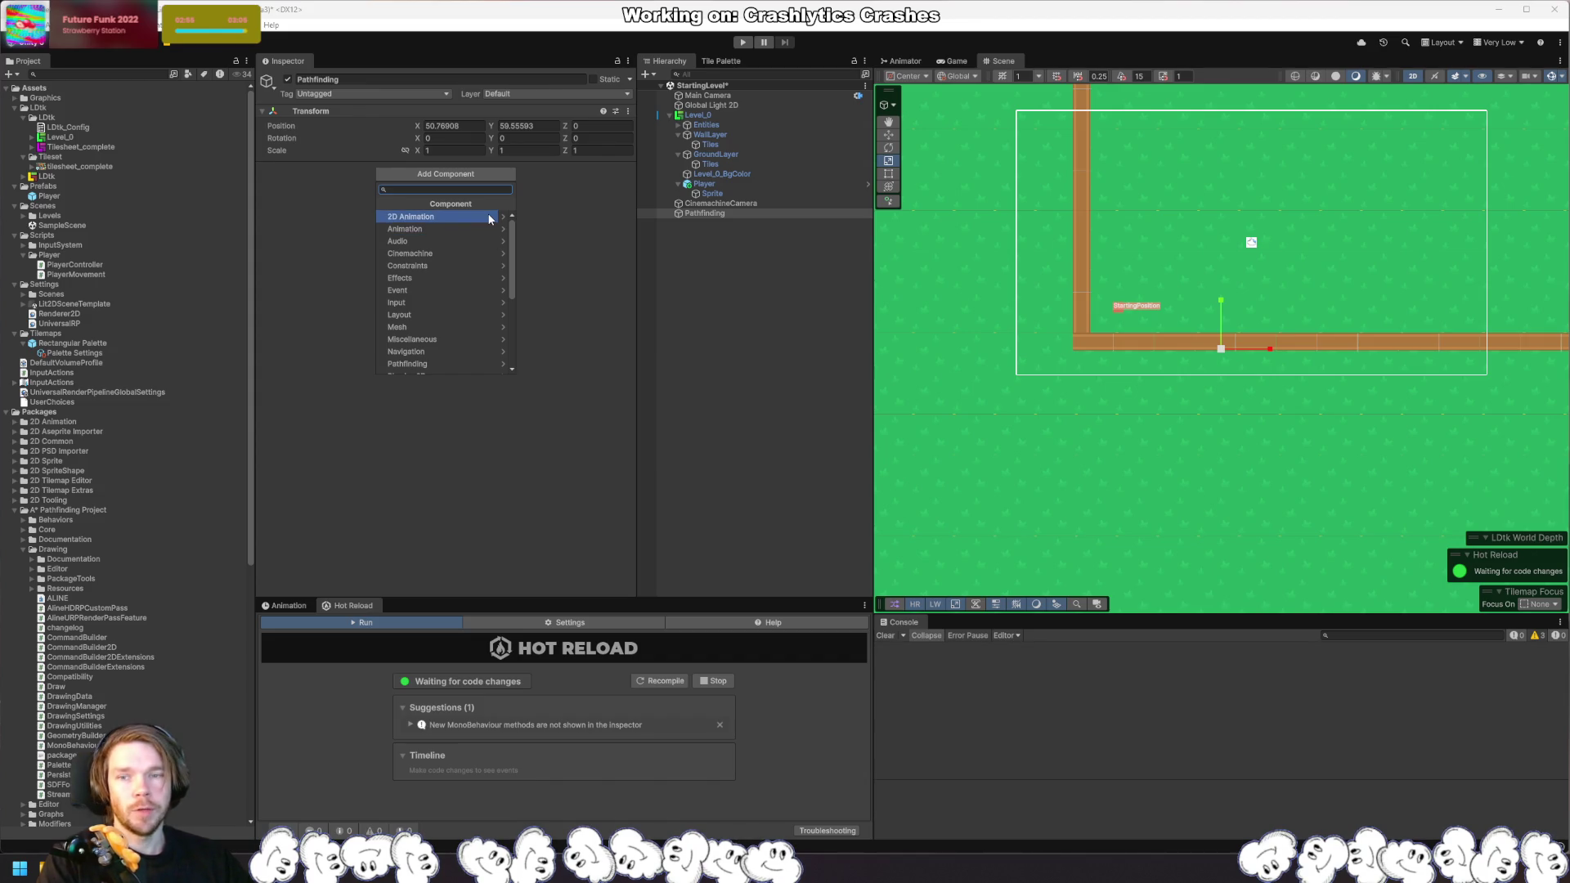
{"action": "type", "text": "astar"}
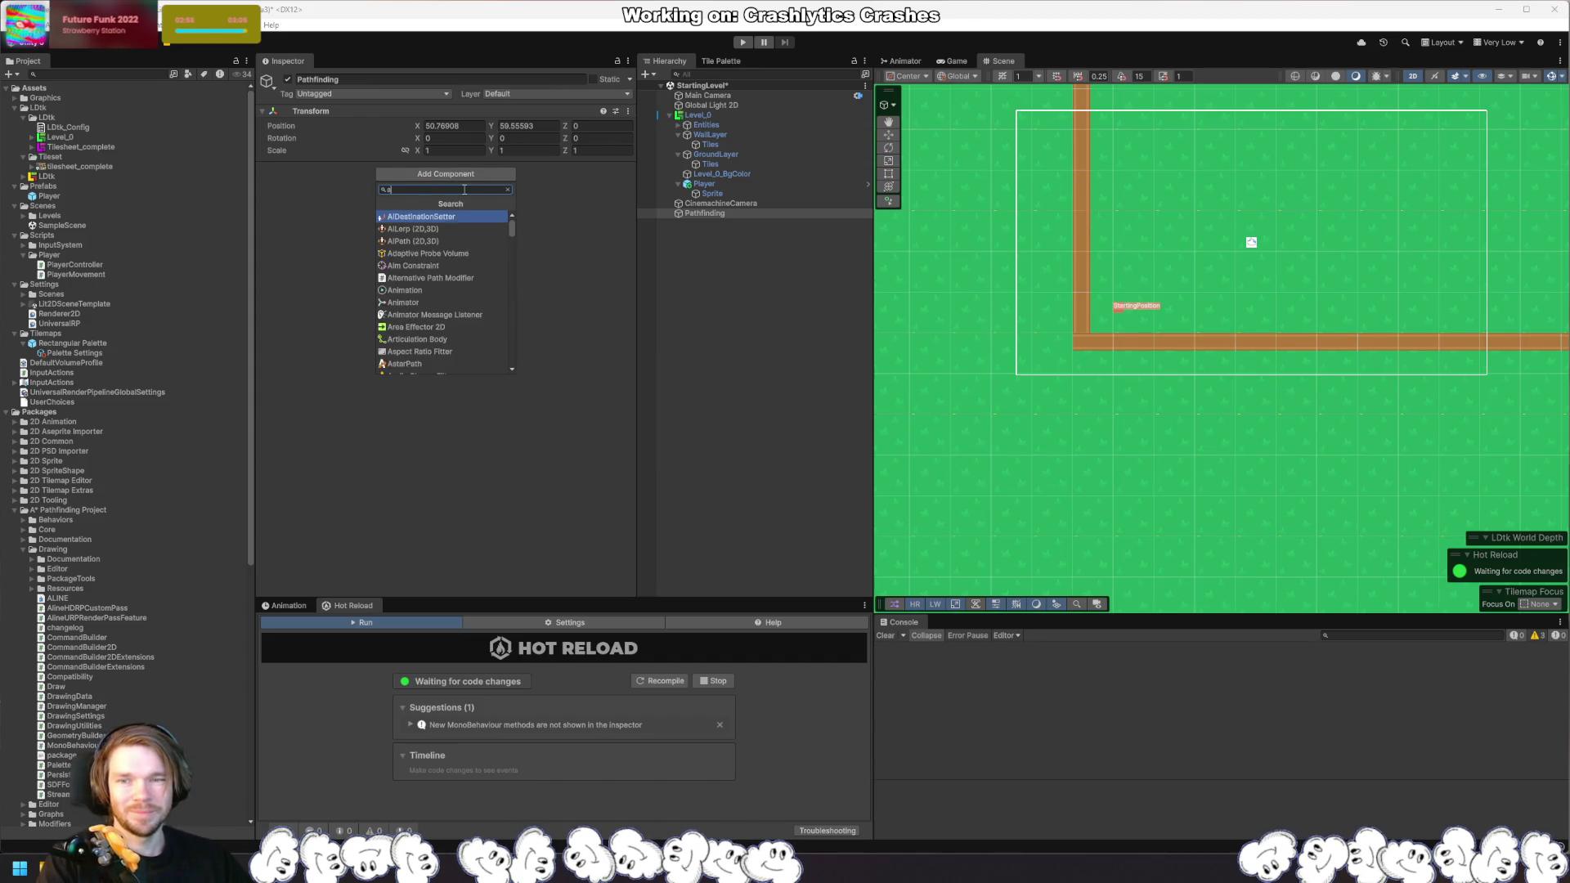
{"action": "left_click", "coordinate": [438, 217]}
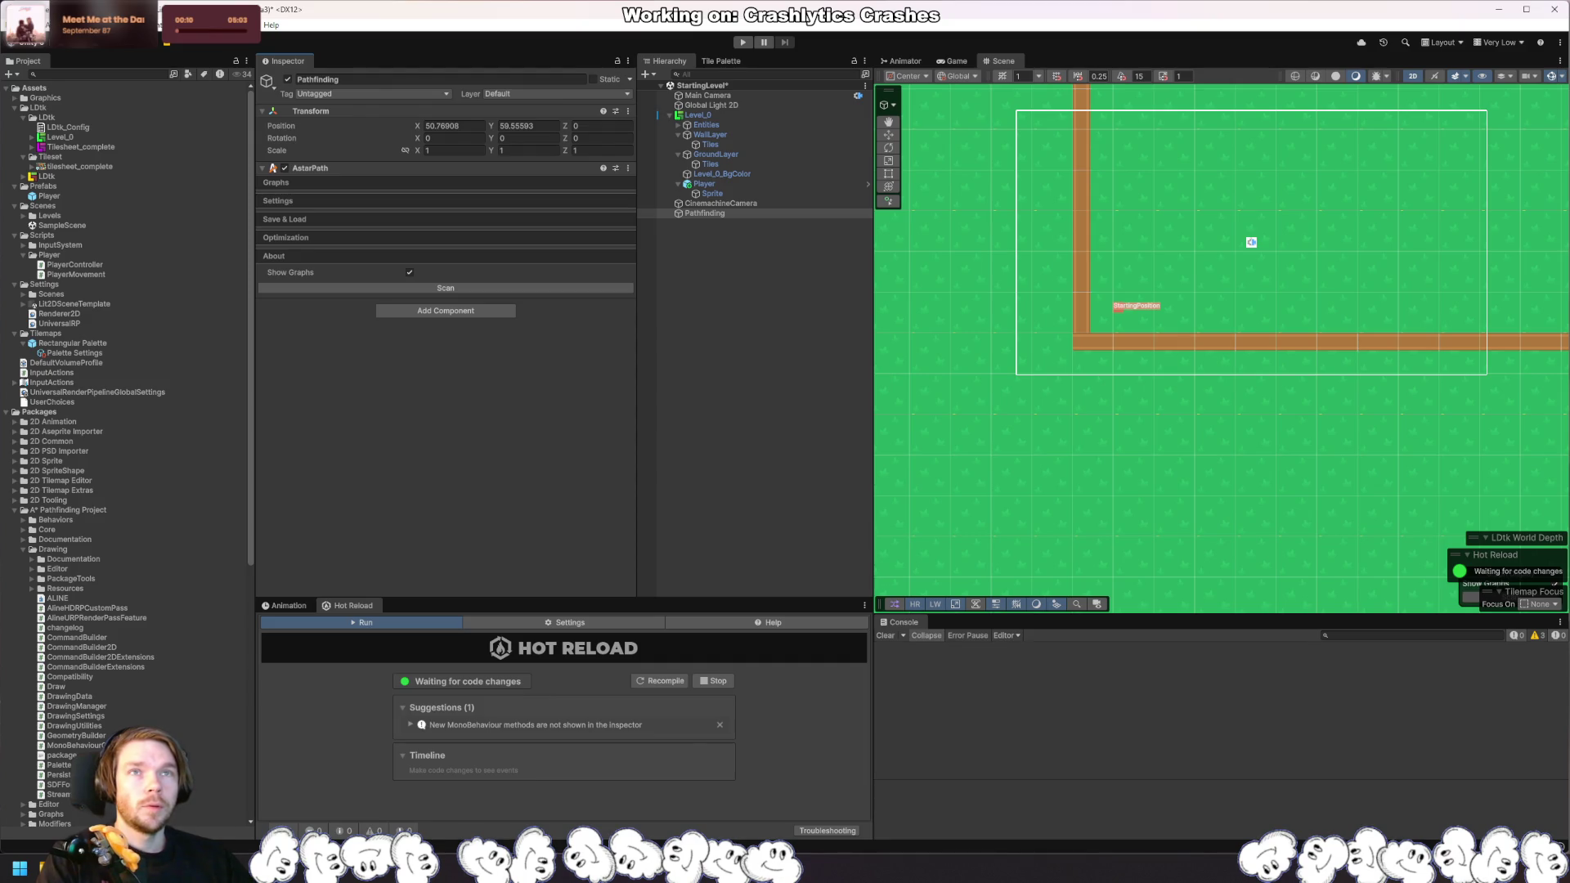
Step: Add a Recast Graph set to 2D and aligned to the XY plane
{"action": "left_click", "coordinate": [283, 185]}
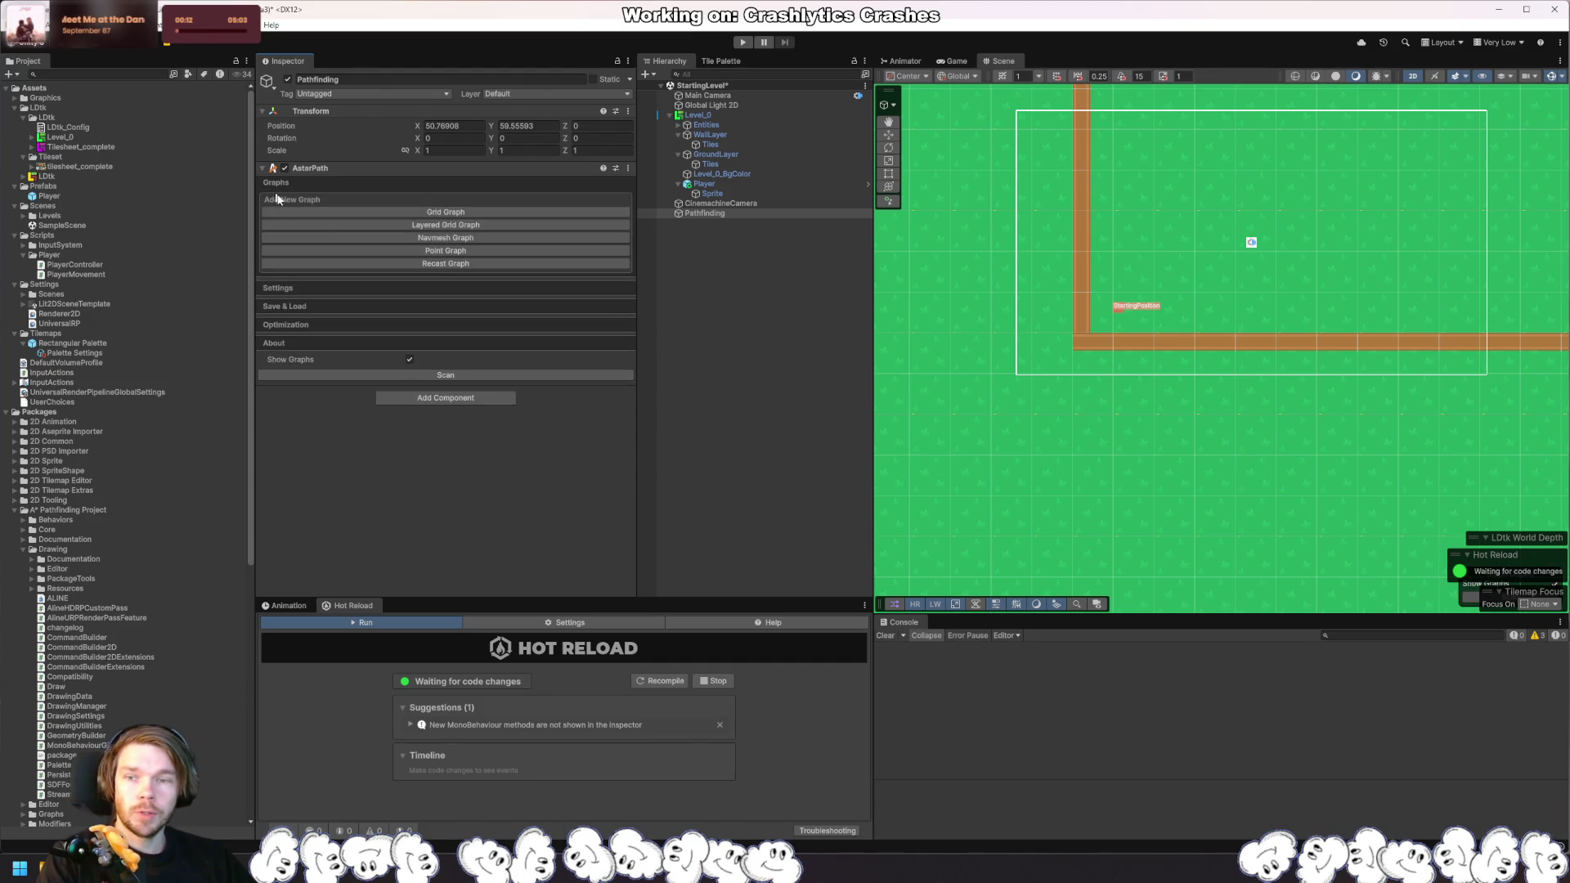
{"action": "left_click", "coordinate": [475, 263]}
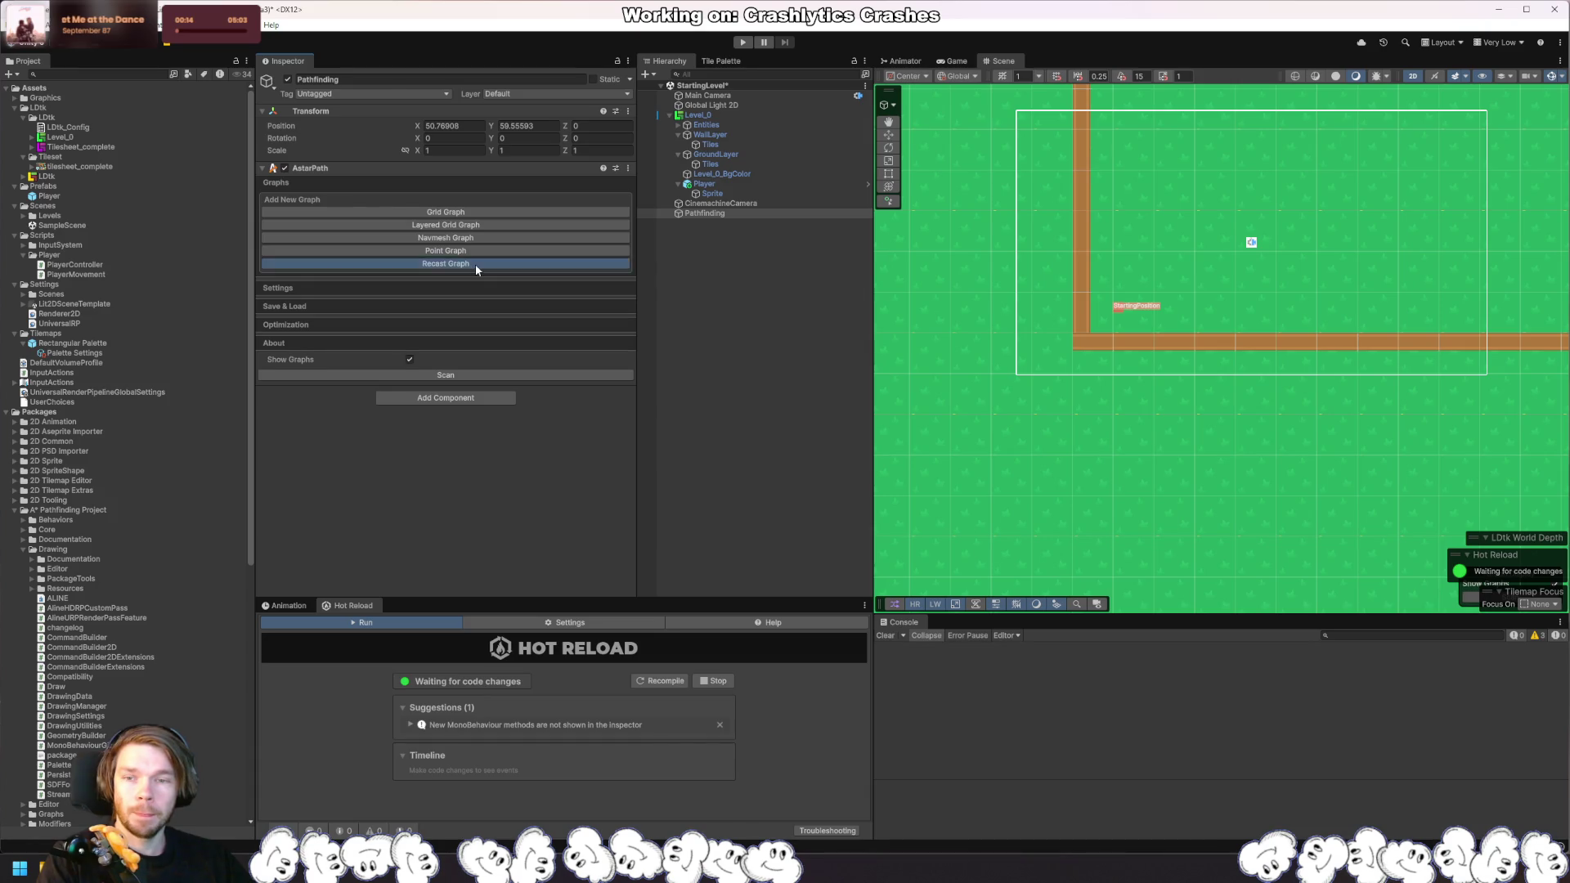
{"action": "left_click", "coordinate": [297, 199]}
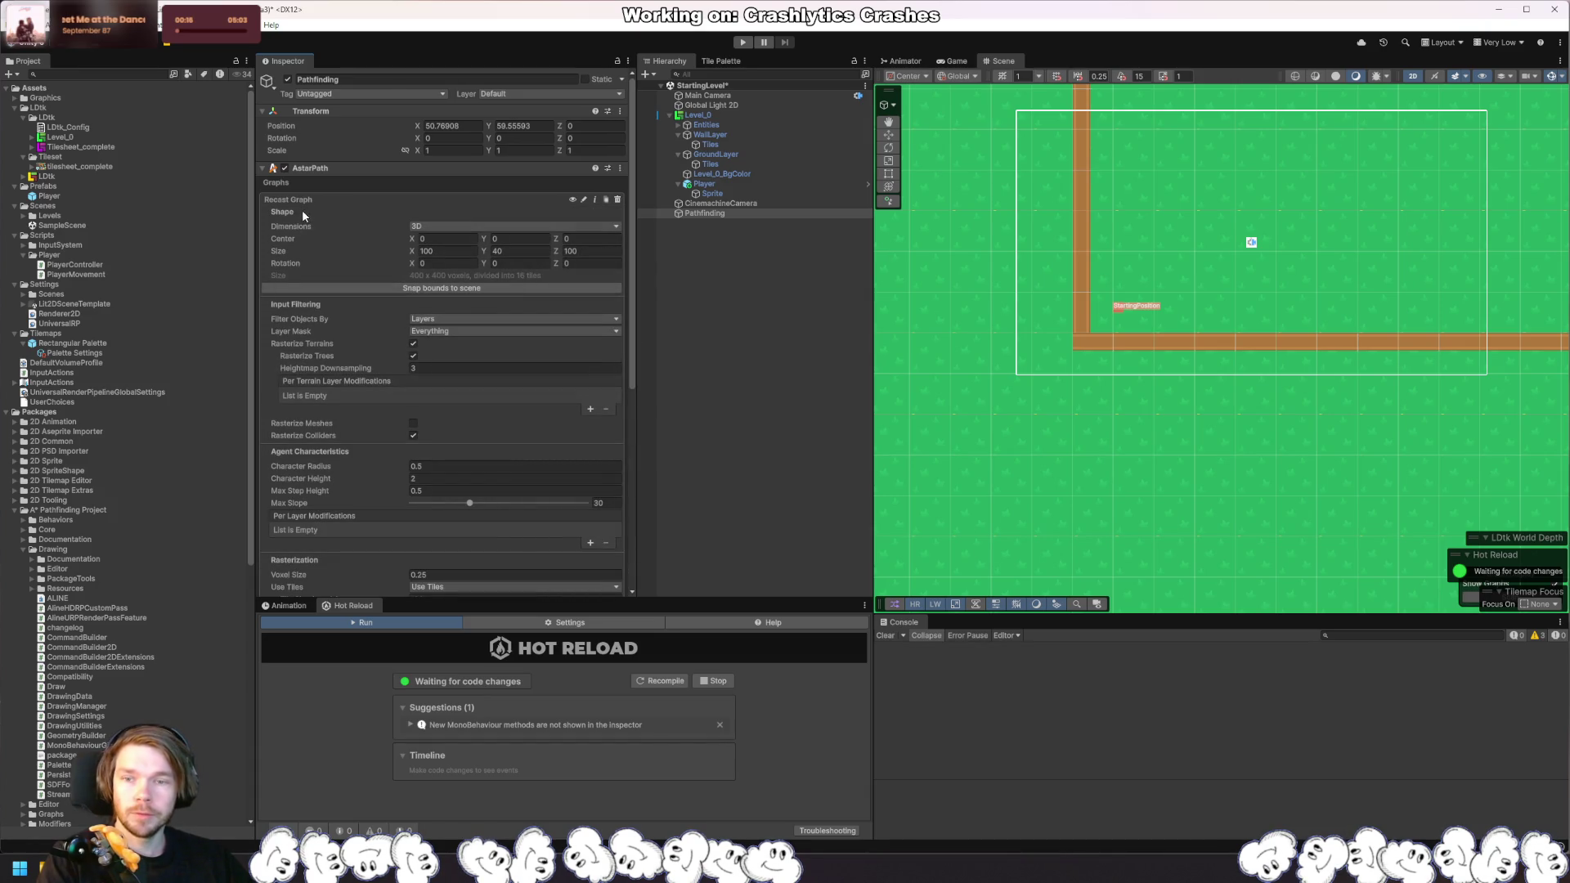
{"action": "left_click", "coordinate": [435, 239]}
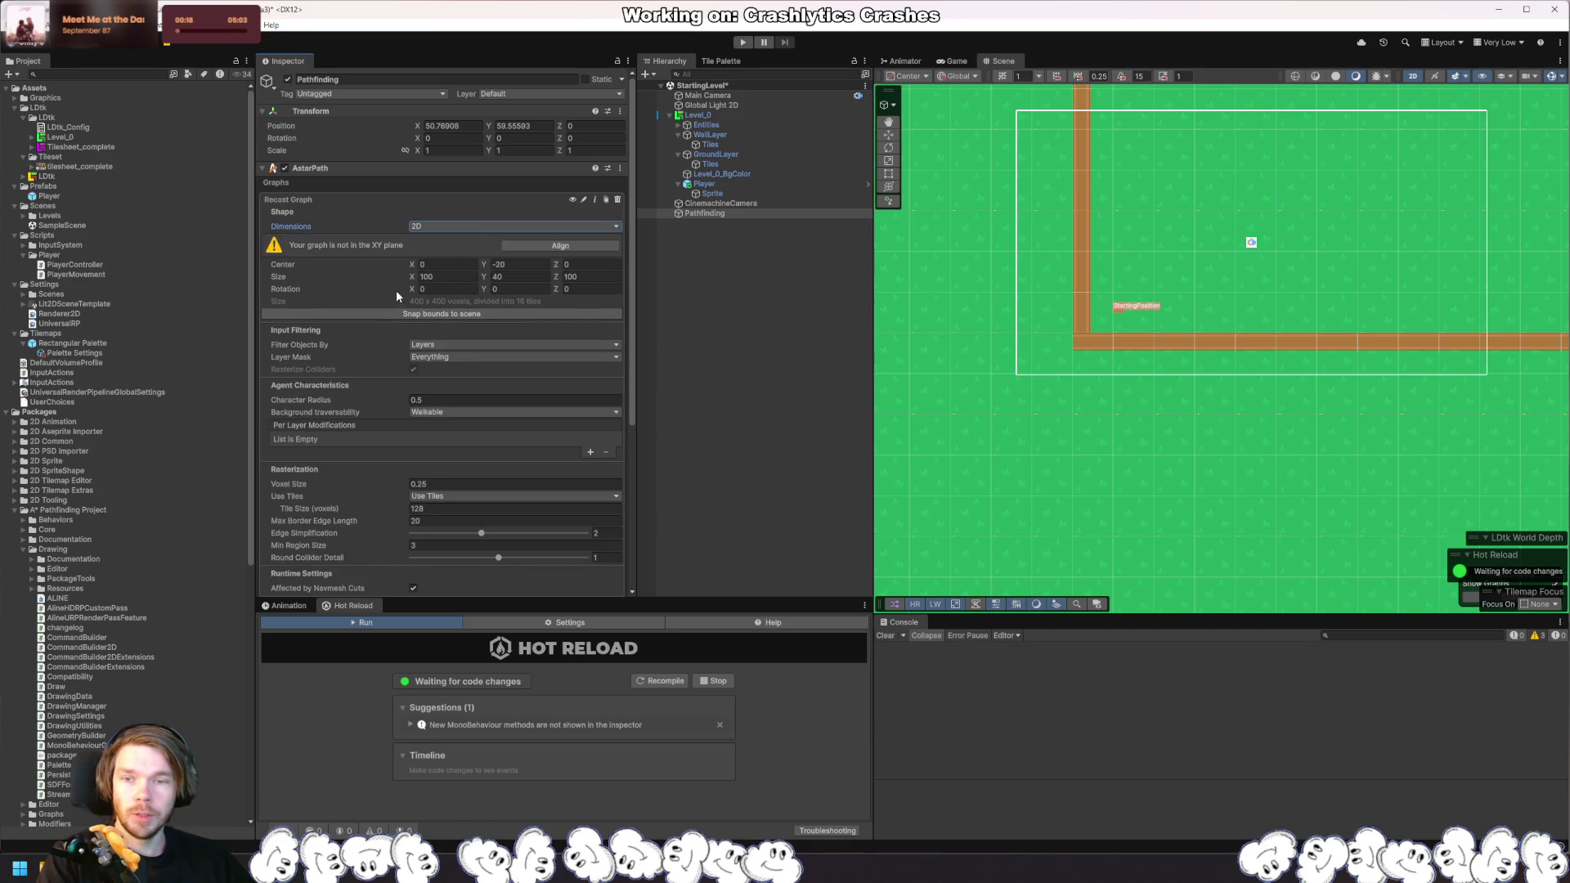
{"action": "left_click", "coordinate": [531, 246]}
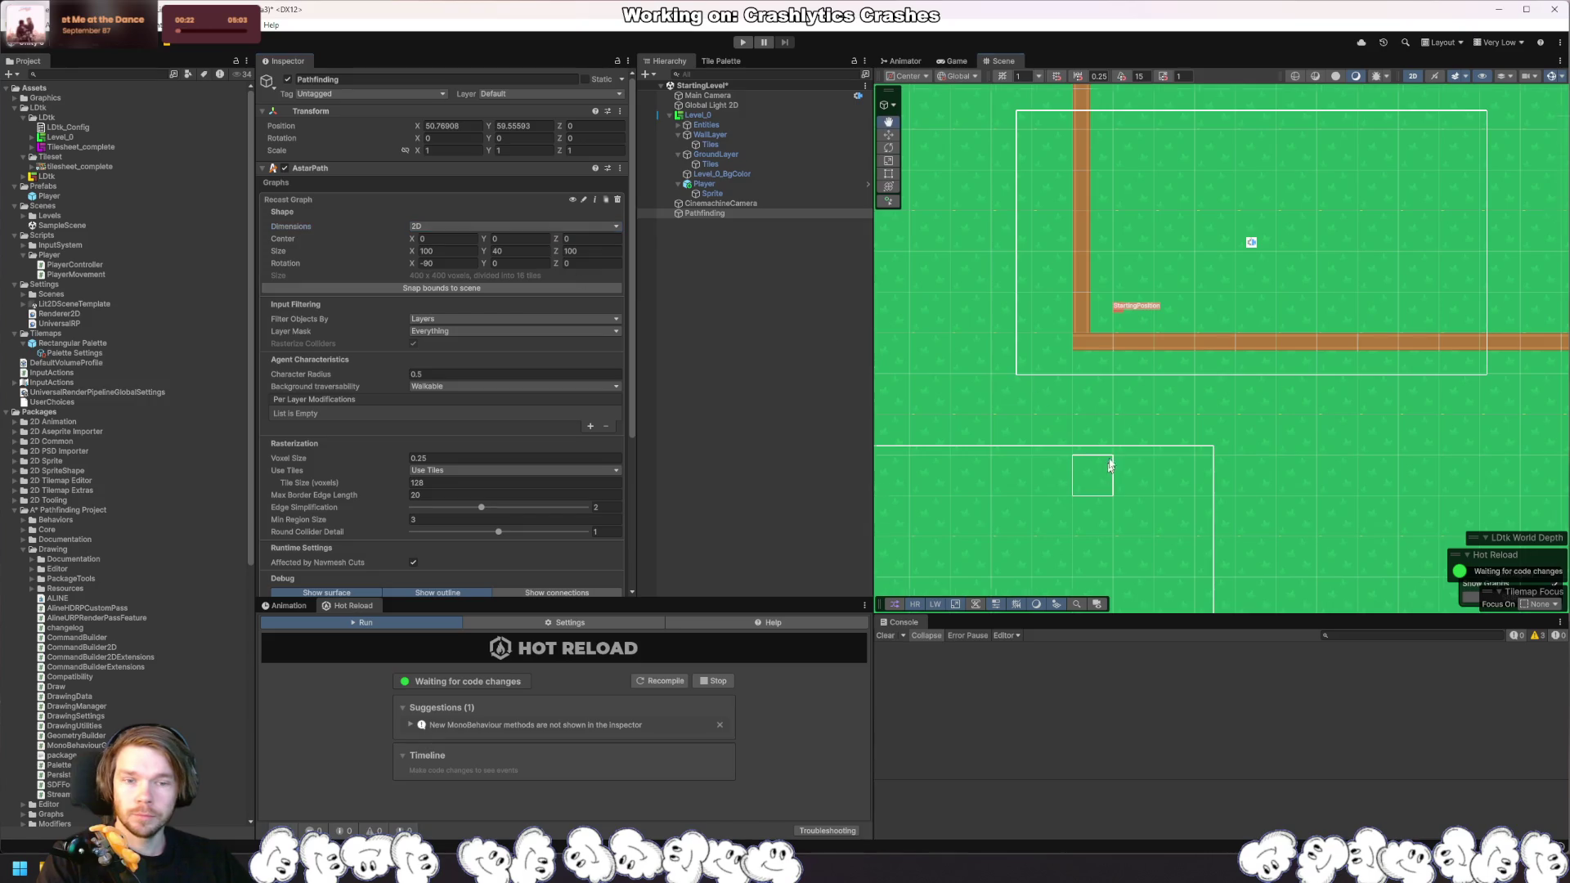
Step: Set the Pathfinding object's Position X to 0
{"action": "scroll", "coordinate": [1107, 466], "scroll_direction": "down", "scroll_amount": 5}
{"action": "scroll", "coordinate": [1068, 466], "scroll_direction": "down", "scroll_amount": 2}
{"action": "scroll", "coordinate": [1132, 375], "scroll_direction": "down", "scroll_amount": 2}
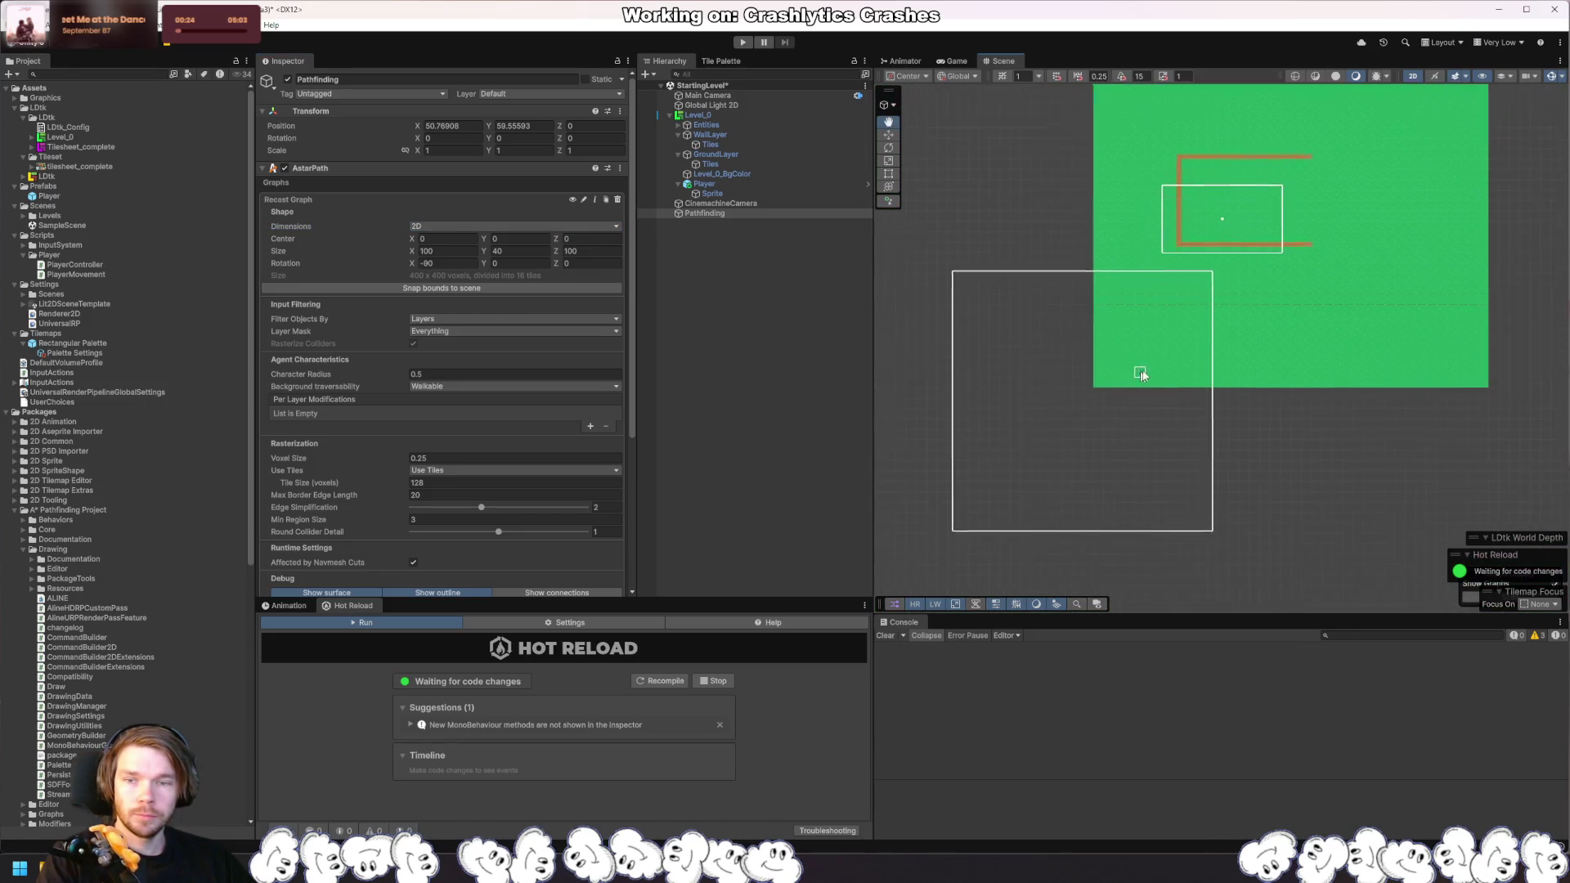
{"action": "left_click", "coordinate": [445, 126]}
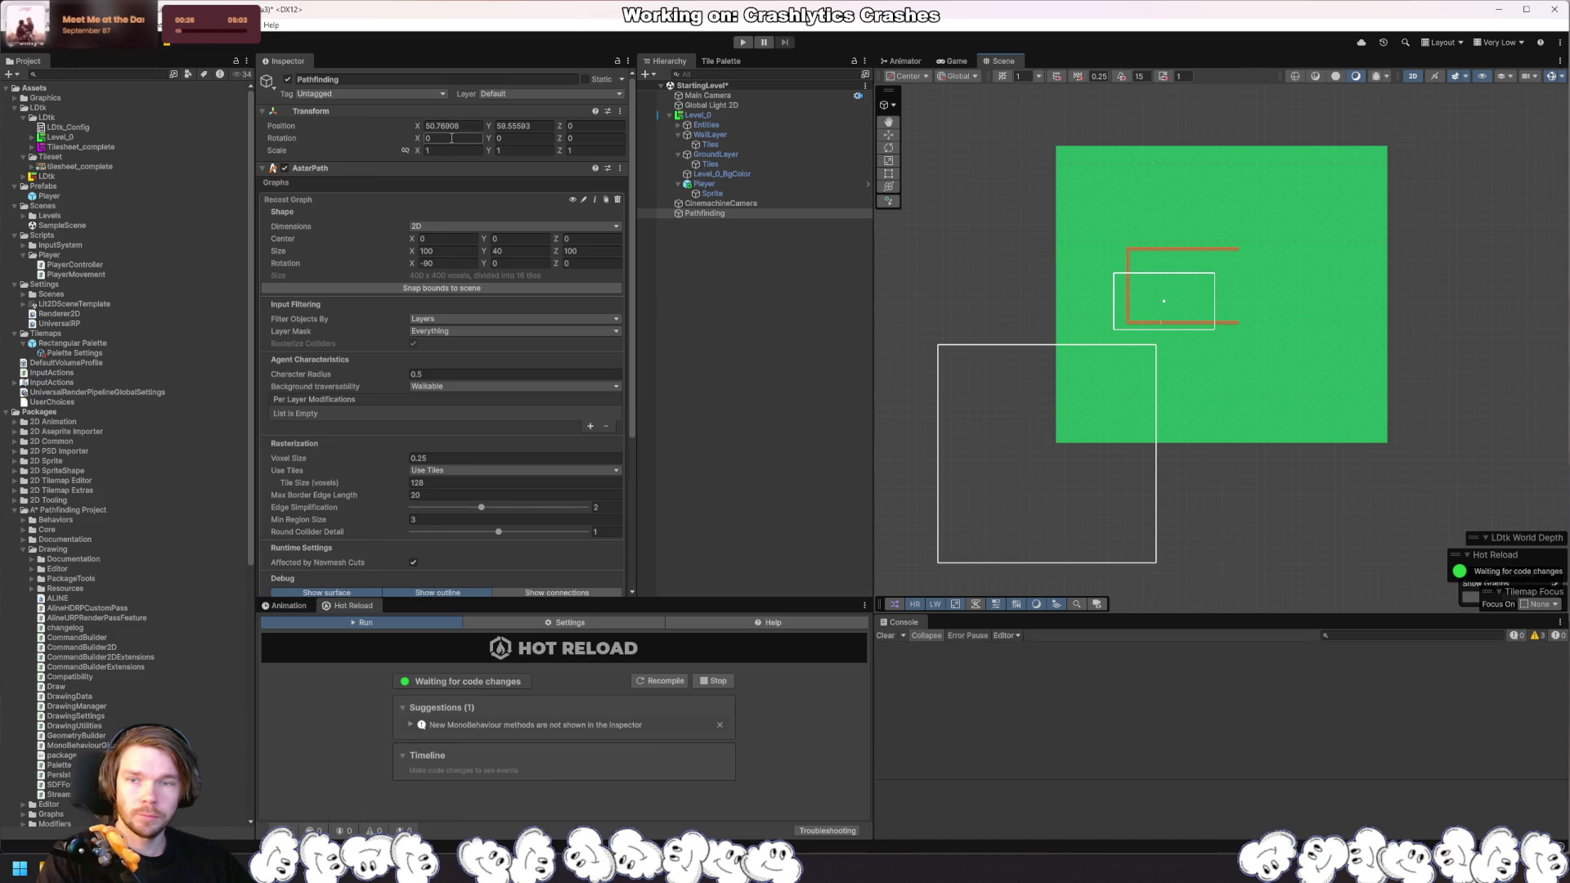
{"action": "type", "text": "0"}
{"action": "key", "text": "Tab"}
Step: Zero Position Y and adjust the graph bounds' center and size (Size Z 113.3, then 169.9)
{"action": "type", "text": "0"}
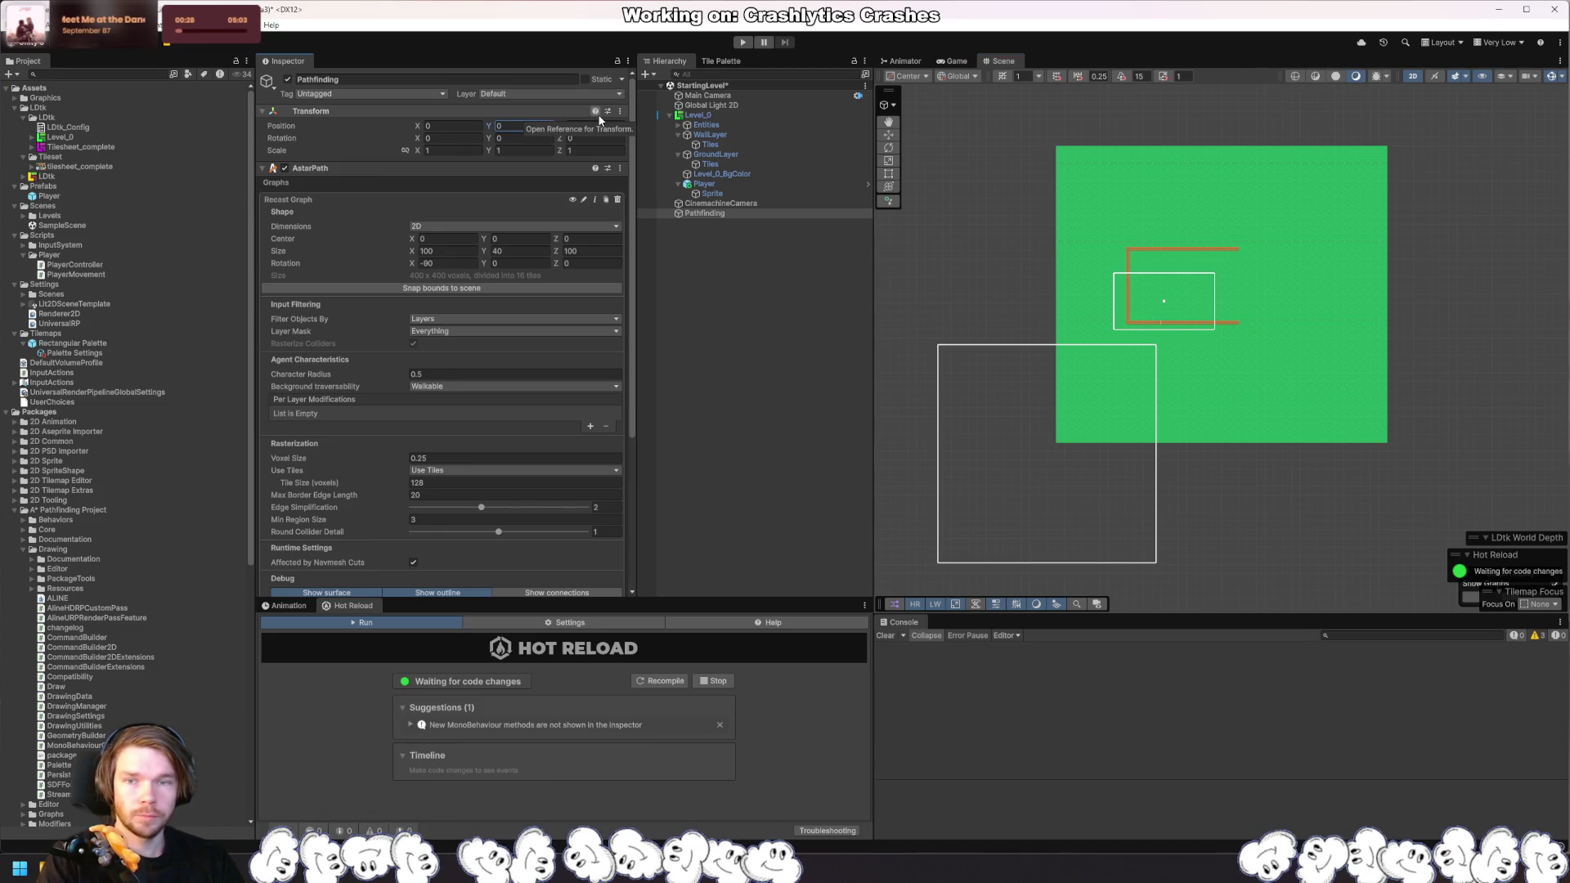
{"action": "mouse_move", "coordinate": [413, 239]}
{"action": "left_mouse_down"}
{"action": "mouse_move", "coordinate": [540, 238]}
{"action": "mouse_move", "coordinate": [479, 258]}
{"action": "mouse_move", "coordinate": [434, 252]}
{"action": "mouse_move", "coordinate": [549, 217]}
{"action": "left_mouse_up"}
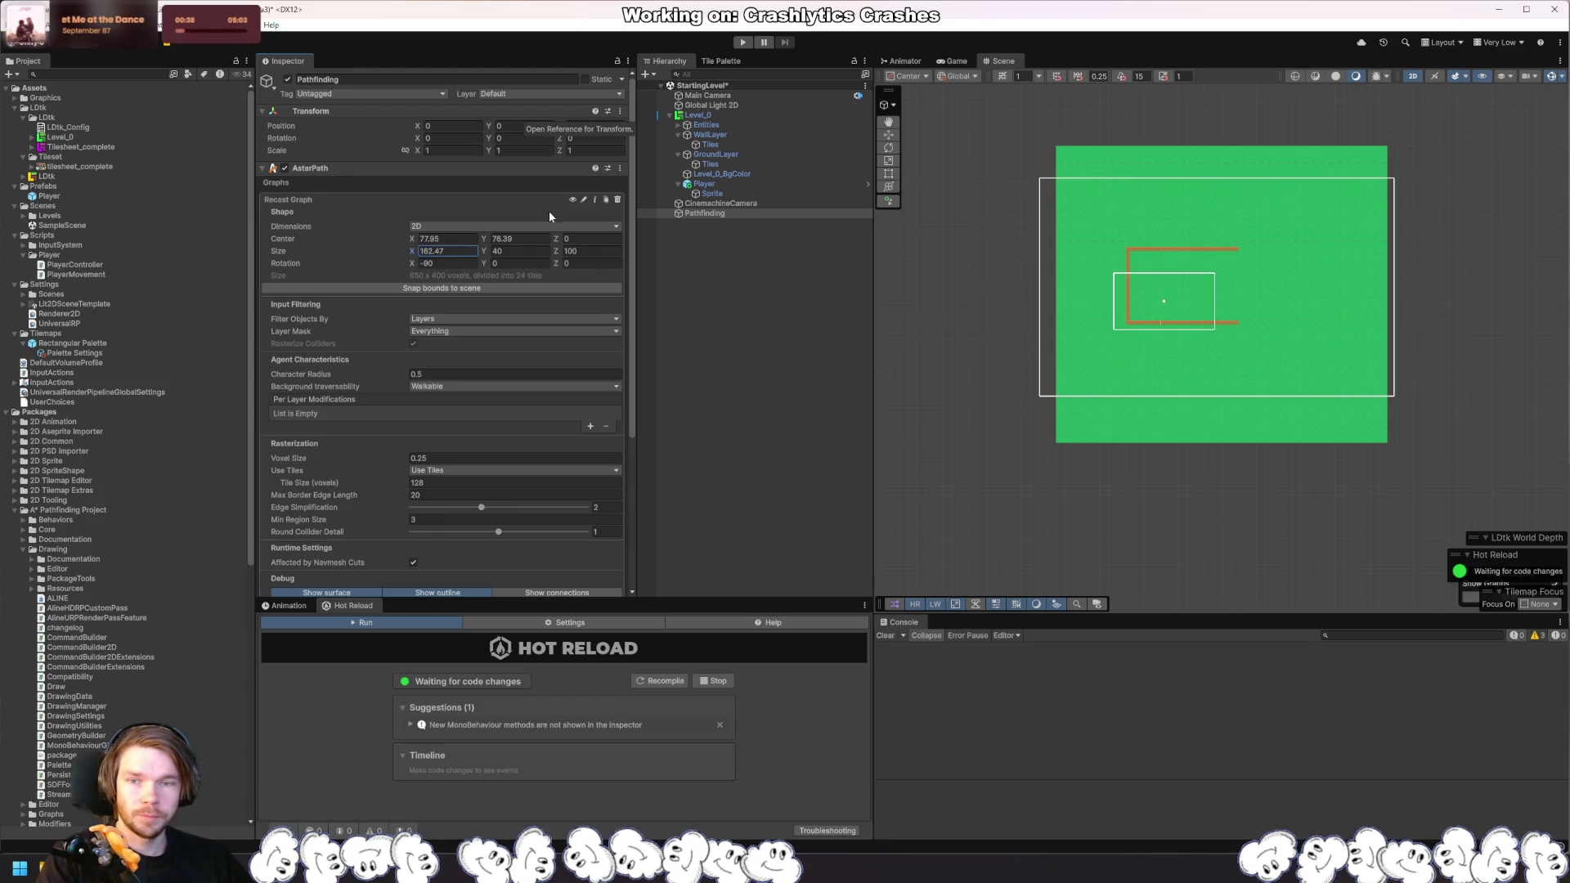
{"action": "left_click", "coordinate": [520, 251]}
{"action": "type", "text": "118"}
{"action": "key", "text": "Escape"}
{"action": "left_click", "coordinate": [588, 251]}
{"action": "type", "text": "113.3"}
{"action": "mouse_move", "coordinate": [556, 251]}
{"action": "left_mouse_down"}
{"action": "mouse_move", "coordinate": [841, 281]}
{"action": "mouse_move", "coordinate": [571, 253]}
{"action": "left_mouse_up"}
Step: Try Rotation X 0, revert it to -90, and snap the bounds to the scene
{"action": "left_click", "coordinate": [462, 264]}
{"action": "type", "text": "0"}
{"action": "key", "text": "Return"}
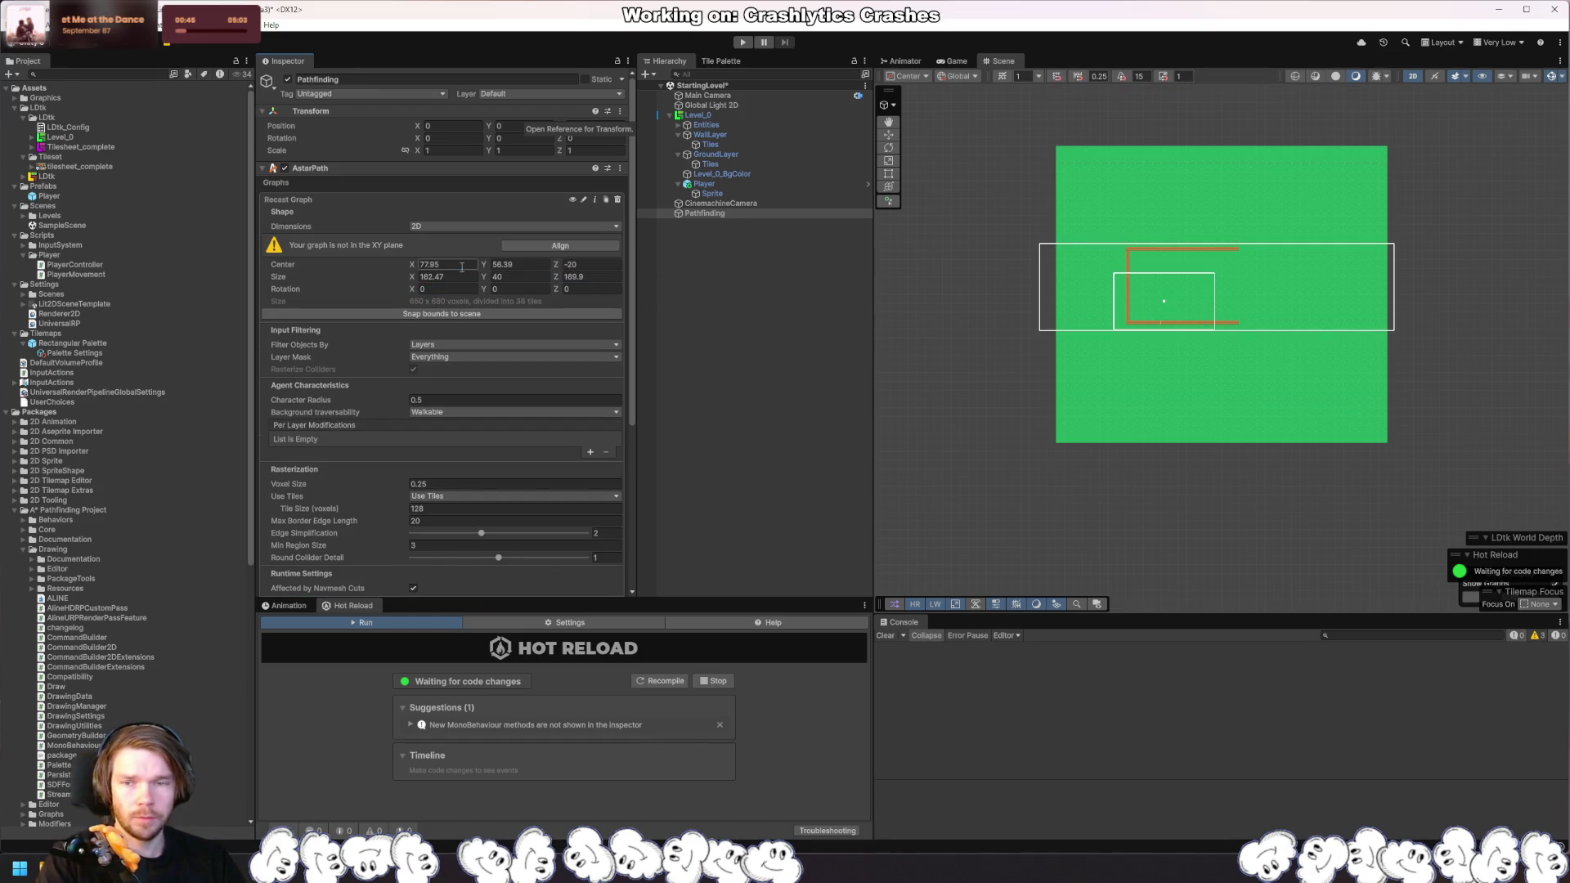
{"action": "key", "text": "ctrl+z"}
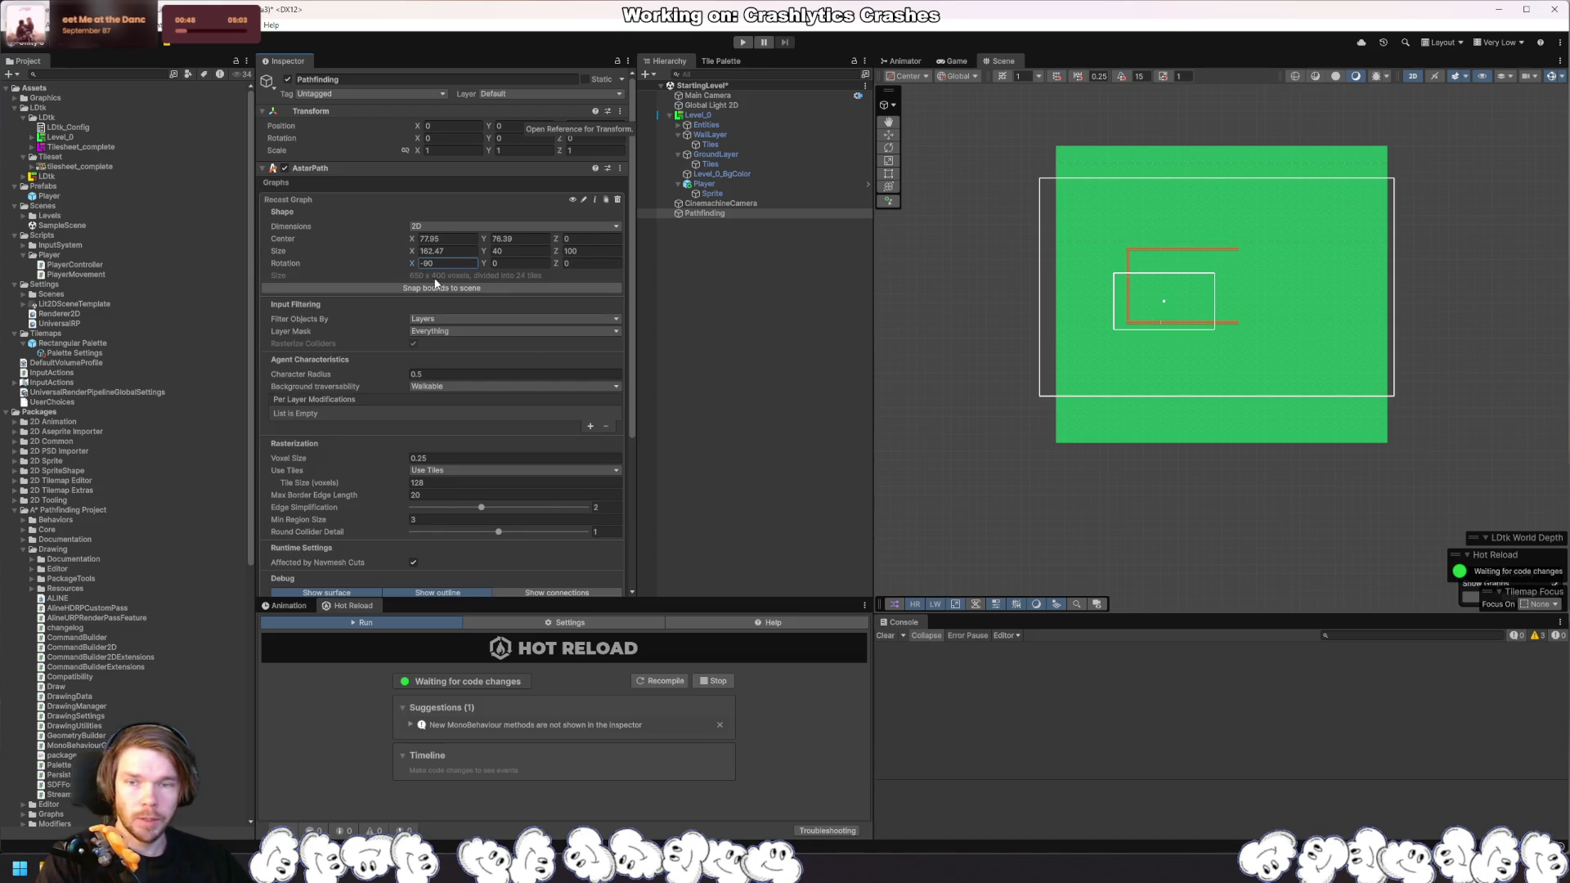
{"action": "left_click", "coordinate": [435, 290]}
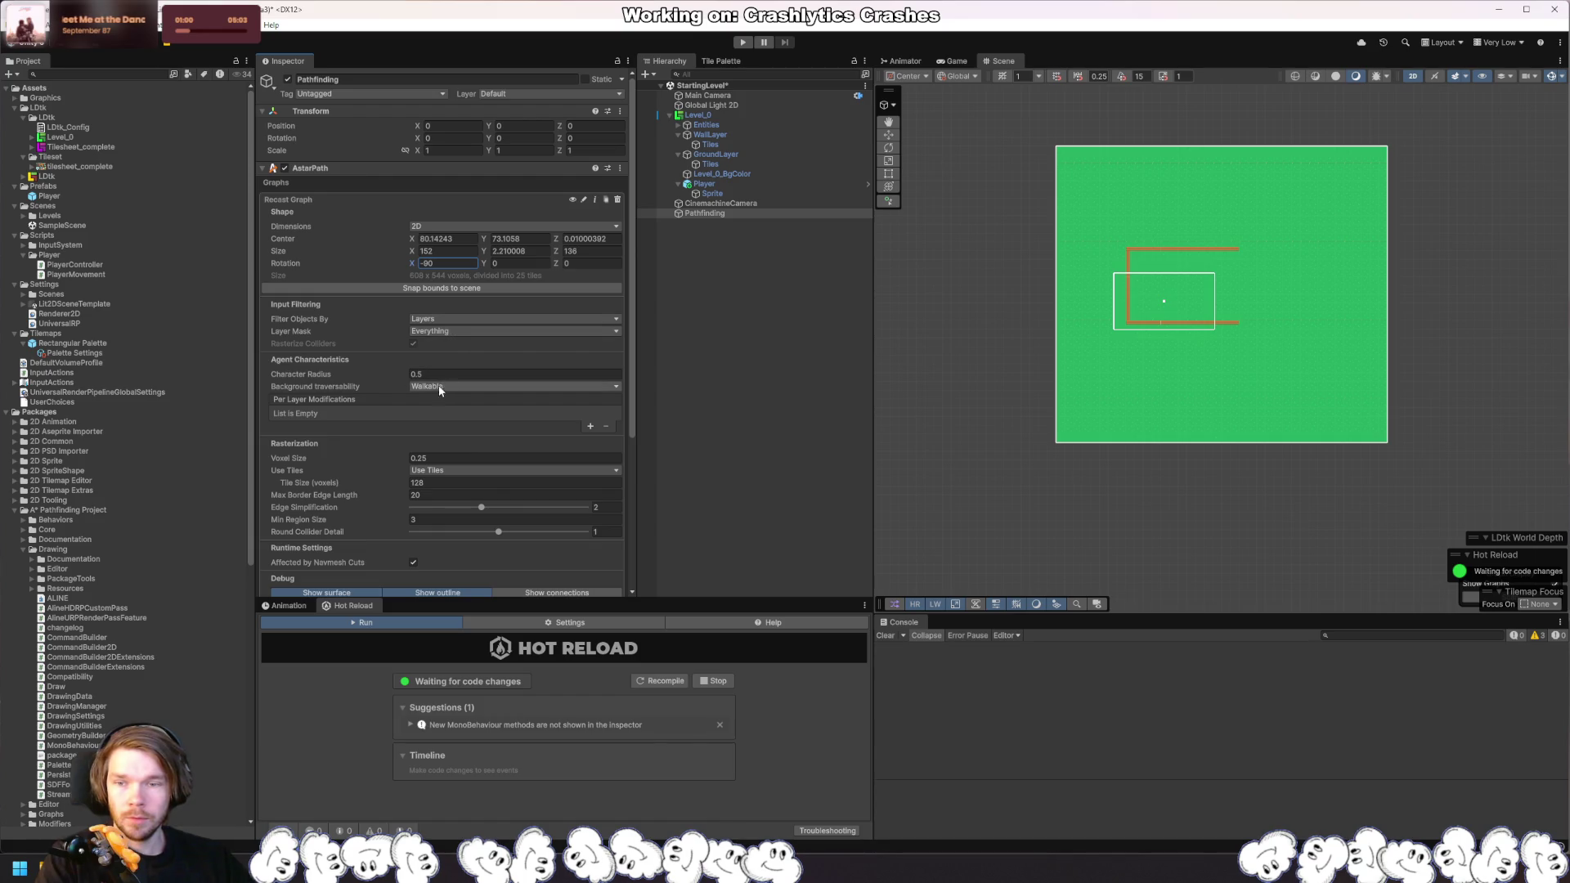
Step: Add a per-layer modification entry for the Ground layer as Walkable Surface
{"action": "left_click", "coordinate": [590, 426]}
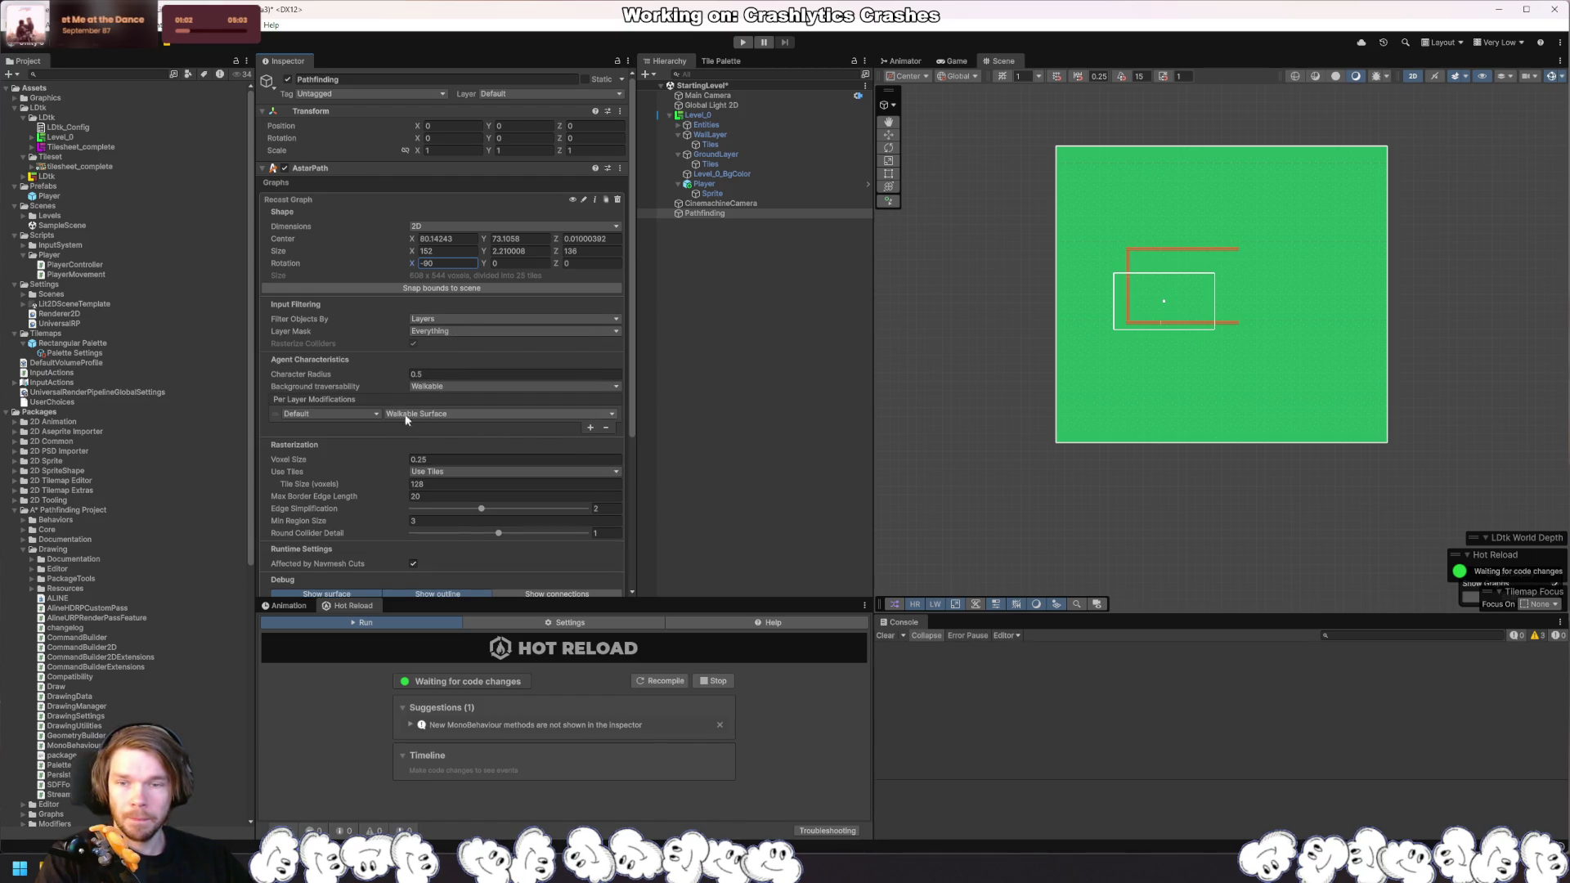
{"action": "left_click", "coordinate": [328, 415]}
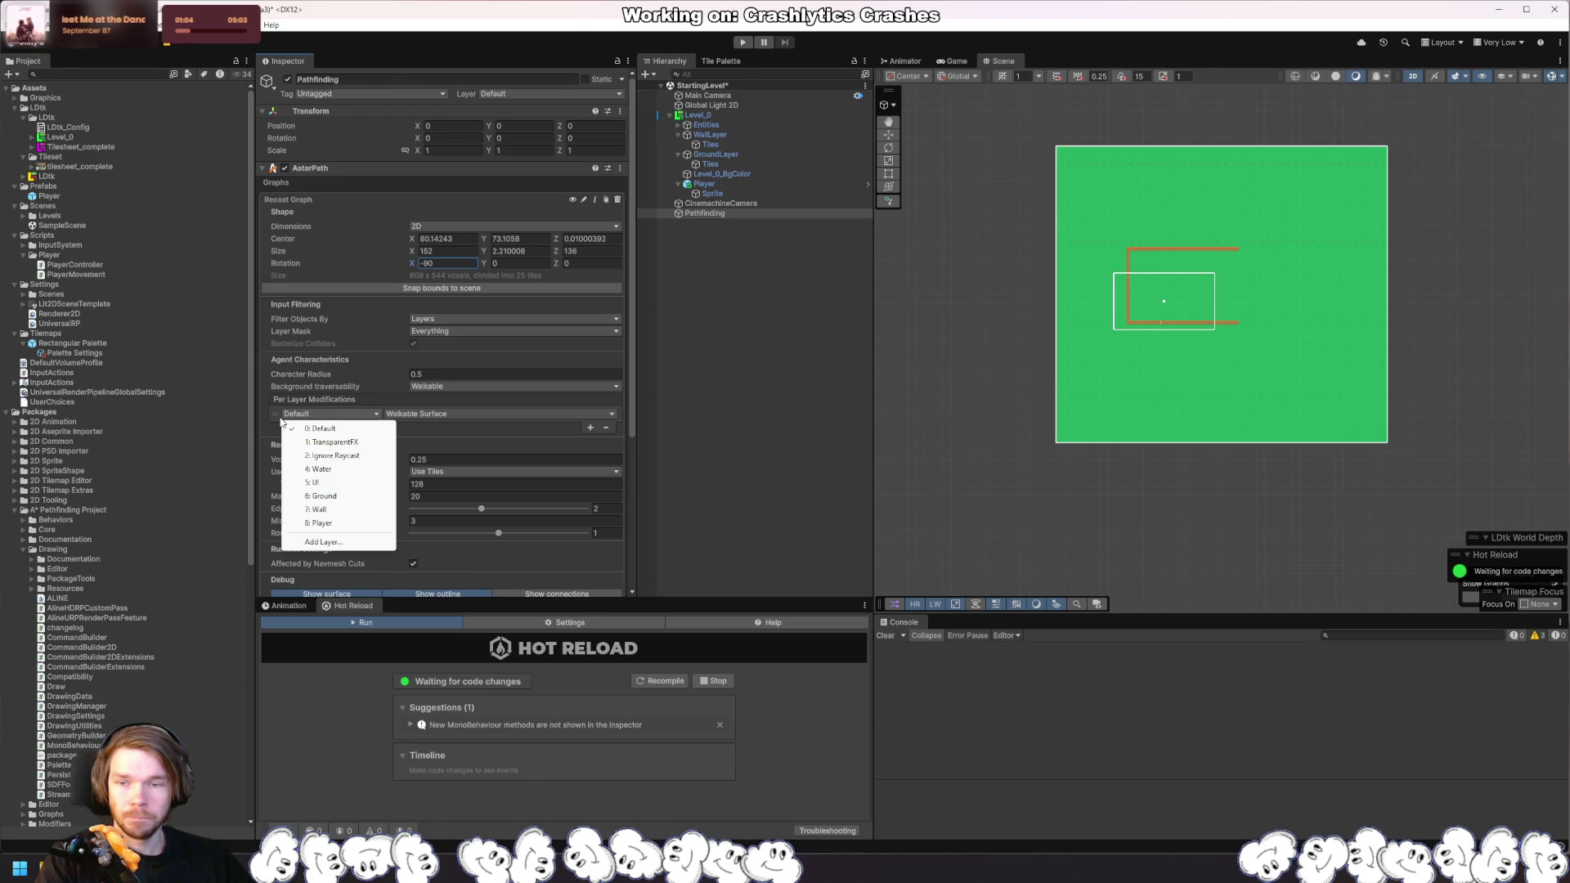
{"action": "left_click", "coordinate": [360, 496]}
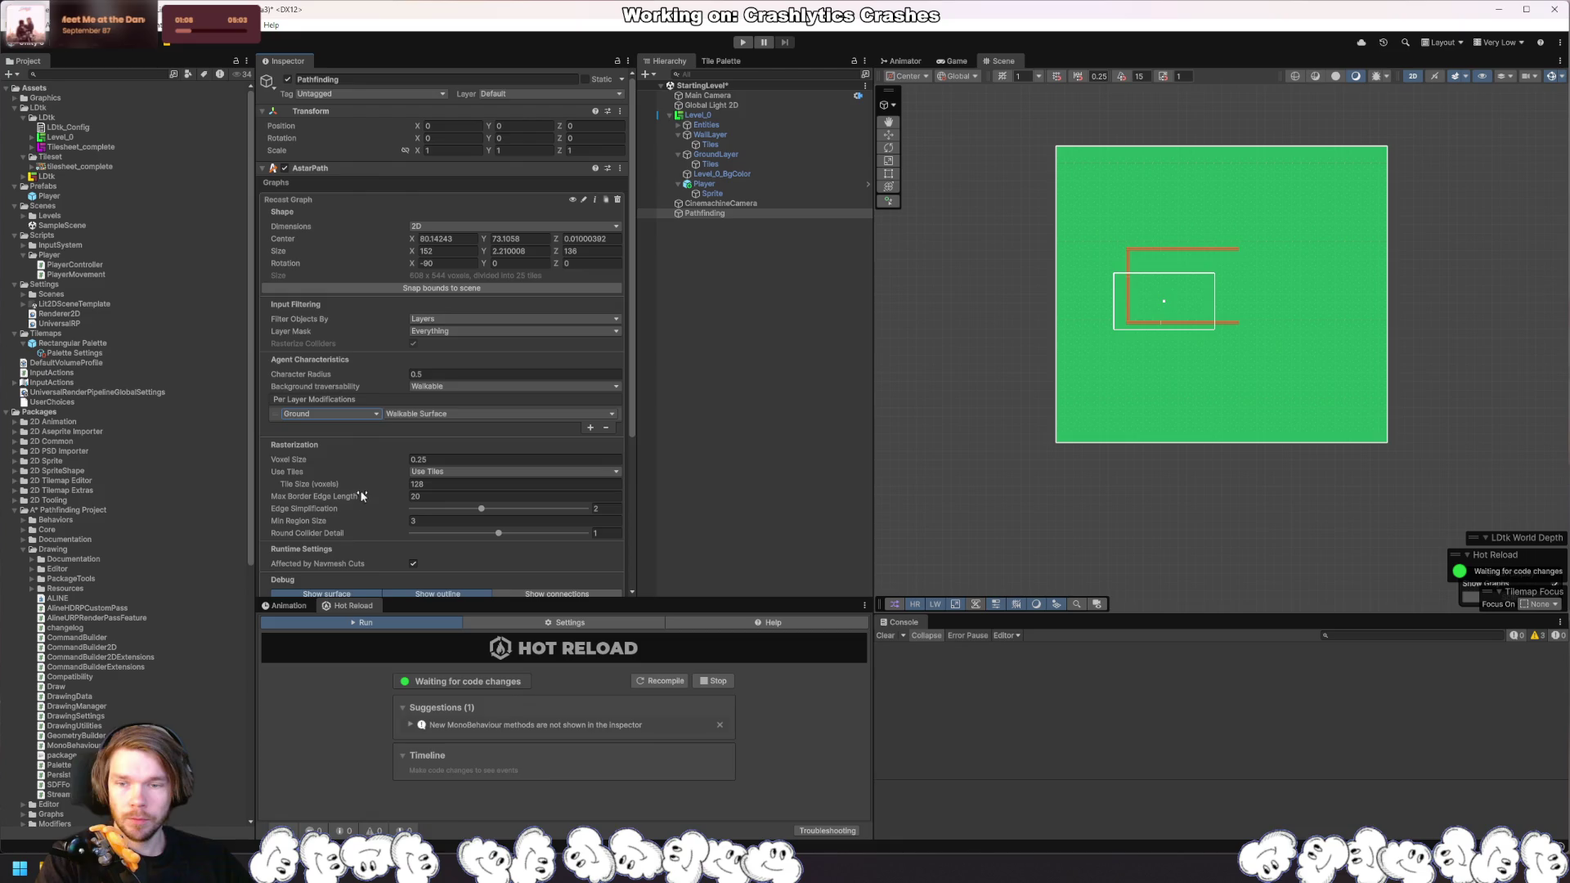
Step: Add a second entry marking the Wall layer as Unwalkable Surface
{"action": "left_click", "coordinate": [590, 427]}
{"action": "left_click", "coordinate": [478, 426]}
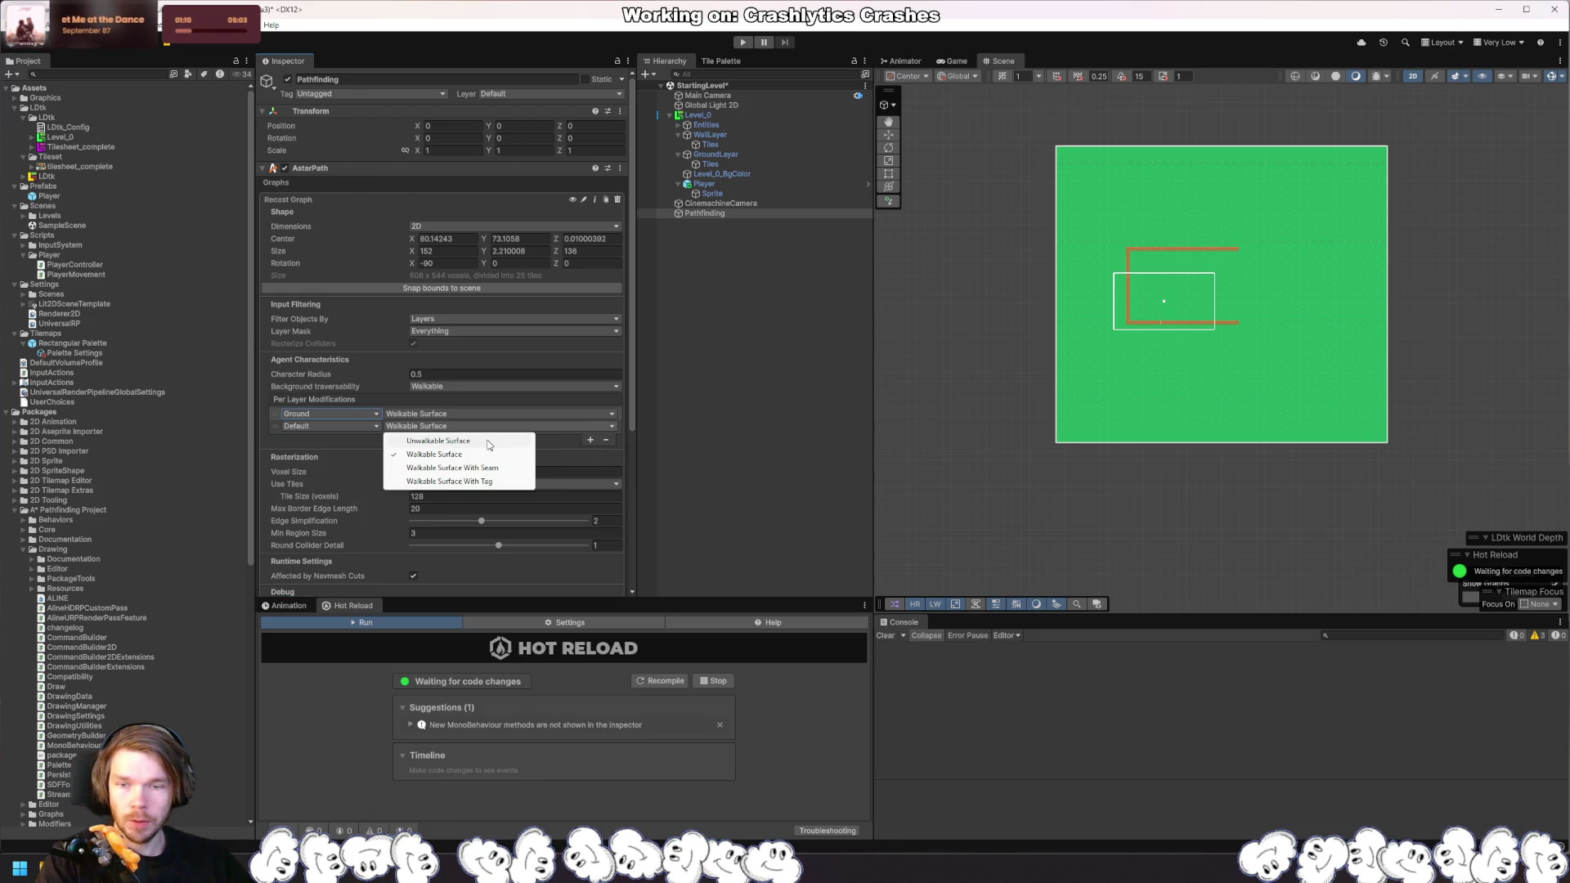
{"action": "left_click", "coordinate": [489, 442]}
{"action": "left_click", "coordinate": [358, 426]}
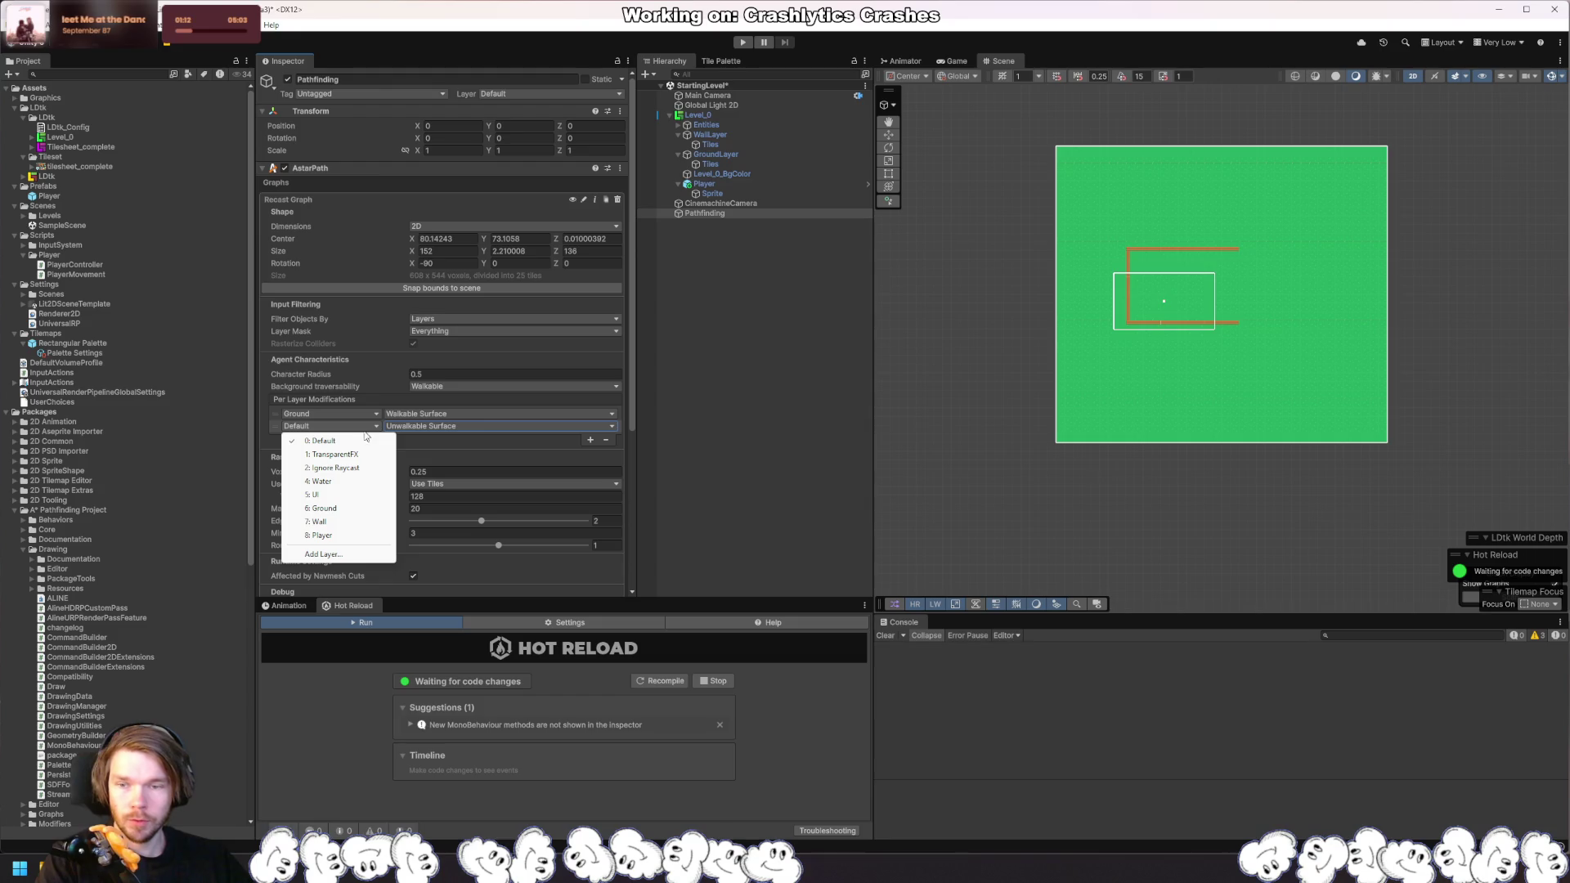
{"action": "left_click", "coordinate": [364, 522]}
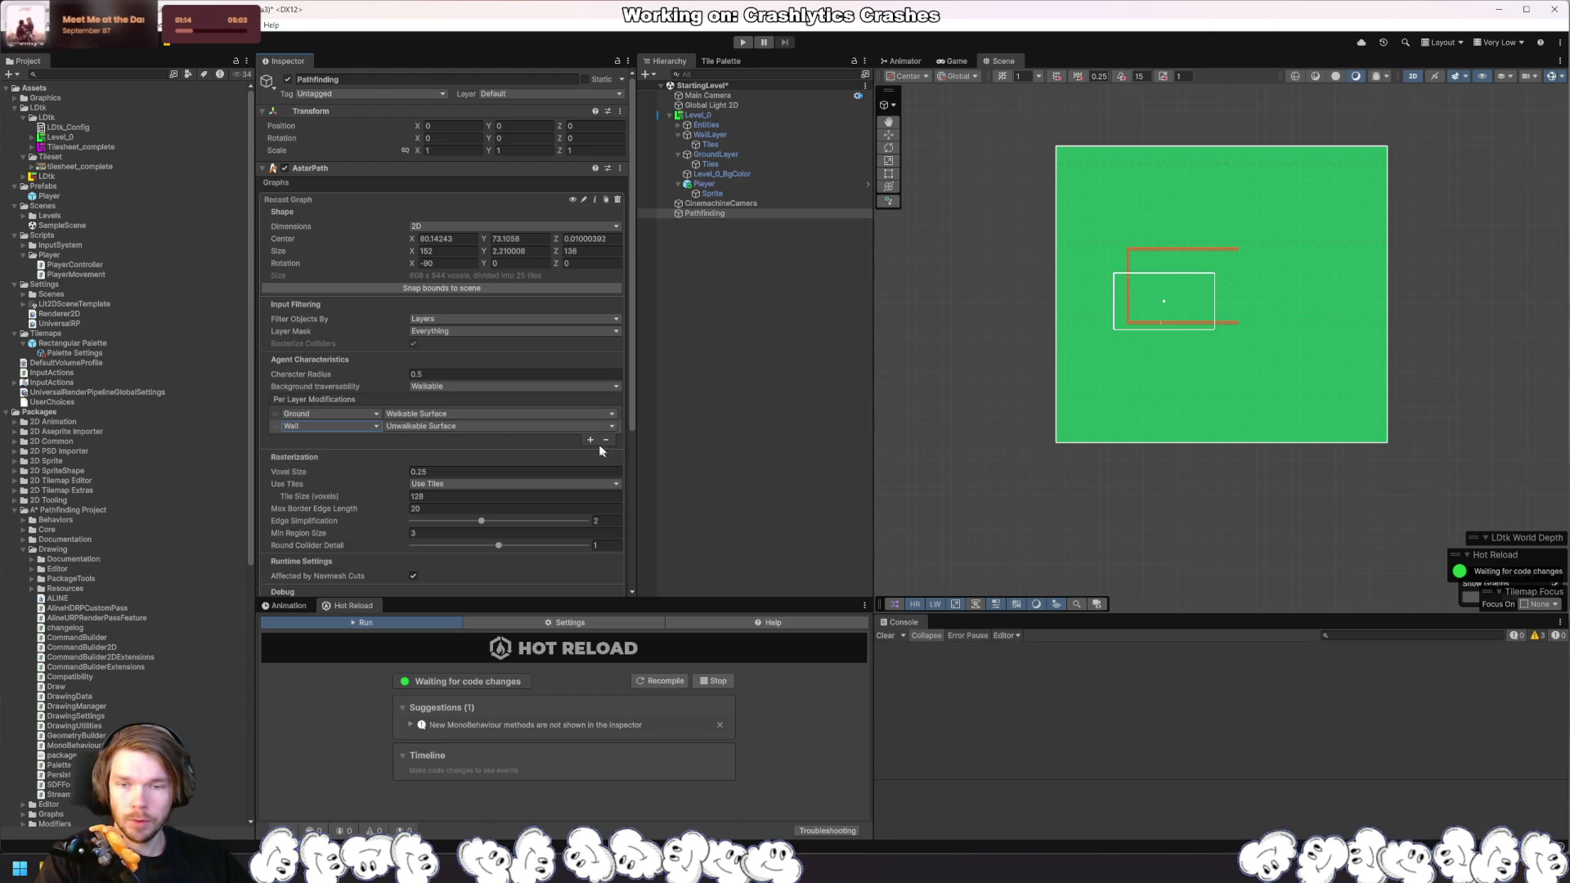
{"action": "left_click", "coordinate": [570, 429]}
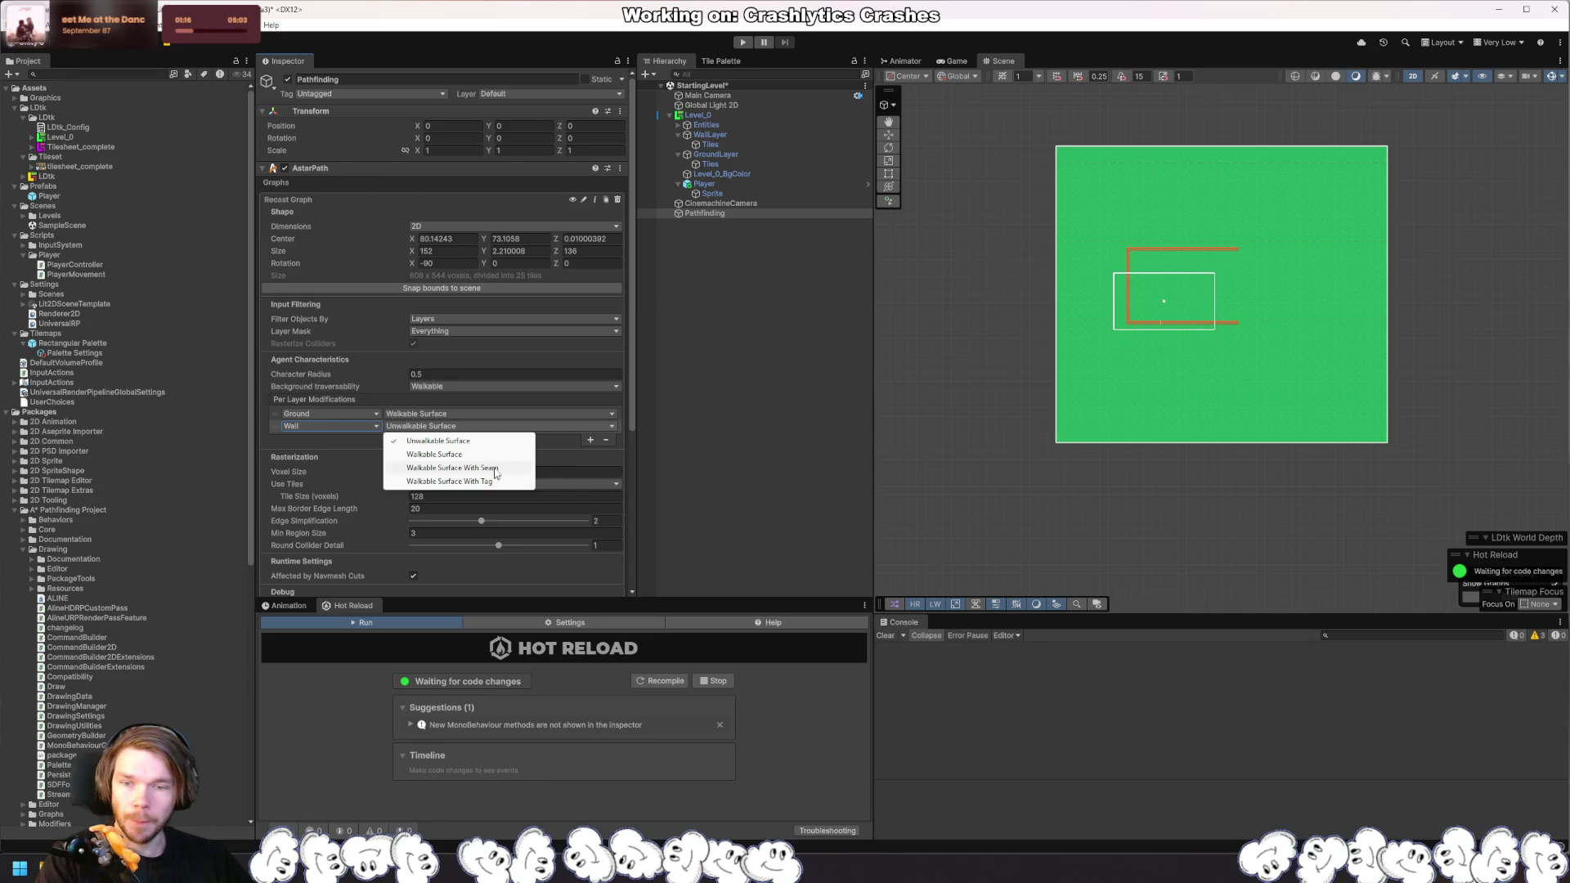
{"action": "left_click", "coordinate": [558, 442]}
{"action": "scroll", "coordinate": [558, 450], "scroll_direction": "down", "scroll_amount": 5}
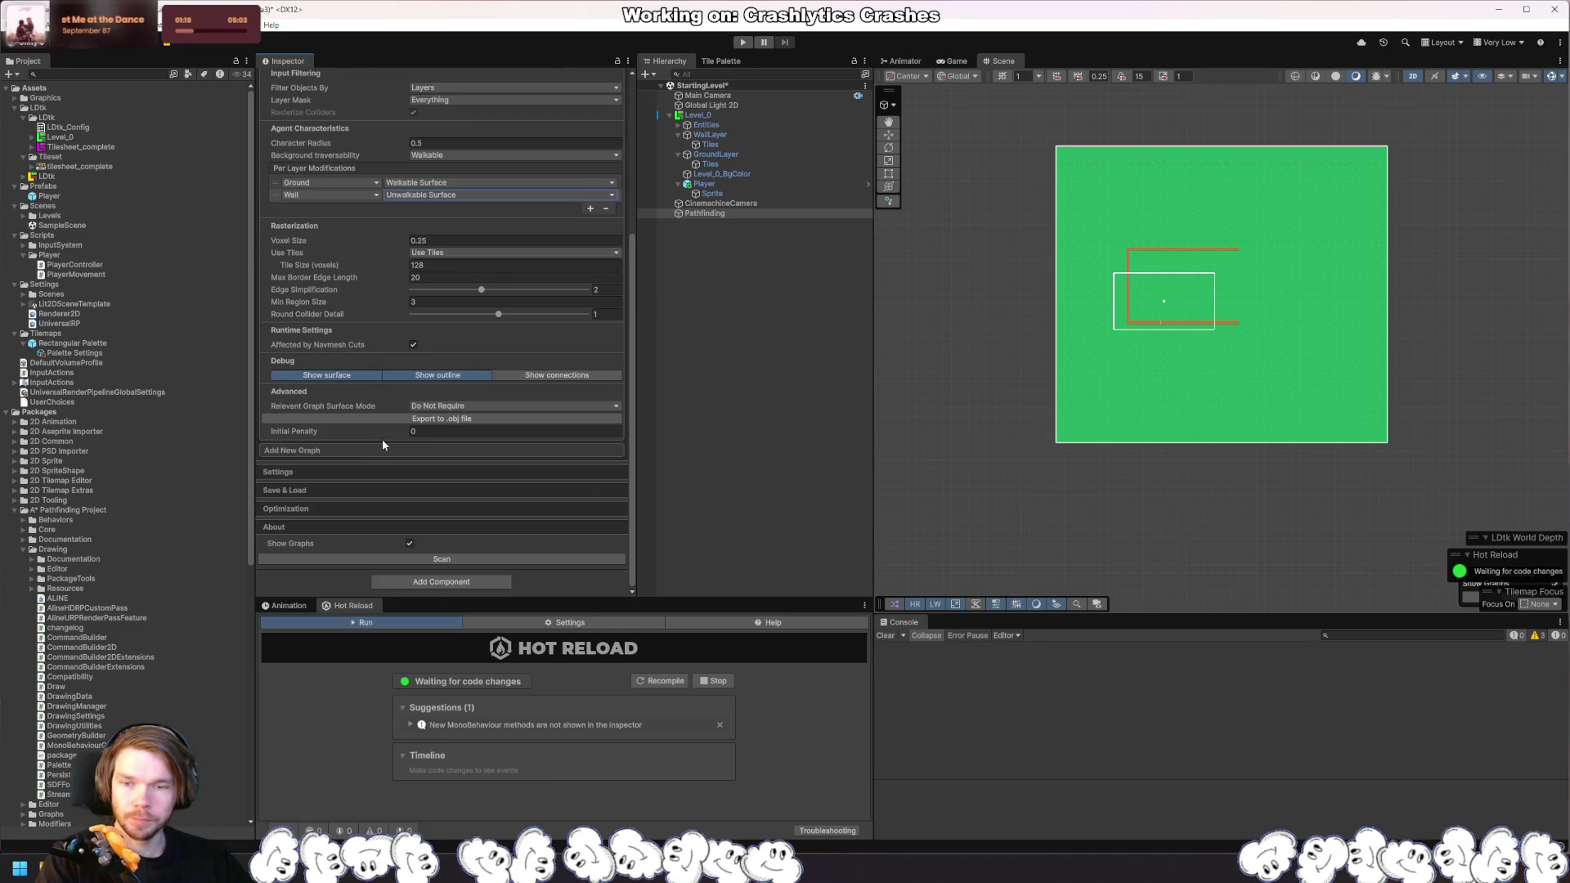
Step: Scan the navmesh, tweak the tile size and rescan, then reselect Pathfinding
{"action": "left_click", "coordinate": [455, 561]}
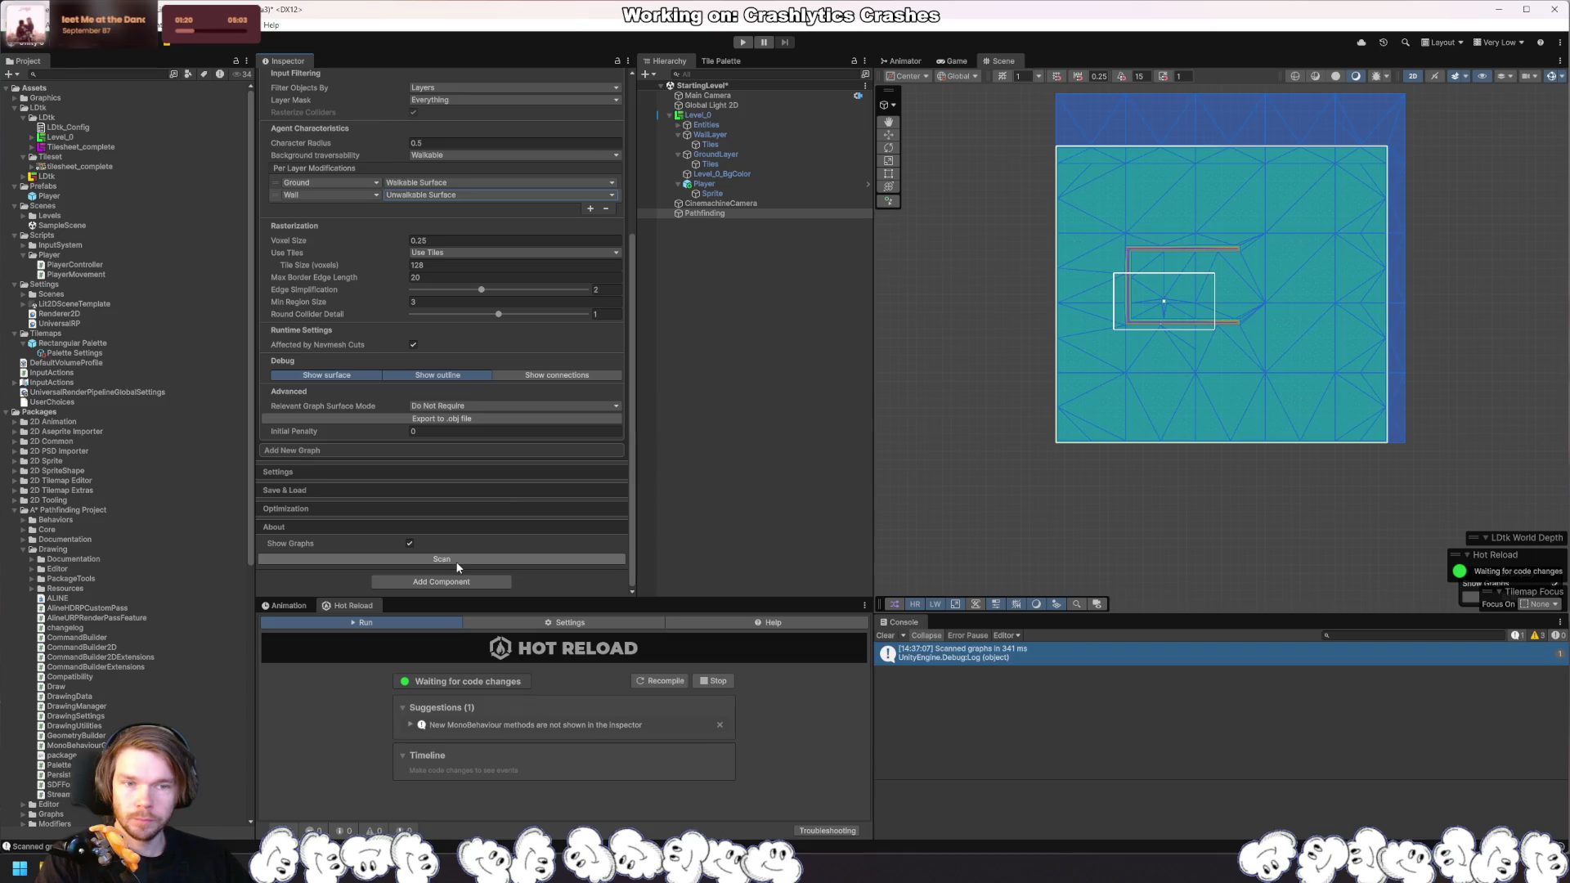
{"action": "left_click_drag", "start_coordinate": [1177, 267], "coordinate": [1208, 350]}
{"action": "scroll", "coordinate": [1136, 360], "scroll_direction": "up", "scroll_amount": 3}
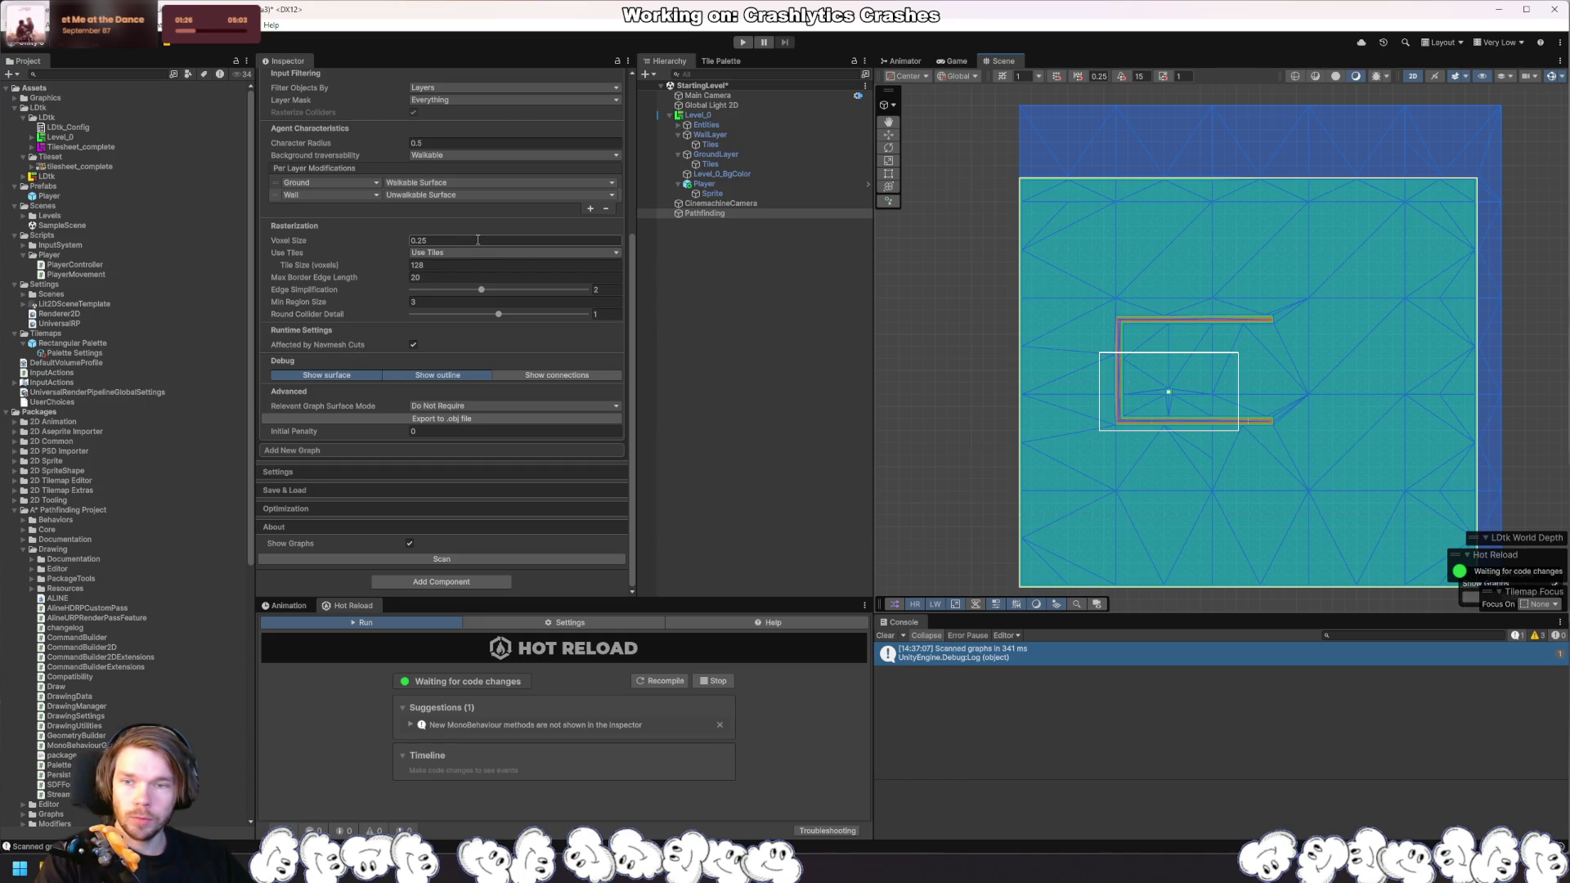
{"action": "type", "text": "65"}
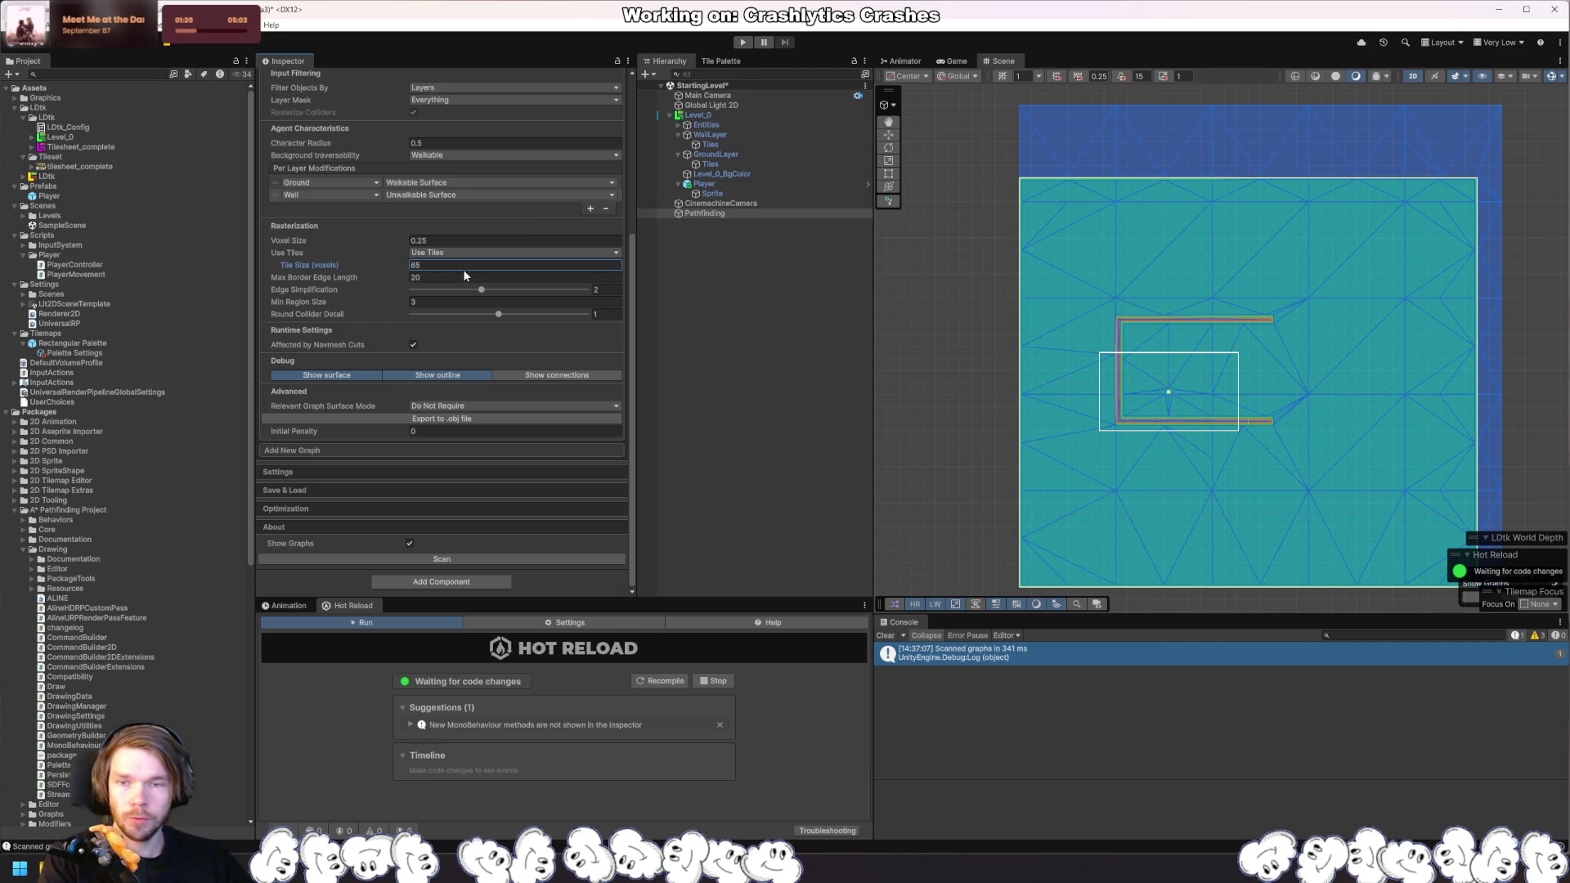
{"action": "key", "text": "BackSpace"}
{"action": "type", "text": "4"}
{"action": "left_click", "coordinate": [520, 560]}
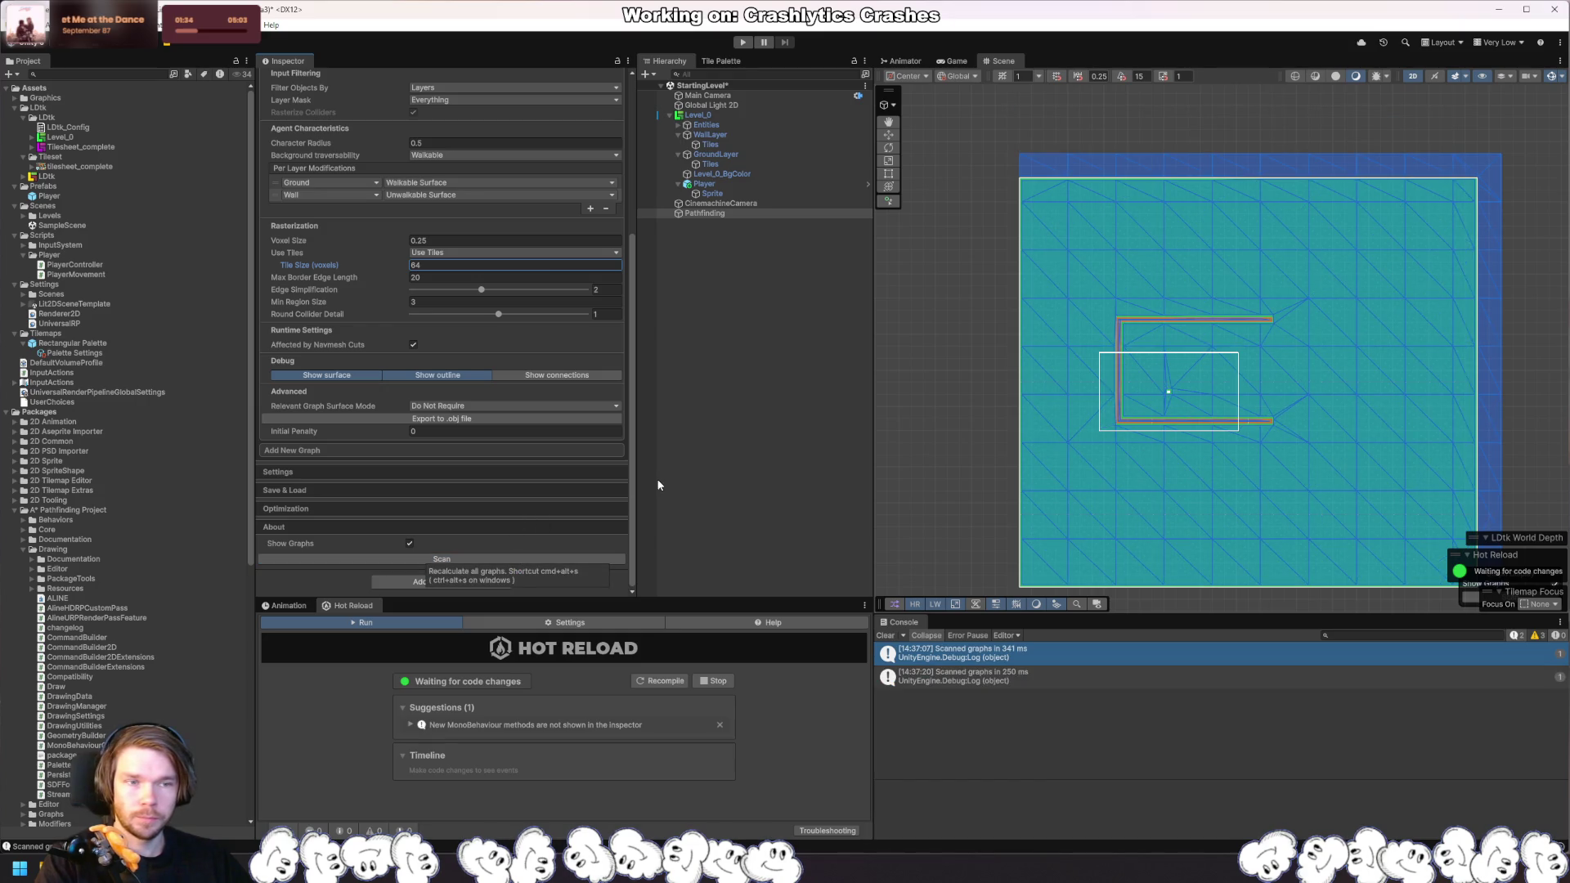
{"action": "left_click", "coordinate": [978, 380]}
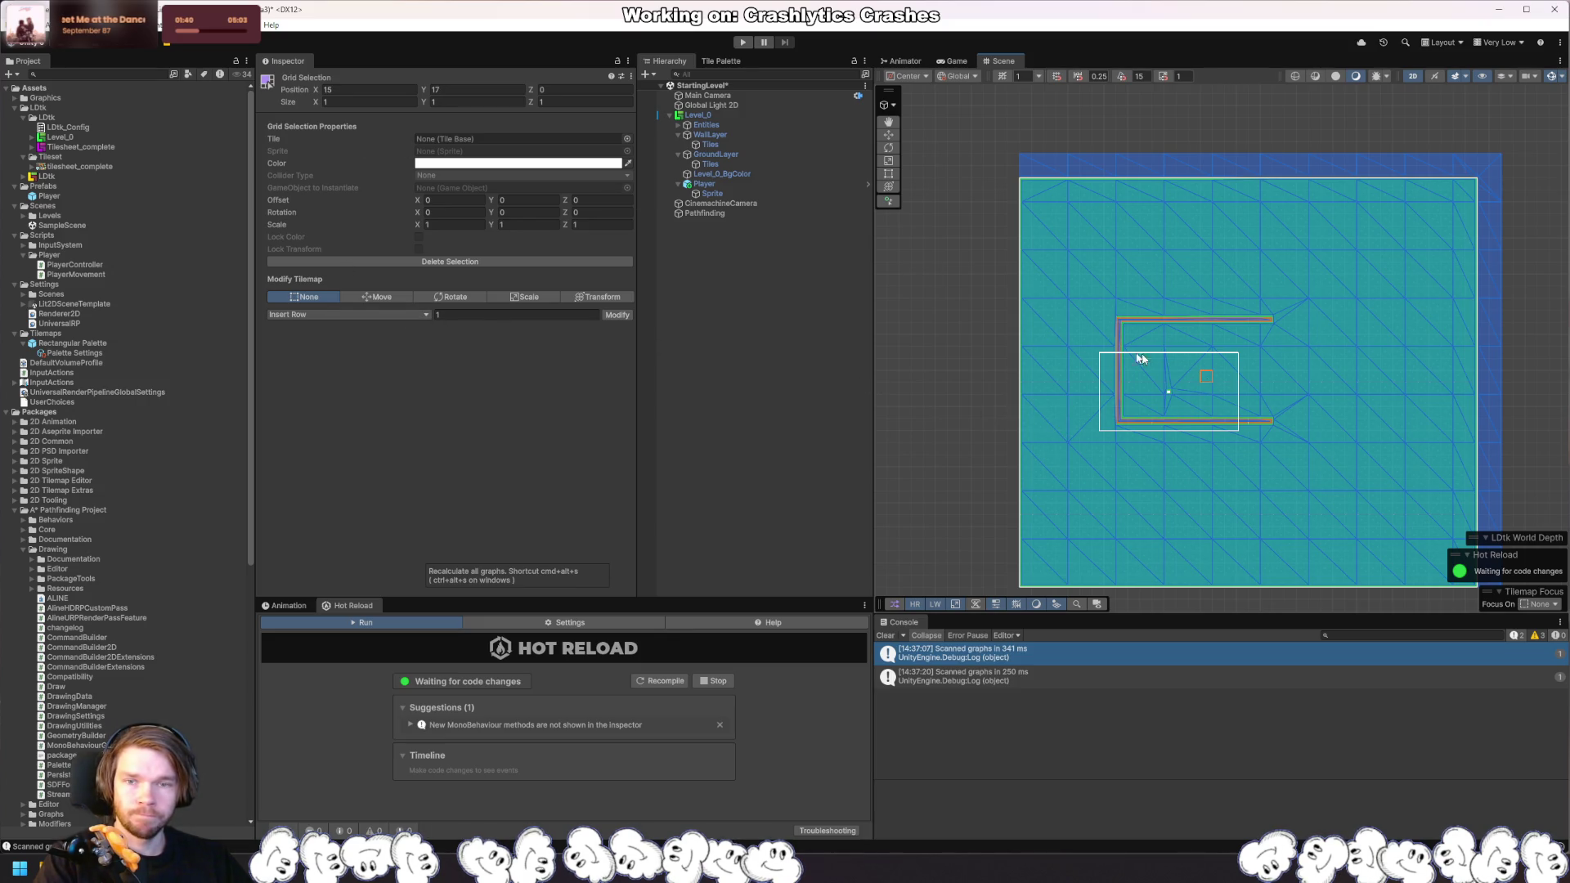
{"action": "left_click", "coordinate": [728, 211]}
{"action": "scroll", "coordinate": [409, 444], "scroll_direction": "down", "scroll_amount": 3}
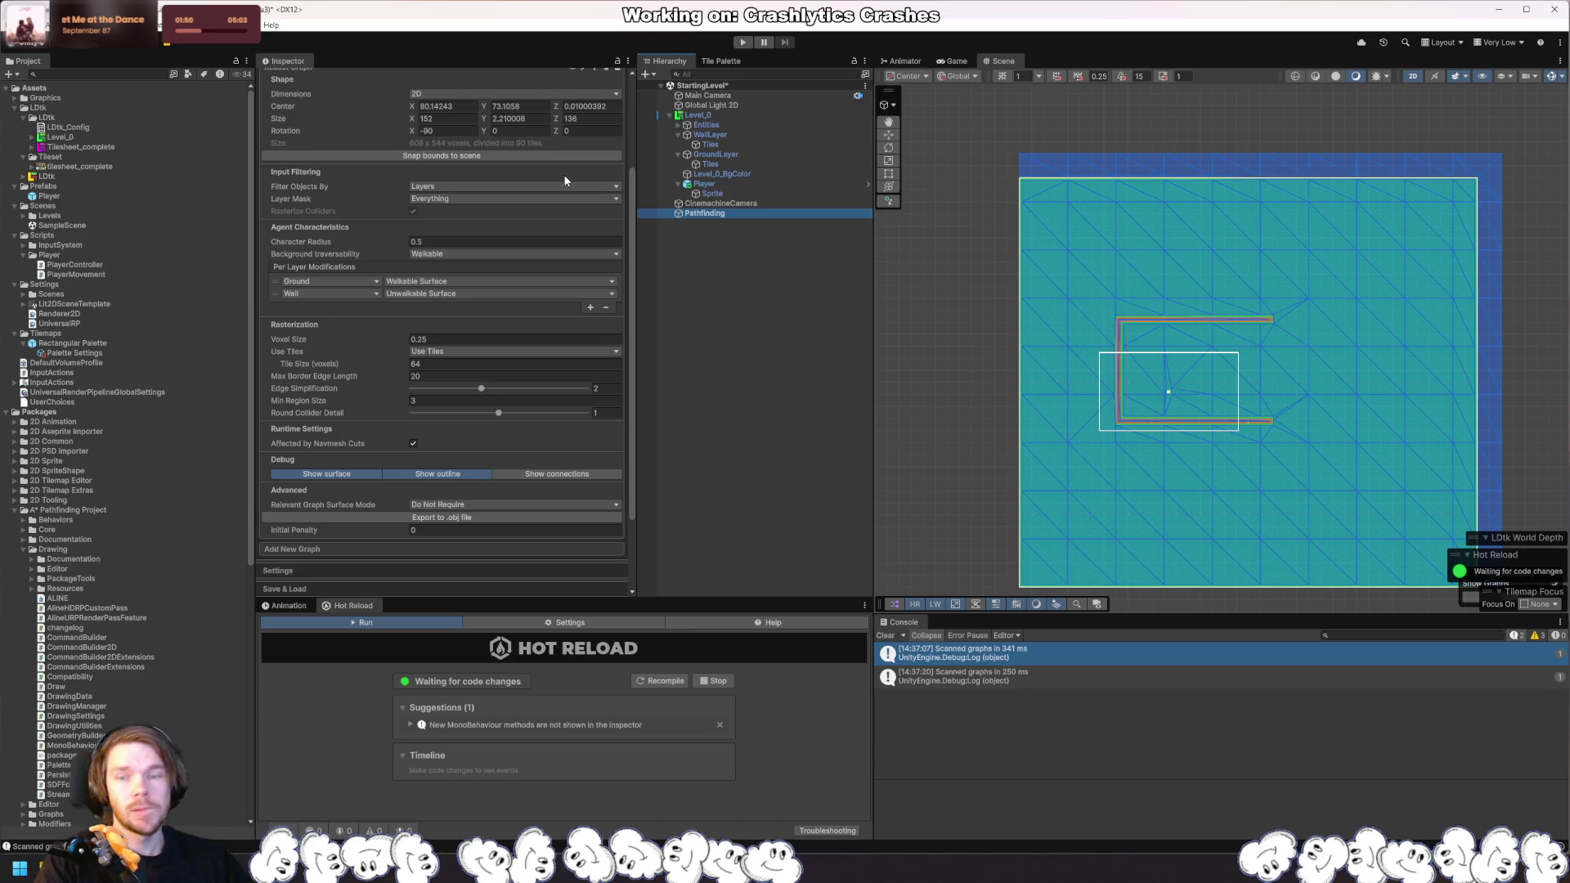
Step: Set Voxel Size to 0.1 and Tile Size to 16 voxels, rescanning after each
{"action": "left_click", "coordinate": [515, 340]}
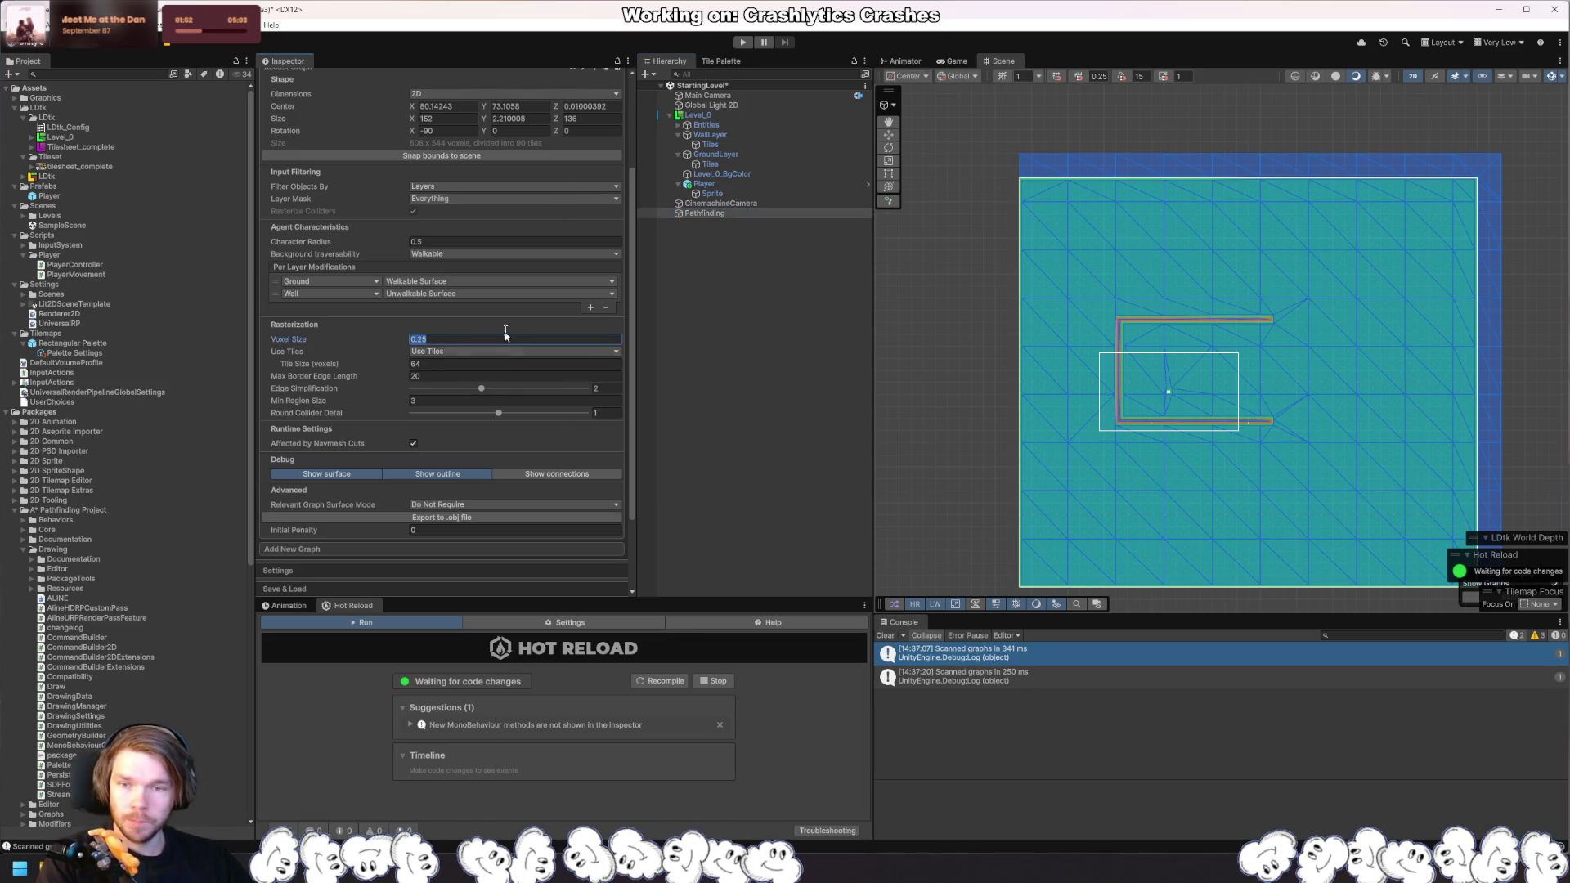
{"action": "type", "text": "0.1"}
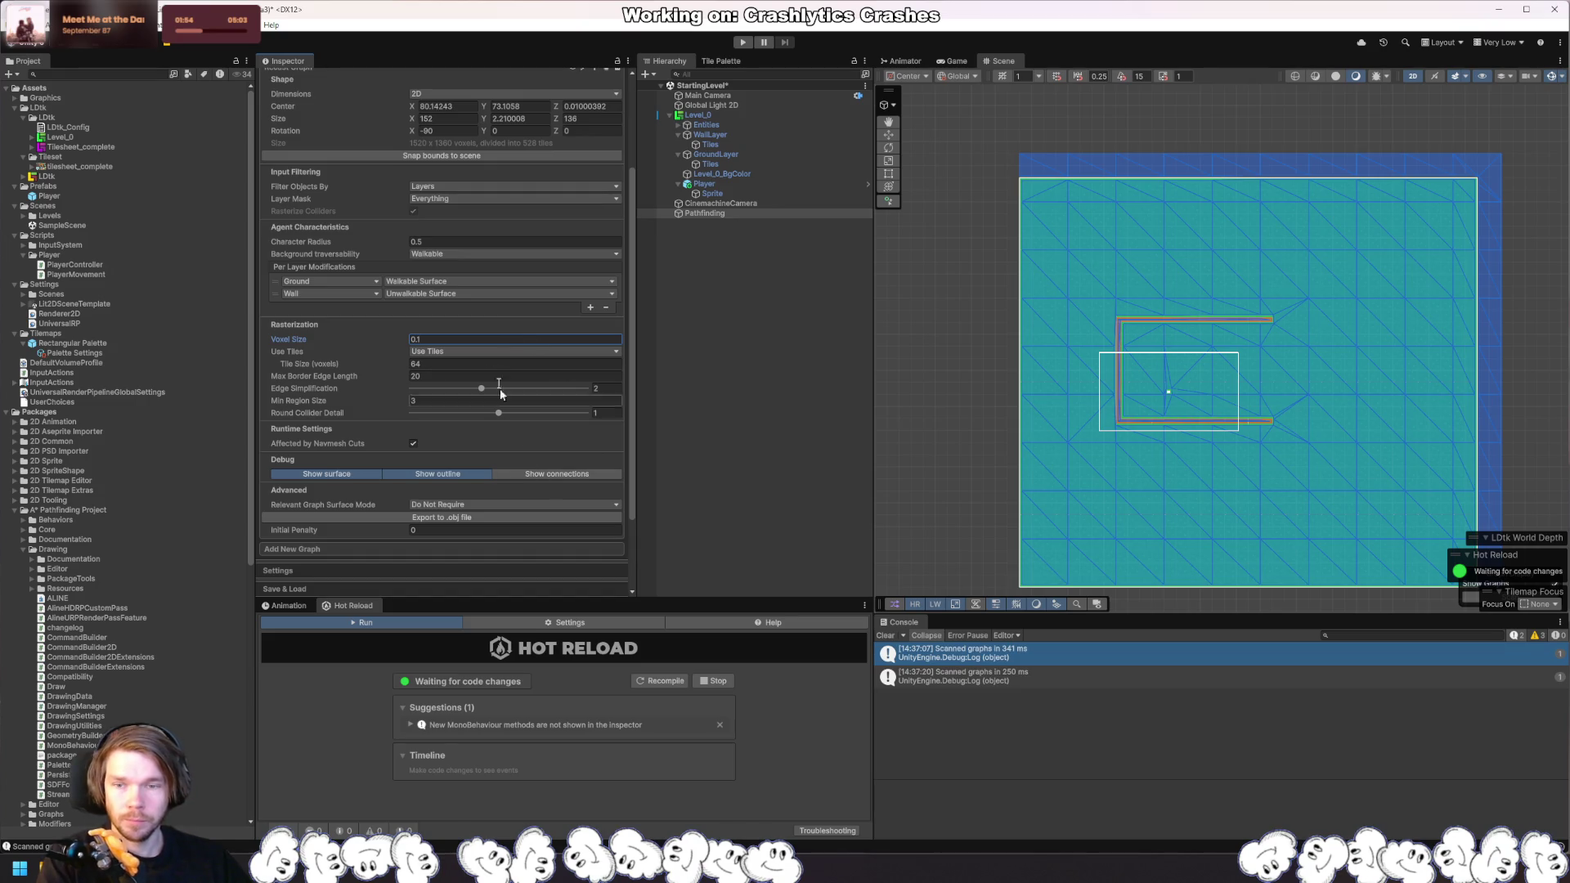
{"action": "scroll", "coordinate": [459, 356], "scroll_direction": "down", "scroll_amount": 3}
{"action": "left_click", "coordinate": [452, 560]}
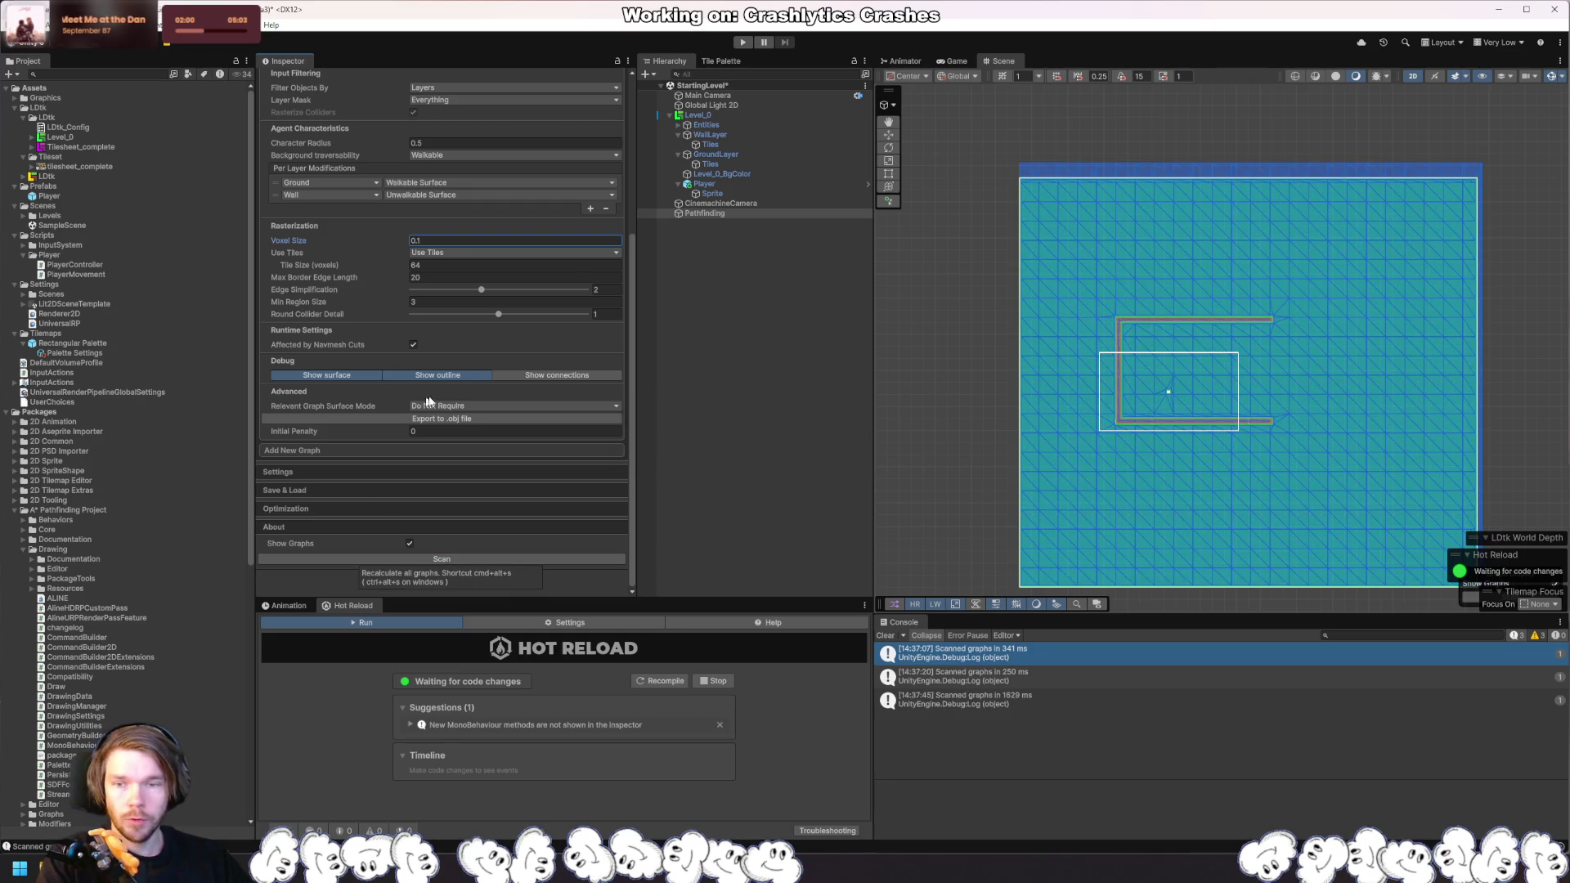
{"action": "left_click", "coordinate": [430, 265]}
{"action": "type", "text": "16"}
{"action": "left_click", "coordinate": [450, 559]}
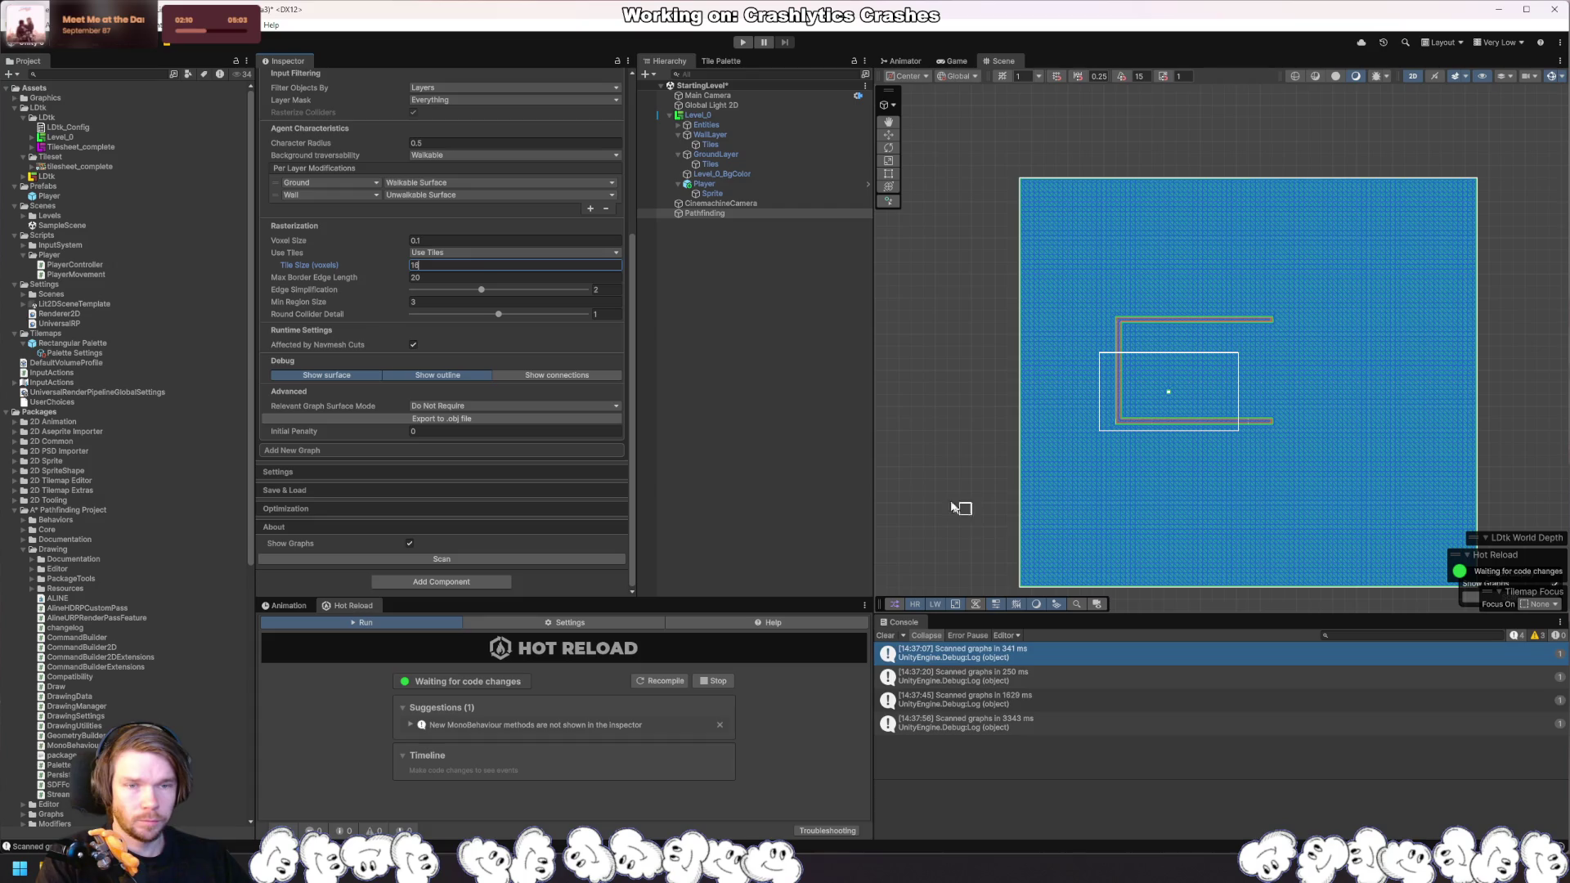
Step: Set Voxel Size to 0.25 and rescan the navmesh
{"action": "left_click", "coordinate": [523, 240]}
{"action": "type", "text": ".25"}
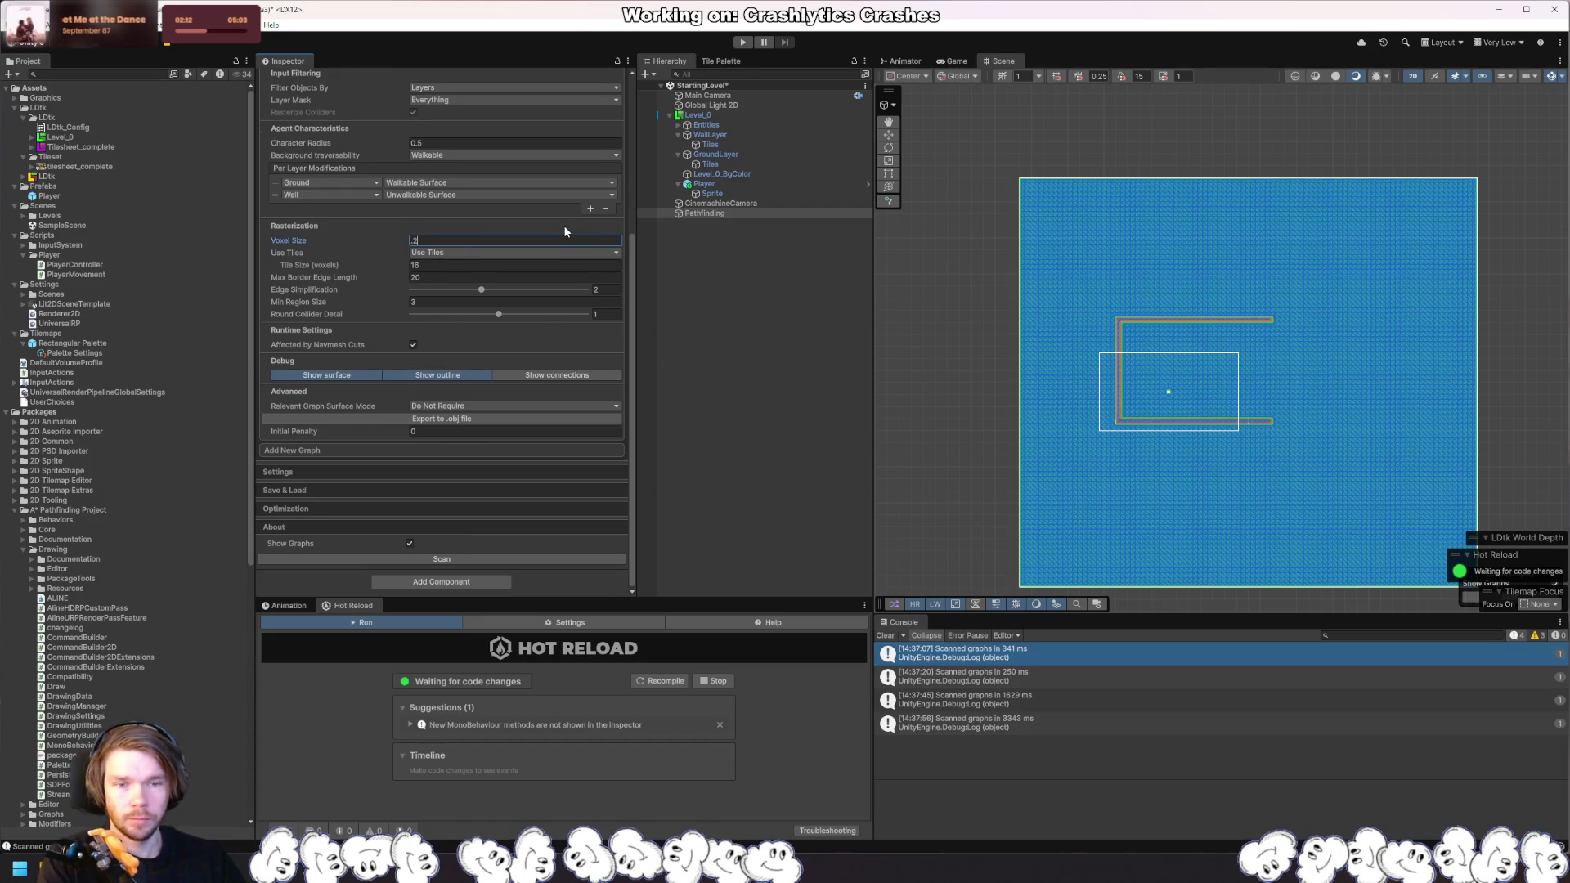
{"action": "key", "text": "Return"}
{"action": "left_click", "coordinate": [441, 558]}
Step: Zoom and pan the Scene view to inspect the rescanned navmesh
{"action": "scroll", "coordinate": [1135, 448], "scroll_direction": "up", "scroll_amount": 2}
{"action": "scroll", "coordinate": [1135, 448], "scroll_direction": "up", "scroll_amount": 6}
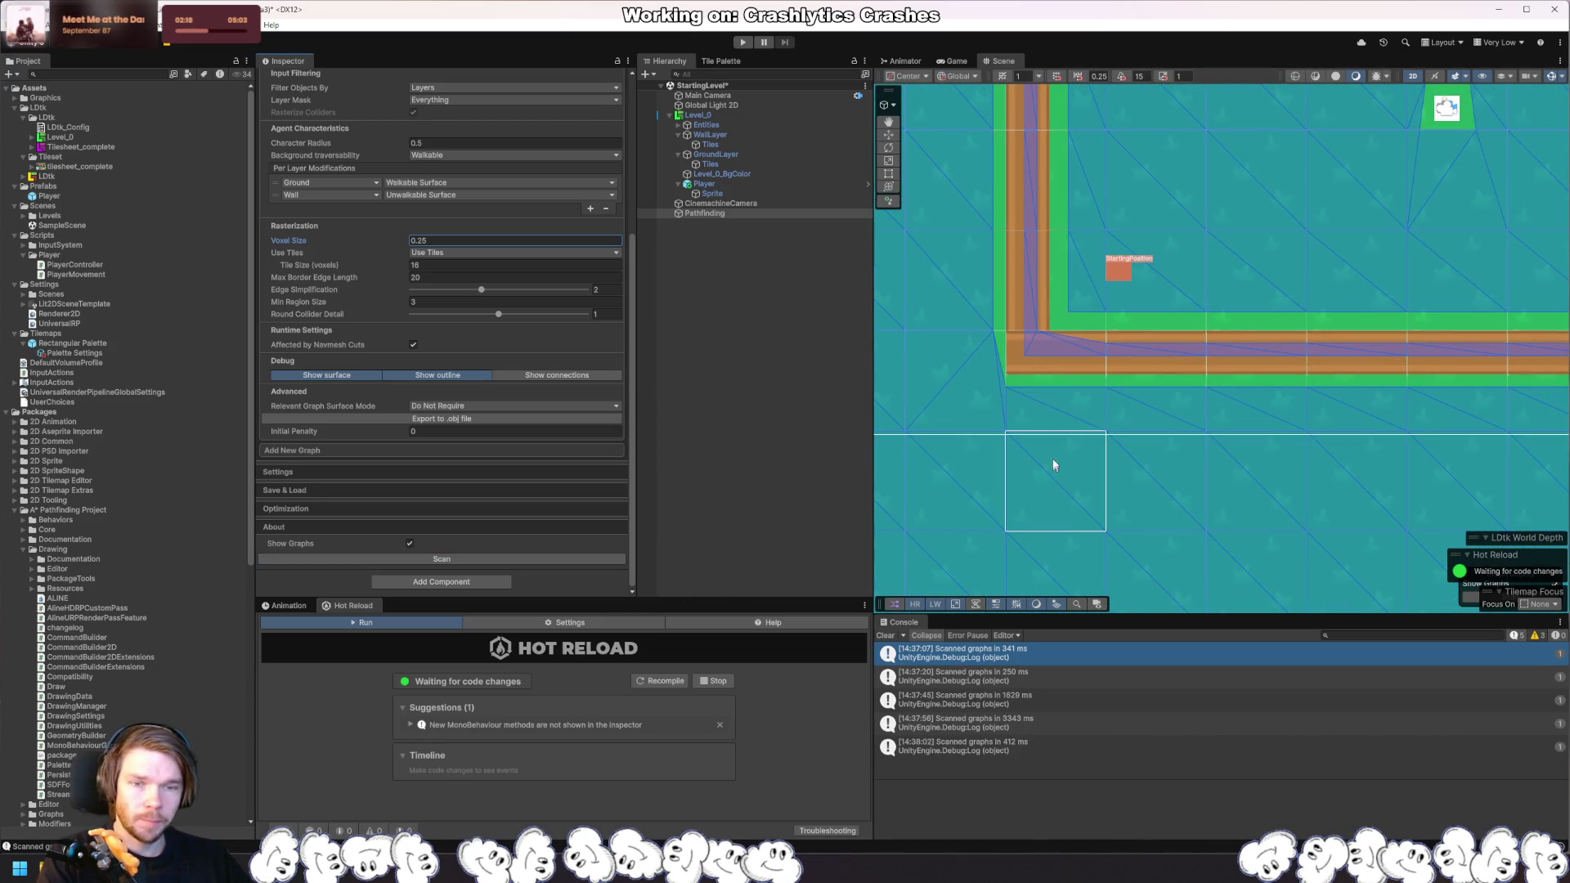
{"action": "scroll", "coordinate": [1104, 482], "scroll_direction": "down", "scroll_amount": 3}
{"action": "scroll", "coordinate": [1098, 512], "scroll_direction": "down", "scroll_amount": 4}
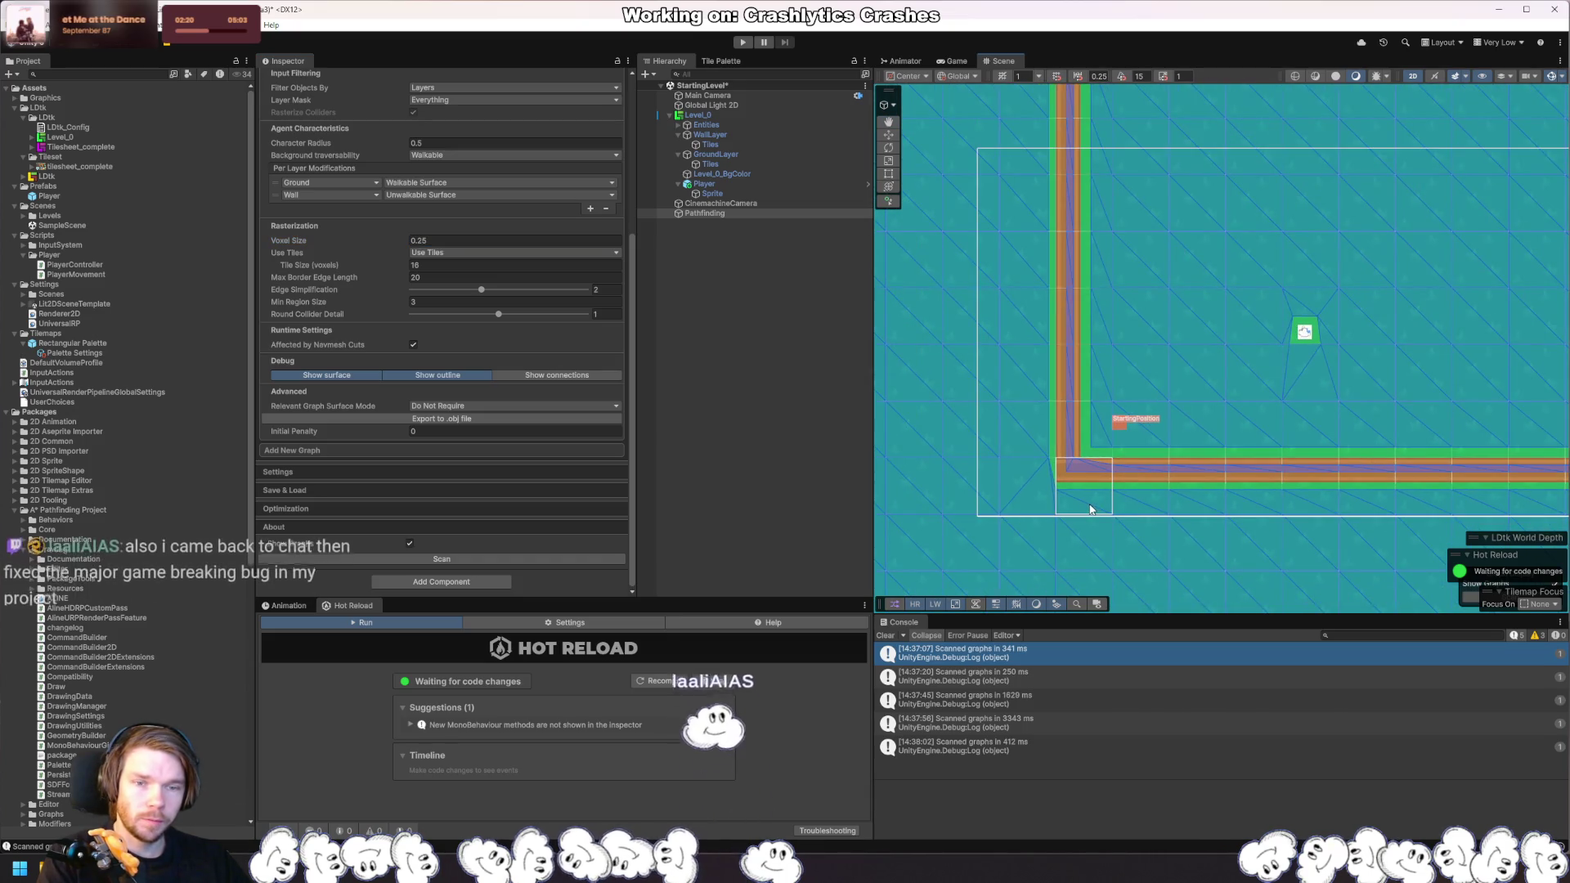
{"action": "scroll", "coordinate": [1226, 503], "scroll_direction": "up", "scroll_amount": 1}
{"action": "scroll", "coordinate": [1288, 482], "scroll_direction": "down", "scroll_amount": 1}
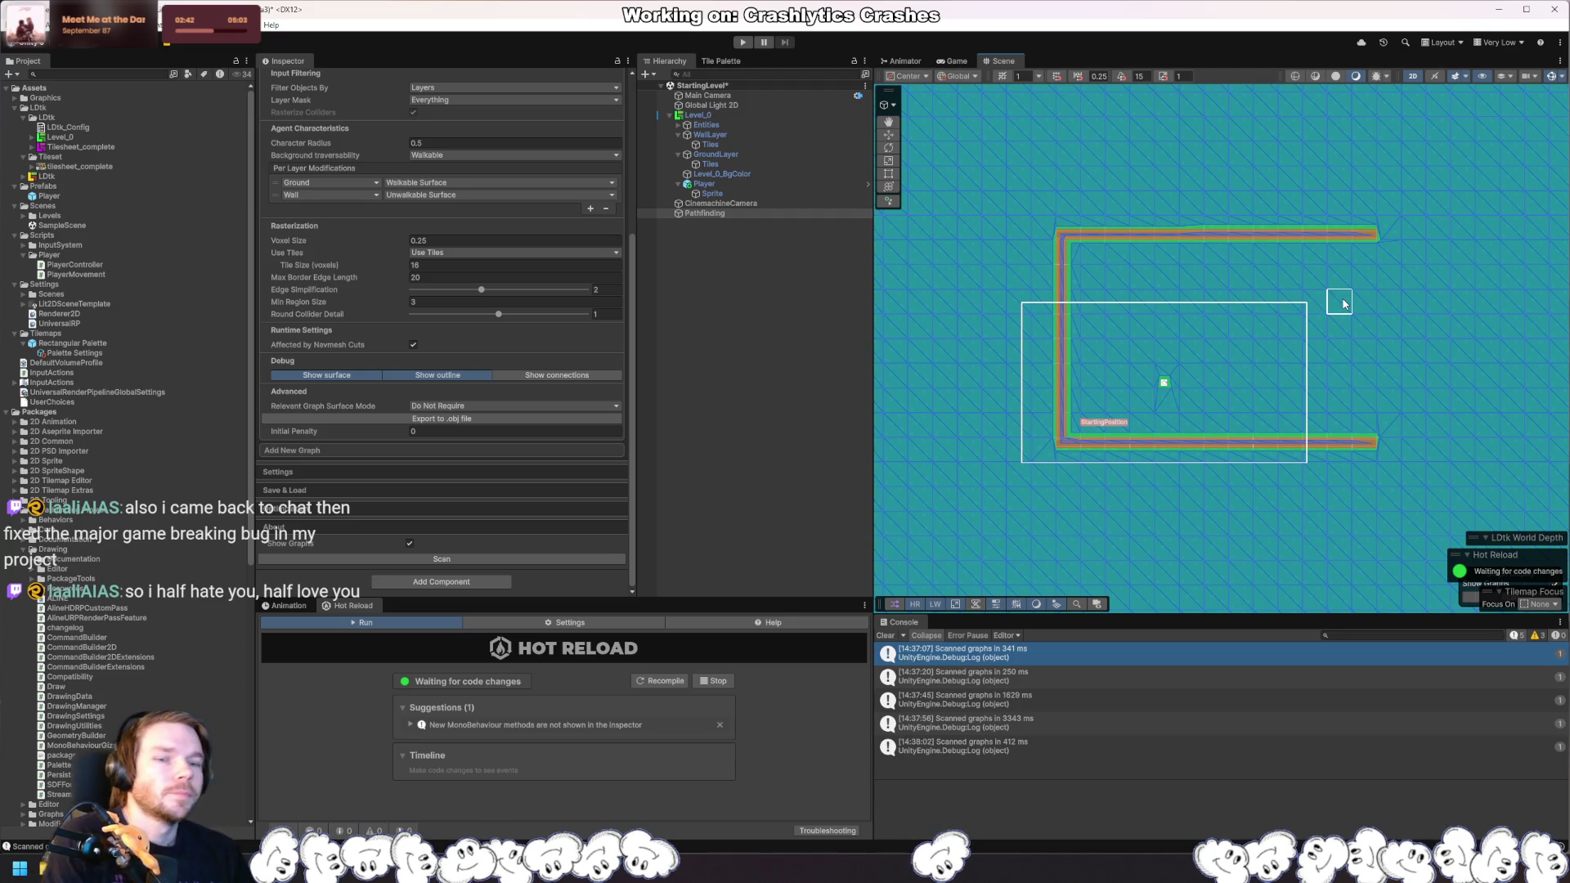
{"action": "left_click_drag", "start_coordinate": [1338, 357], "coordinate": [1295, 352]}
{"action": "scroll", "coordinate": [1071, 393], "scroll_direction": "up", "scroll_amount": 5}
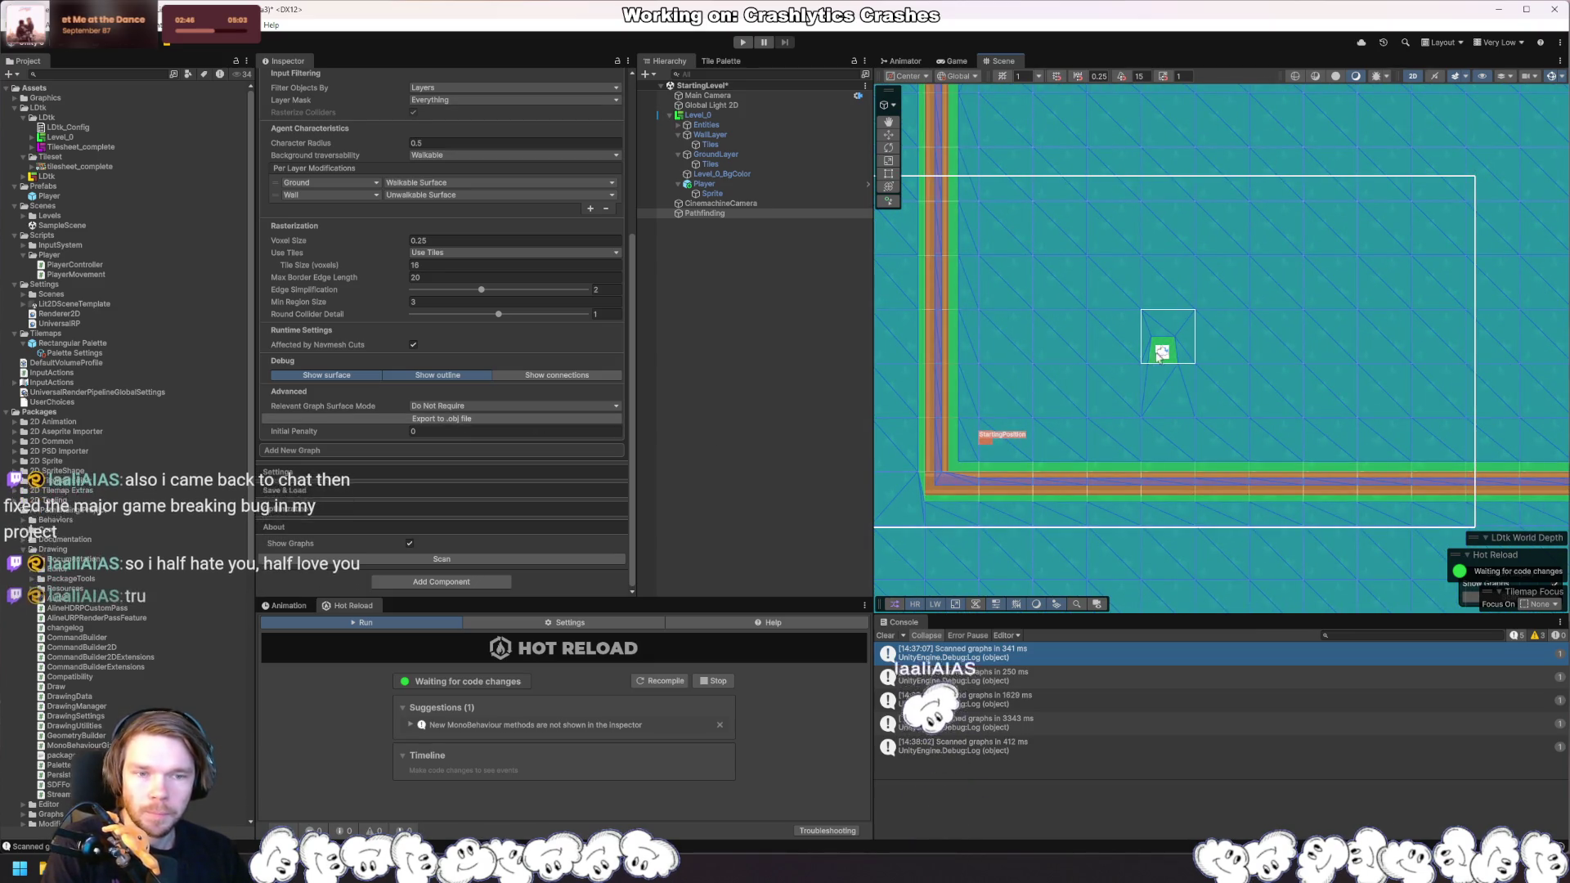
{"action": "scroll", "coordinate": [463, 460], "scroll_direction": "up", "scroll_amount": 3}
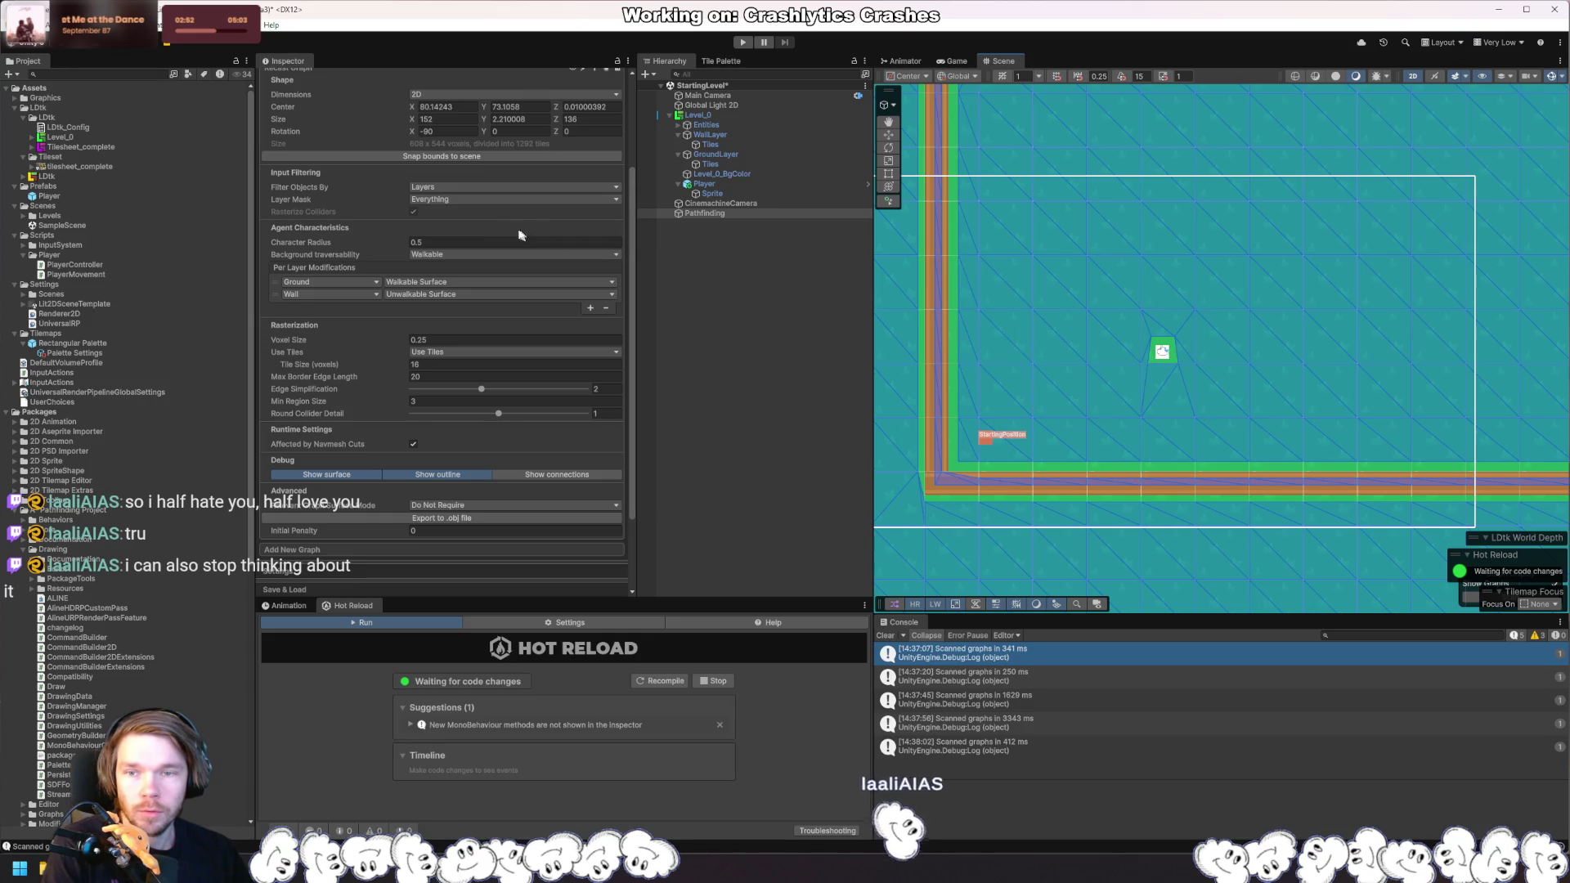
Step: Exclude Default, TransparentFX, Ignore Raycast, Layer 3, Water, UI and Player from the navmesh layer mask
{"action": "left_click", "coordinate": [460, 188]}
{"action": "left_click", "coordinate": [462, 200]}
{"action": "left_click", "coordinate": [522, 199]}
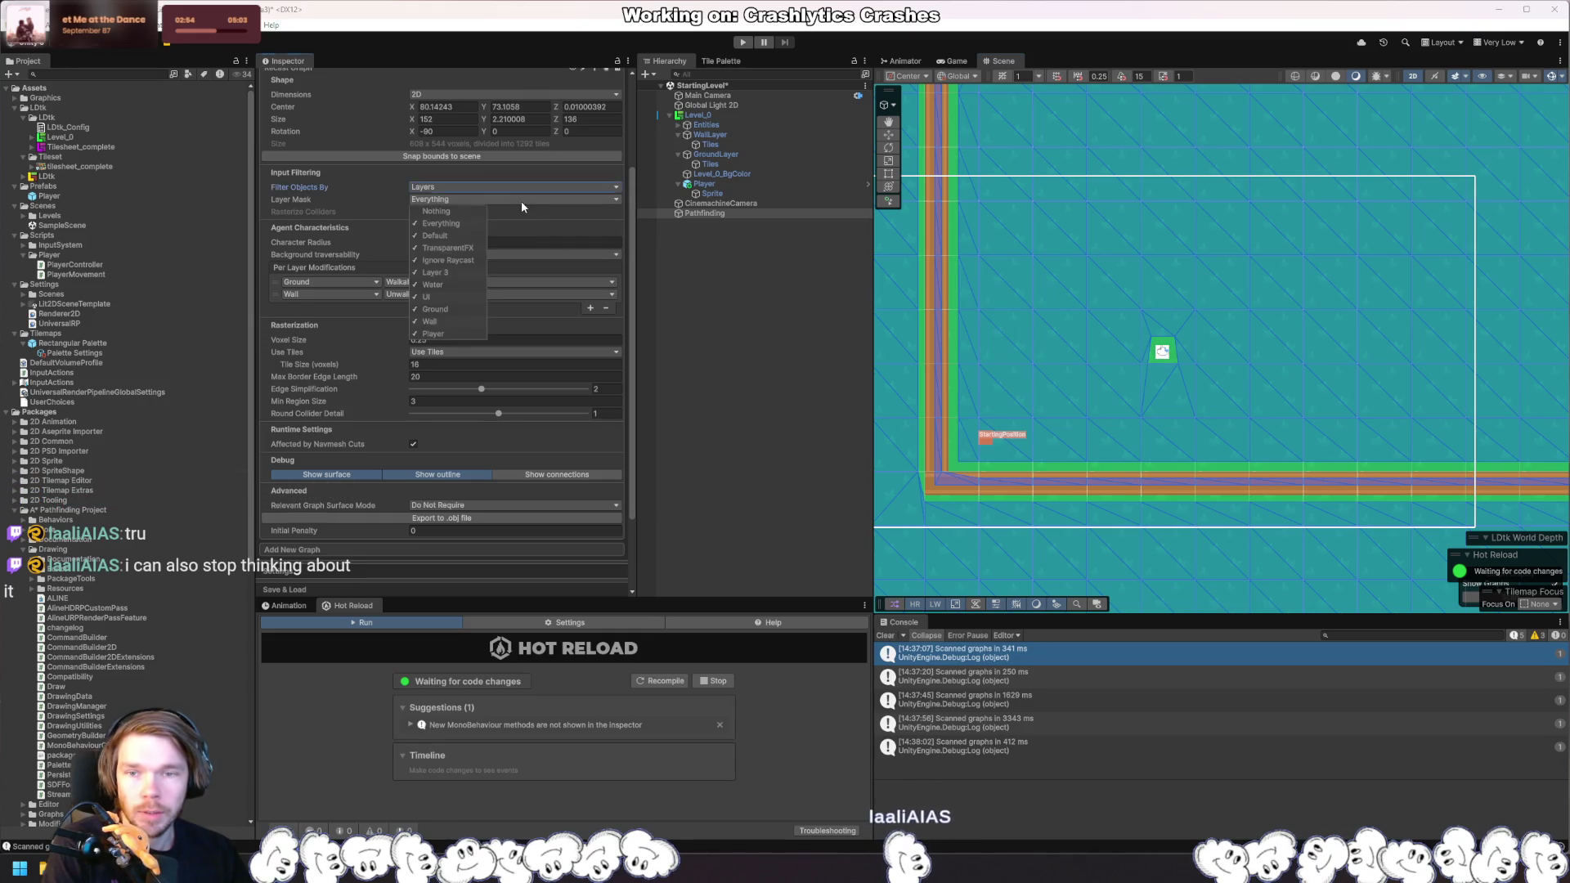
{"action": "left_click", "coordinate": [464, 236]}
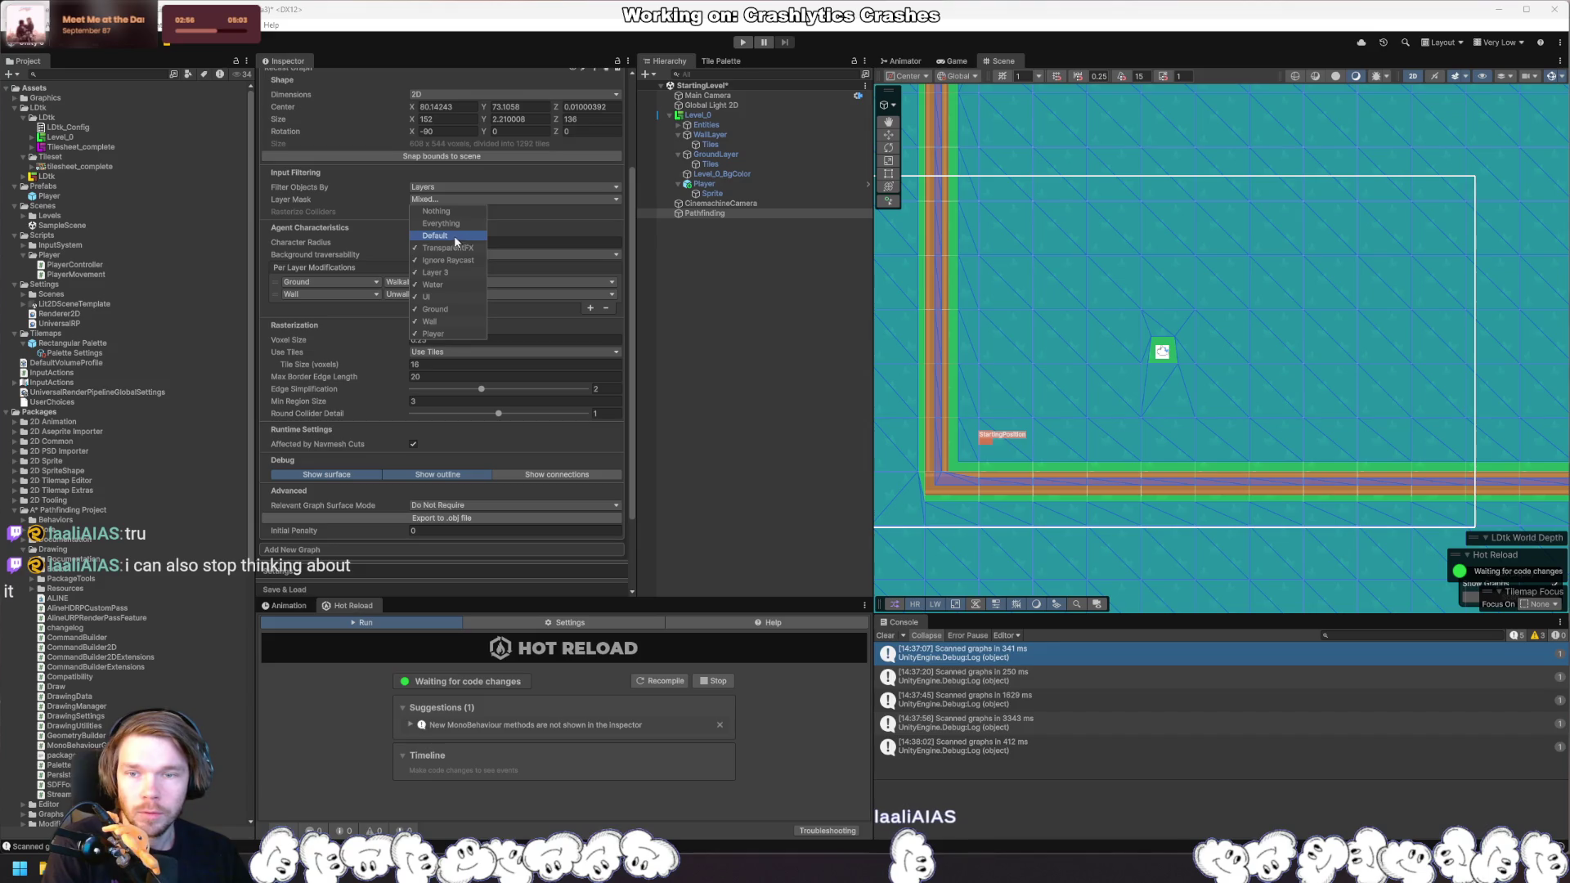
{"action": "left_click", "coordinate": [458, 248]}
{"action": "left_click", "coordinate": [452, 260]}
{"action": "left_click", "coordinate": [452, 273]}
{"action": "left_click", "coordinate": [450, 284]}
{"action": "left_click", "coordinate": [448, 296]}
{"action": "left_click", "coordinate": [433, 333]}
{"action": "left_click", "coordinate": [626, 509]}
Step: Rescan the Recast graph using only the Ground and Wall layers
{"action": "scroll", "coordinate": [626, 509], "scroll_direction": "down", "scroll_amount": 2}
{"action": "scroll", "coordinate": [628, 515], "scroll_direction": "down", "scroll_amount": 3}
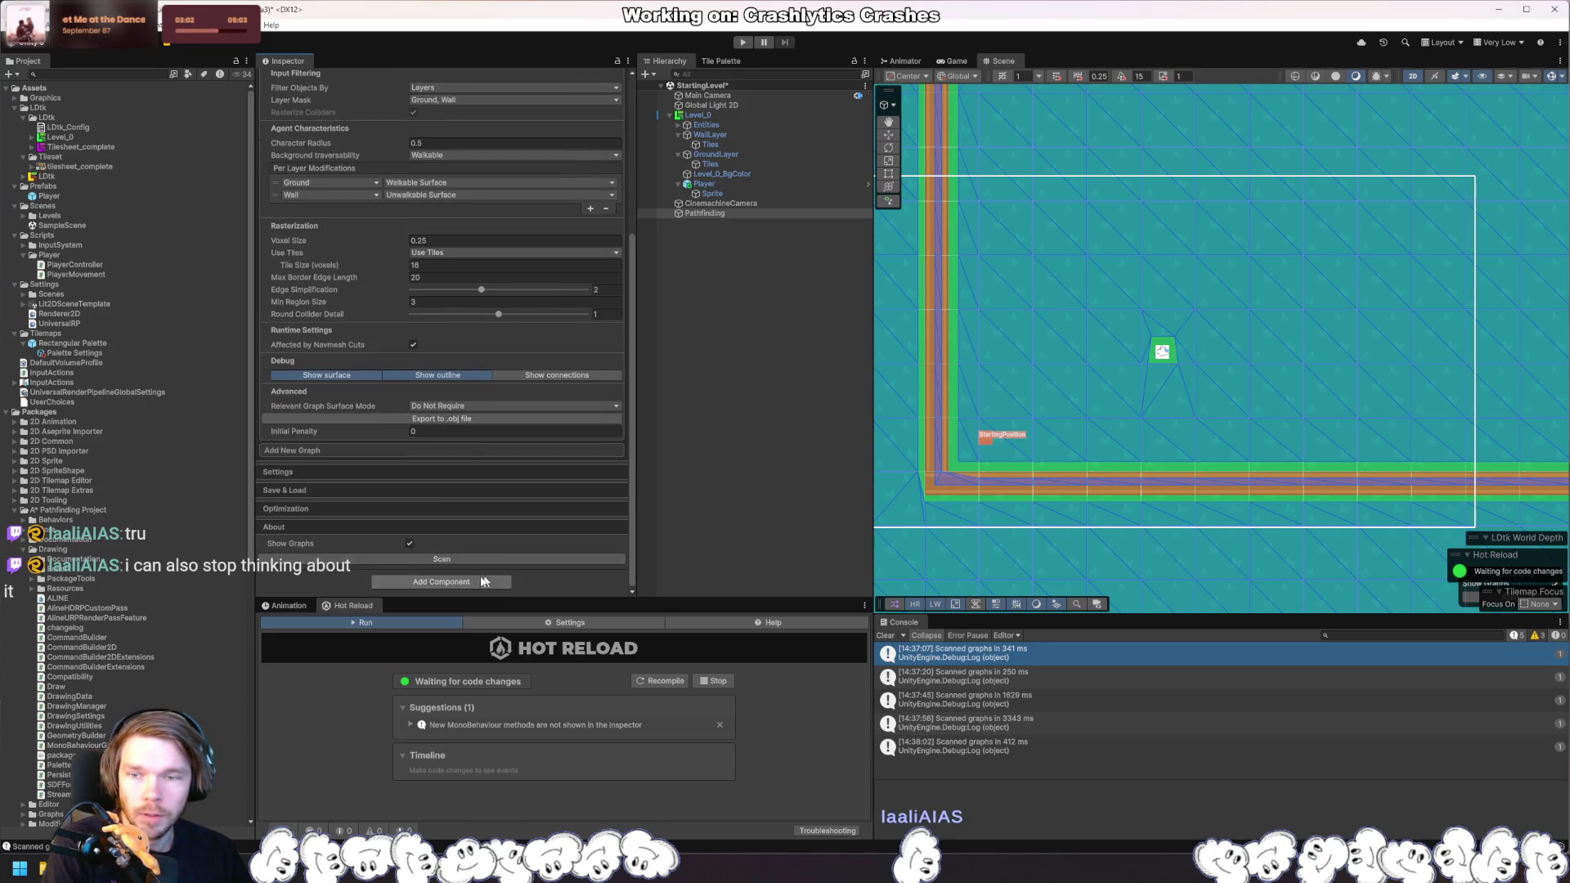
{"action": "left_click", "coordinate": [463, 558]}
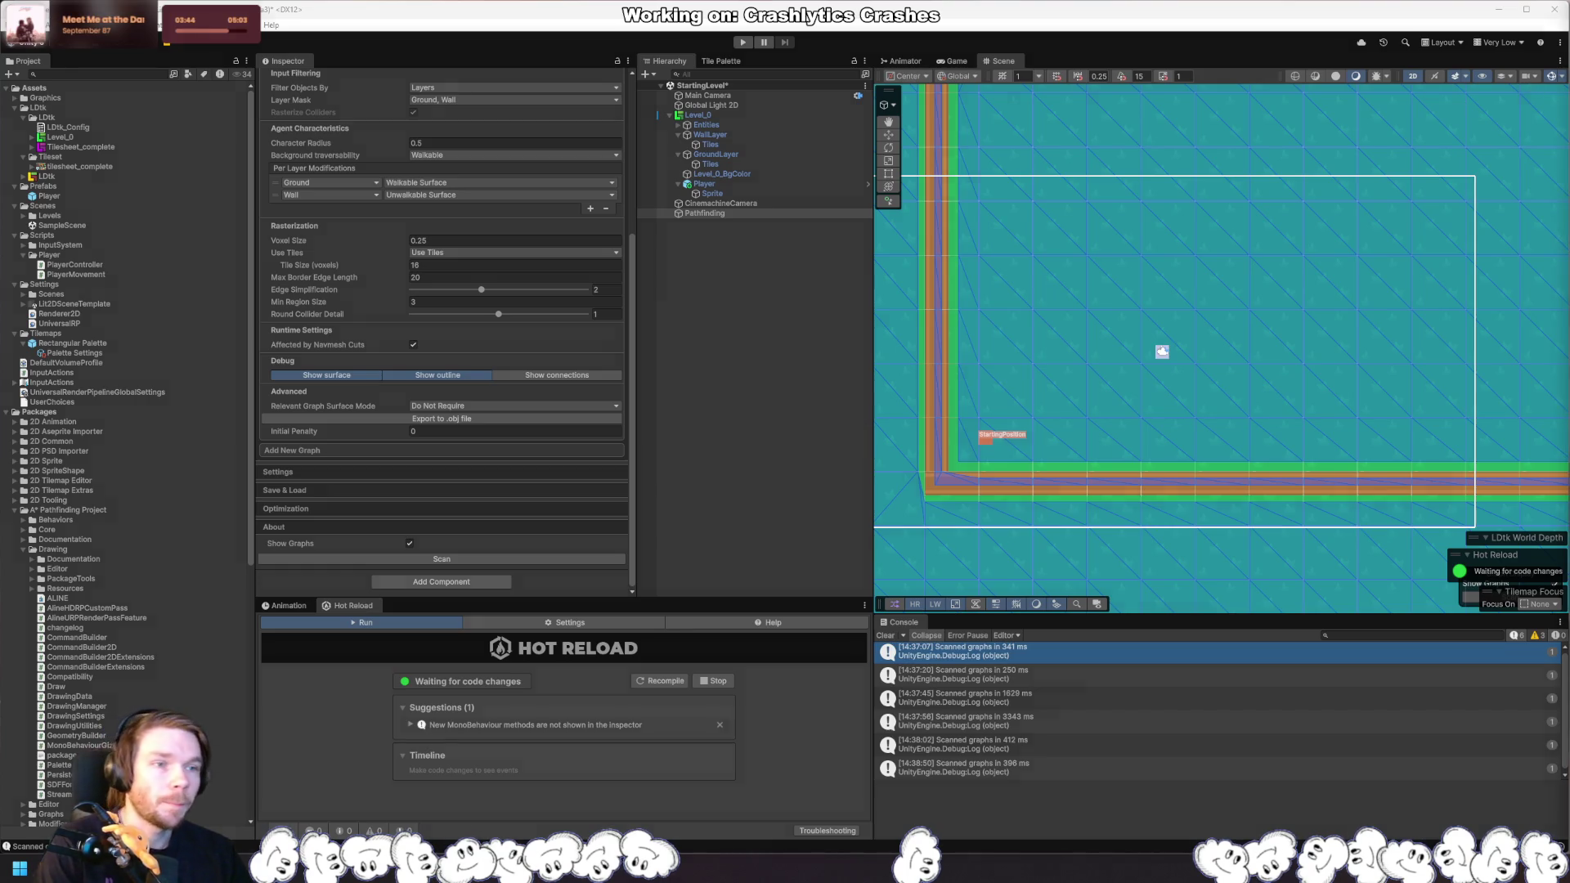
Step: Delete the '// private bool _' line from PlayerMovement.cs, then reselect Pathfinding in Unity
{"action": "key", "text": "alt+Tab"}
{"action": "key", "text": "Up"}
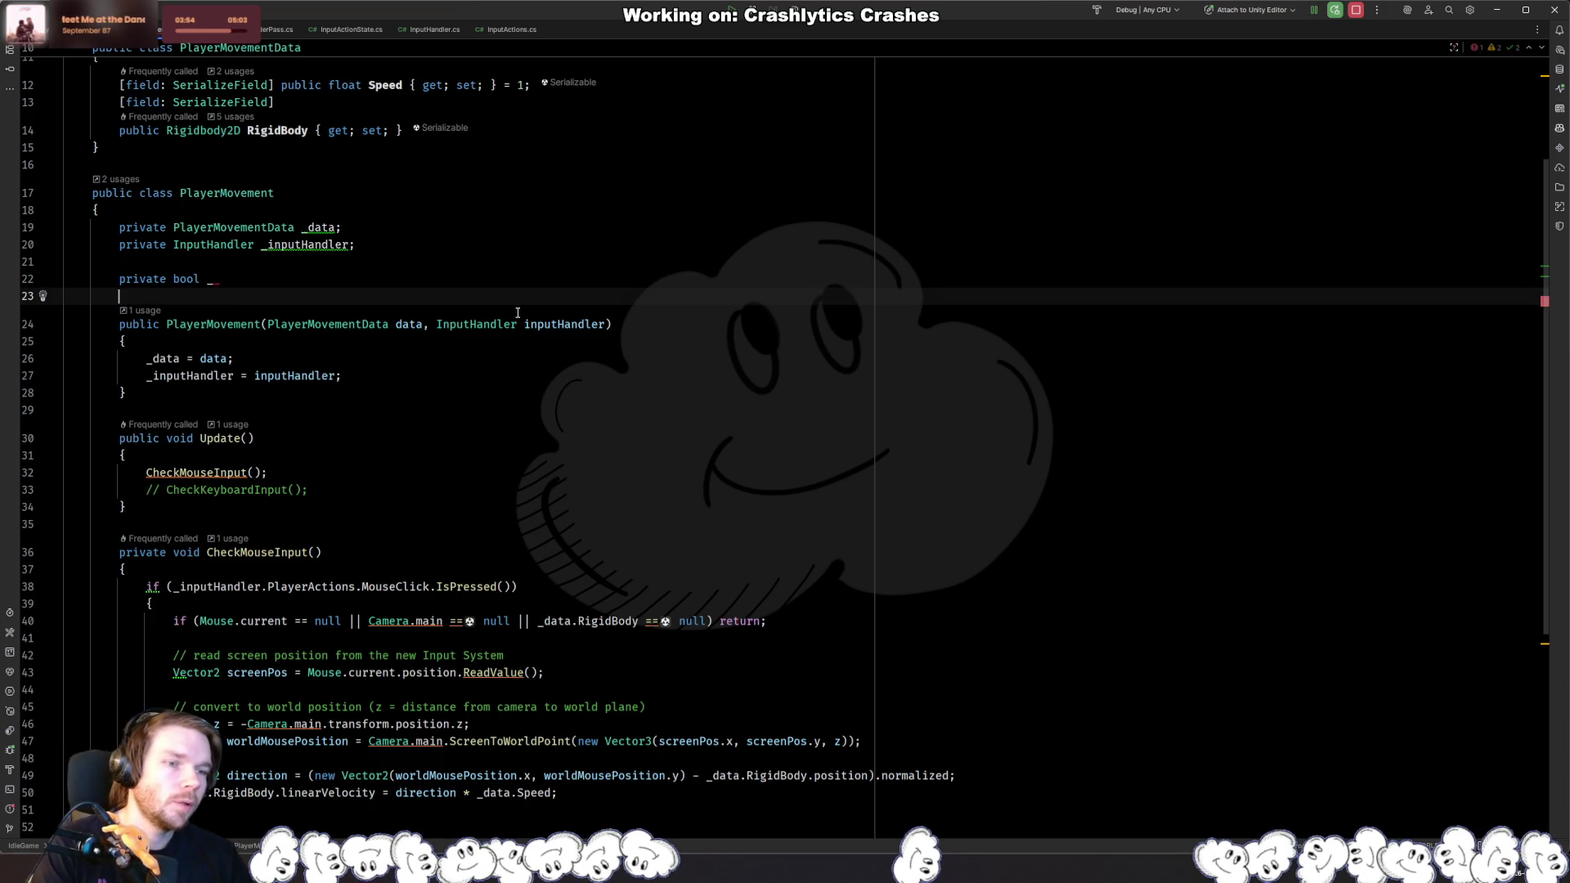
{"action": "key", "text": "ctrl+x"}
{"action": "key", "text": "Up"}
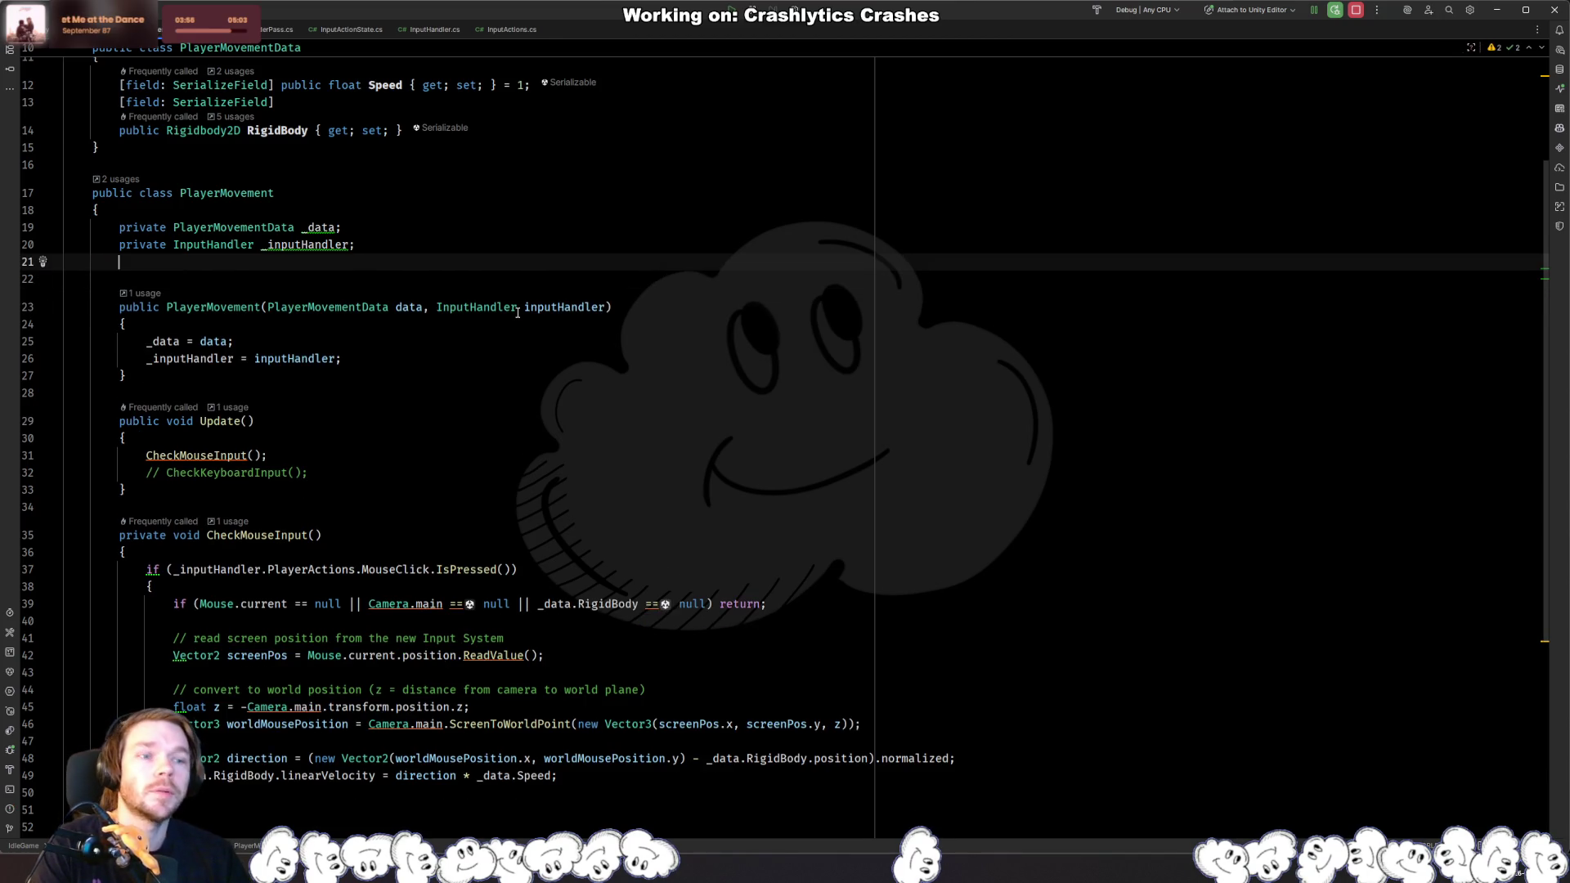
{"action": "key", "text": "Return"}
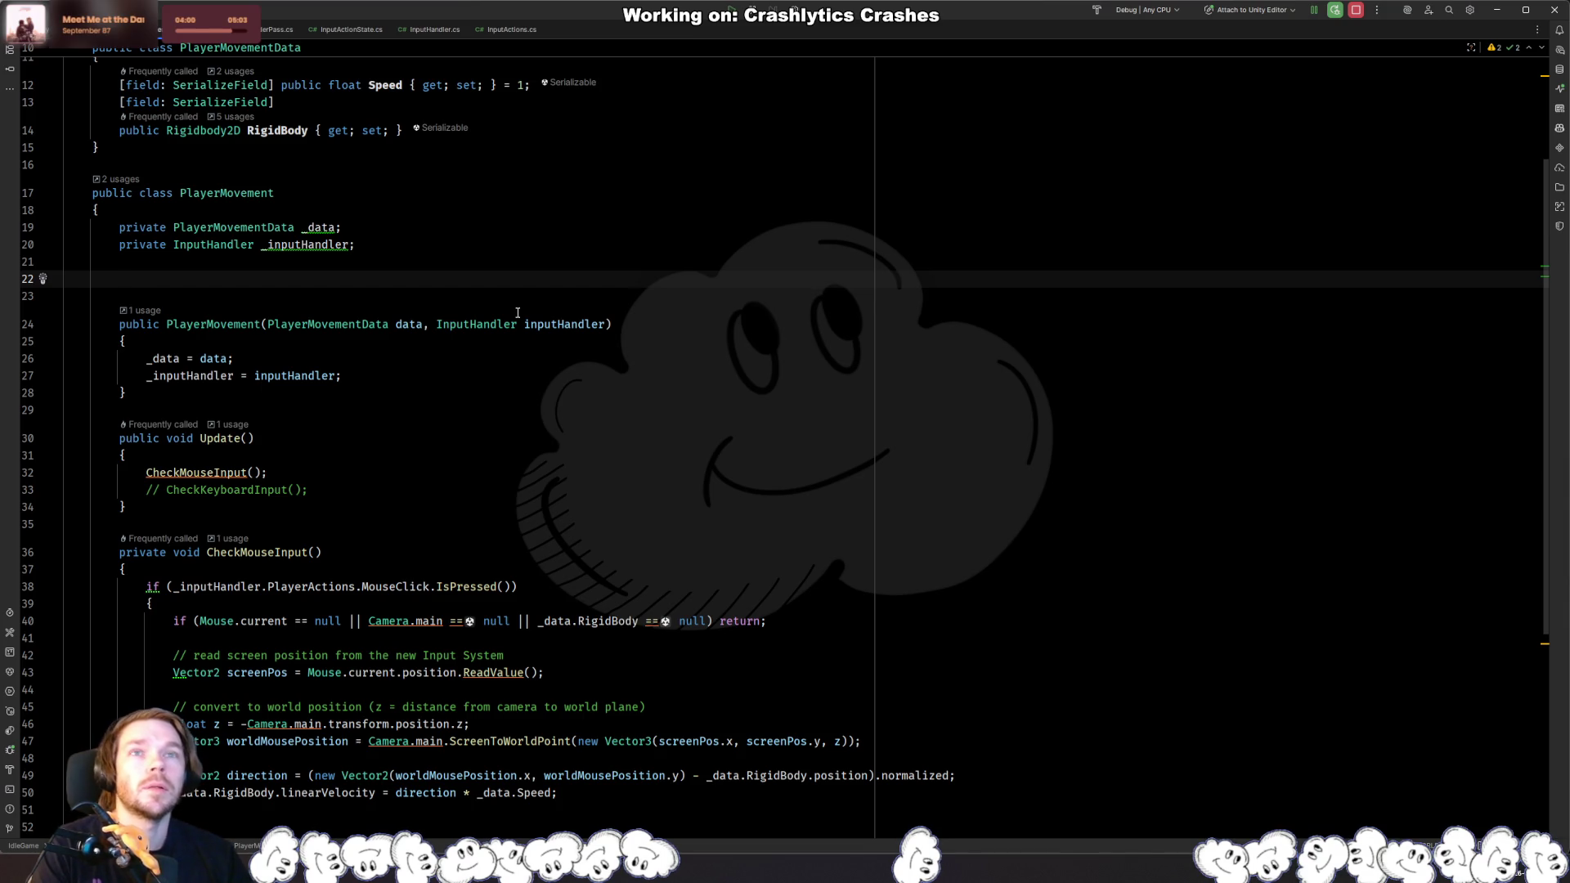
{"action": "key", "text": "alt+Tab"}
{"action": "left_click", "coordinate": [705, 213]}
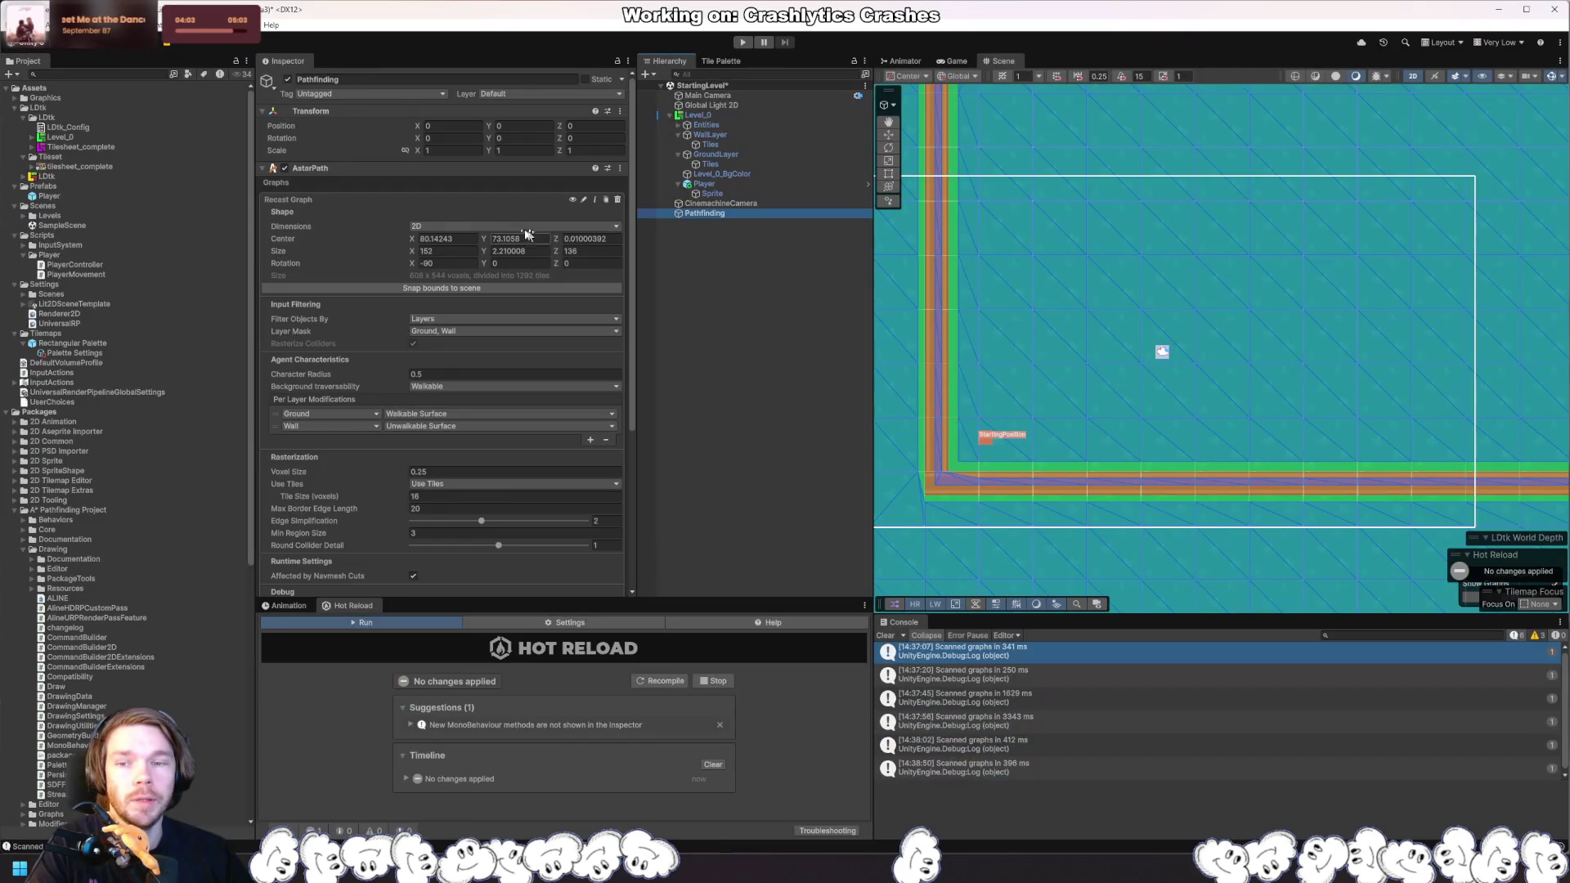
Step: Add an AIDestinationSetter component to the Pathfinding object by searching 'ai'
{"action": "left_click", "coordinate": [312, 183]}
{"action": "left_click", "coordinate": [425, 313]}
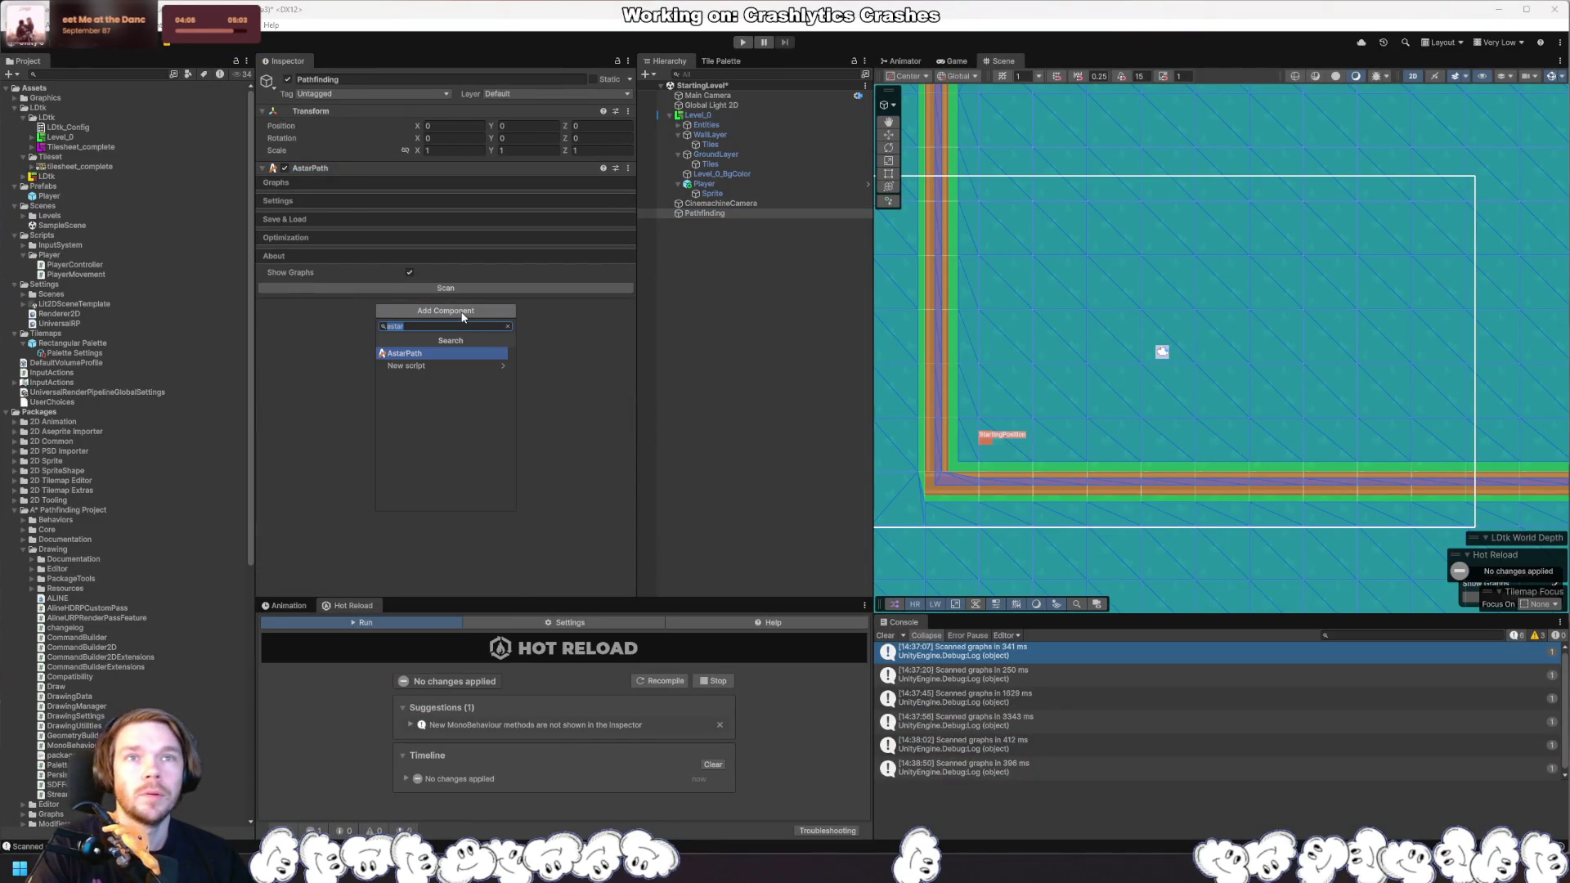
{"action": "key", "text": "BackSpace"}
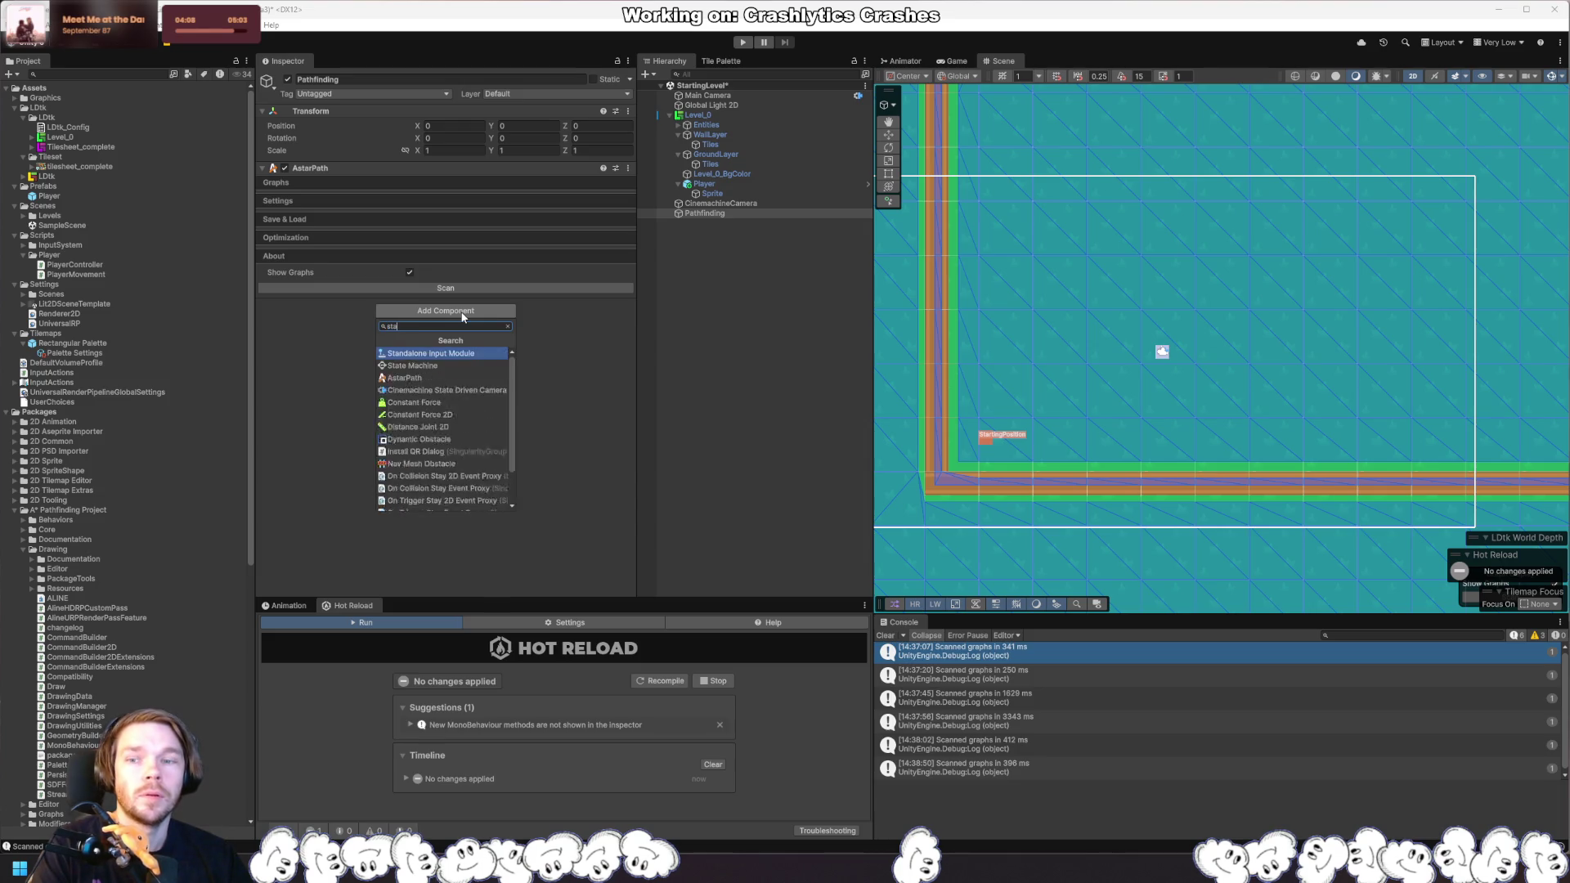
{"action": "type", "text": "ai"}
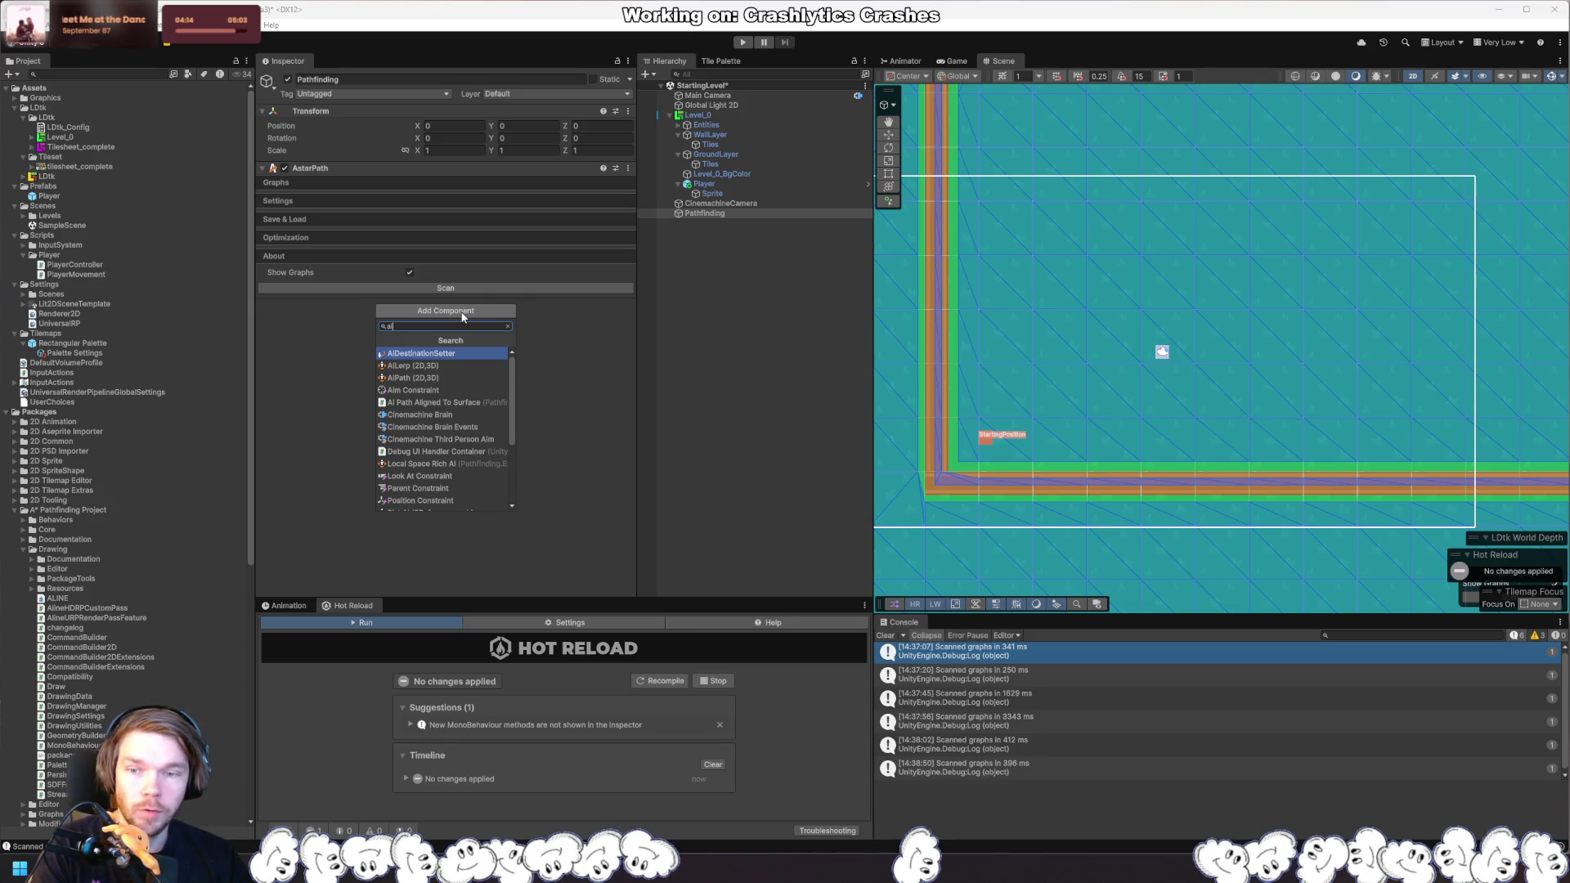
{"action": "key", "text": "Return"}
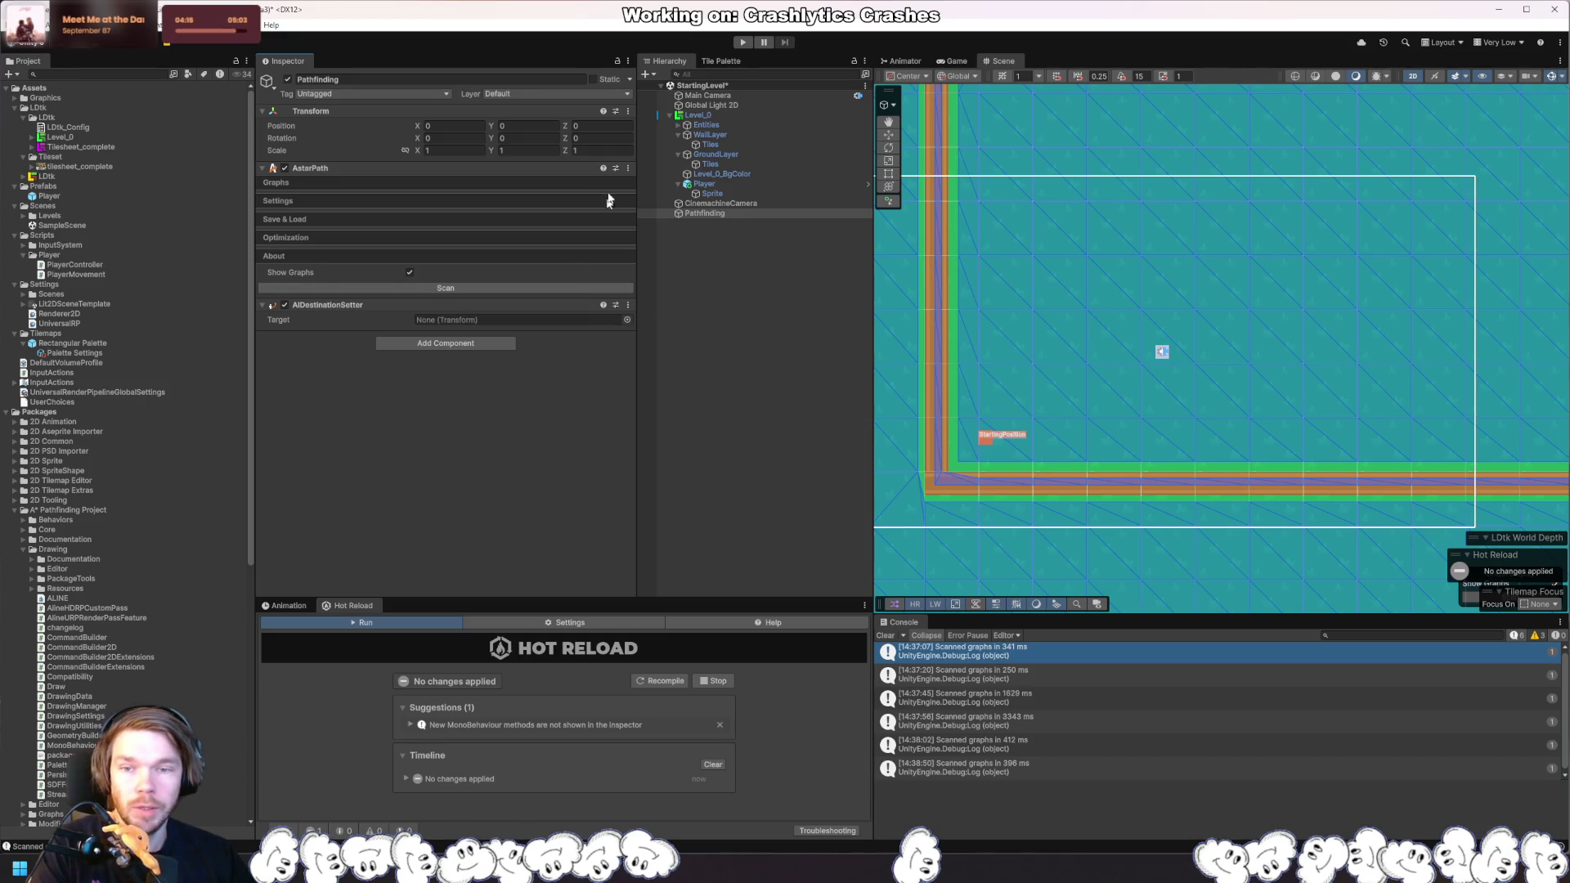
{"action": "left_click", "coordinate": [707, 185]}
Step: Rescan the navmesh and generate a graph cache from Save & Load, scanning before caching
{"action": "left_click", "coordinate": [705, 215]}
{"action": "left_click", "coordinate": [488, 288]}
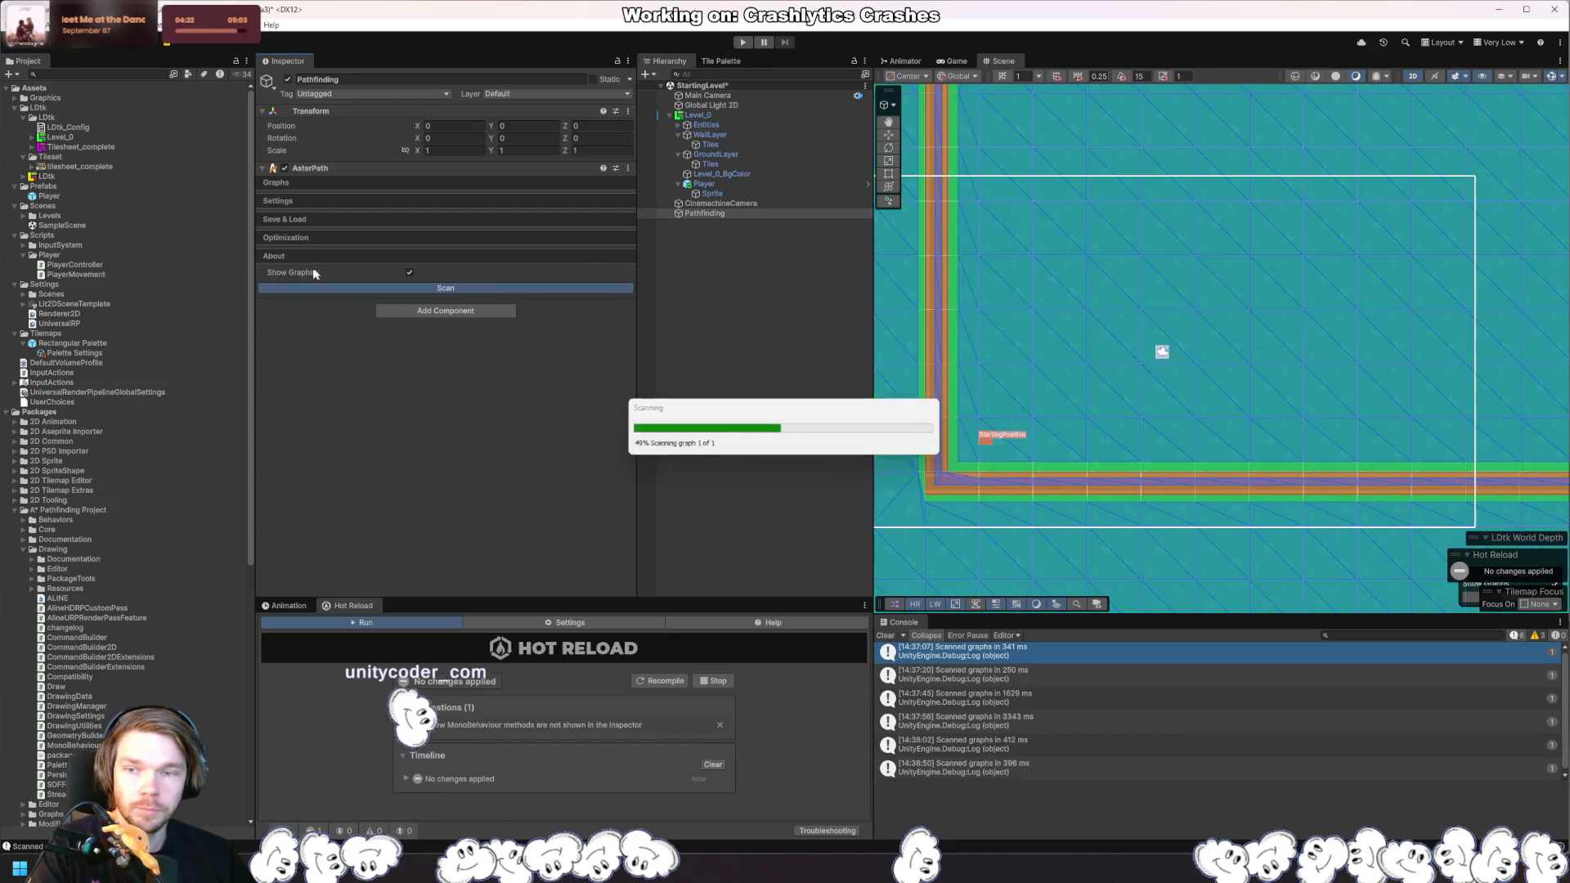
{"action": "left_click", "coordinate": [335, 219]}
{"action": "left_click", "coordinate": [384, 258]}
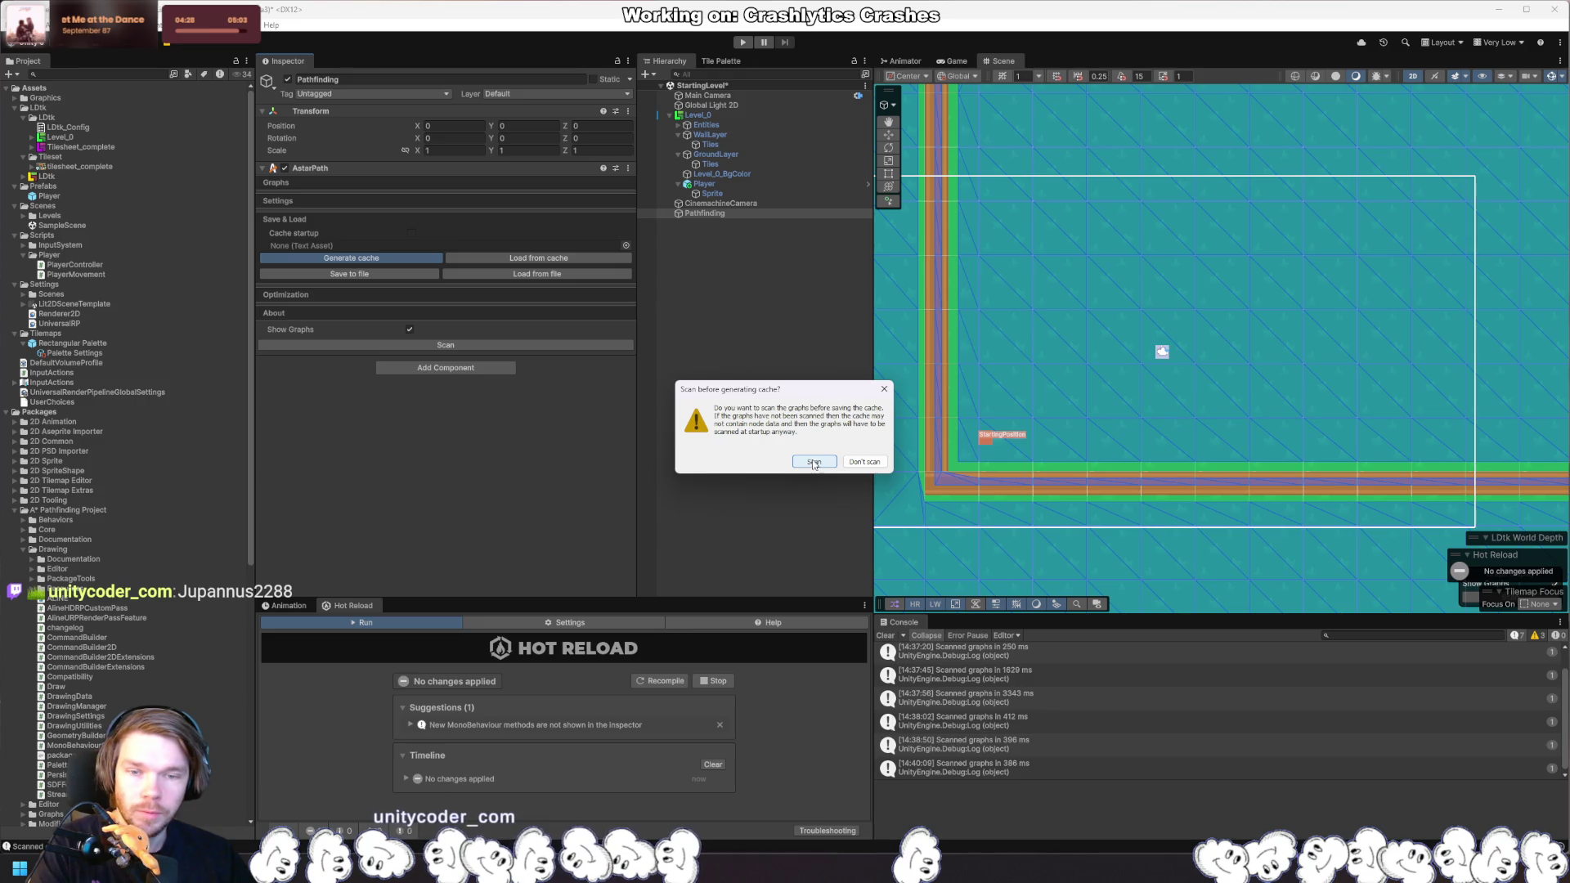
{"action": "left_click", "coordinate": [814, 463]}
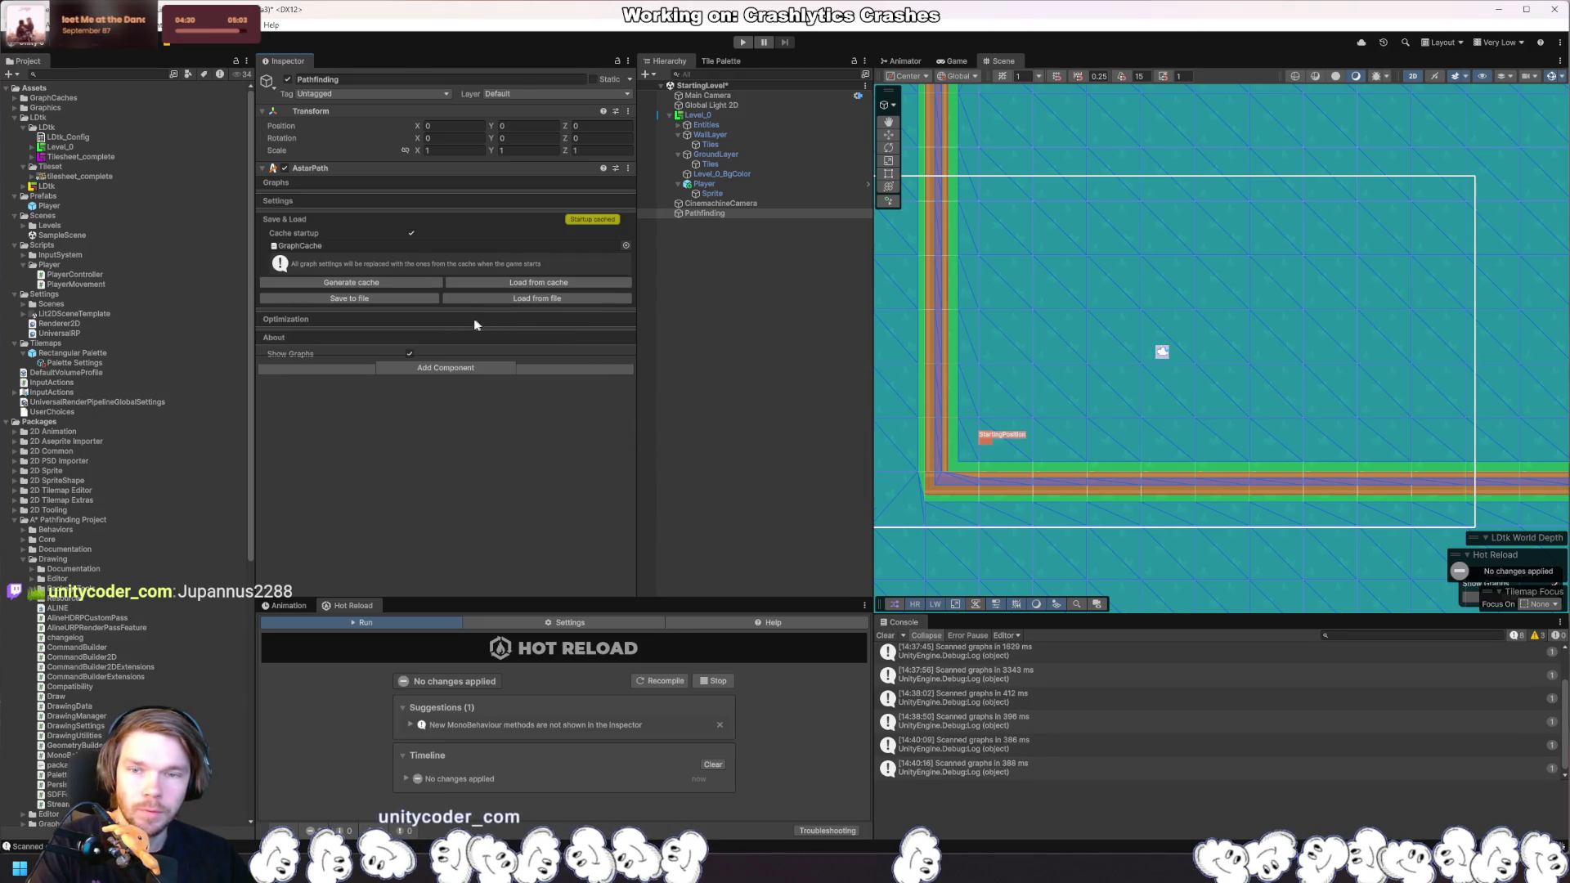